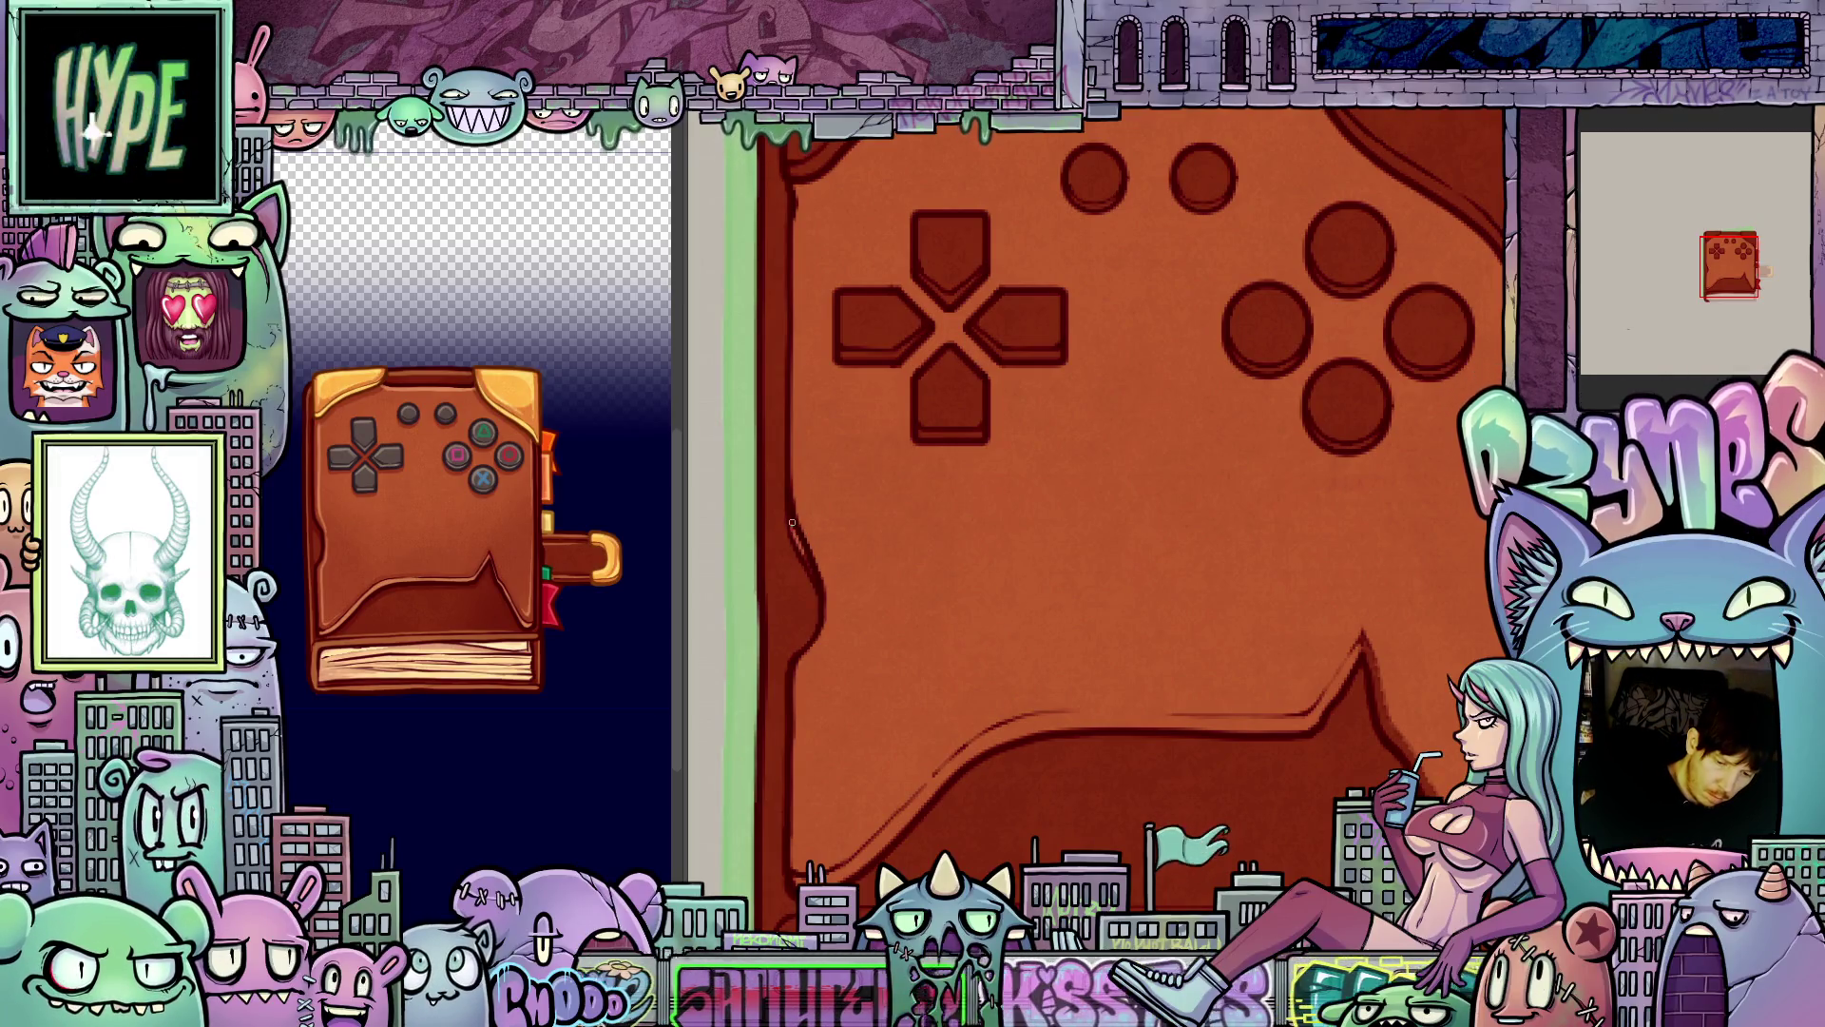
- Inspect the book, then advance to the frame with the flat dark-red, slightly turned cover
scroll(1110, 615, "right", 3)
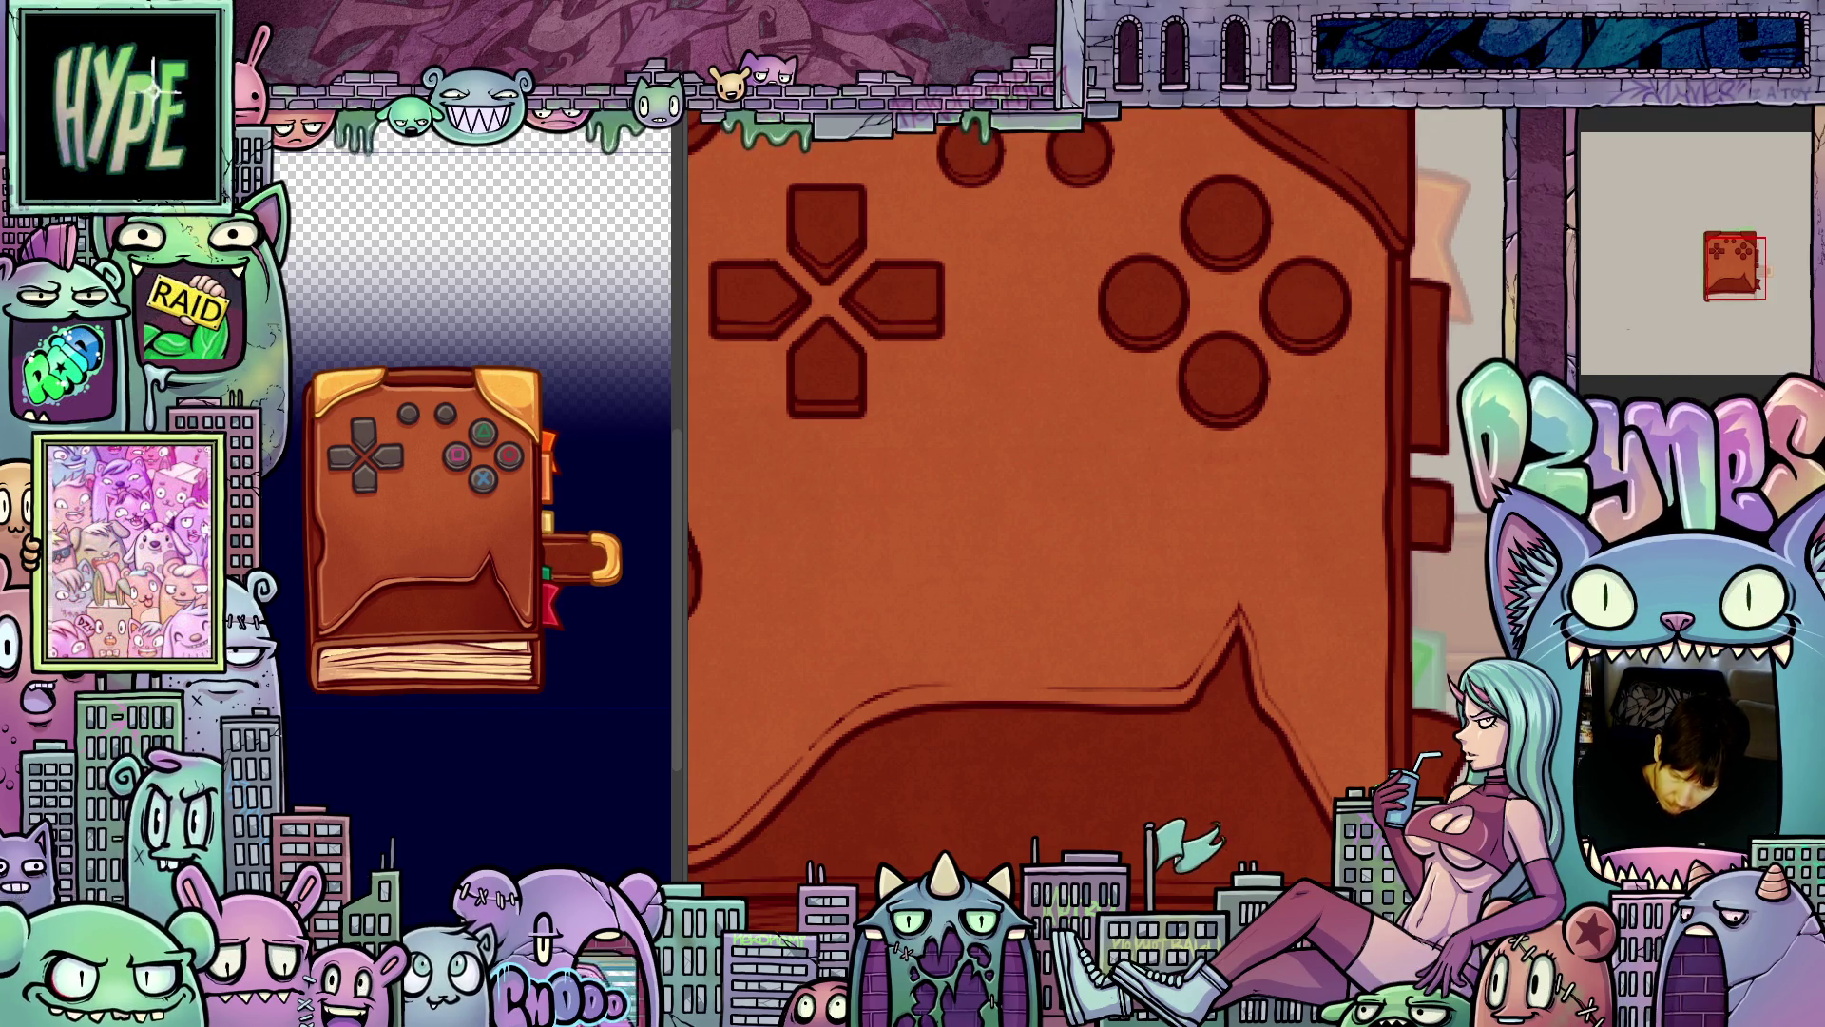
scroll(1063, 799, "down", 5)
scroll(1063, 800, "up", 3)
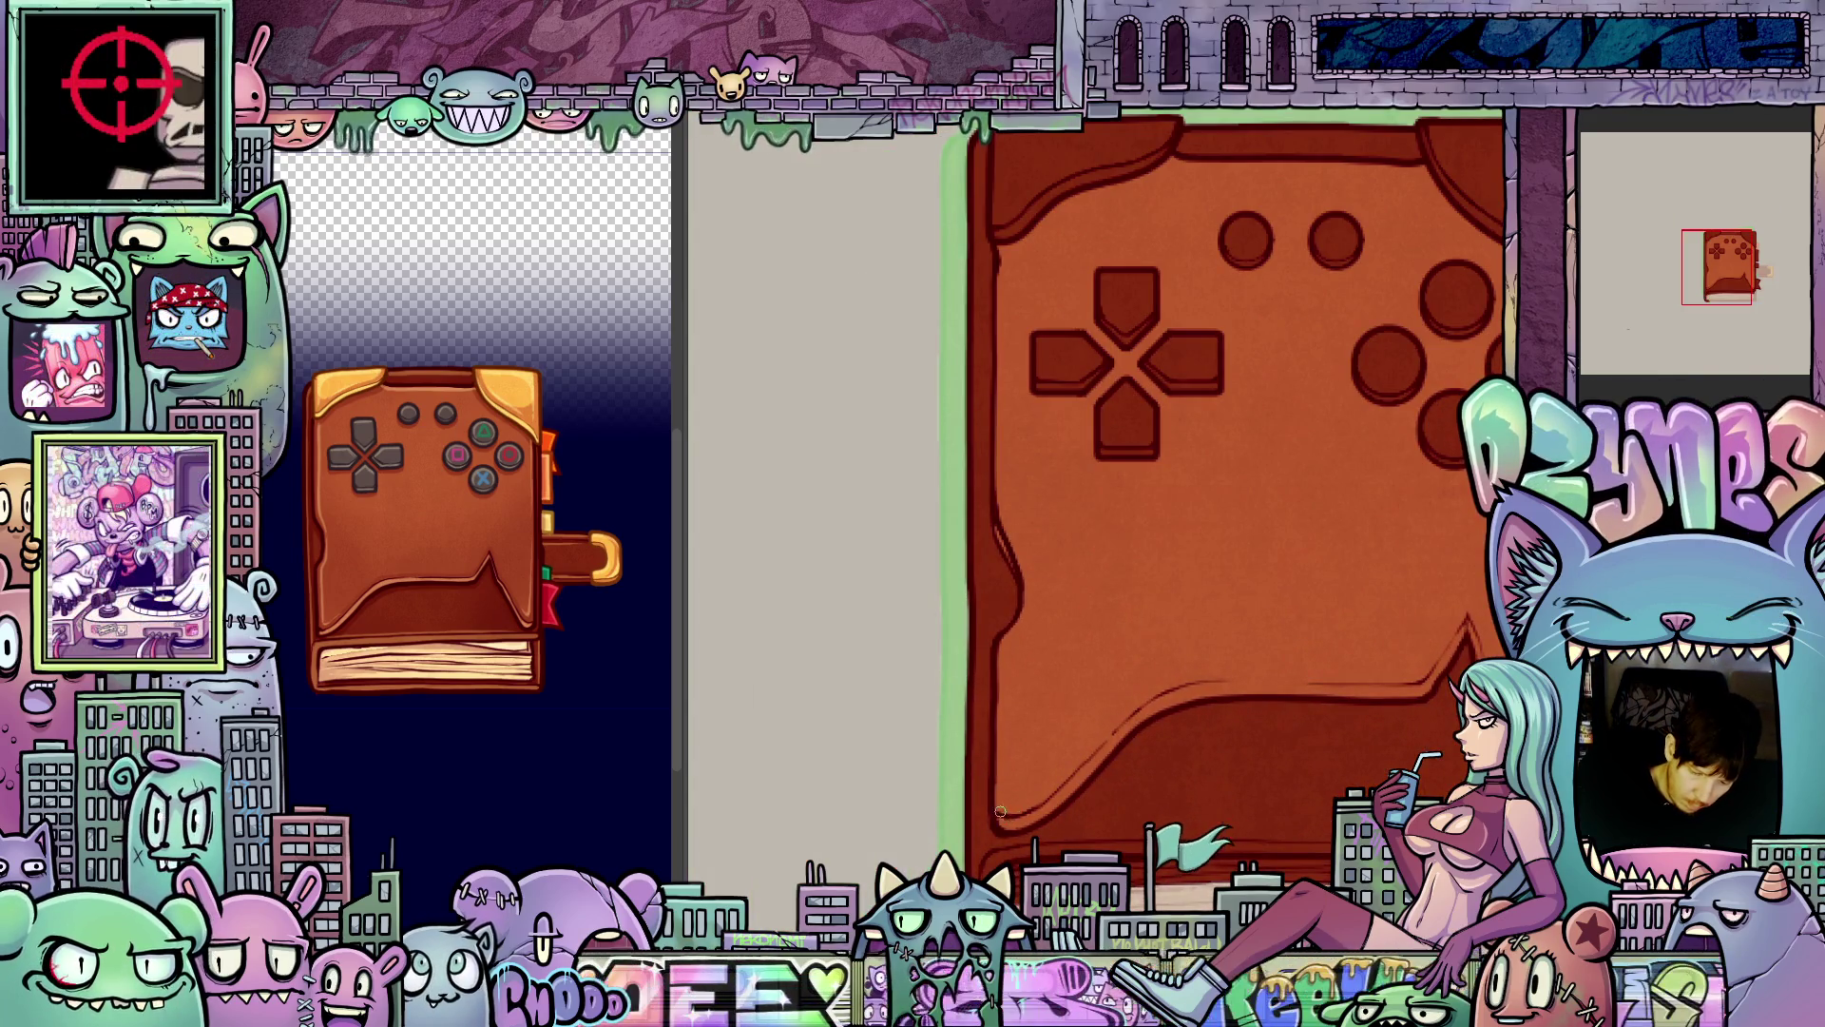
scroll(1113, 714, "down", 3)
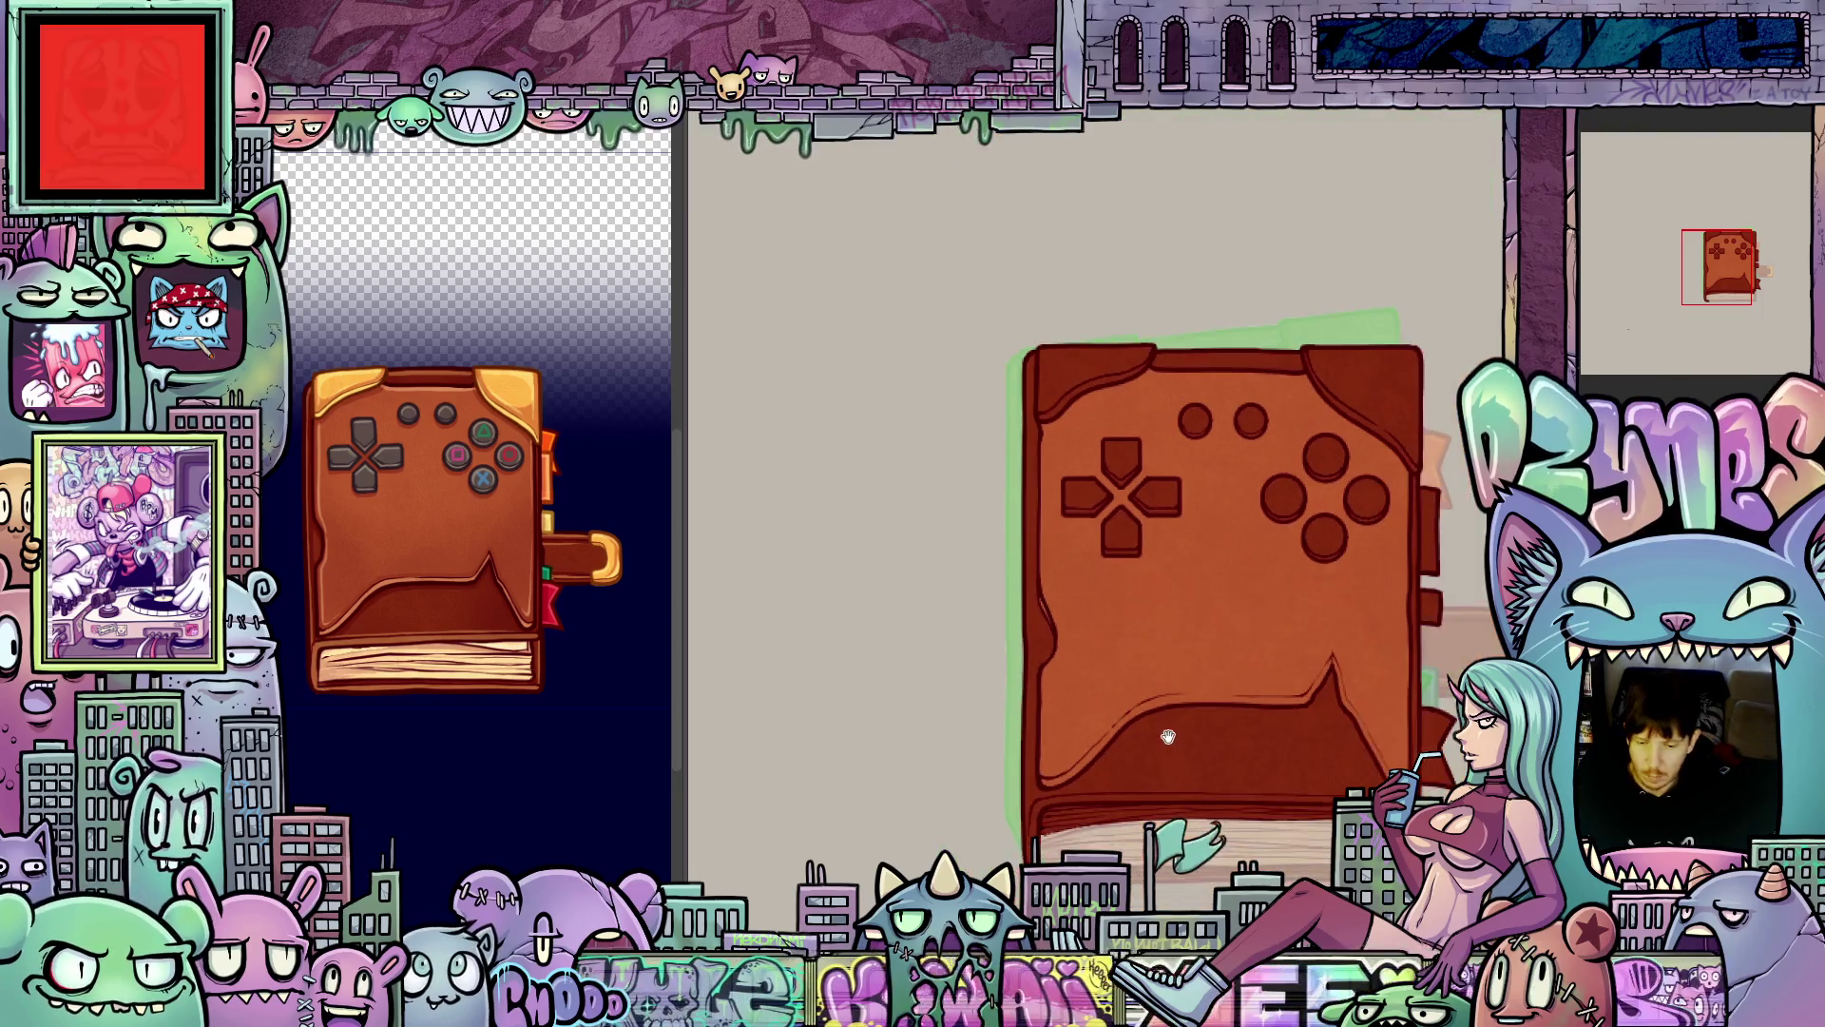
scroll(1230, 710, "up", 2)
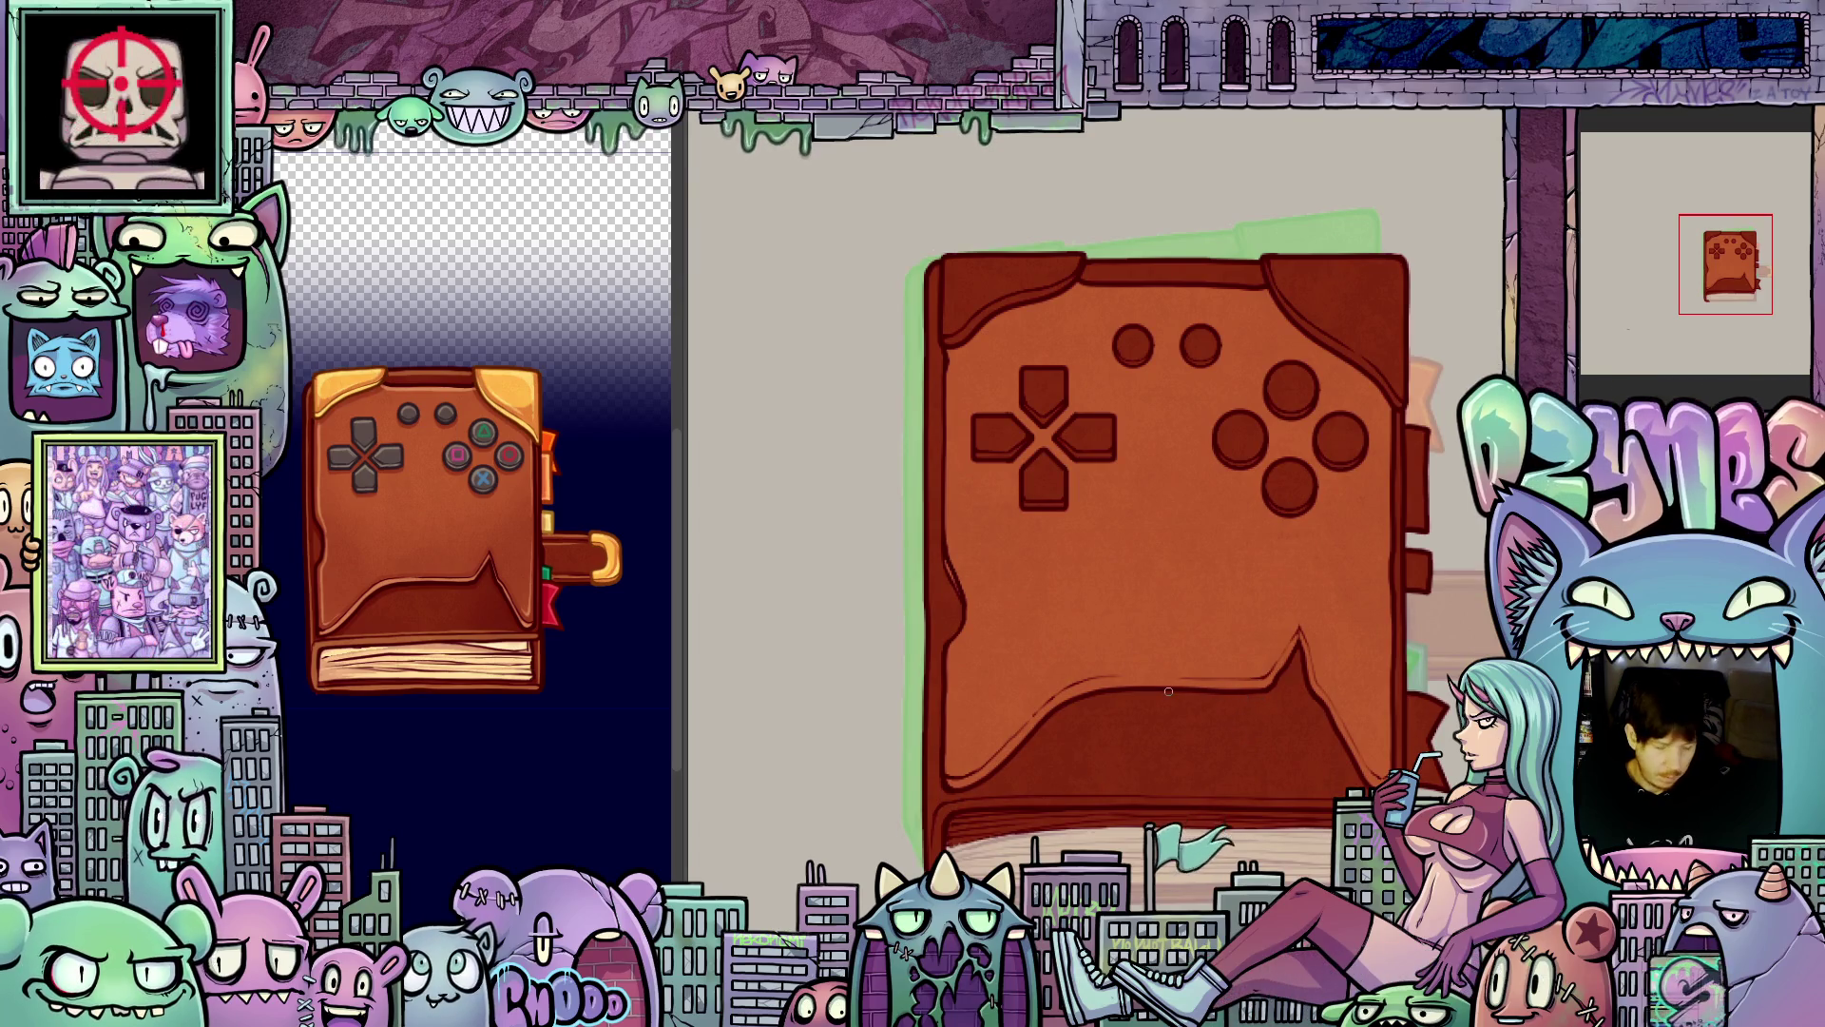
key("ctrl+z")
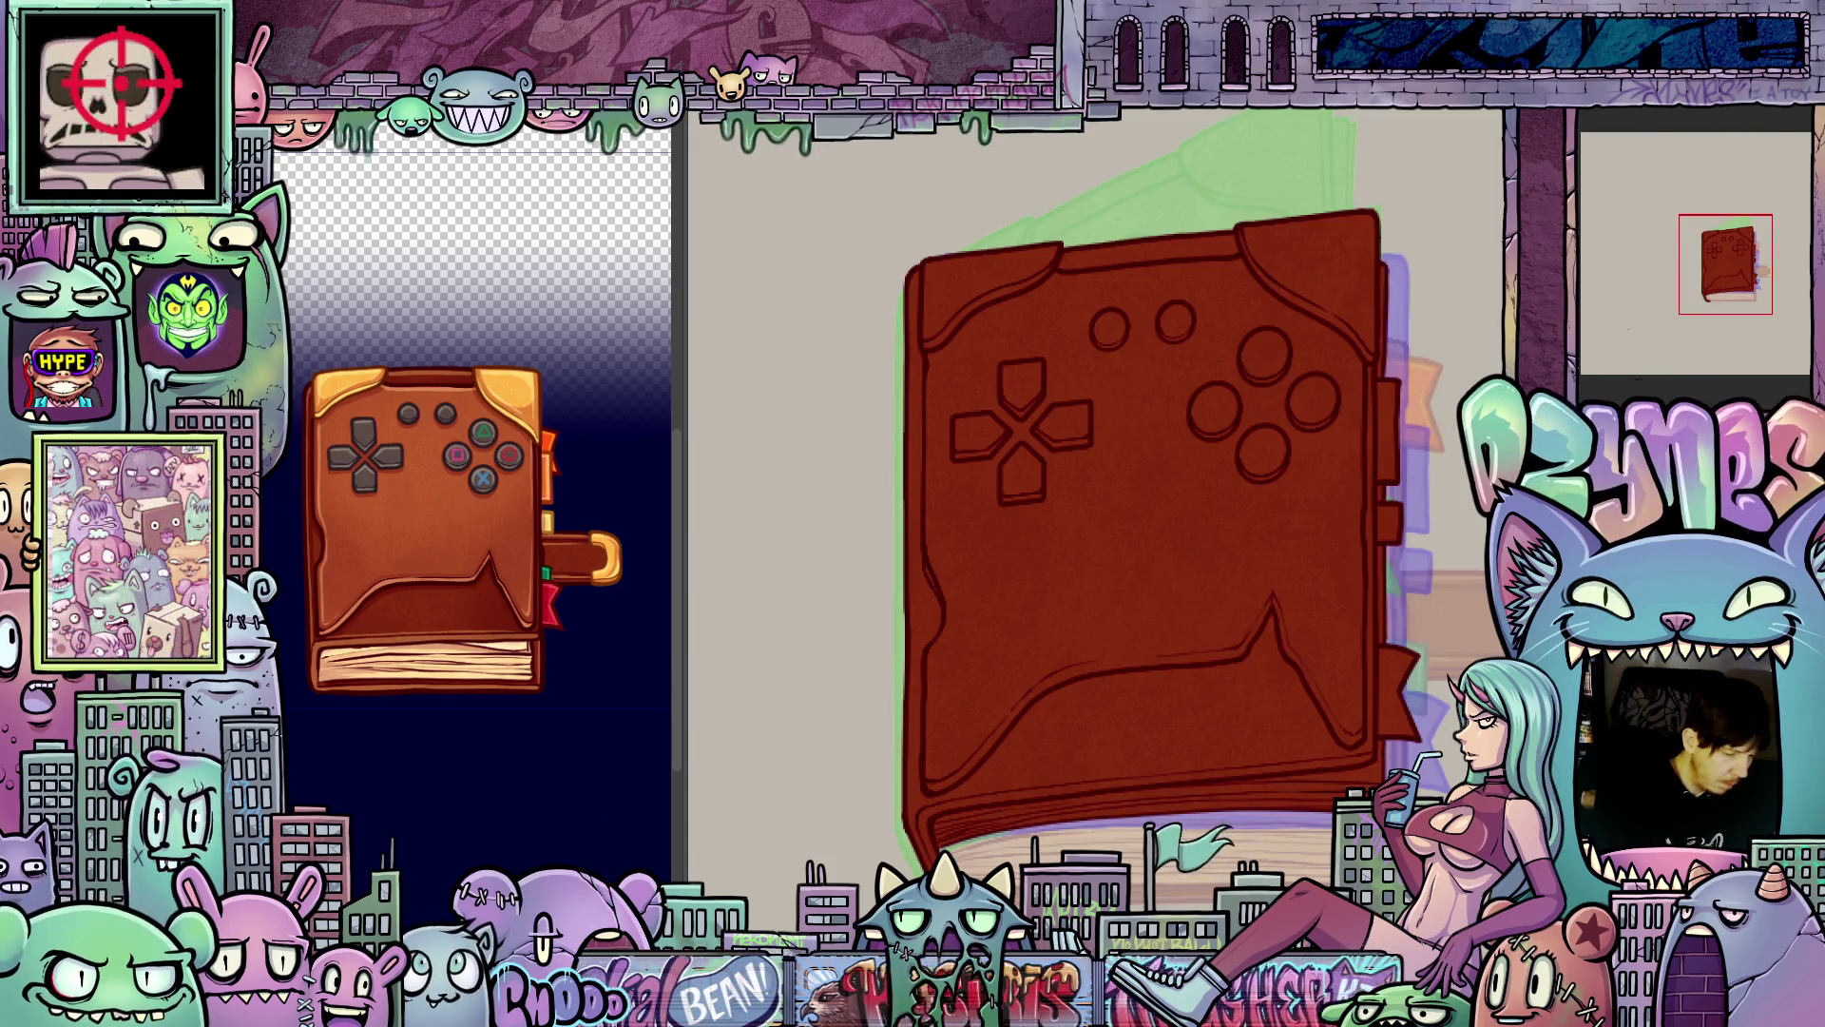
- View the shaded orange-brown frame for comparison, then step to the skewed flat dark-red frame
key("ctrl+z")
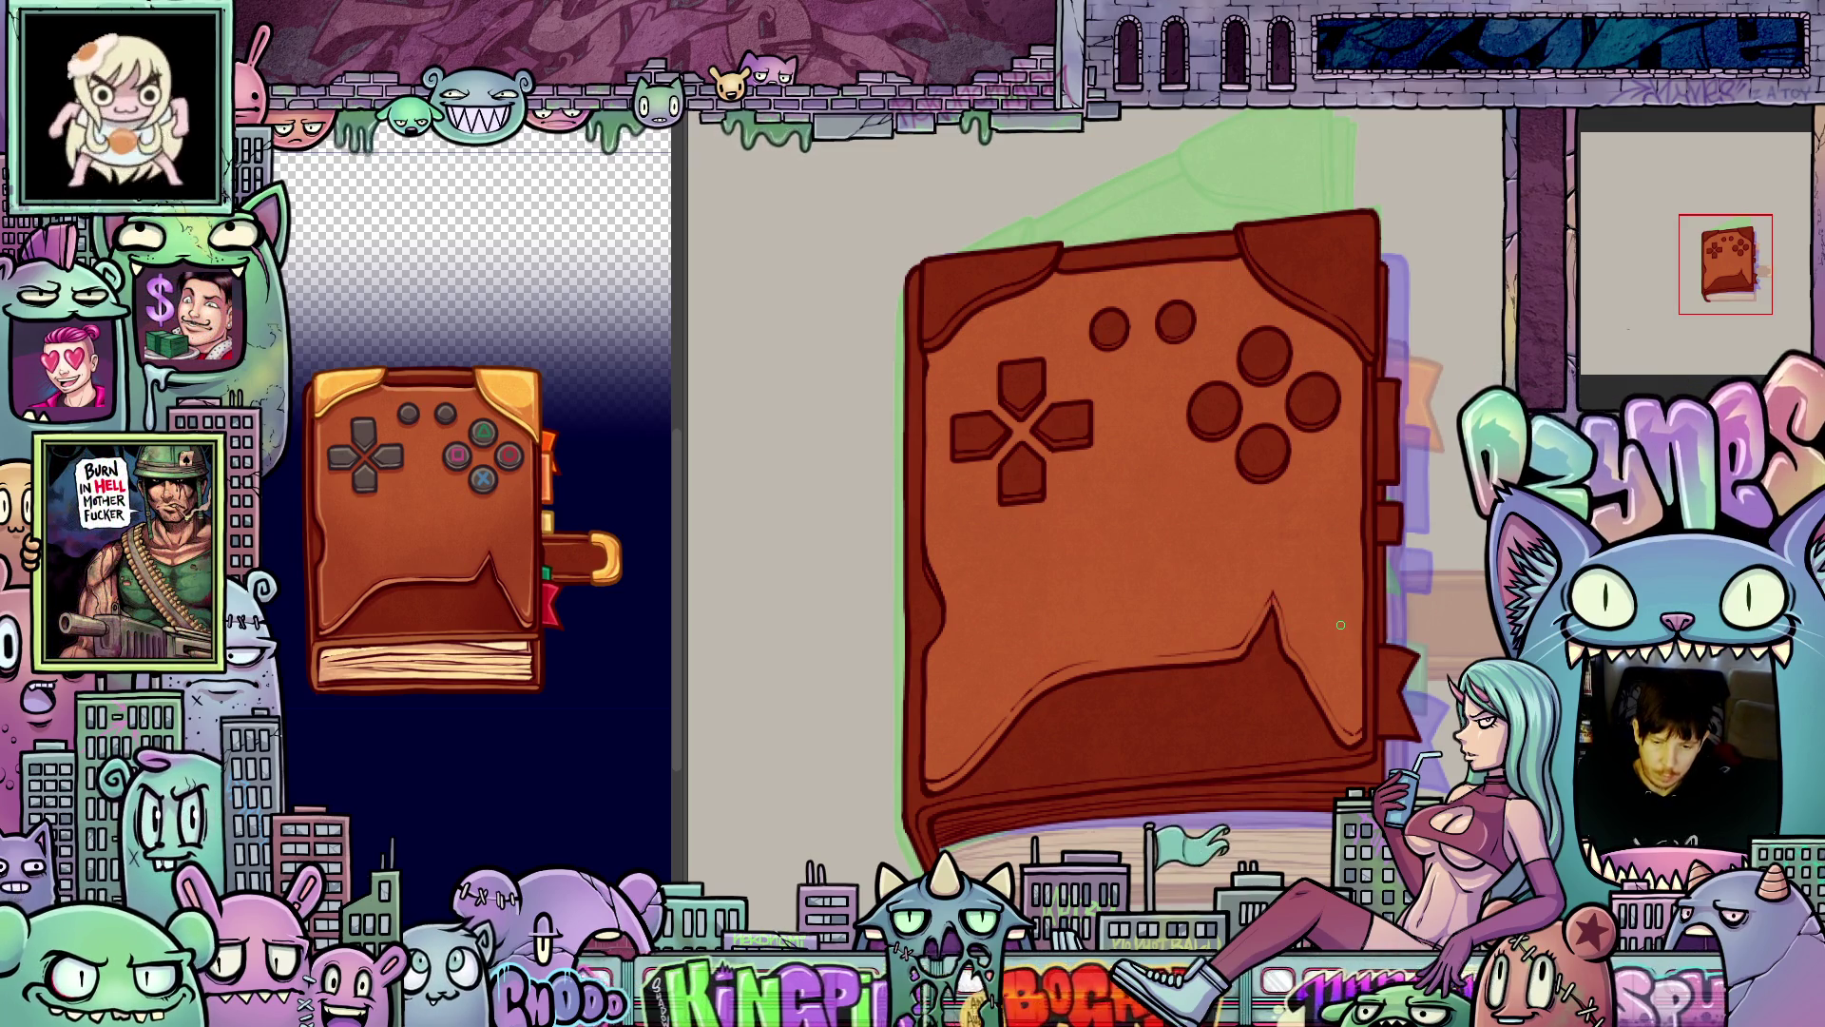
key("ctrl+z")
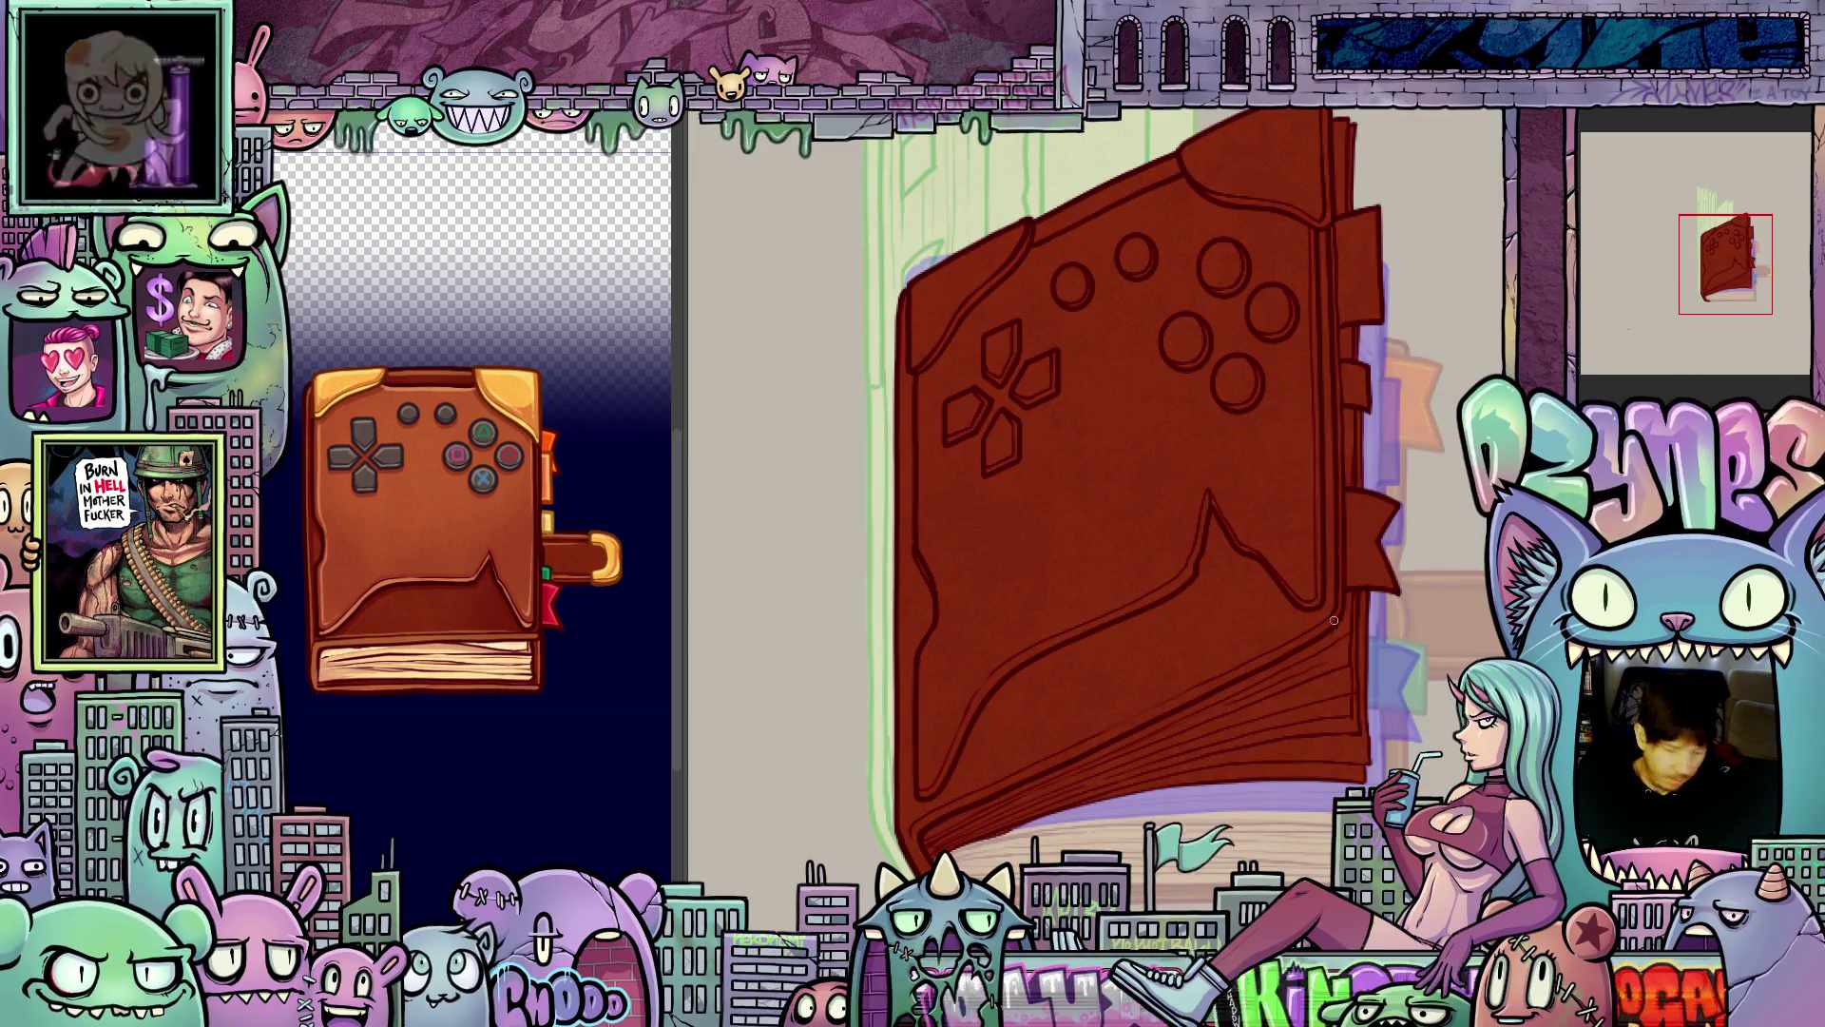
- Fill the skewed book's upper cover orange-brown and undo a stray line on its right edge
left_click(1279, 487)
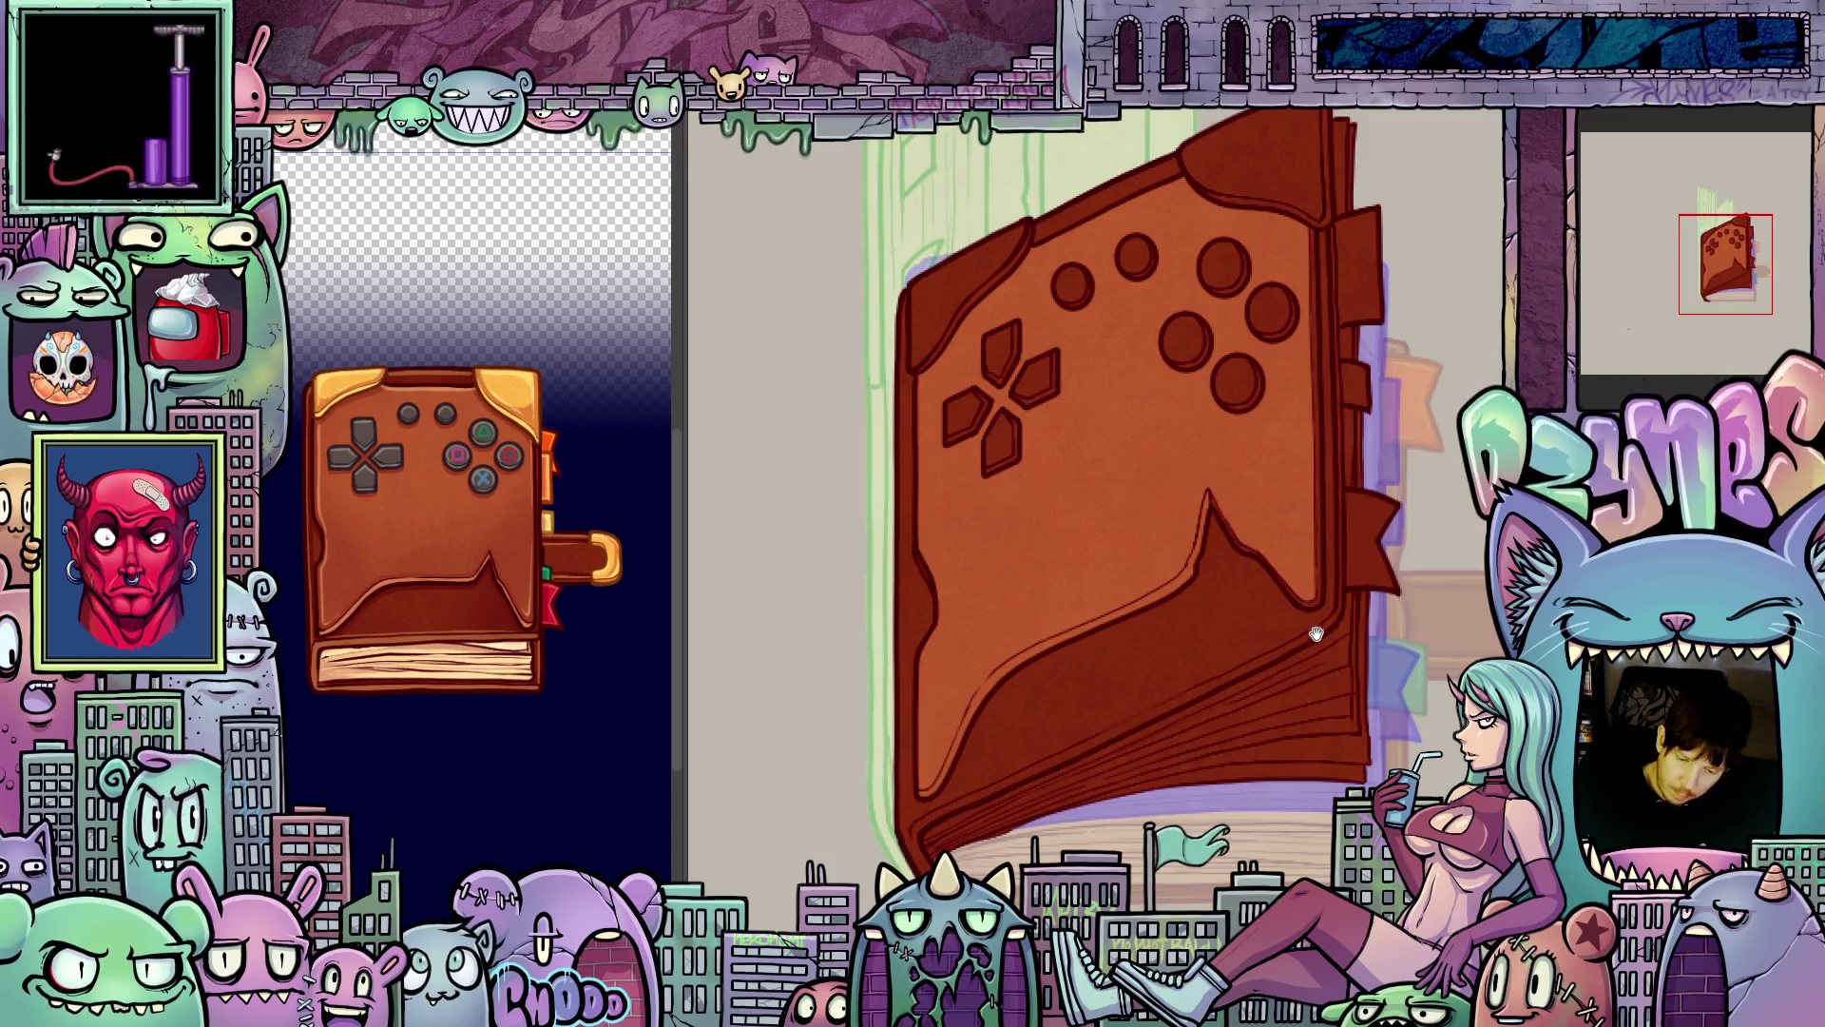
left_click_drag(1316, 633, 1204, 661)
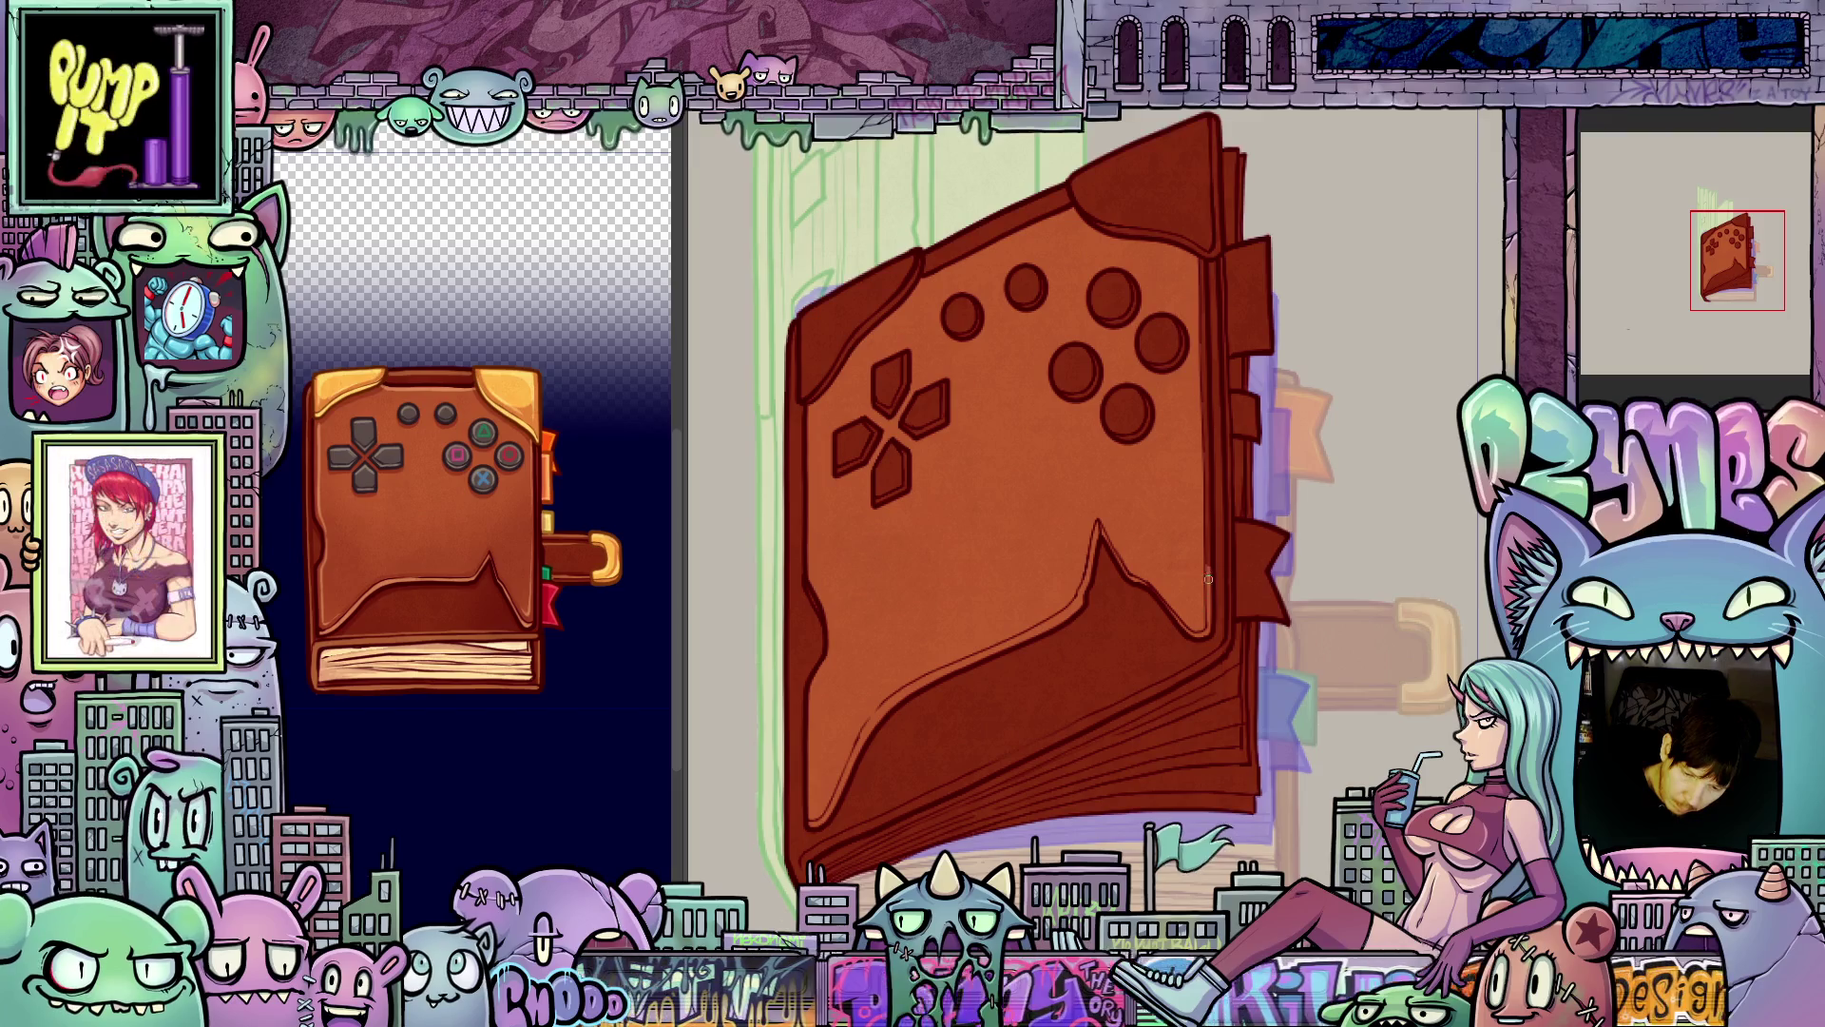
left_click_drag(1208, 572, 1199, 276)
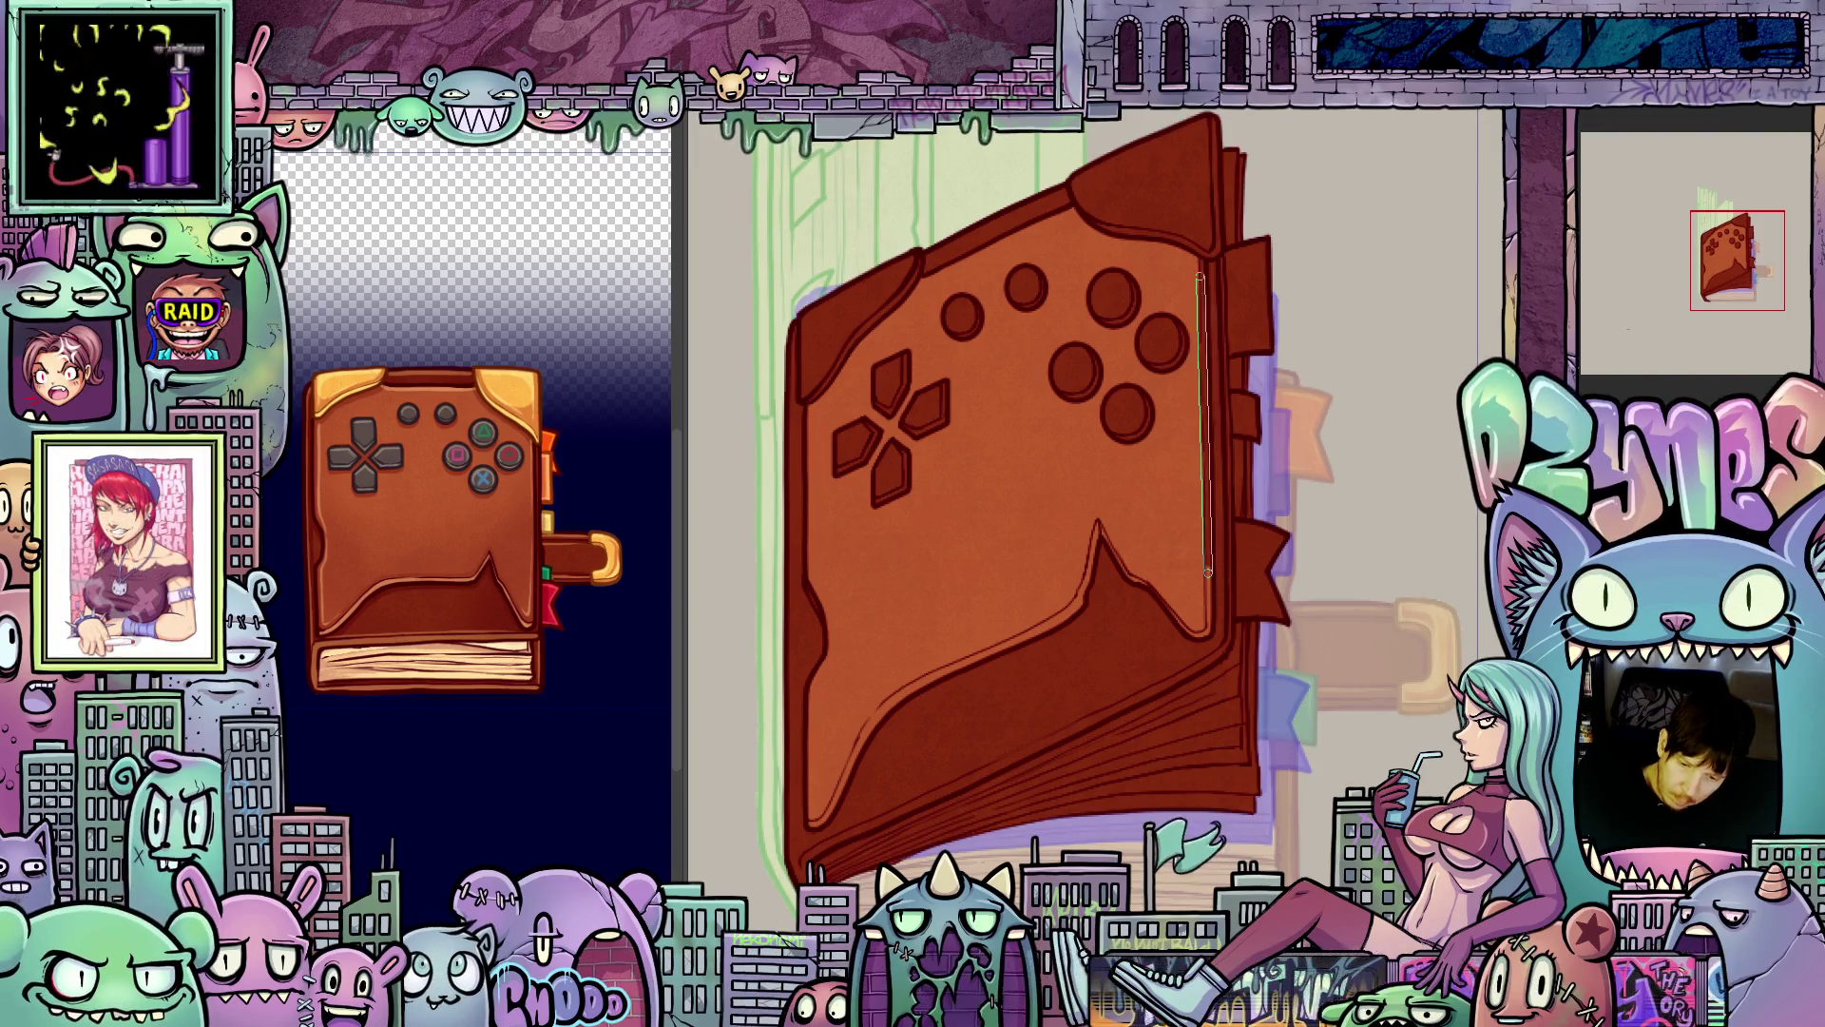
key("ctrl+z")
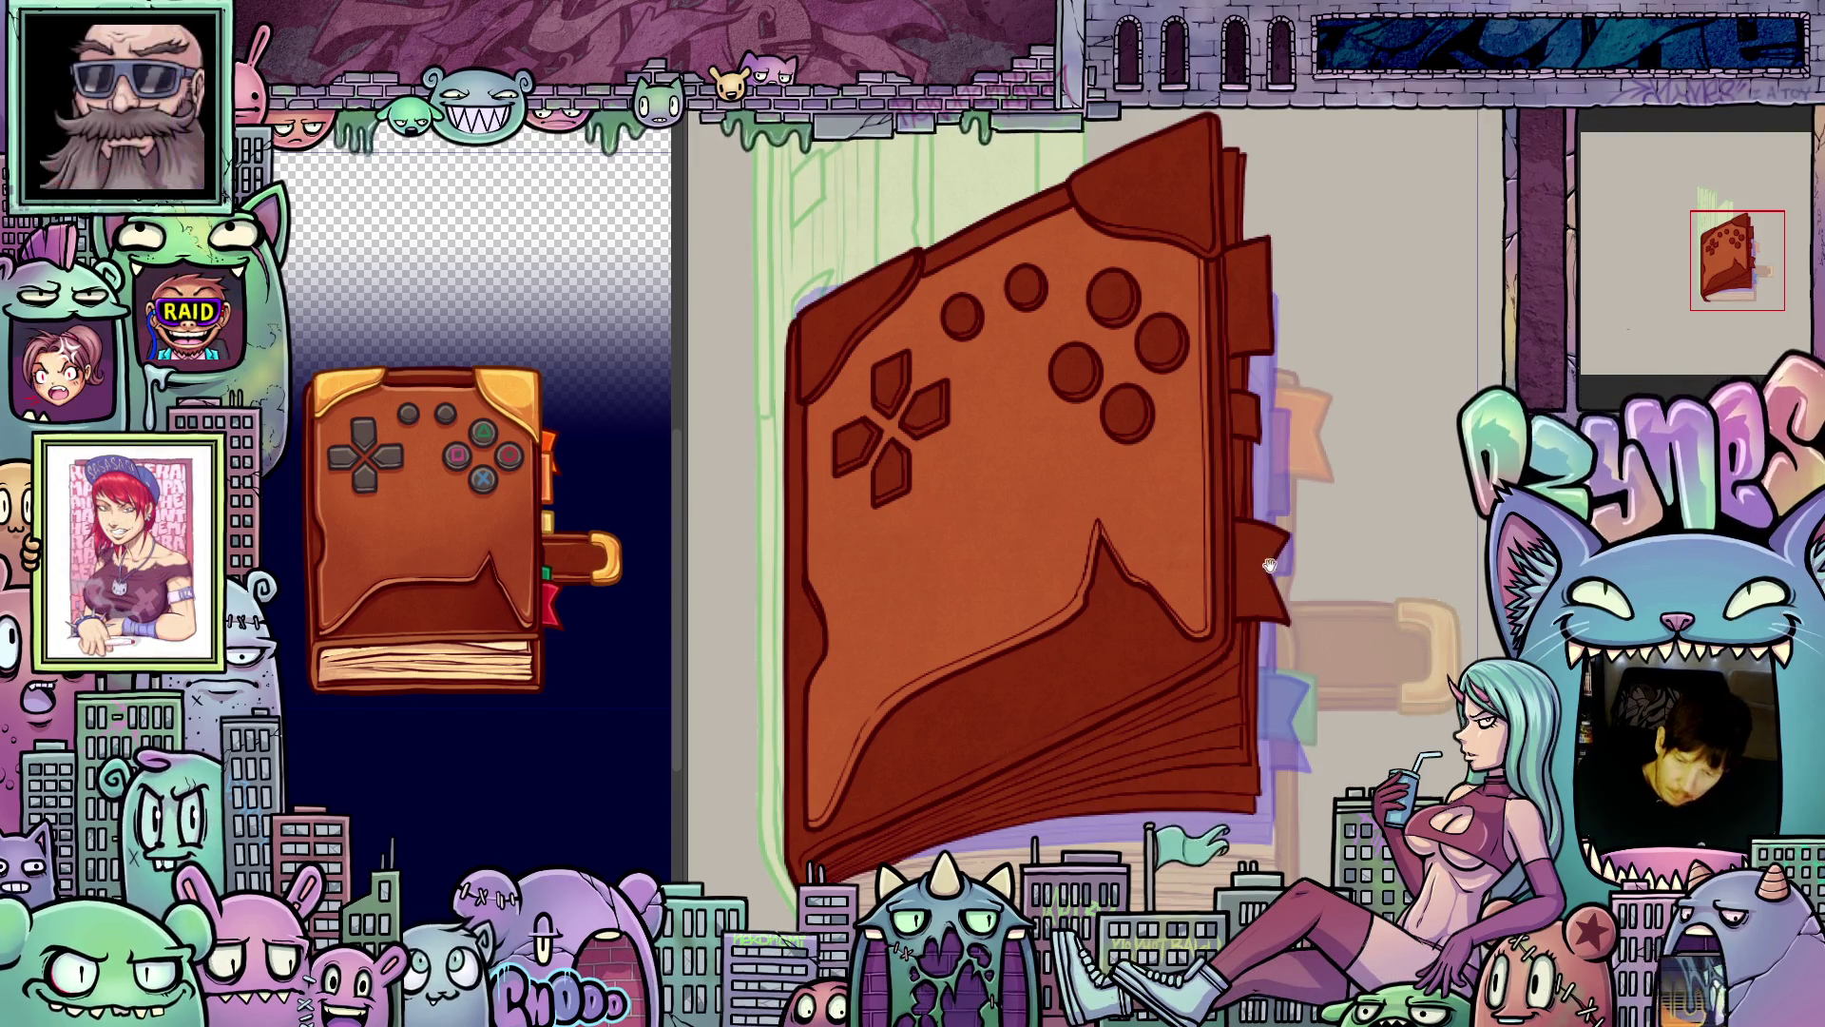
mouse_move(1269, 565)
left_mouse_down()
mouse_move(1343, 570)
mouse_move(1323, 570)
left_mouse_up()
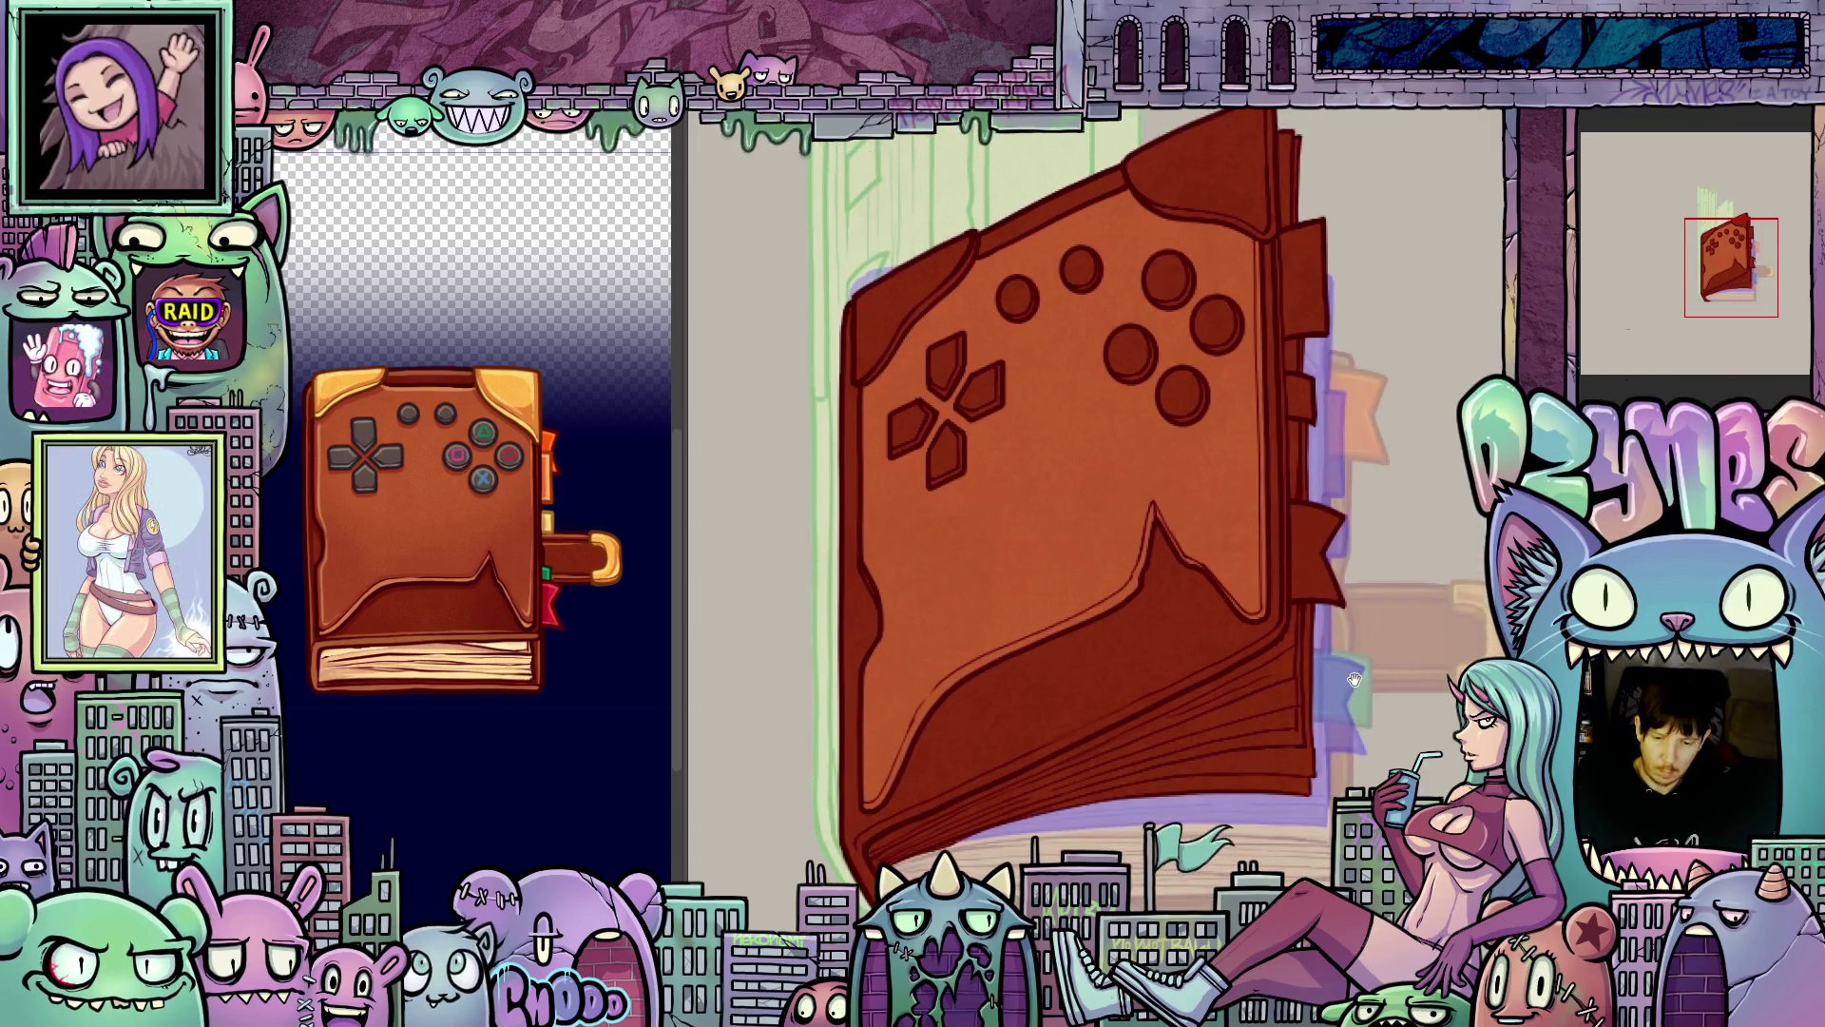
scroll(1355, 679, "up", 2)
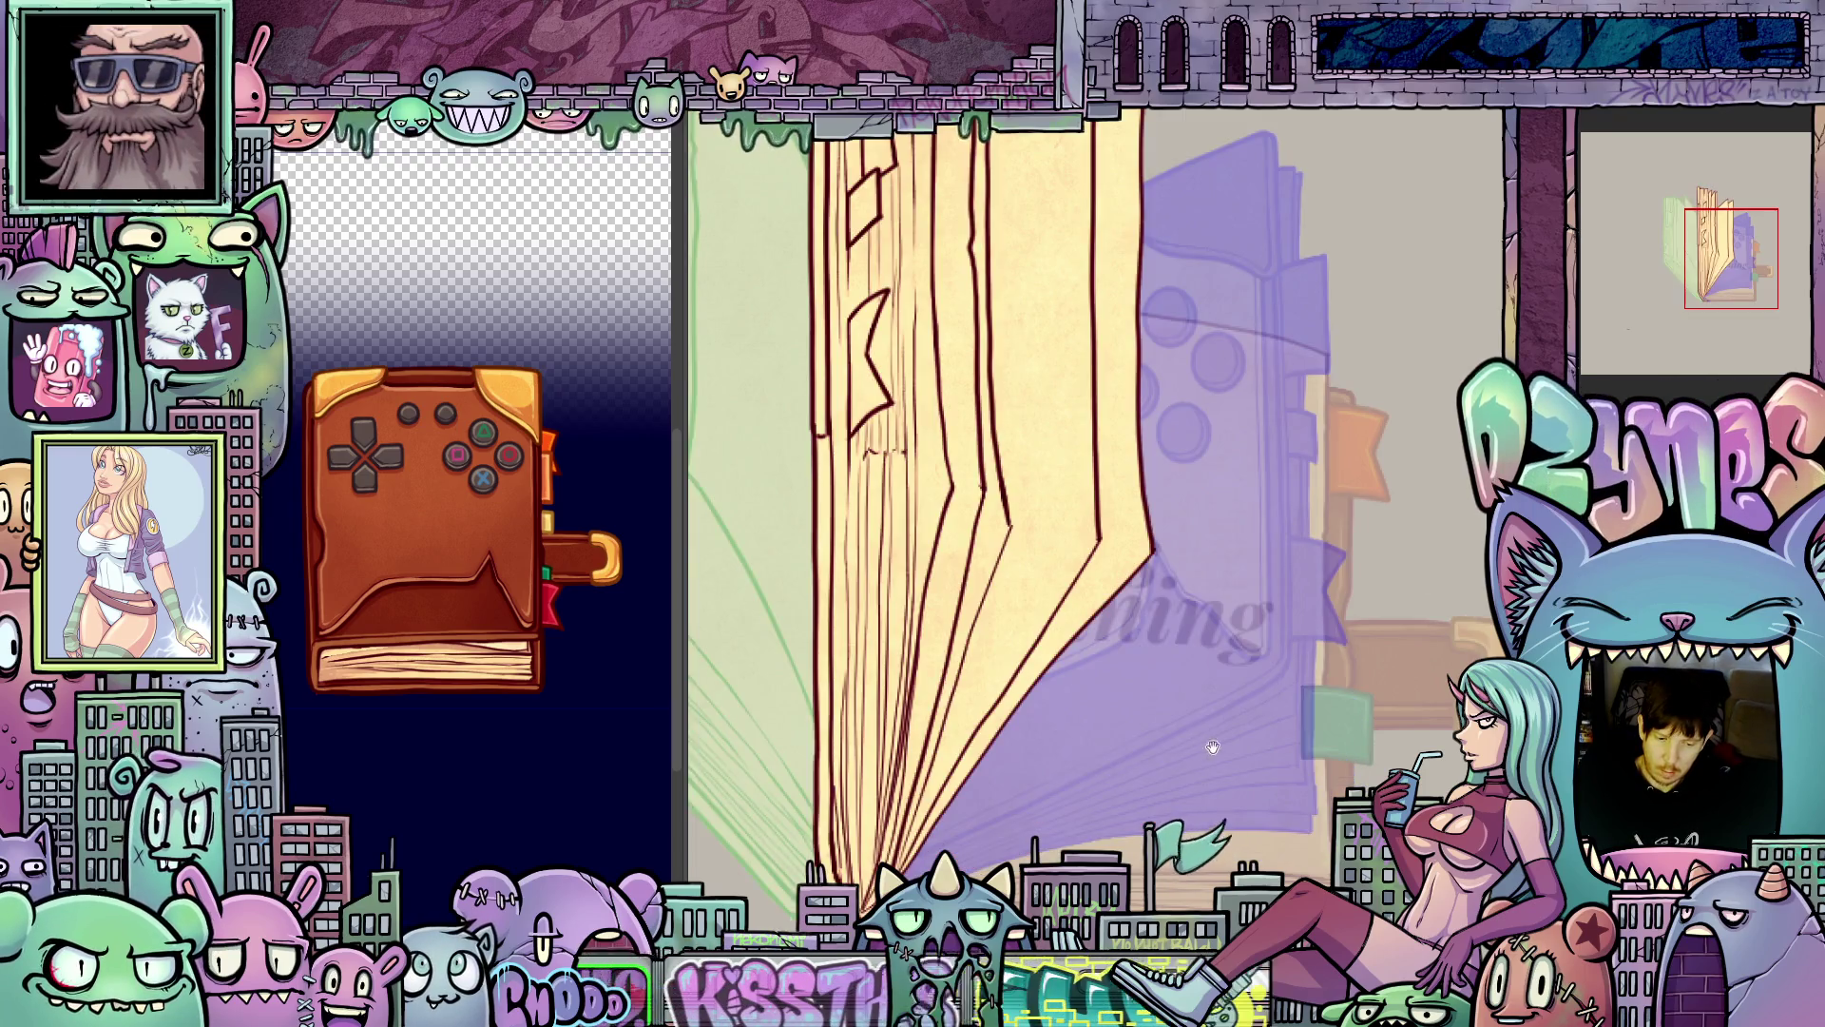
left_click_drag(1213, 747, 1441, 747)
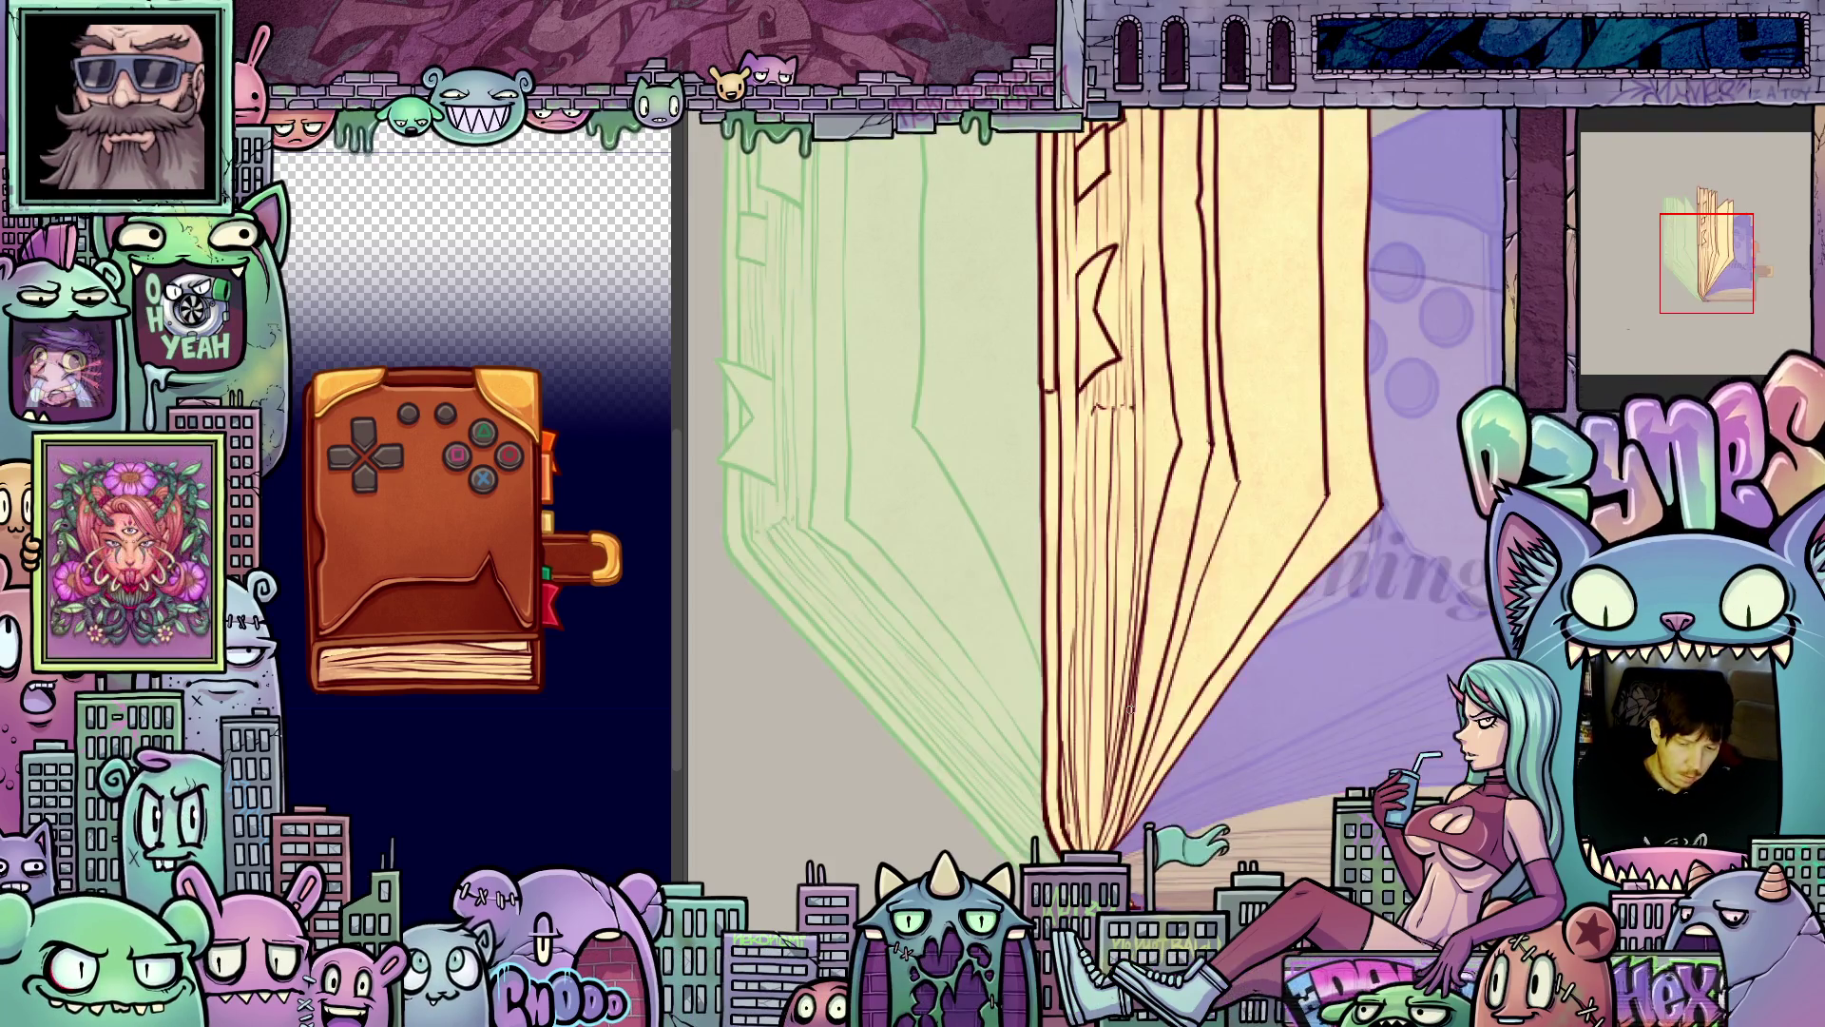
- Fill the spine's left strip and its upper part dark brown
left_click_drag(1146, 751, 1113, 747)
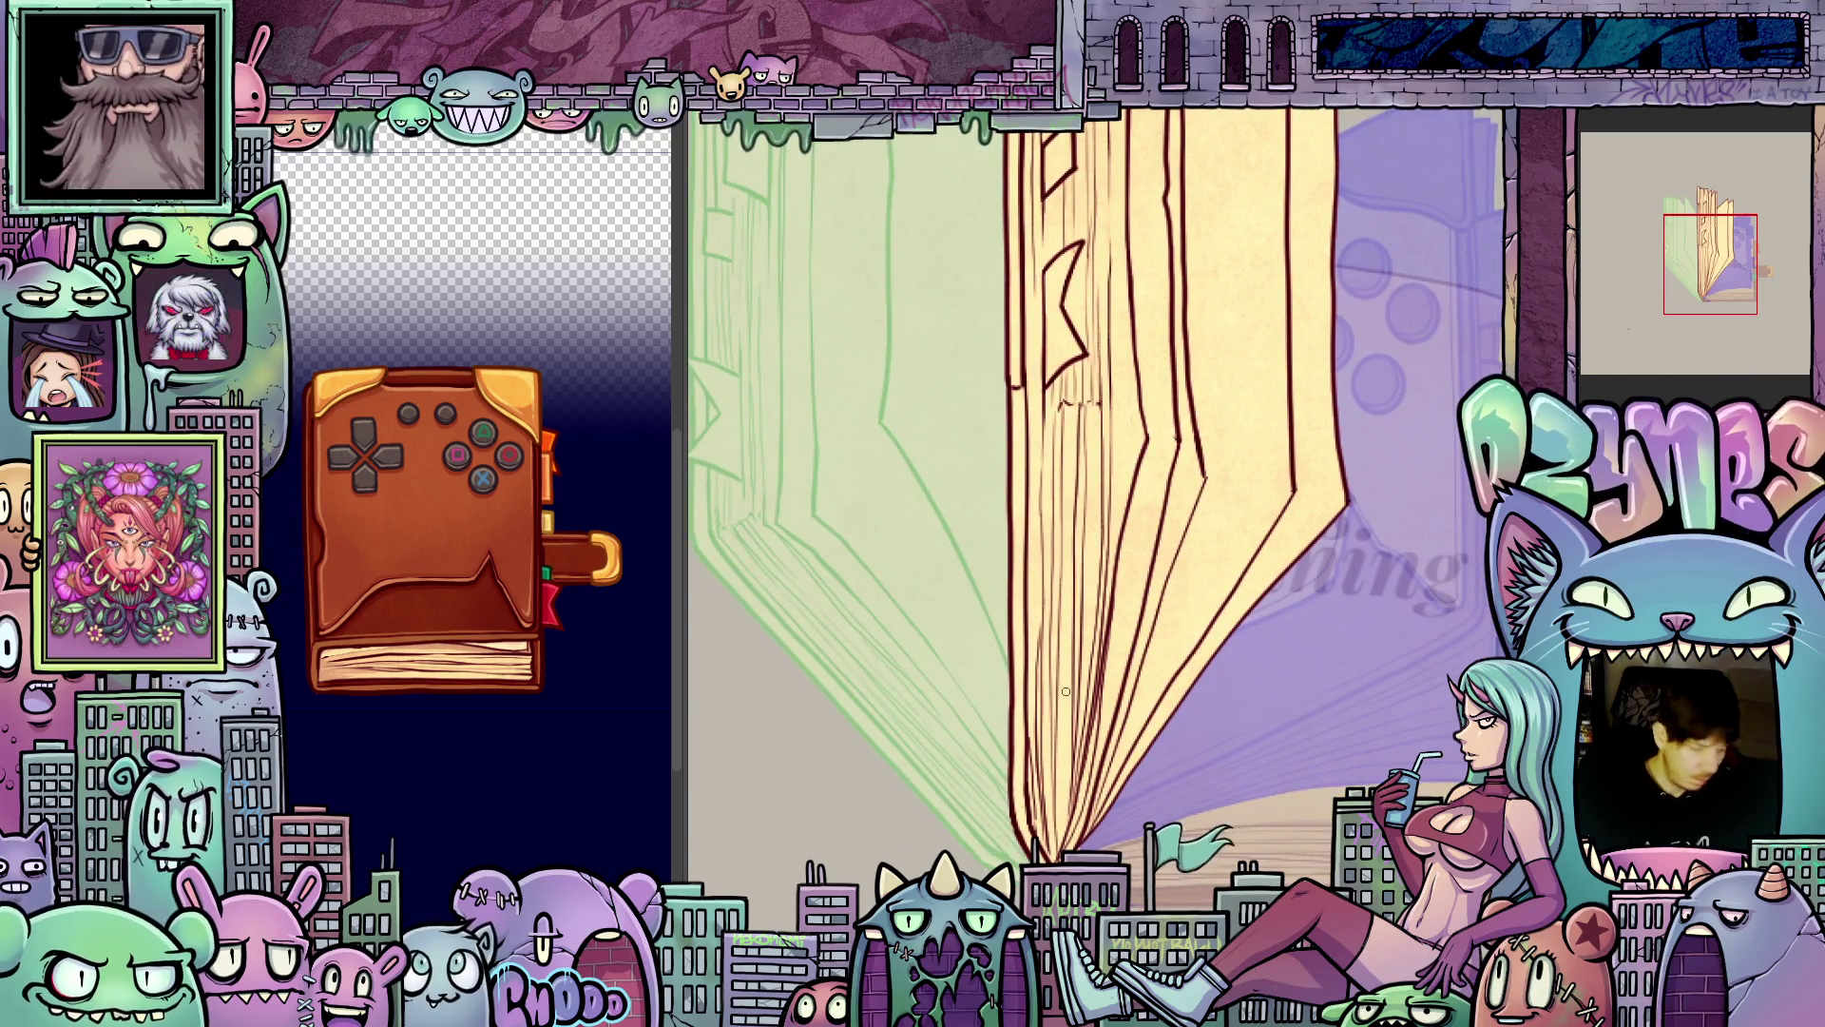
left_click(1025, 685)
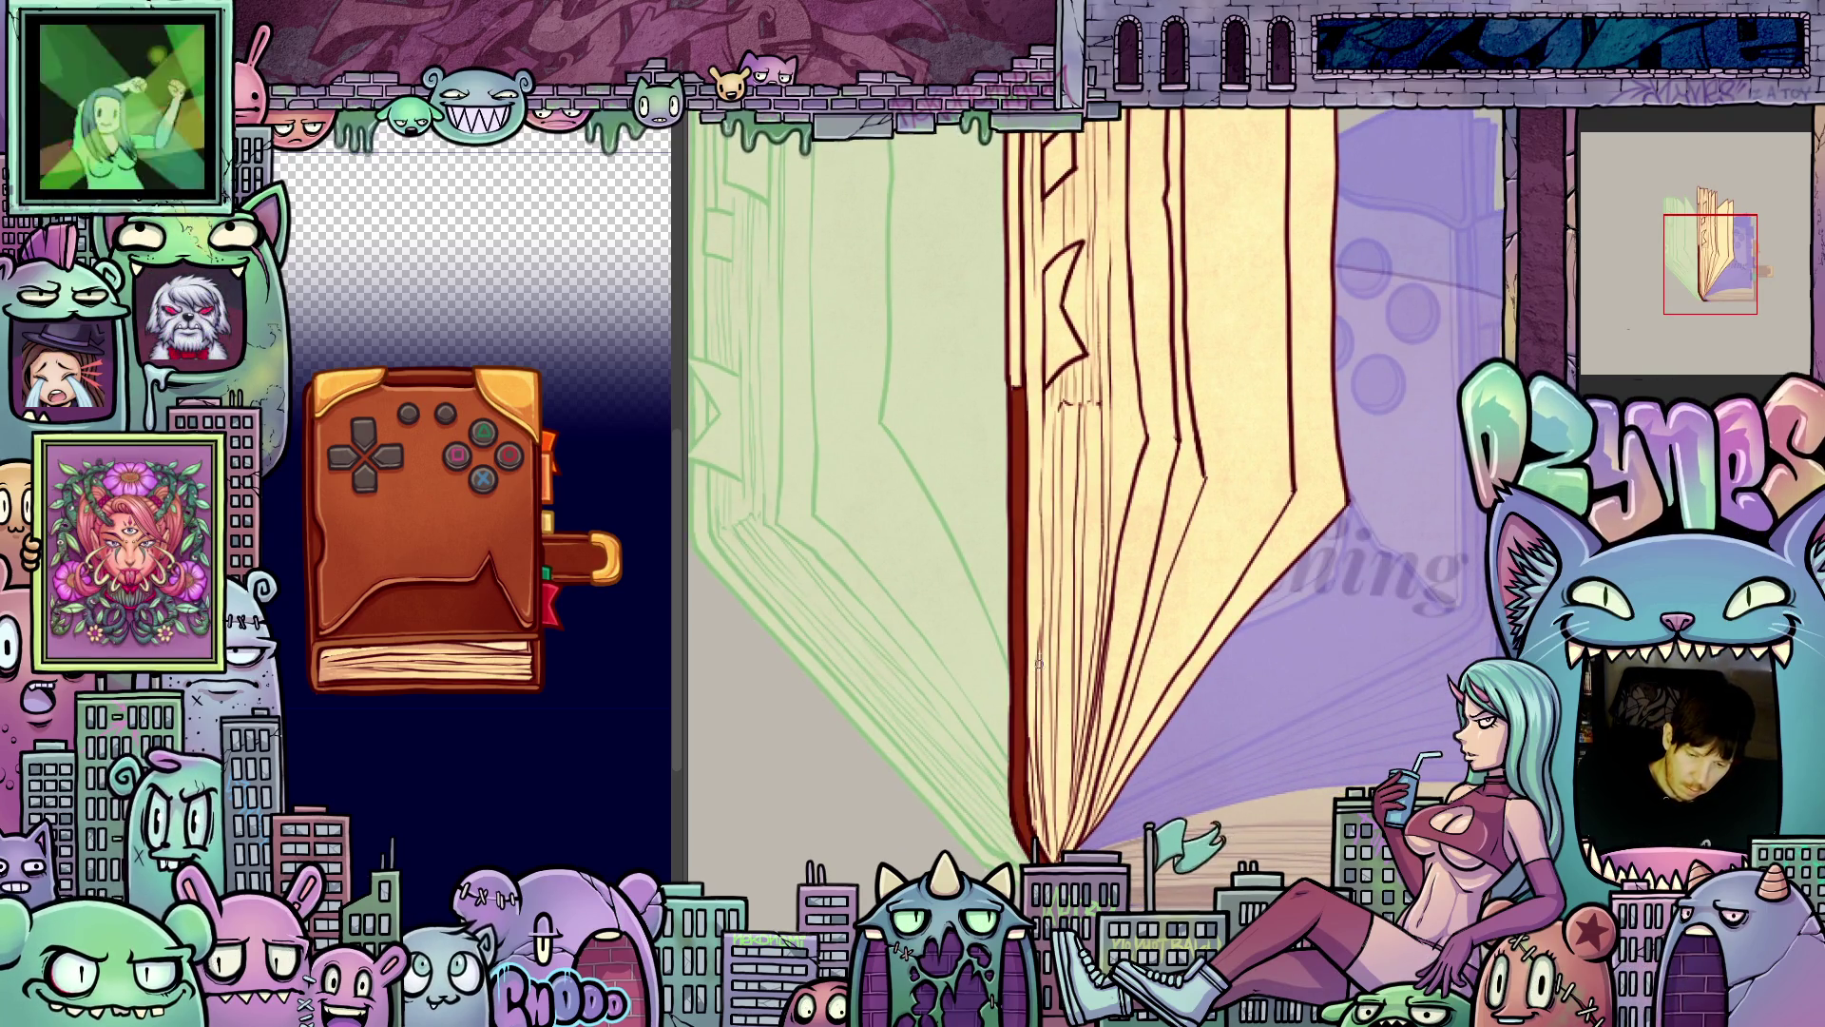
scroll(1039, 663, "up", 5)
left_click(1023, 578)
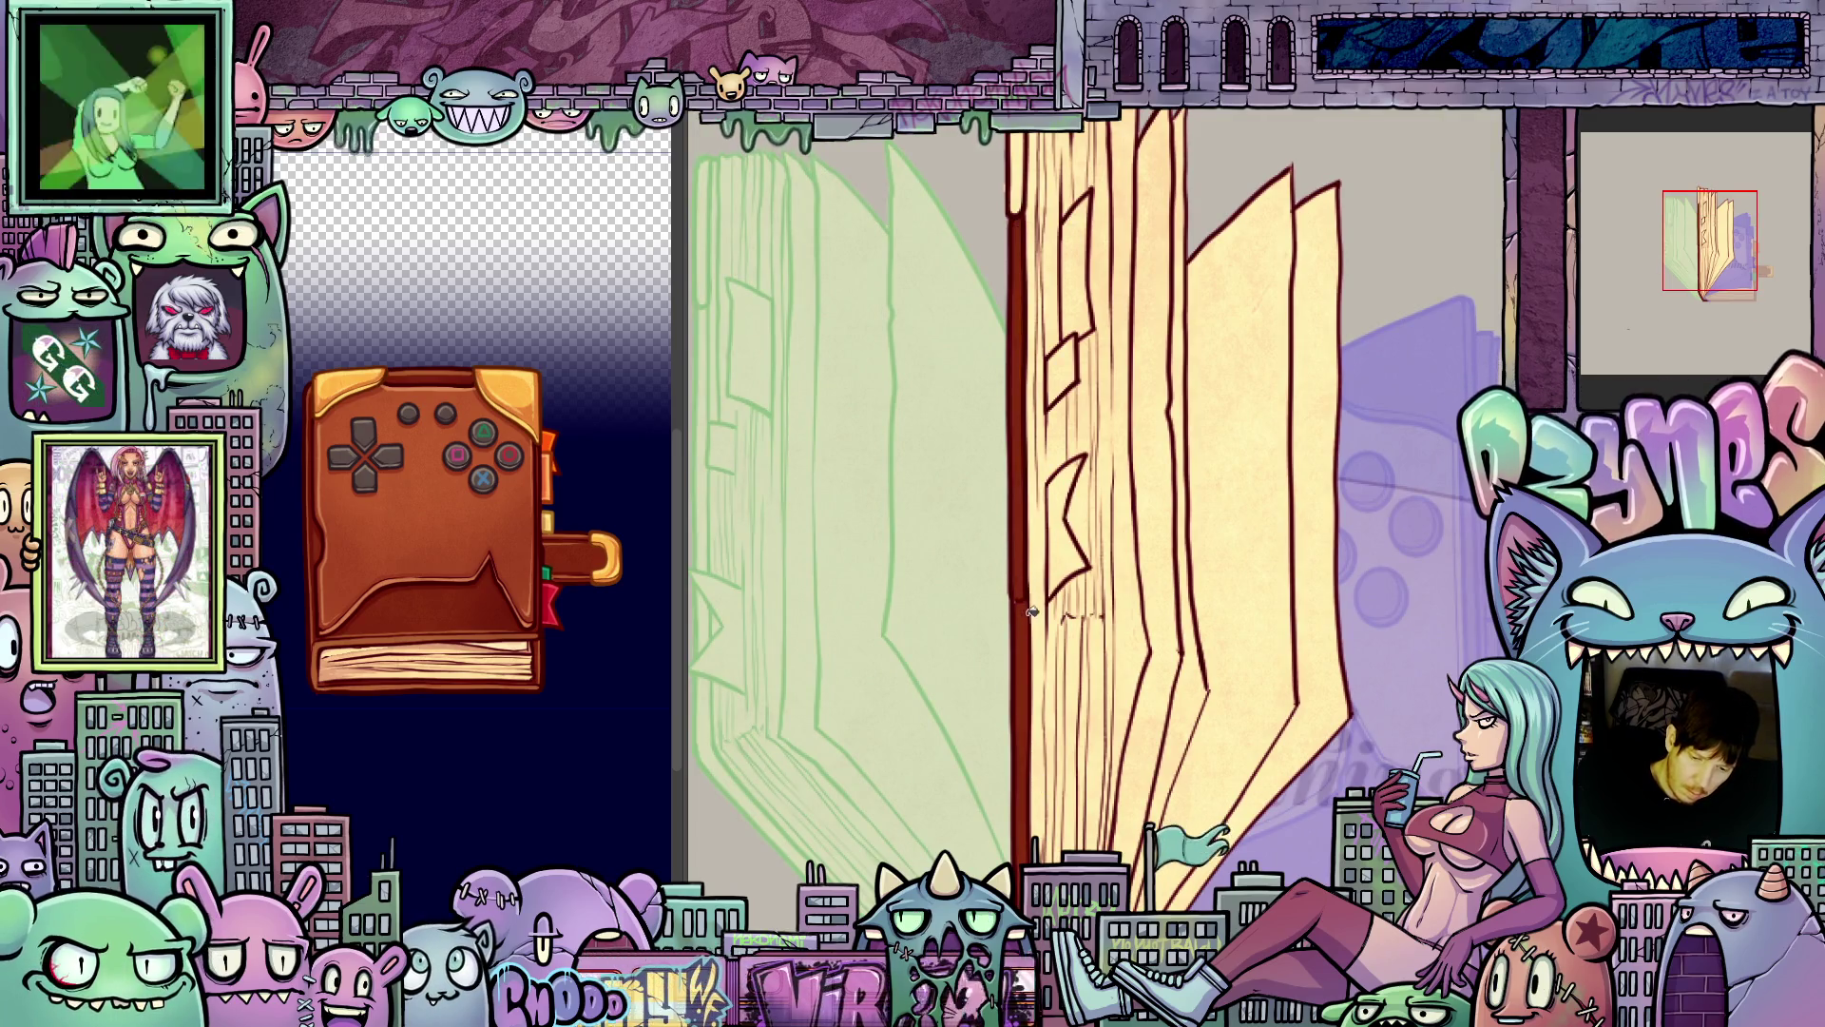
scroll(1031, 611, "up", 3)
scroll(1089, 781, "up", 3)
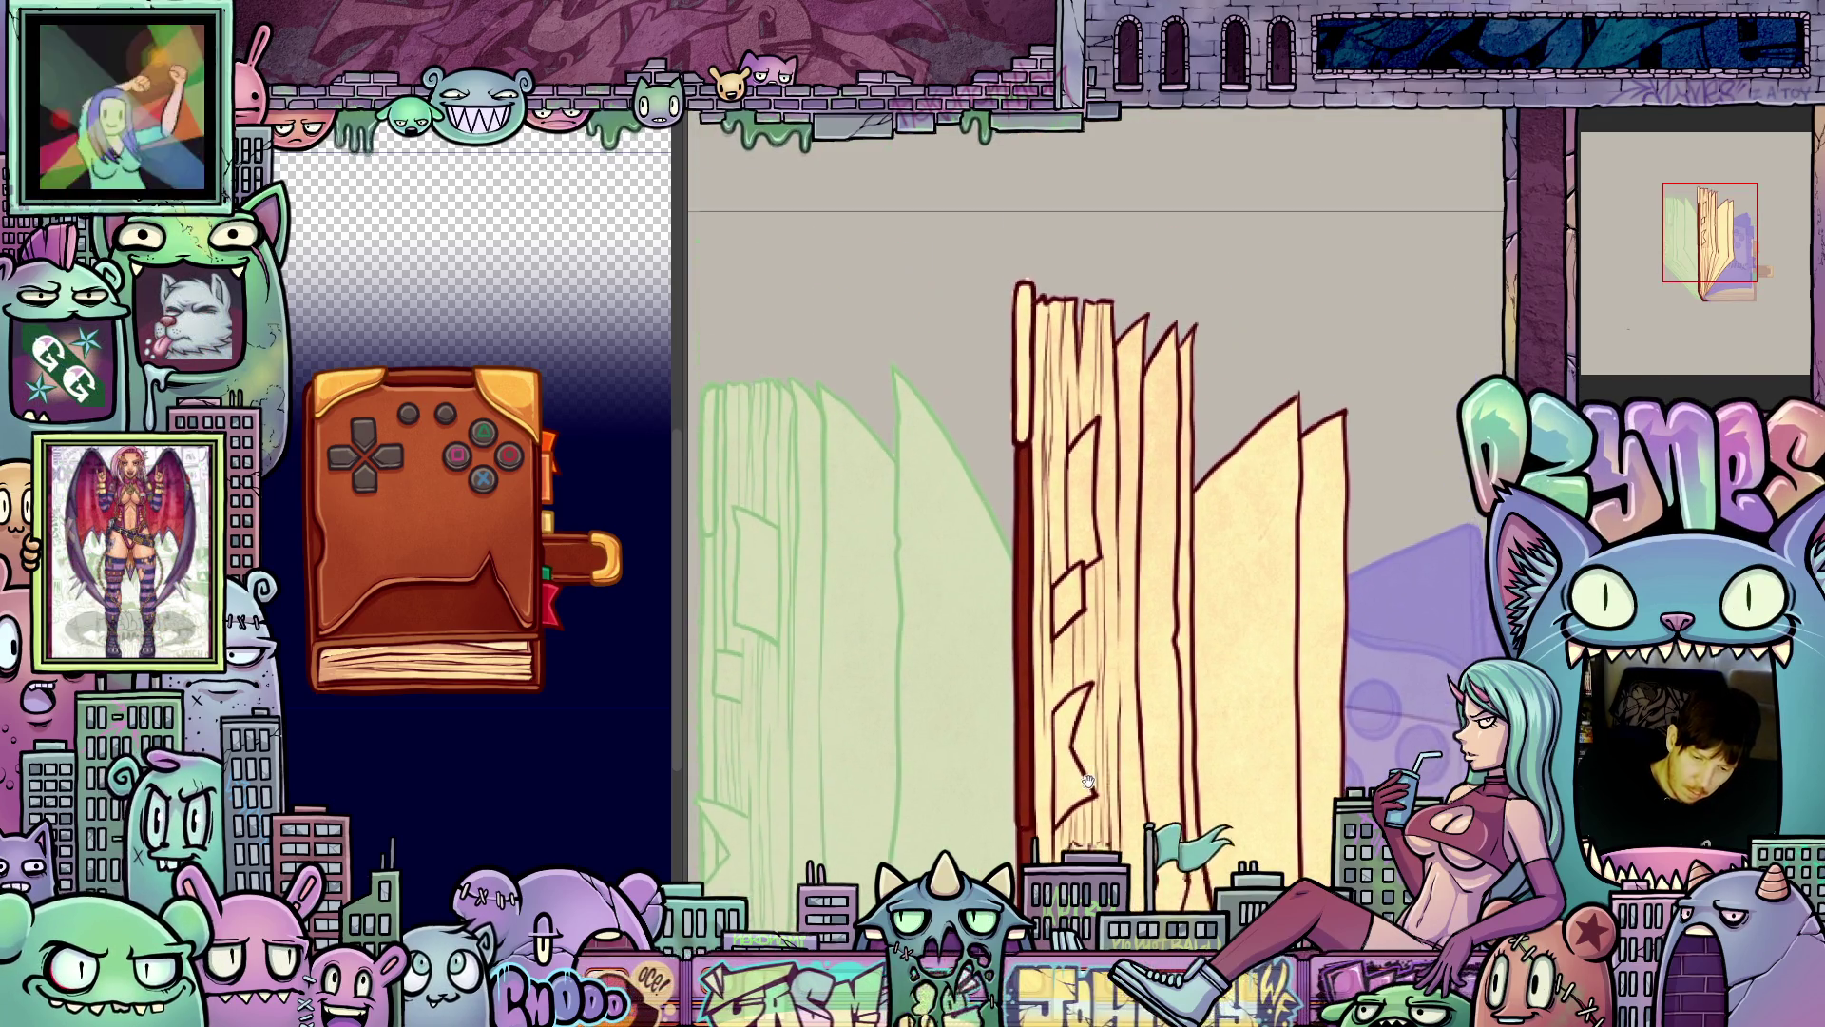
scroll(1089, 781, "up", 1)
- Zoom in and out across the book to review the inked outlines
scroll(1040, 393, "down", 3)
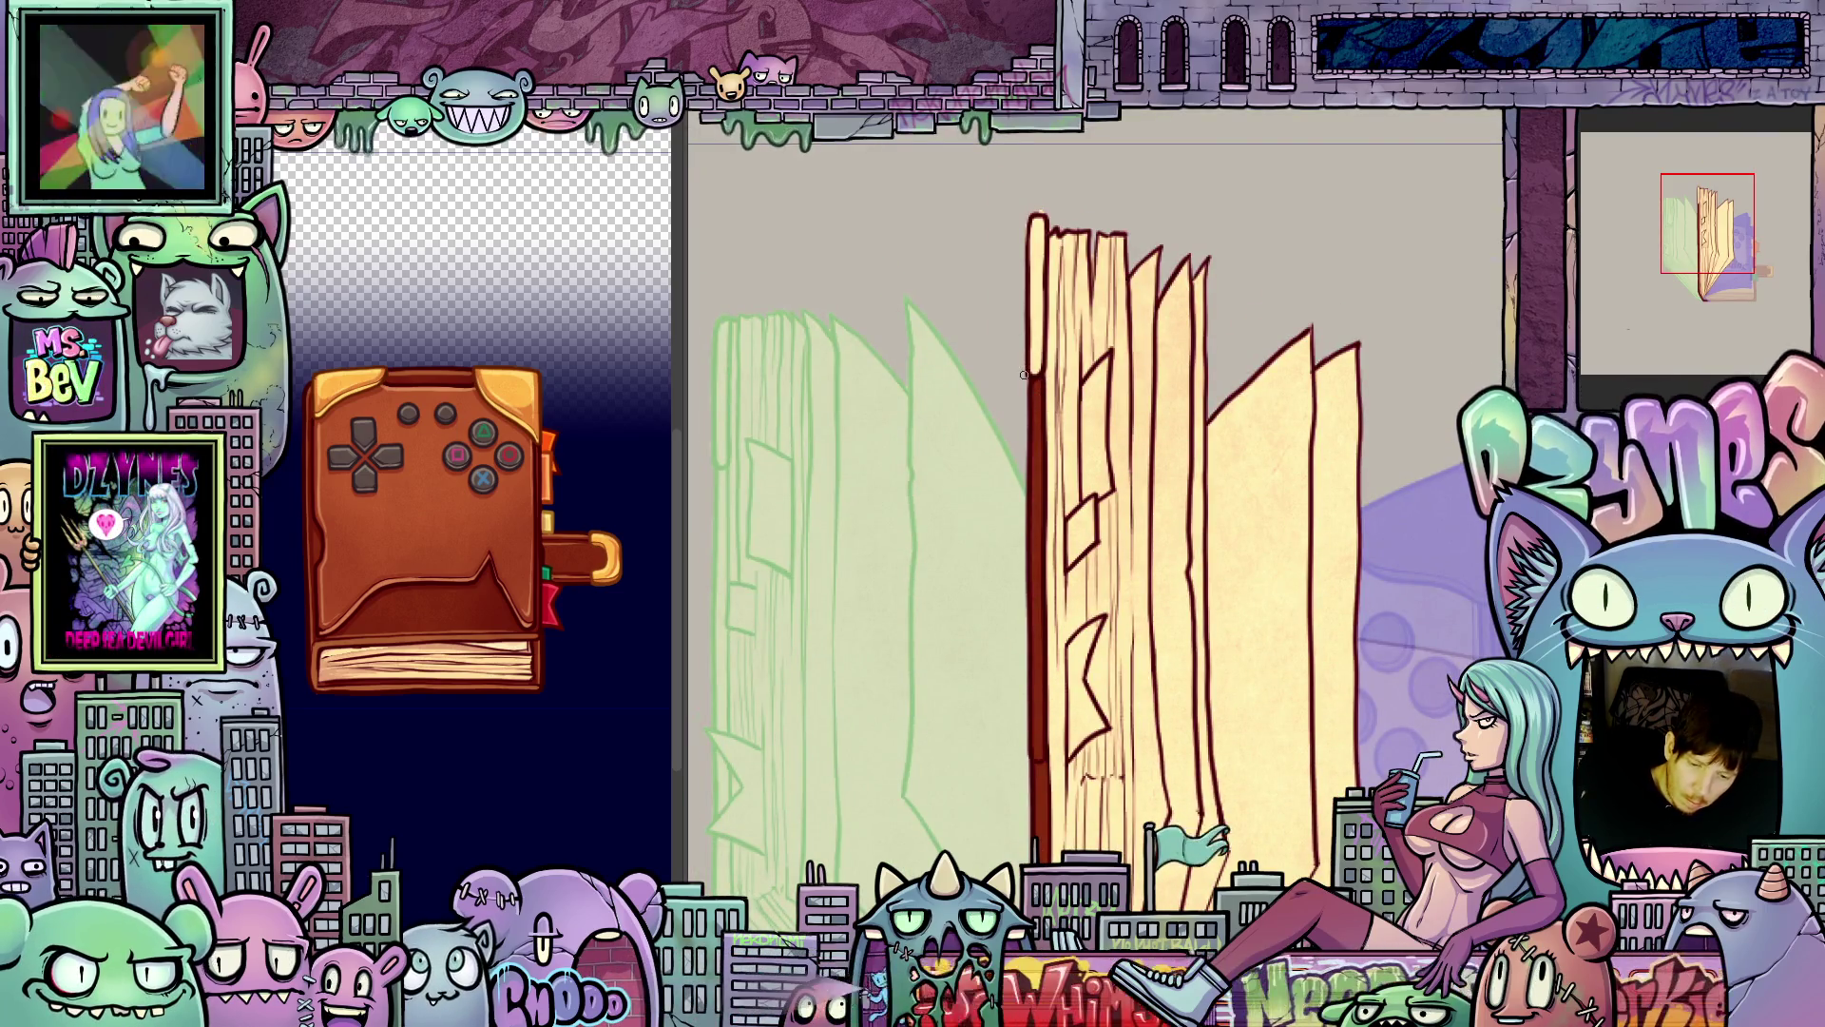
scroll(1273, 602, "down", 5)
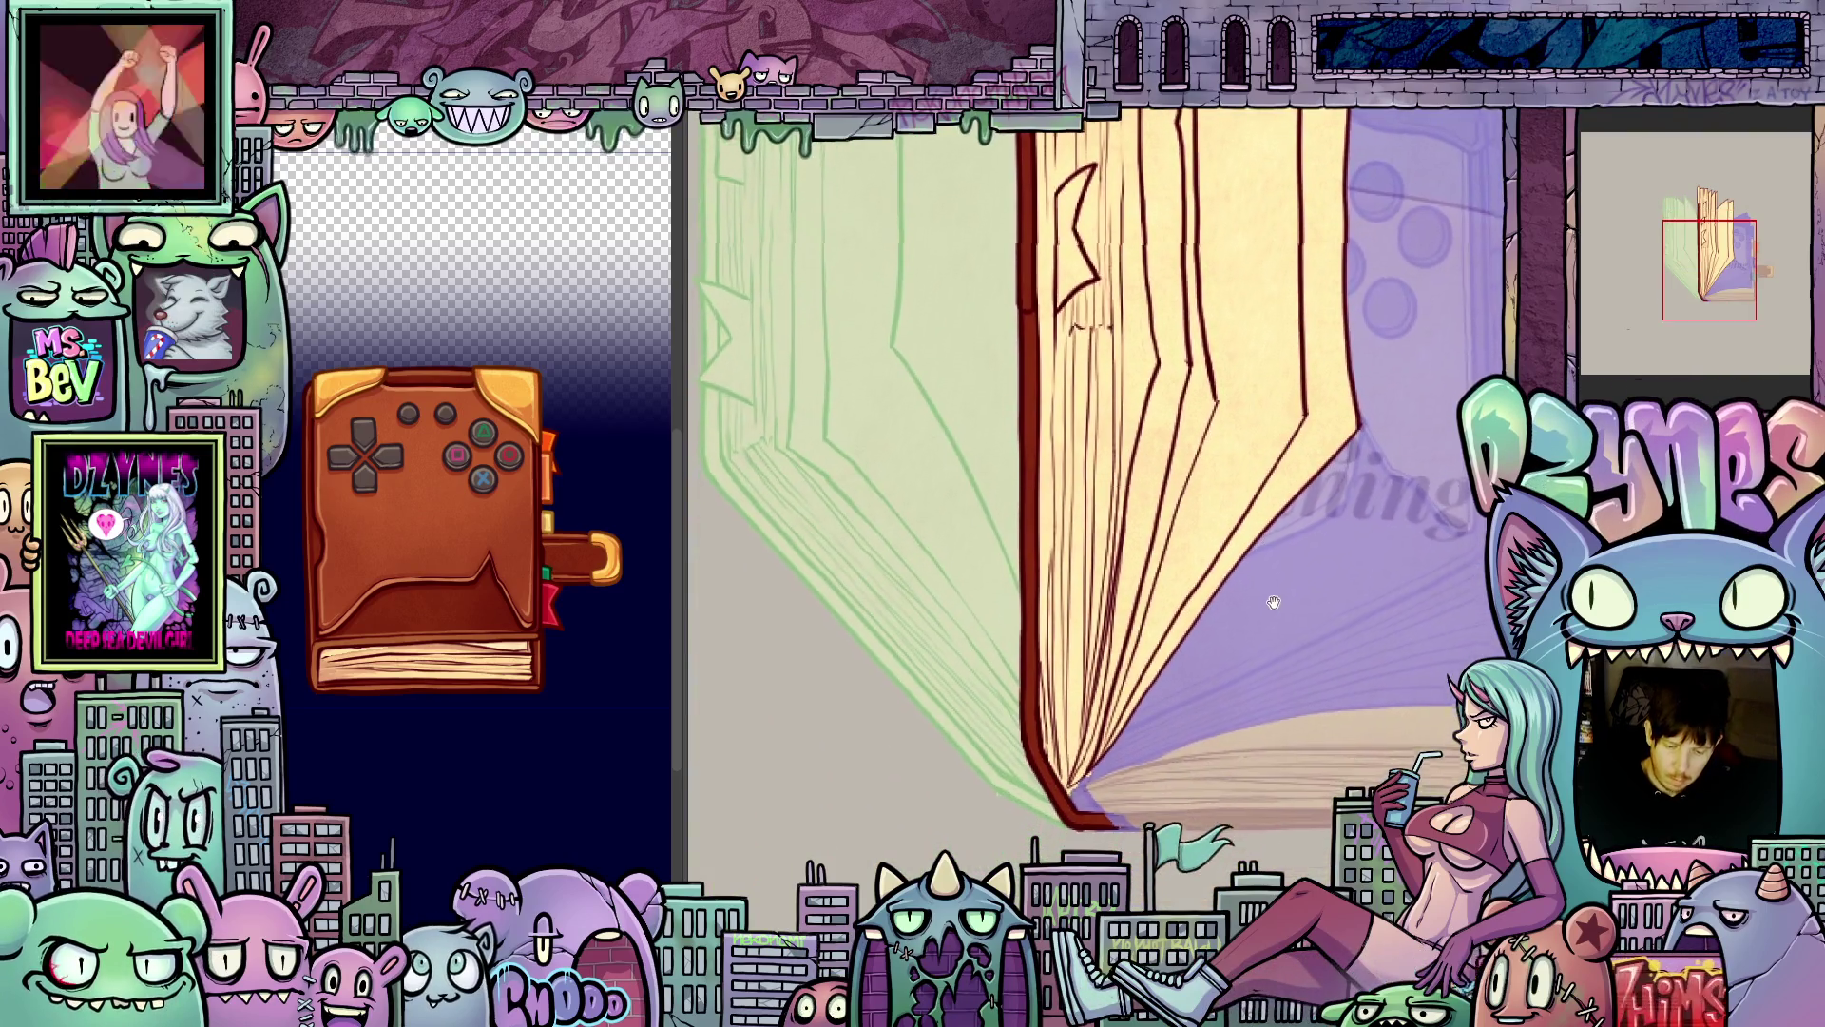
scroll(1260, 805, "up", 1)
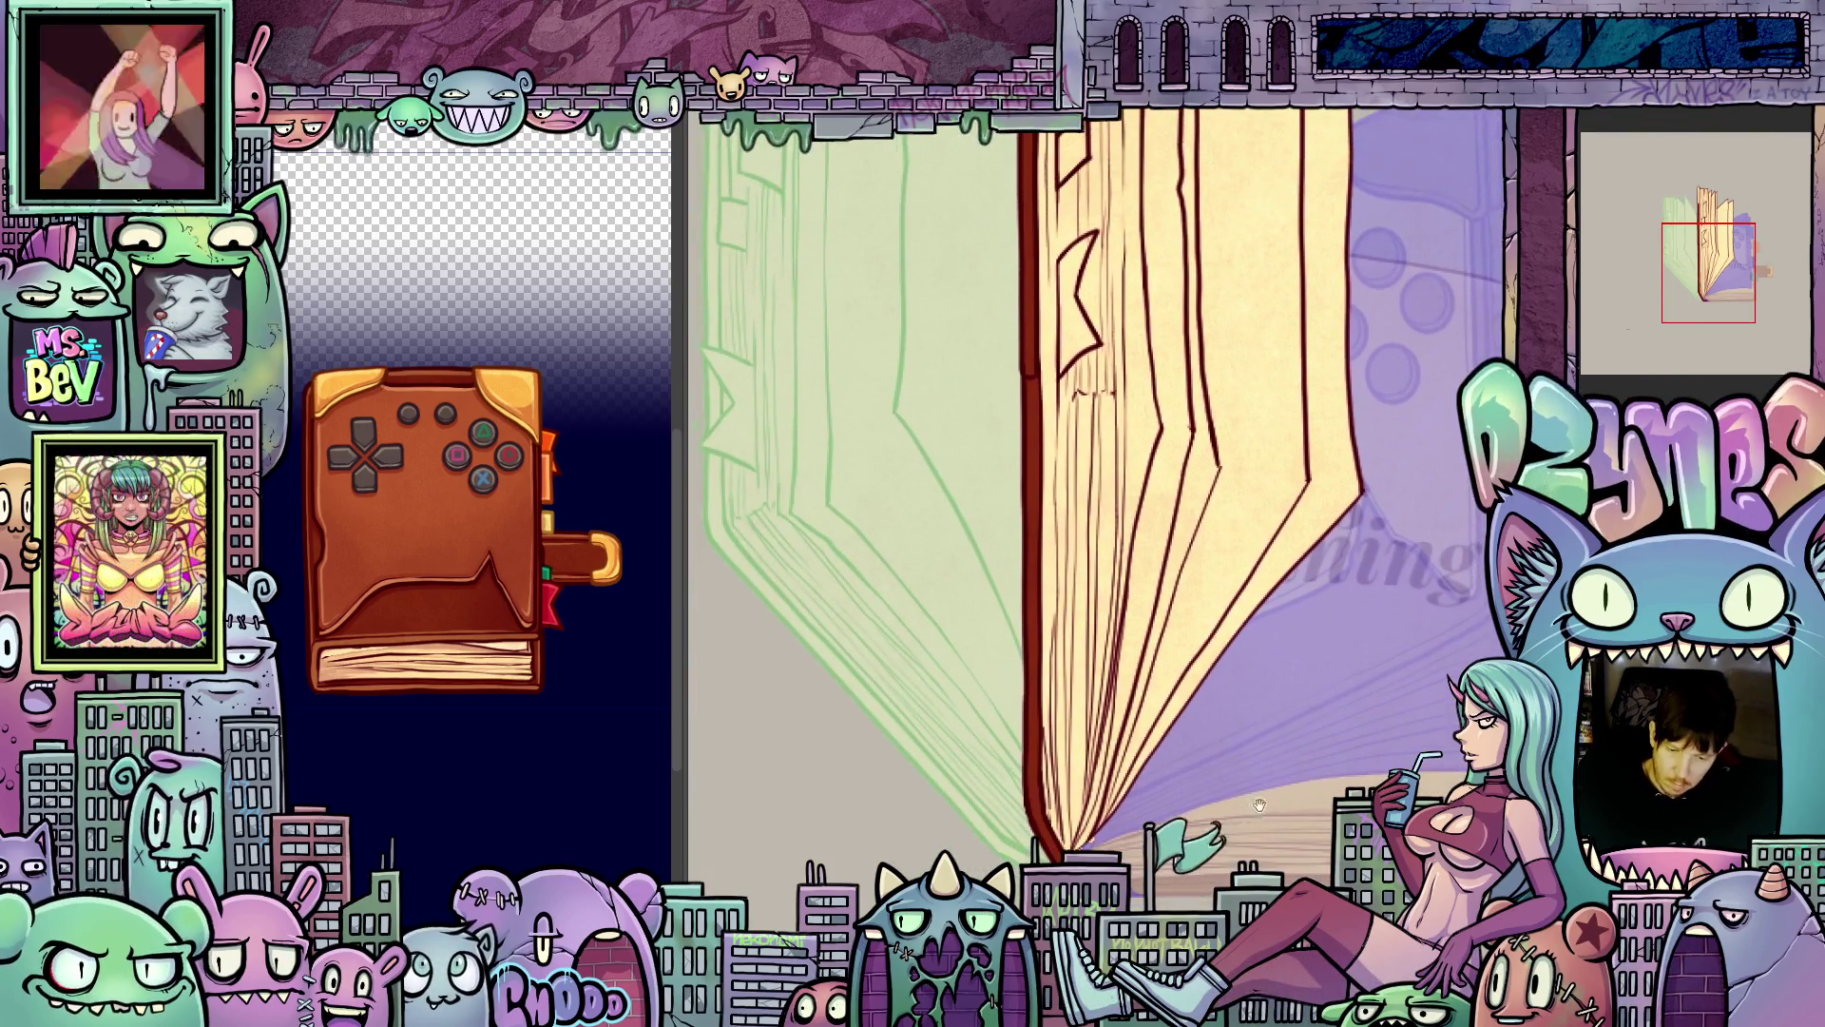
scroll(1260, 805, "up", 7)
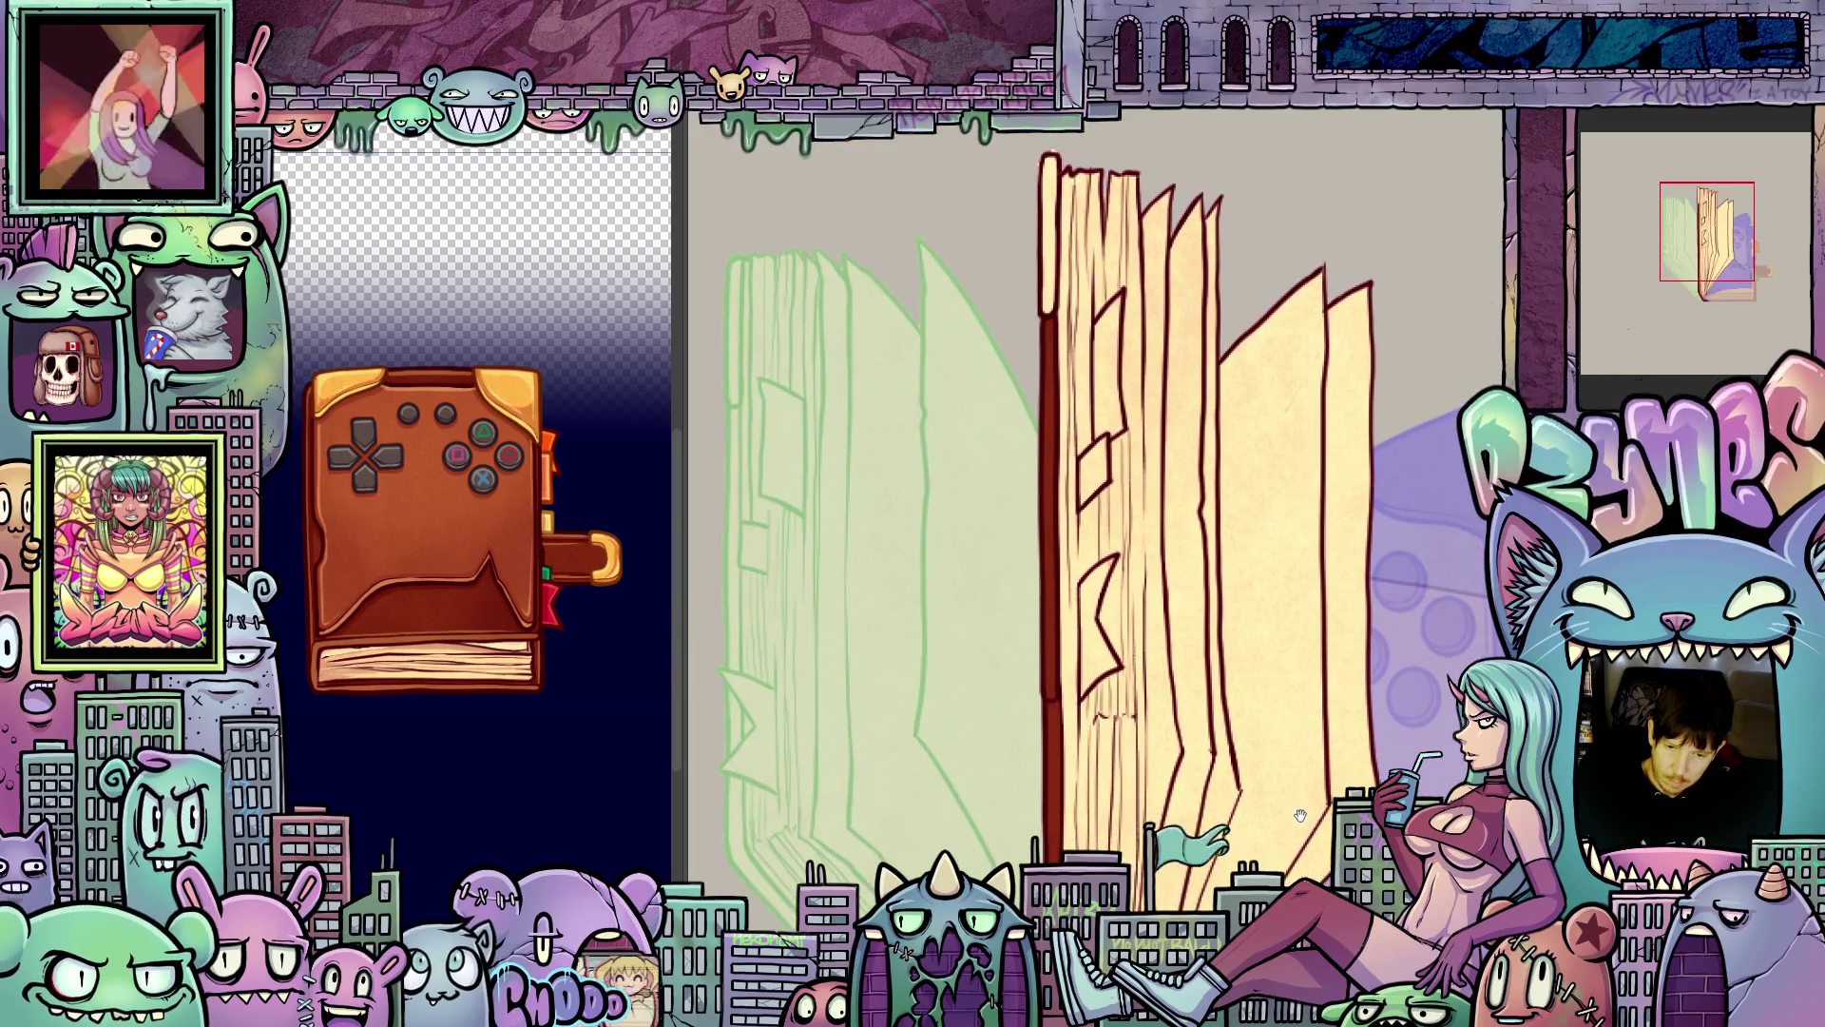
scroll(1300, 815, "up", 4)
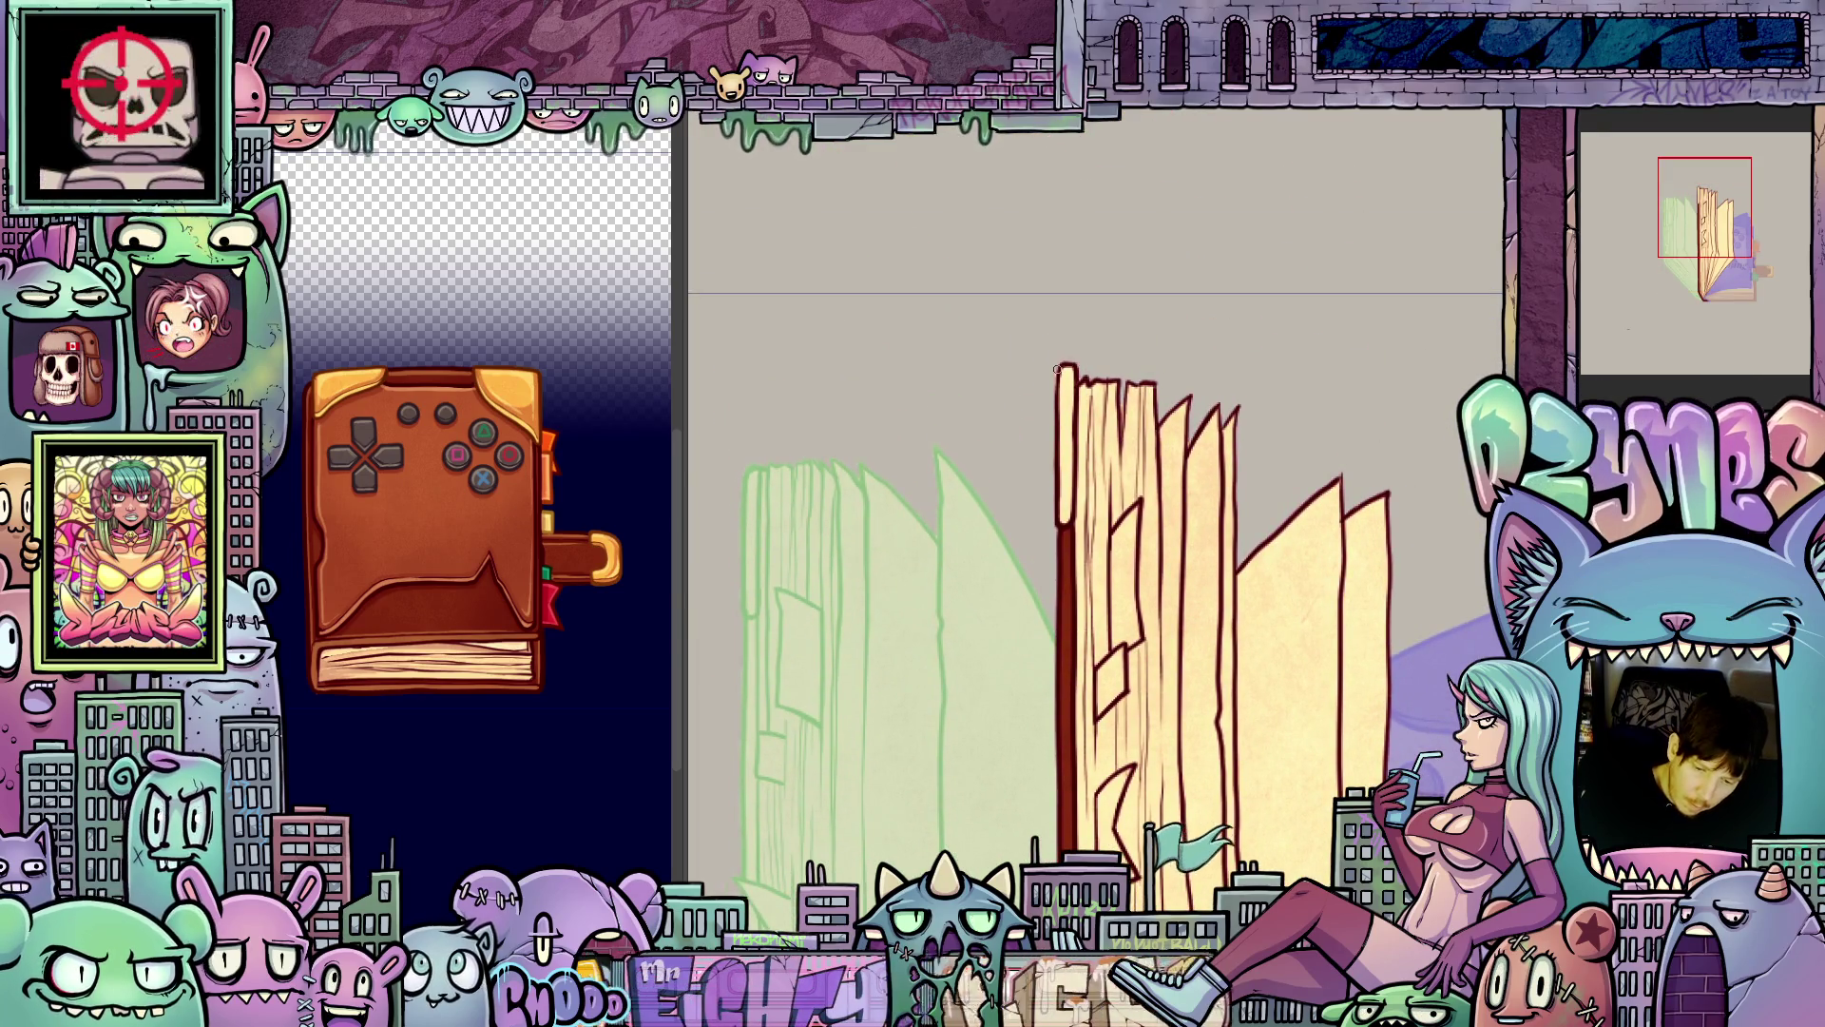
scroll(1303, 671, "down", 6)
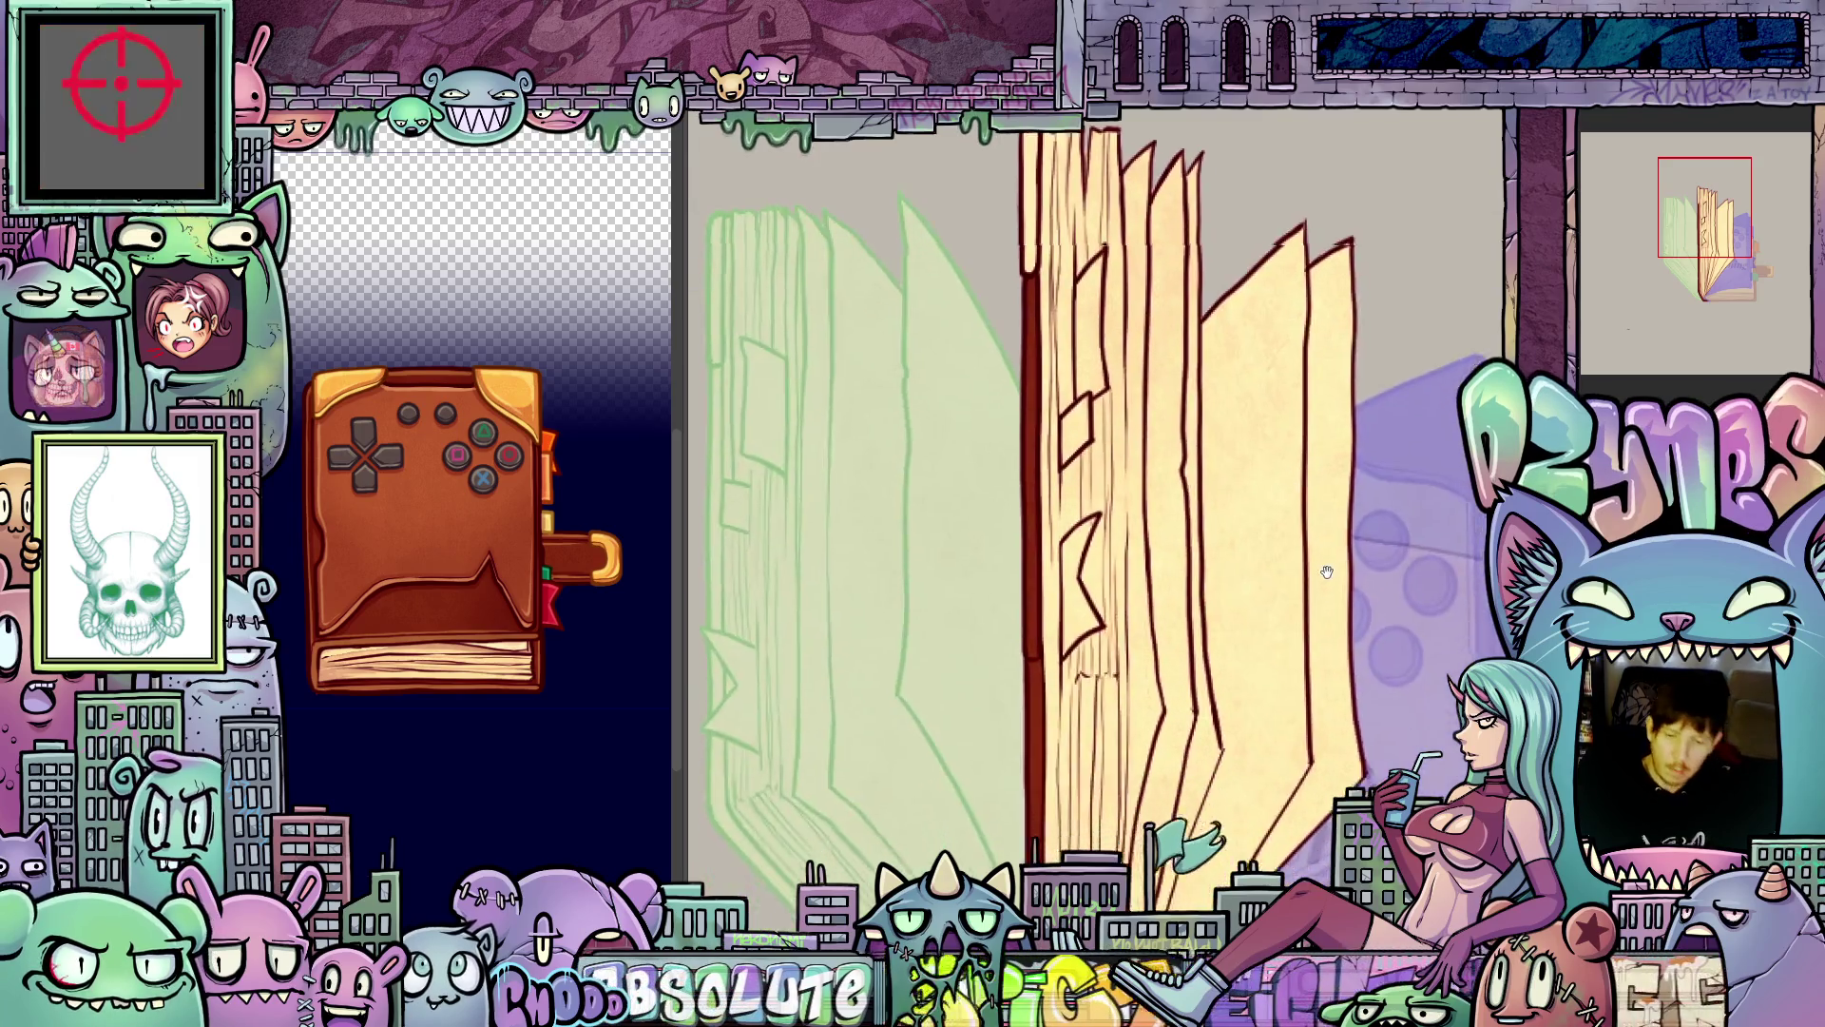
scroll(1303, 670, "down", 2)
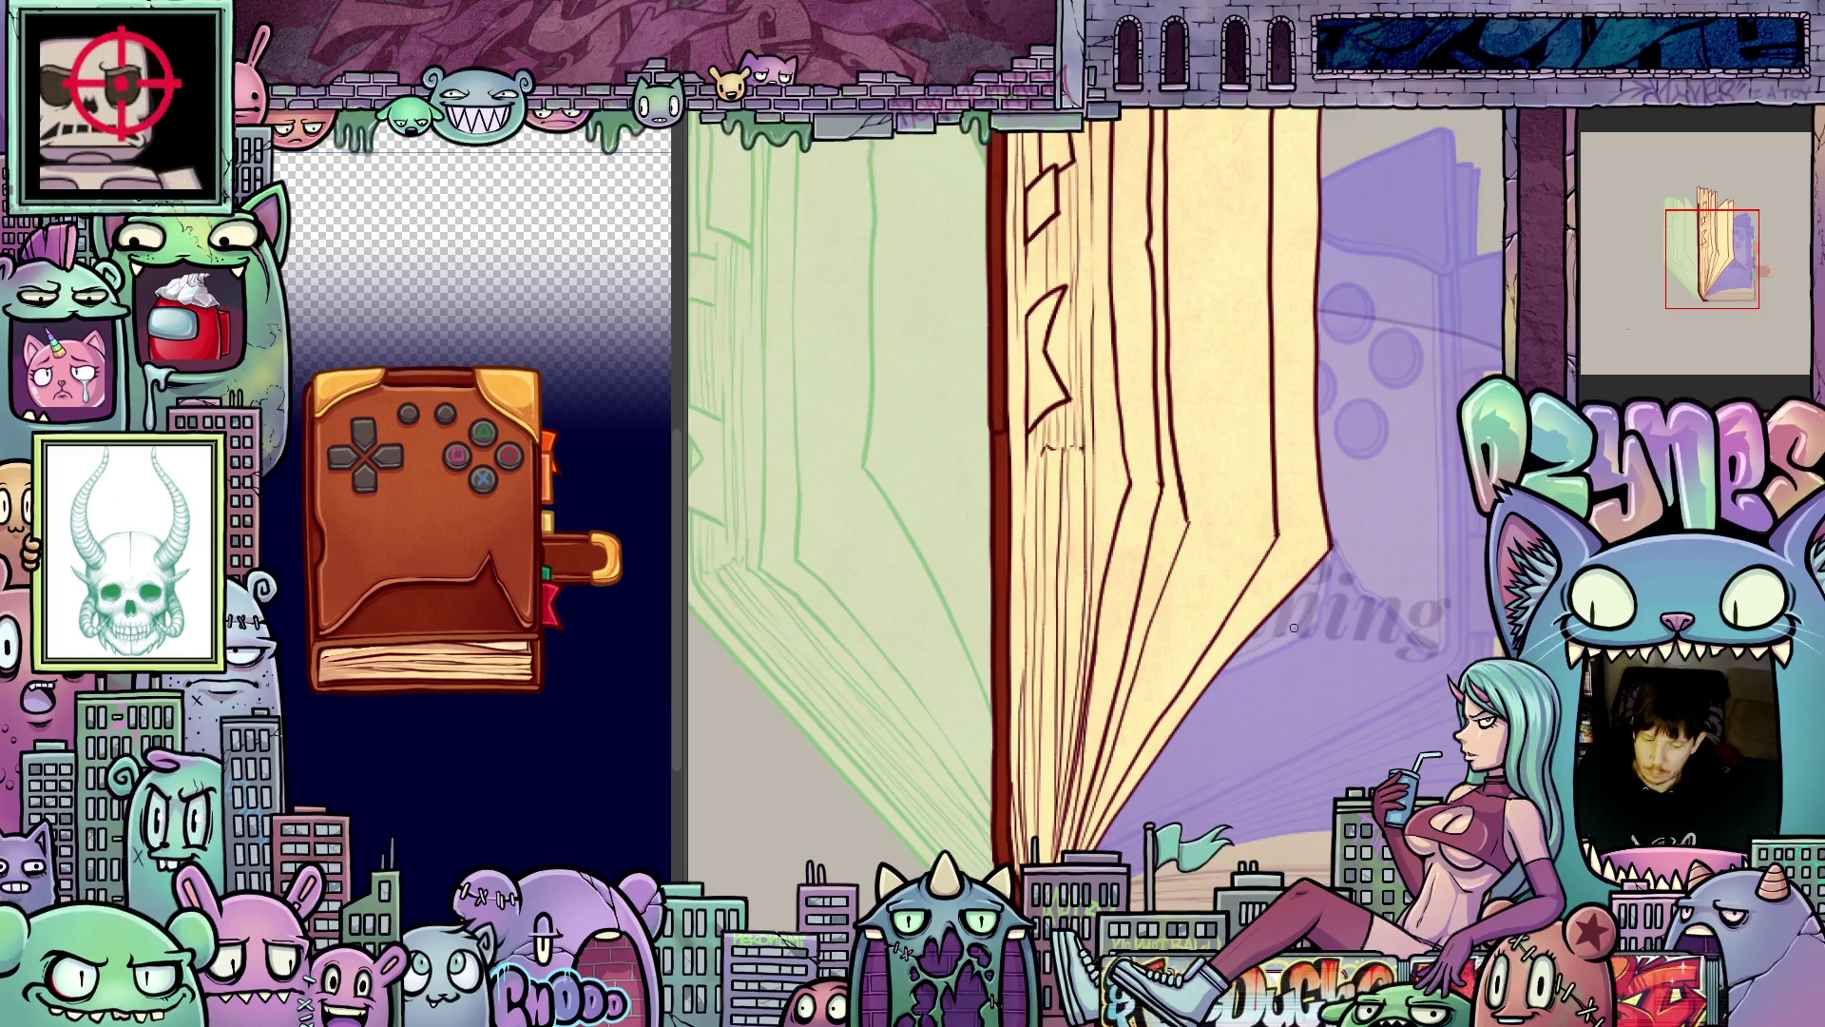
scroll(1210, 884, "down", 2)
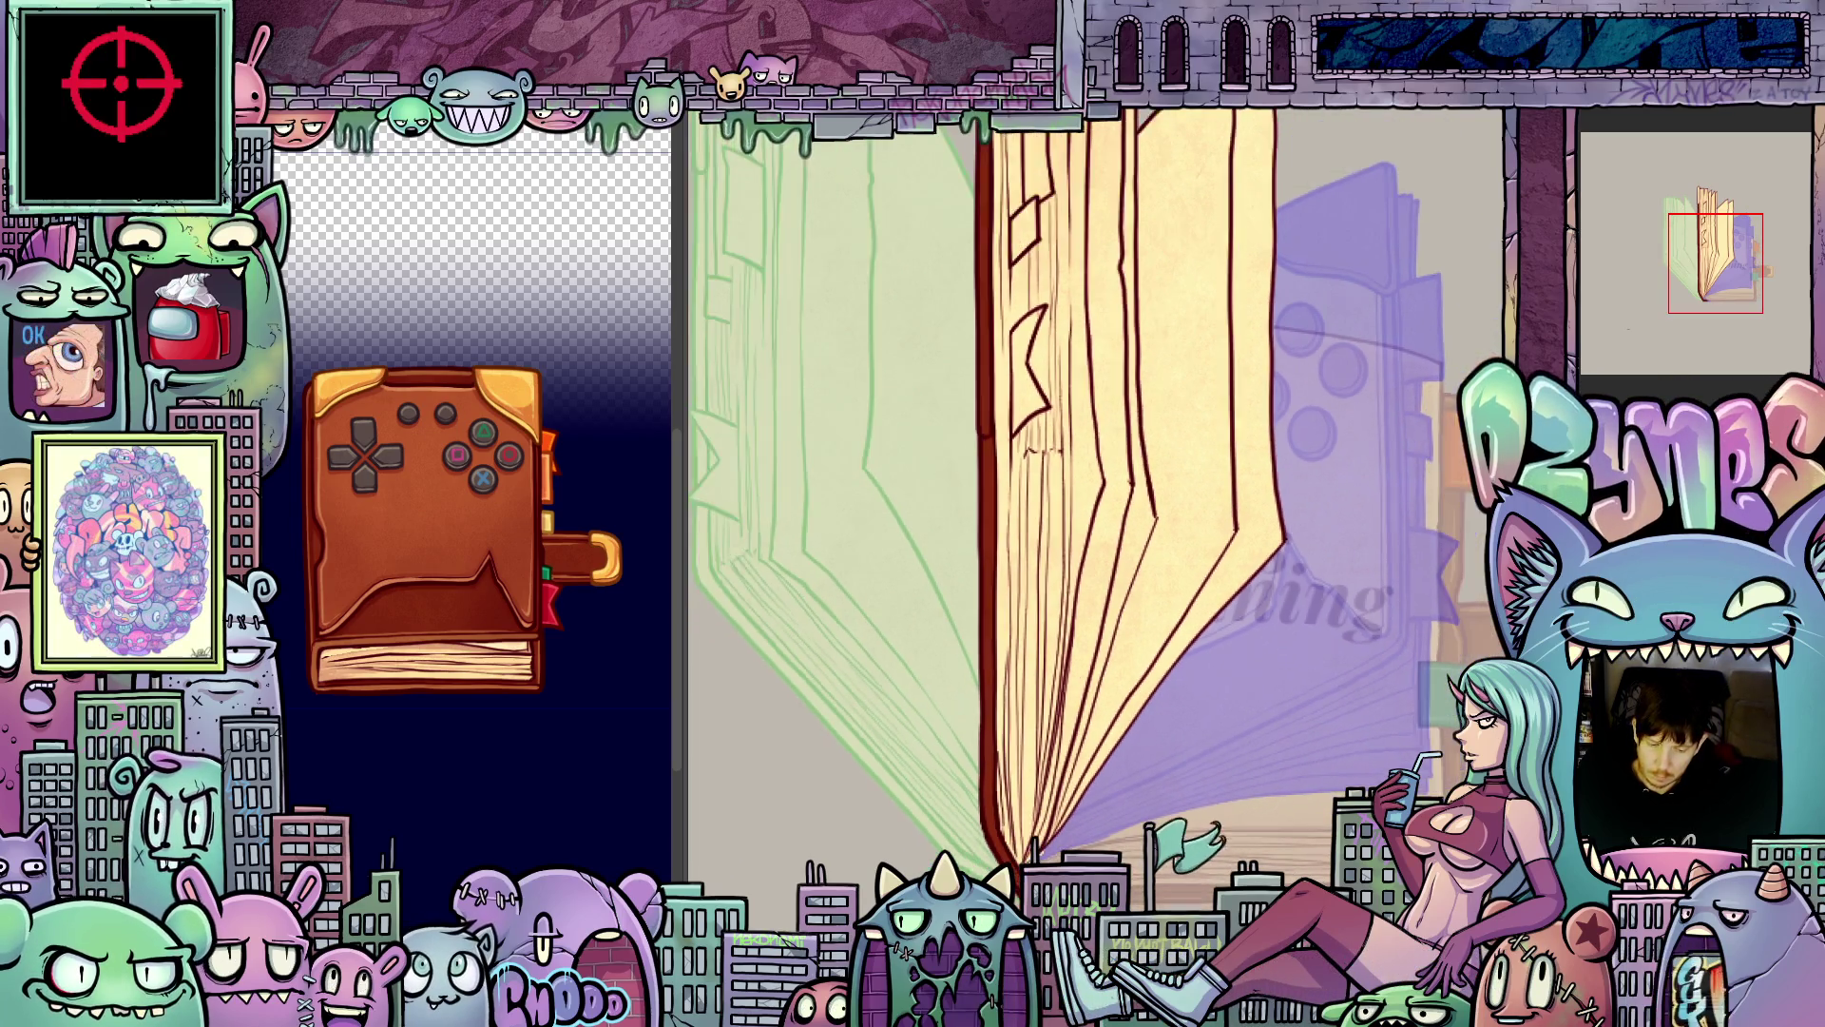
scroll(1093, 504, "up", 1)
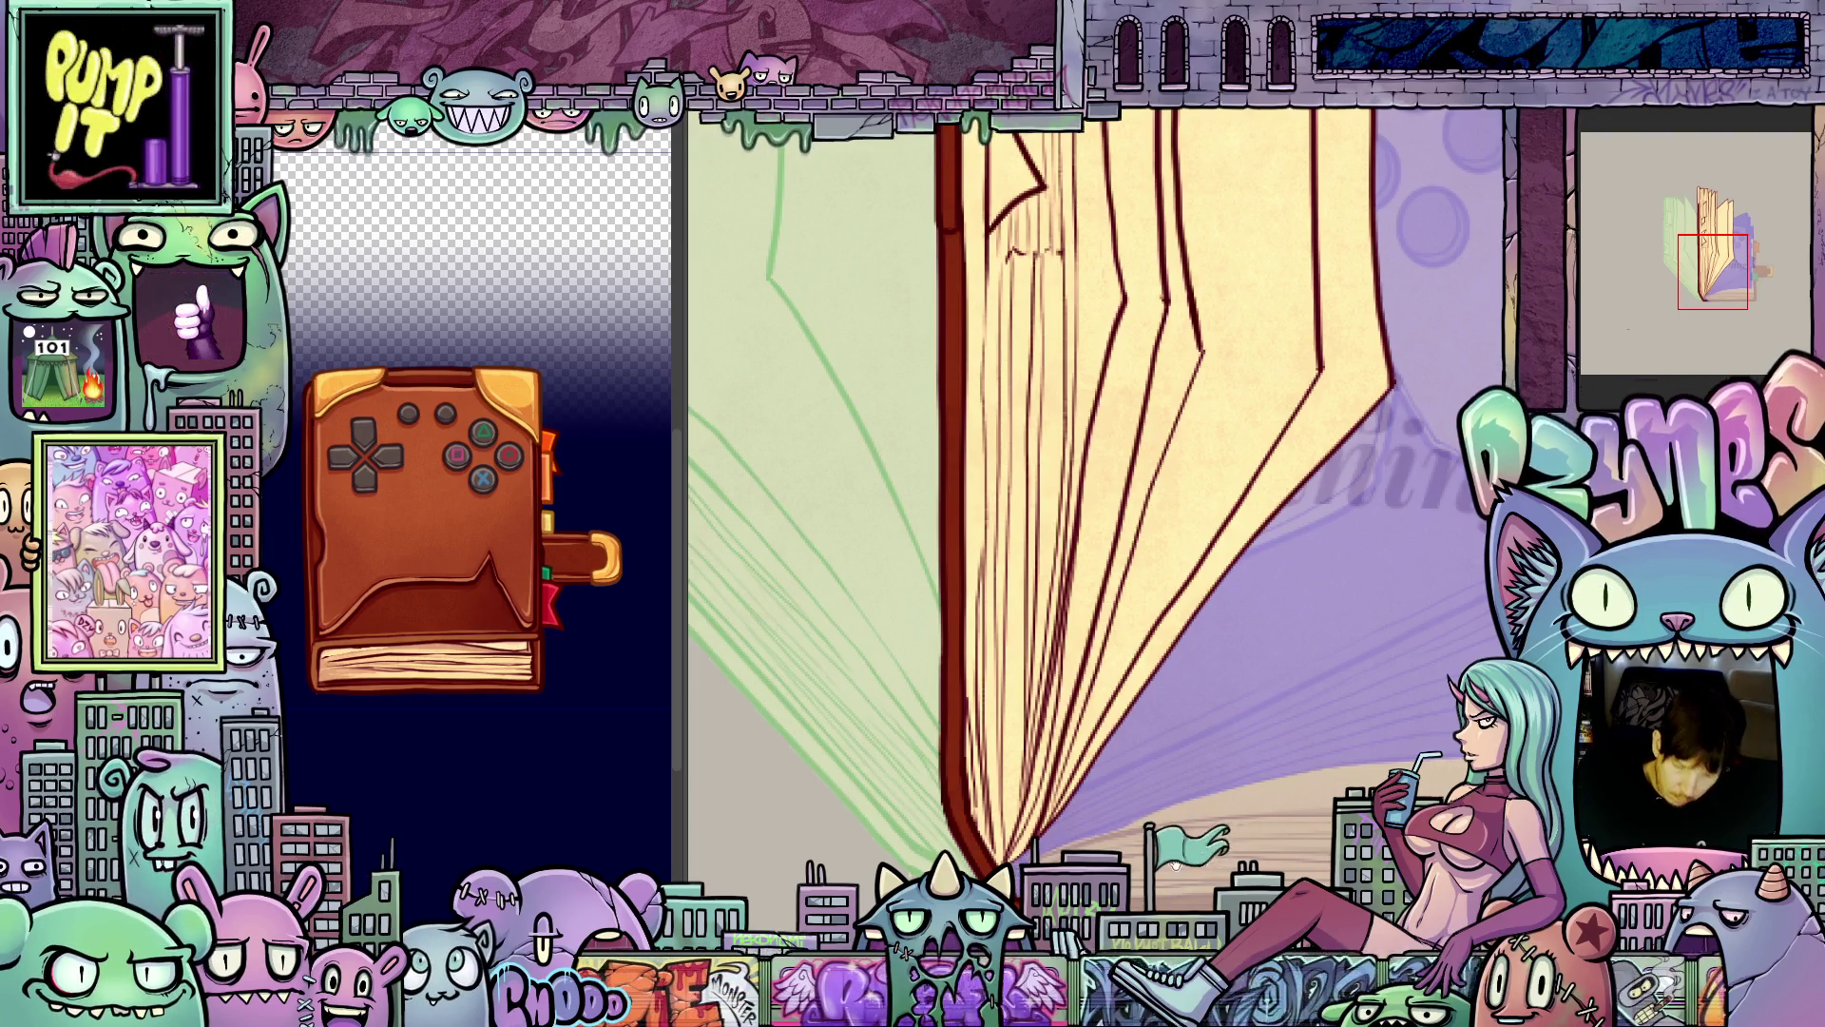
scroll(1216, 790, "down", 1)
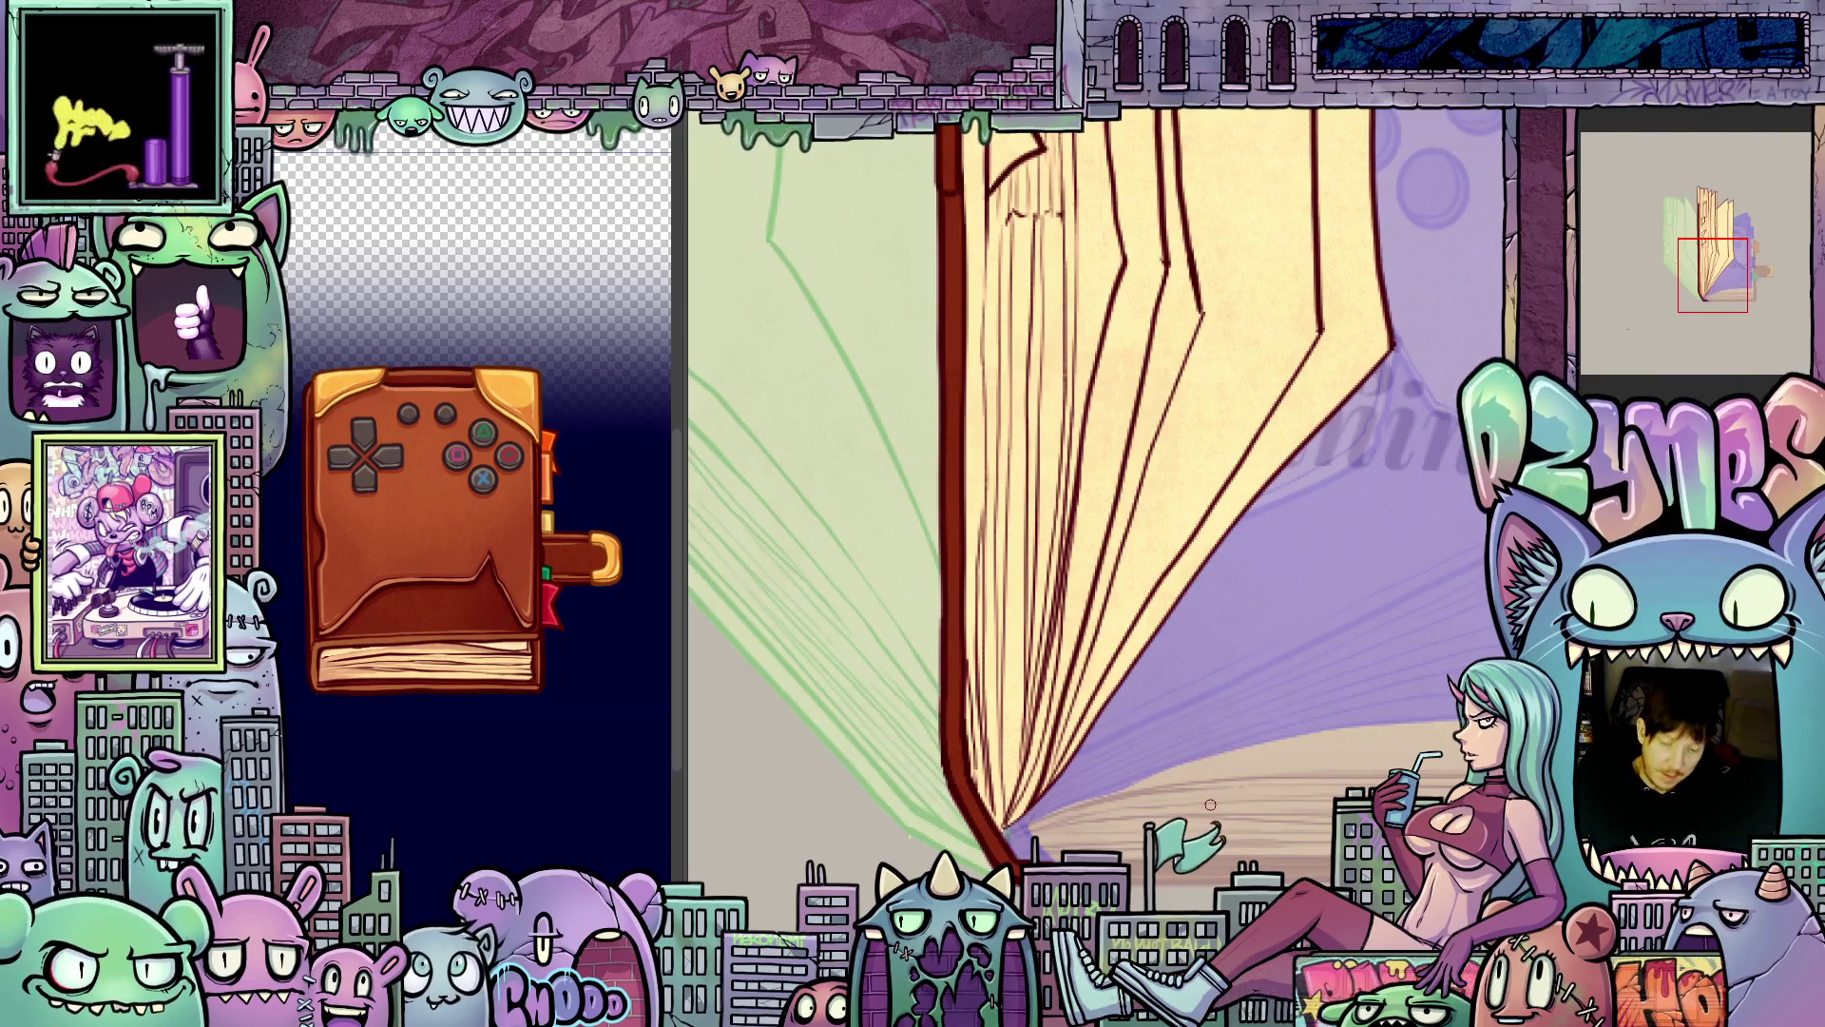
scroll(1210, 804, "up", 5)
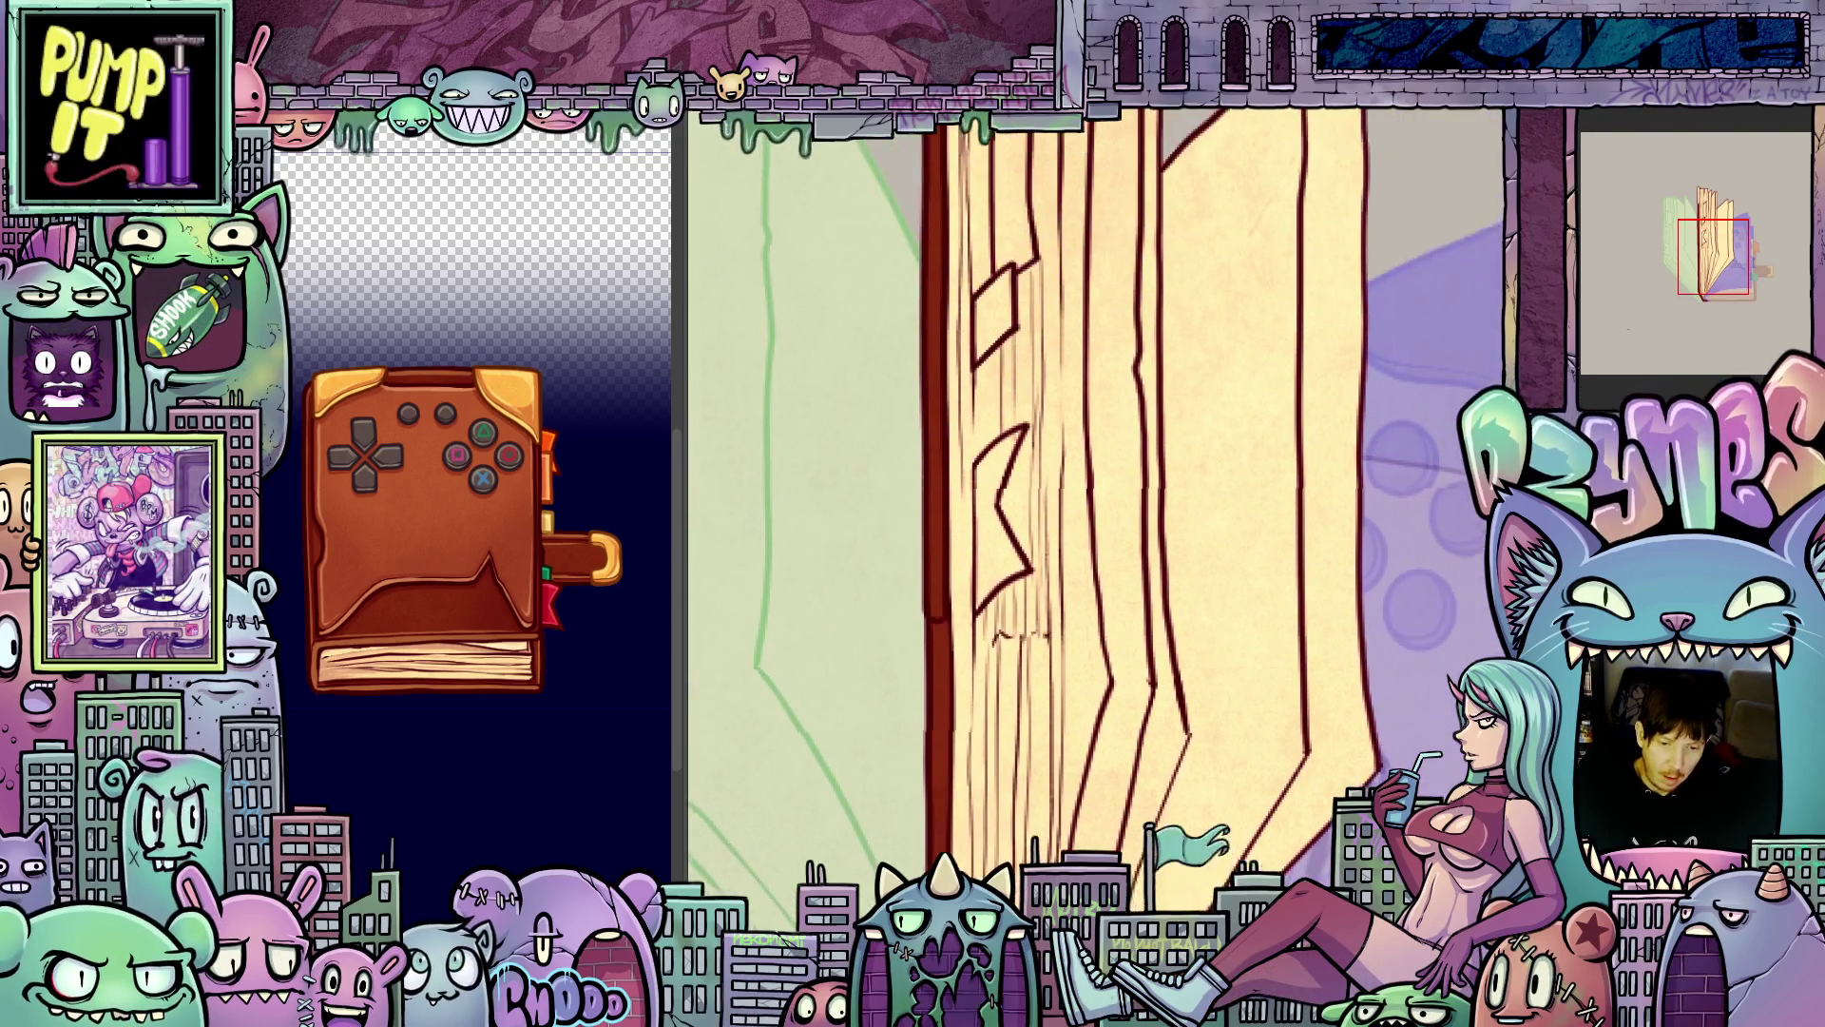
scroll(1093, 514, "down", 3)
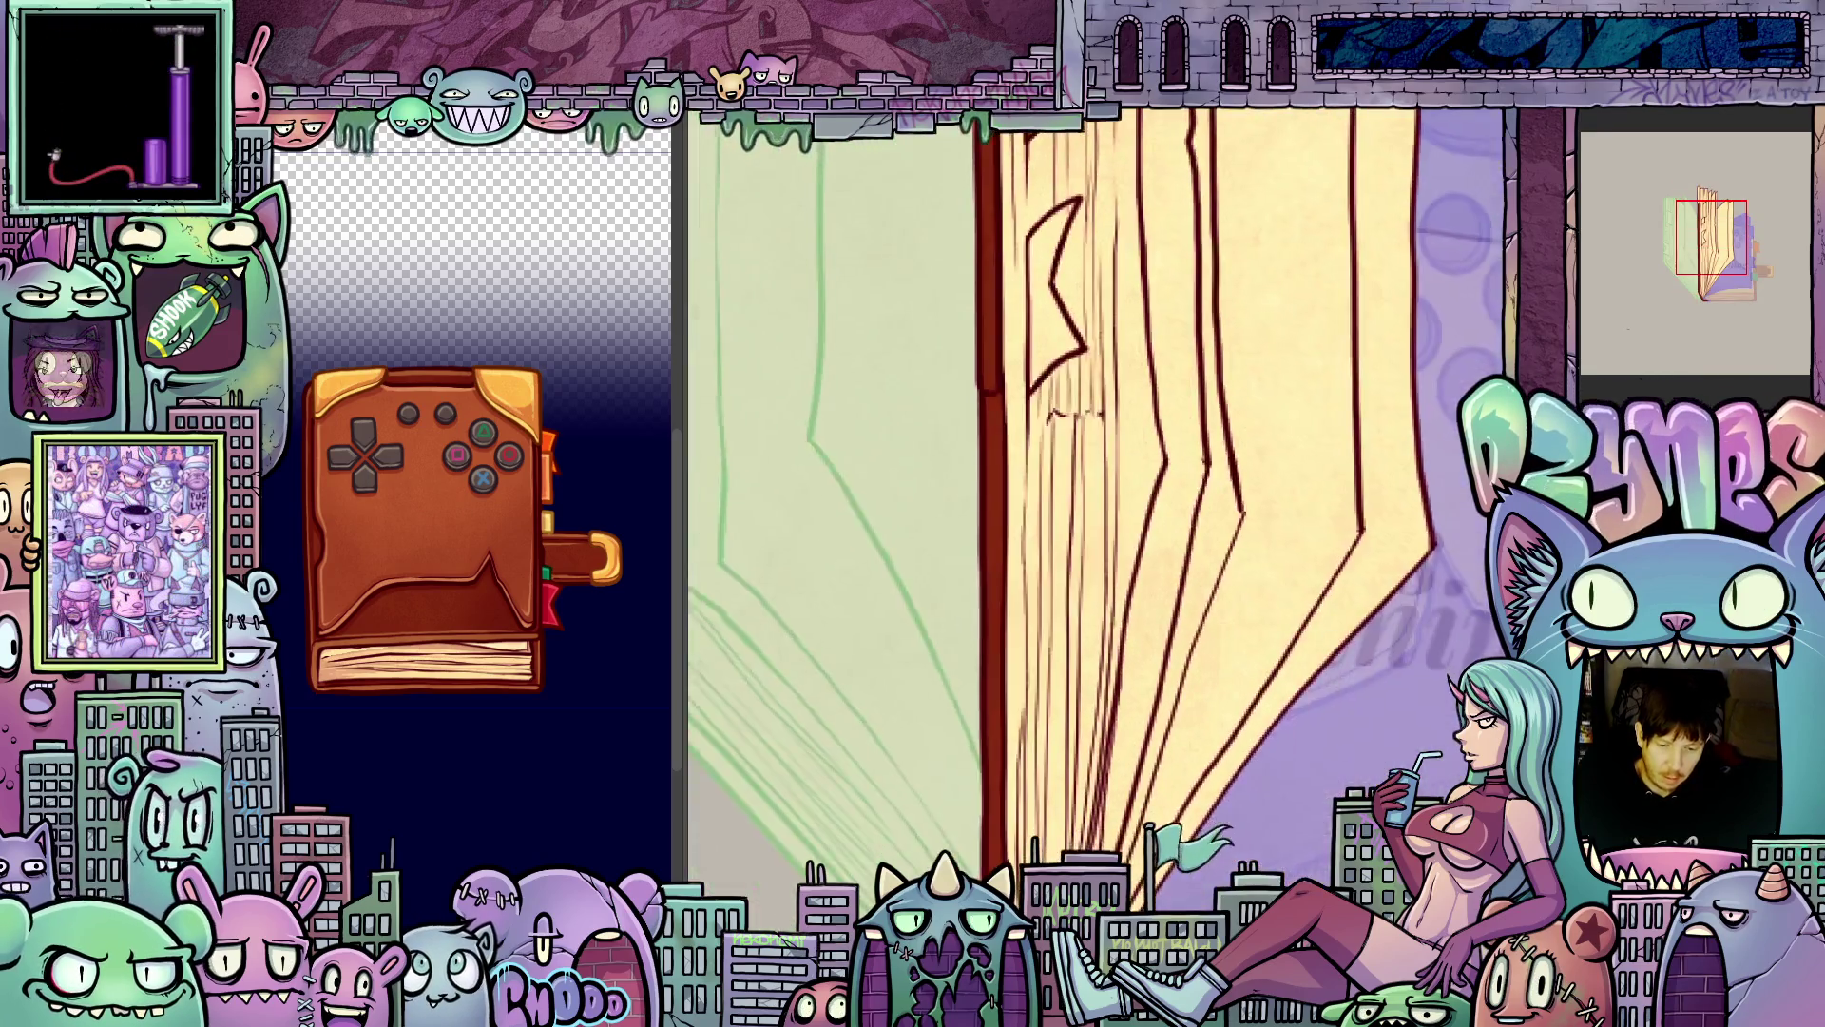
scroll(1323, 721, "down", 3)
scroll(1323, 721, "down", 4)
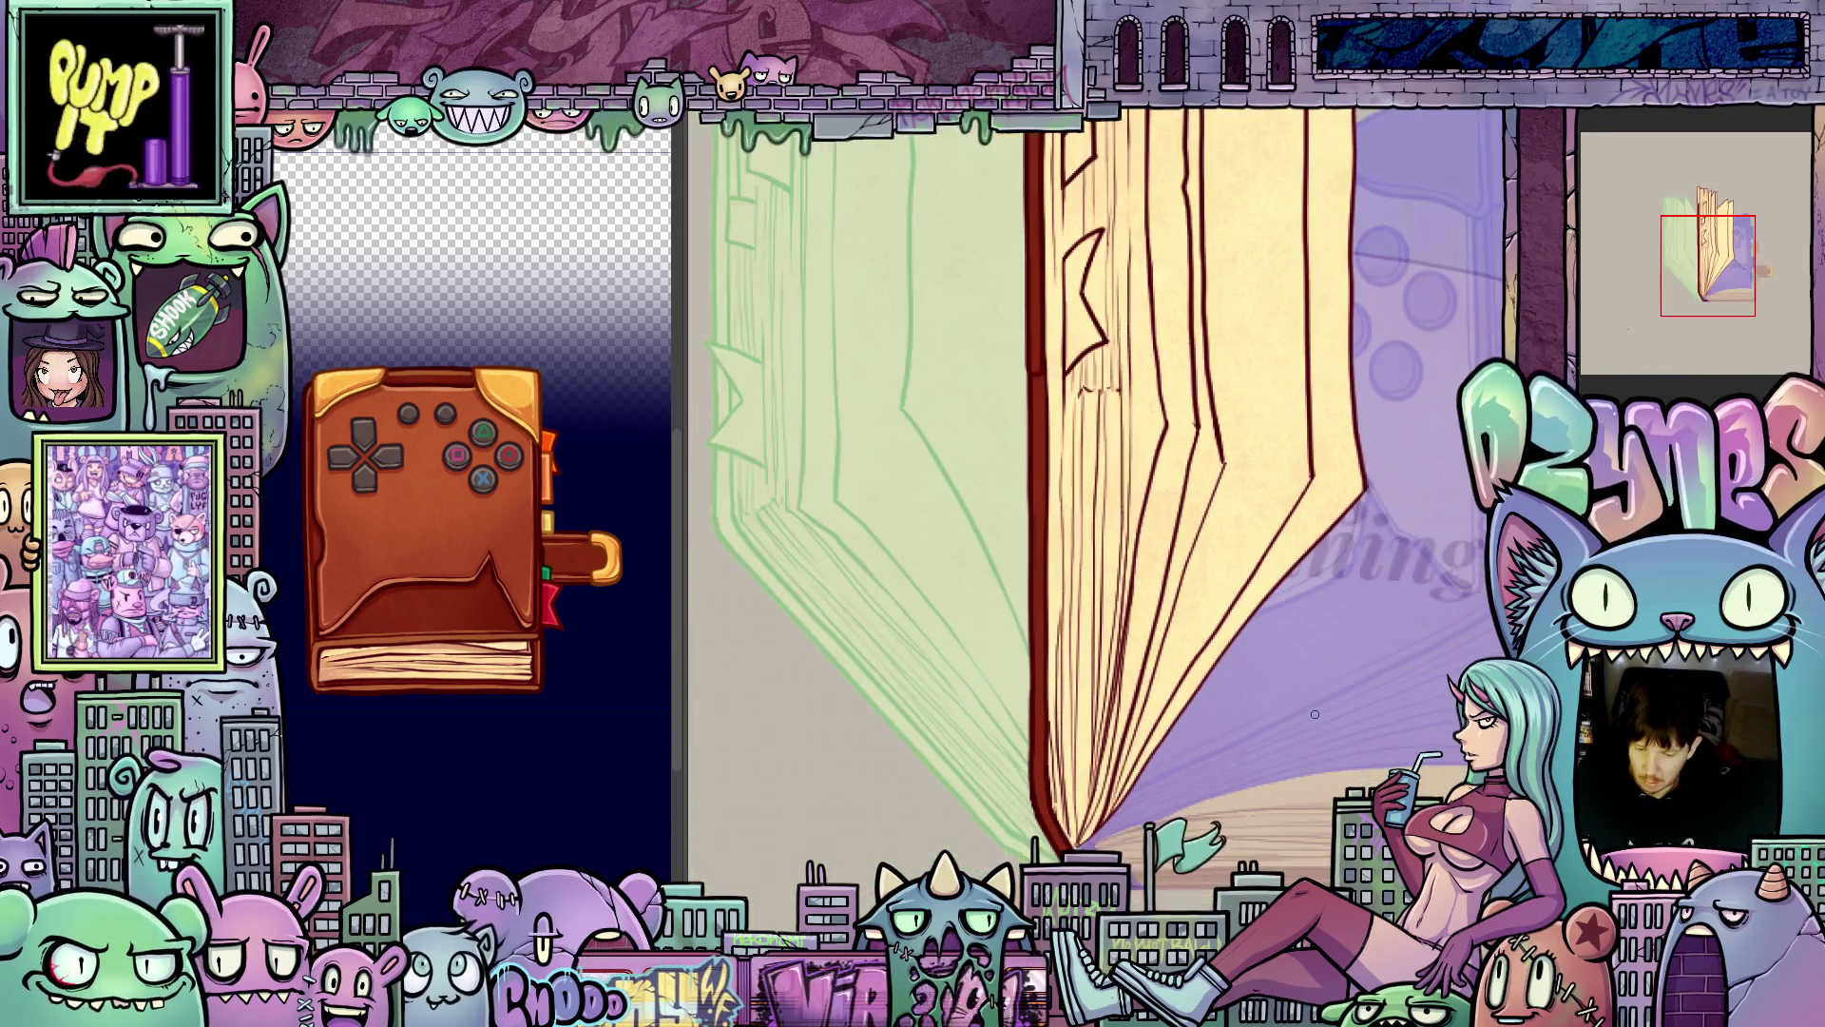
left_click_drag(1293, 756, 1268, 762)
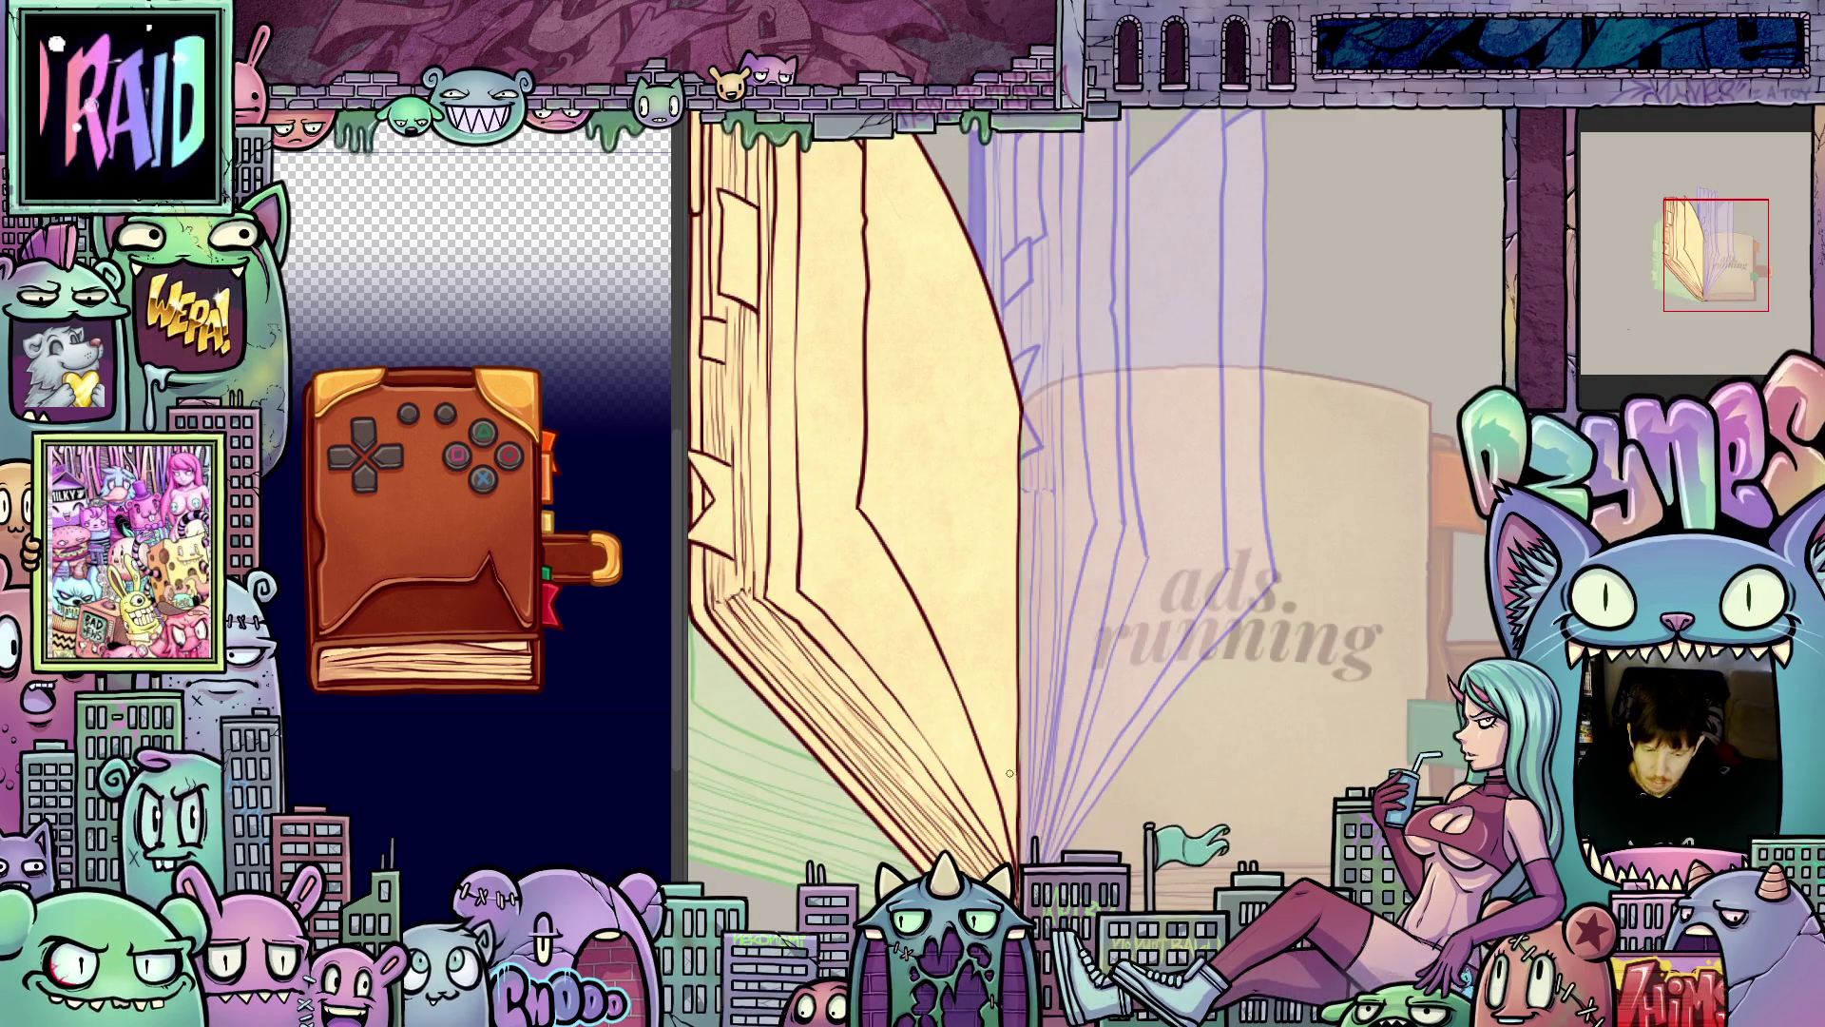
- Draw a straight dark-red line along the lower-left cover edge and ink down the left page edge
scroll(1010, 773, "up", 2)
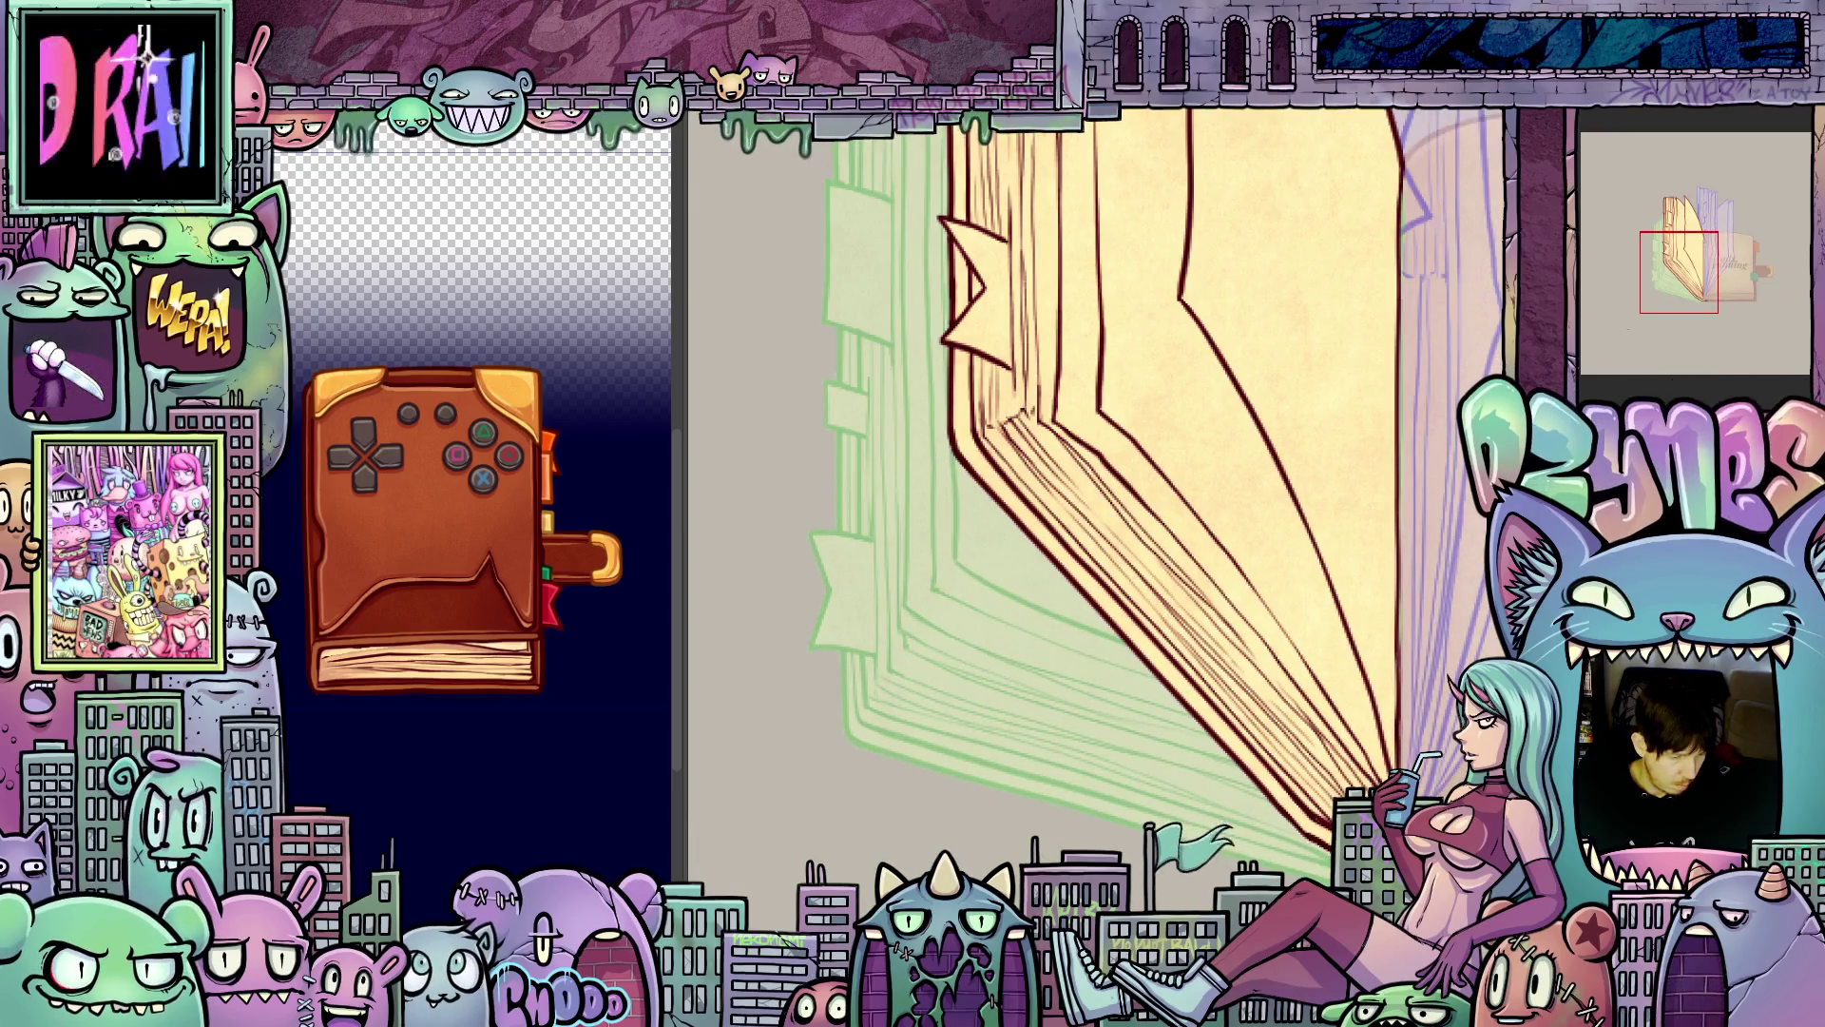
left_click_drag(1264, 813, 1017, 746)
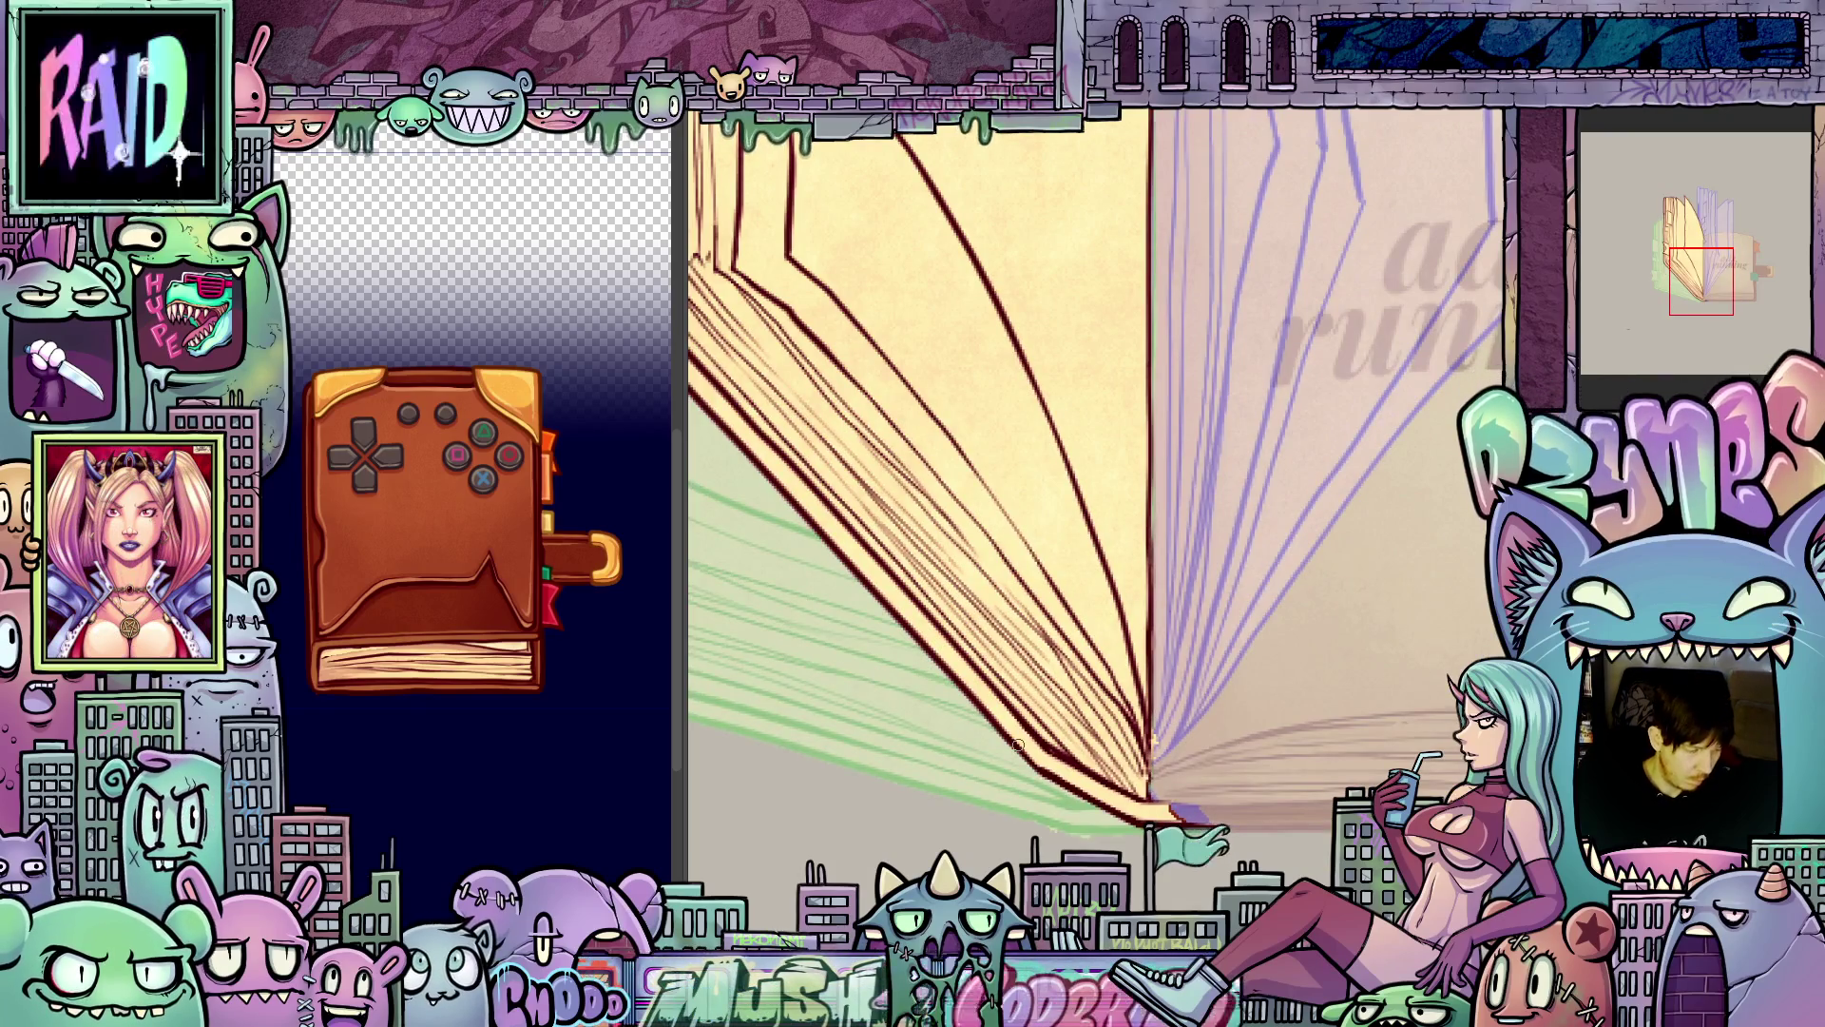
left_click(1162, 806, "shift")
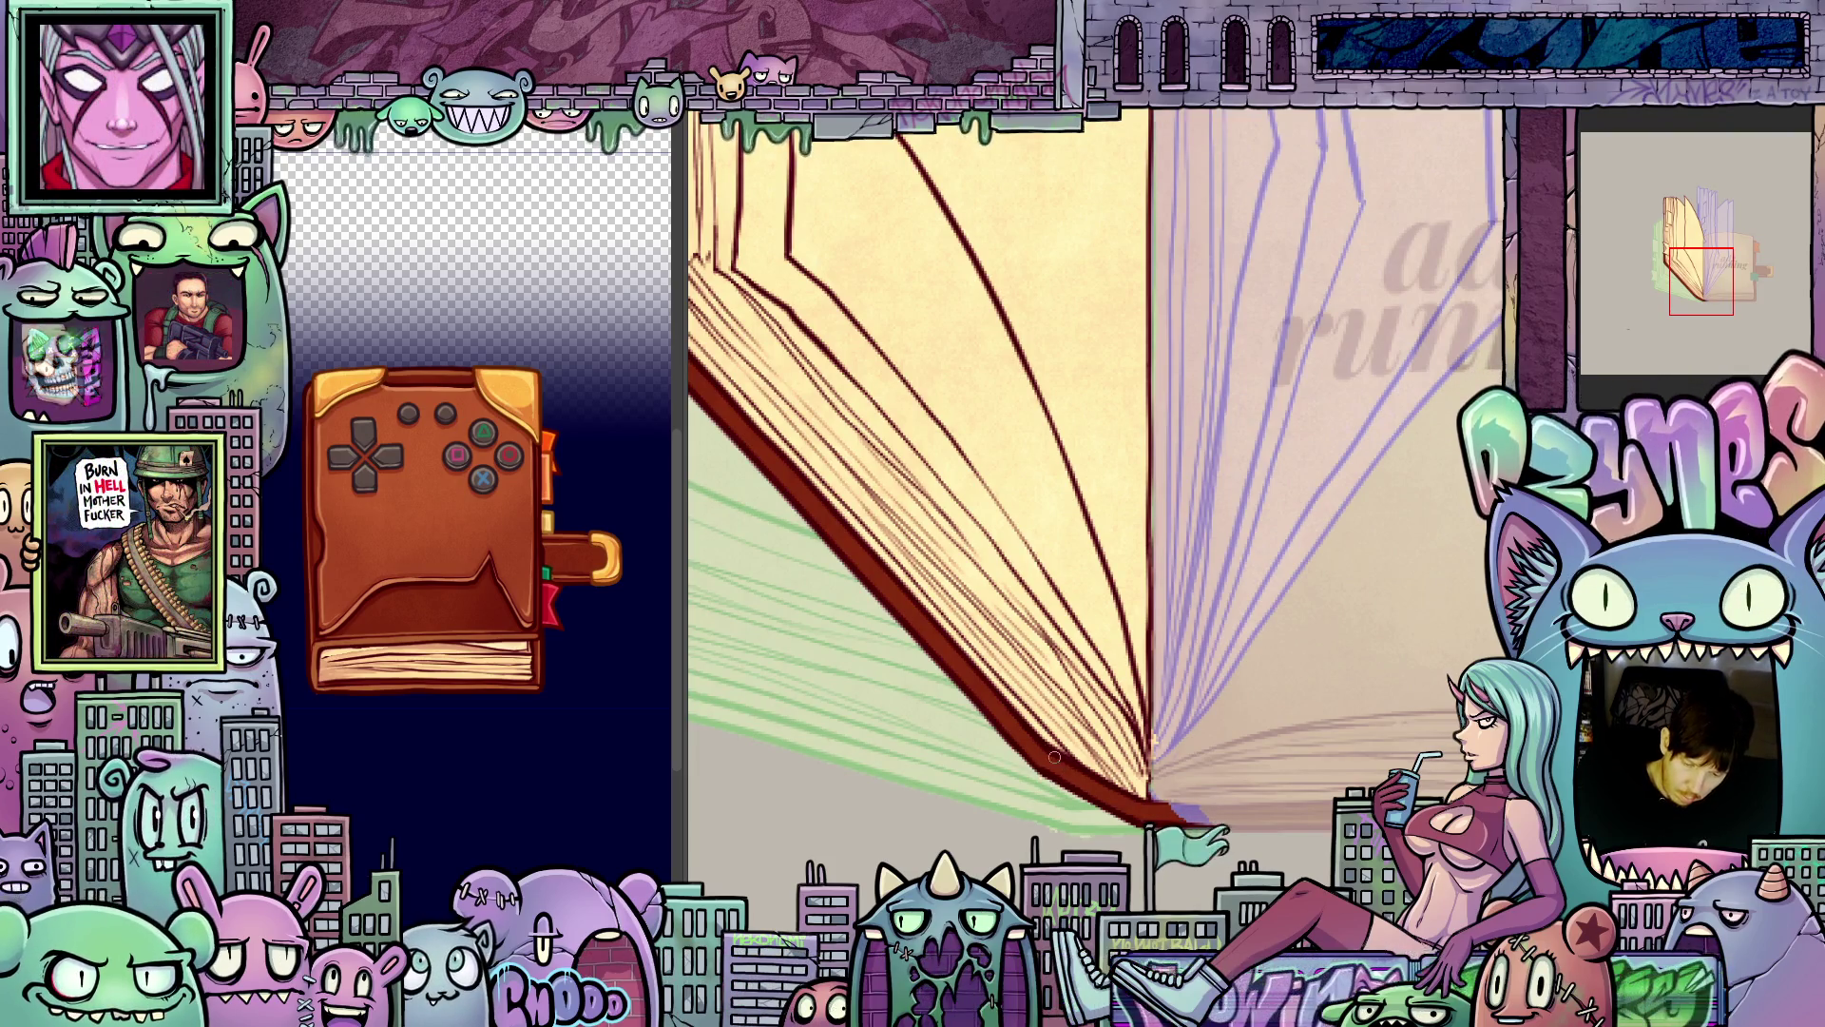
left_click_drag(1073, 770, 1212, 813)
mouse_move(749, 155)
left_mouse_down()
mouse_move(920, 240)
mouse_move(1035, 602)
left_mouse_up()
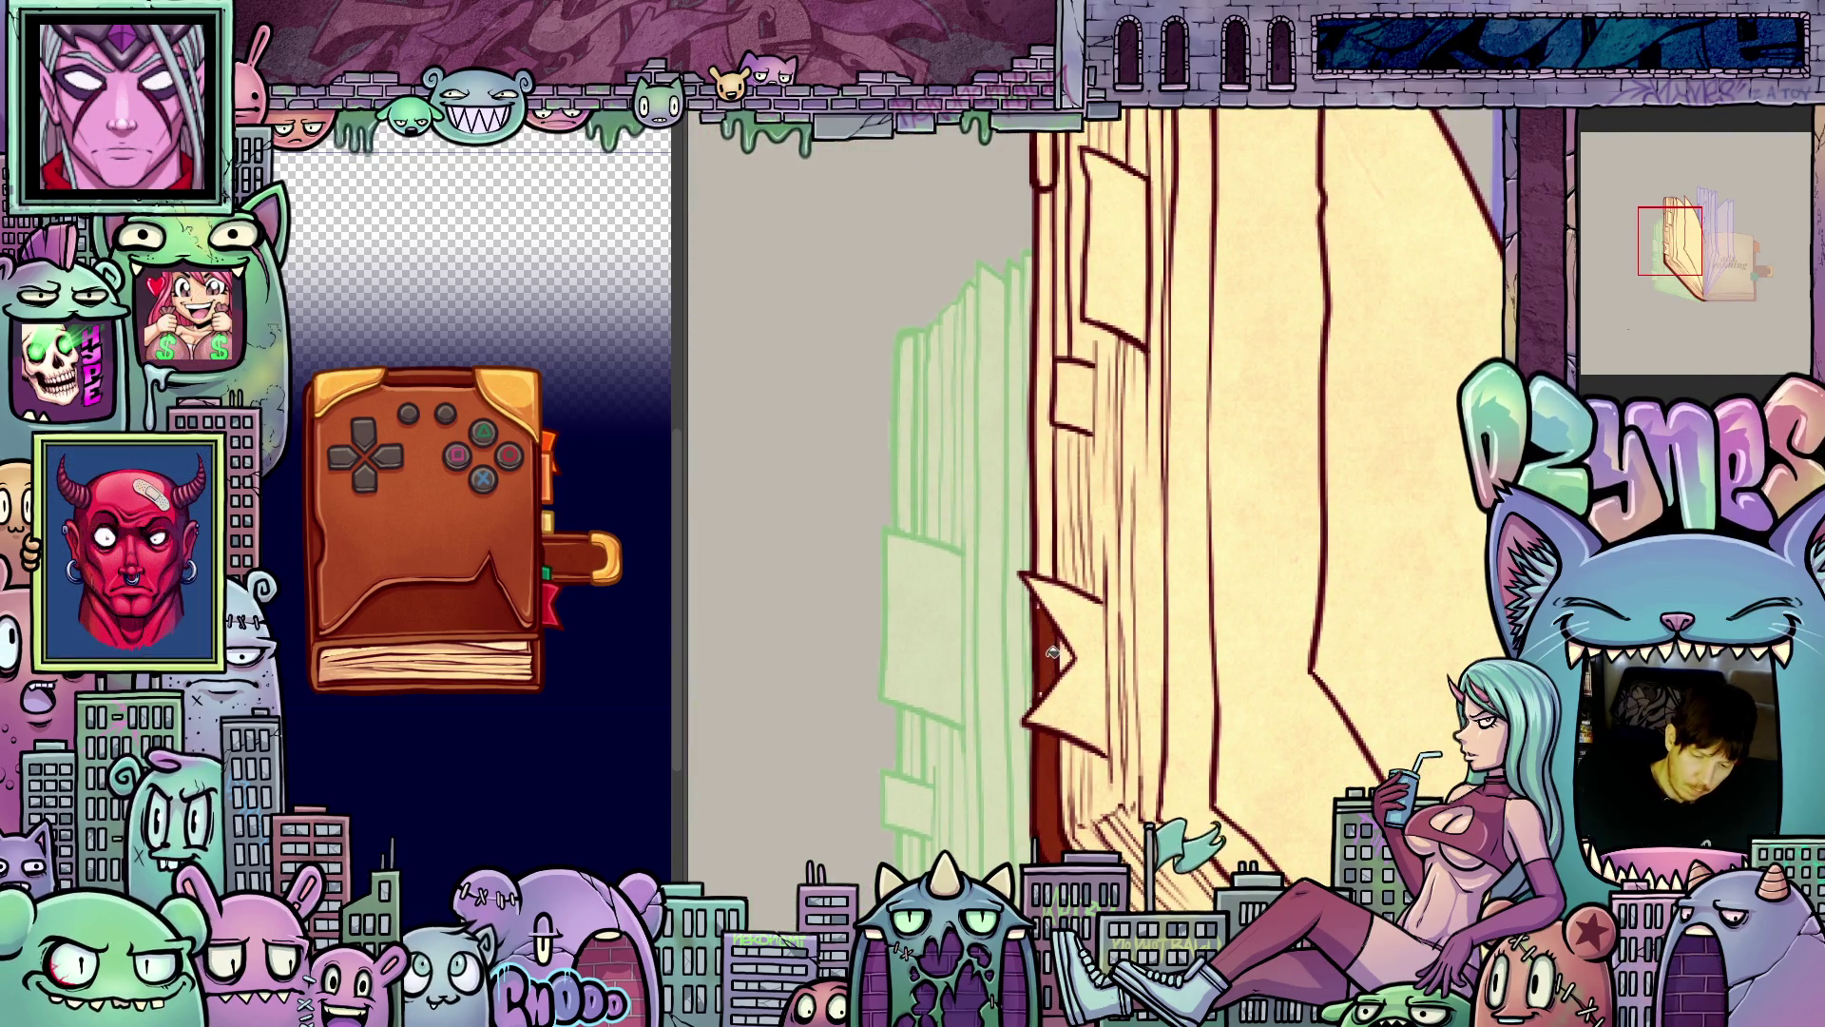
left_click_drag(1036, 191, 1045, 579)
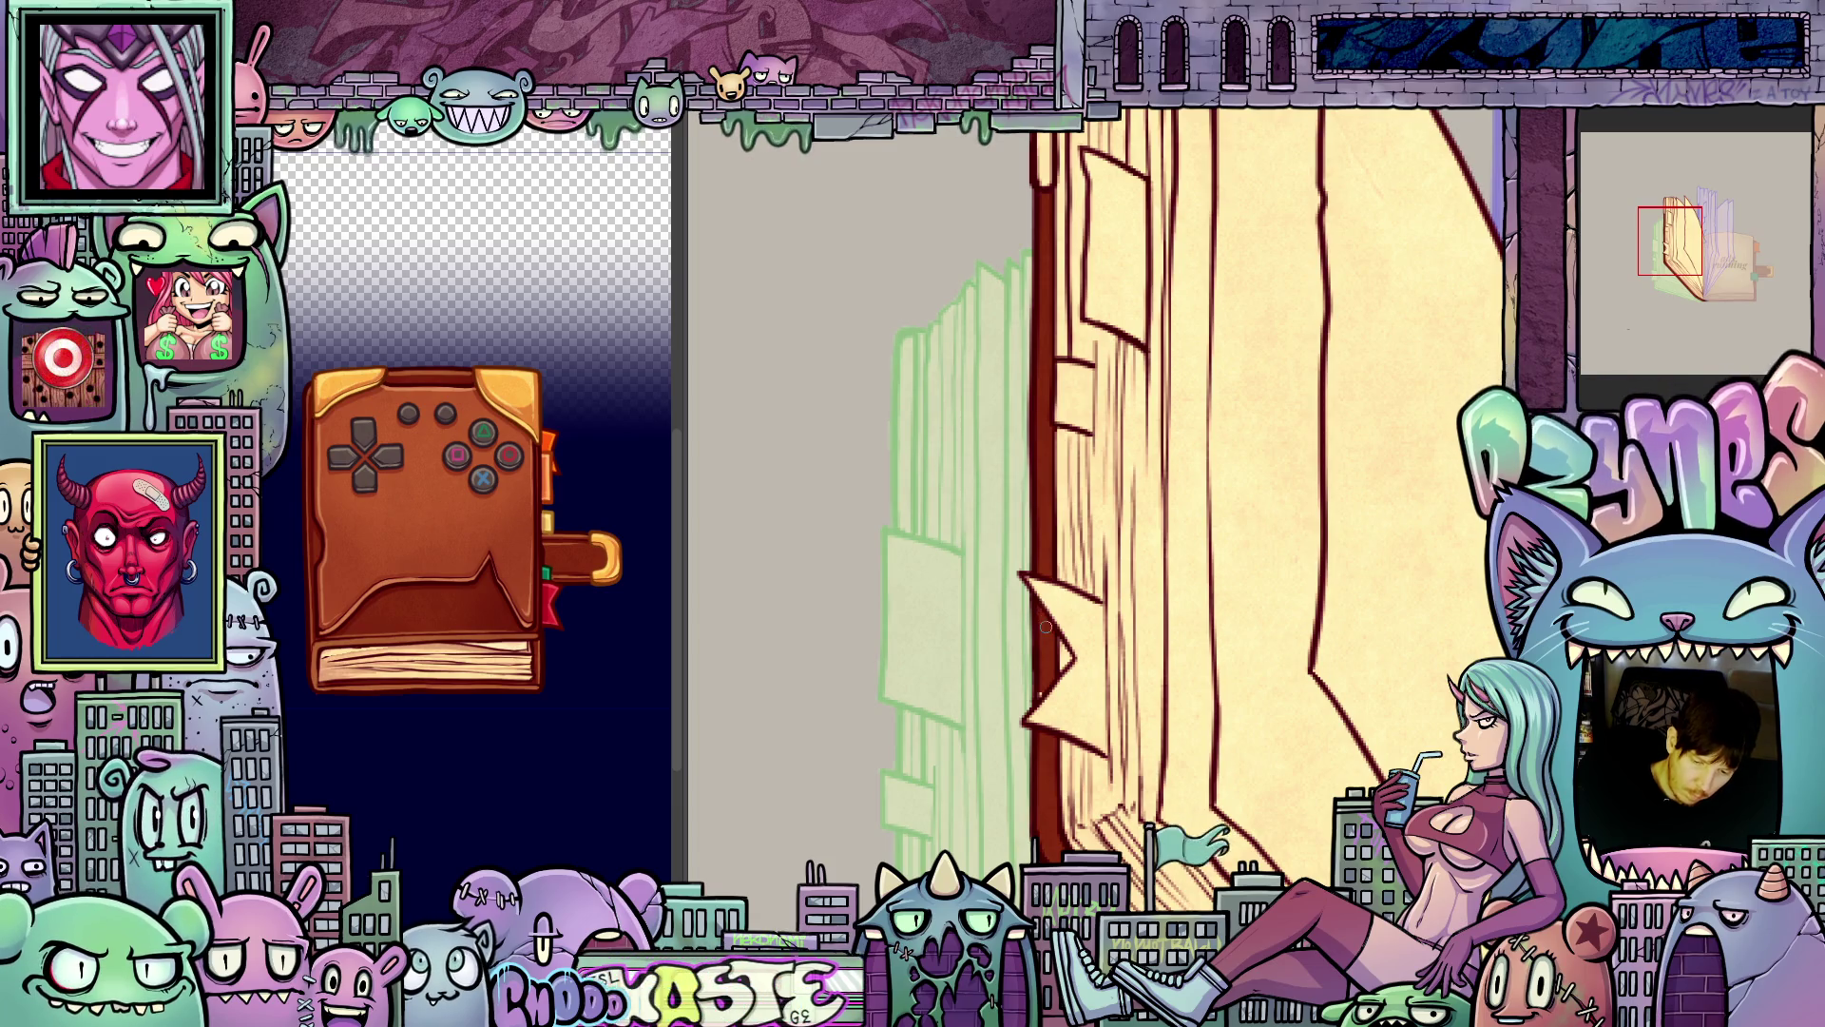
- Rotate the view upright and pan along the spine to review the whole book
mouse_move(1151, 610)
left_mouse_down()
mouse_move(1093, 640)
mouse_move(1153, 619)
mouse_move(1240, 720)
mouse_move(1239, 758)
left_mouse_up()
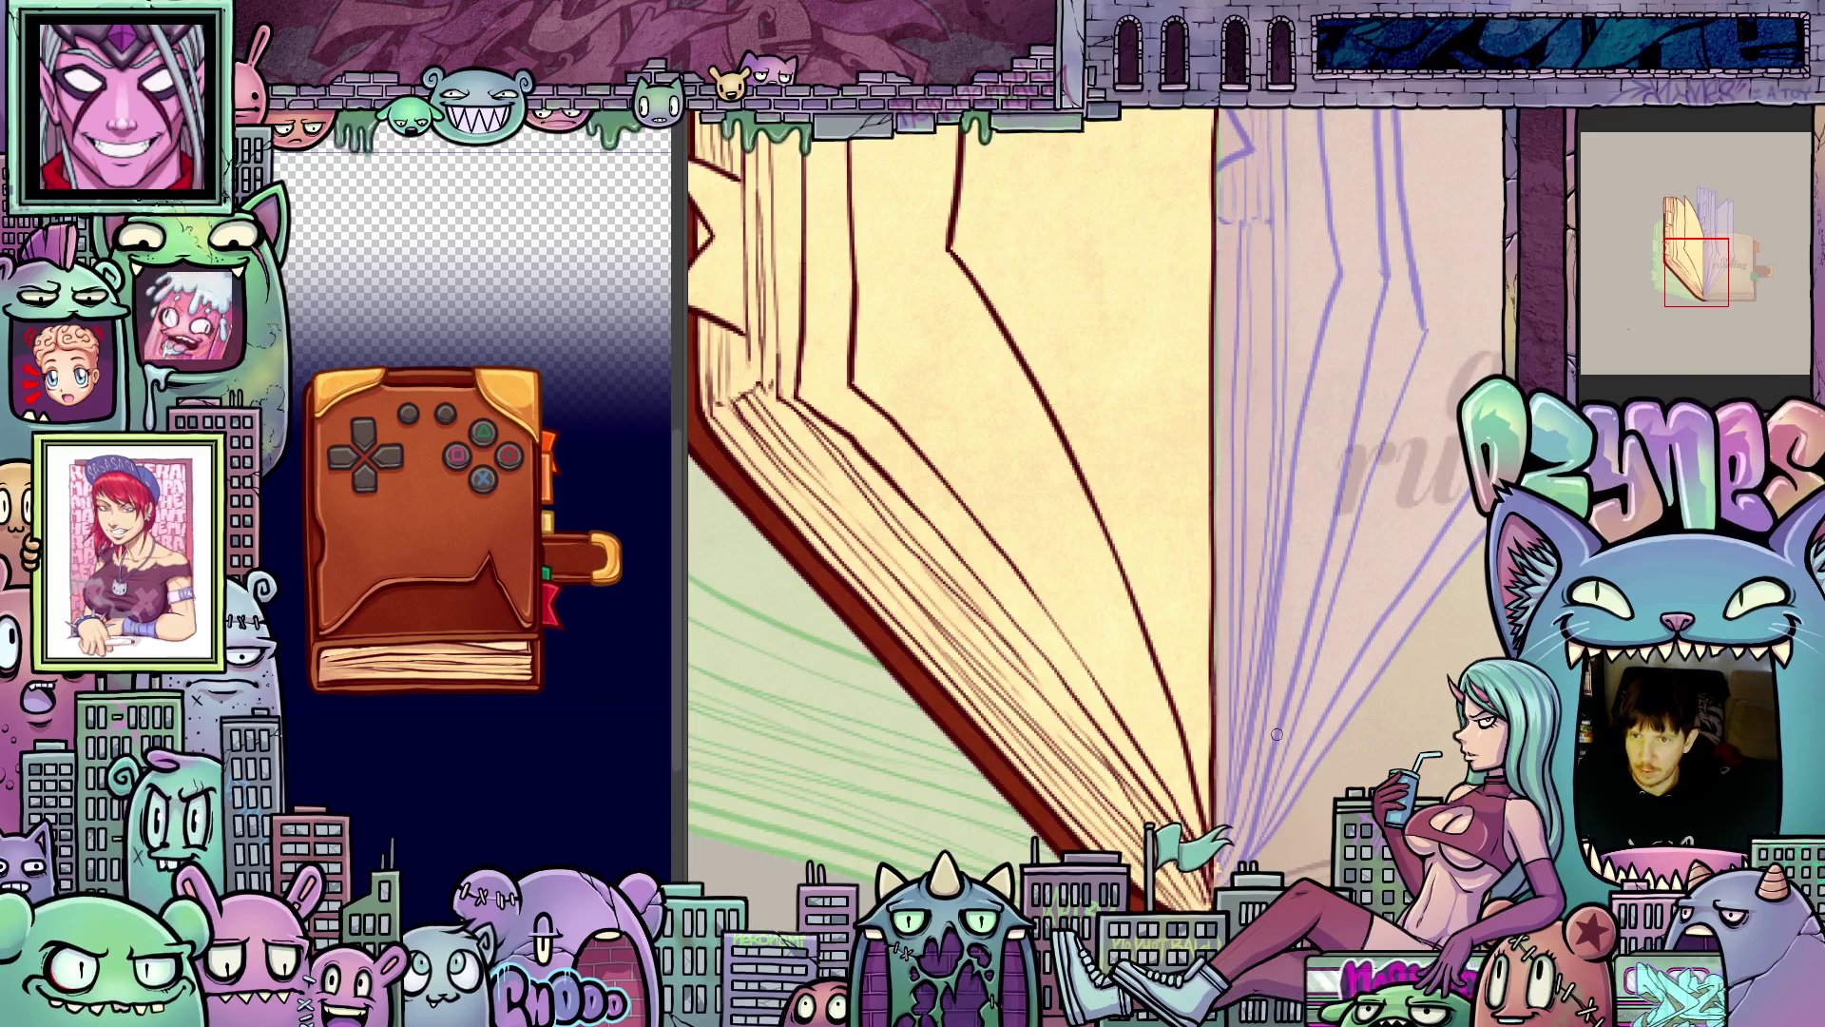
mouse_move(1239, 758)
left_mouse_down()
mouse_move(1249, 715)
mouse_move(1225, 691)
left_mouse_up()
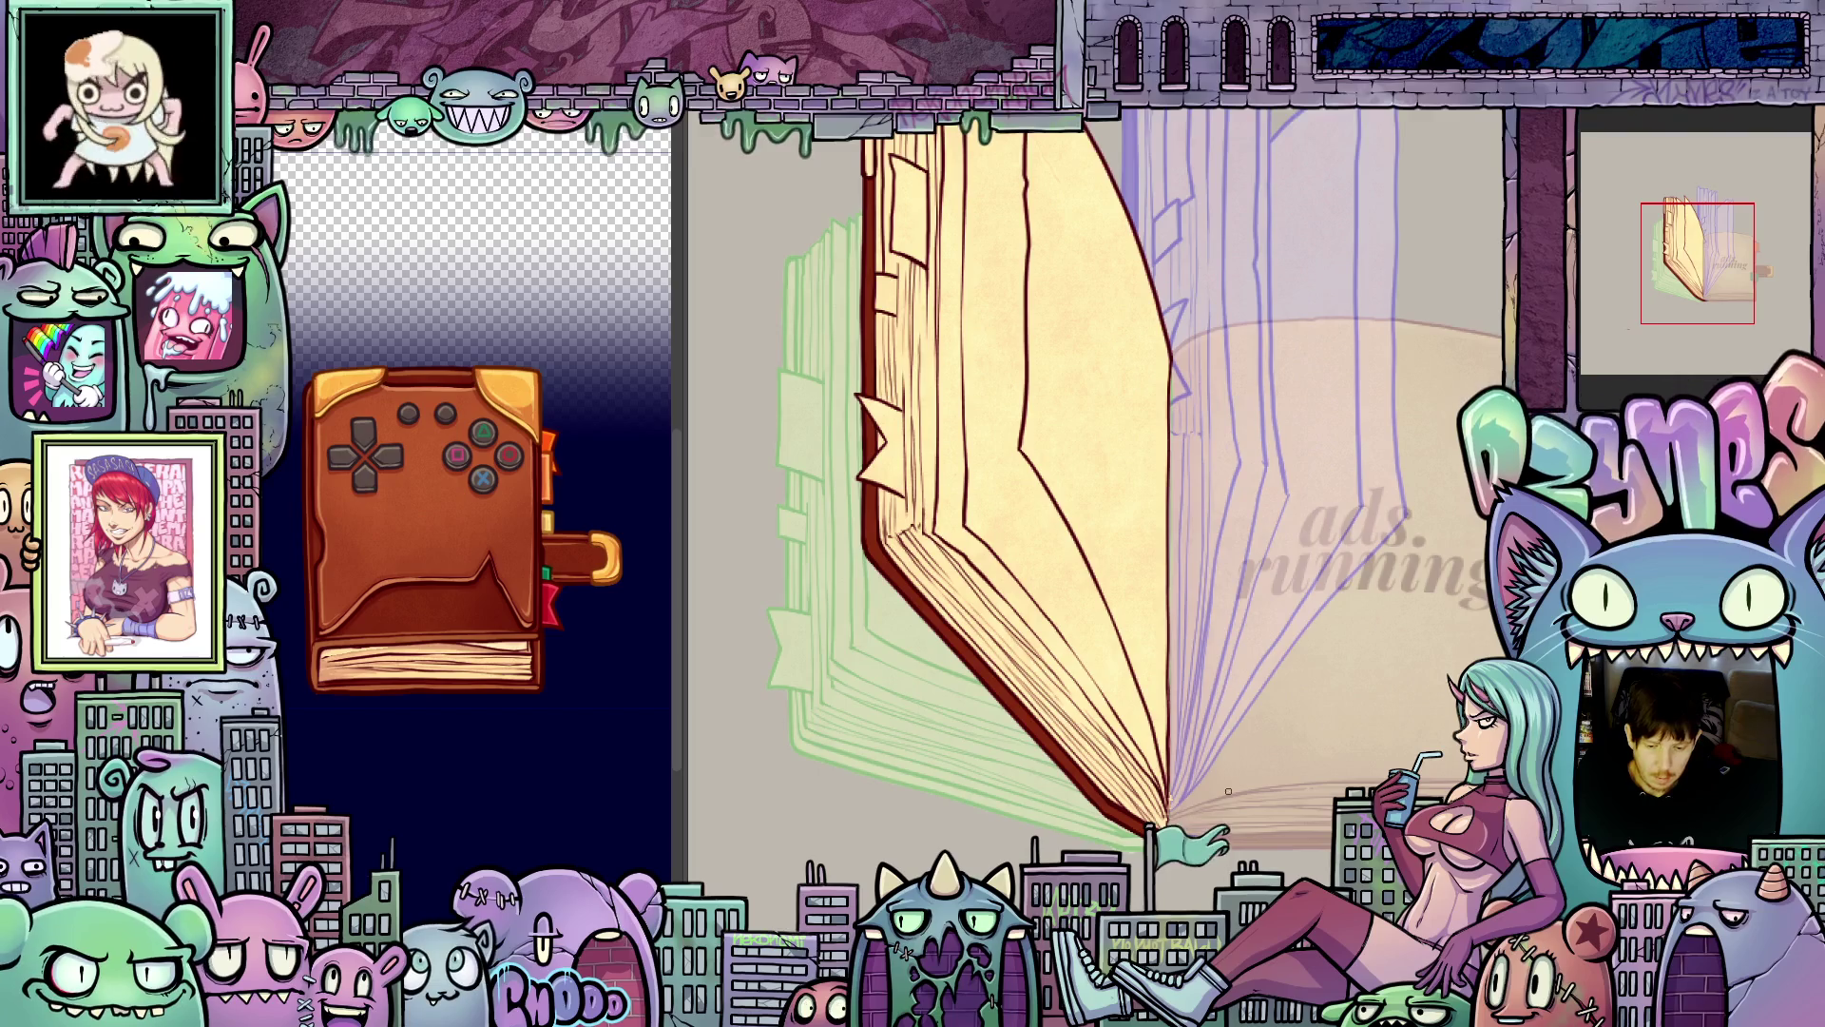
scroll(1228, 791, "up", 5)
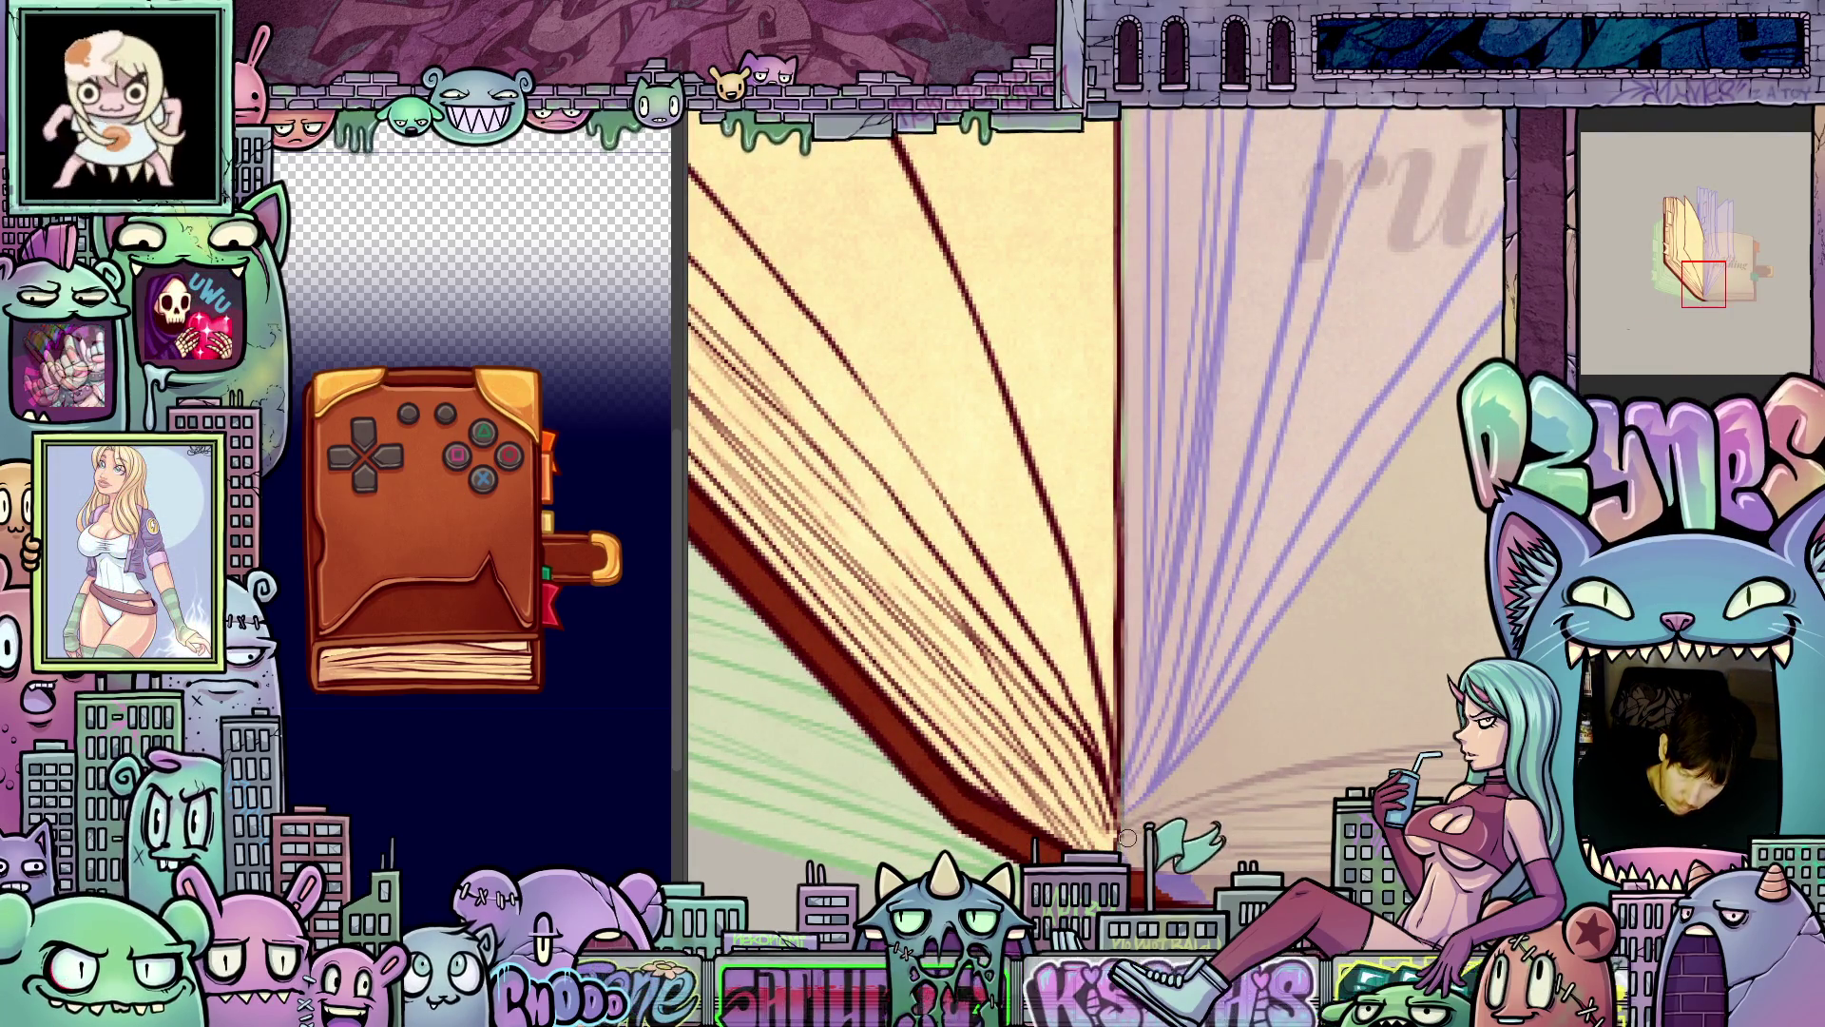
mouse_move(1131, 687)
left_mouse_down()
mouse_move(1141, 817)
mouse_move(1183, 768)
mouse_move(1294, 735)
left_mouse_up()
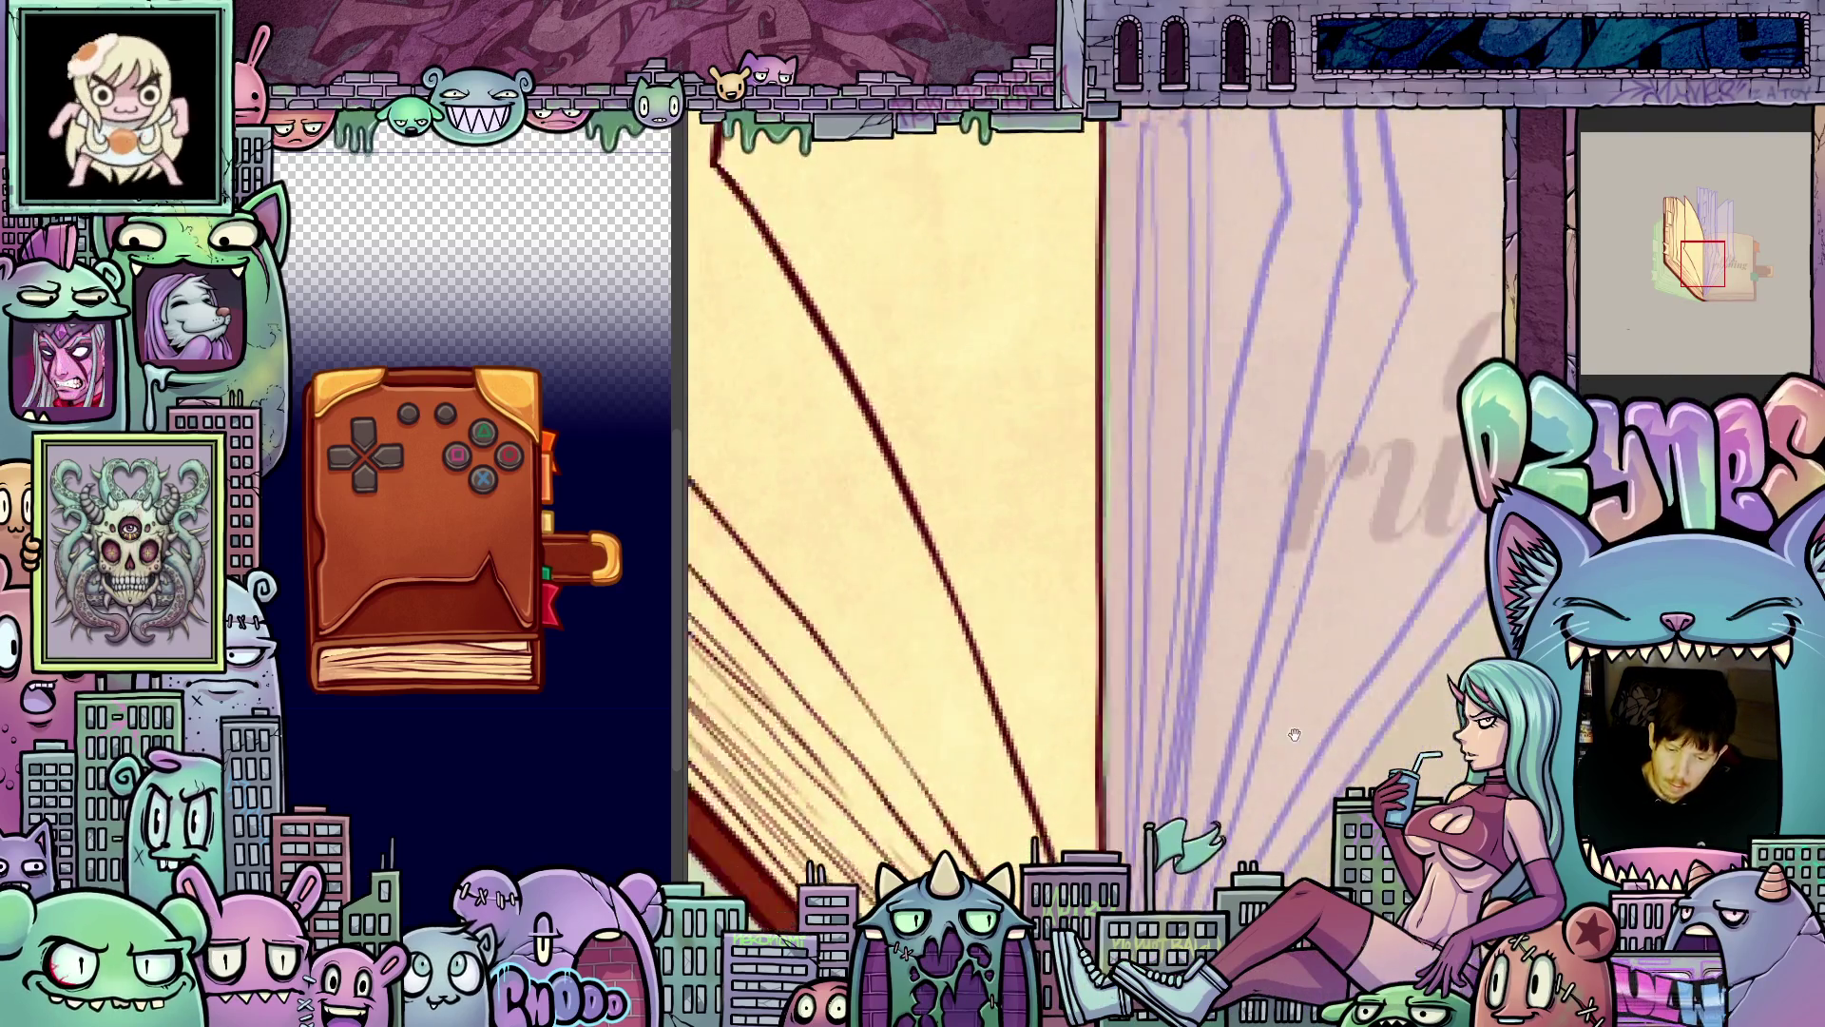
scroll(1294, 735, "down", 3)
mouse_move(1207, 825)
left_mouse_down()
mouse_move(1282, 846)
mouse_move(1403, 840)
left_mouse_up()
scroll(1403, 840, "down", 2)
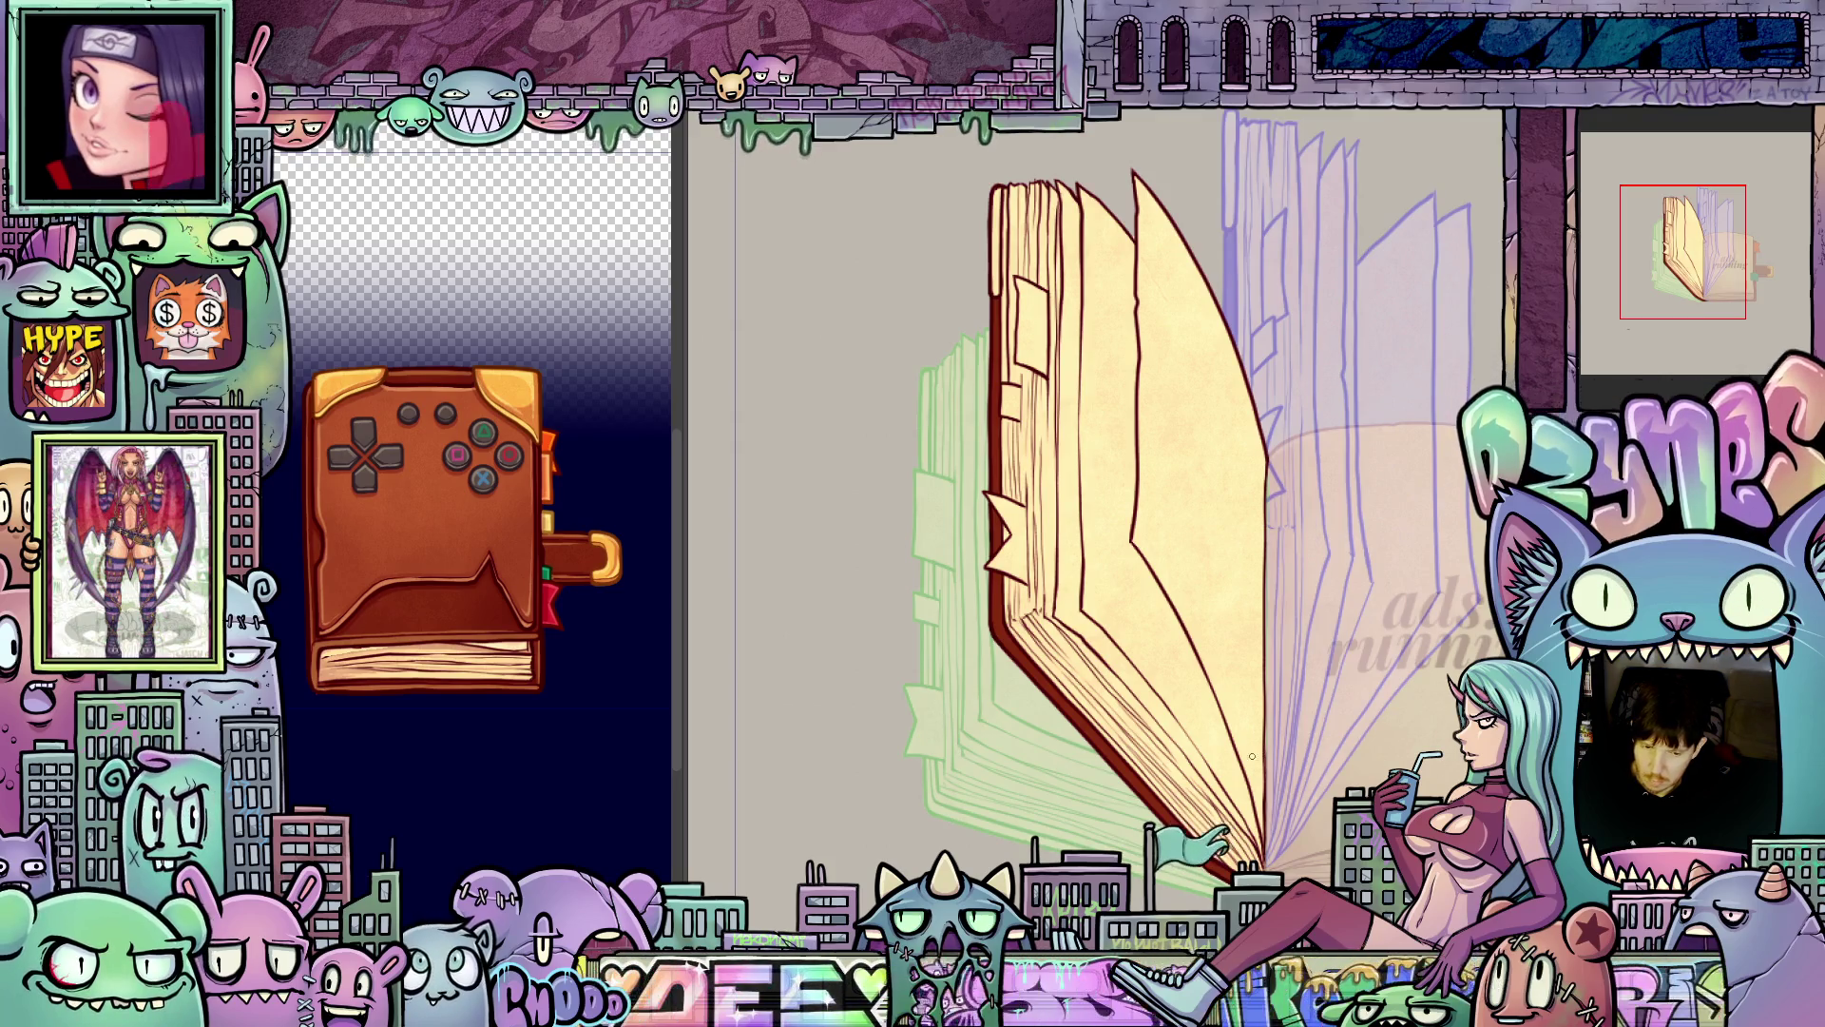
scroll(1122, 700, "up", 3)
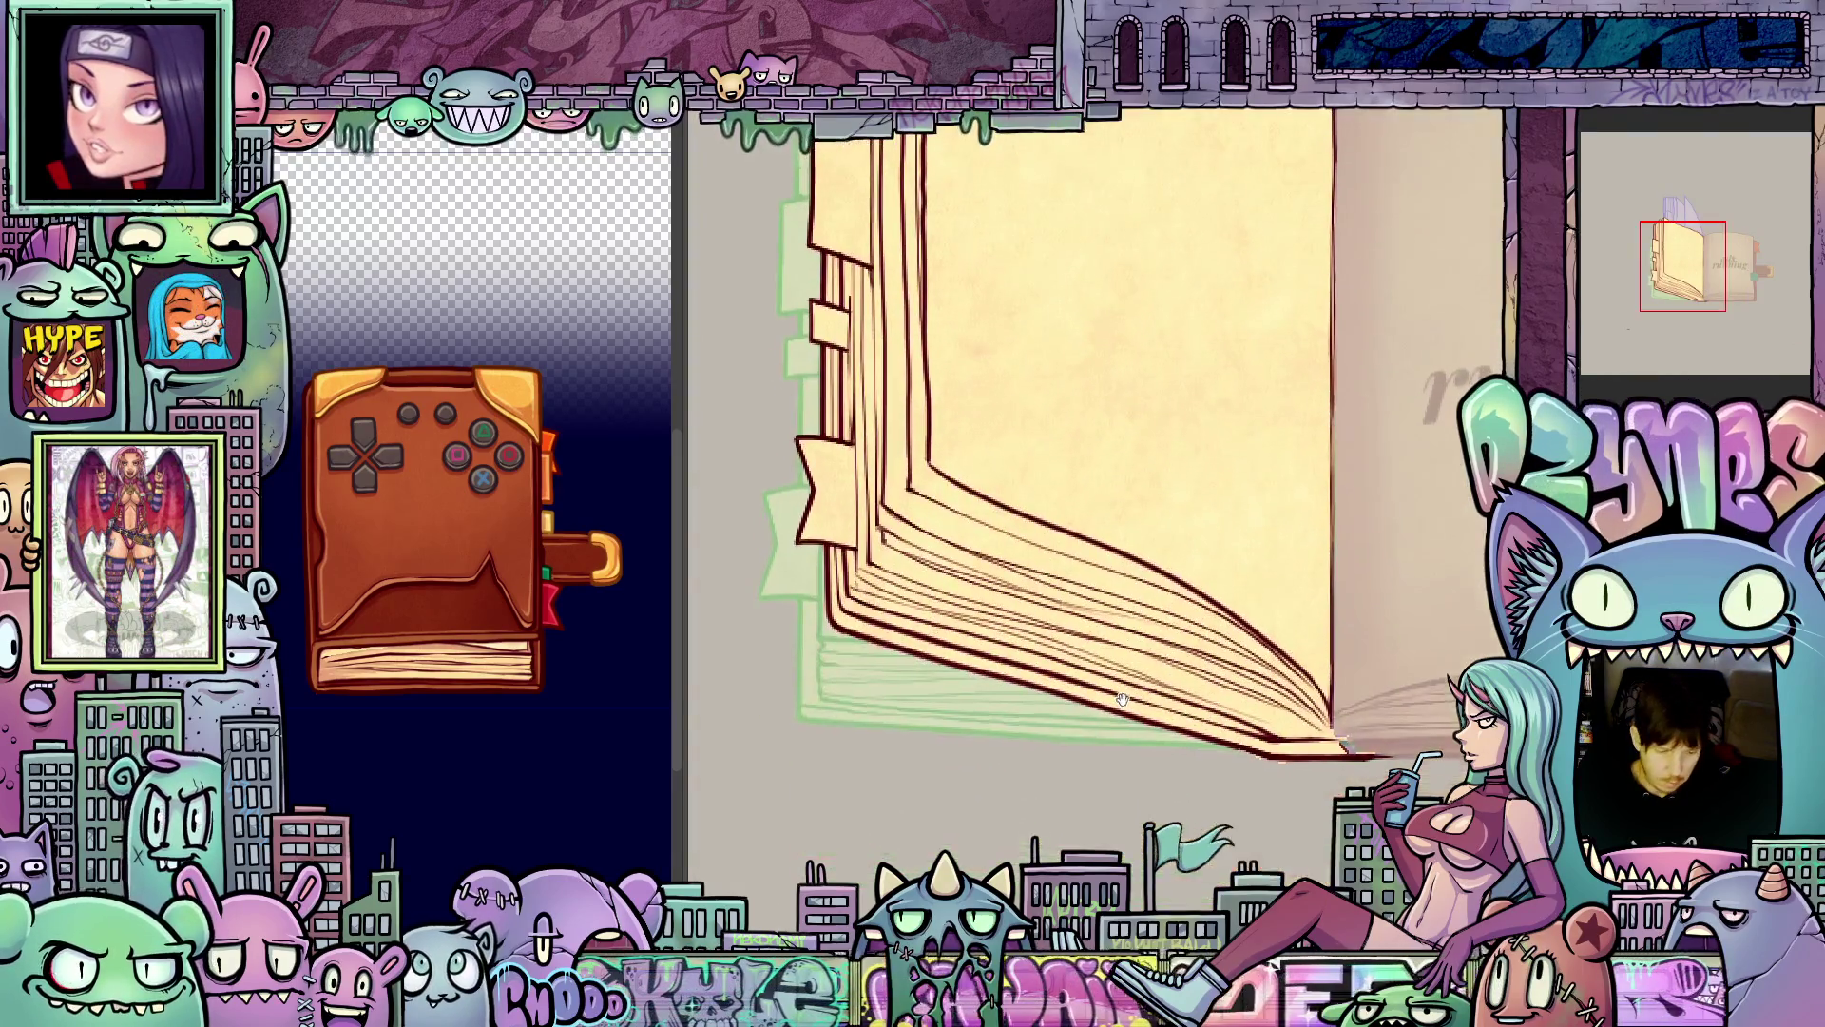
- Ink a thick dark-red line along the open book's bottom edge and pan along it to check
scroll(1123, 700, "up", 2)
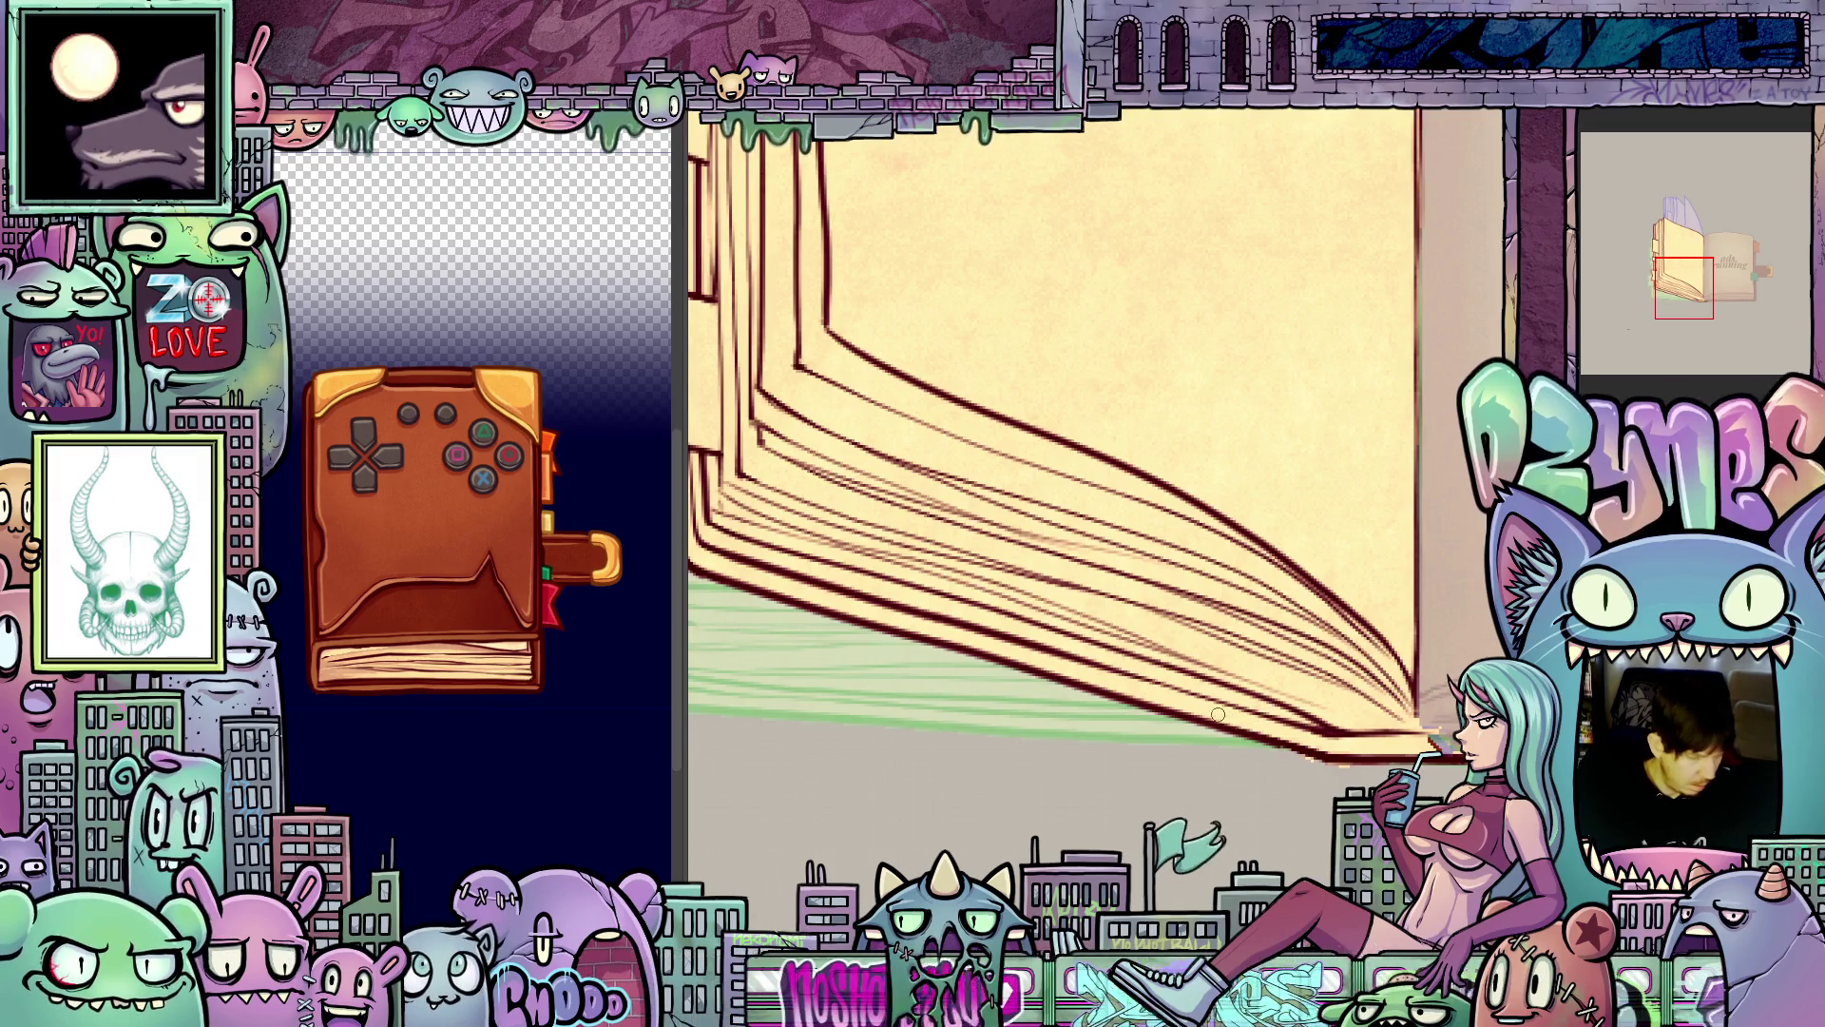
left_click_drag(690, 569, 1321, 741)
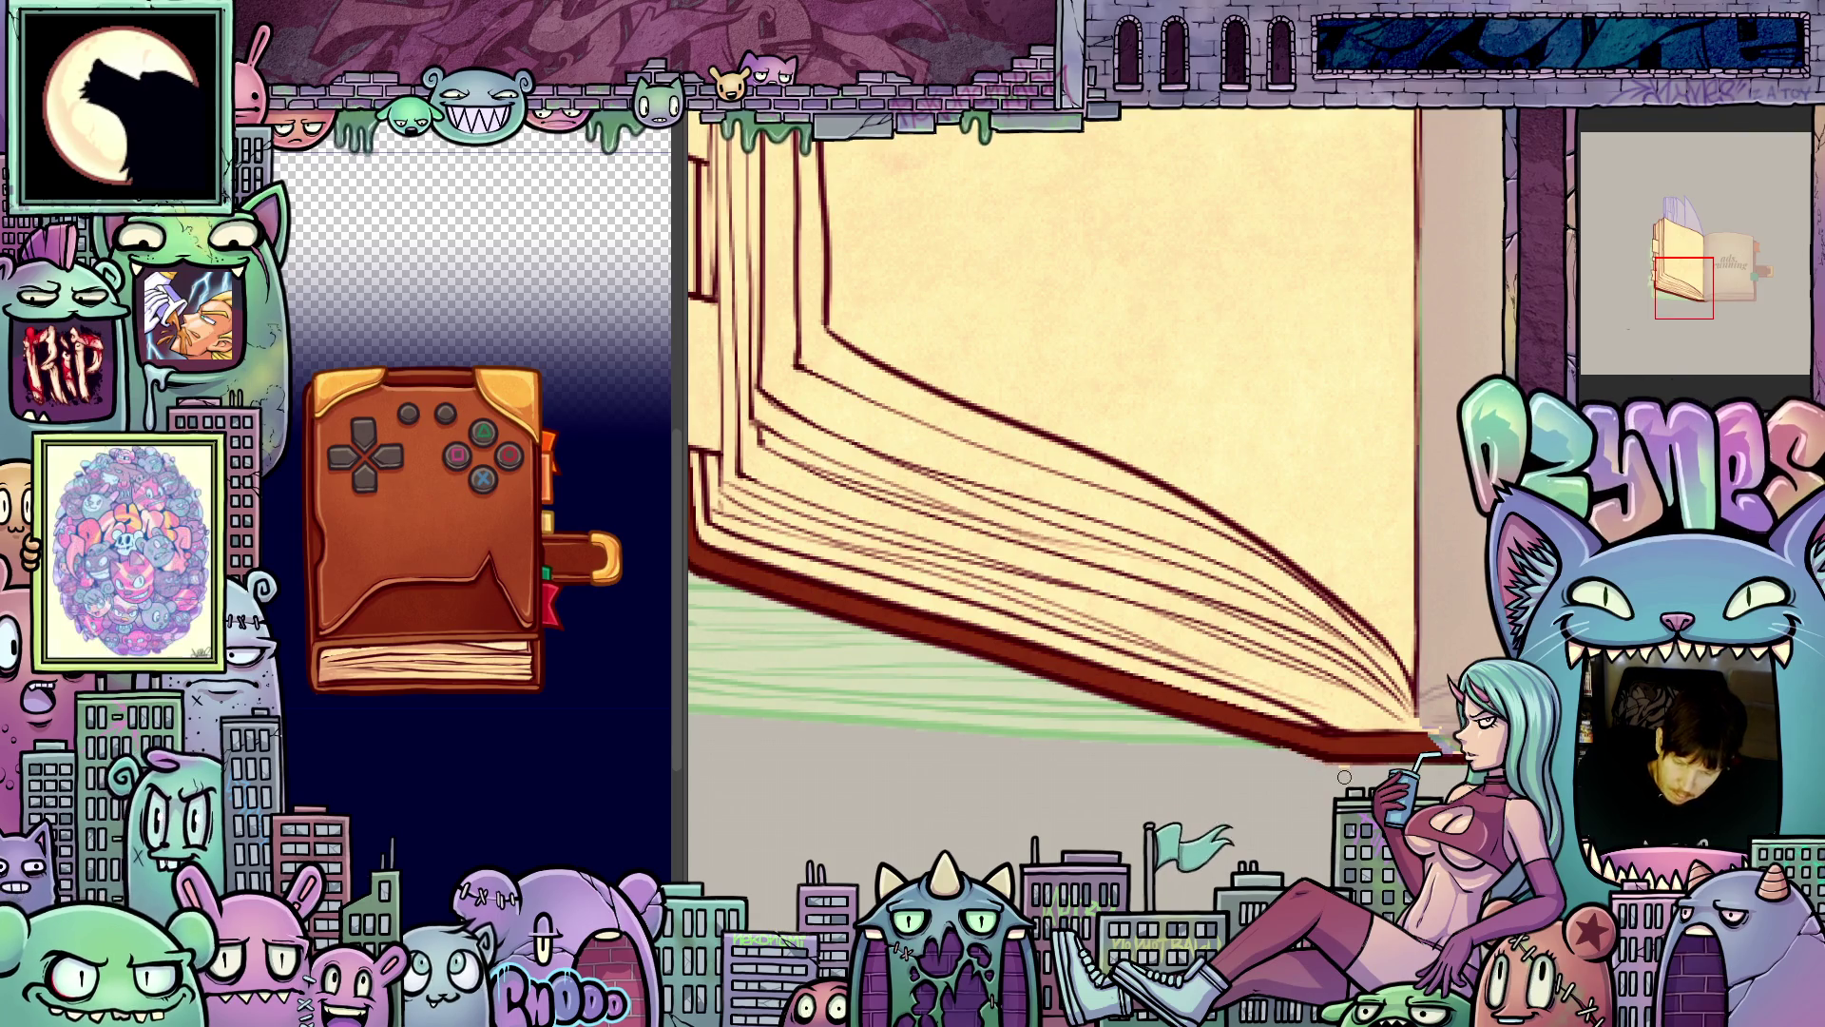
left_click_drag(1312, 769, 1250, 781)
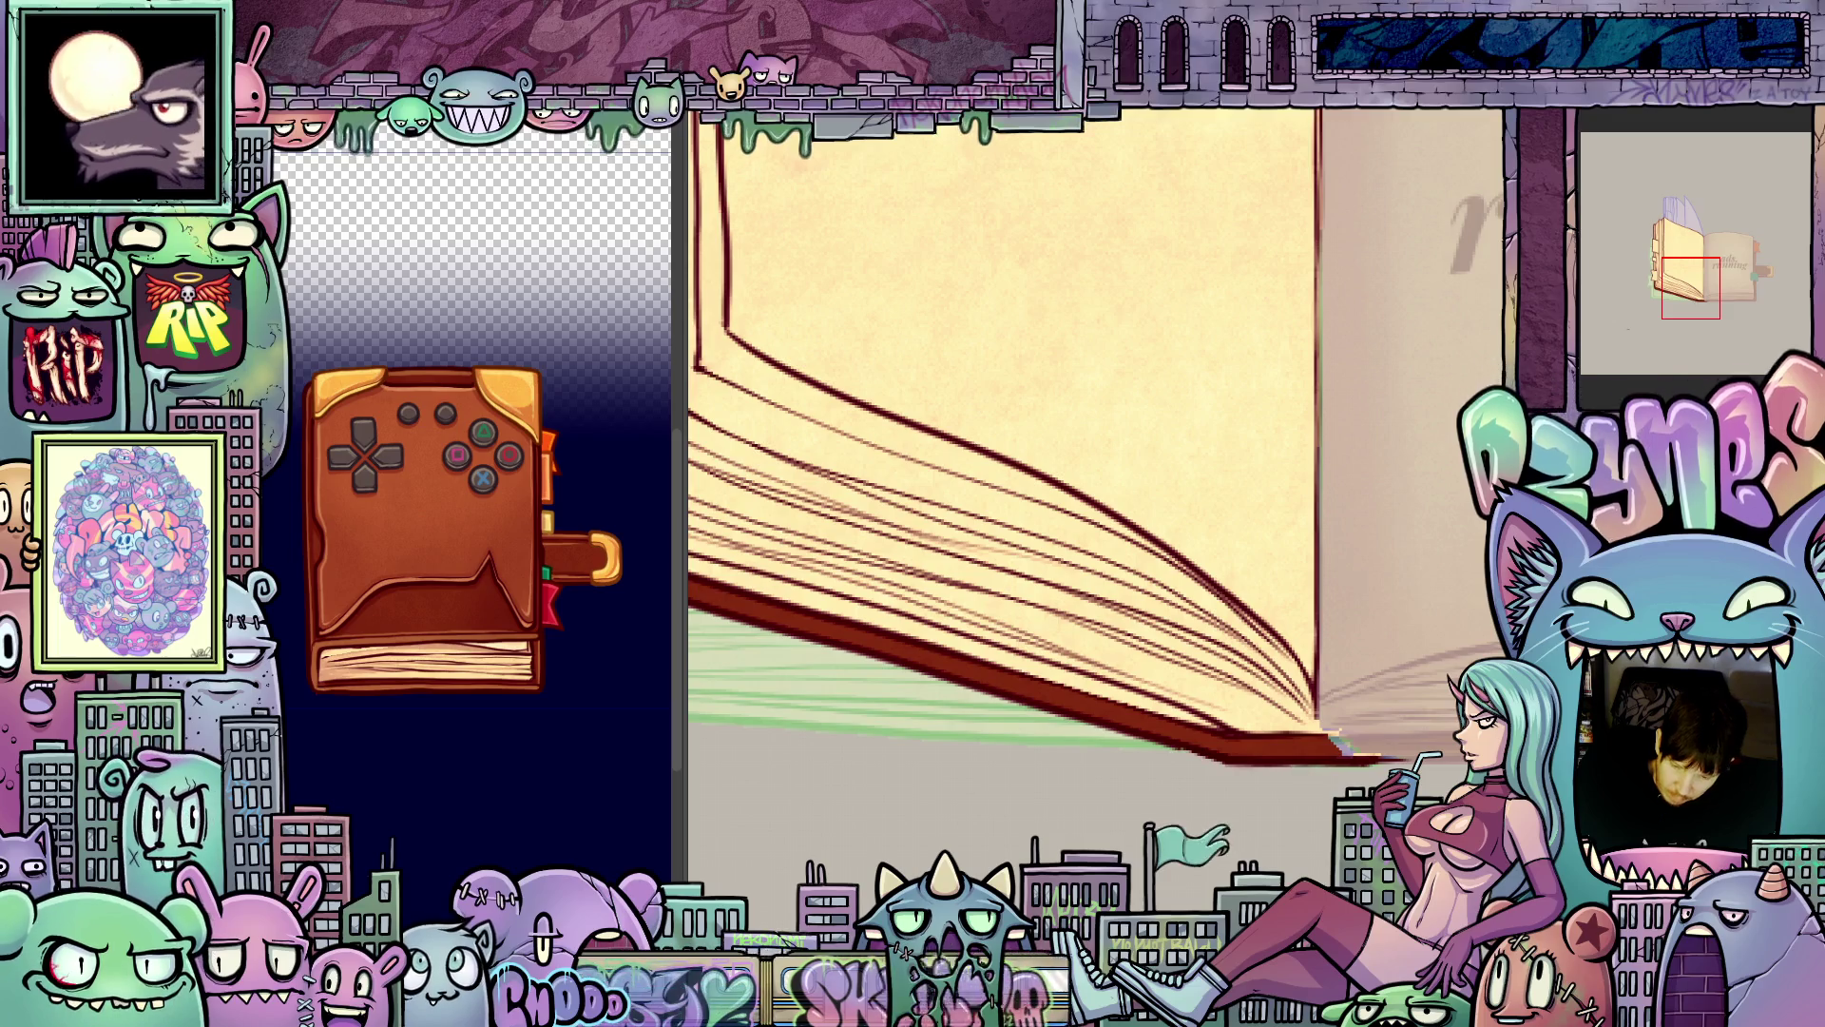
left_click_drag(1398, 771, 1297, 739)
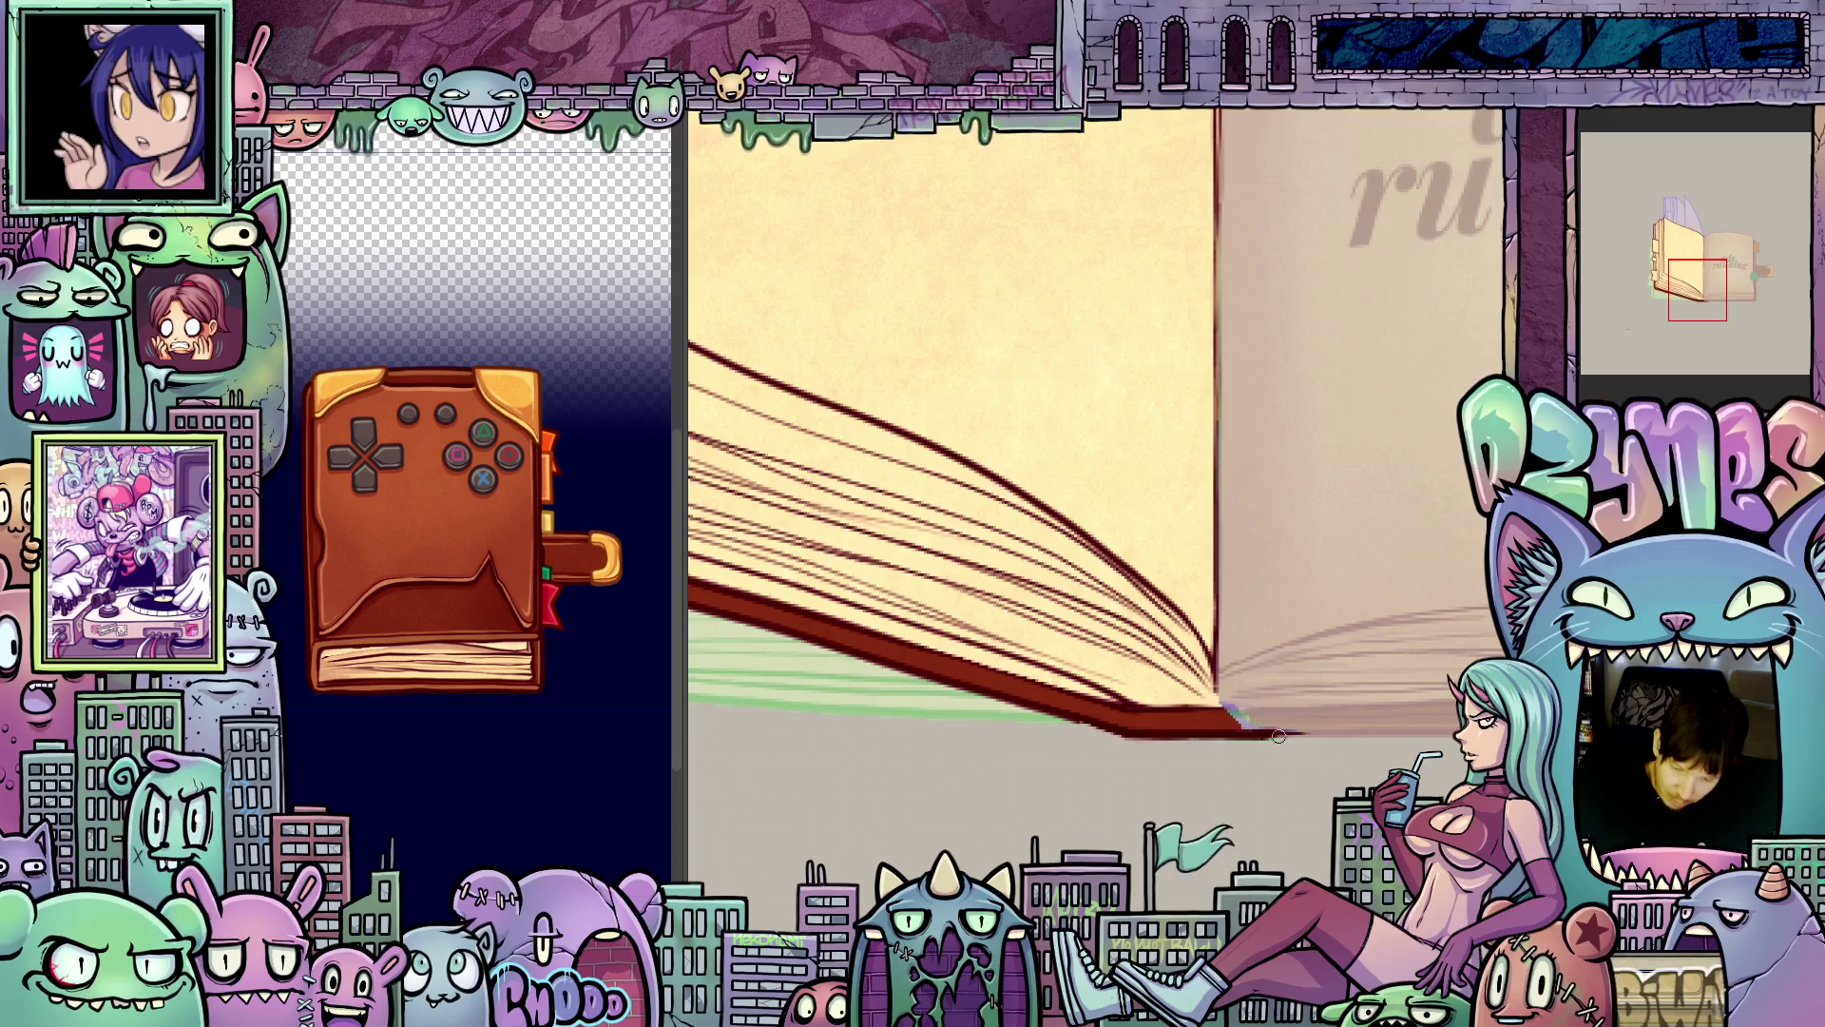
left_click_drag(1279, 737, 1227, 815)
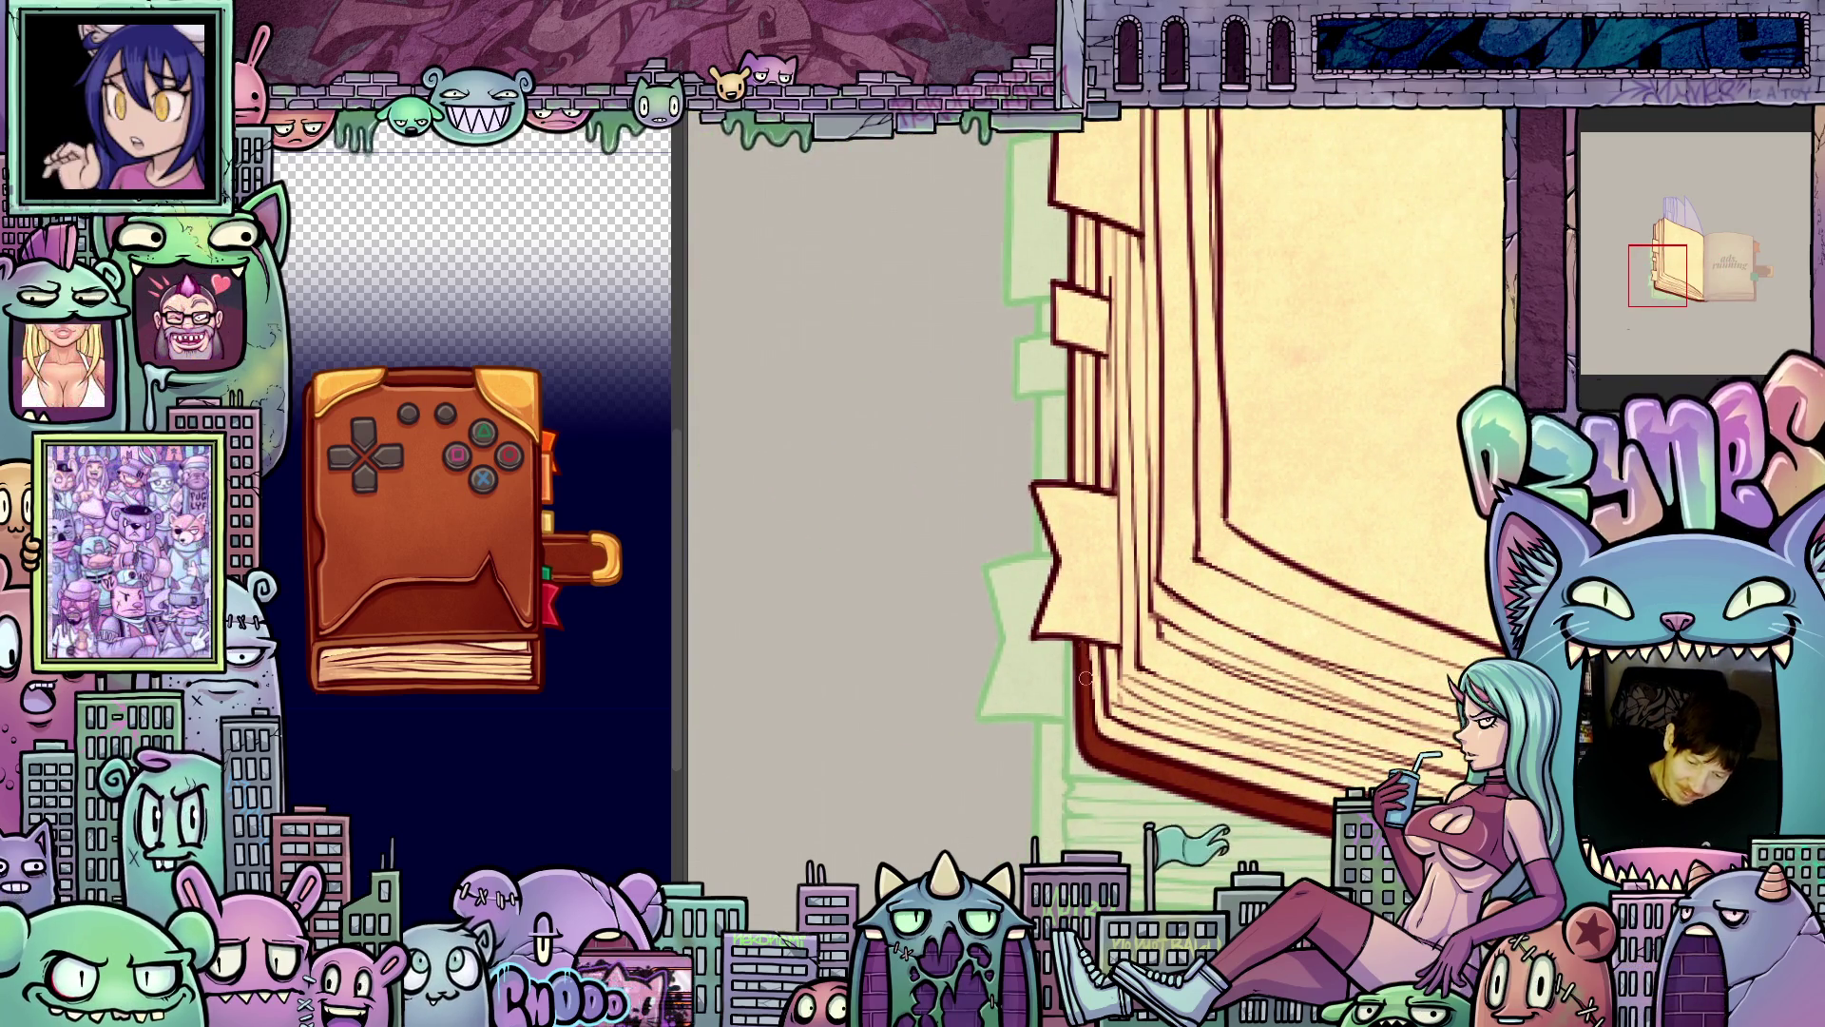
mouse_move(1179, 614)
left_mouse_down()
mouse_move(929, 596)
mouse_move(789, 443)
left_mouse_up()
mouse_move(1141, 789)
left_mouse_down()
mouse_move(1321, 780)
mouse_move(1426, 799)
mouse_move(1285, 814)
left_mouse_up()
- Step through the page-turn frames and restore the thicker spine and page lines
scroll(1129, 774, "down", 3)
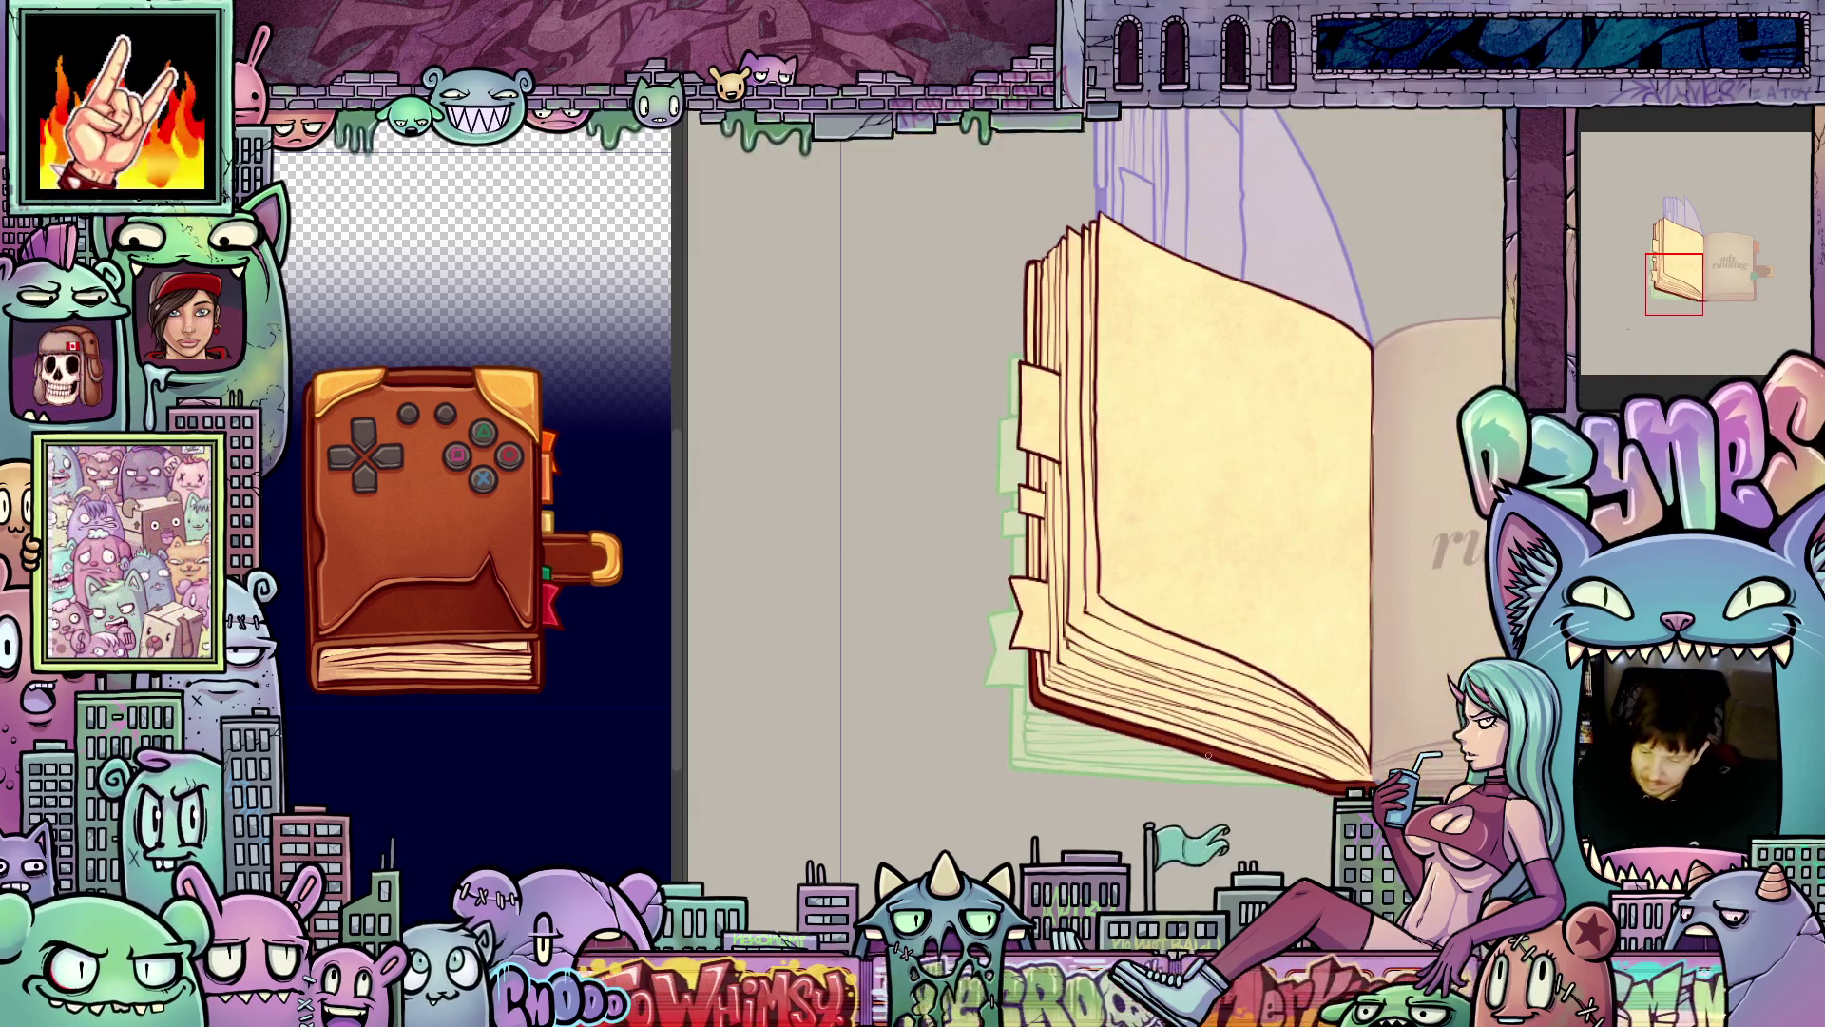
scroll(1197, 735, "up", 1)
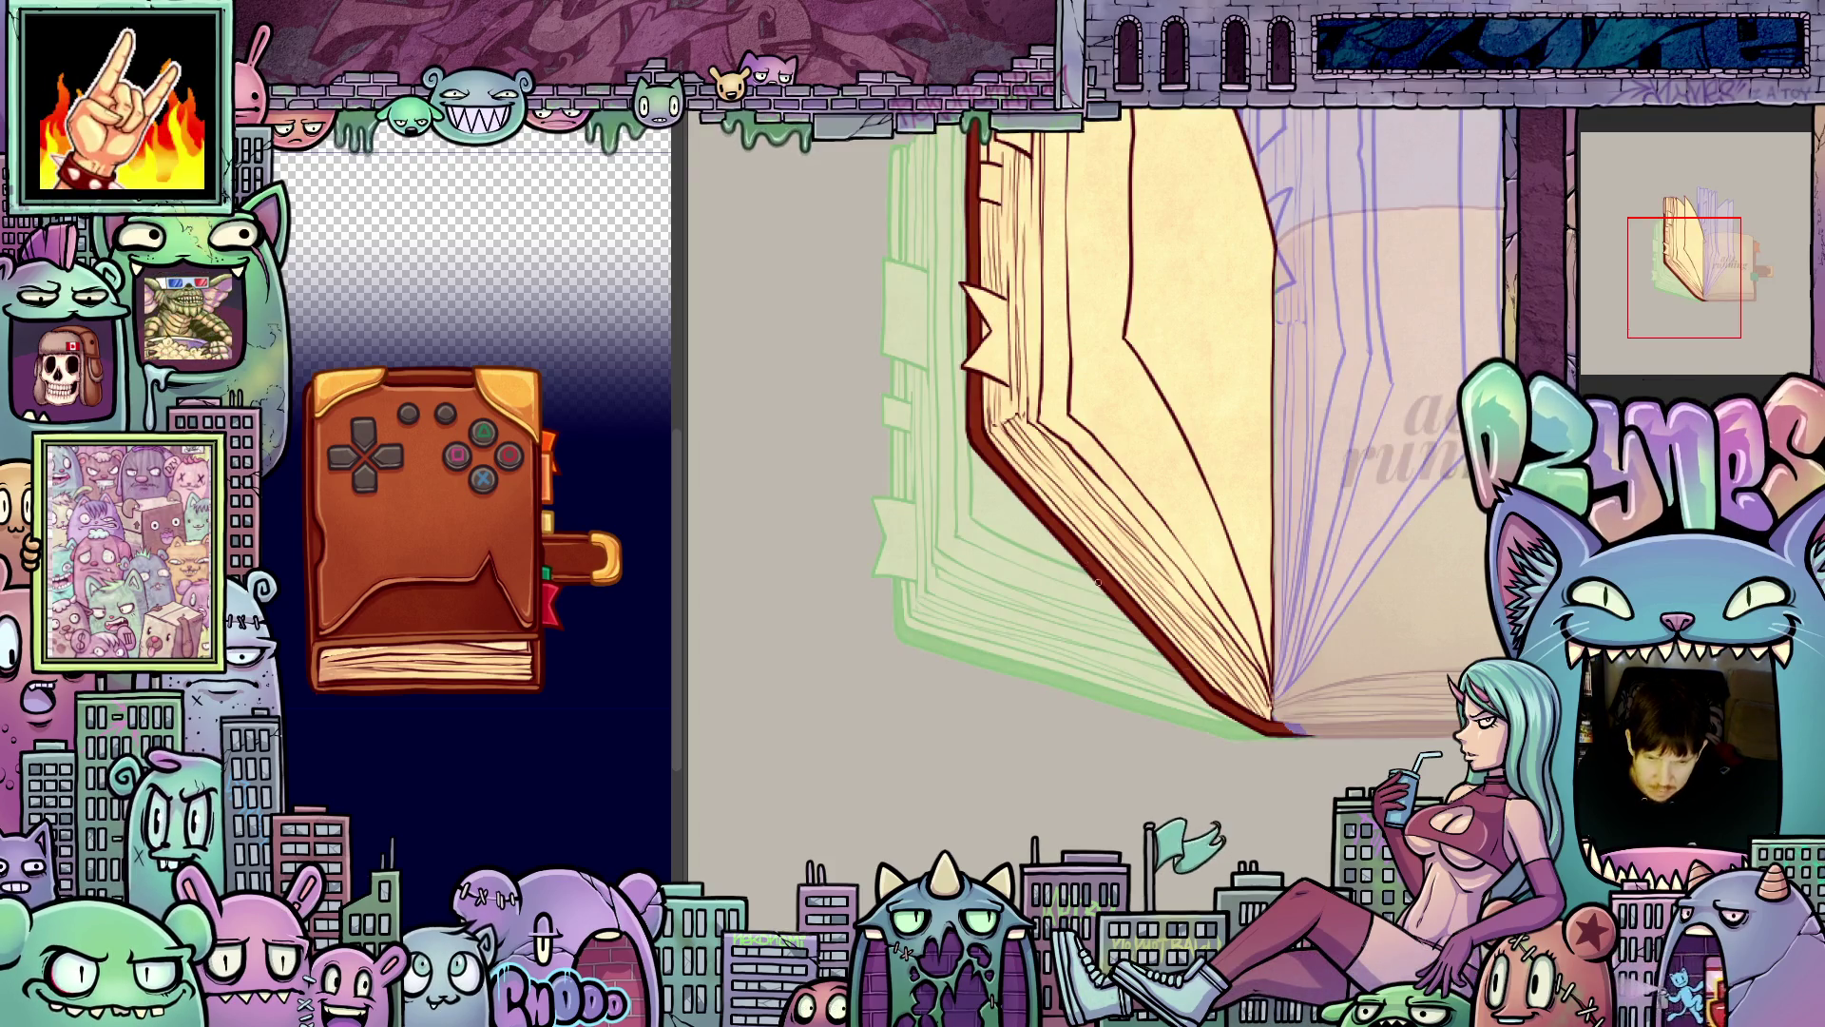
key("Right")
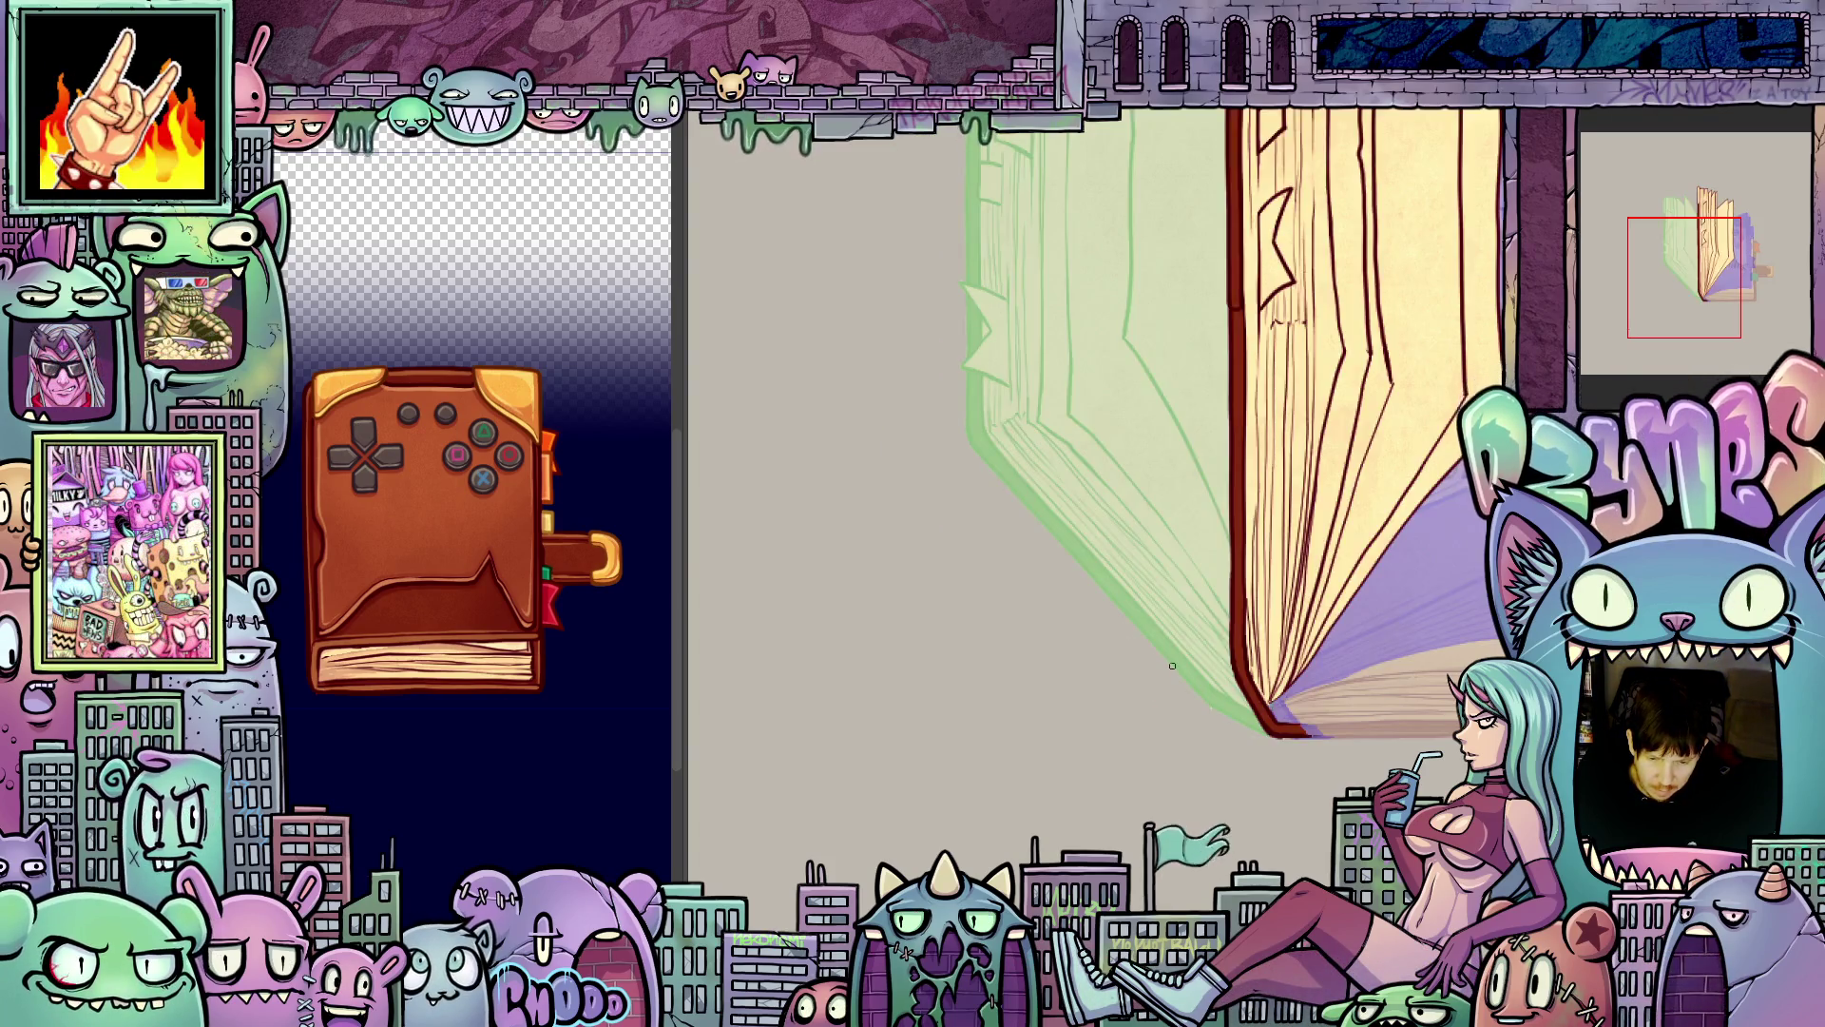
key("Right")
key("Right")
key("Right")
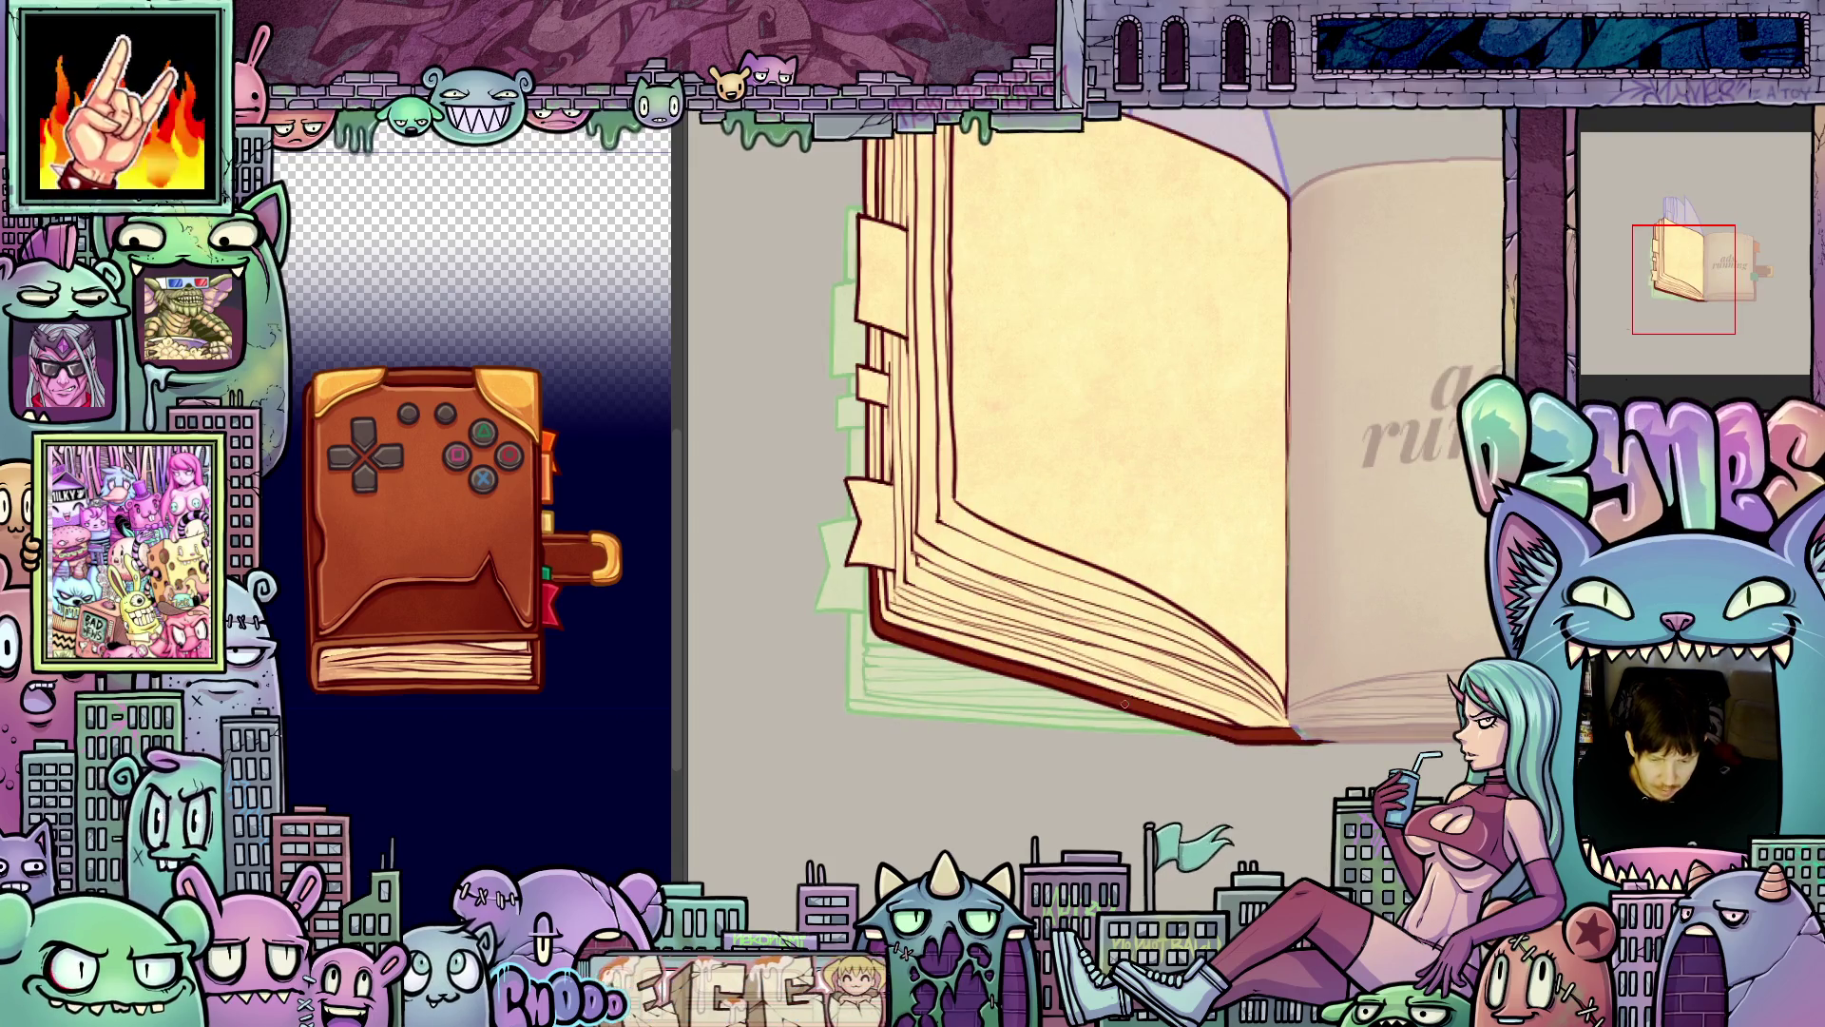
key("Right")
scroll(1095, 642, "up", 2)
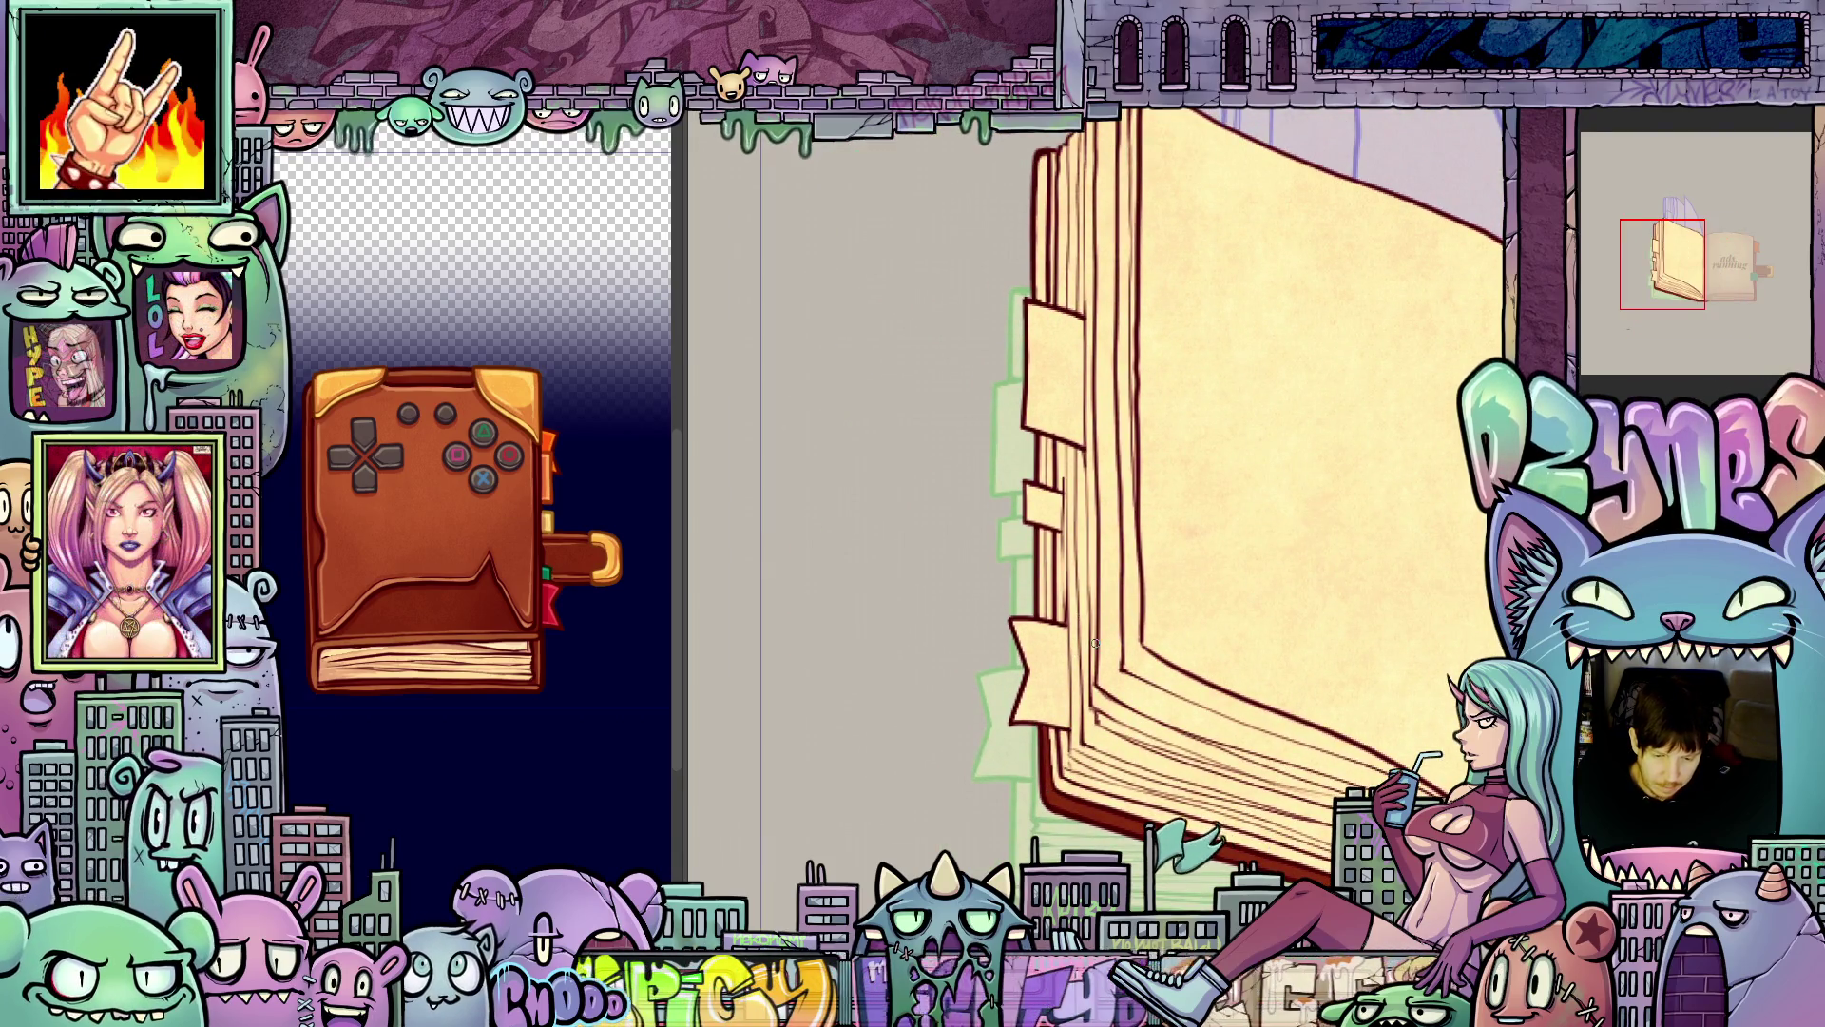
key("Right")
key("Right")
key("Right")
key("Right")
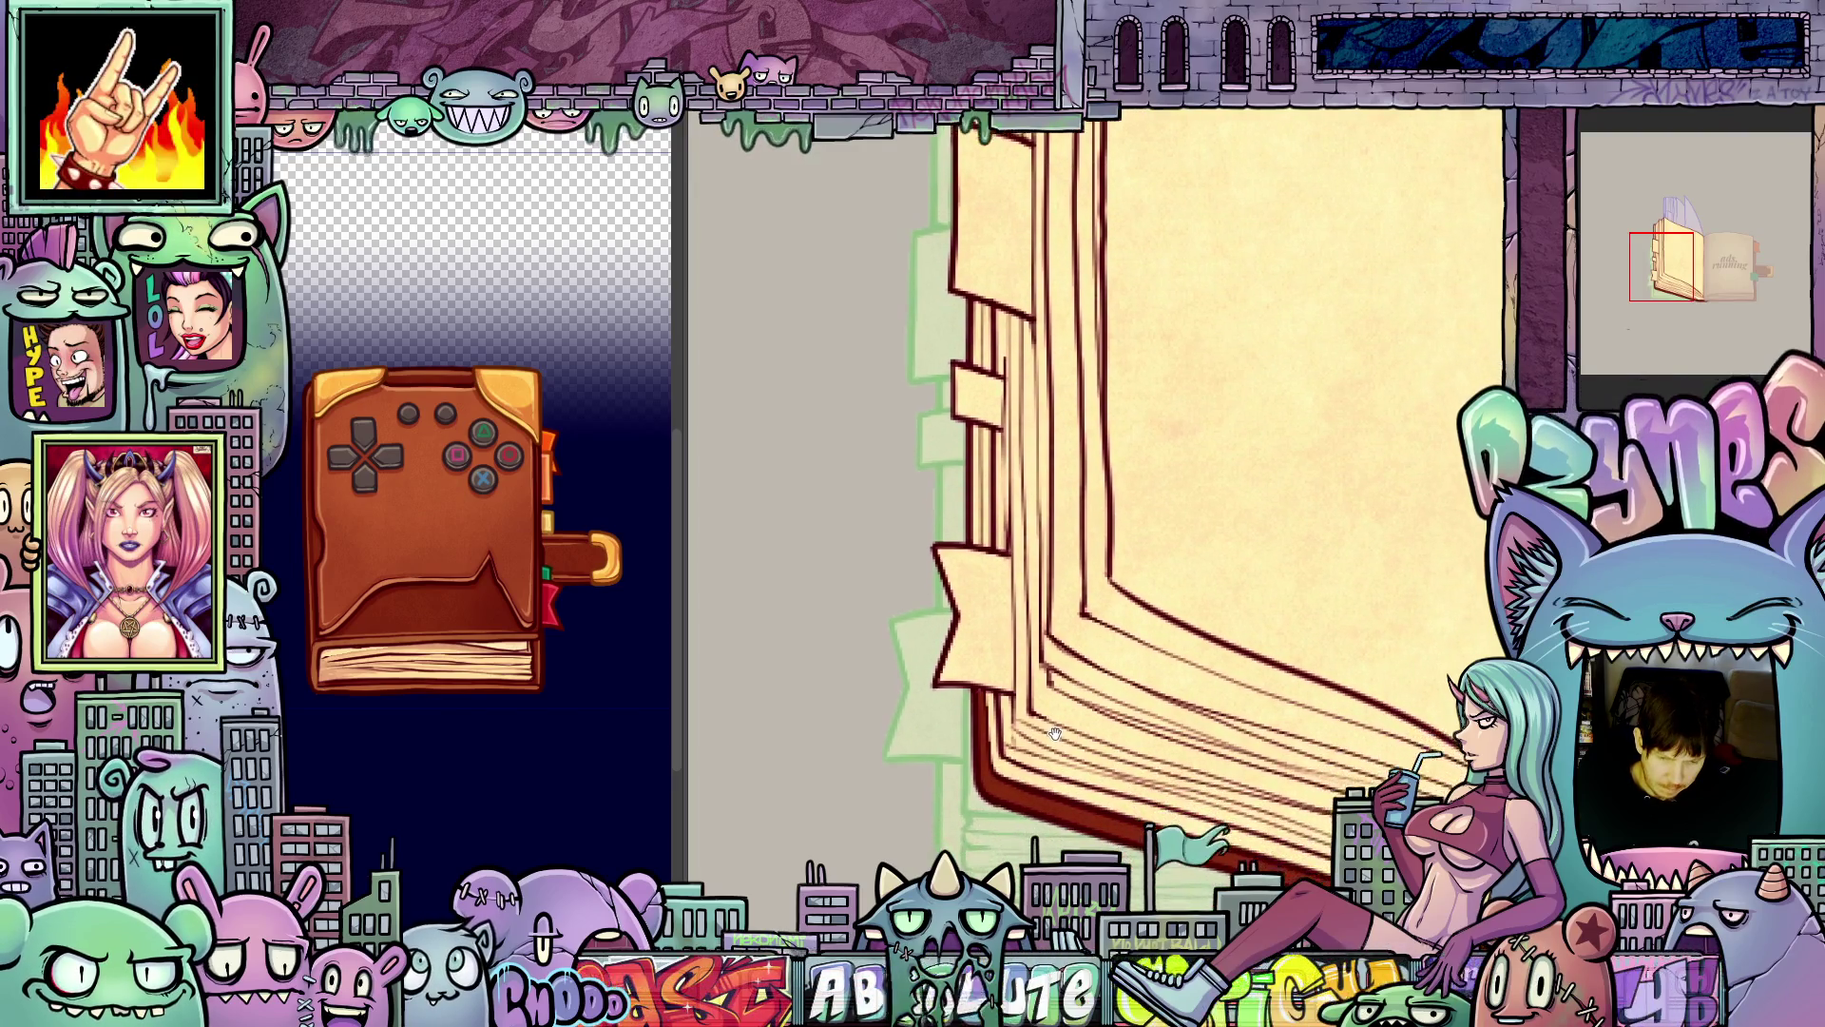
scroll(1050, 691, "down", 2)
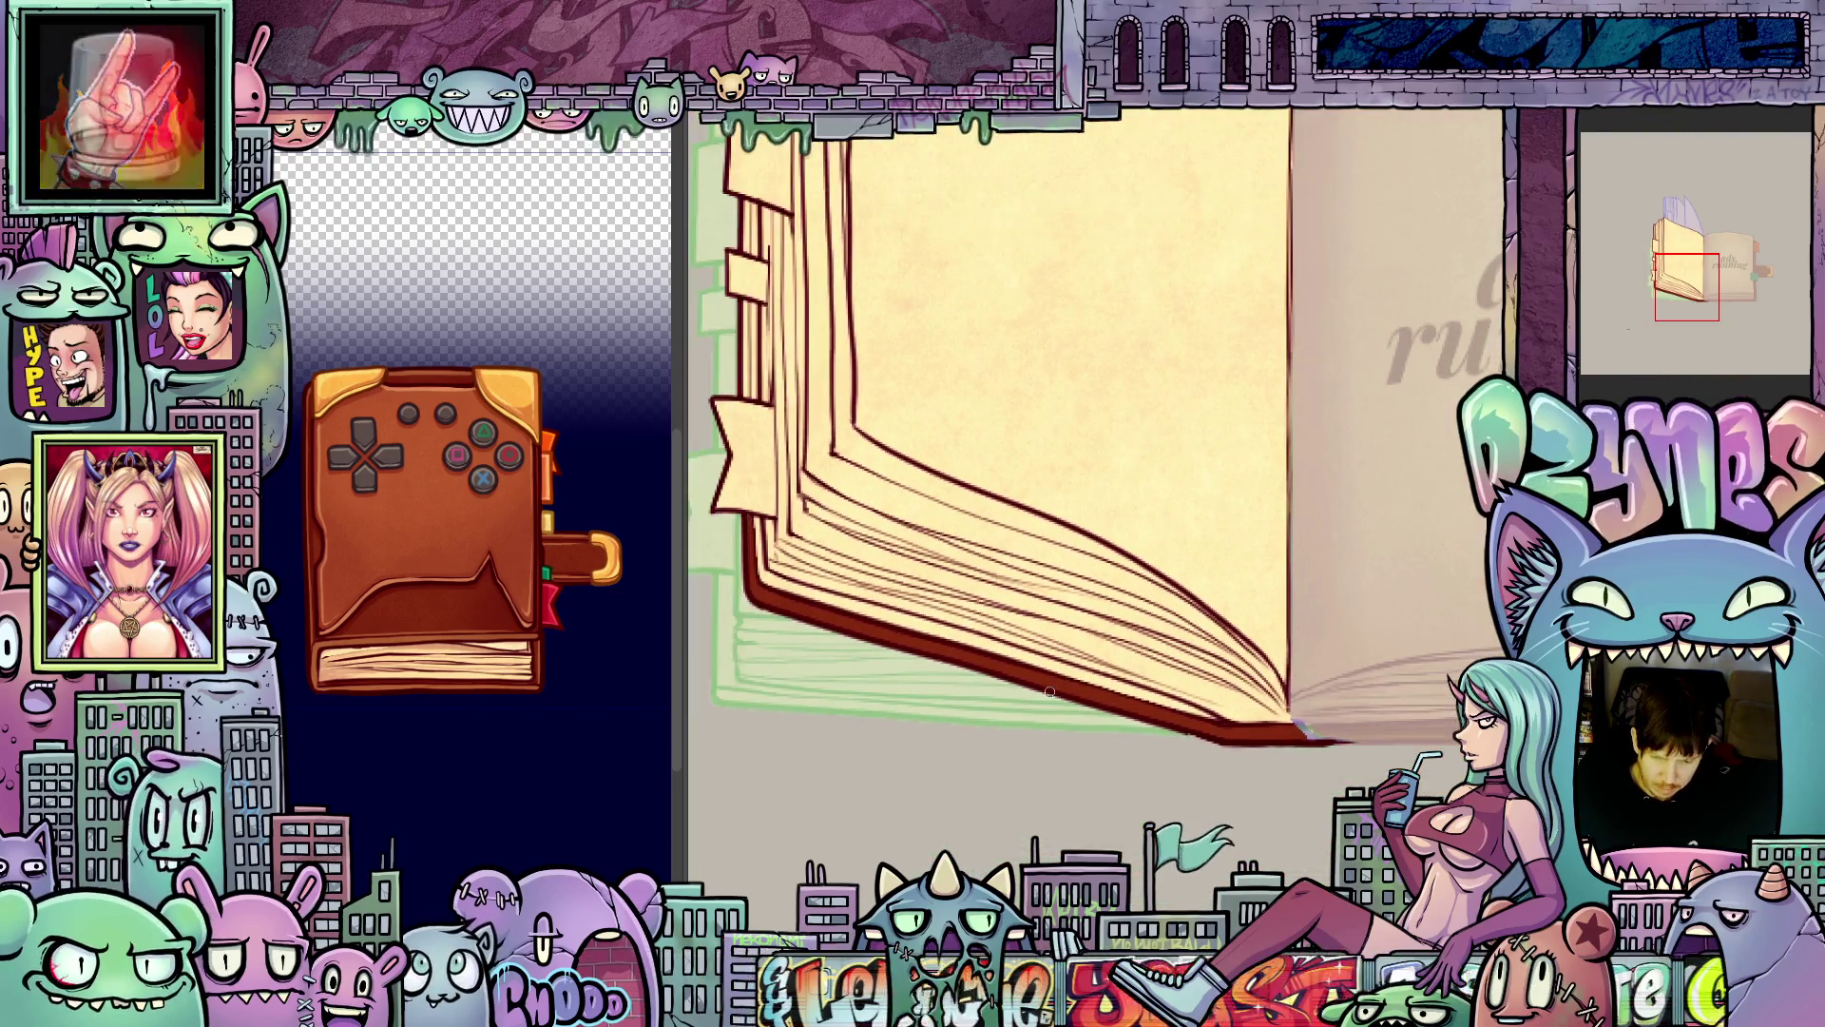
key("Right")
key("Right")
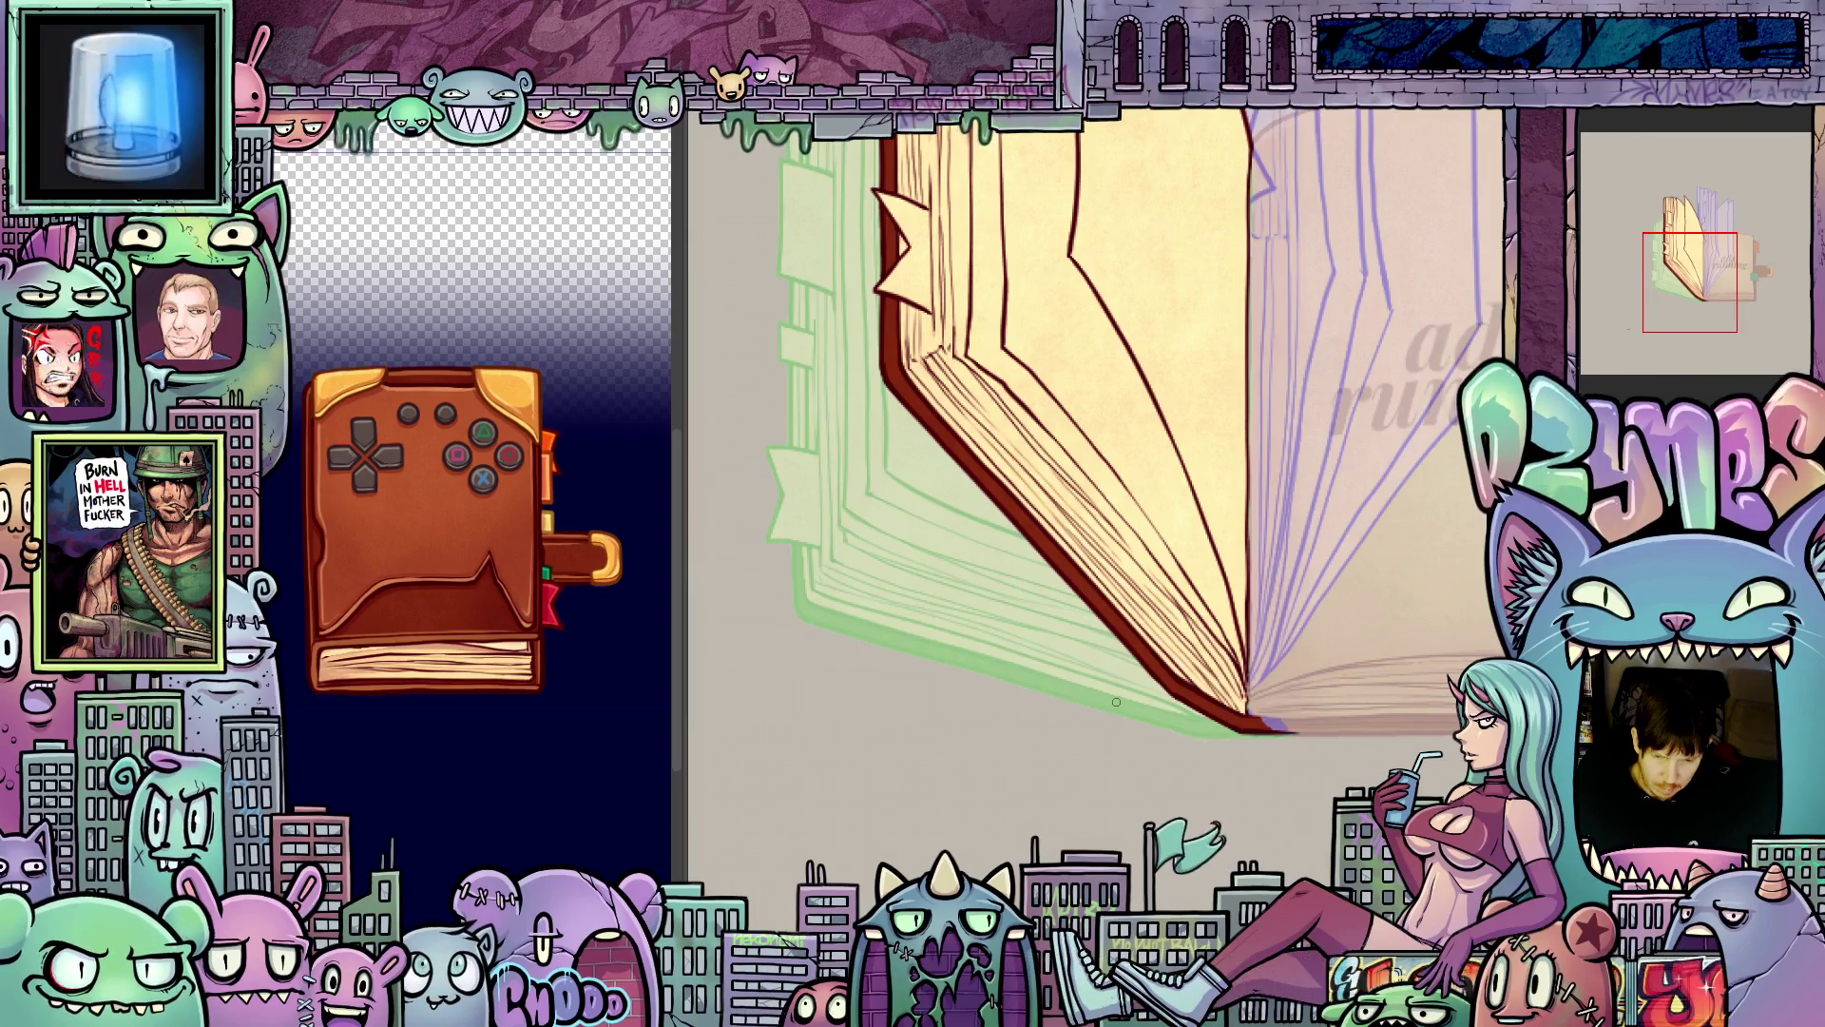
scroll(1175, 693, "up", 4)
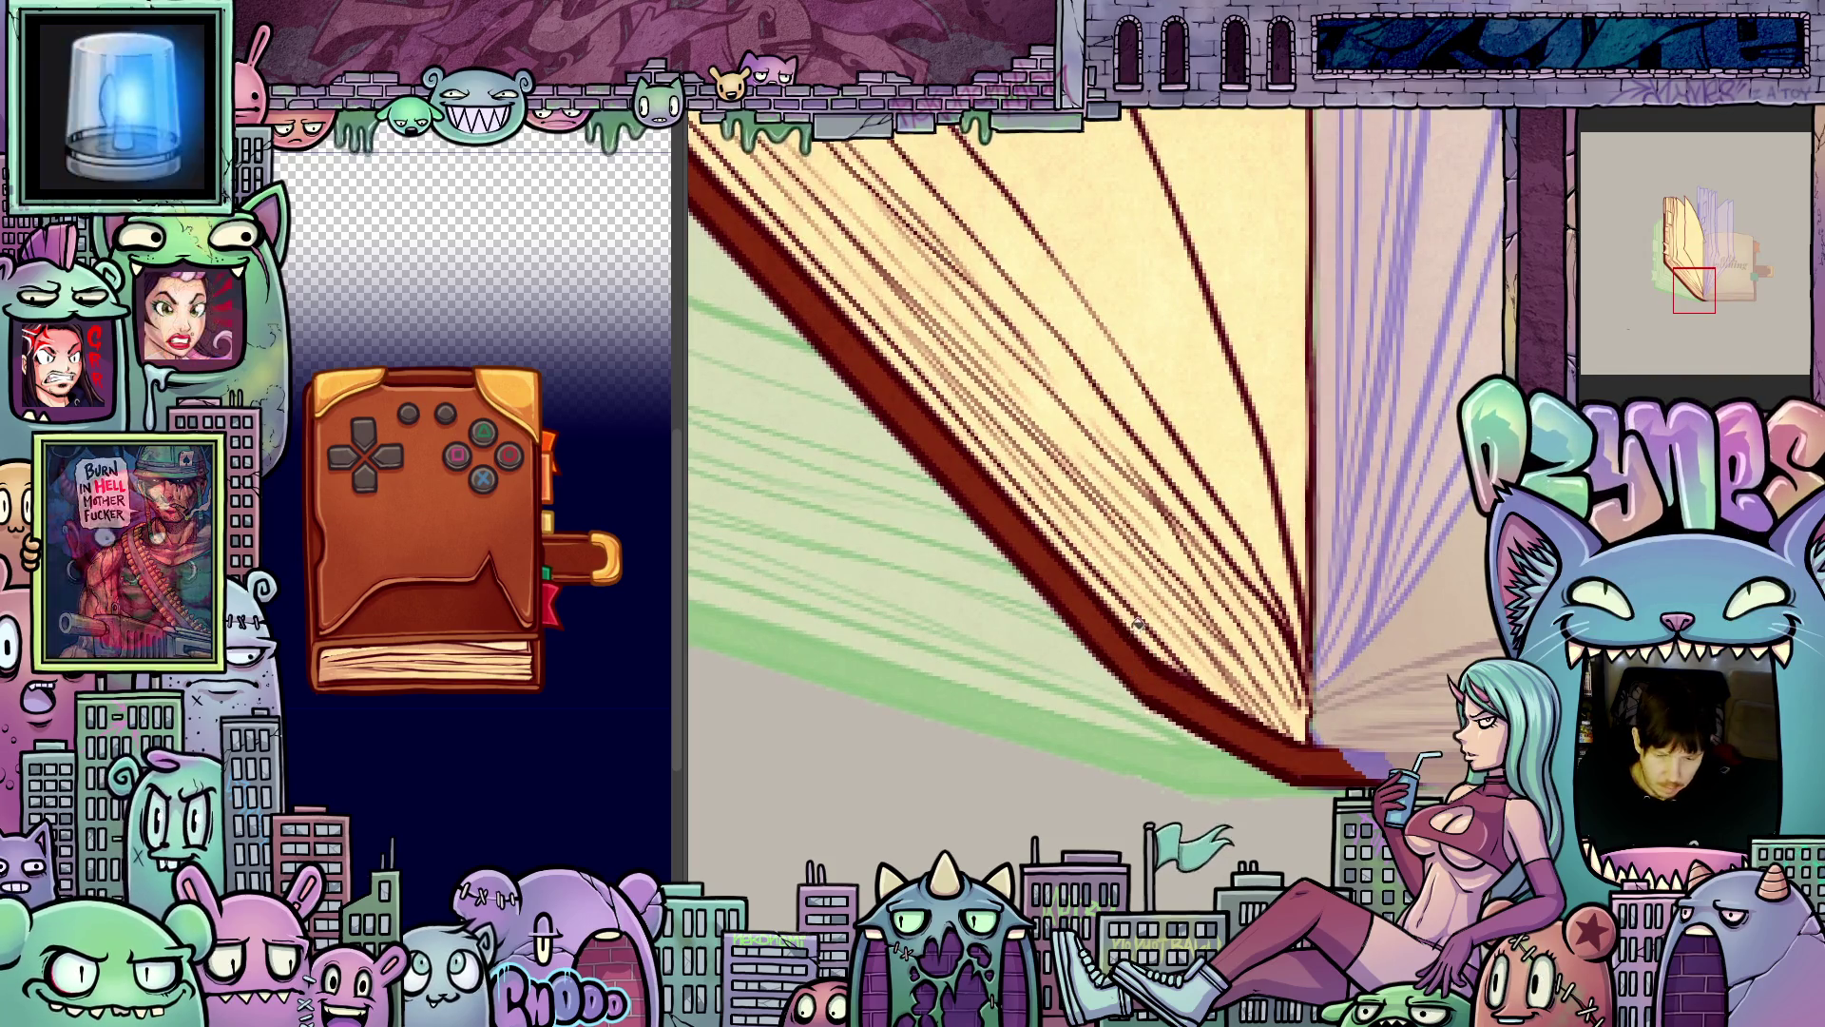
key("Right")
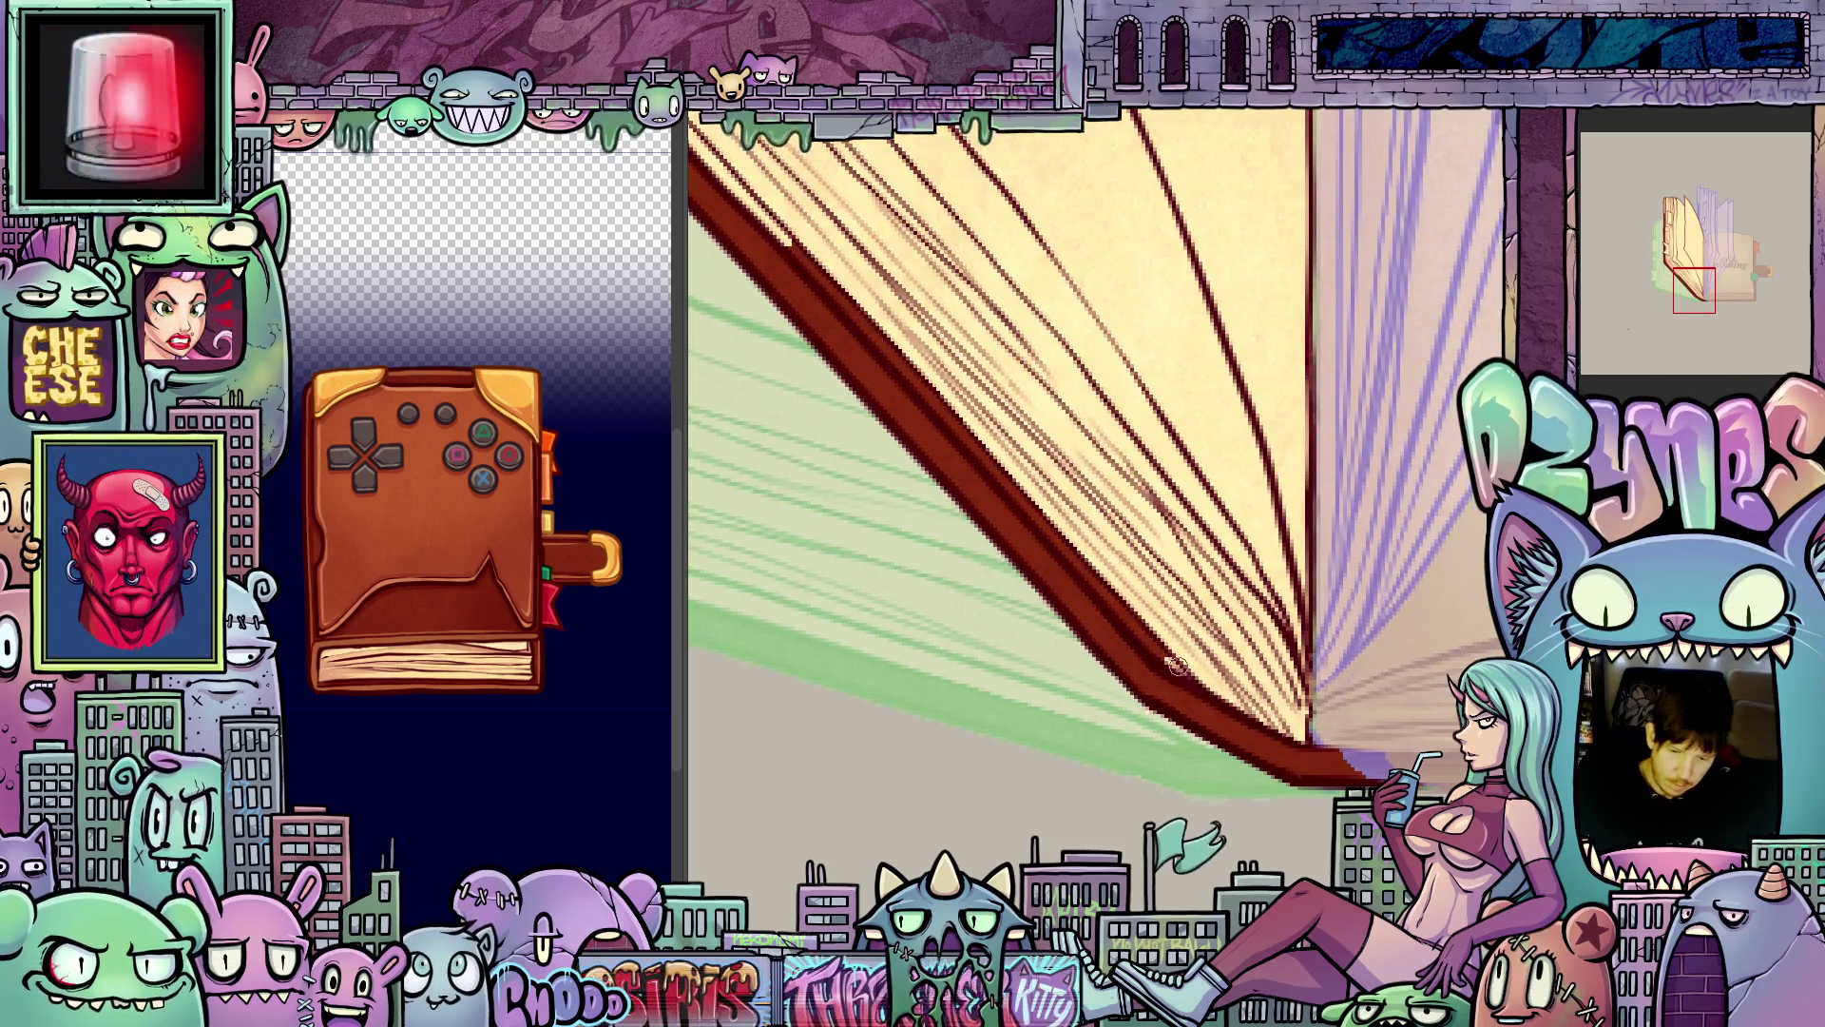
scroll(1093, 589, "up", 5)
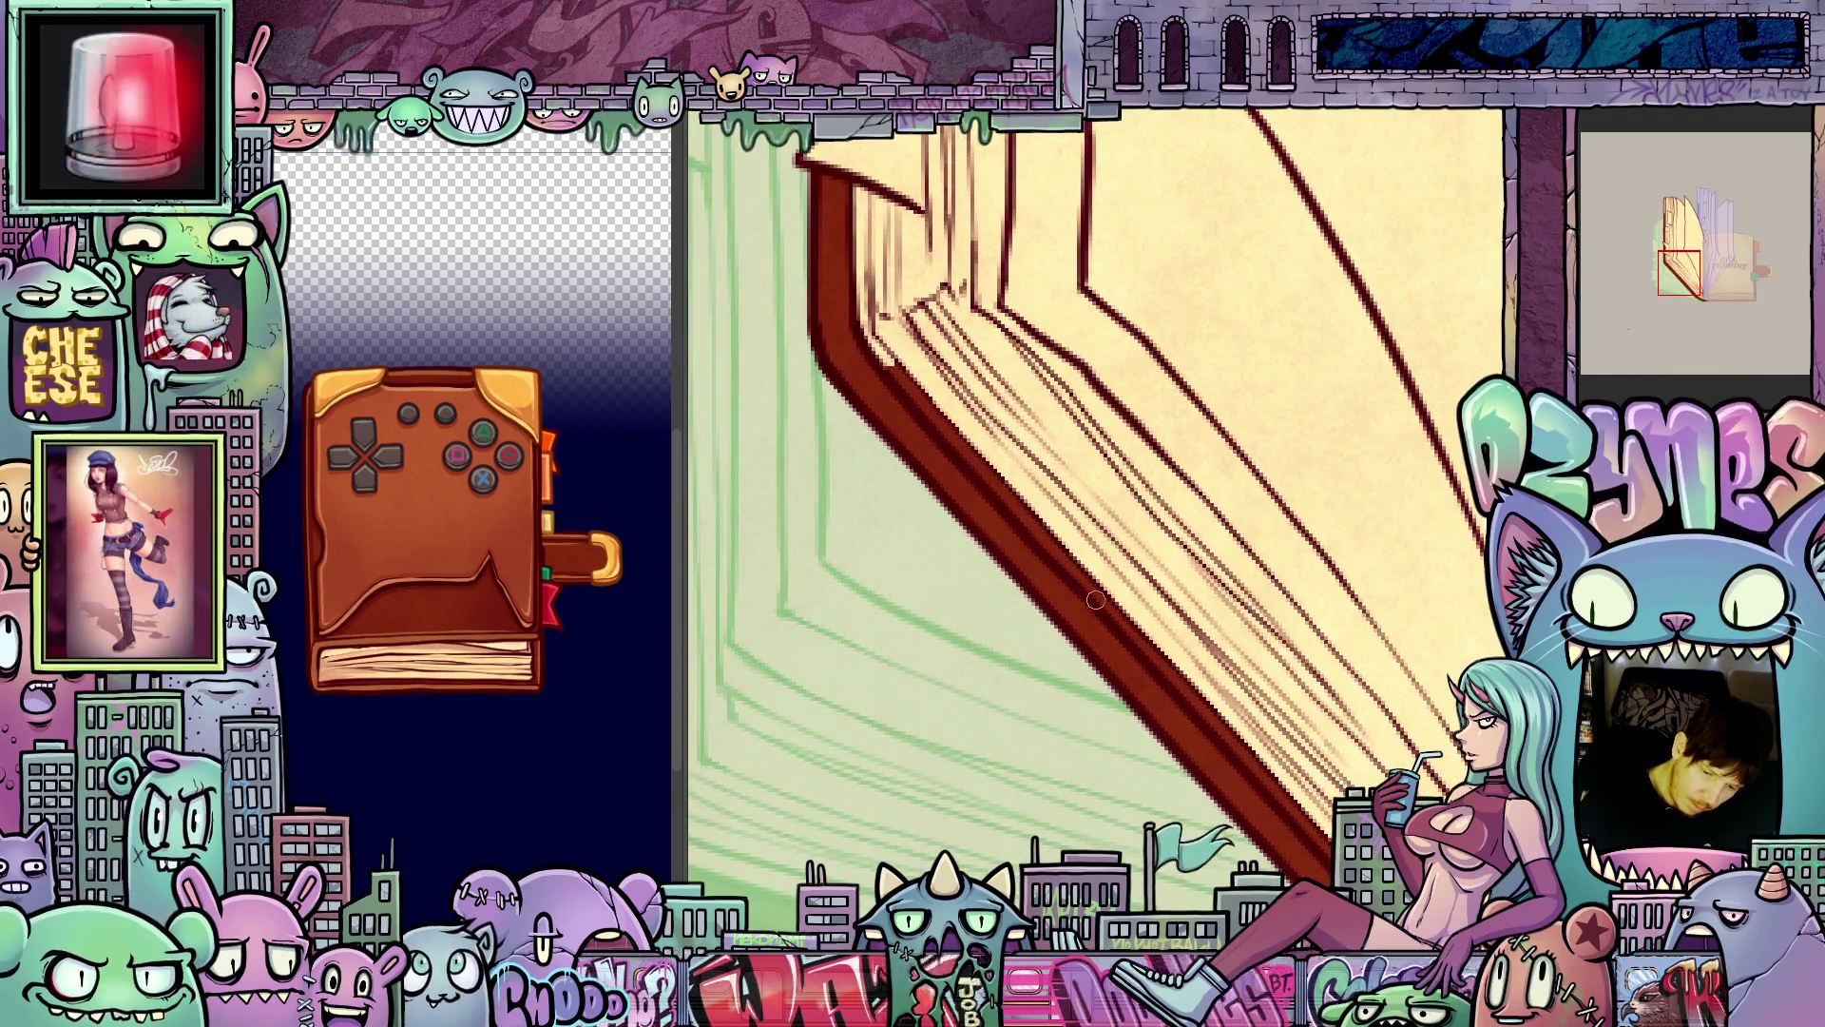
- Switch to another frame of the opening book and darken its lower cover edge
scroll(1012, 527, "up", 3)
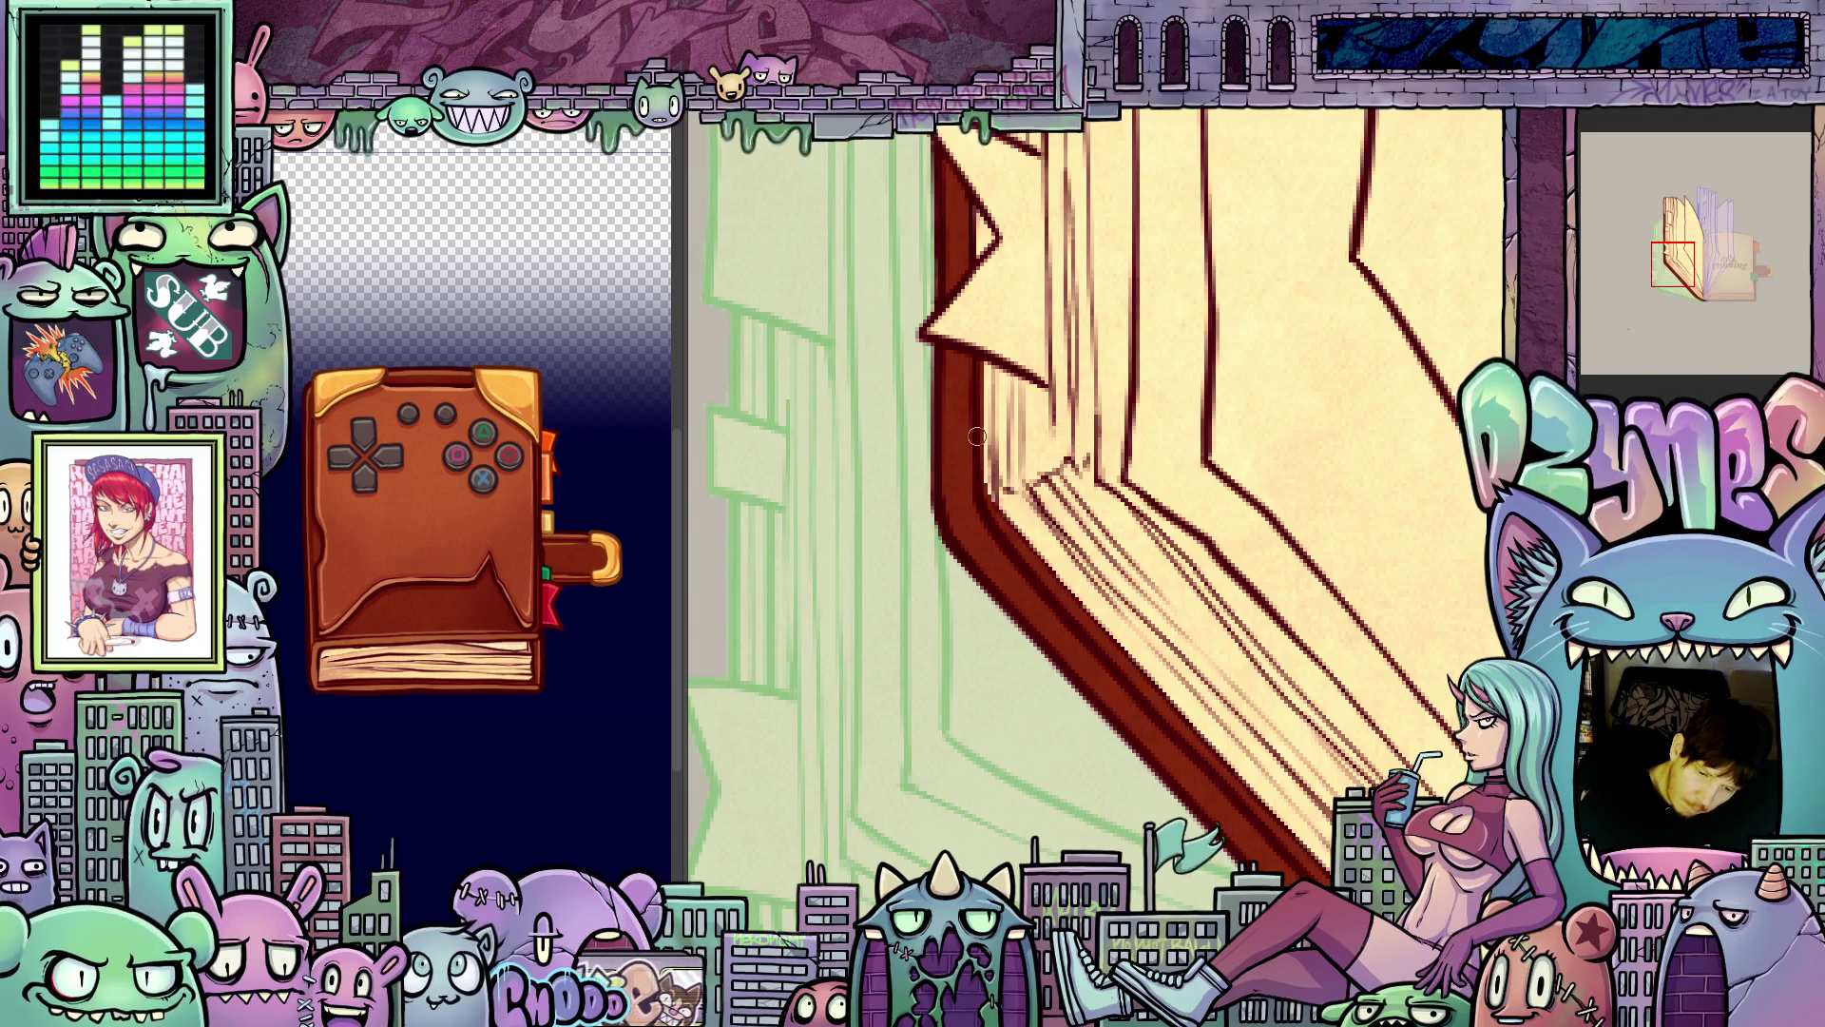
left_click_drag(977, 436, 1134, 516)
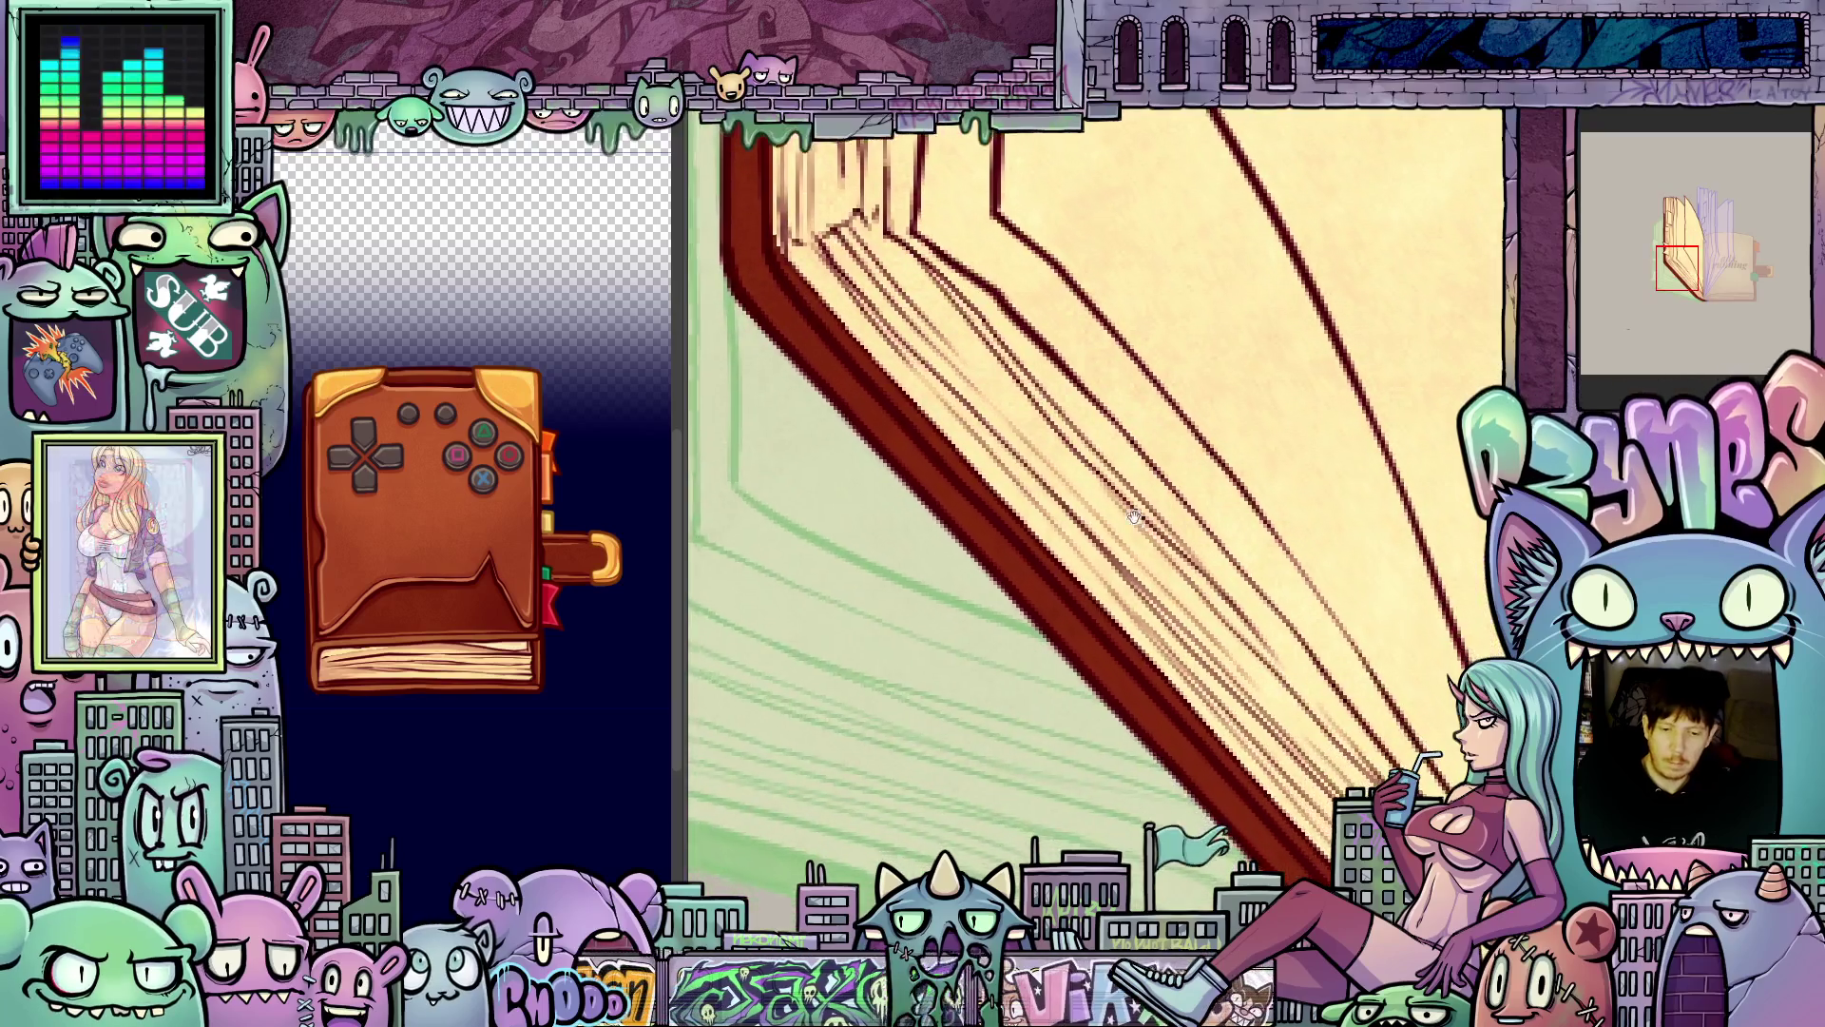
scroll(1134, 516, "down", 1)
scroll(1151, 503, "down", 1)
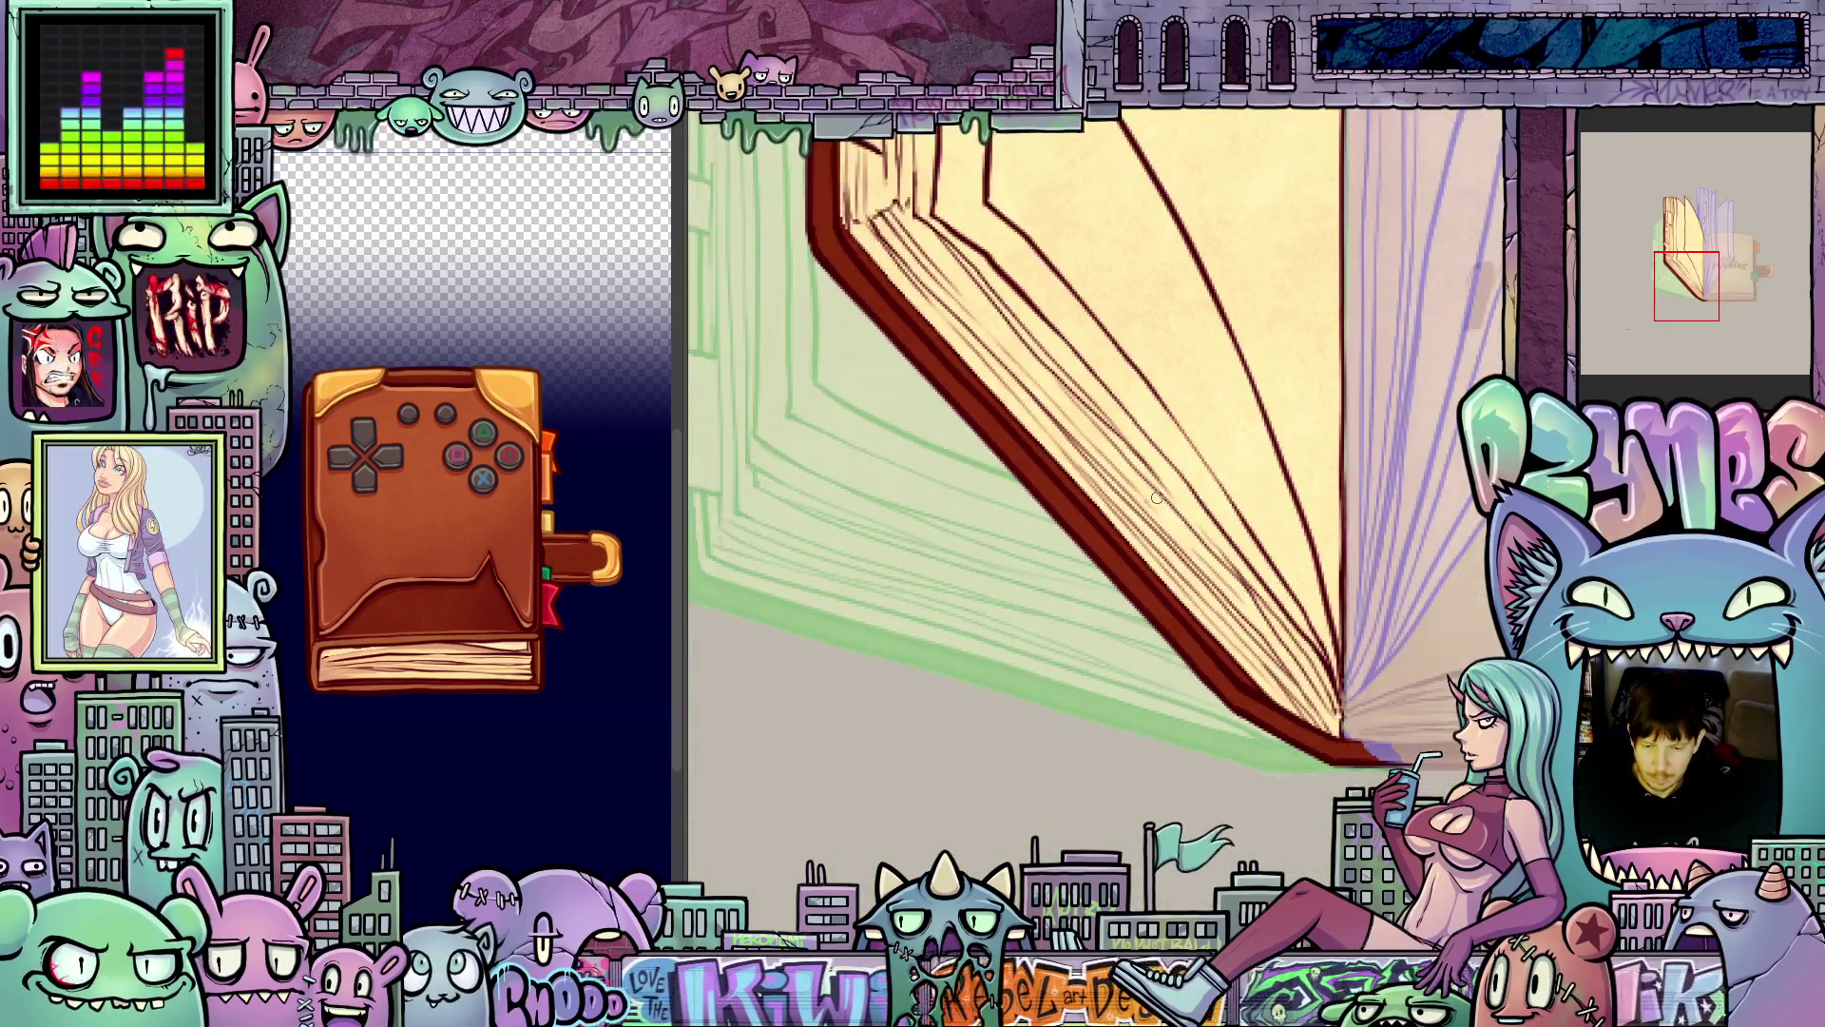
scroll(1157, 497, "down", 4)
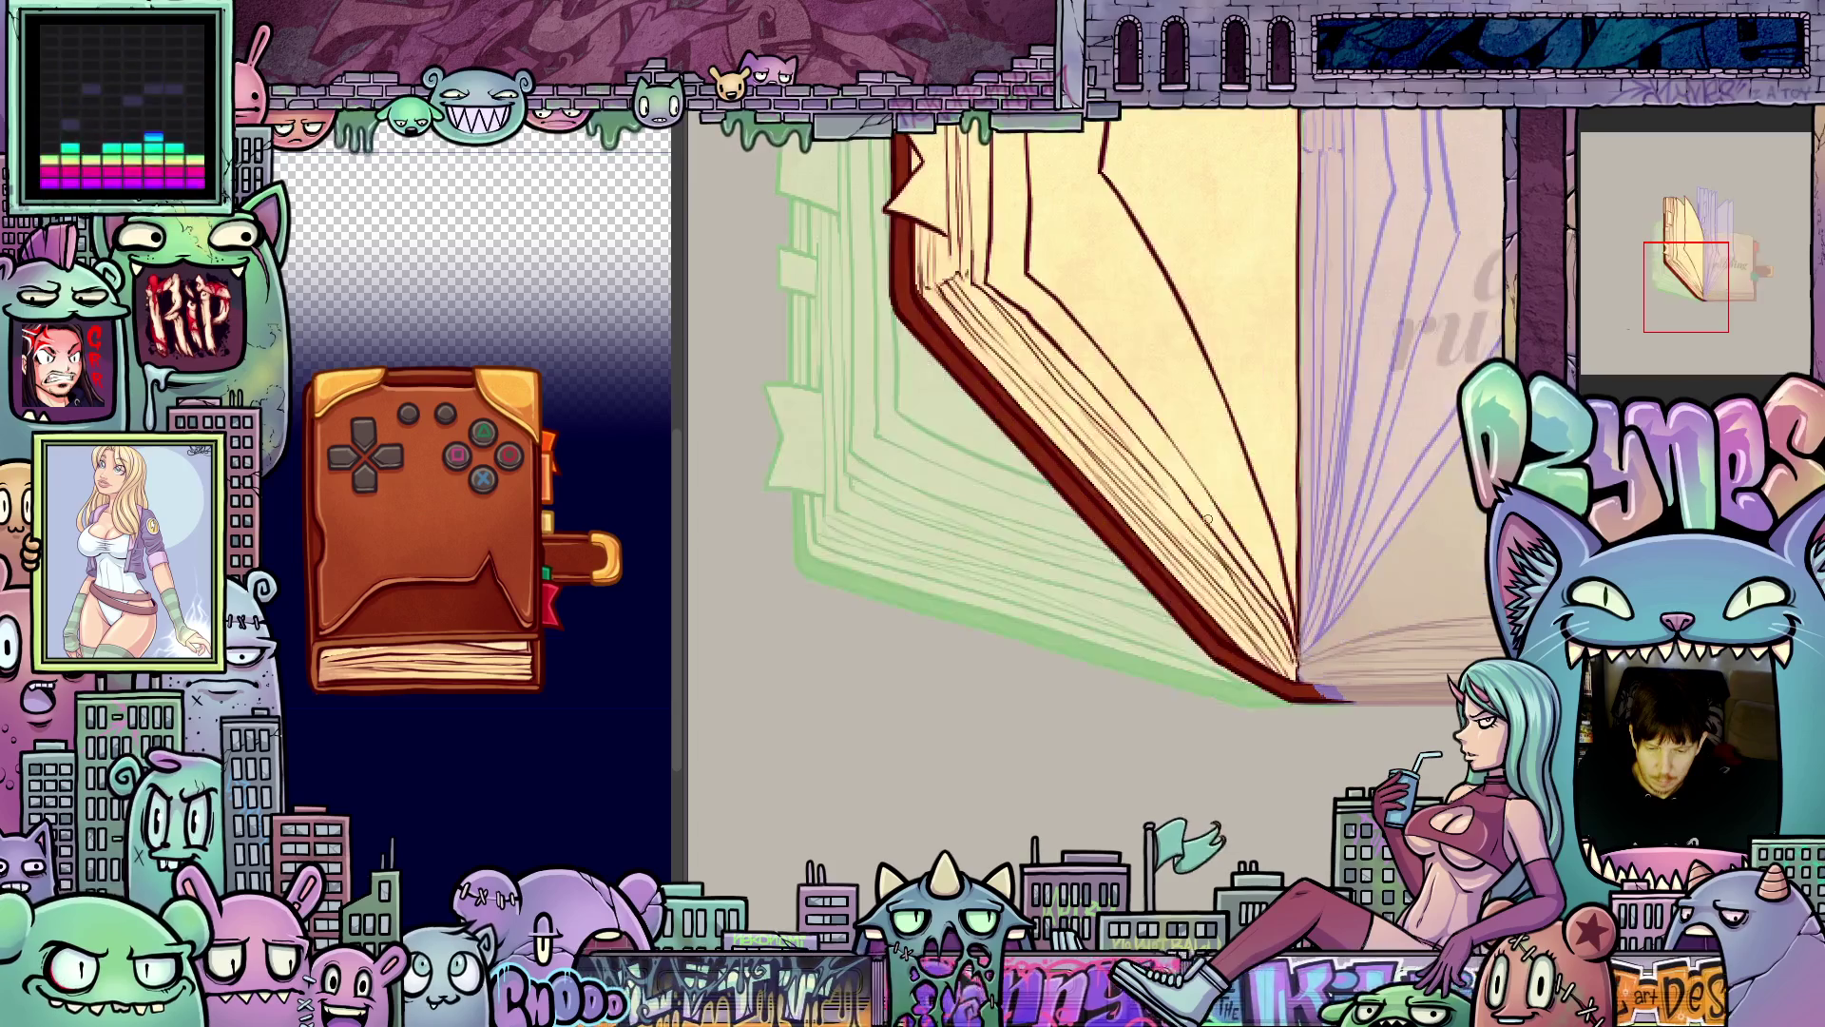
key("ctrl+z")
scroll(1160, 625, "up", 4)
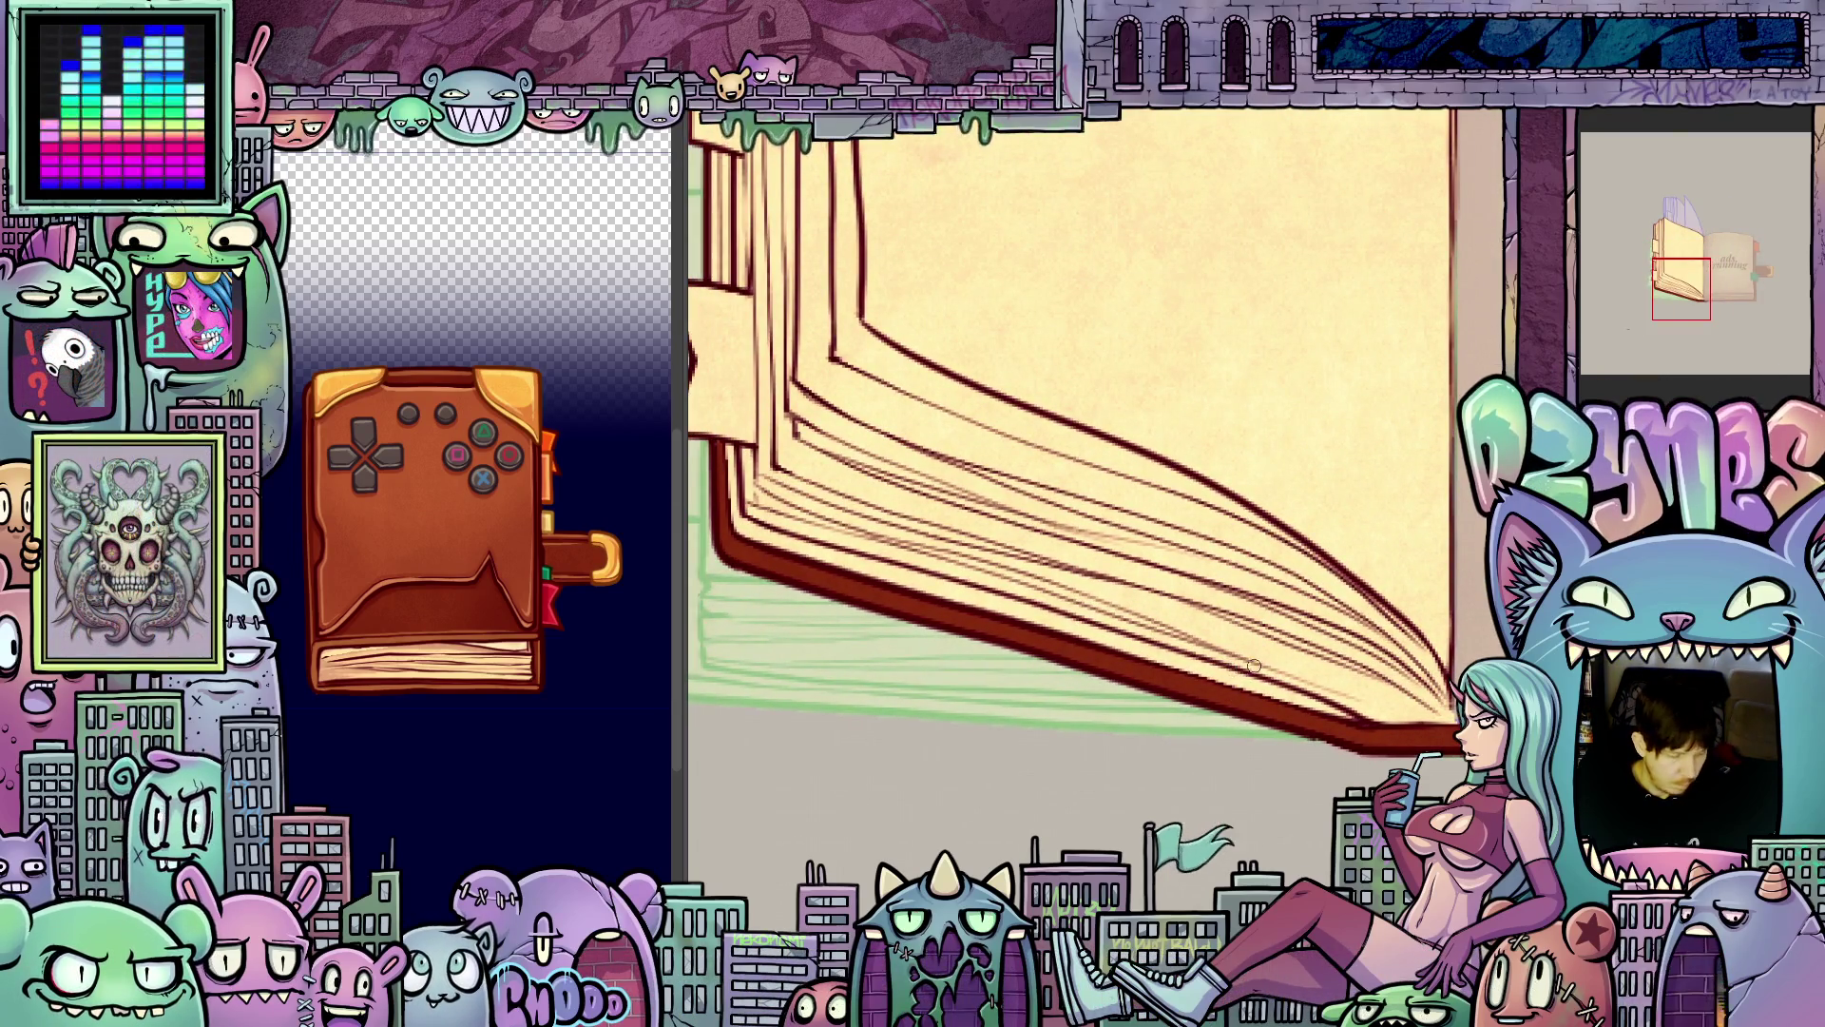
key("ctrl+z")
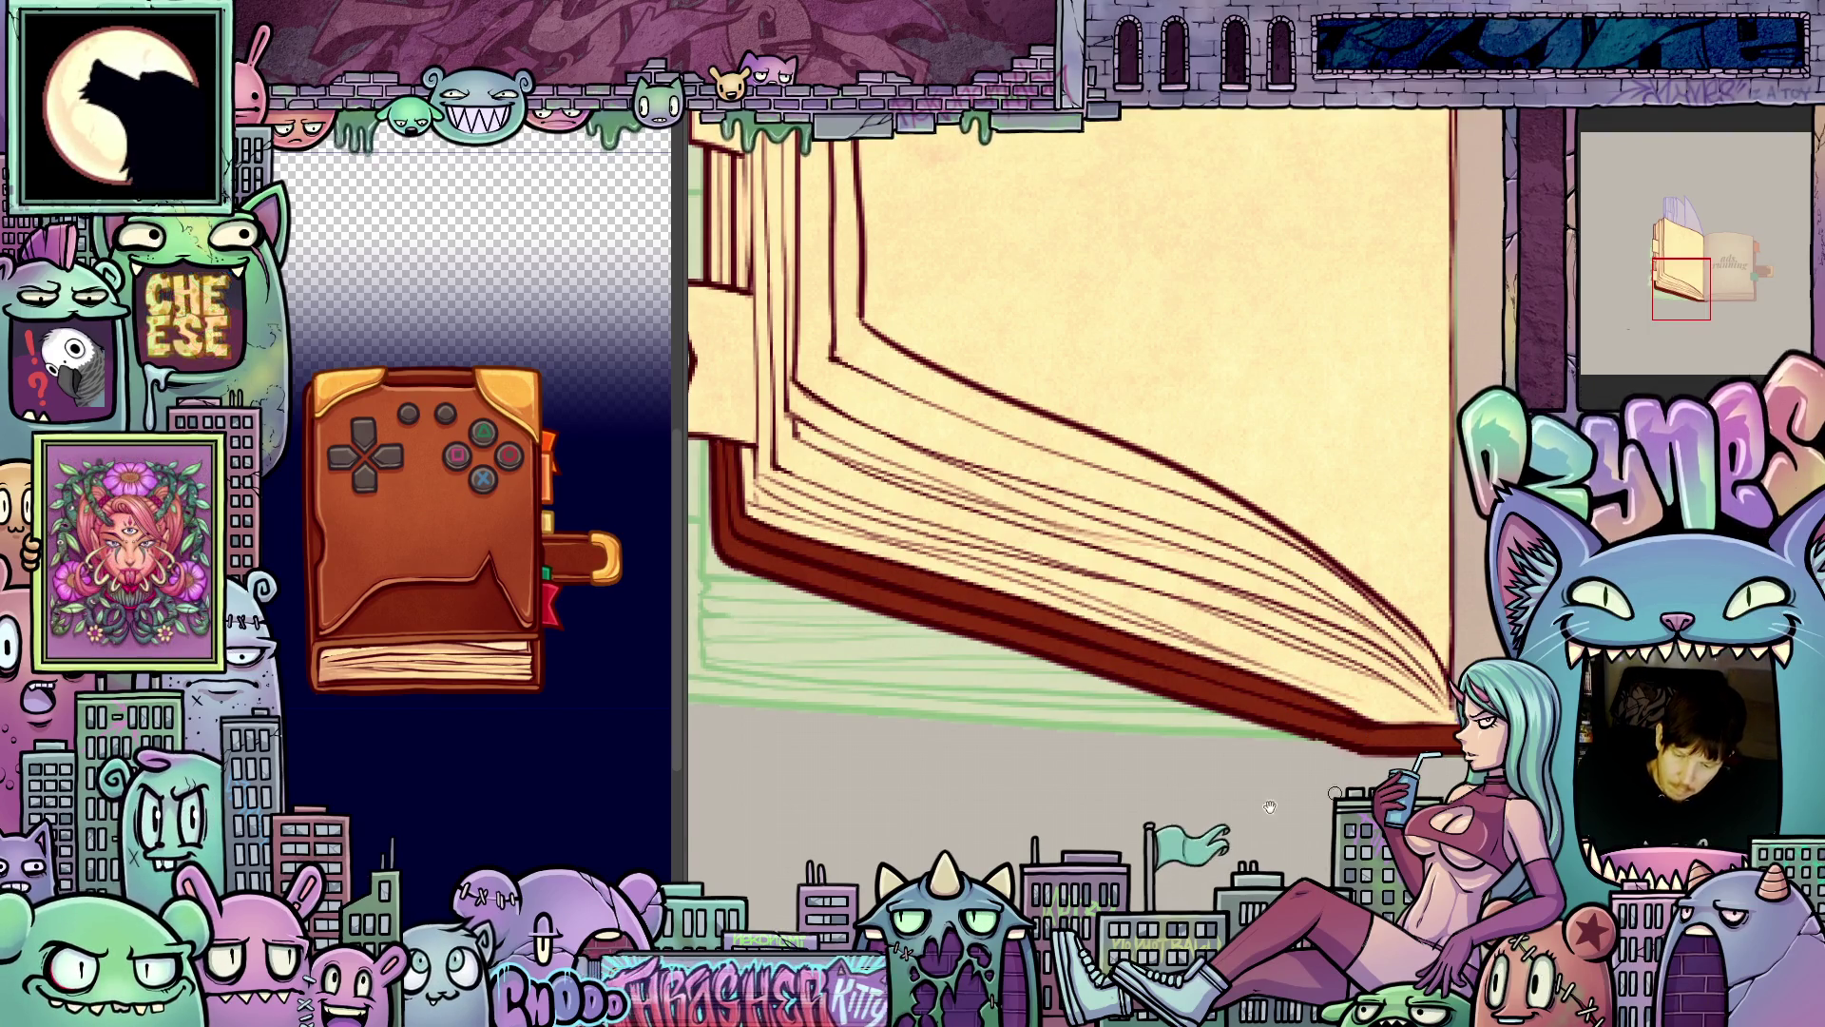
- Rotate the view upright and fill the book's left spine strip dark red
left_click_drag(1351, 720, 1154, 550)
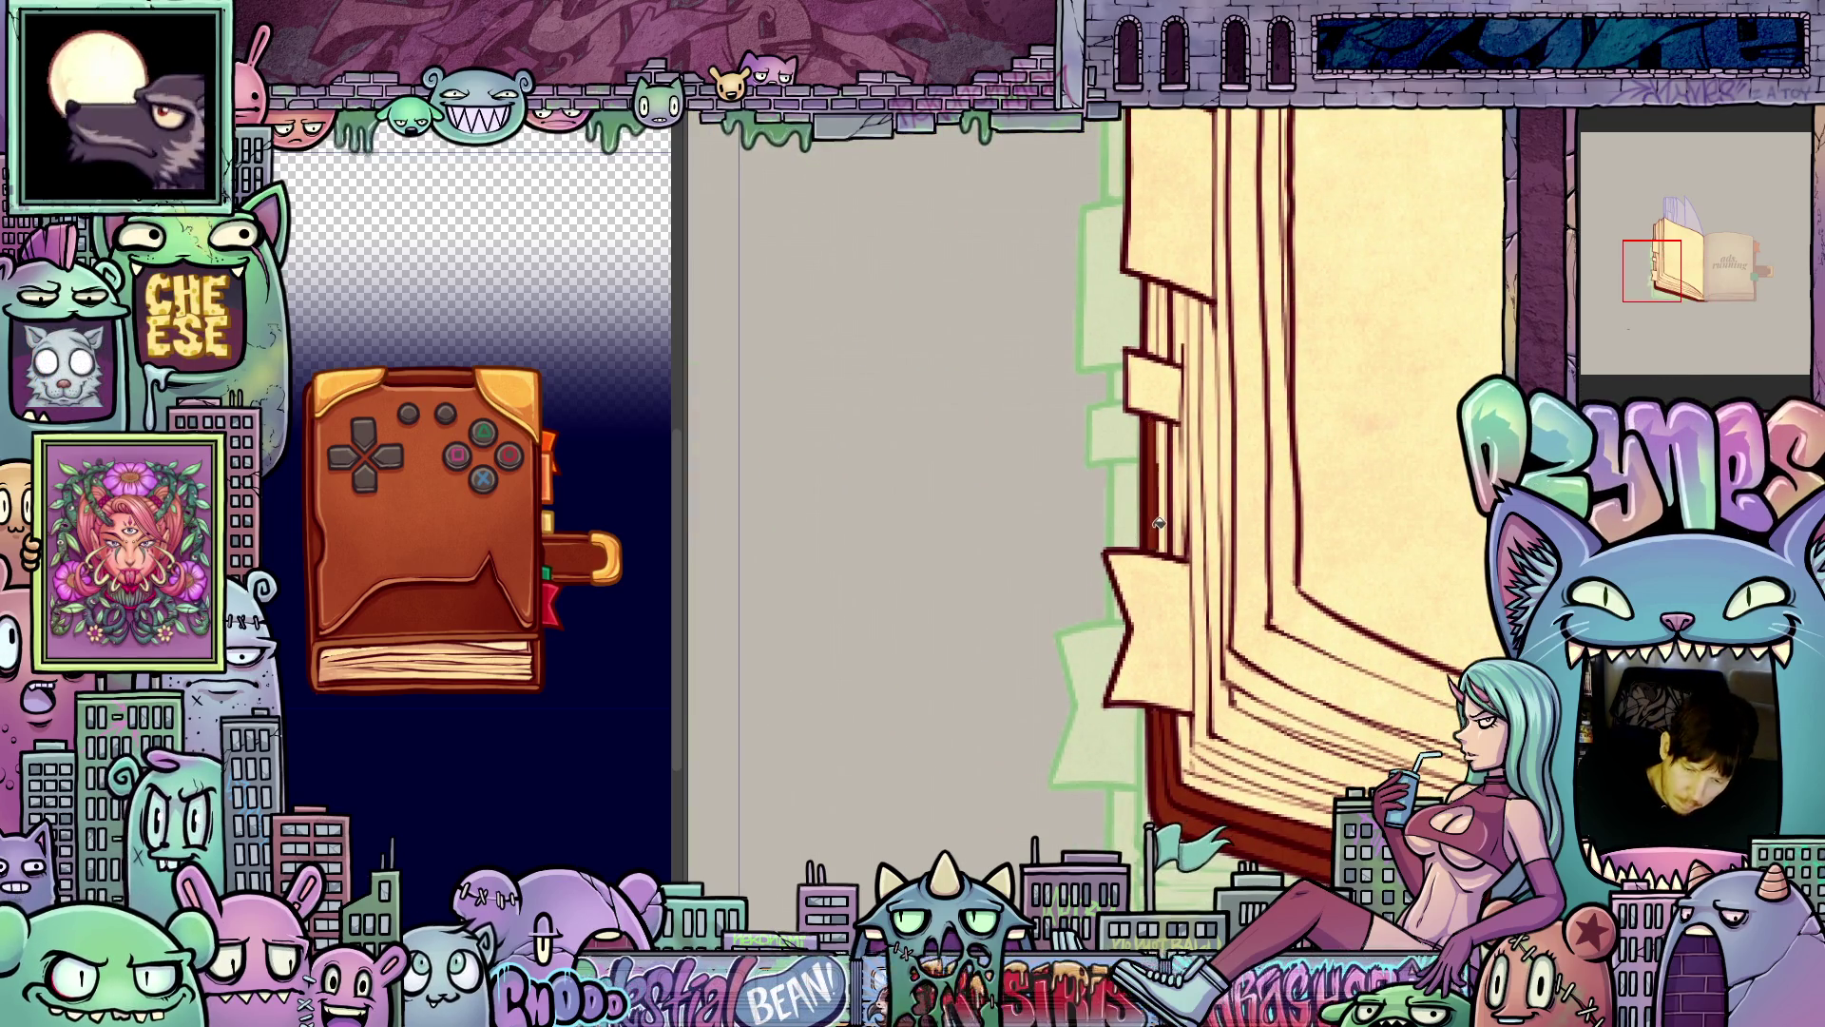
left_click_drag(1165, 478, 1087, 657)
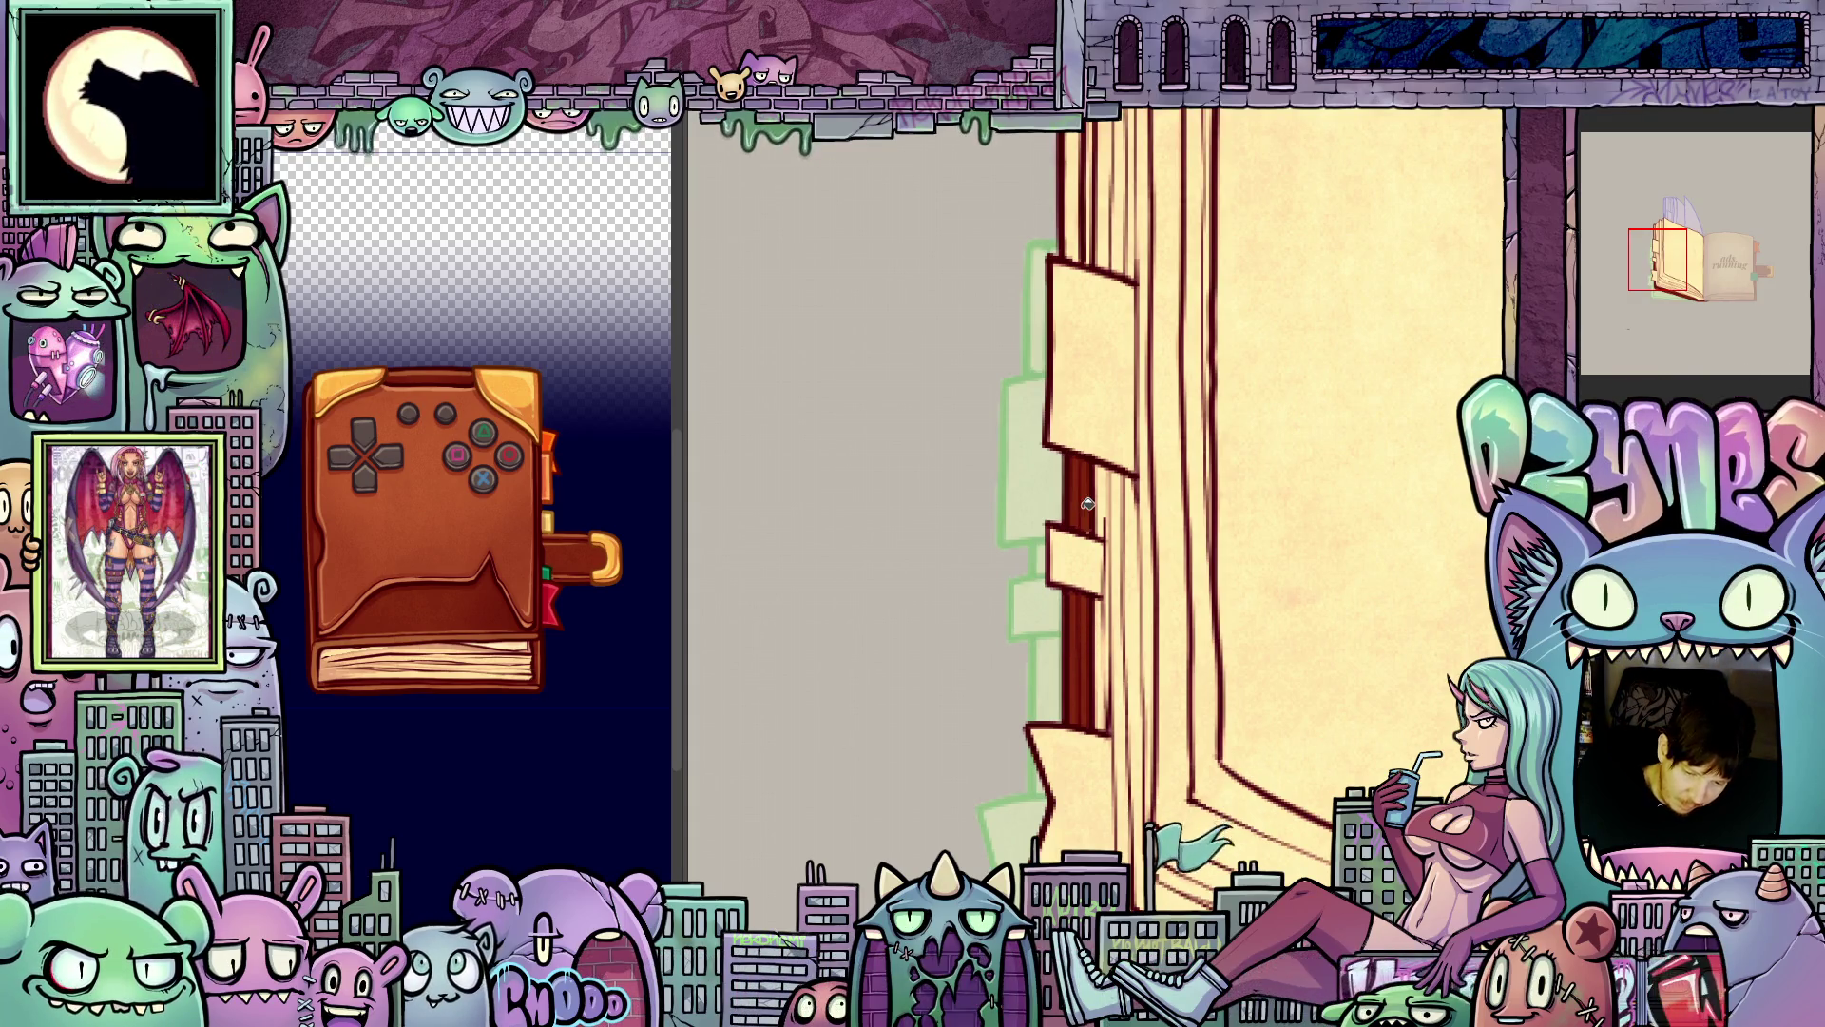
left_click_drag(1107, 561, 1017, 619)
left_click(1012, 609)
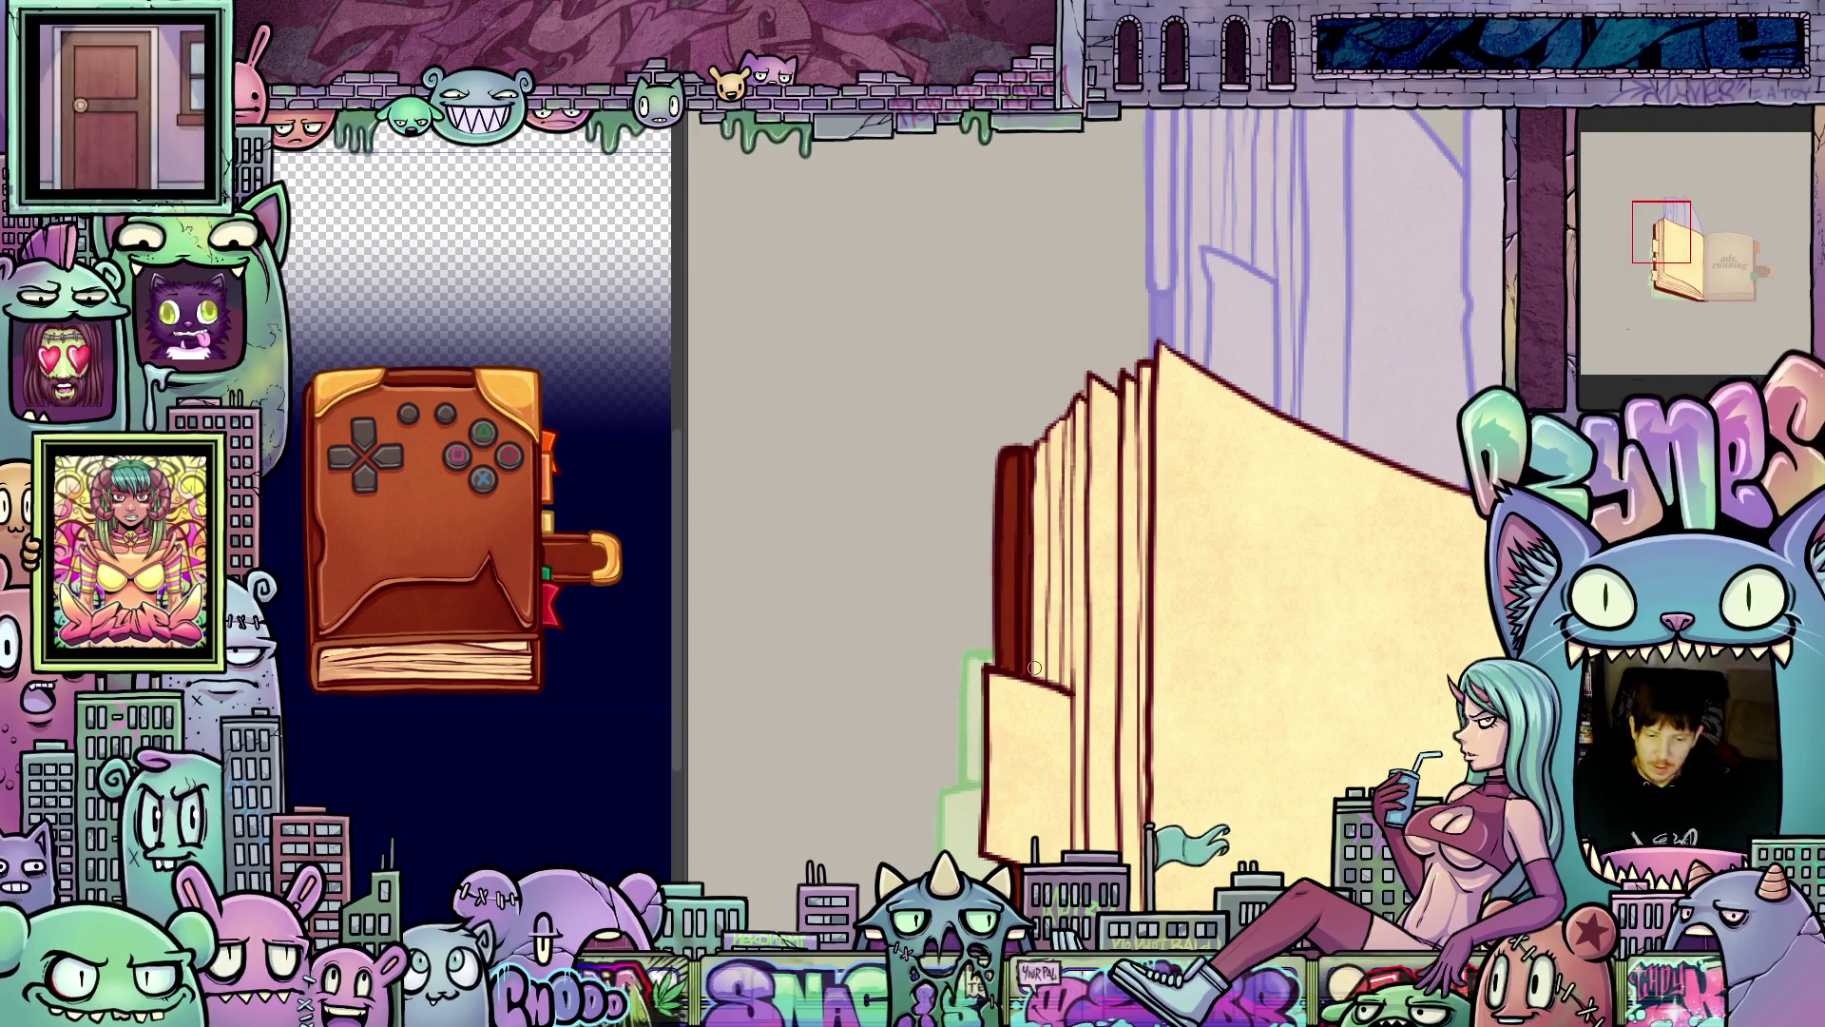
scroll(1035, 669, "down", 5)
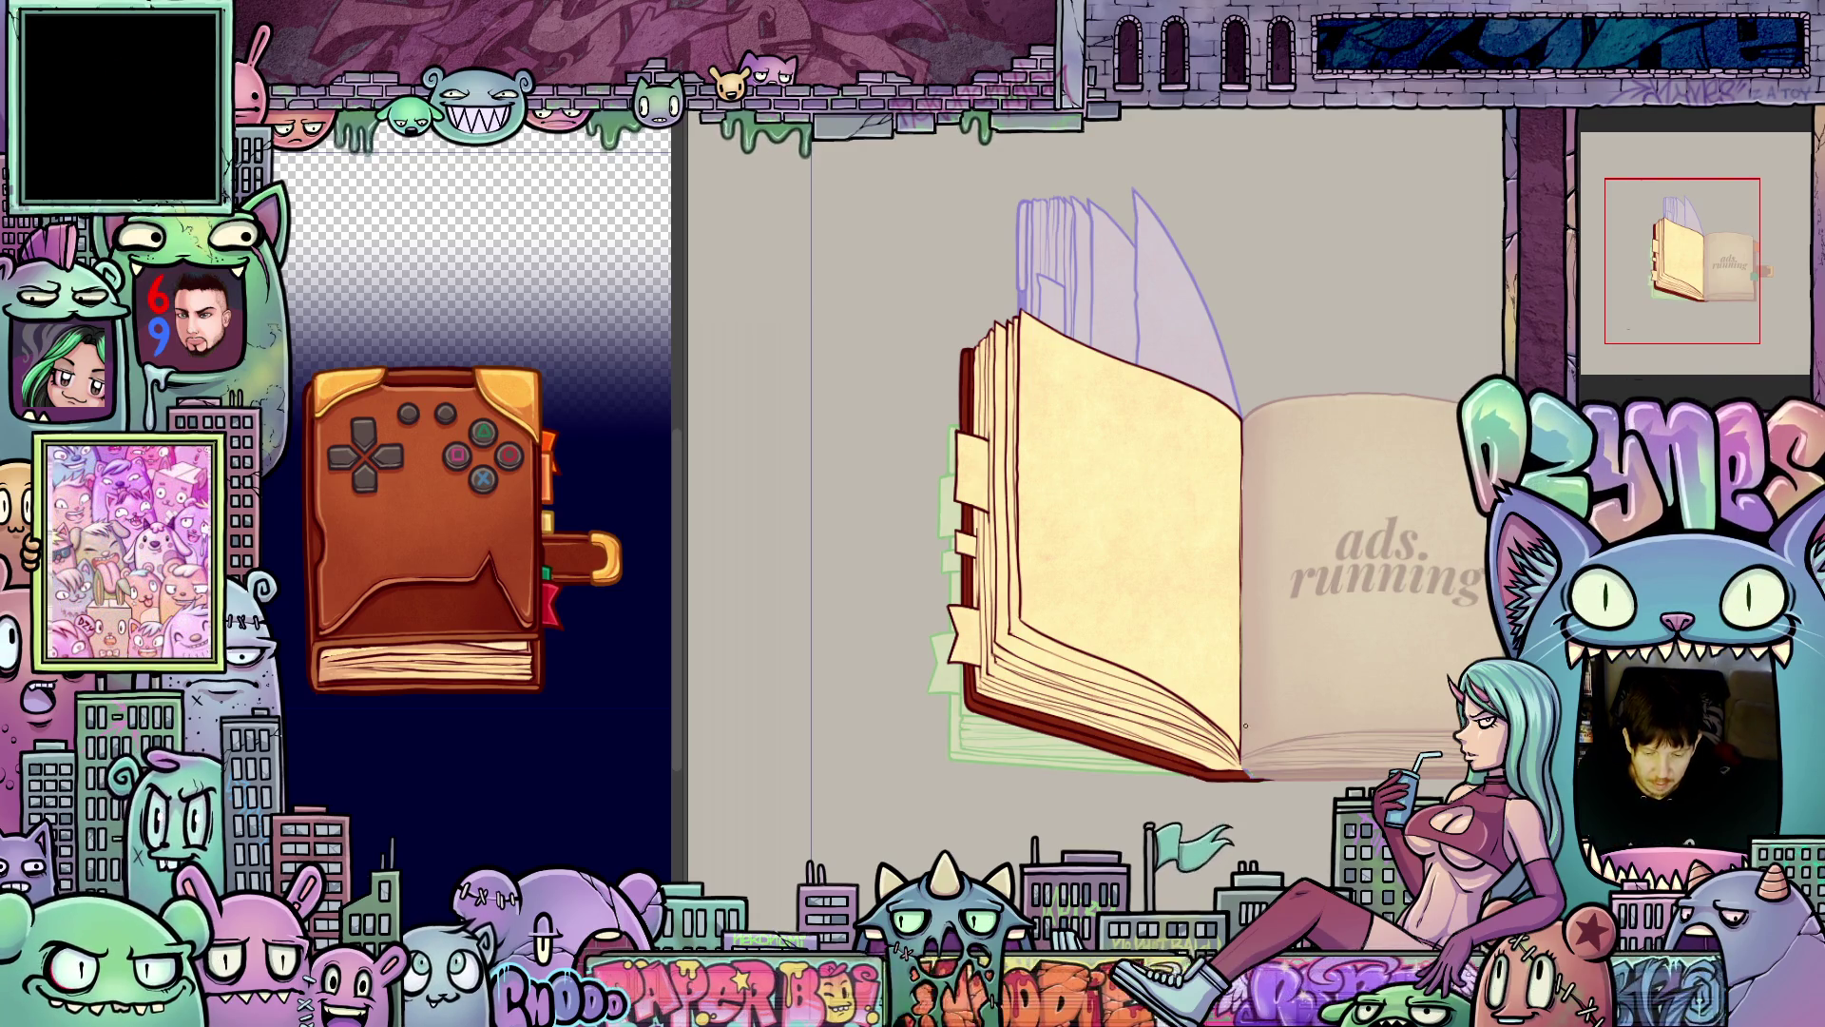
- Zoom onto the crease and fill the bottom cover band below it dark red
scroll(1245, 725, "up", 5)
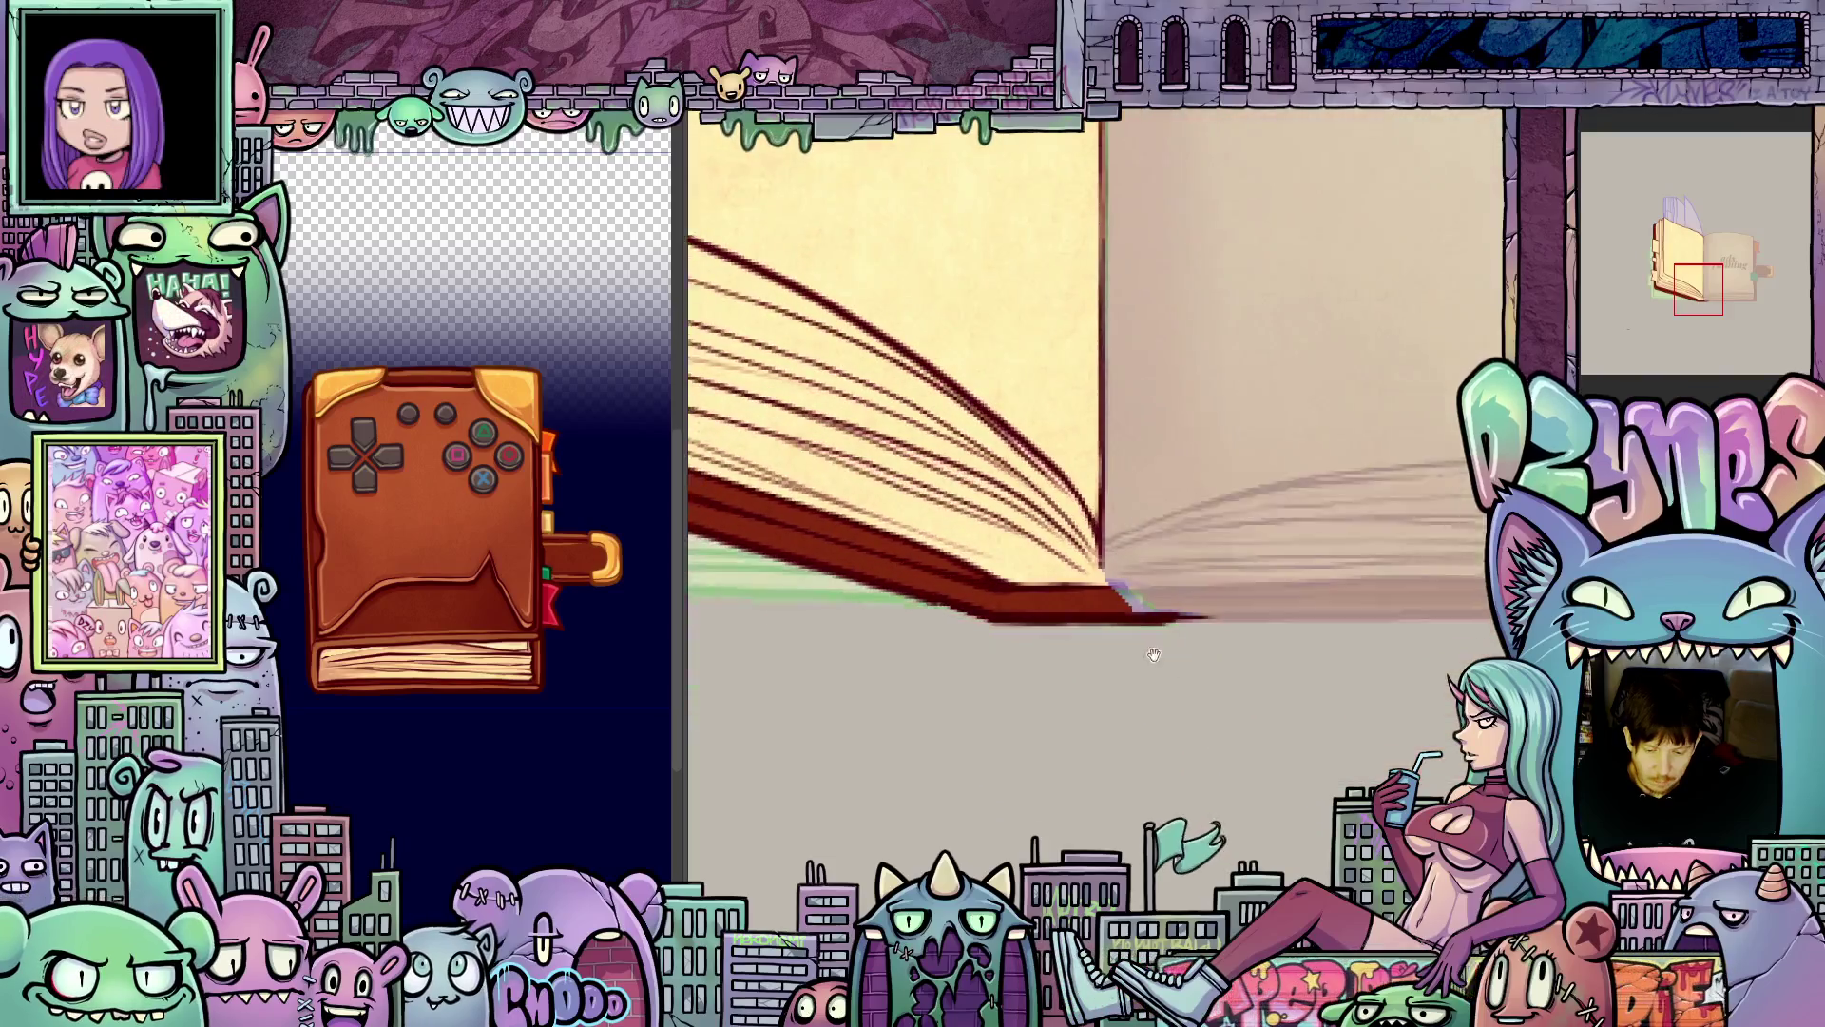
scroll(1153, 654, "up", 3)
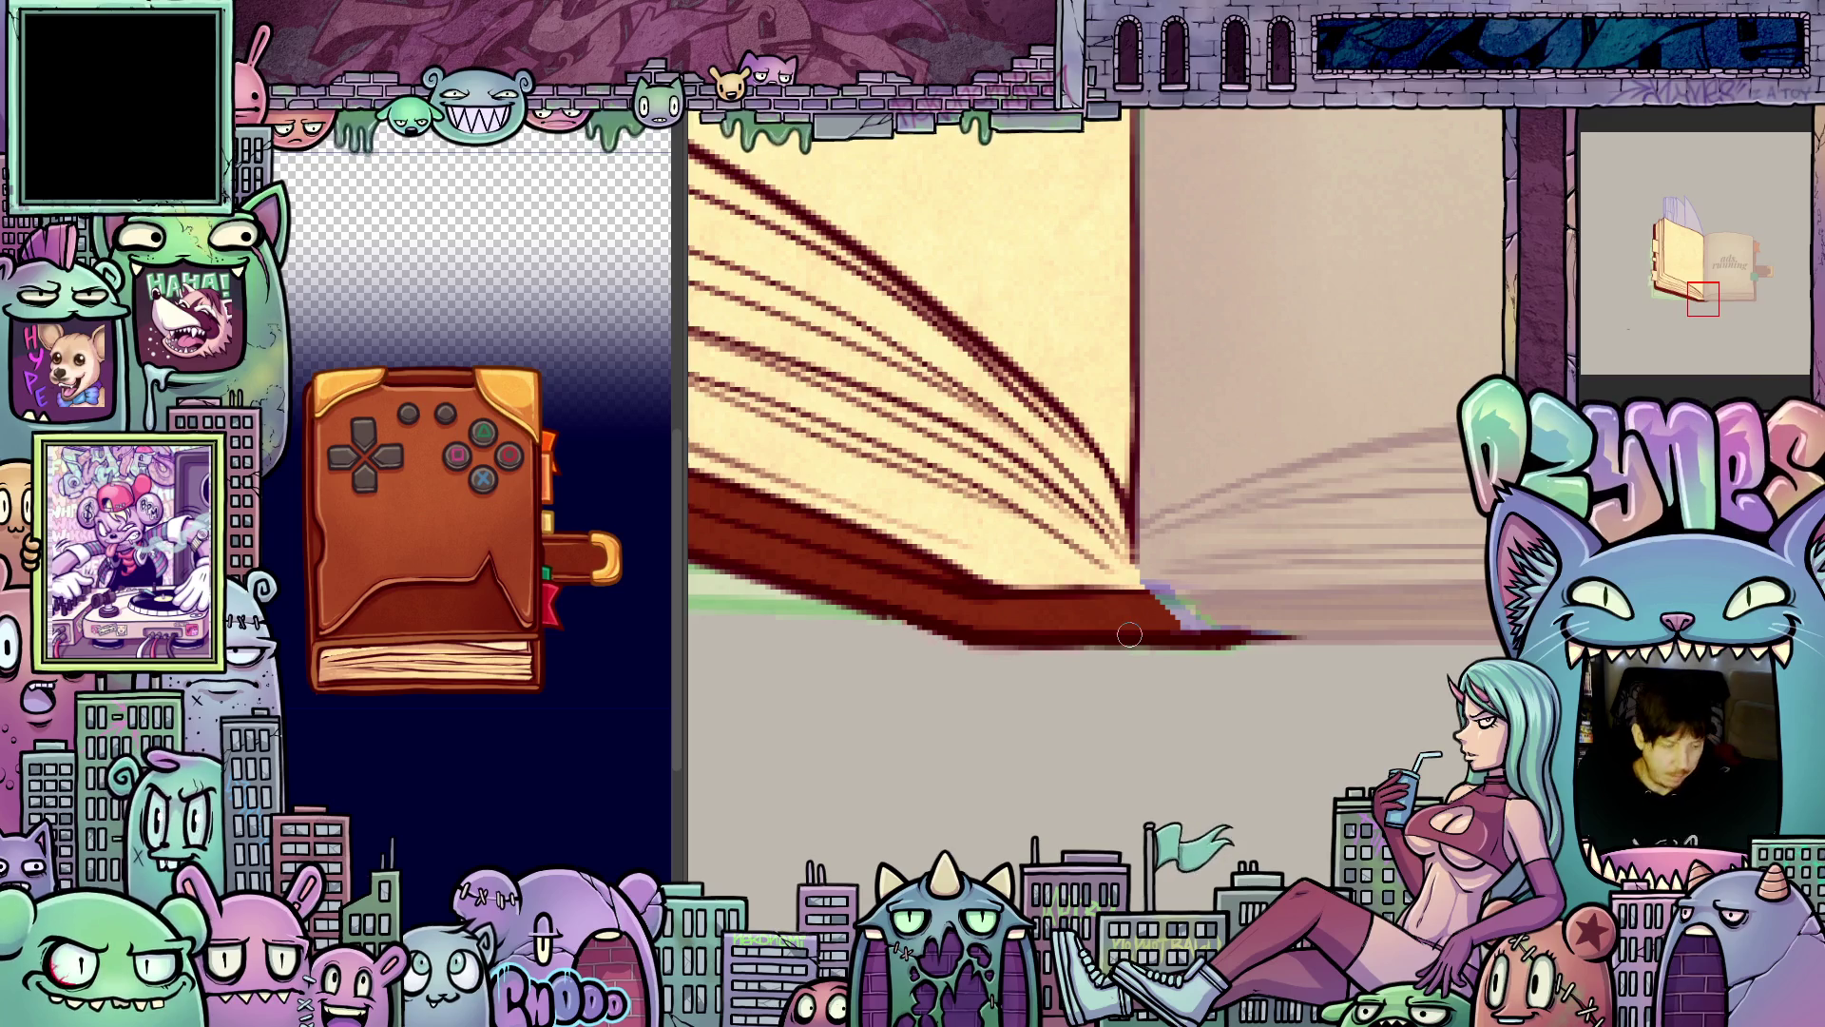
scroll(1129, 634, "down", 4)
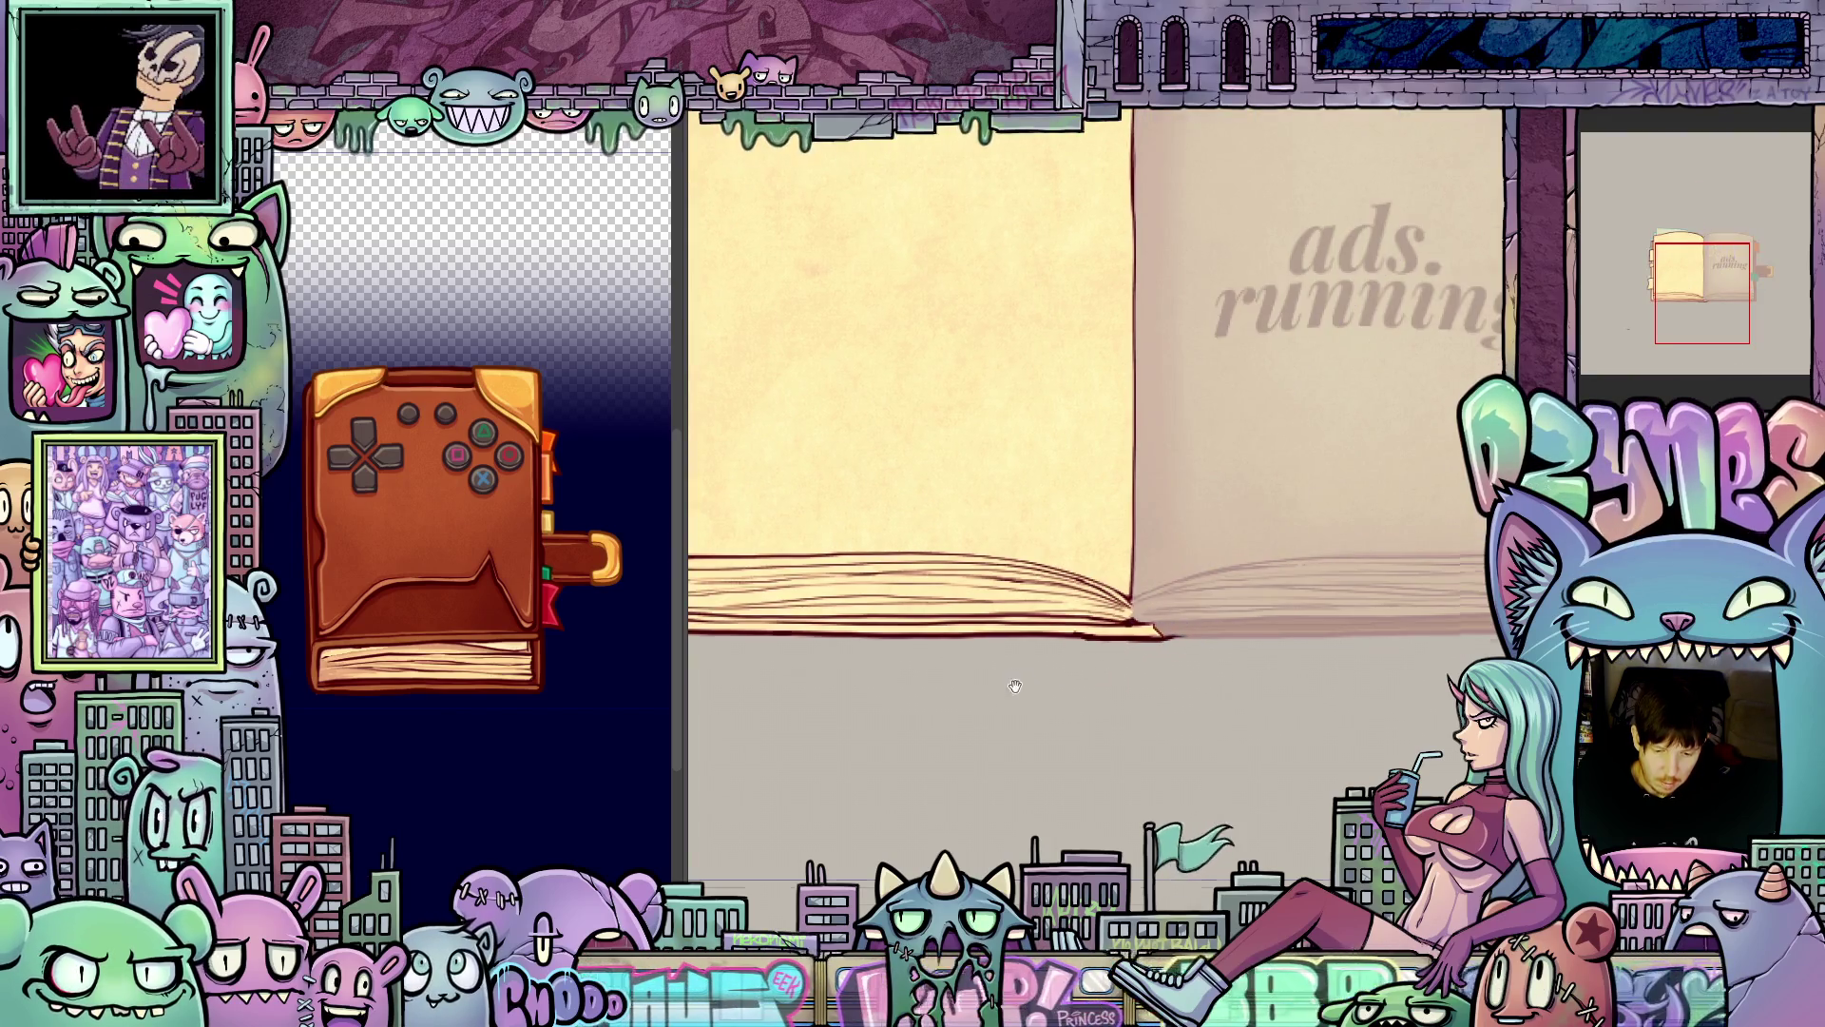
scroll(1242, 678, "up", 3)
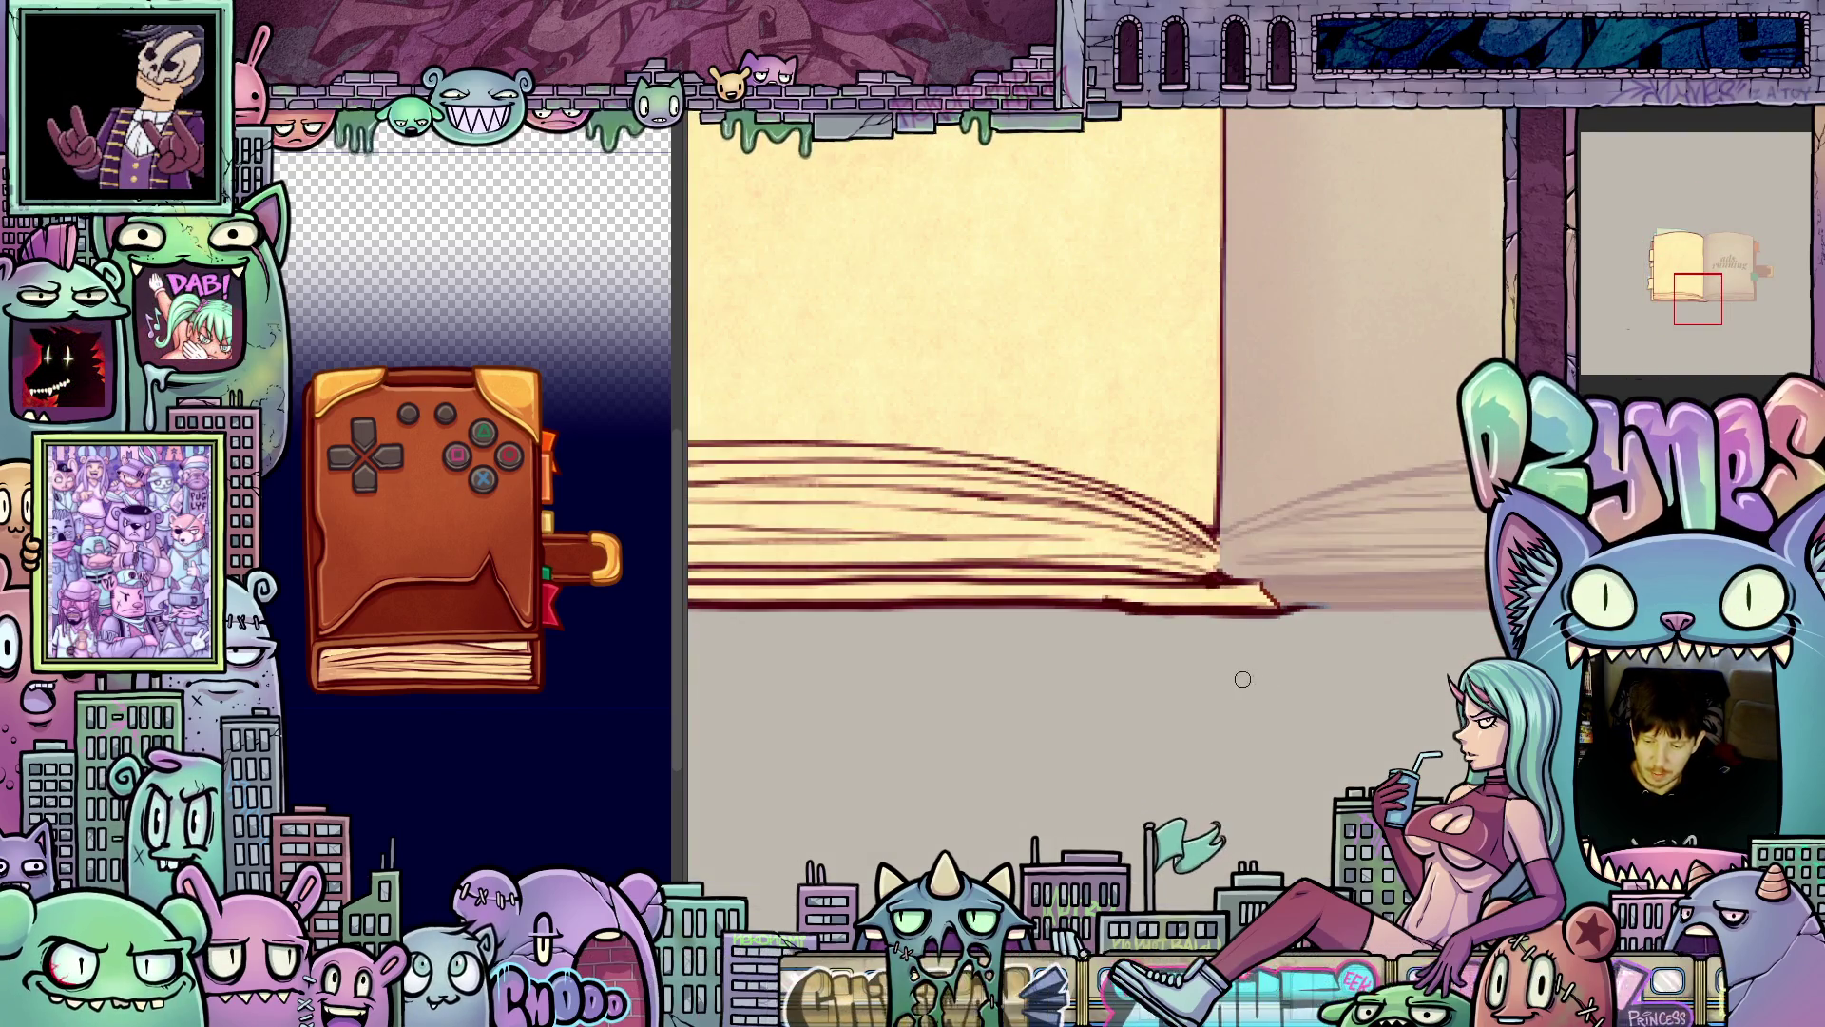
left_click_drag(1243, 679, 1263, 763)
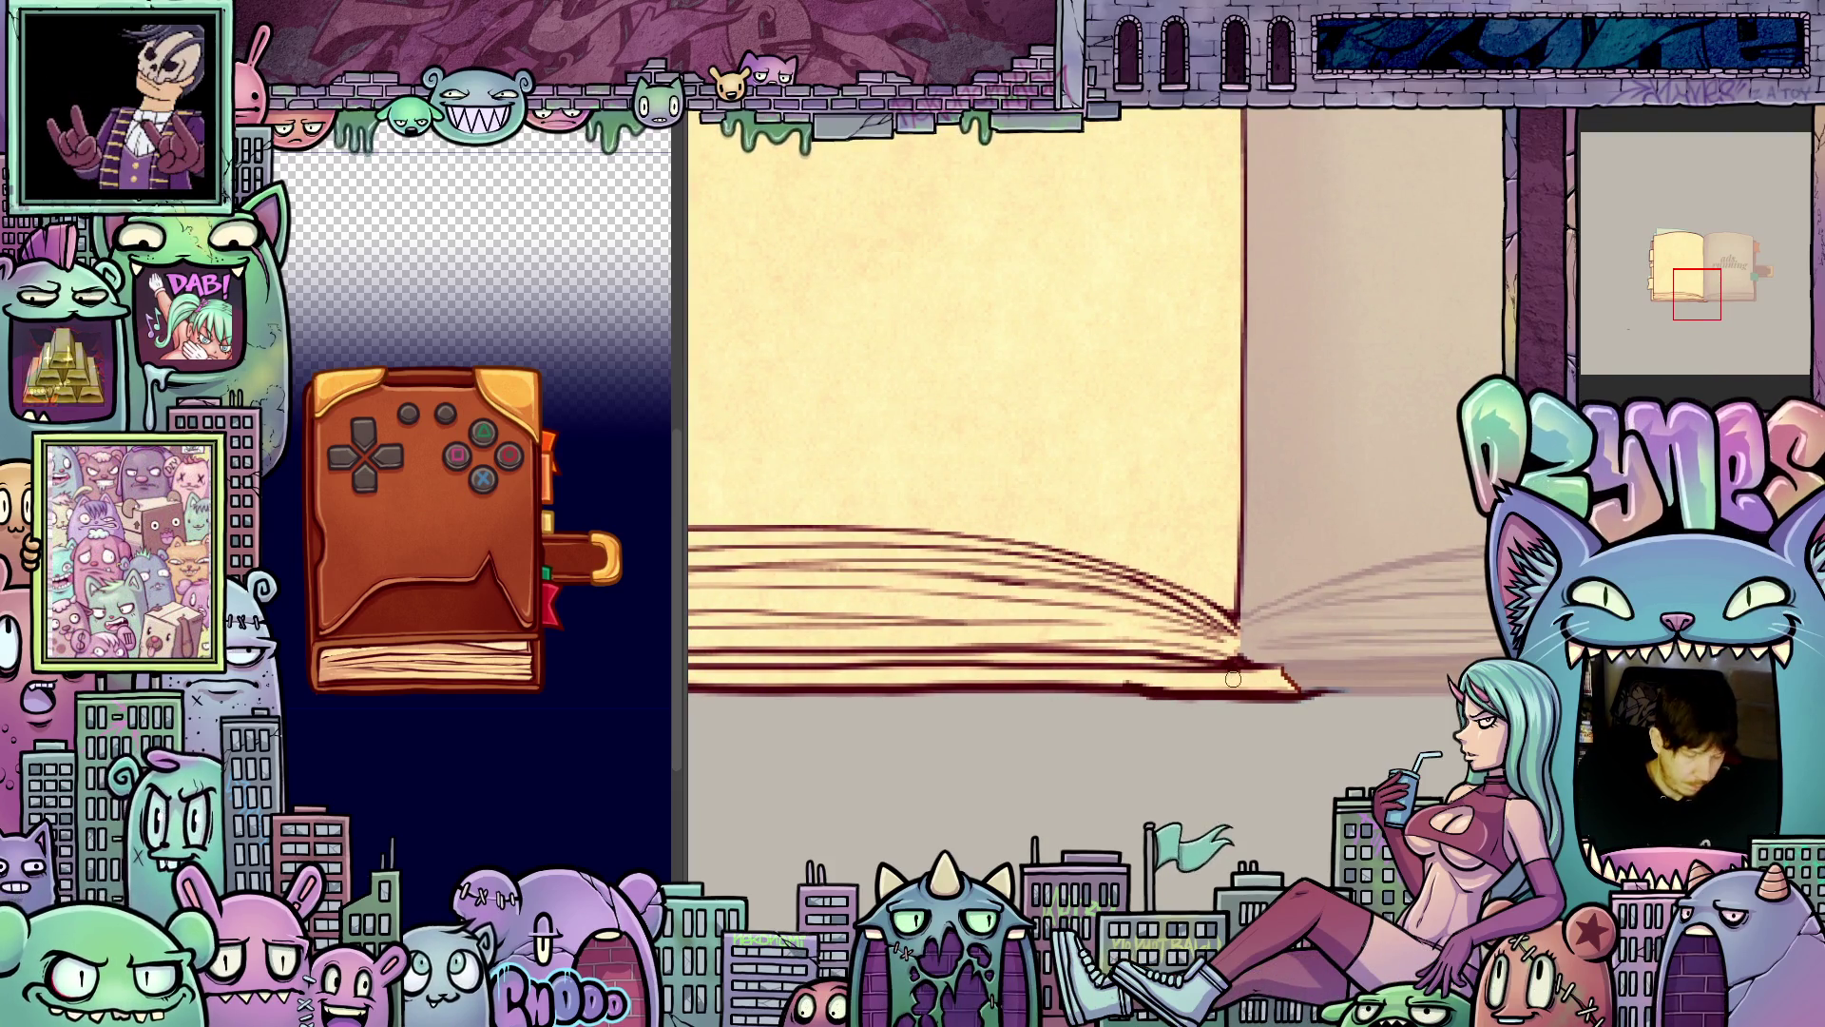
left_click(1255, 685)
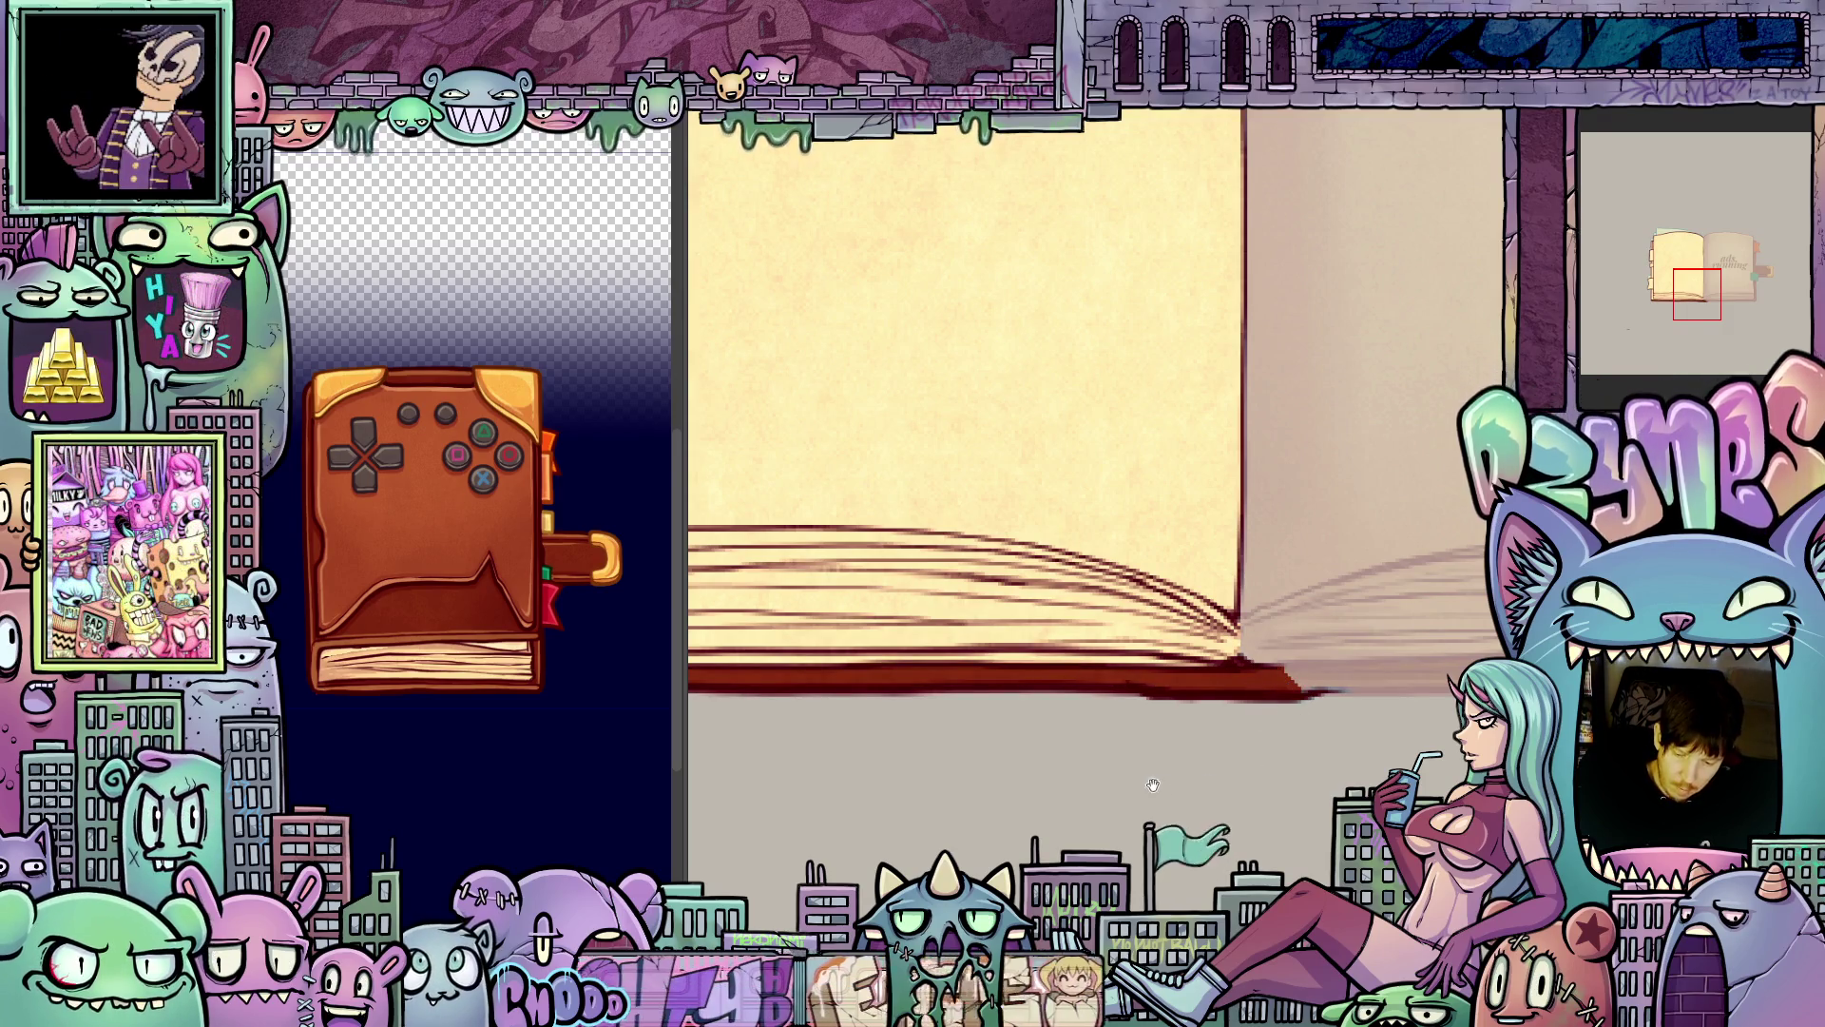
scroll(1152, 784, "down", 3)
scroll(1089, 801, "up", 3)
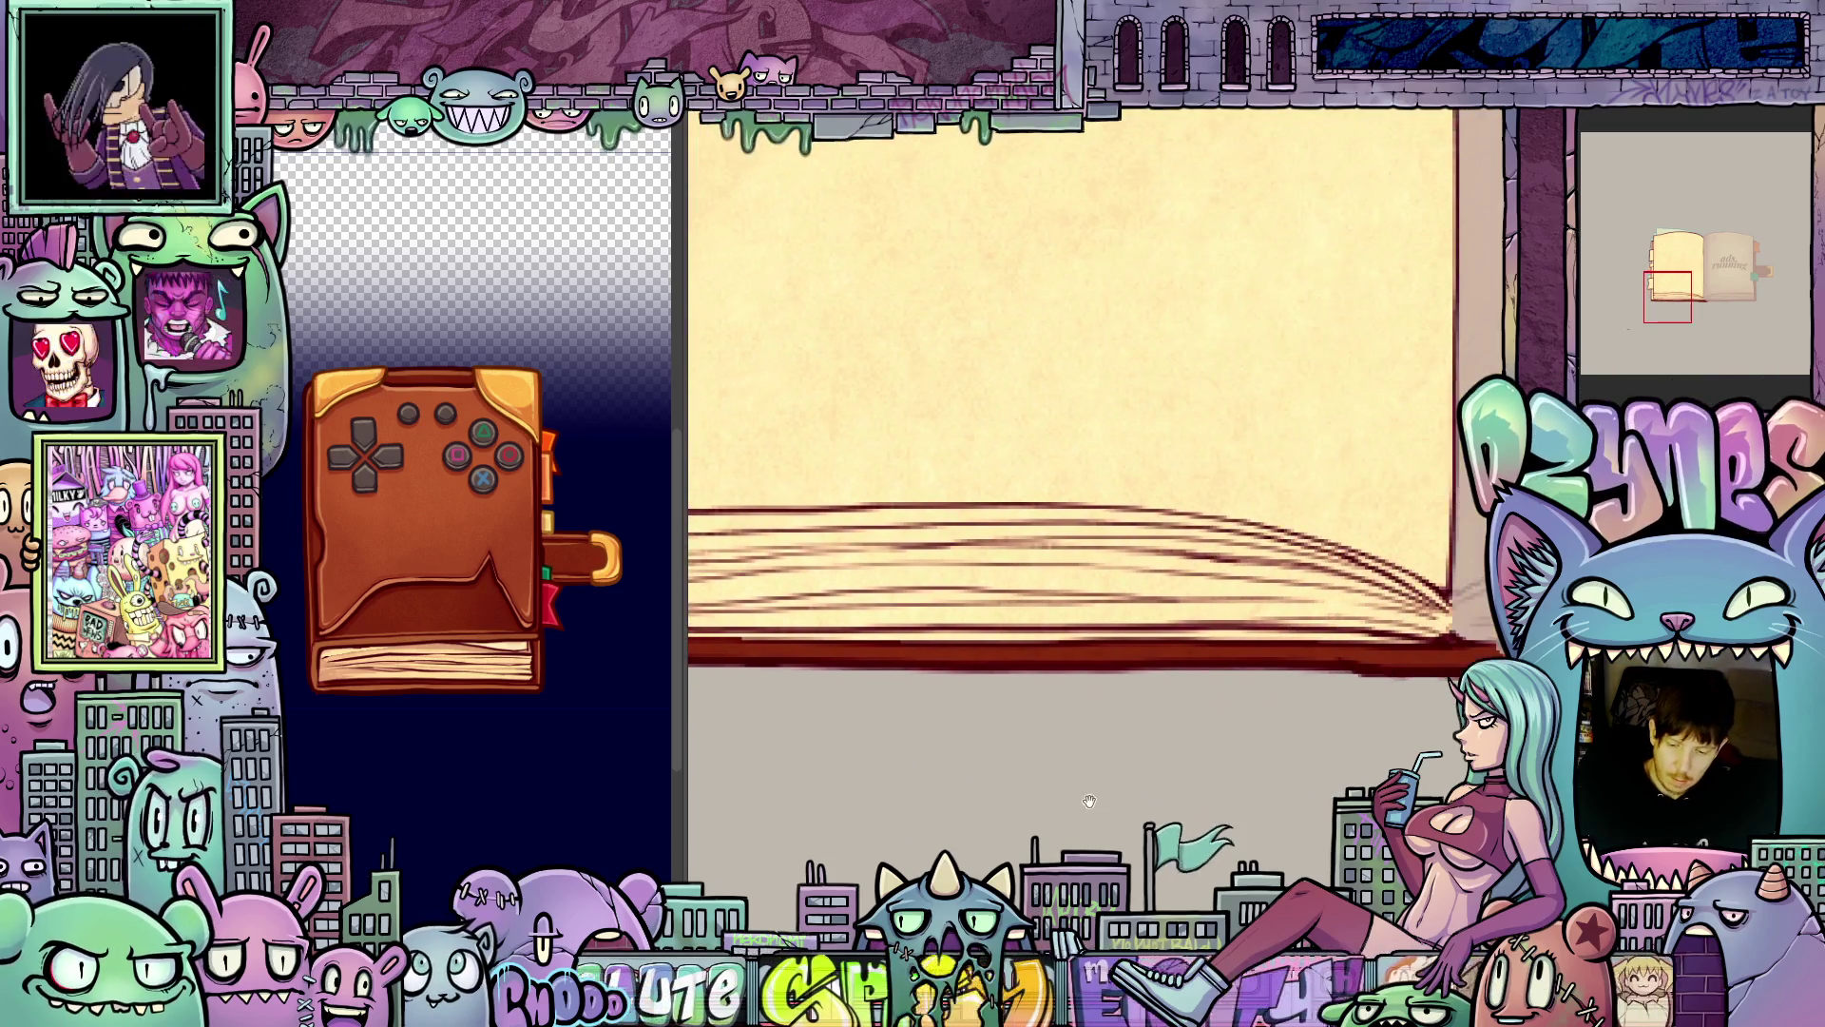
- Fill the cream strips between the pages and cover outline dark red, resetting rotation to upright
scroll(1089, 801, "down", 3)
scroll(1003, 608, "up", 3)
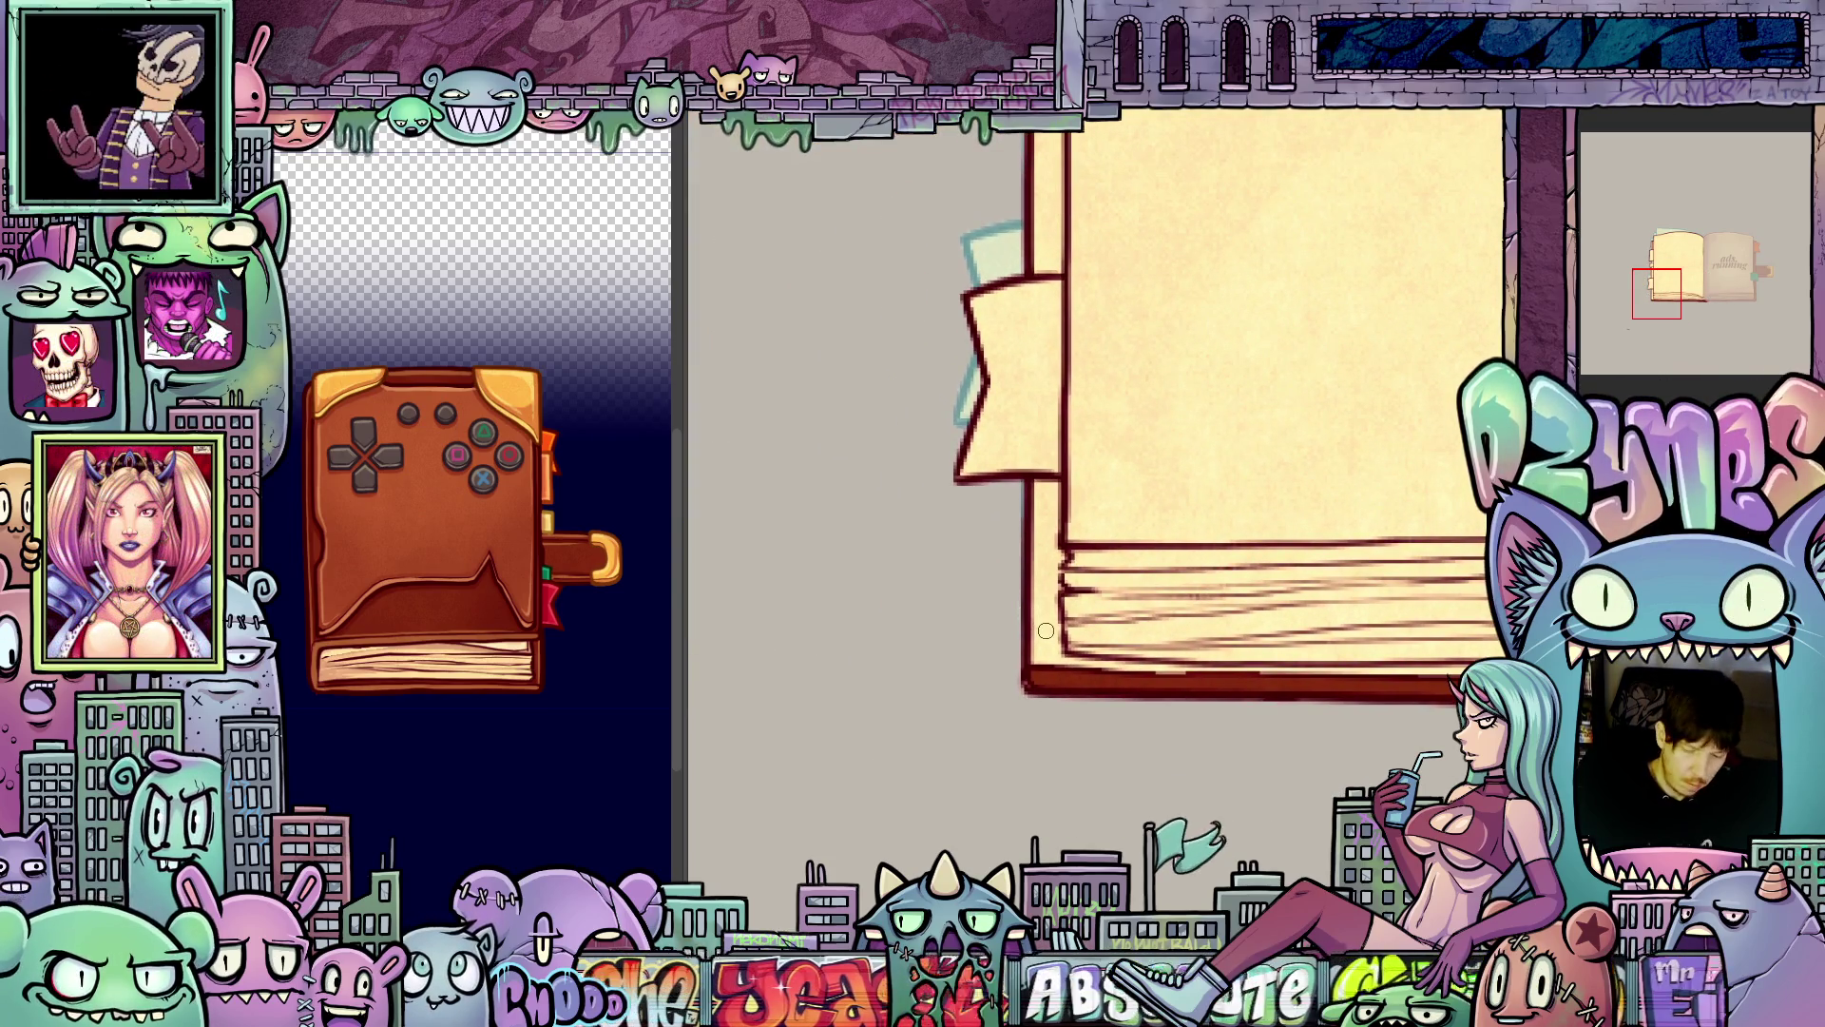
left_click(1049, 623)
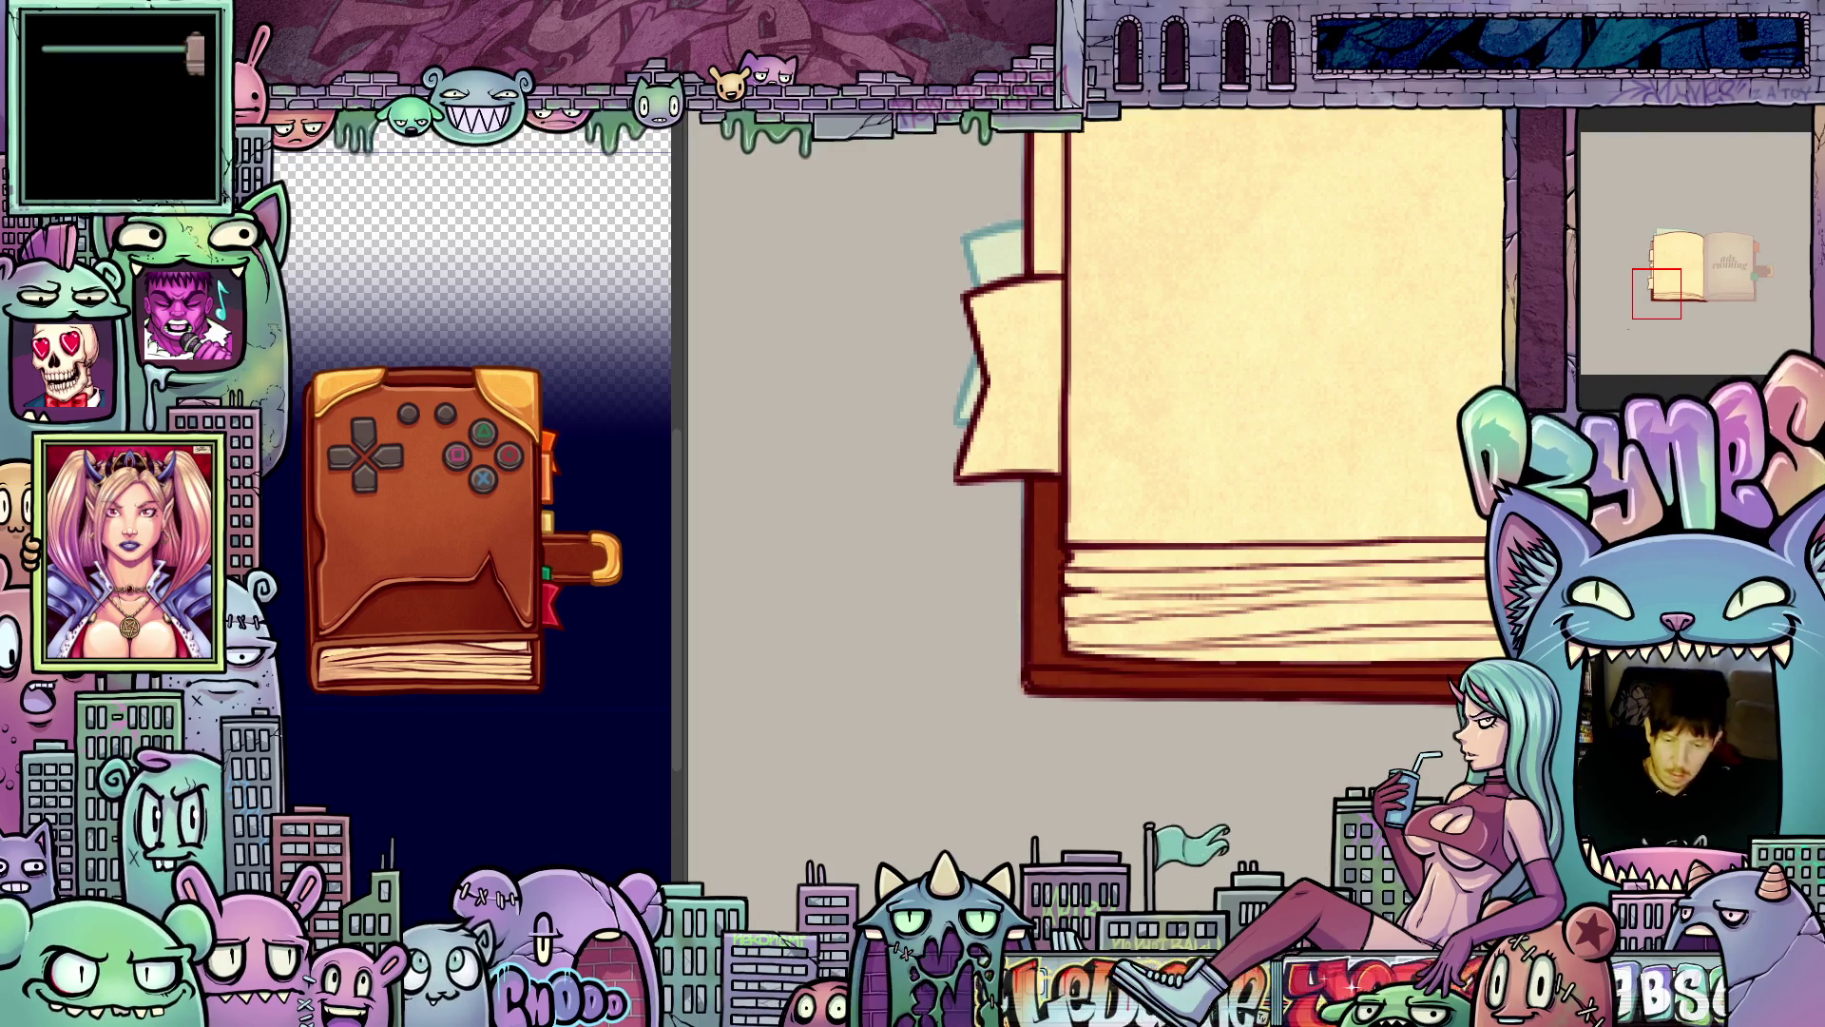
left_click_drag(1236, 618, 1319, 477)
scroll(1319, 478, "up", 3)
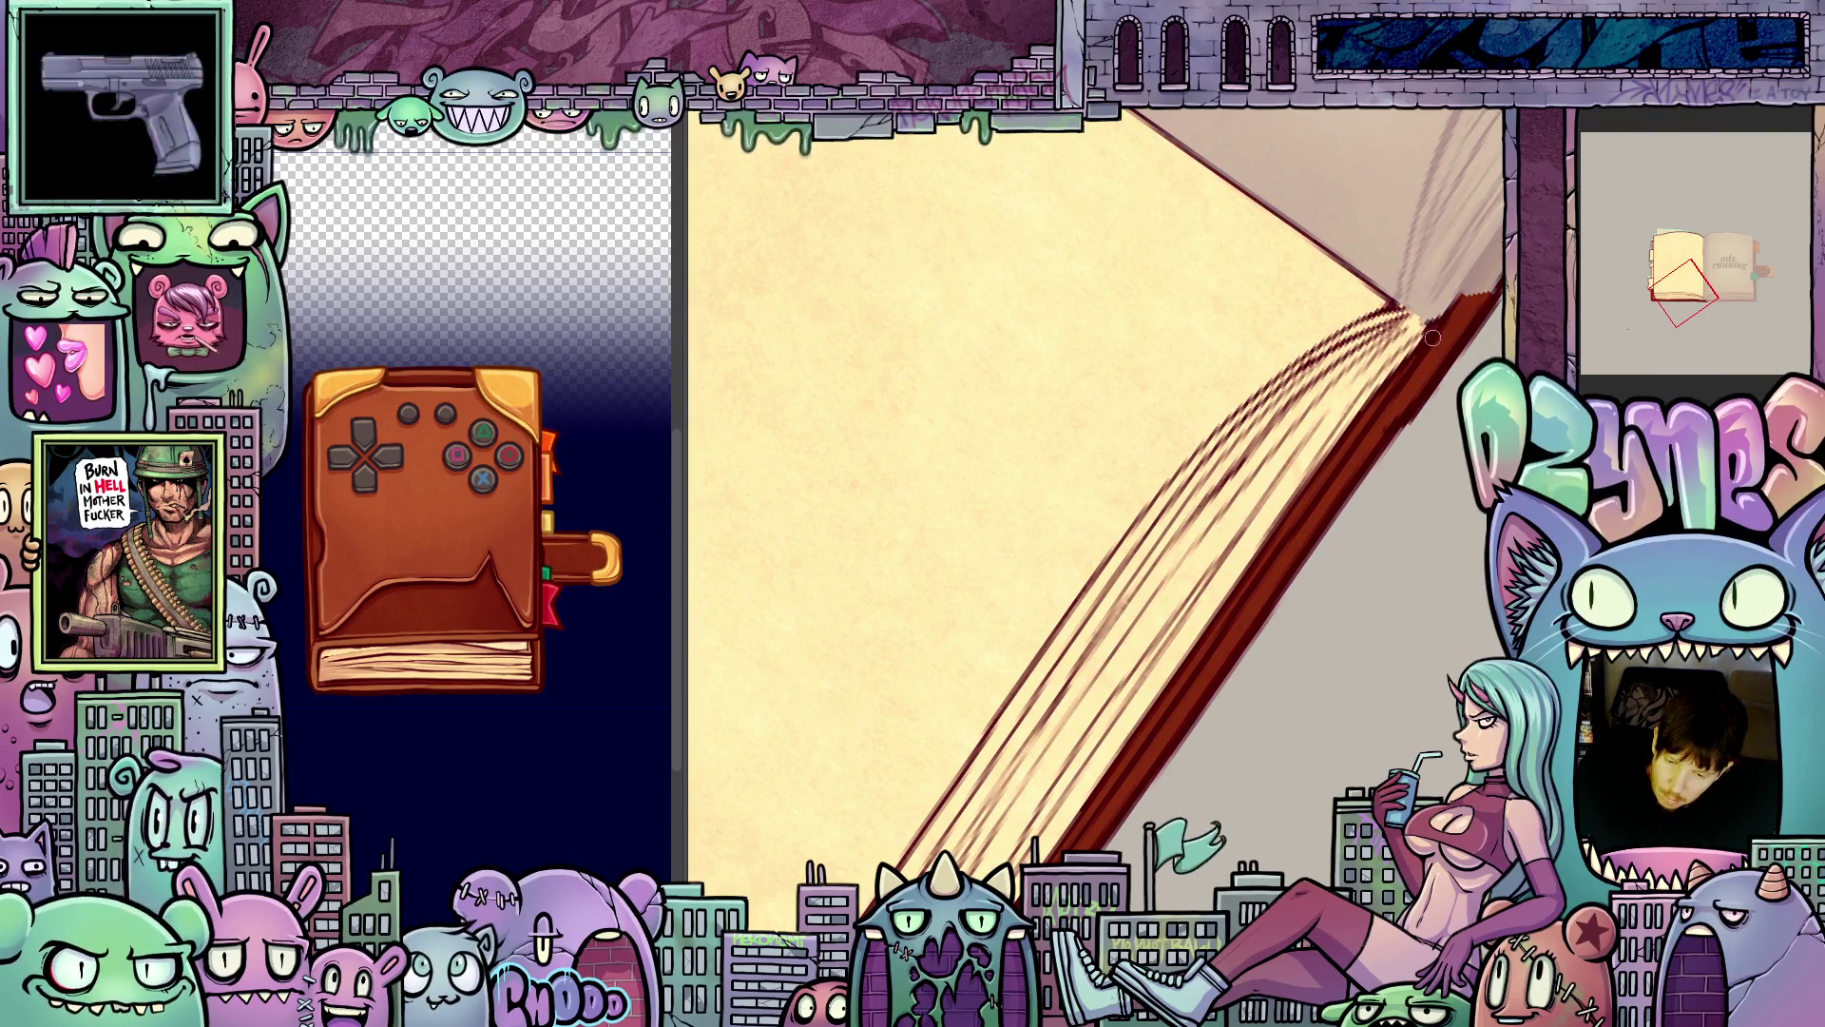
left_click_drag(1433, 340, 1091, 767)
scroll(1091, 766, "down", 2)
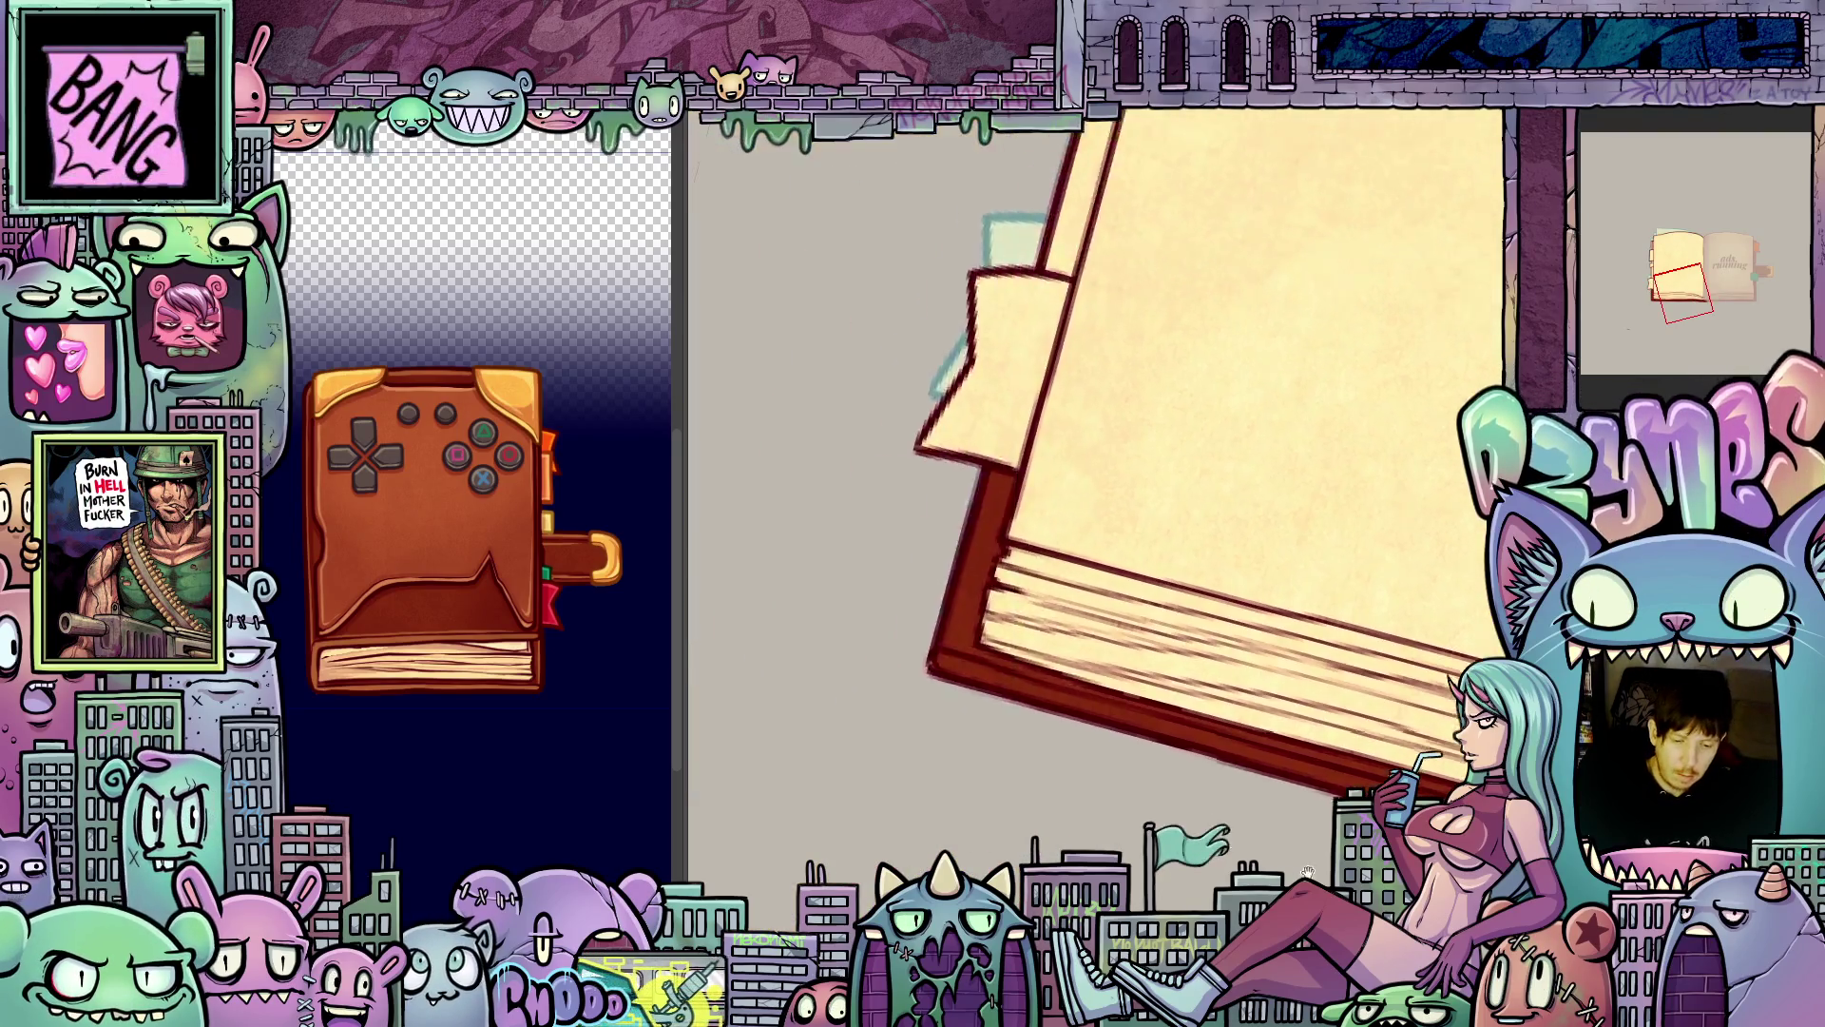
key("5")
scroll(1227, 722, "up", 3)
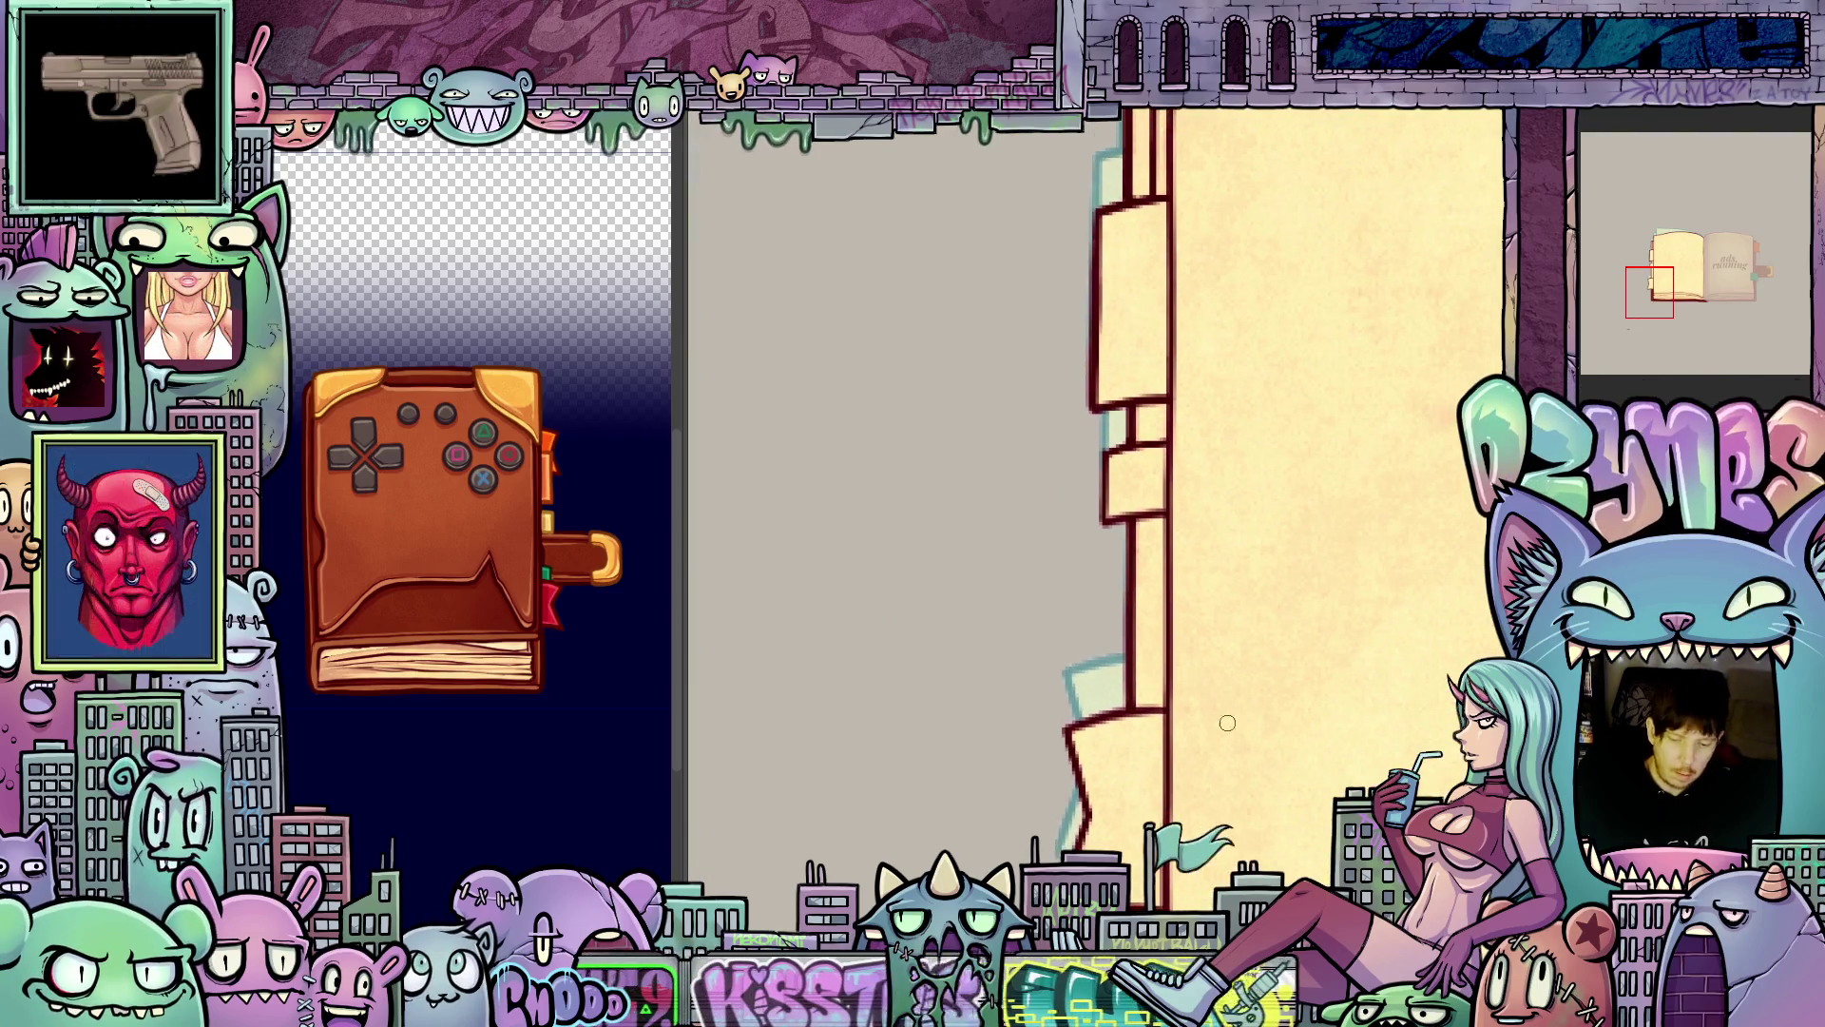
left_click(1155, 612)
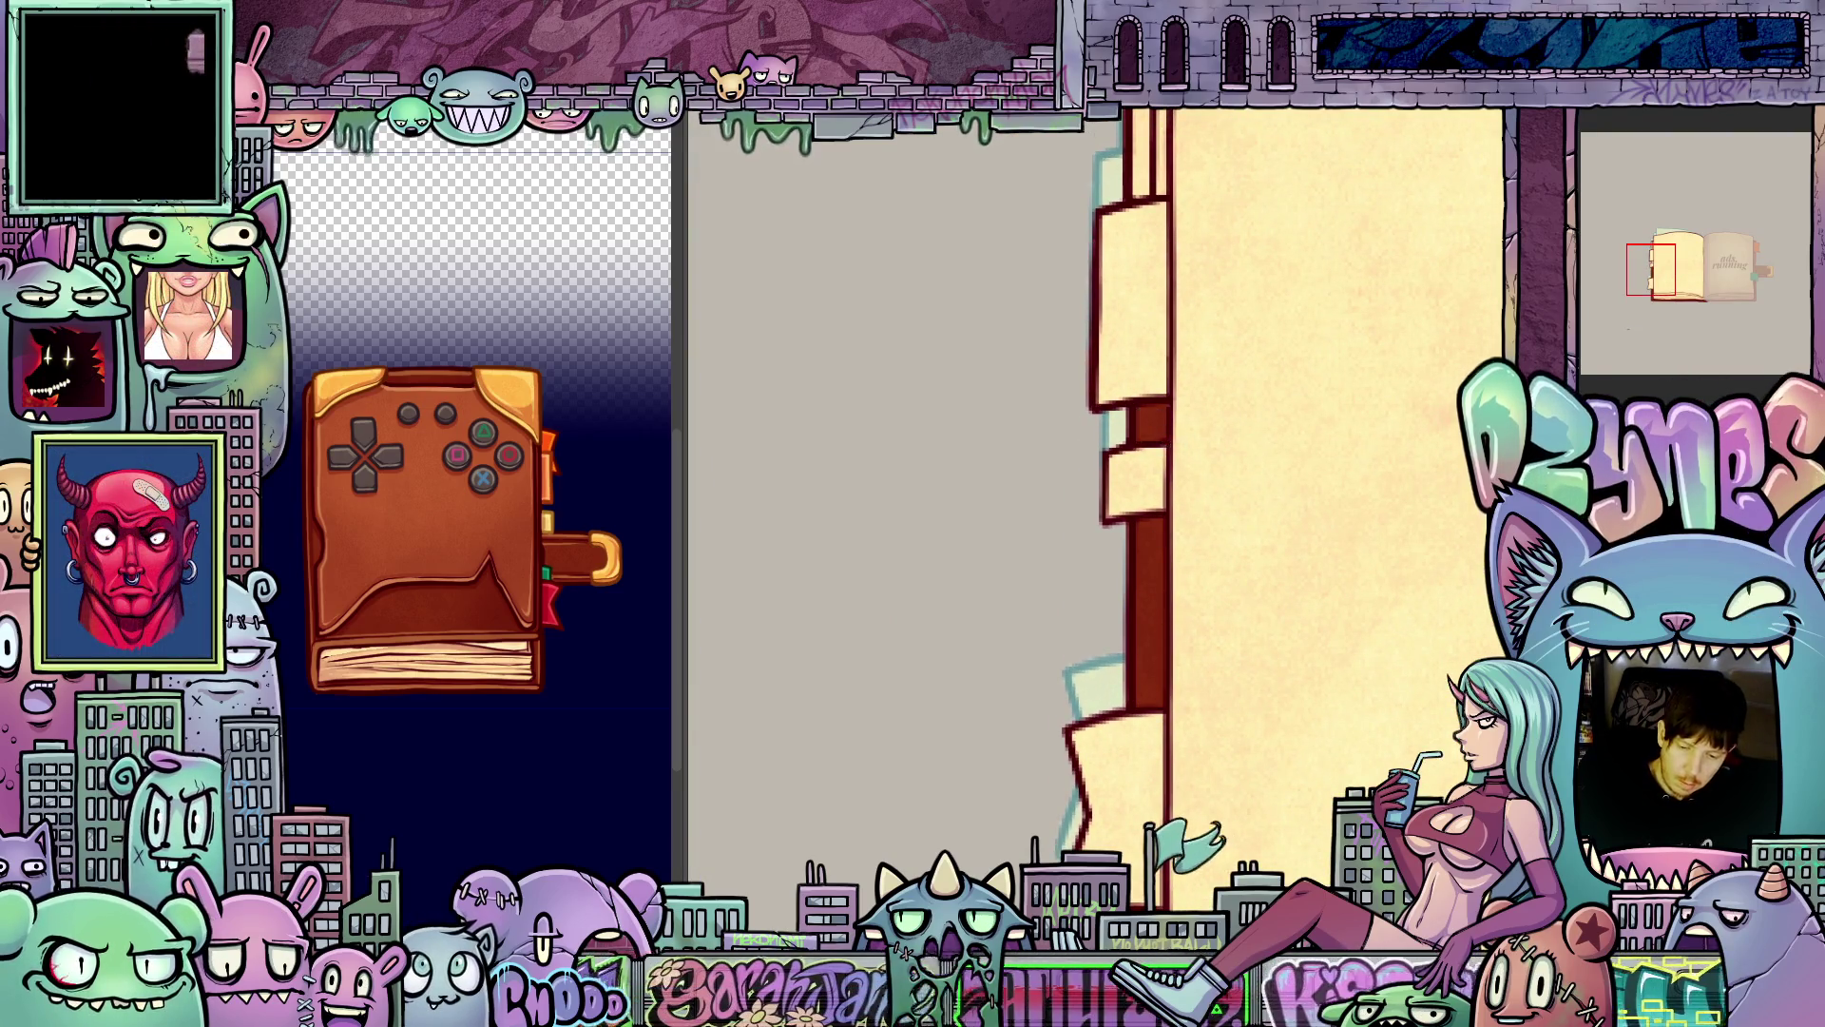
- Fill two more thin strips along the book's left edge dark red
left_click_drag(1246, 423, 1074, 487)
left_click(1084, 476)
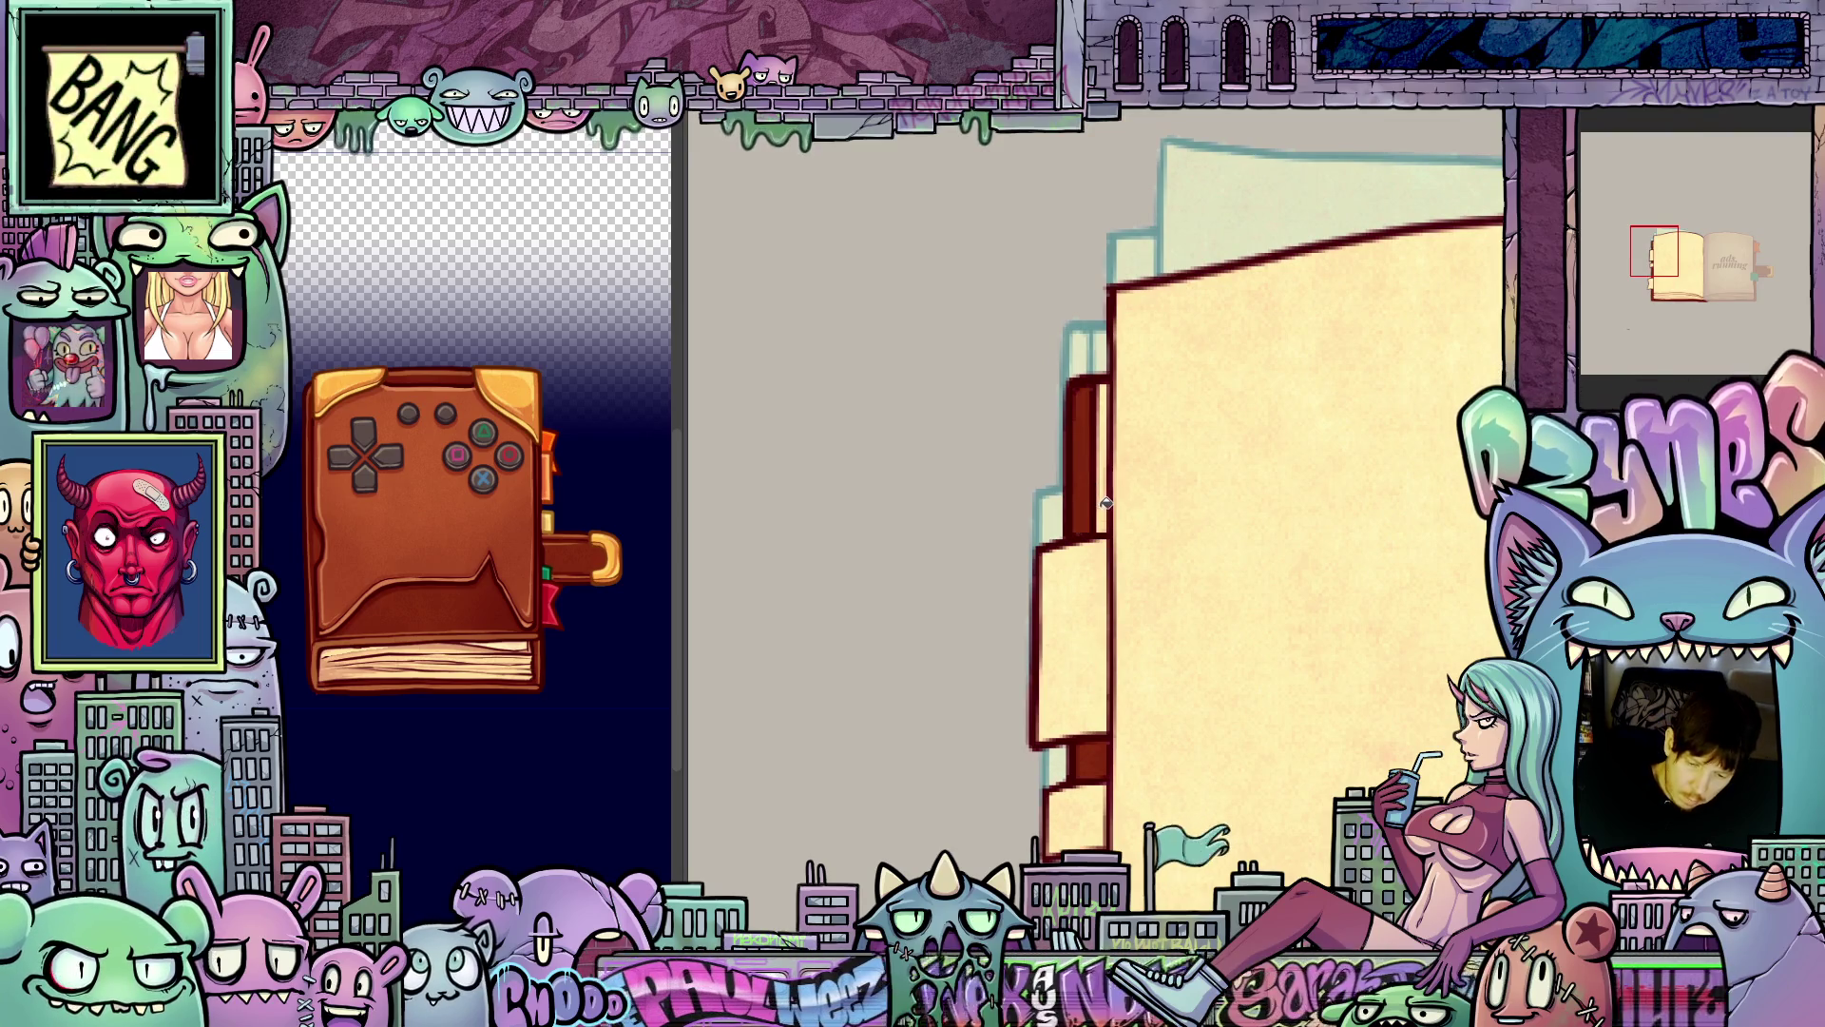
left_click(1105, 502)
left_click_drag(1274, 257, 1136, 303)
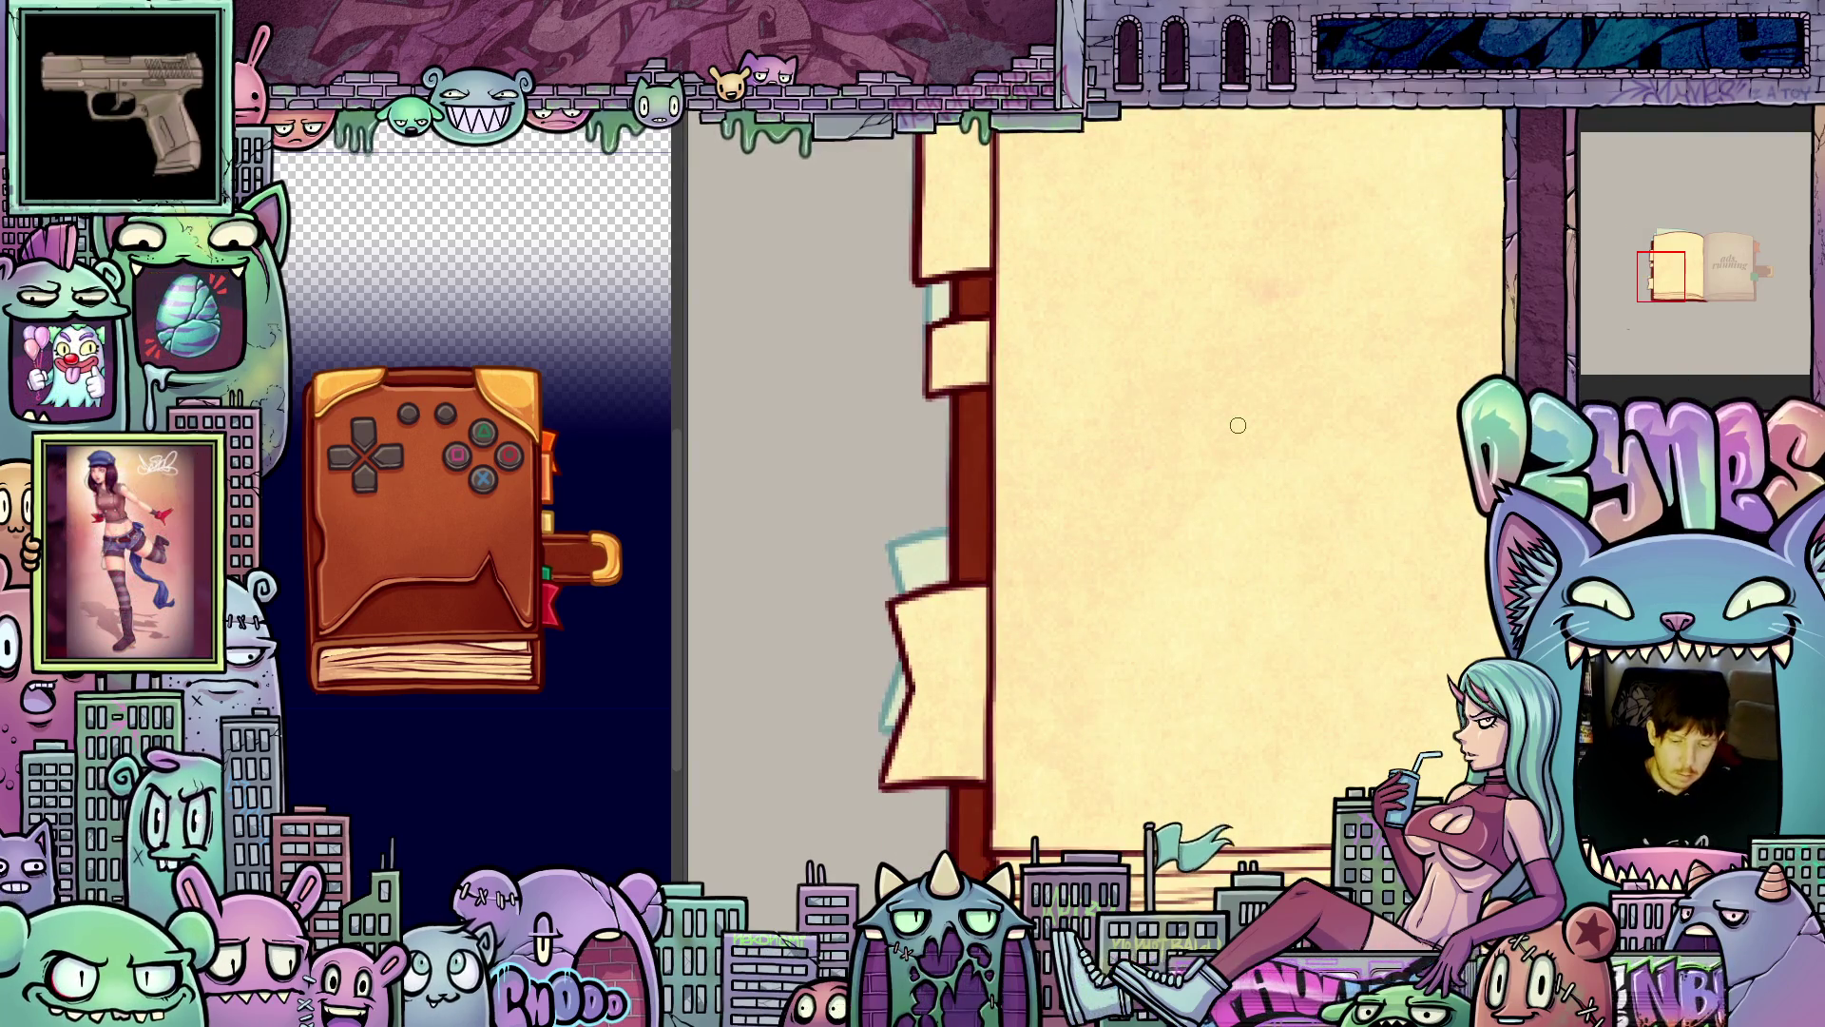
scroll(1185, 536, "down", 3)
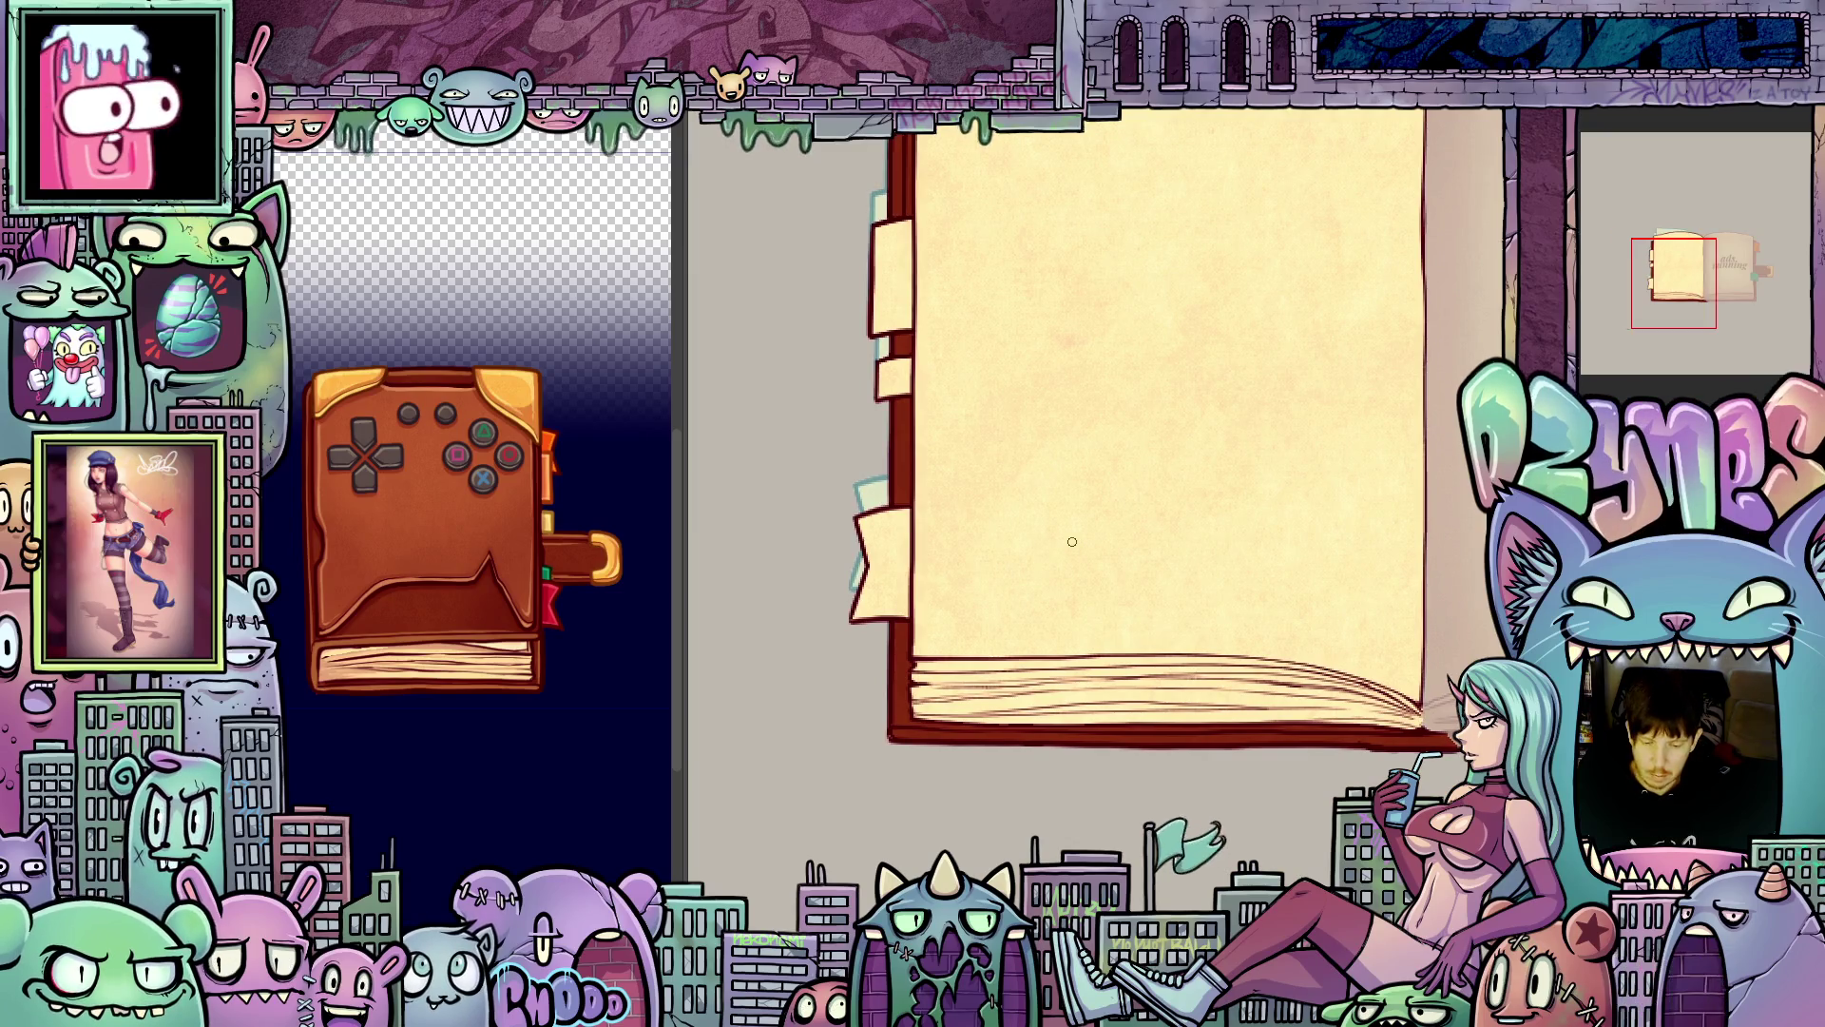
- Compare frames, then fill the bottom cover edge strip and its lighter segment dark red
key("ctrl+shift+z")
key("ctrl+z")
key("ctrl+shift+z")
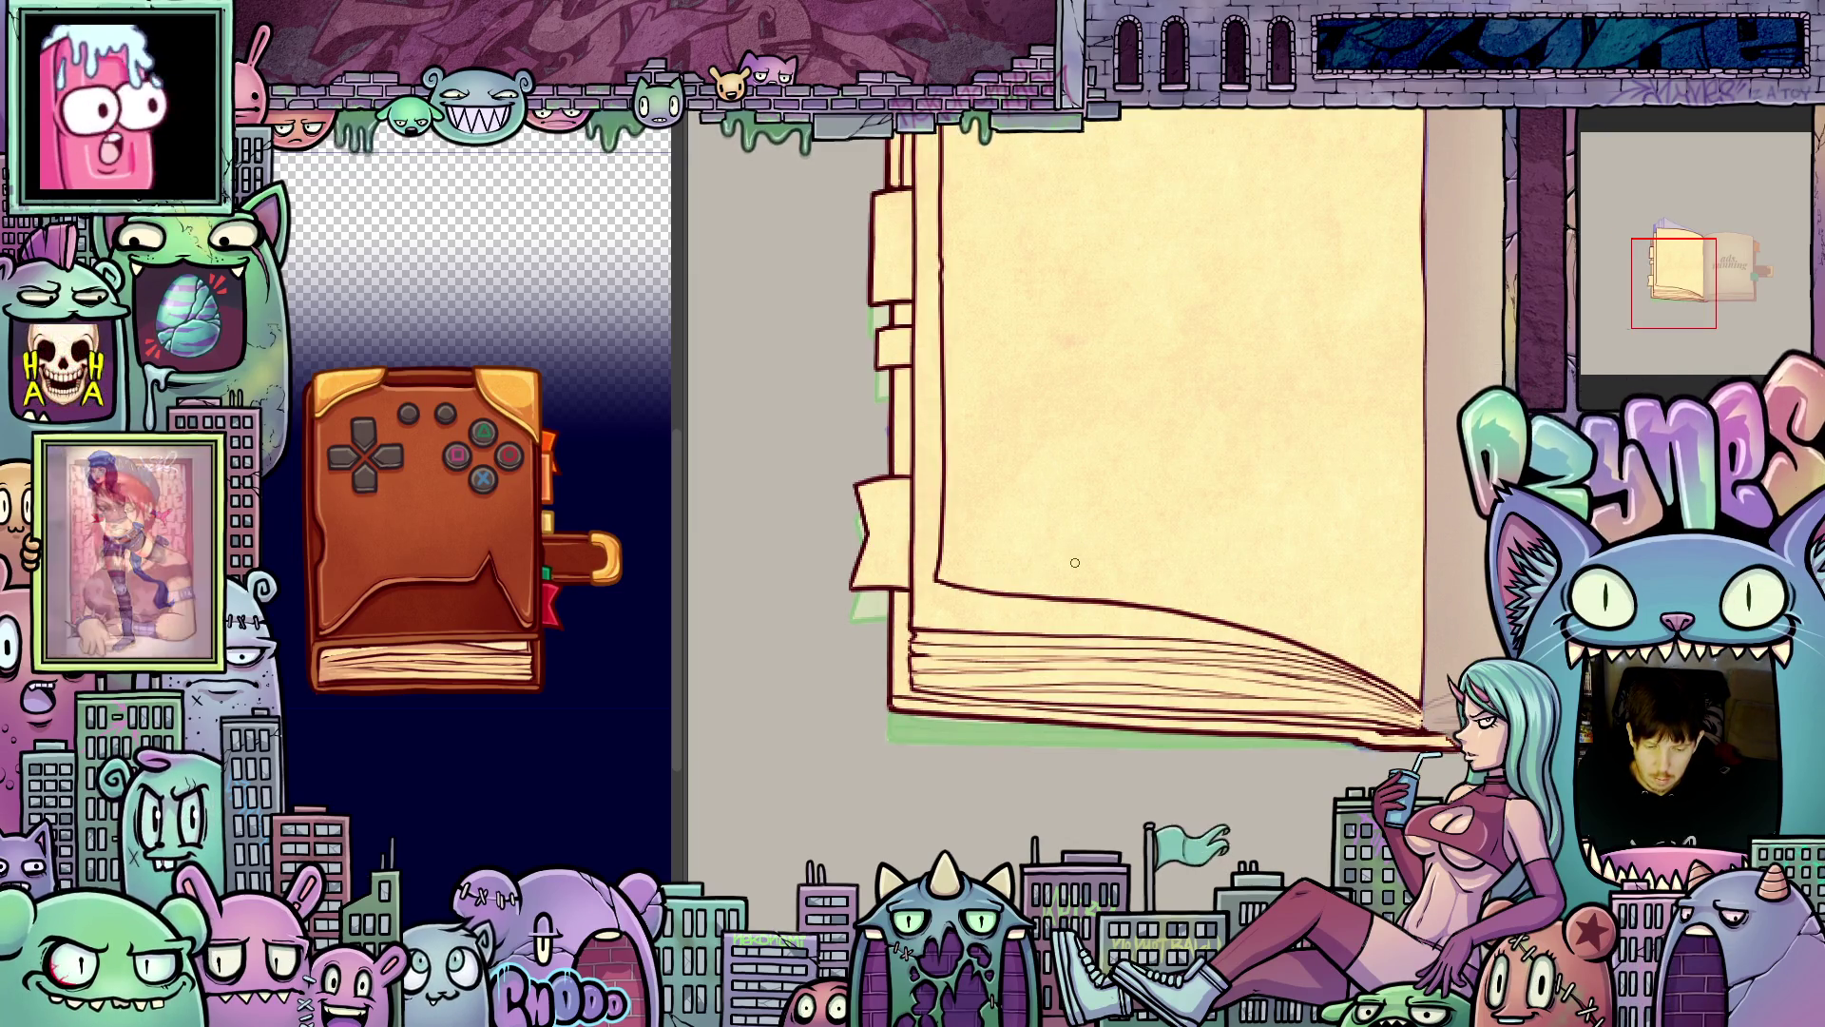
scroll(1141, 673, "up", 2)
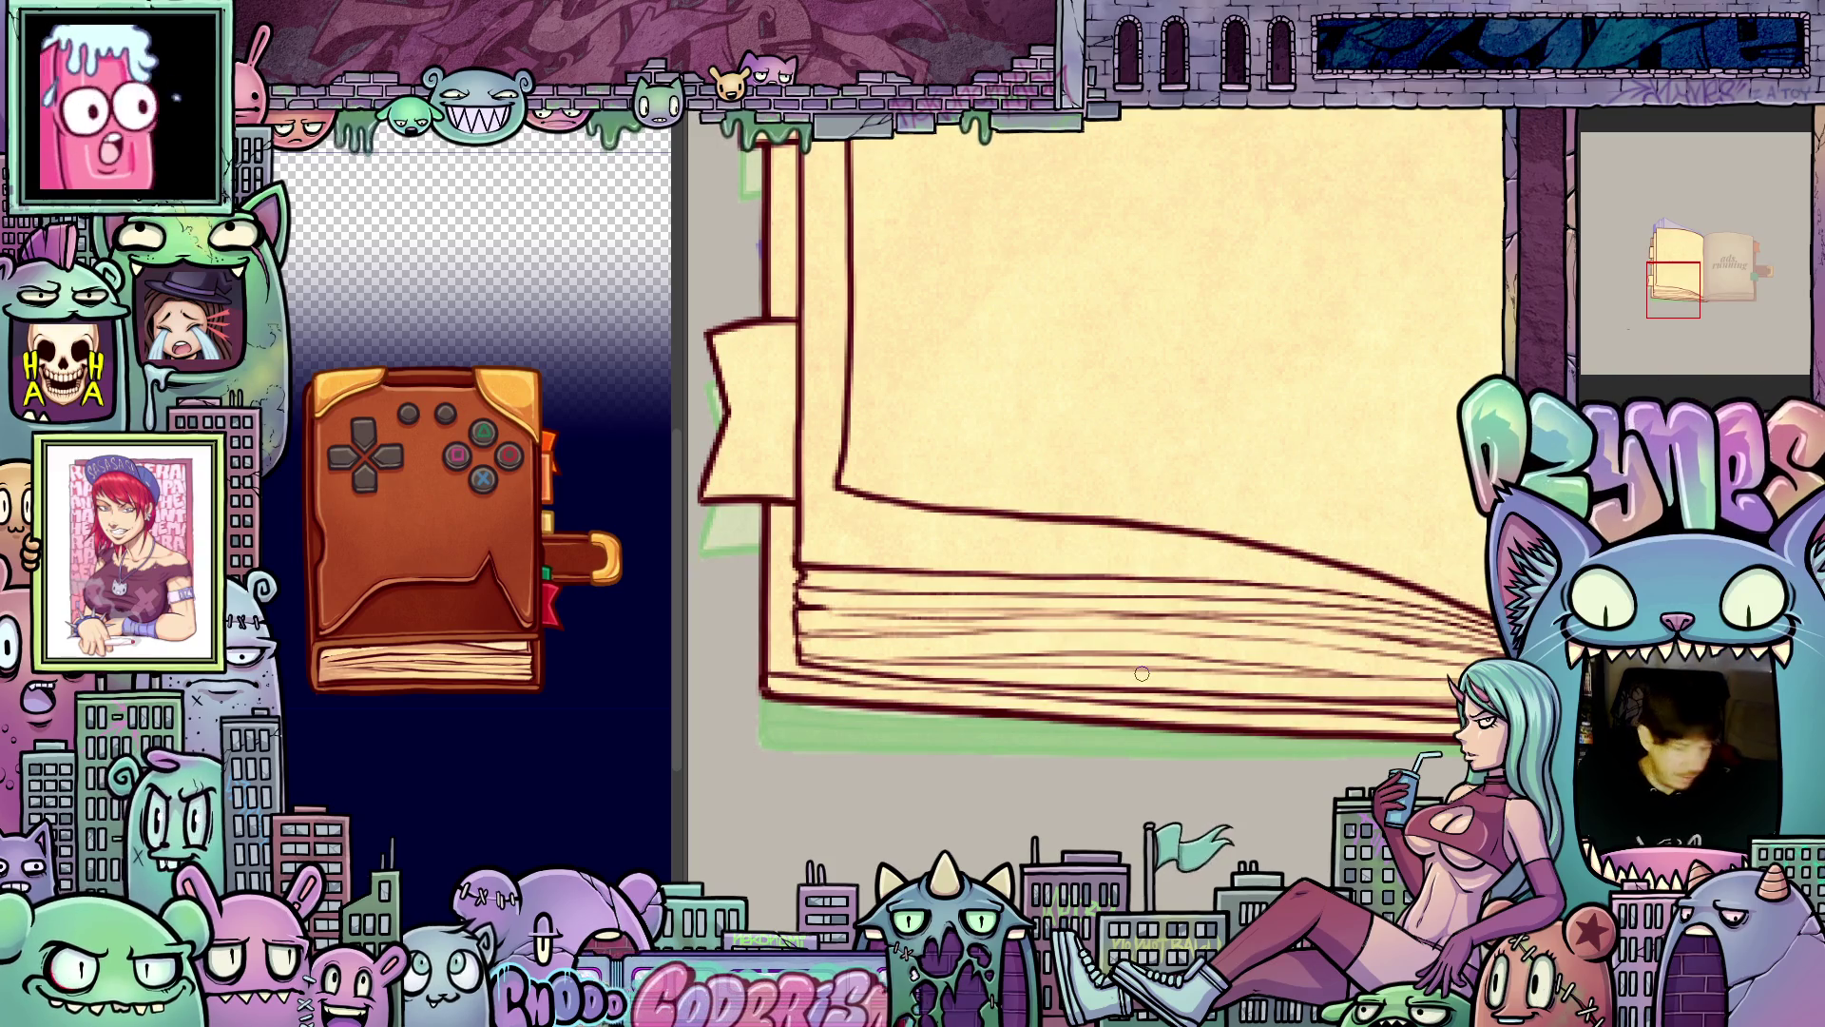
left_click(1354, 722)
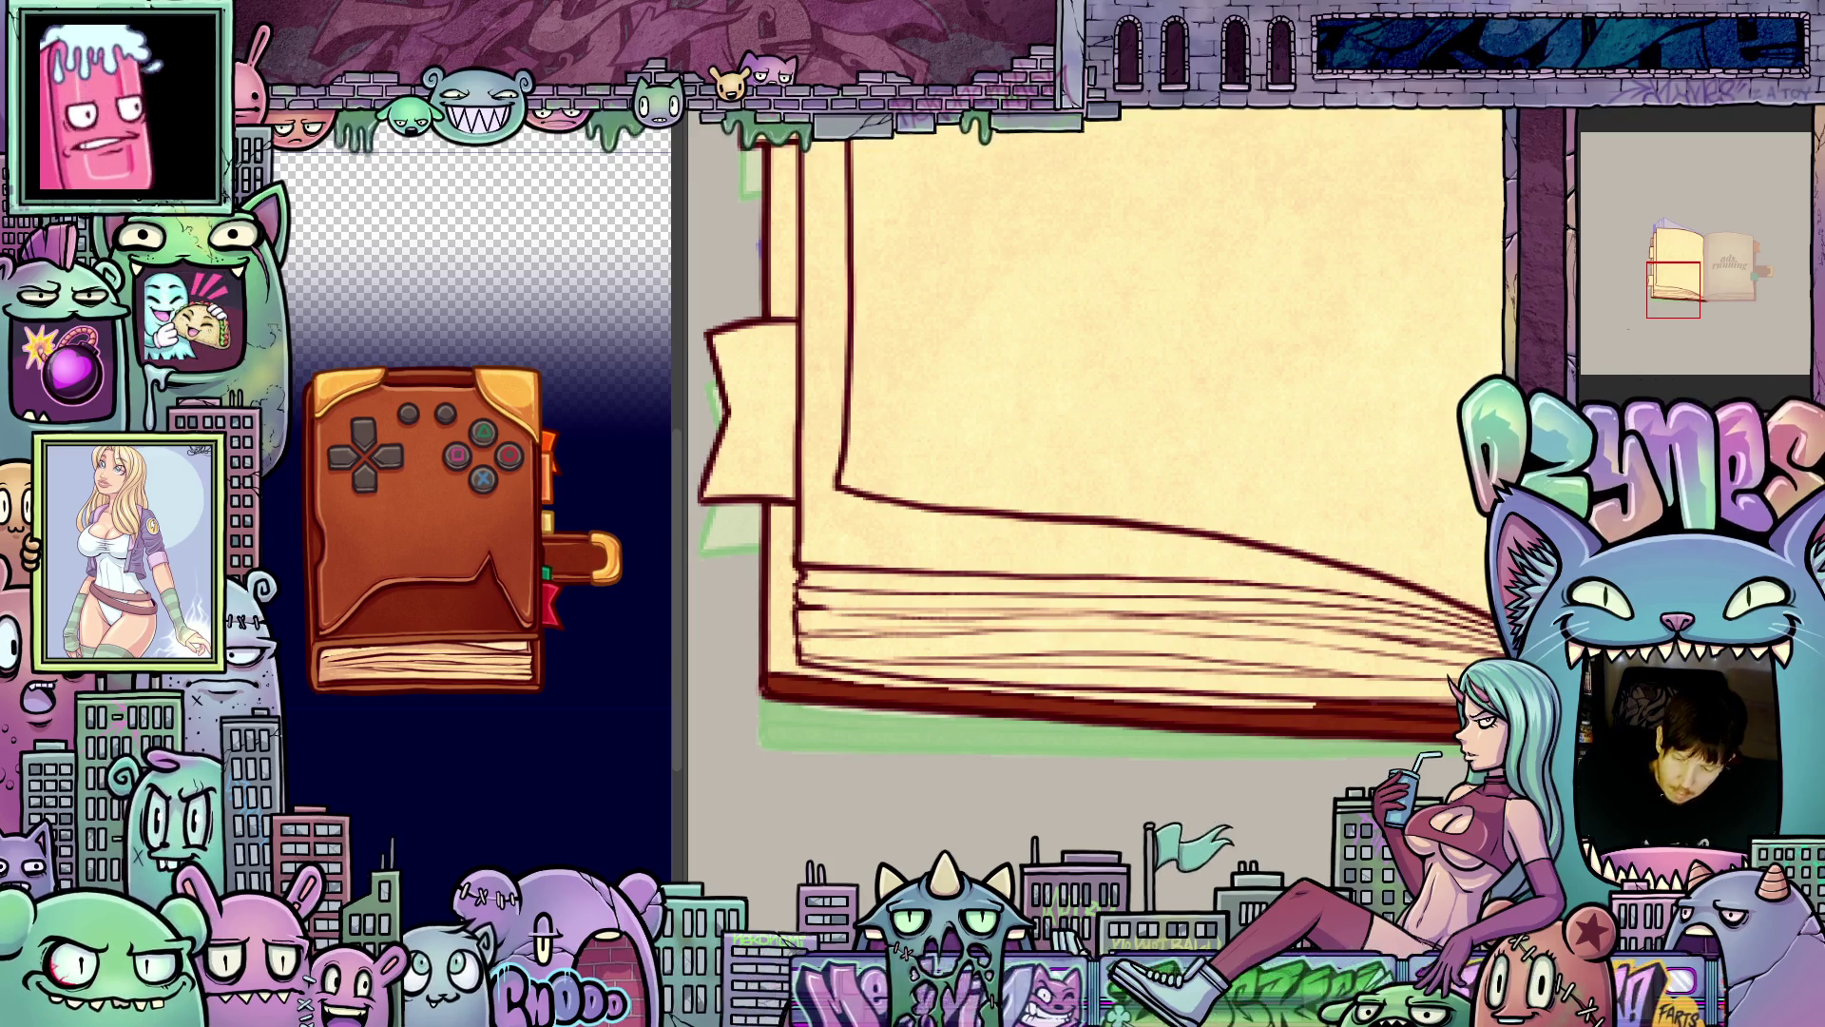
left_click(1295, 698)
- Fill the bottom-left cover edge and the small spine gaps dark red
left_click(944, 683)
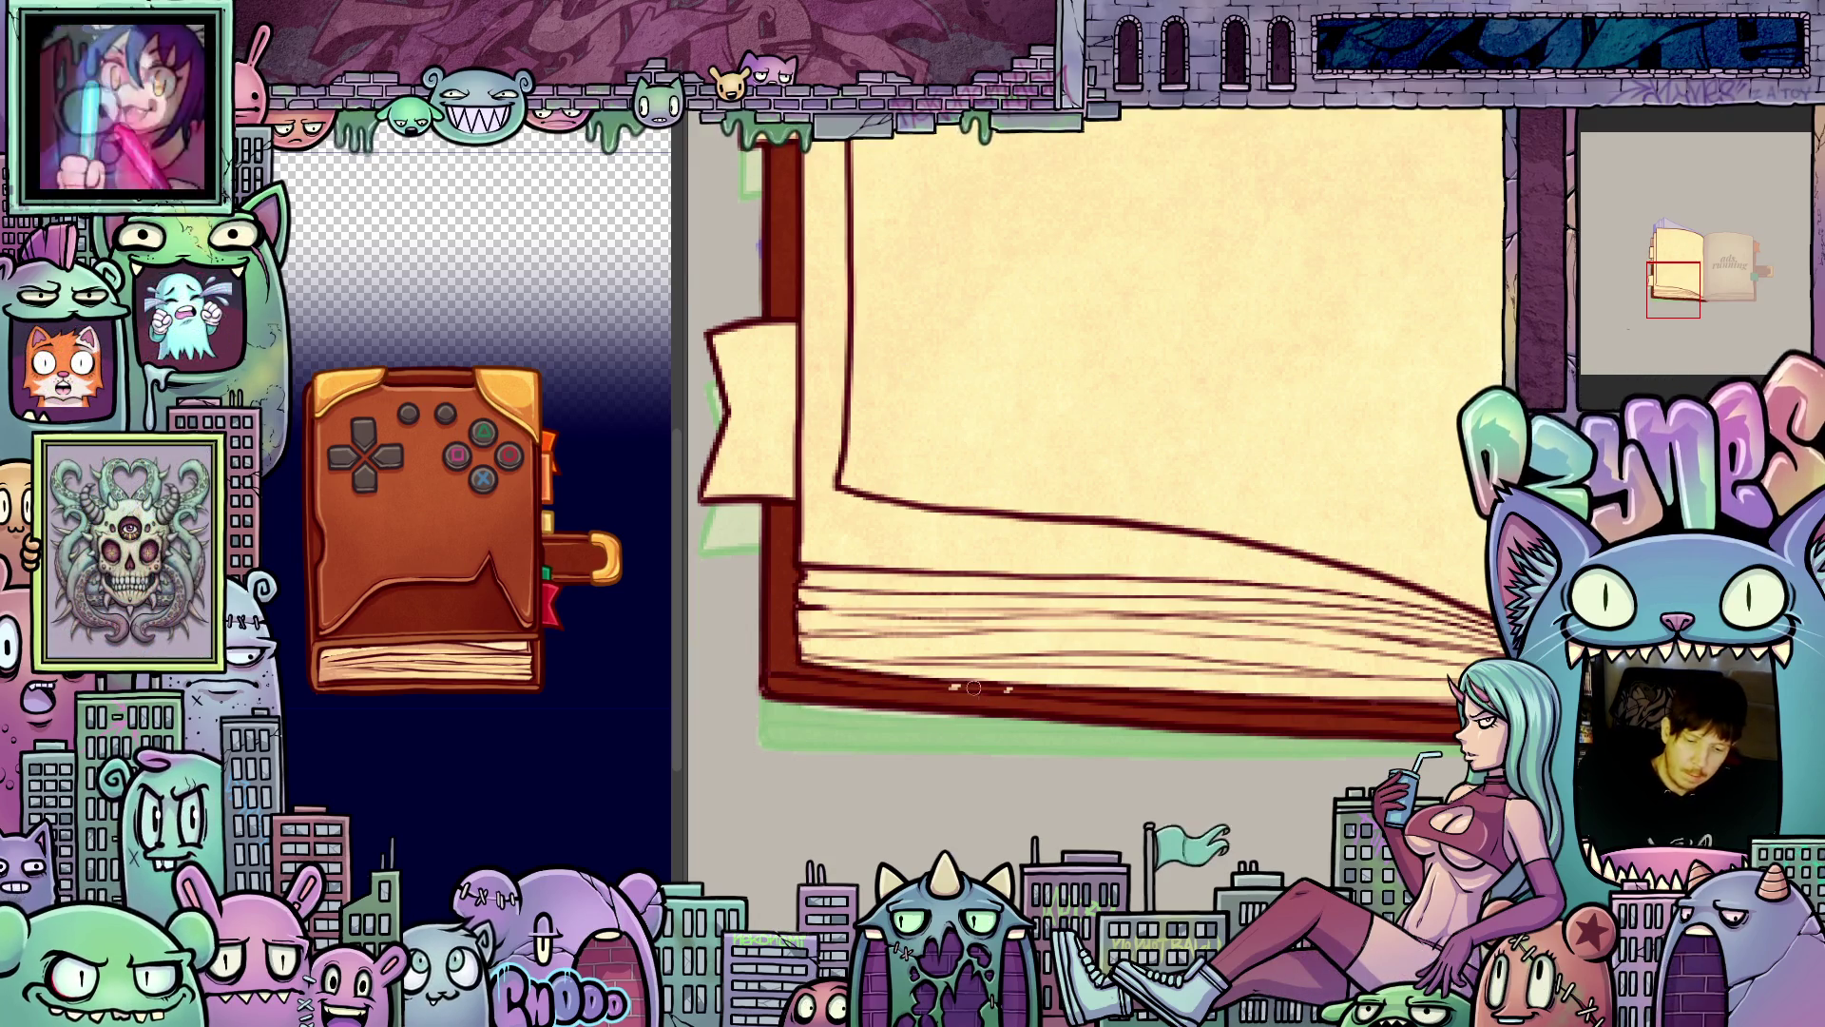
left_click_drag(1045, 591, 1222, 733)
left_click(1015, 514)
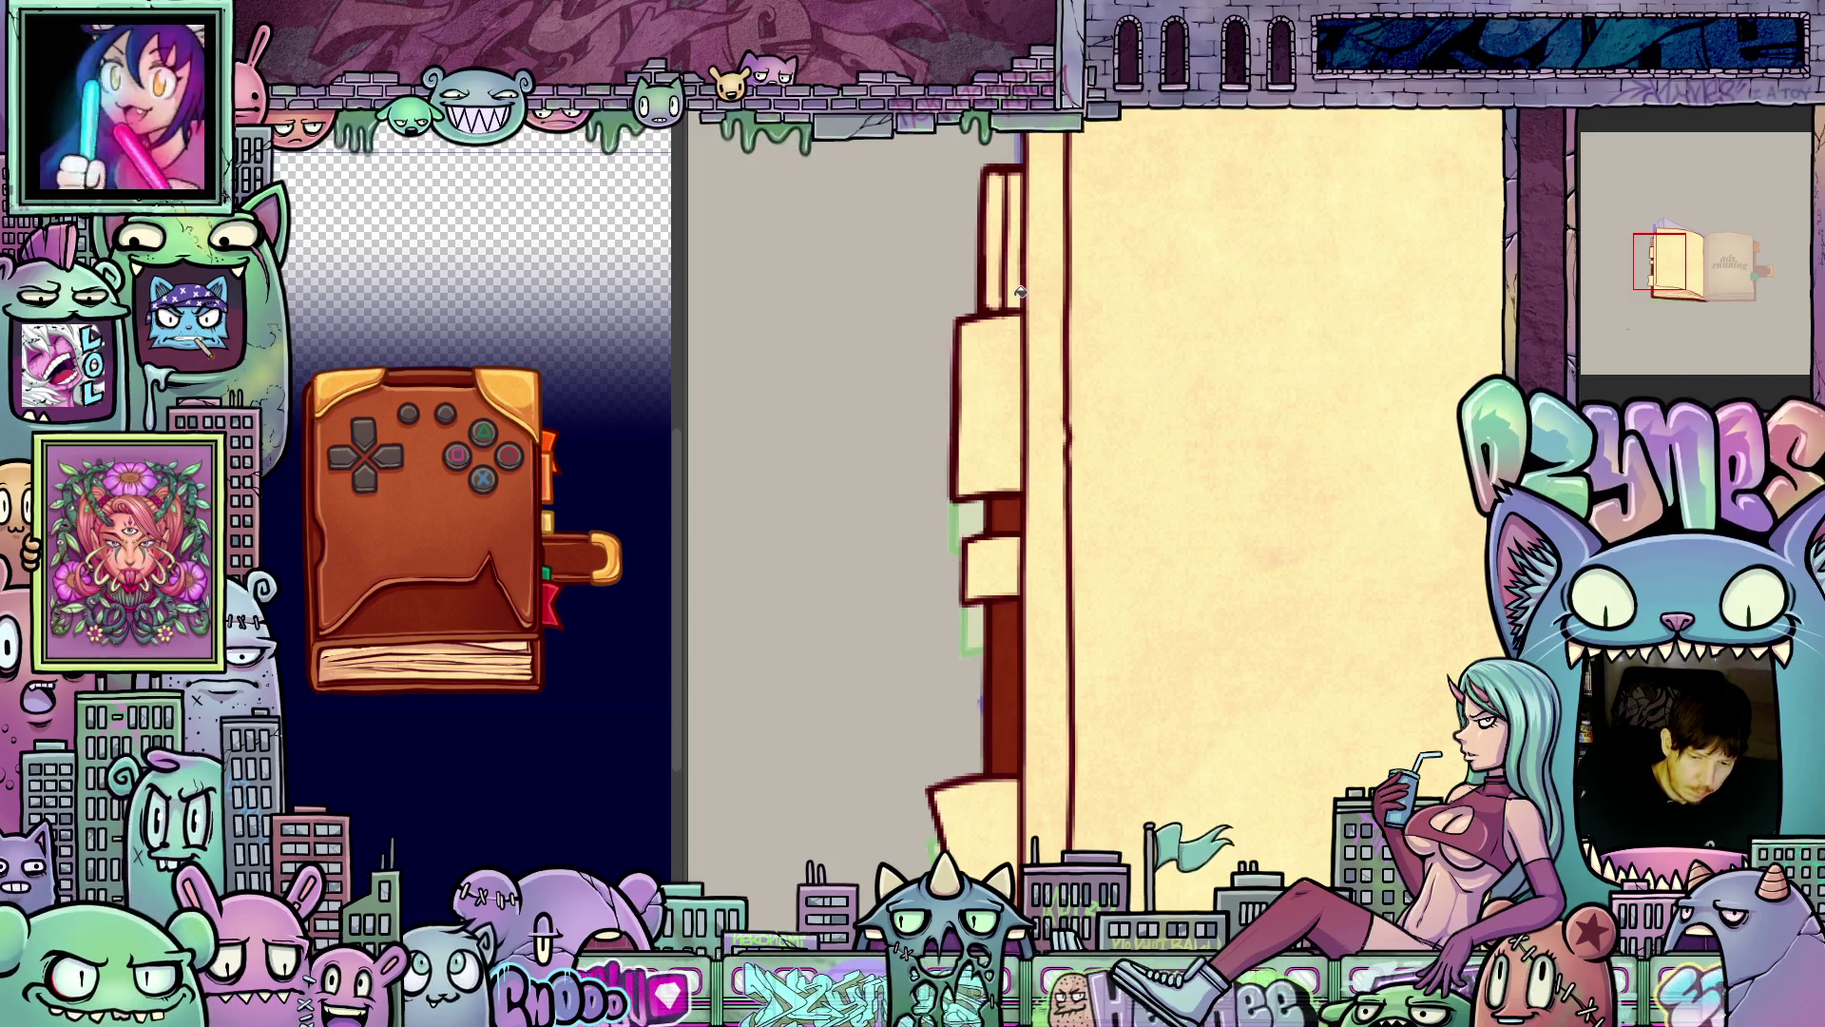
left_click(1020, 287)
scroll(1194, 456, "down", 3)
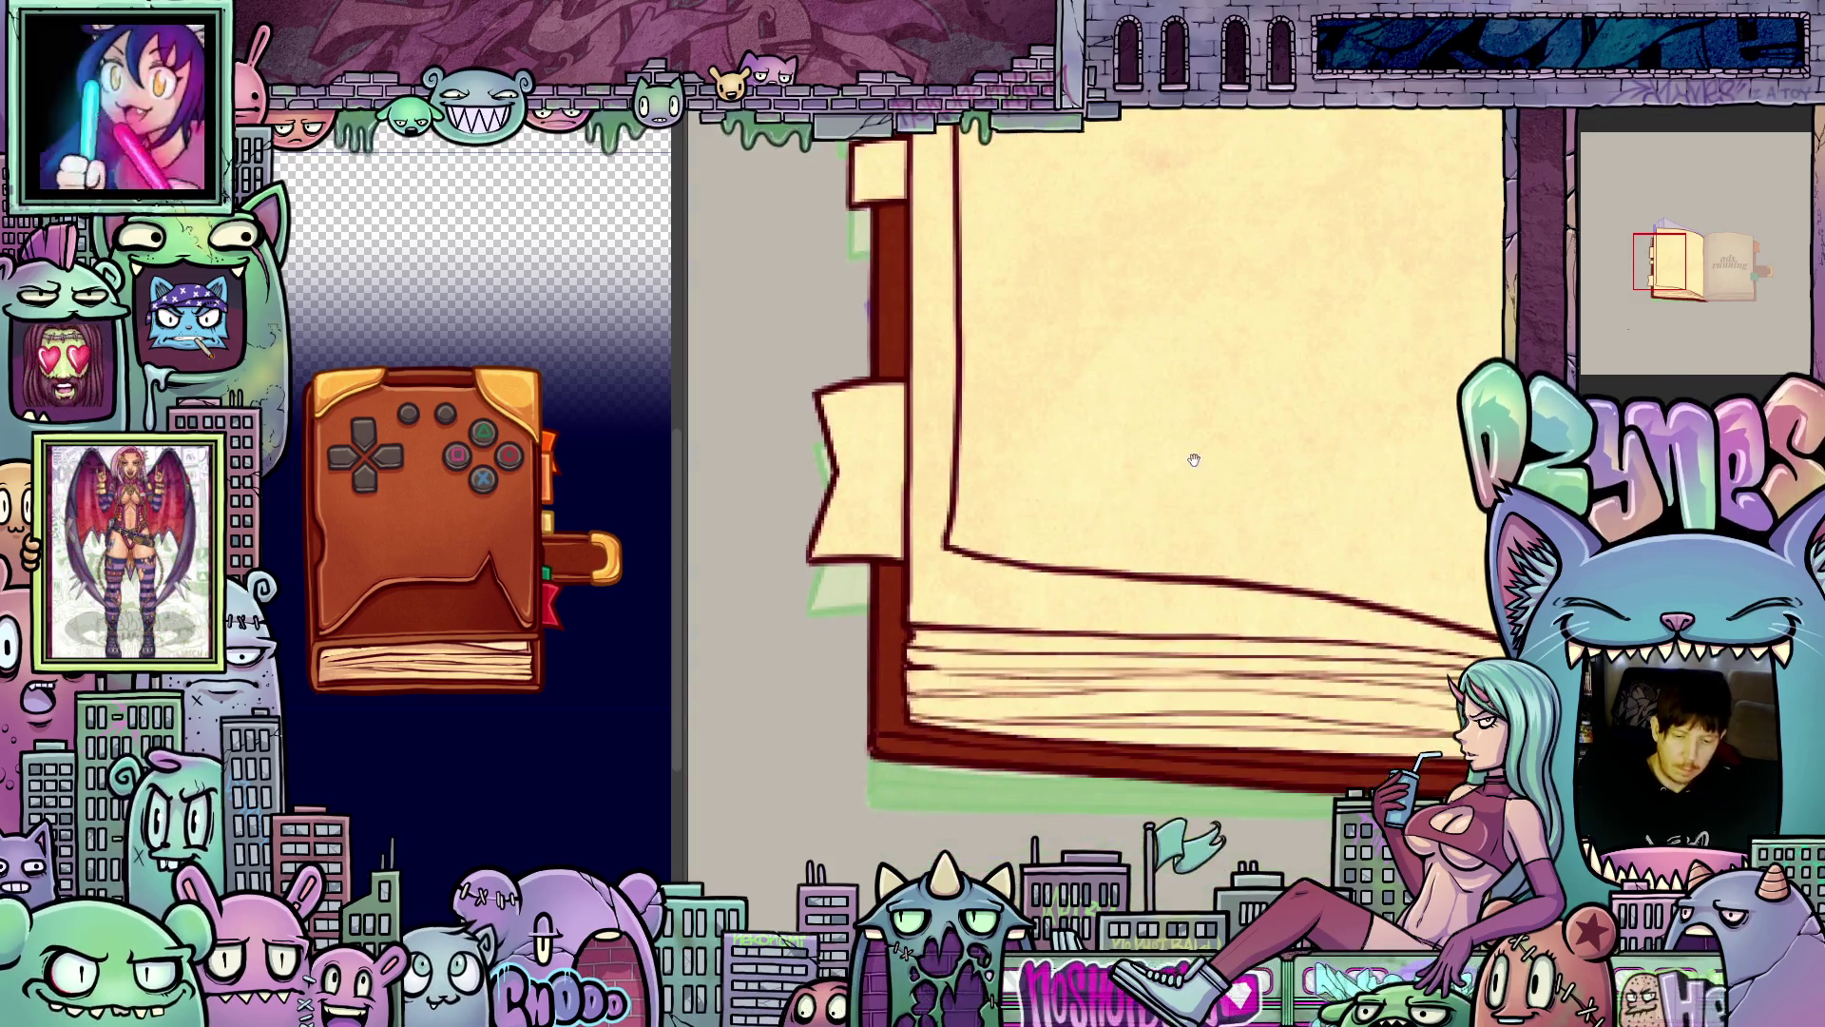
scroll(1036, 764, "up", 3)
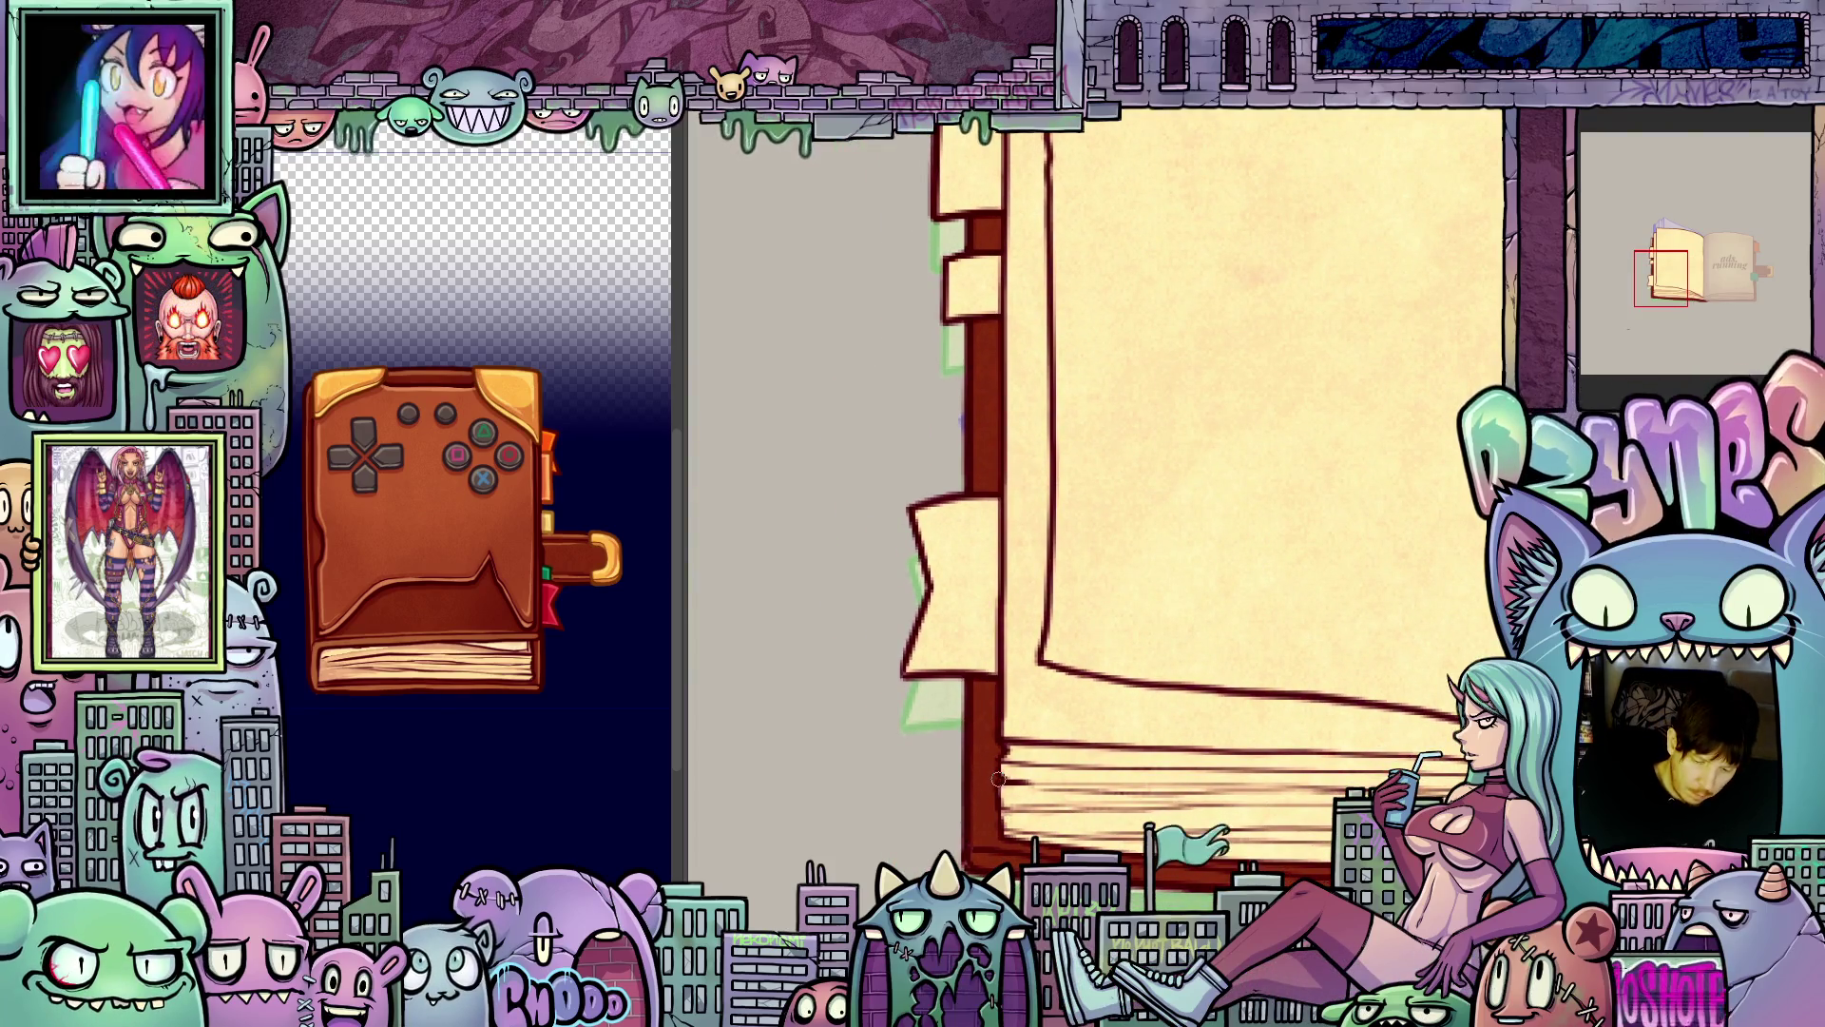
left_click_drag(1044, 808, 1049, 623)
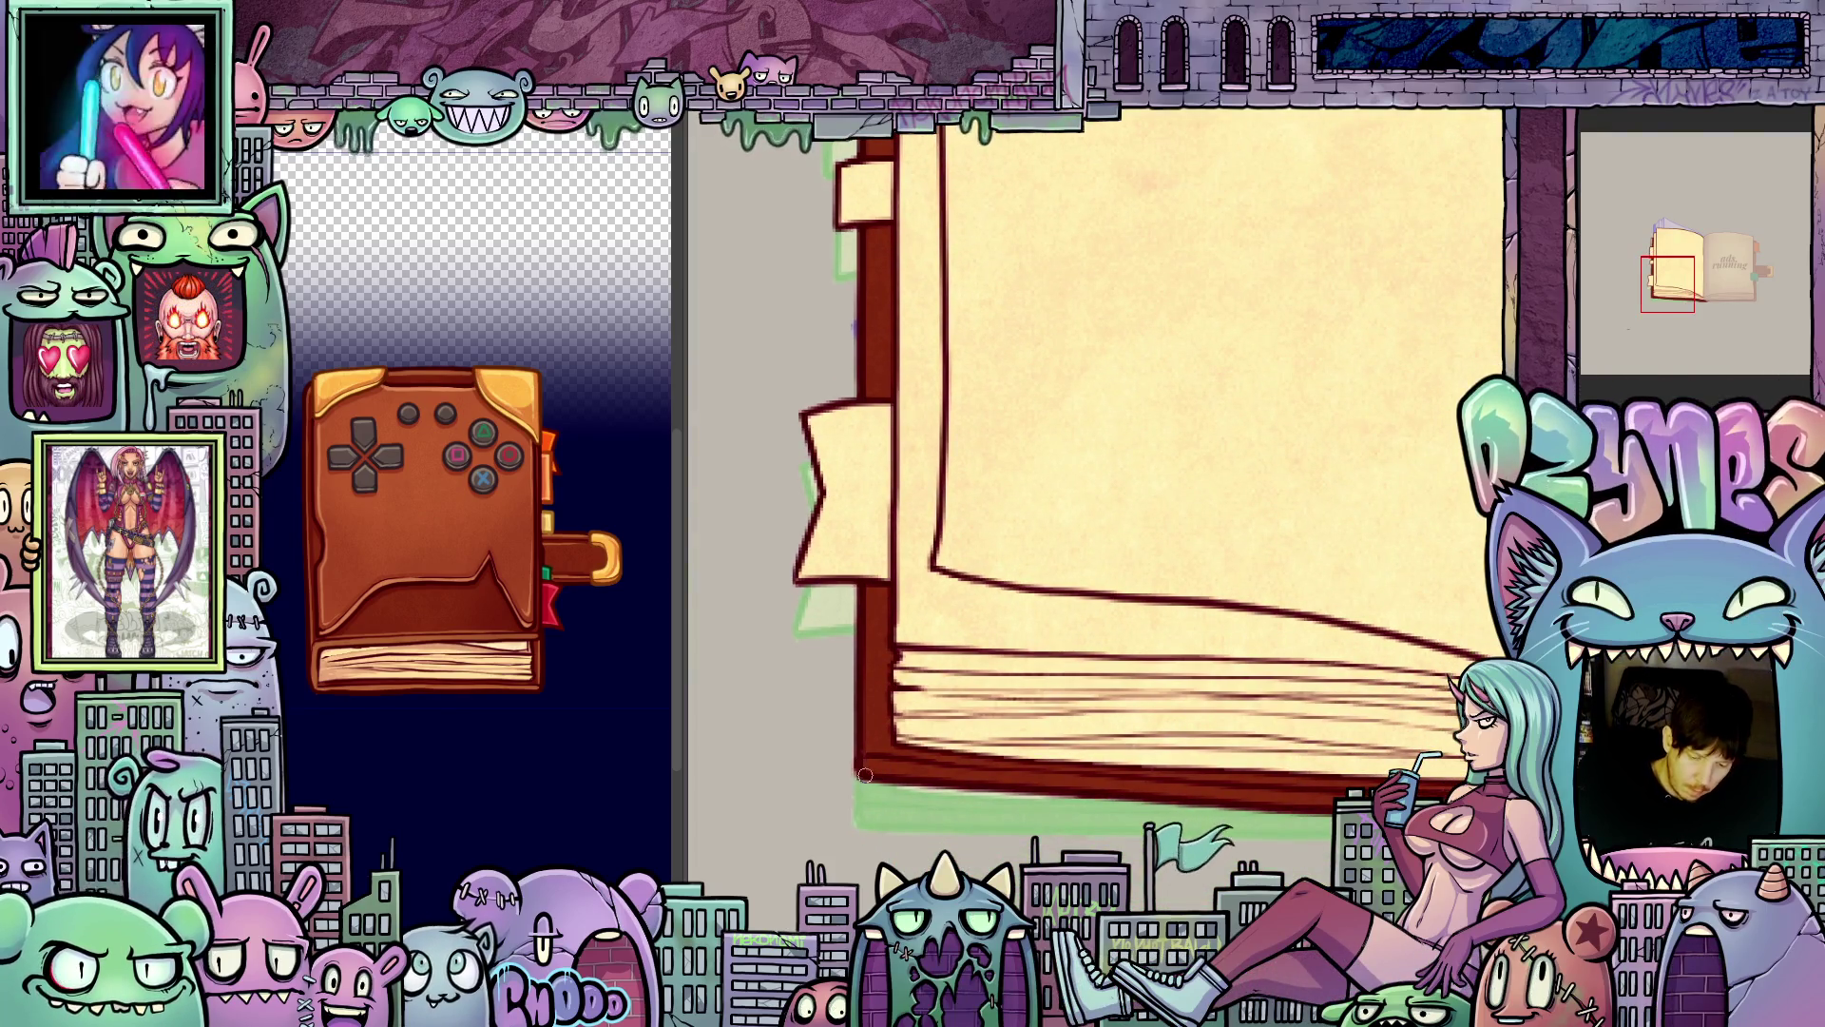
scroll(1045, 742, "right", 5)
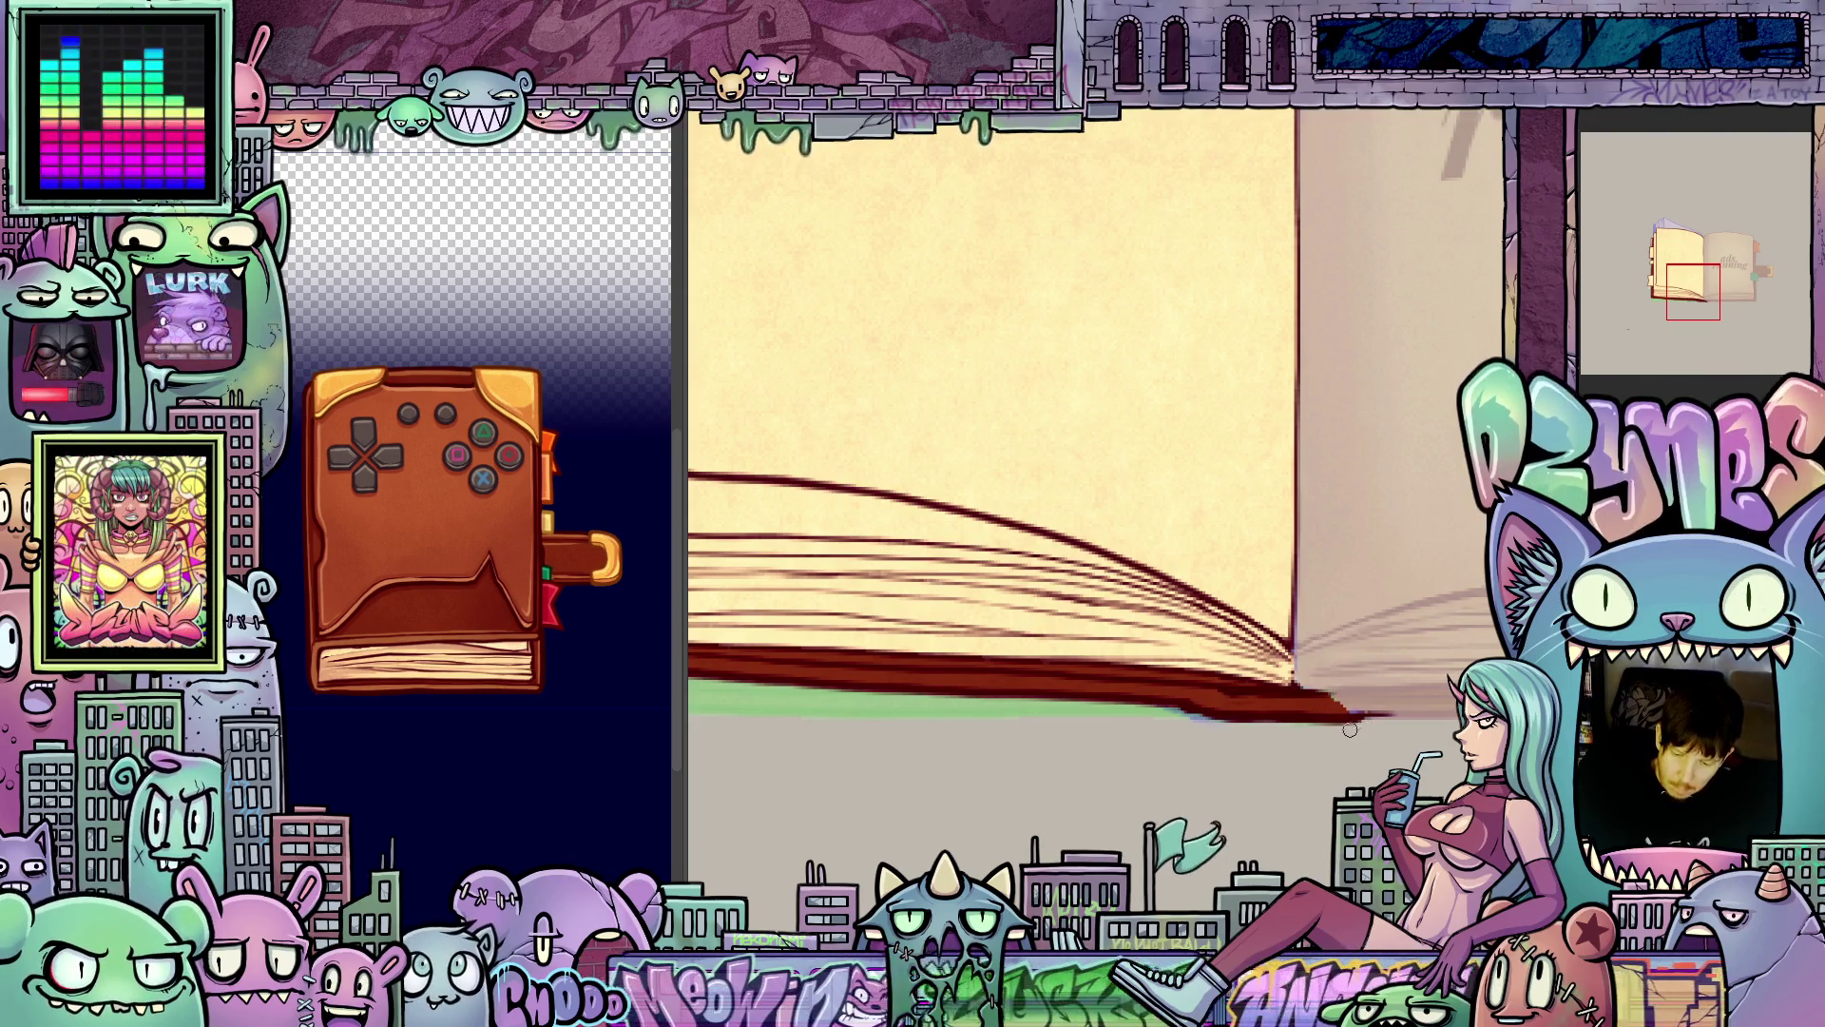
mouse_move(969, 358)
left_mouse_down()
mouse_move(1160, 586)
mouse_move(1324, 551)
mouse_move(1340, 645)
left_mouse_up()
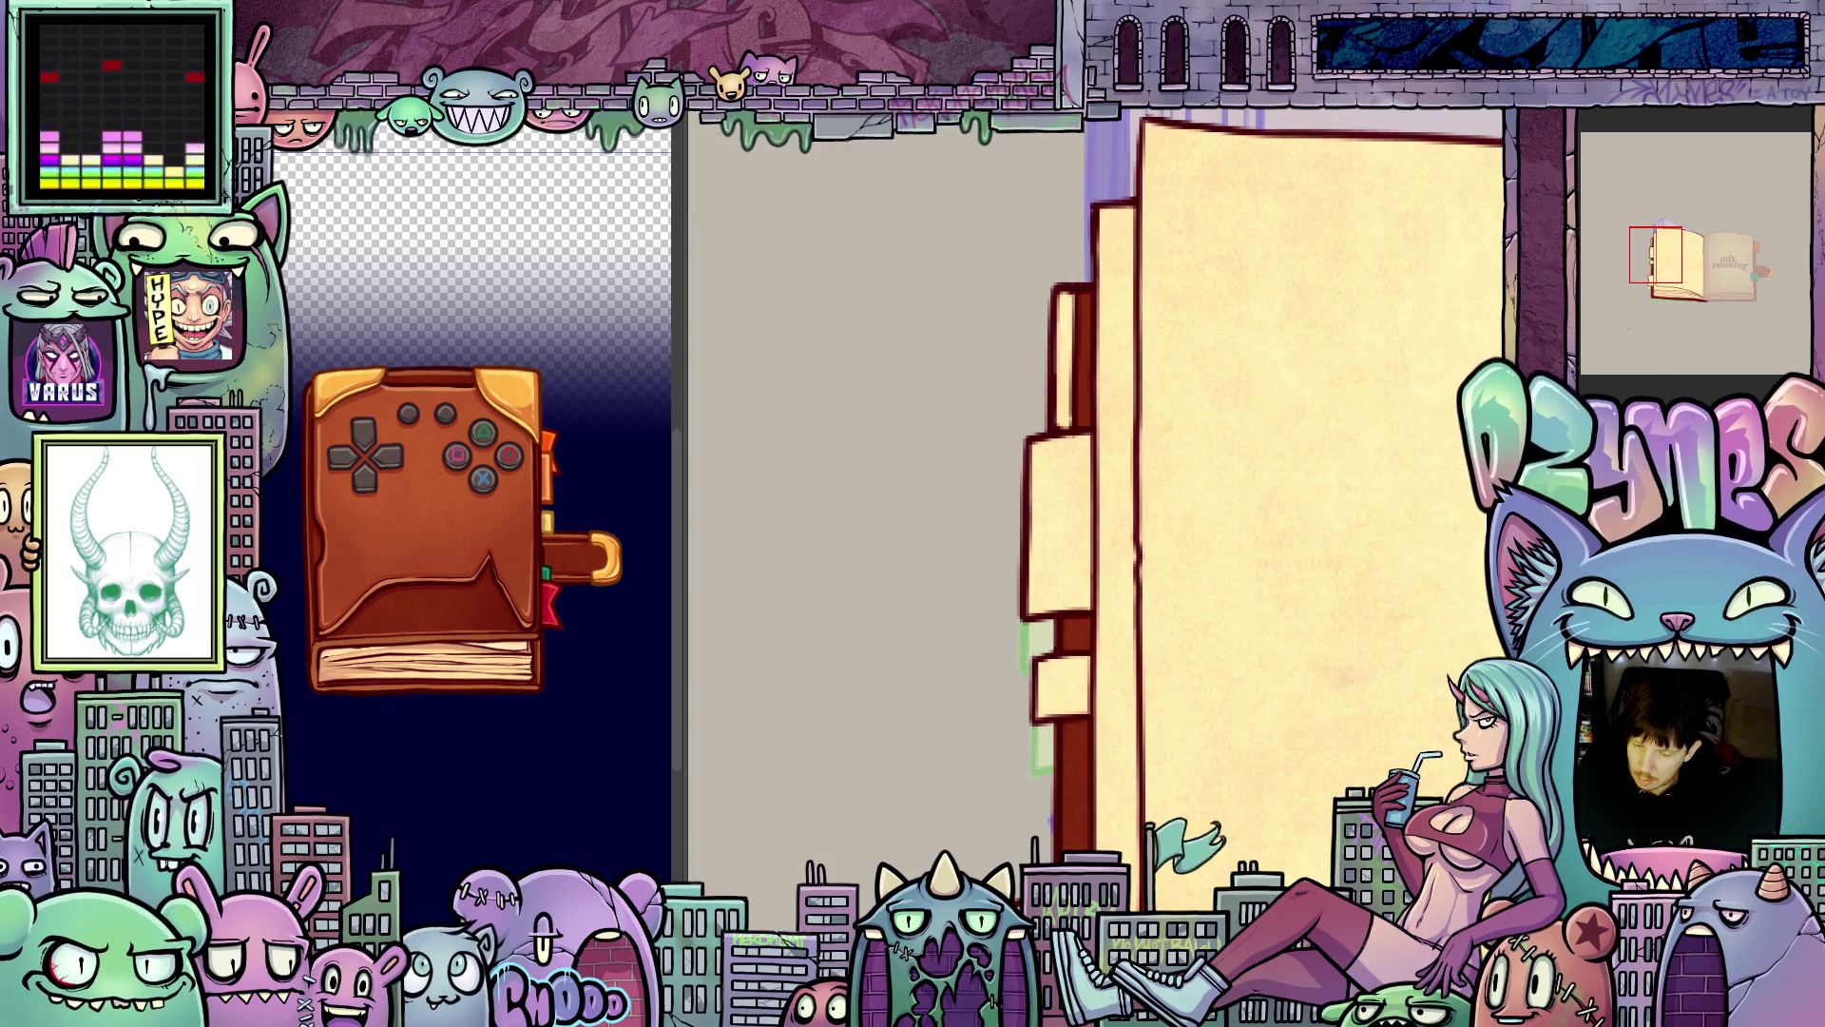
scroll(1066, 438, "down", 4)
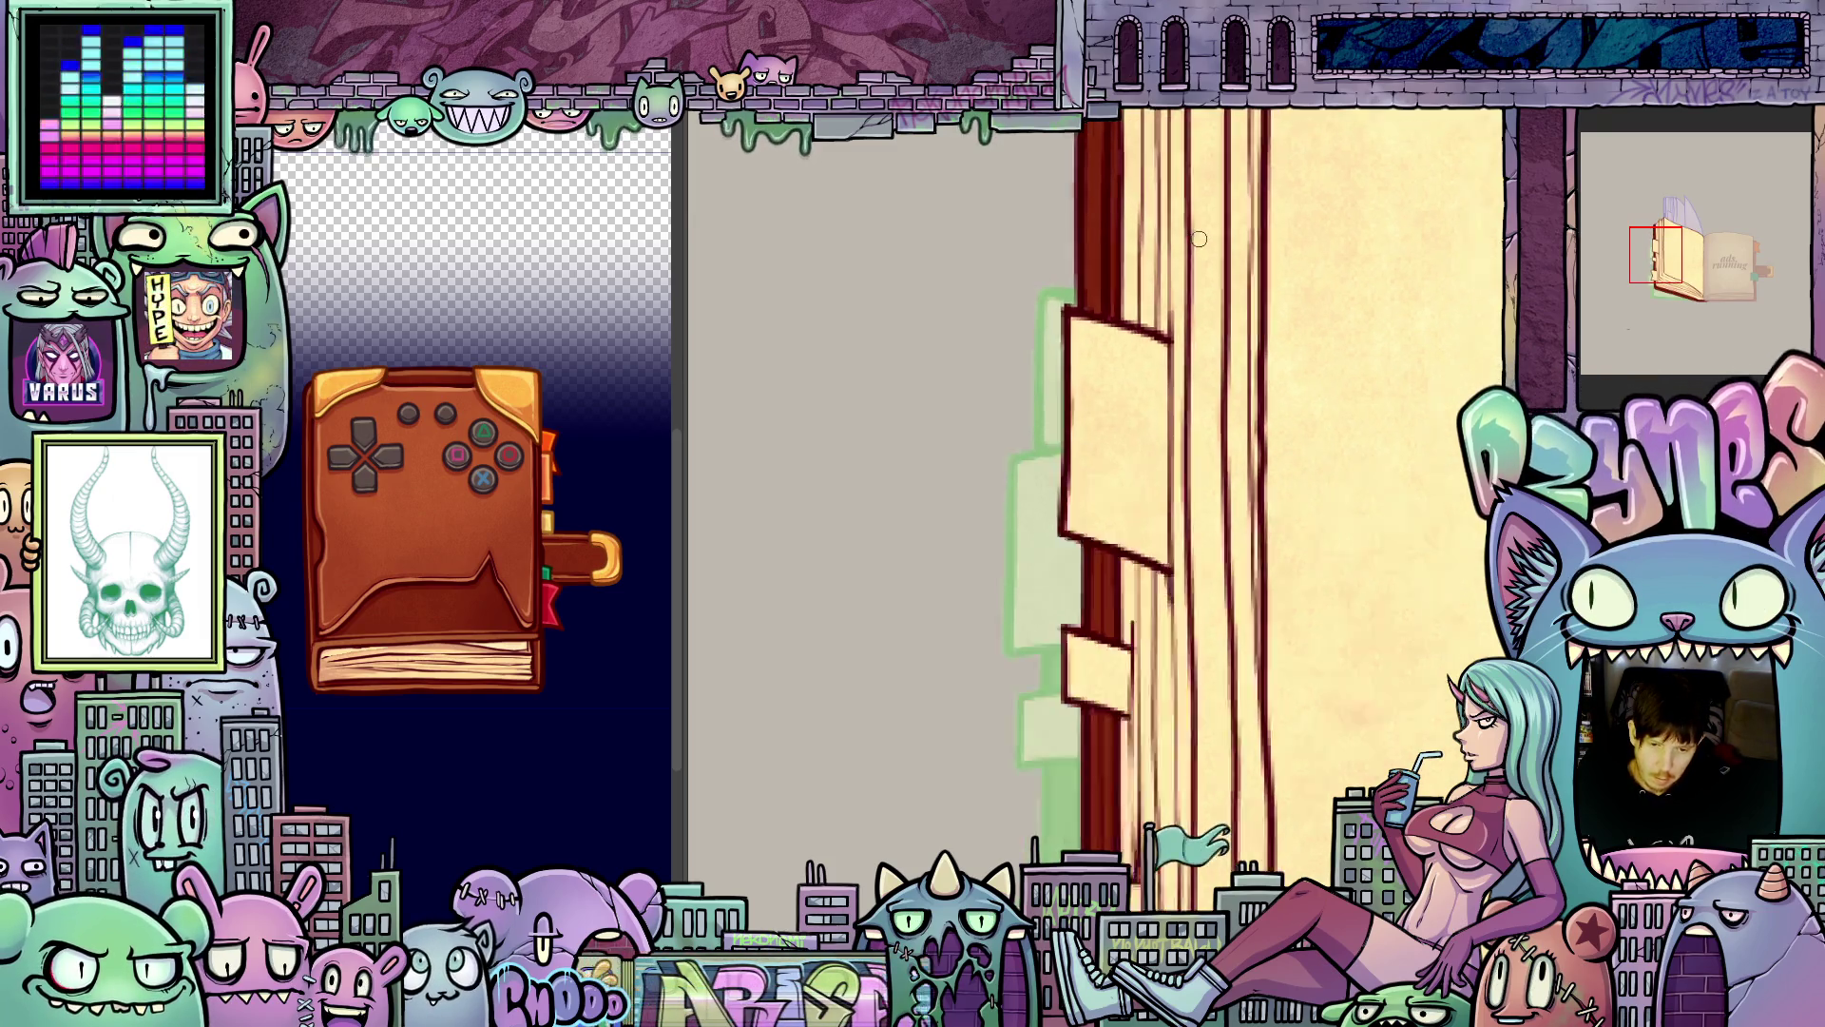
scroll(1066, 438, "down", 1)
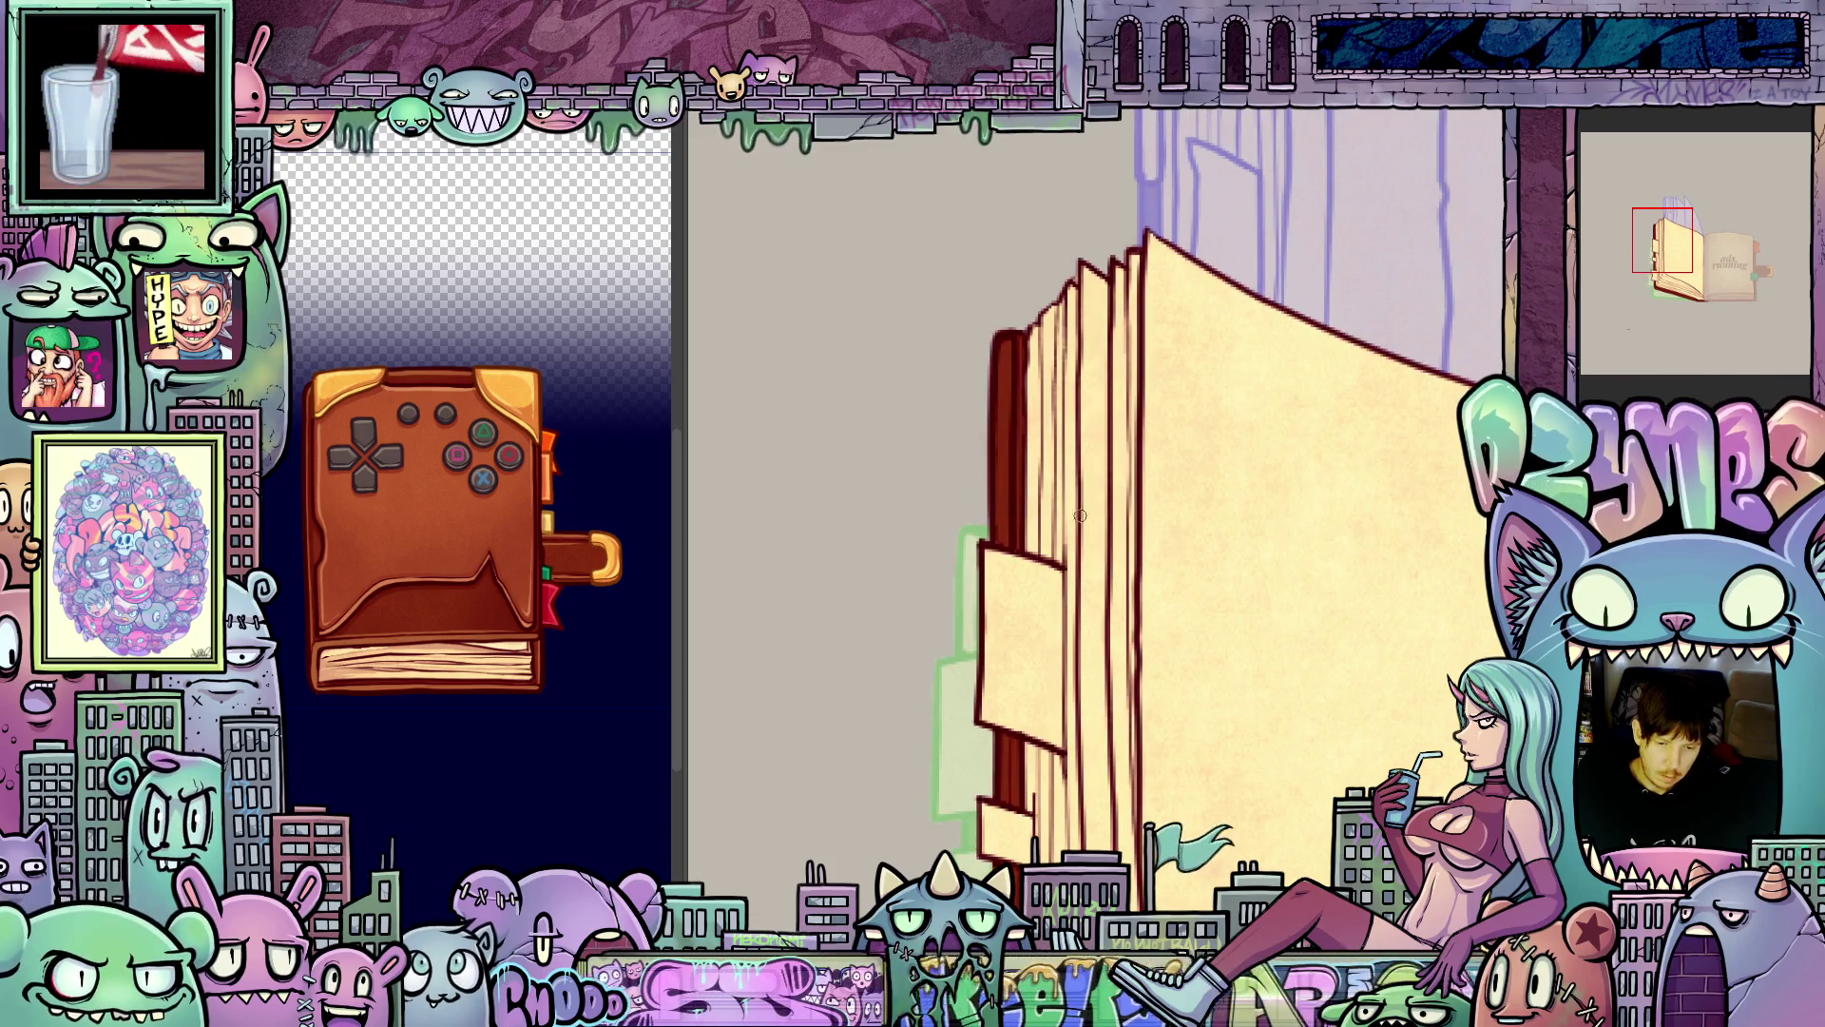
scroll(1084, 513, "down", 2)
scroll(1161, 554, "up", 2)
scroll(1160, 554, "up", 2)
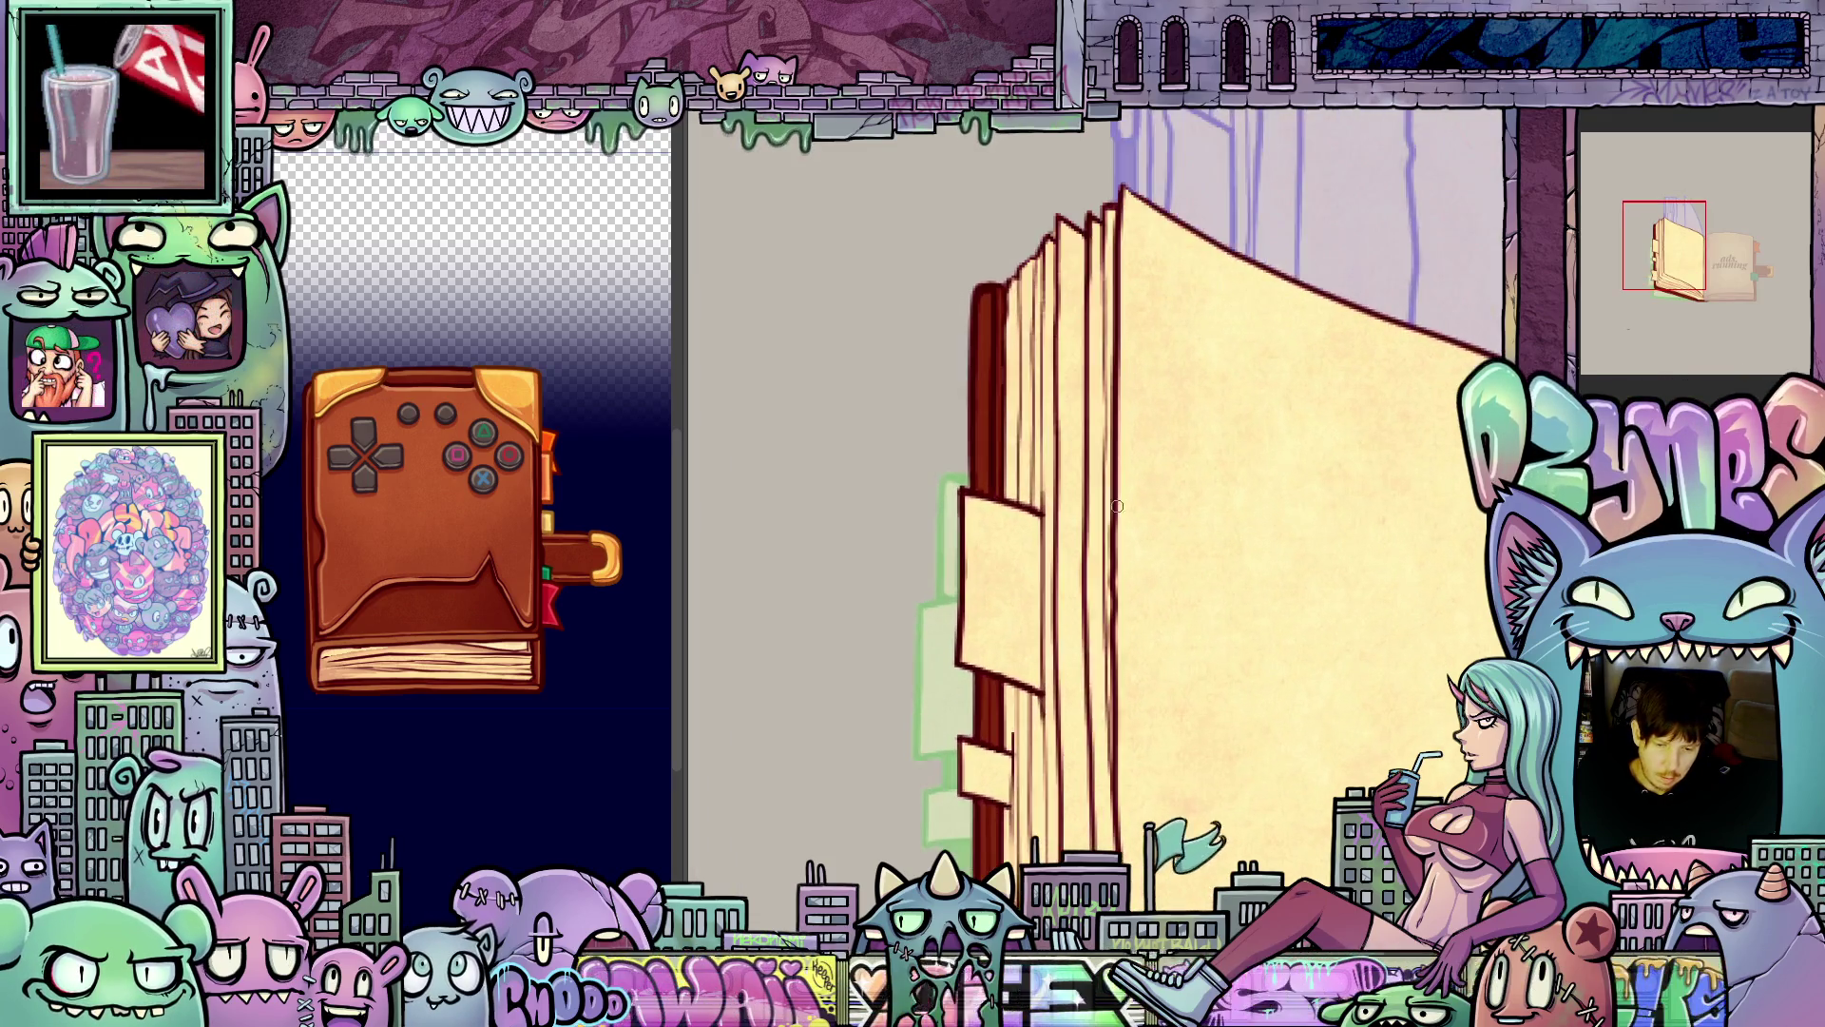
left_click(611, 563)
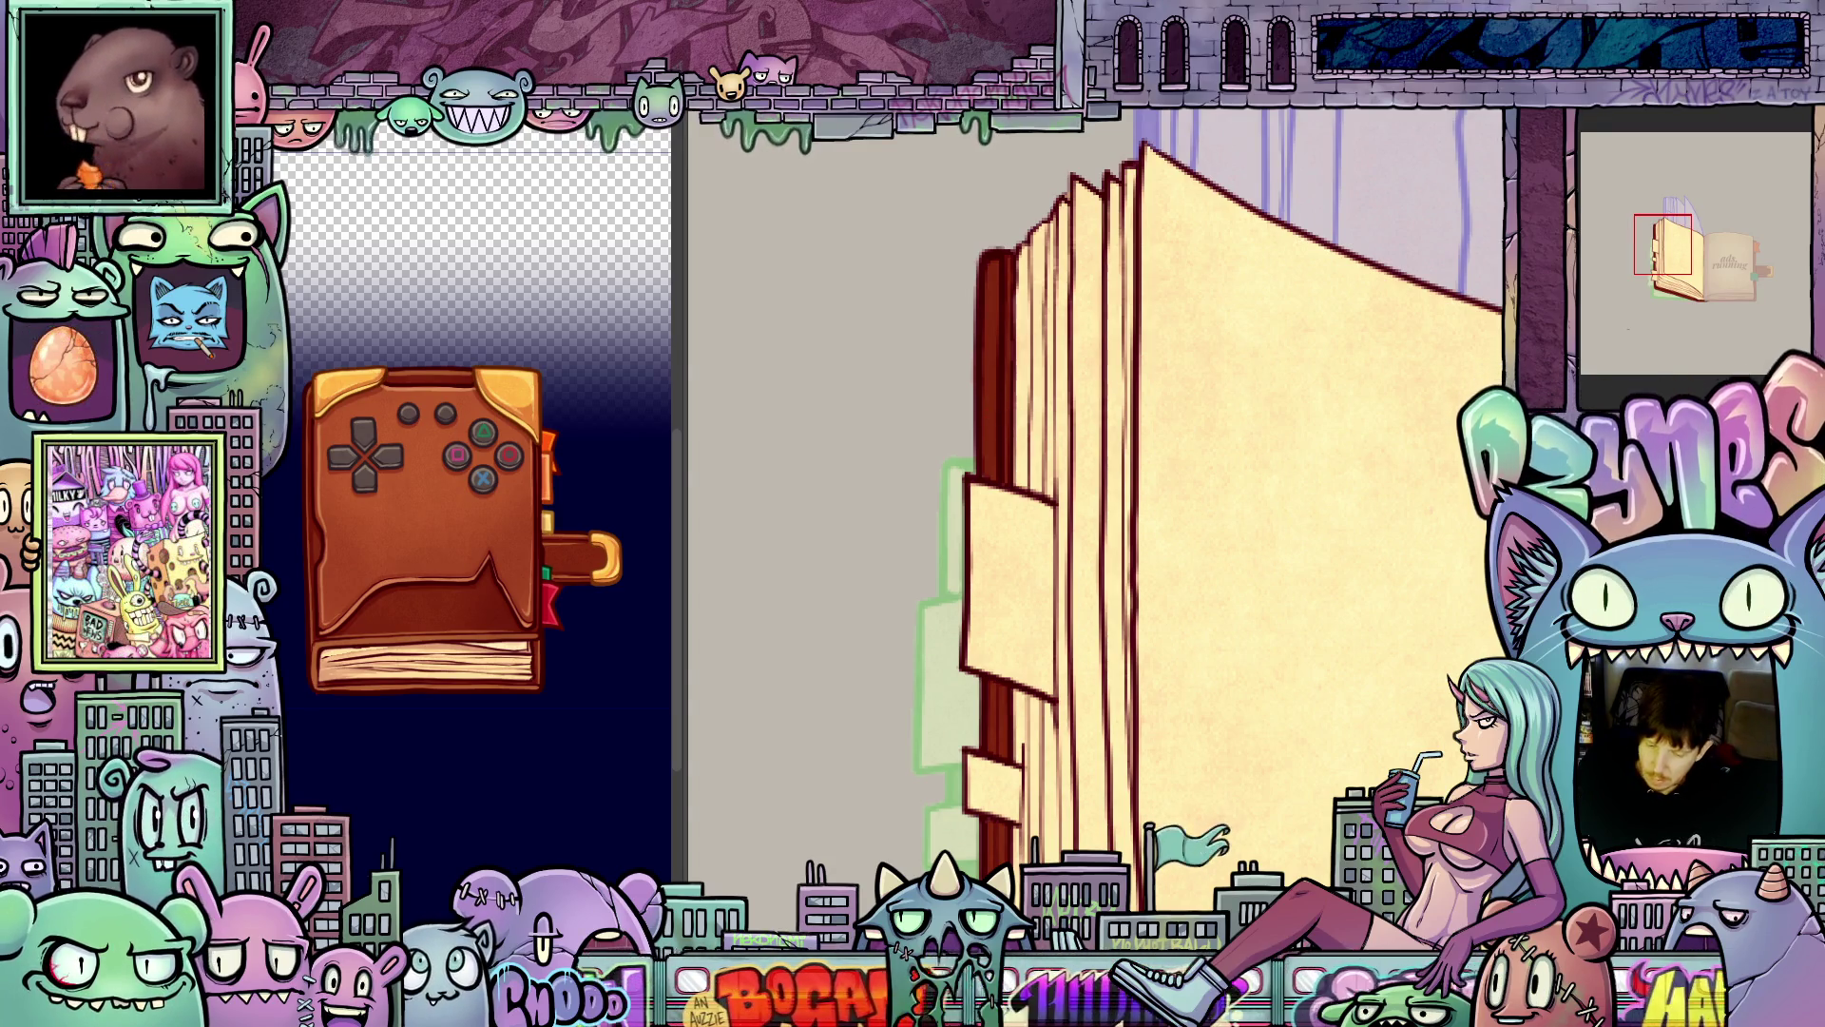
- Fill the upper spine, the spine strip and the left strip orange on successive frames
left_click(1000, 407)
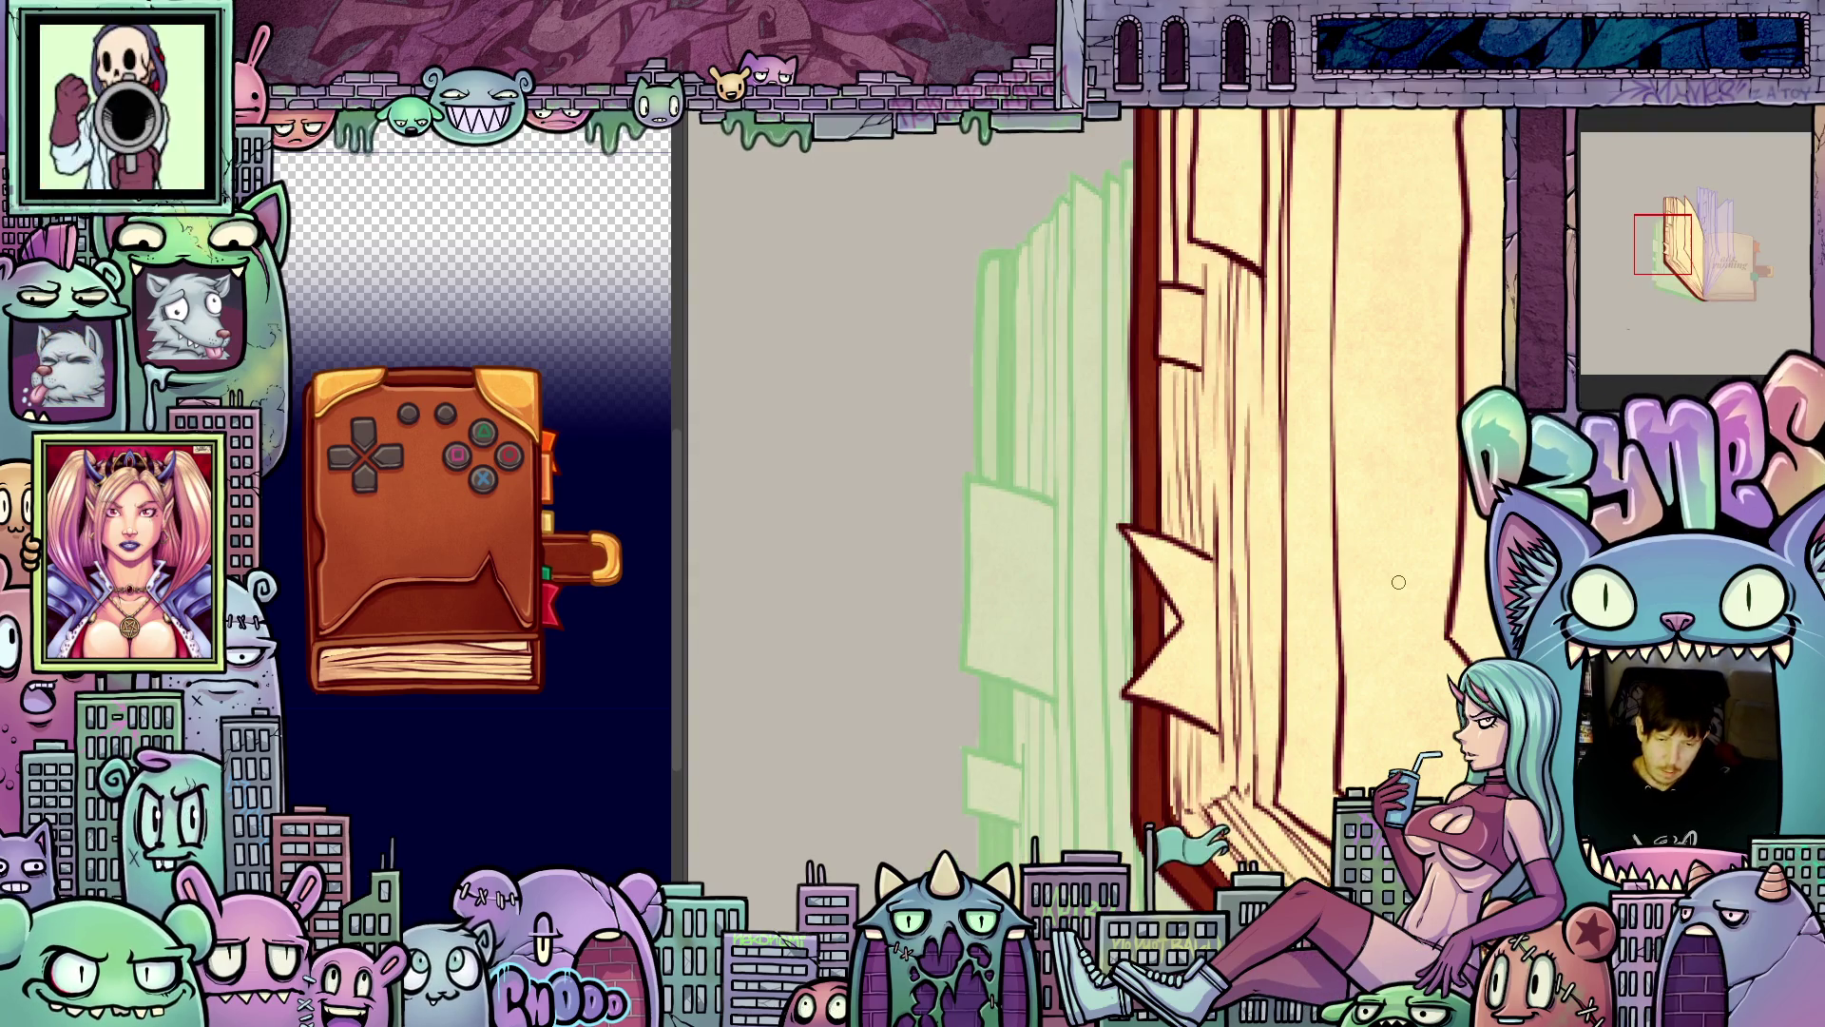
left_click_drag(1404, 587, 1120, 562)
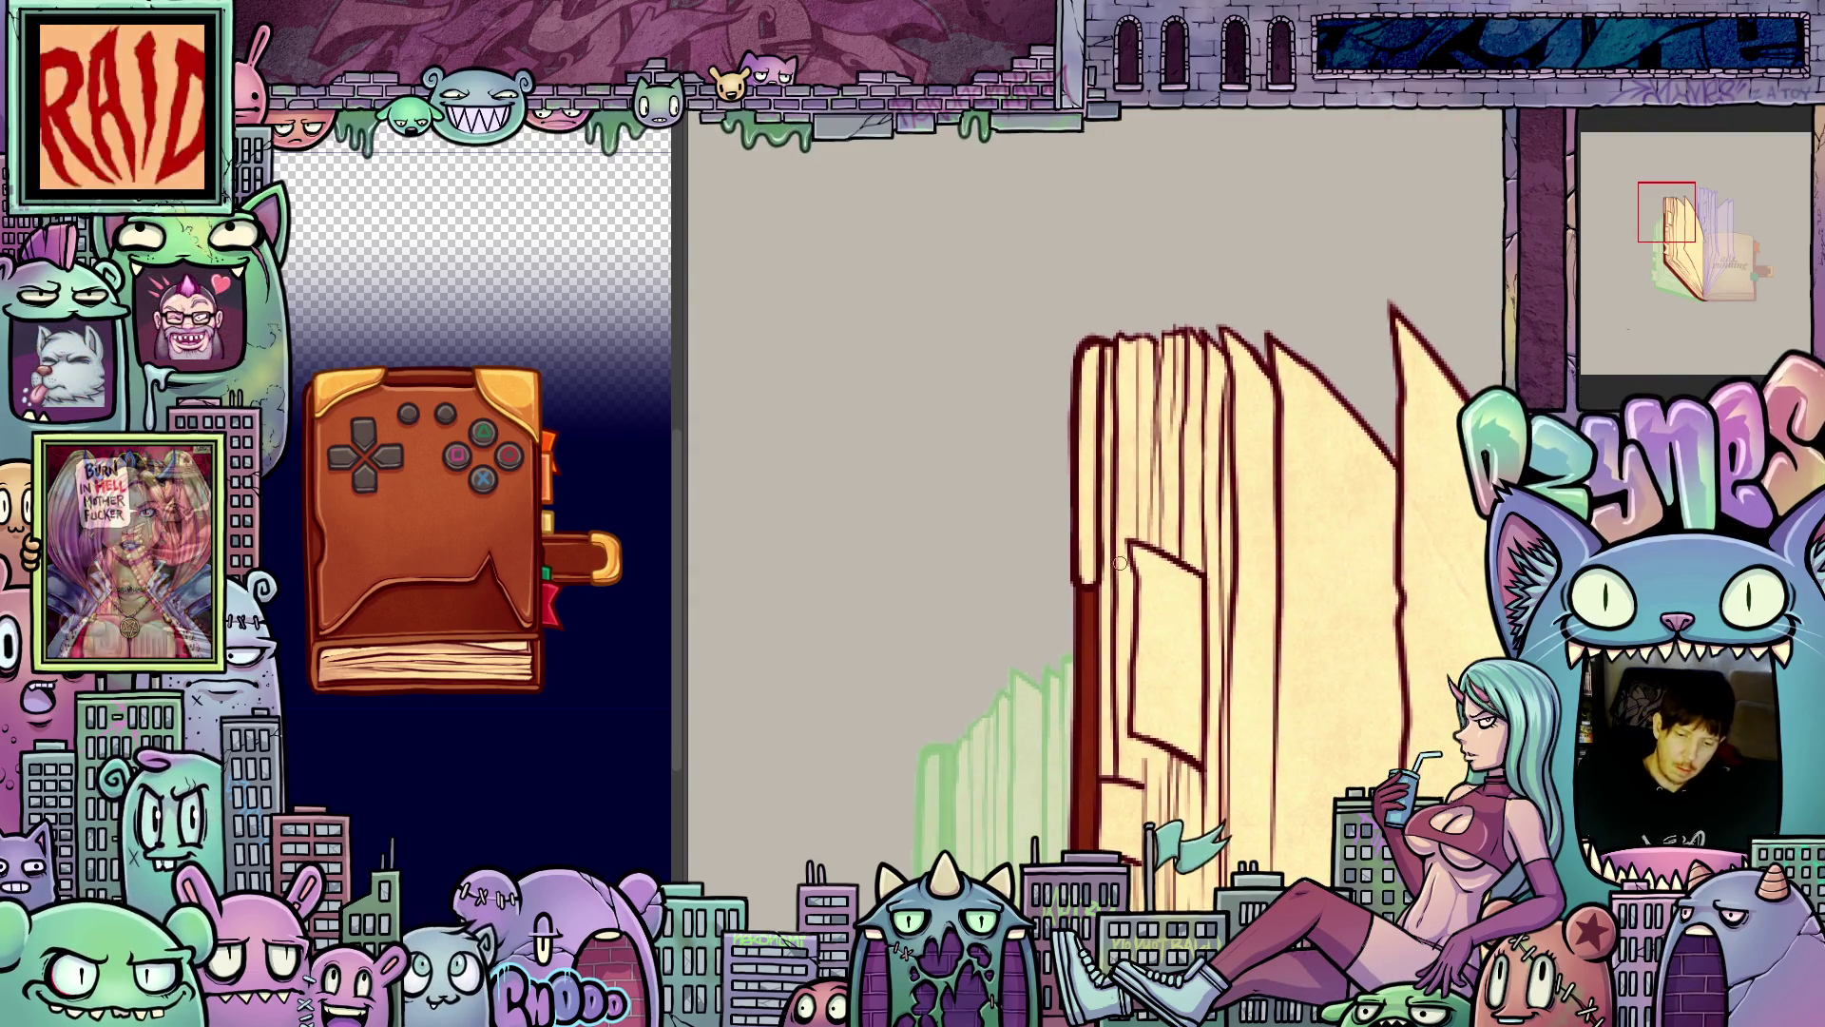
left_click(1094, 516)
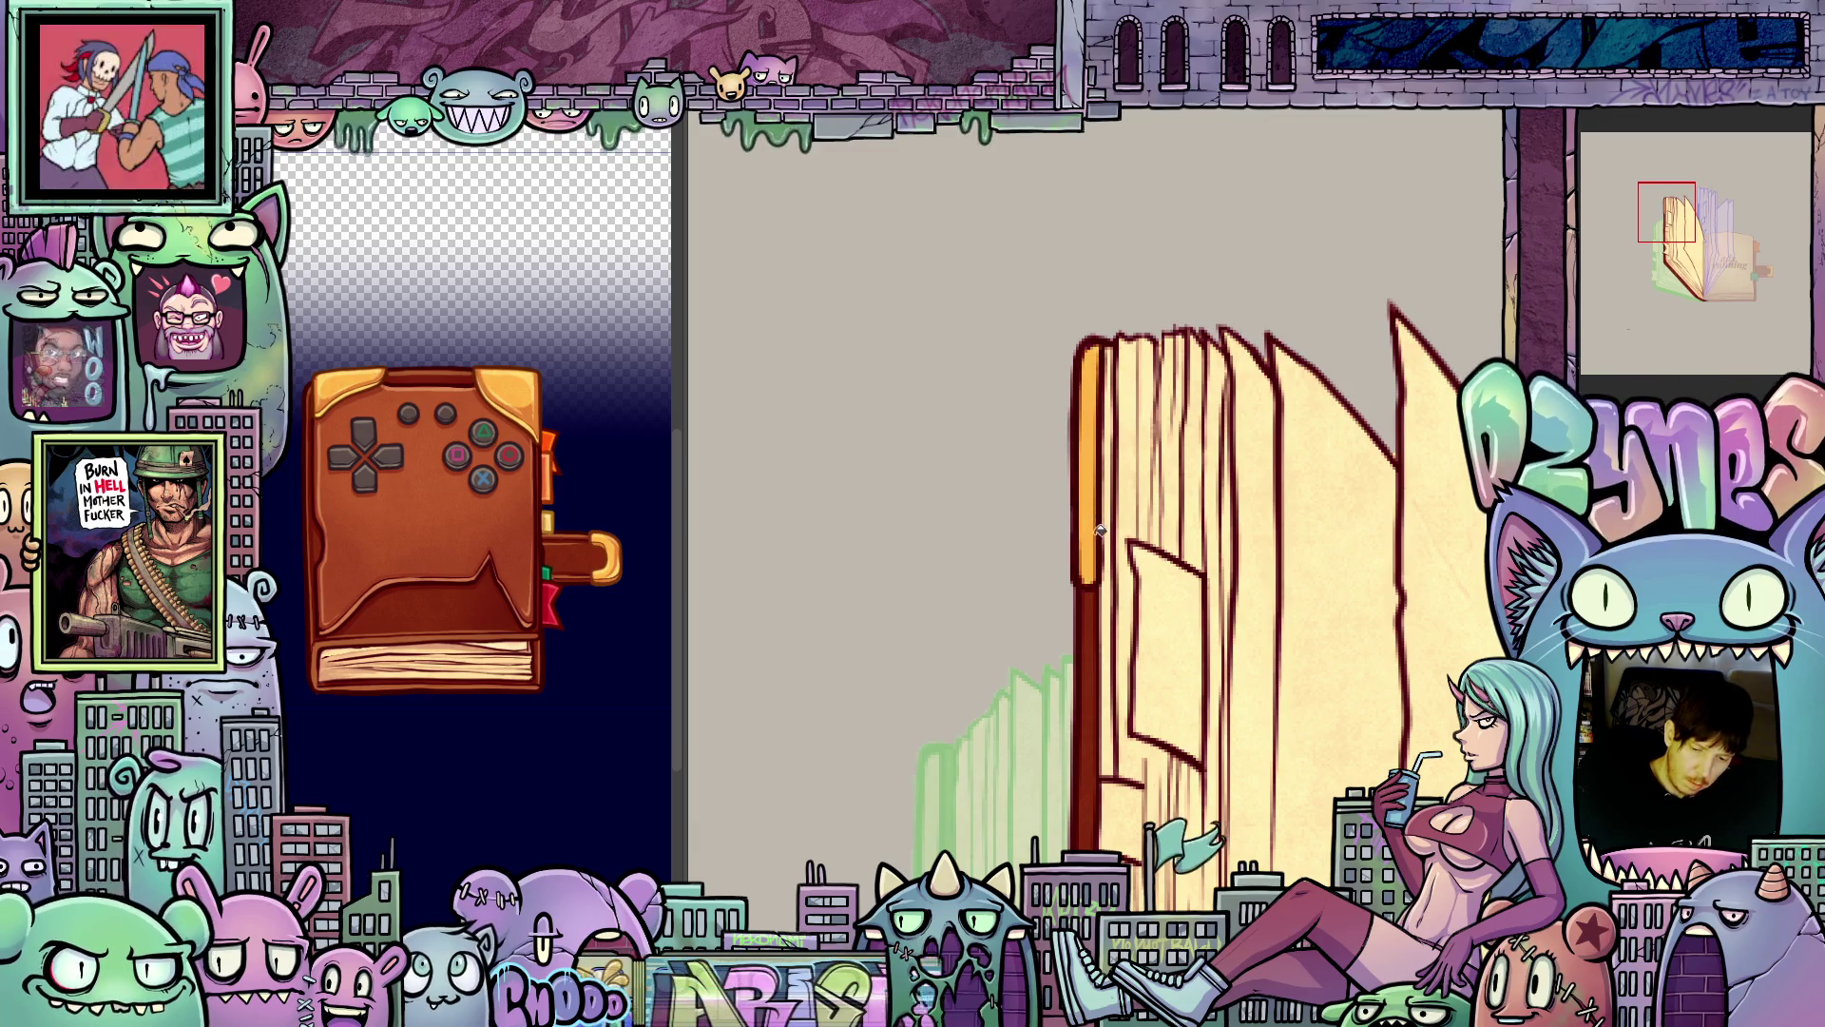
key("Right")
key("Right")
key("Right")
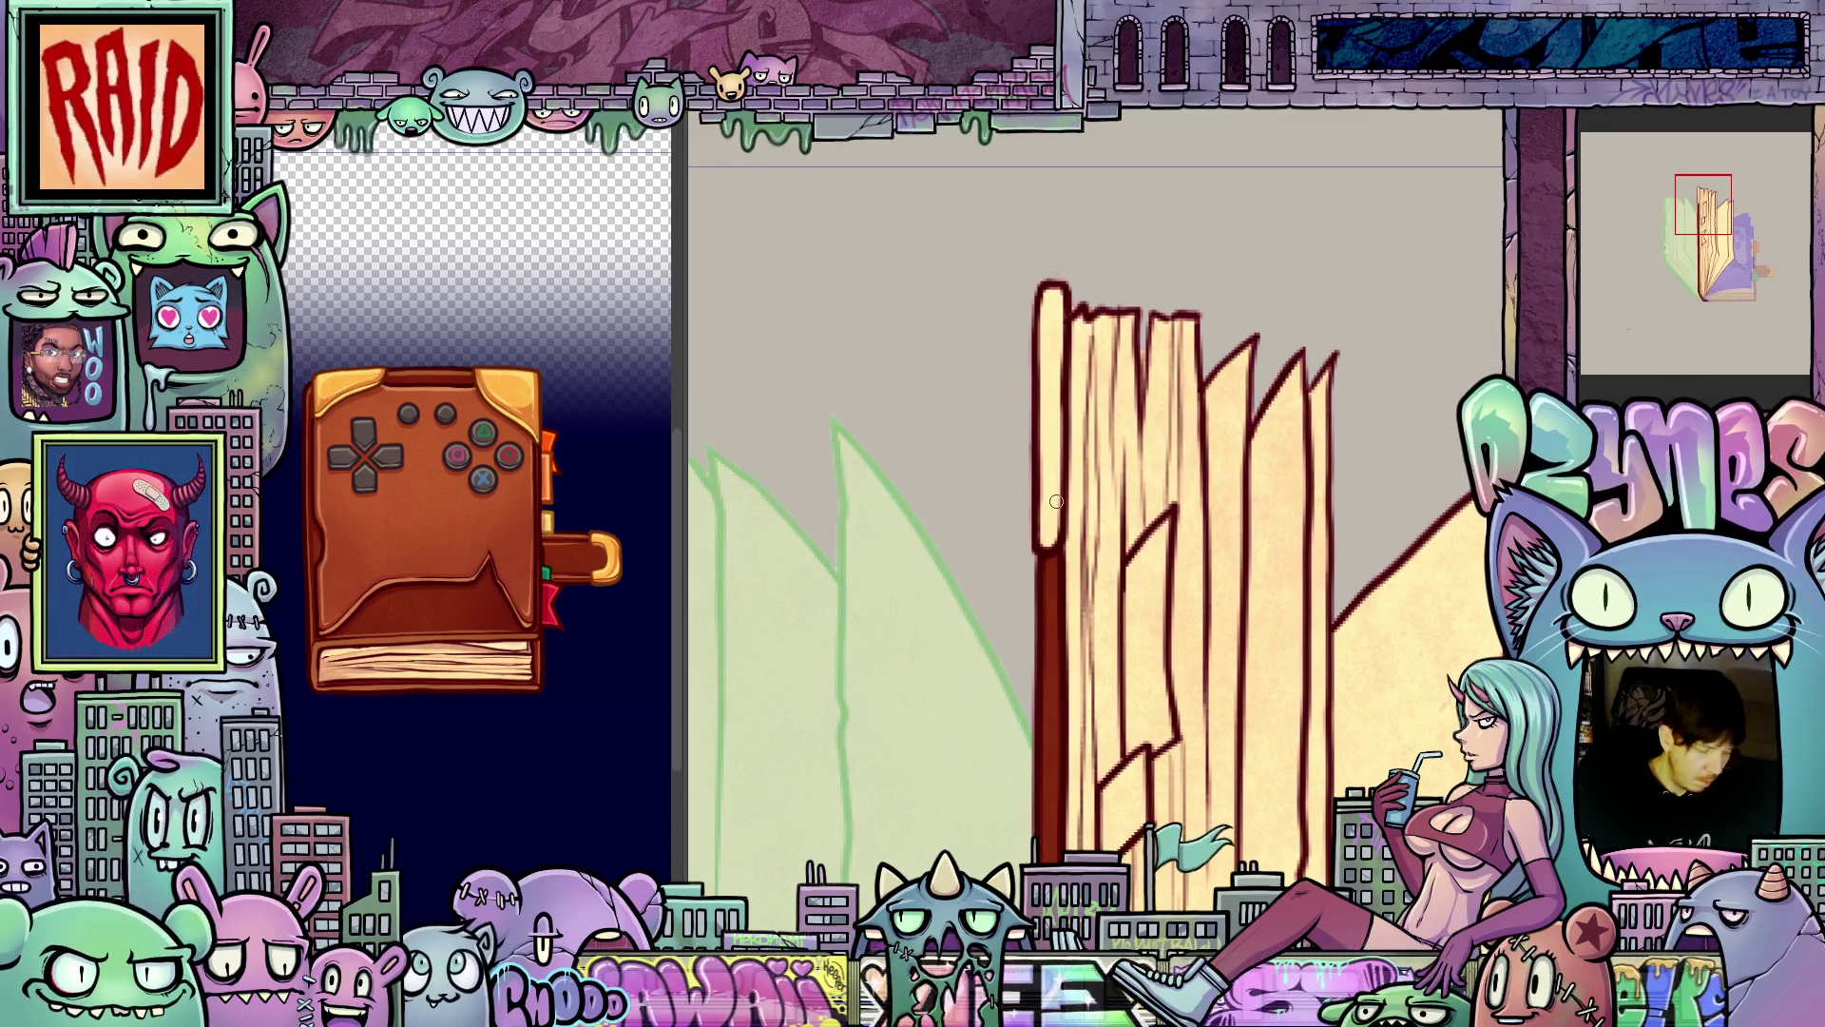
left_click(1058, 498)
key("Right")
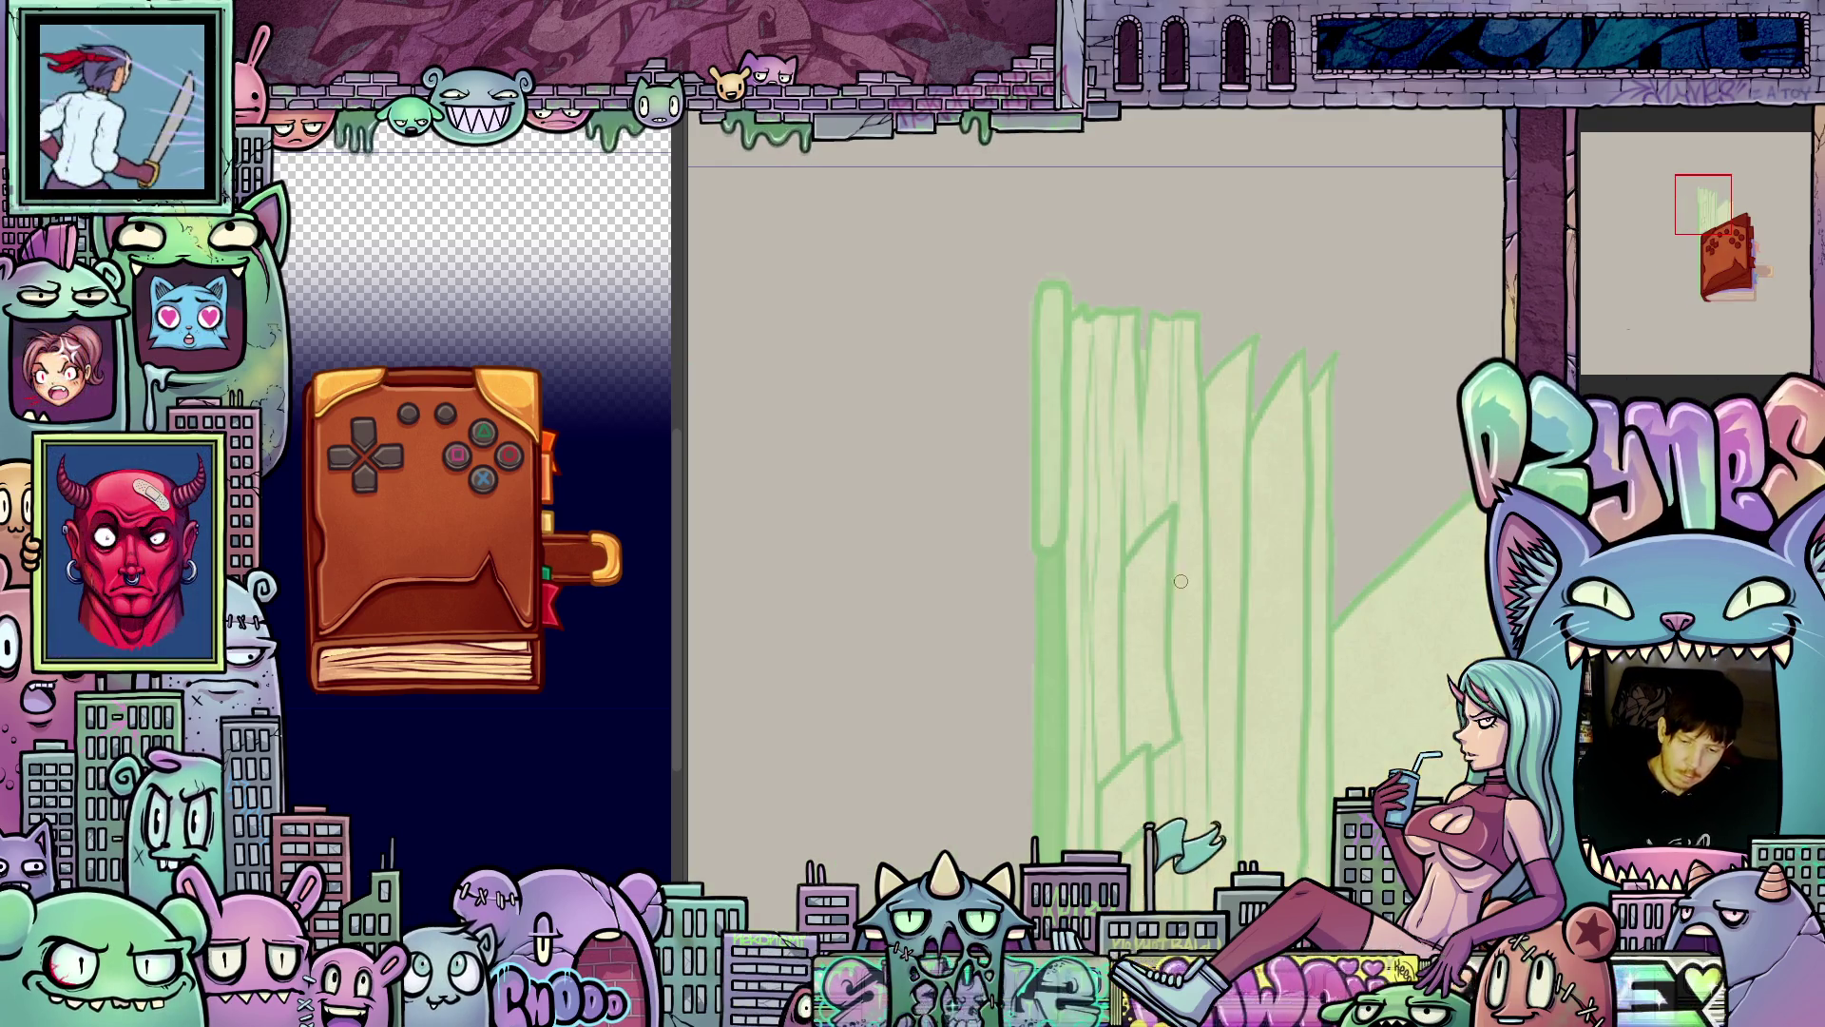
- On the closed cover frame, fill both top corners and the thin strip below light orange
key("Right")
key("Right")
key("Right")
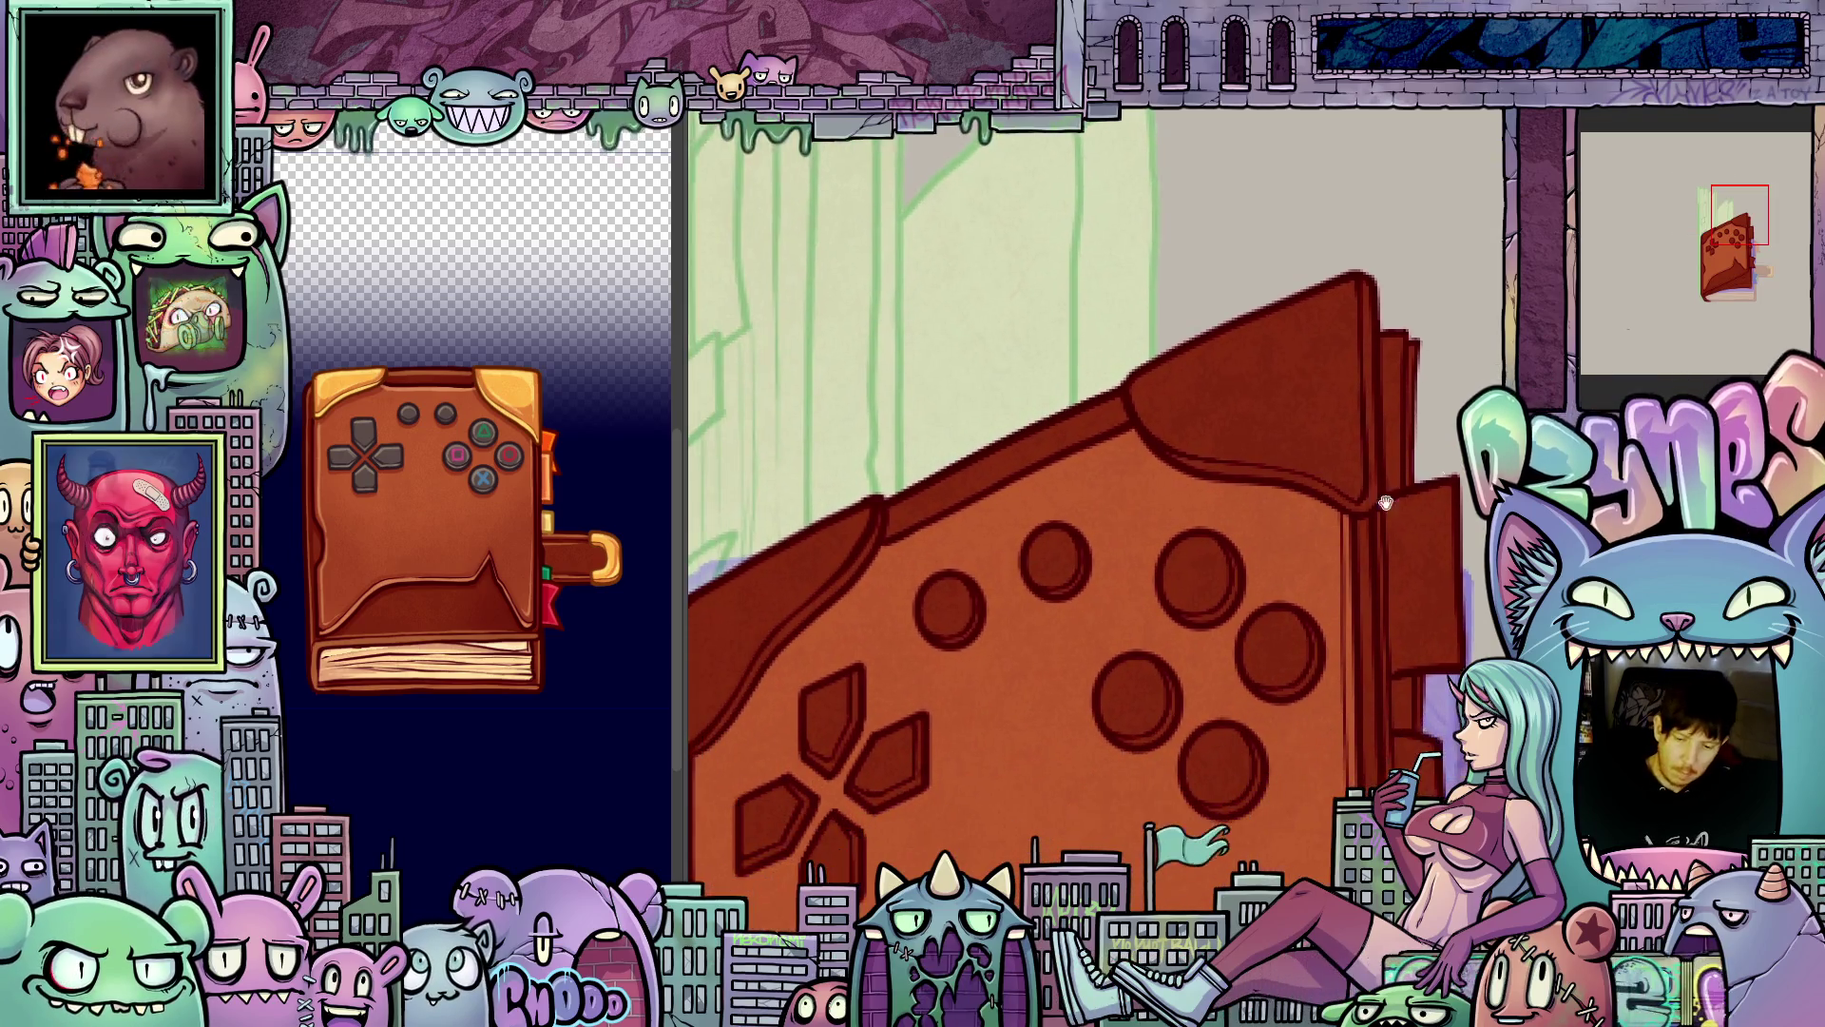
key("Right")
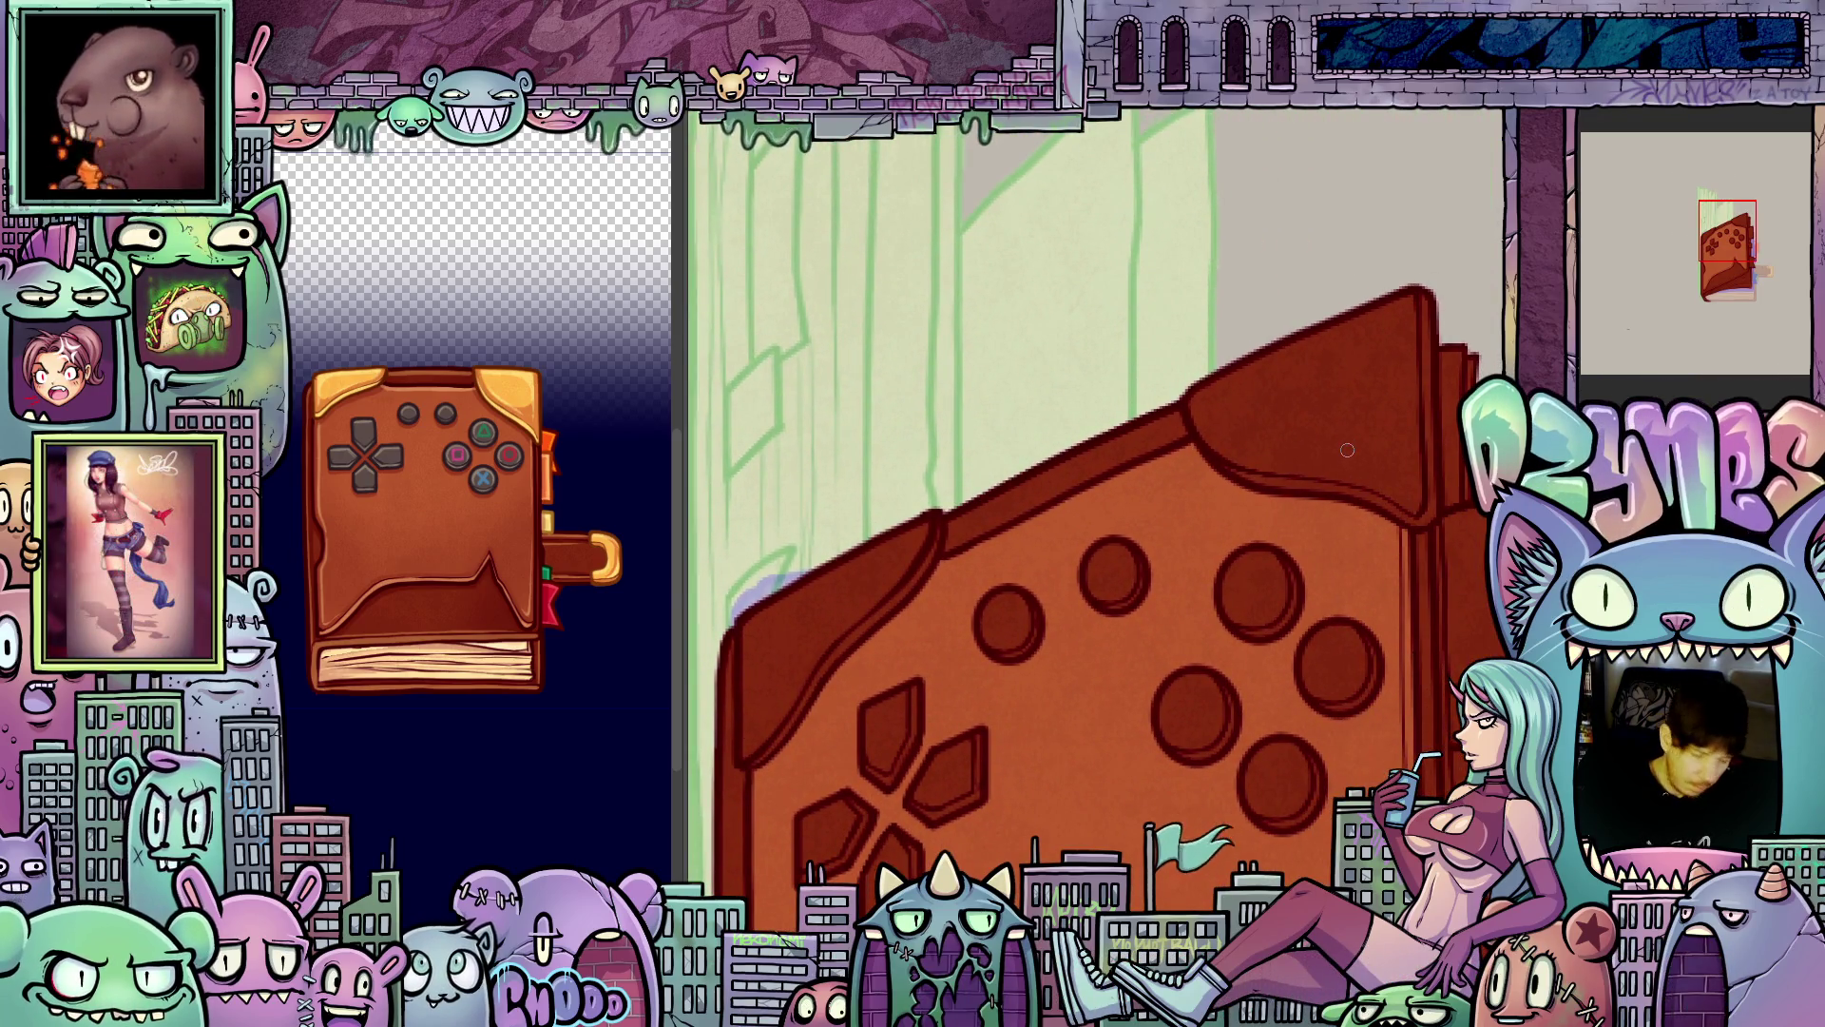
left_click(1350, 460)
left_click(1346, 483)
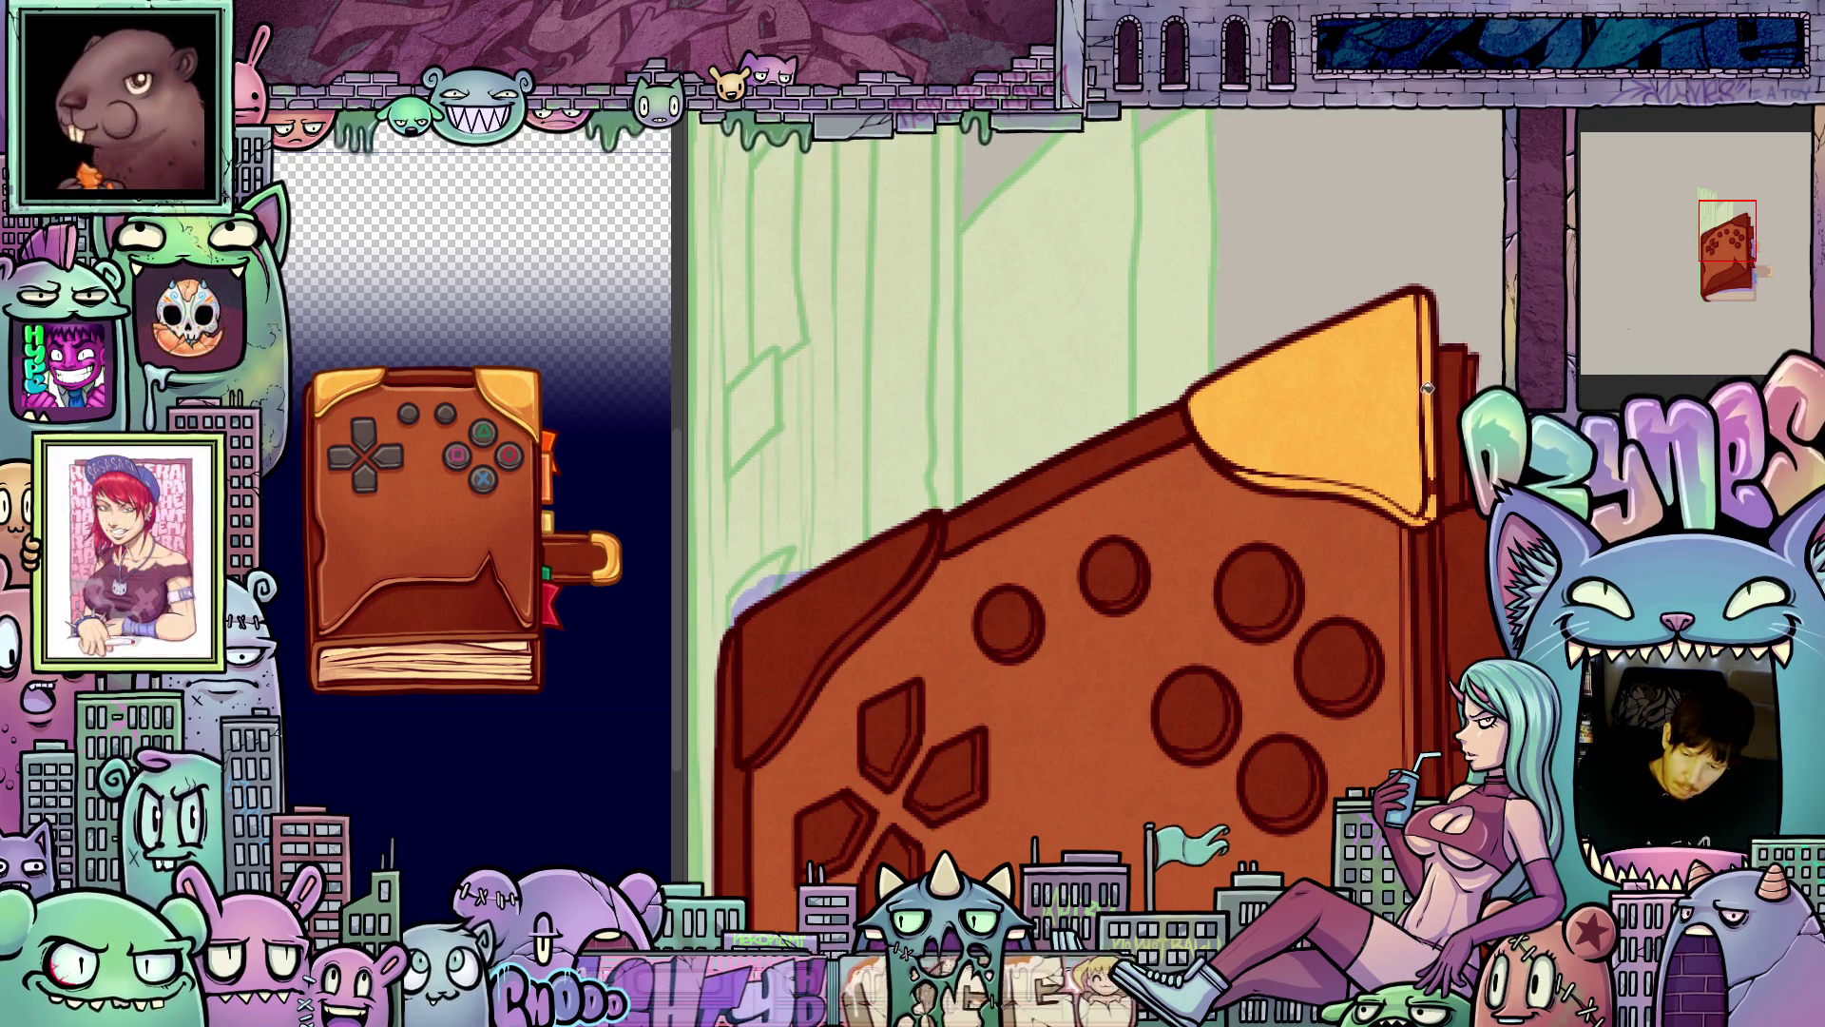
left_click(882, 566)
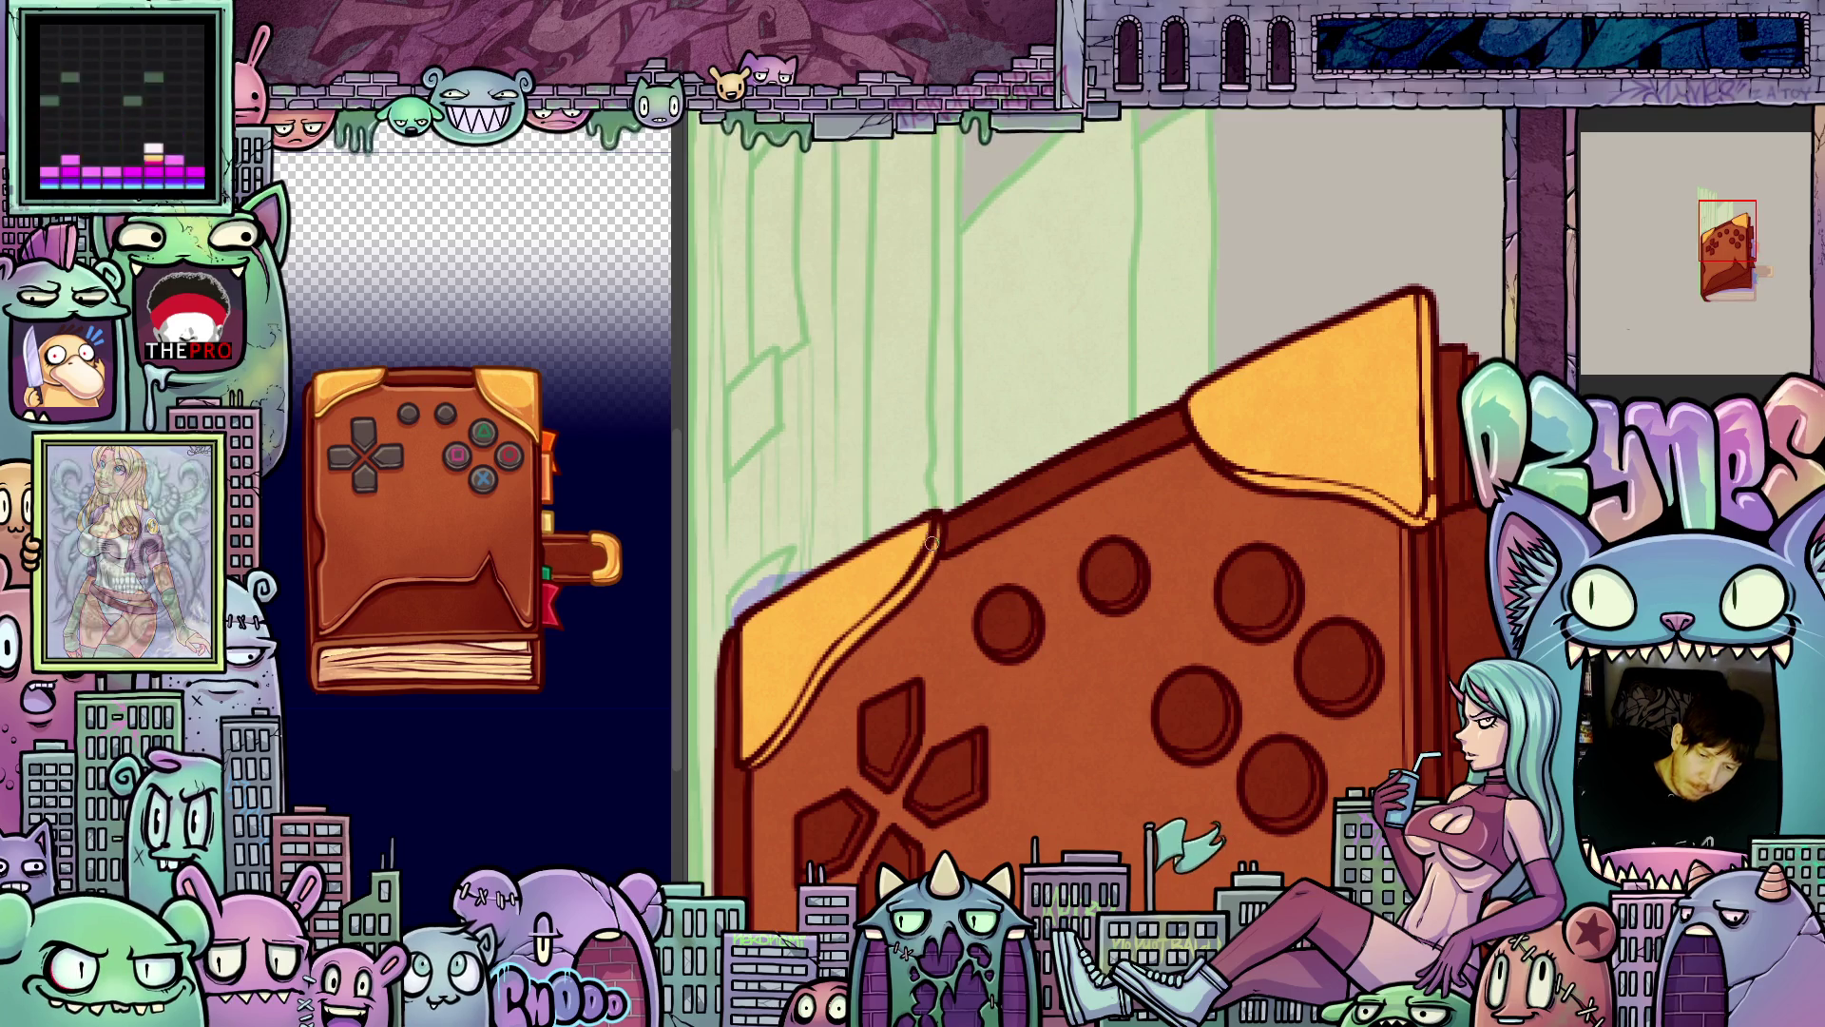
scroll(1102, 590, "right", 5)
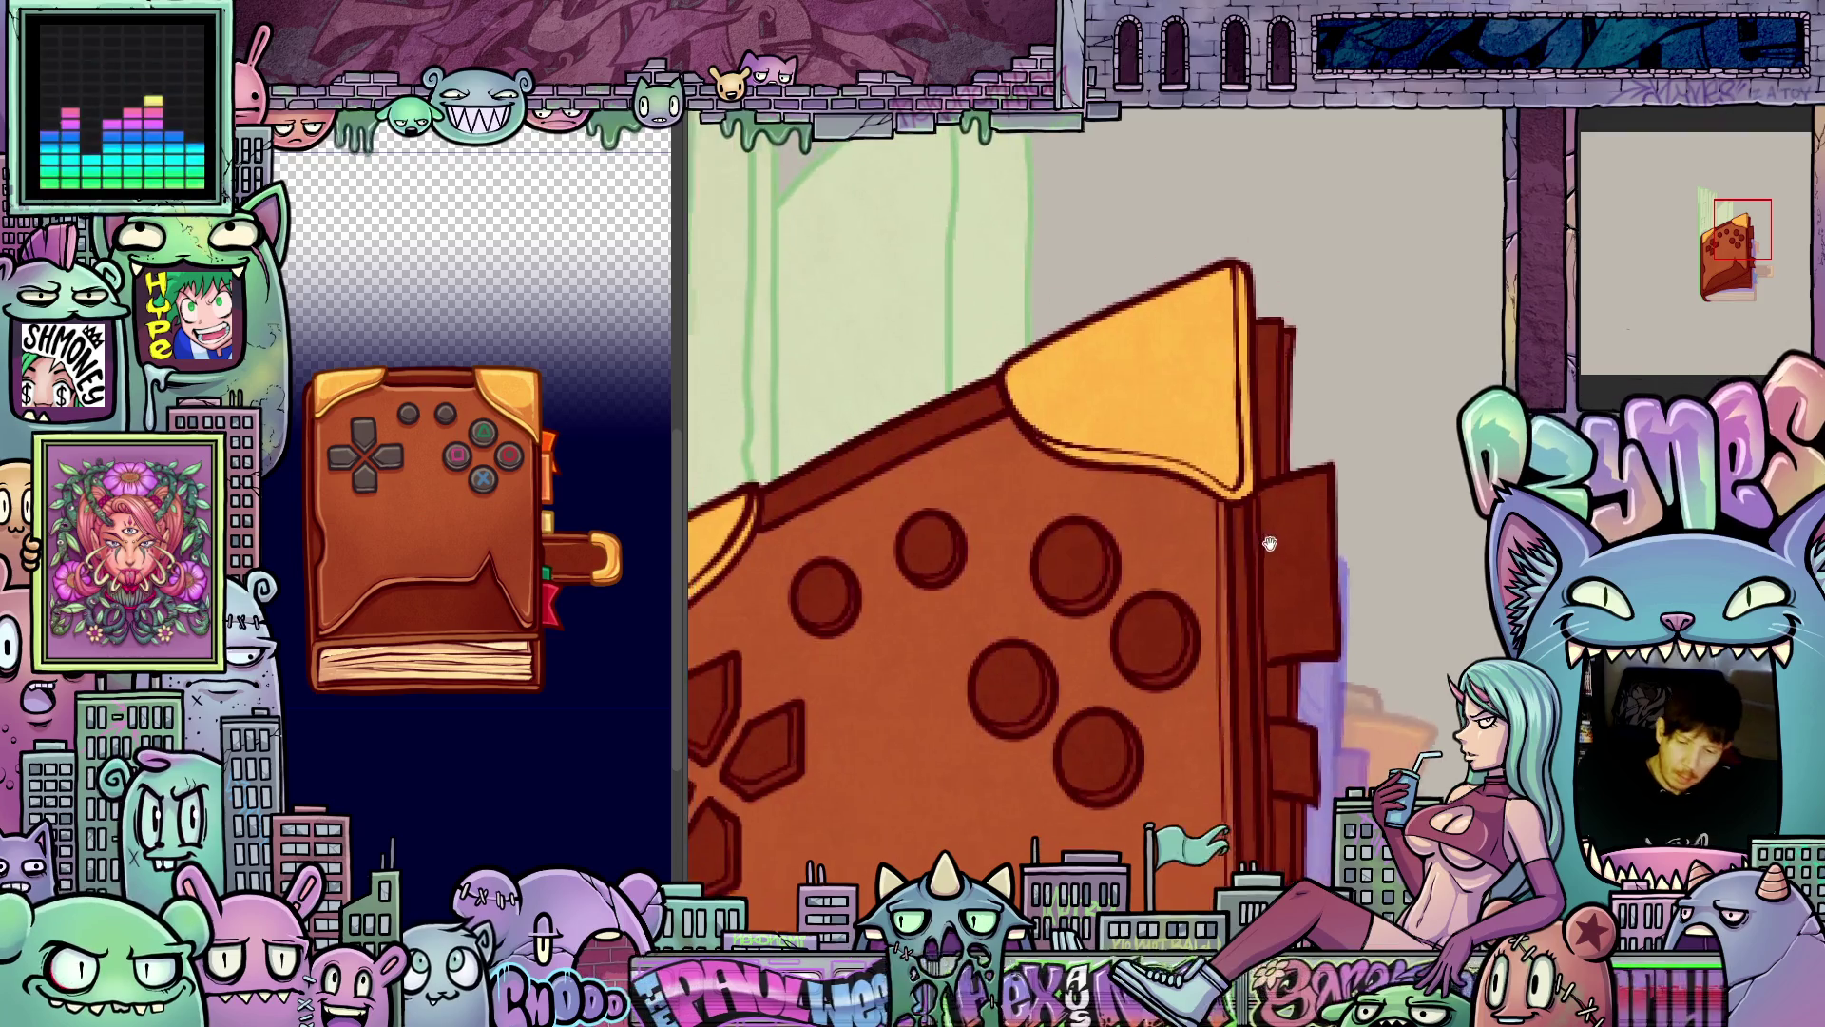
- Fill the corner flap yellow-orange on the neighbouring controller cover frame
key("ctrl+Tab")
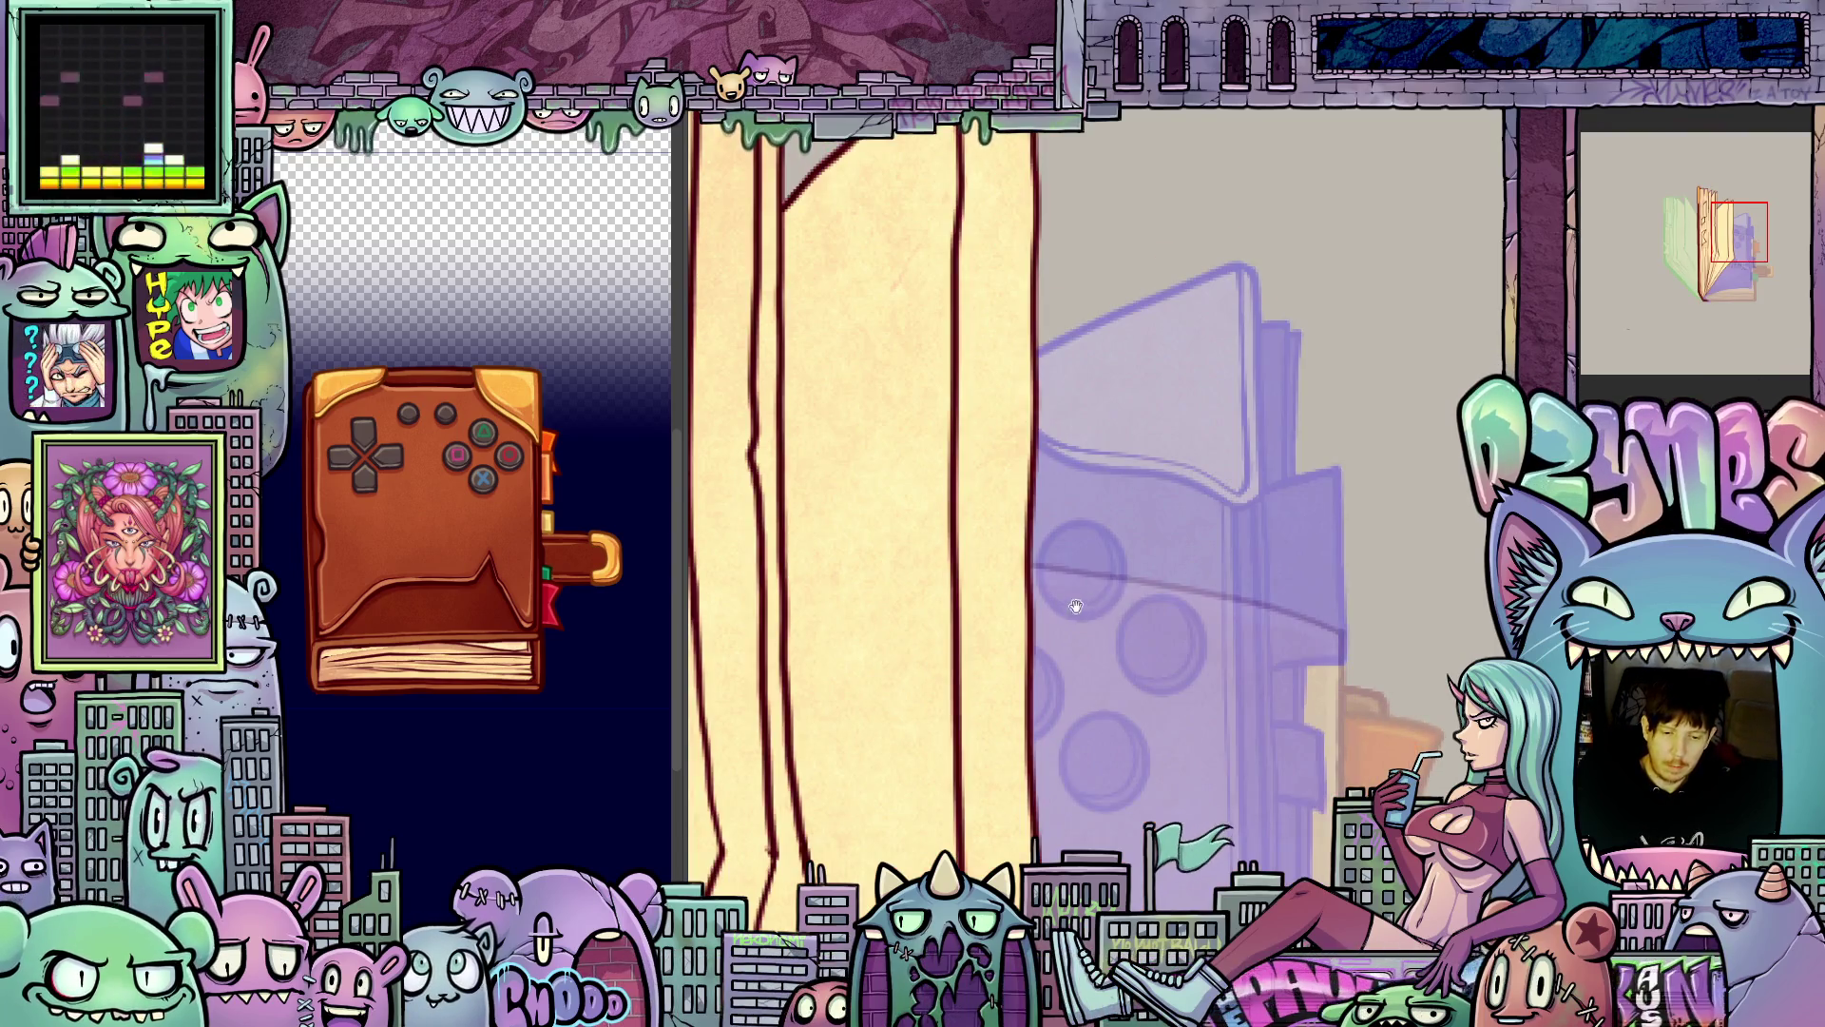
key("ctrl+Tab")
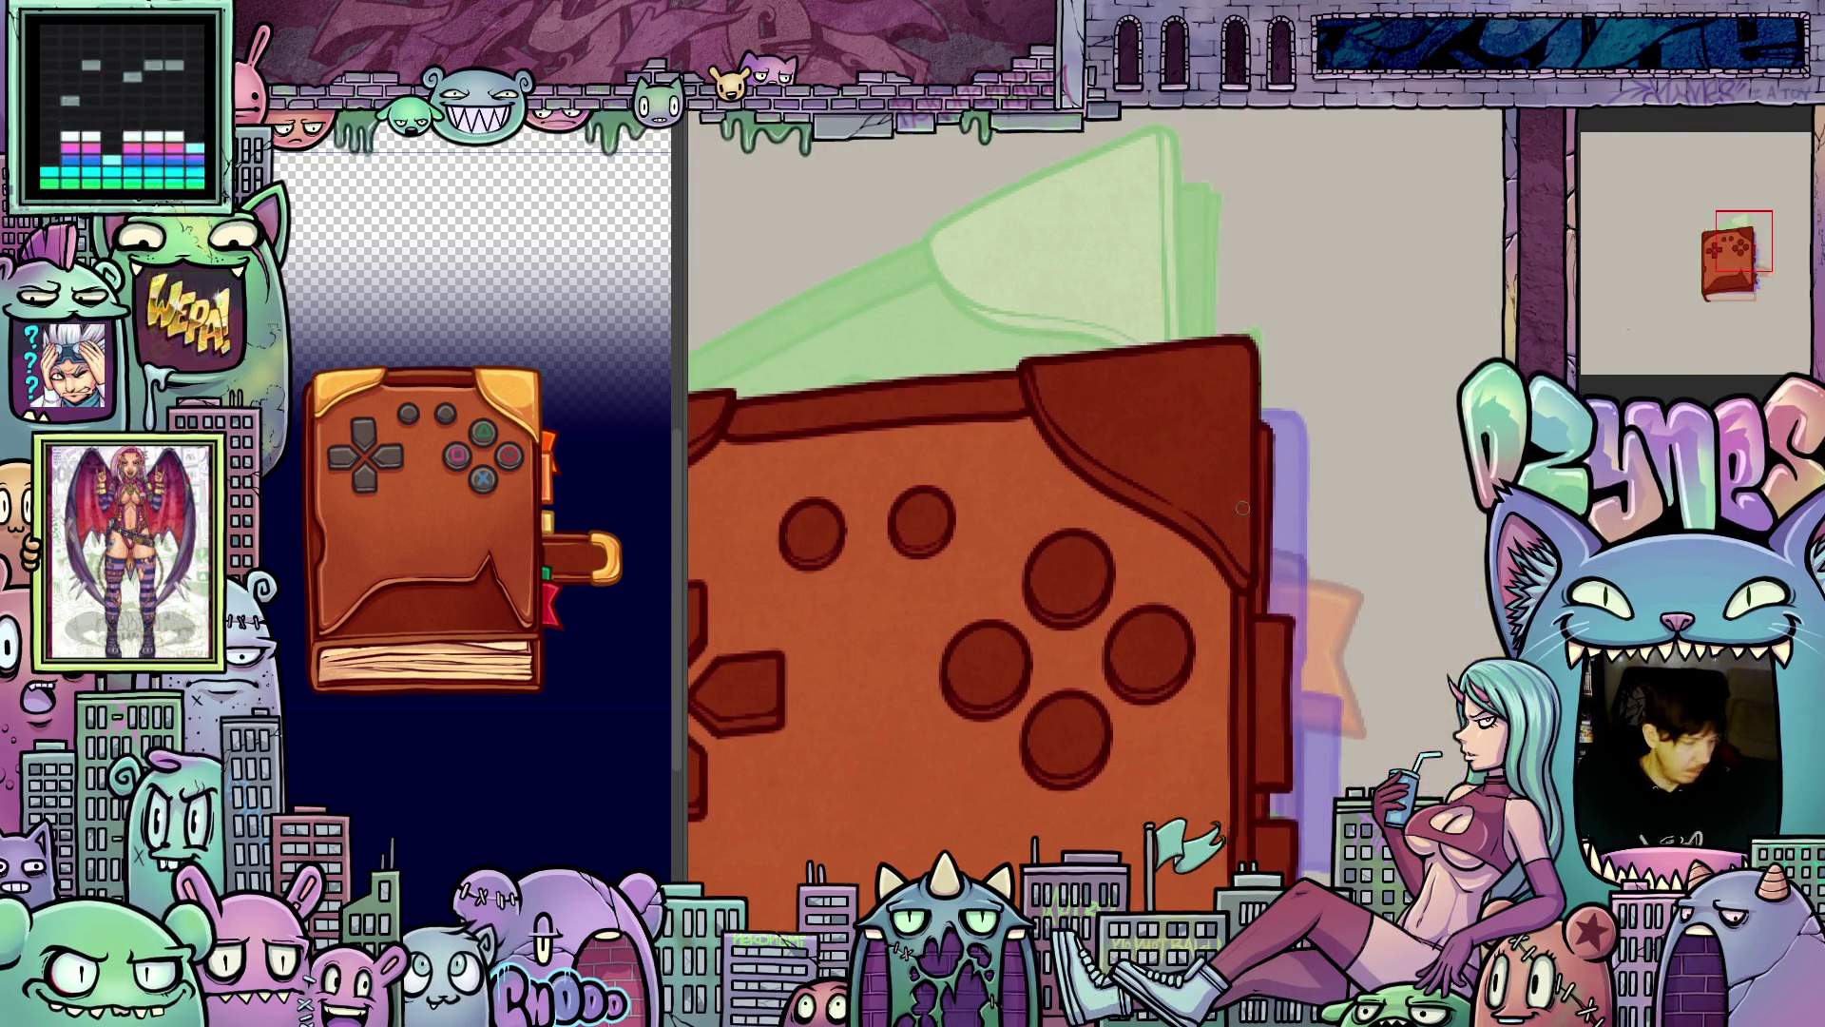
left_click(1201, 471)
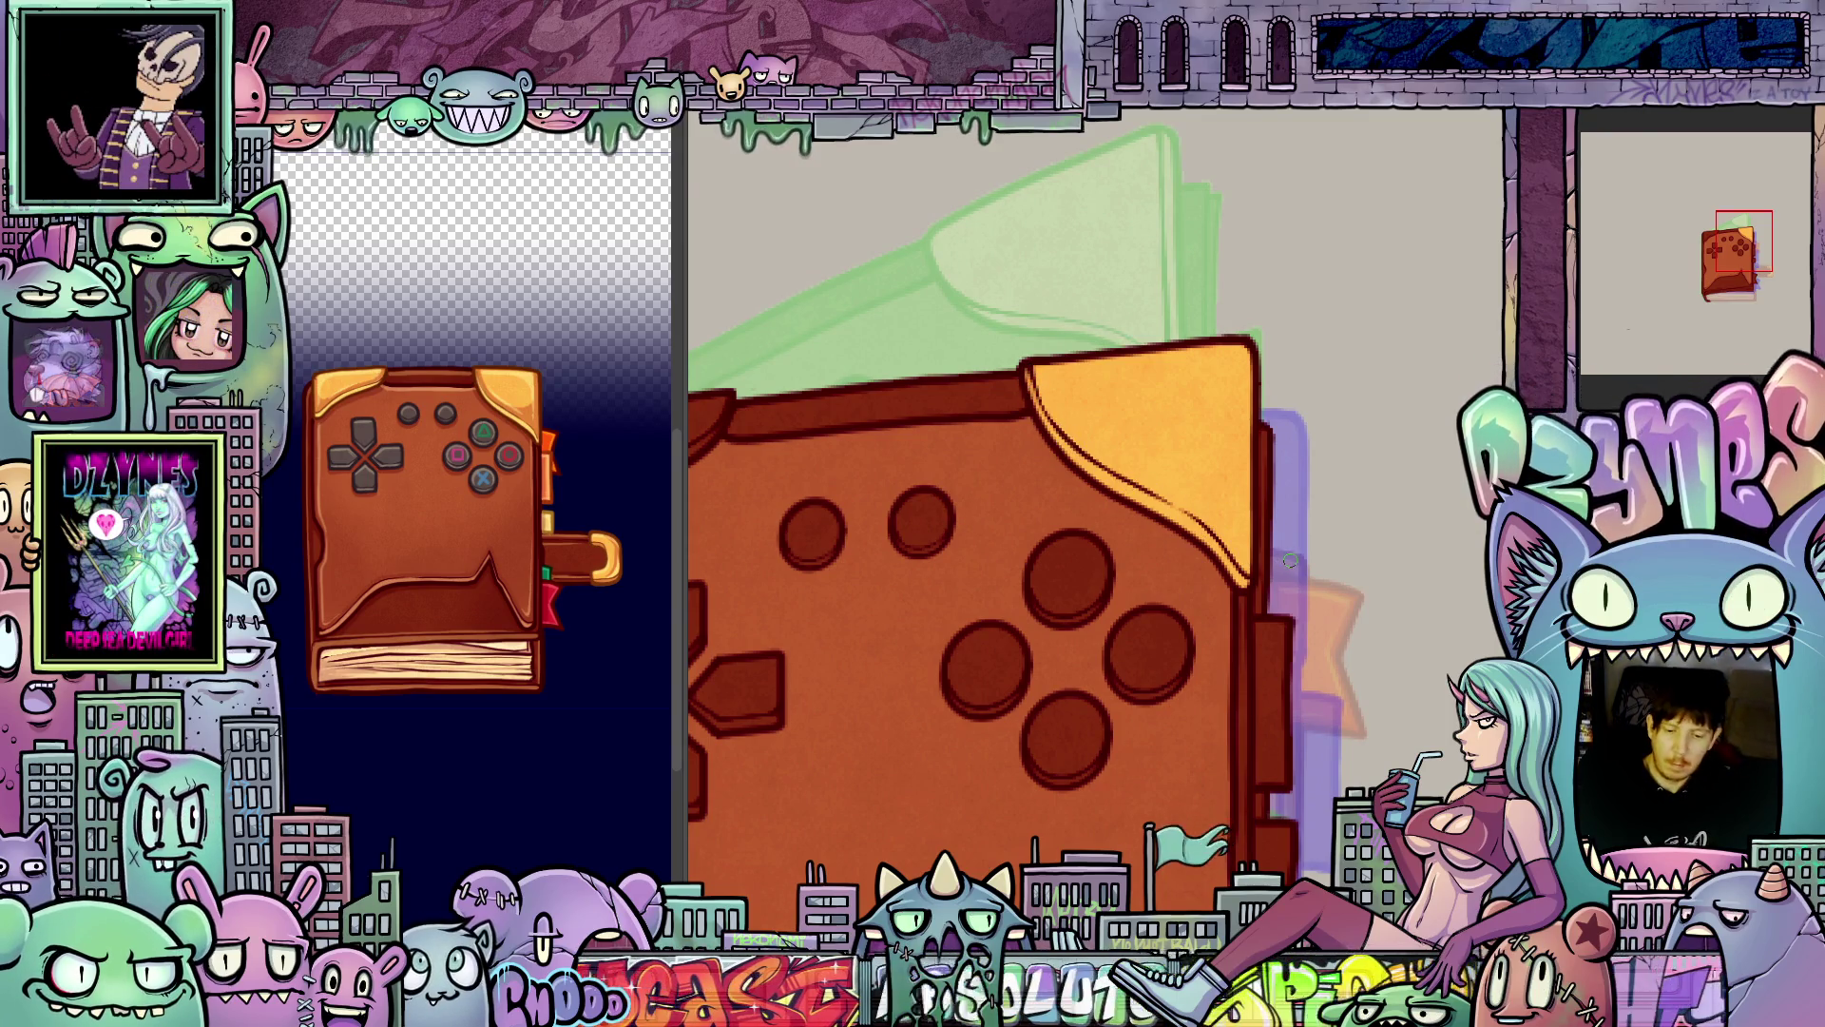
key("period")
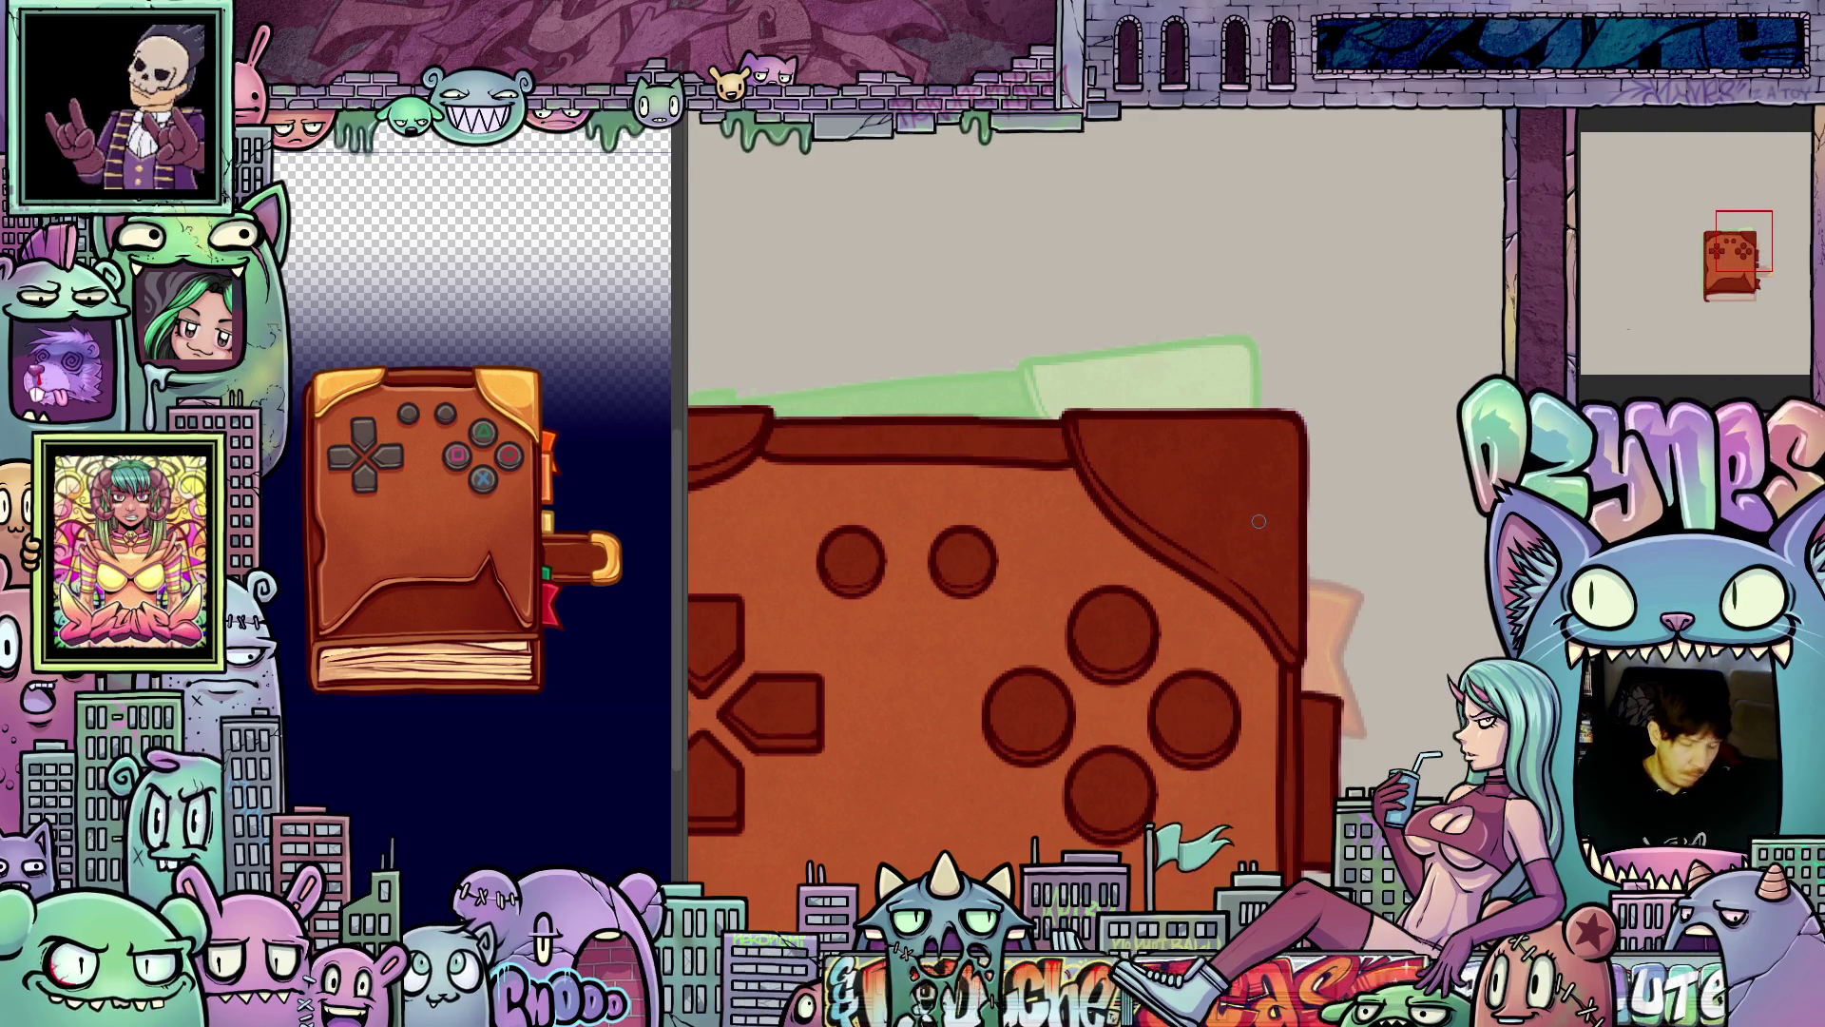
key("comma")
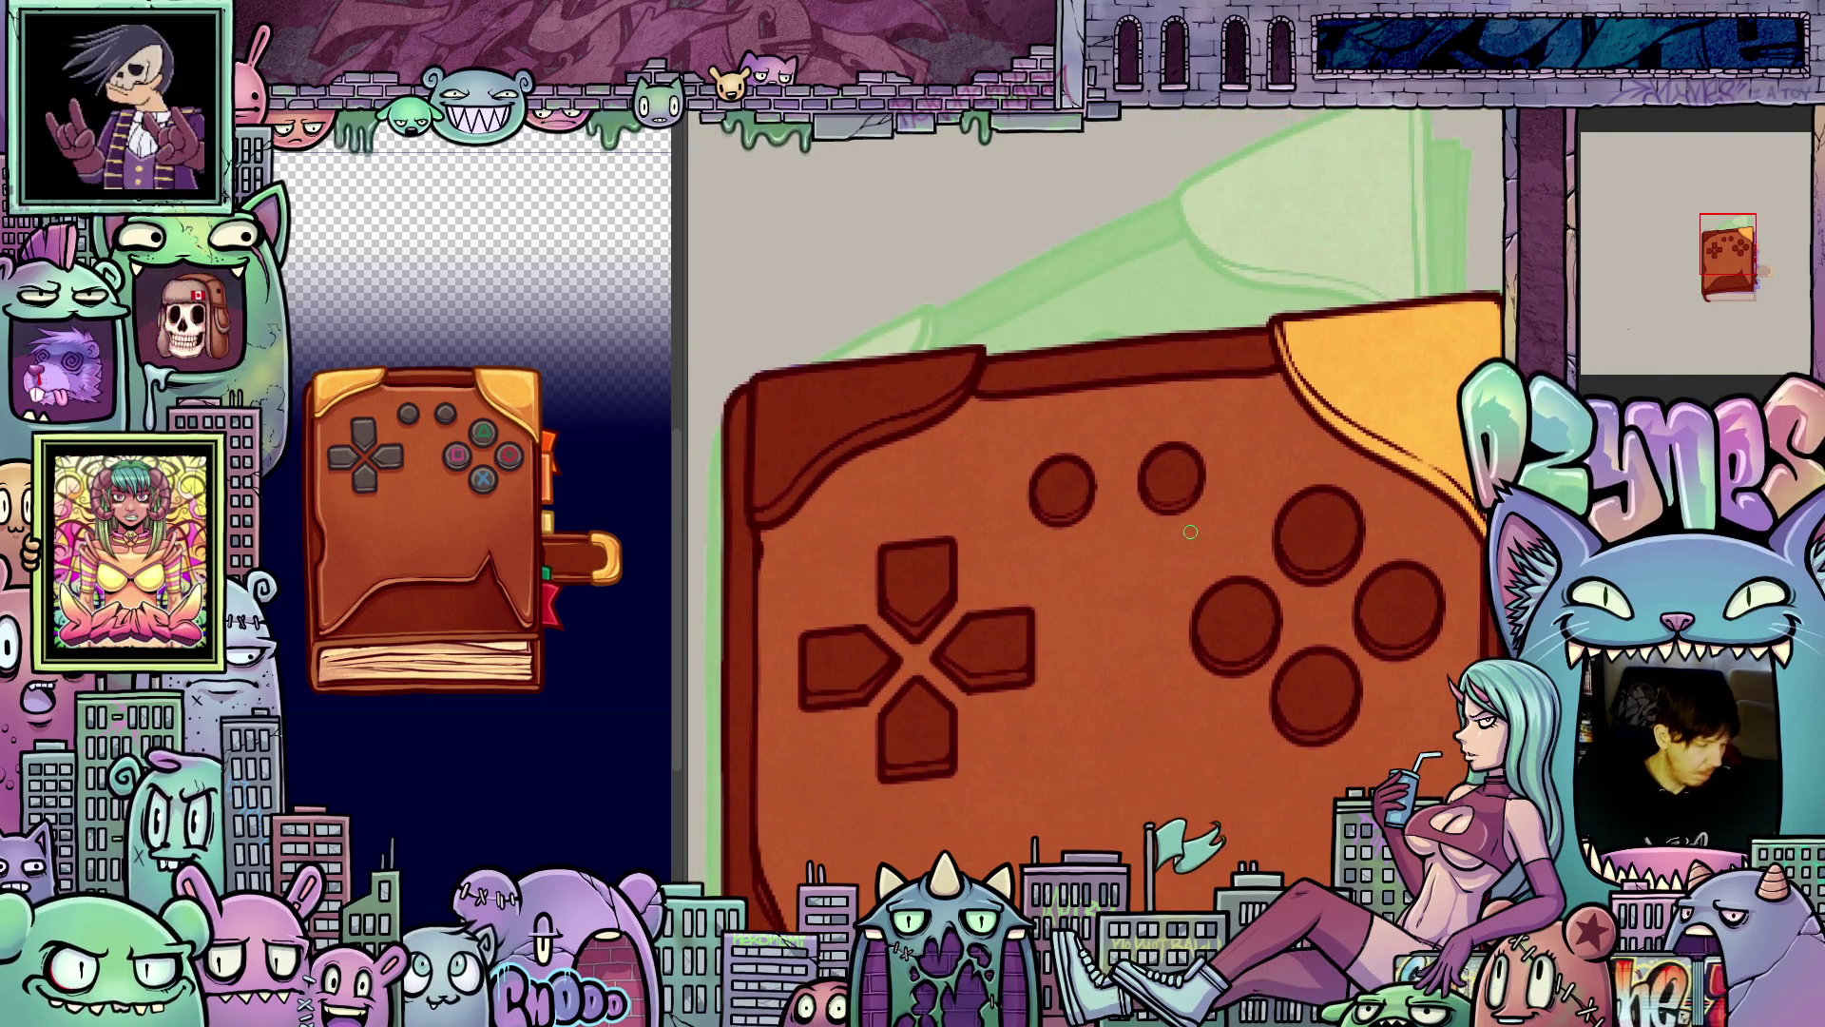
key("comma")
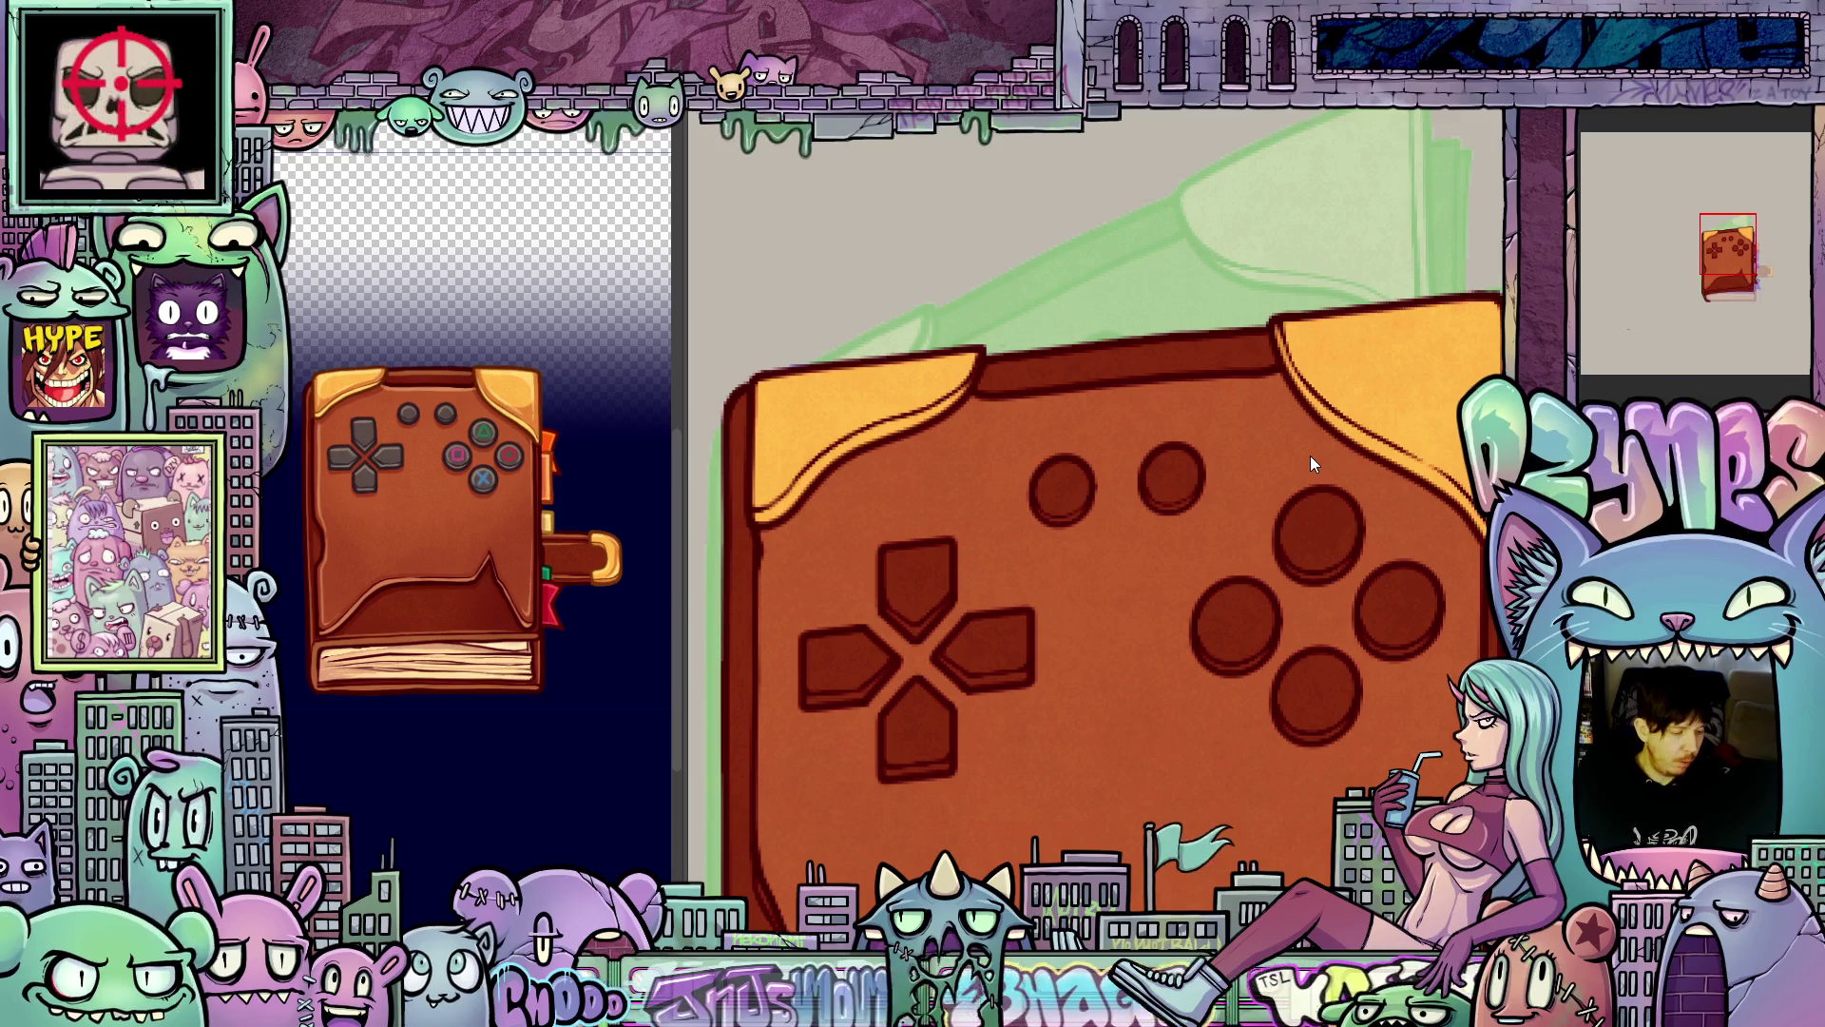
- Undo the stray orange stroke painted near the lower-right button
mouse_move(1283, 632)
left_mouse_down()
mouse_move(1348, 691)
mouse_move(1289, 608)
left_mouse_up()
key("ctrl+z")
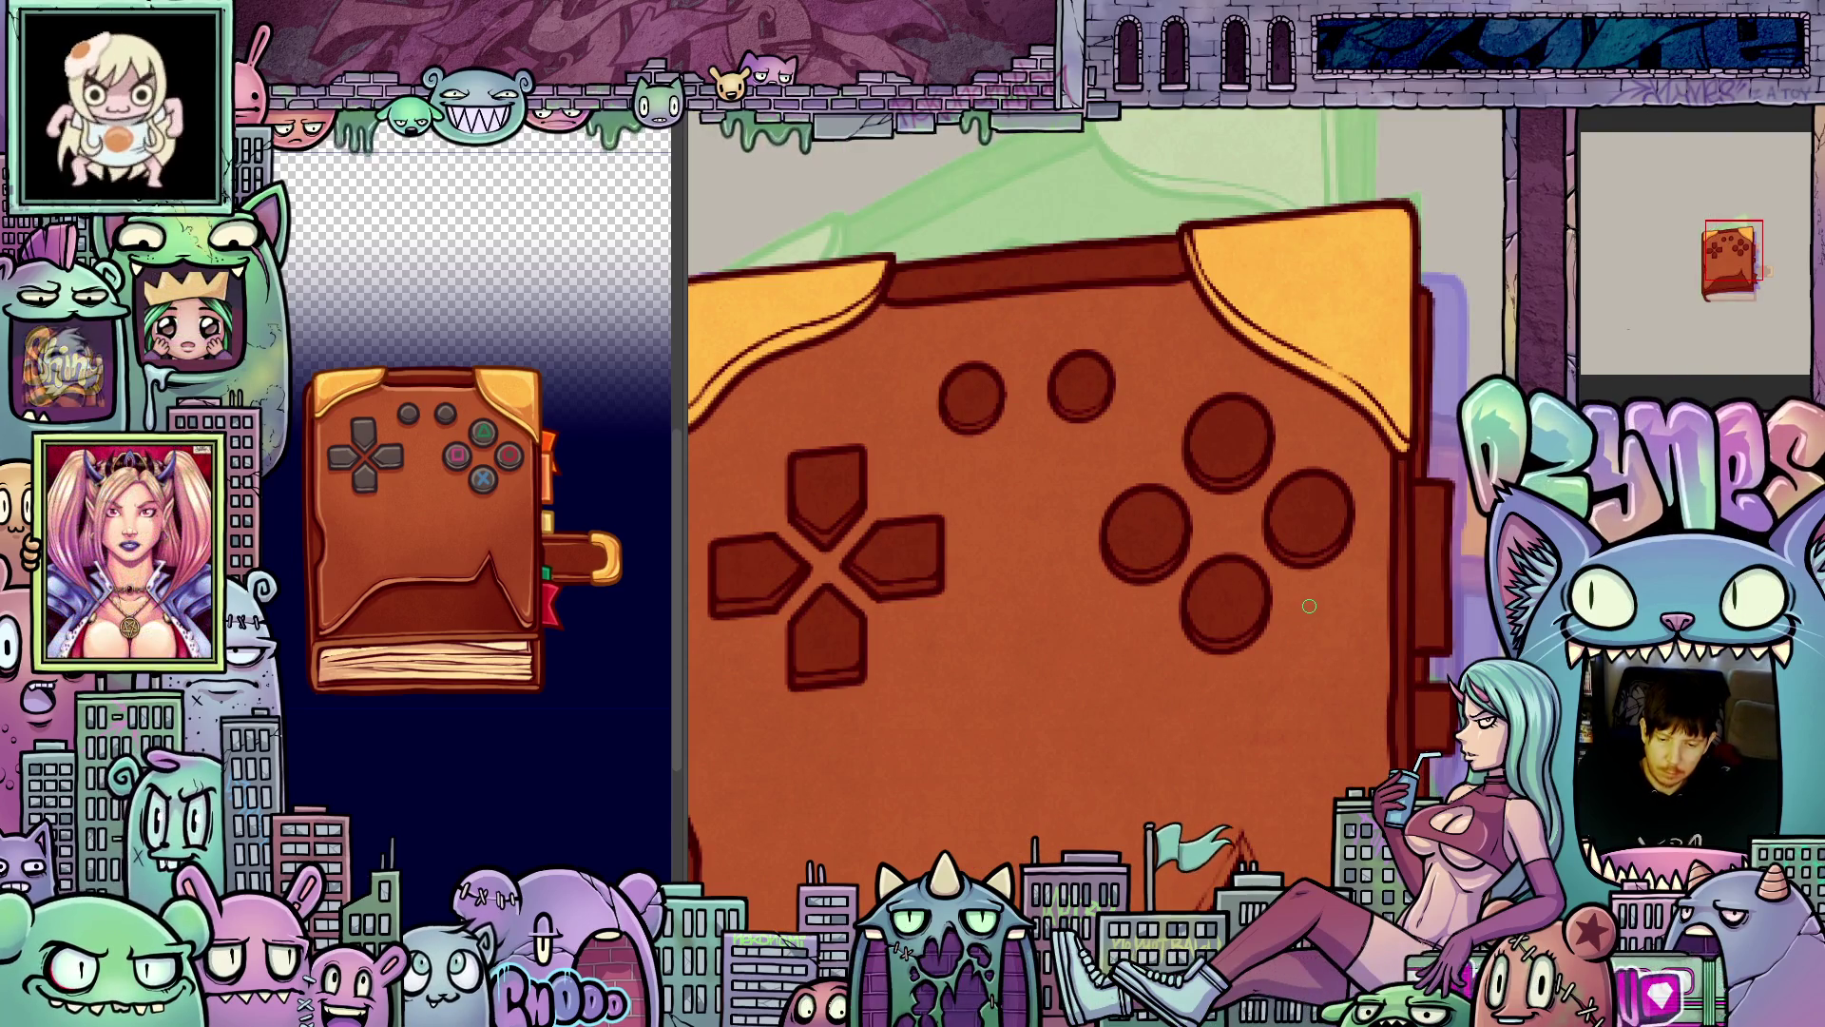
key("ctrl+z")
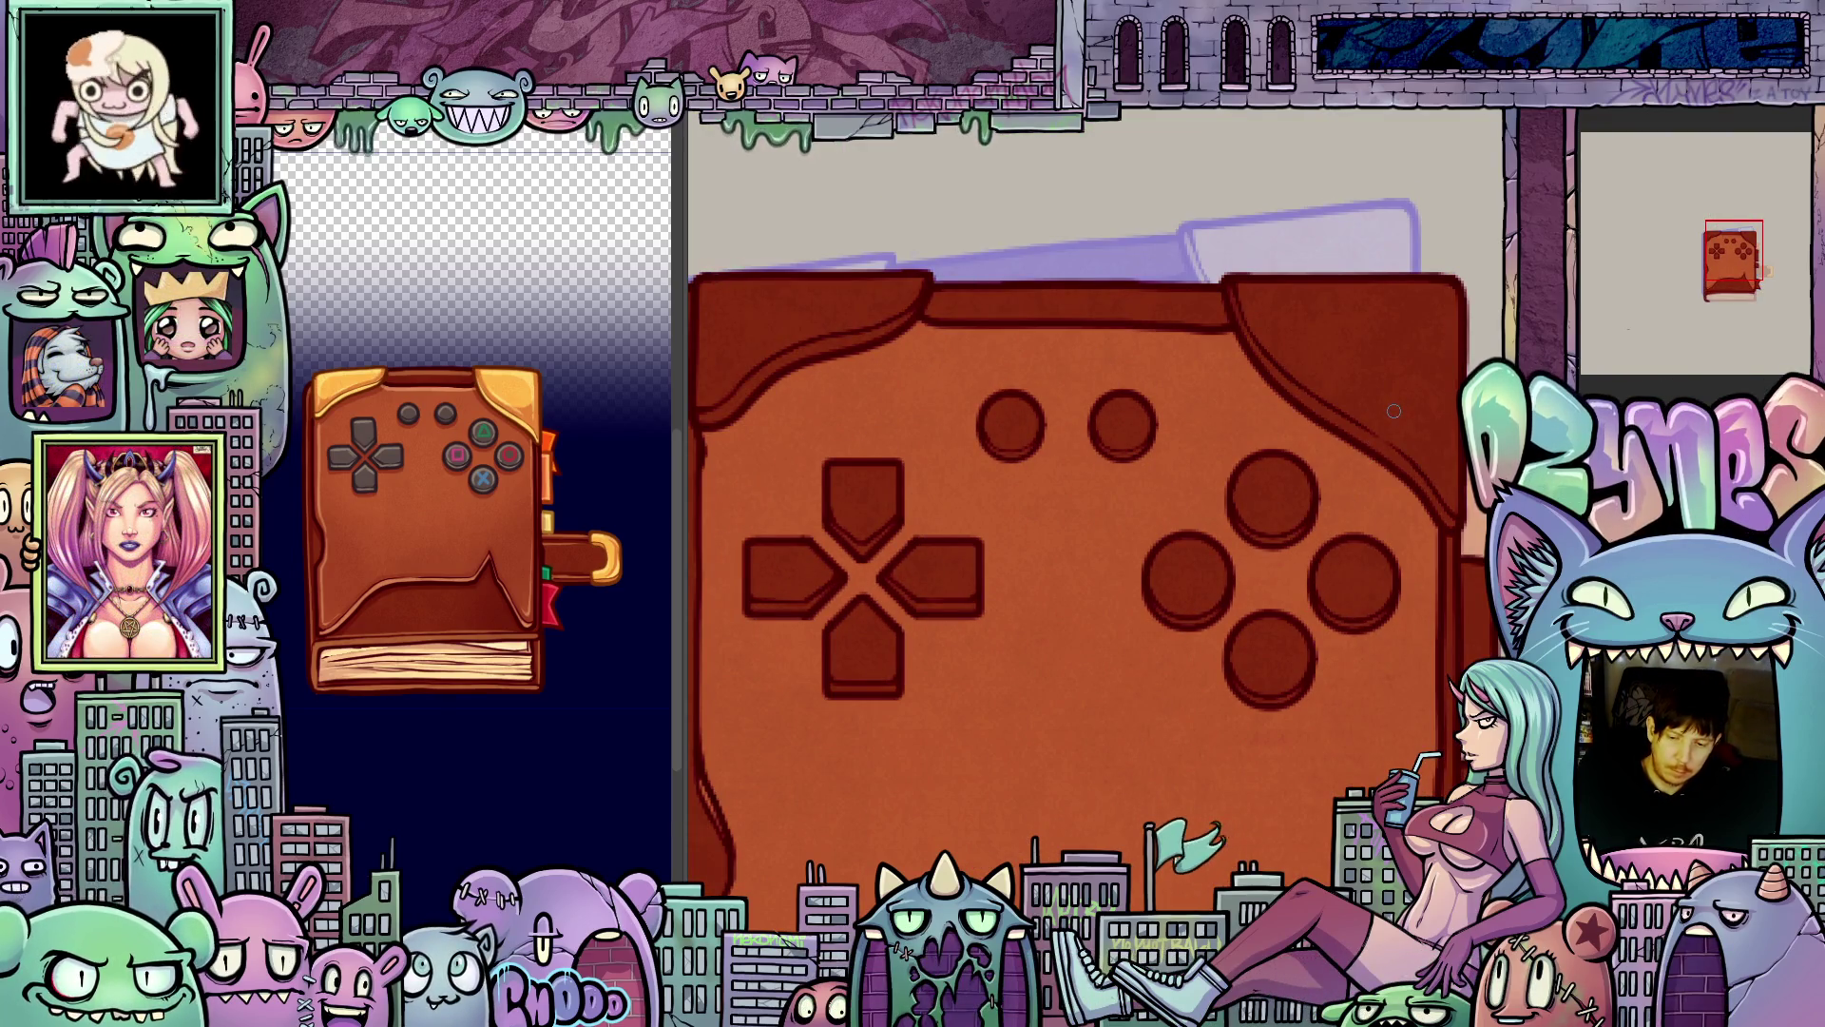
key("ctrl+z")
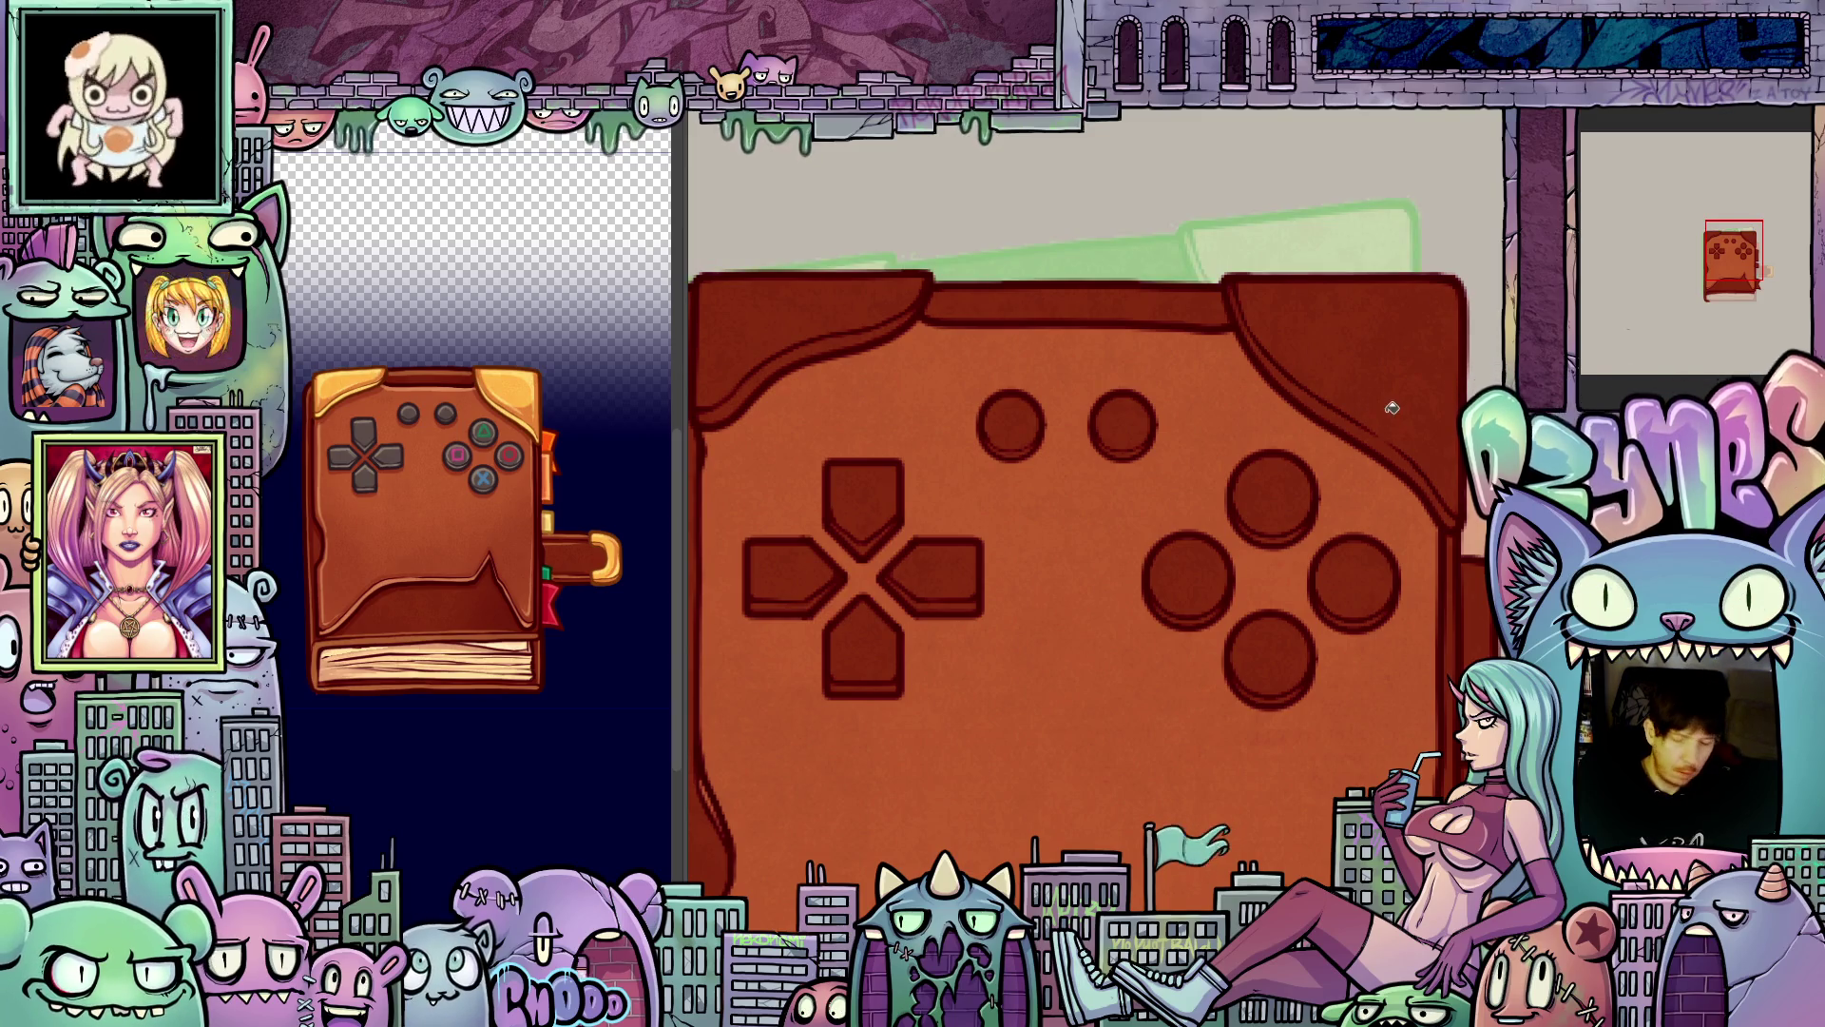
- Fill the top-right and top-left flaps yellow-orange on the next cover frame
left_click(1383, 416)
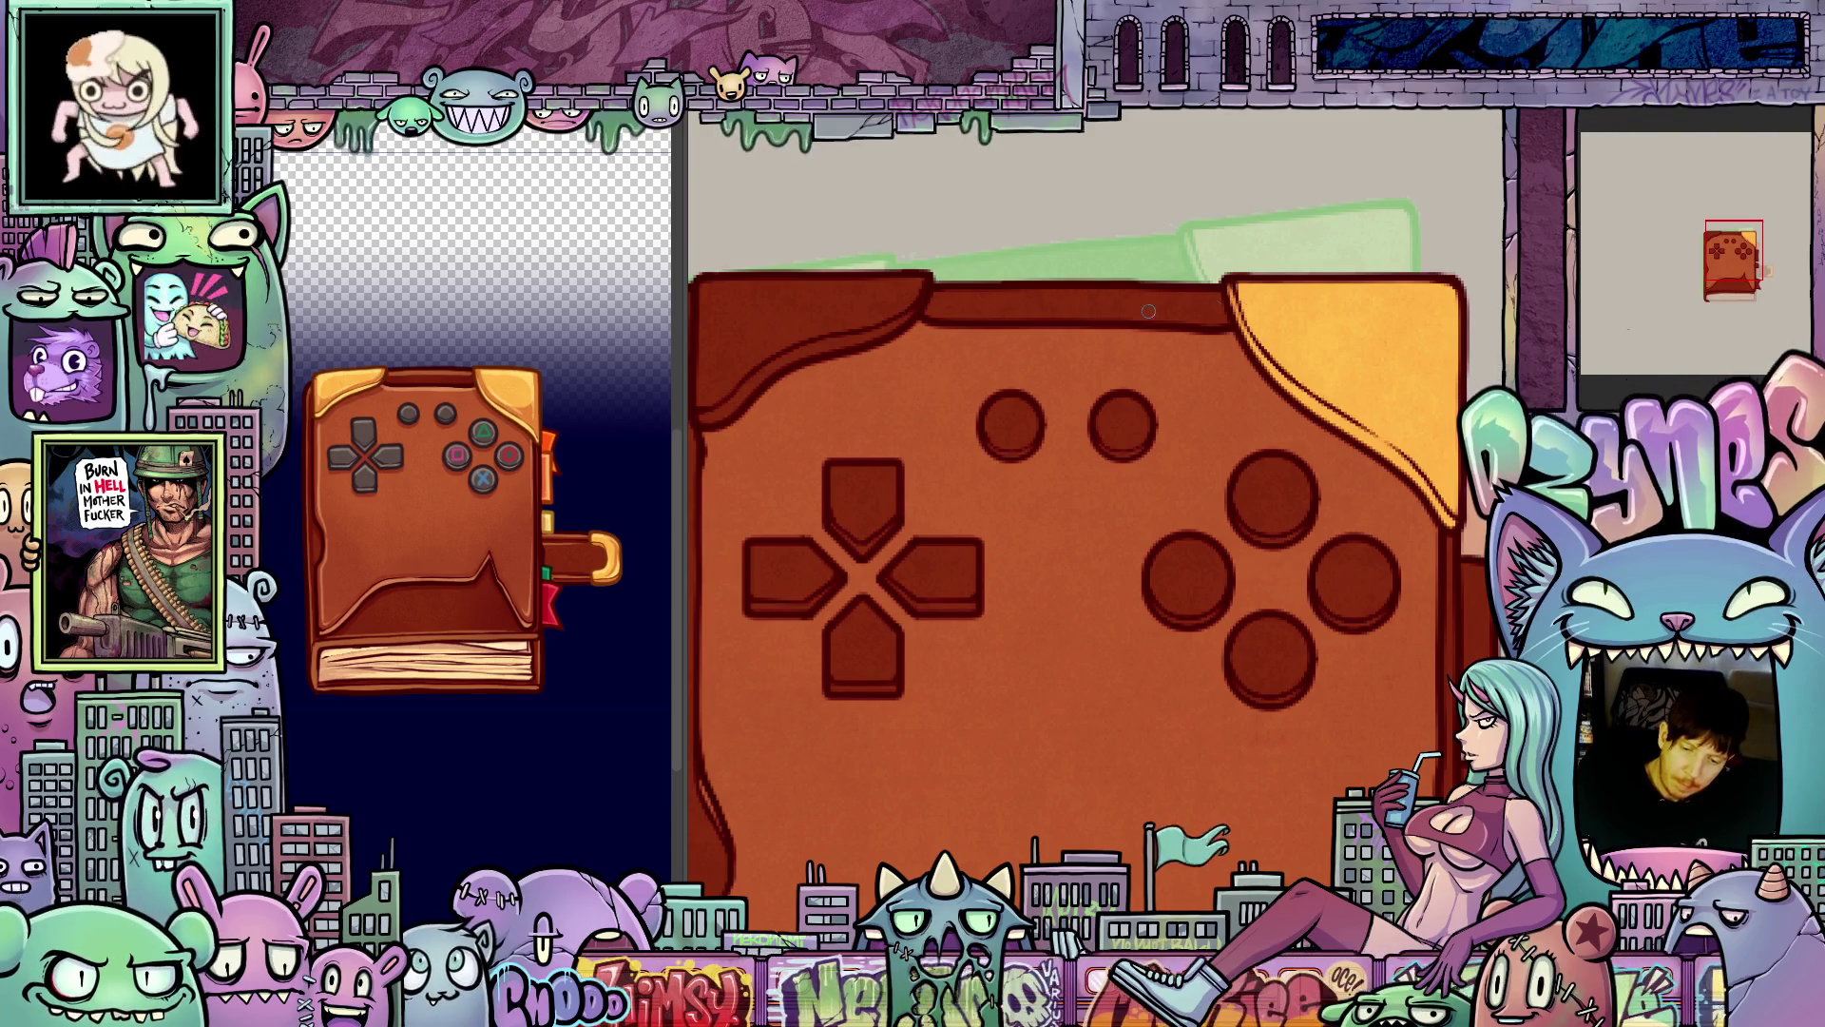
left_click(858, 336)
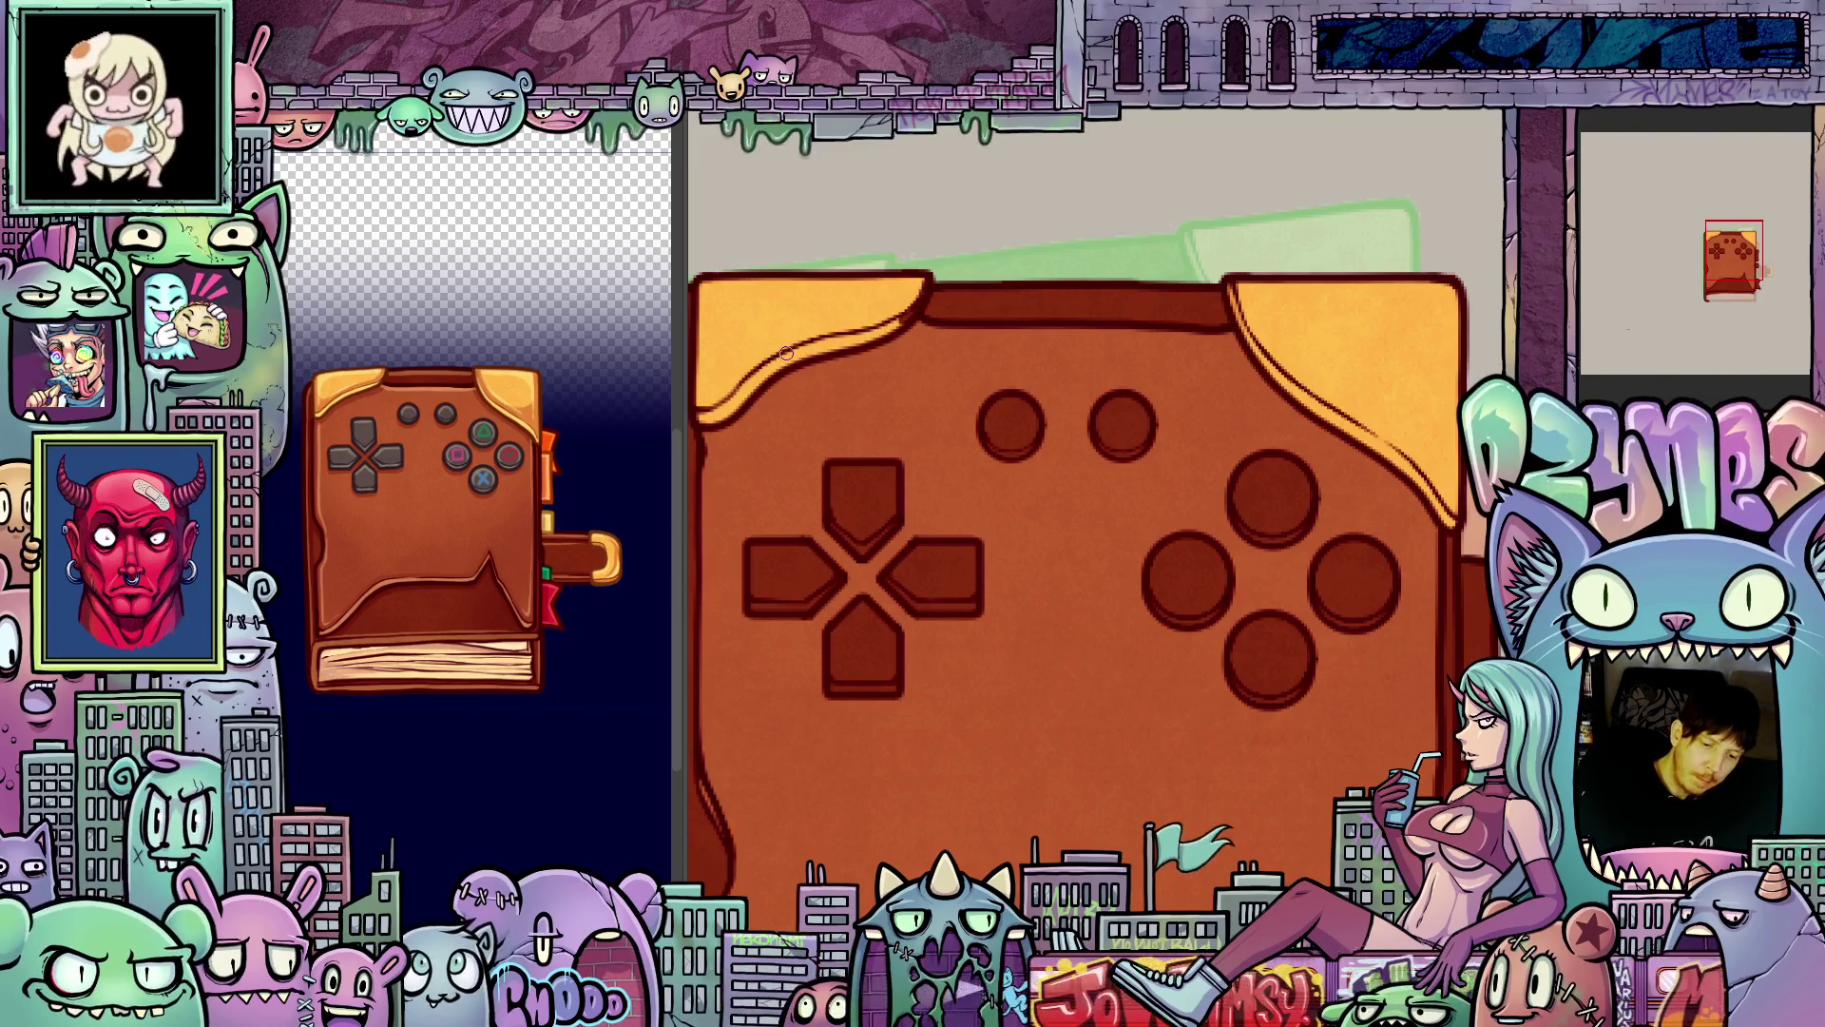
left_click_drag(828, 390, 1053, 464)
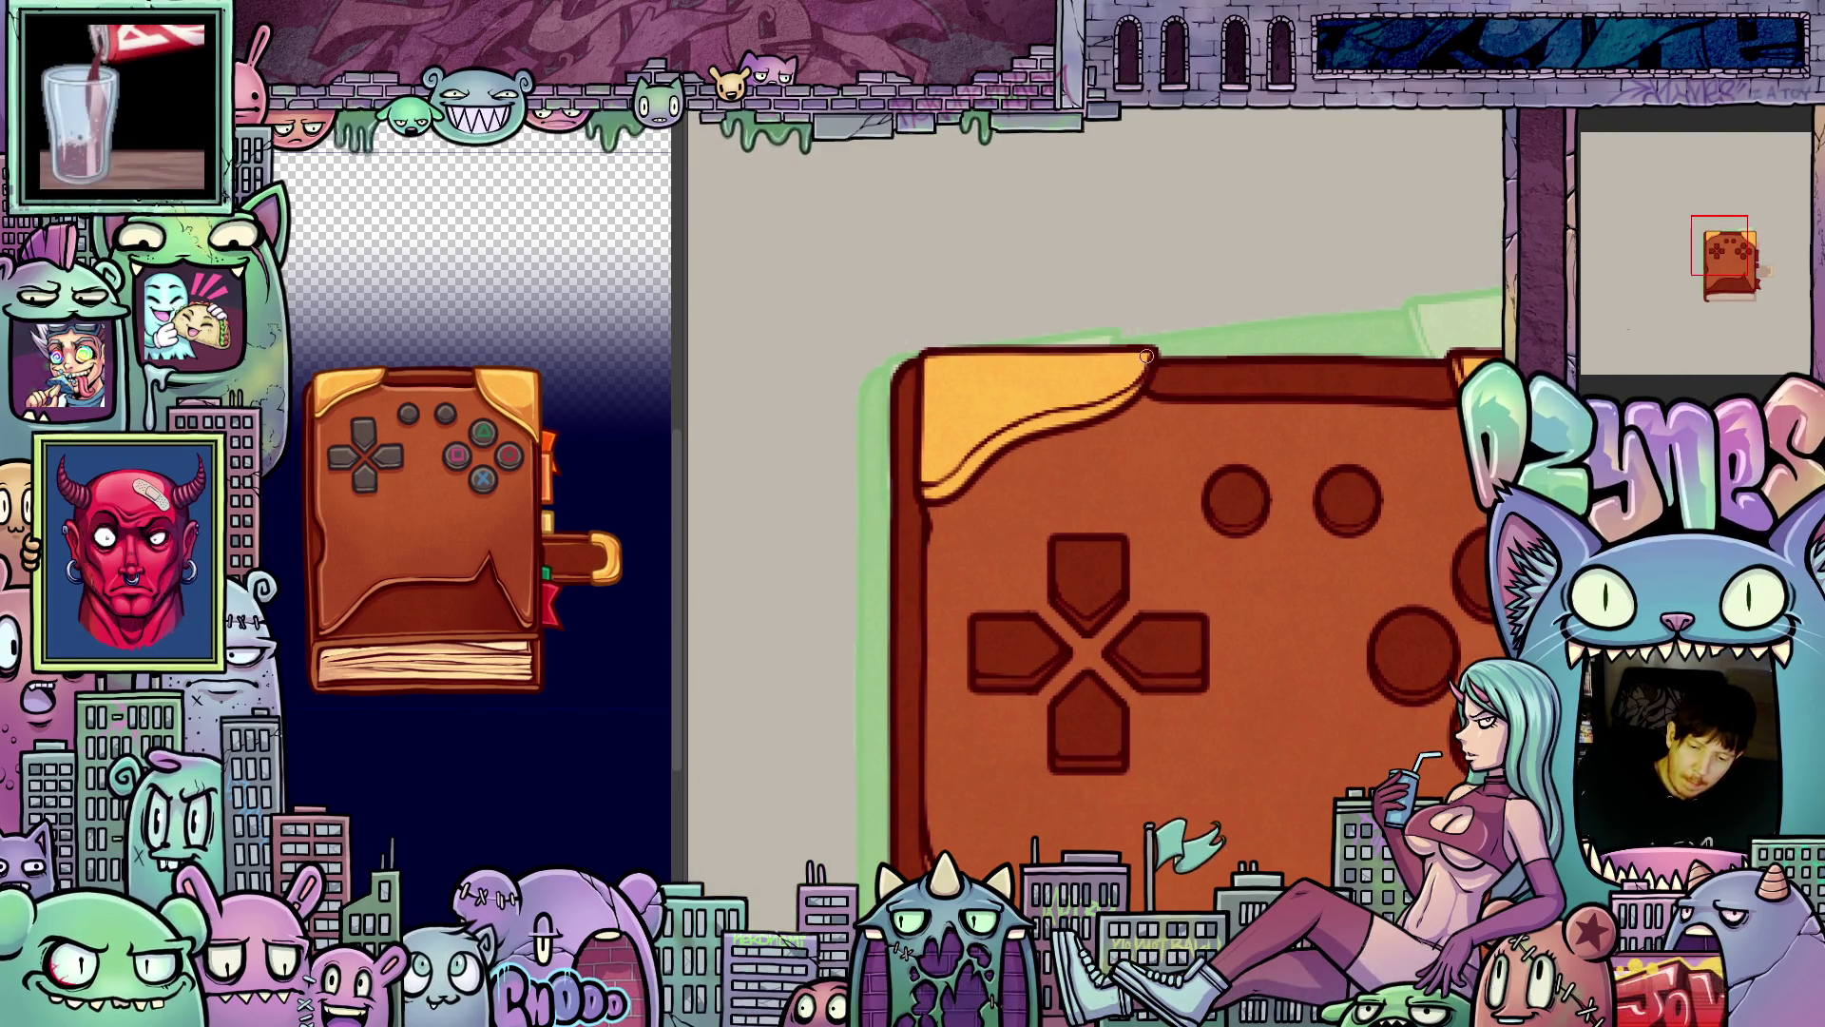
left_click_drag(1555, 647, 1280, 566)
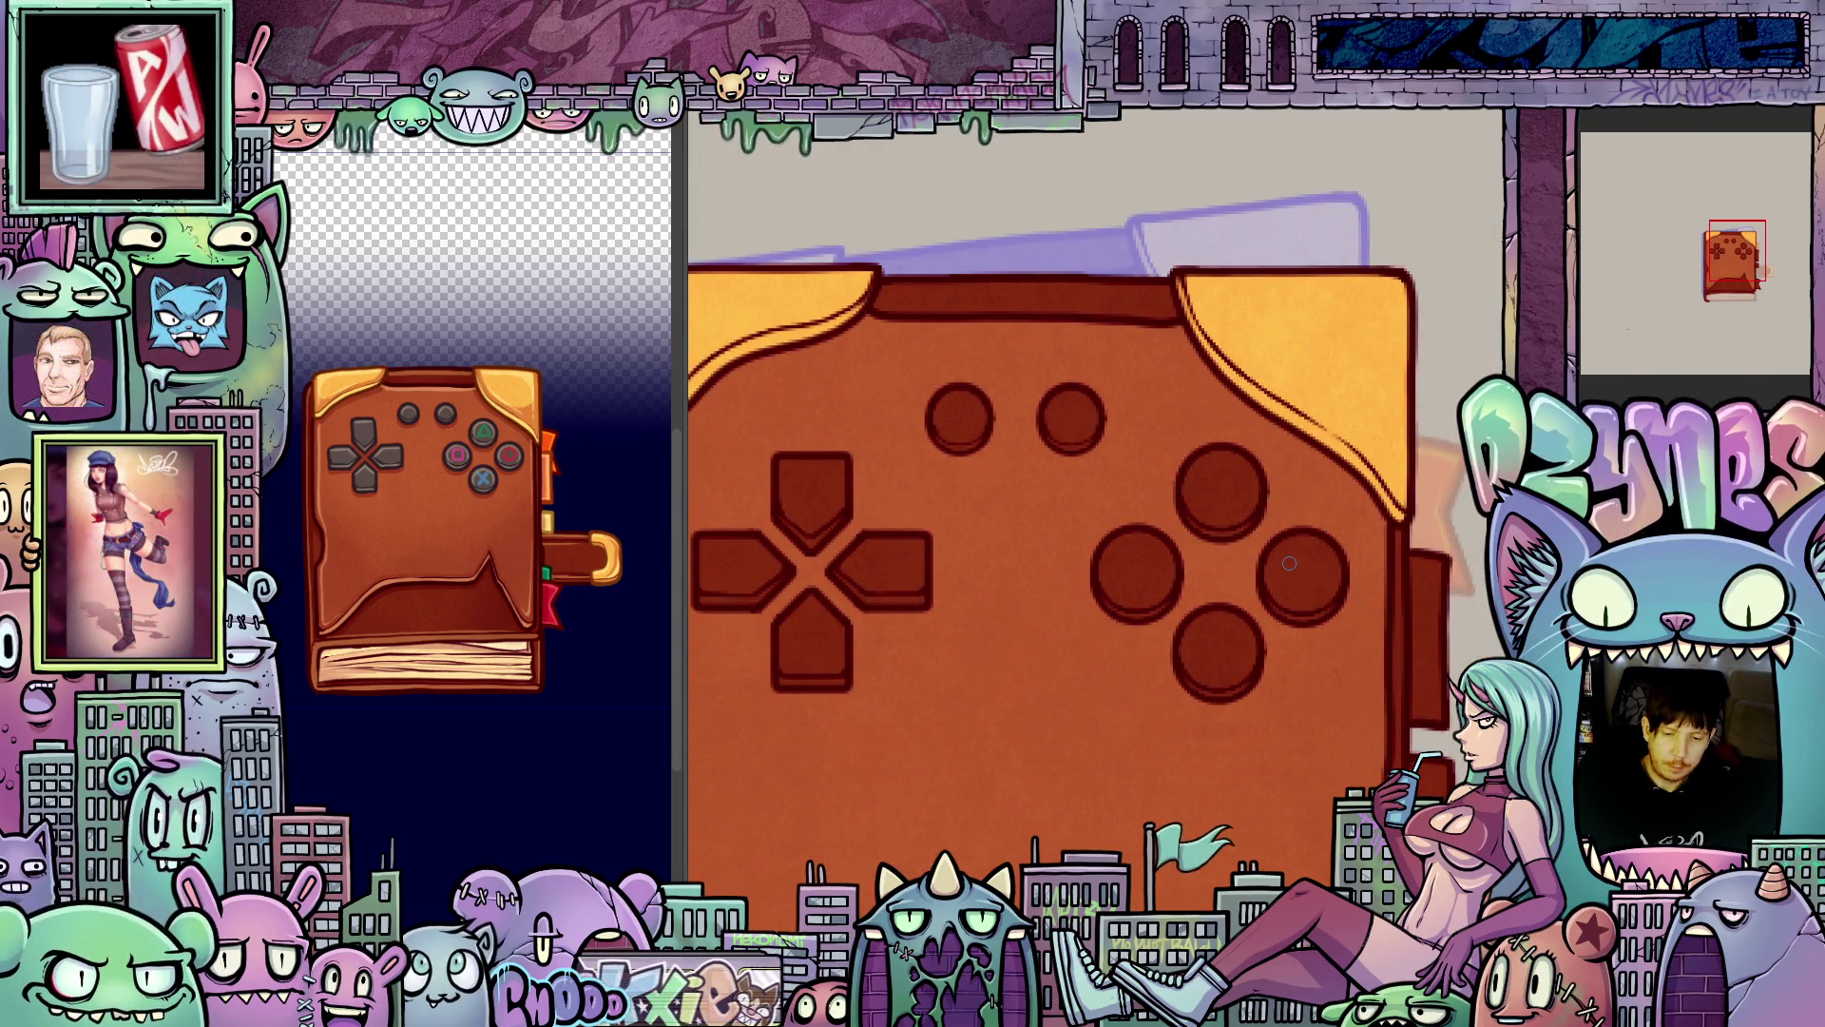
- Zoom and tilt onto the pages frame and paint a short orange stroke on the spine
key("4")
key("ctrl+Tab")
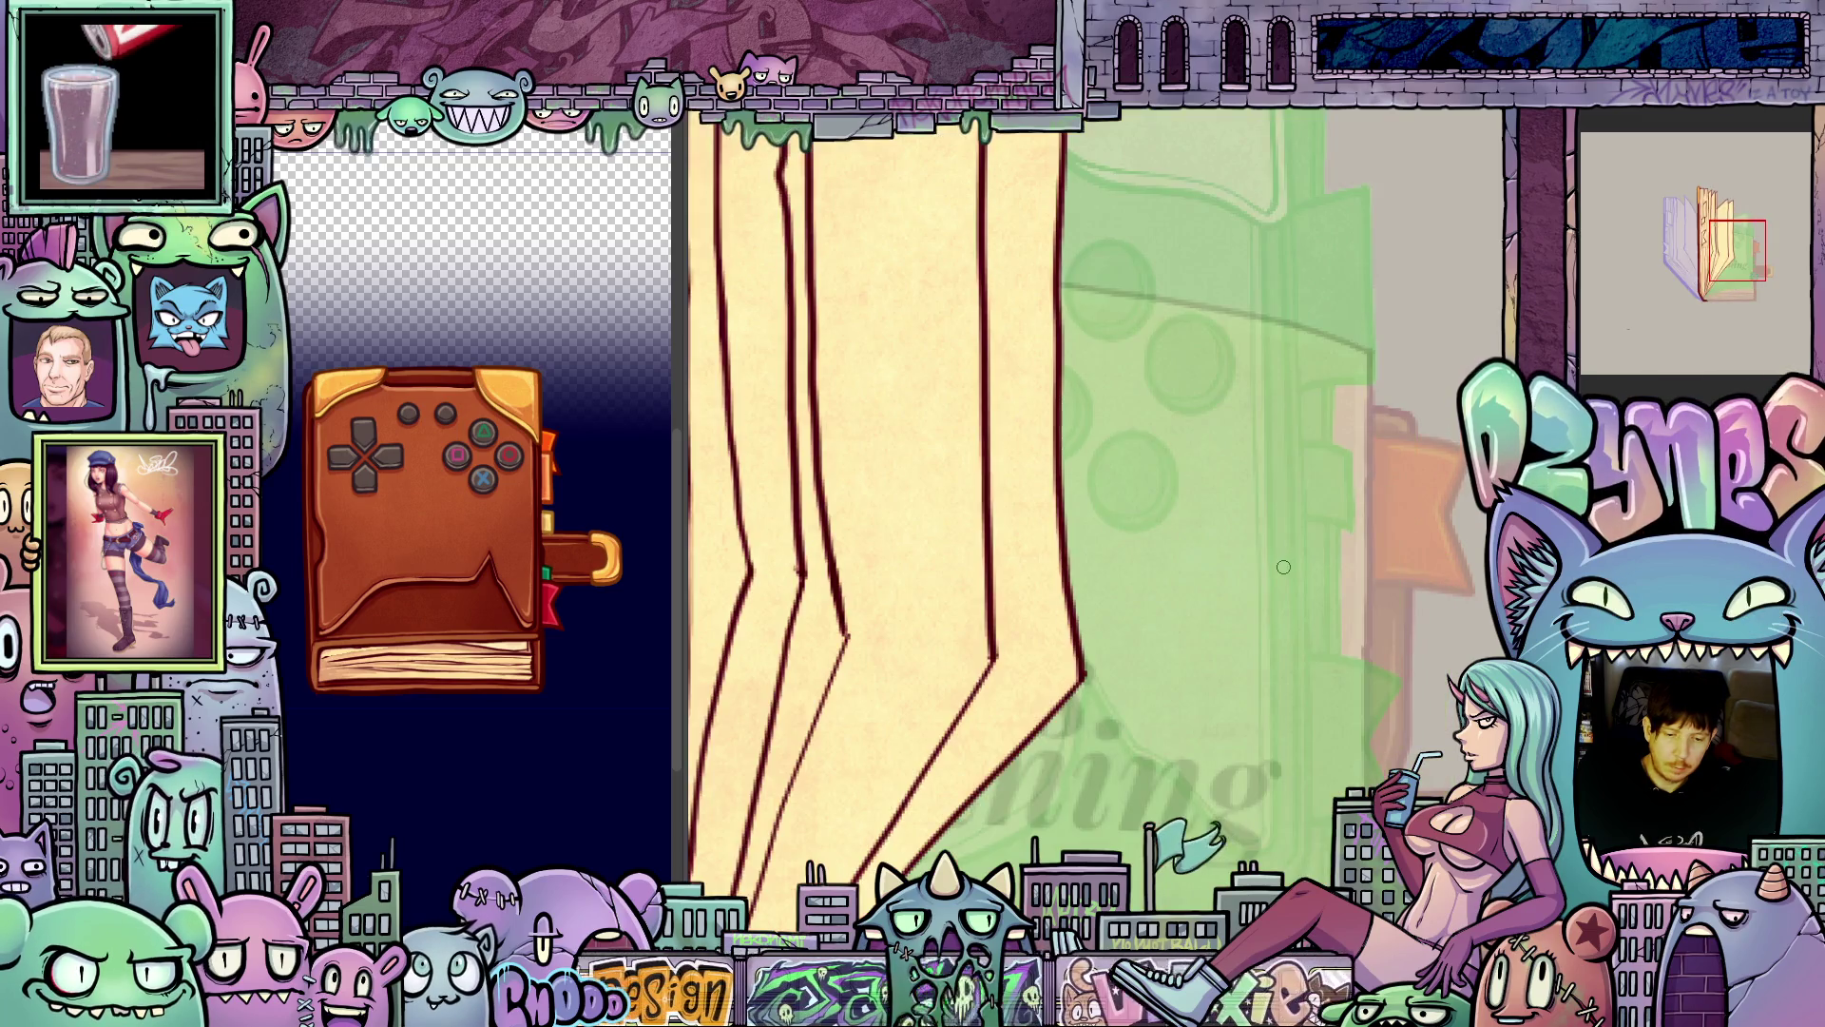
key("ctrl+0")
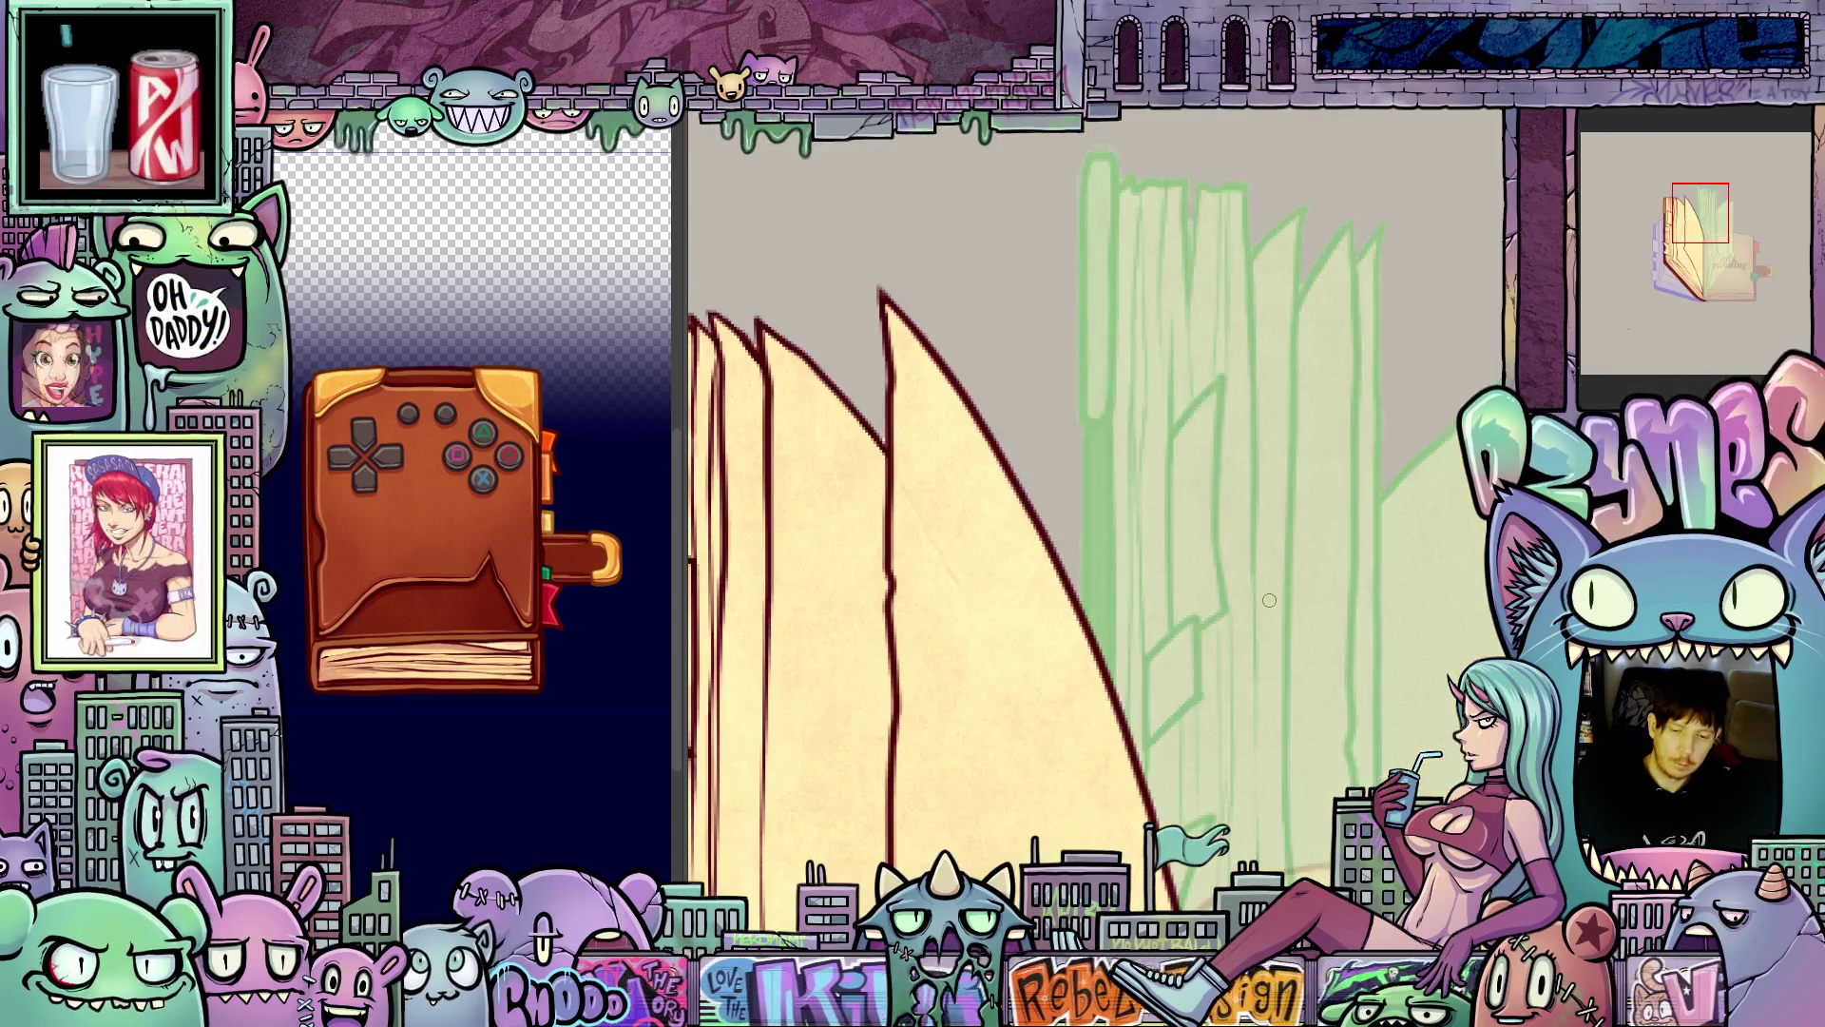
key("ctrl+plus")
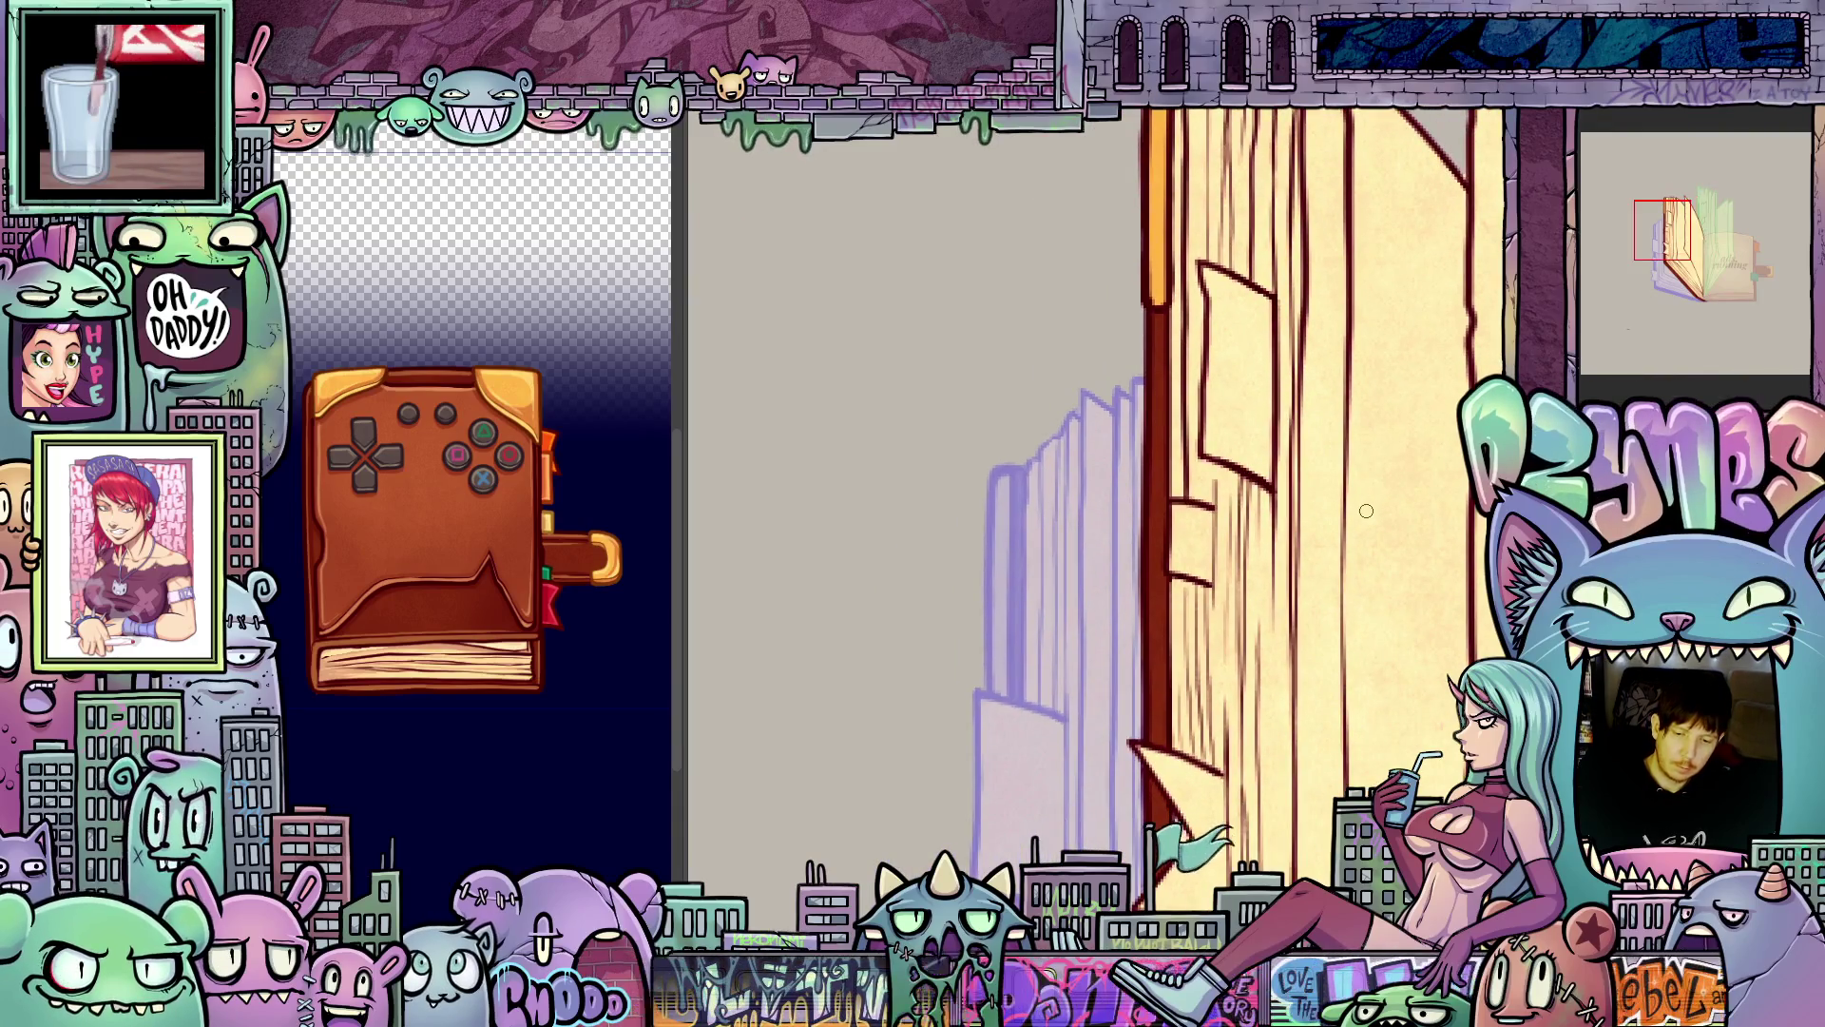
key("5")
left_click_drag(1141, 789, 1350, 571)
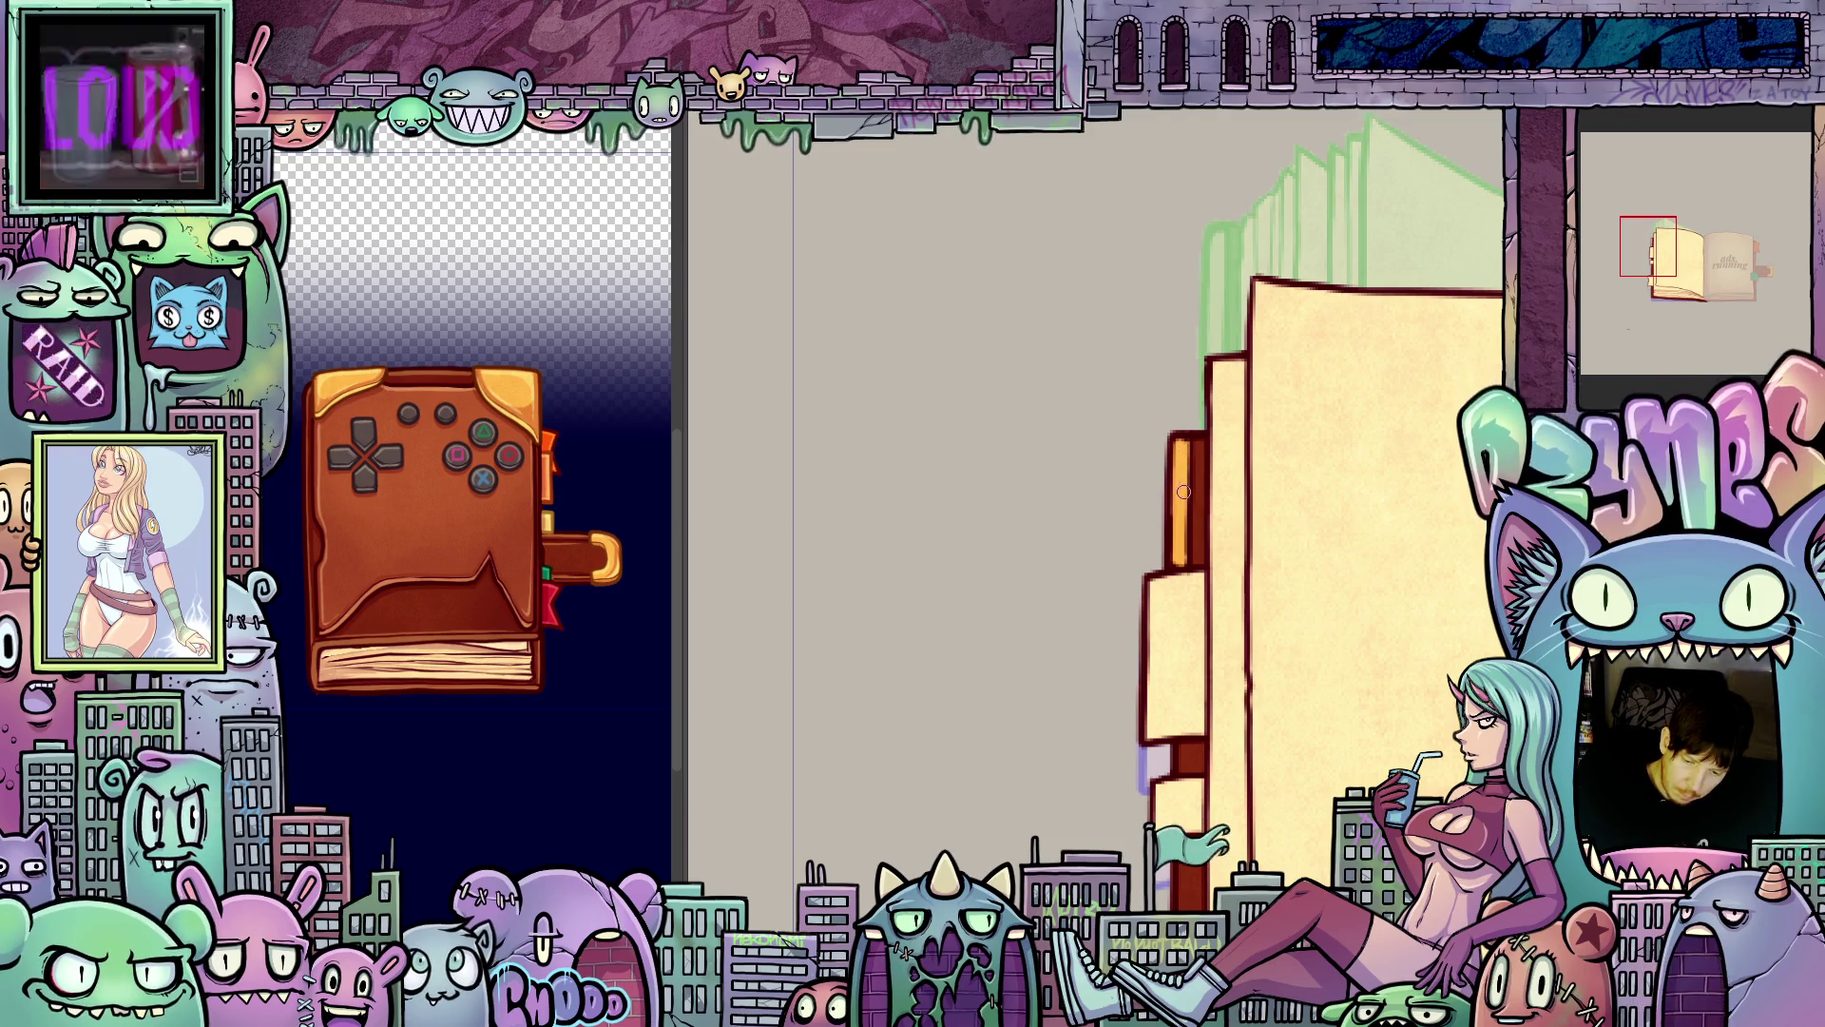
key("4")
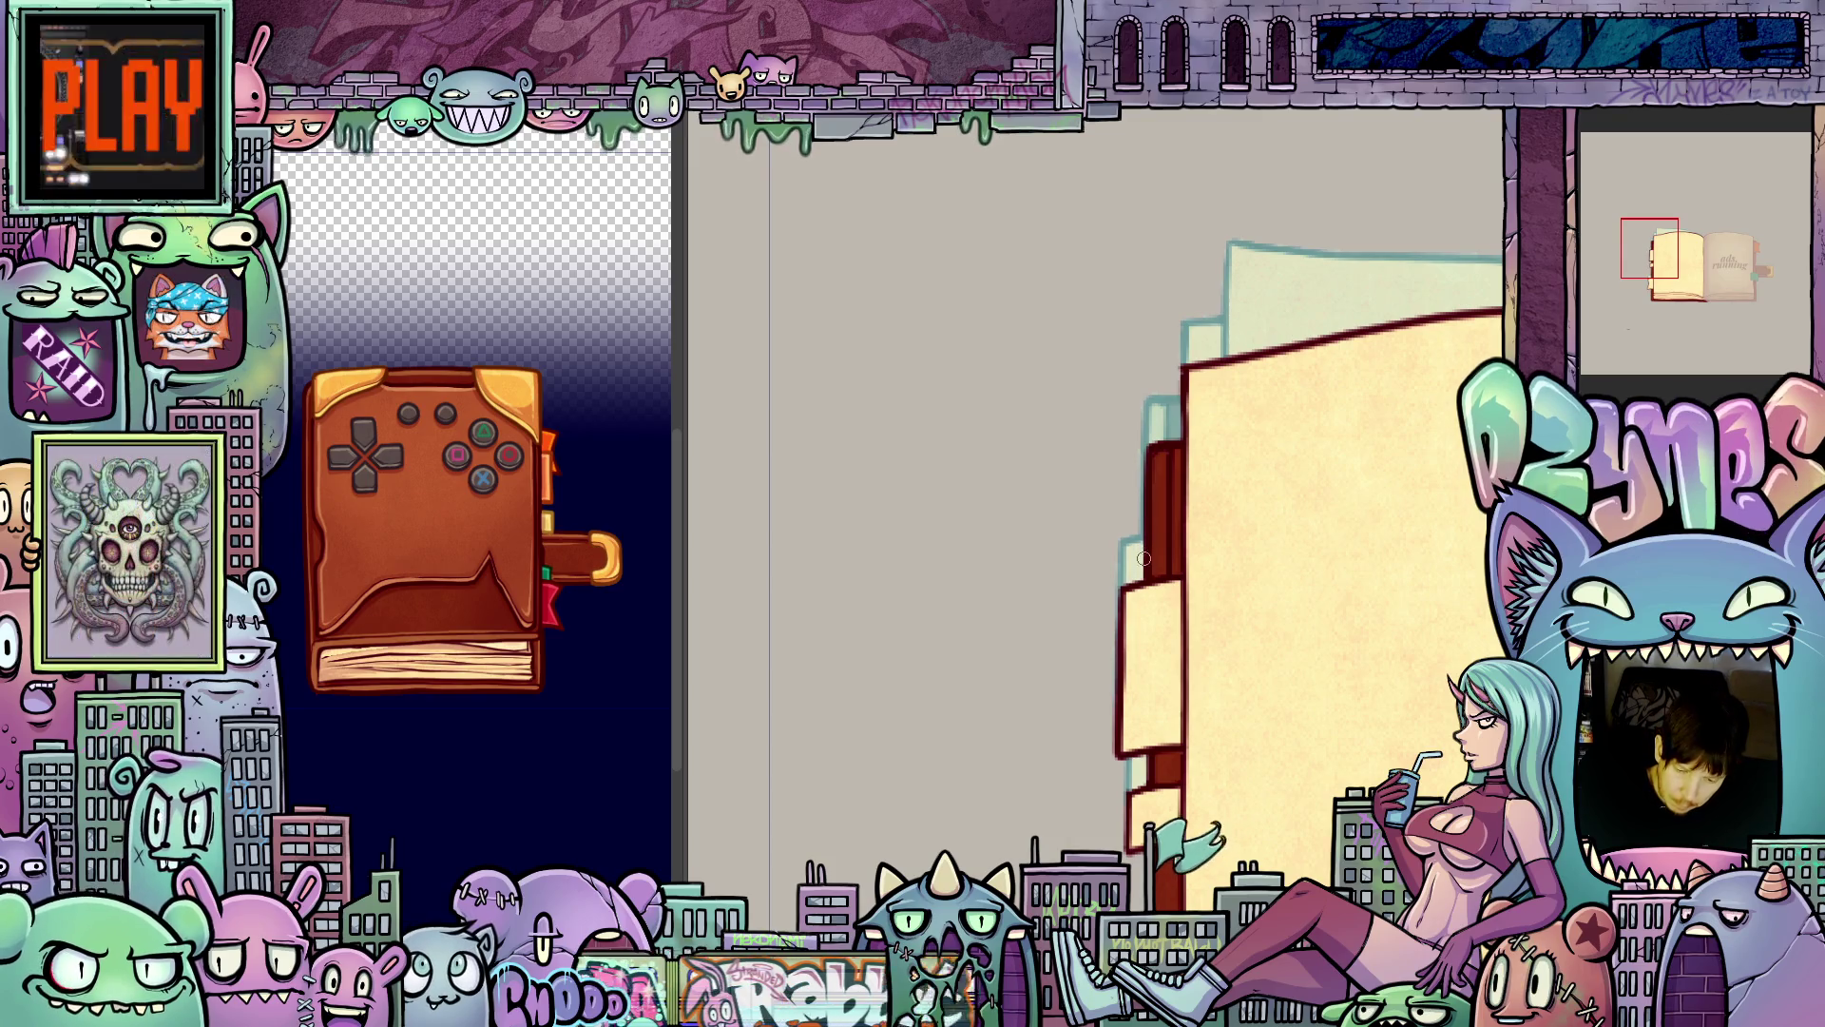
left_click_drag(1158, 537, 1157, 570)
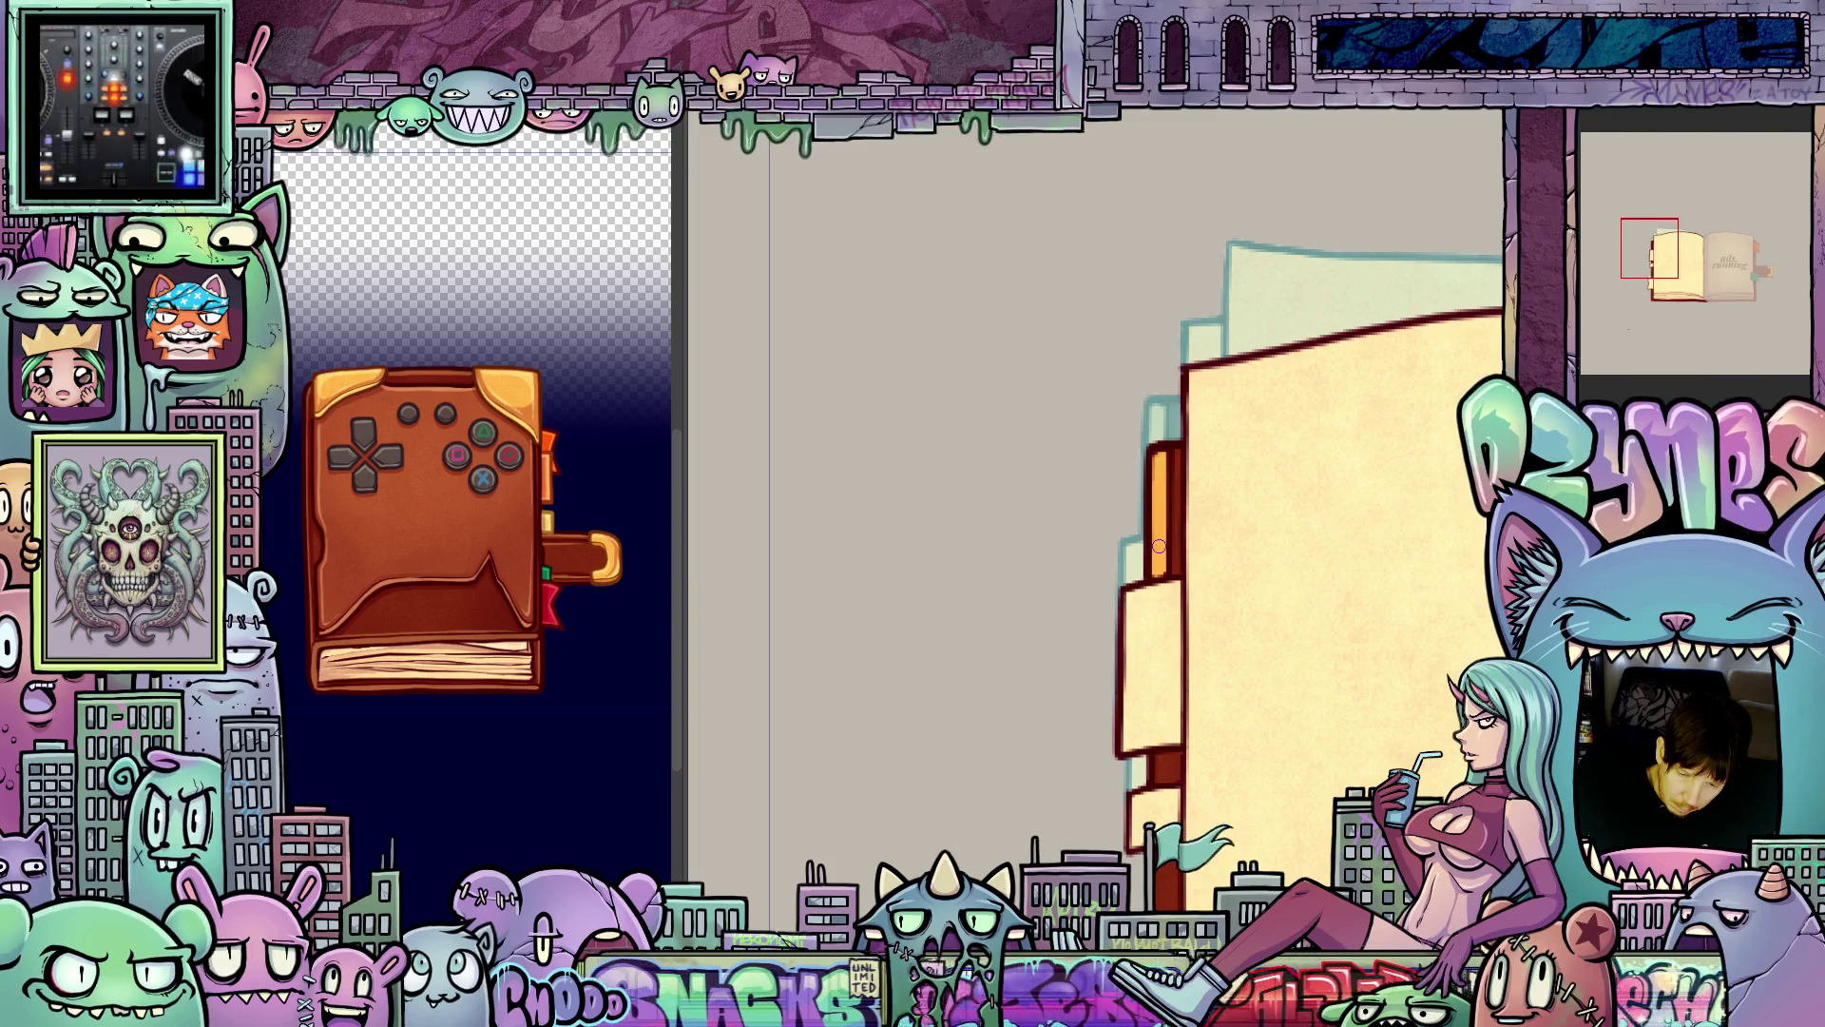
- Reset the canvas rotation, zoom out and return to the closed controller-book frame
key("5")
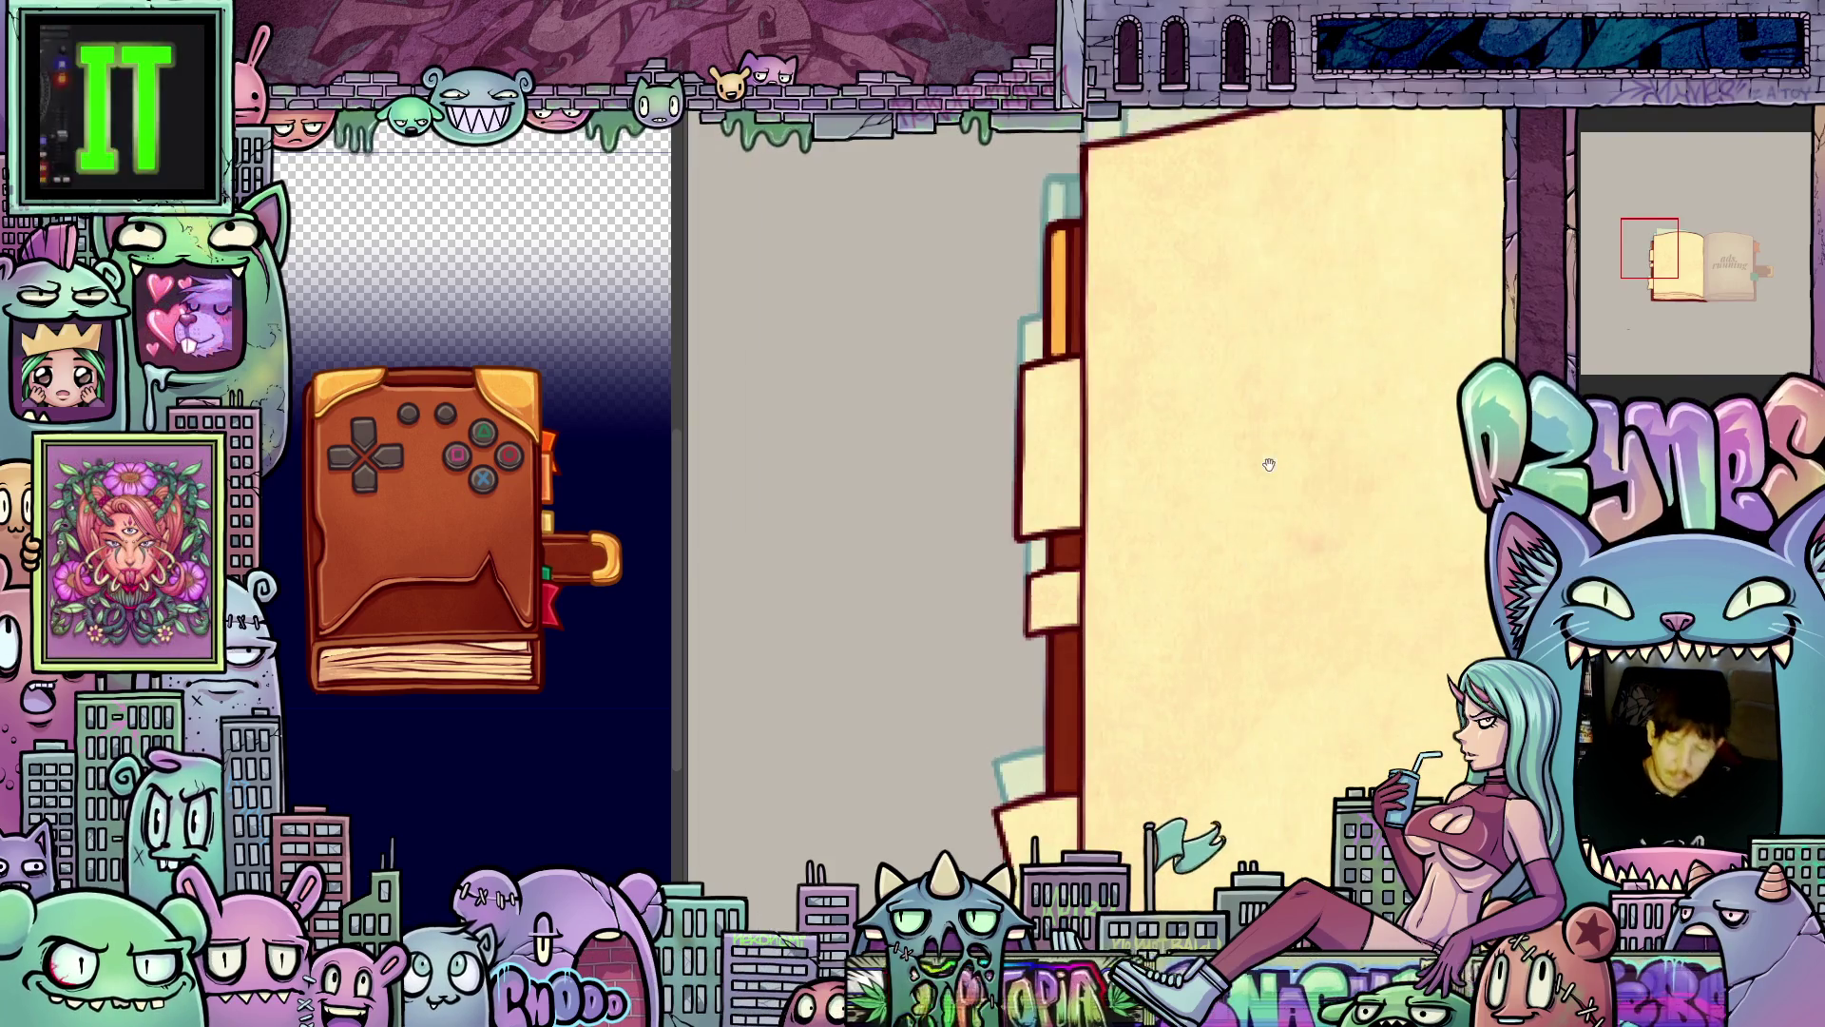
mouse_move(1347, 560)
left_mouse_down()
mouse_move(1273, 560)
mouse_move(1308, 543)
left_mouse_up()
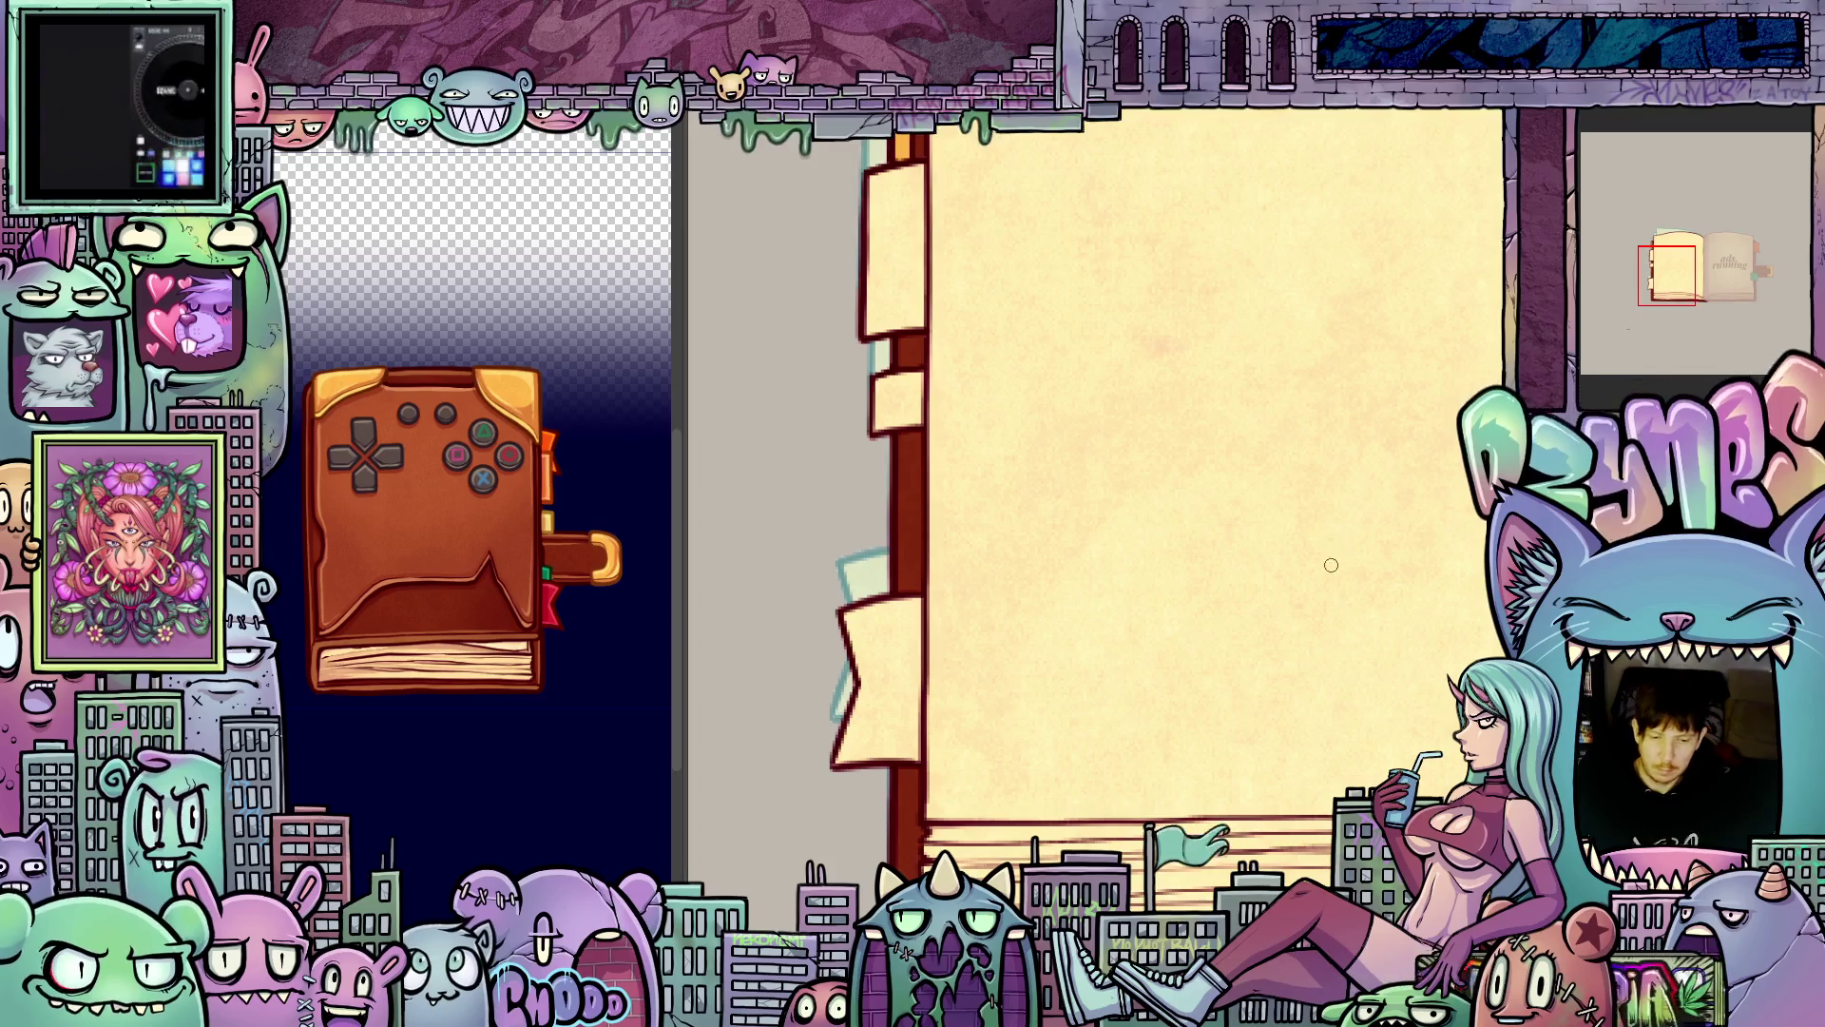
scroll(1331, 565, "down", 5)
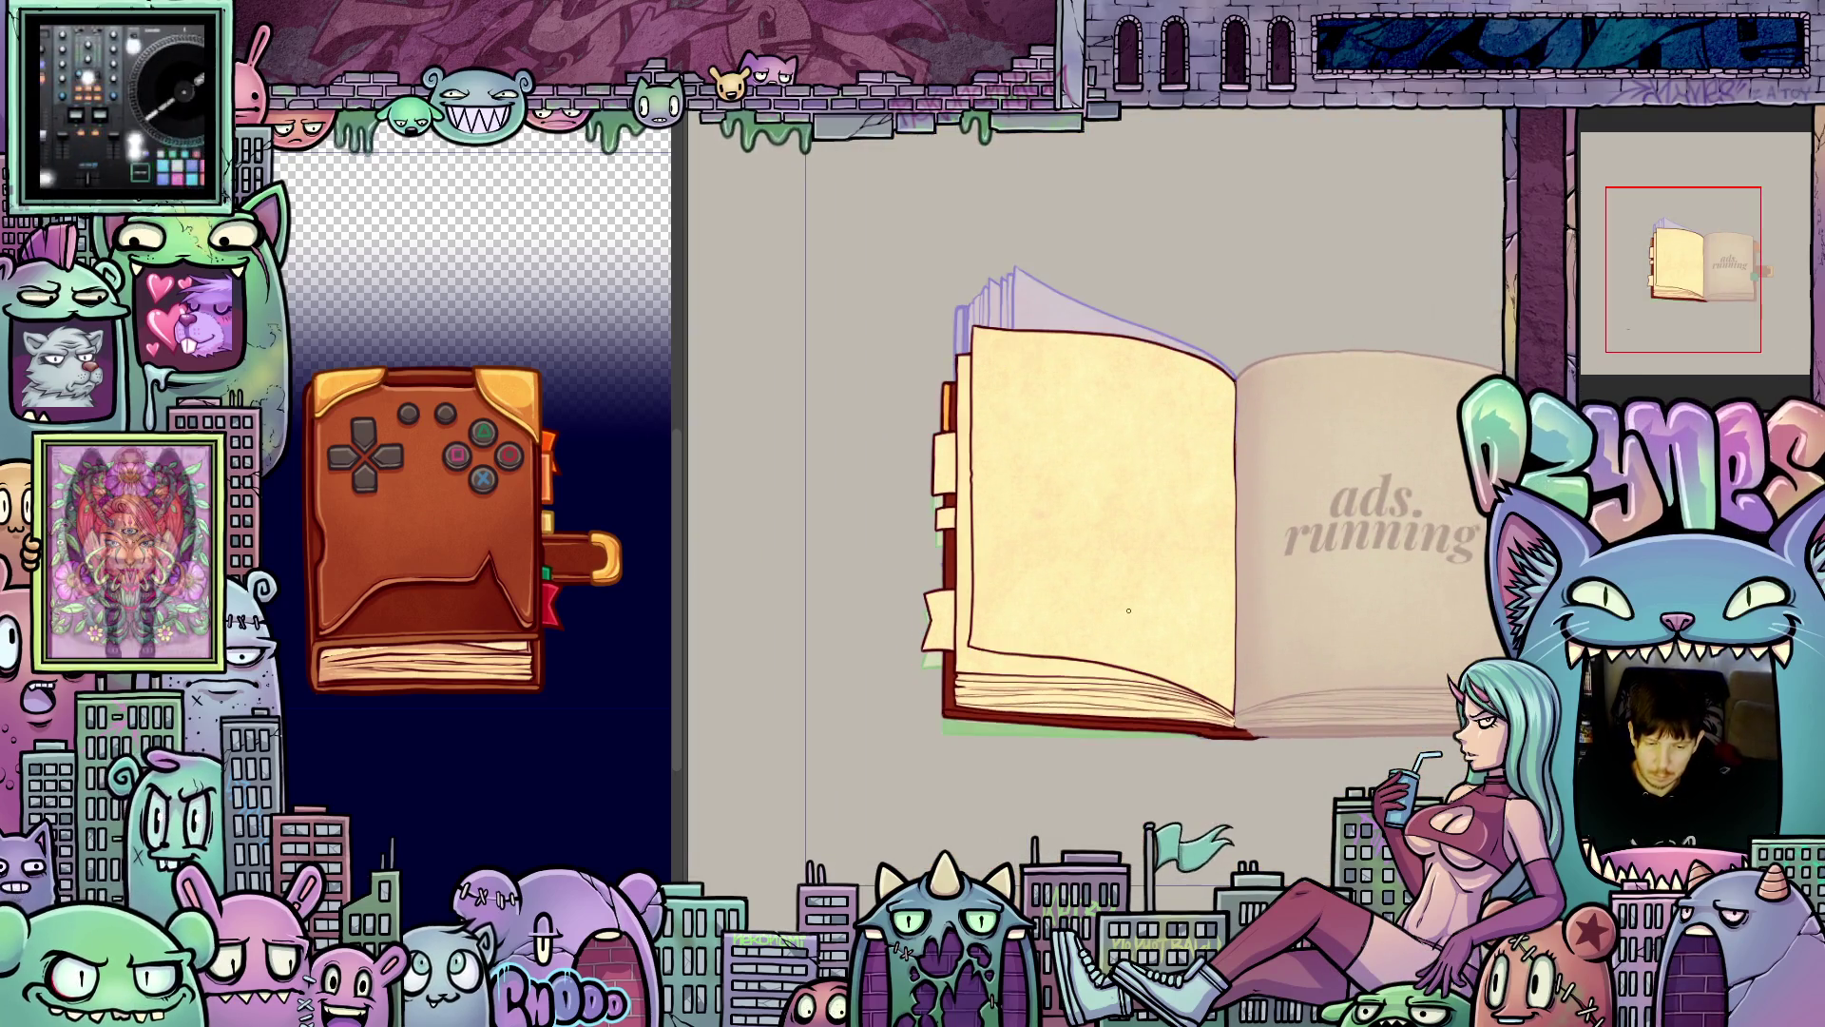
key("space")
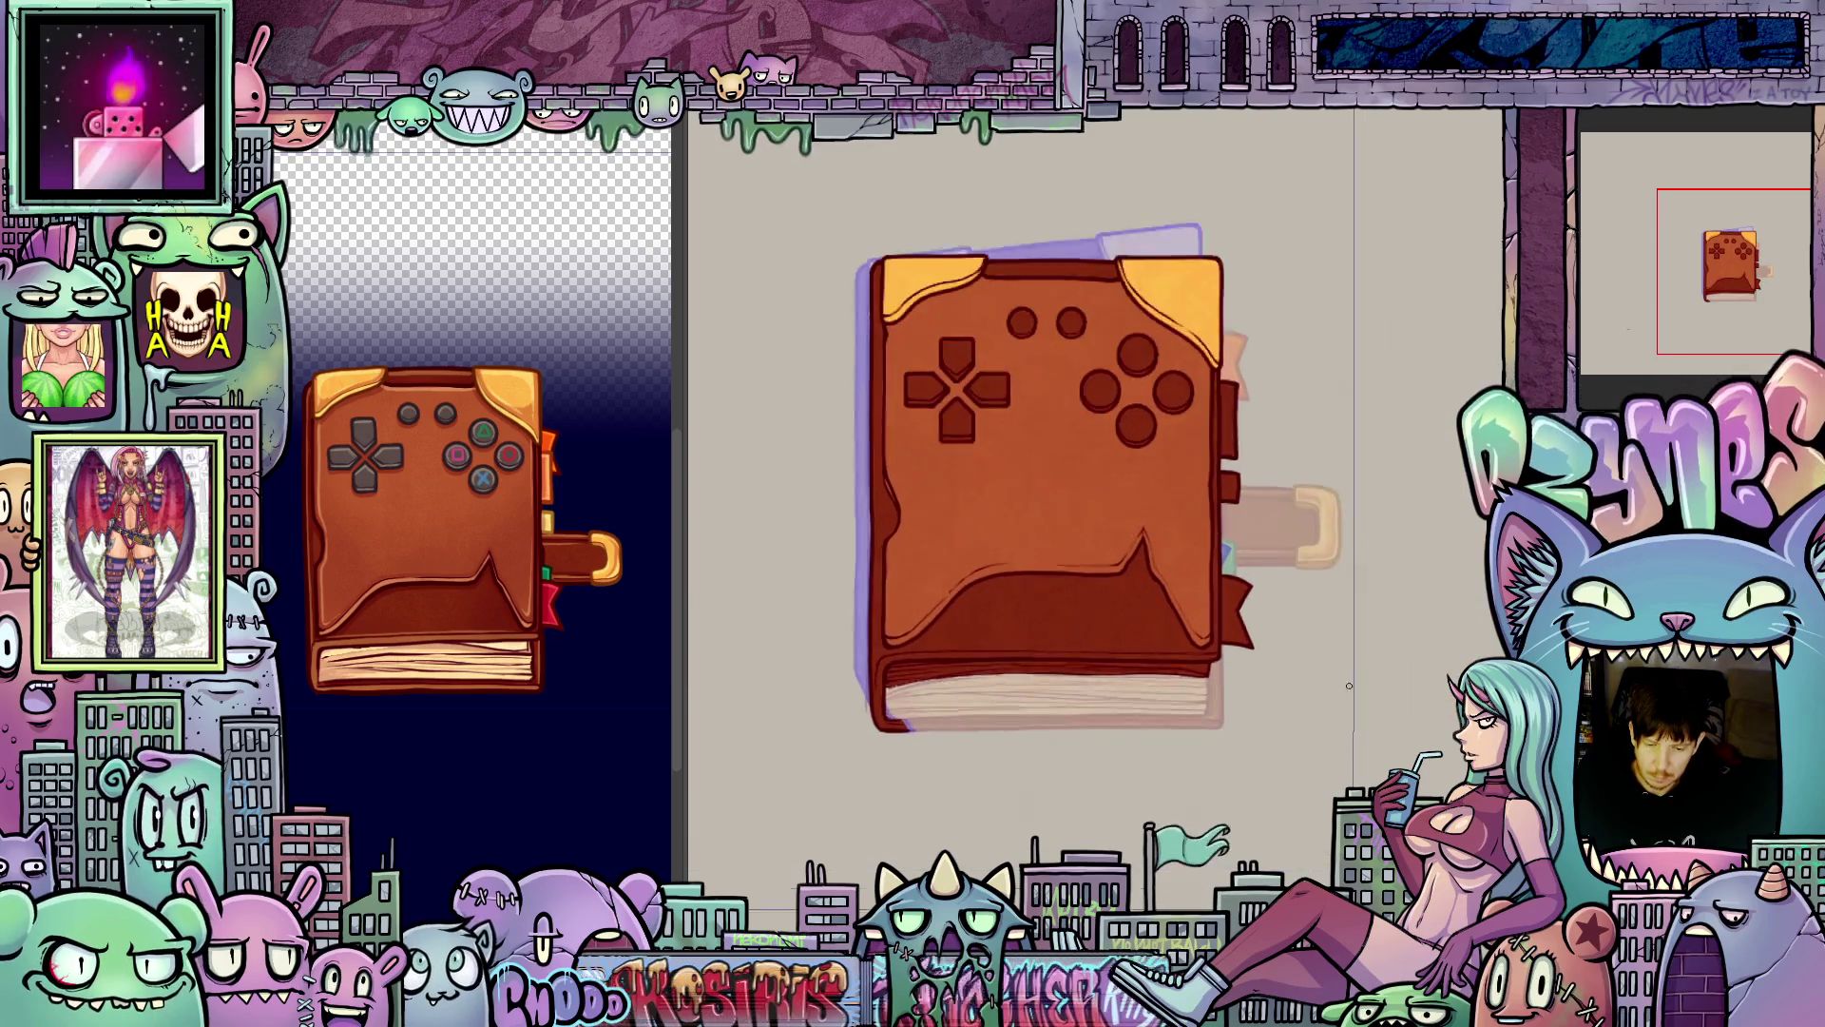
- Fill the lower bookmark shape red on the frame showing the pages
scroll(1348, 685, "up", 3)
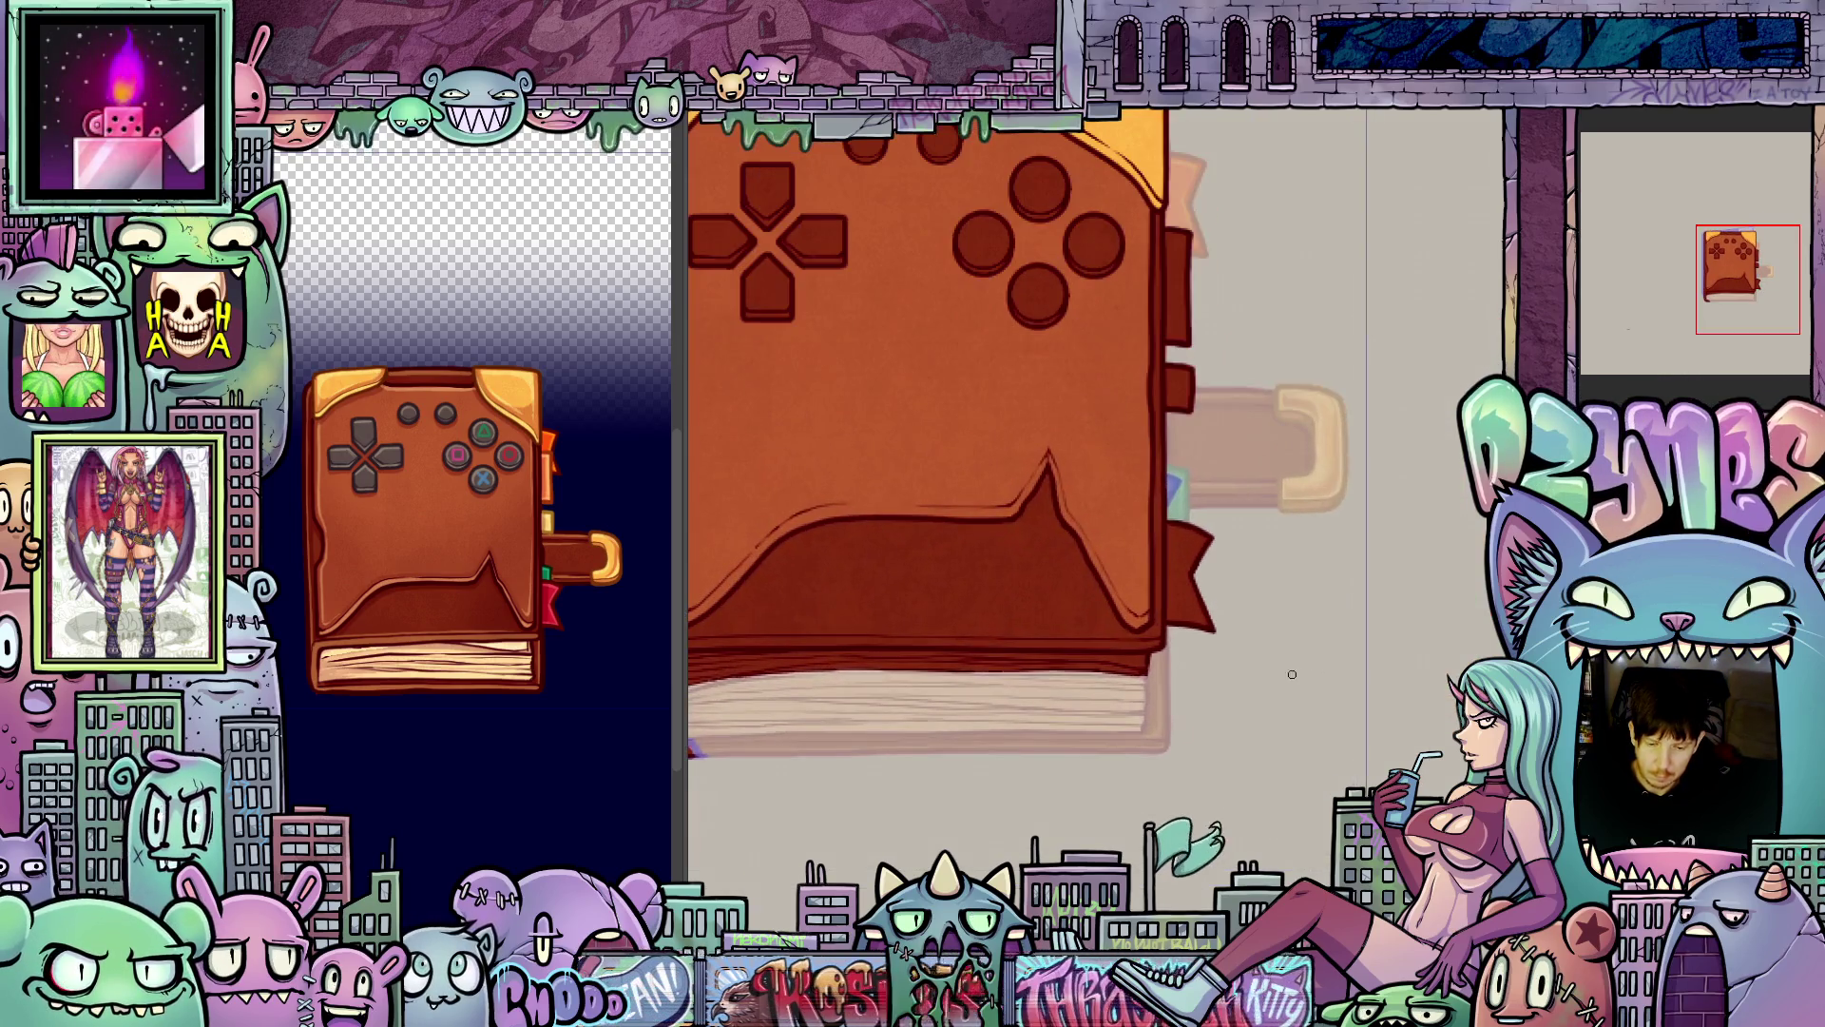
left_click(551, 613)
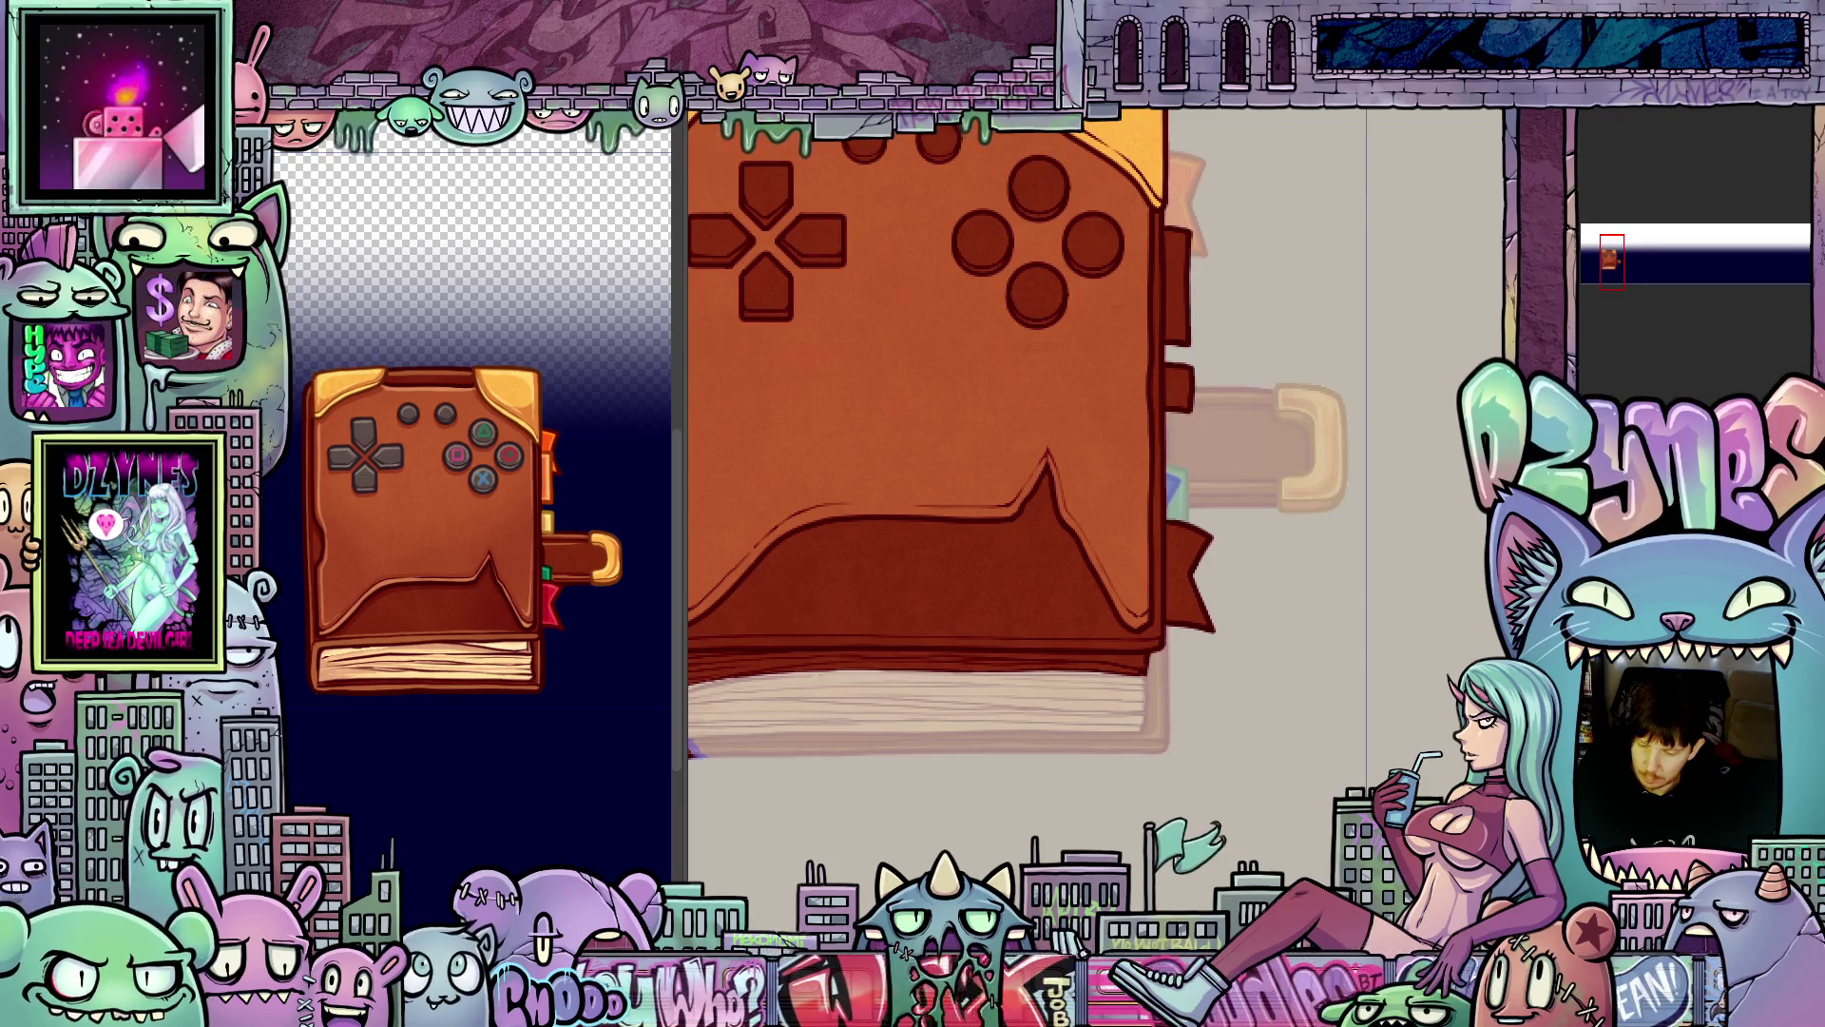
scroll(641, 631, "up", 1)
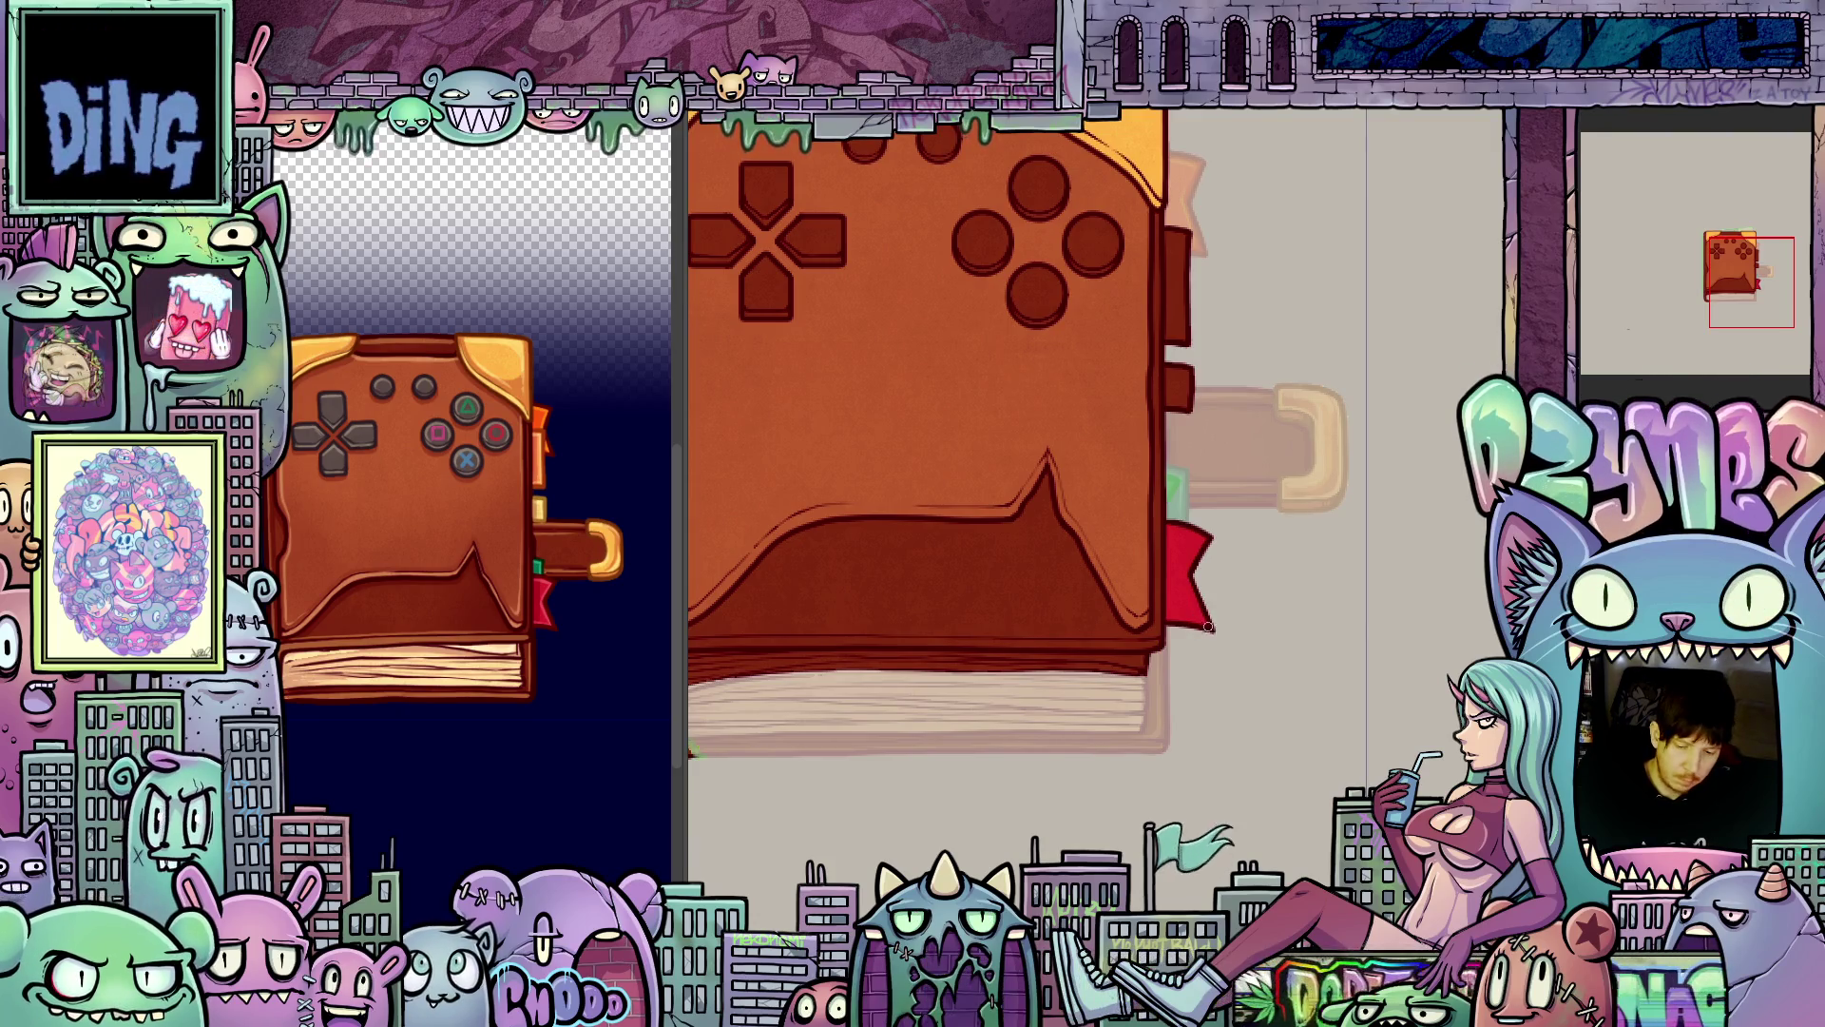
key("ctrl+z")
left_click_drag(1208, 627, 1312, 694)
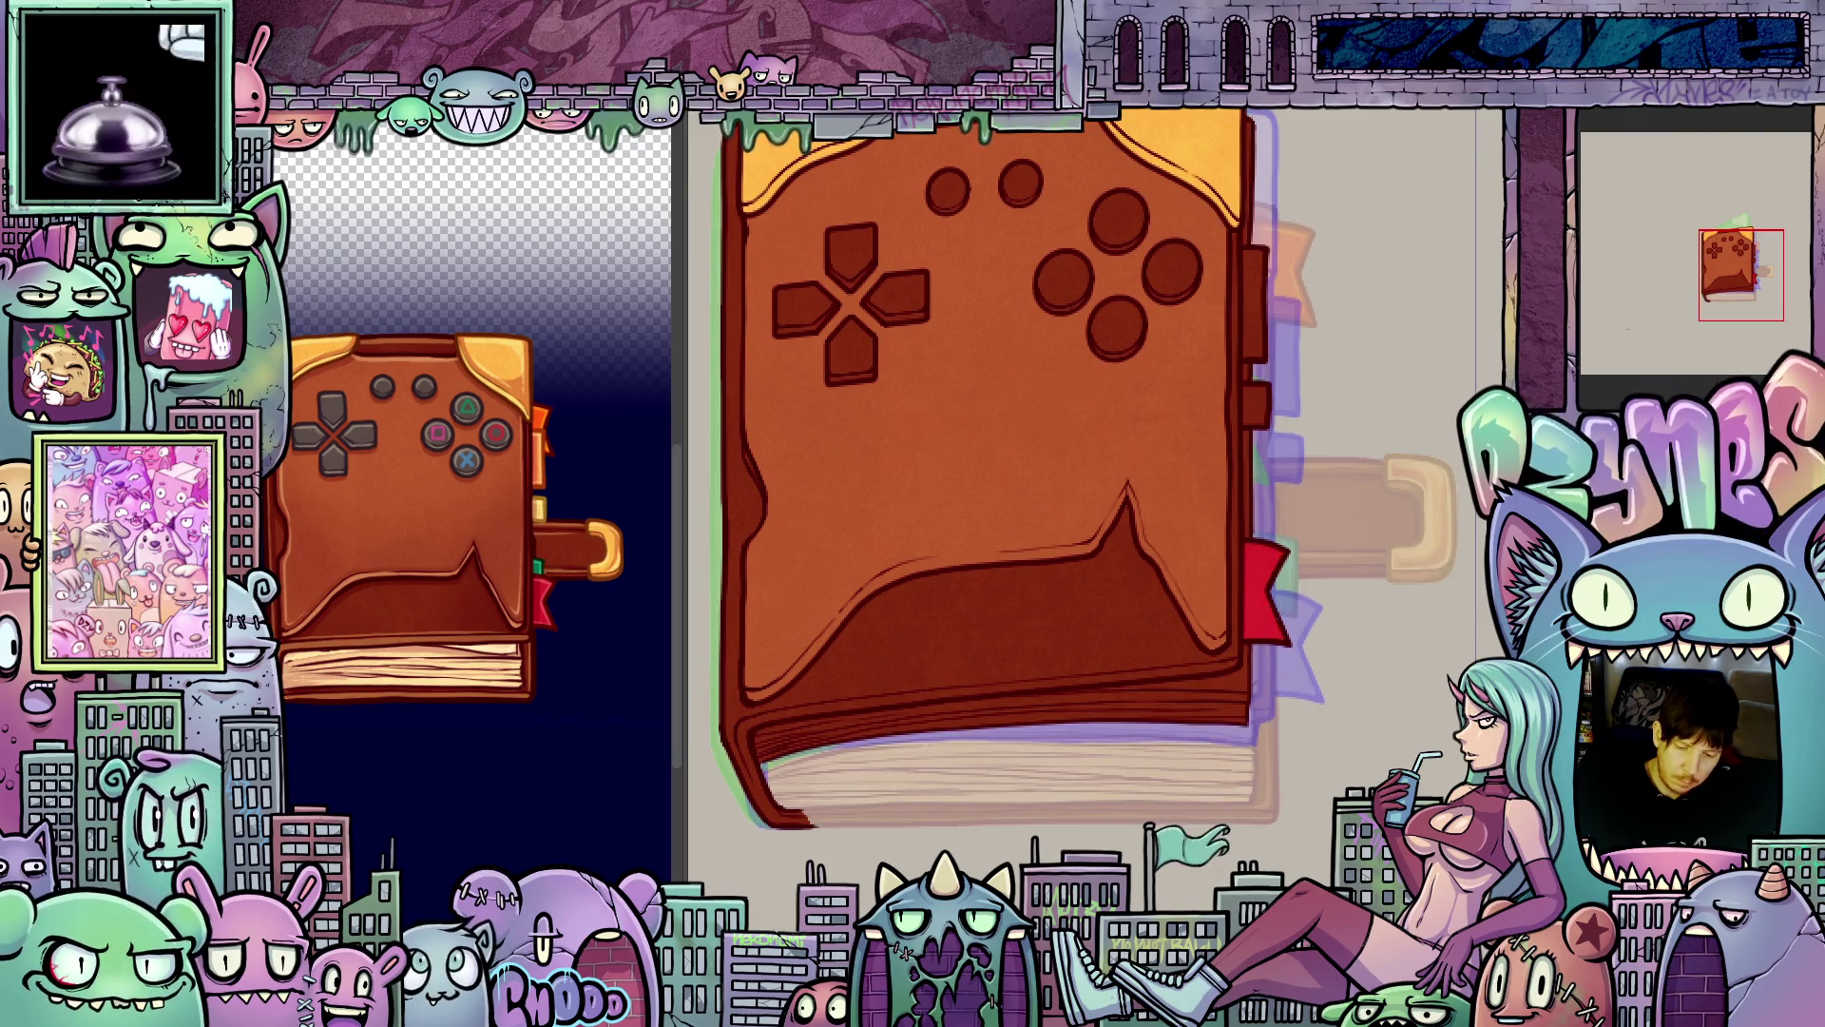
mouse_move(1267, 613)
left_mouse_down()
mouse_move(1272, 766)
mouse_move(1296, 813)
left_mouse_up()
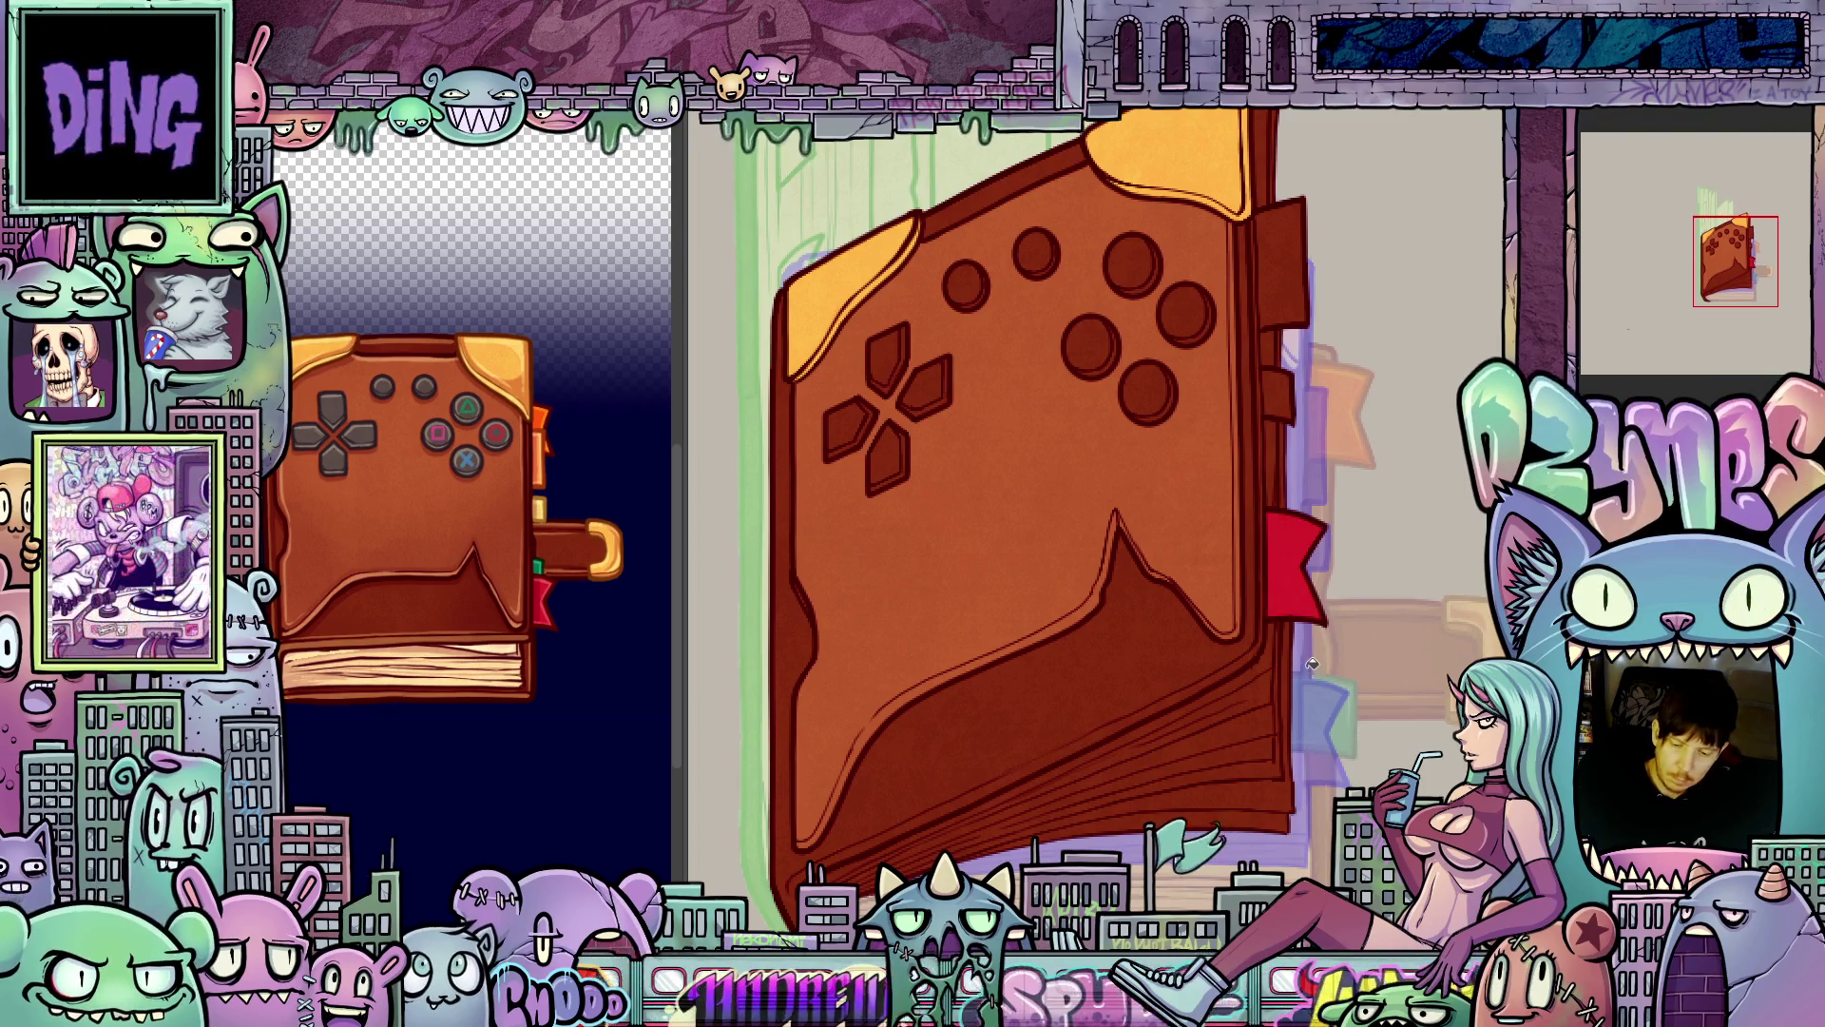
key("ctrl+z")
left_click(1129, 532)
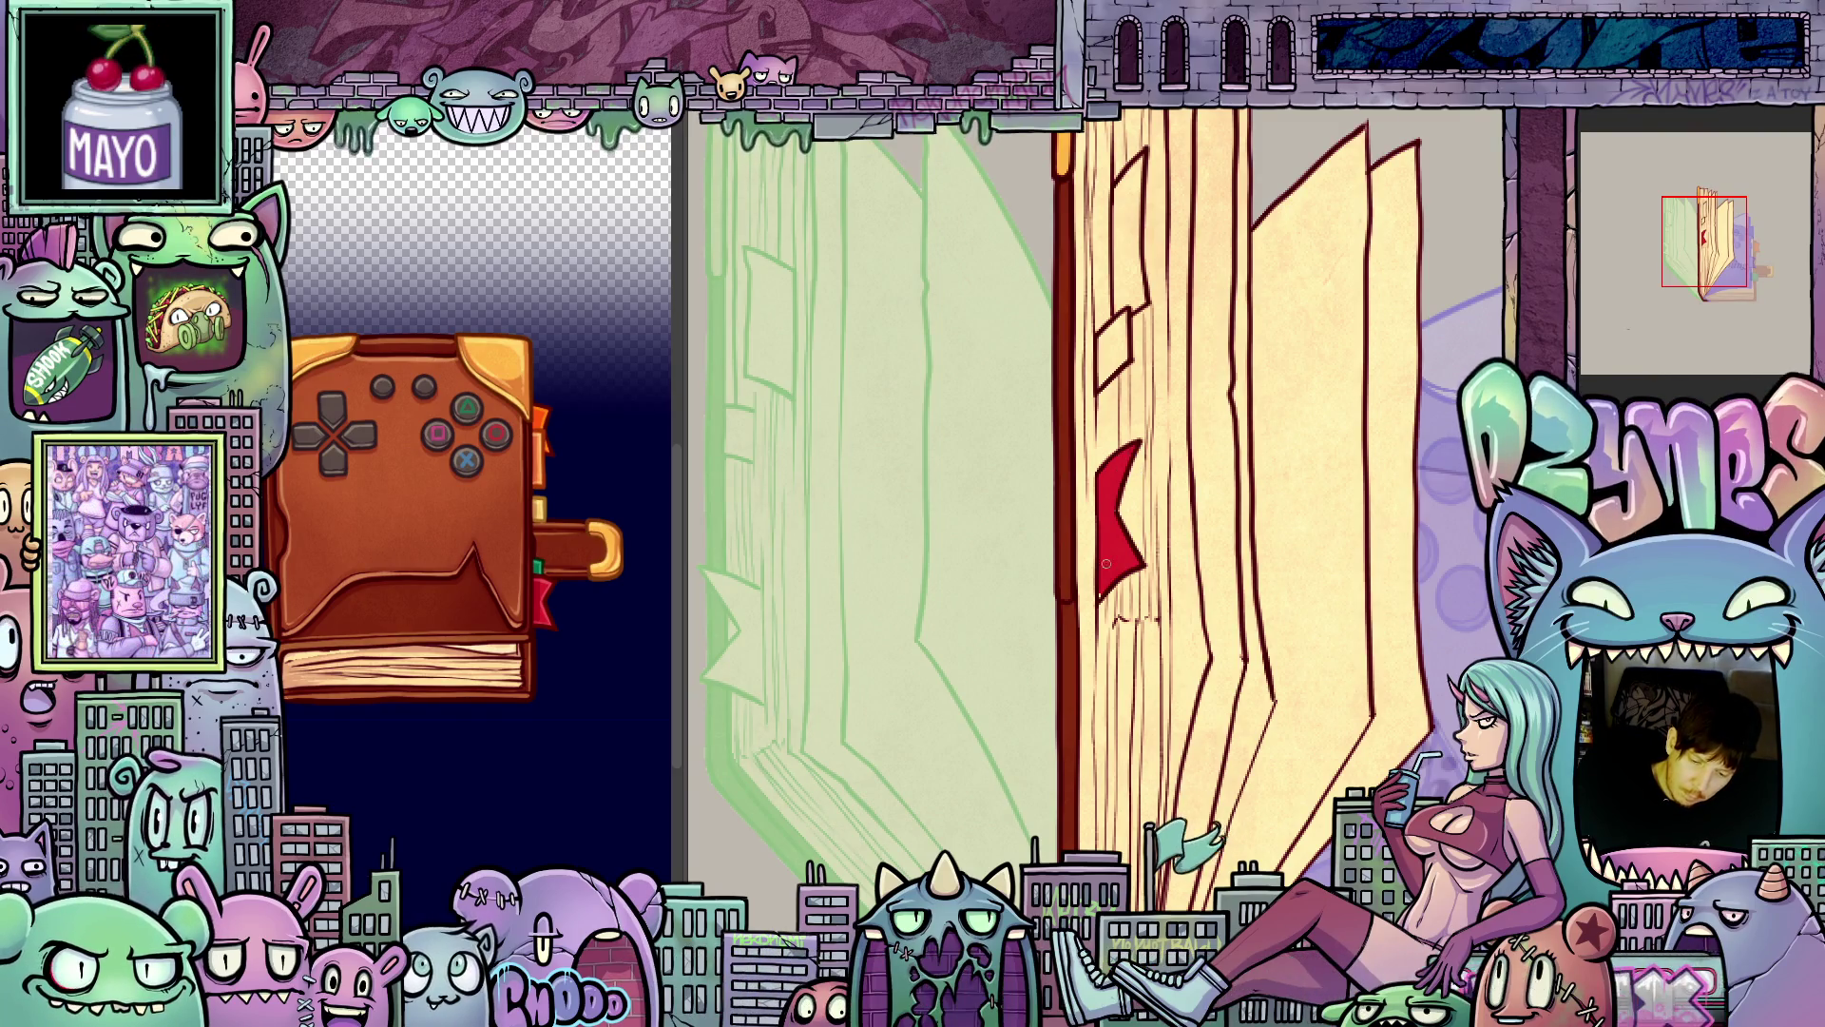
- Fill the star-shaped bookmark and the ribbon solid red on neighbouring frames
left_click_drag(1120, 576, 1162, 675)
key("Left")
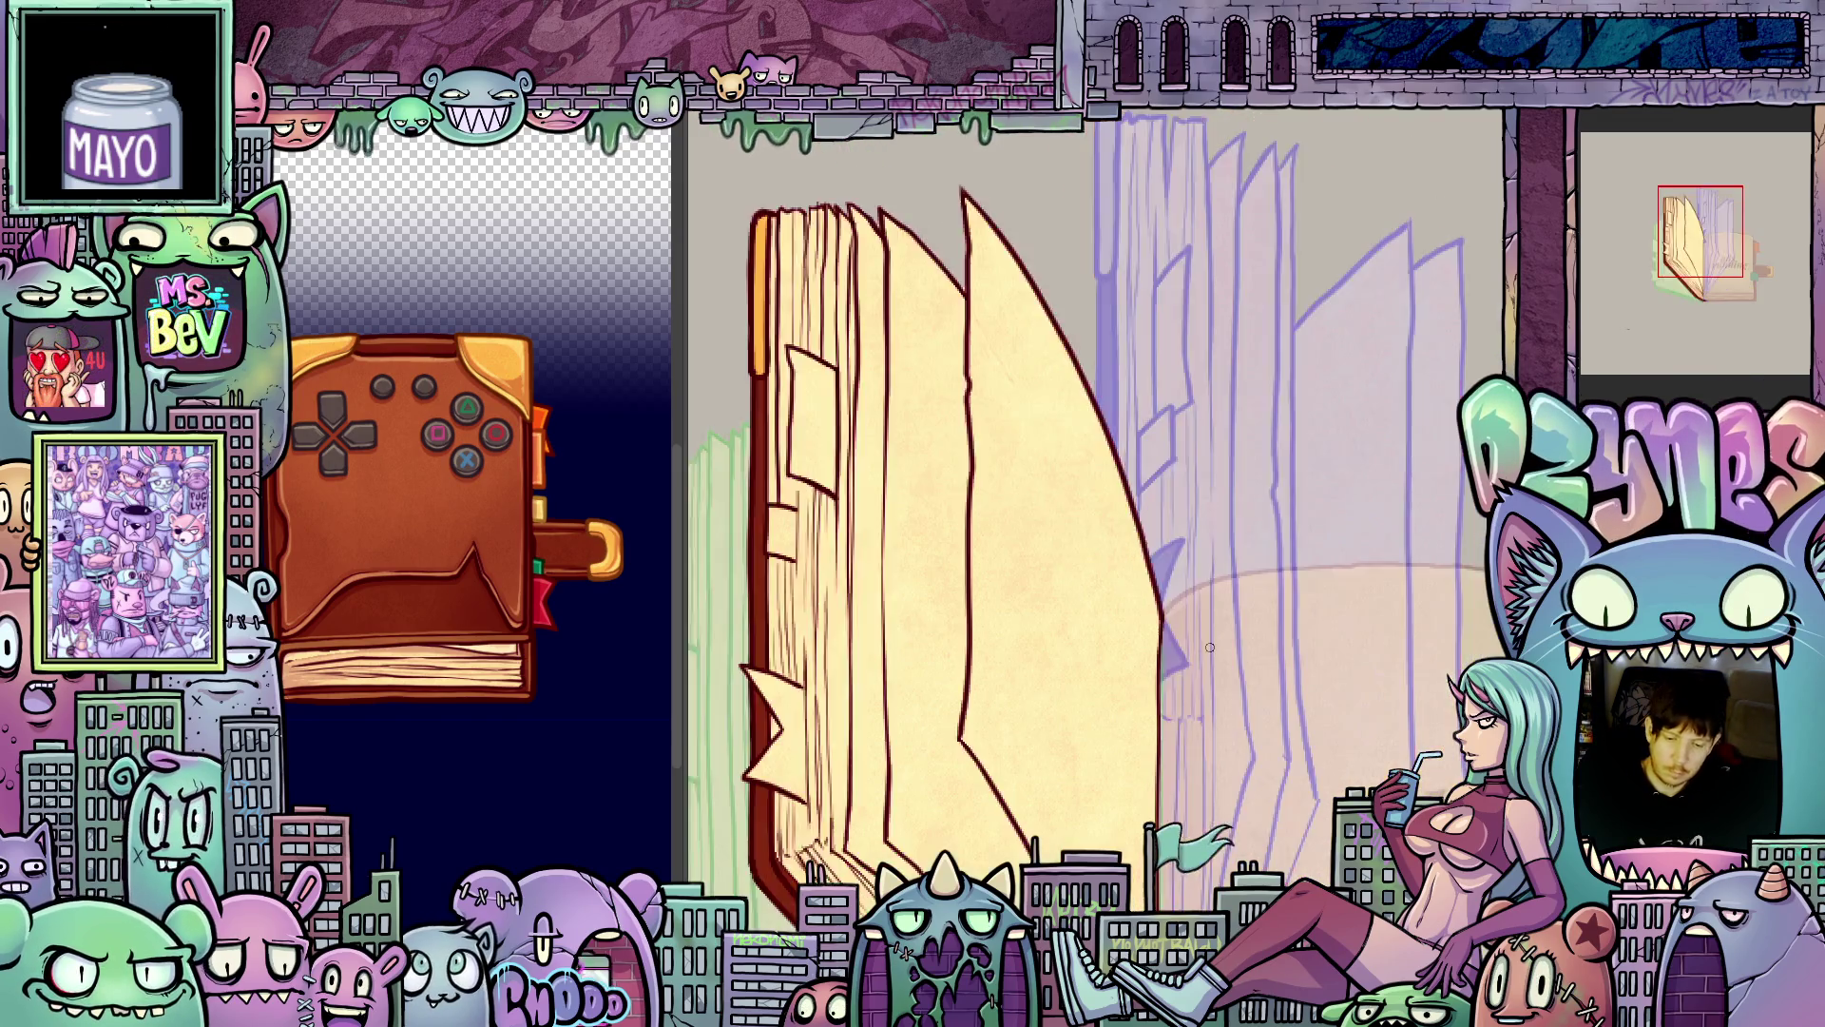
key("Left")
key("Right")
left_click_drag(1173, 654, 1171, 537)
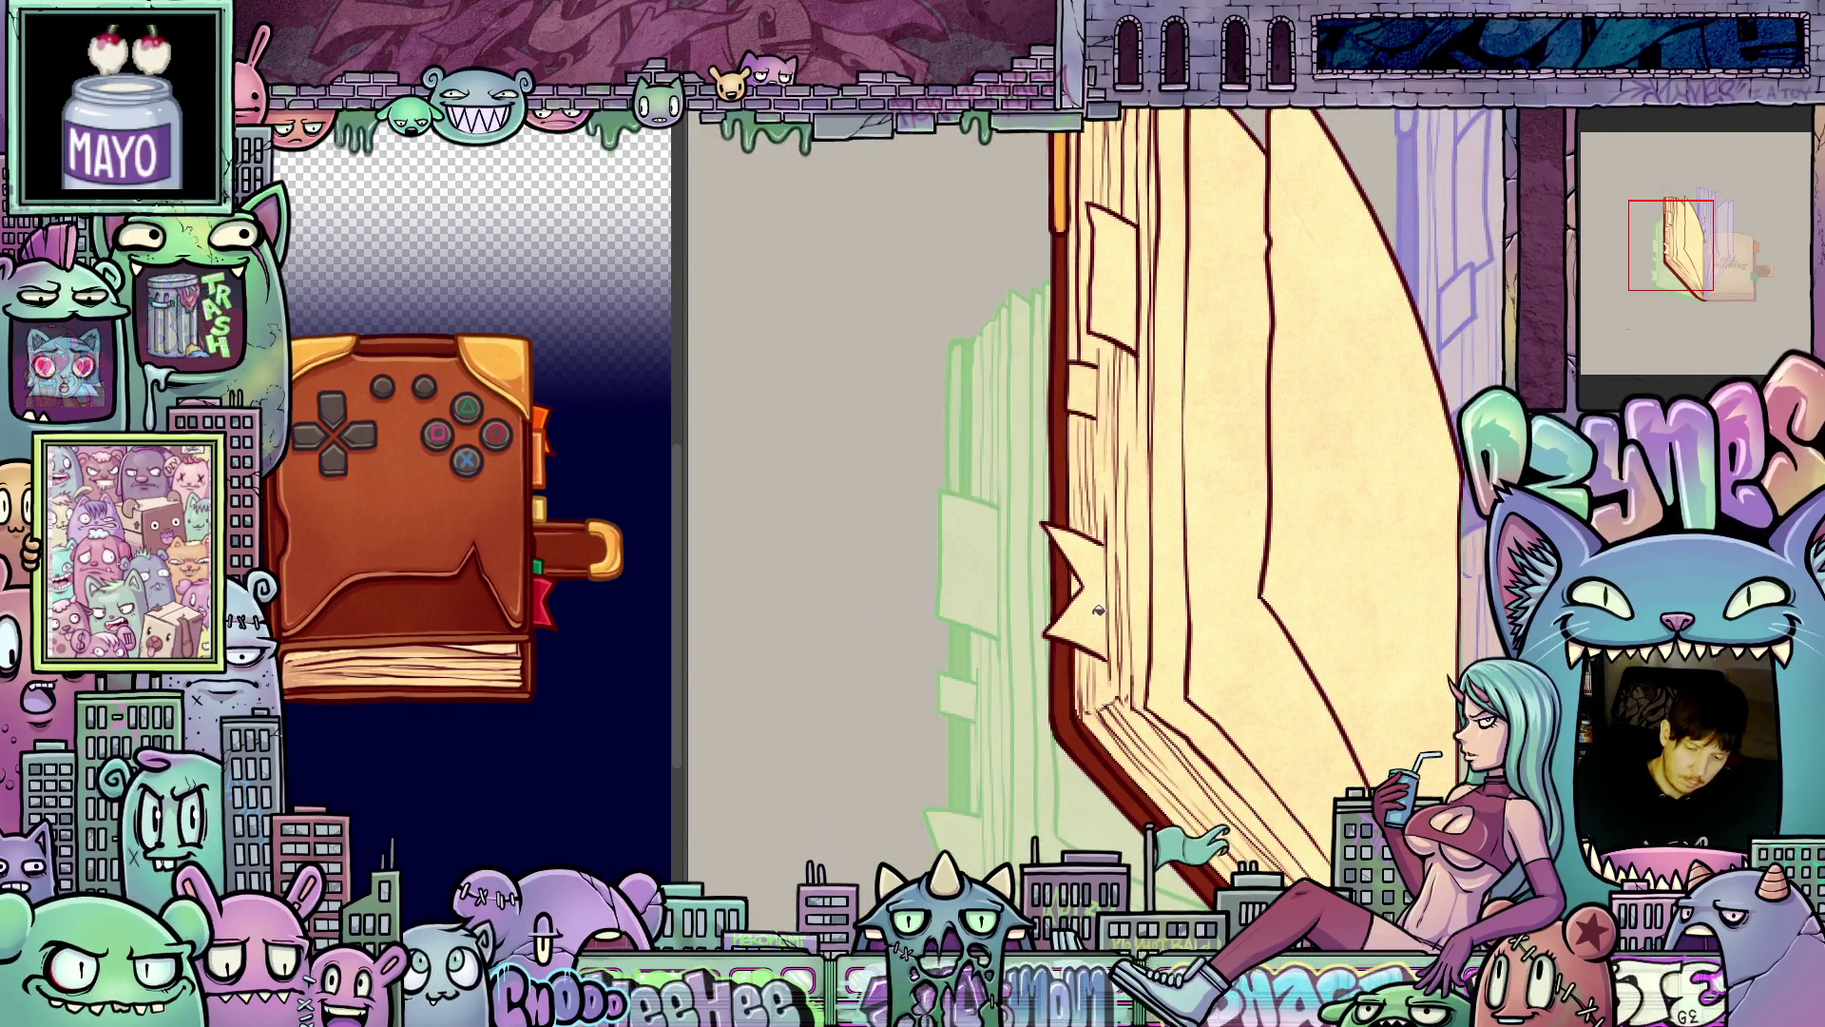
left_click(1100, 589)
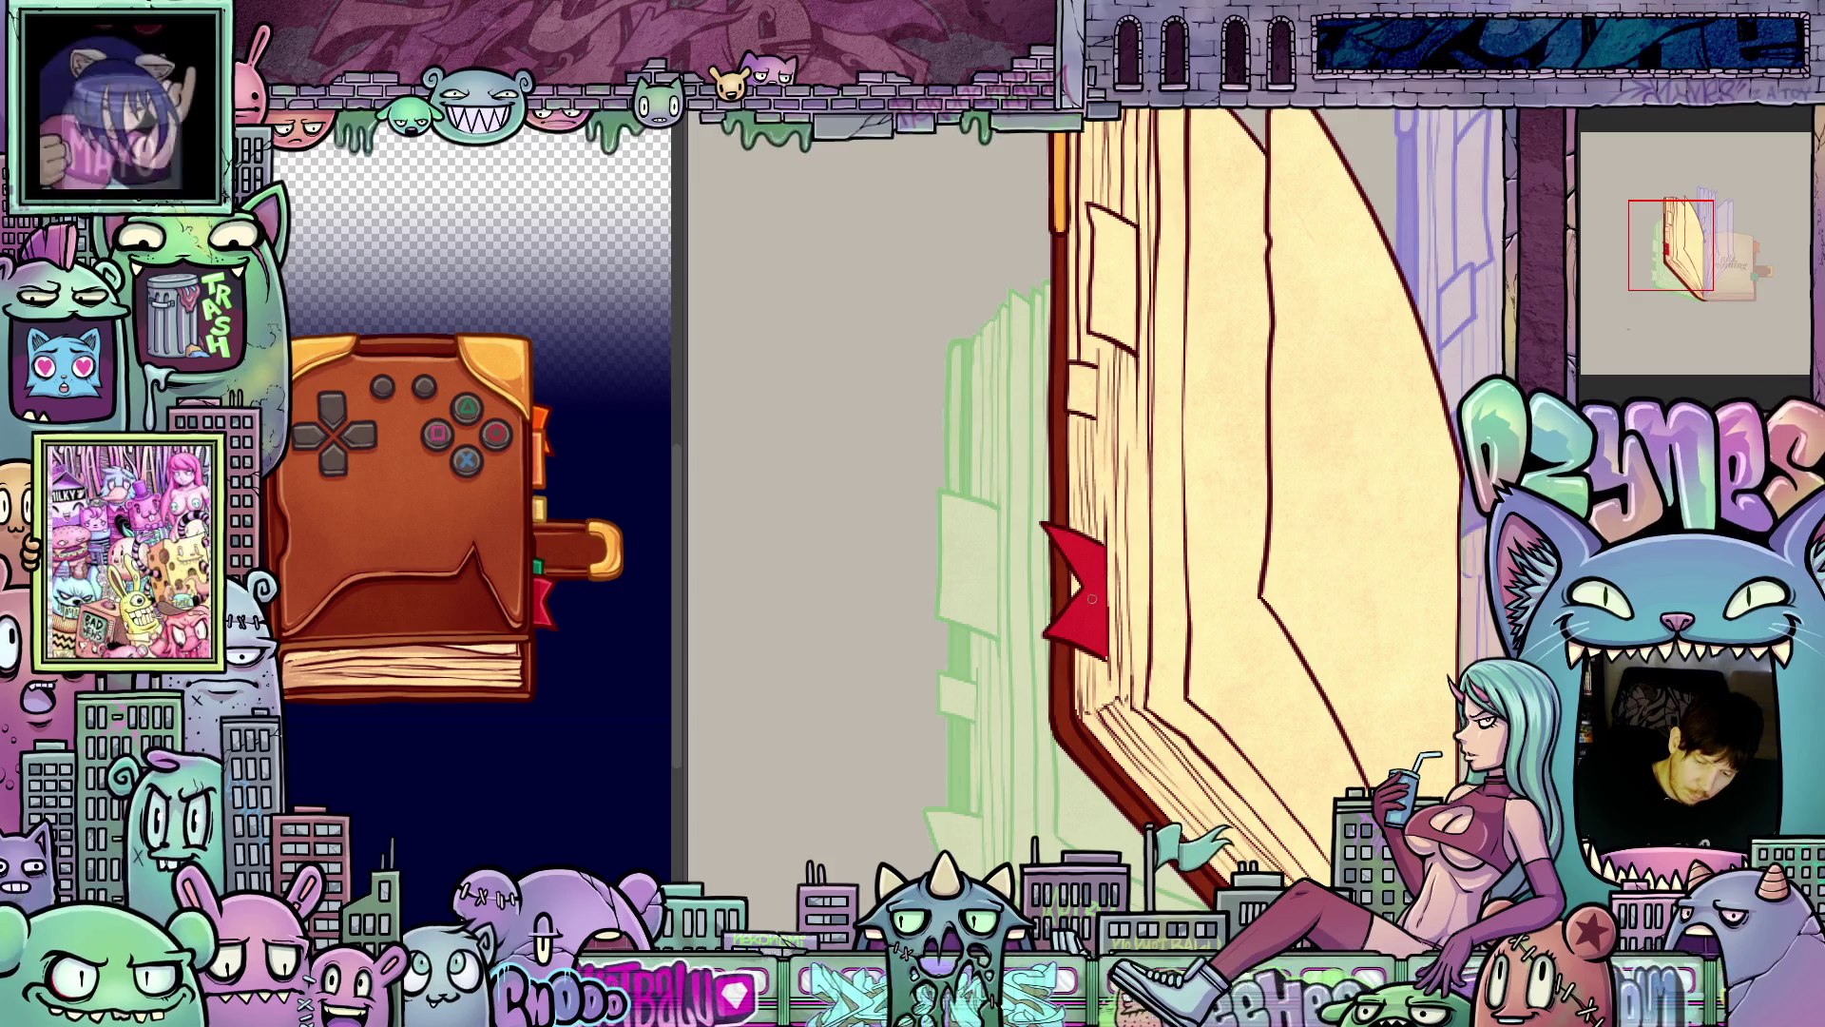
left_click_drag(1172, 623, 1229, 509)
left_click(1179, 569)
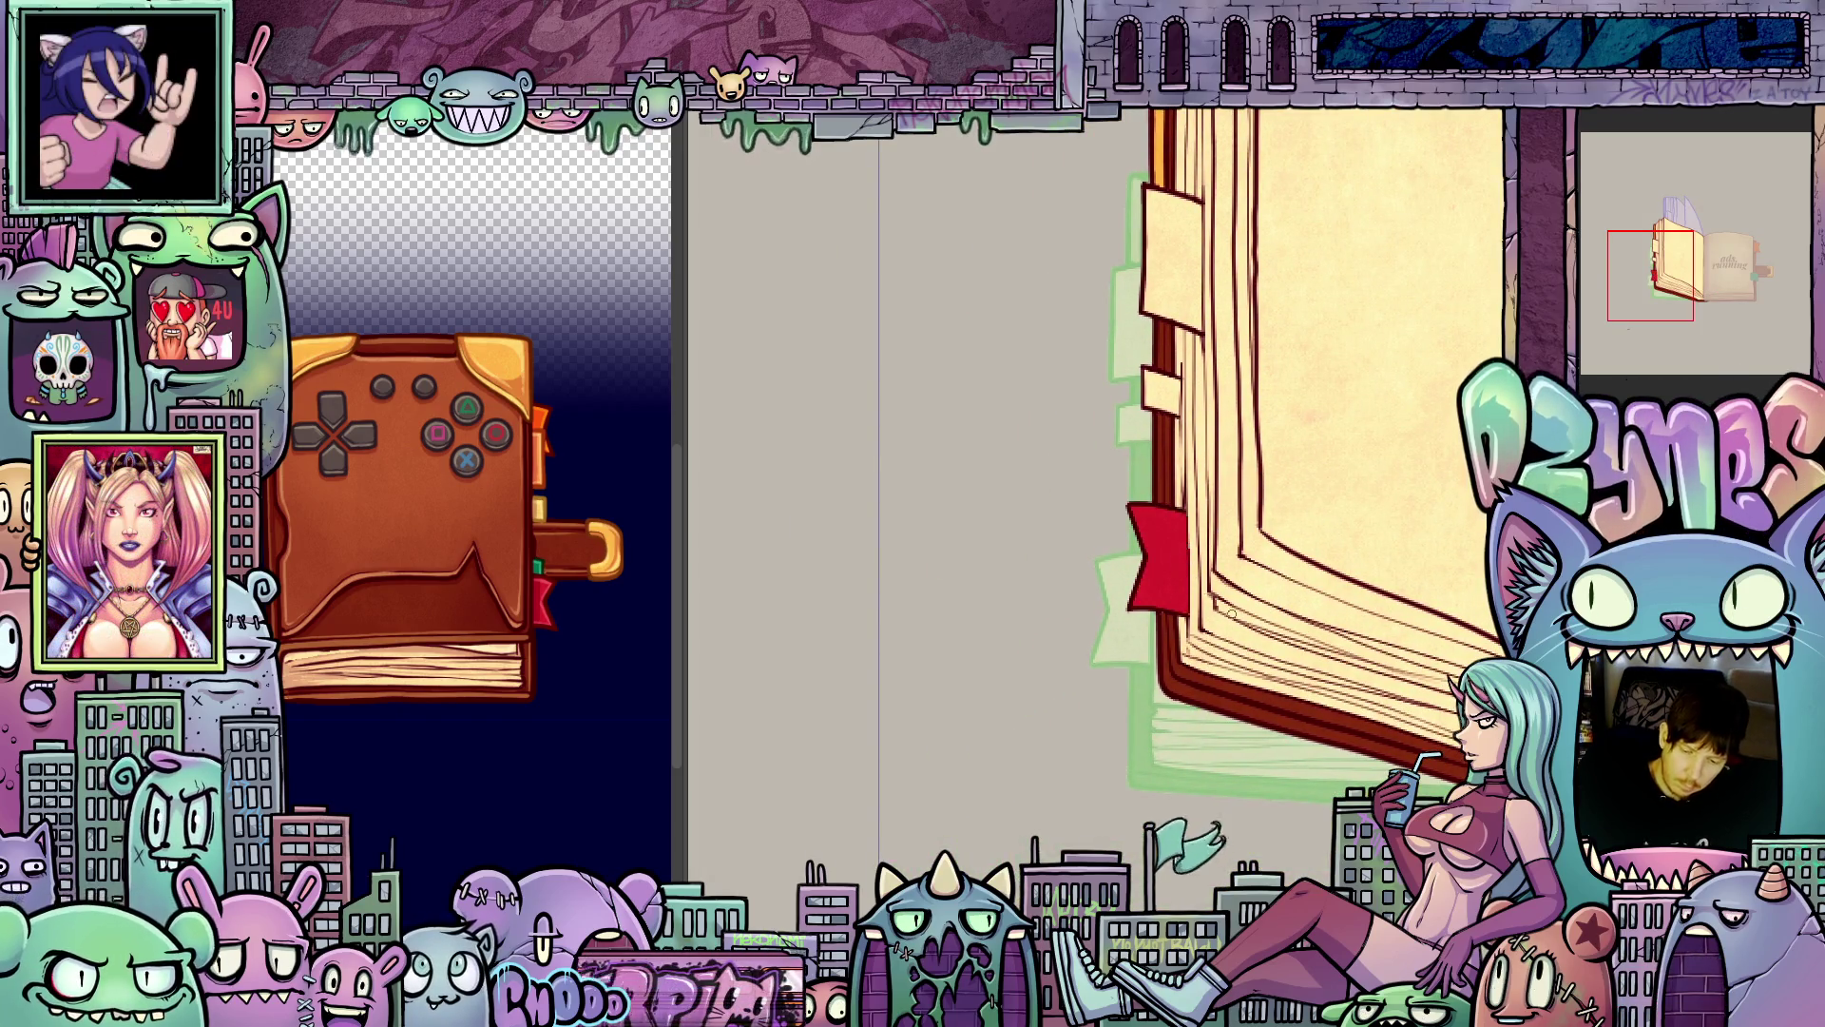
- Fill the bookmark tab red on each of the next two animation frames
left_click_drag(1232, 614, 1141, 539)
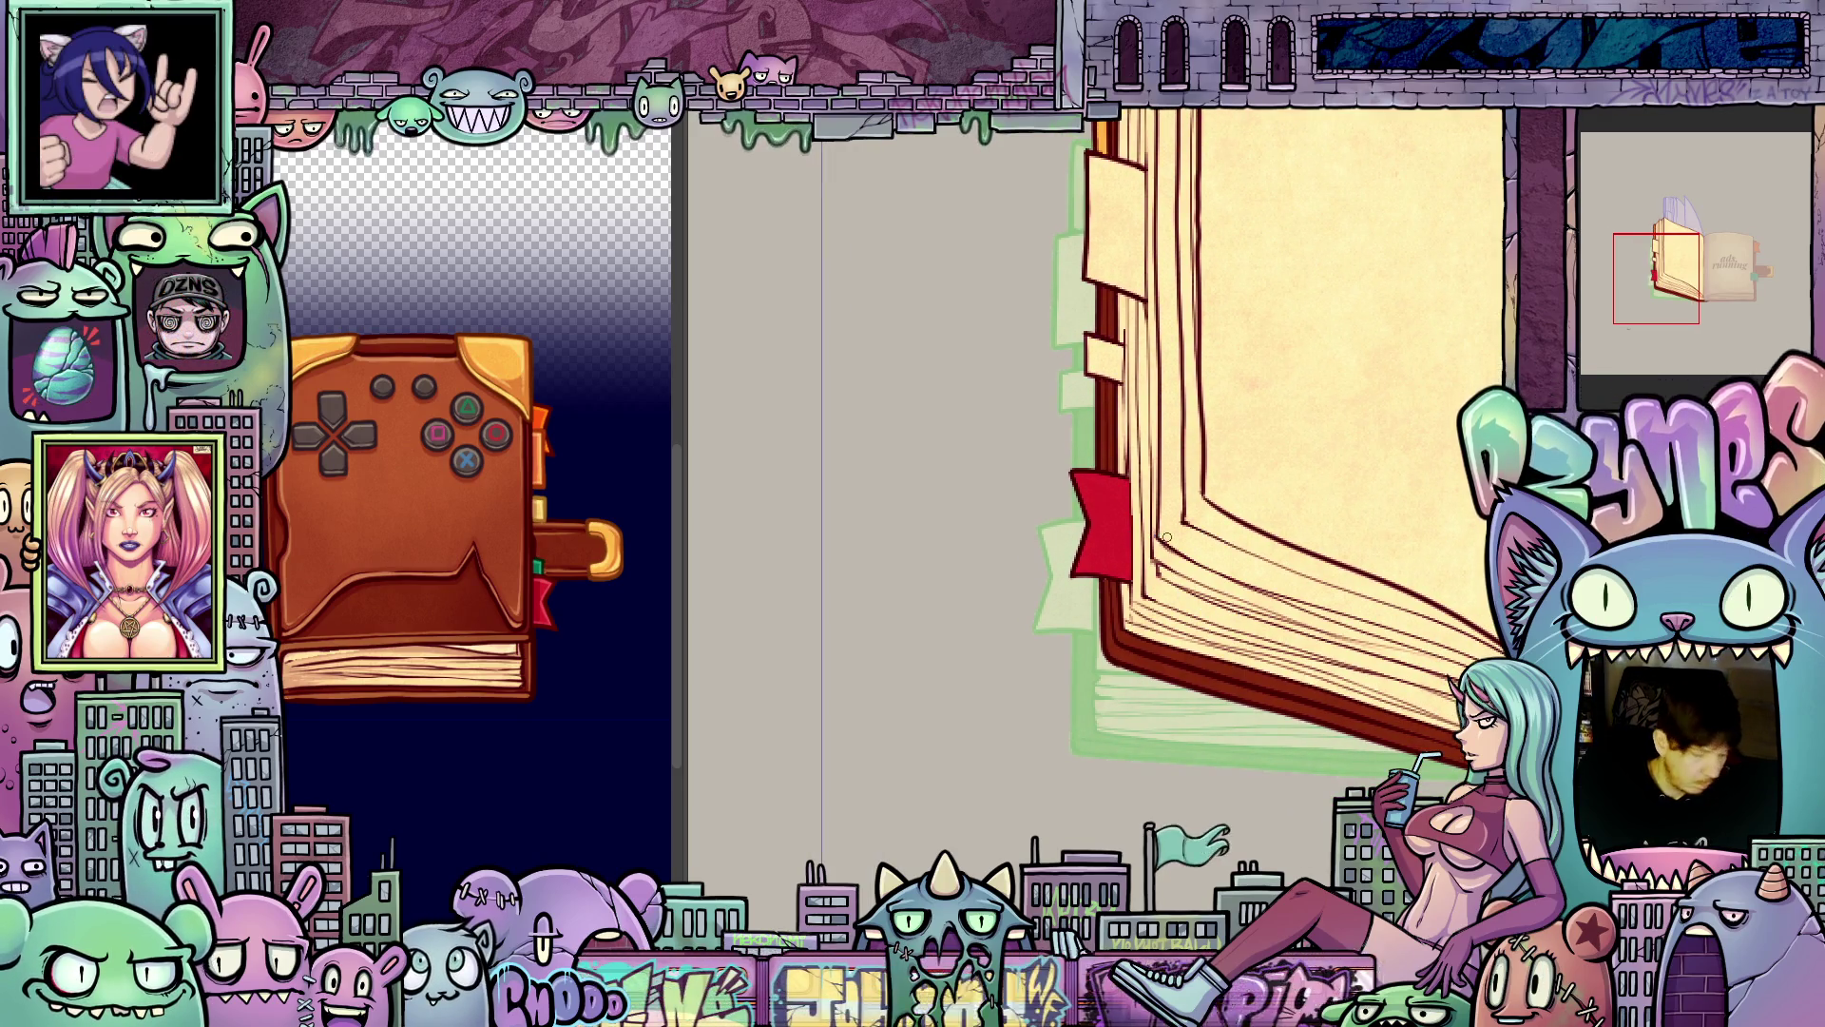
key("ctrl+z")
mouse_move(1086, 601)
left_mouse_down()
mouse_move(1131, 575)
mouse_move(1146, 505)
left_mouse_up()
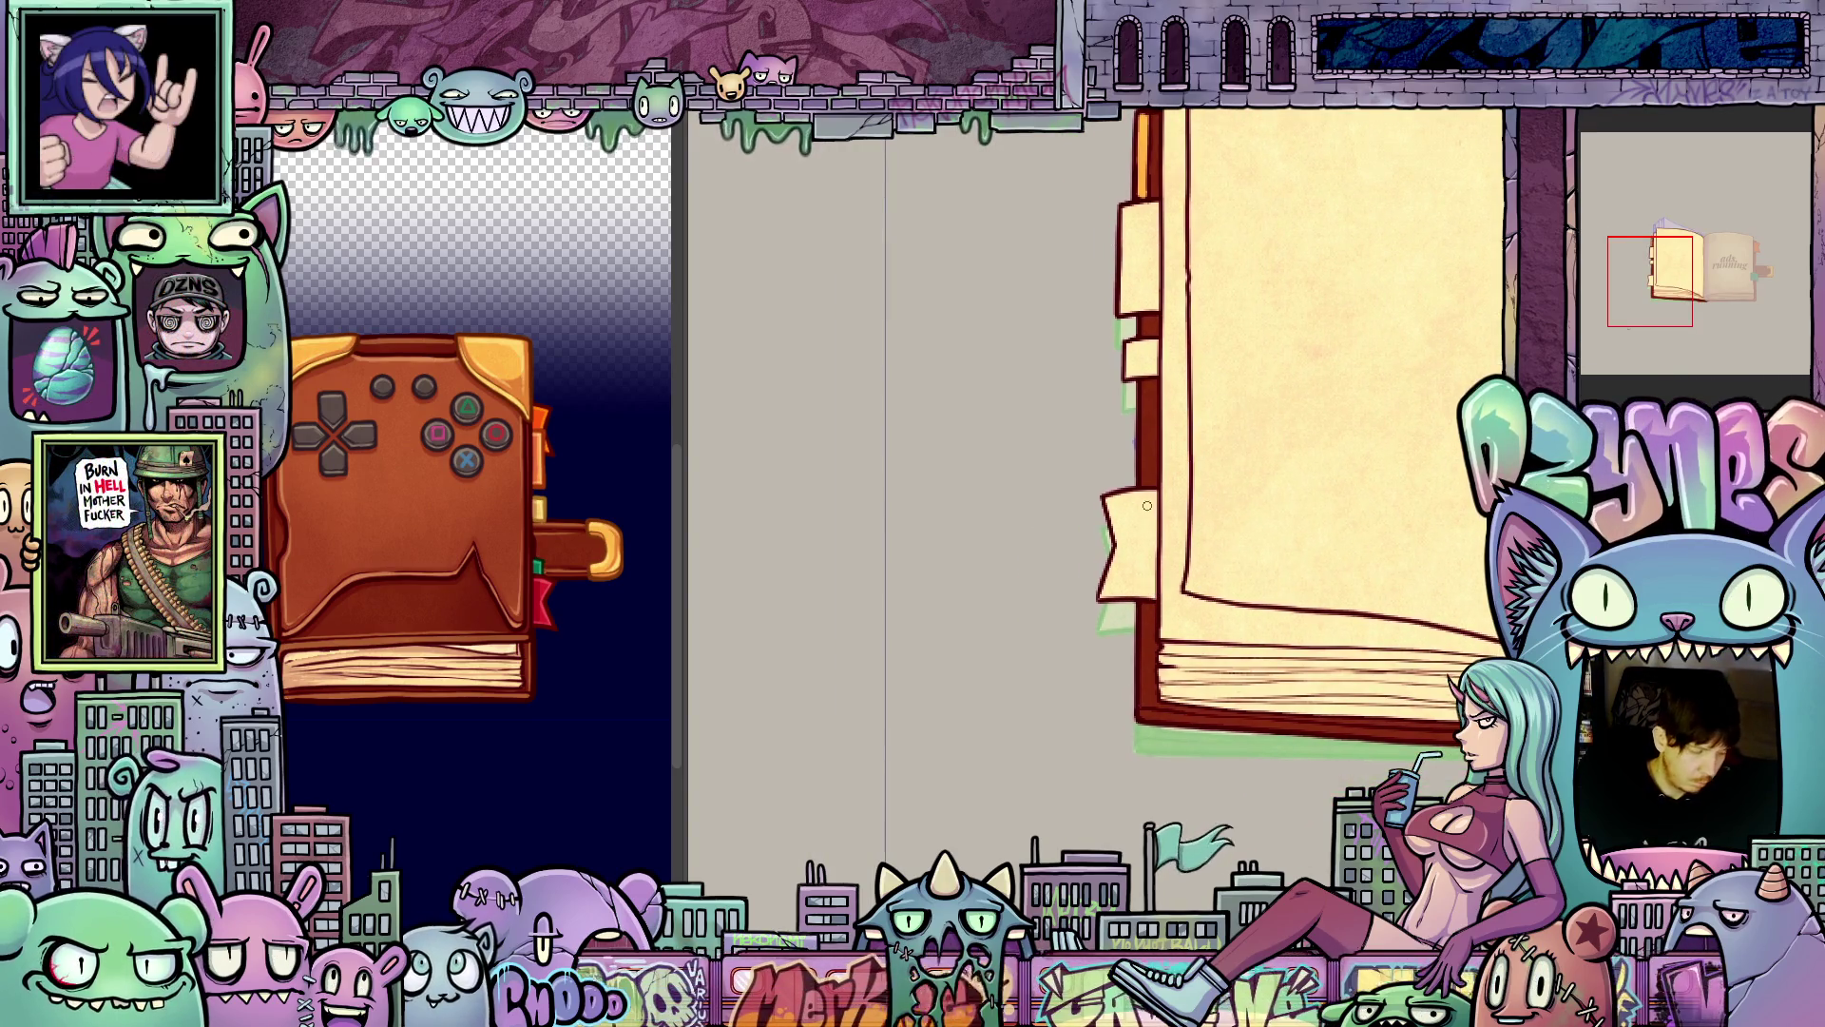
left_click(1155, 569)
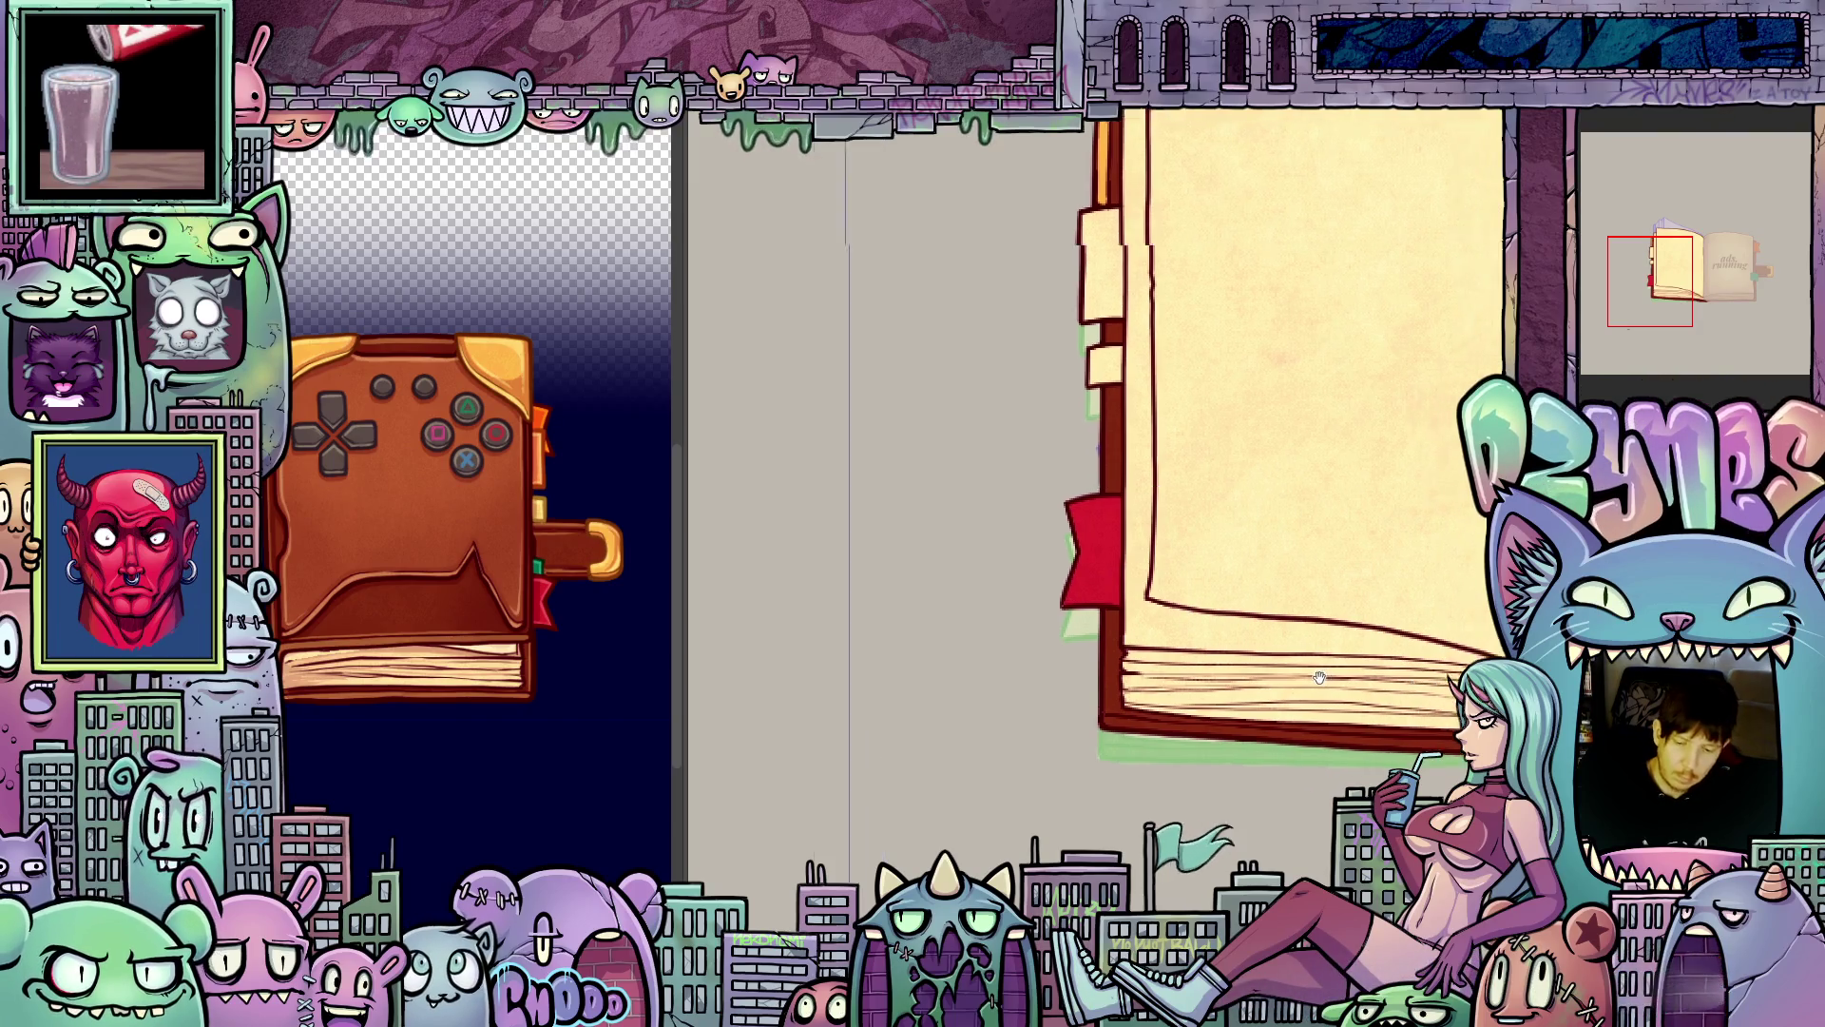
scroll(1119, 586, "right", 4)
scroll(1119, 586, "up", 1)
key("ctrl+z")
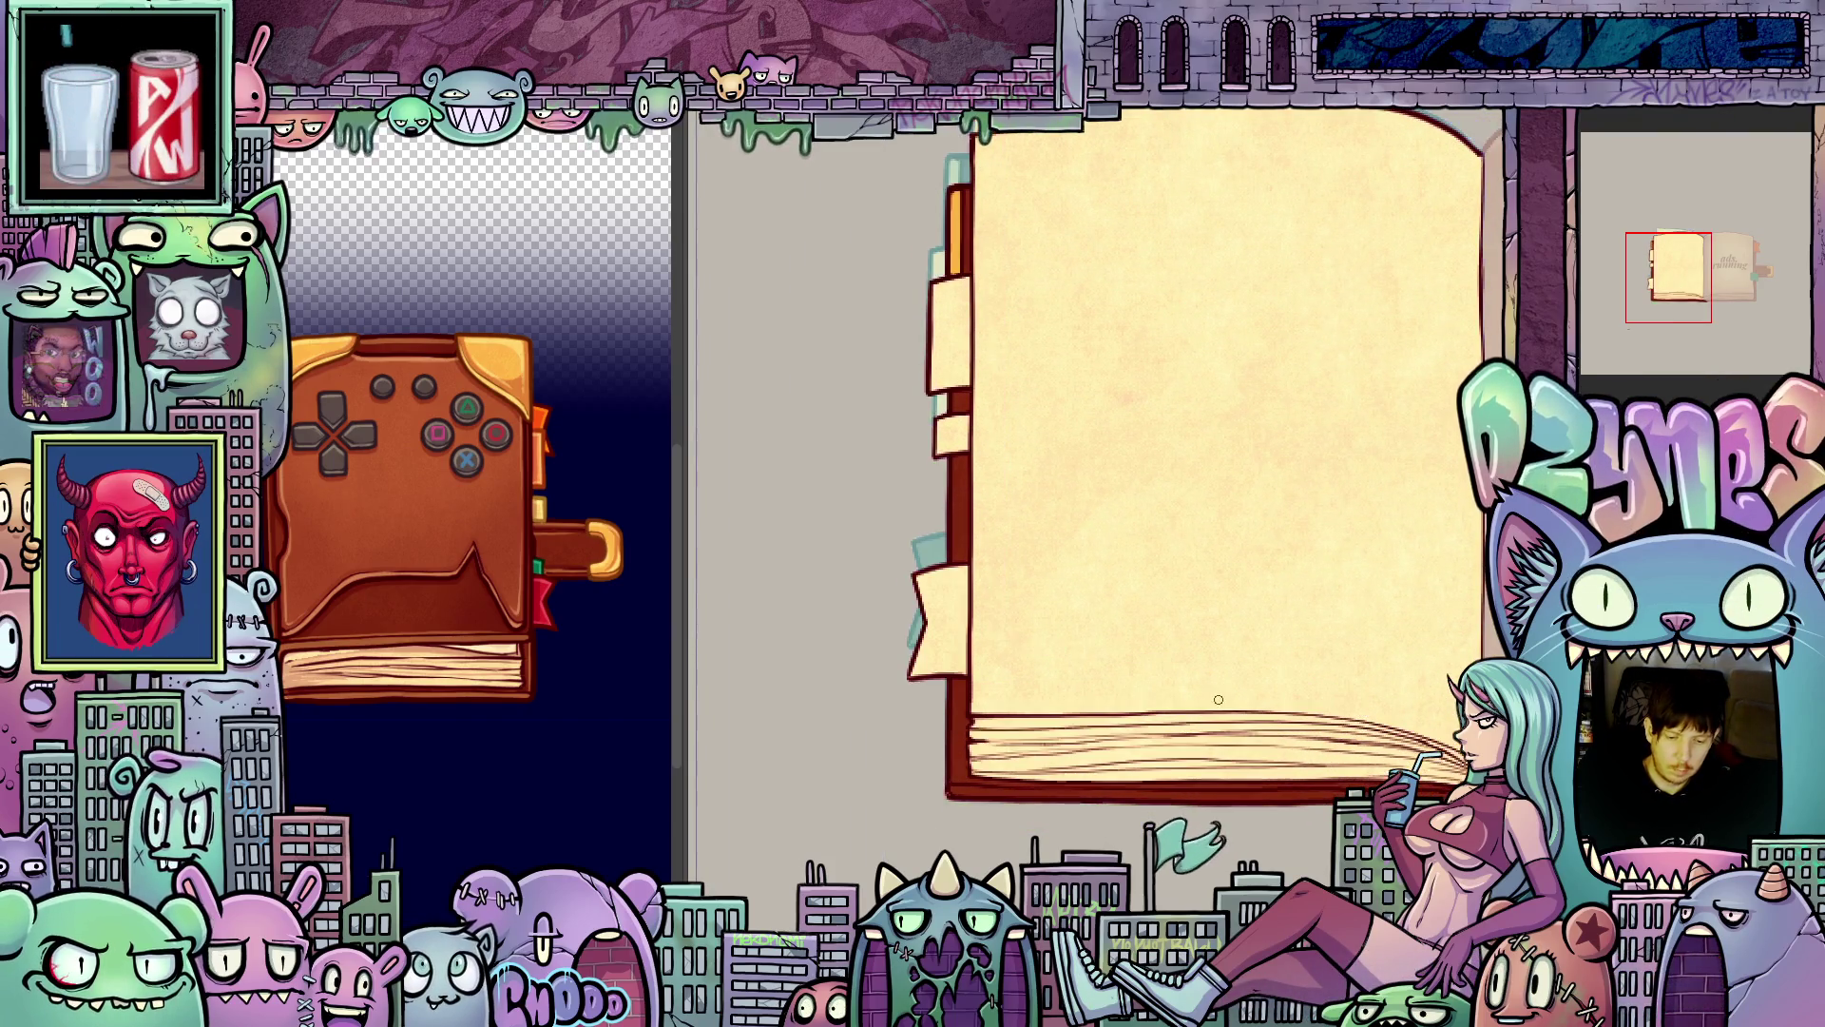
scroll(1119, 568, "left", 3)
left_click(1120, 568)
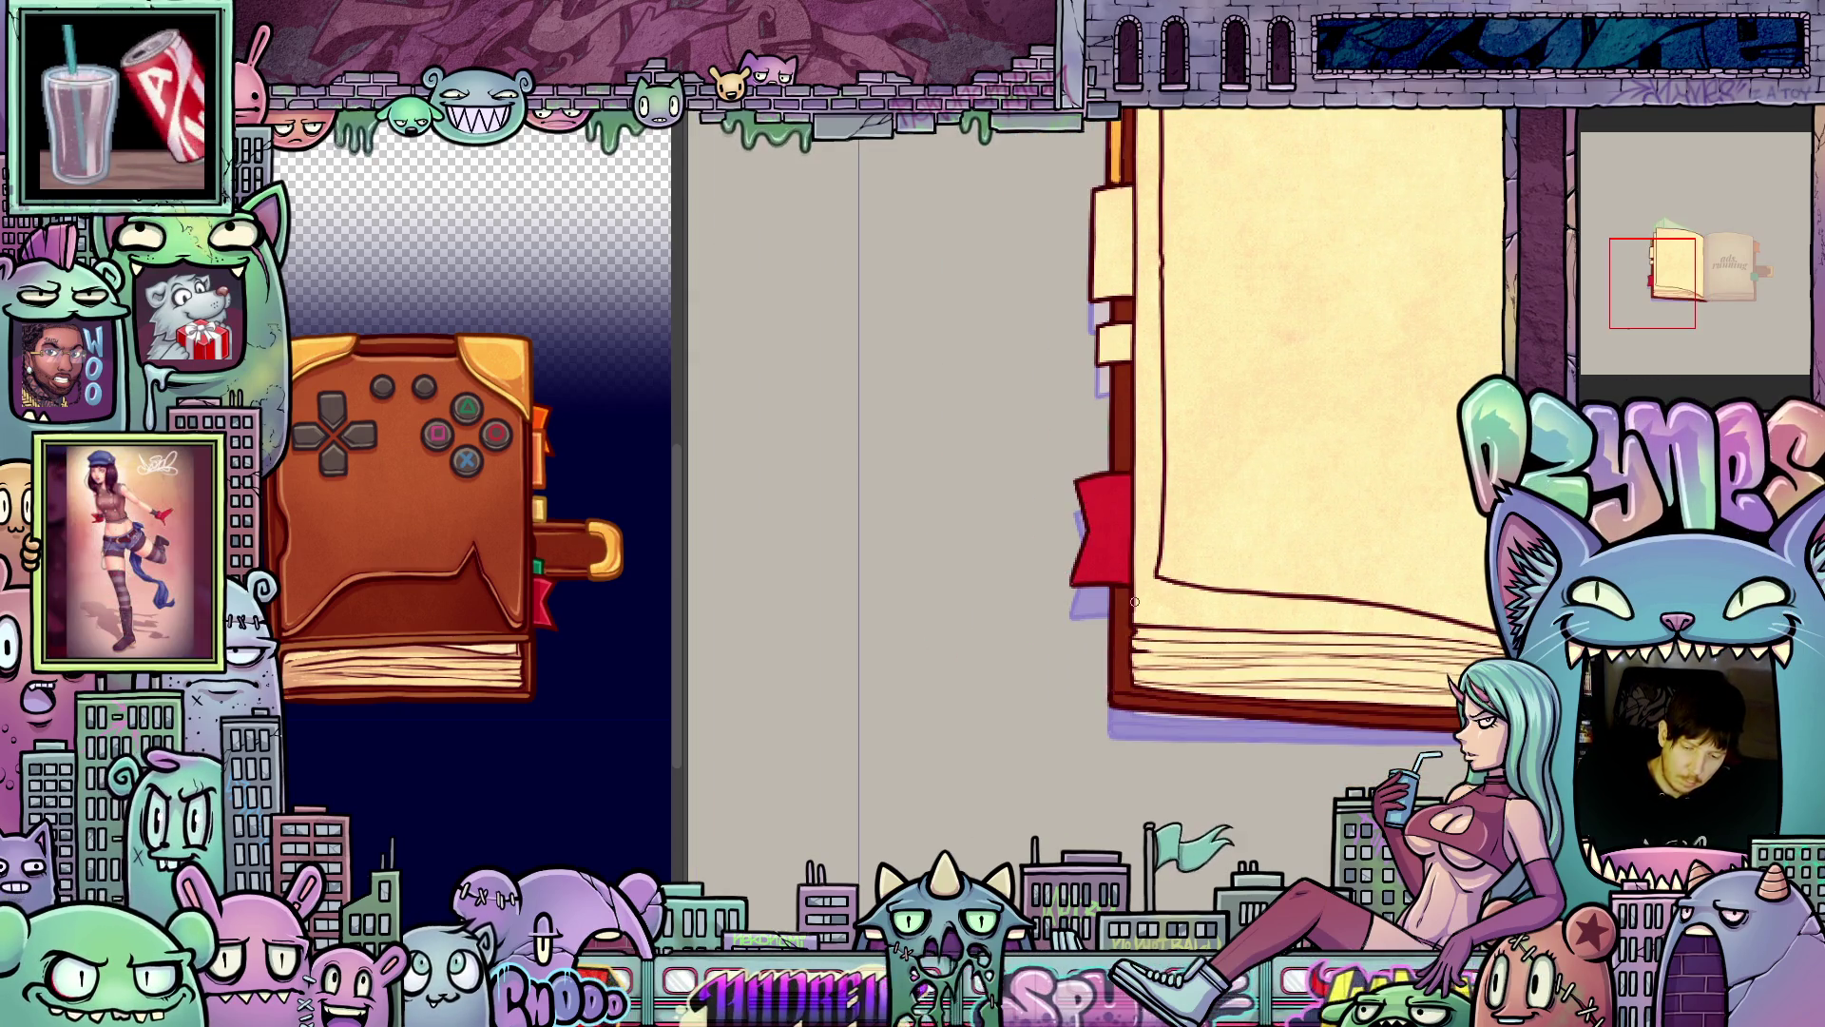
scroll(1141, 608, "left", 5)
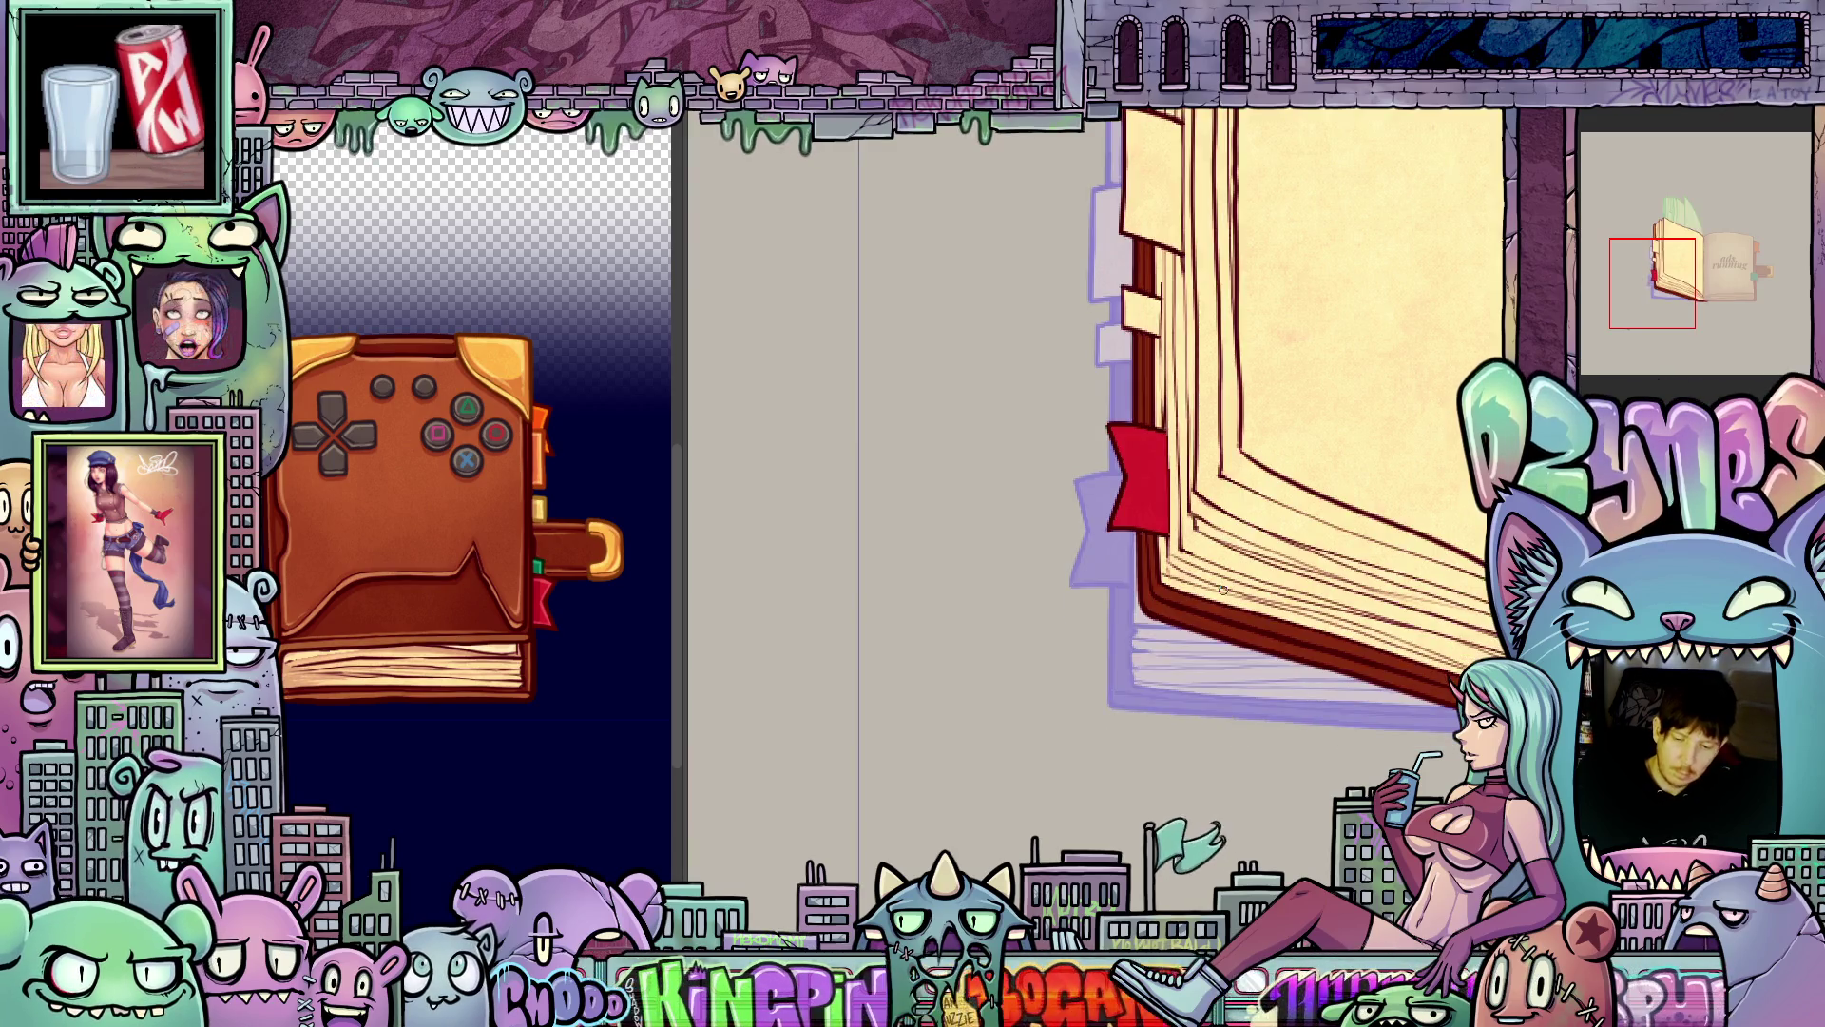
scroll(1232, 591, "right", 5)
scroll(1231, 551, "up", 5)
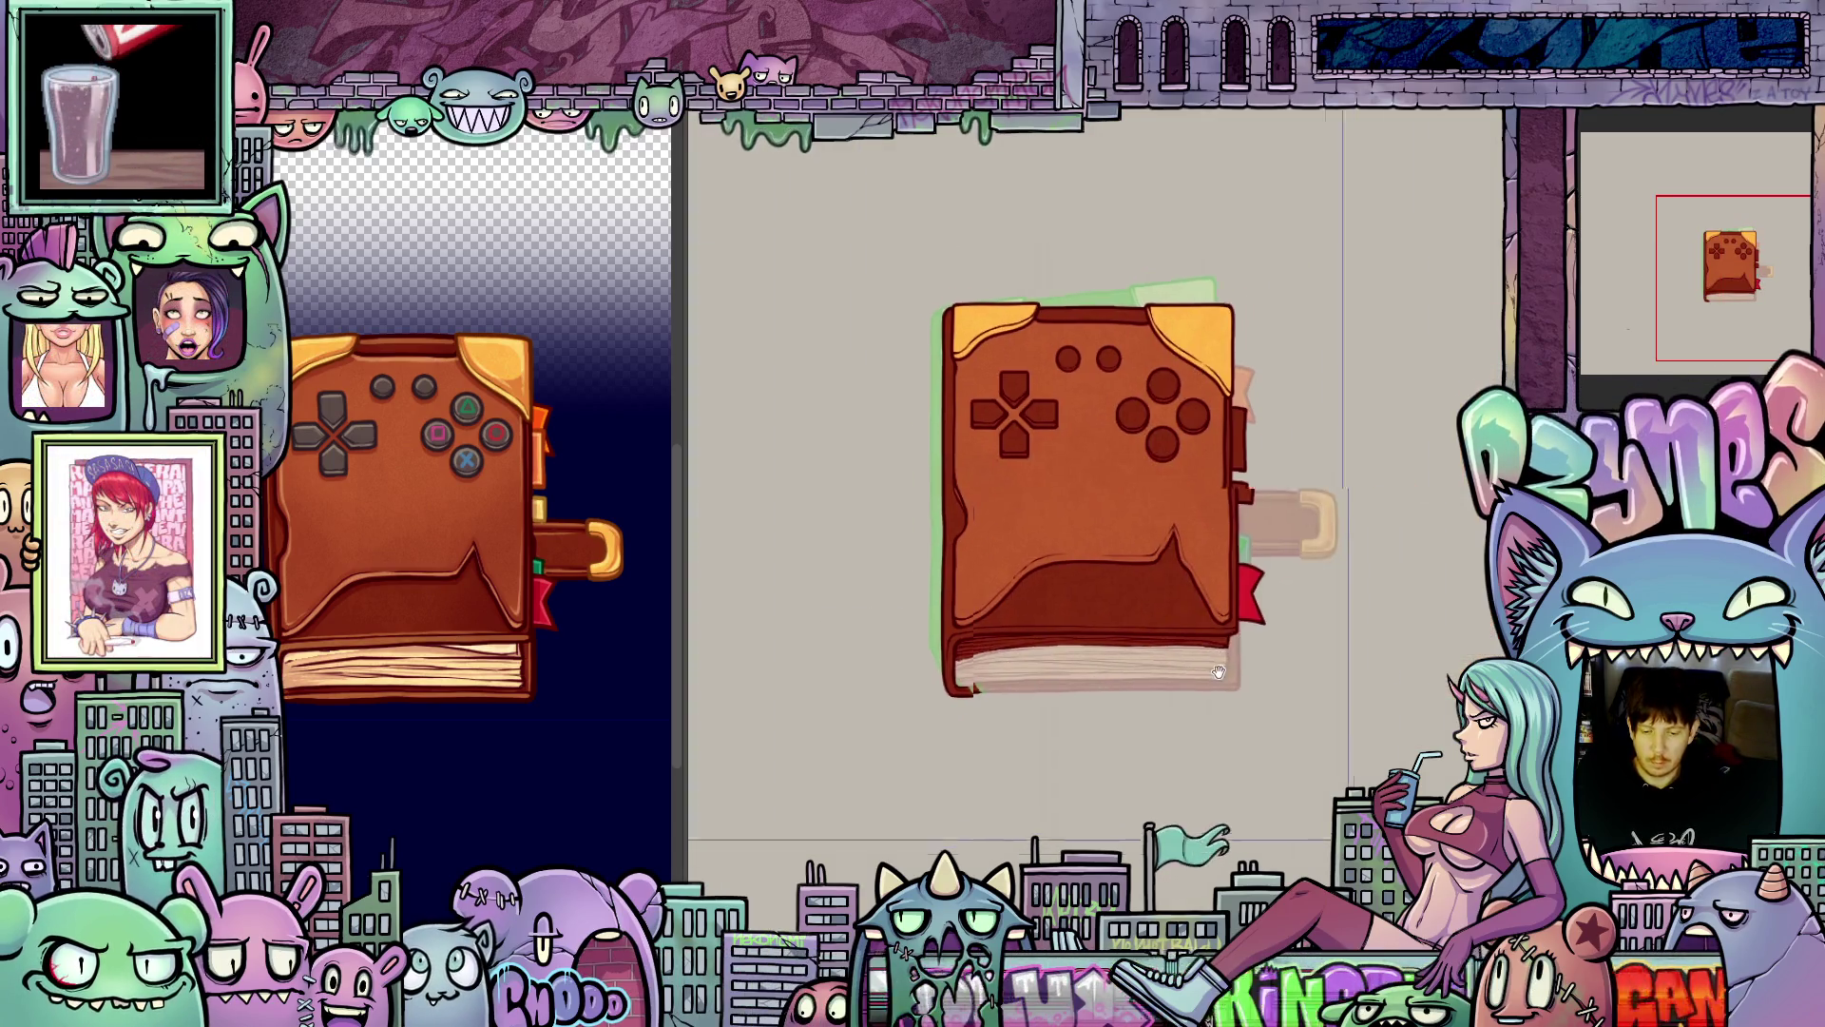
- Sample the gold clasp colour from the reference book view
scroll(1231, 517, "up", 2)
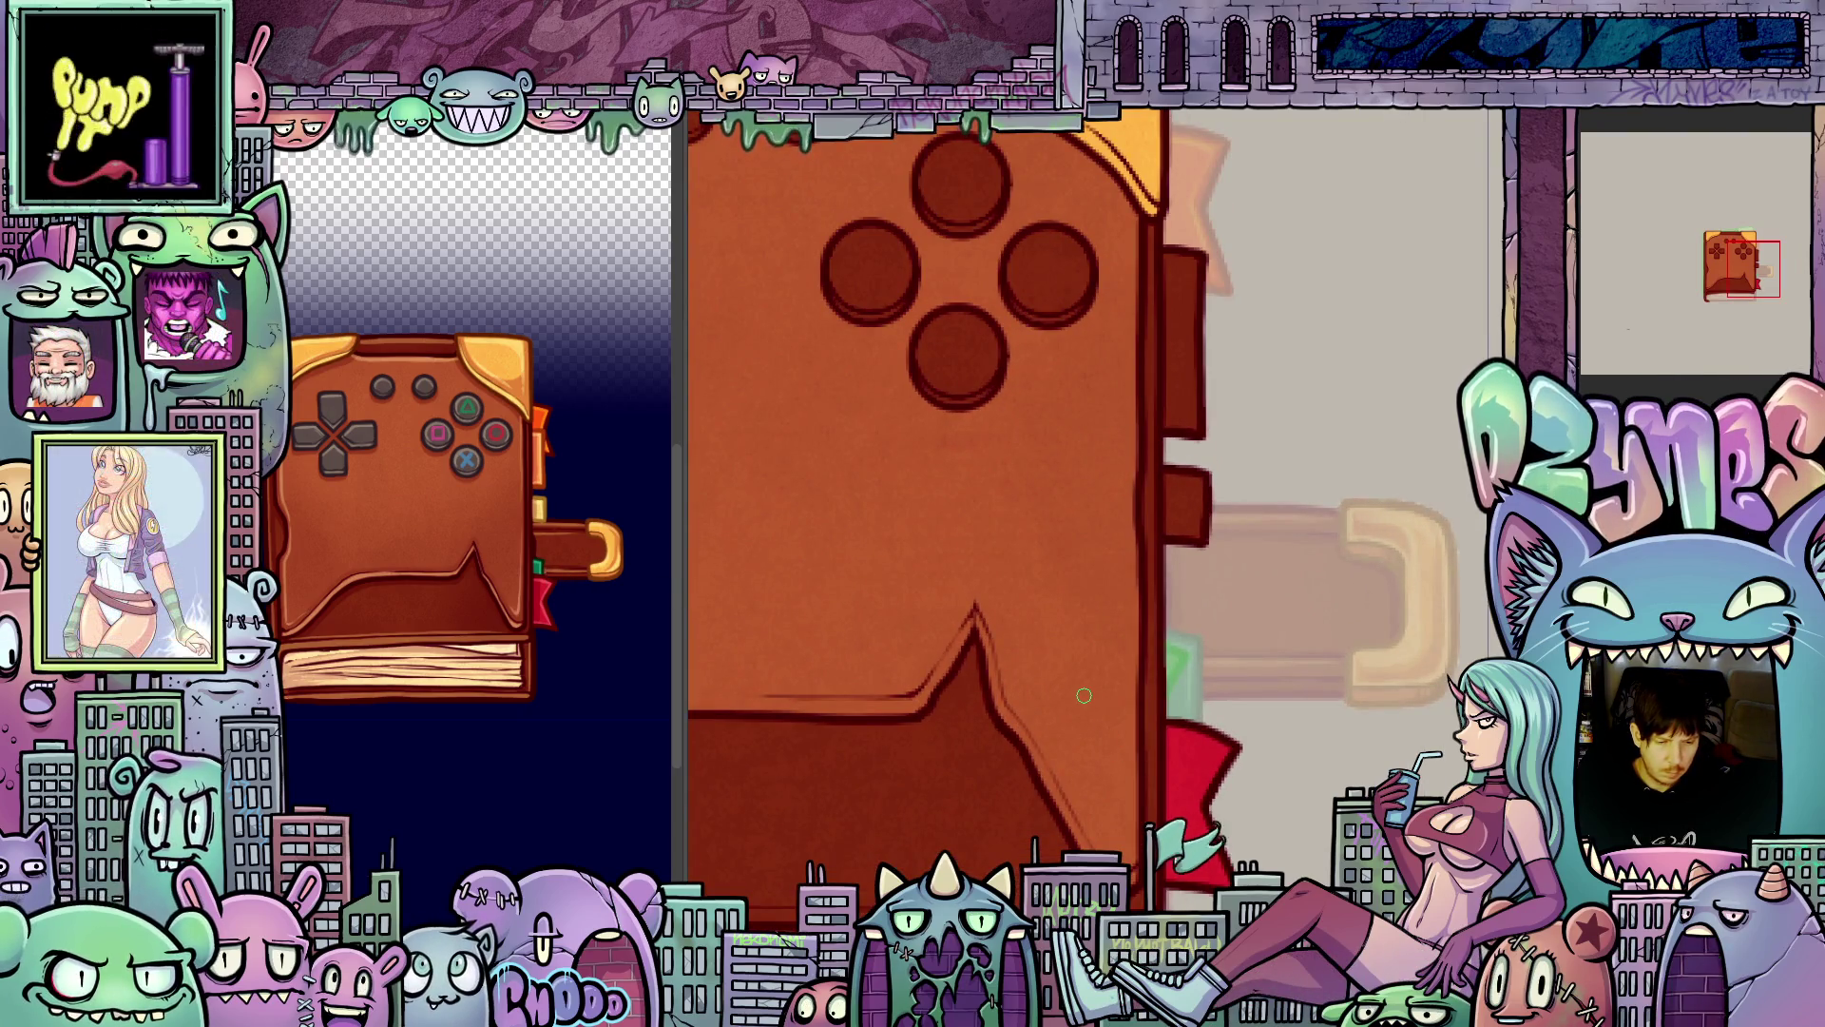
scroll(1084, 695, "down", 3)
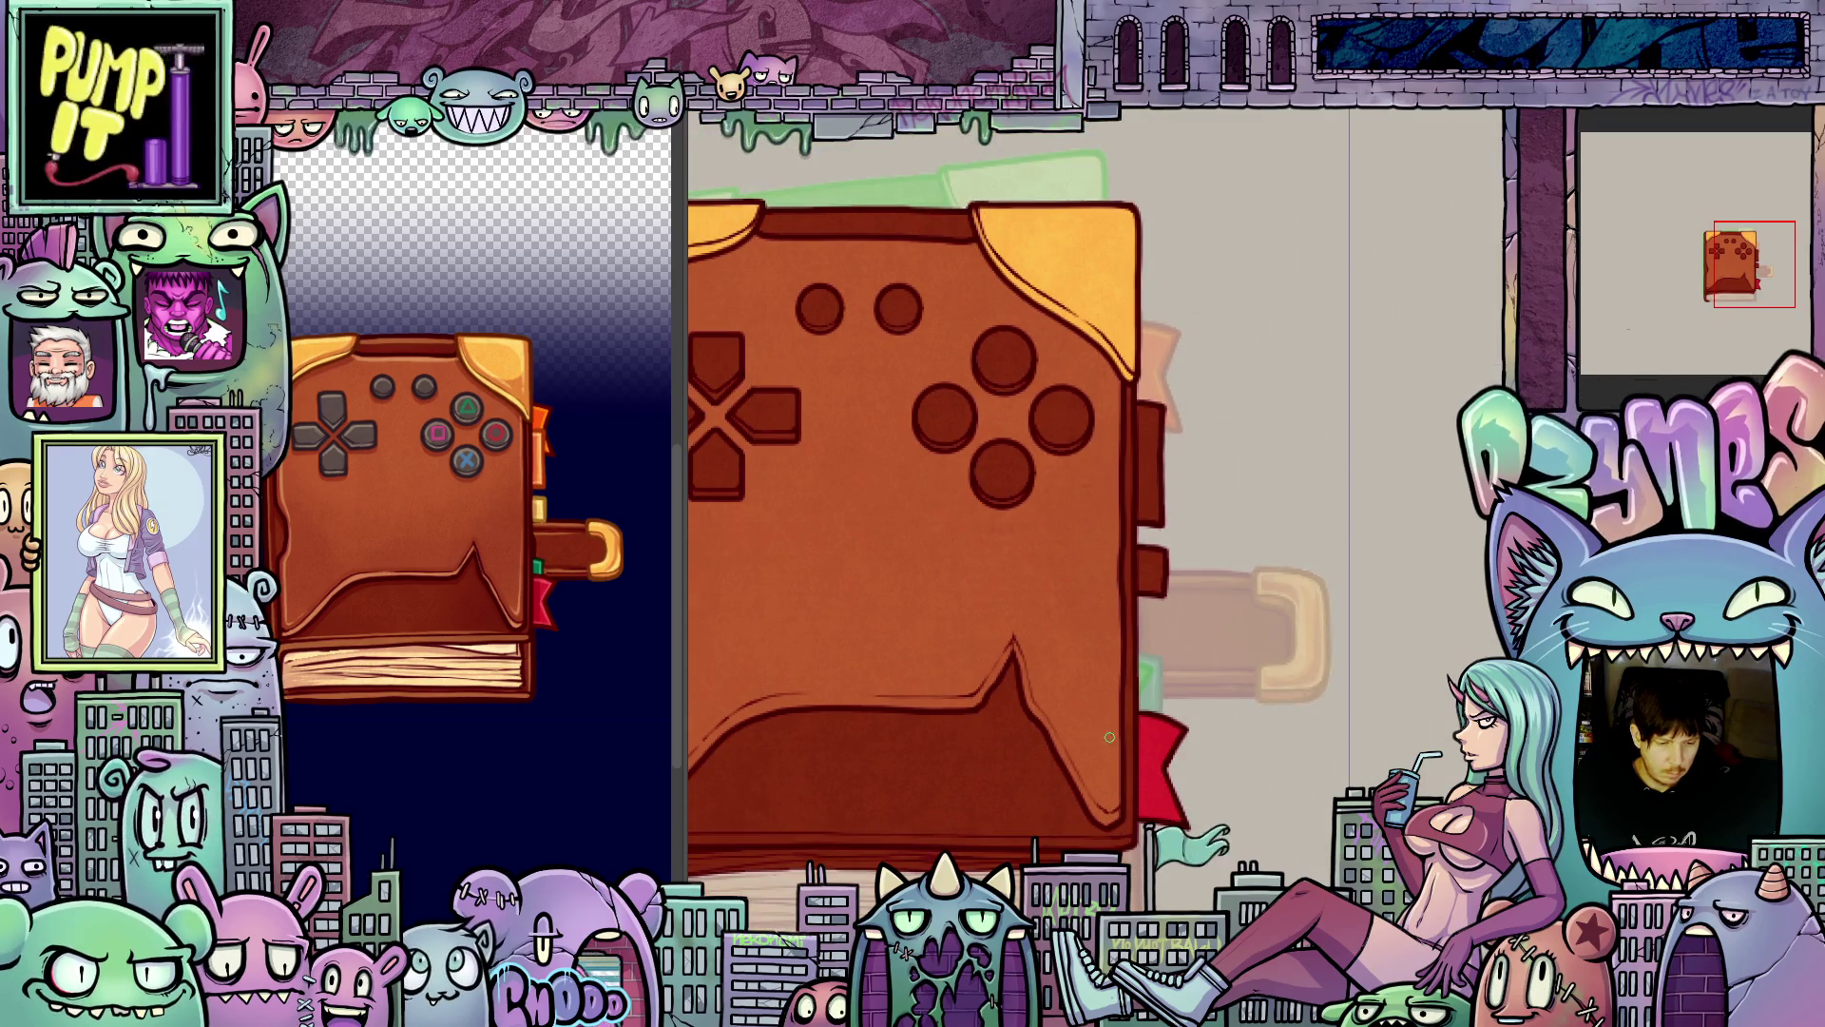
scroll(1109, 737, "up", 4)
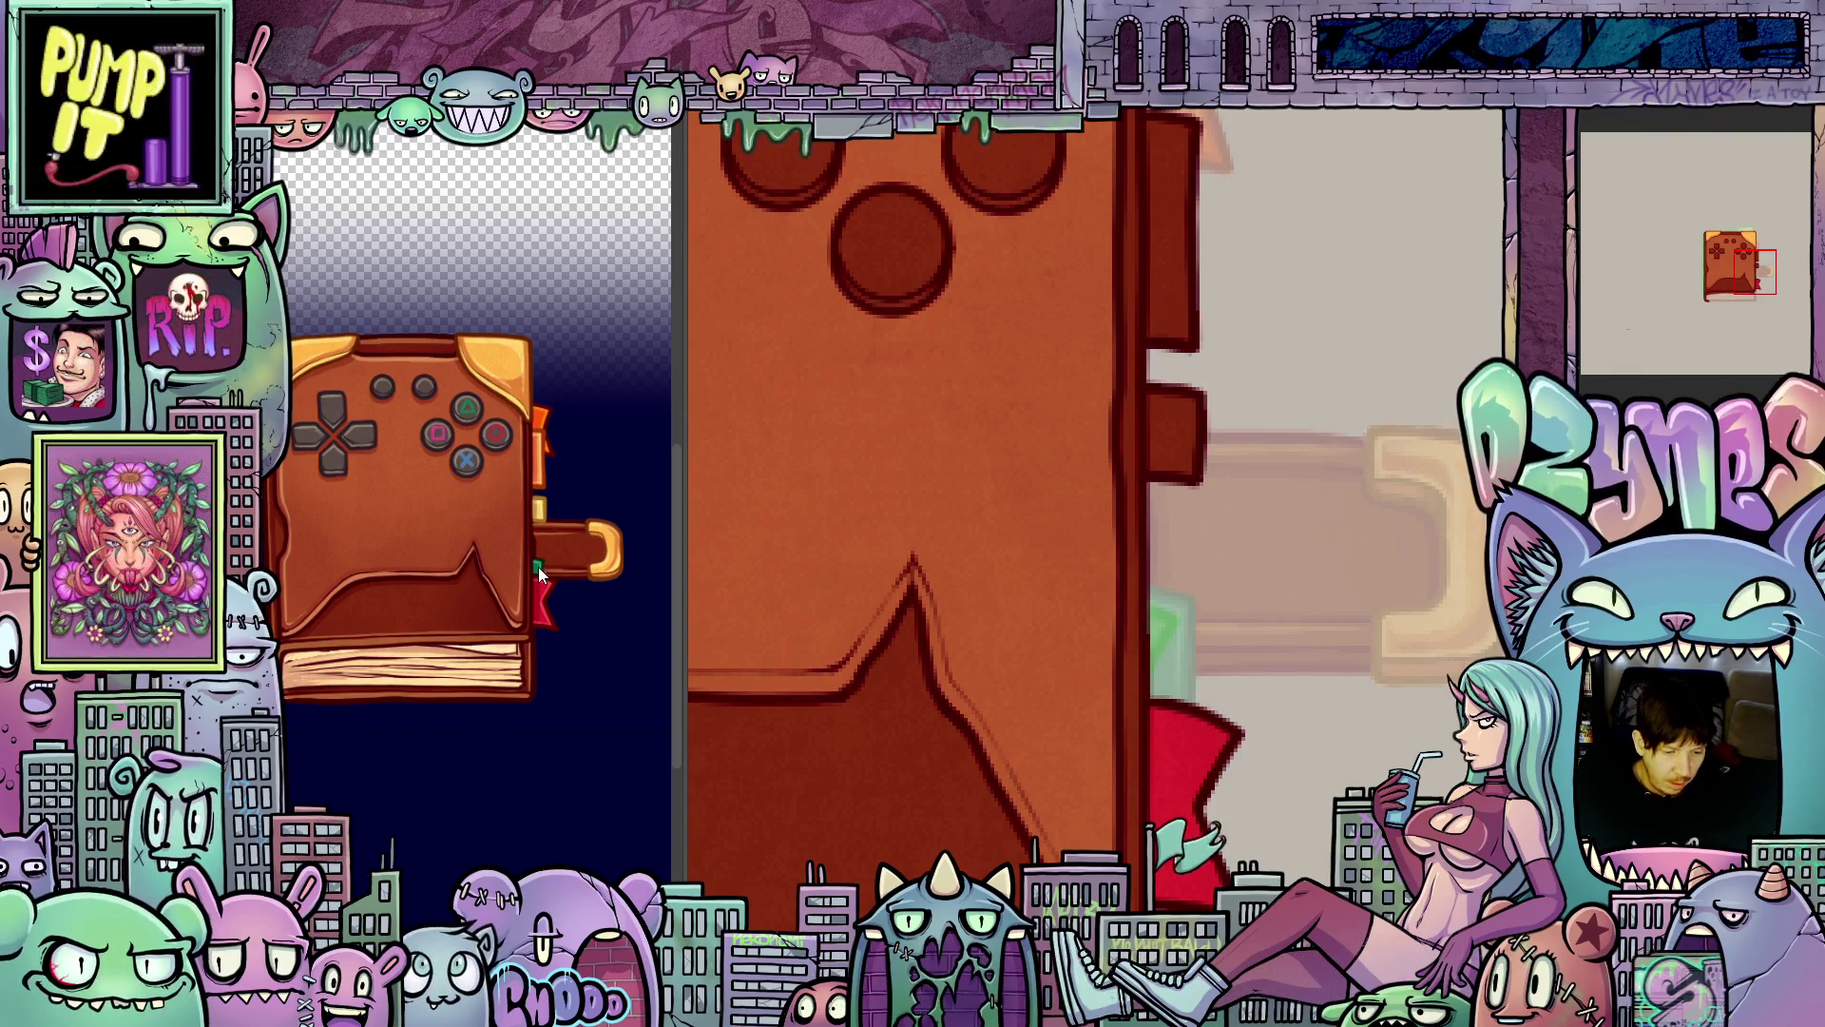
scroll(692, 597, "down", 1)
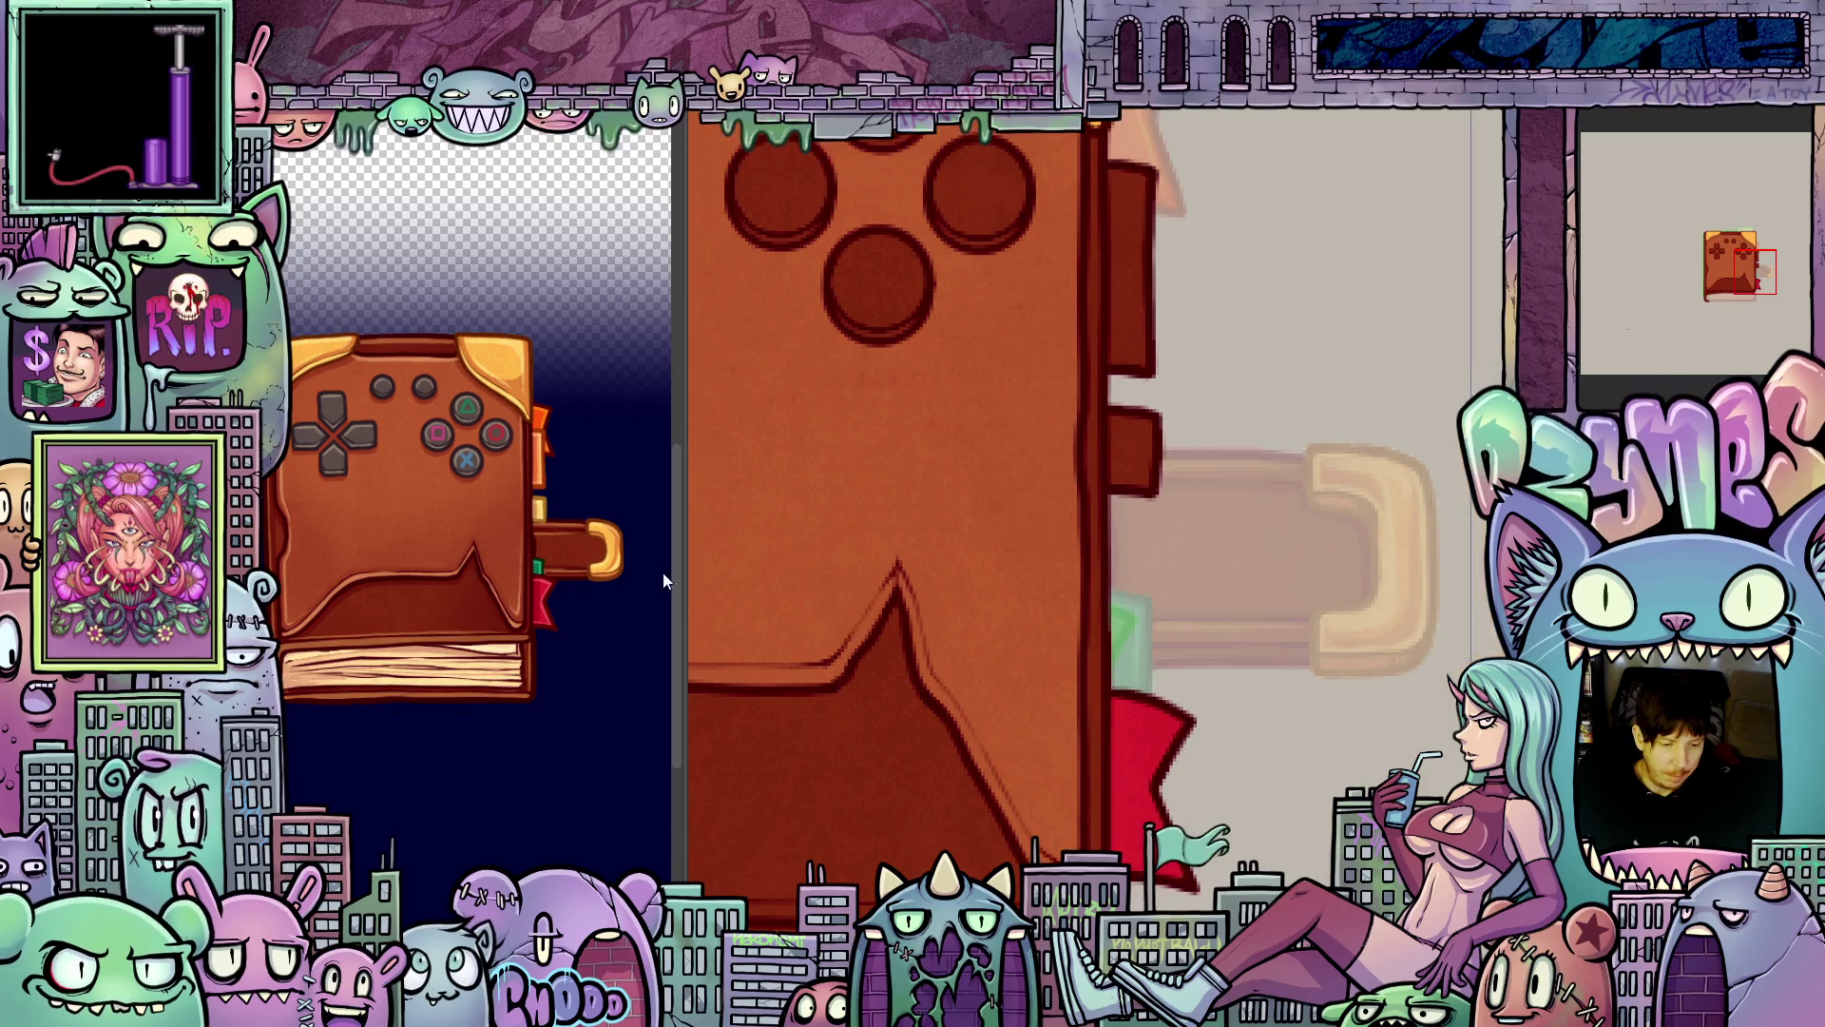
left_click(539, 506, "alt")
scroll(1150, 534, "up", 1)
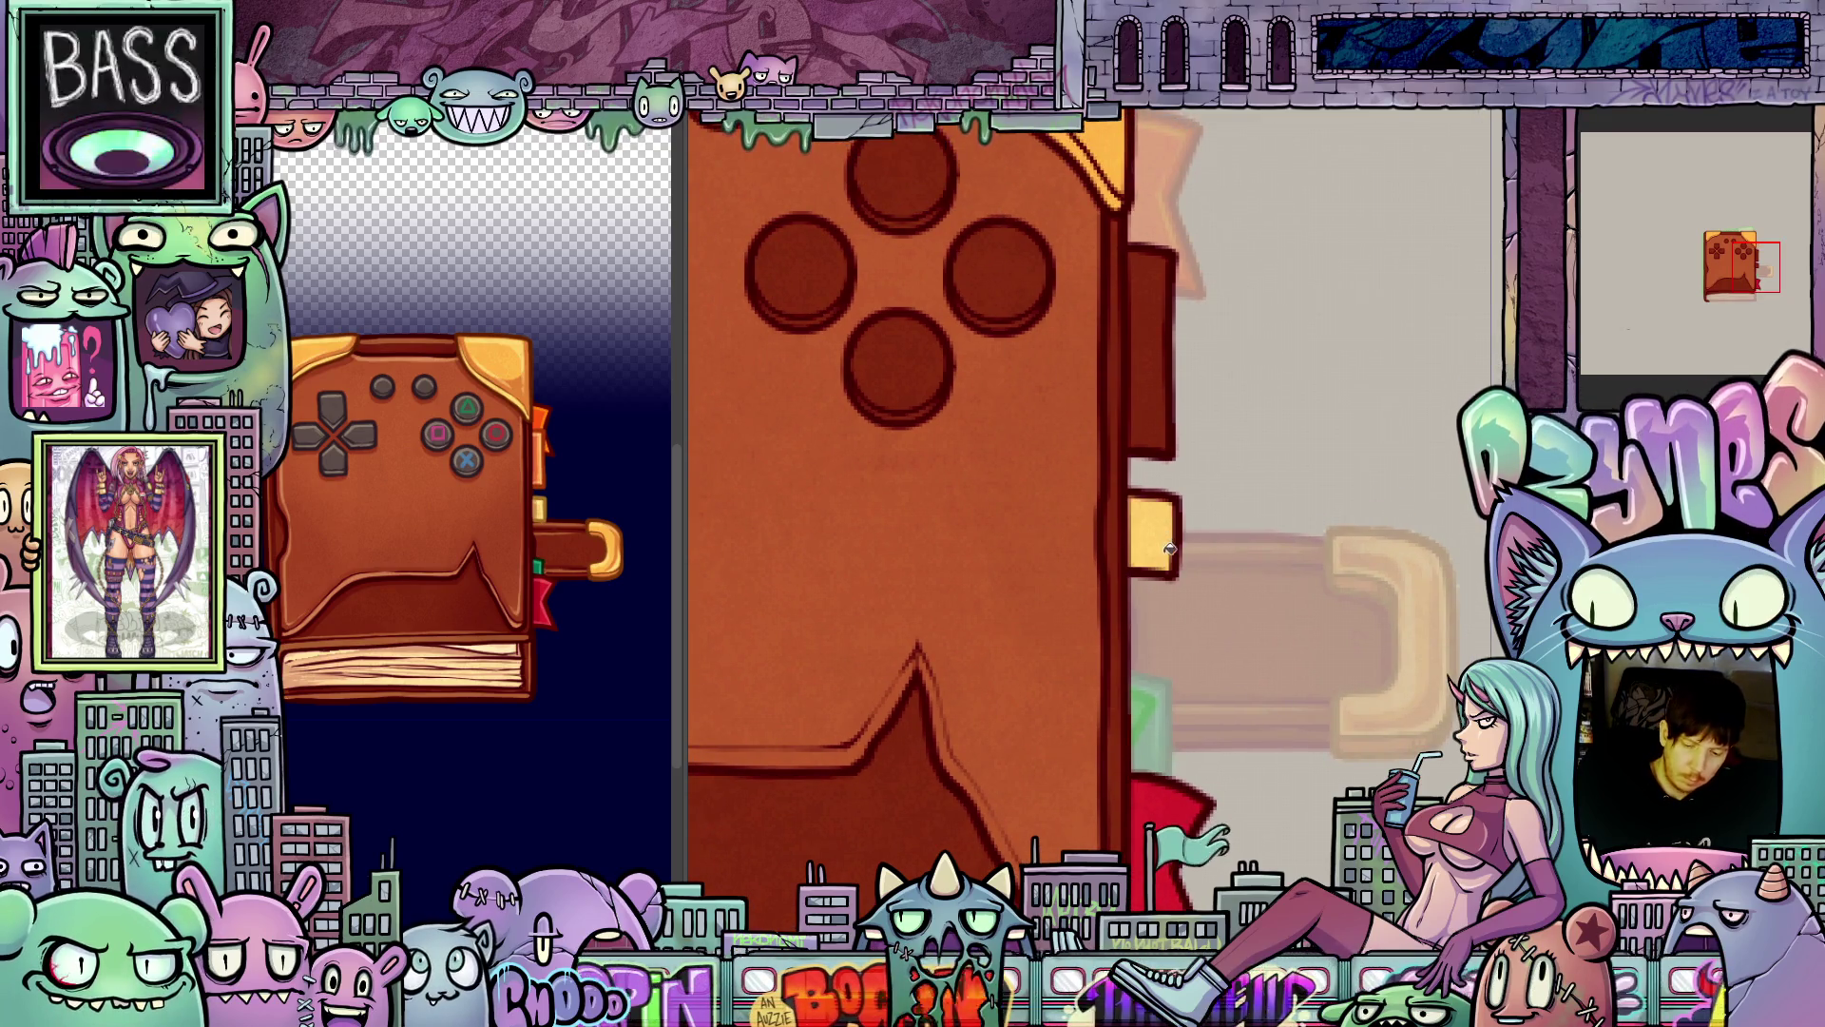
scroll(1179, 601, "up", 1)
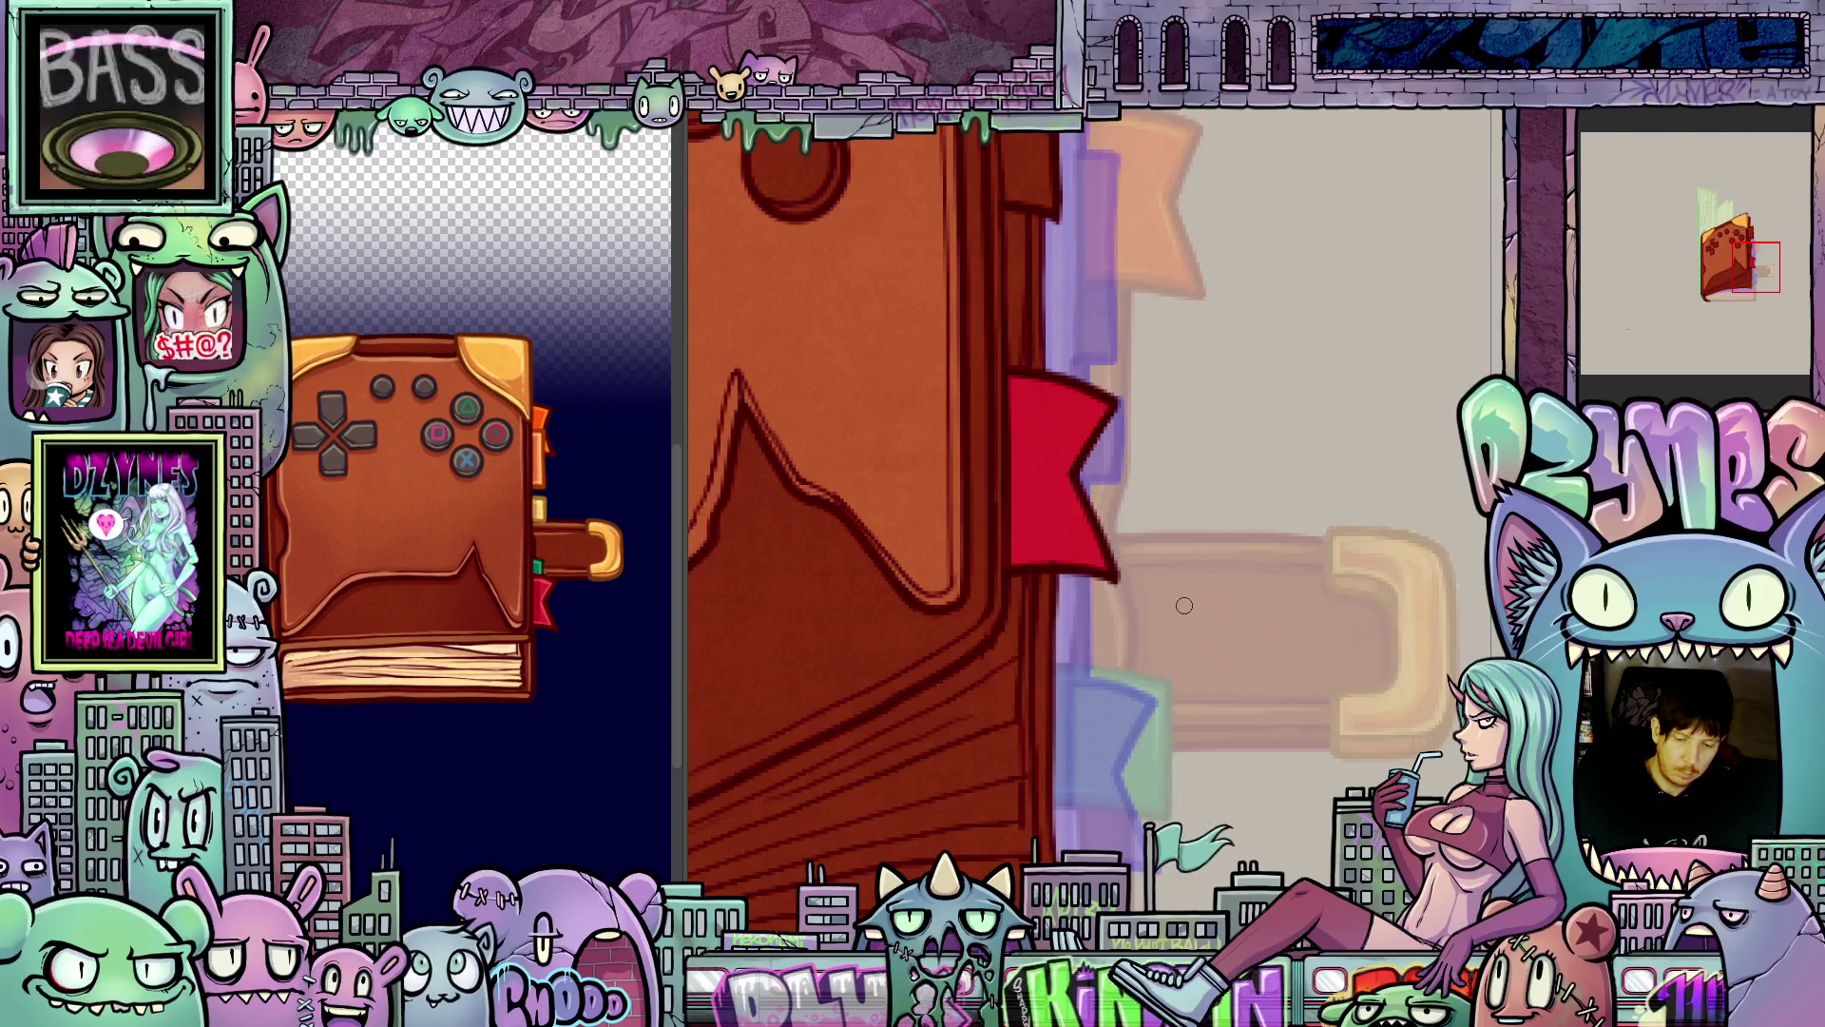
scroll(1186, 603, "down", 1)
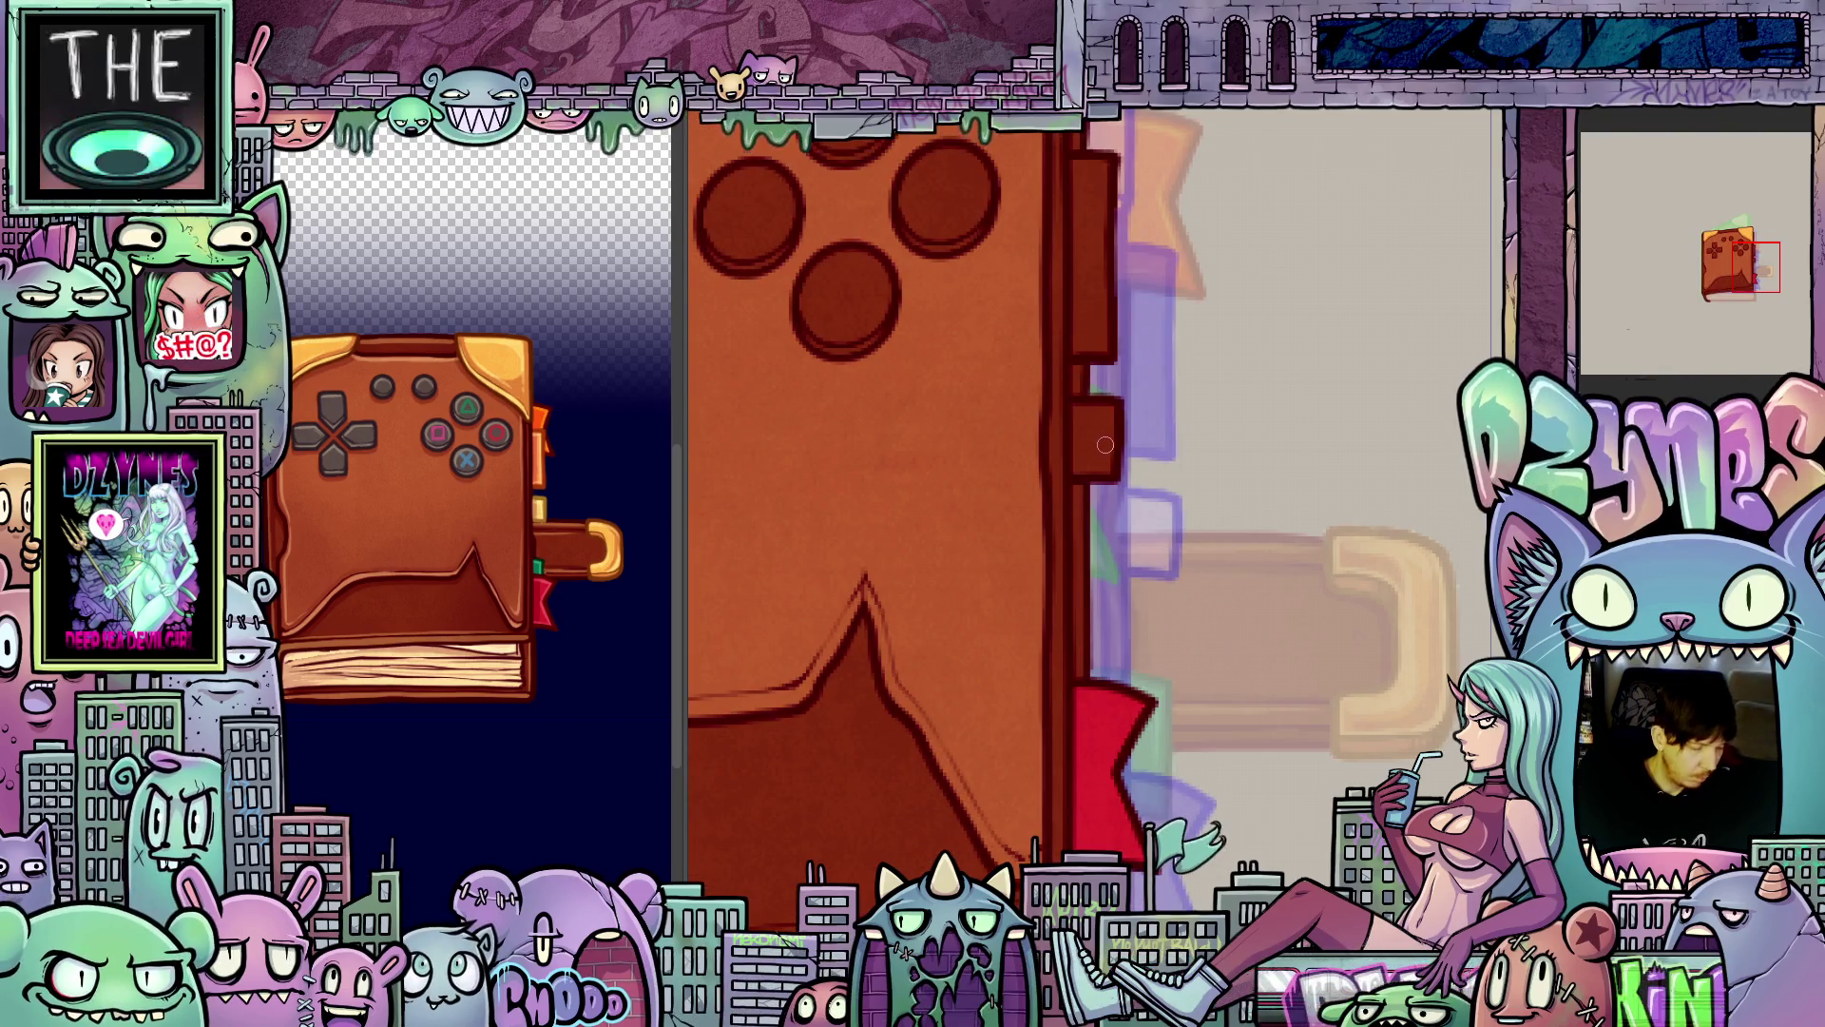
- Step to the next frame, where the cream pages fan open, and pan over them
mouse_move(1105, 434)
left_mouse_down()
mouse_move(1122, 446)
mouse_move(1198, 410)
left_mouse_up()
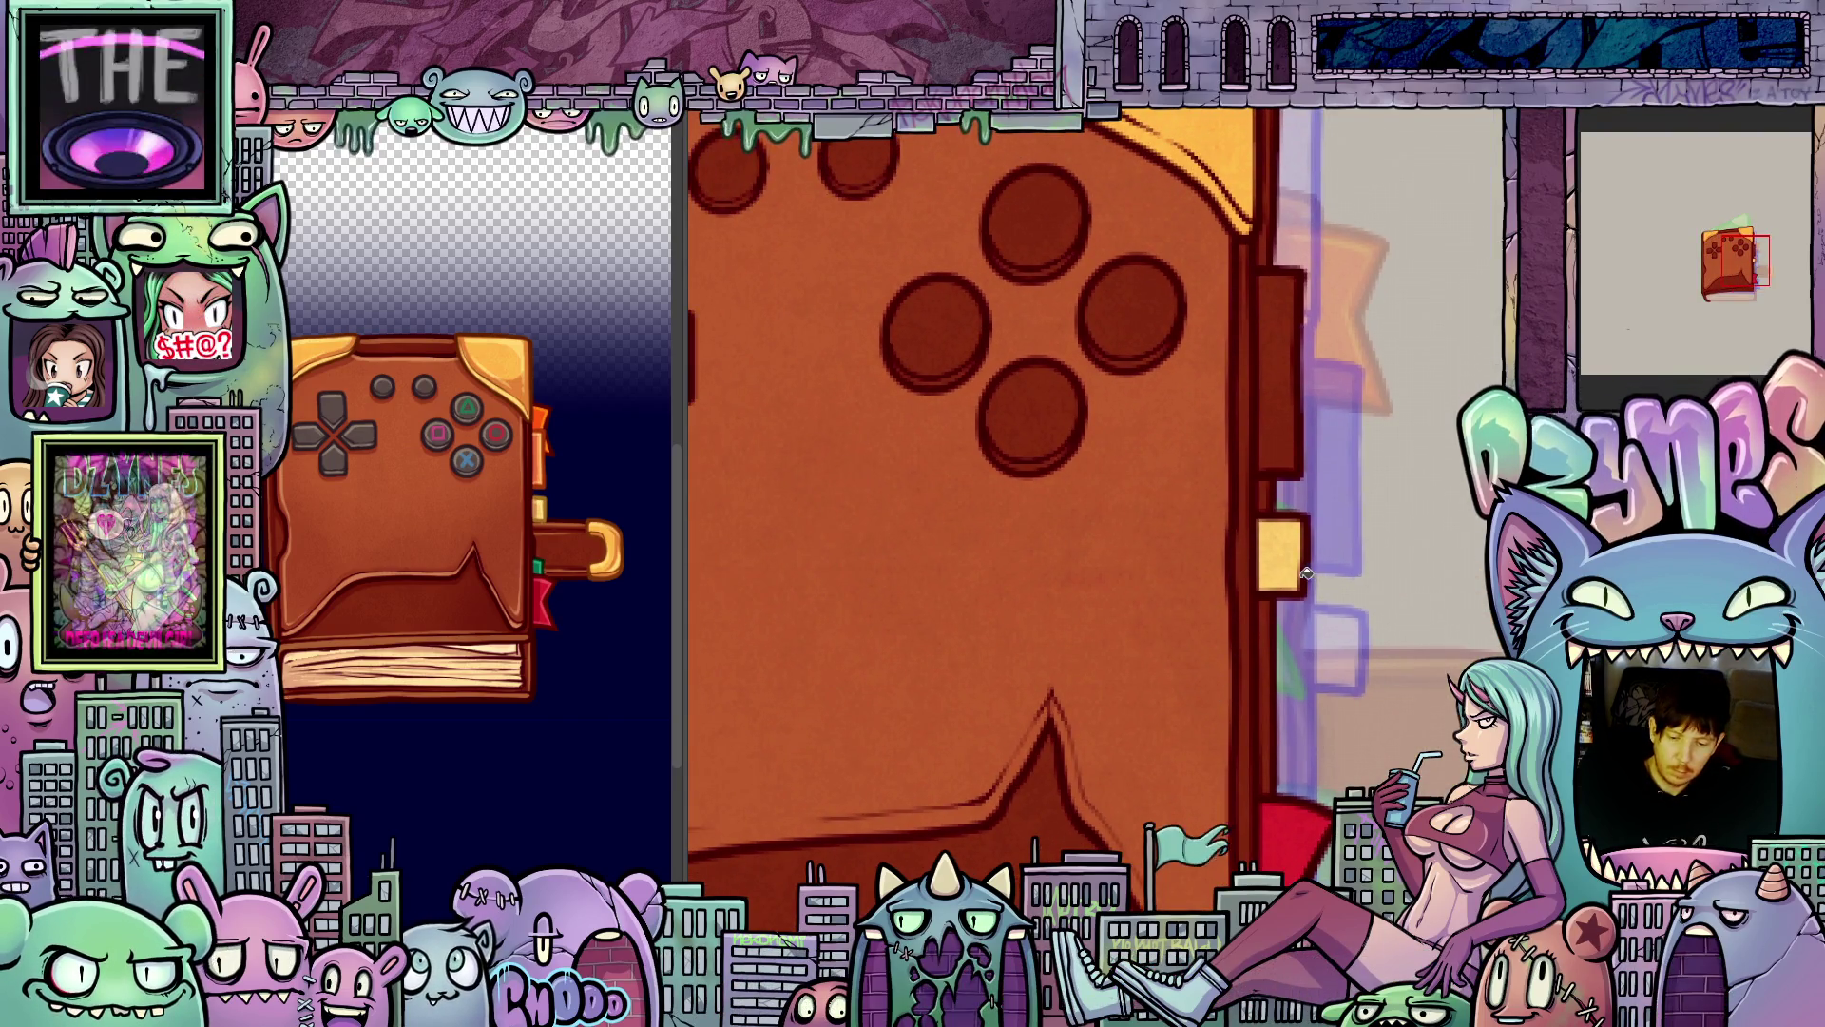
scroll(1178, 647, "down", 1)
scroll(1178, 648, "up", 1)
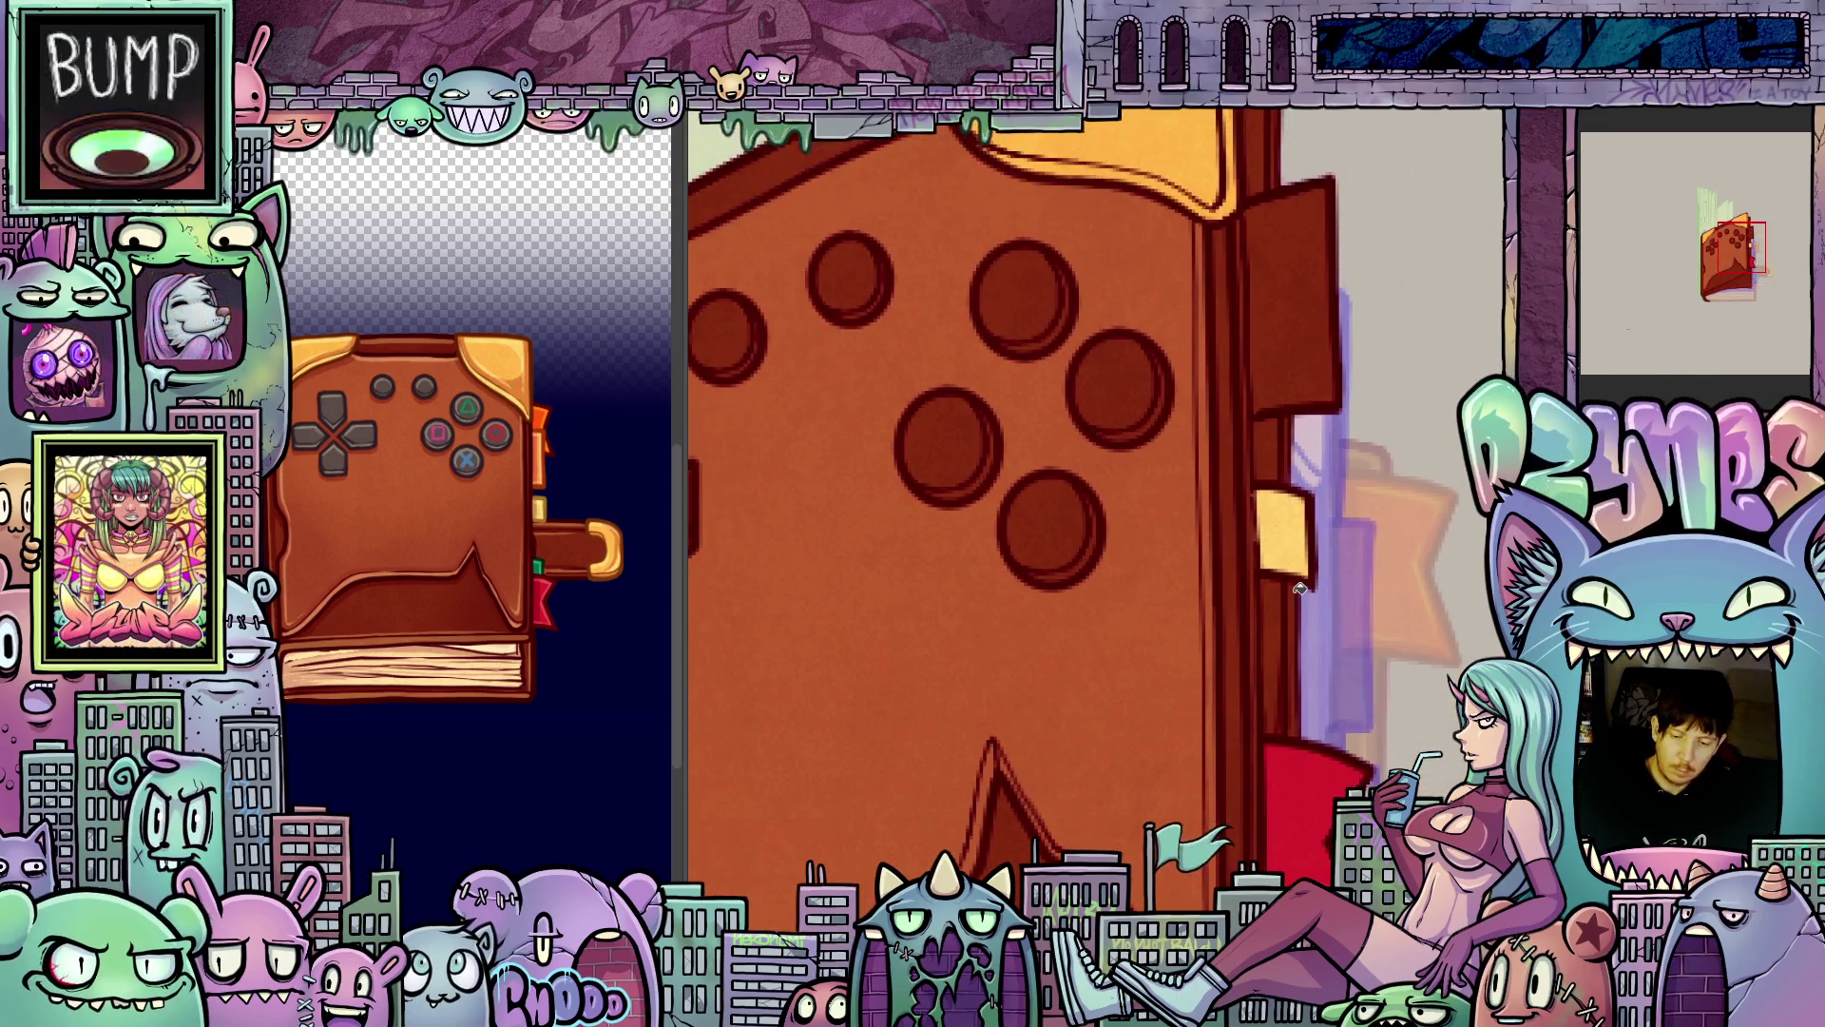
key("Right")
left_click_drag(1743, 247, 1710, 225)
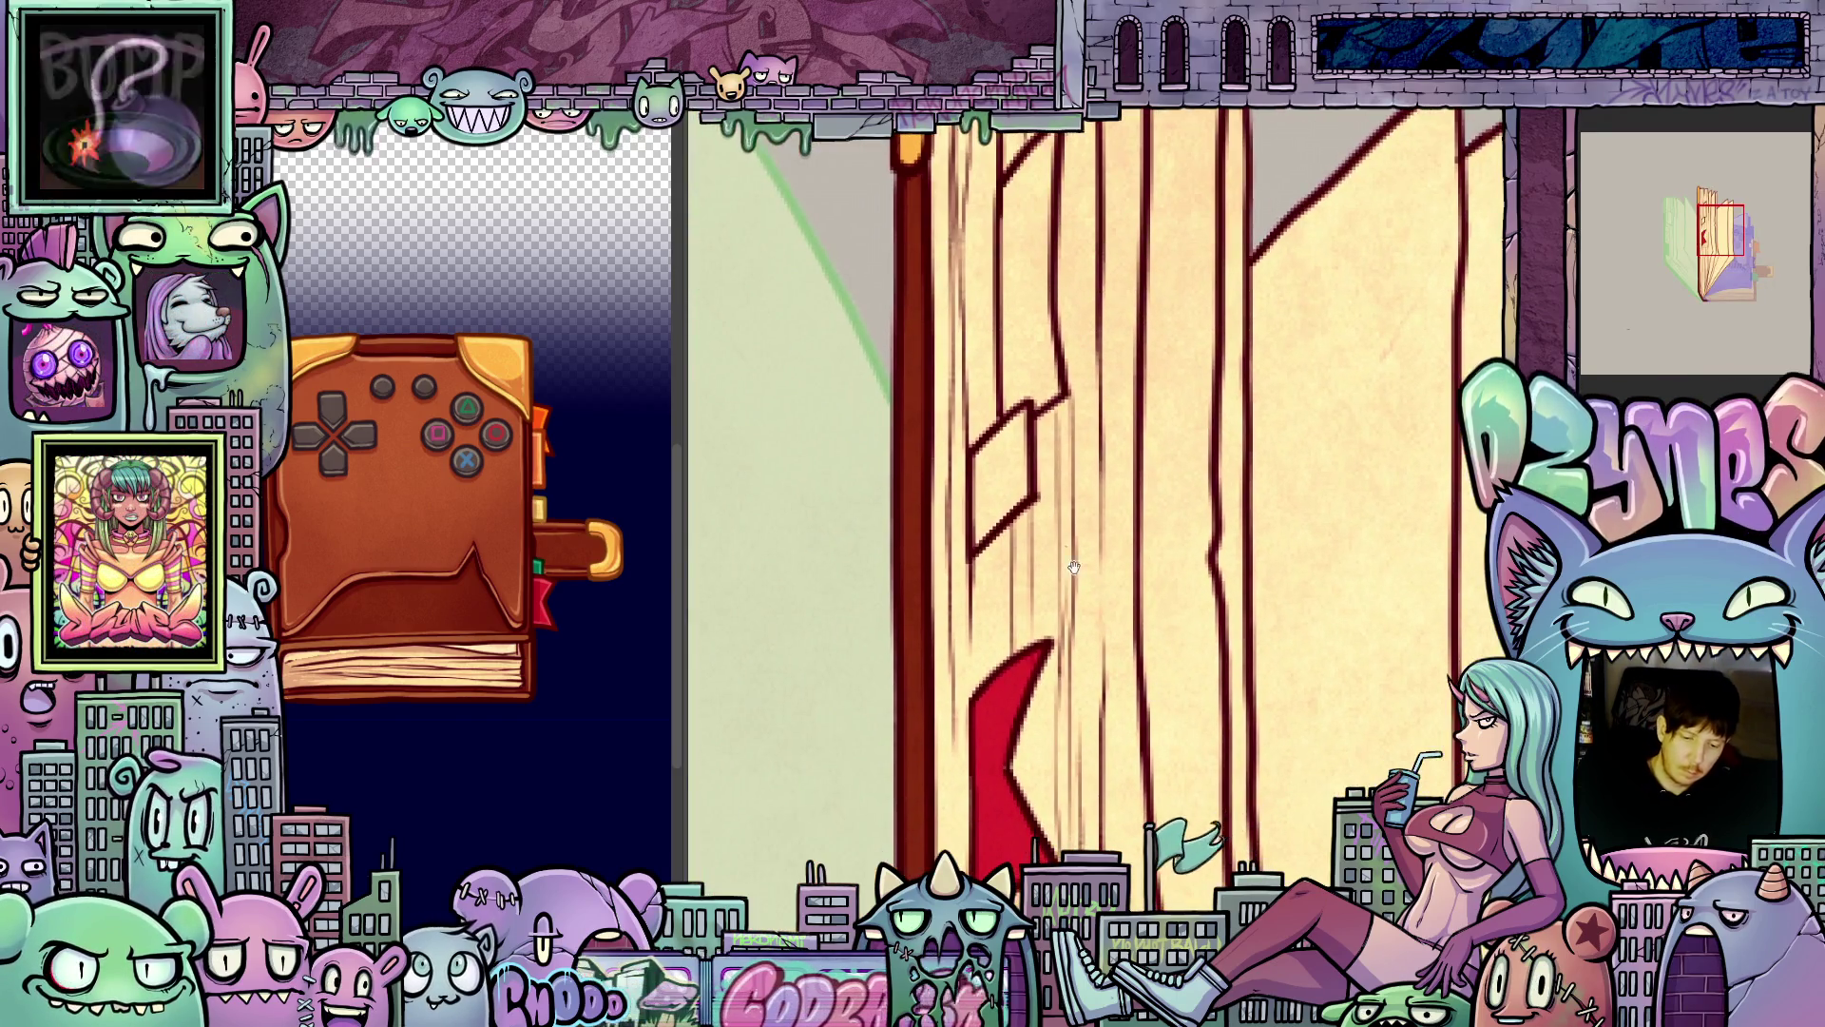
- Fill the outlined tab golden yellow on the next frame
key("Right")
key("Right")
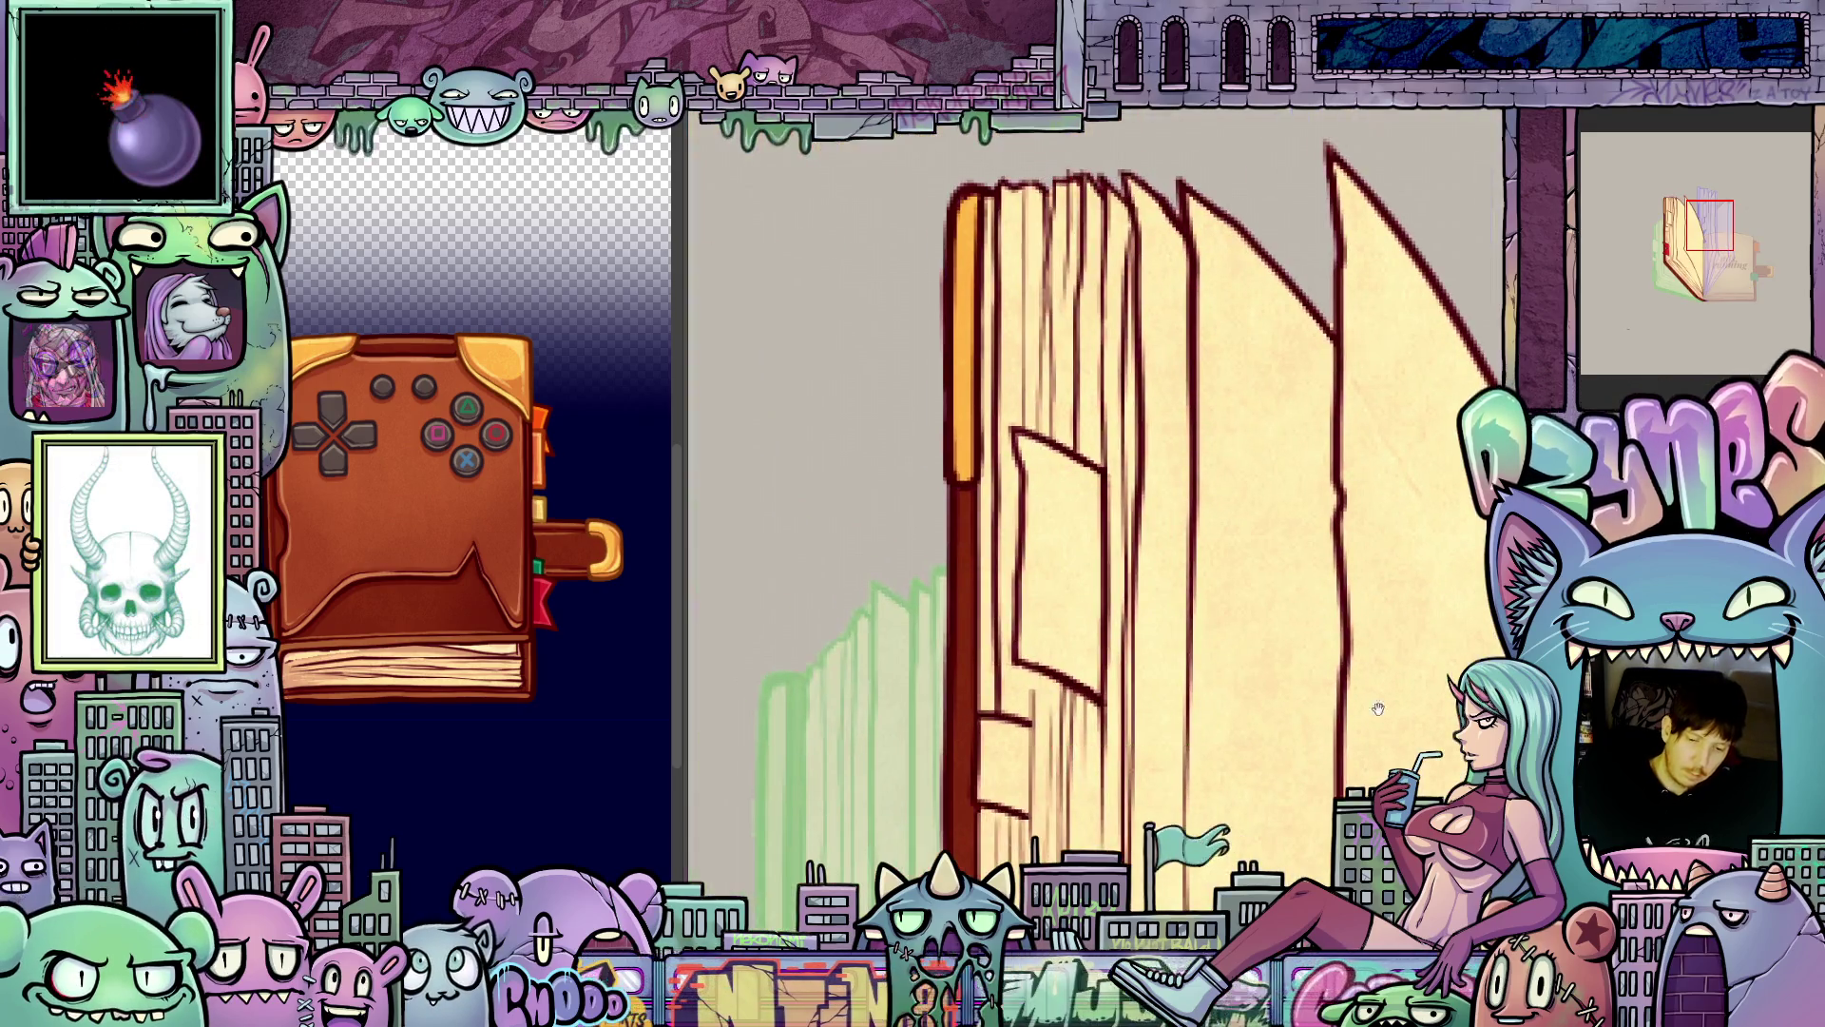
left_click(1016, 766)
mouse_move(1017, 766)
left_mouse_down()
mouse_move(1065, 751)
mouse_move(1334, 487)
left_mouse_up()
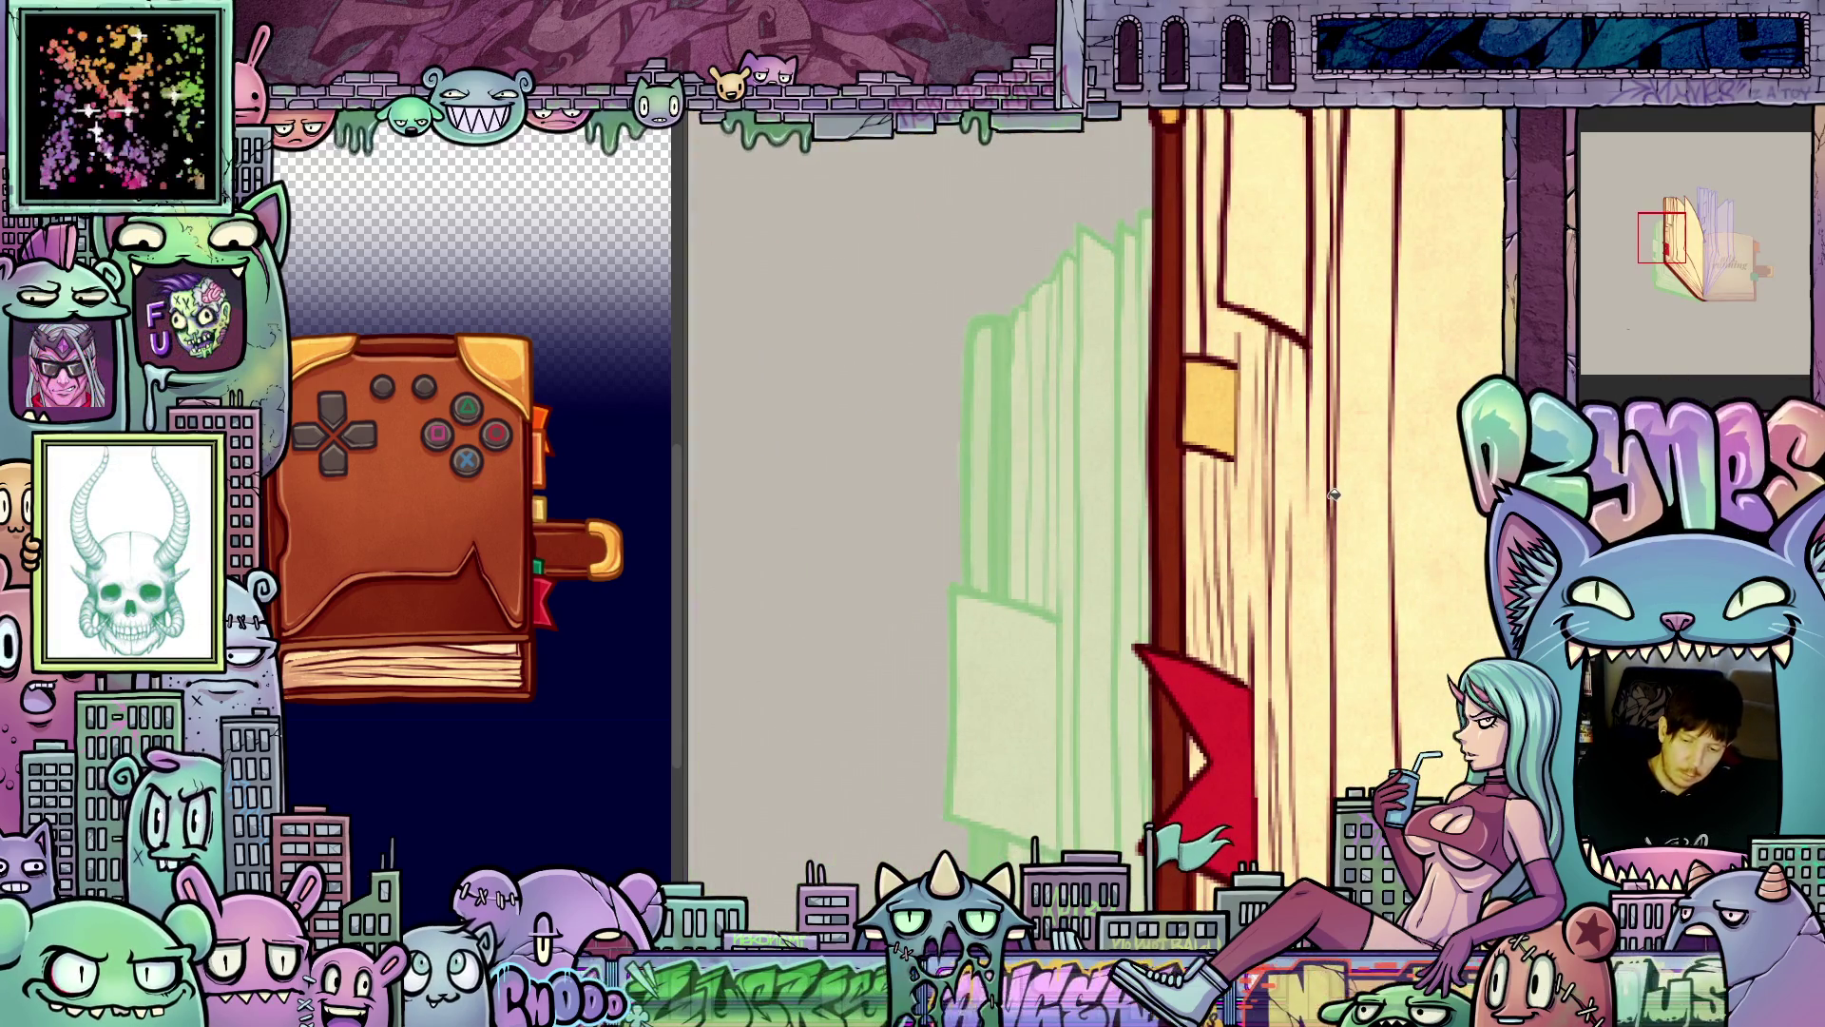
- Several frames on, fill the pale spine tab orange, correcting it with undo and redo
key("Right")
key("Right")
key("Right")
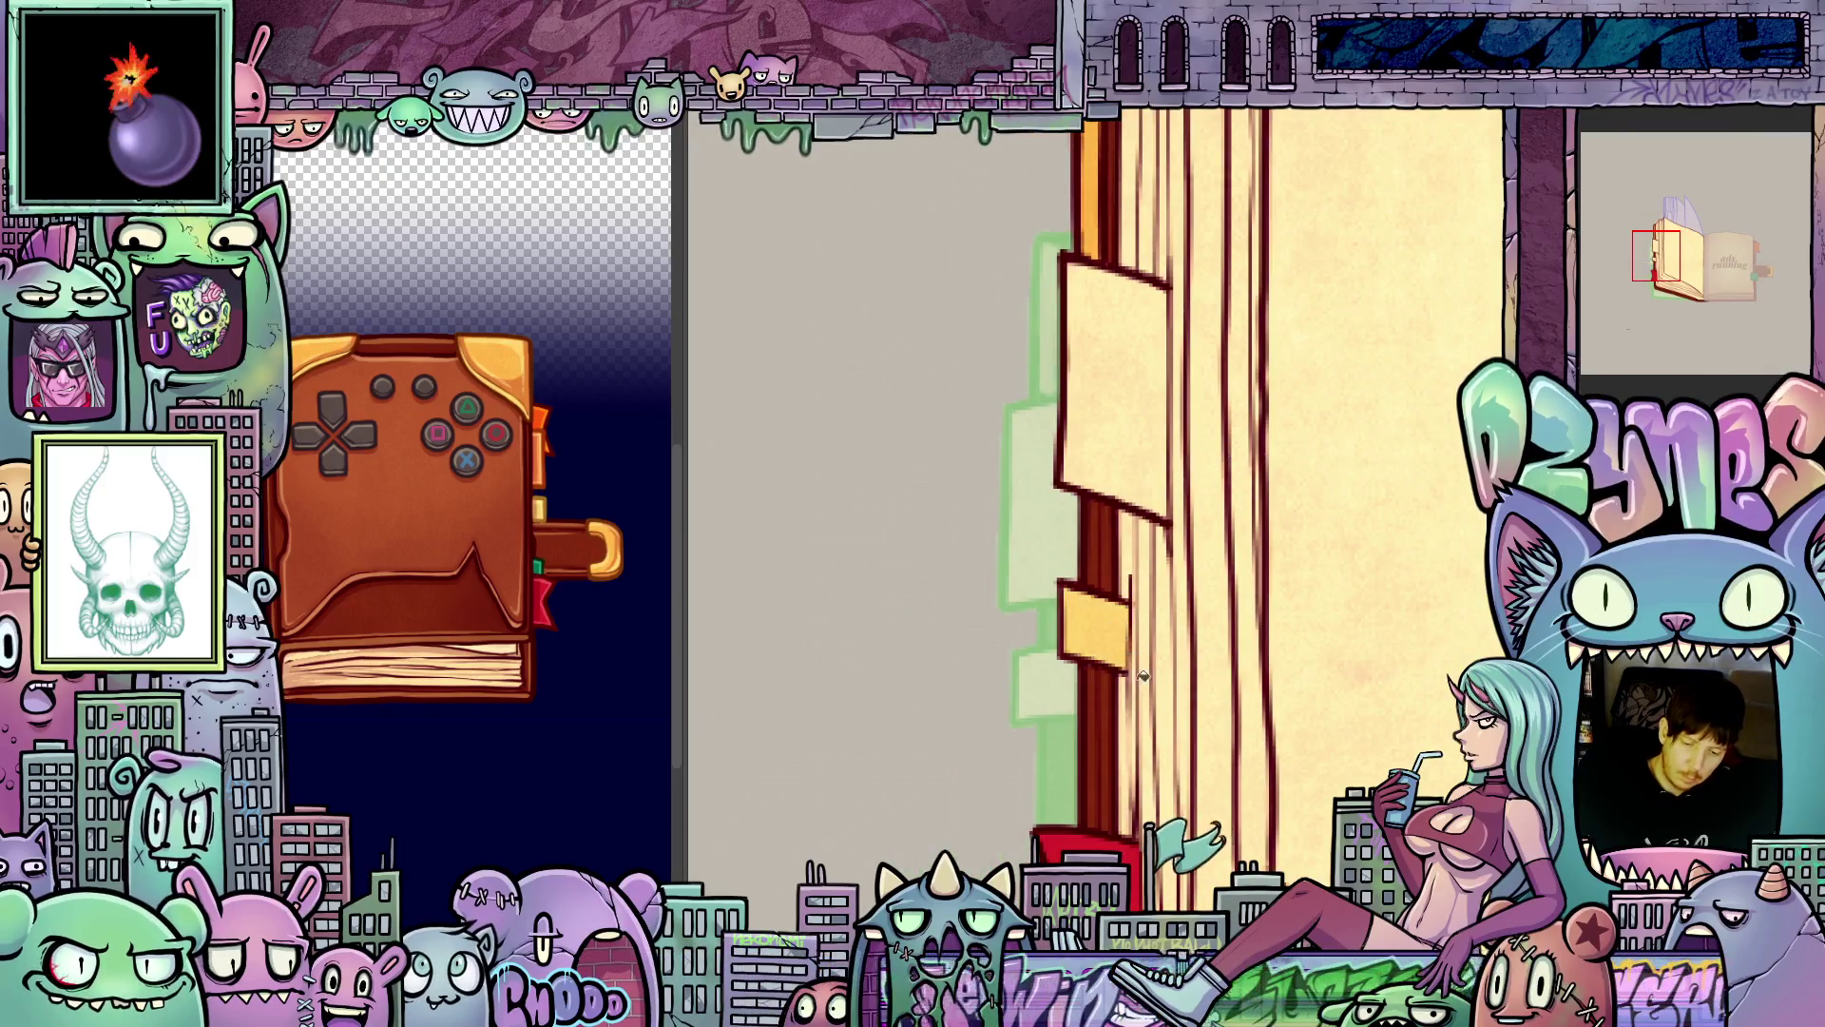
key("Right")
key("Right")
key("Right")
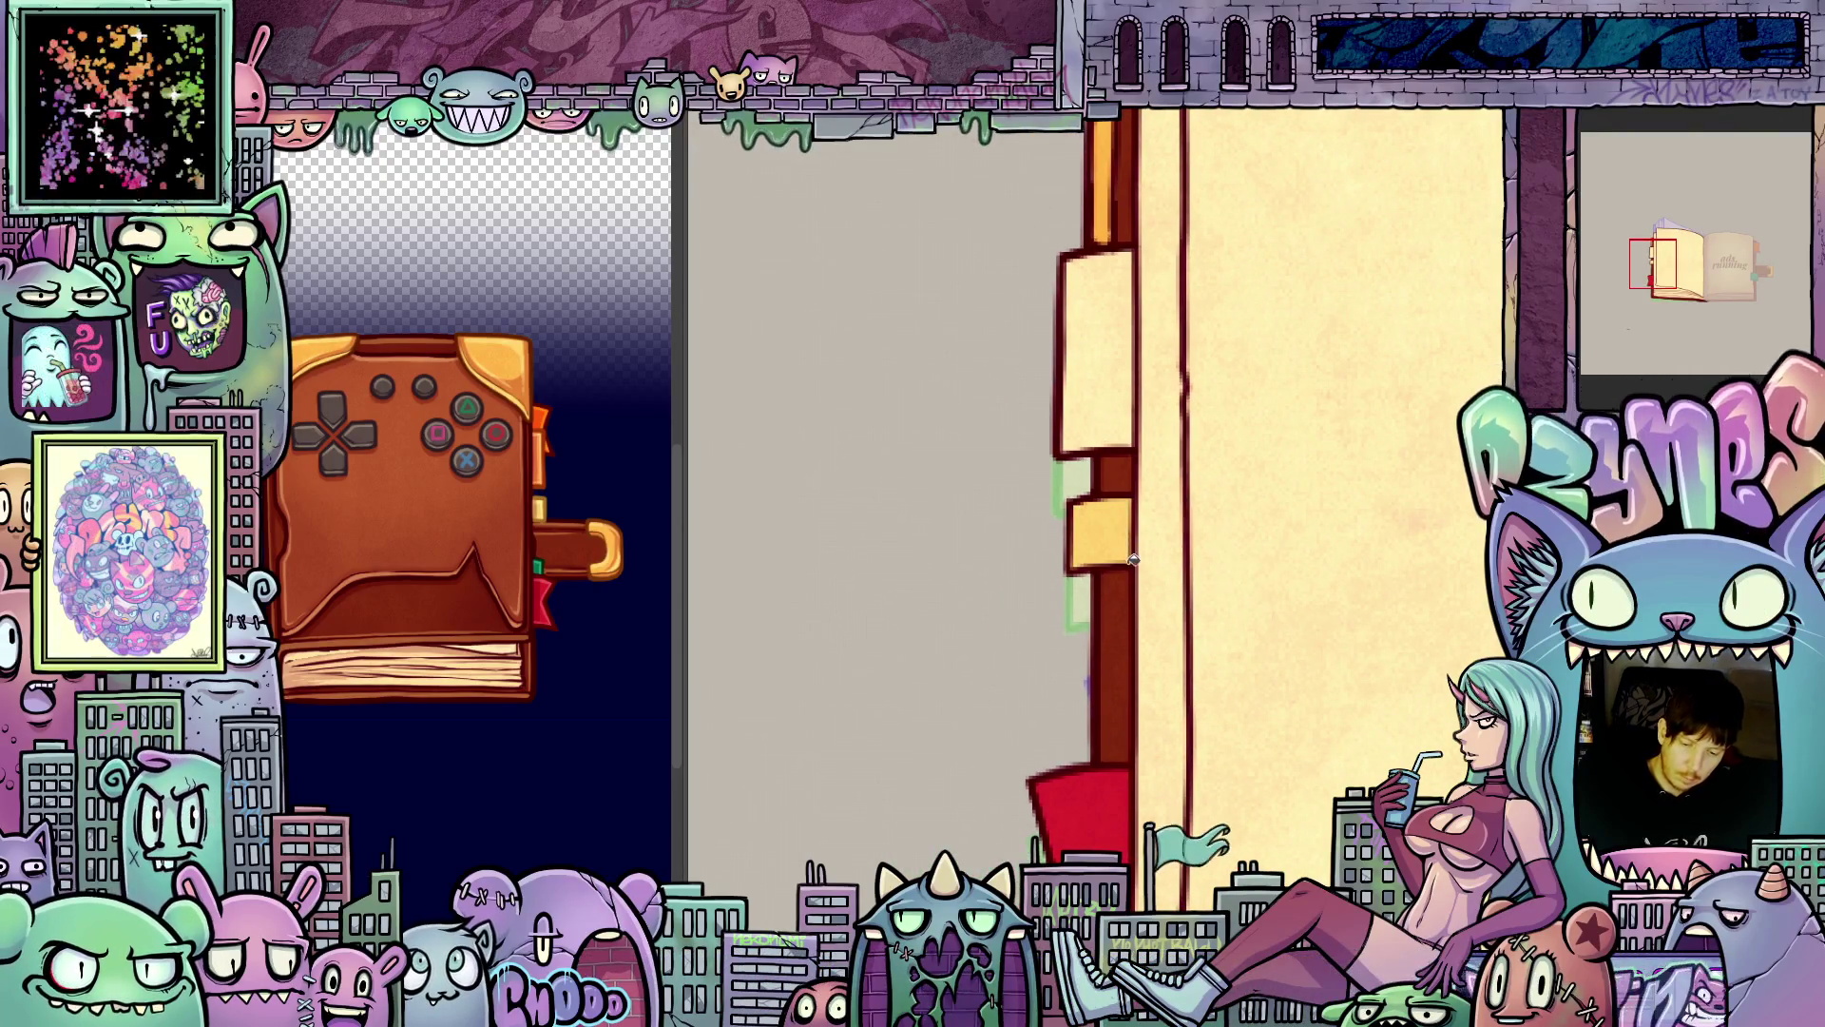
key("Right")
key("Right")
key("Right")
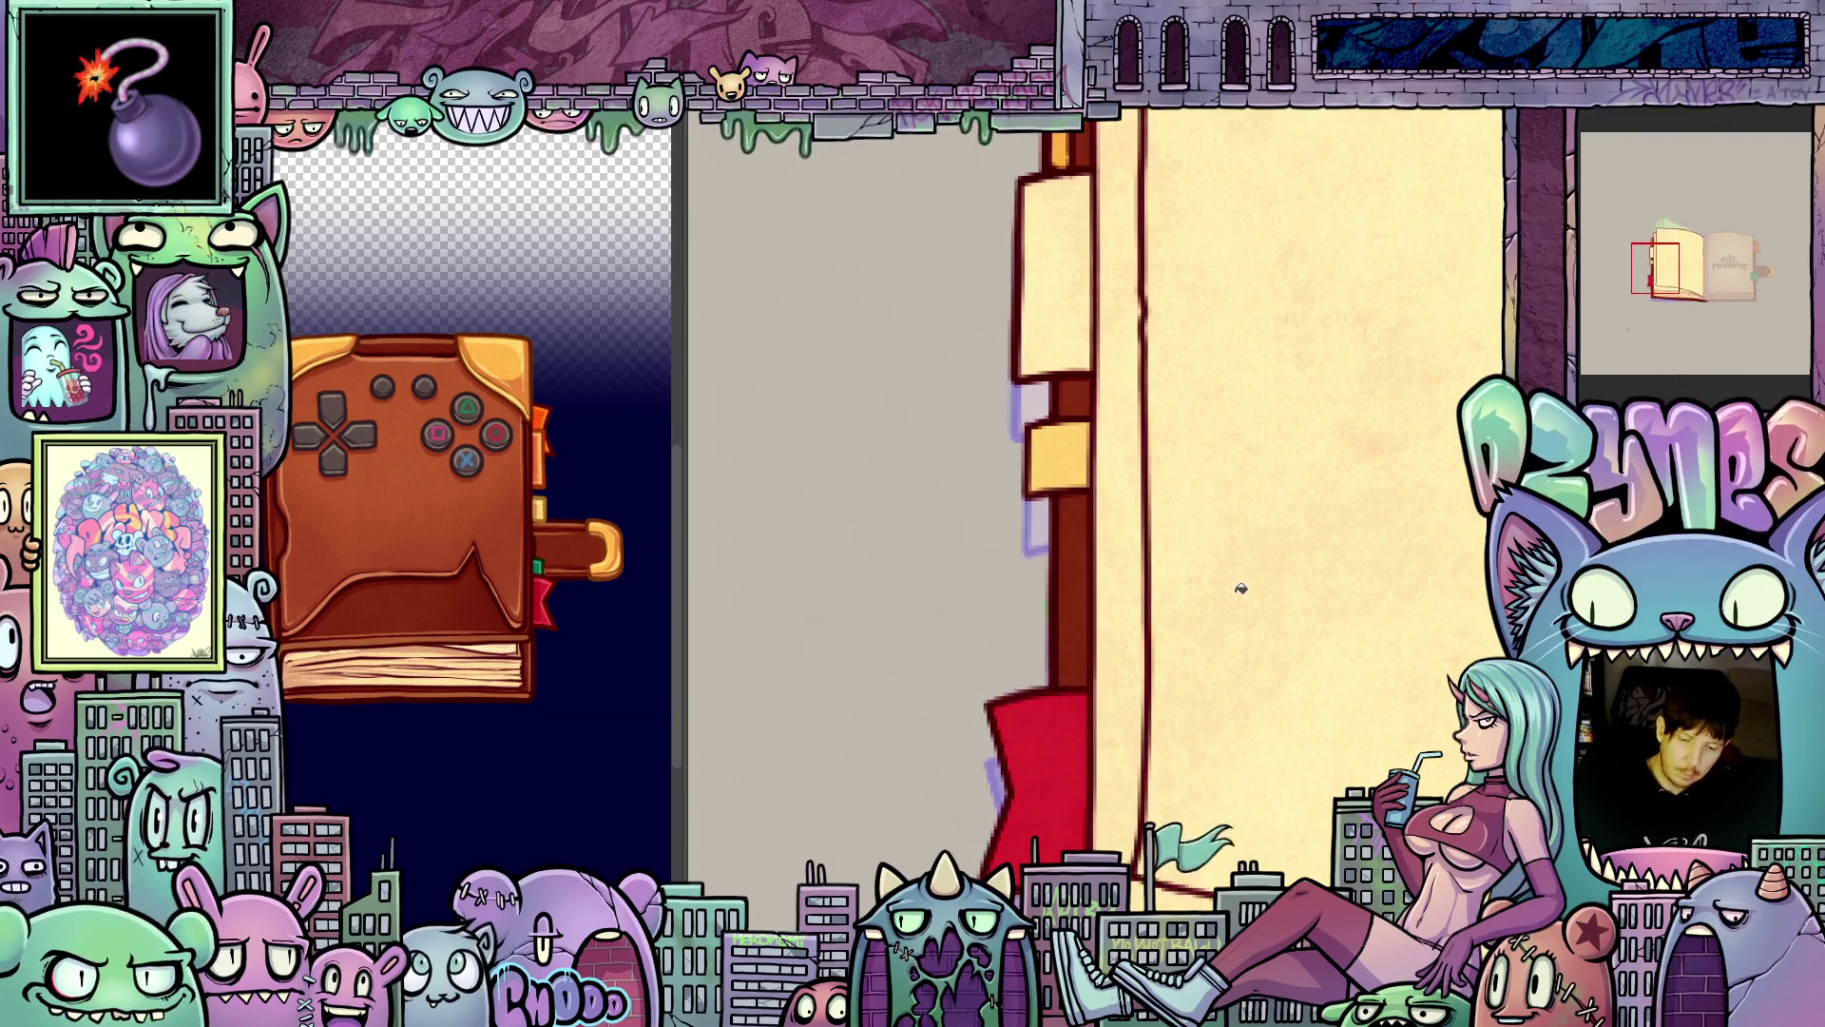
key("Right")
key("Right")
key("Right")
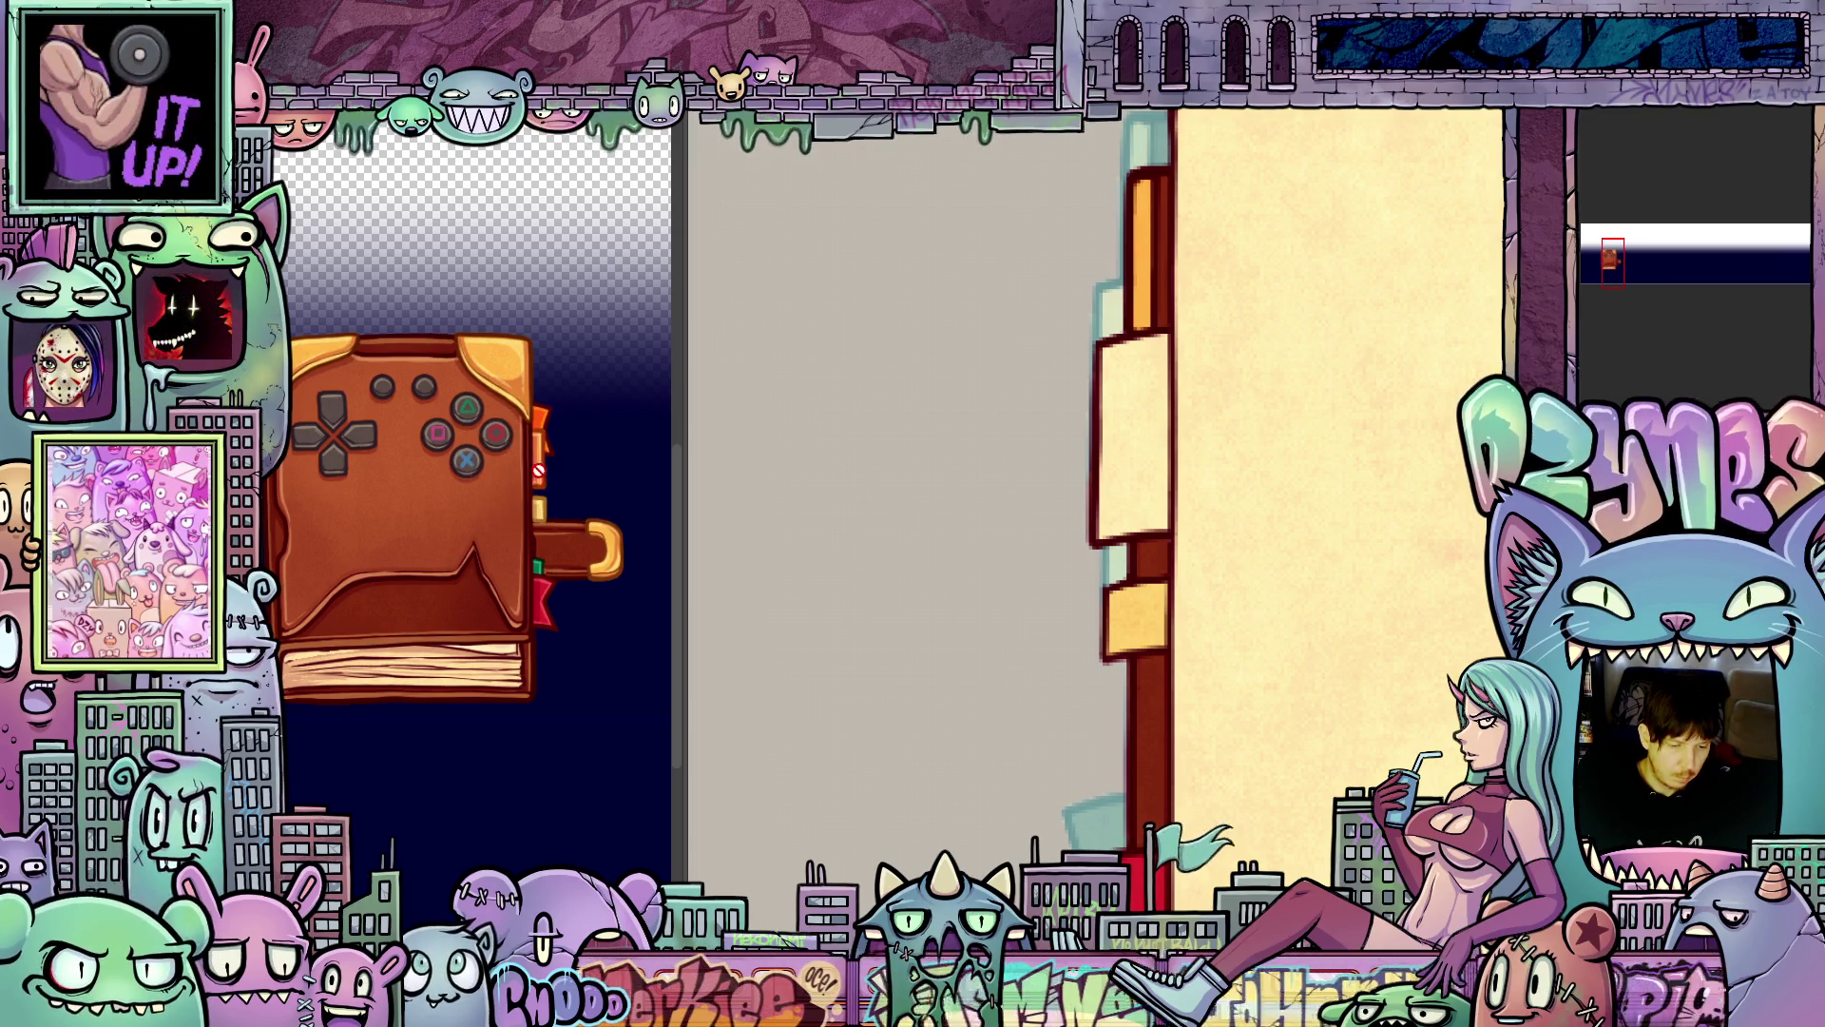
left_click(1141, 506)
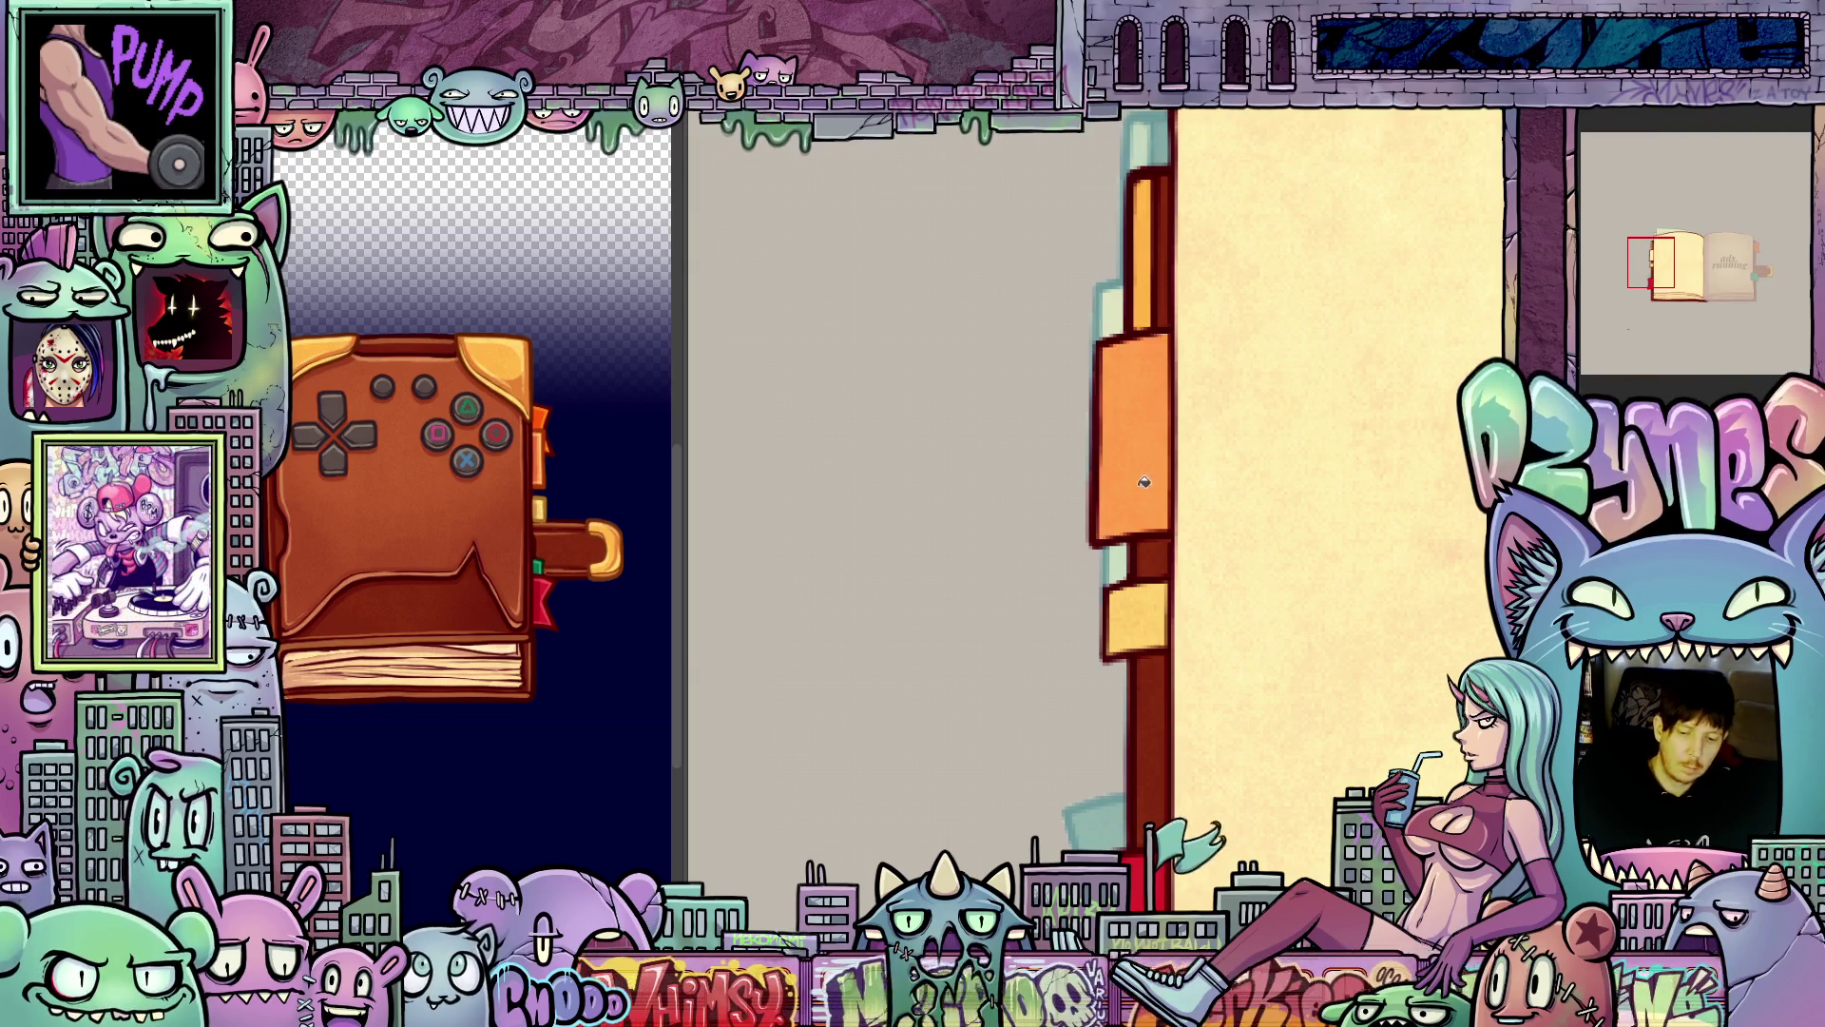
key("ctrl+z")
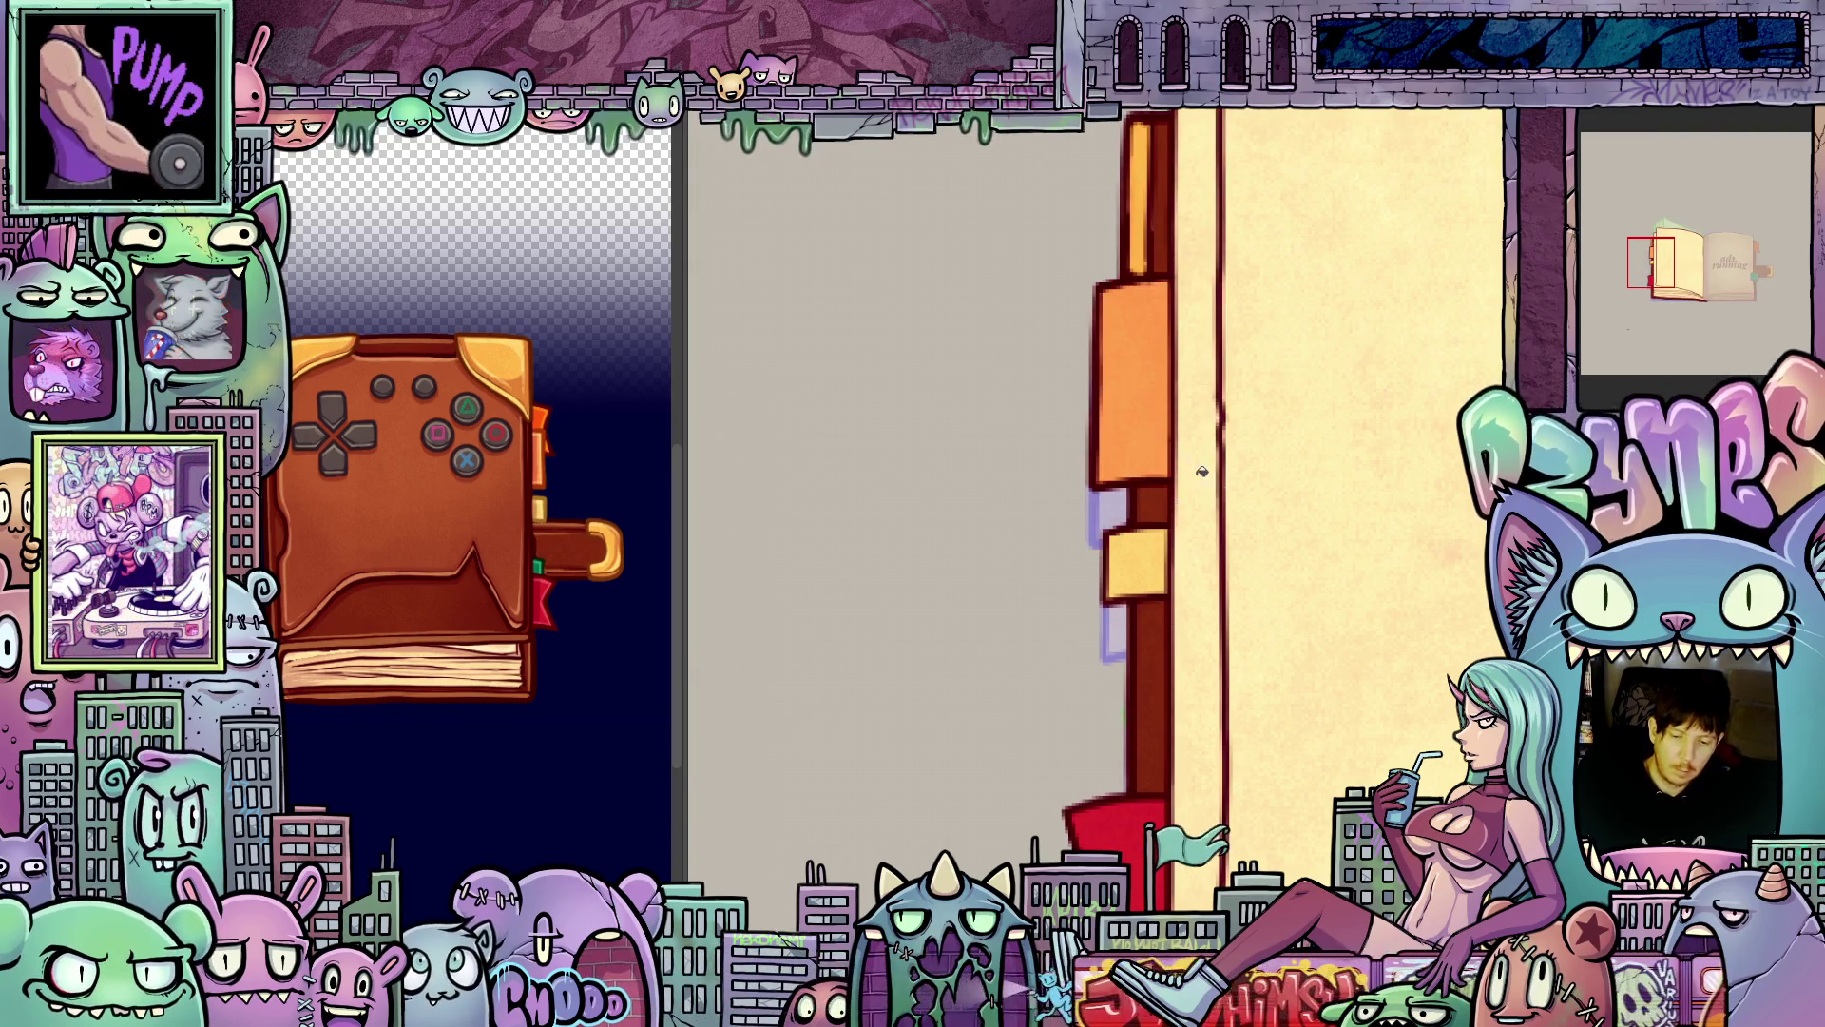
key("ctrl+z")
key("ctrl+z")
left_click(1050, 401)
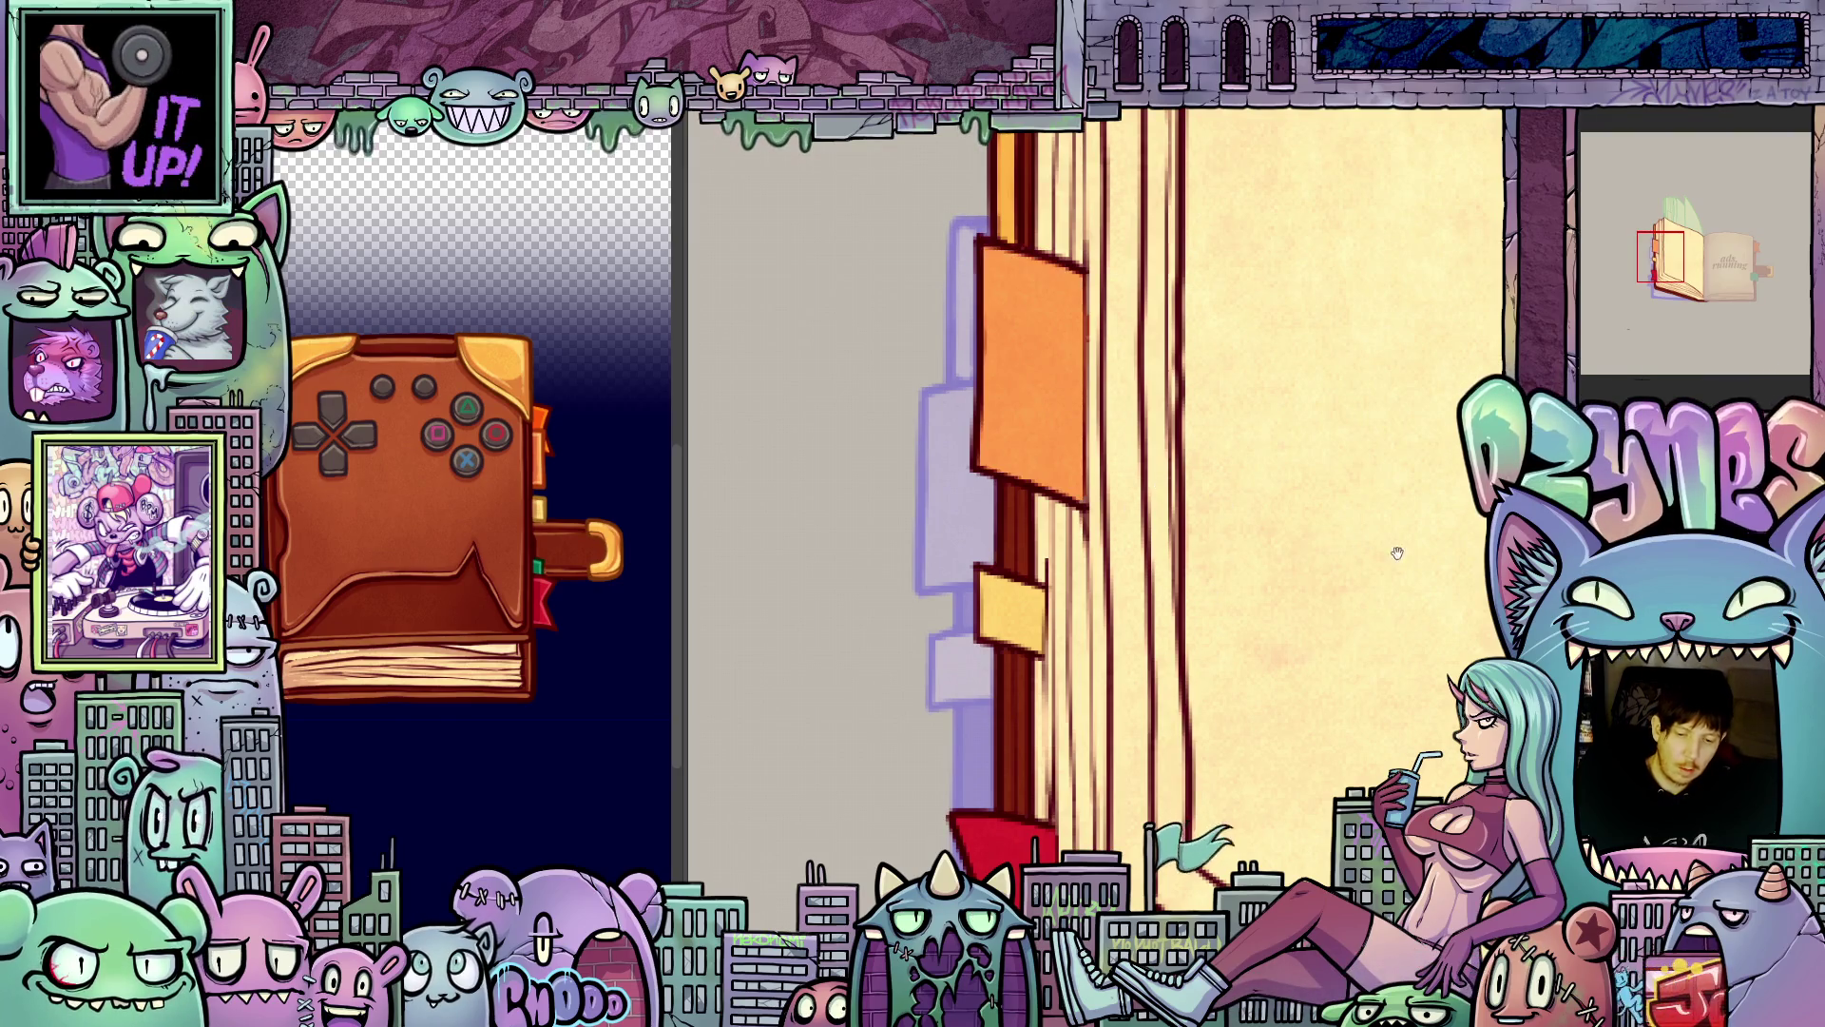
key("ctrl+z")
key("ctrl+z")
key("ctrl+z")
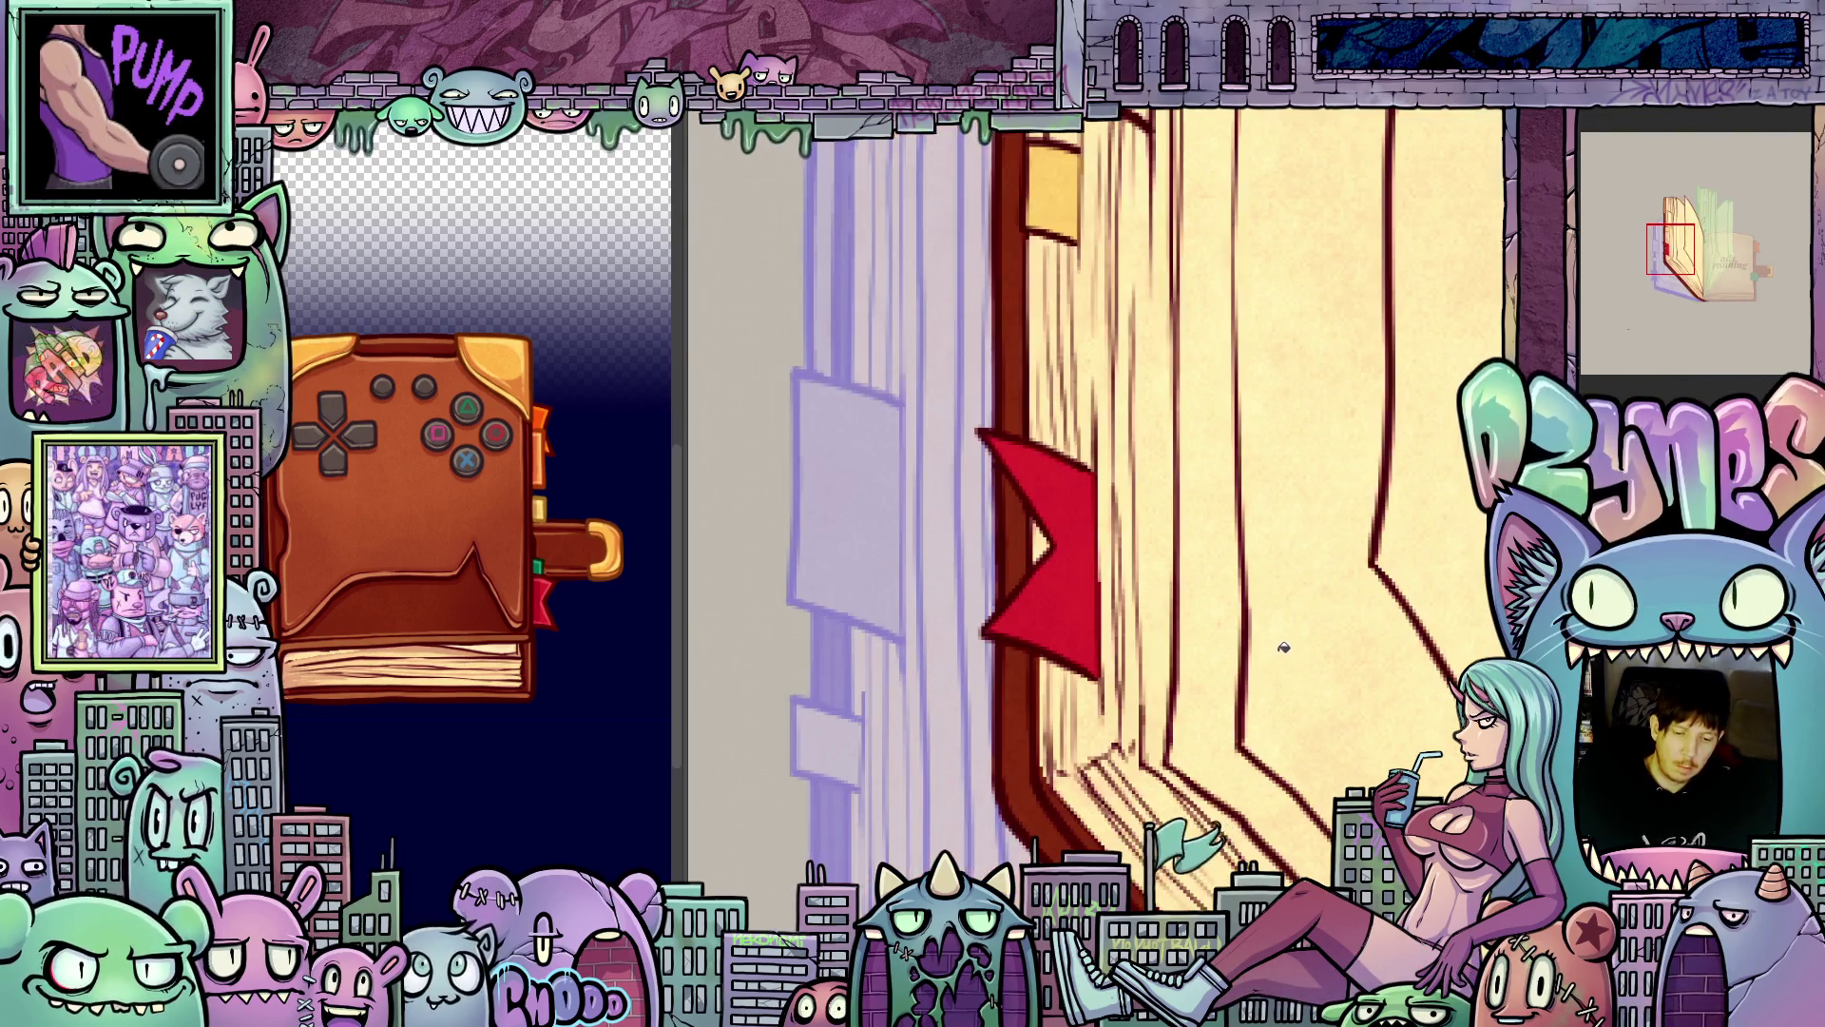
- Step through further frames to the one with the closed cover
key("ctrl+z")
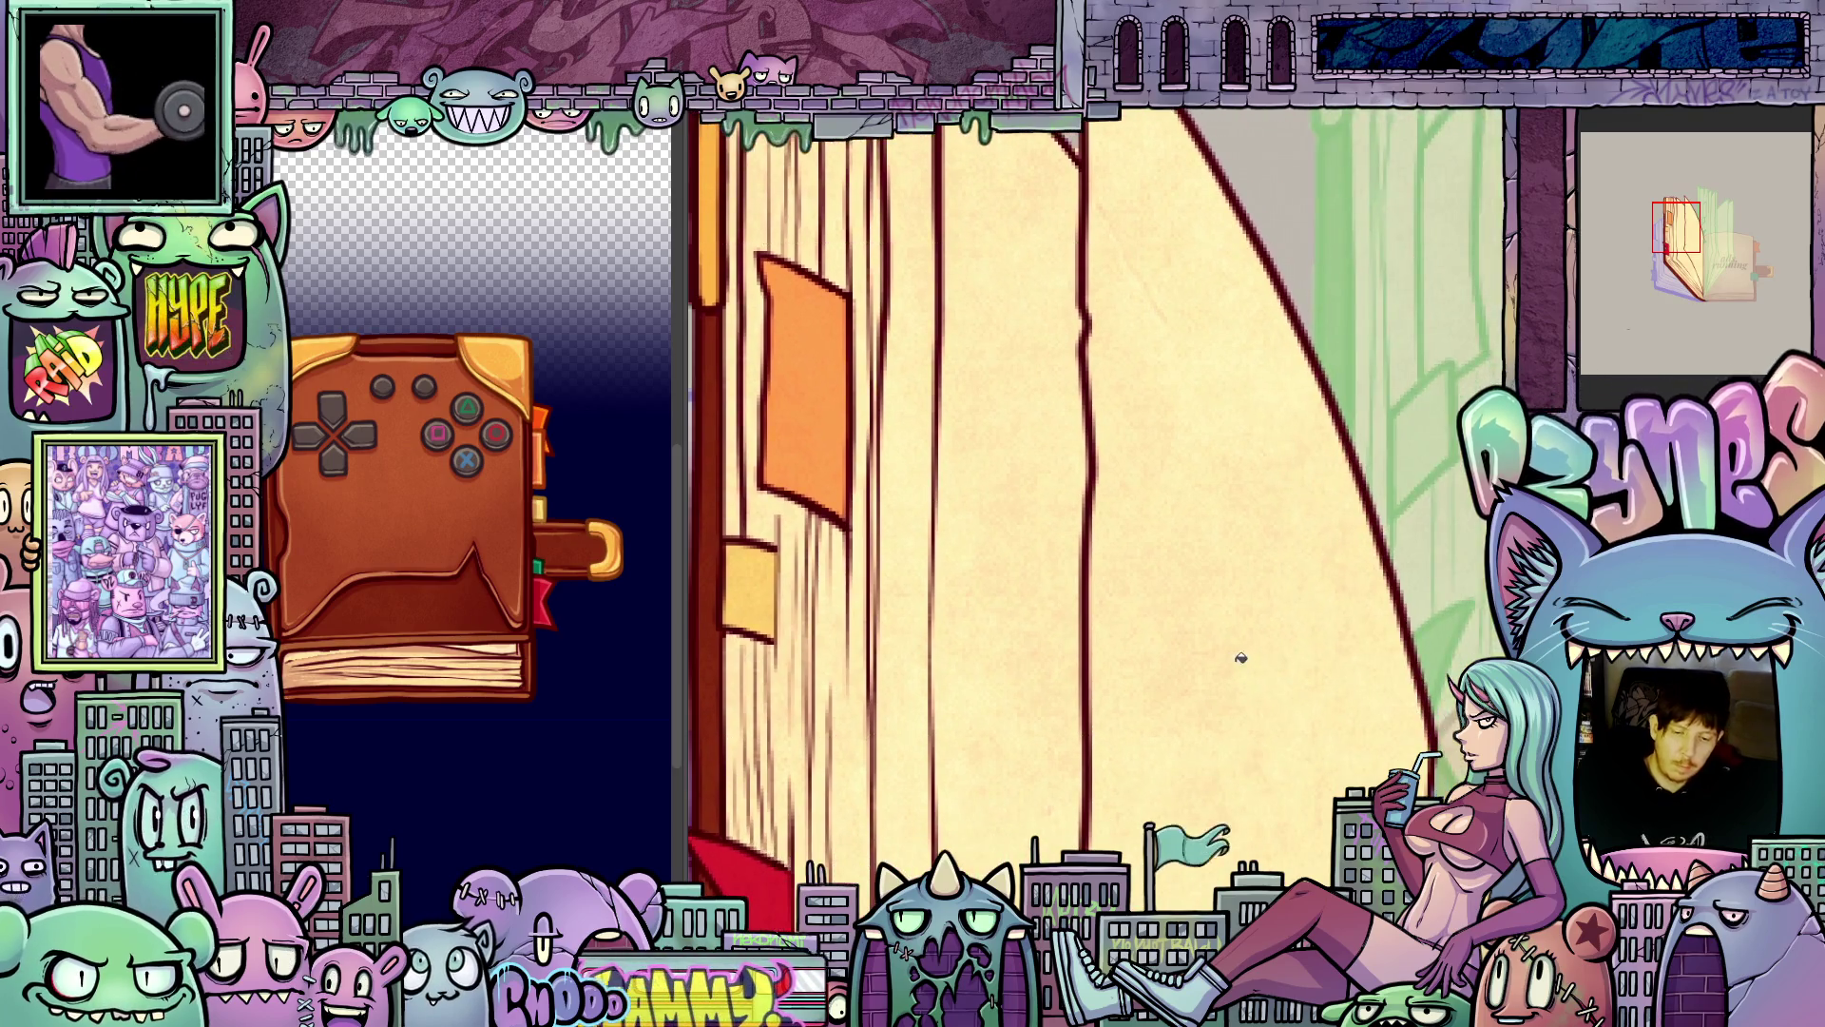
mouse_move(1301, 642)
left_mouse_down()
mouse_move(1351, 720)
mouse_move(1260, 815)
left_mouse_up()
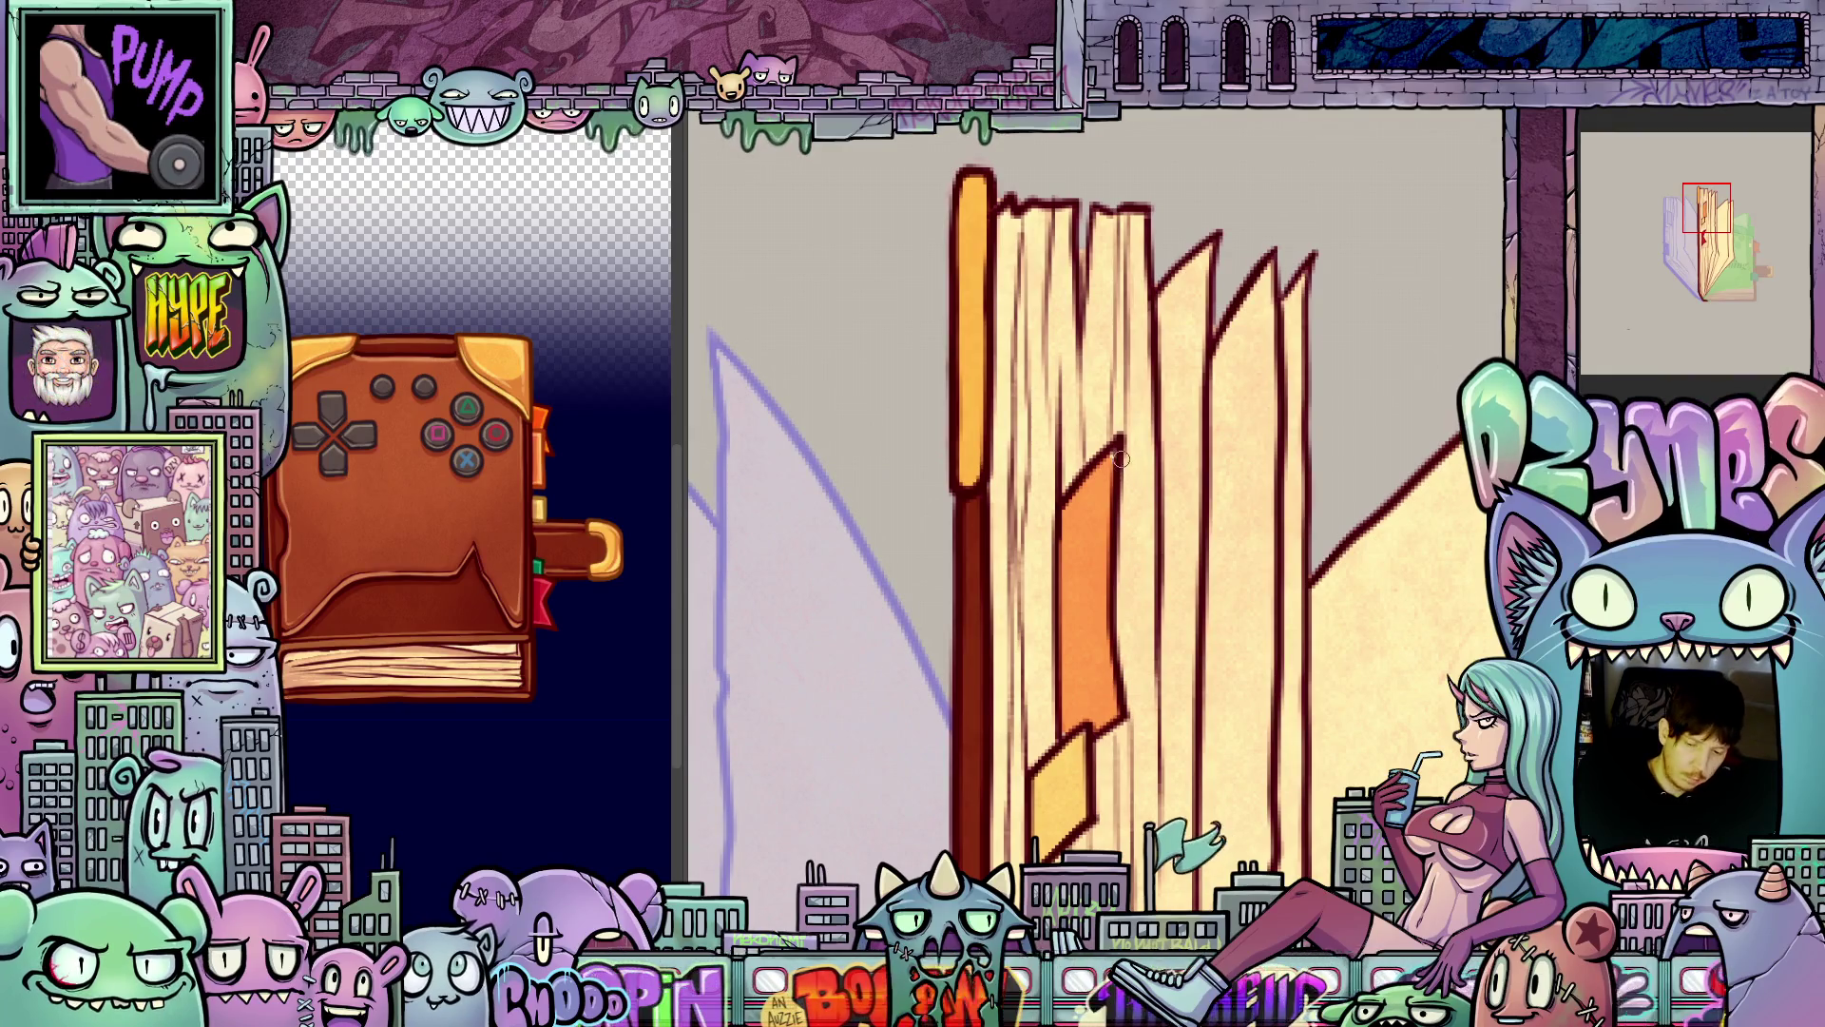
key("ctrl+z")
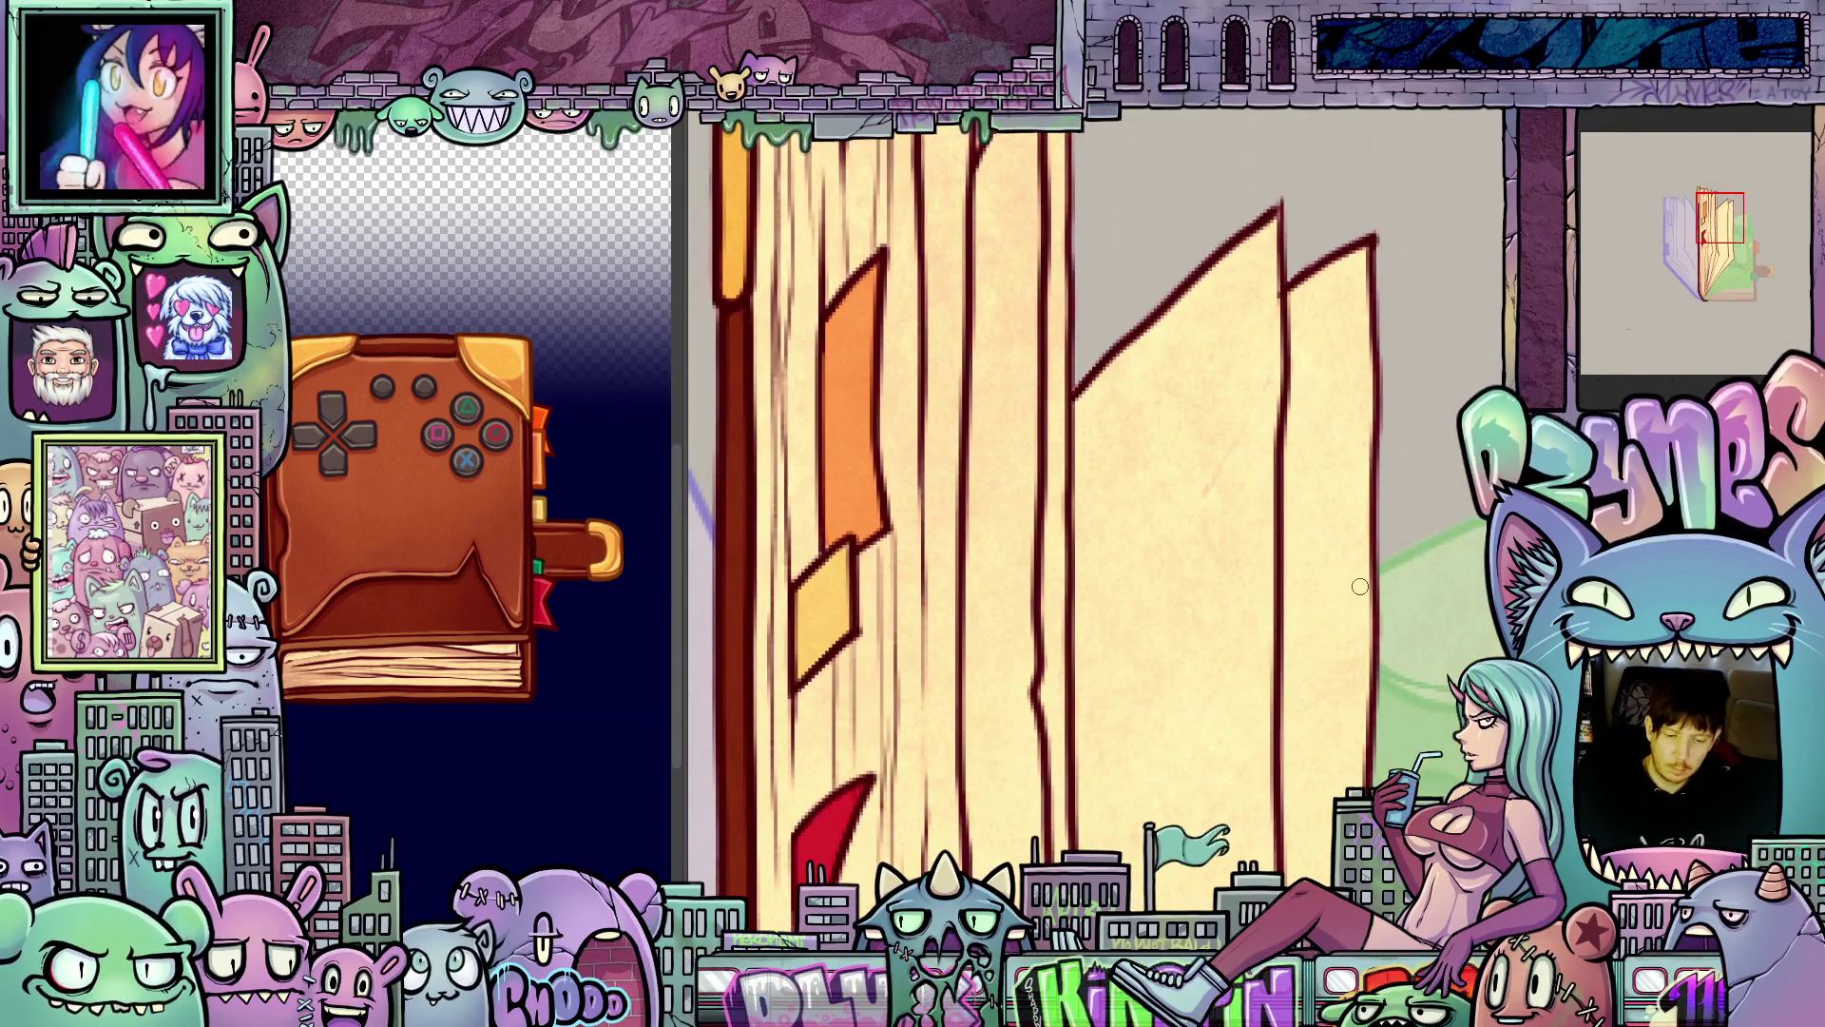
key("ctrl+z")
key("ctrl+z")
key("ctrl+z")
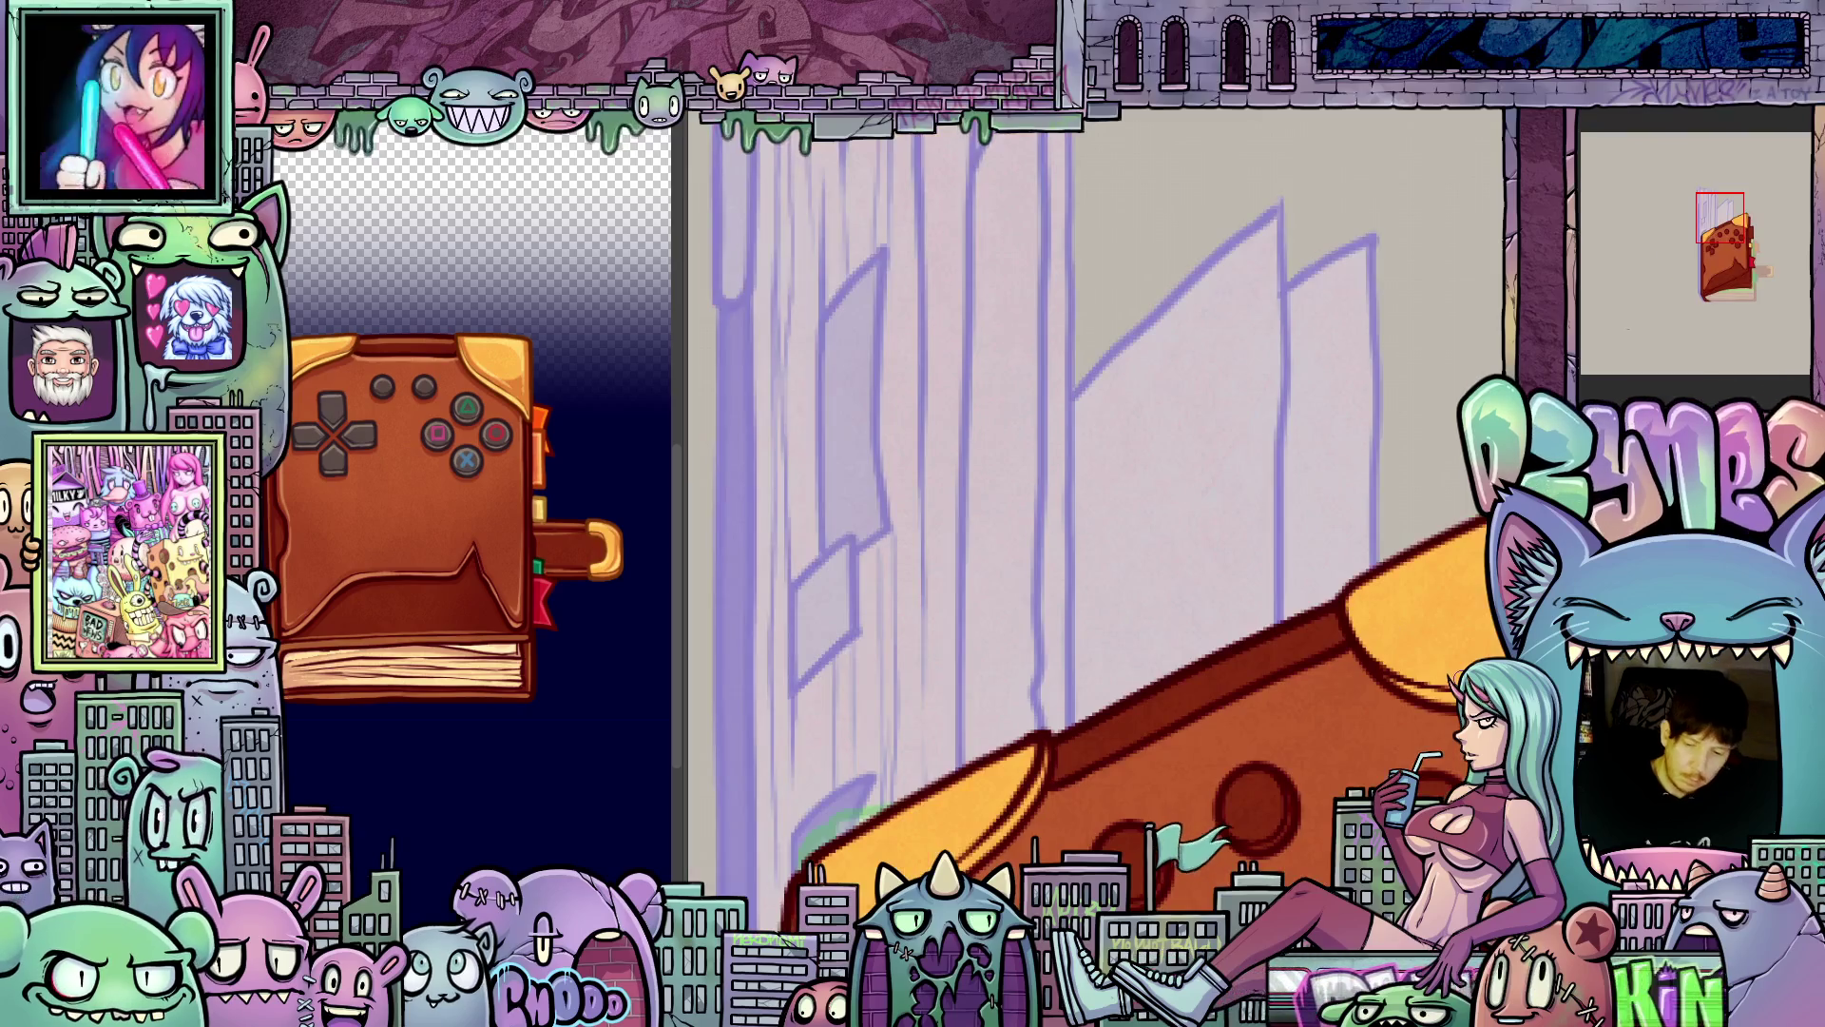
- Fill the cover's right-edge tab orange, redoing the fill until it lands correctly
left_click_drag(939, 473, 864, 373)
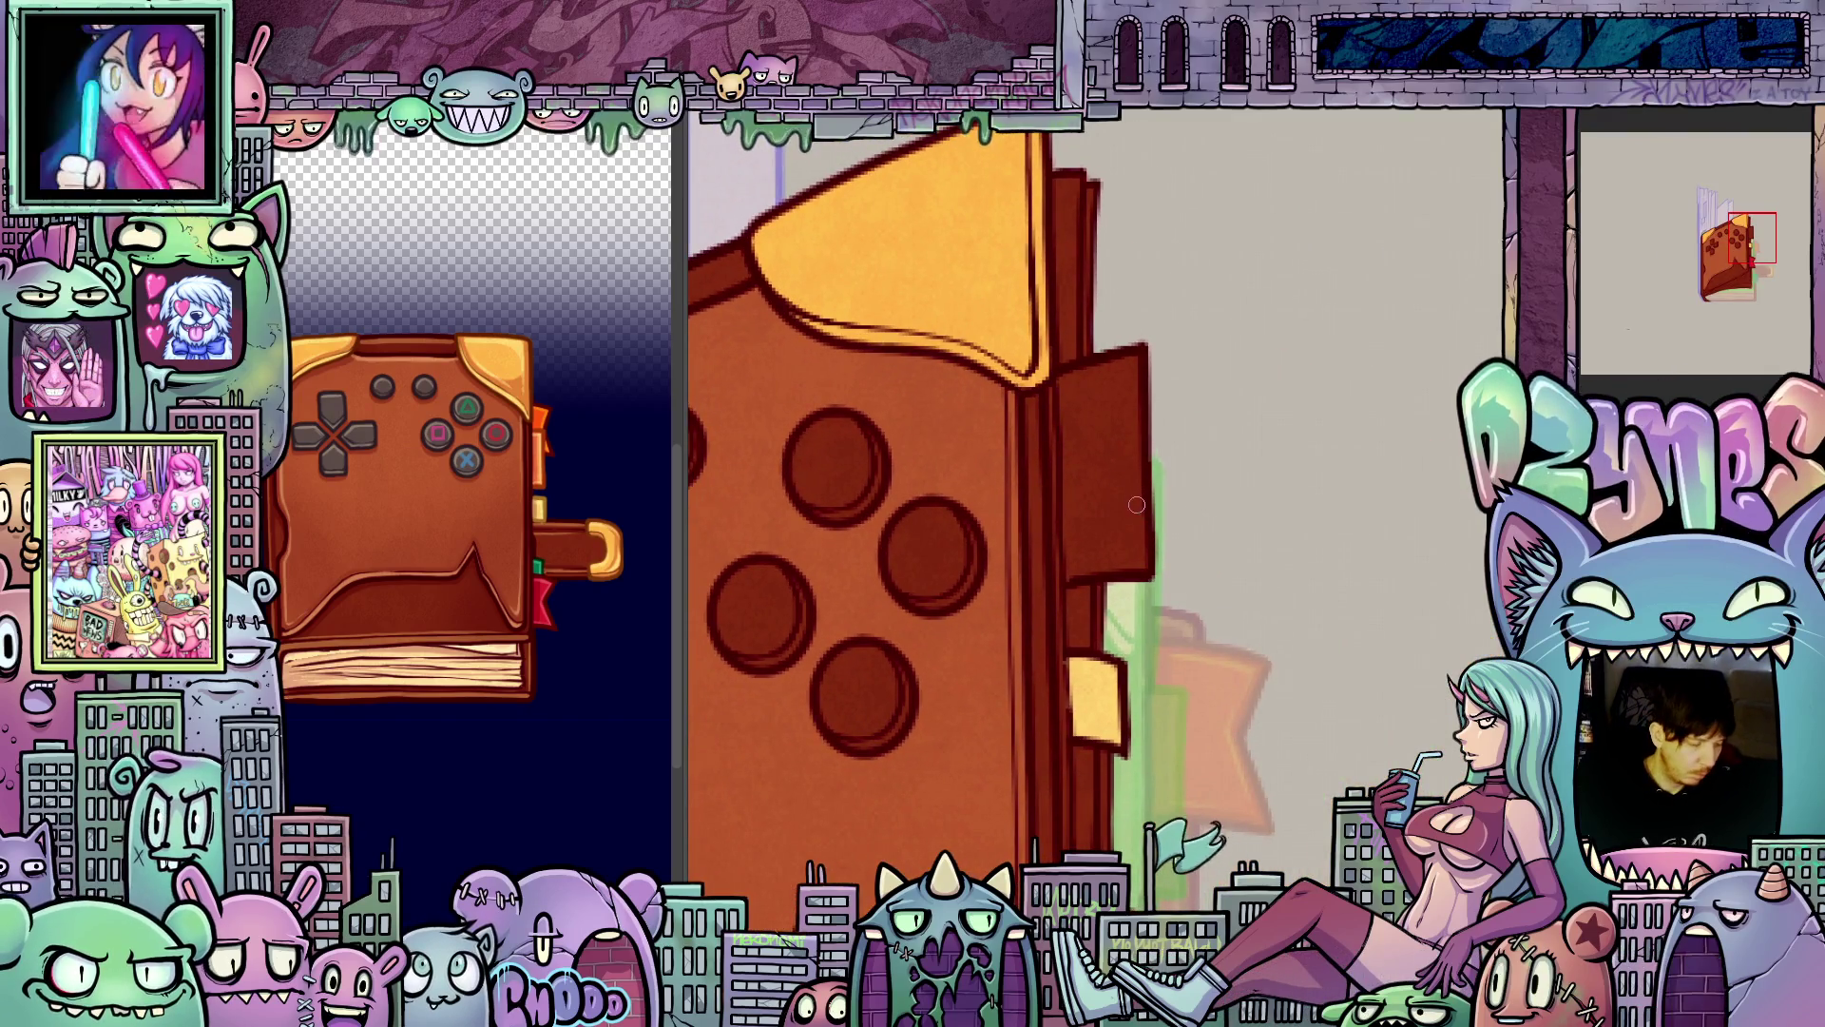
left_click(1127, 507)
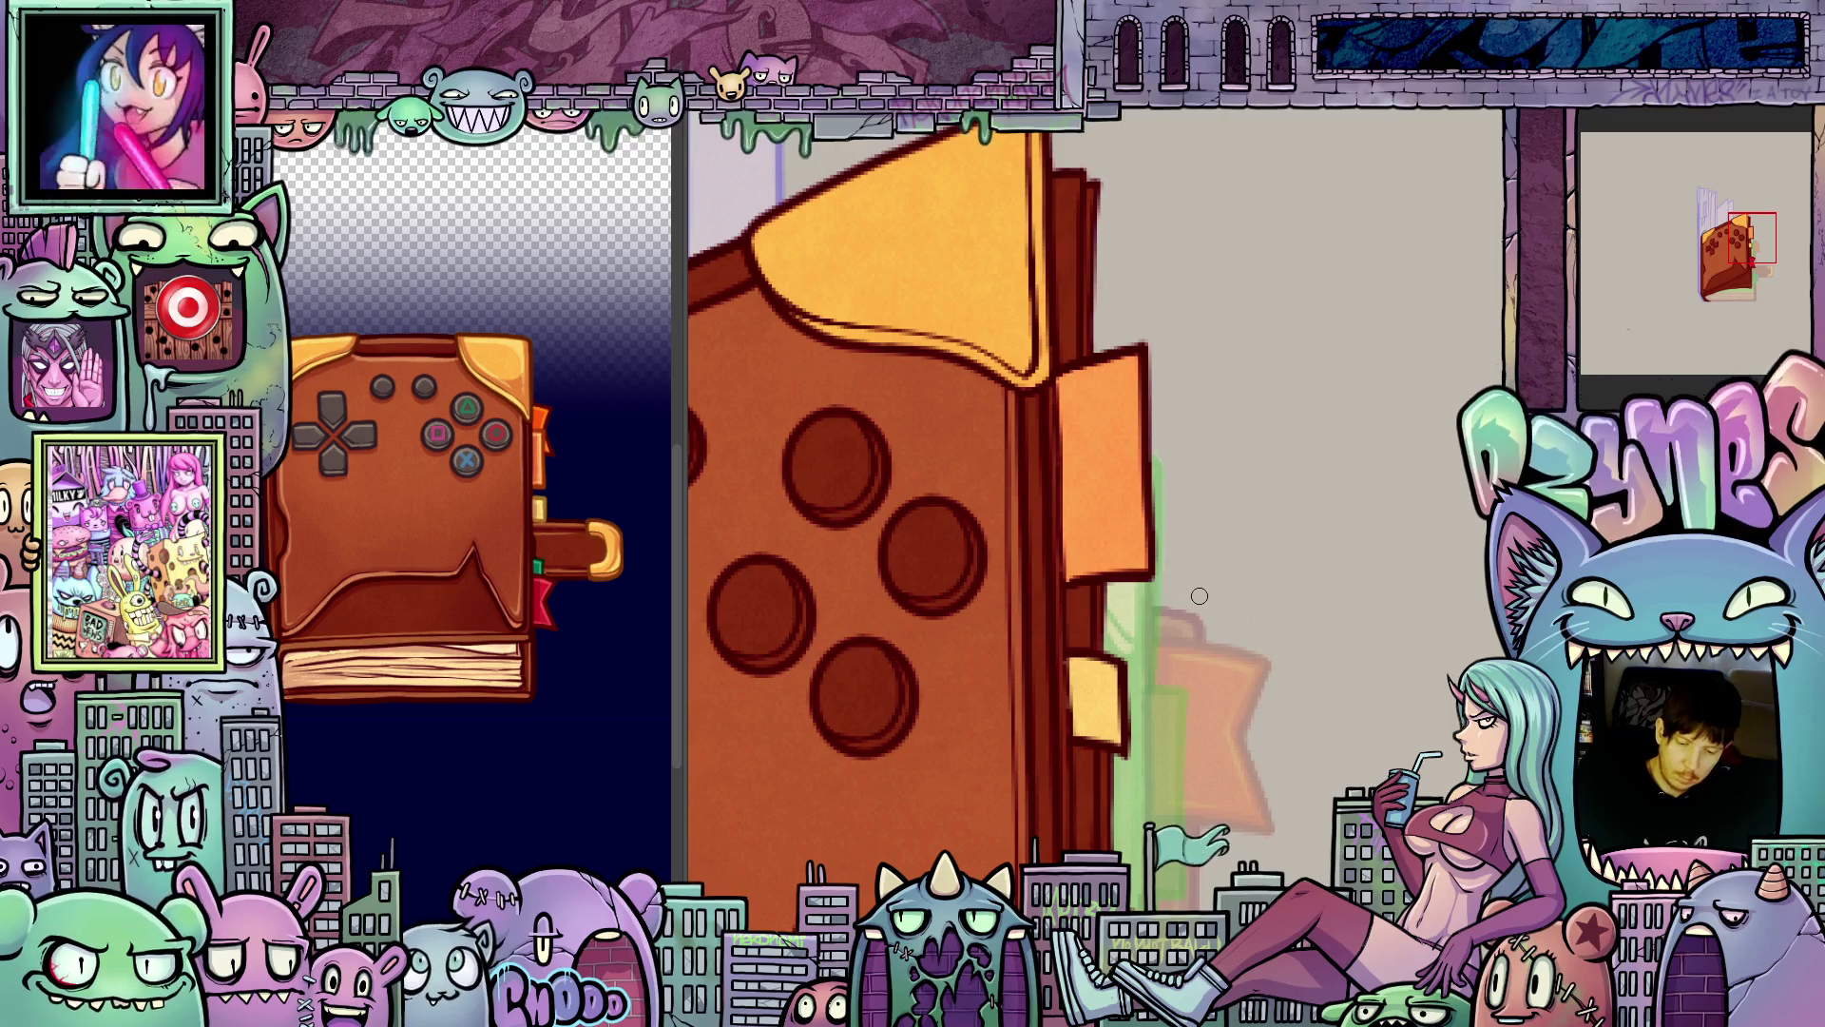
key("ctrl+z")
key("ctrl+z")
key("ctrl+z")
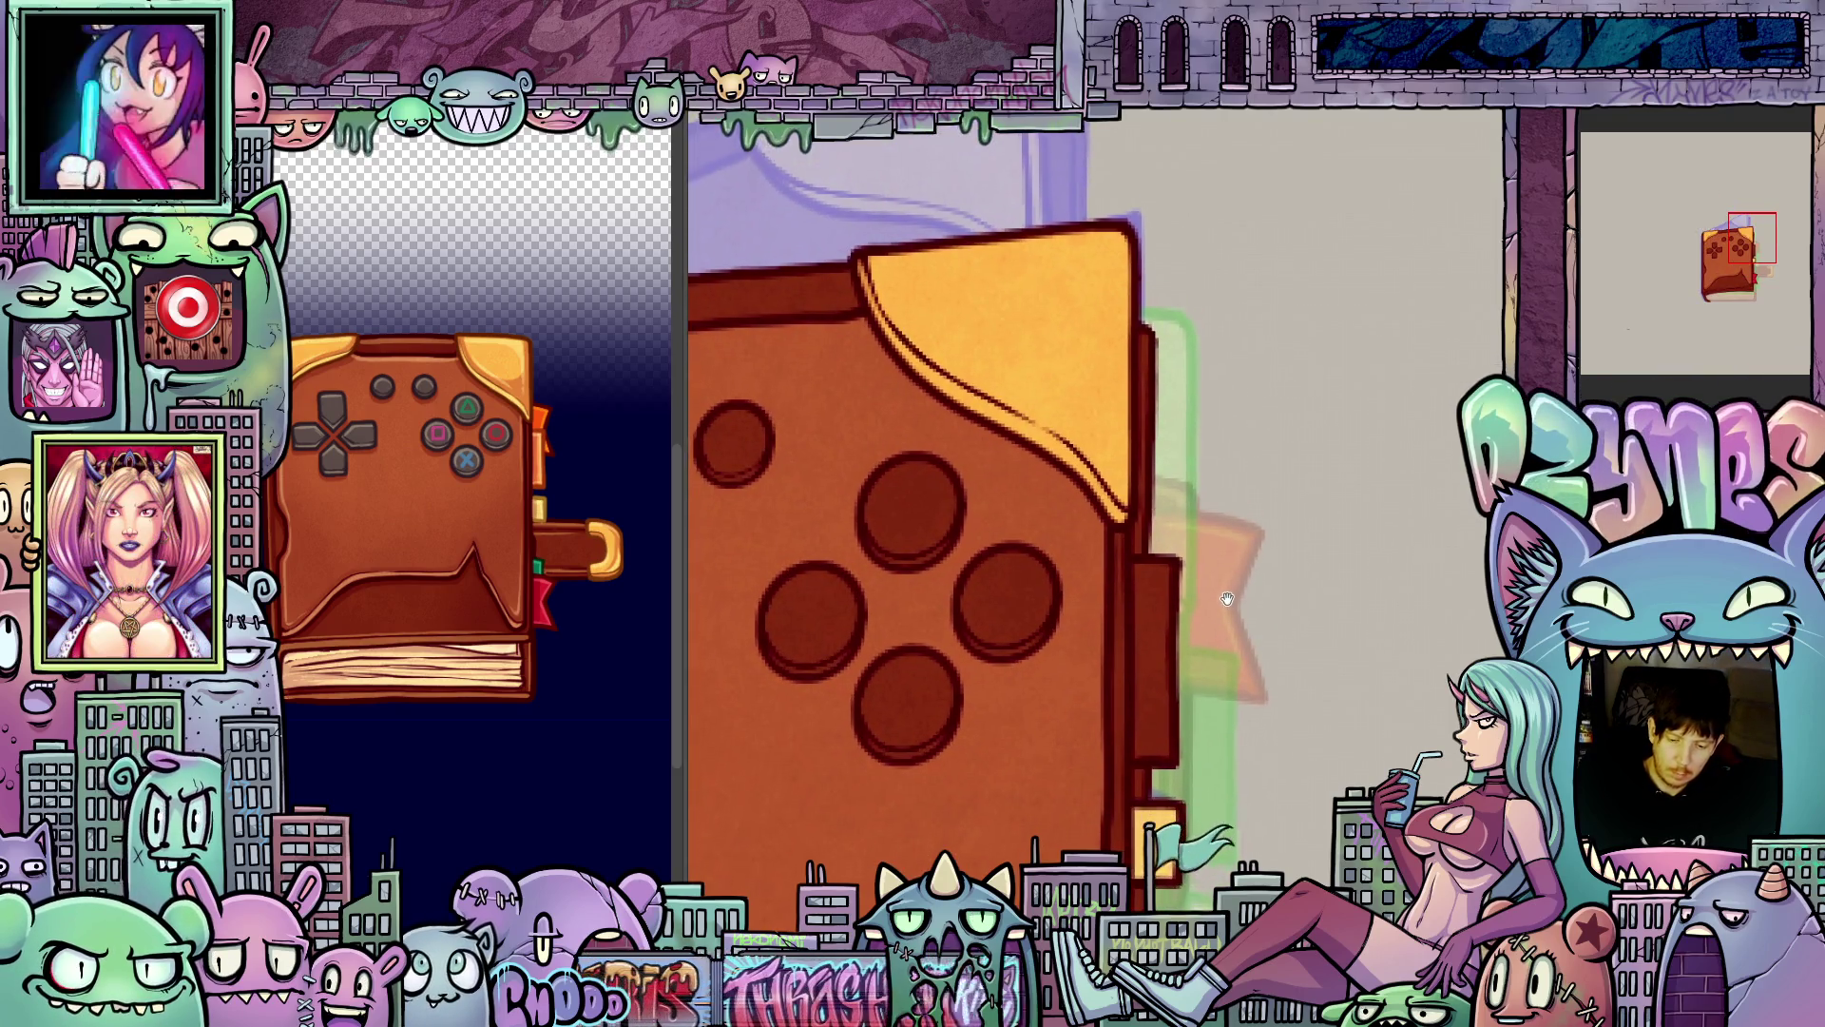
scroll(1227, 598, "down", 1)
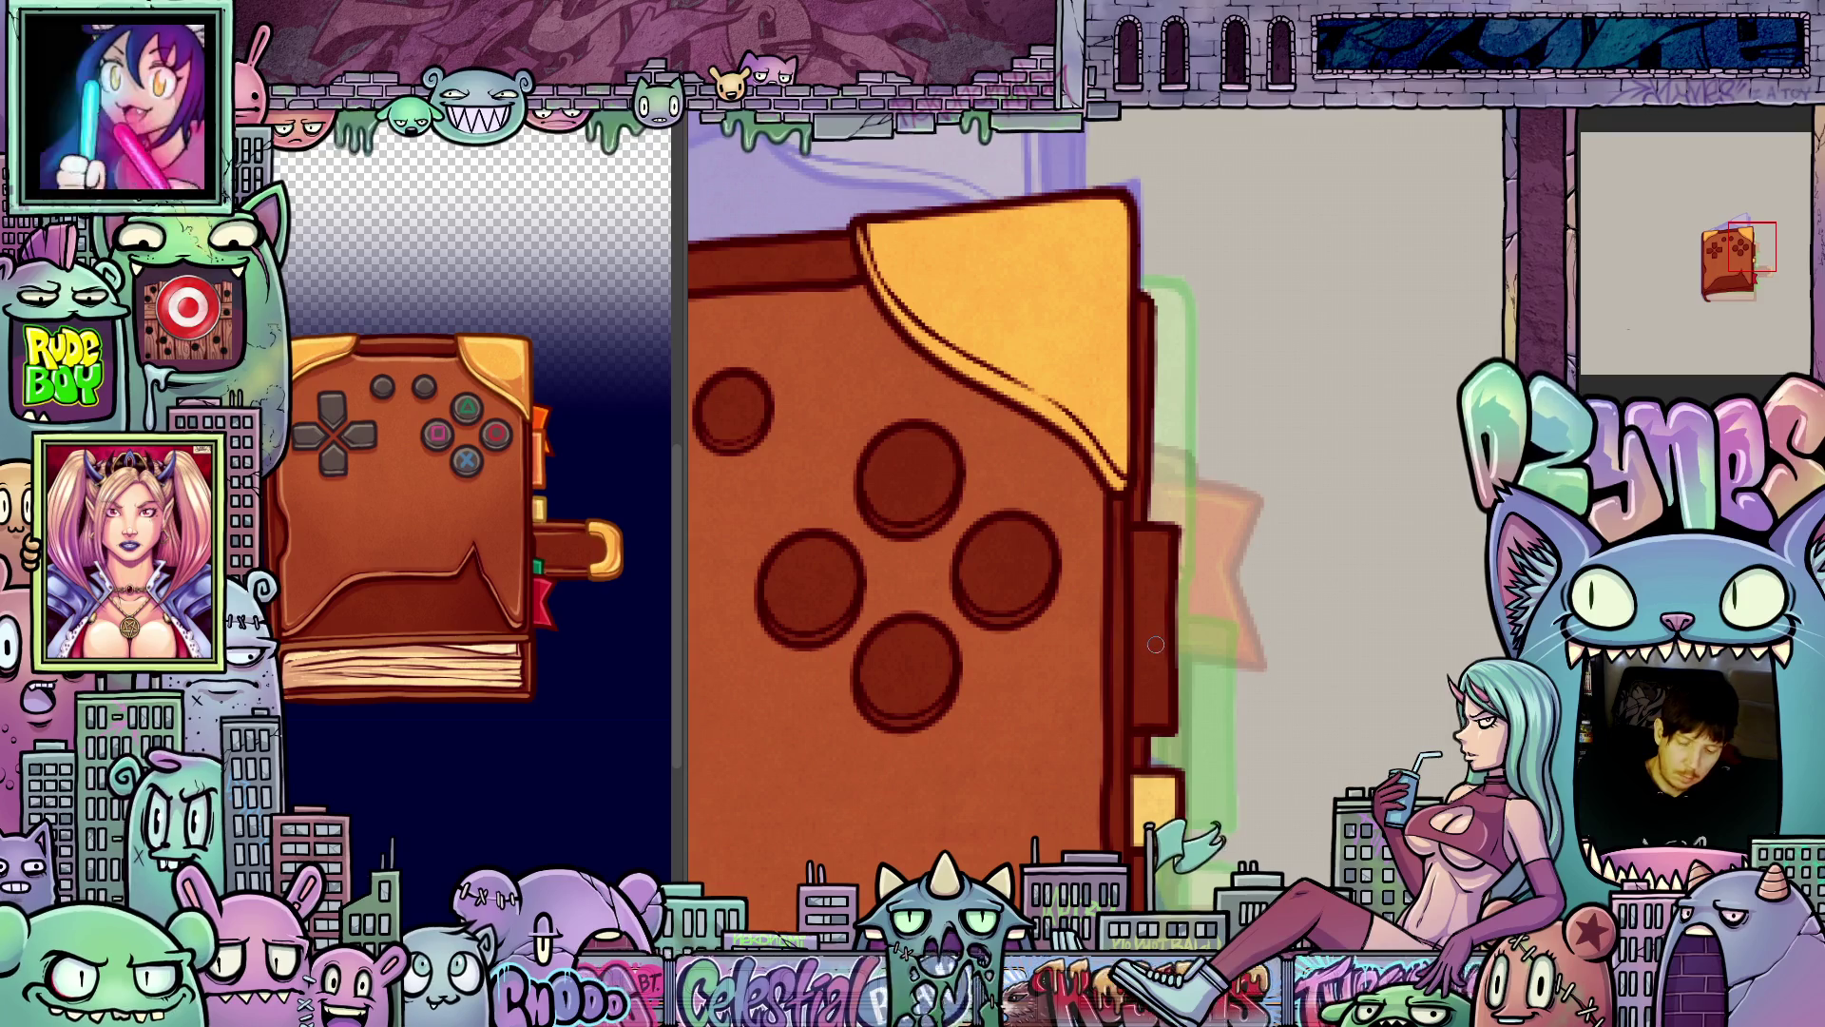
left_click(1162, 648)
left_click_drag(1222, 687, 1295, 606)
key("ctrl+z")
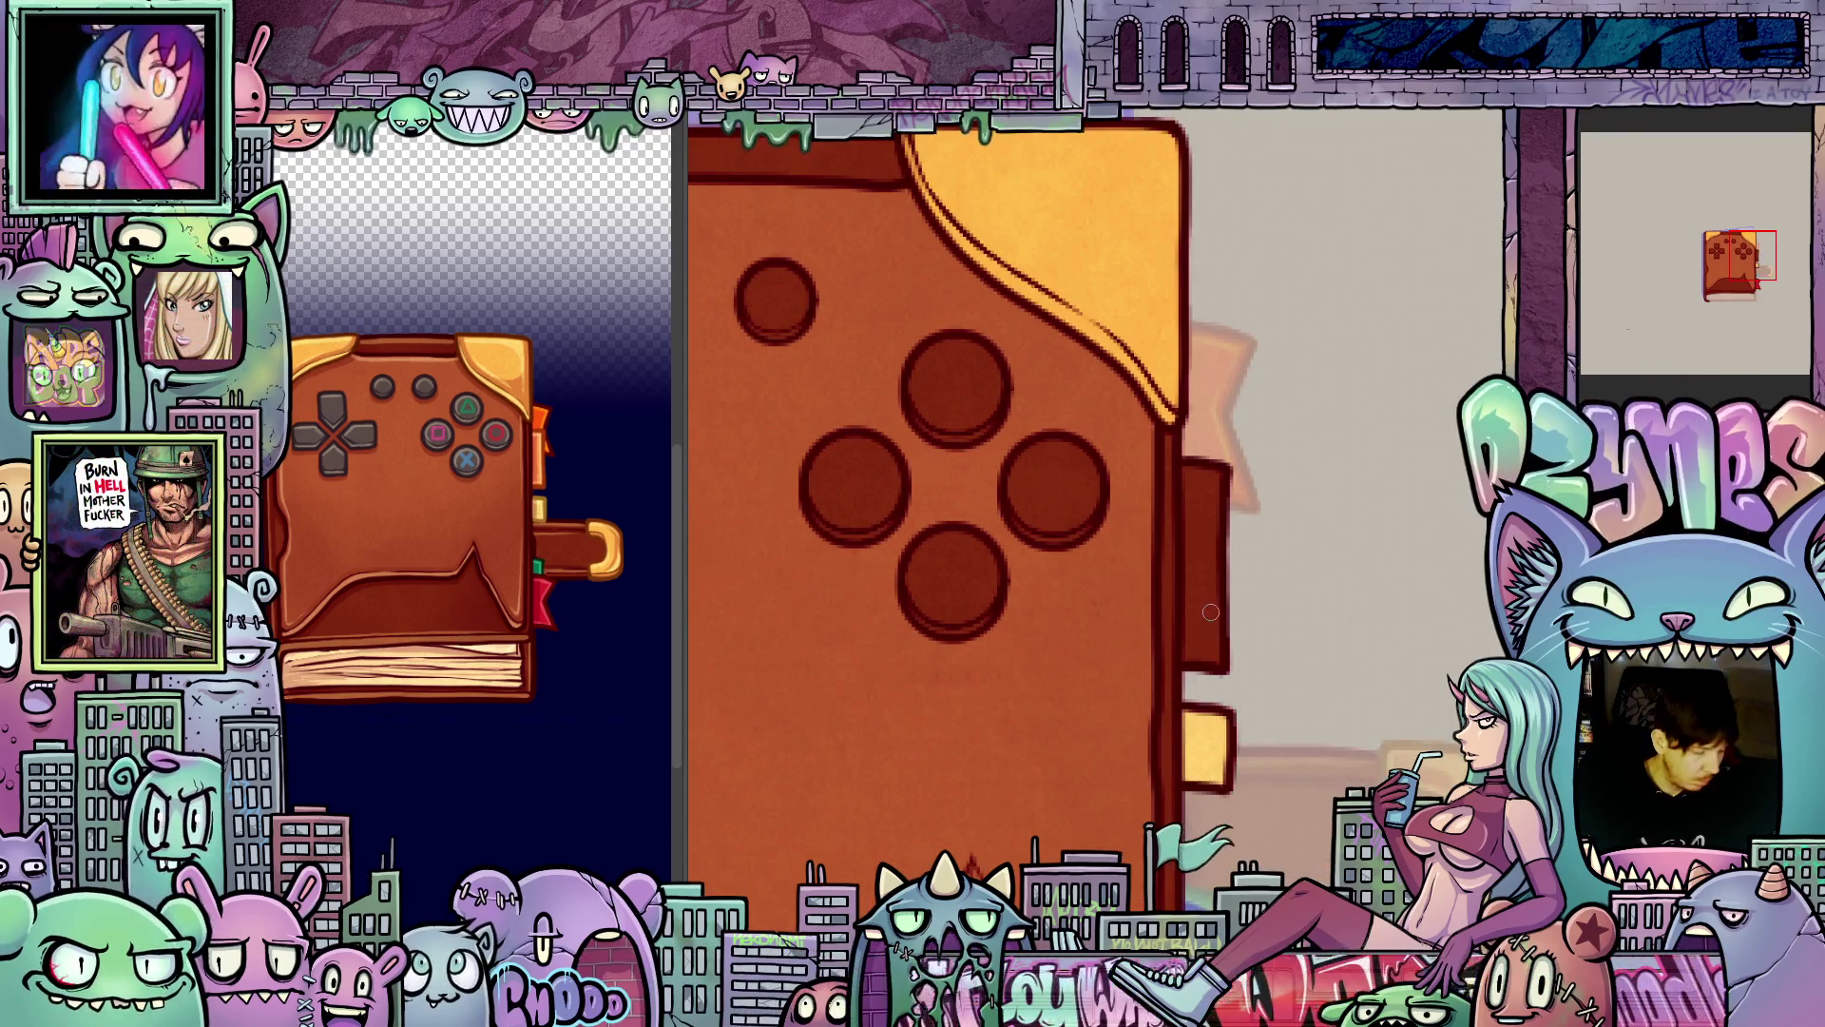
left_click(1209, 608)
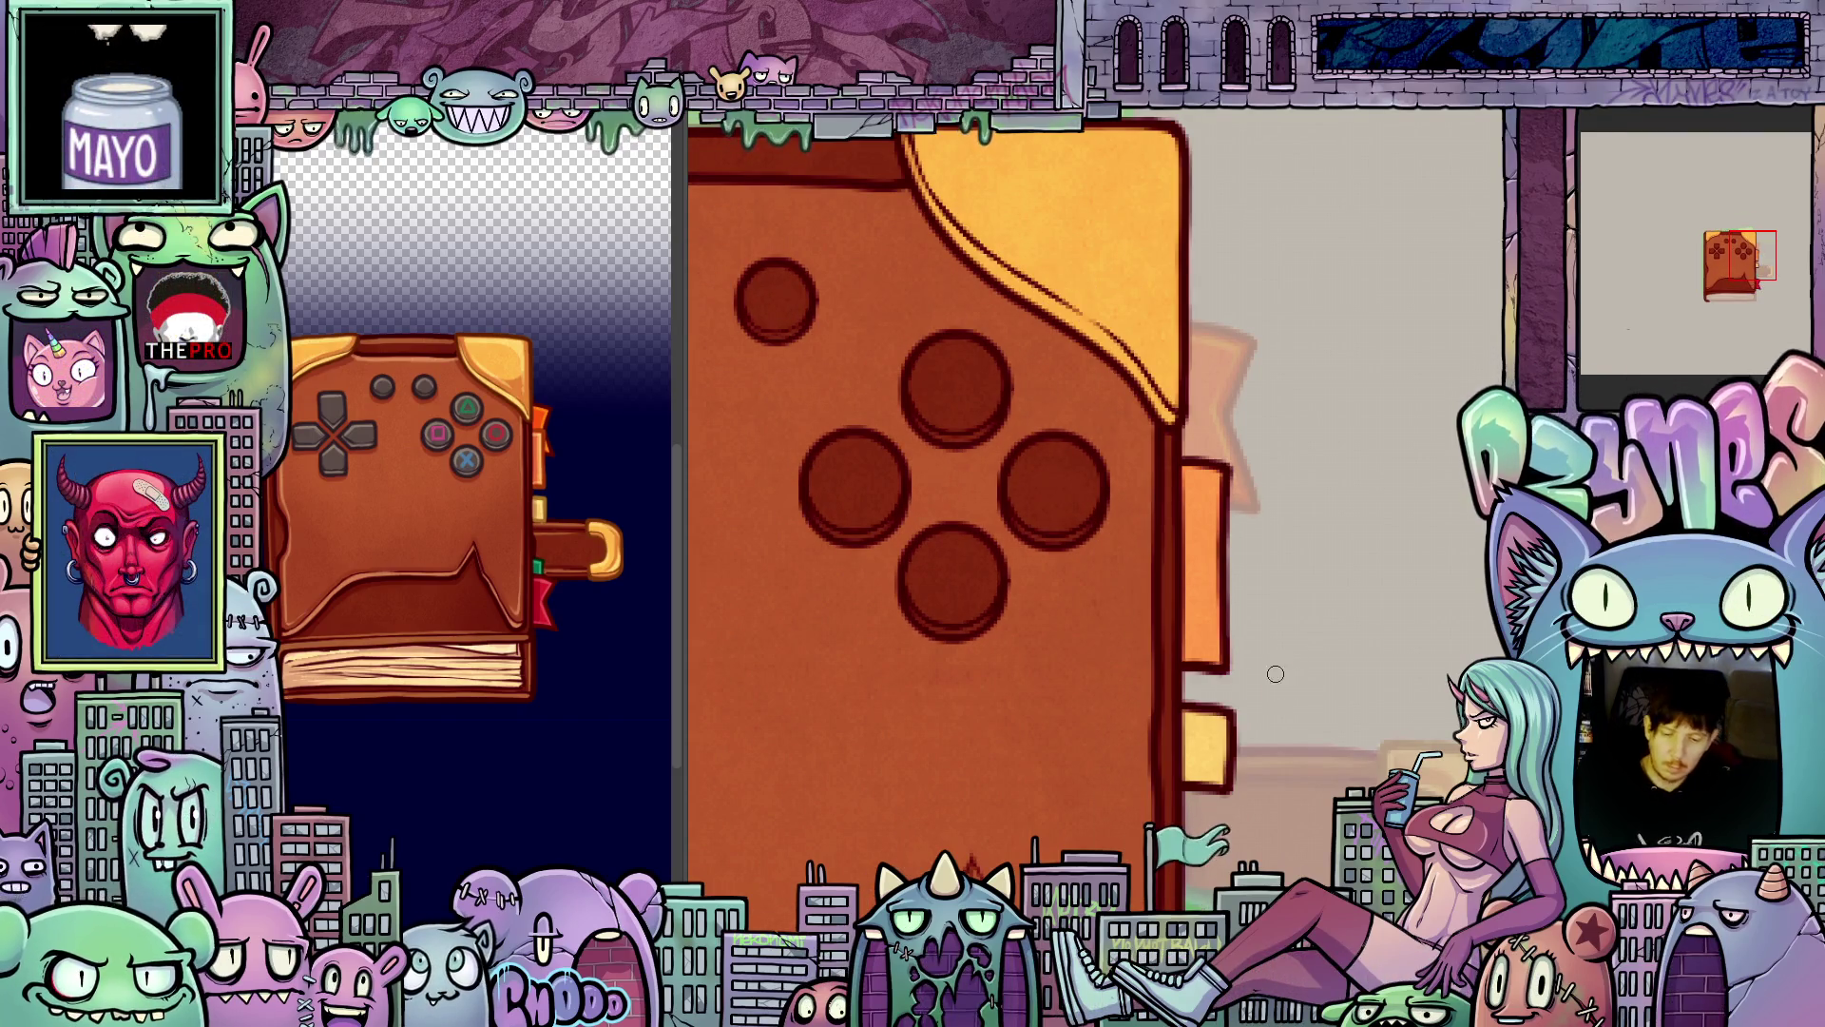
- Centre the closed book and rotate the view so the page edge runs diagonally
scroll(1276, 673, "down", 5)
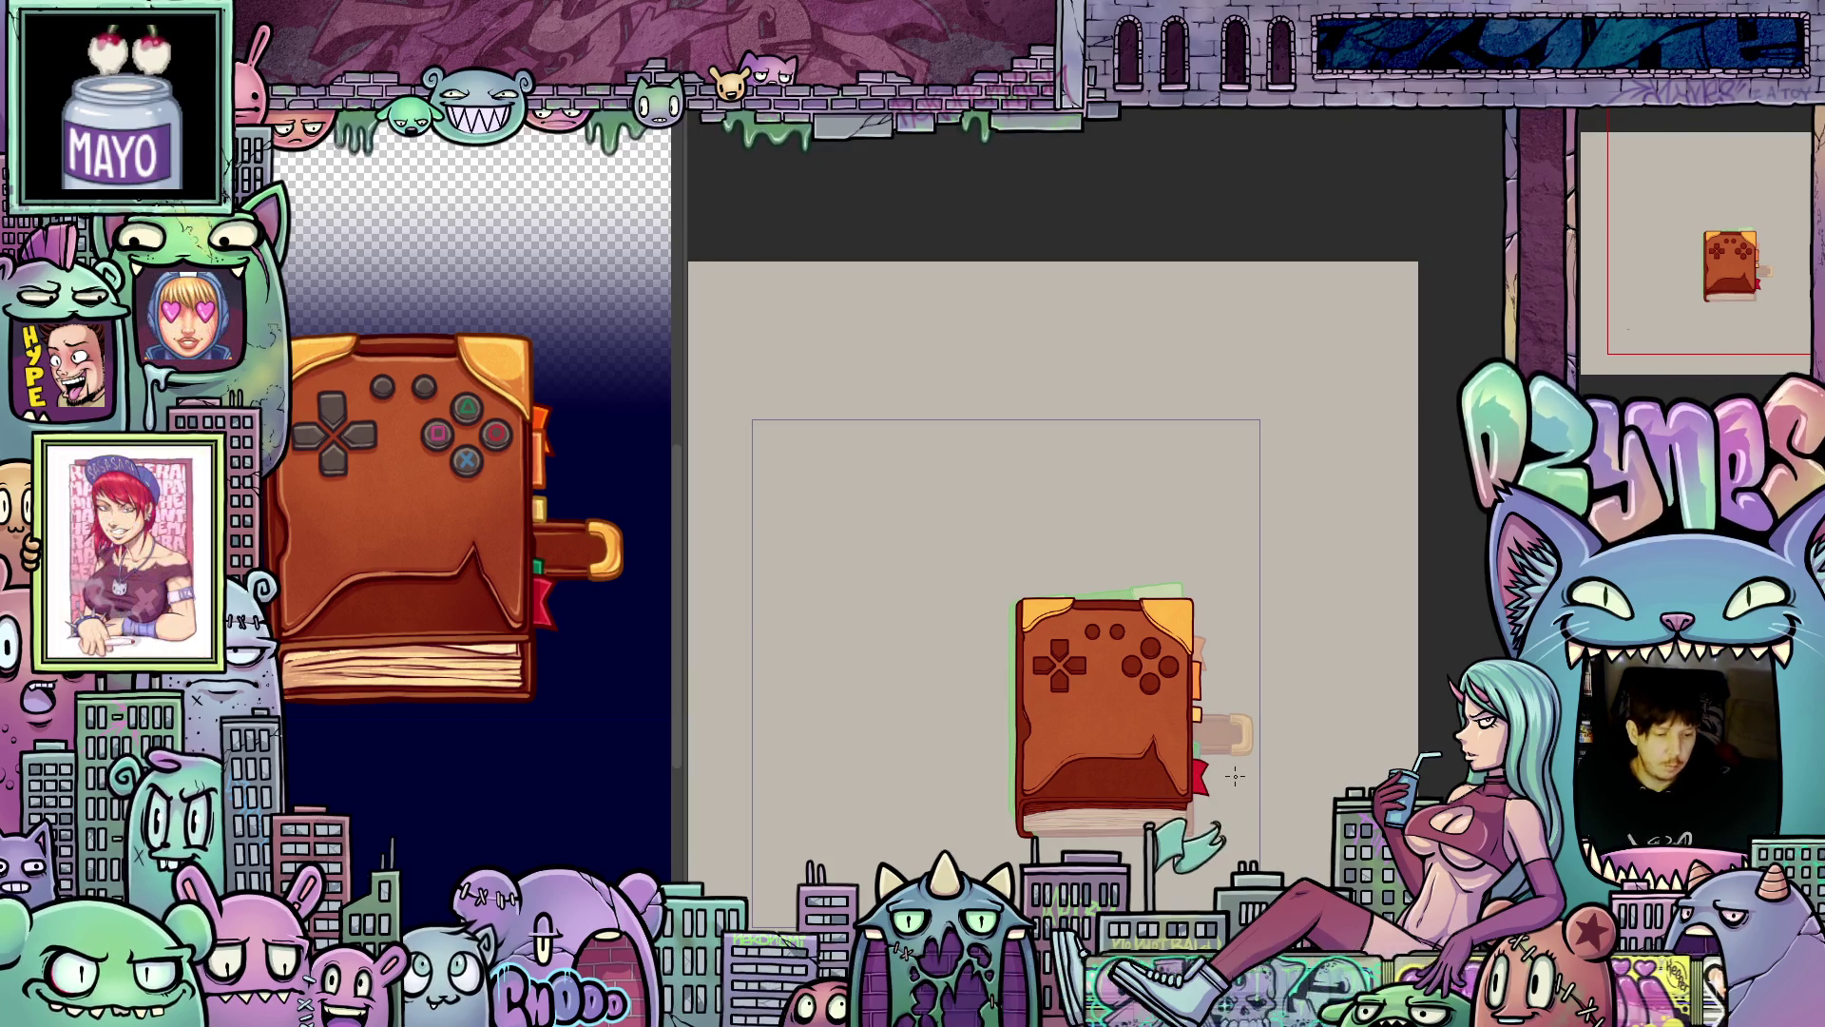
scroll(1235, 774, "up", 5)
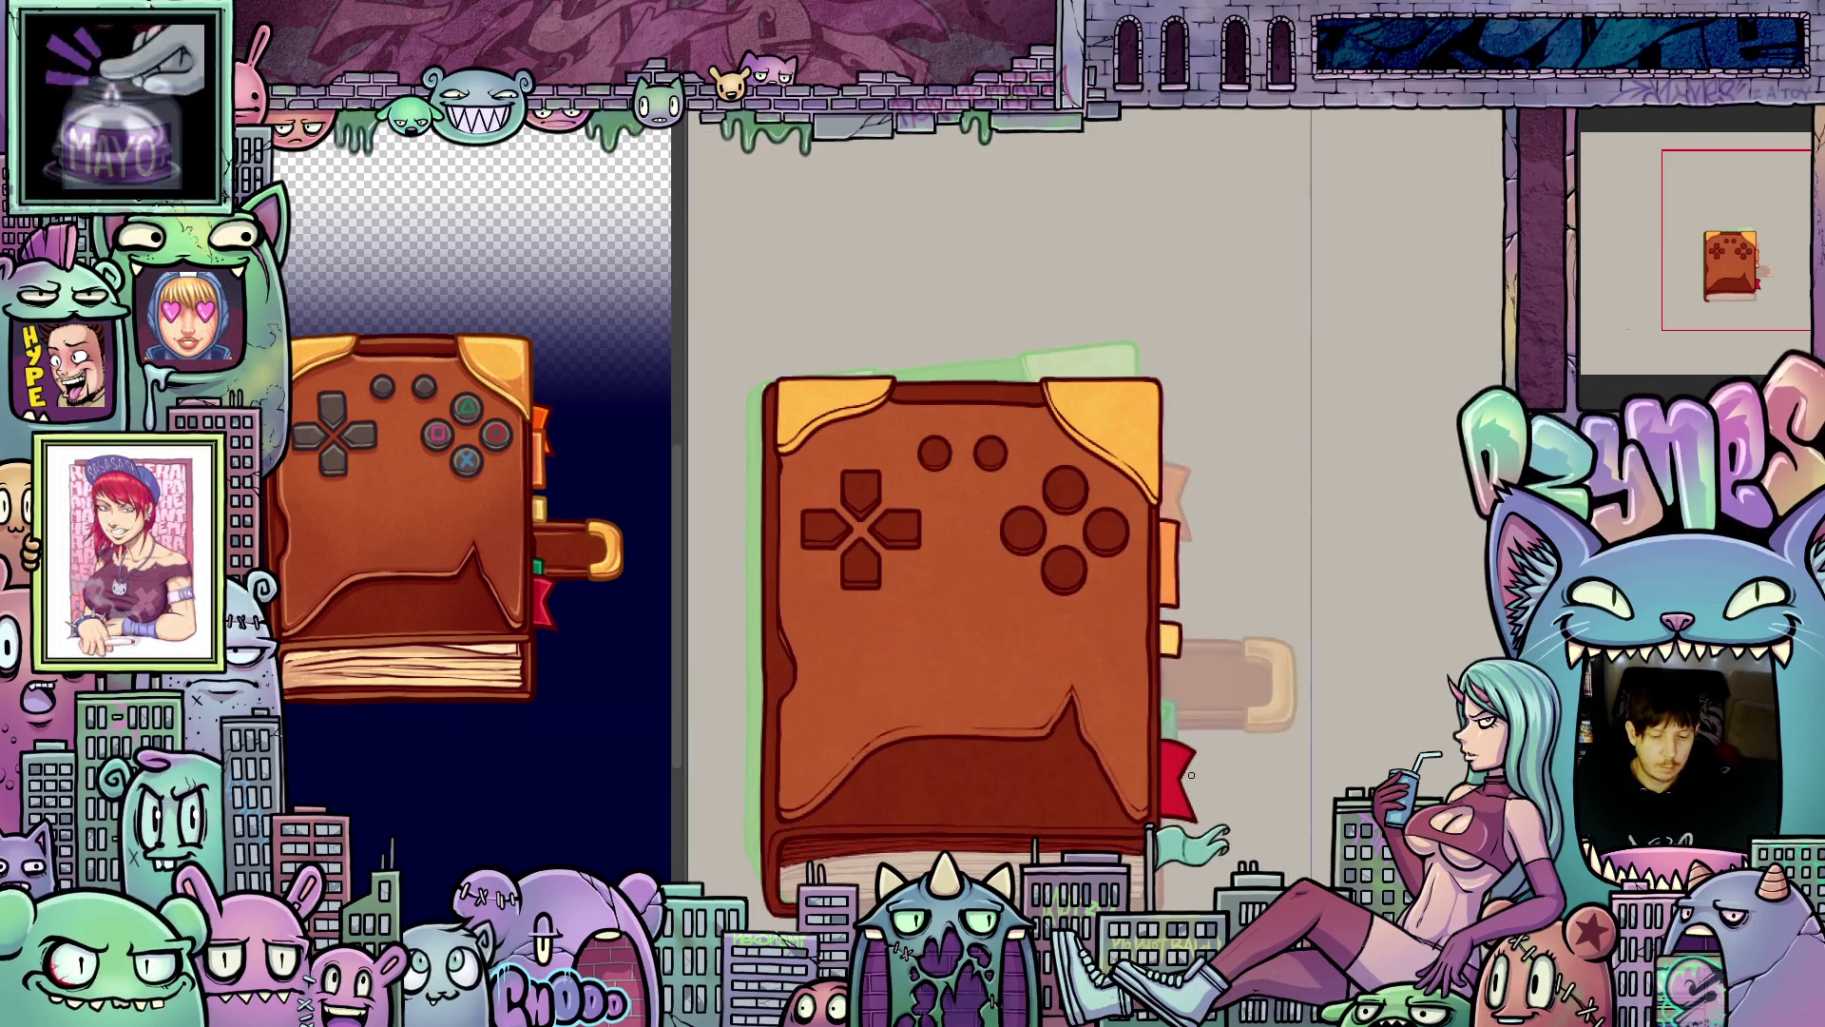
left_click_drag(1083, 786, 1155, 683)
scroll(1155, 683, "up", 2)
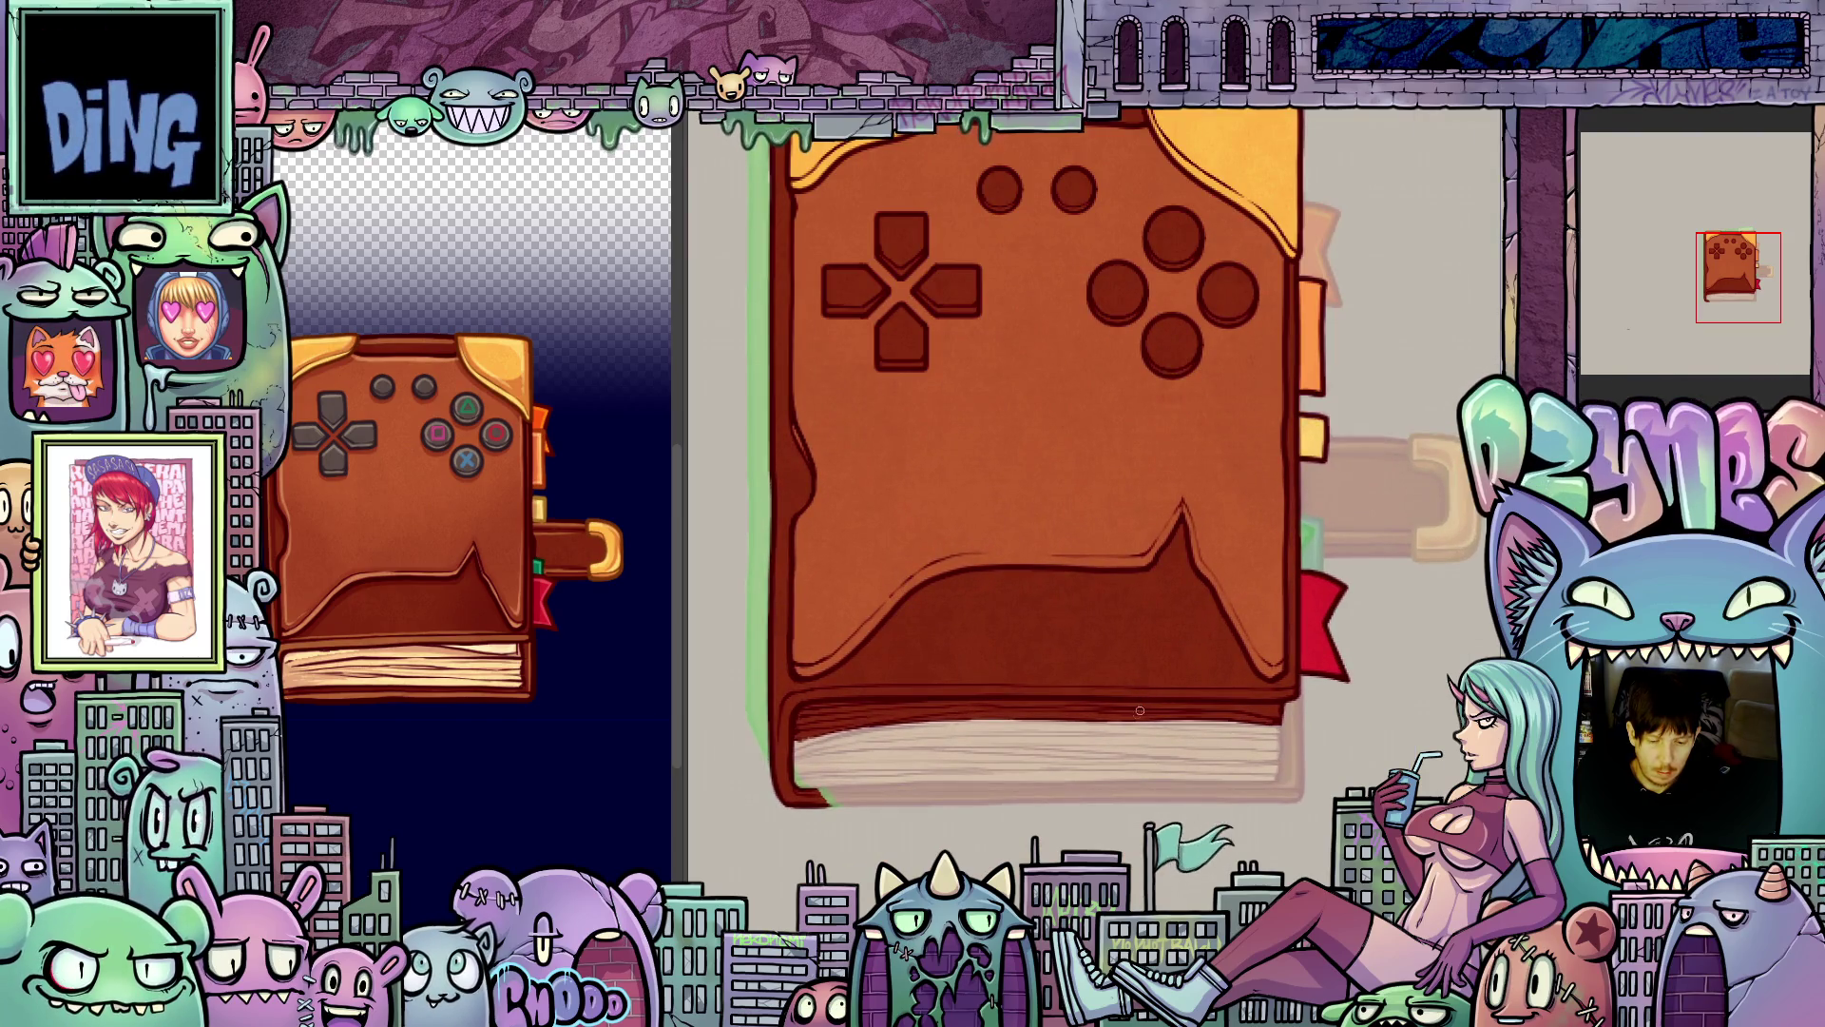
scroll(841, 756, "up", 2)
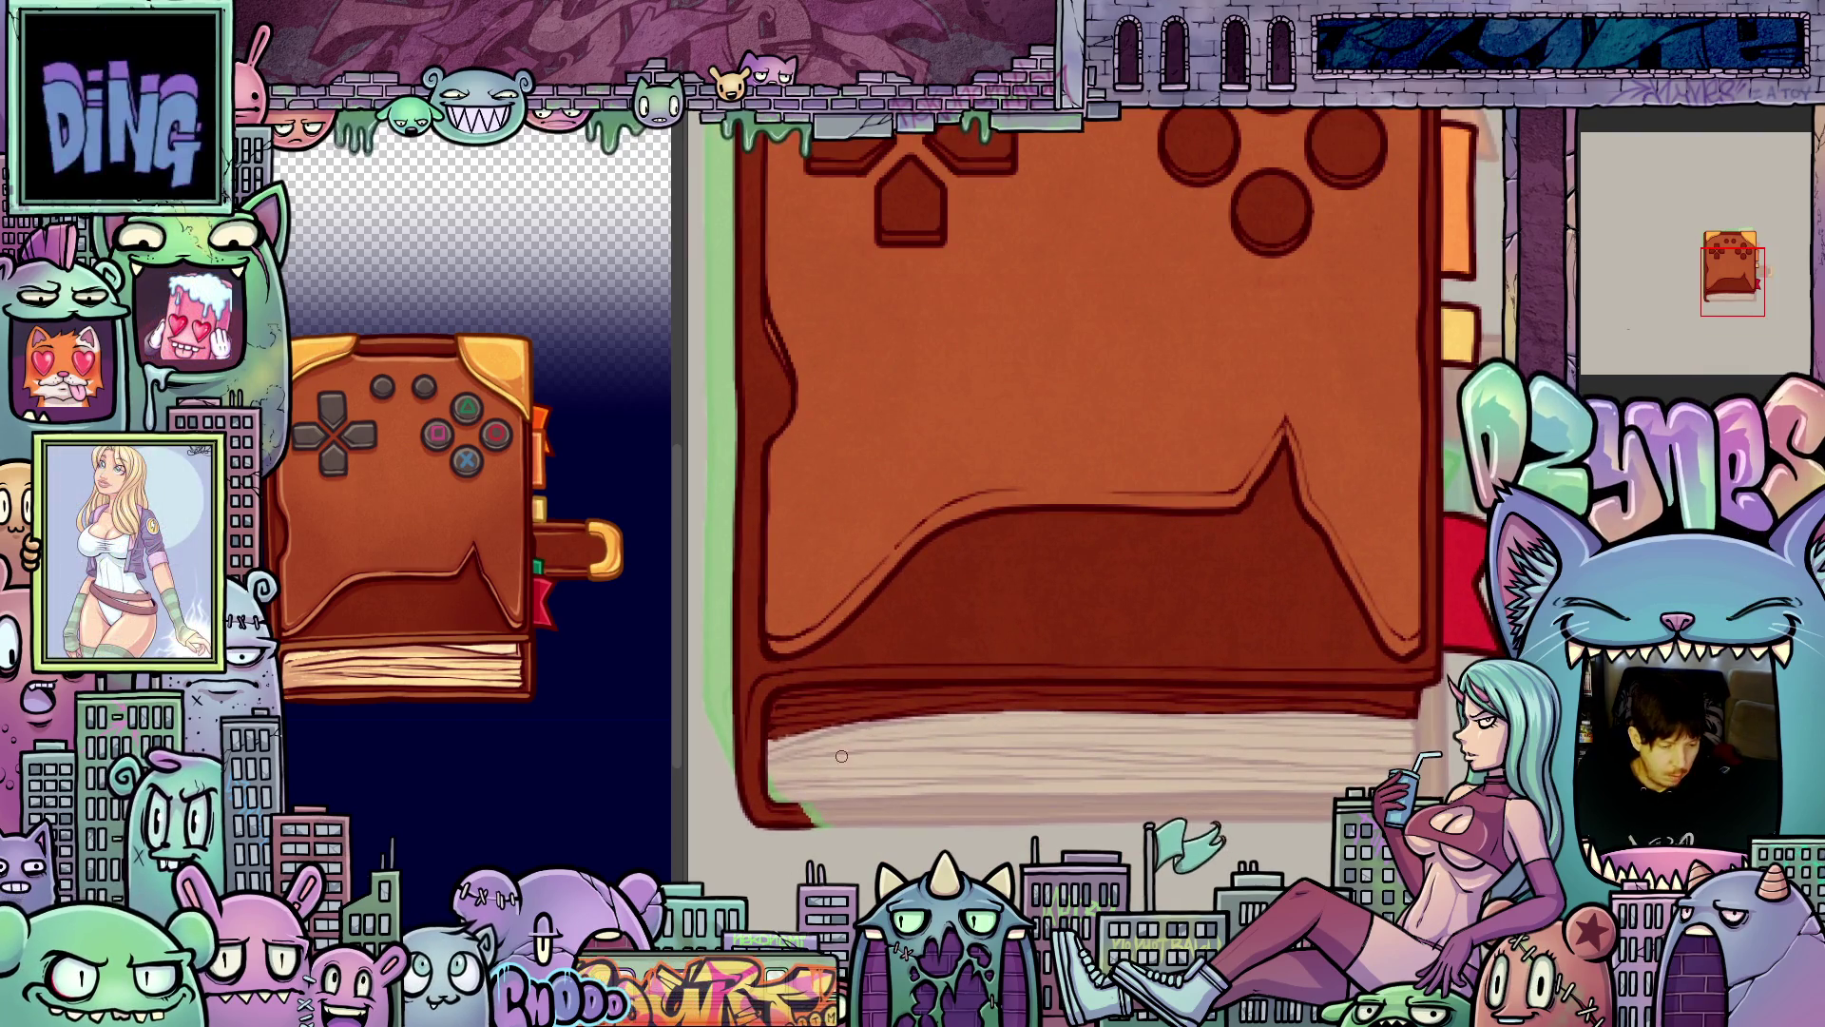
scroll(1031, 724, "down", 1)
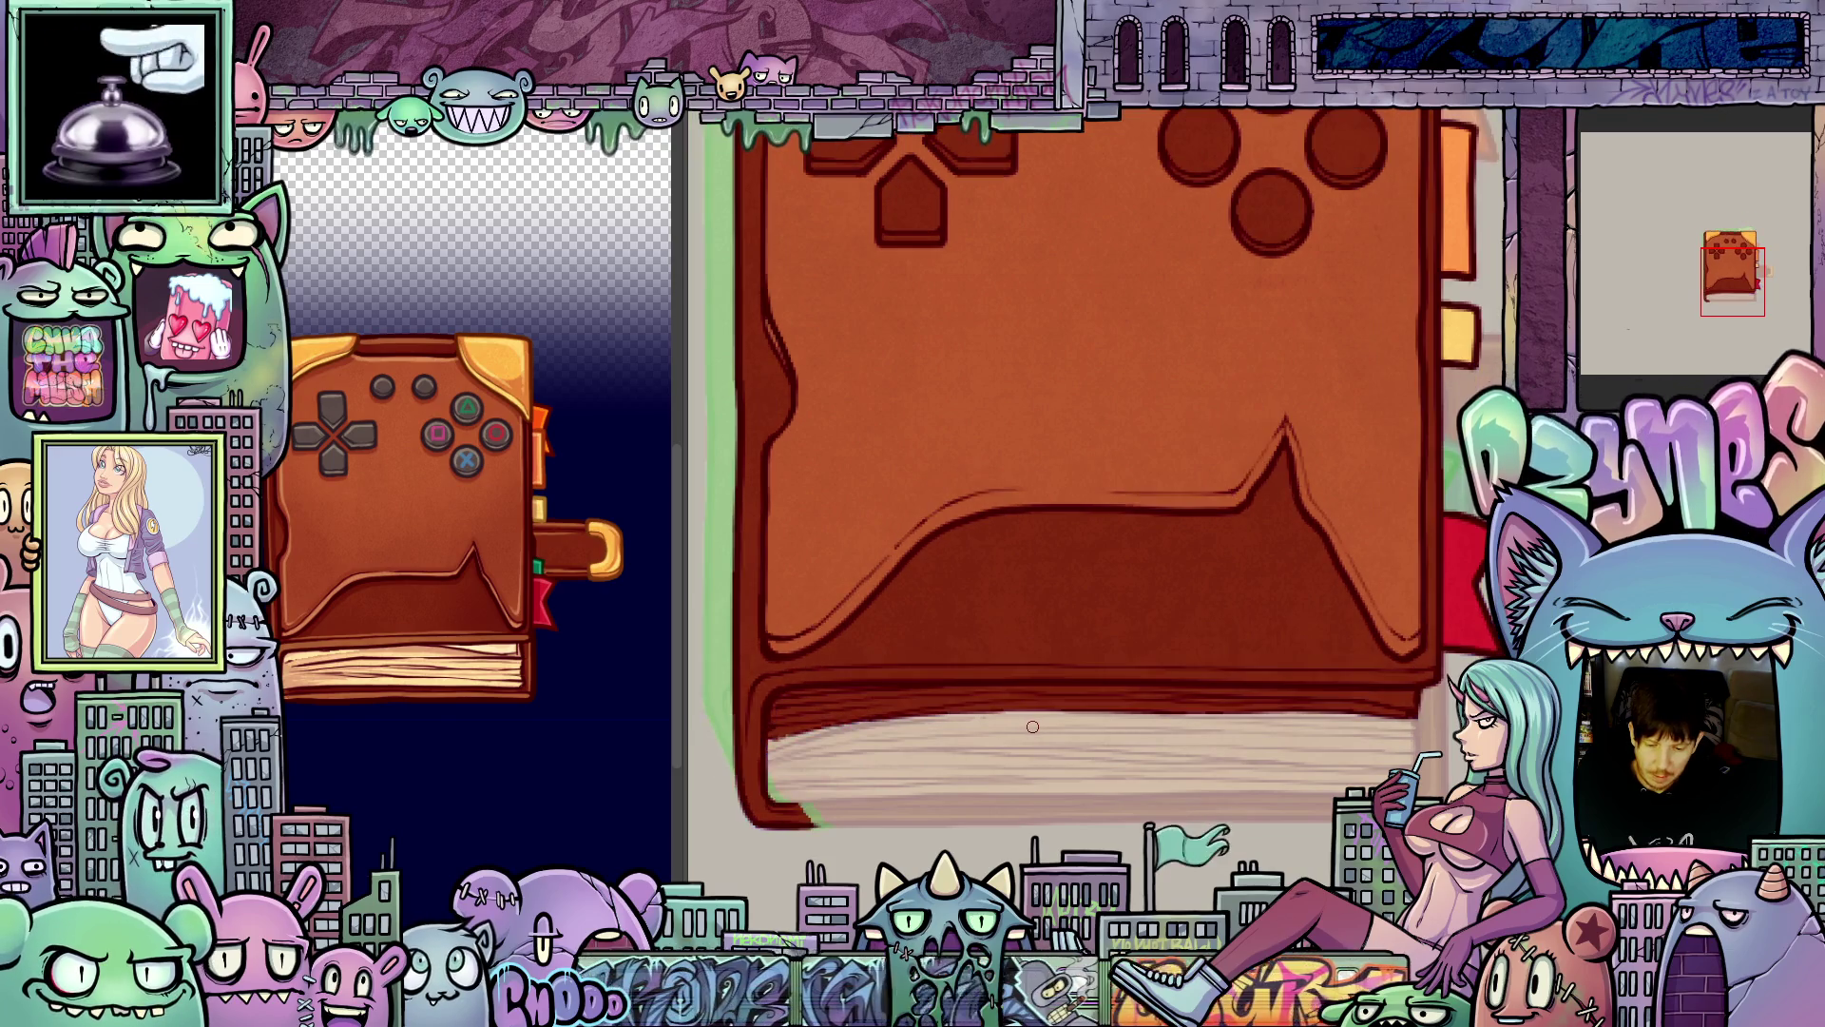
left_click_drag(1118, 722, 1190, 705)
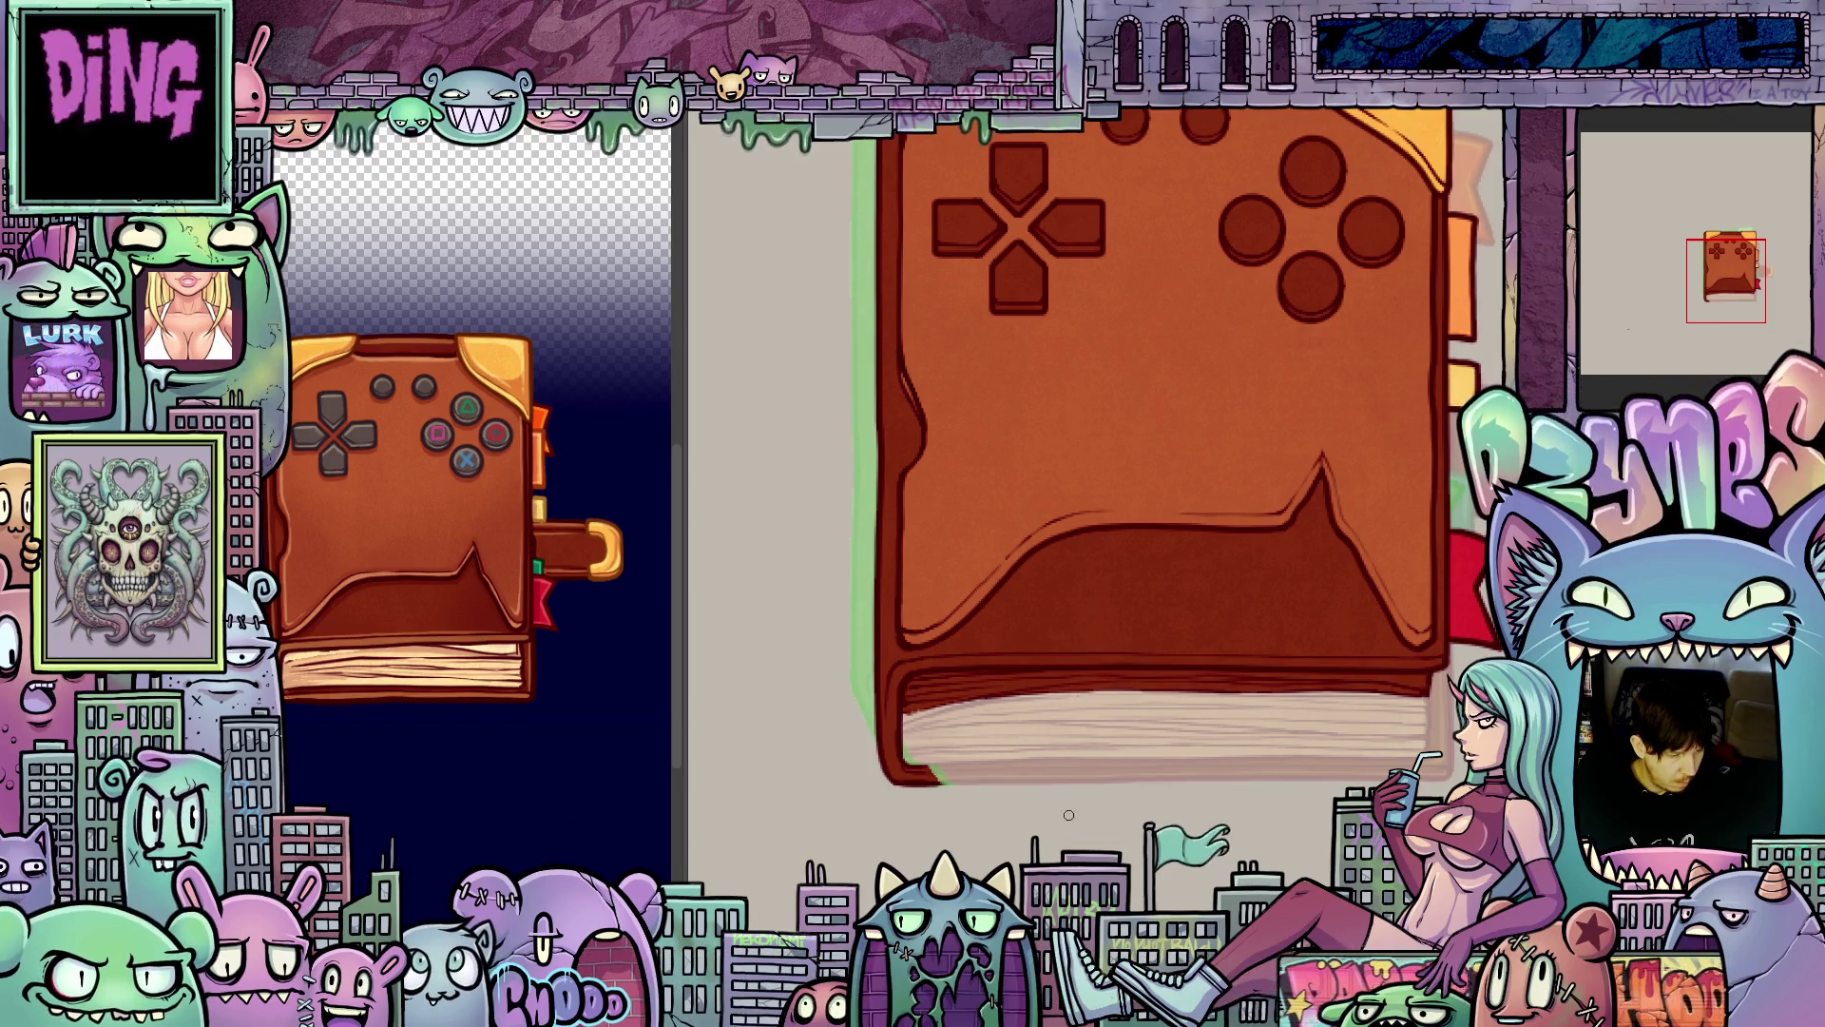
scroll(1111, 778, "up", 2)
scroll(1110, 779, "up", 1)
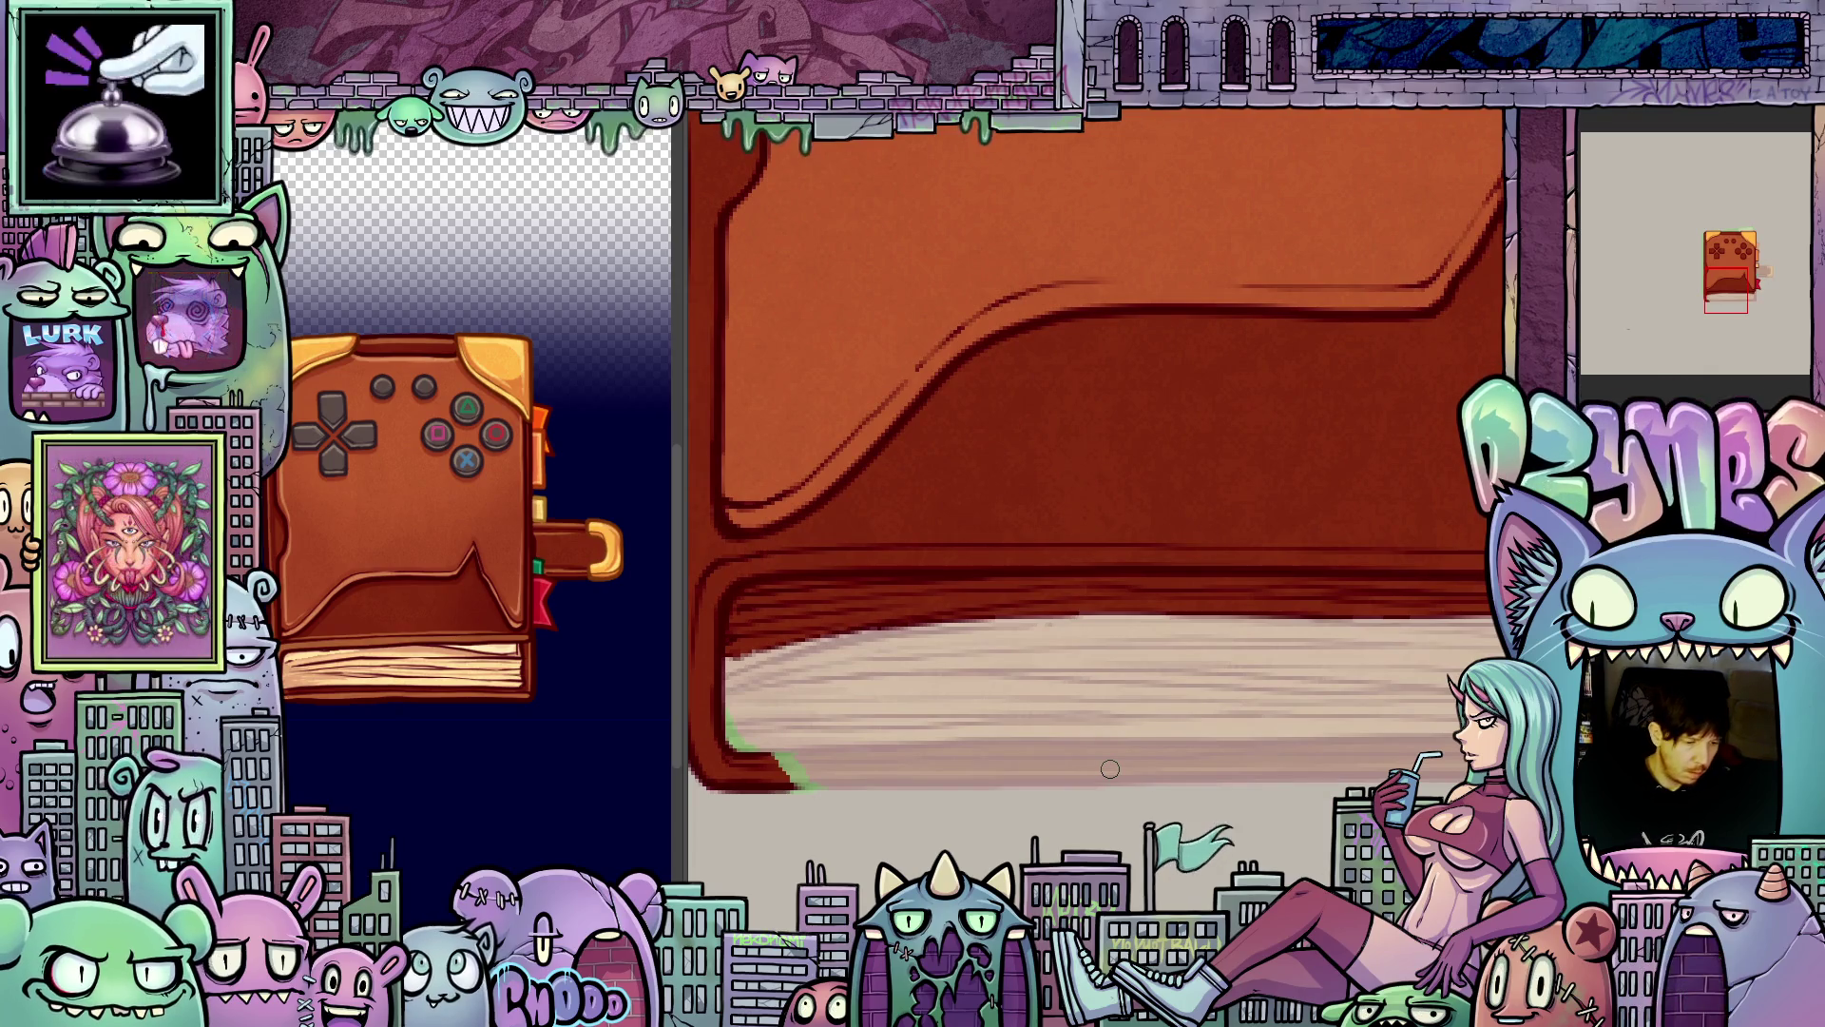
mouse_move(1110, 778)
left_mouse_down()
mouse_move(961, 803)
mouse_move(978, 670)
mouse_move(986, 707)
left_mouse_up()
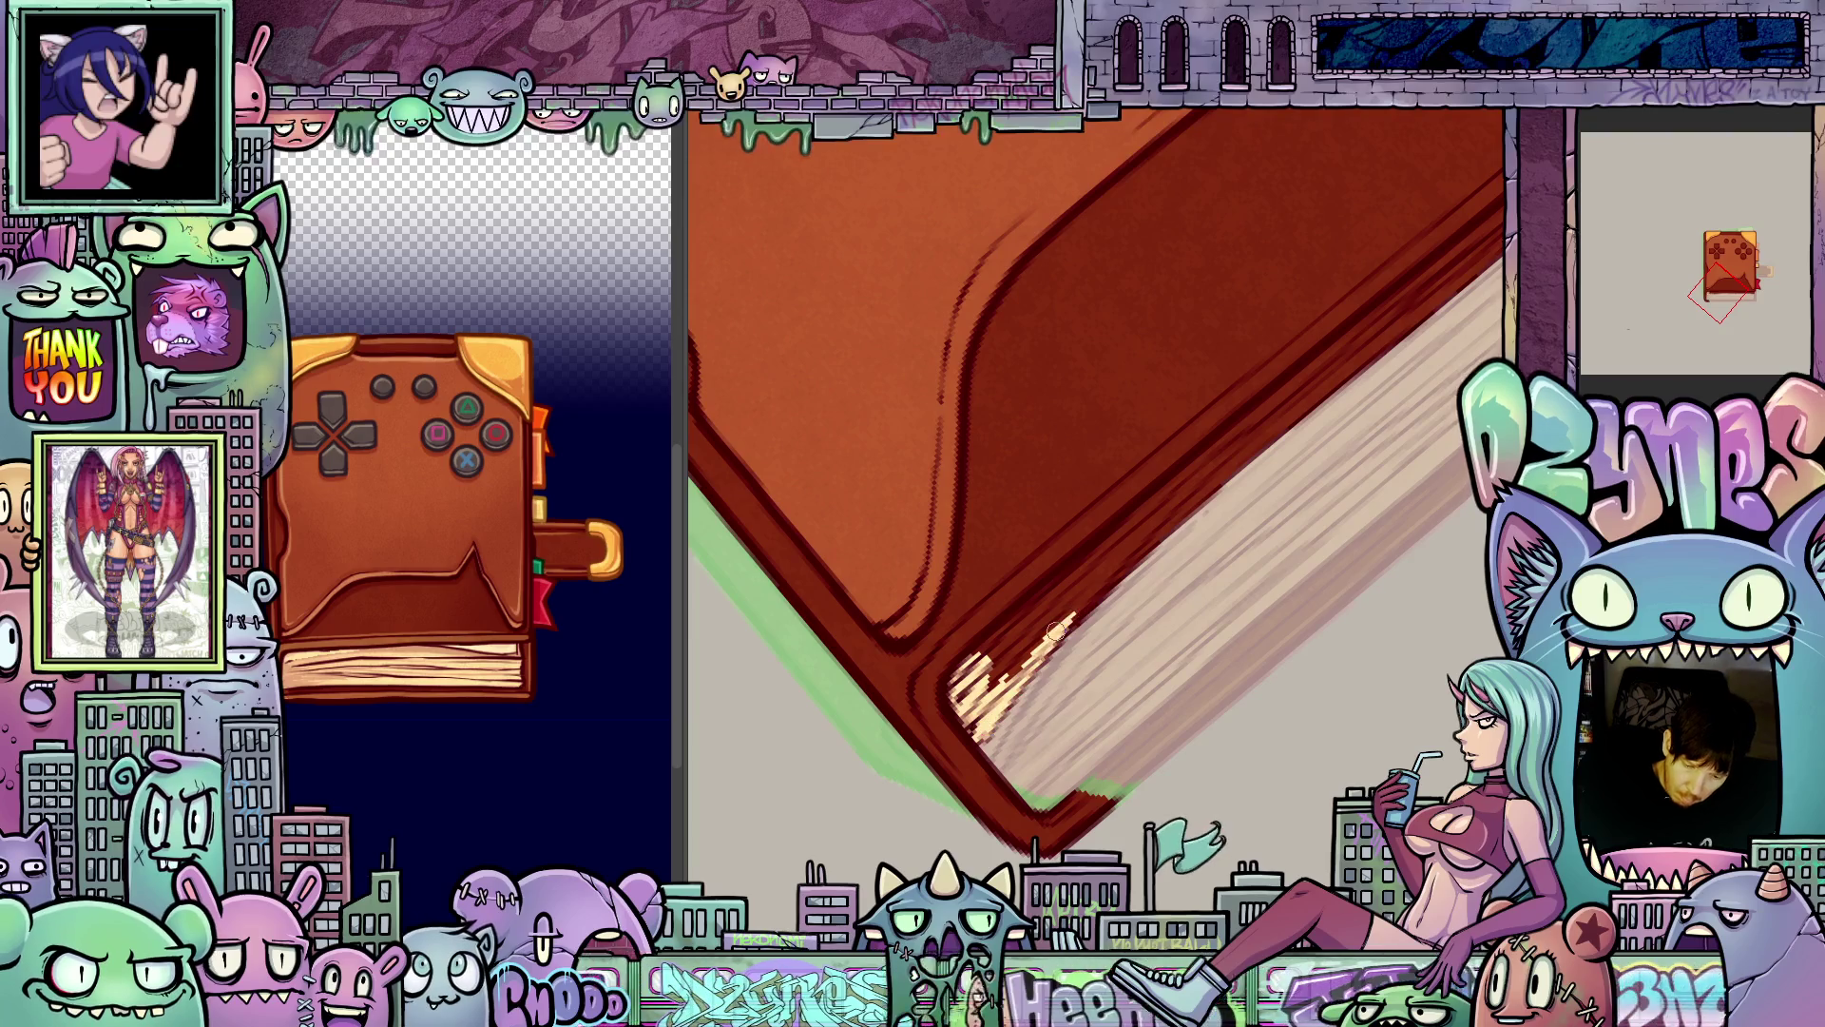
- Draw light hatching strokes along the cream page edge near the lower corner
left_click_drag(1055, 631, 1162, 527)
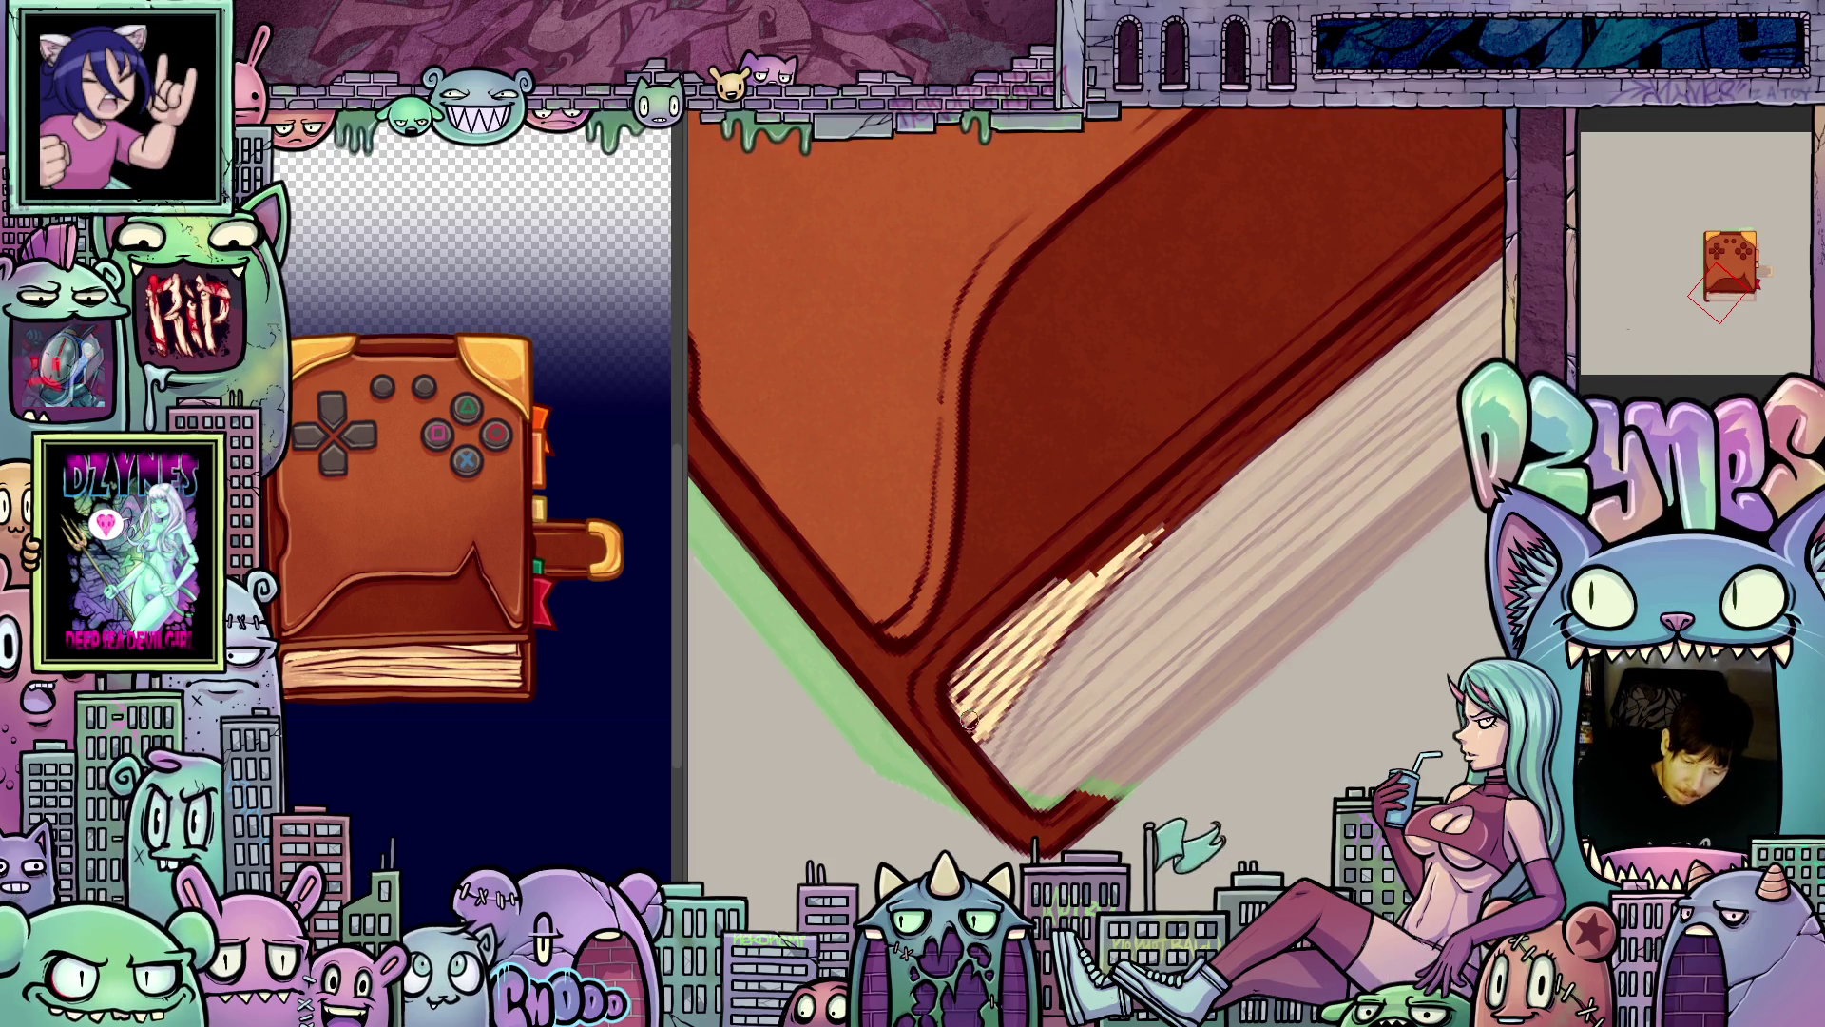
left_click_drag(1108, 544, 1200, 470)
left_click_drag(1083, 587, 1208, 470)
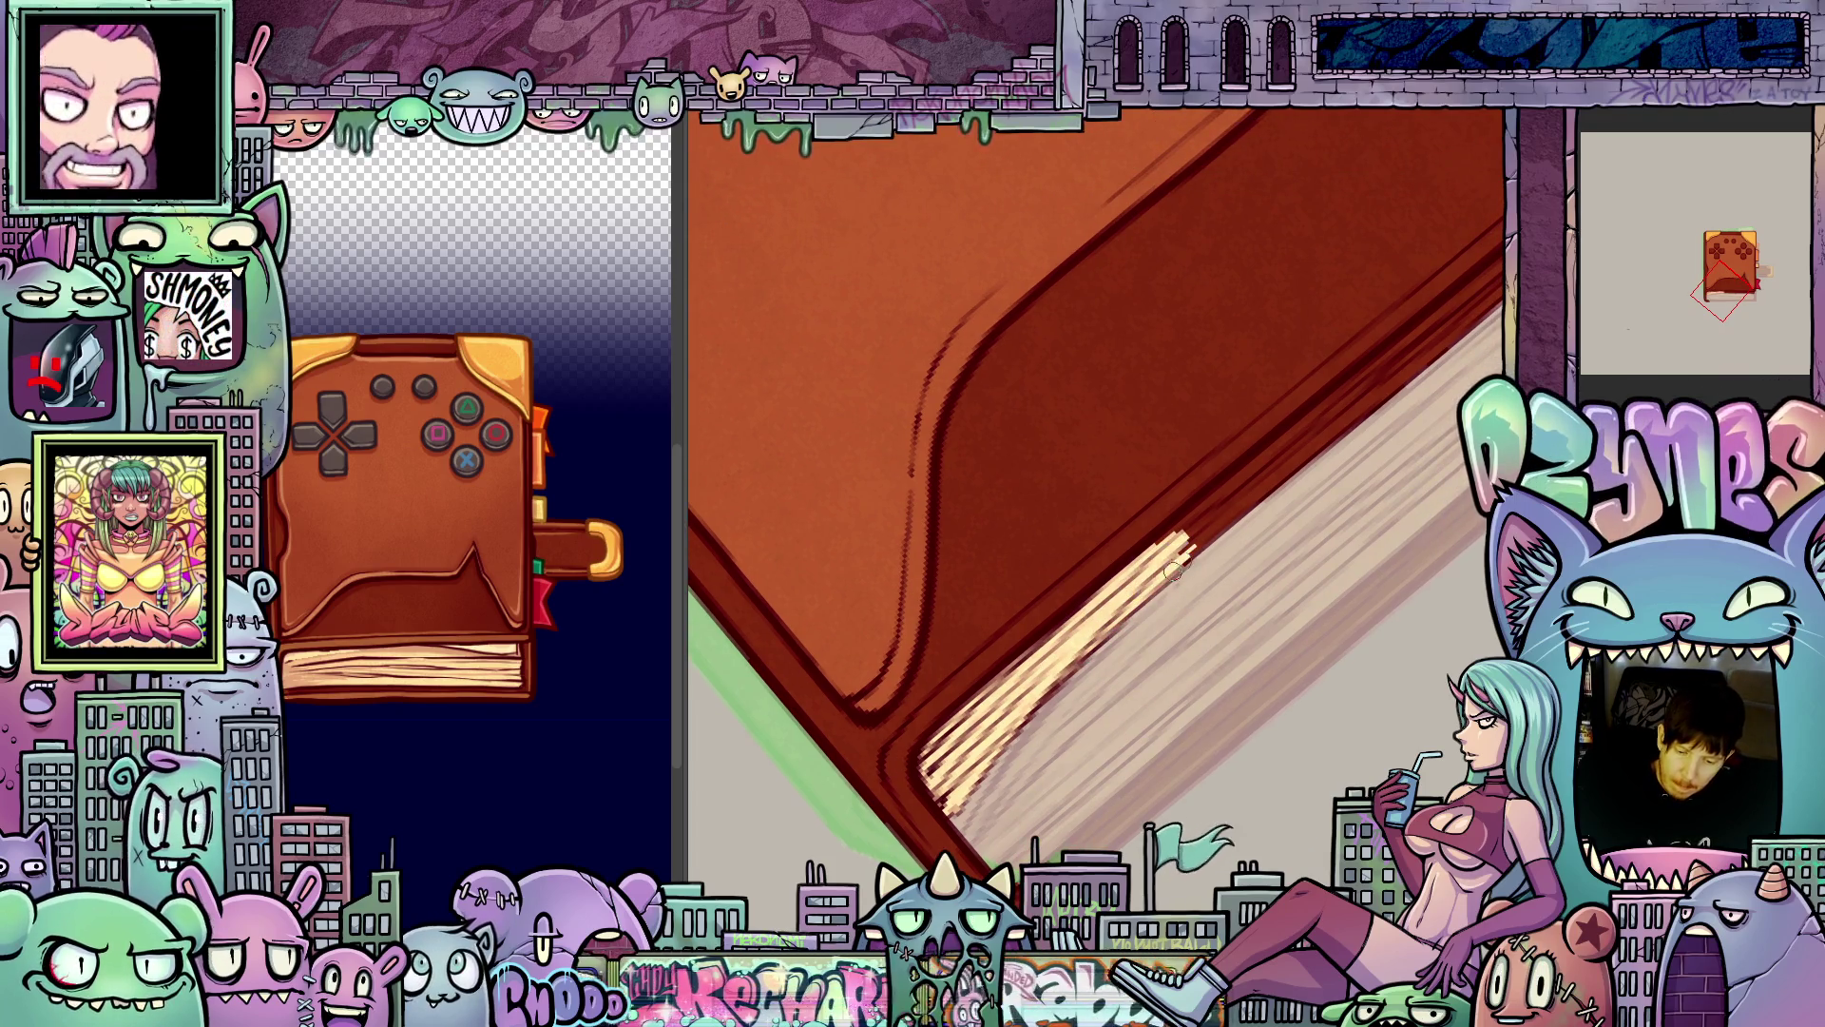
left_click_drag(1170, 561, 1269, 485)
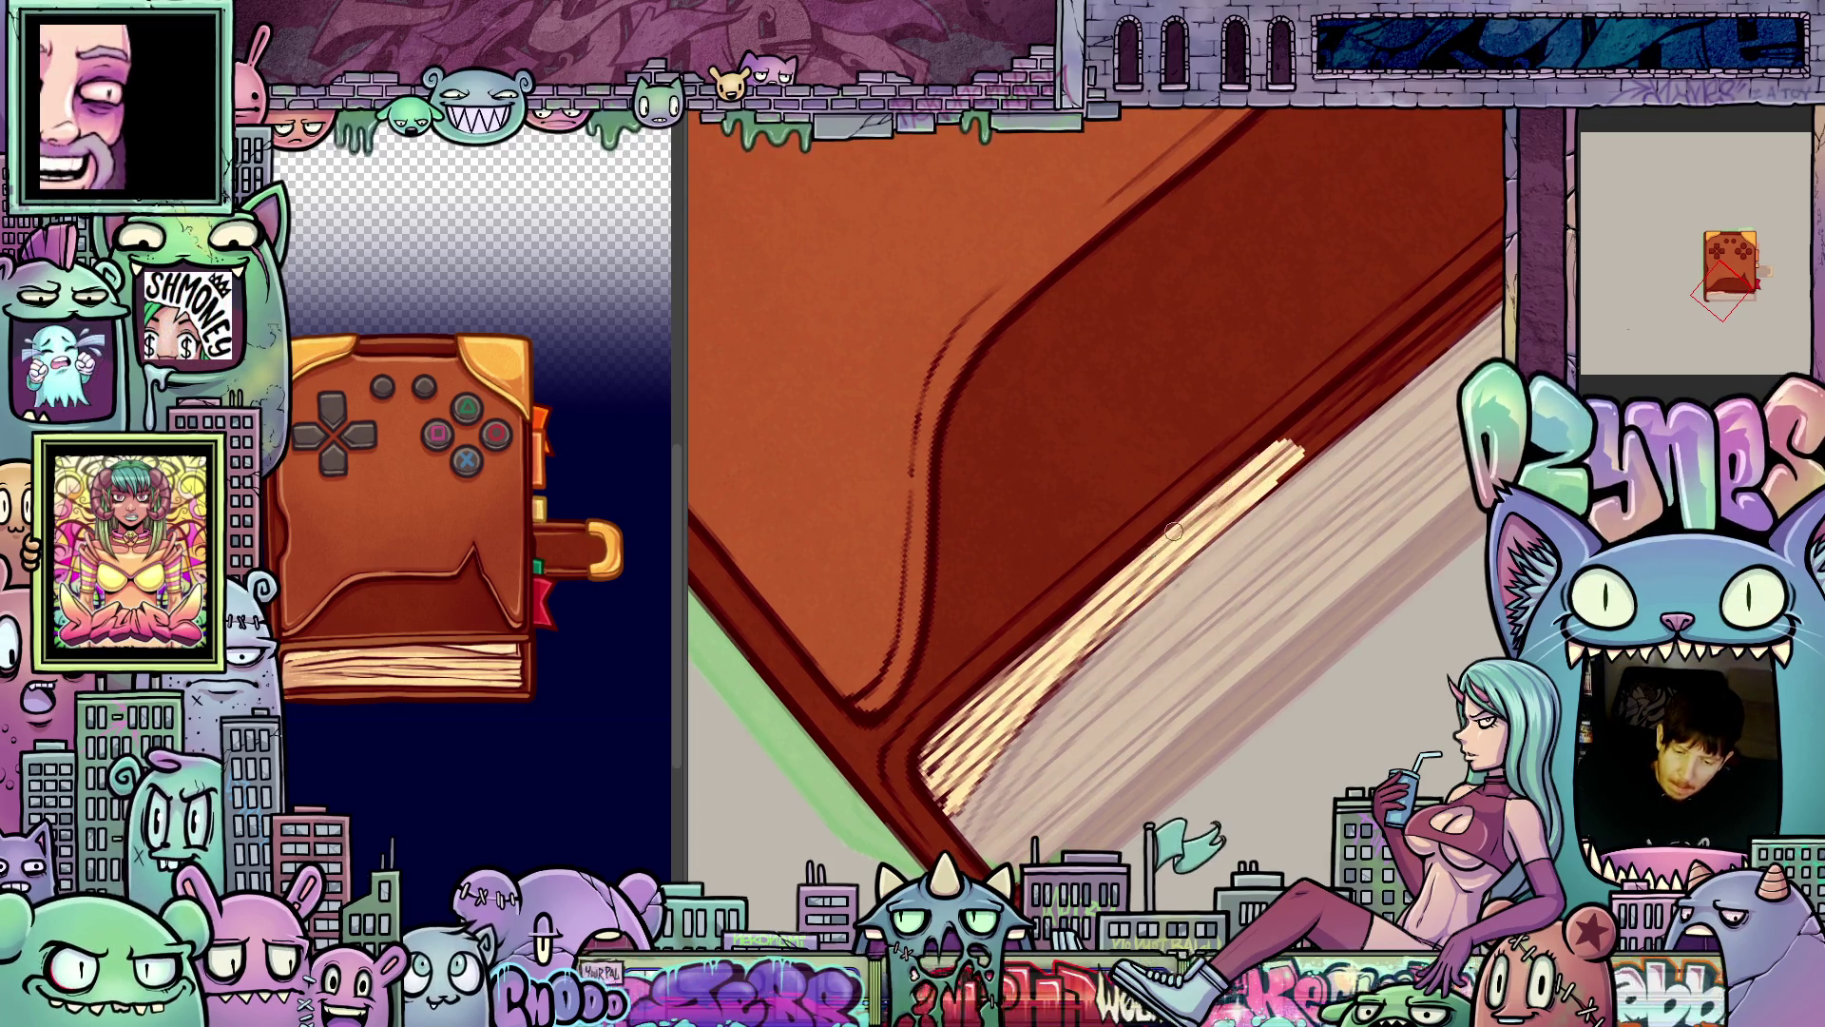
left_click_drag(1197, 542, 1177, 597)
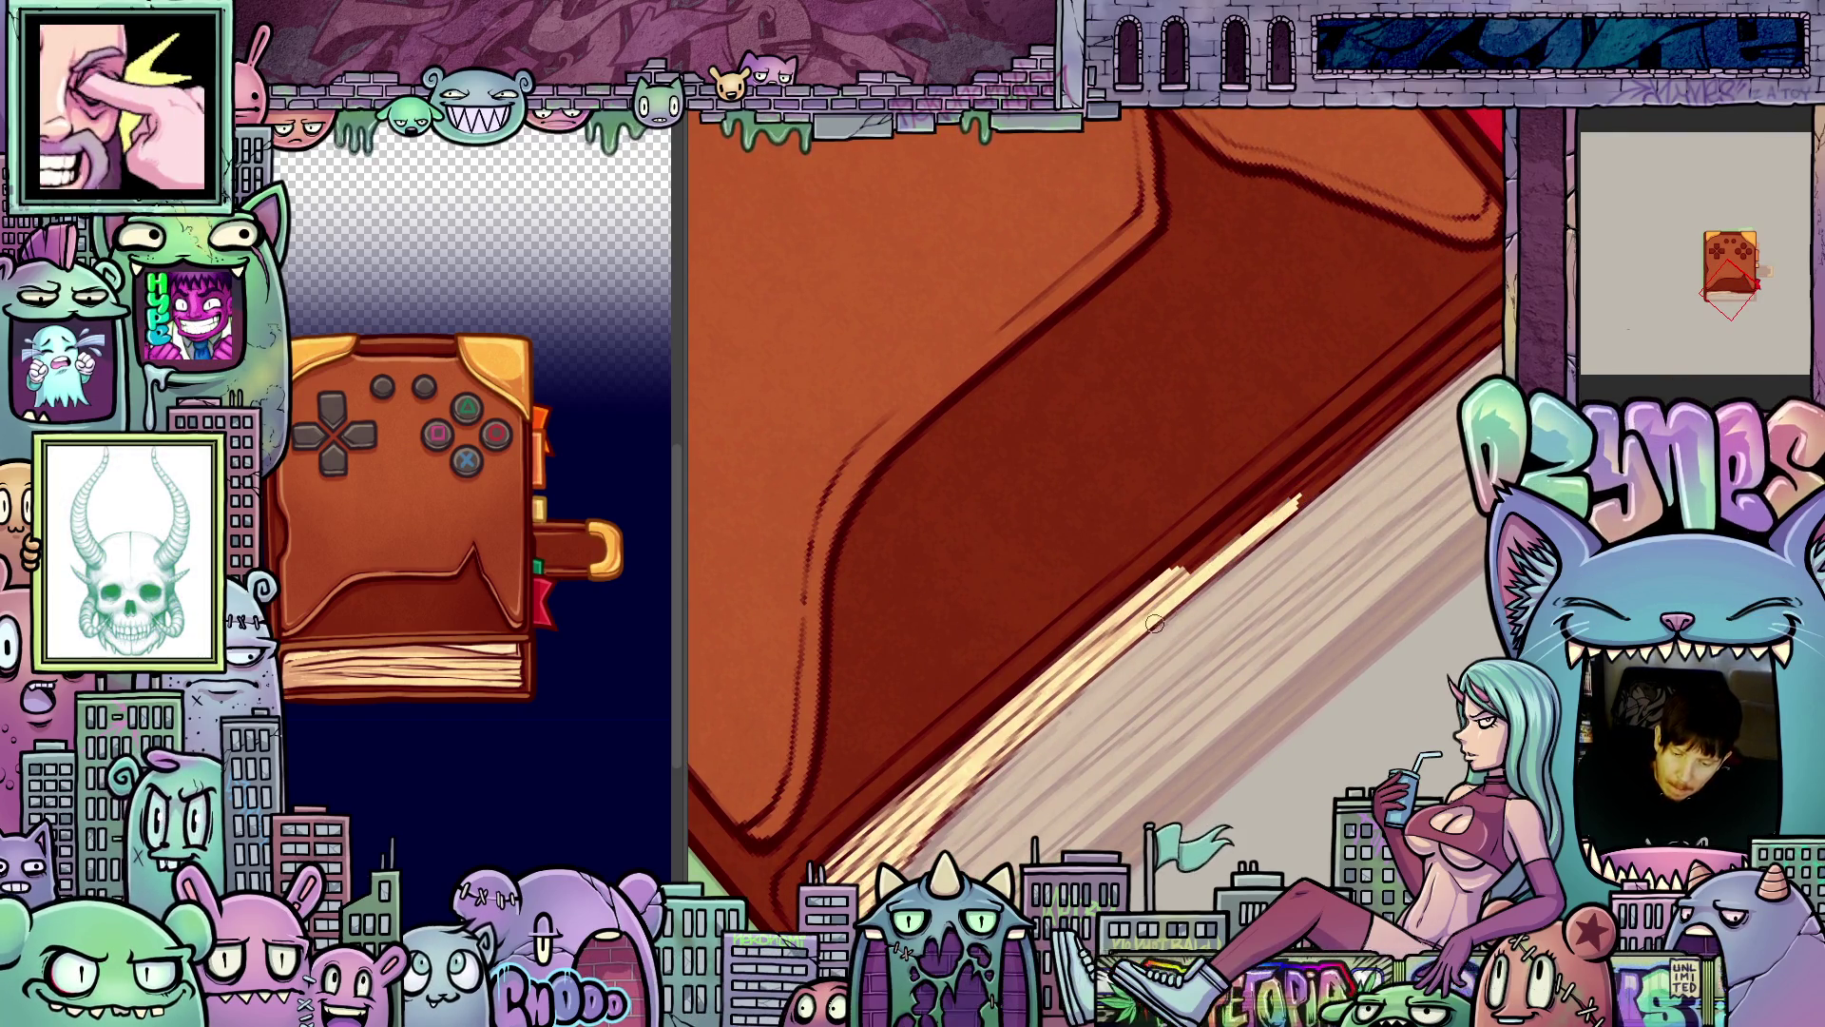
mouse_move(1179, 577)
left_mouse_down()
mouse_move(1300, 477)
mouse_move(1230, 516)
left_mouse_up()
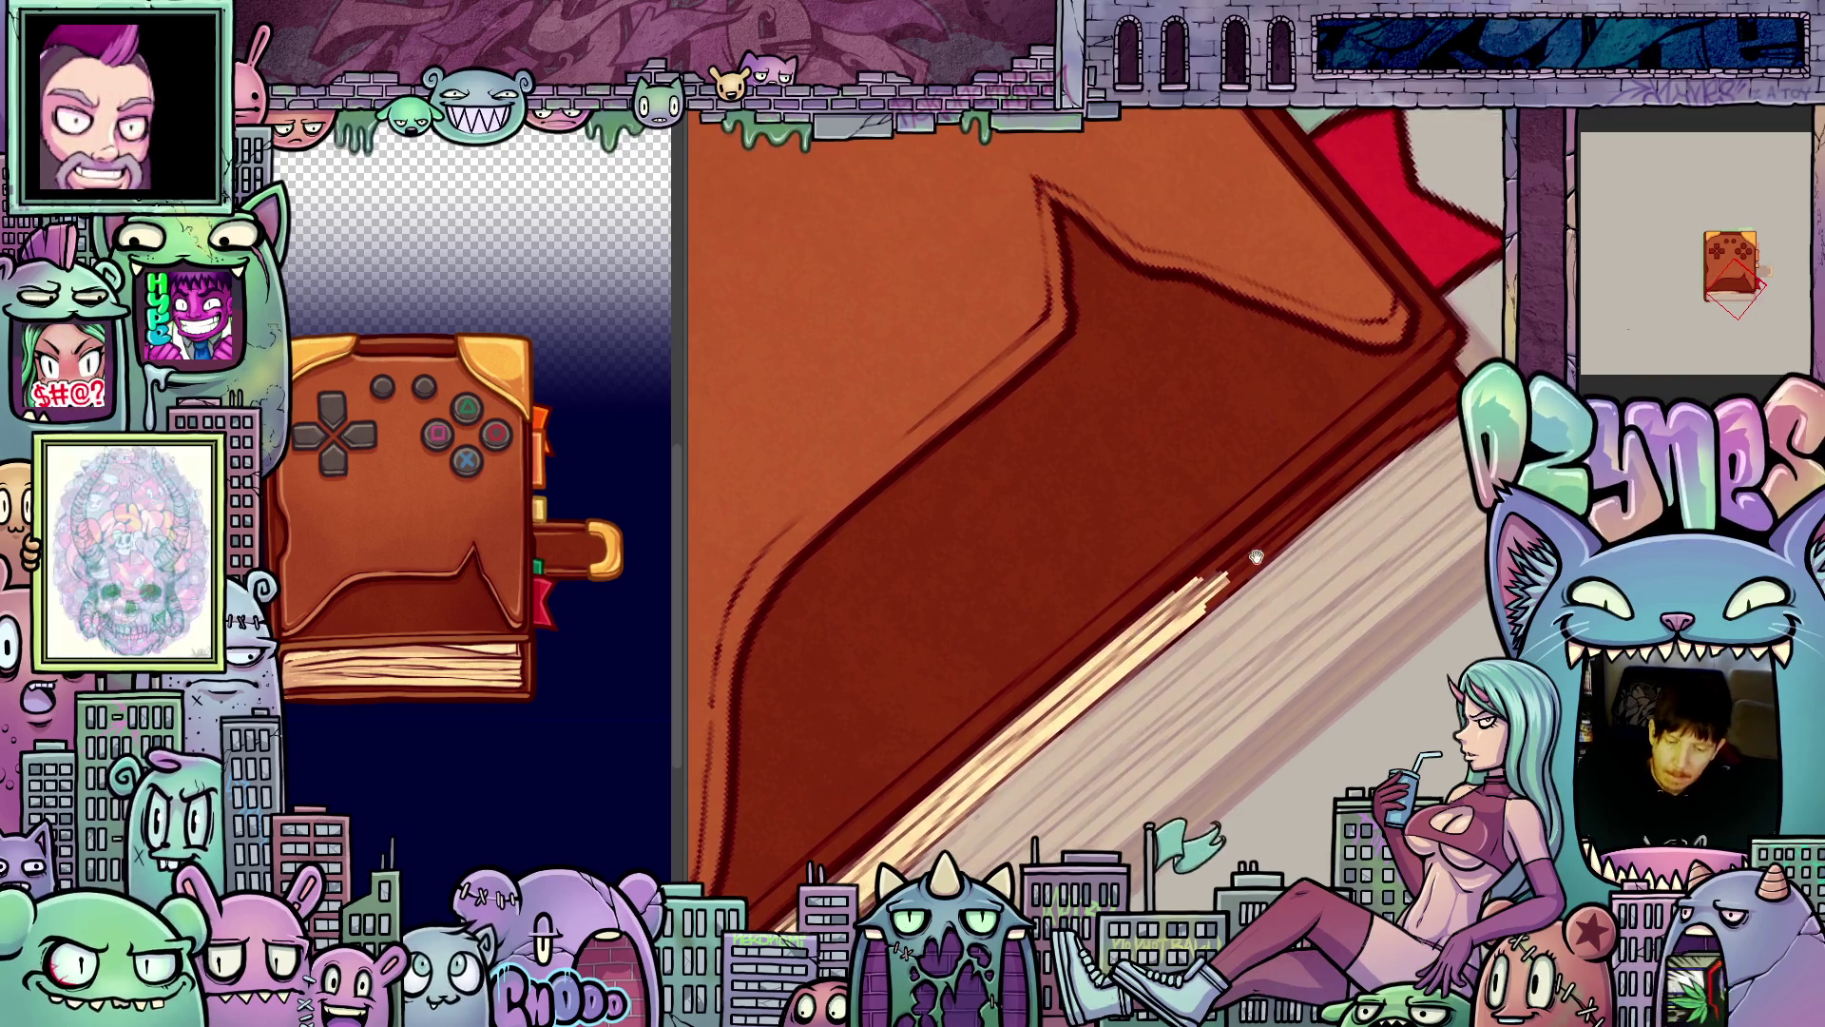
left_click_drag(1206, 604, 1301, 516)
left_click_drag(1229, 584, 1299, 517)
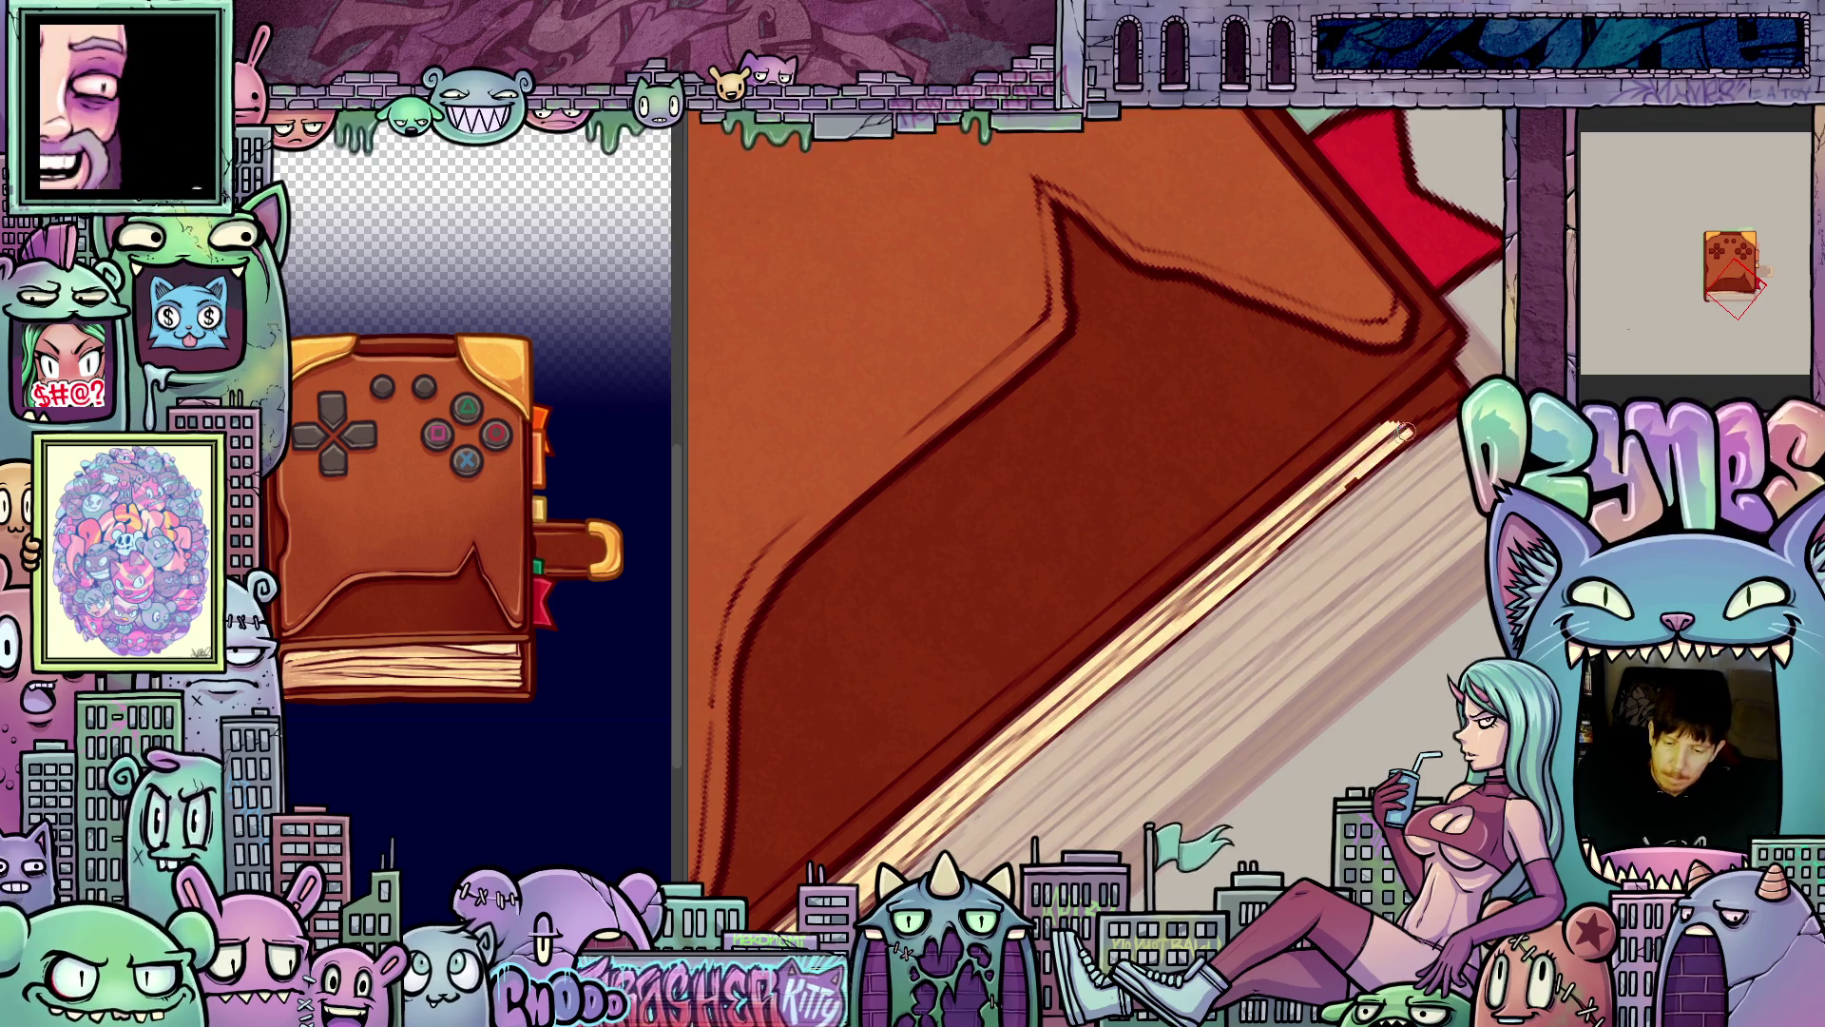
key("minus")
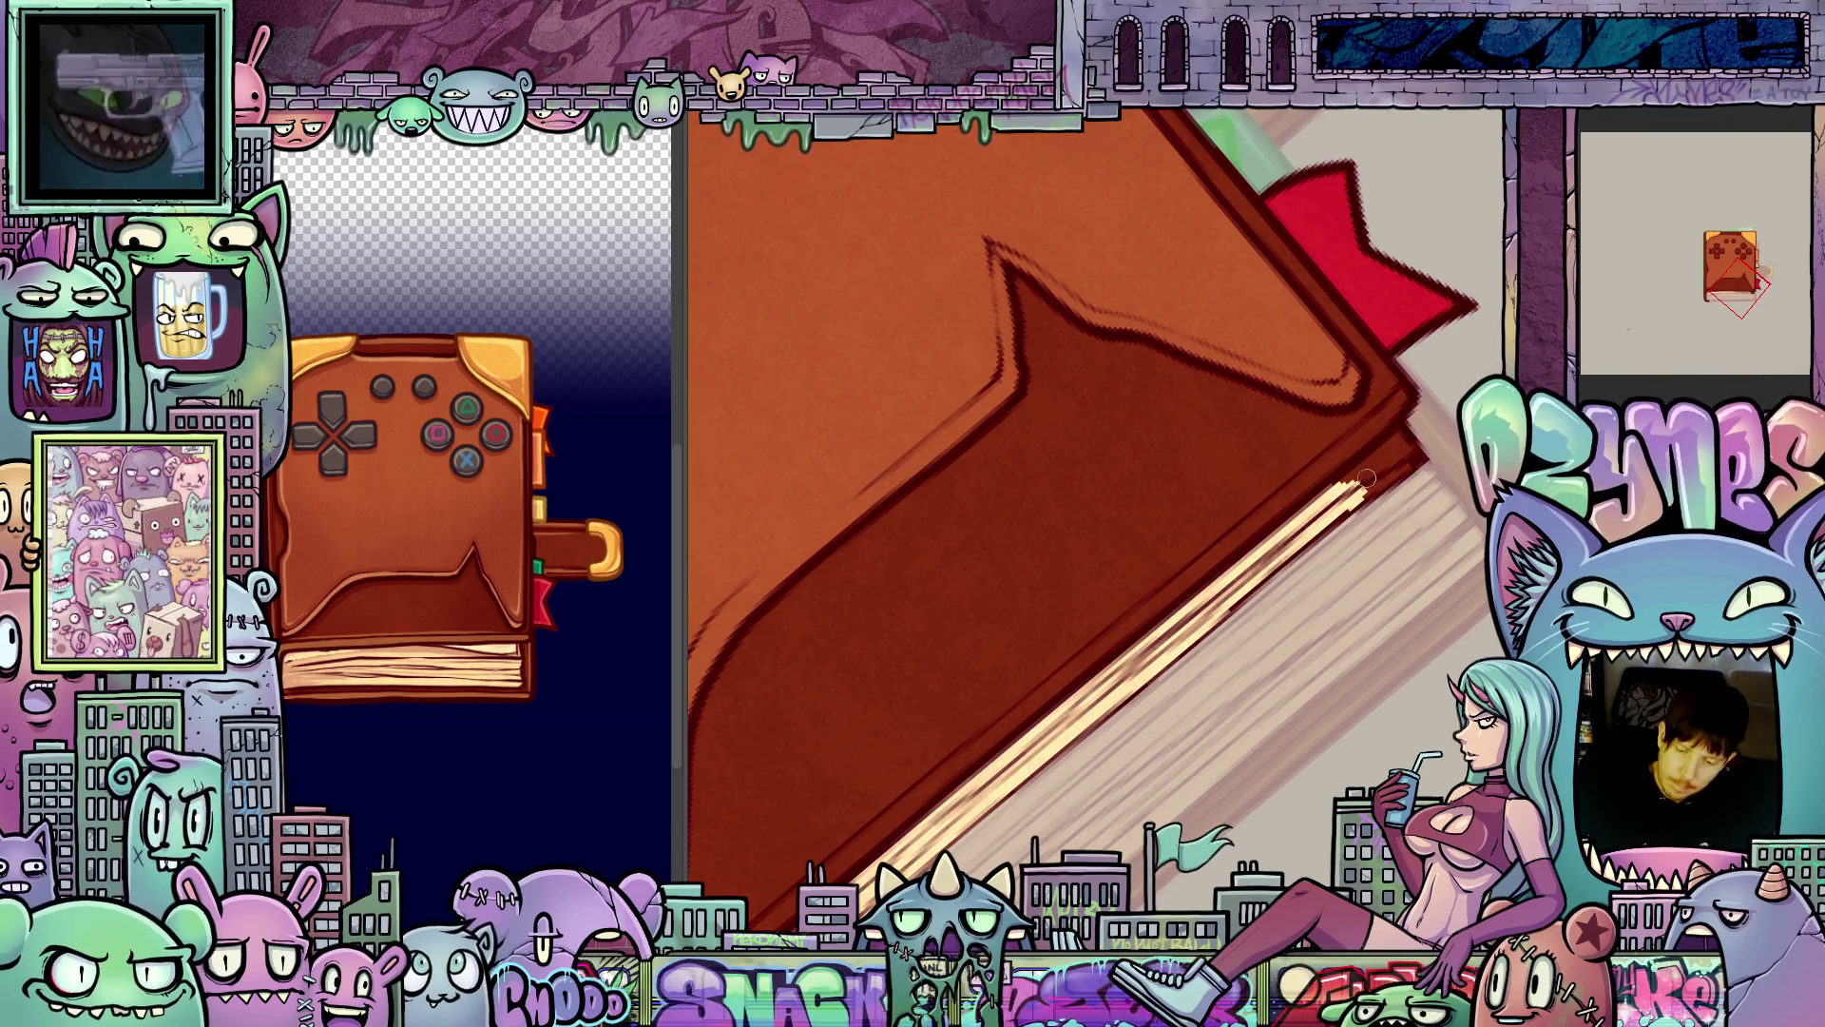
- Extend the page lines upward with long cream highlight strokes along the page edges
left_click_drag(1350, 487, 1392, 450)
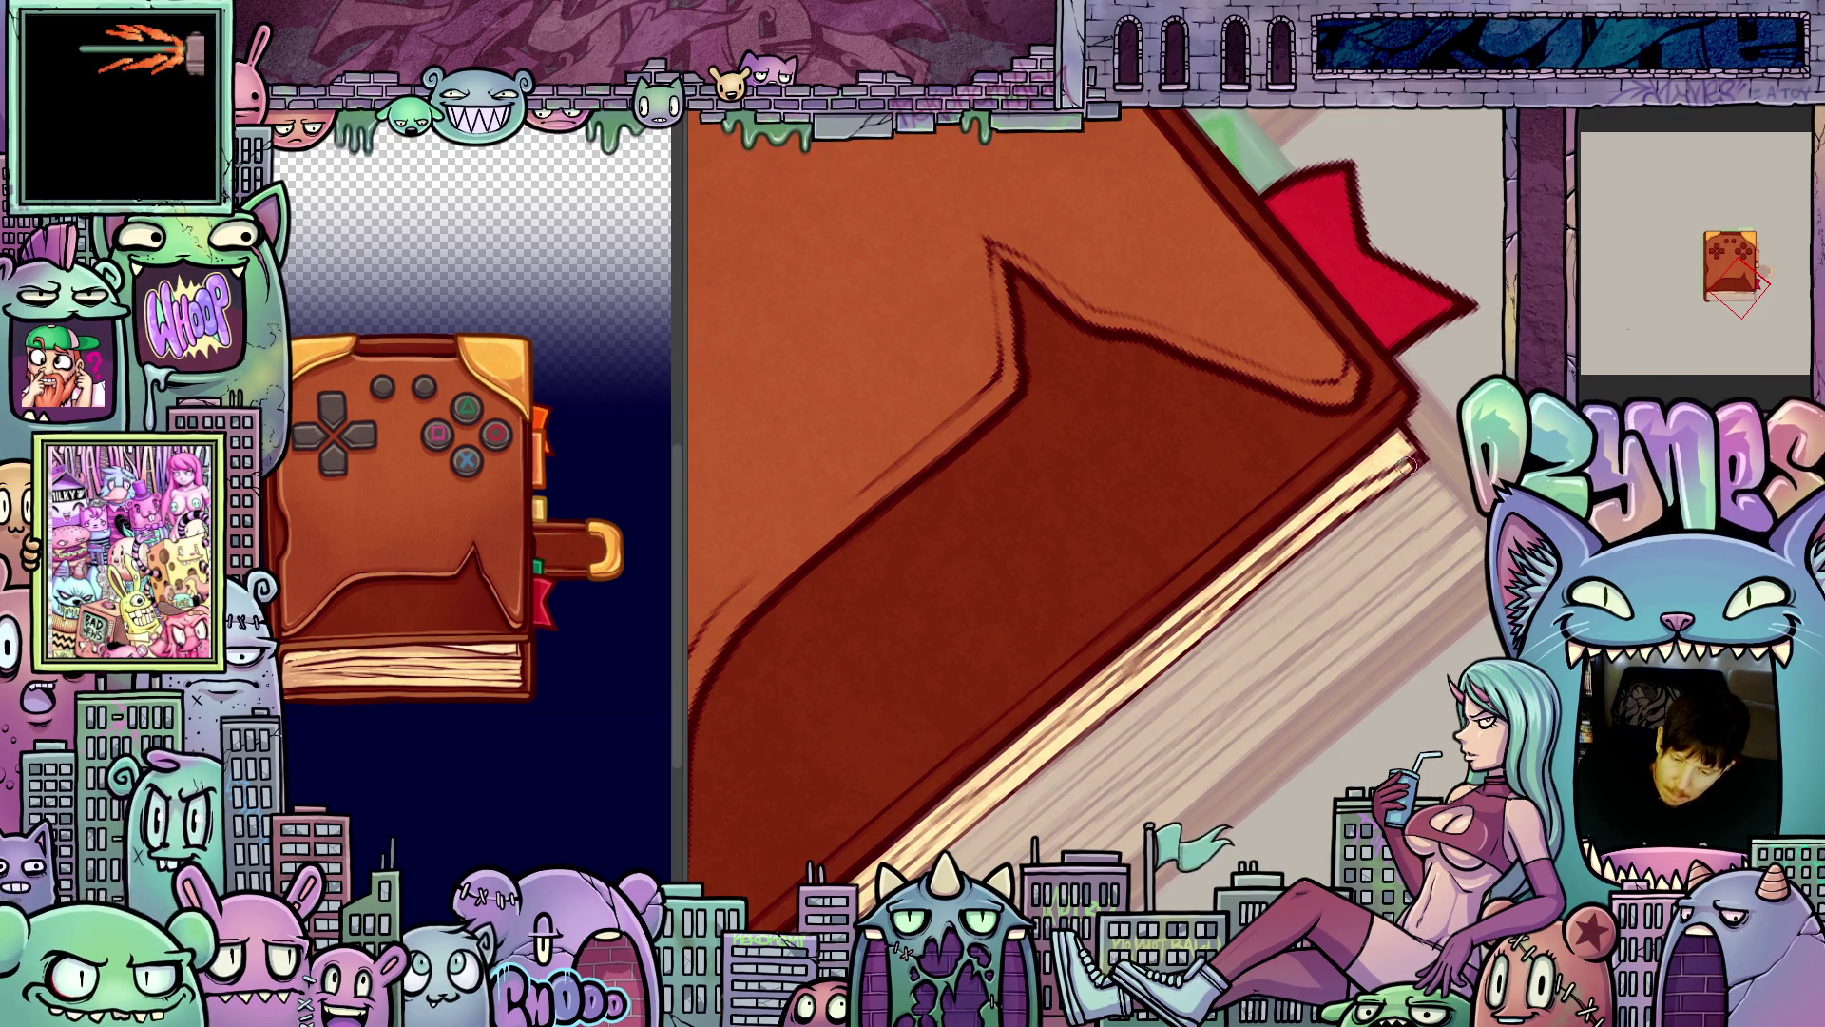
left_click_drag(1322, 620, 1395, 521)
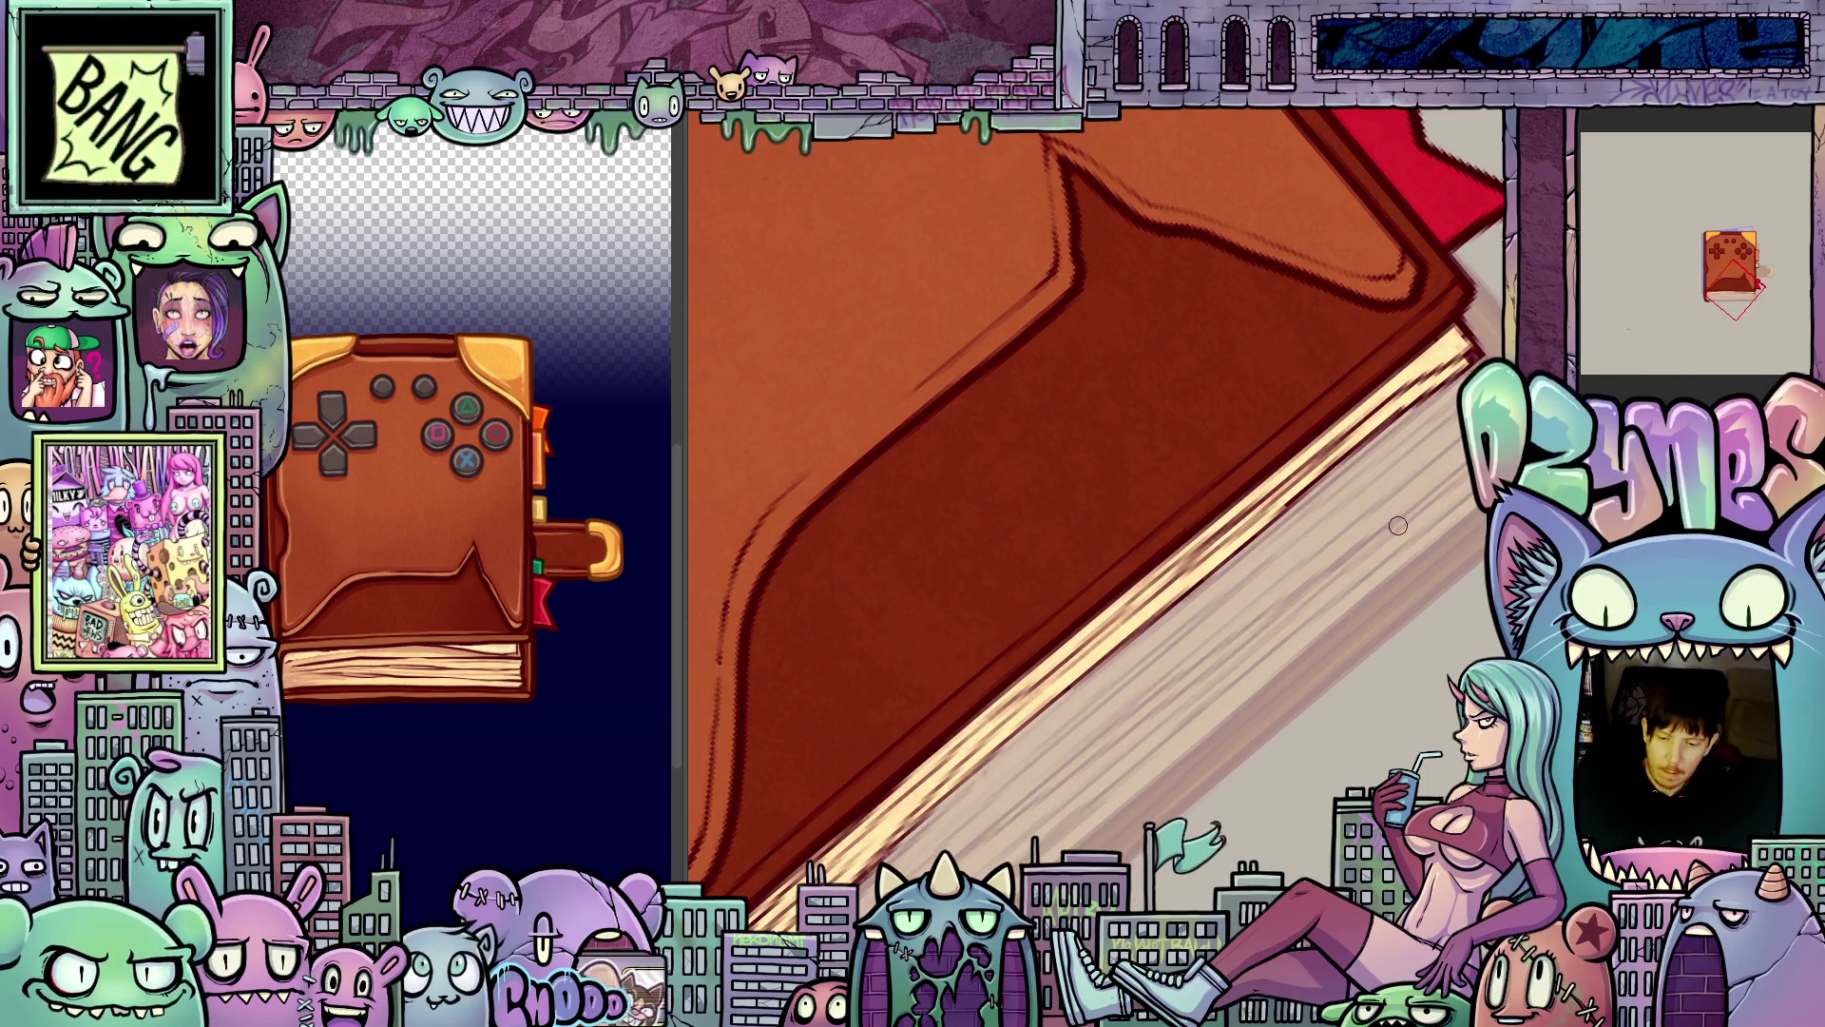
key("-")
left_click_drag(1298, 593, 1367, 564)
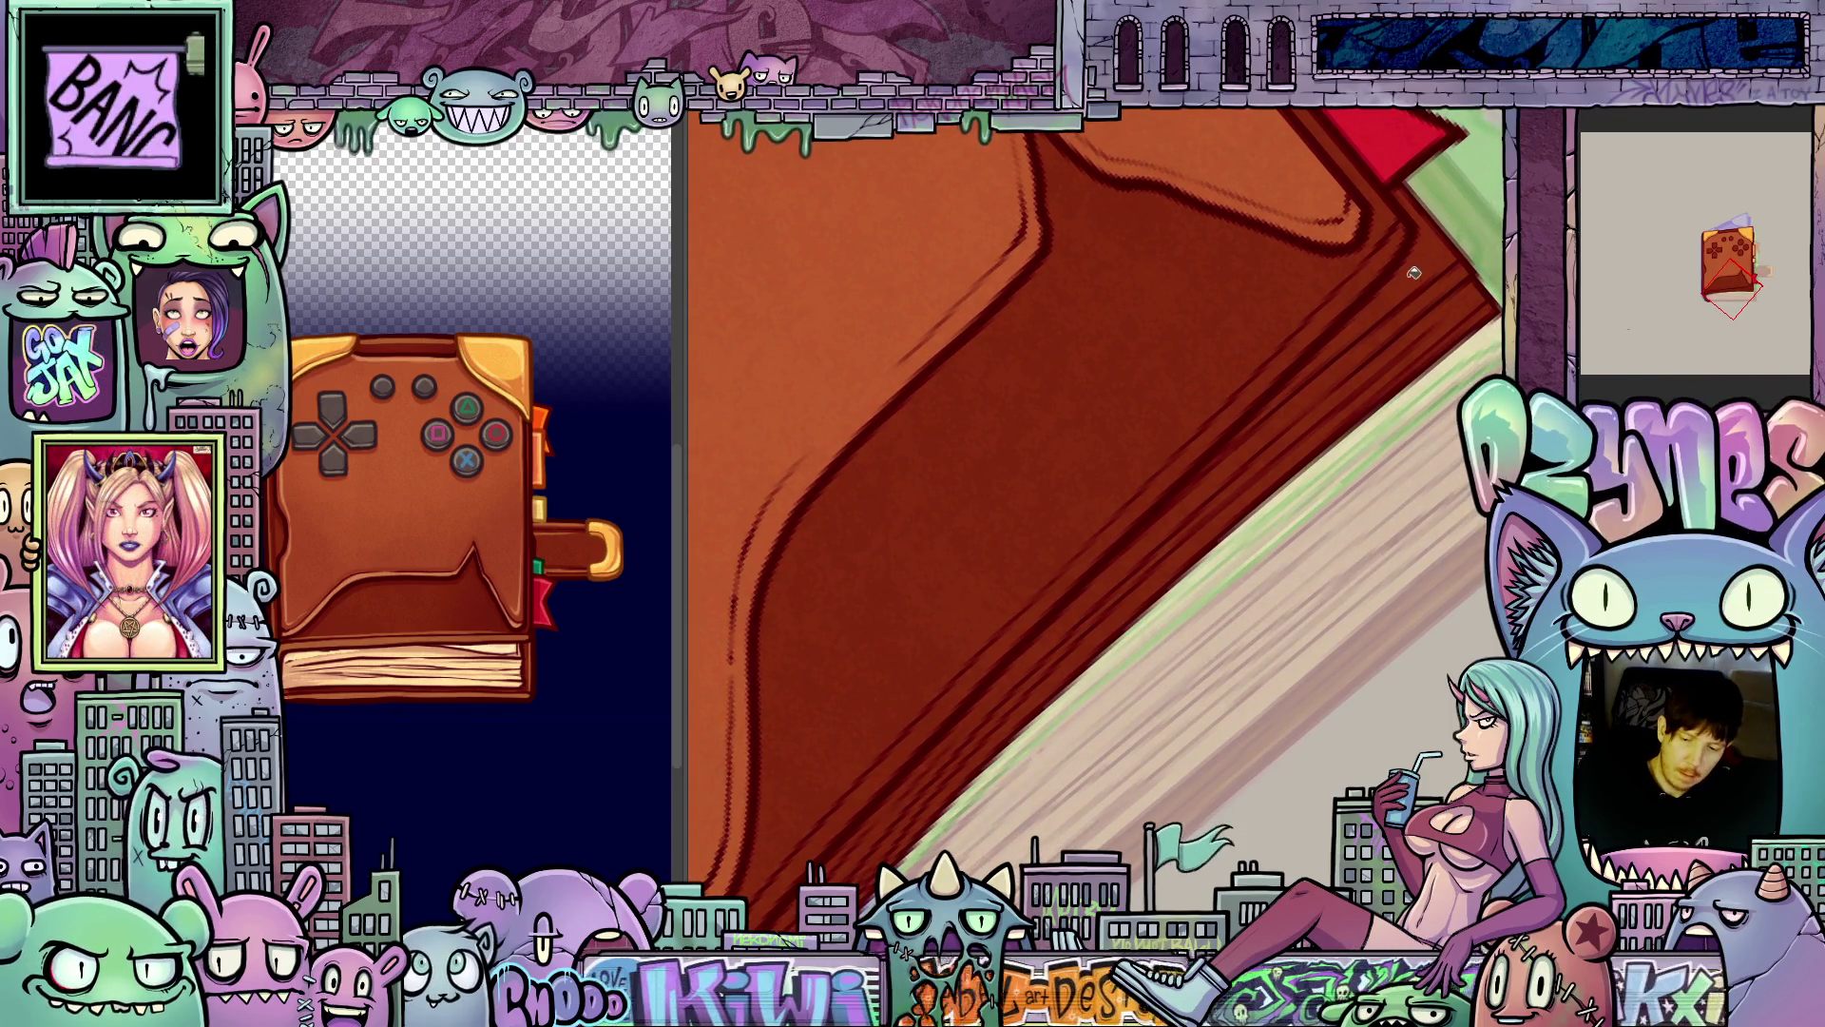
left_click_drag(1454, 190, 1274, 404)
mouse_move(1364, 337)
left_mouse_down()
mouse_move(867, 823)
mouse_move(899, 844)
left_mouse_up()
left_click_drag(1170, 552, 827, 865)
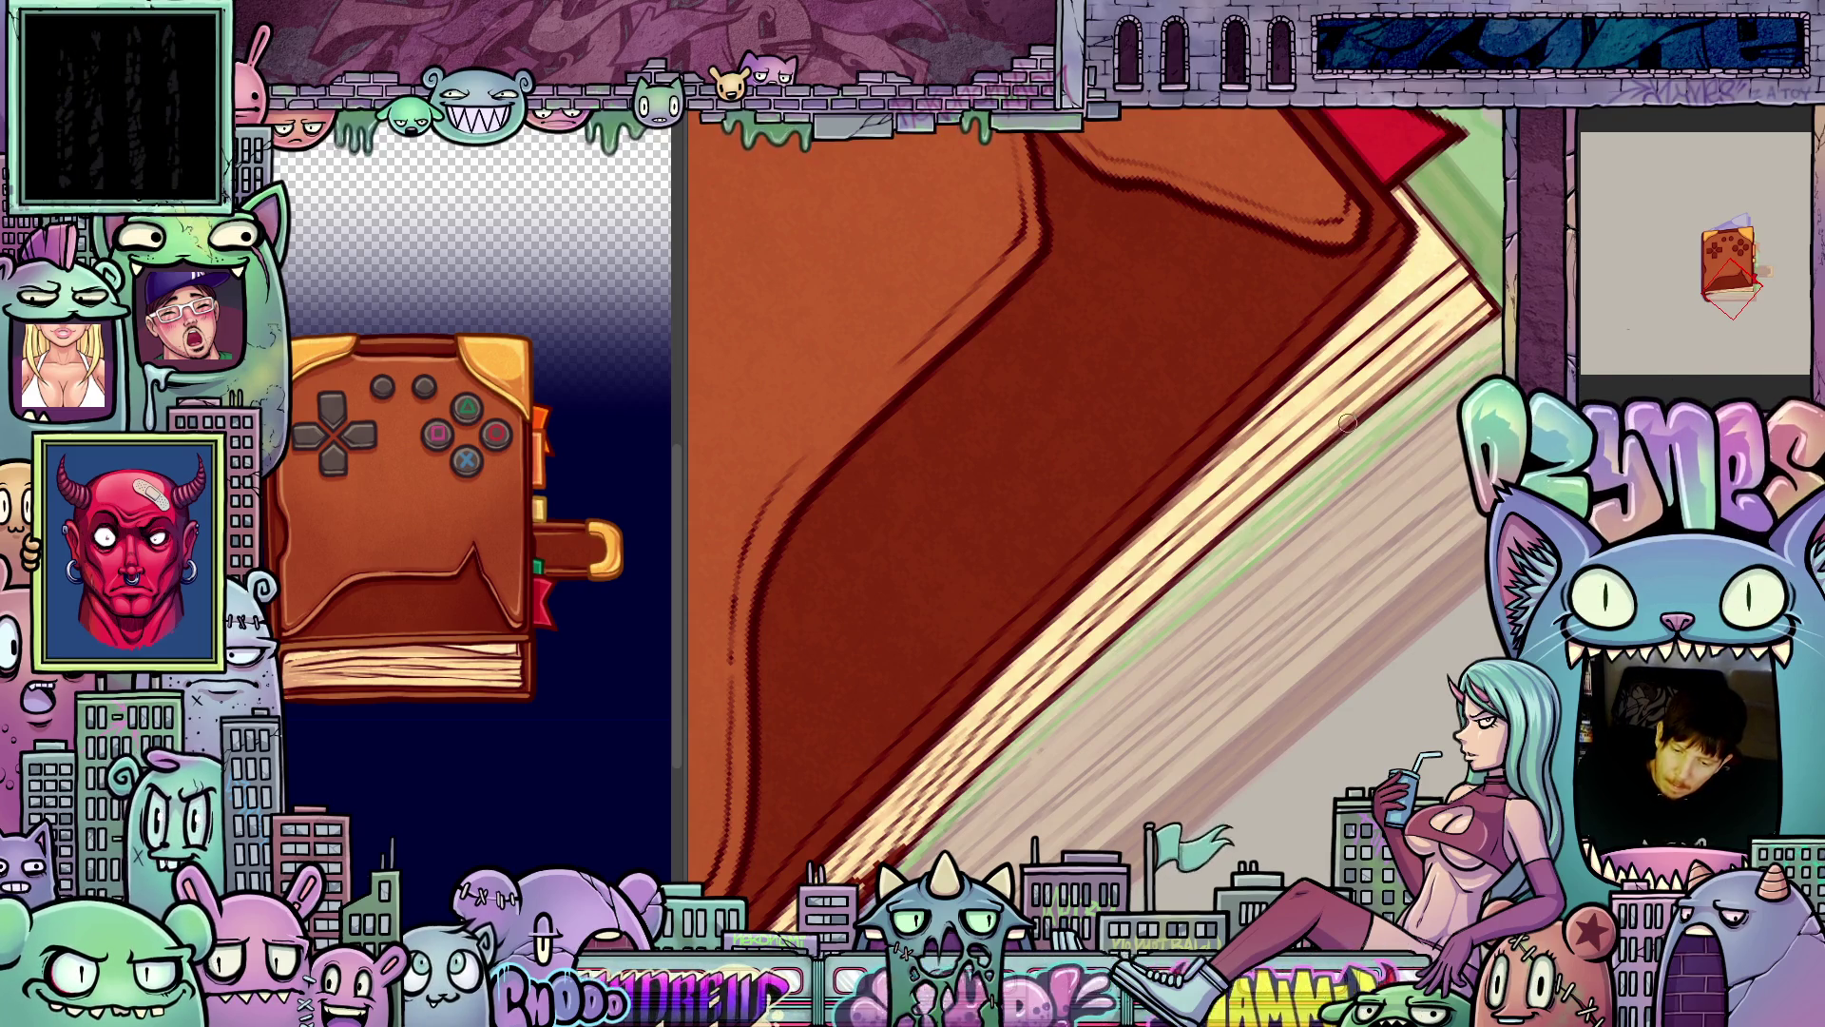
- Turn the view upright at the red-ribbon corner and add a thin pale edge stroke
left_click_drag(1307, 456, 1188, 532)
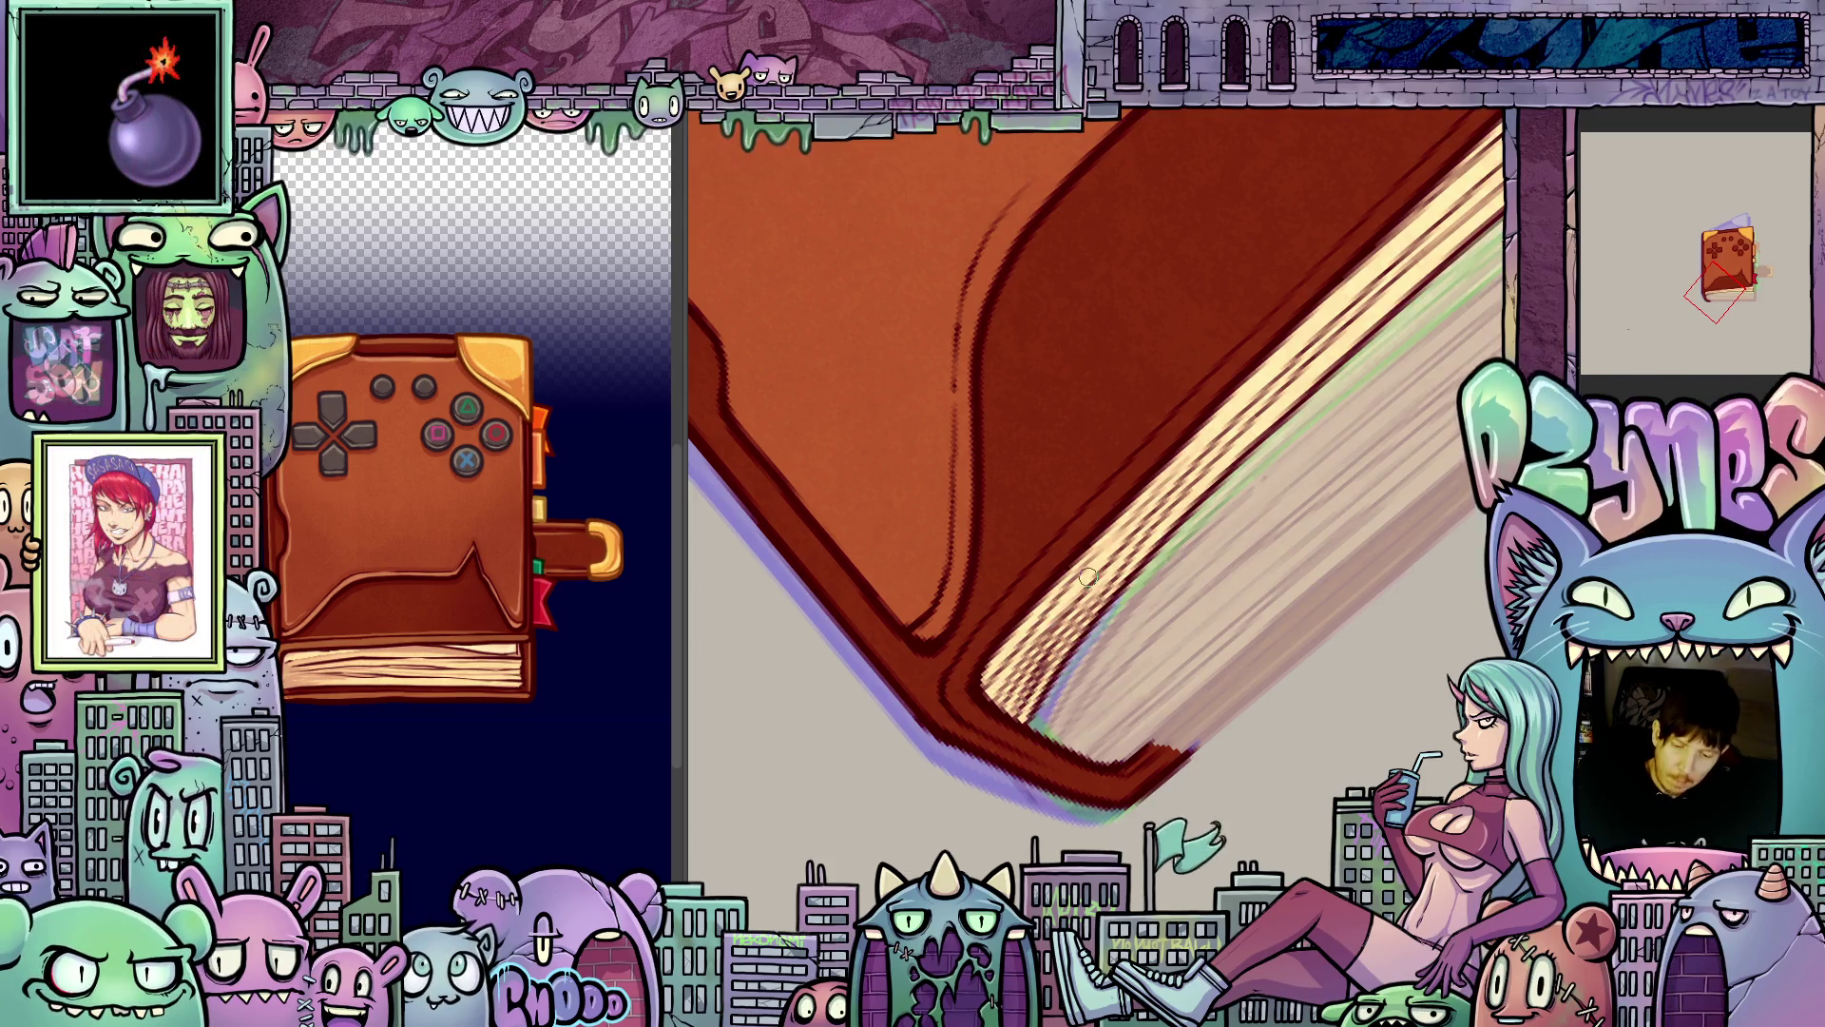
left_click_drag(1087, 577, 1034, 810)
left_click_drag(1368, 535, 1091, 789)
mouse_move(1065, 604)
left_mouse_down()
mouse_move(1065, 623)
mouse_move(1075, 433)
left_mouse_up()
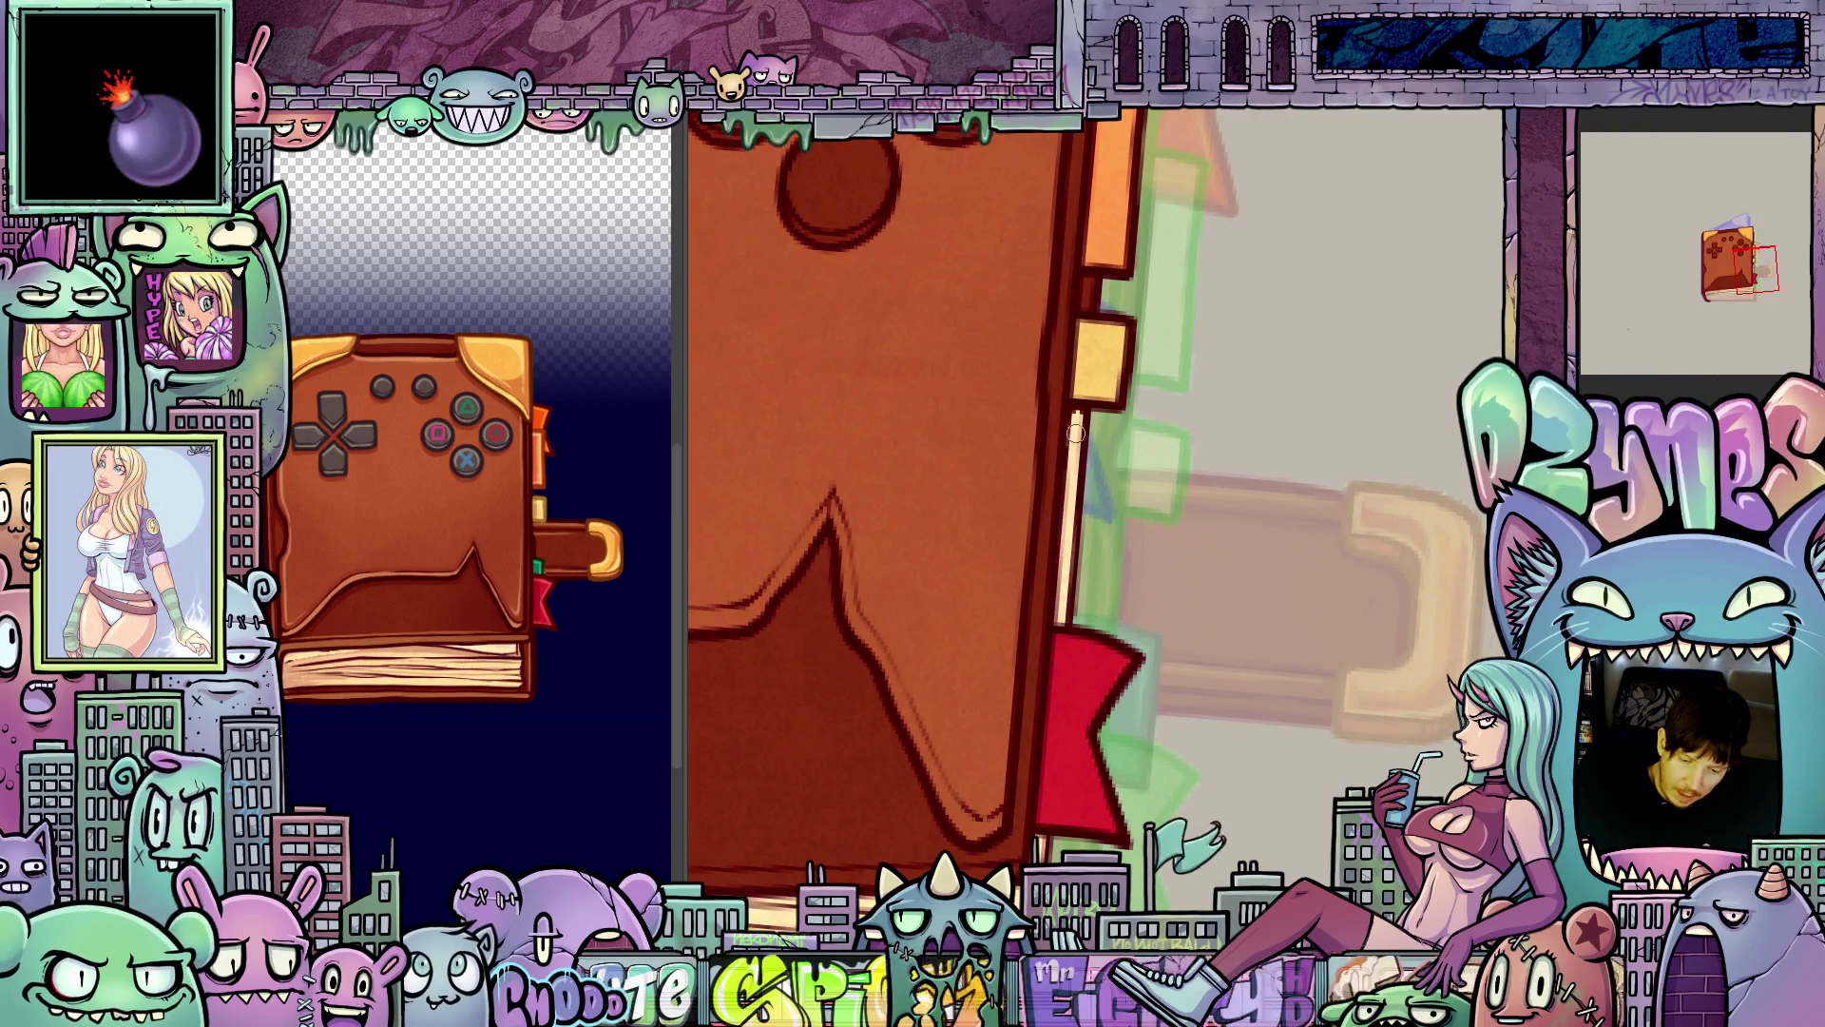
- Paint a short pale vertical stroke on the right edge beside the orange tabs, then re-zoom
scroll(1076, 428, "up", 5)
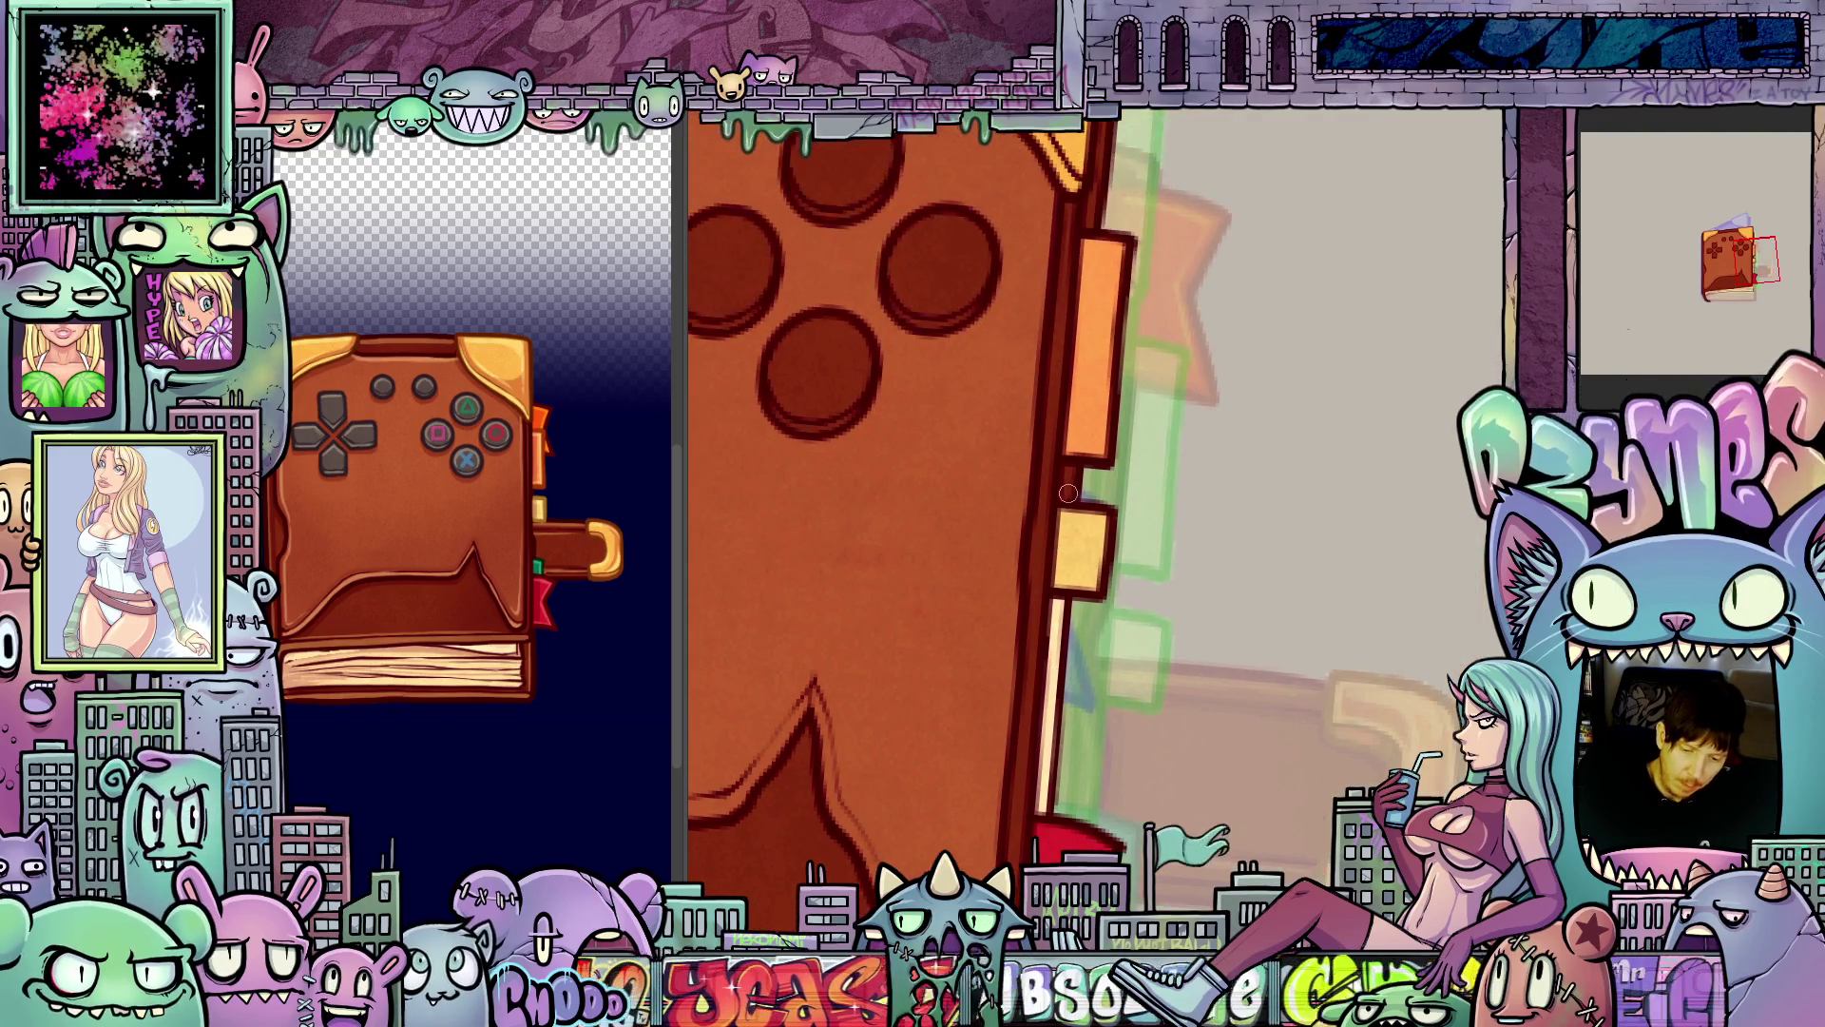
left_click_drag(1114, 296, 1057, 652)
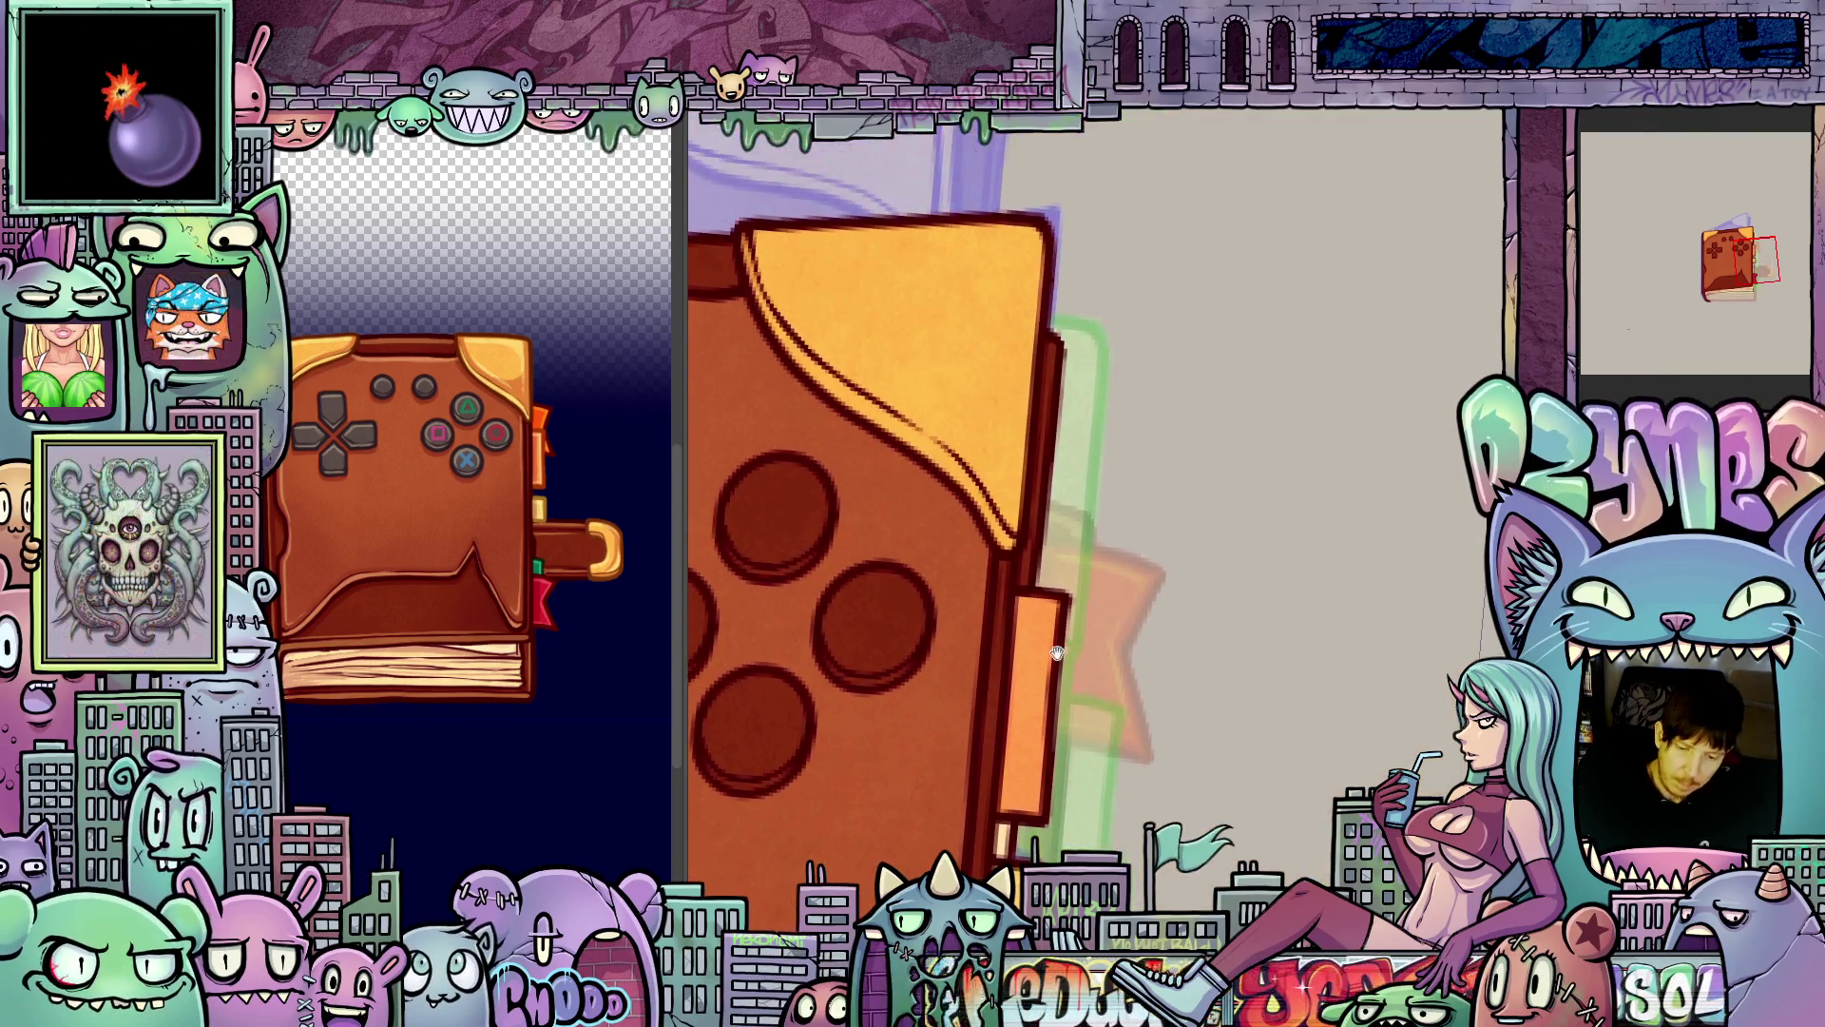
left_click_drag(1029, 565, 1032, 525)
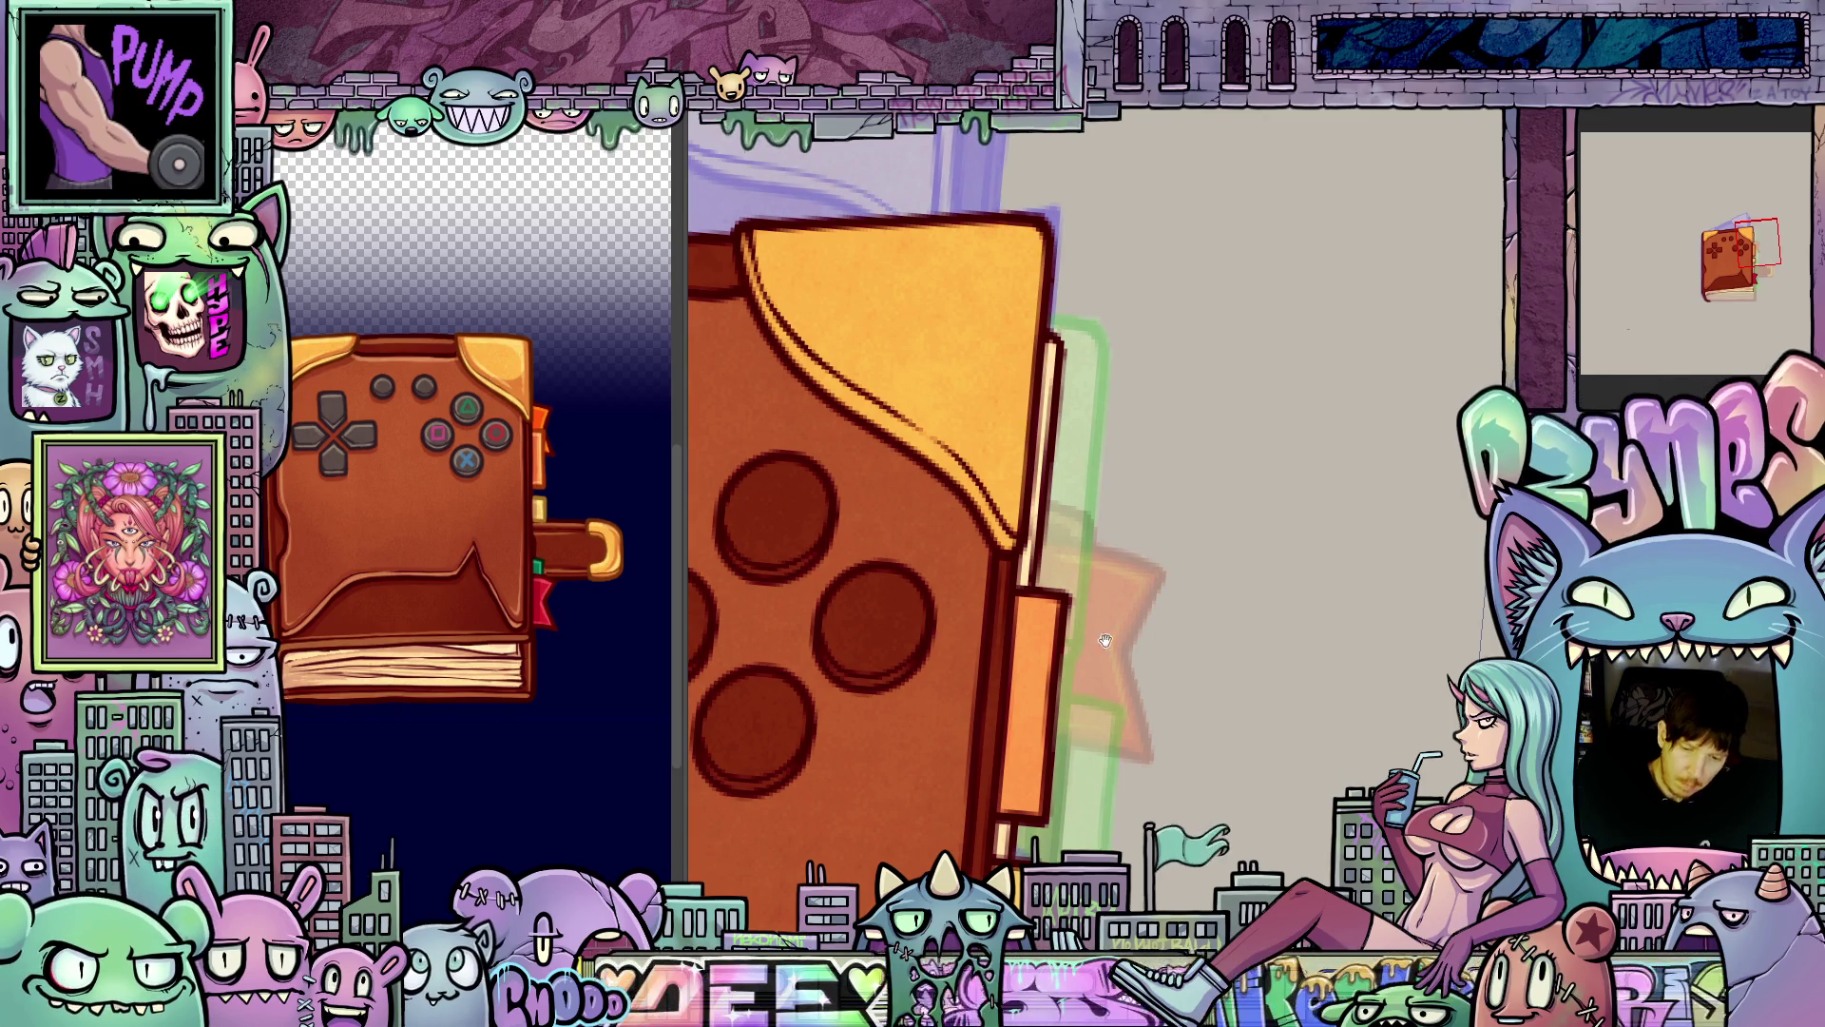
left_click_drag(1105, 640, 1212, 351)
scroll(1236, 476, "down", 3)
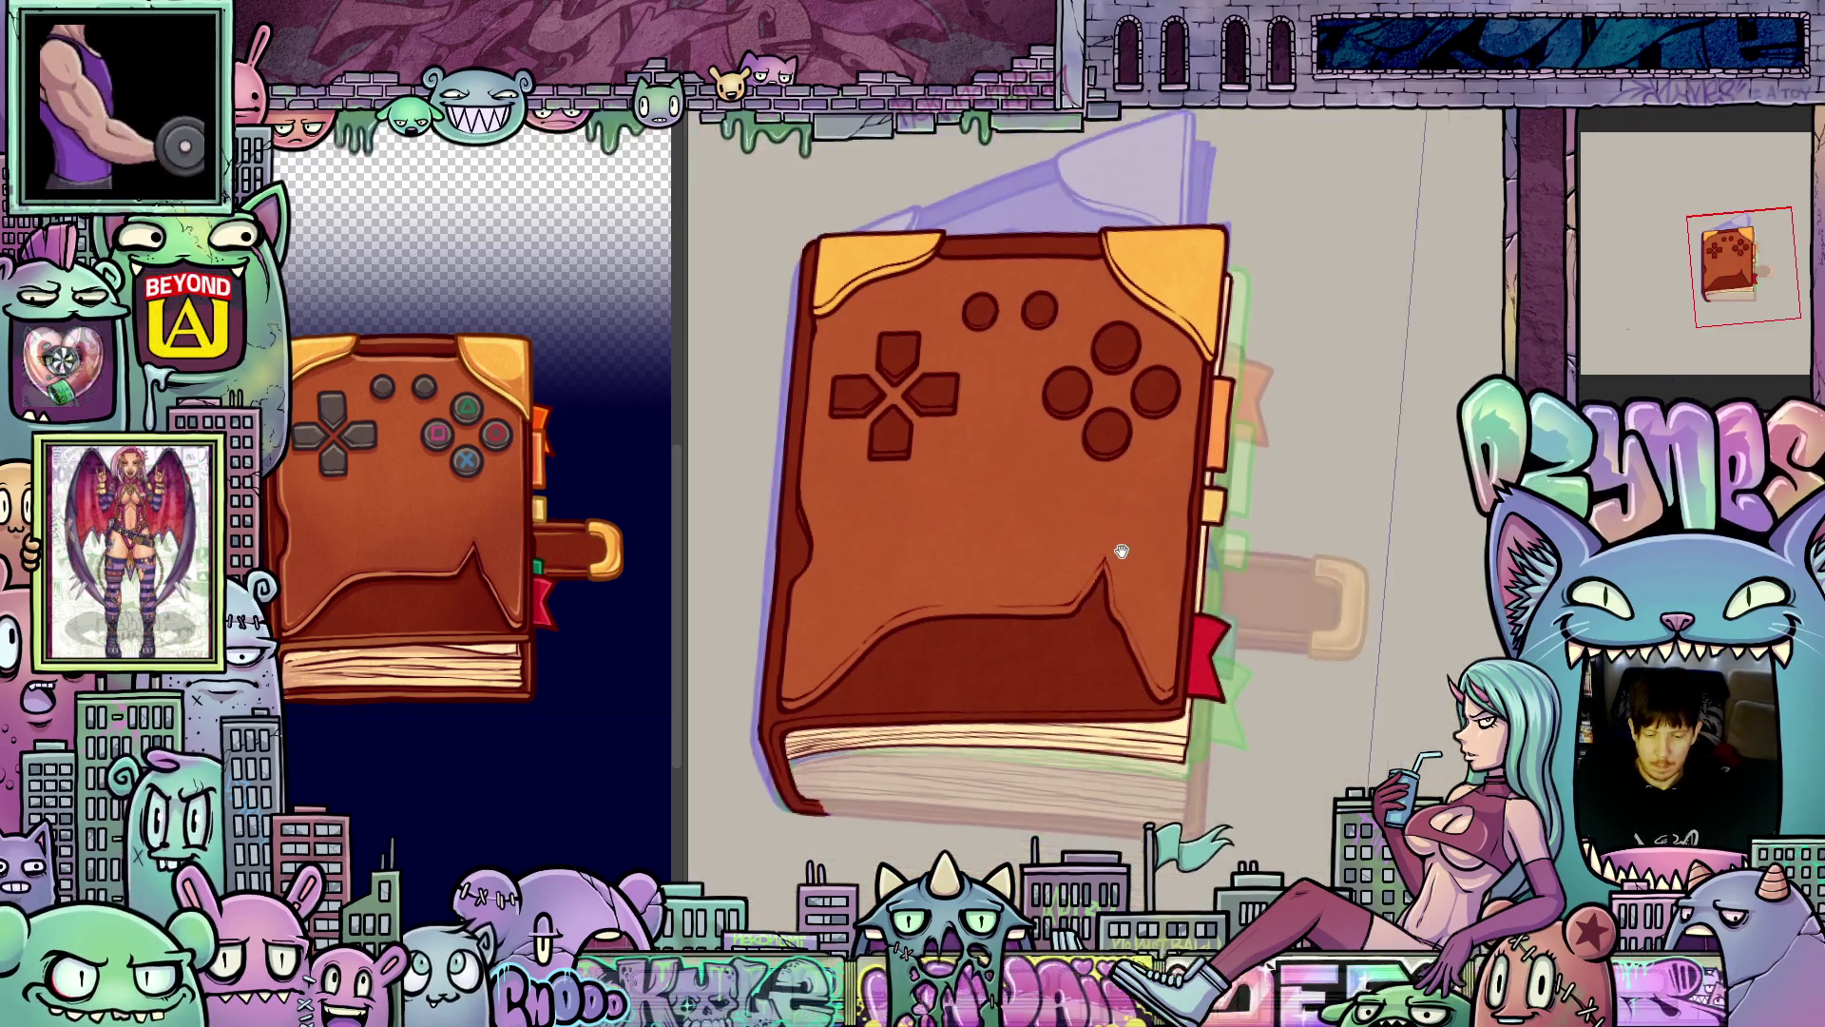
mouse_move(1122, 552)
left_mouse_down()
mouse_move(1213, 453)
mouse_move(1189, 607)
left_mouse_up()
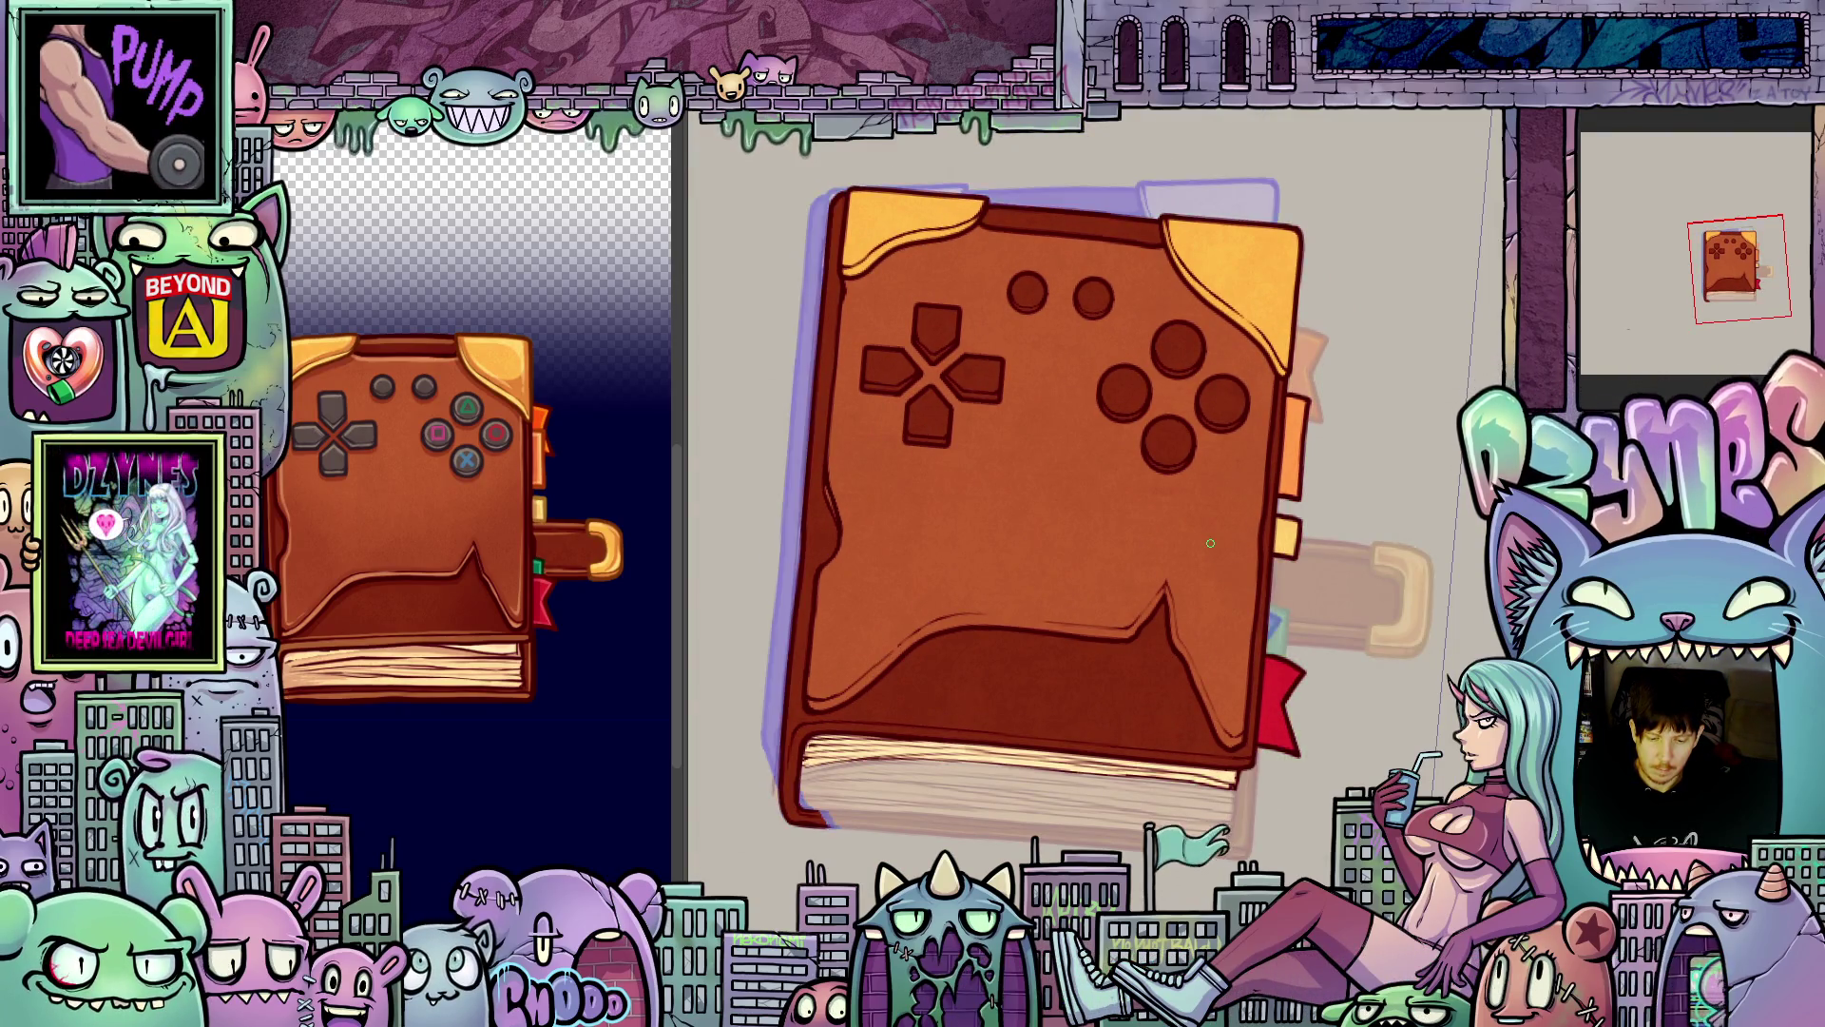
scroll(1096, 701, "up", 2)
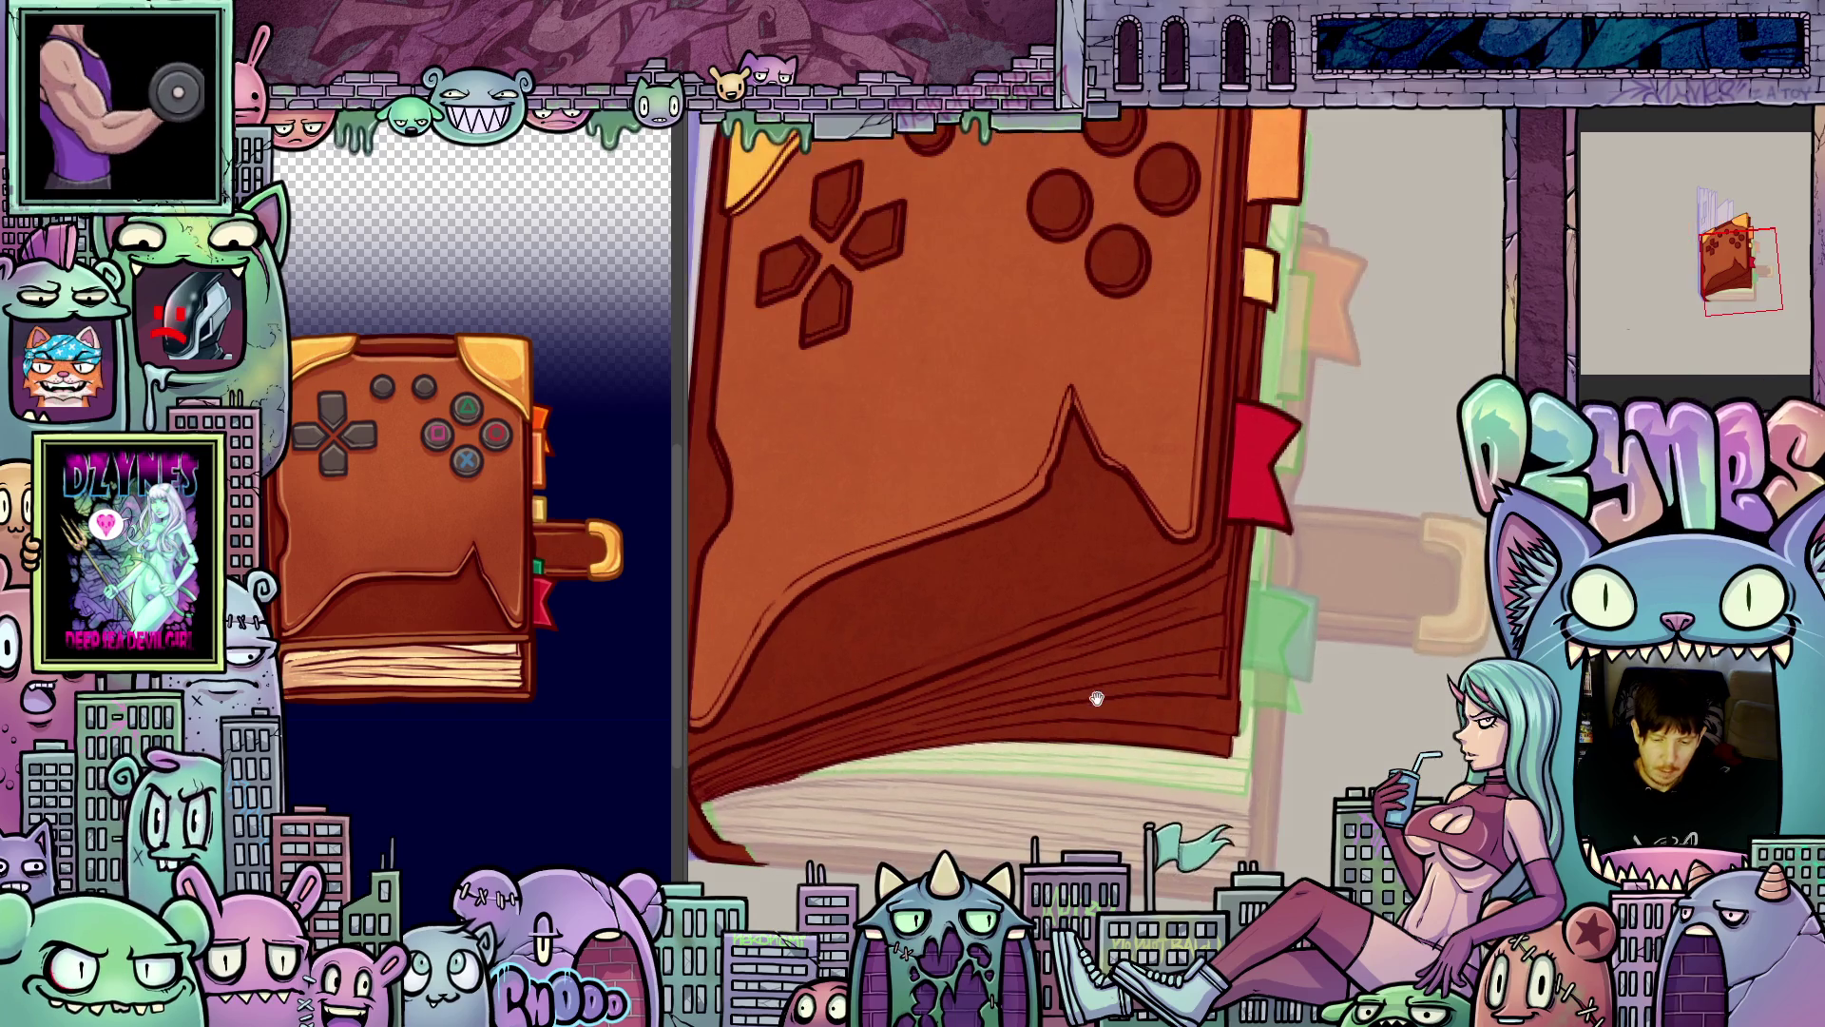
- Try light orange highlight strokes on the lower page edges, then undo them
mouse_move(1096, 701)
left_mouse_down()
mouse_move(1145, 554)
mouse_move(1131, 593)
left_mouse_up()
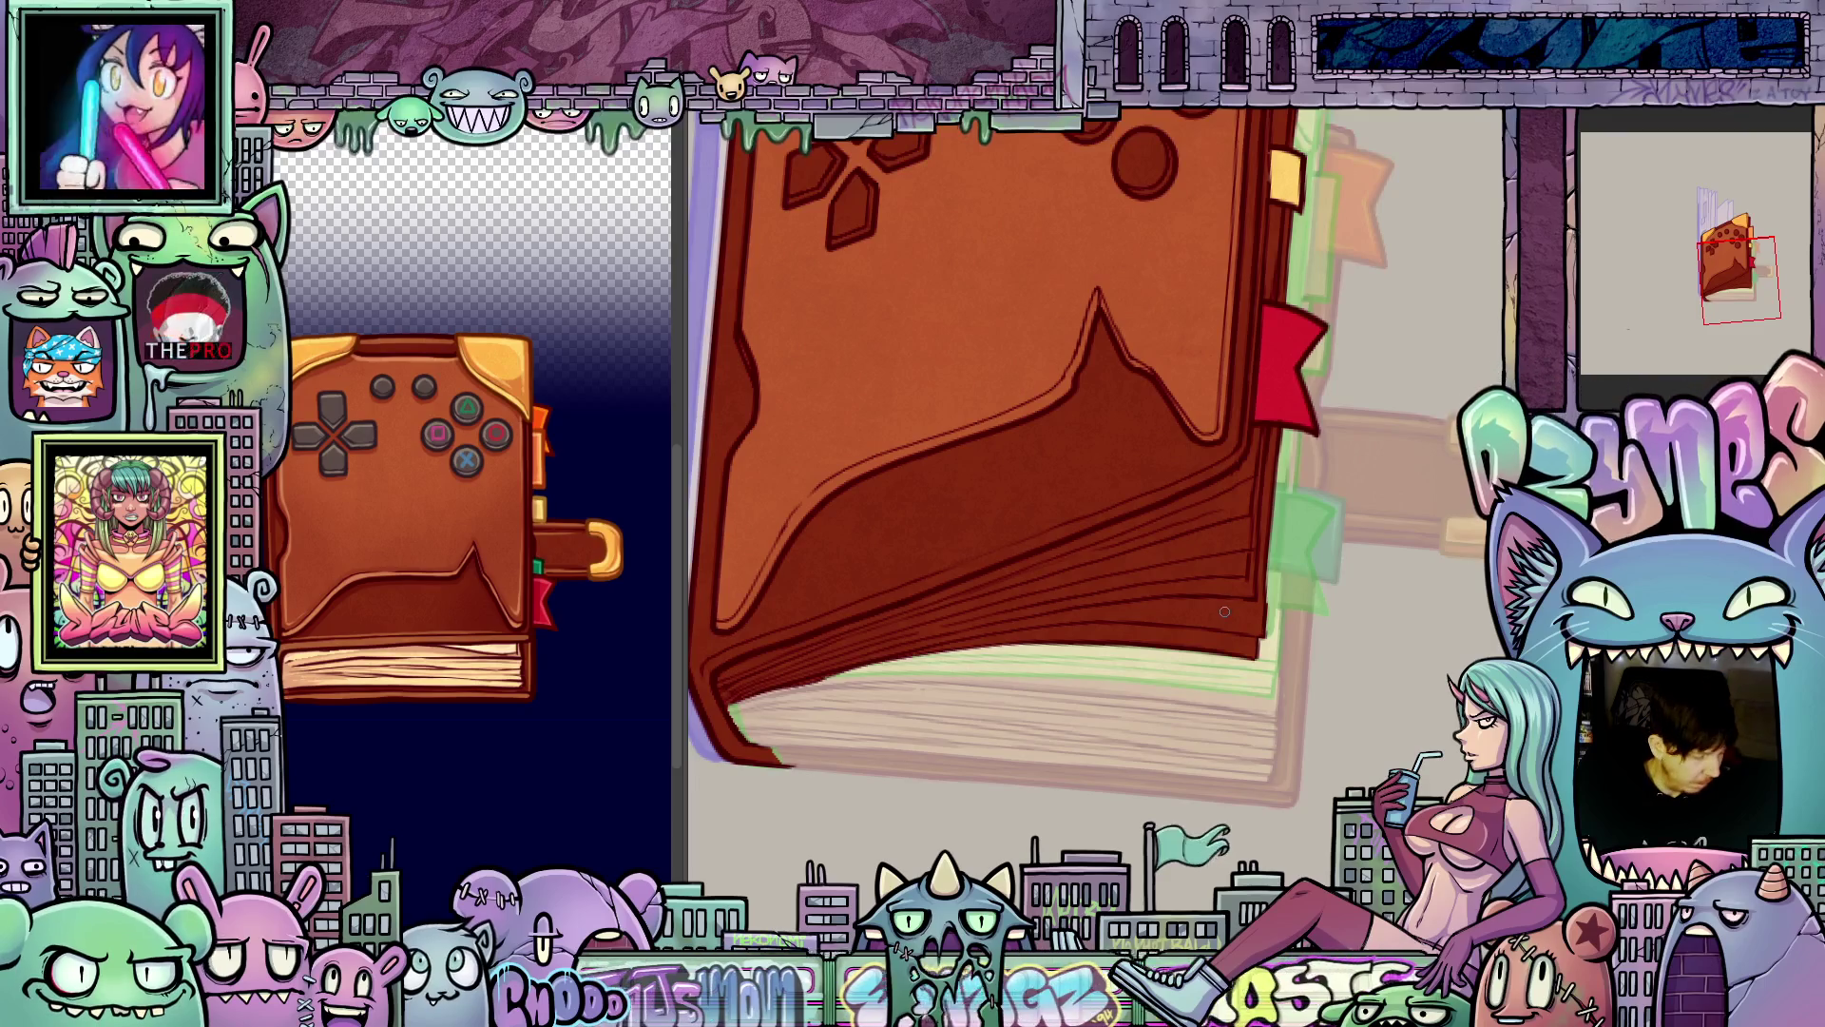
left_click_drag(1232, 623, 927, 656)
left_click_drag(1255, 563, 810, 667)
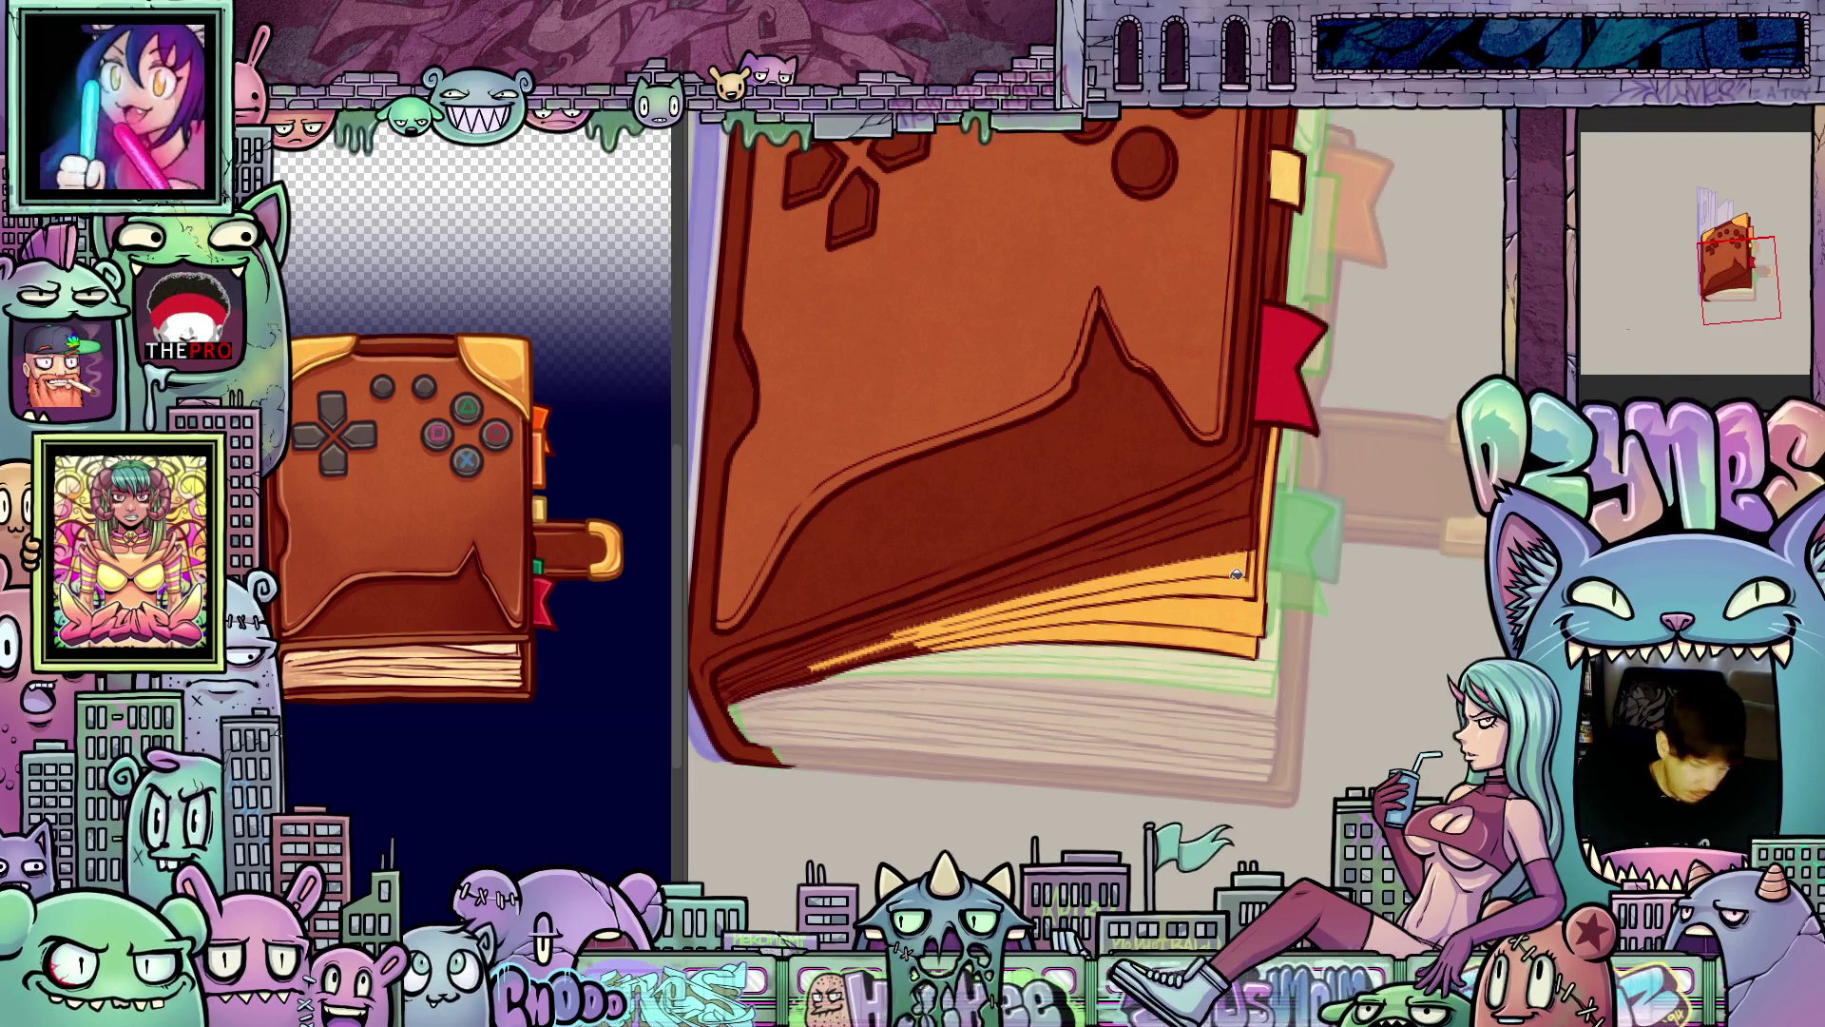
key("ctrl+z")
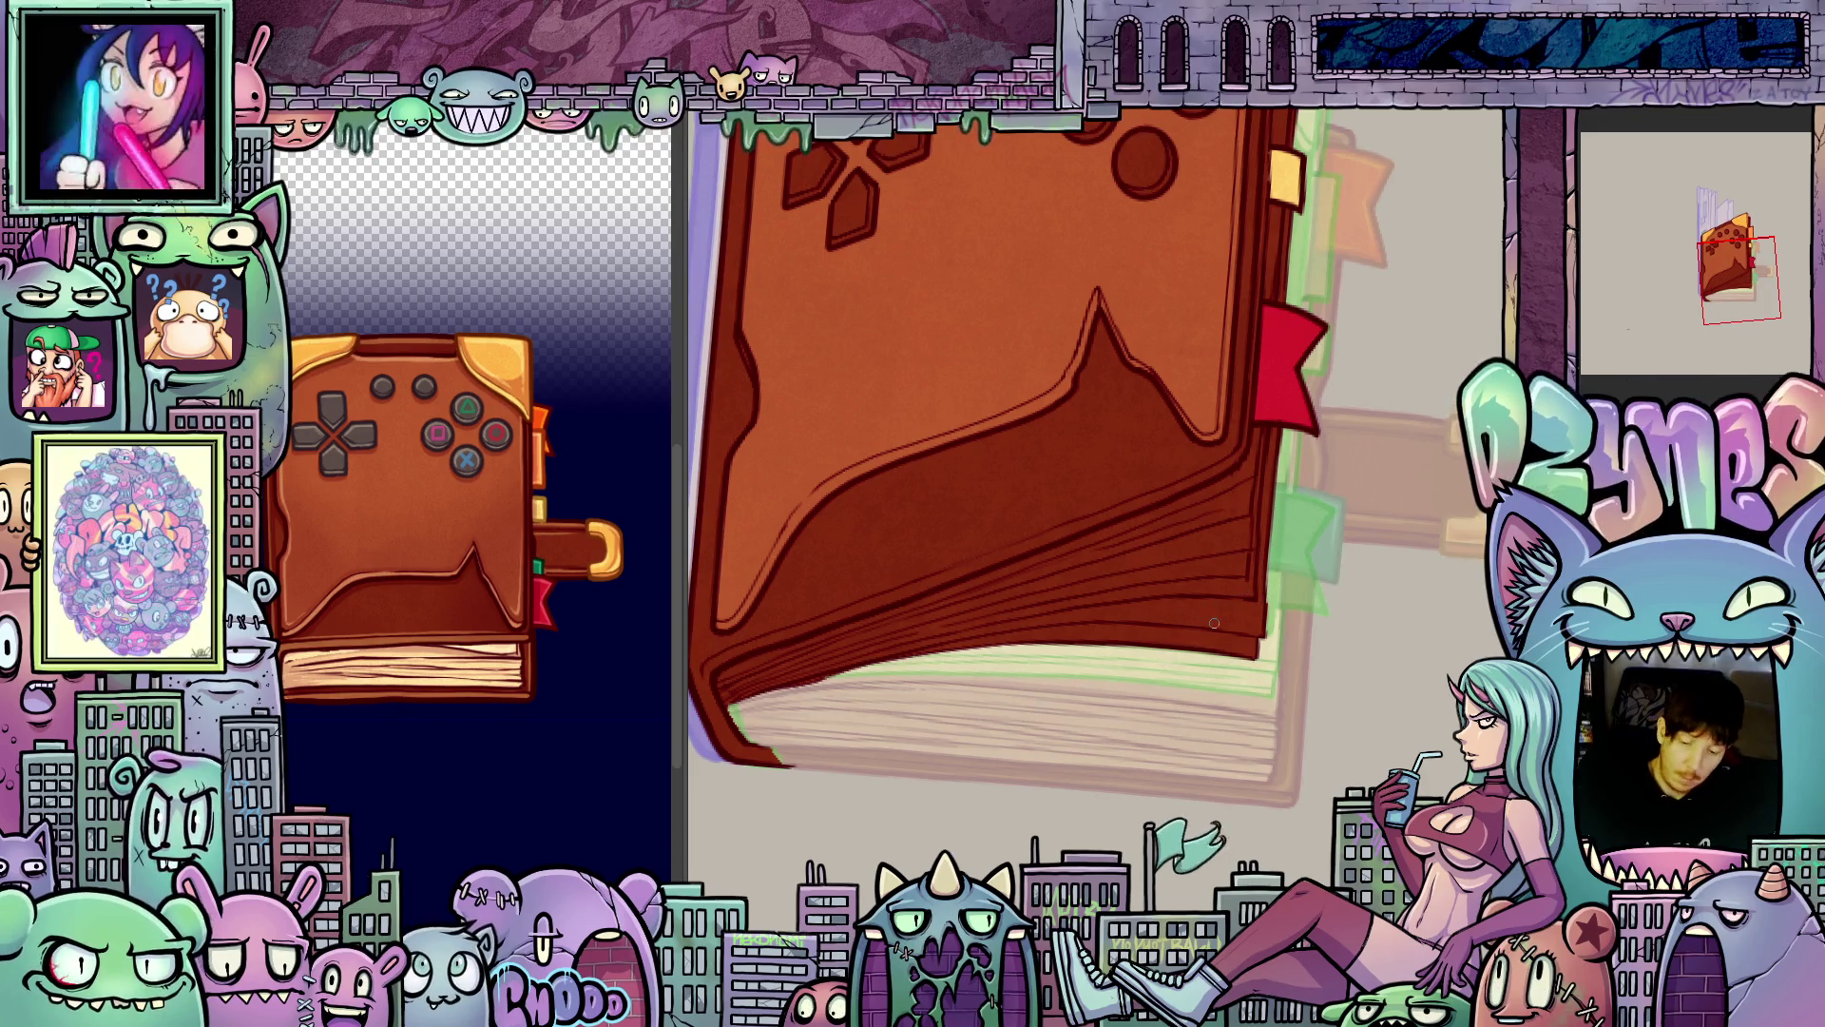
- Draw cream page-edge lines fanning out beneath the cover's lower right corner
left_click_drag(922, 656, 1240, 570)
left_click_drag(808, 666, 1224, 533)
left_click_drag(979, 594, 1227, 494)
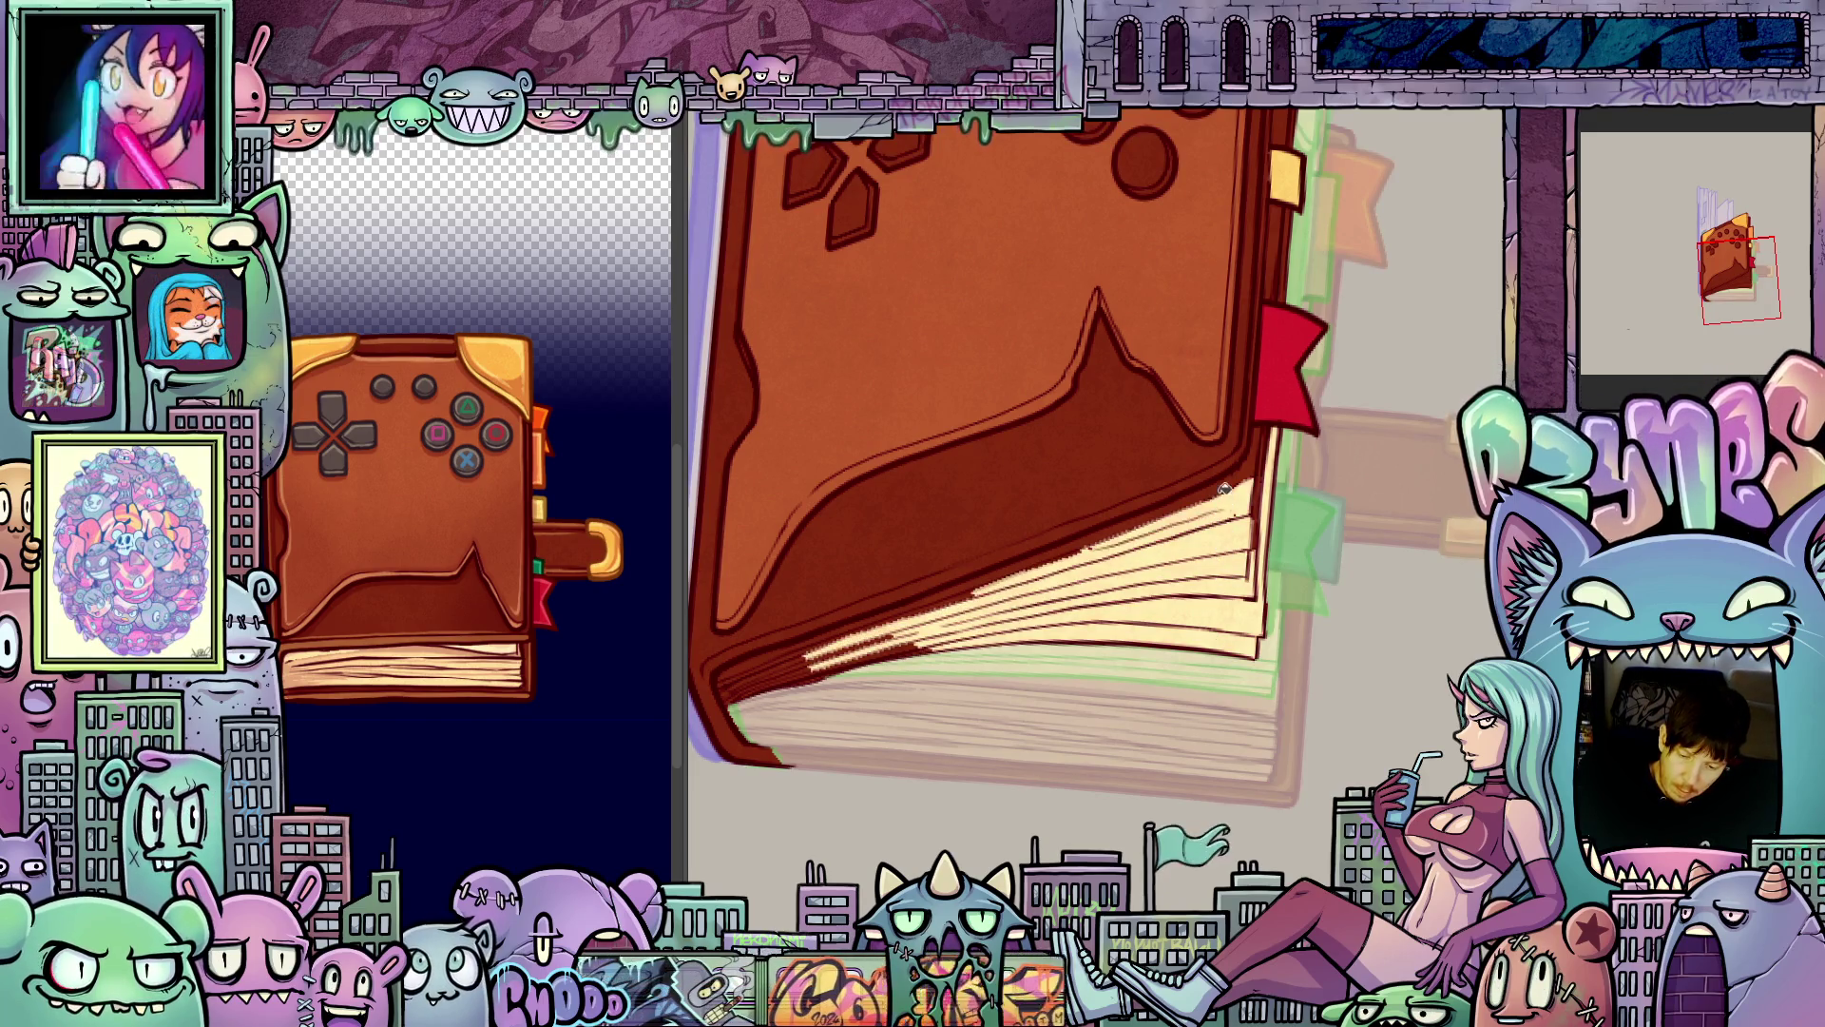
left_click_drag(837, 632, 1225, 482)
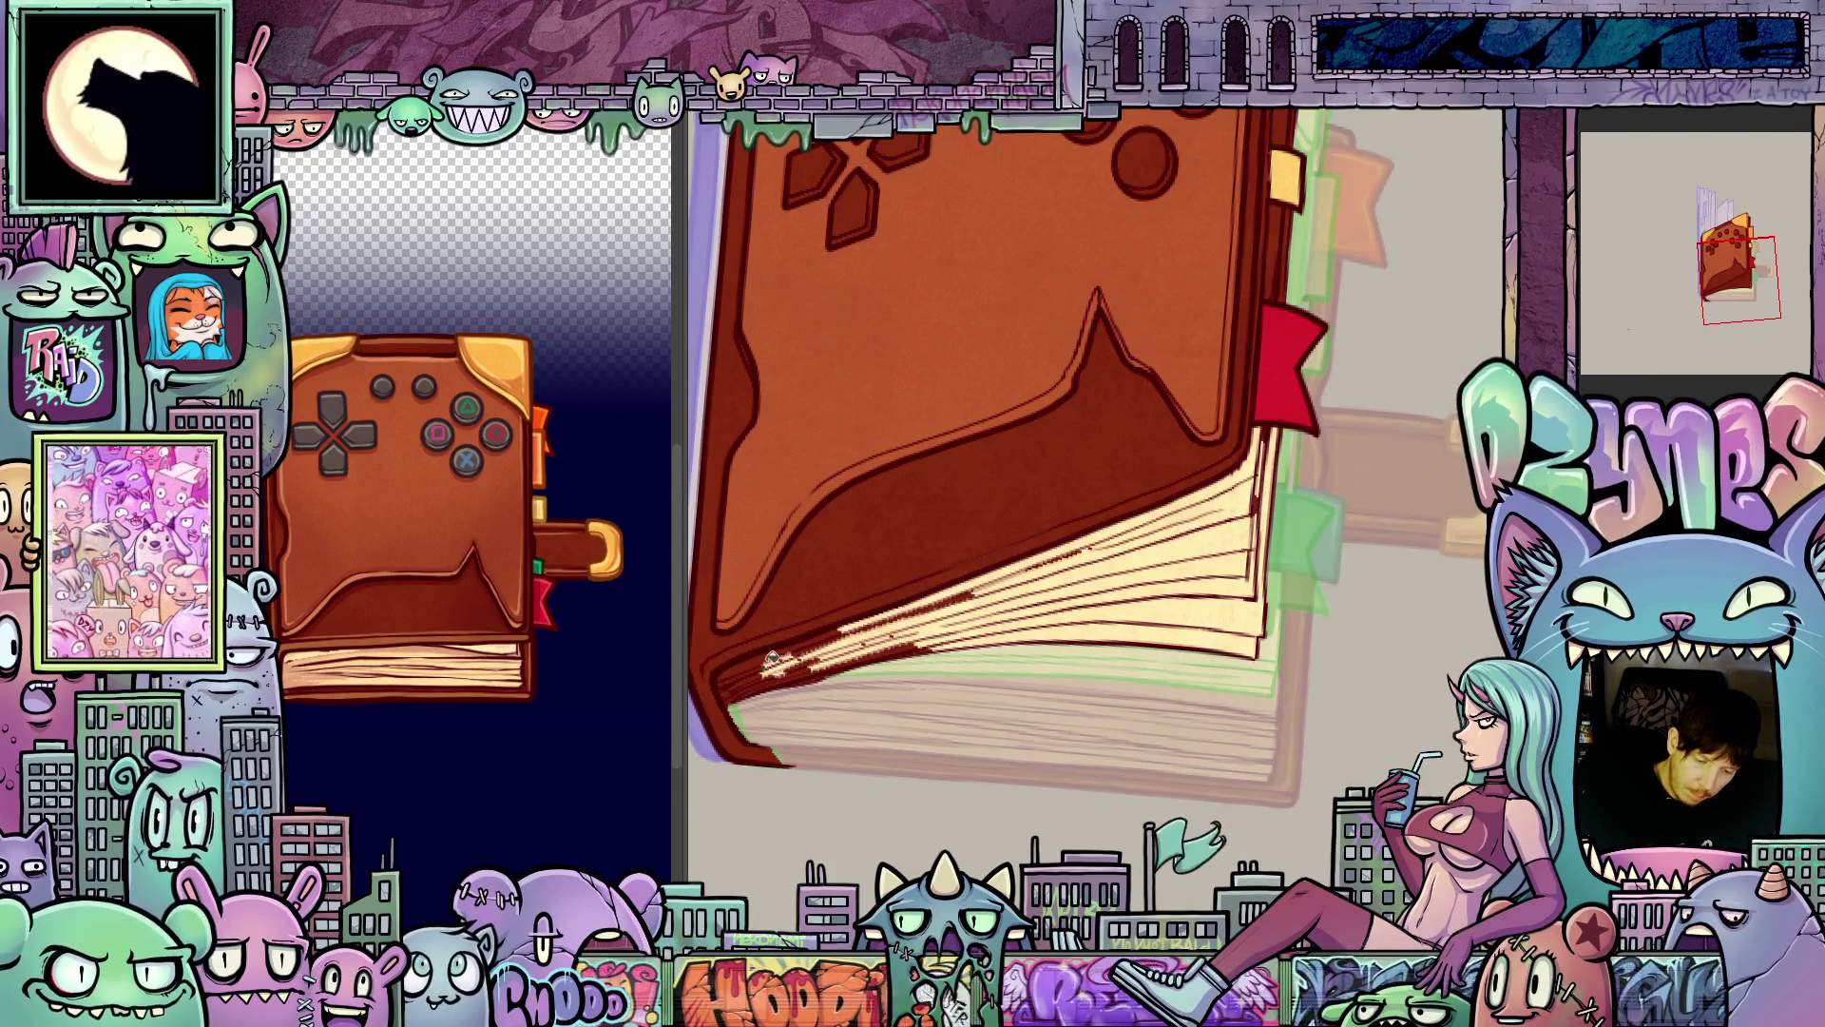
mouse_move(772, 657)
left_mouse_down()
mouse_move(727, 680)
mouse_move(858, 625)
left_mouse_up()
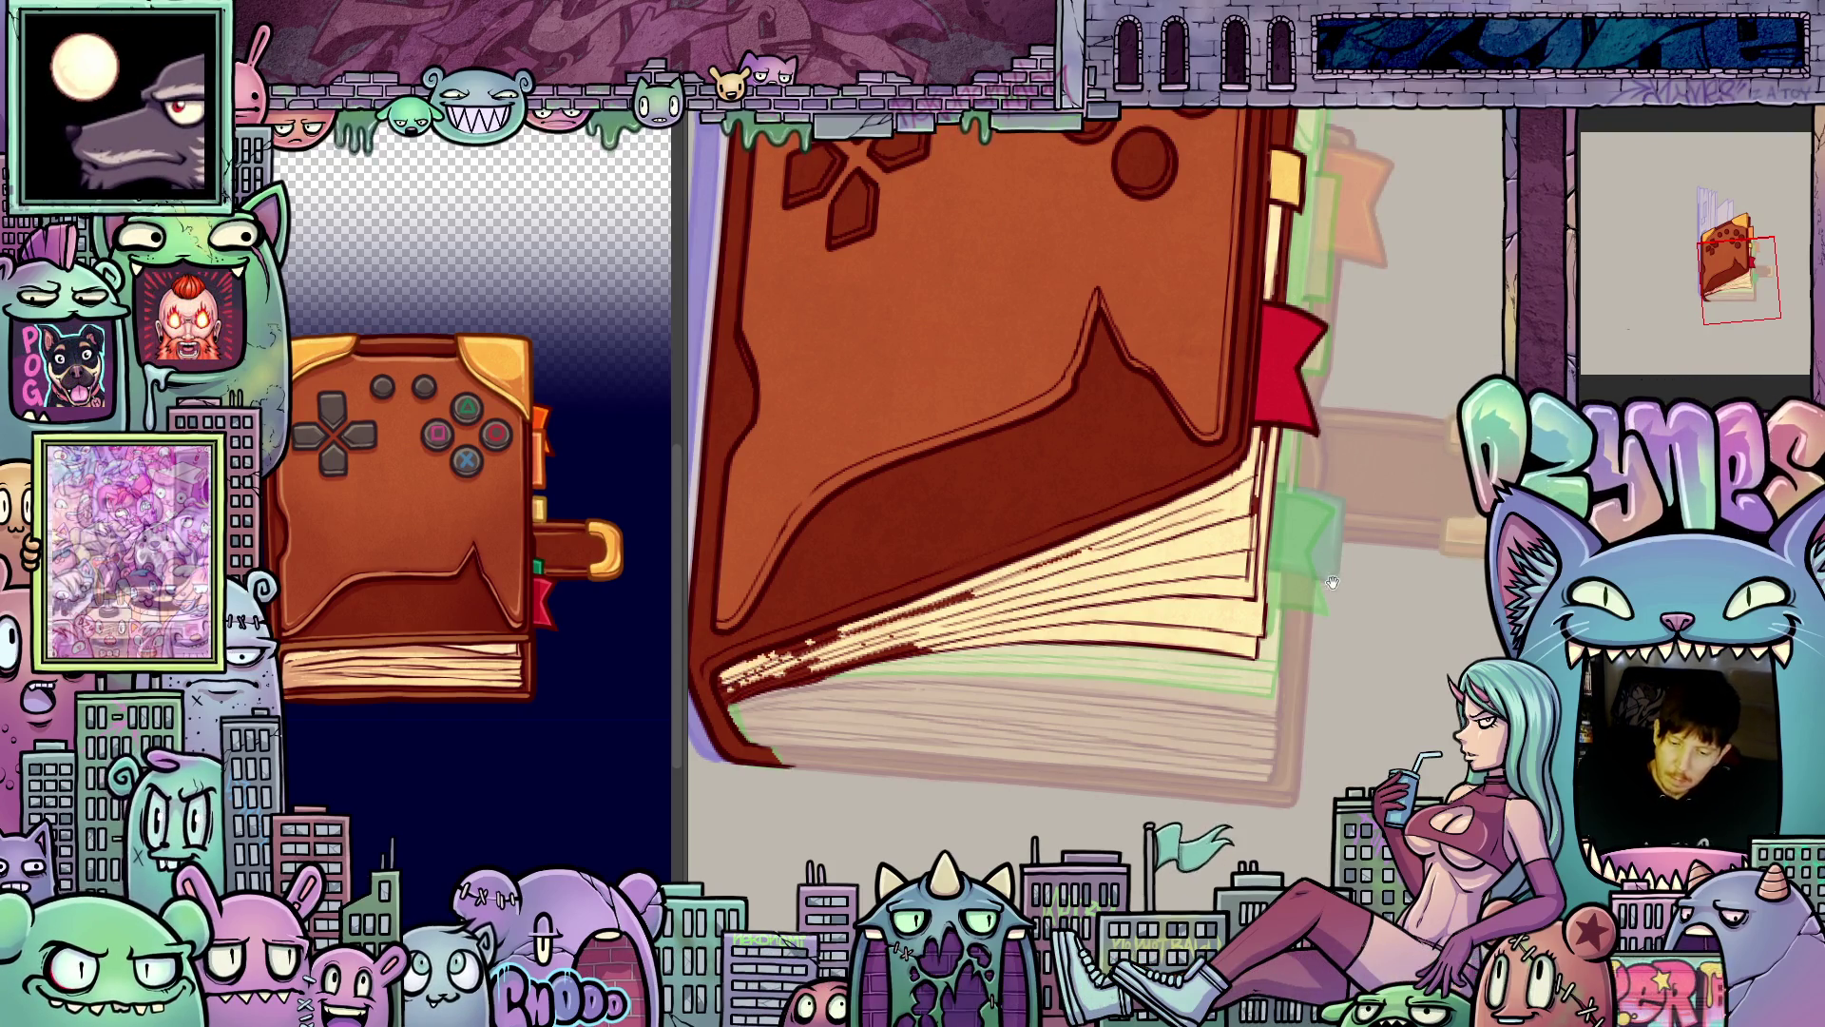
left_click_drag(1302, 329, 1211, 563)
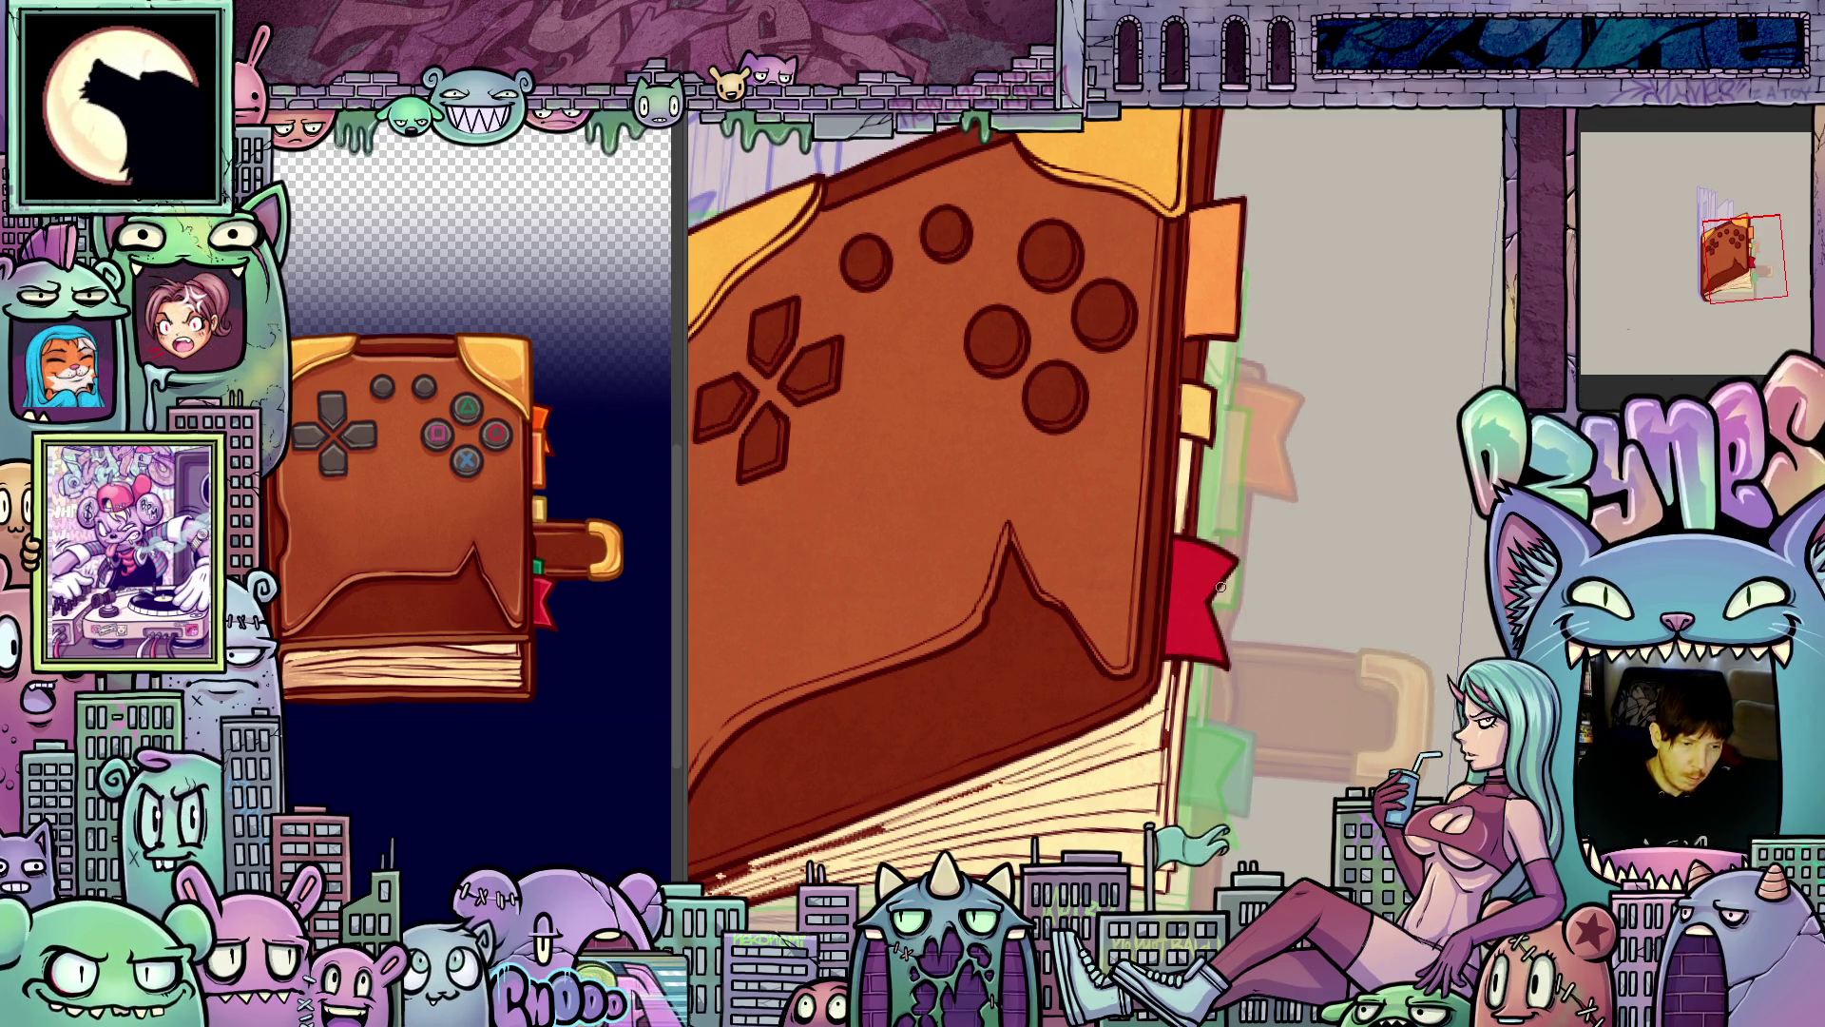
- Zoom in on the dark page-edge strip and fill it with cream
scroll(1221, 586, "up", 3)
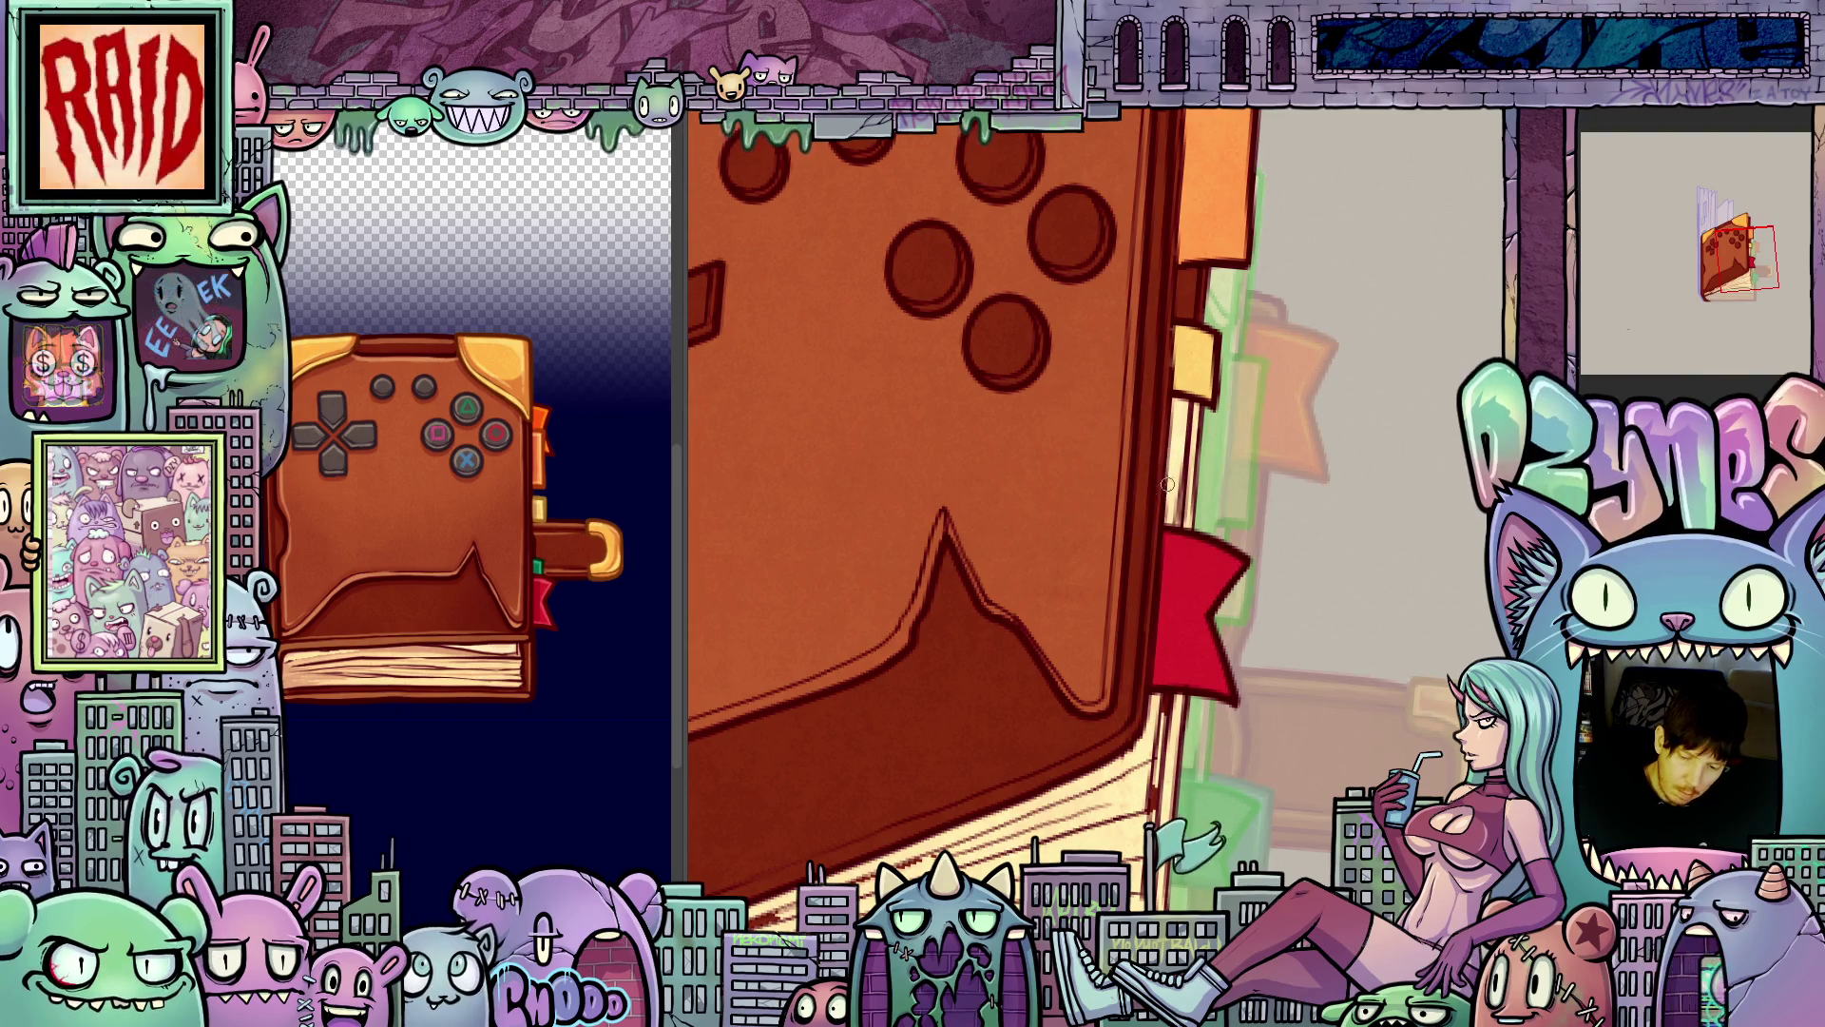
left_click_drag(1187, 470, 1184, 486)
scroll(1185, 487, "up", 2)
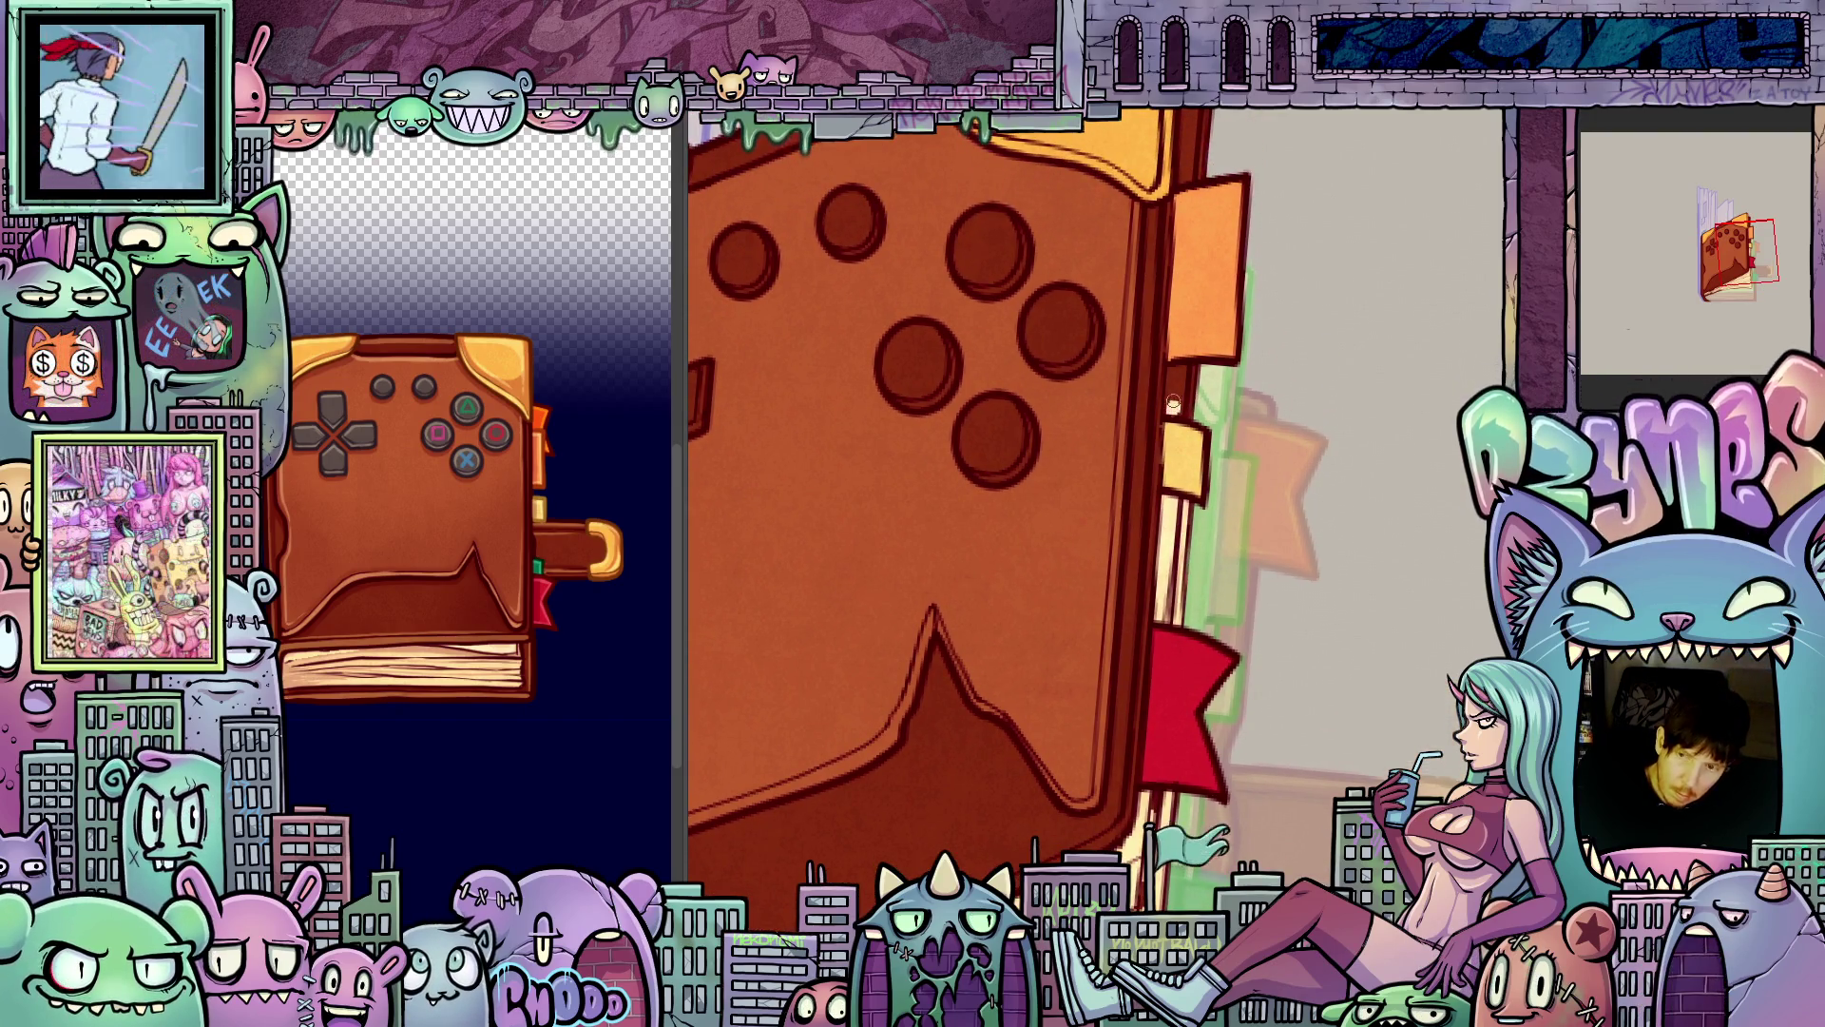
scroll(1195, 452, "up", 2)
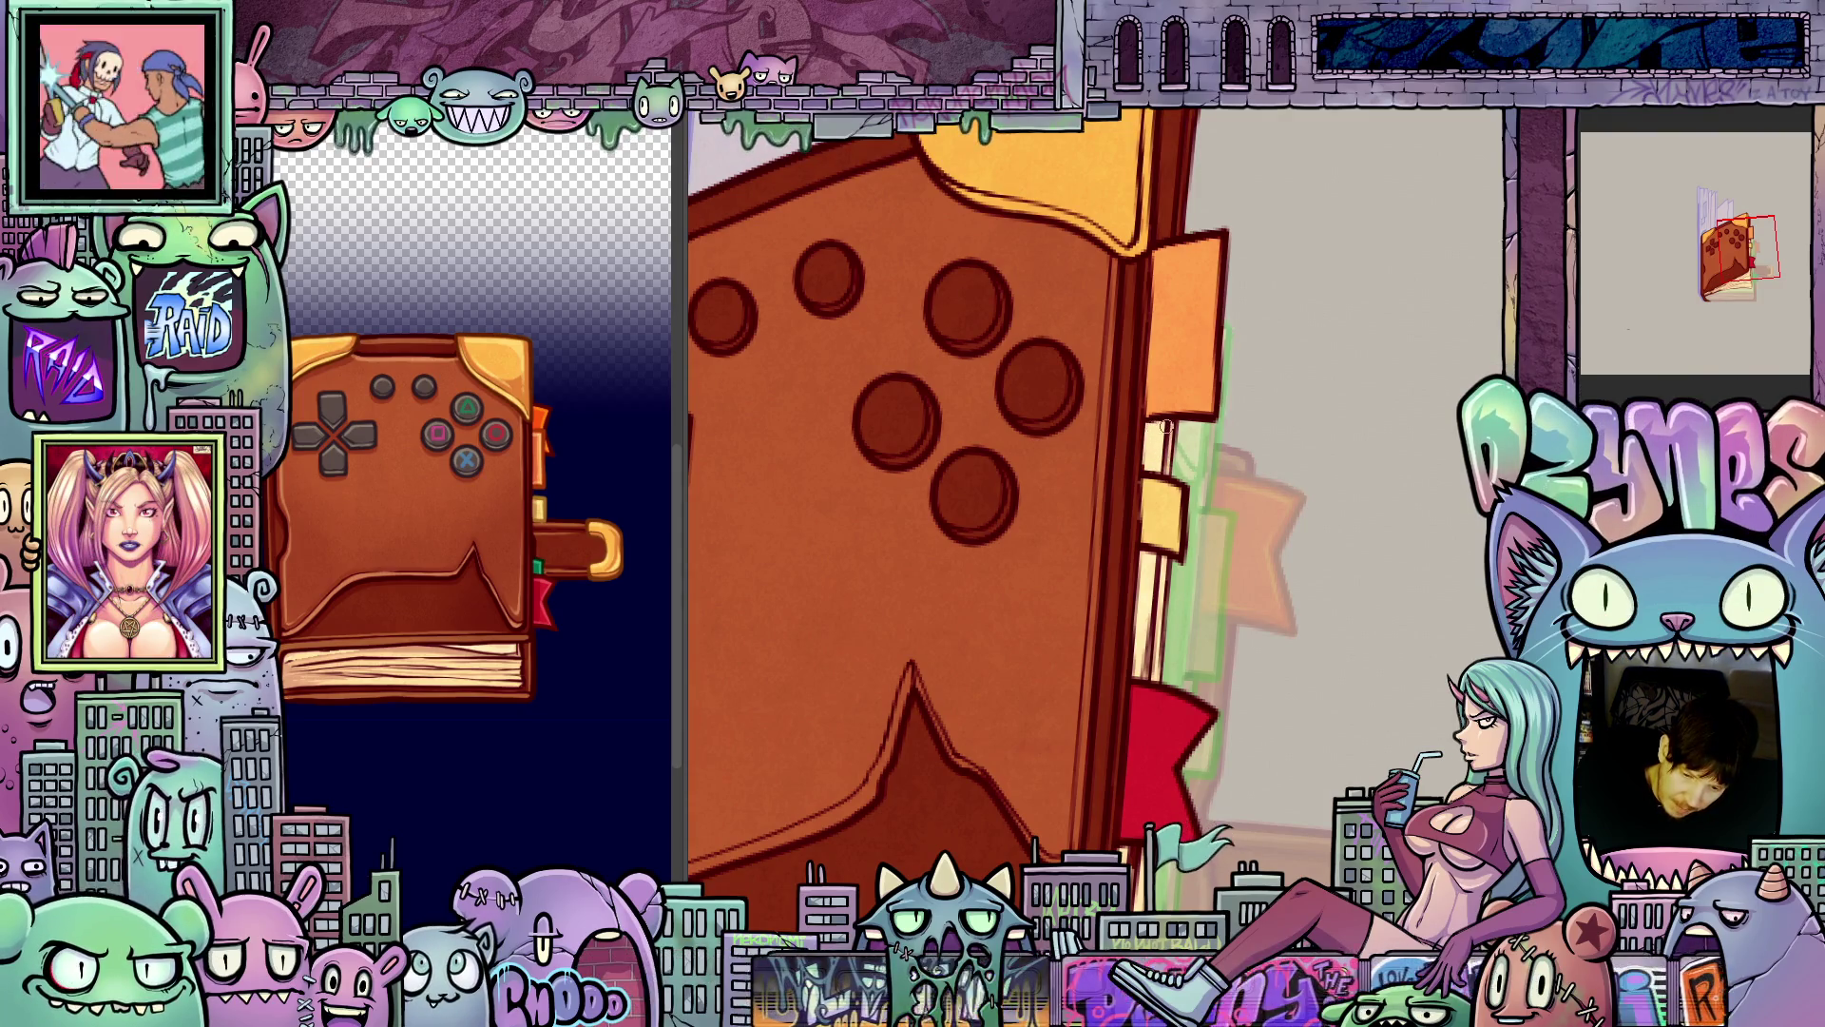
mouse_move(1243, 626)
left_mouse_down()
mouse_move(1225, 596)
mouse_move(1182, 718)
left_mouse_up()
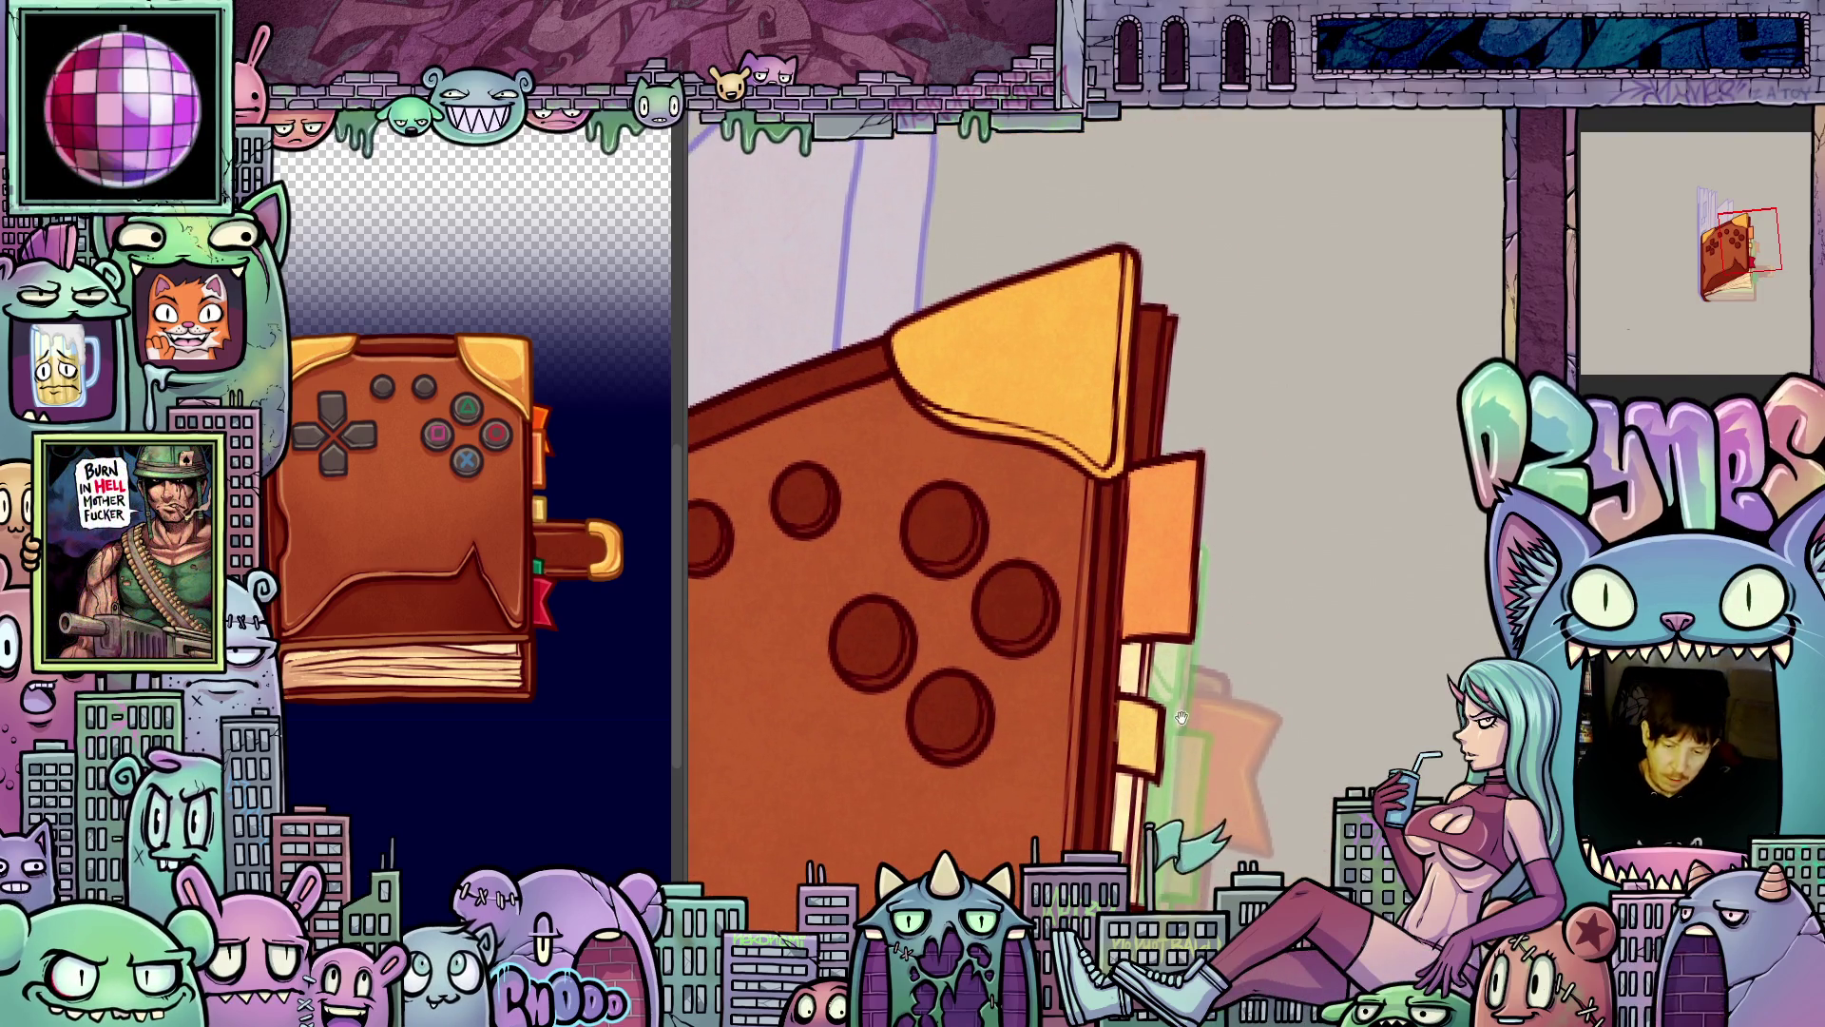
left_click(1158, 380)
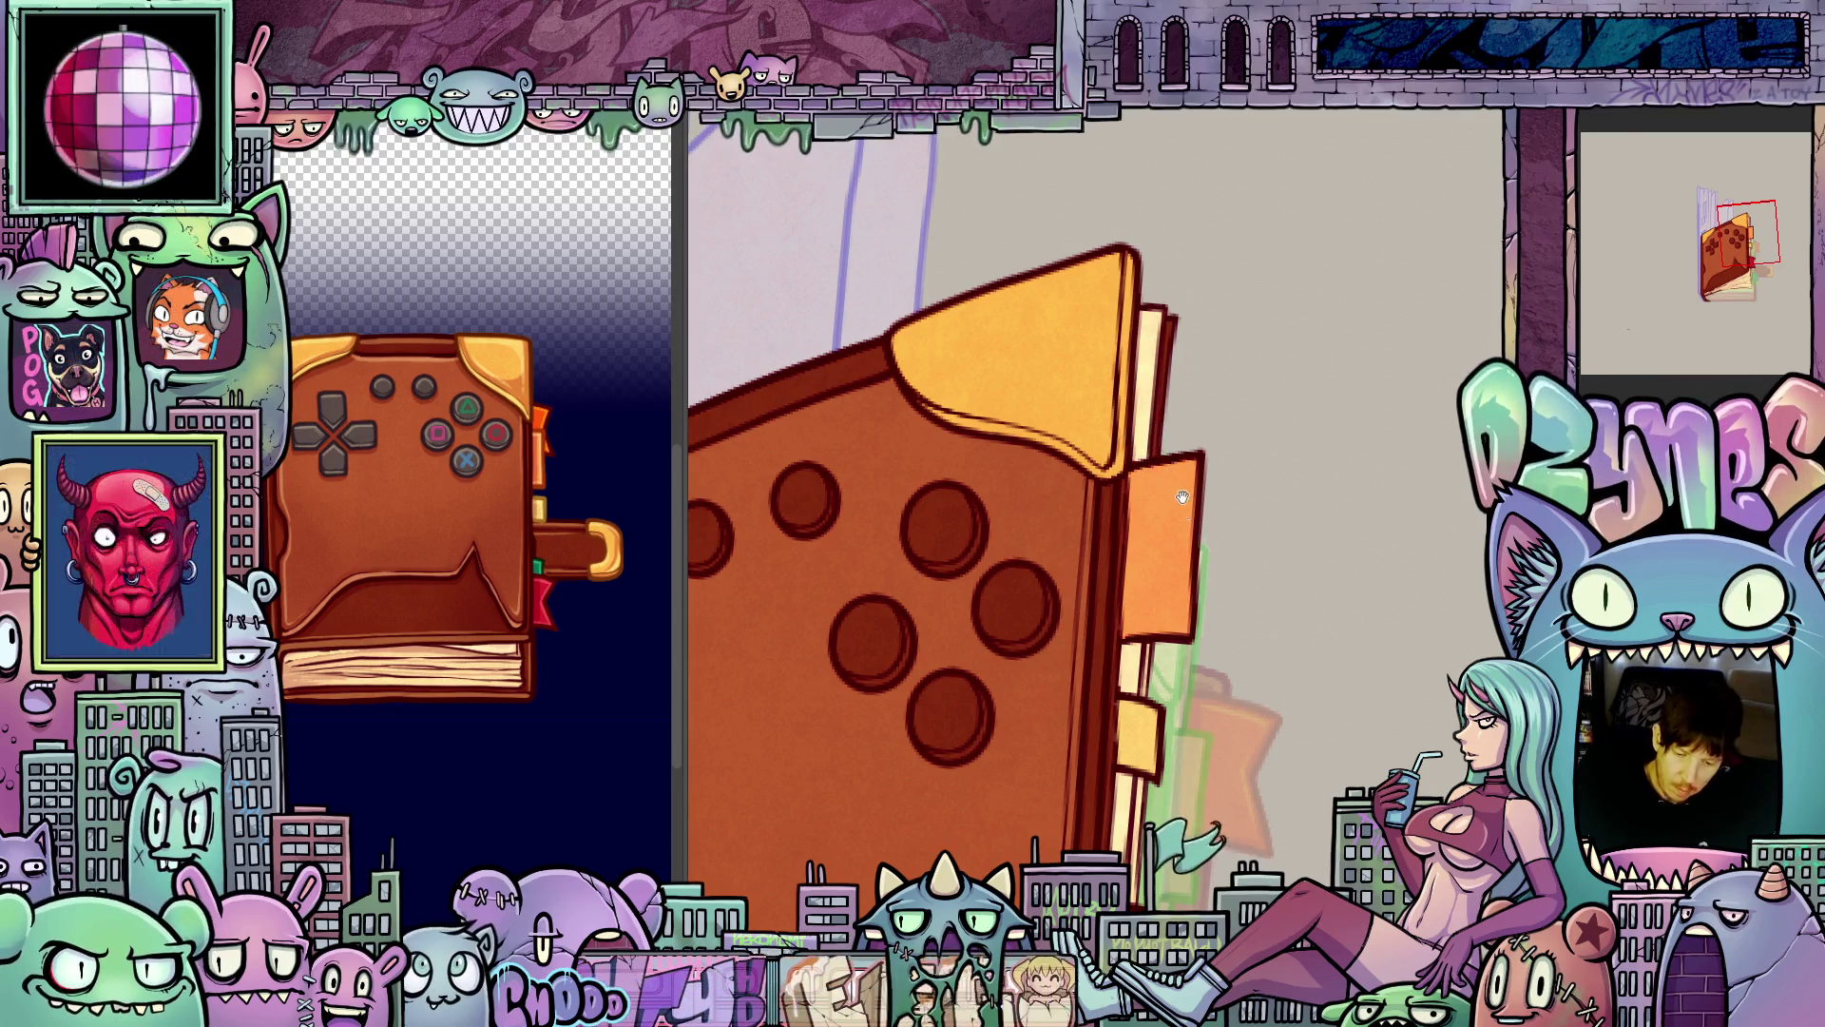
- Pan over the book's lower half and red ribbon, tilting the view diagonally
mouse_move(1162, 414)
left_mouse_down()
mouse_move(1226, 313)
mouse_move(1151, 658)
left_mouse_up()
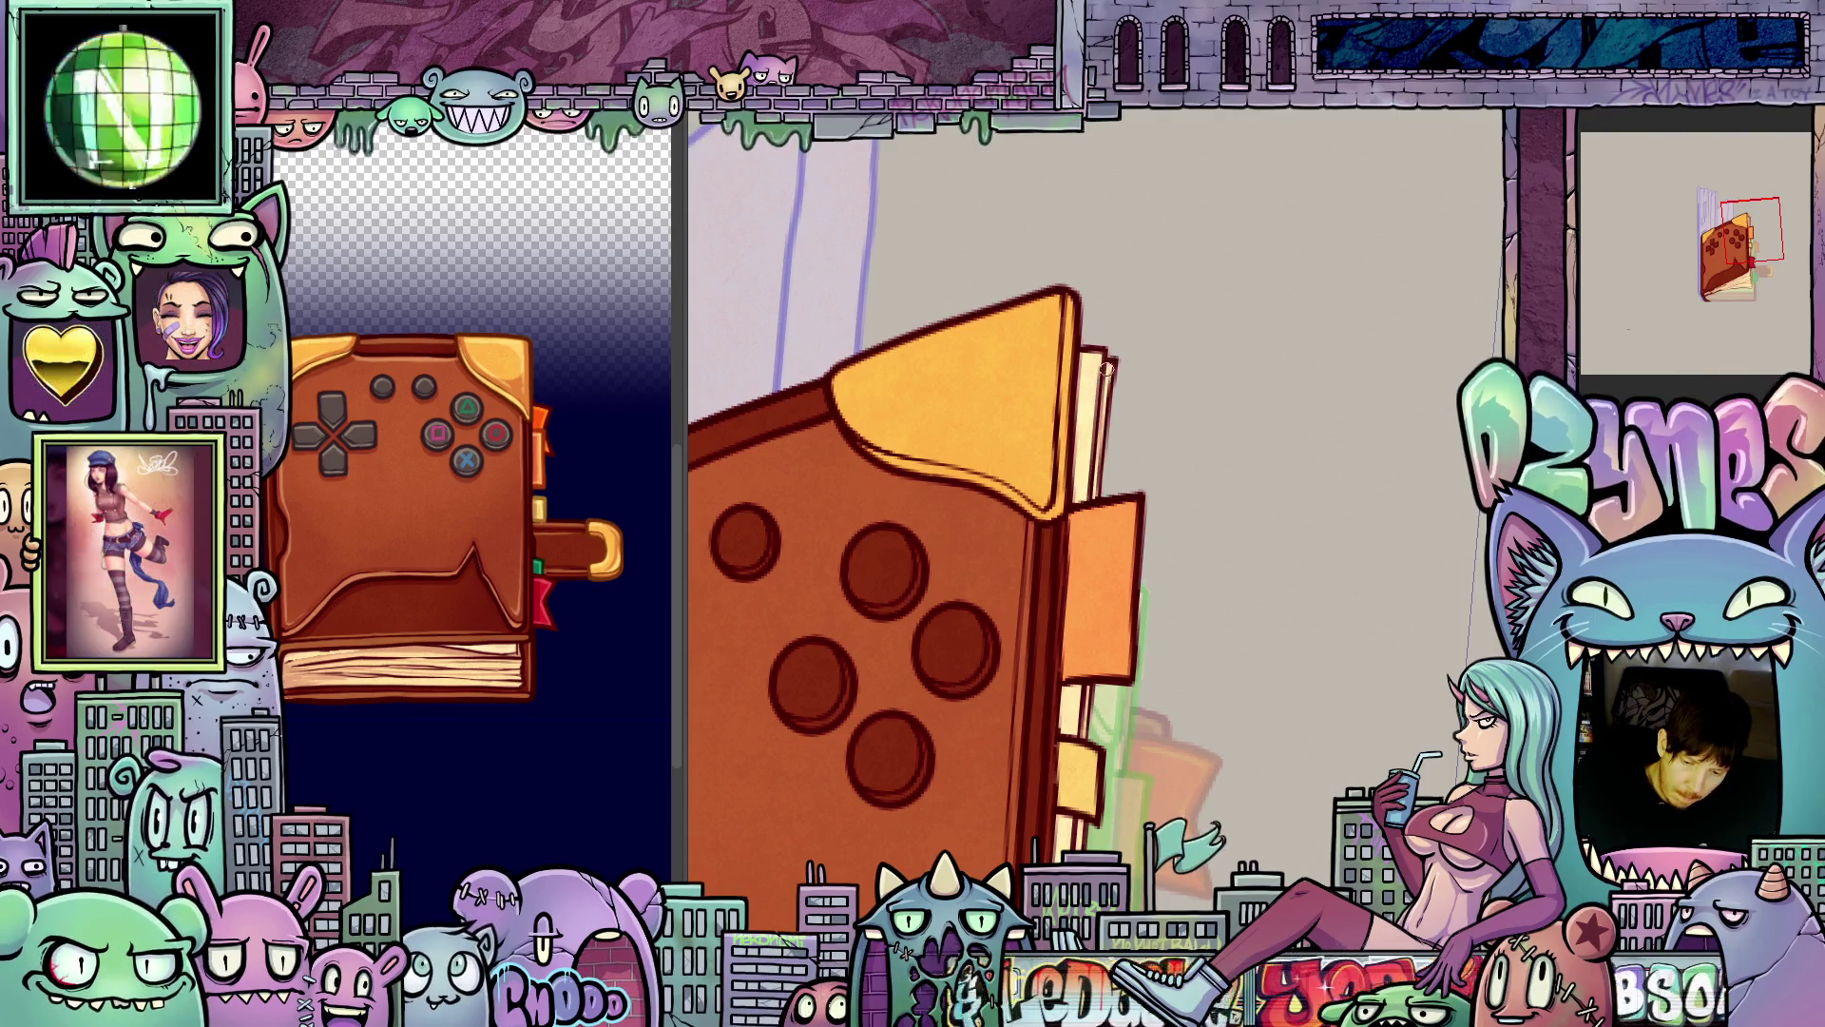
left_click_drag(1126, 735, 1119, 473)
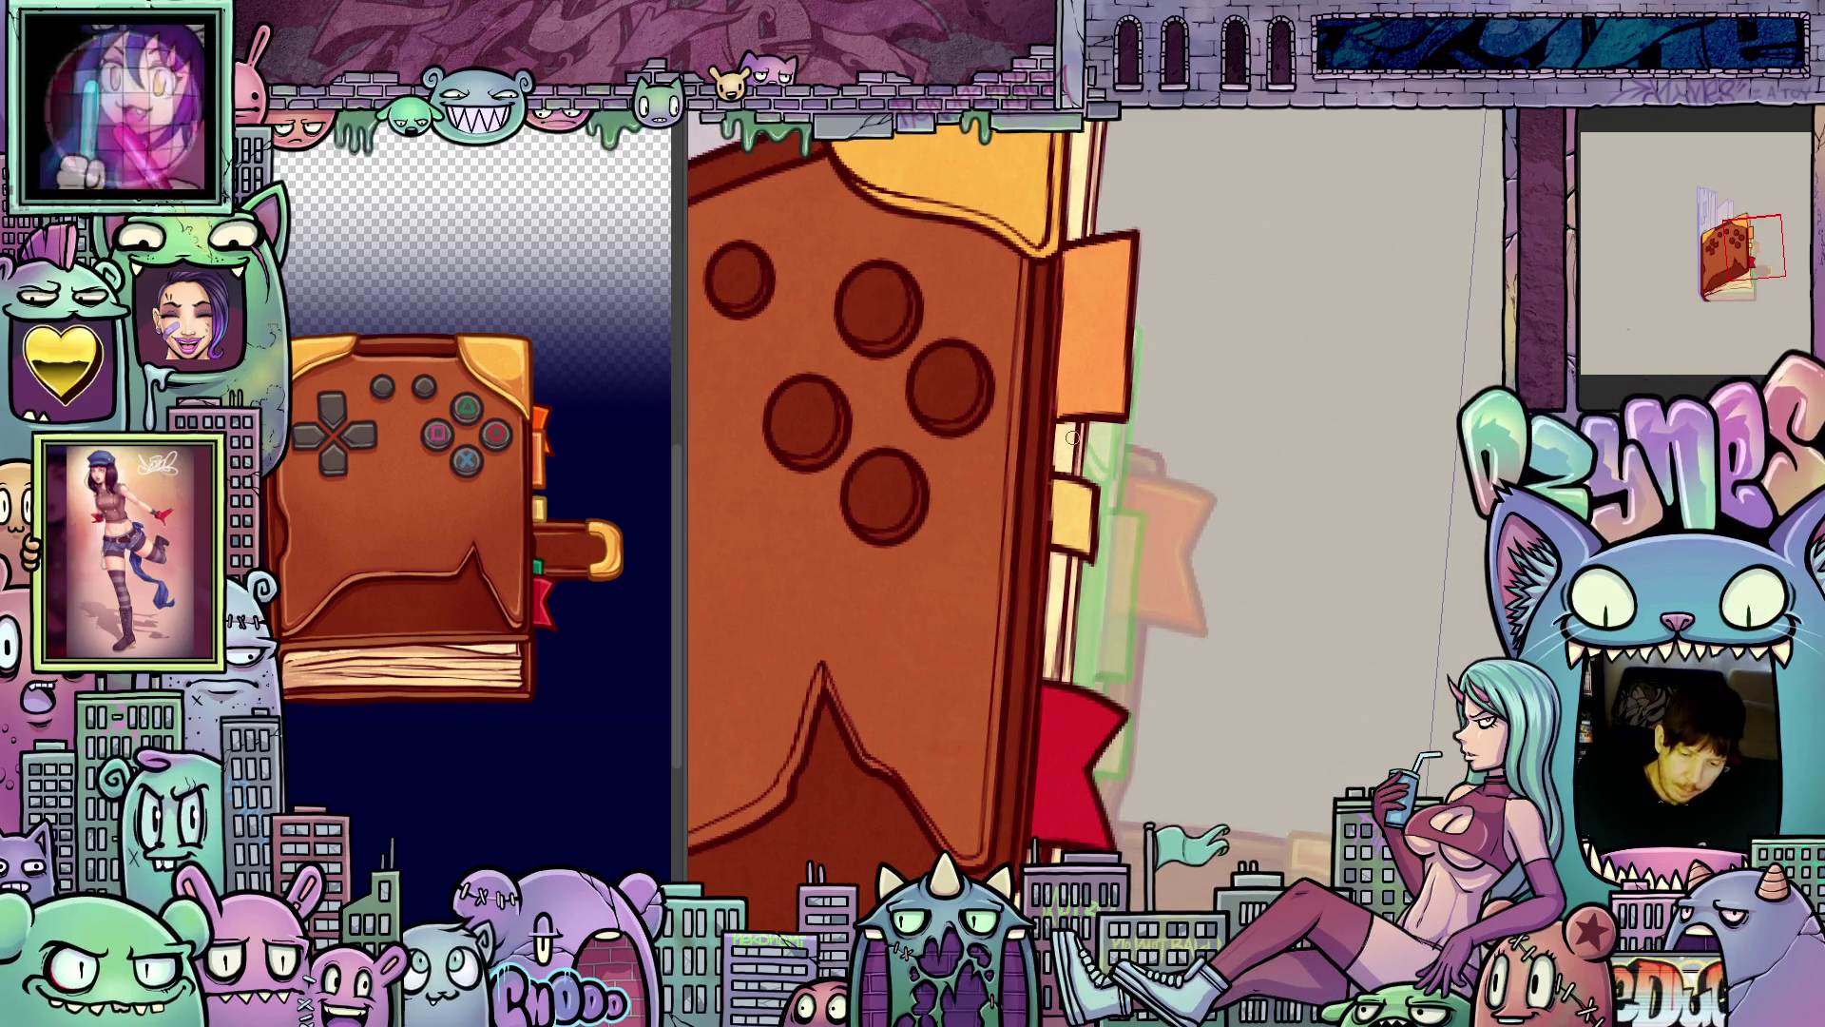
left_click_drag(1091, 556, 1089, 423)
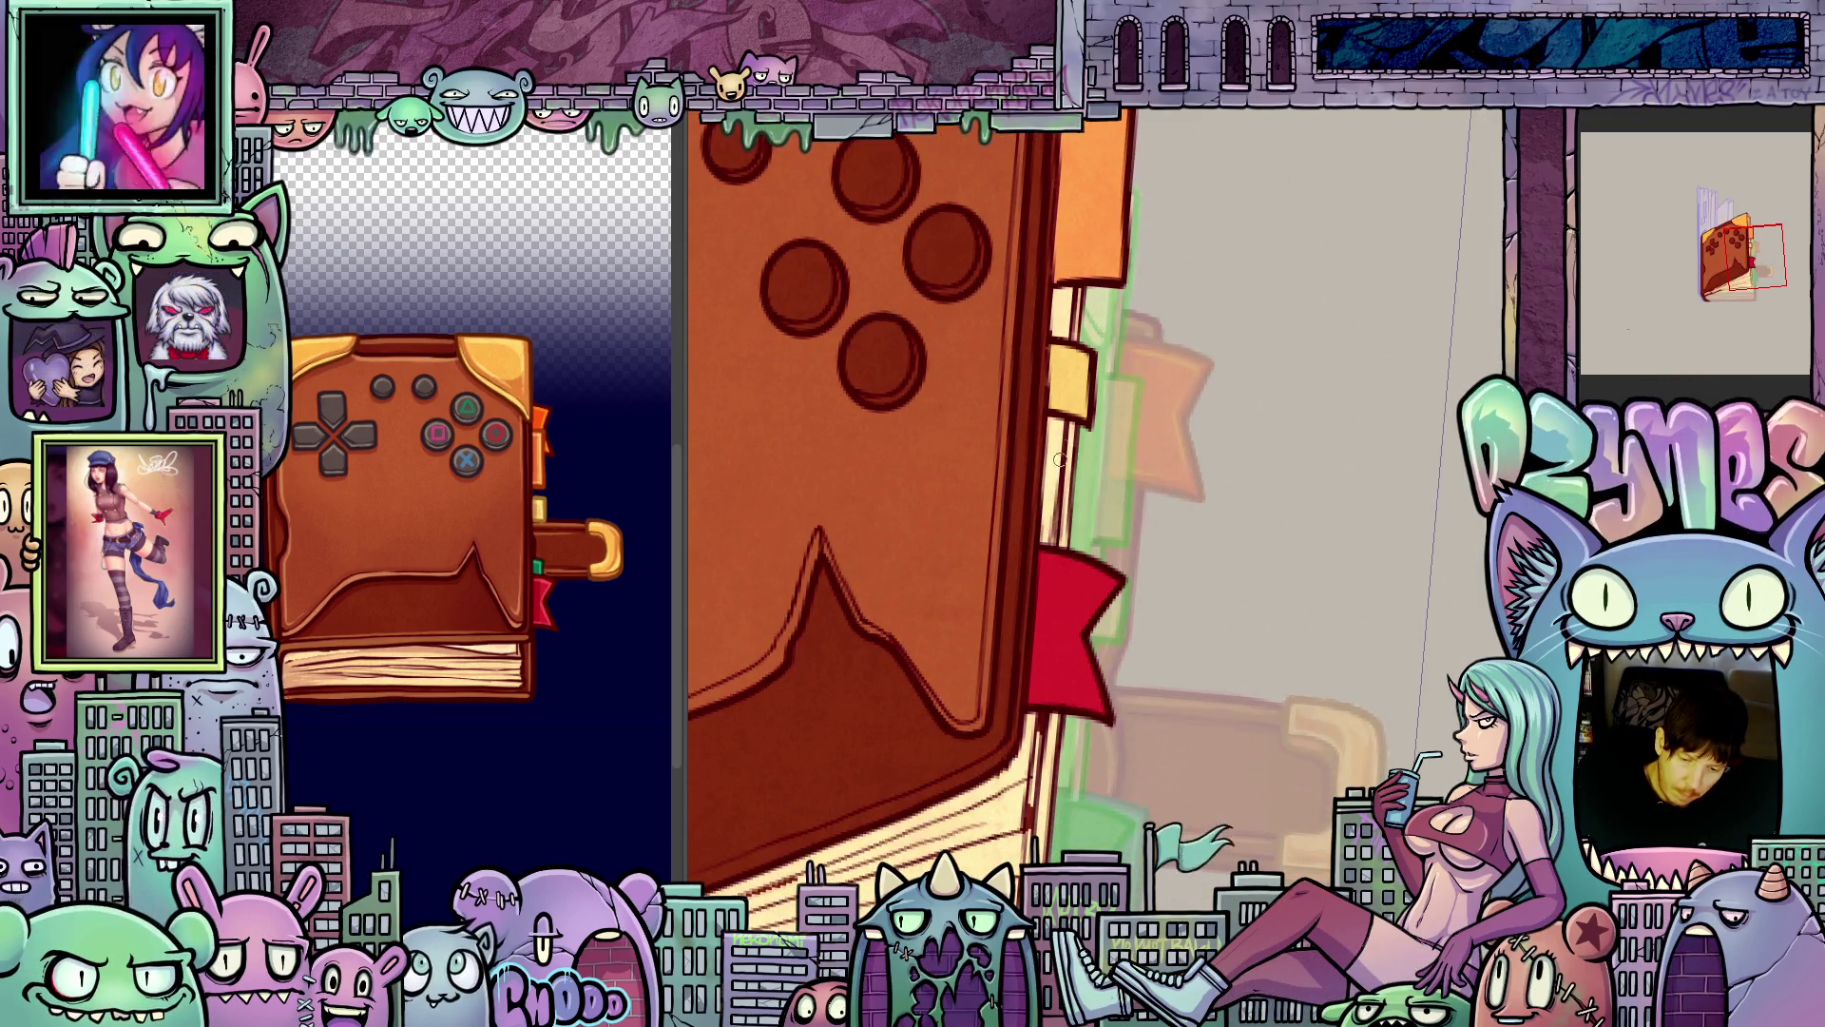
left_click_drag(1075, 598, 1110, 374)
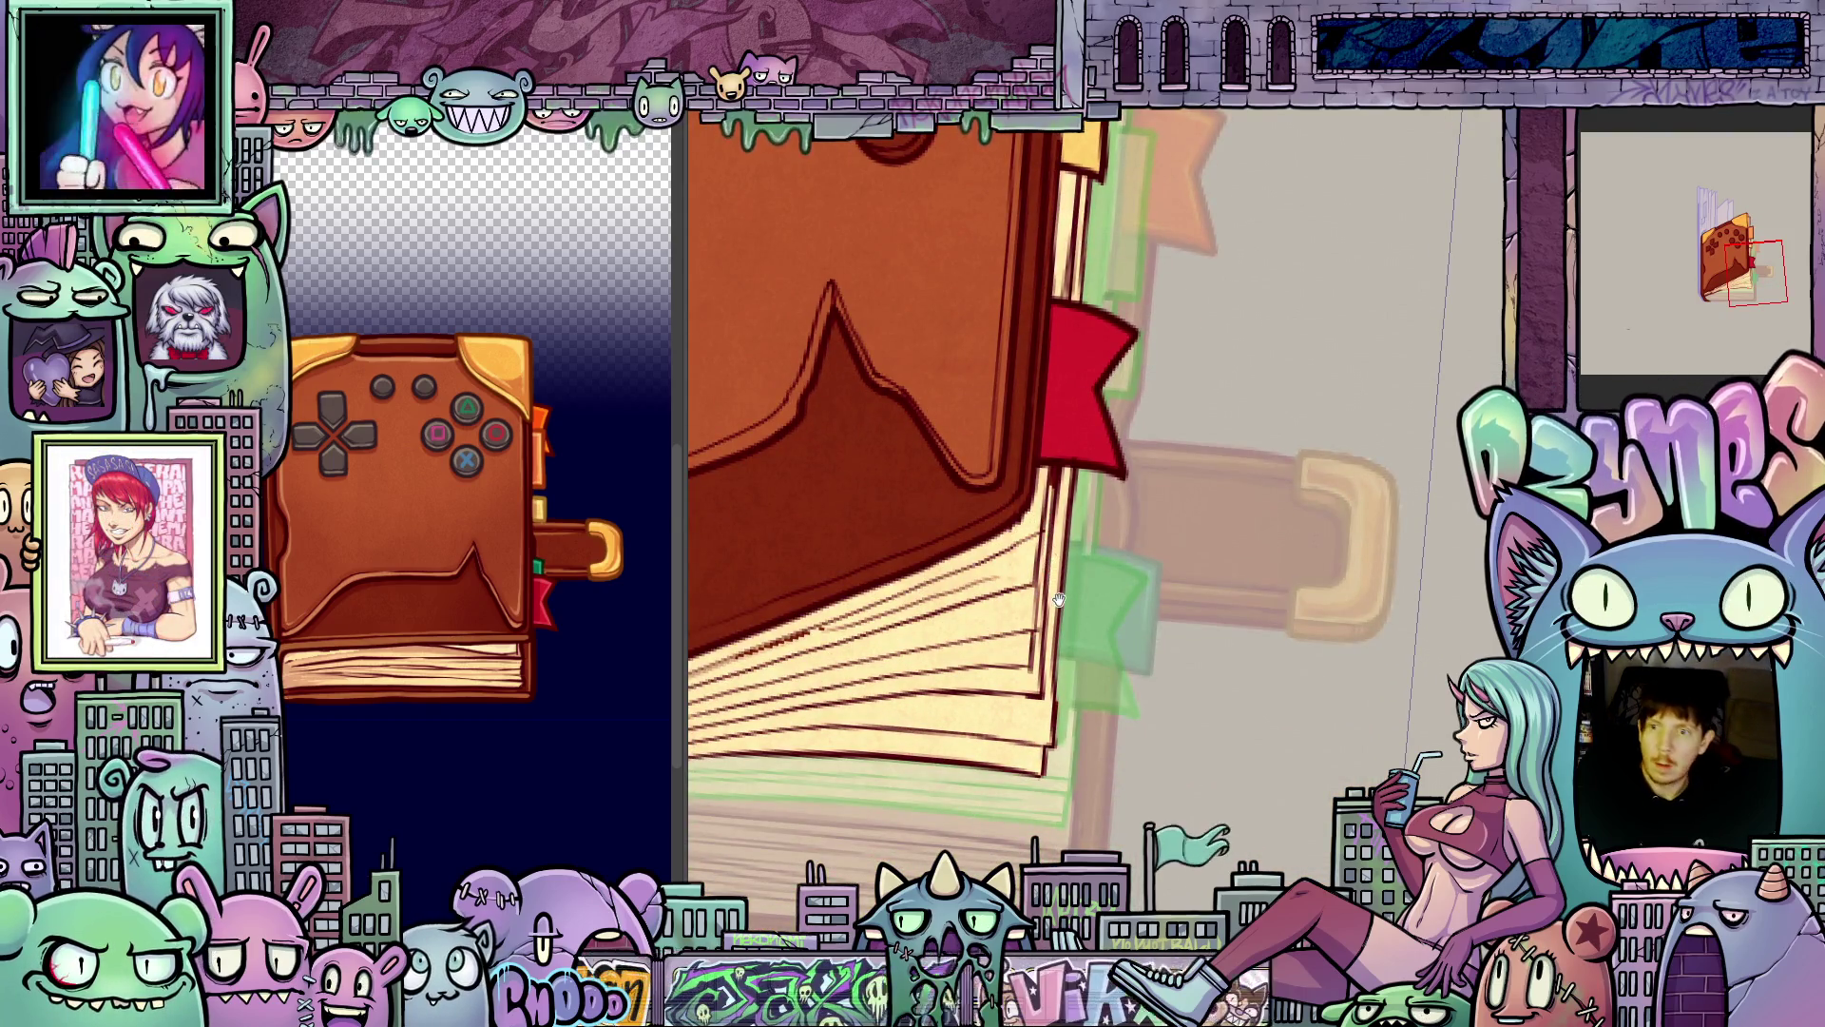
left_click_drag(1059, 599, 1065, 575)
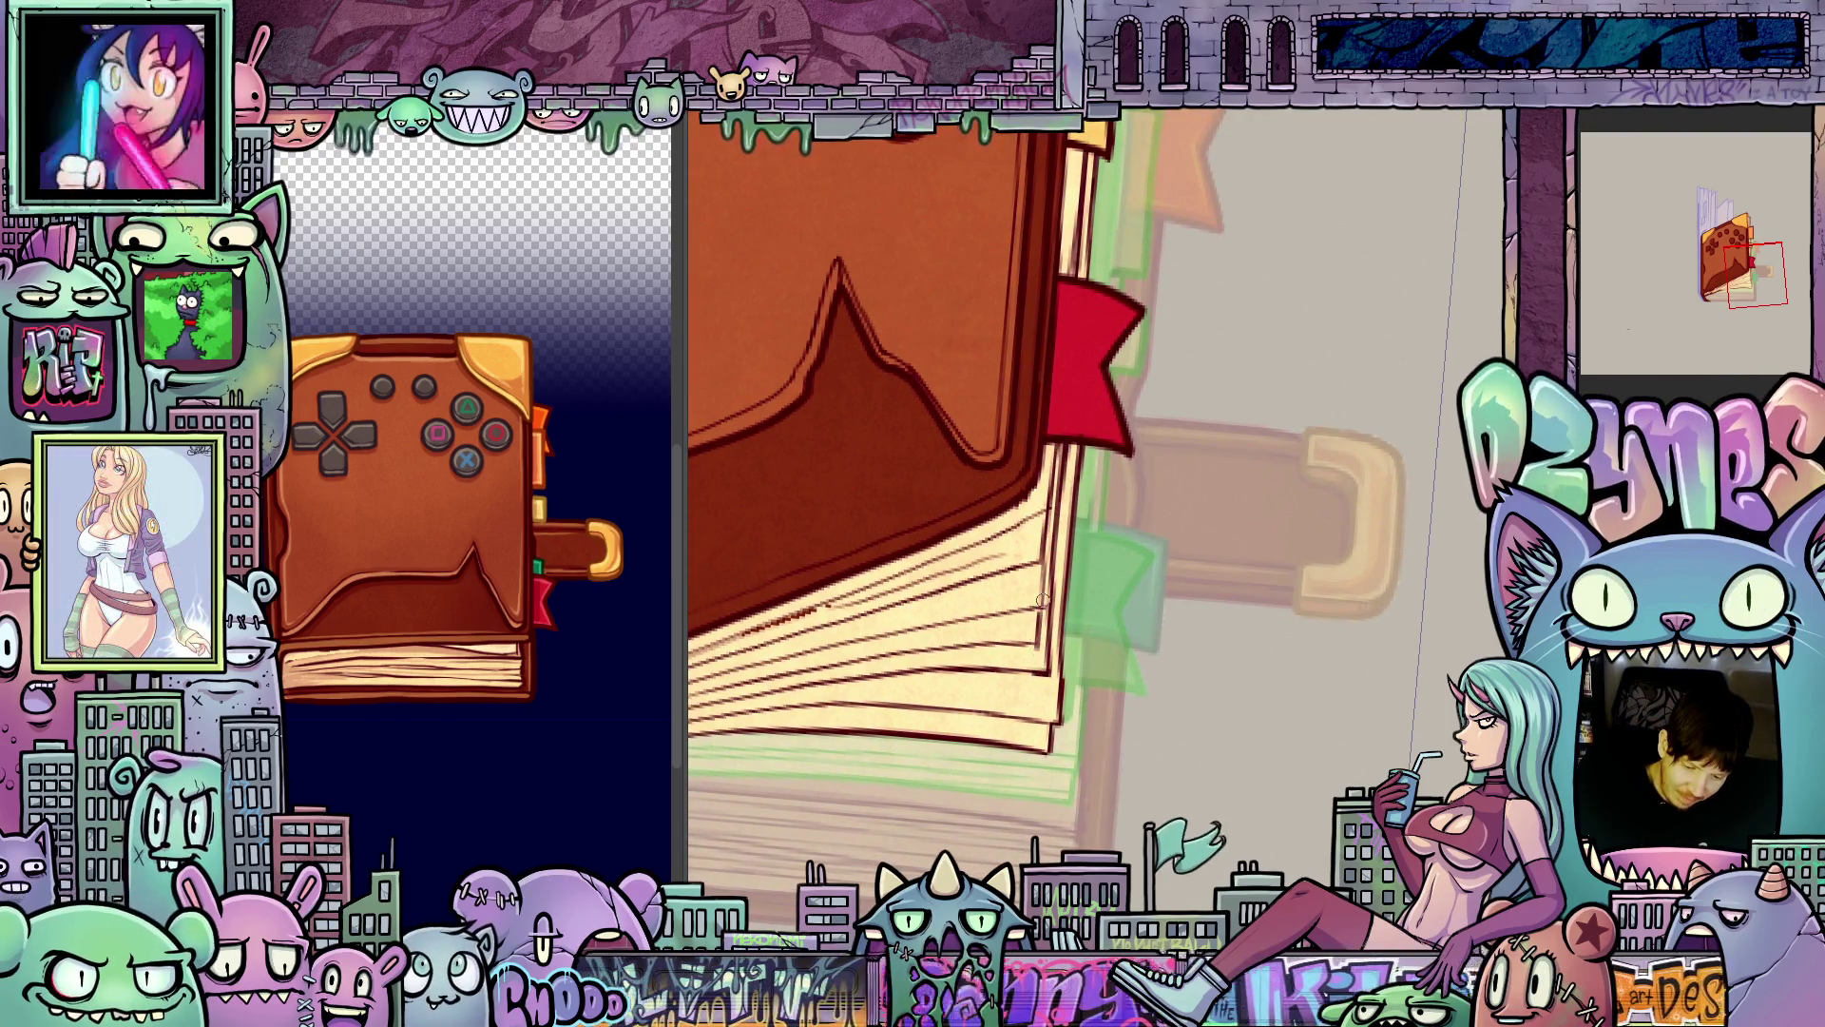
mouse_move(1043, 600)
left_mouse_down()
mouse_move(1150, 484)
mouse_move(1158, 419)
left_mouse_up()
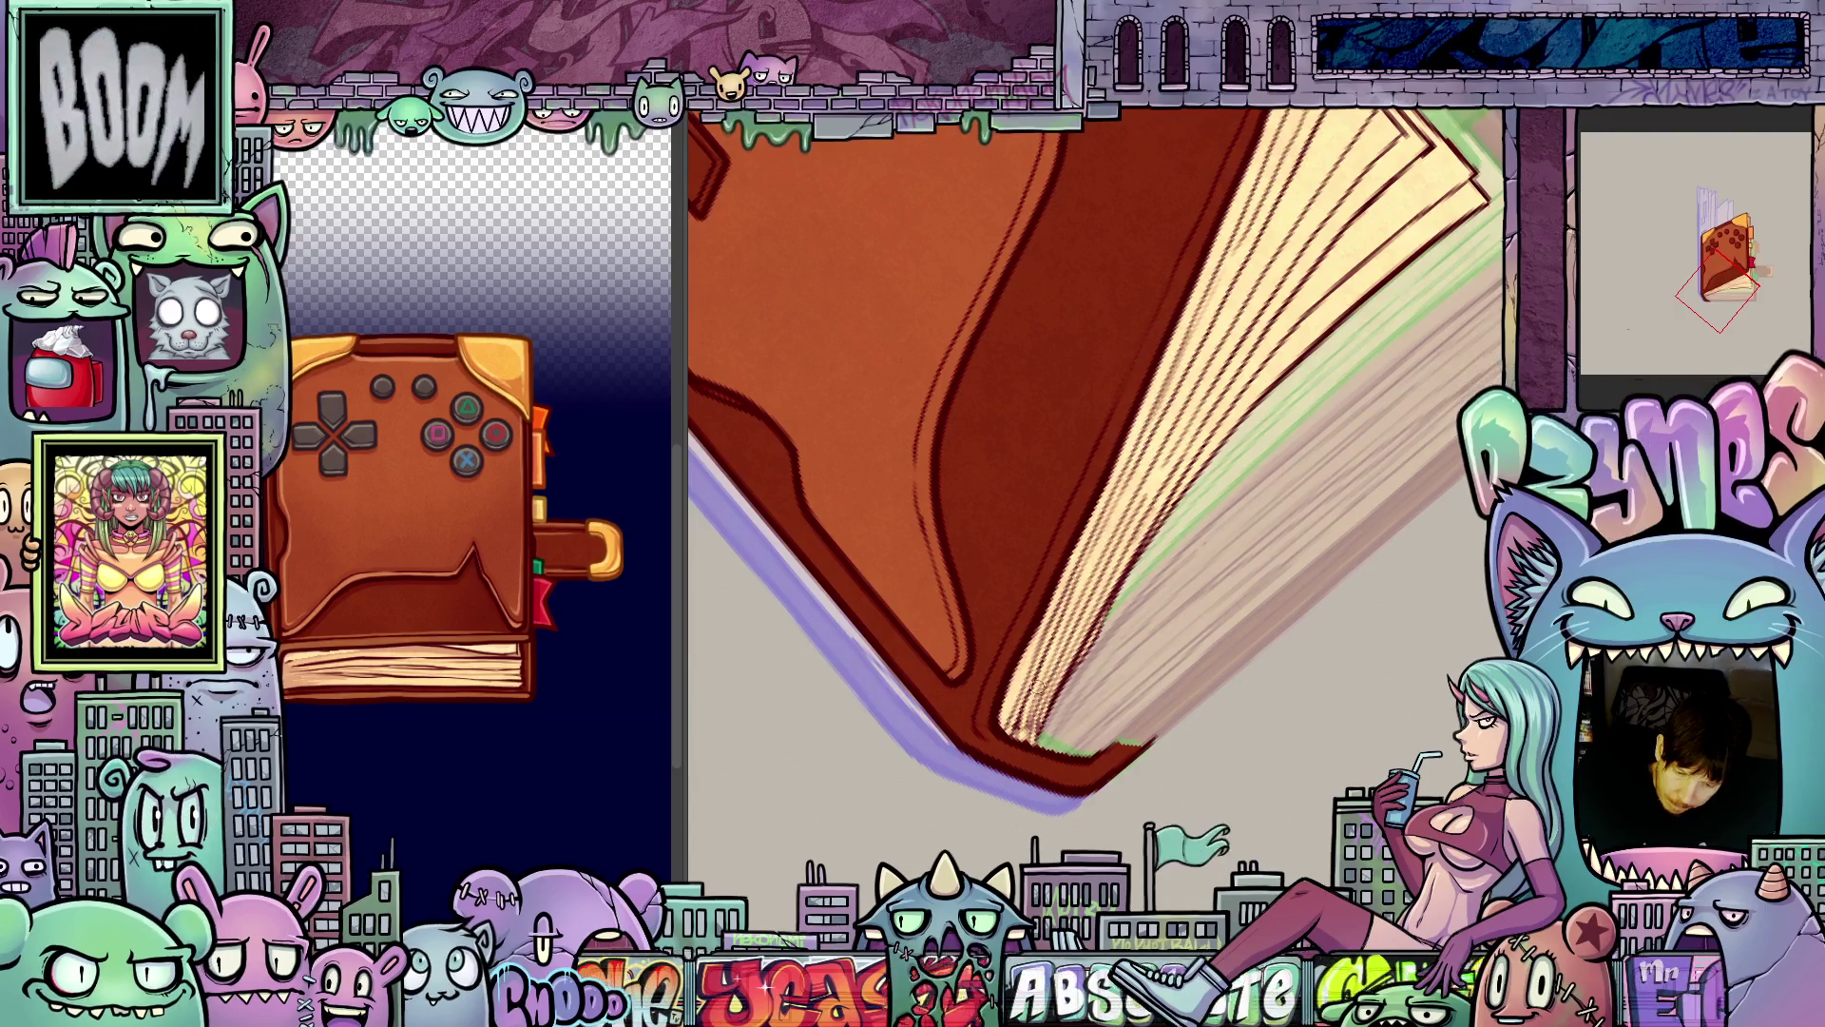
- Switch to the open-book frame and pan across its fanned cream pages and page tops
key("4")
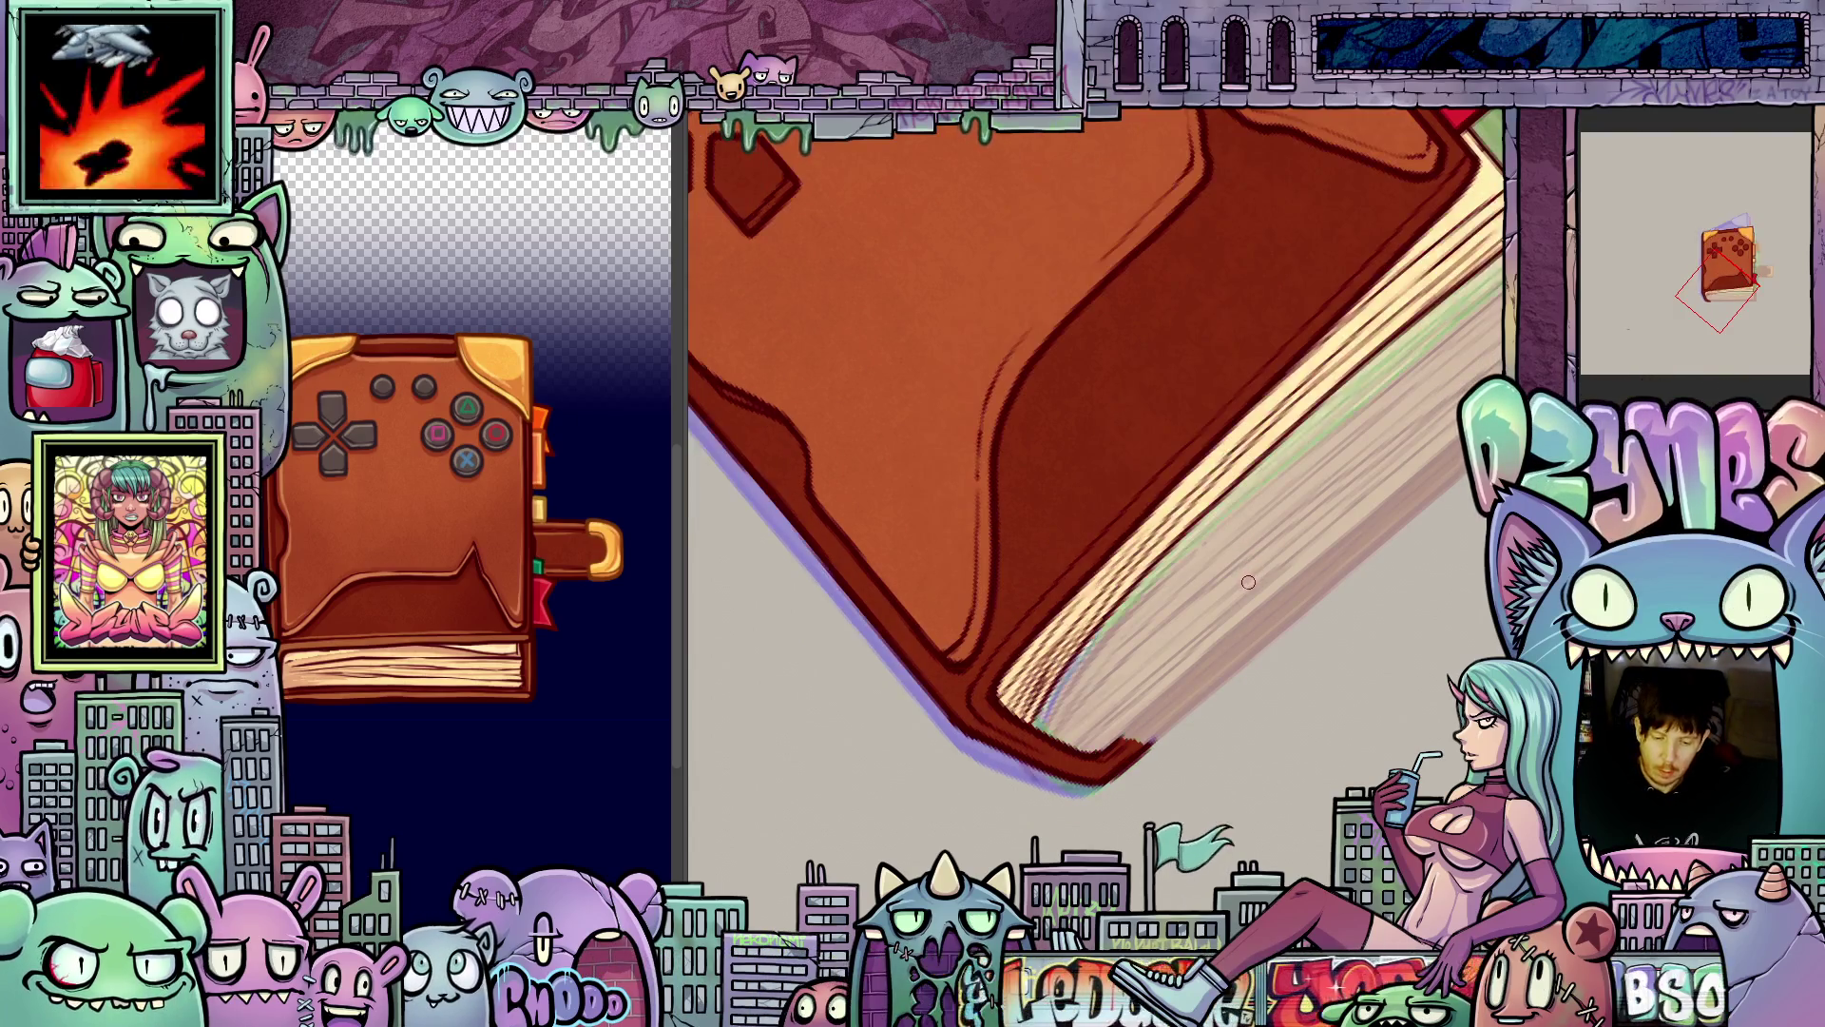
key("4")
key("ctrl+Tab")
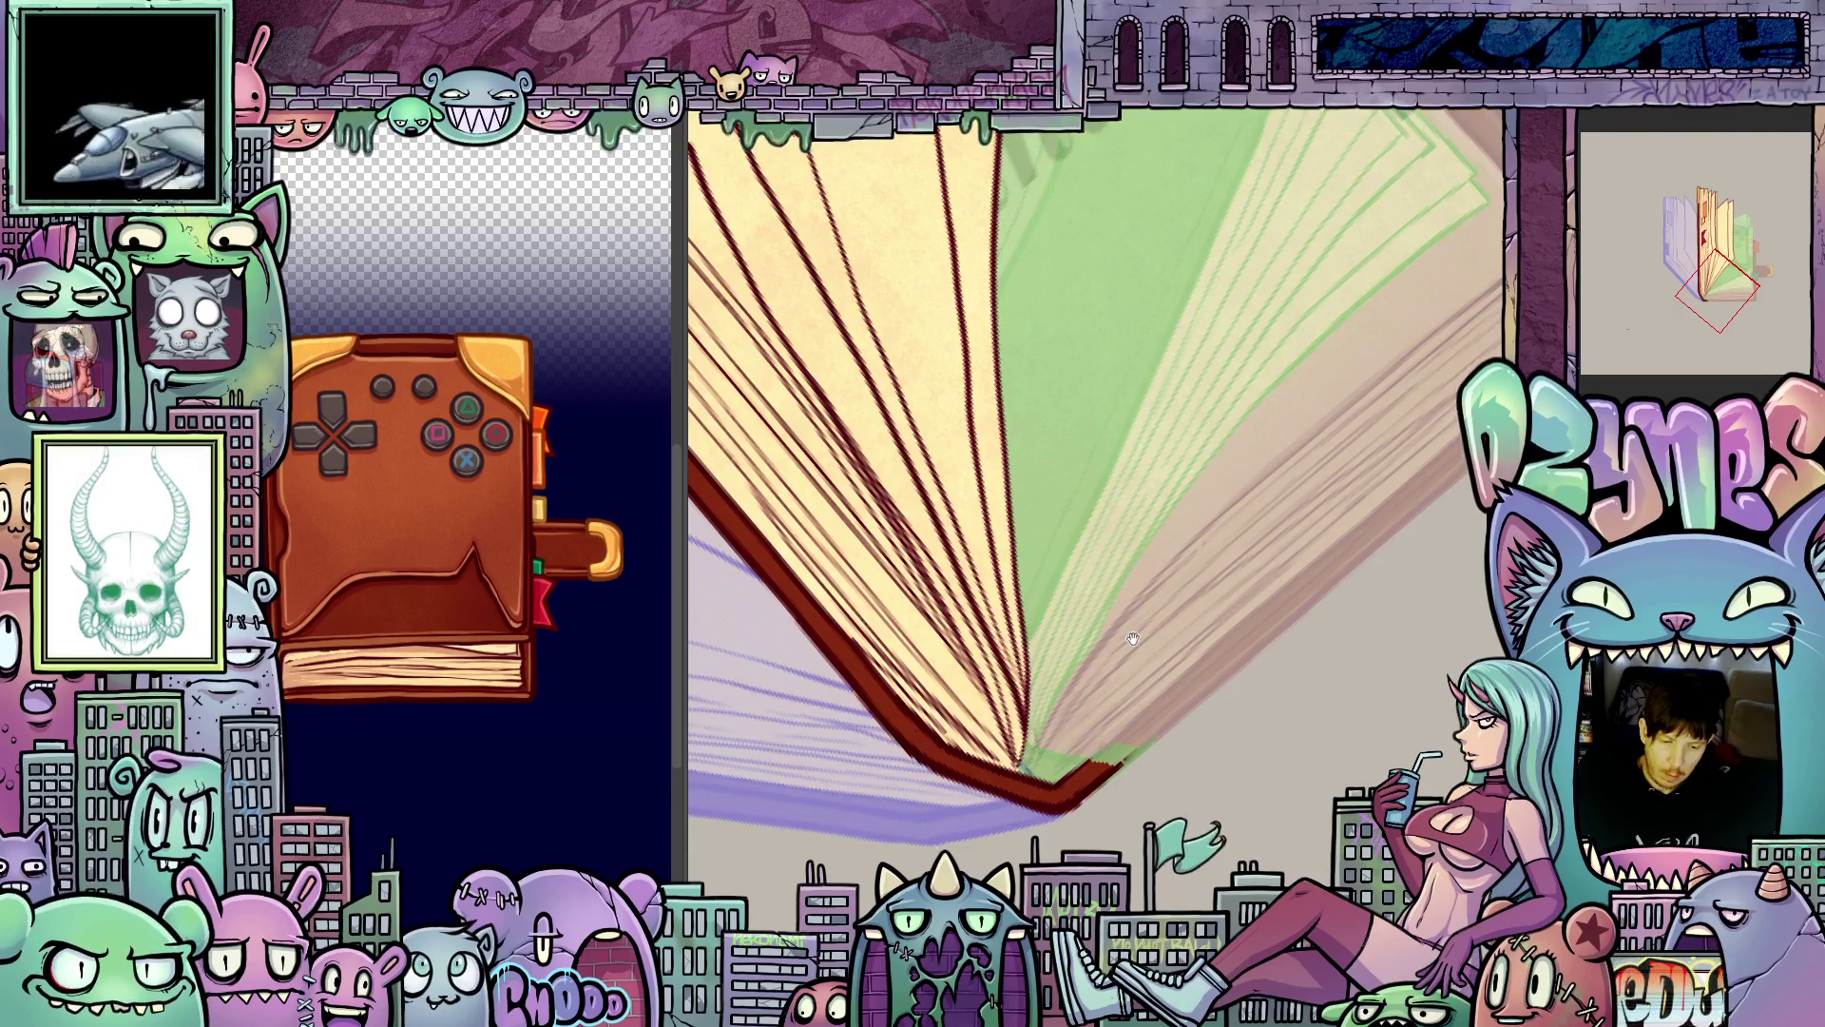
left_click_drag(1133, 639, 1312, 772)
scroll(1312, 772, "down", 5)
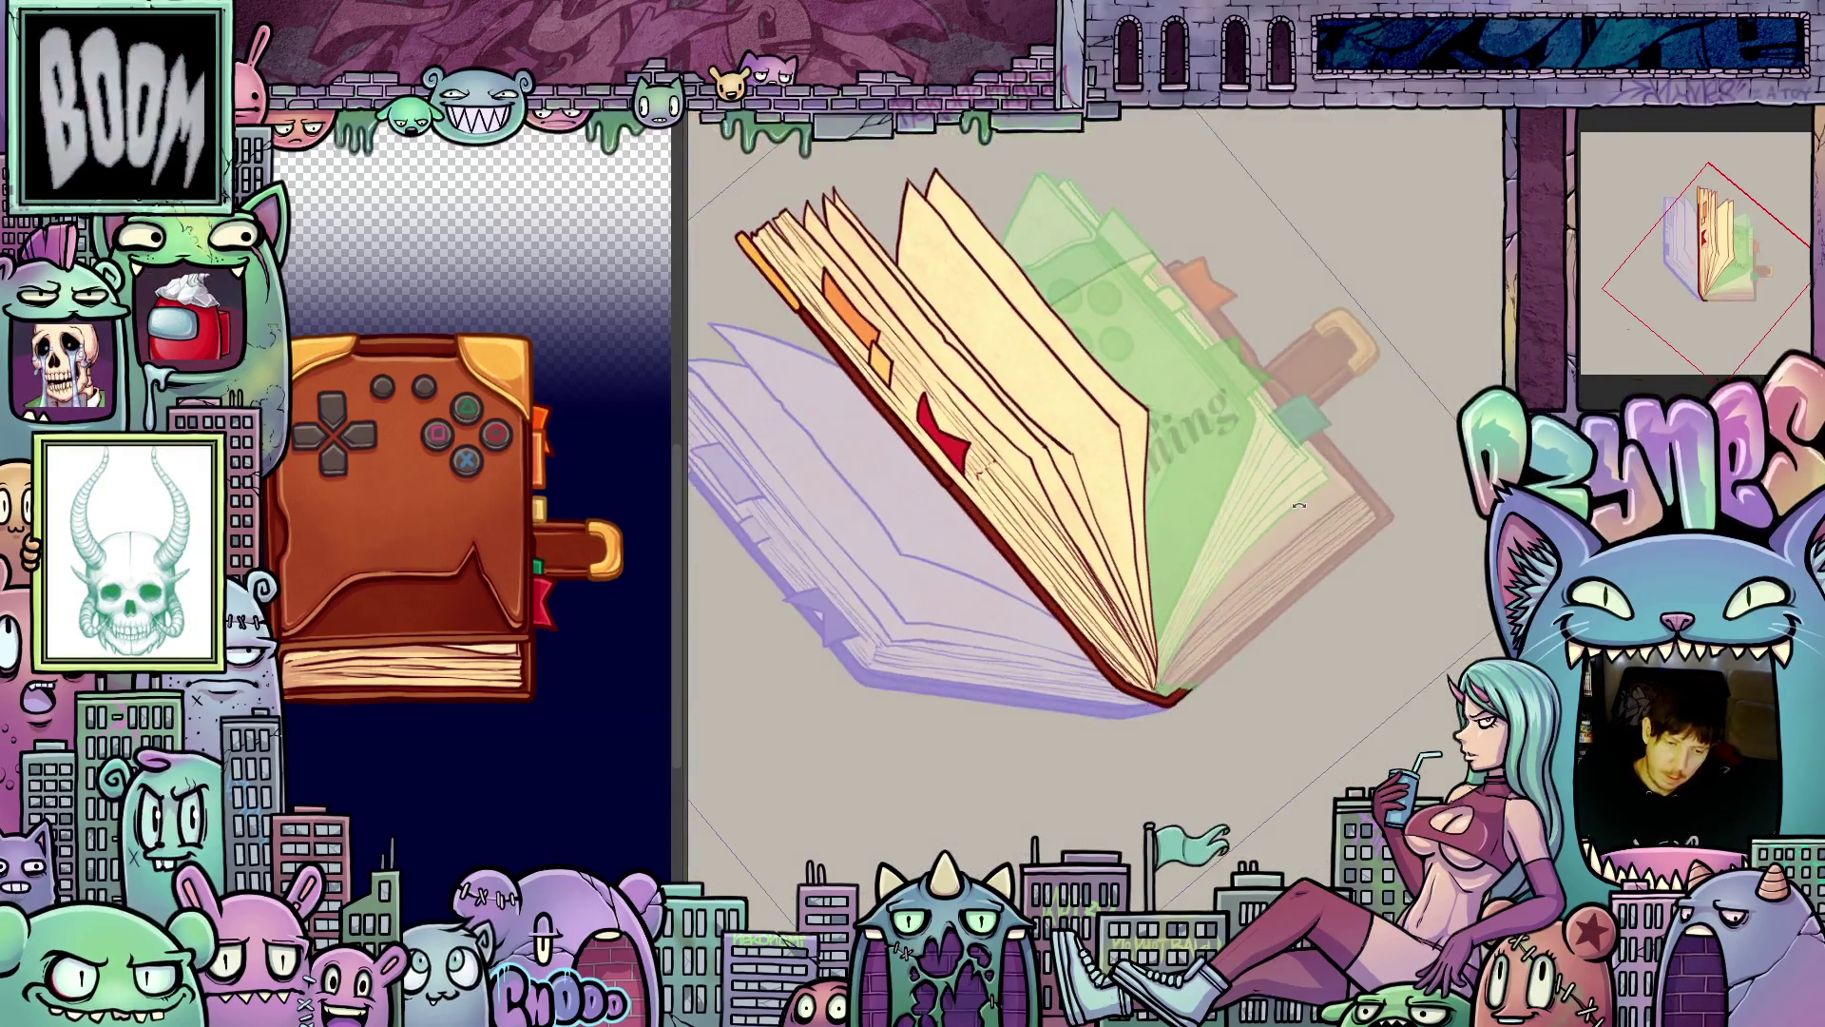
left_click_drag(1302, 666, 1279, 568)
scroll(1193, 742, "up", 8)
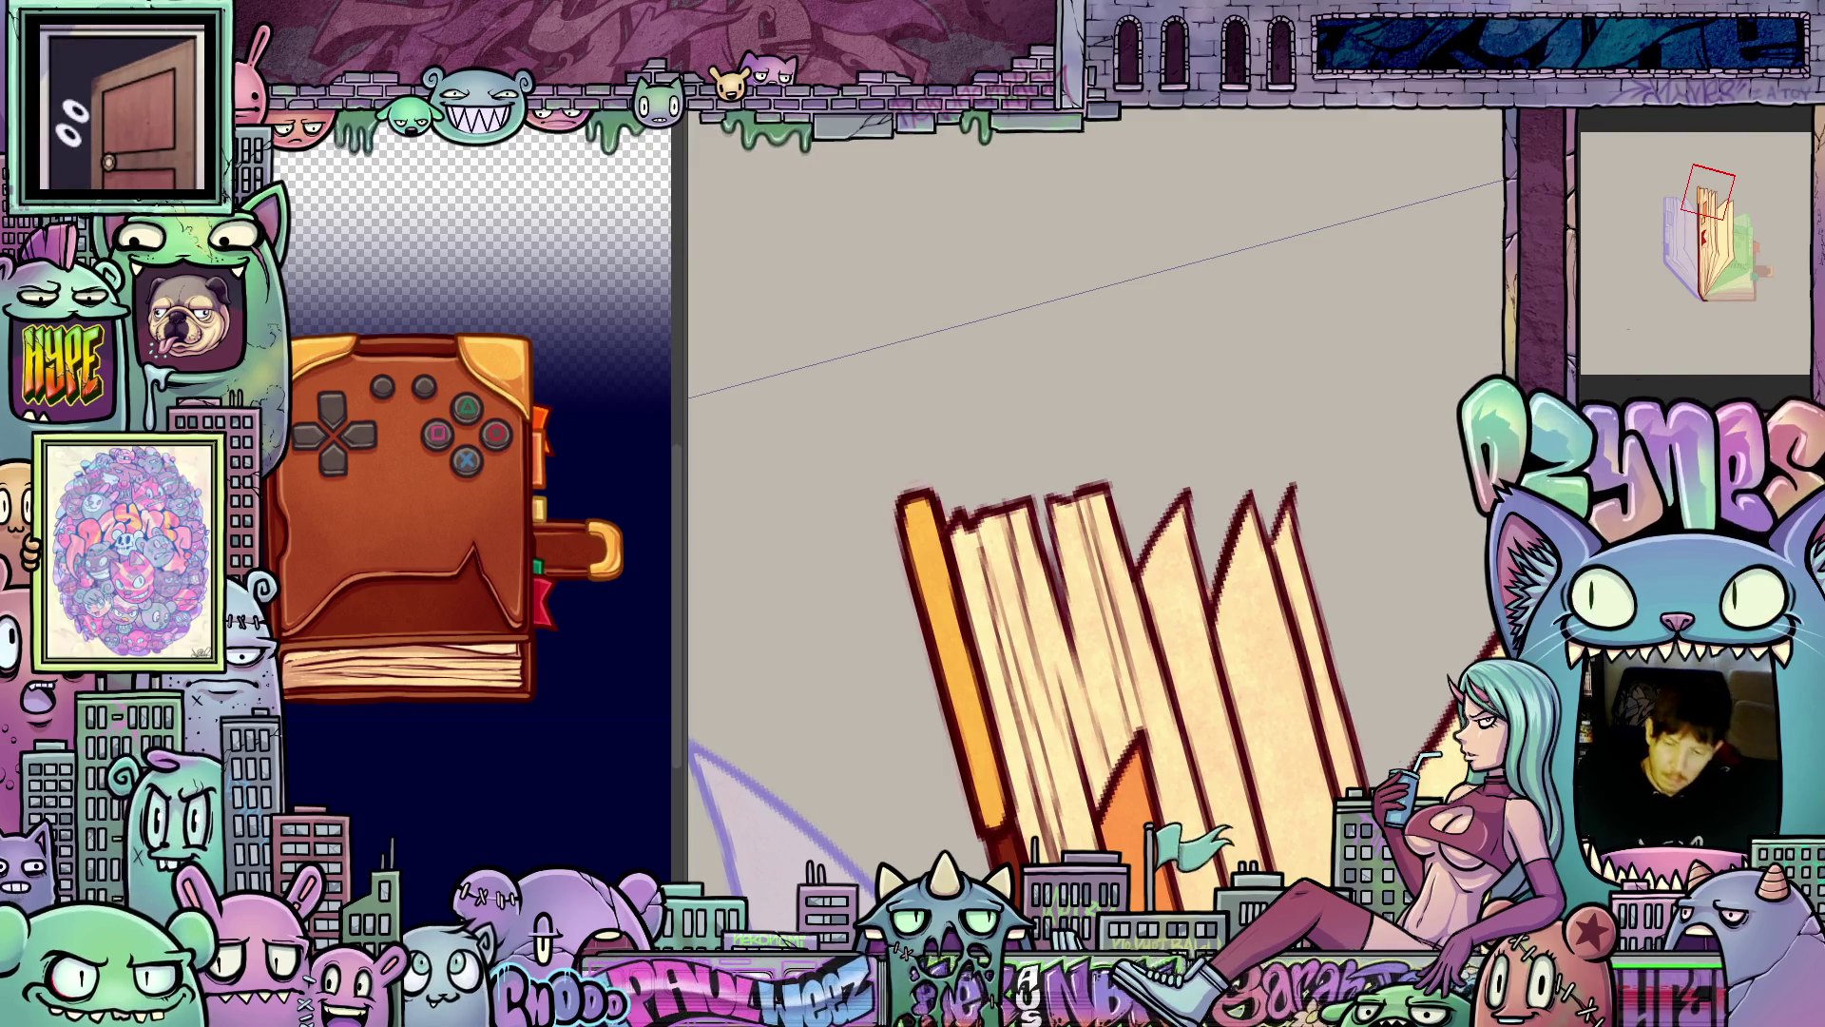
left_click_drag(1279, 731, 1117, 652)
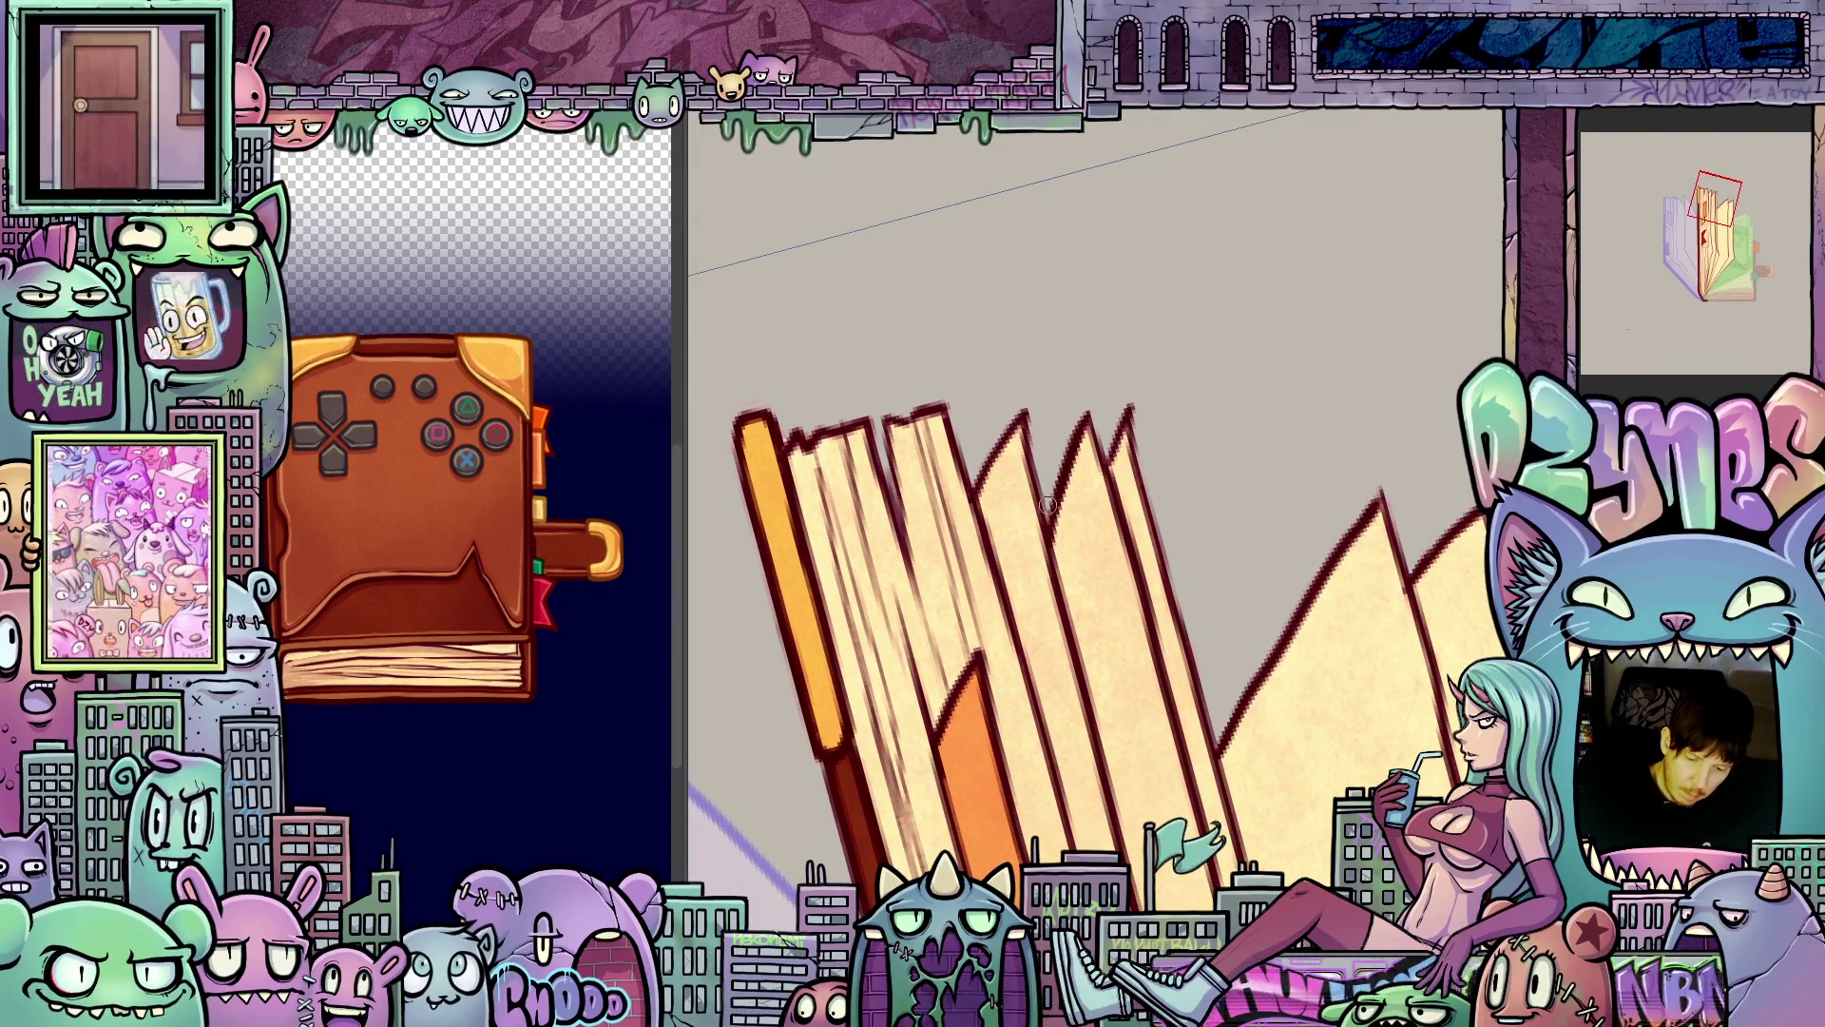
mouse_move(1114, 424)
left_mouse_down()
mouse_move(1246, 693)
mouse_move(1326, 774)
left_mouse_up()
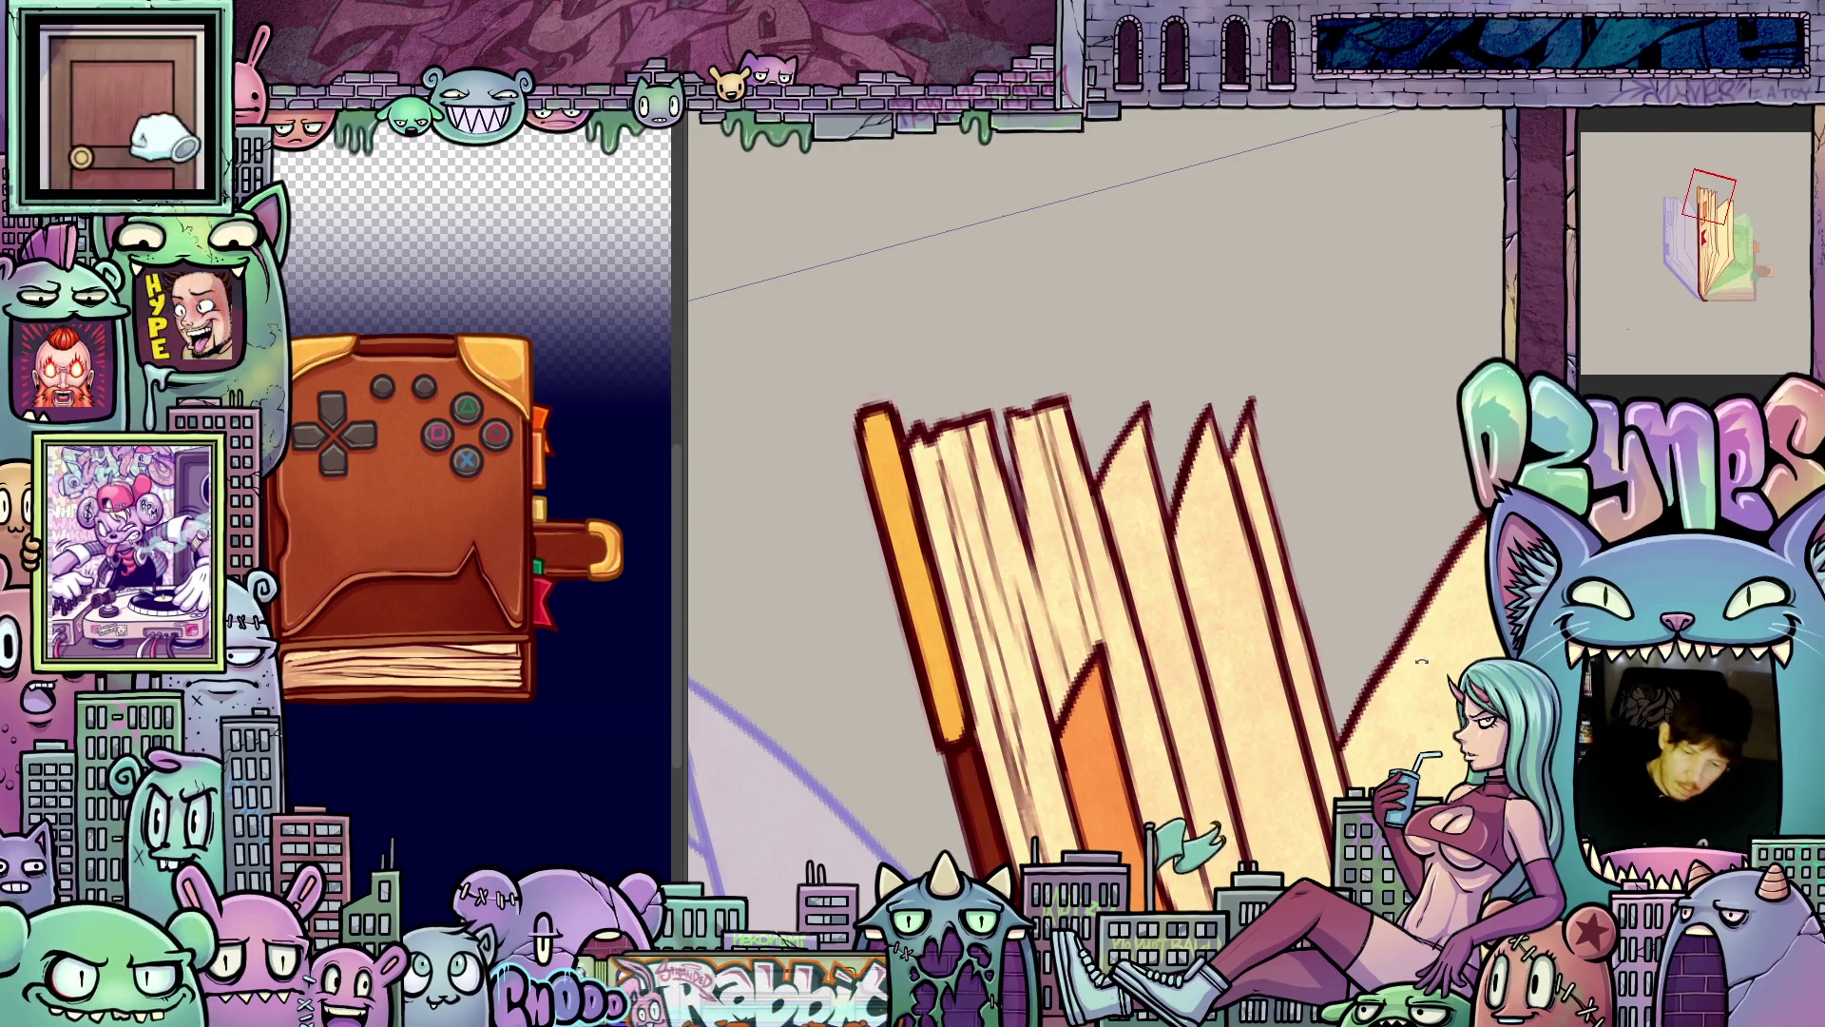
- Turn the view upright over the spine and zoom in closely on the page fan
scroll(1264, 532, "up", 5)
scroll(1258, 513, "down", 5)
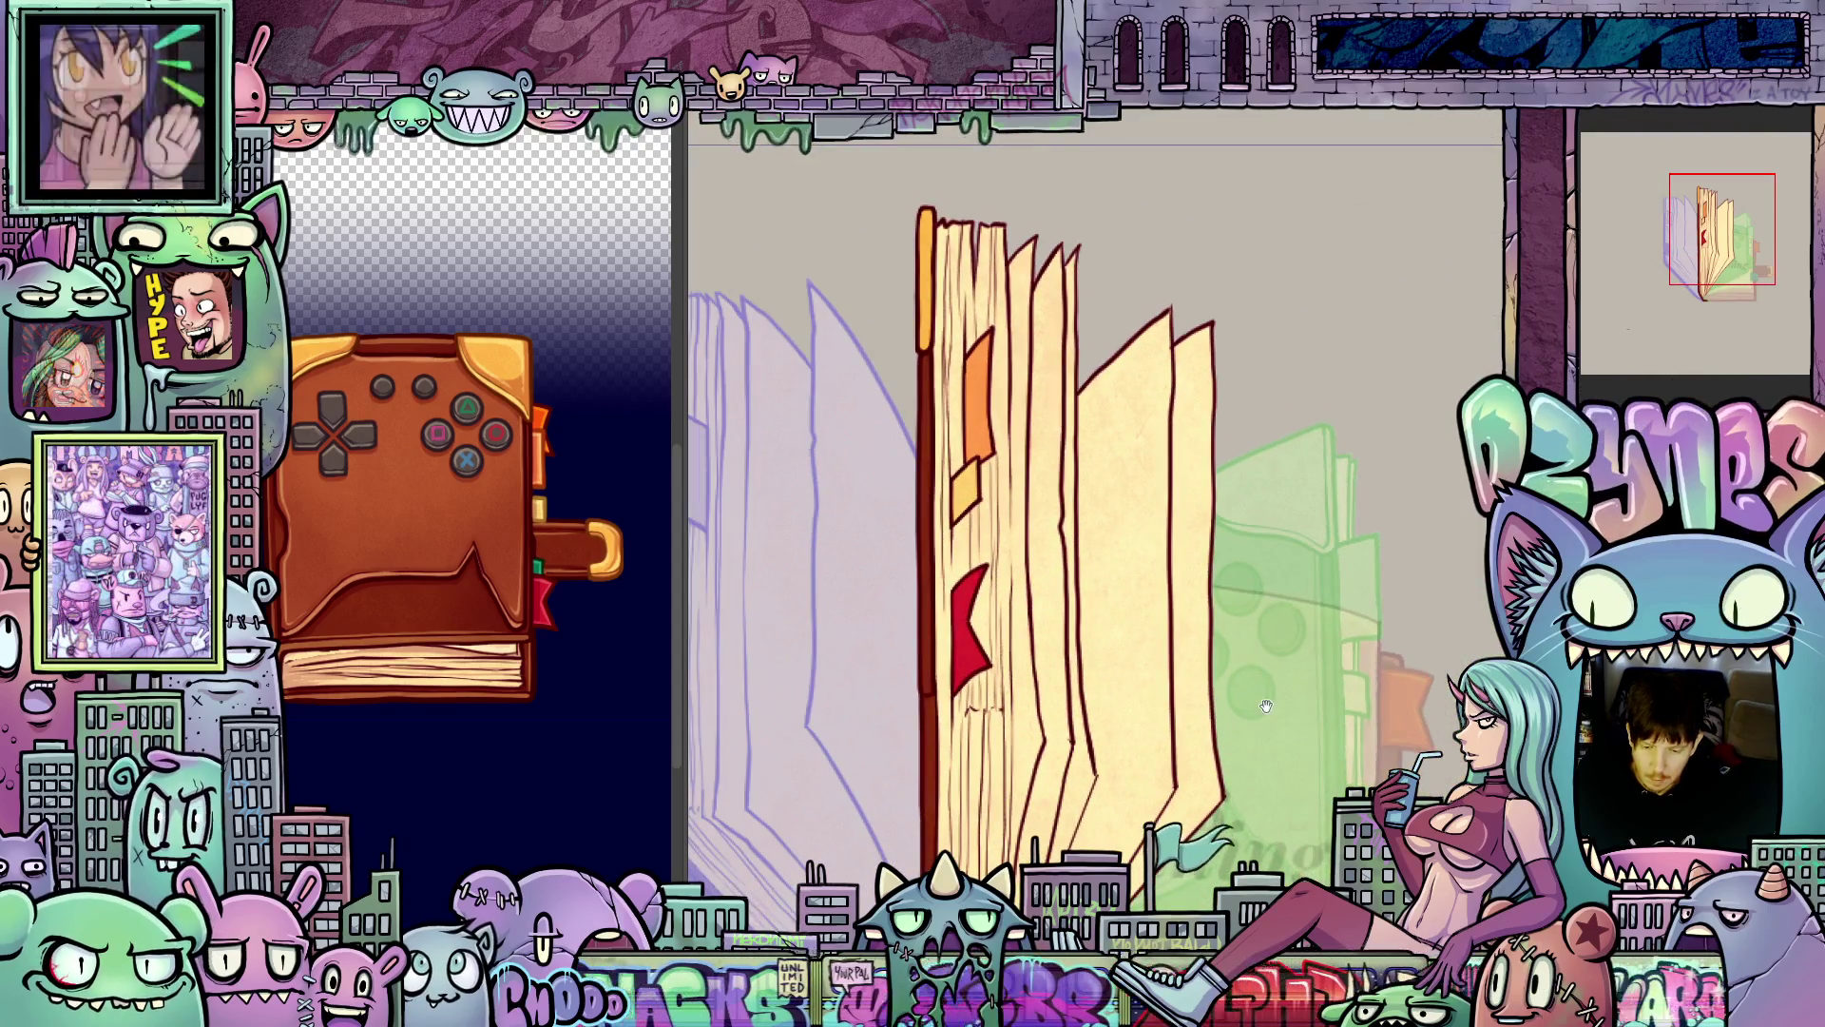
mouse_move(1265, 760)
left_mouse_down()
mouse_move(1266, 569)
mouse_move(1236, 608)
mouse_move(1264, 570)
mouse_move(1017, 740)
left_mouse_up()
scroll(1017, 740, "down", 2)
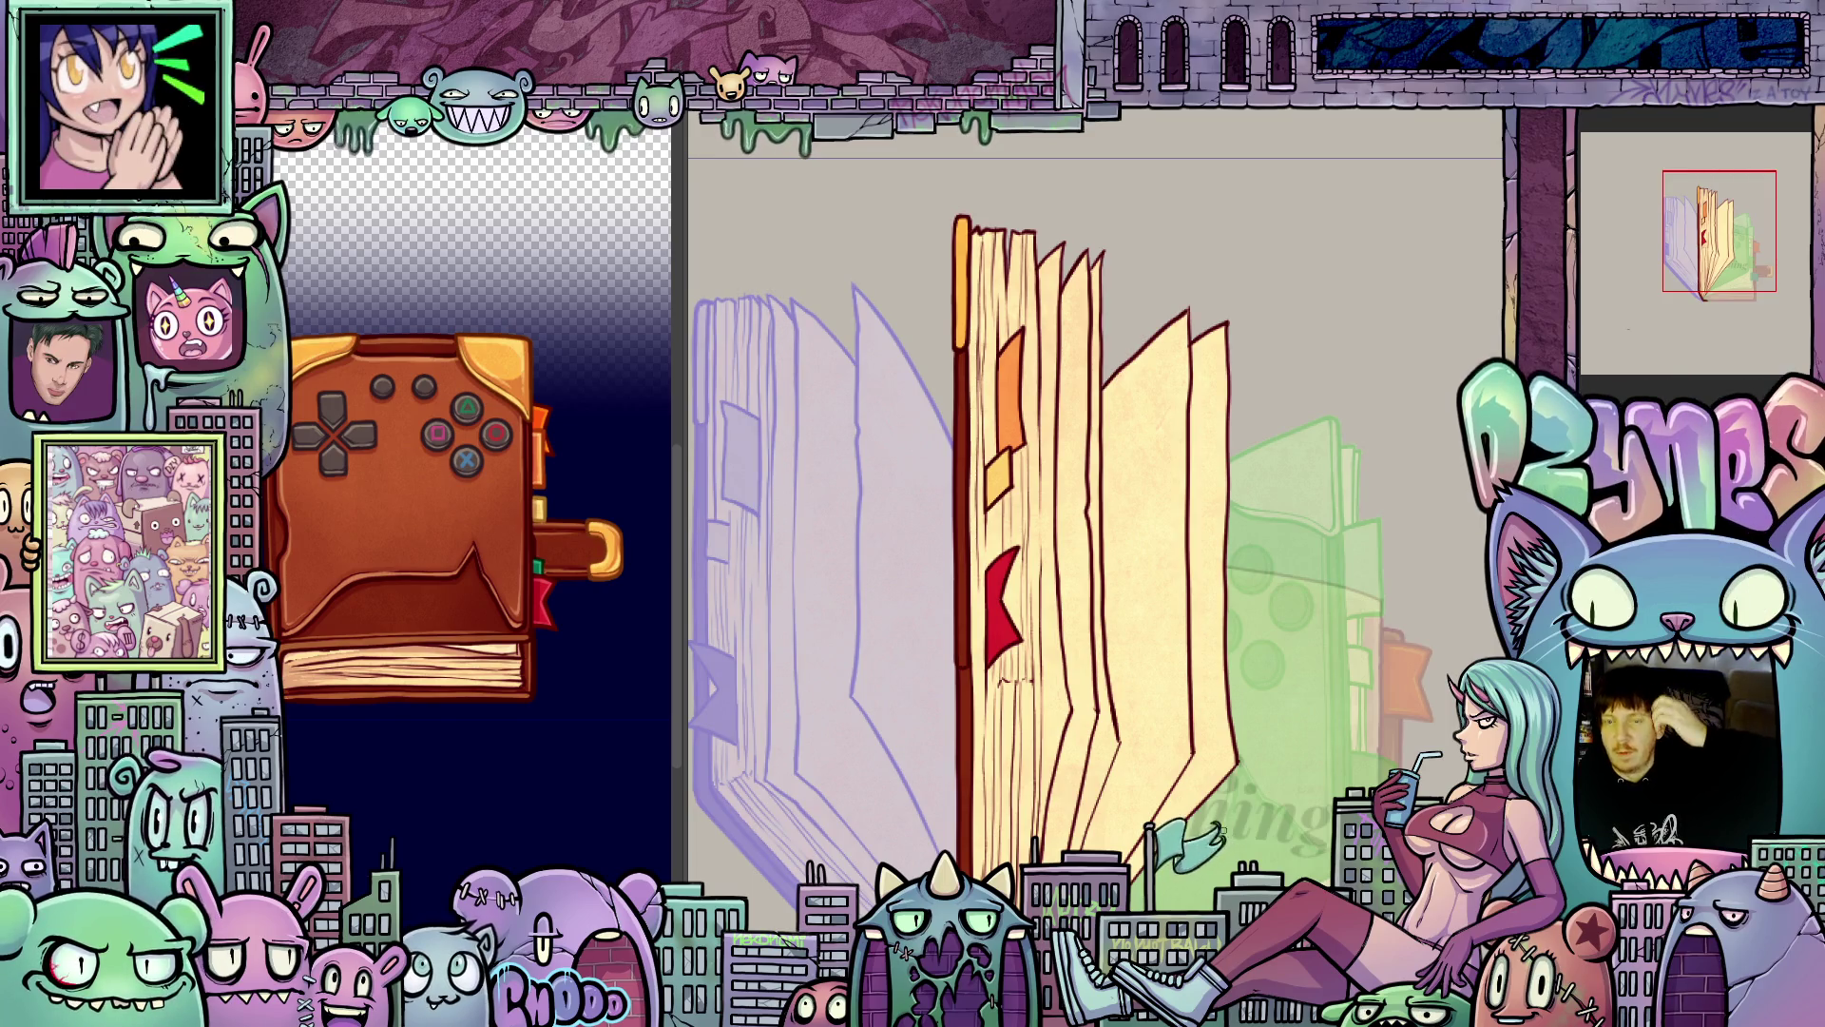
scroll(1136, 391, "up", 3)
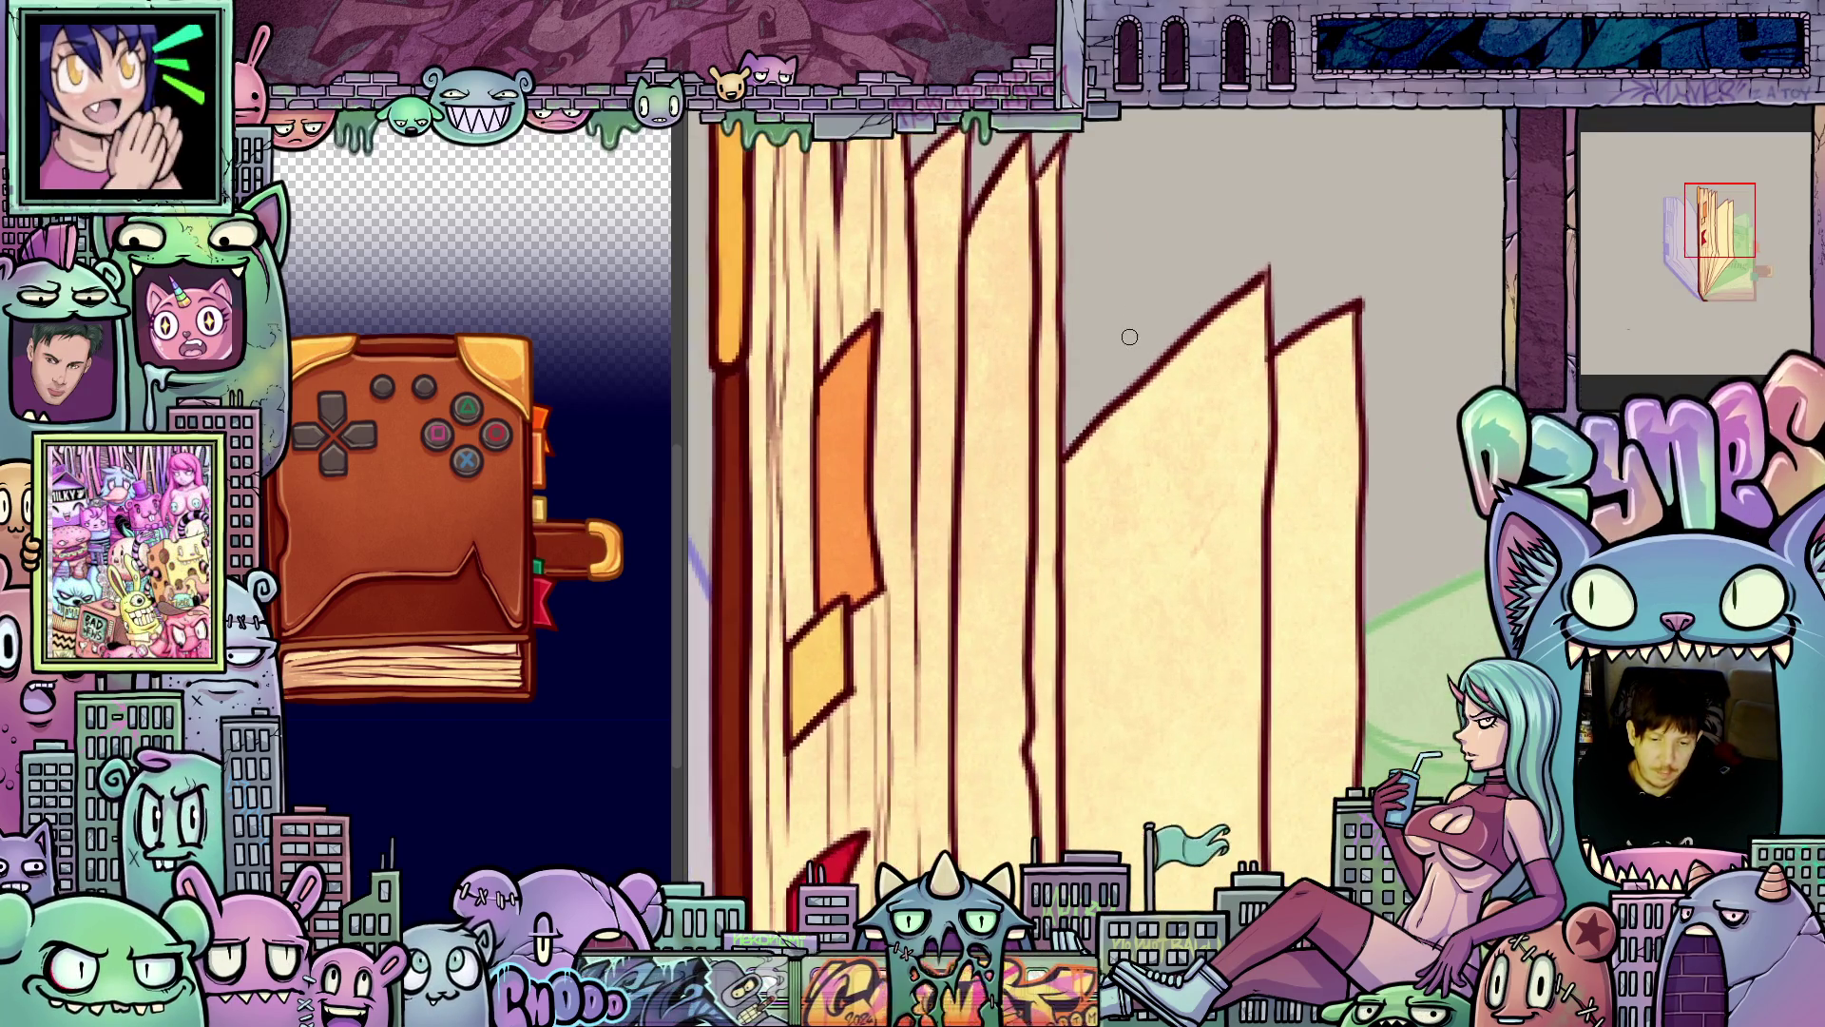
scroll(1121, 354, "down", 3)
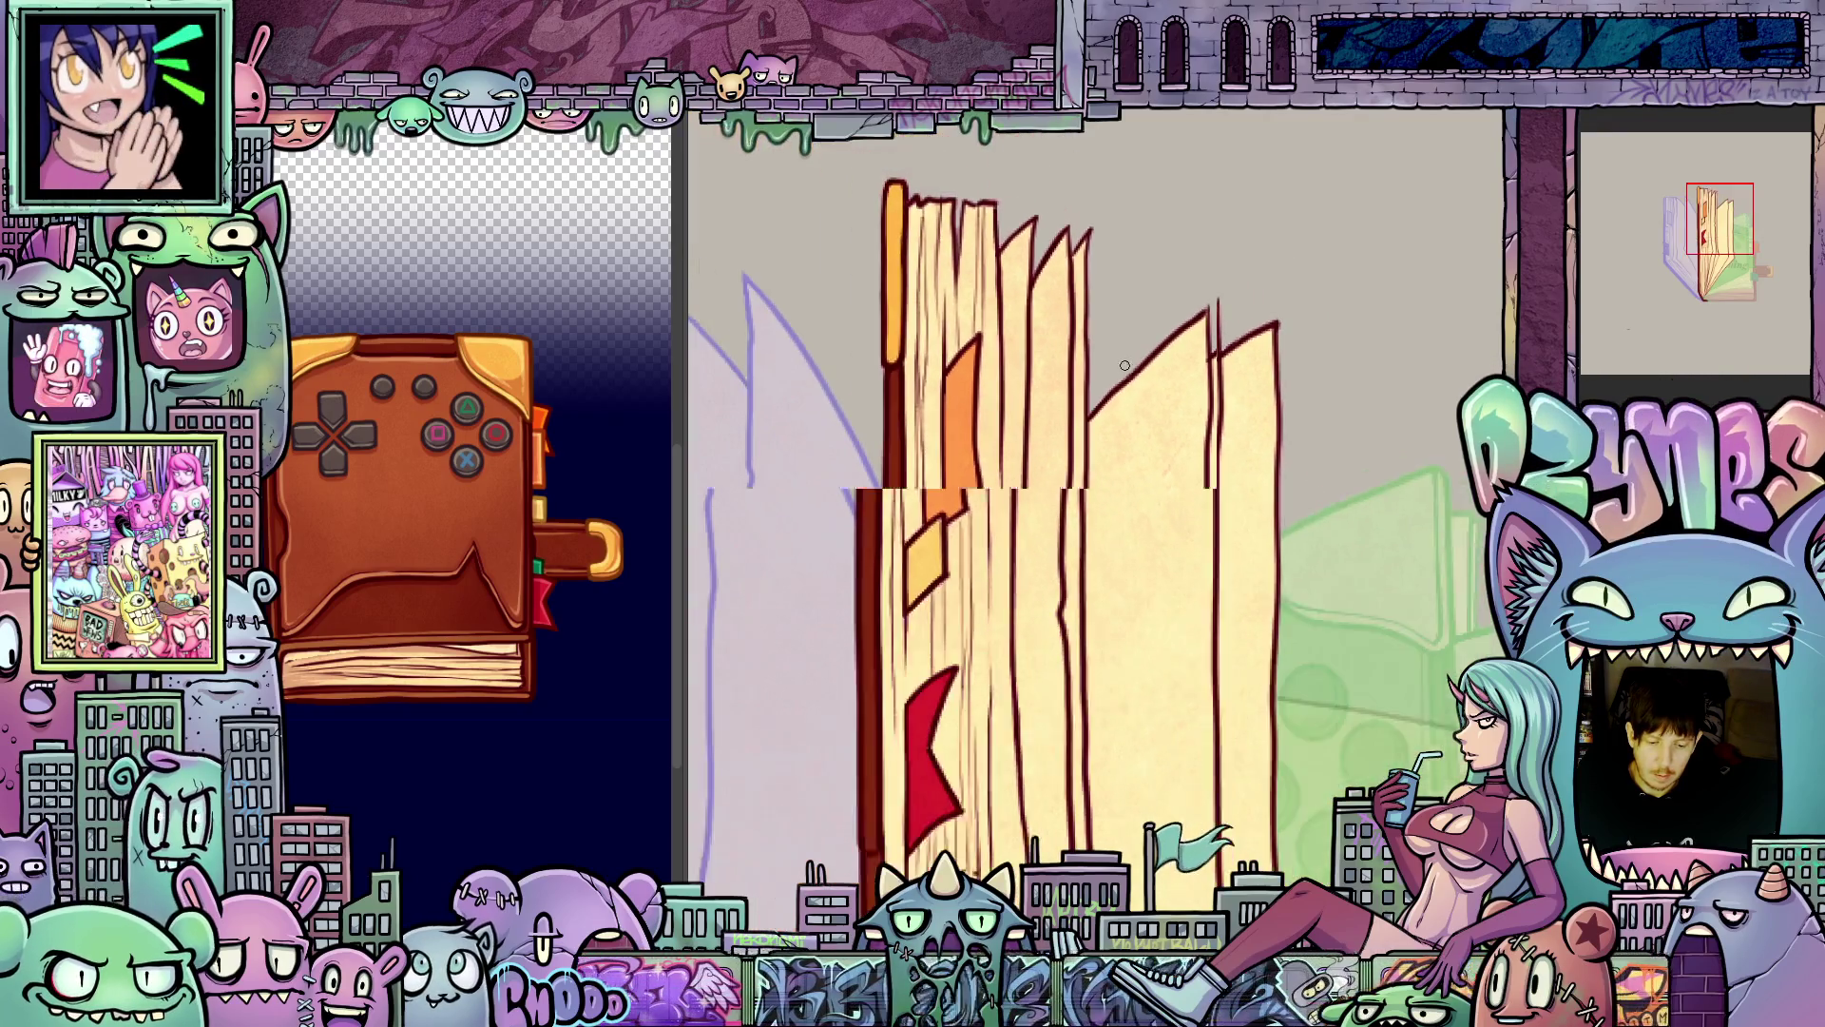
scroll(1176, 625, "up", 2)
scroll(1176, 624, "down", 2)
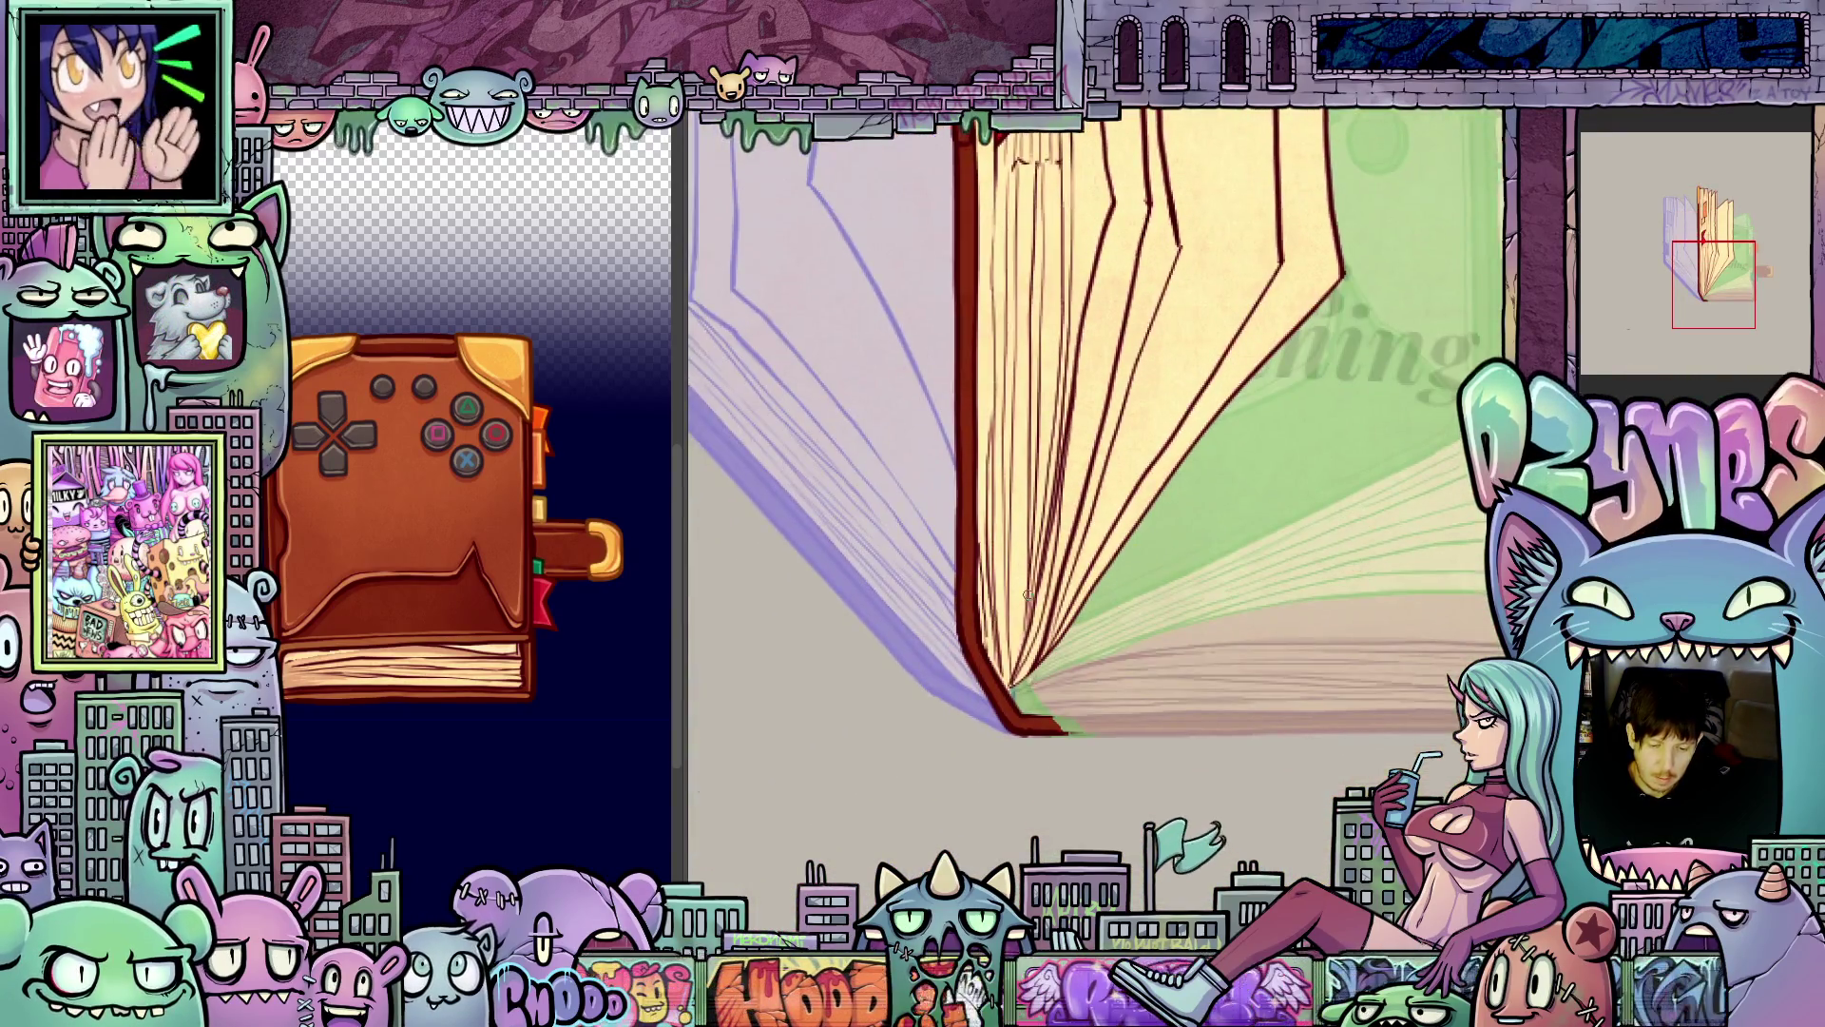
scroll(1012, 631, "up", 4)
scroll(1012, 631, "down", 4)
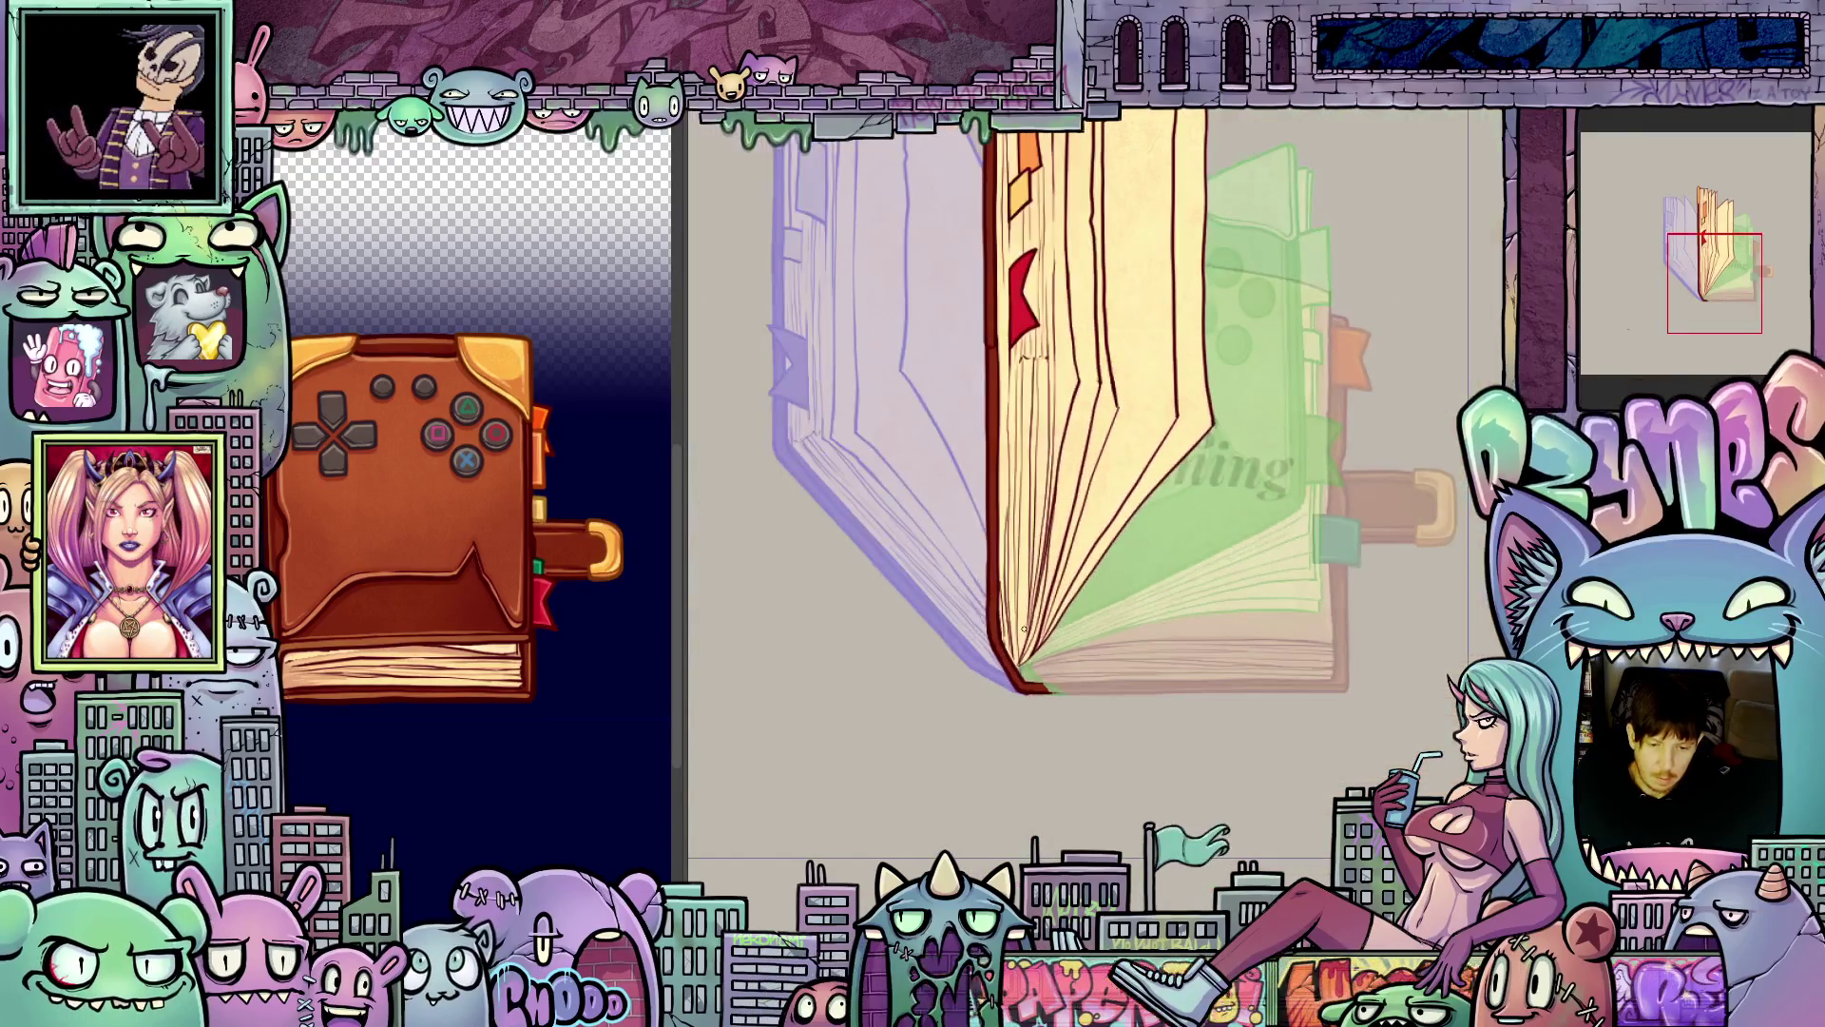
left_click_drag(1205, 549, 1206, 739)
scroll(1051, 378, "up", 3)
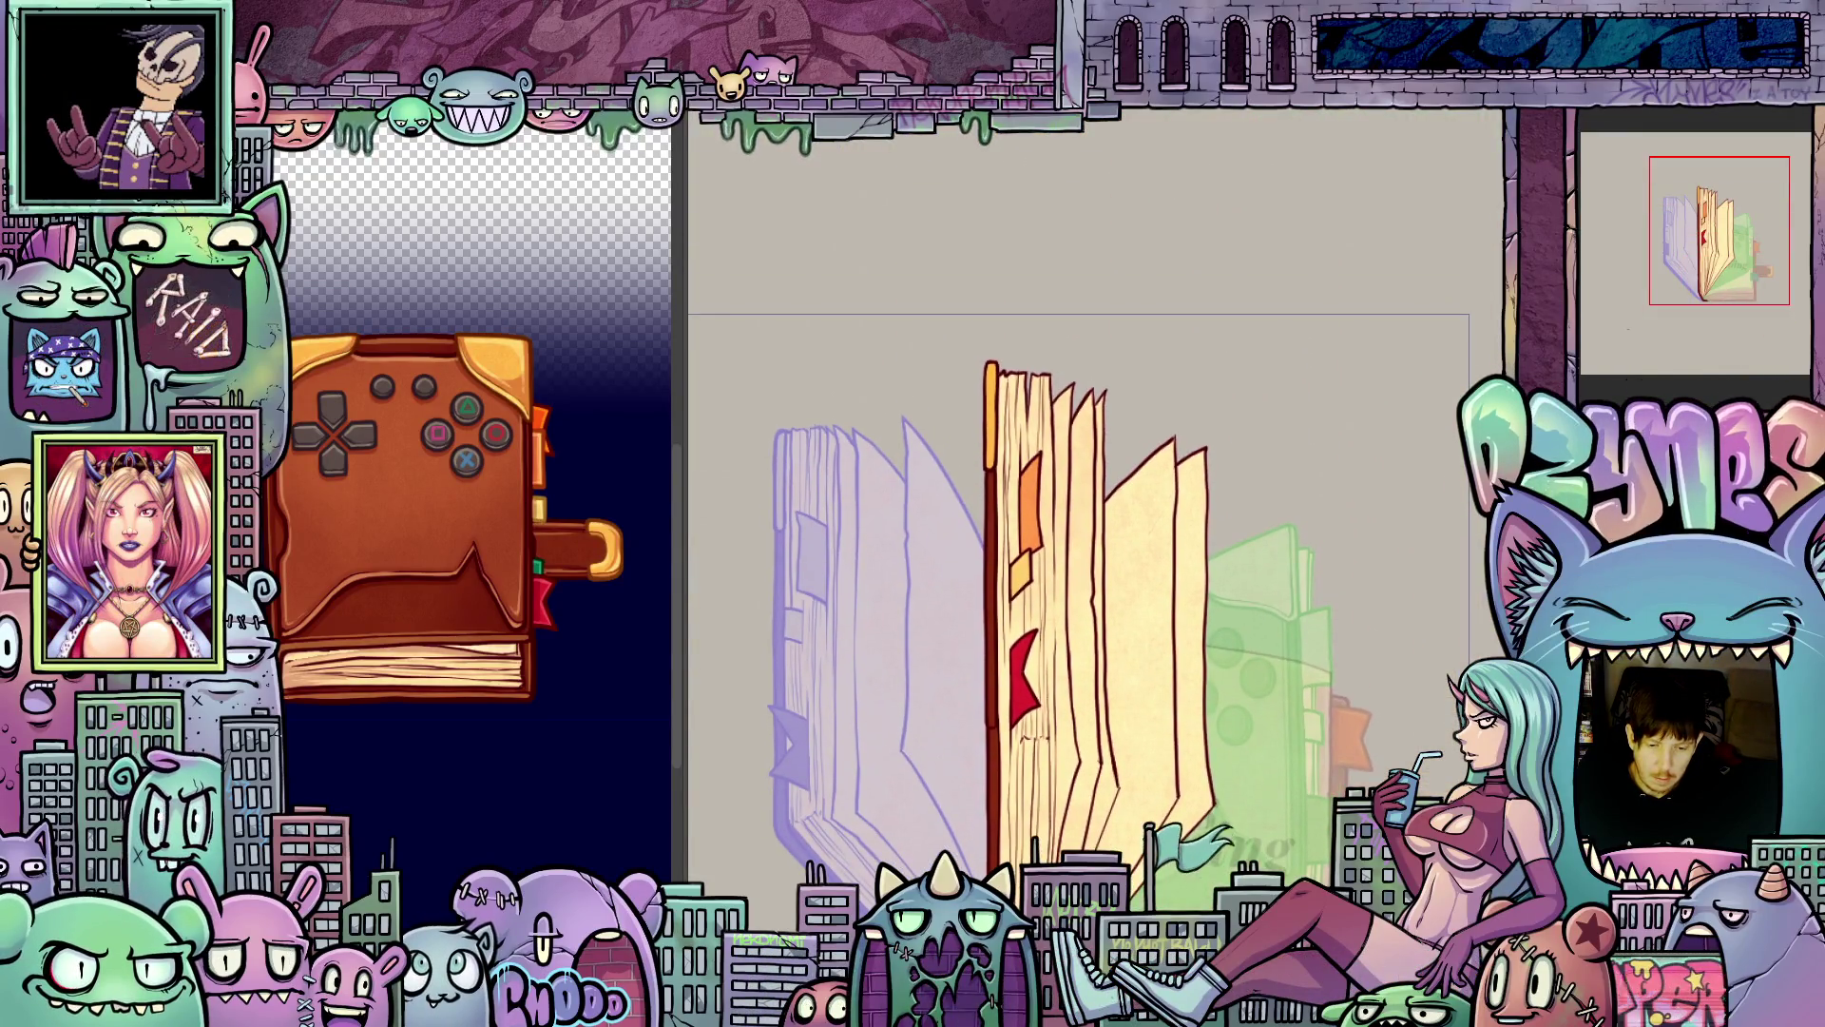
scroll(1050, 378, "up", 1)
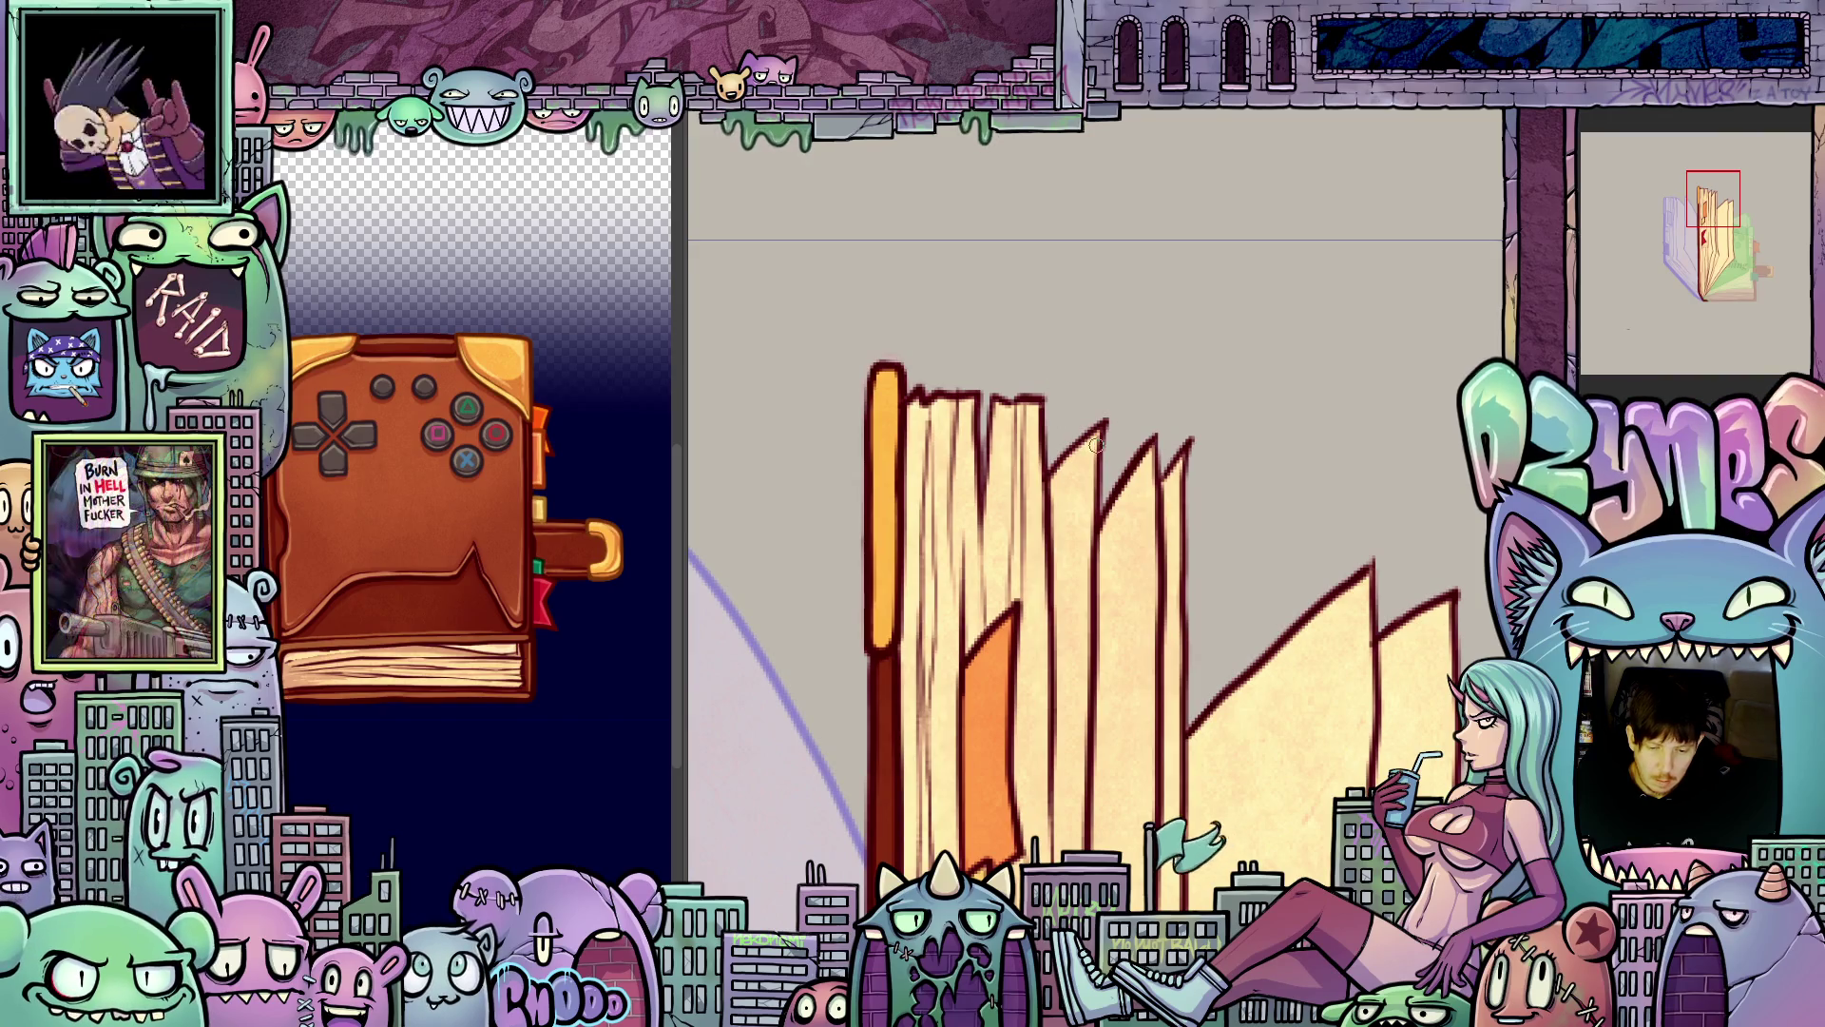
scroll(1100, 444, "up", 2)
- Step to the next frame and check the lower pages against the green onion-skin ghosts
key("Right")
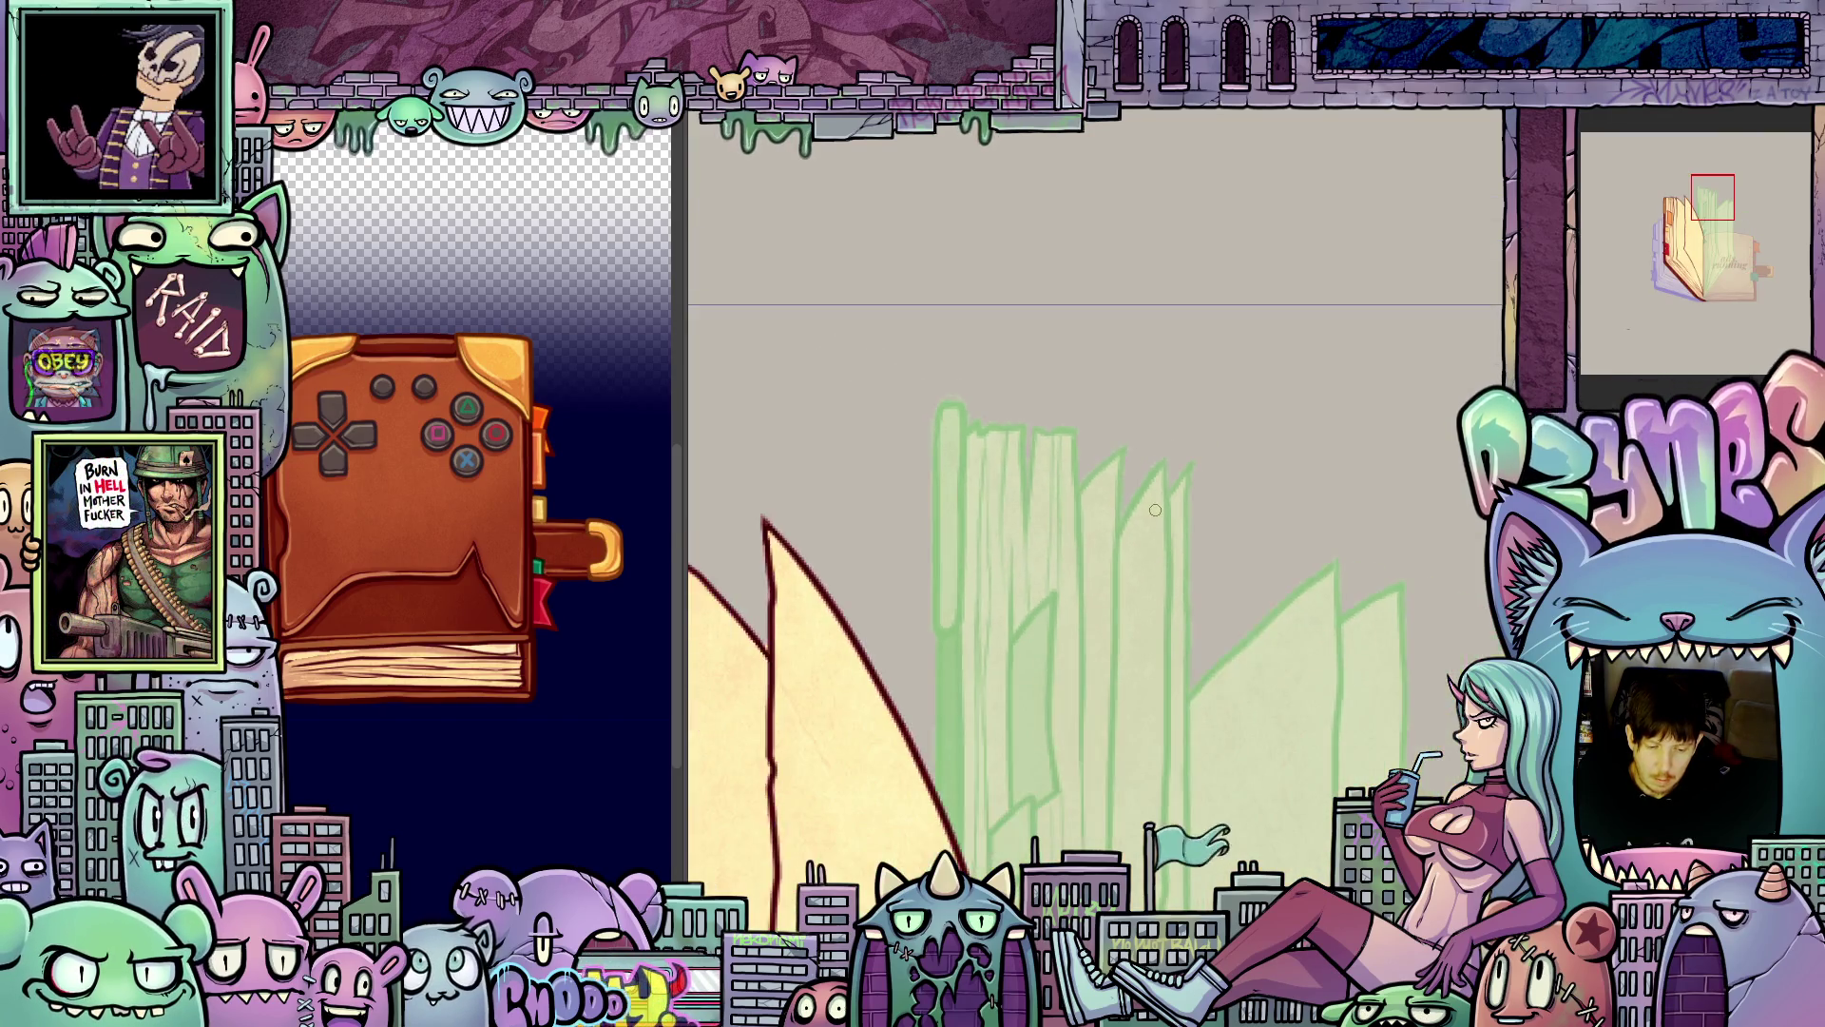
scroll(1219, 540, "down", 2)
scroll(1225, 526, "up", 2)
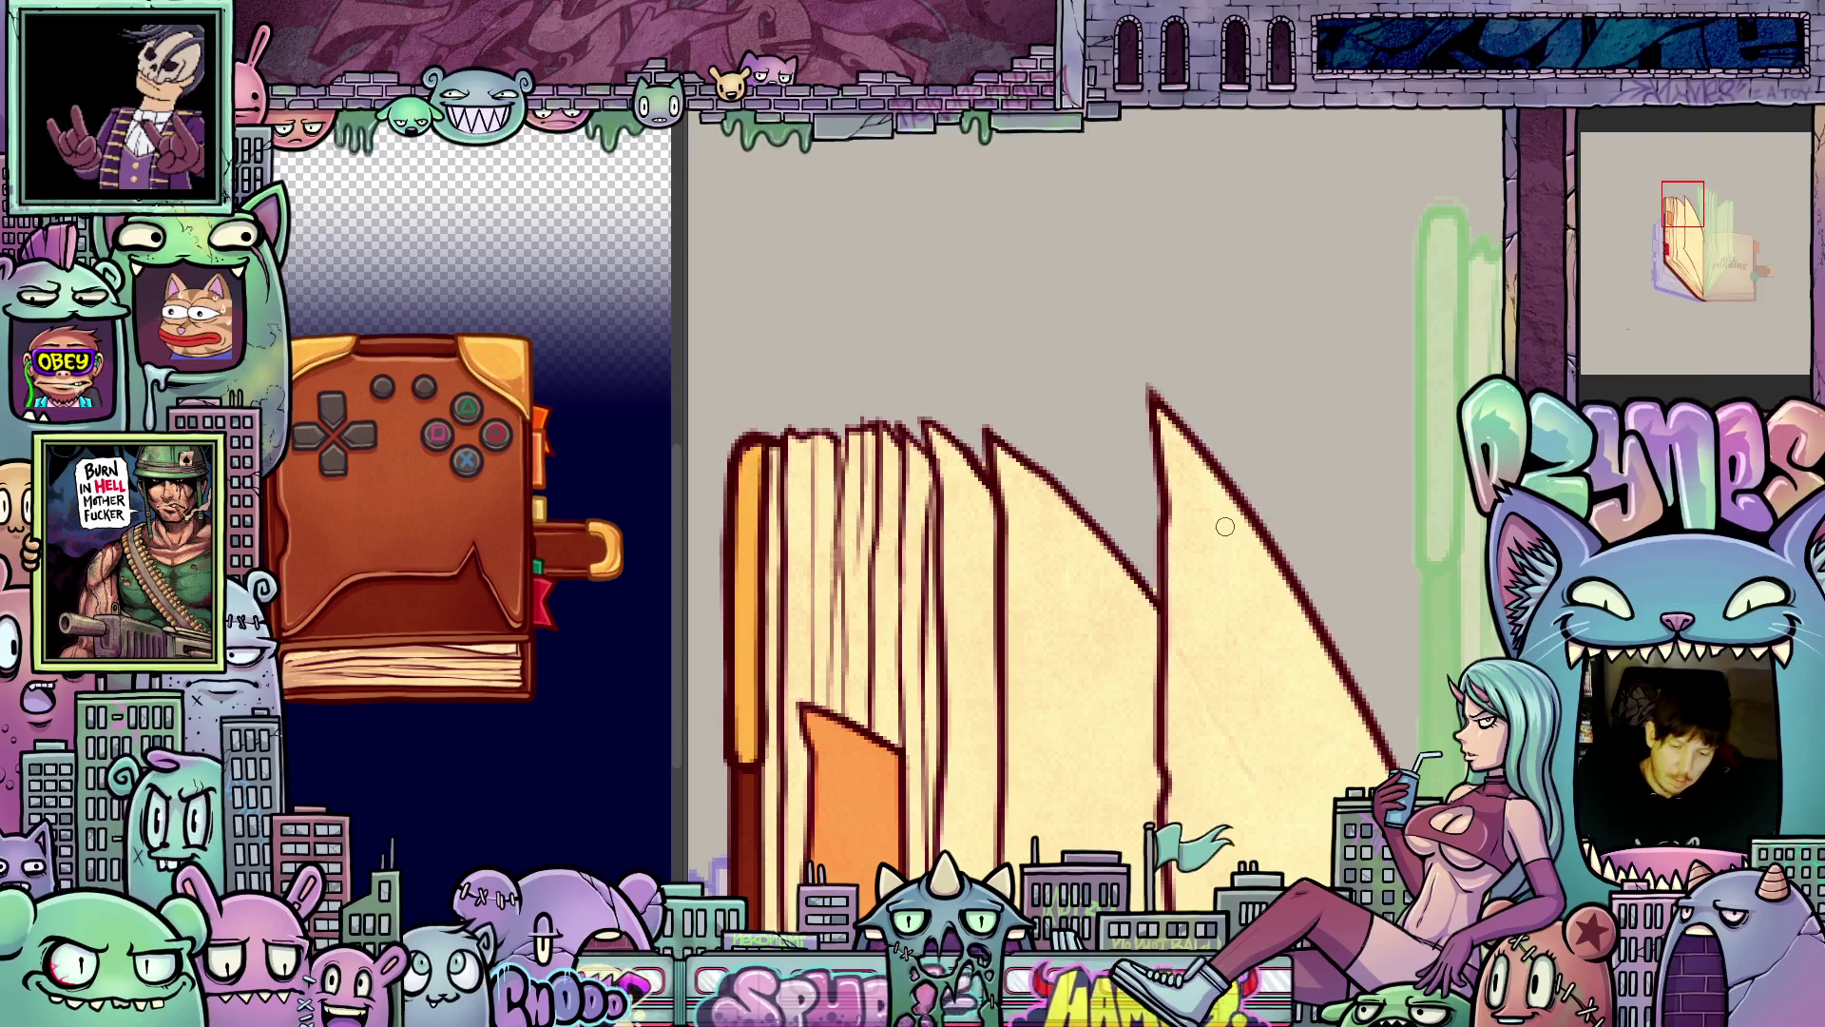
left_click_drag(1117, 636, 1073, 518)
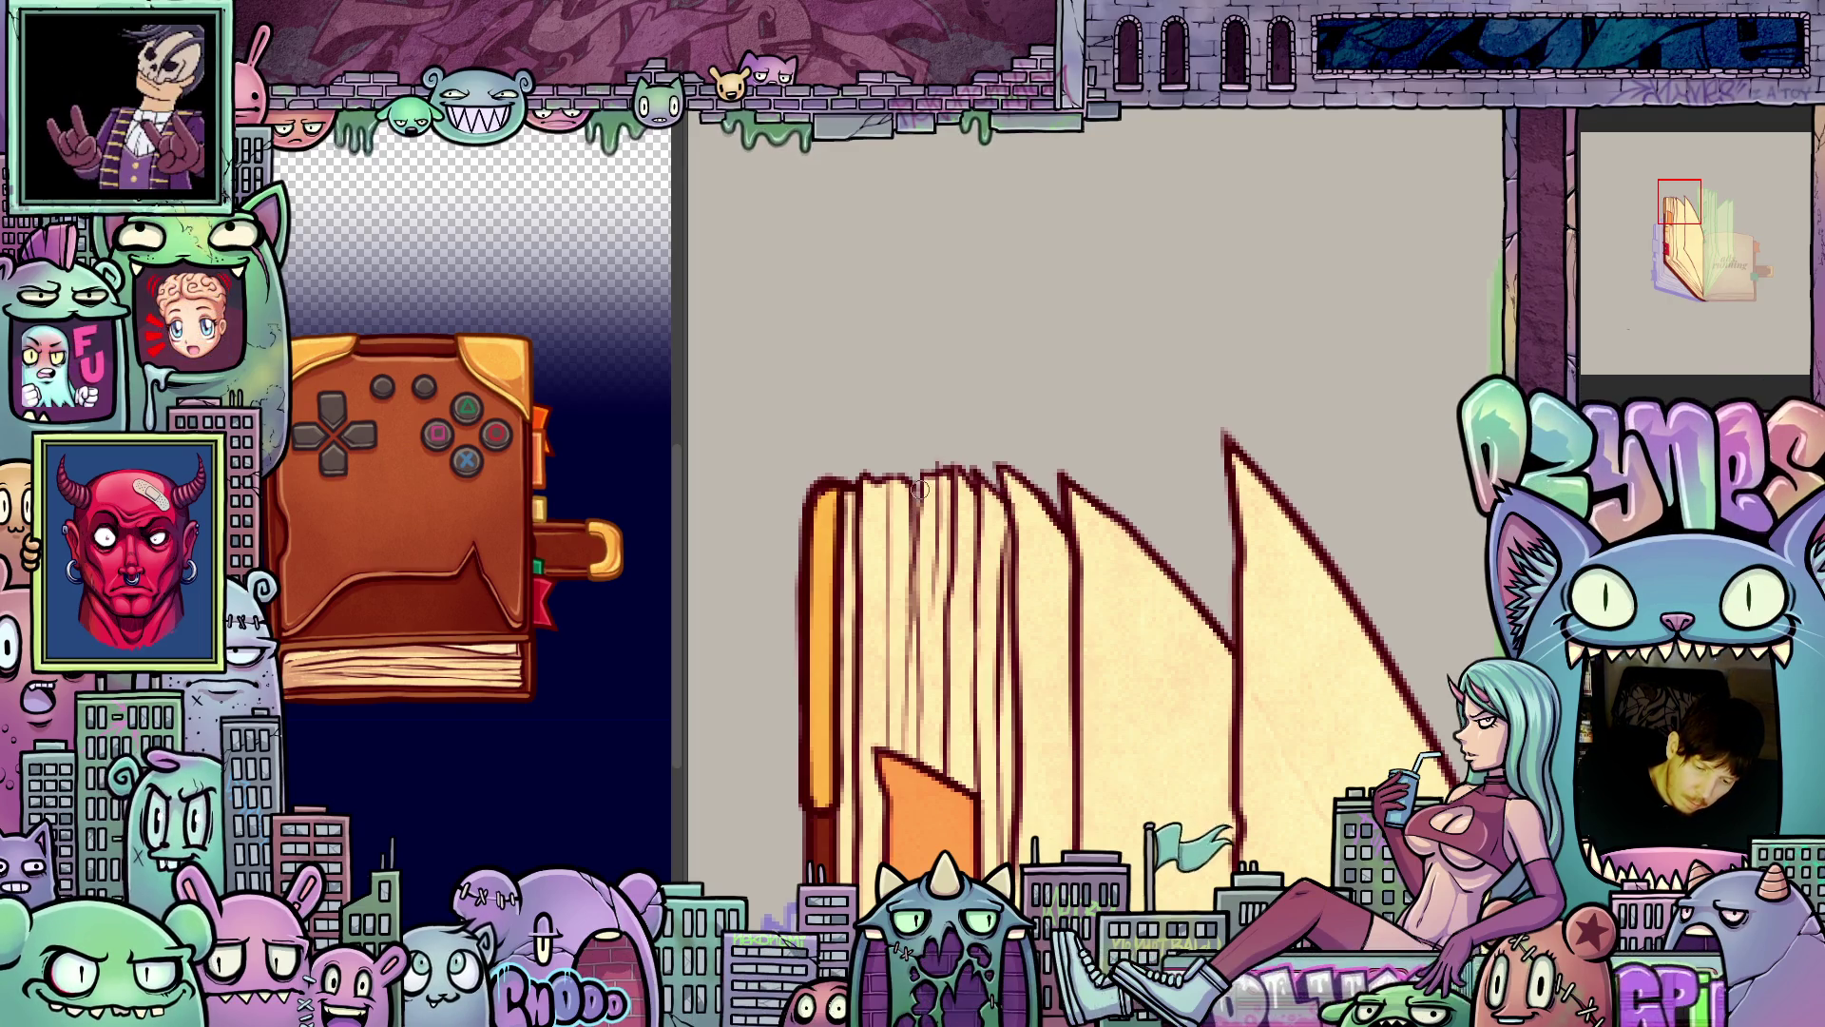
mouse_move(1143, 698)
left_mouse_down()
mouse_move(1350, 536)
mouse_move(1379, 416)
mouse_move(1195, 412)
mouse_move(1197, 446)
left_mouse_up()
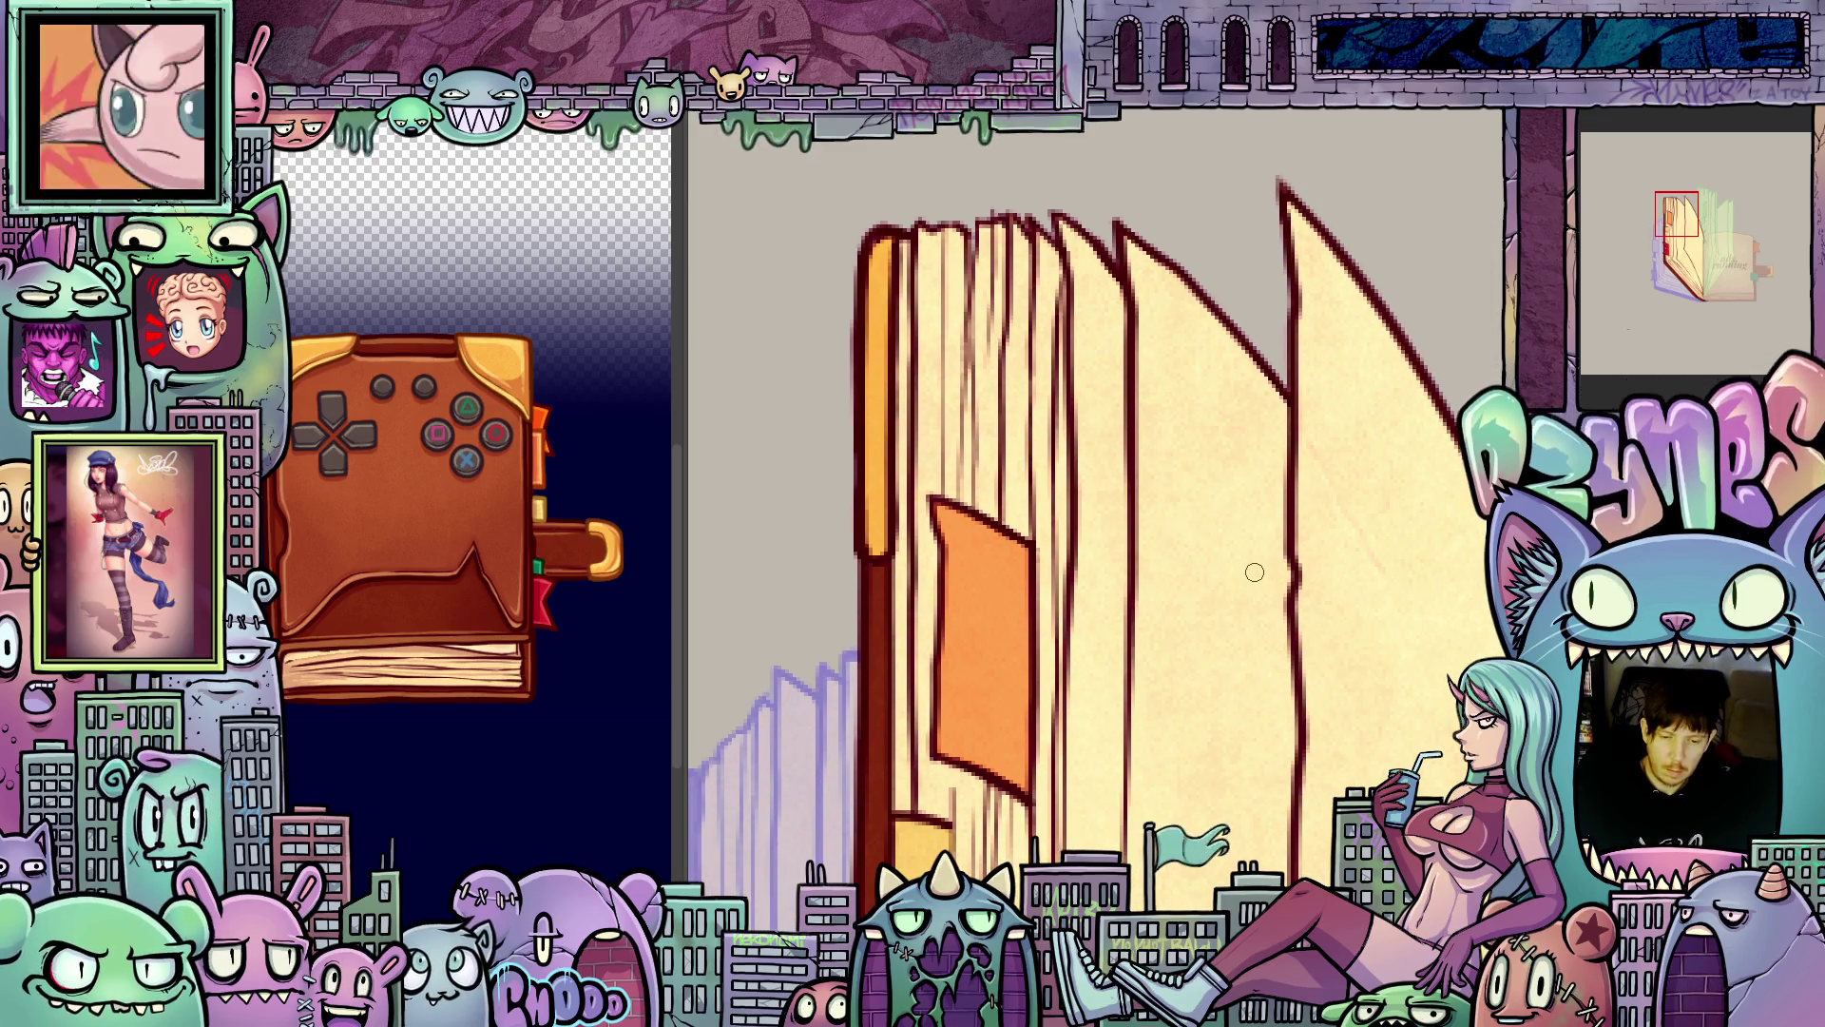
- Scroll around the page edges and spine, then advance to the following frame
scroll(1255, 572, "left", 10)
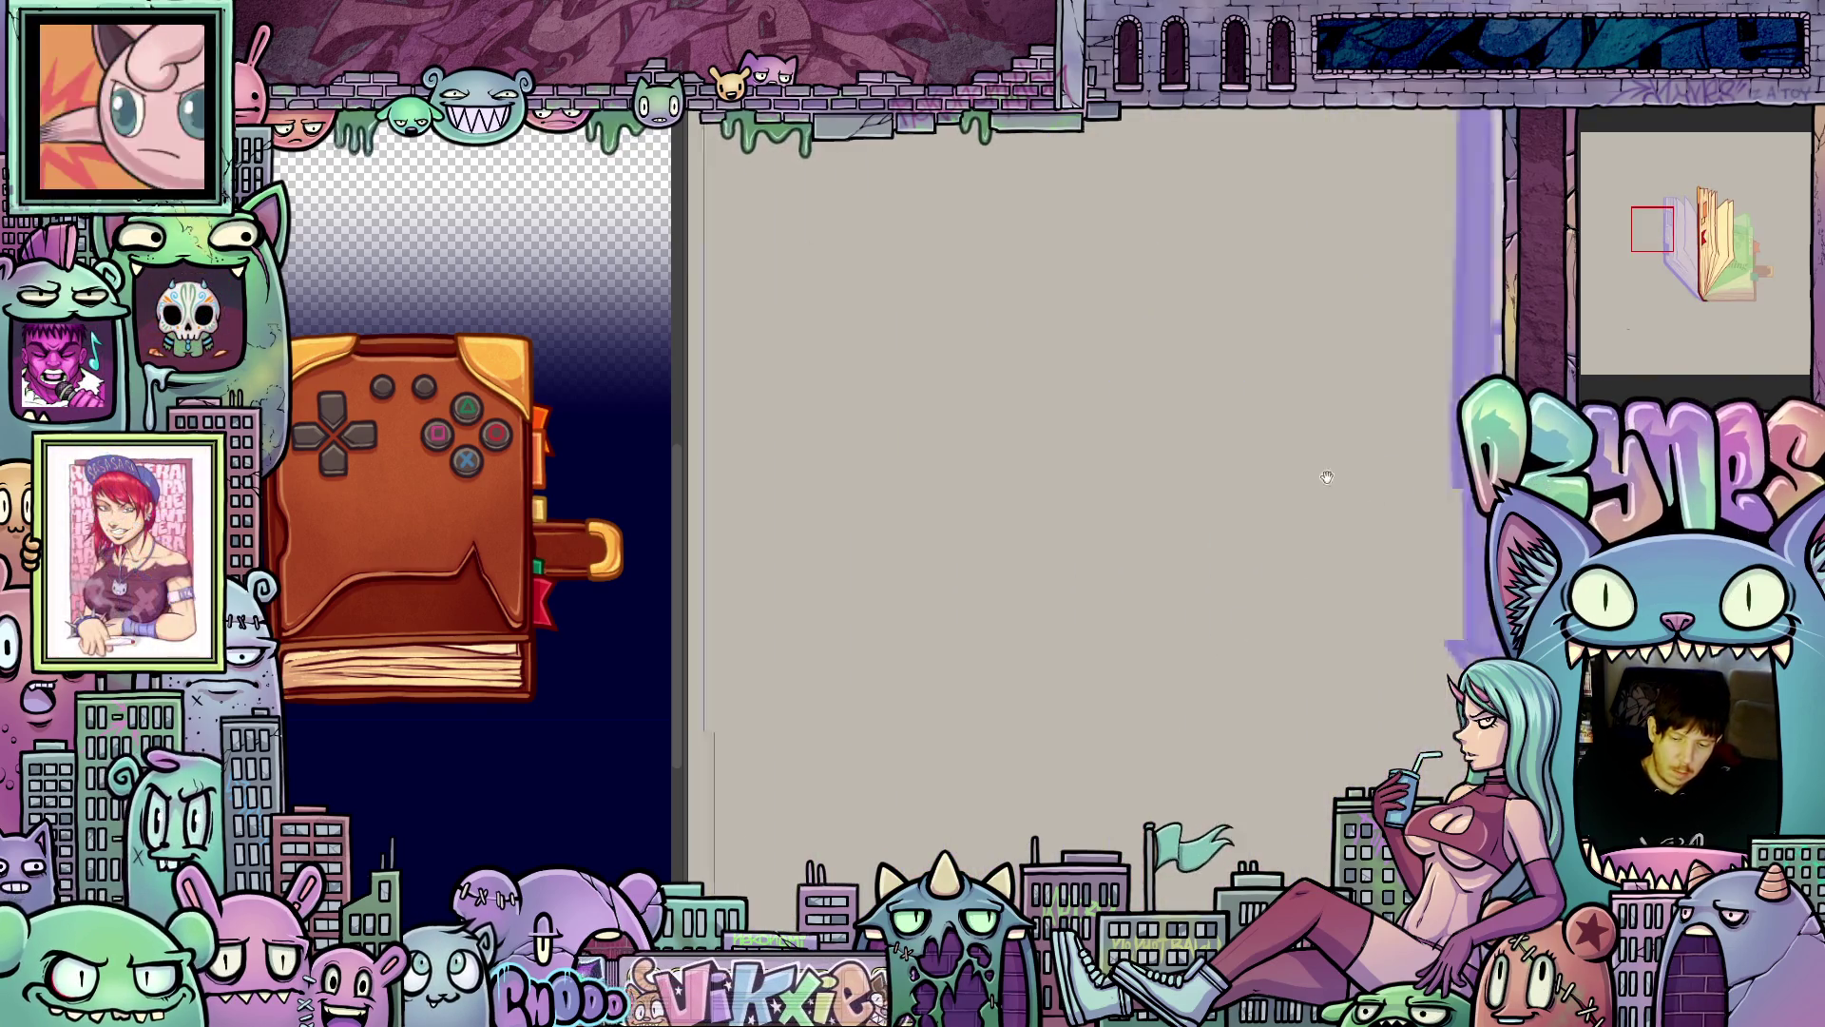
scroll(1327, 477, "right", 10)
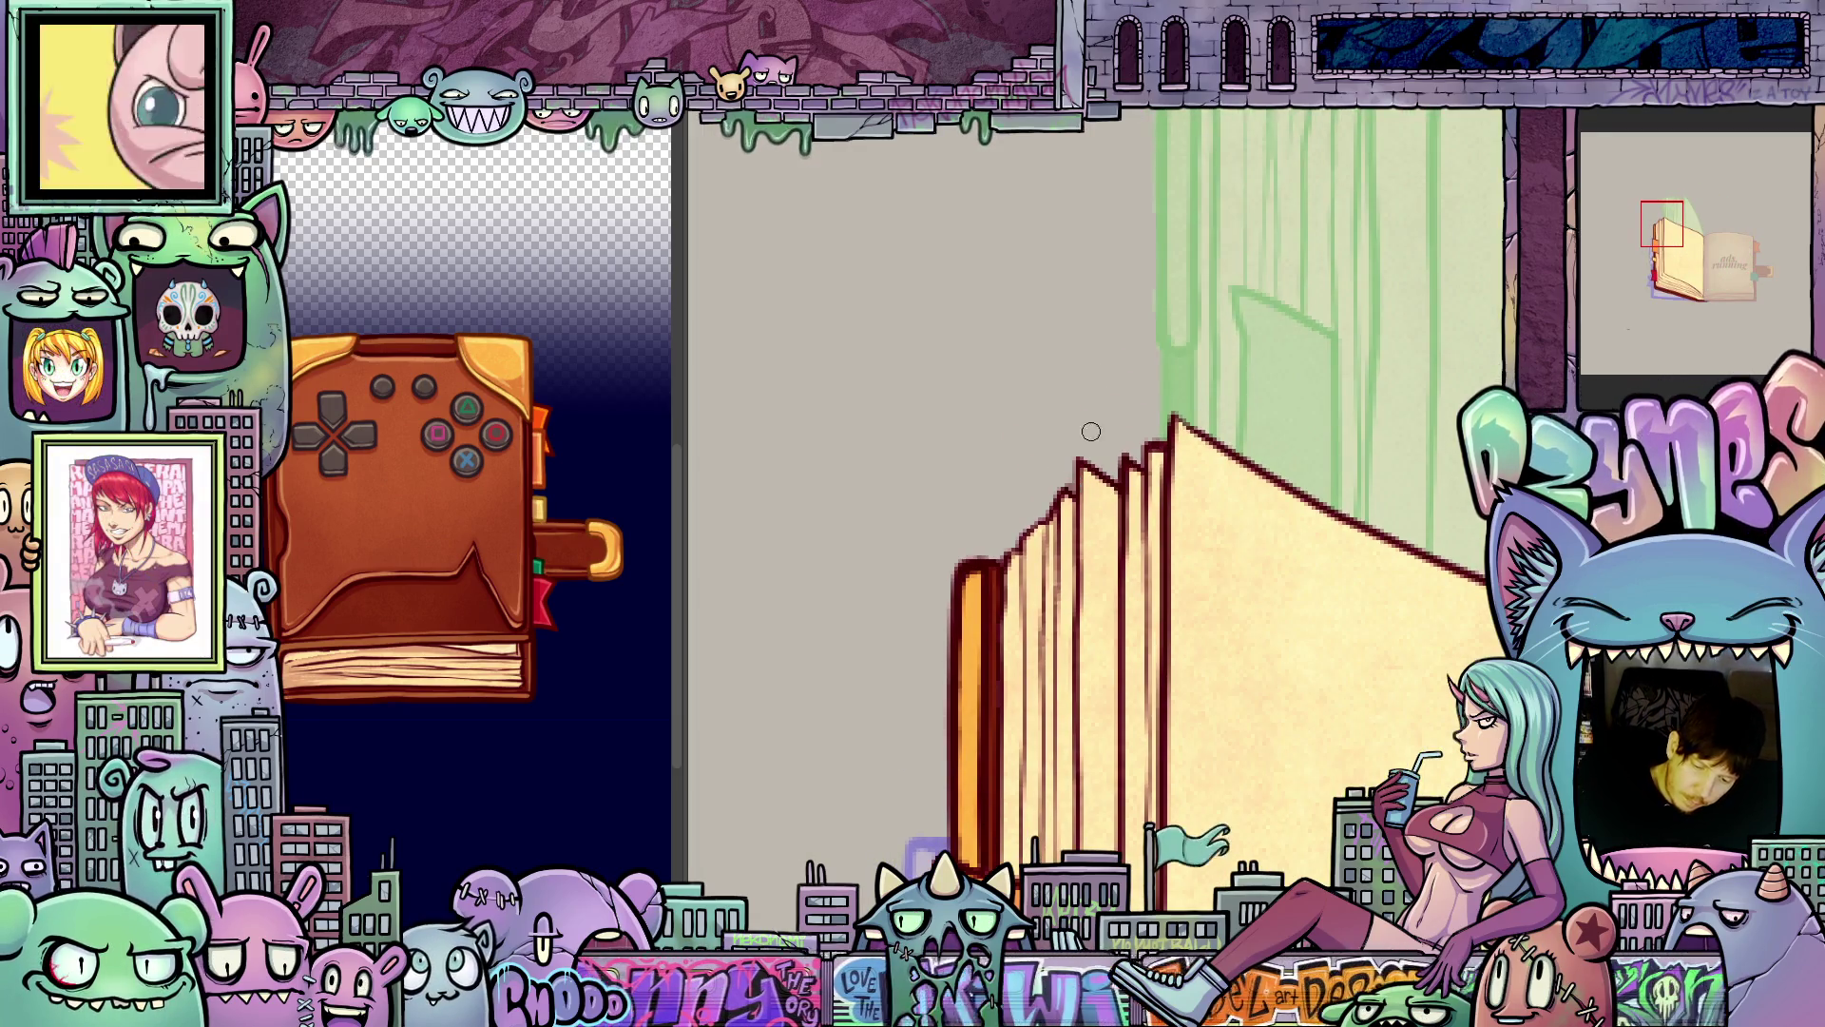
scroll(1141, 494, "right", 5)
scroll(1198, 571, "down", 4)
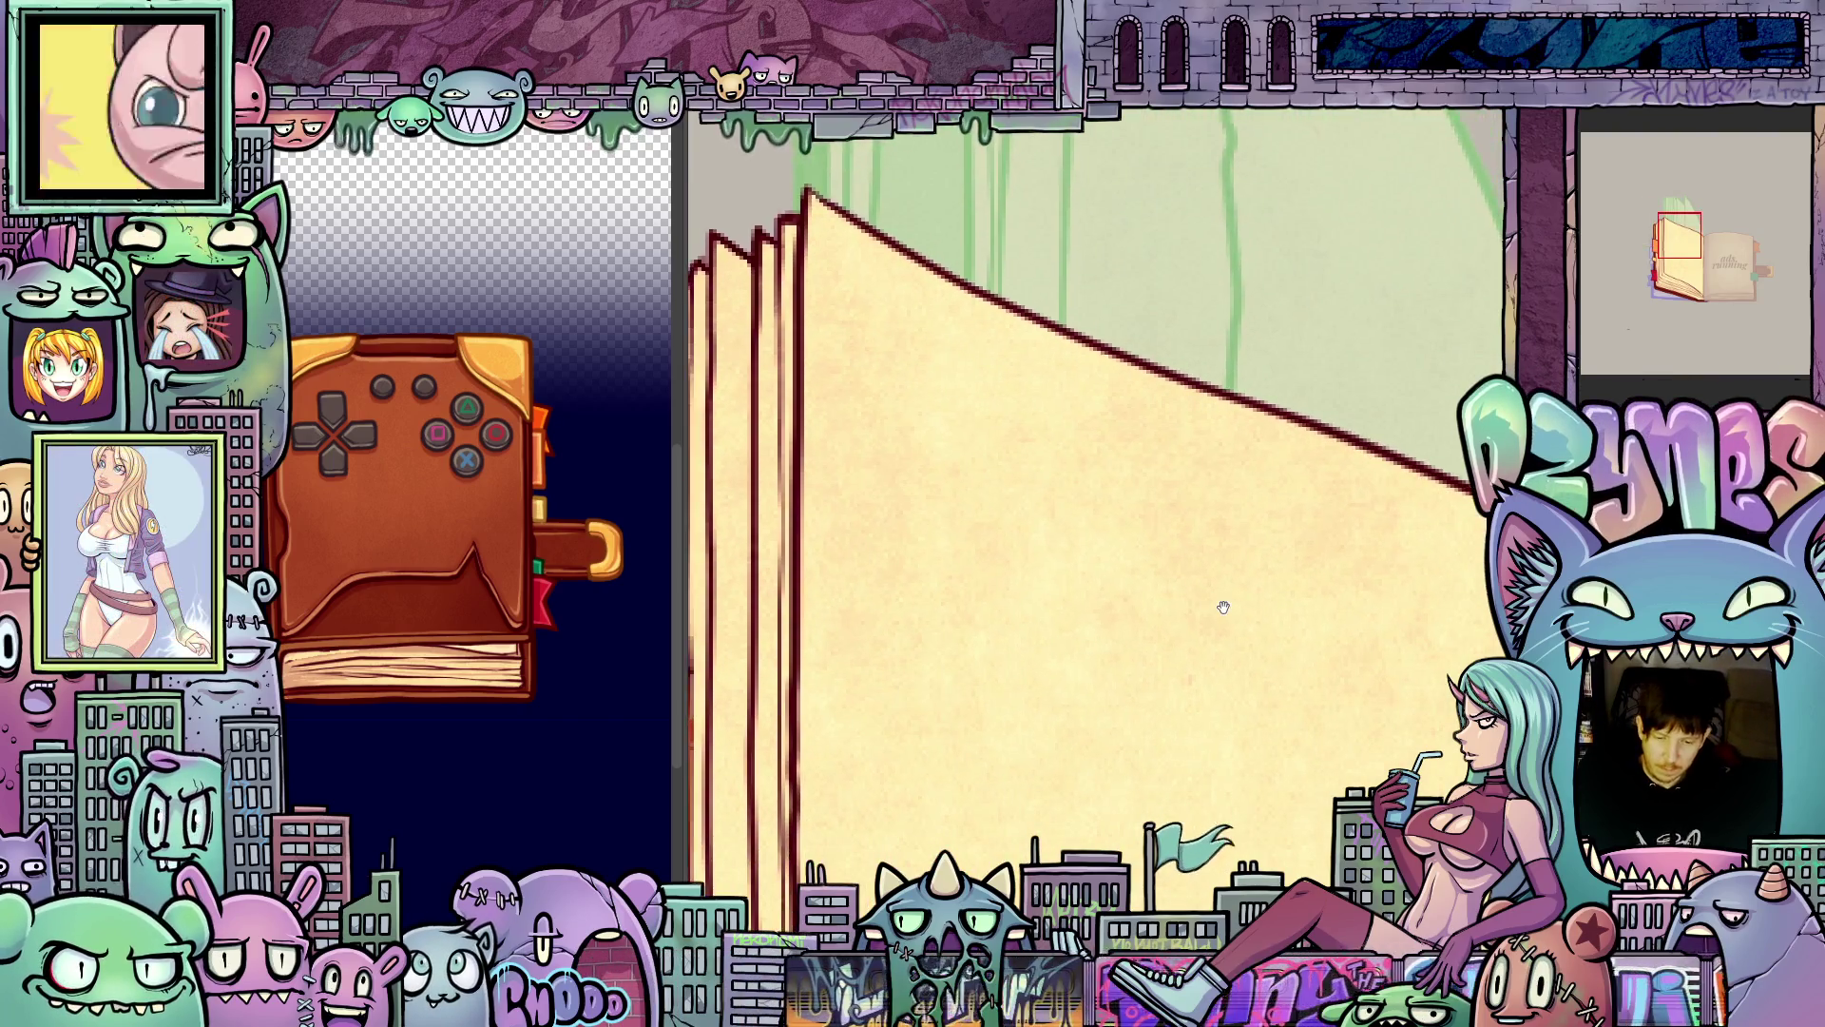
scroll(1224, 607, "down", 5)
scroll(1189, 475, "up", 6)
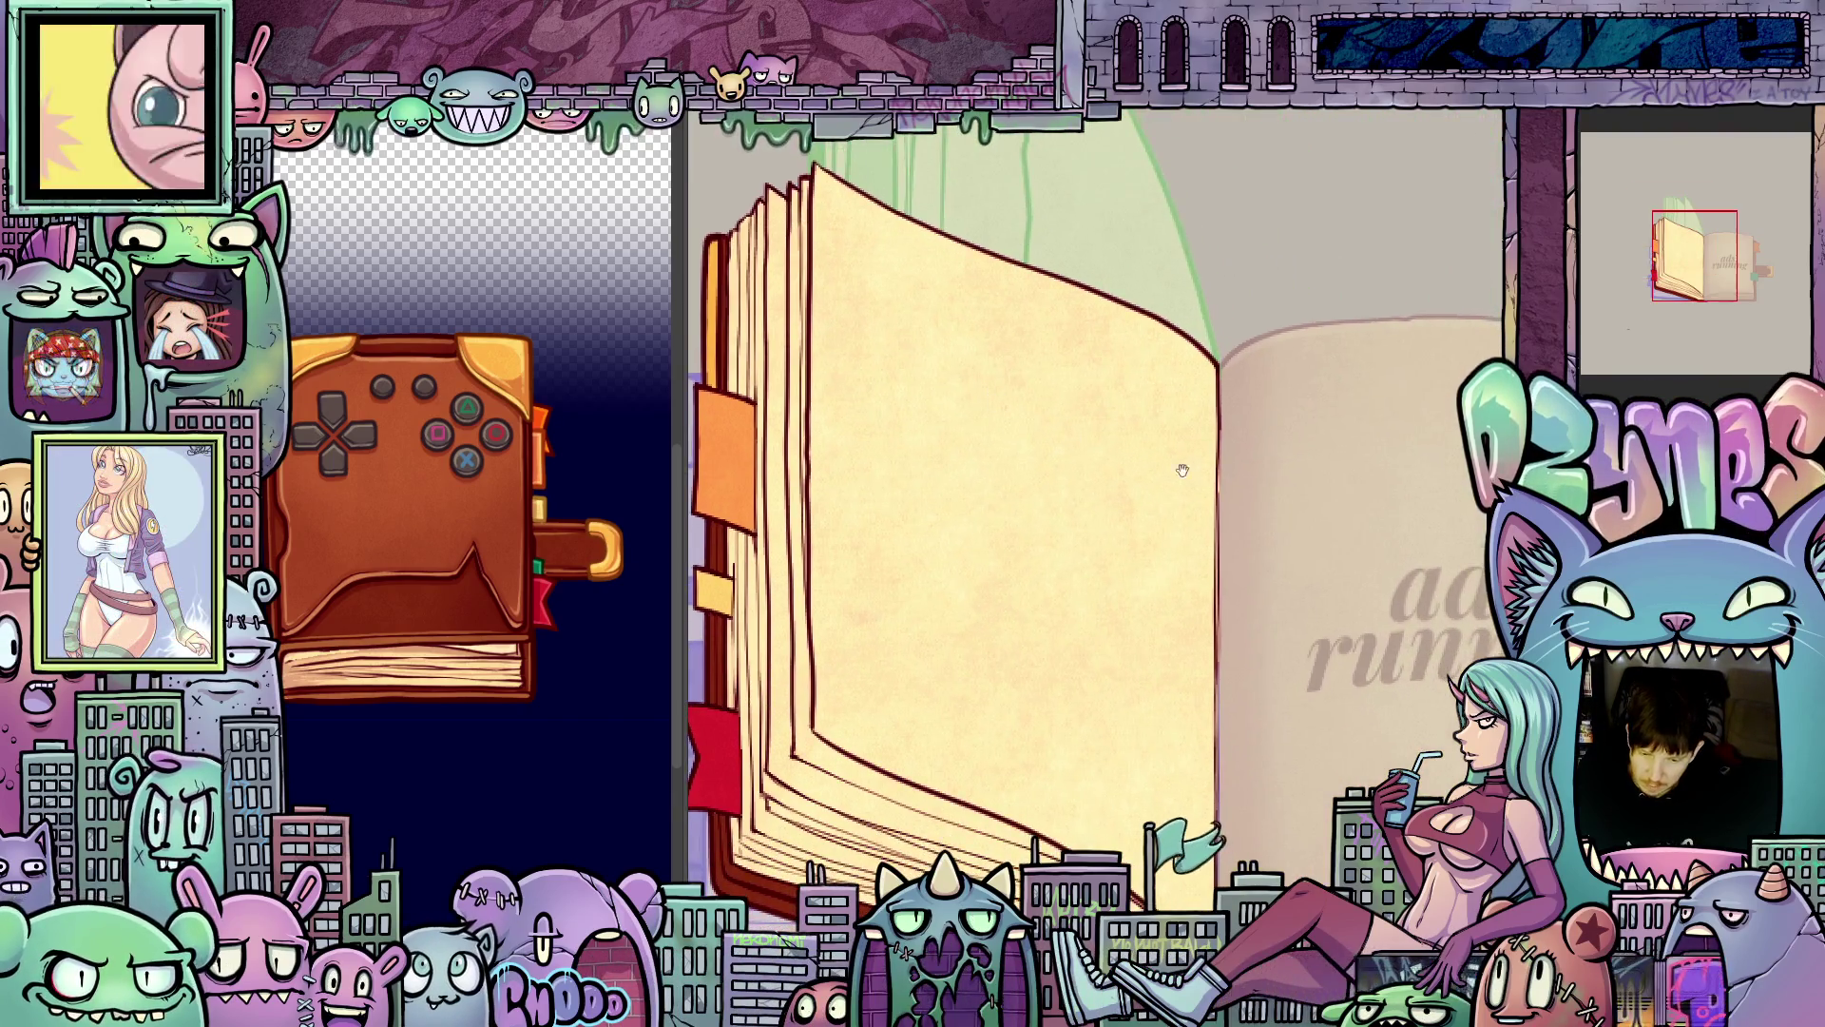
scroll(1274, 486, "up", 1)
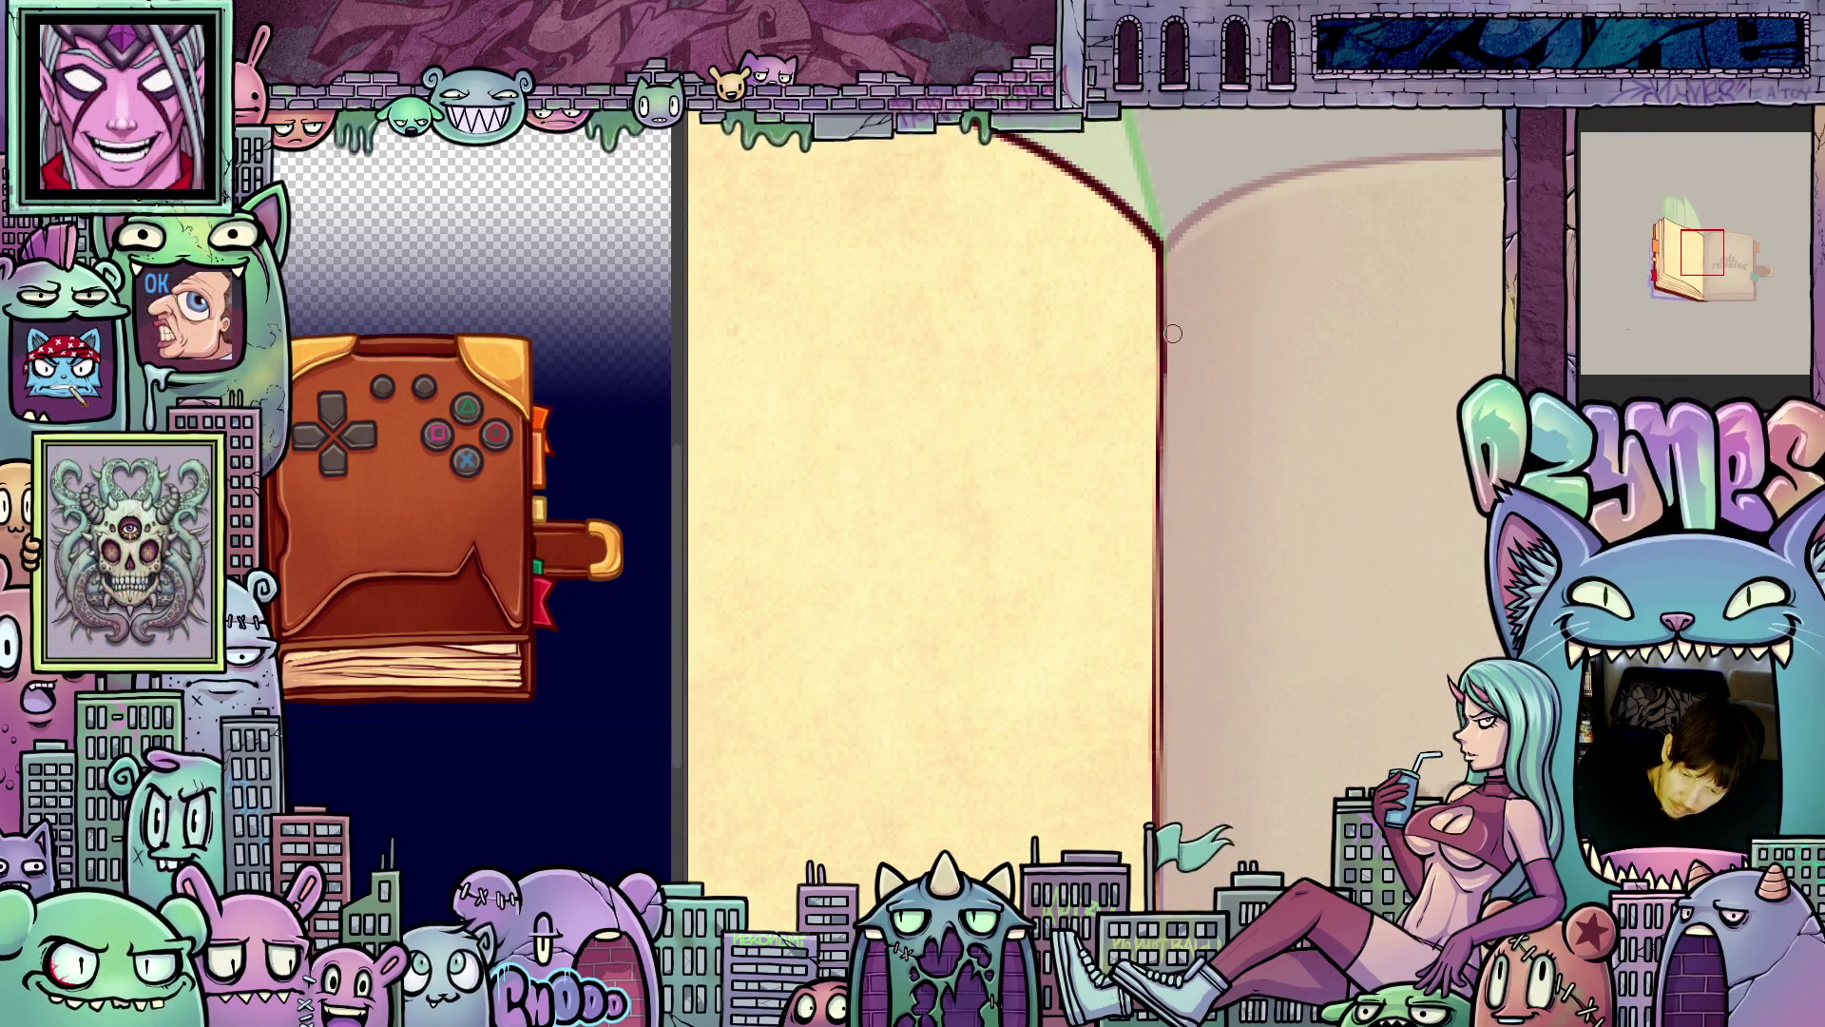
scroll(1173, 333, "down", 5)
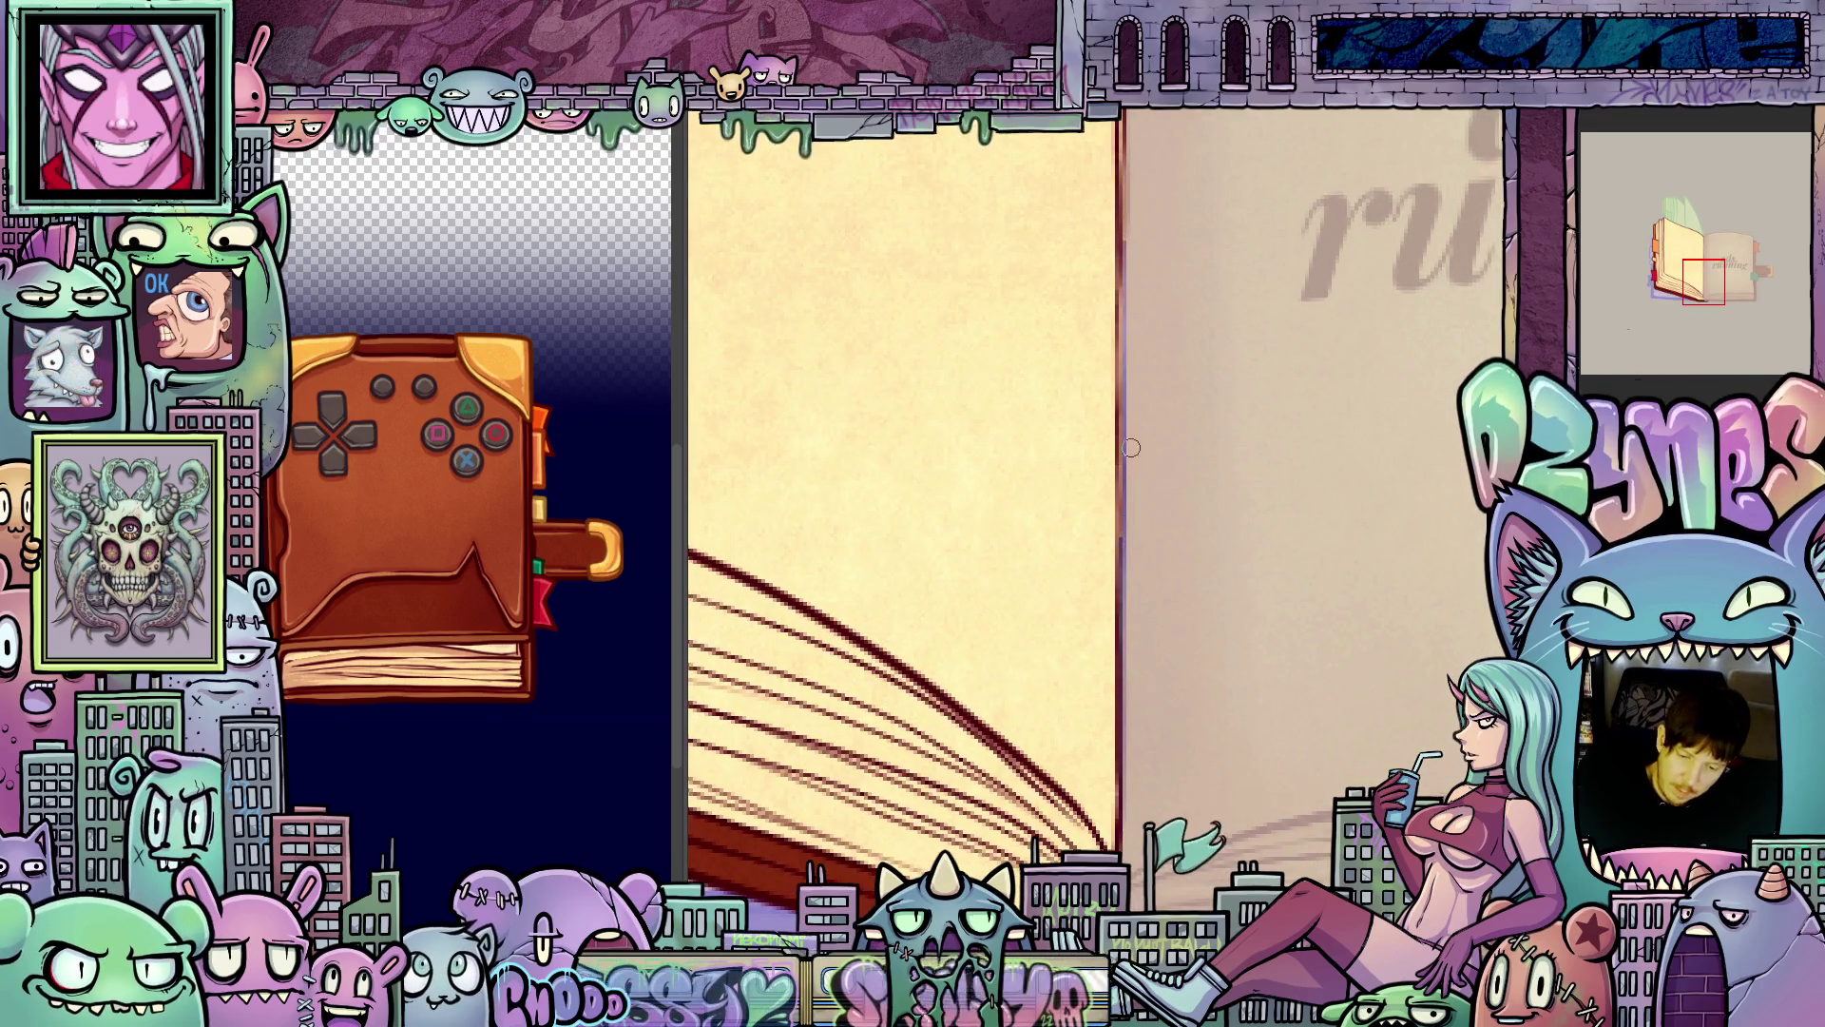
scroll(1136, 475, "up", 3)
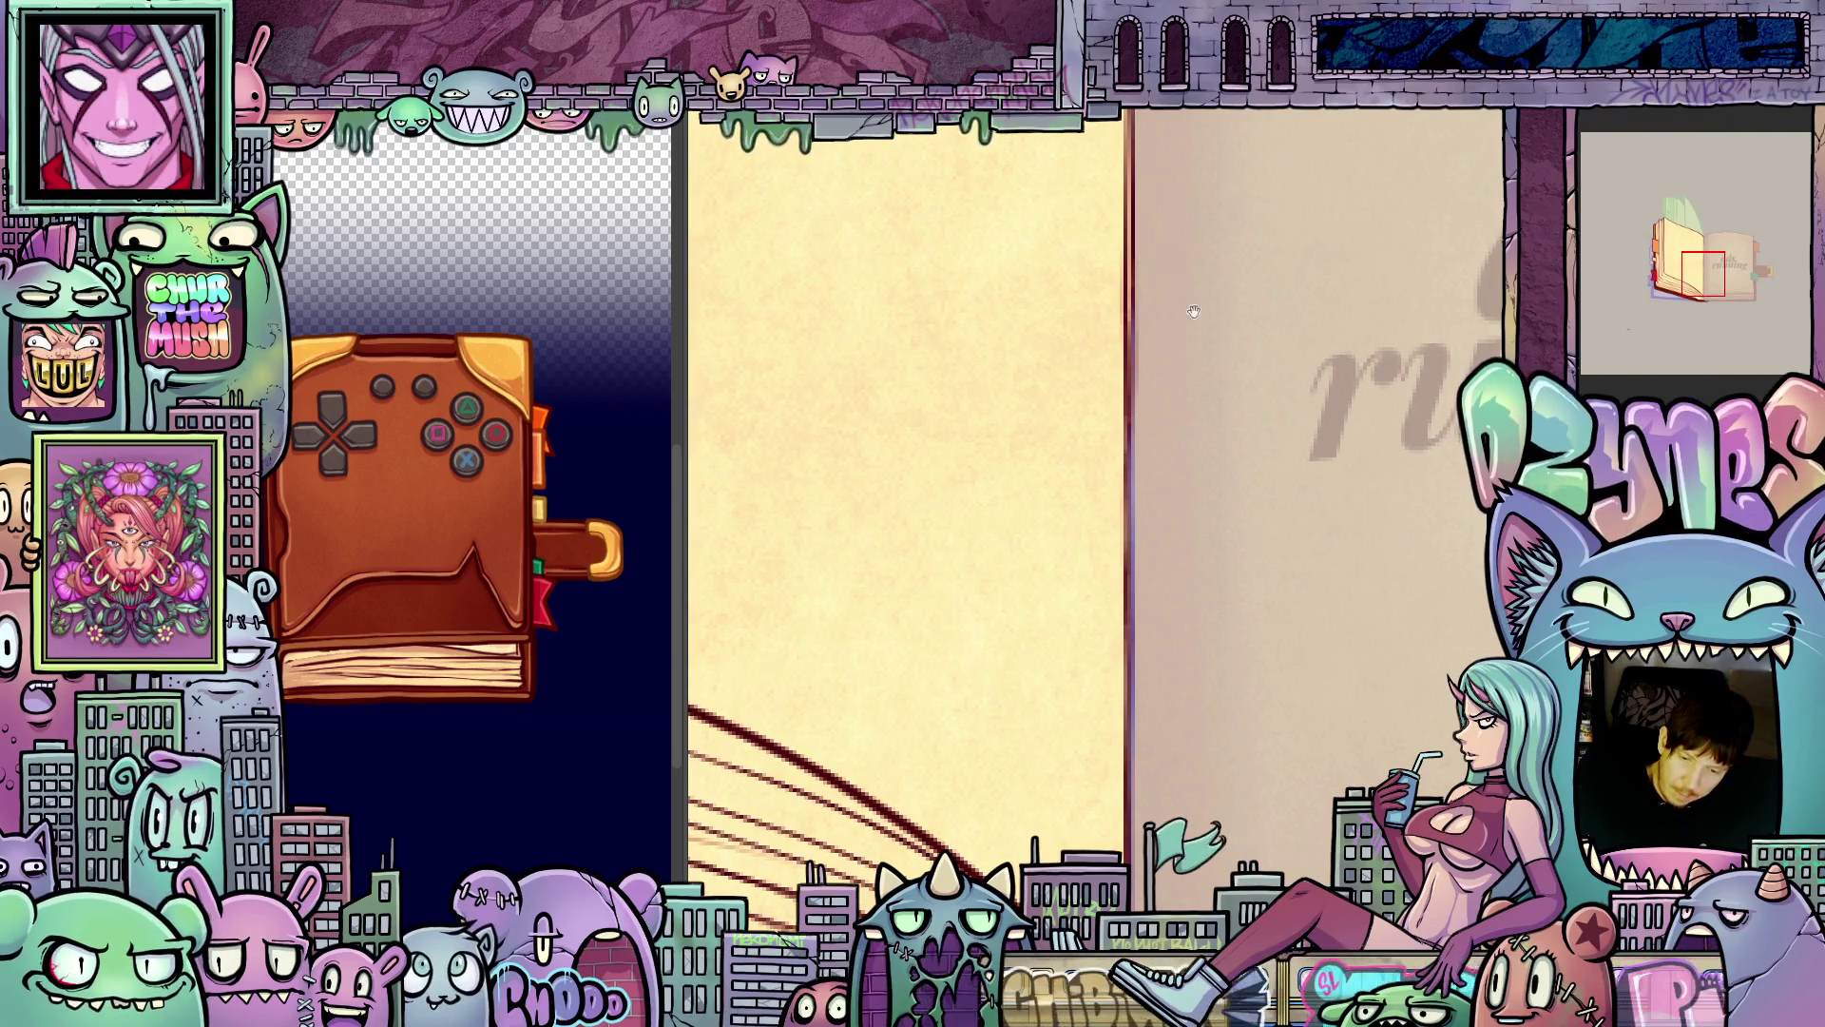
scroll(1236, 522, "down", 5)
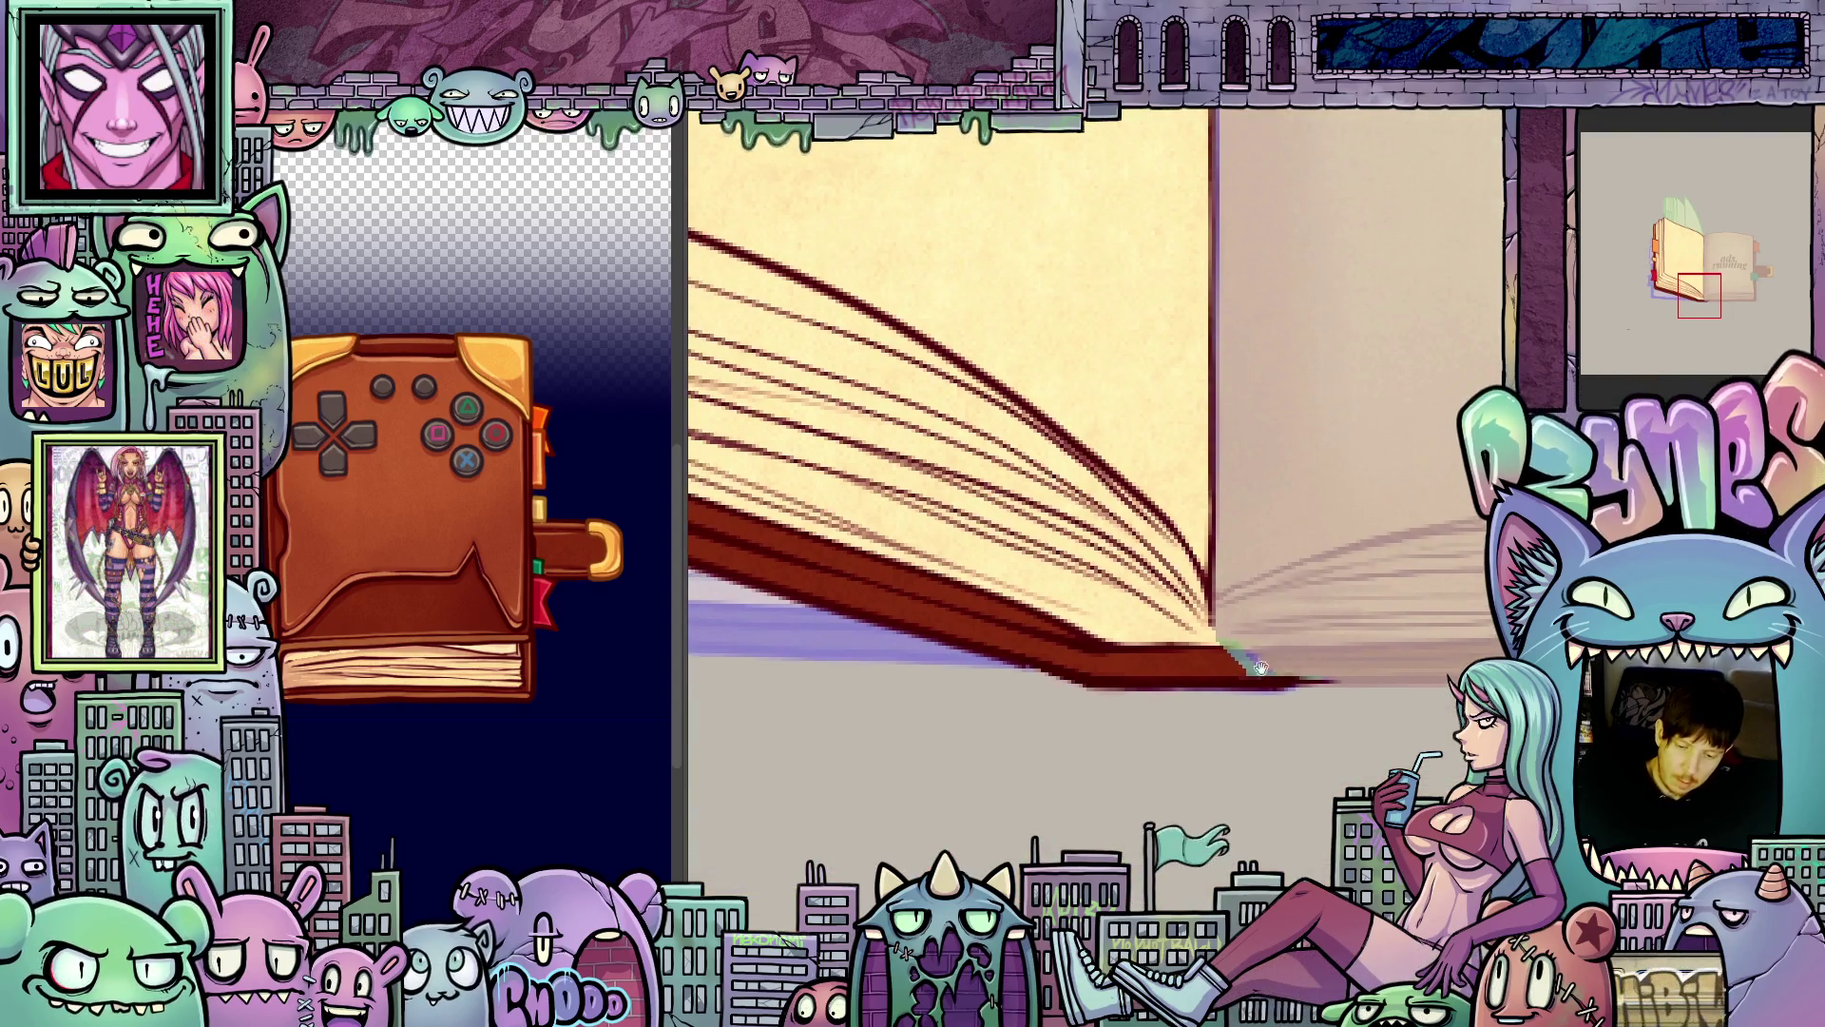
scroll(1255, 670, "left", 5)
scroll(1203, 727, "up", 3)
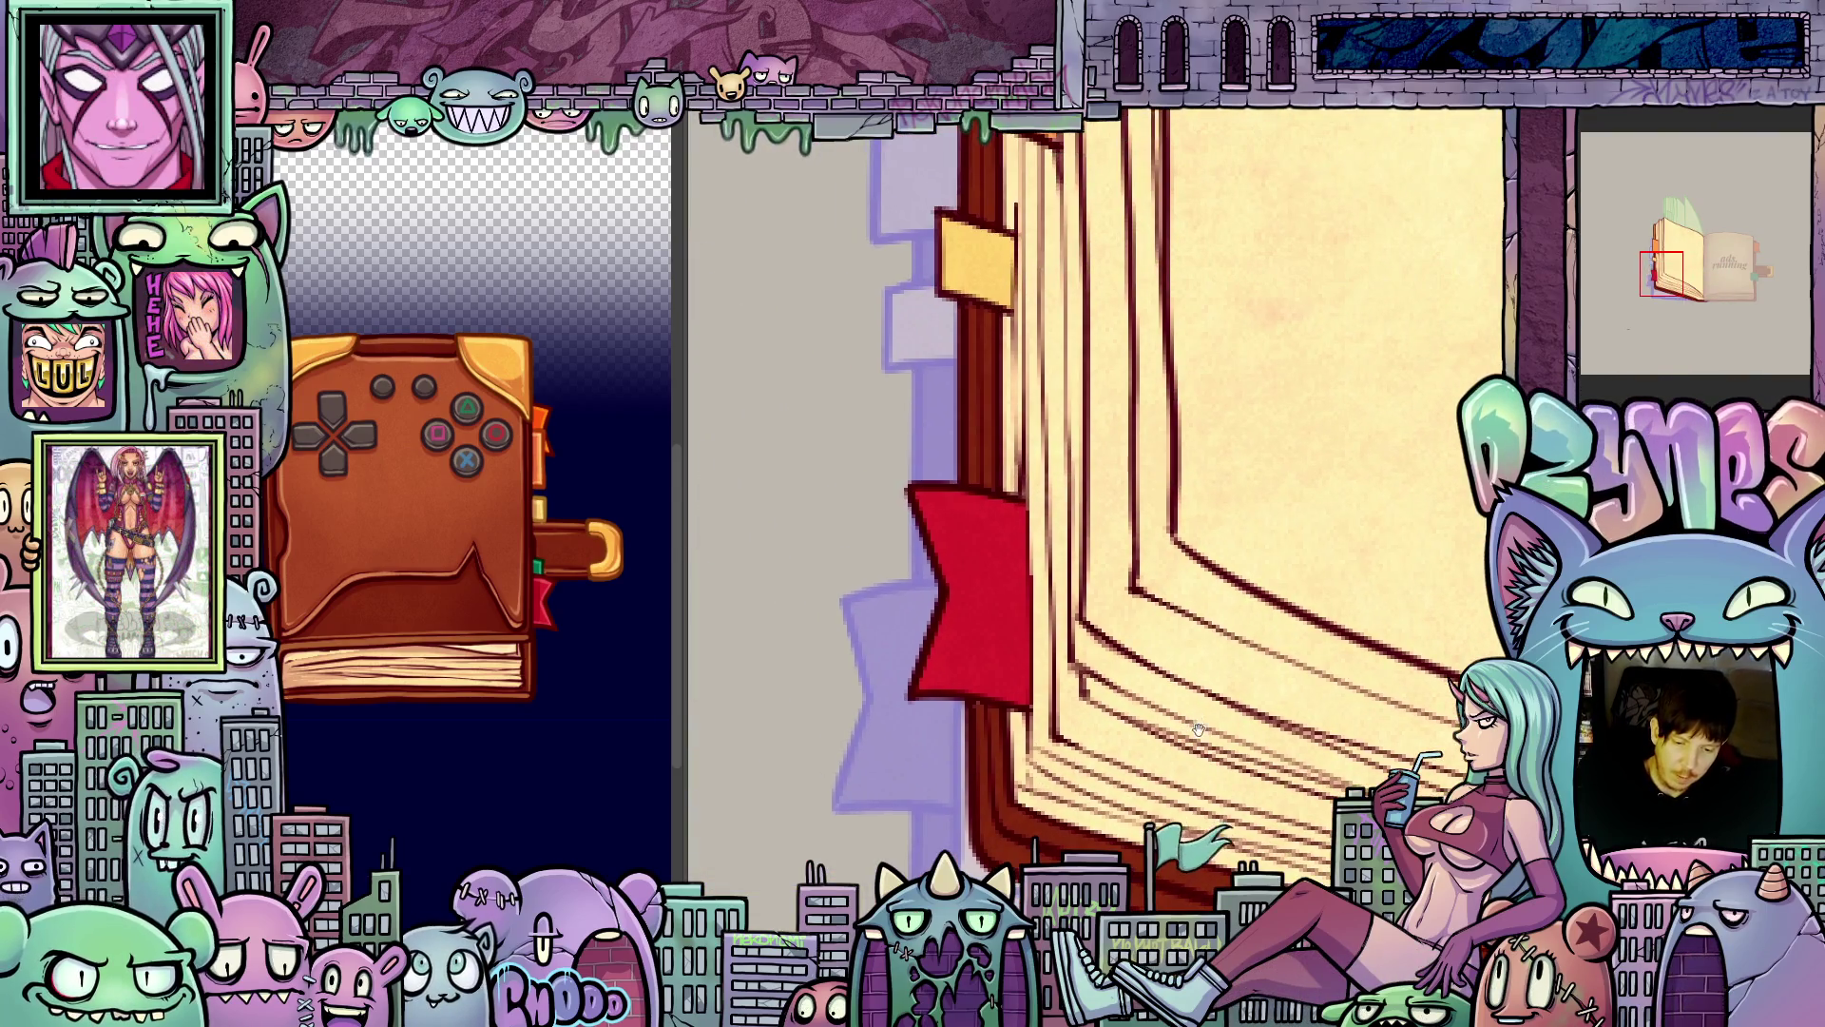
scroll(1199, 729, "up", 6)
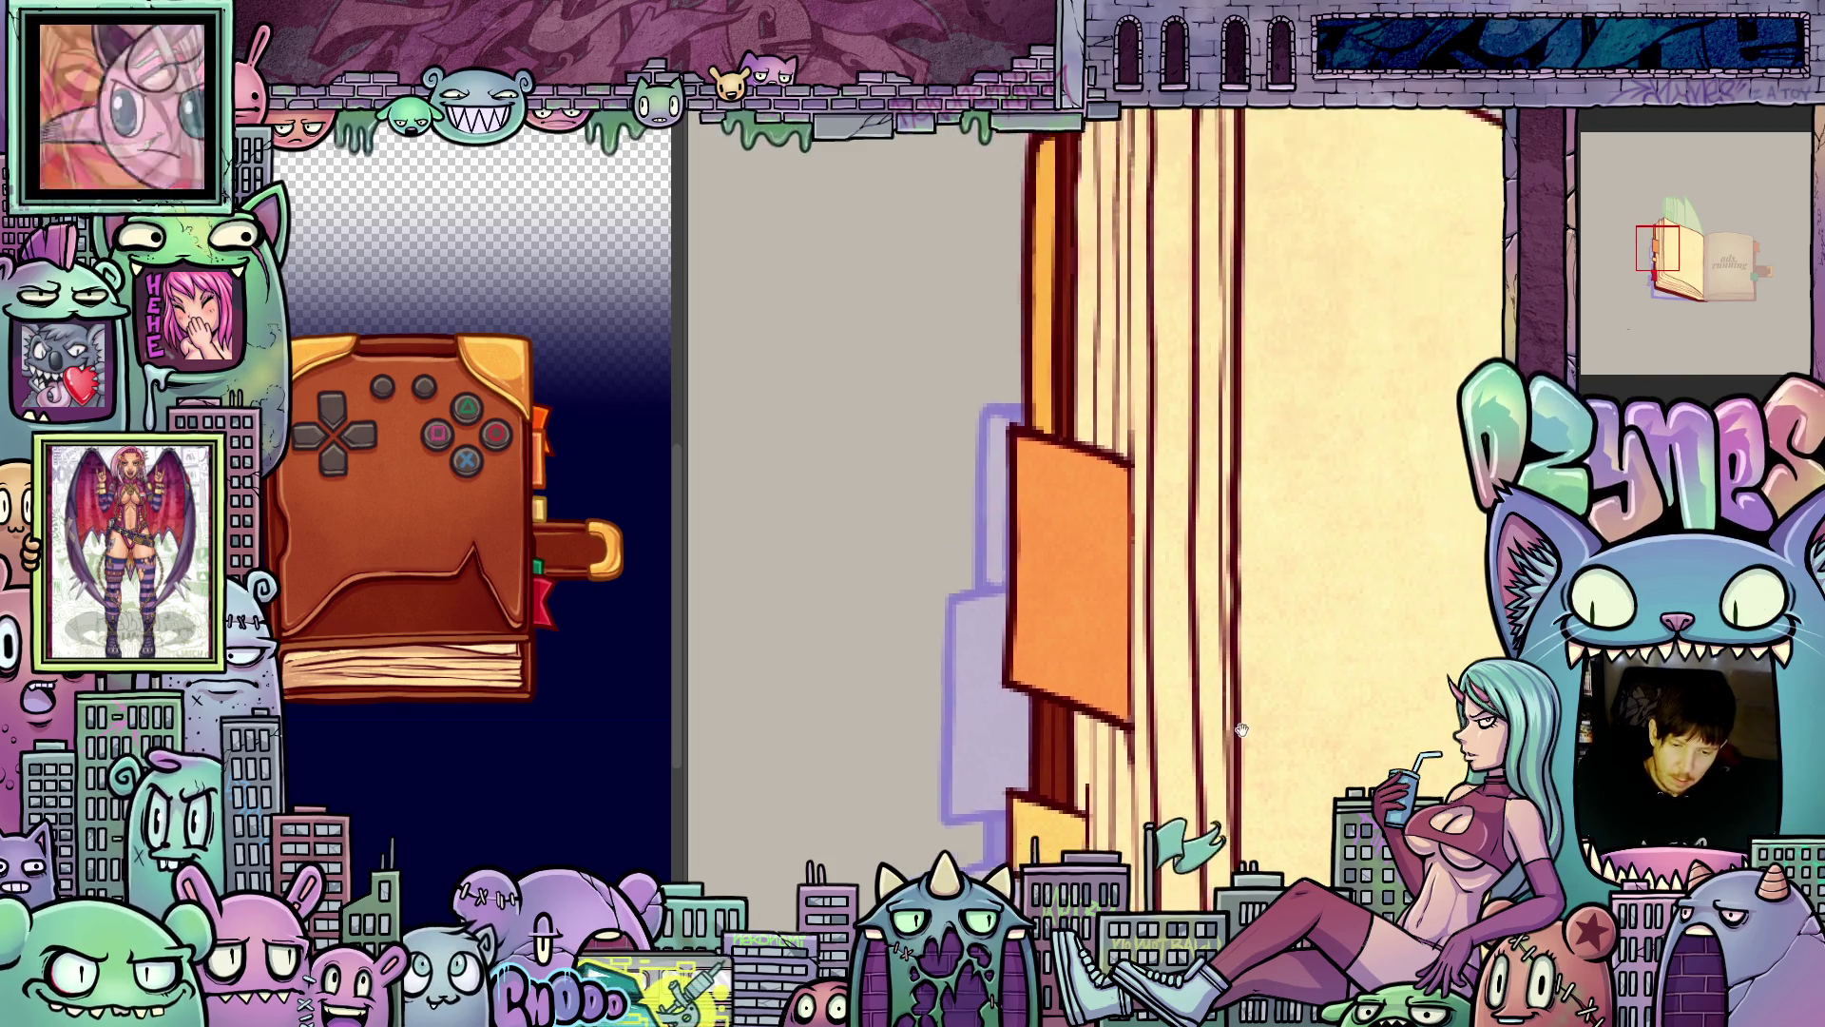
scroll(1241, 729, "up", 4)
key("period")
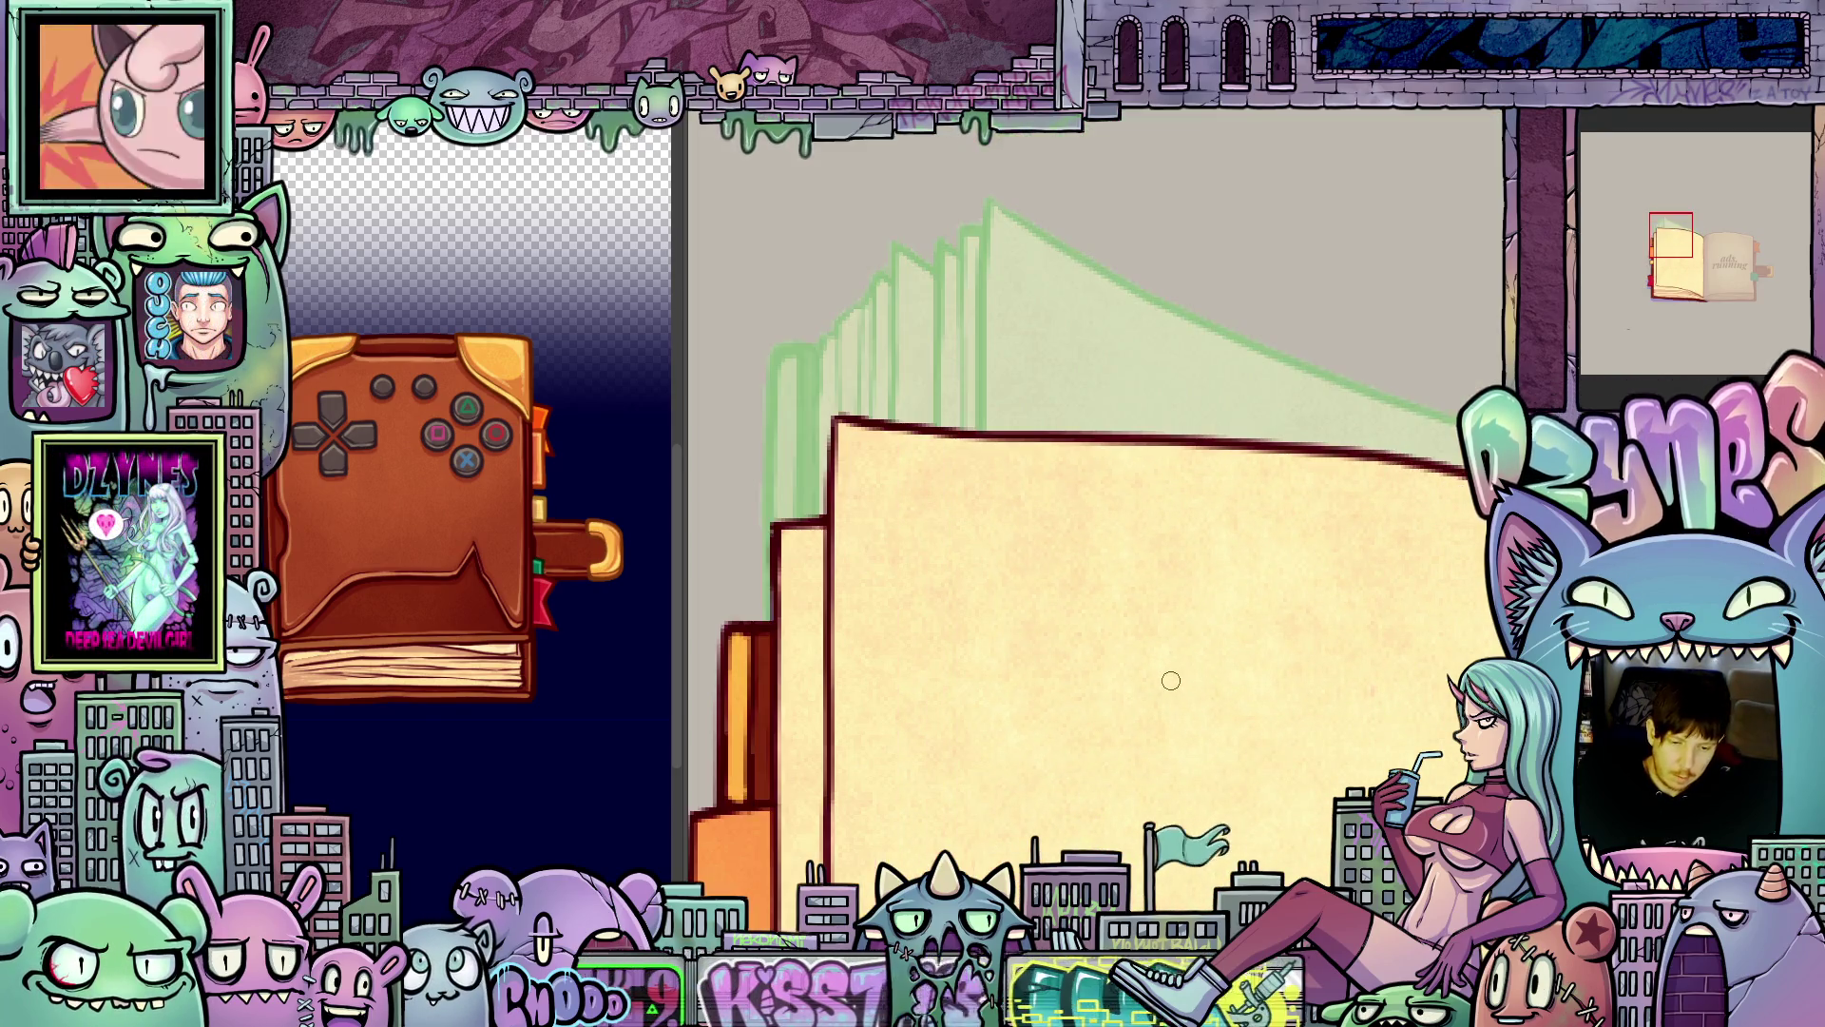
left_click_drag(1023, 742, 1234, 617)
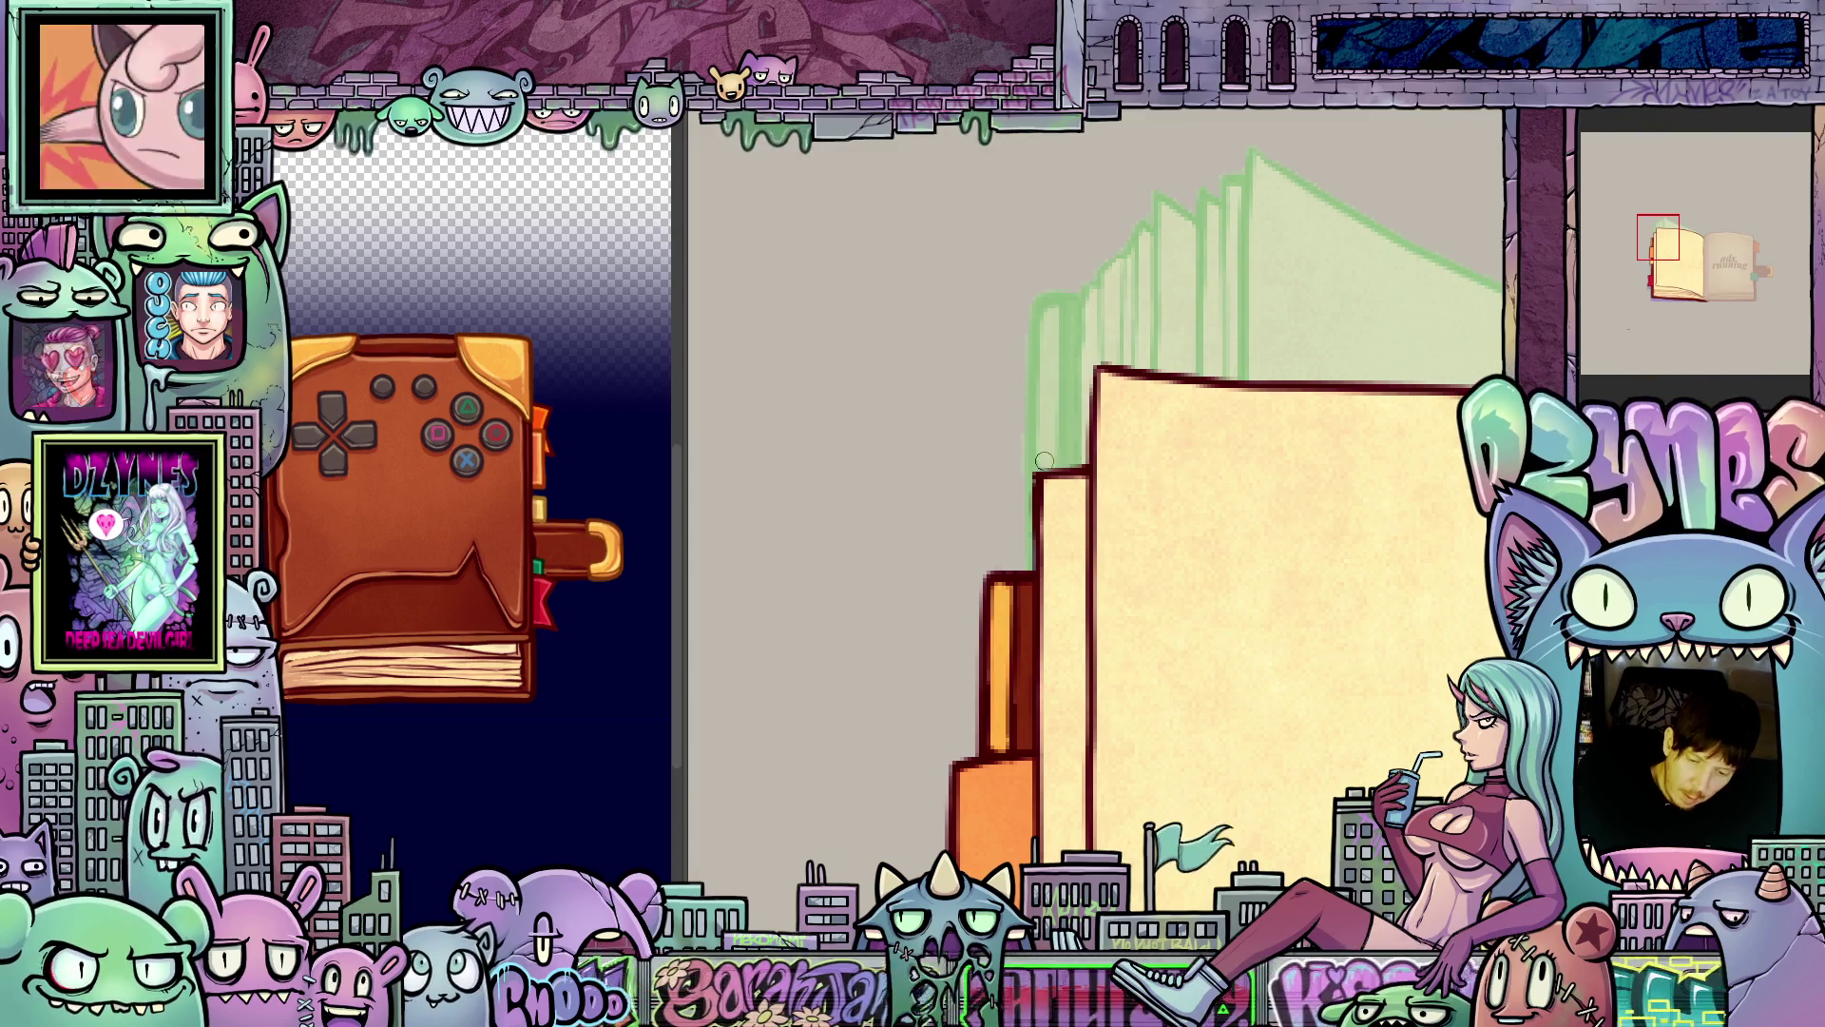
left_click_drag(1193, 679, 1235, 560)
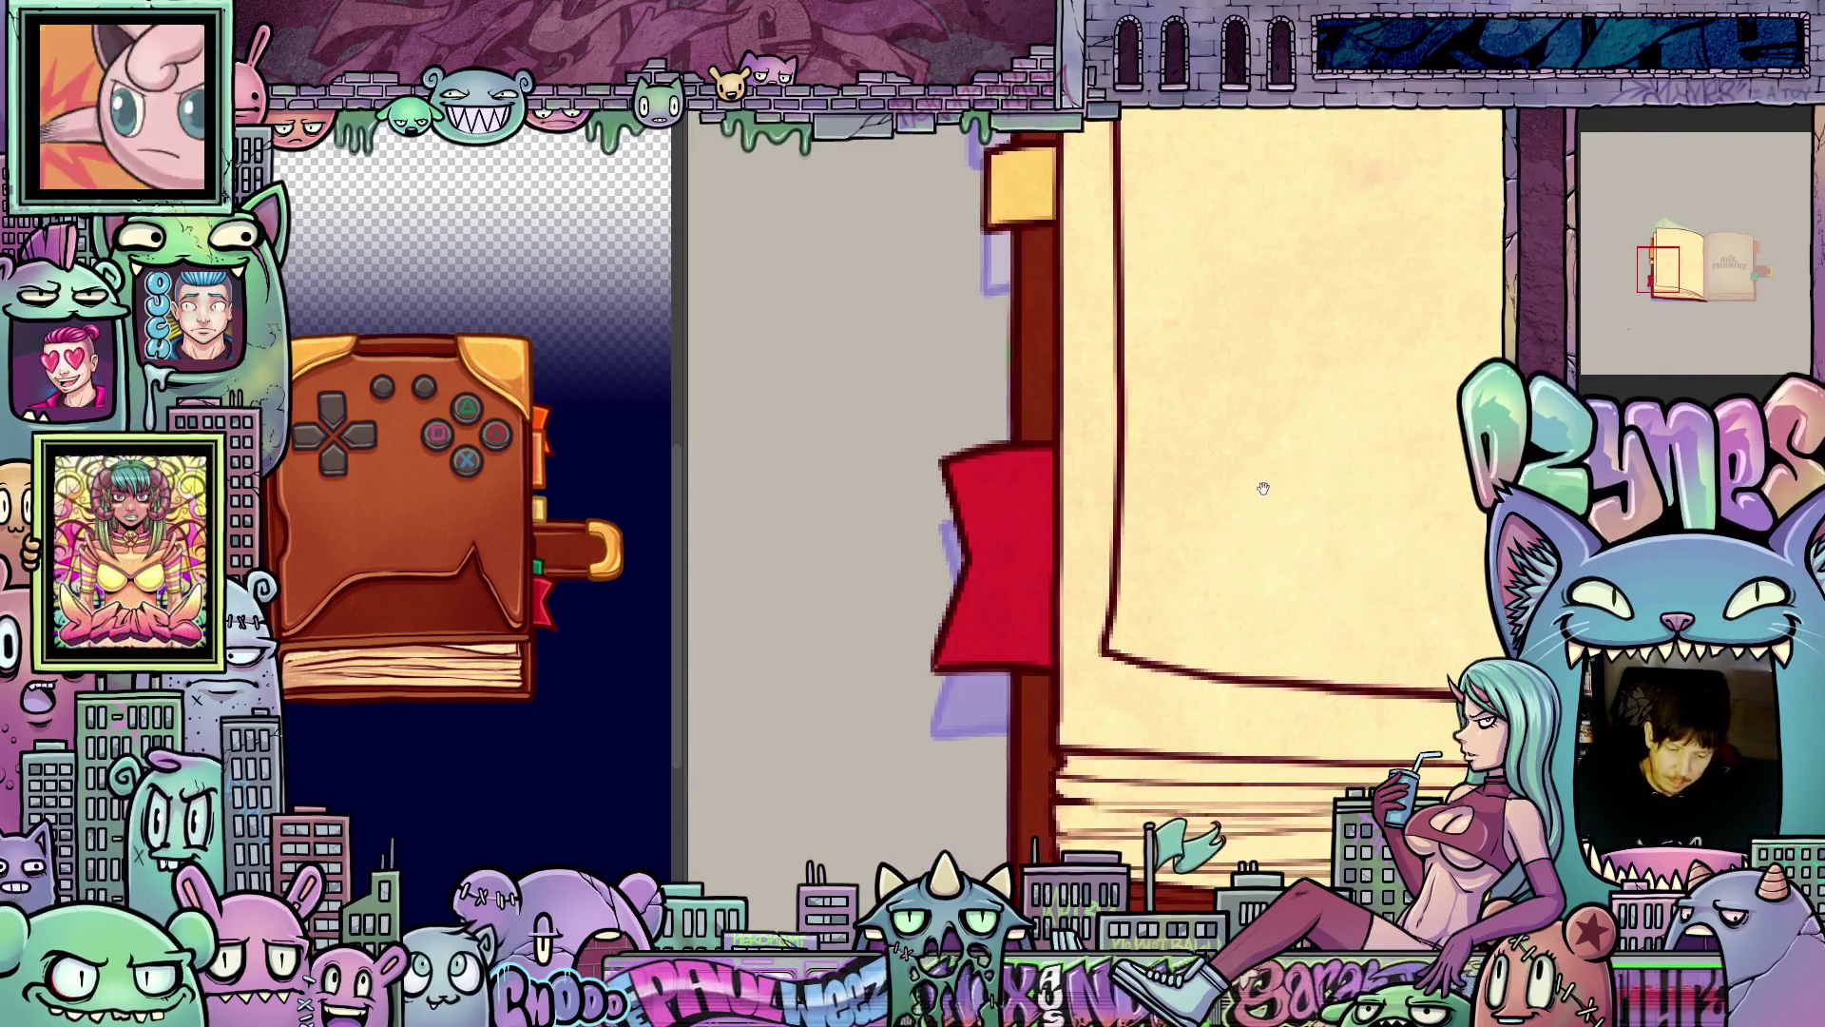
scroll(1235, 560, "up", 5)
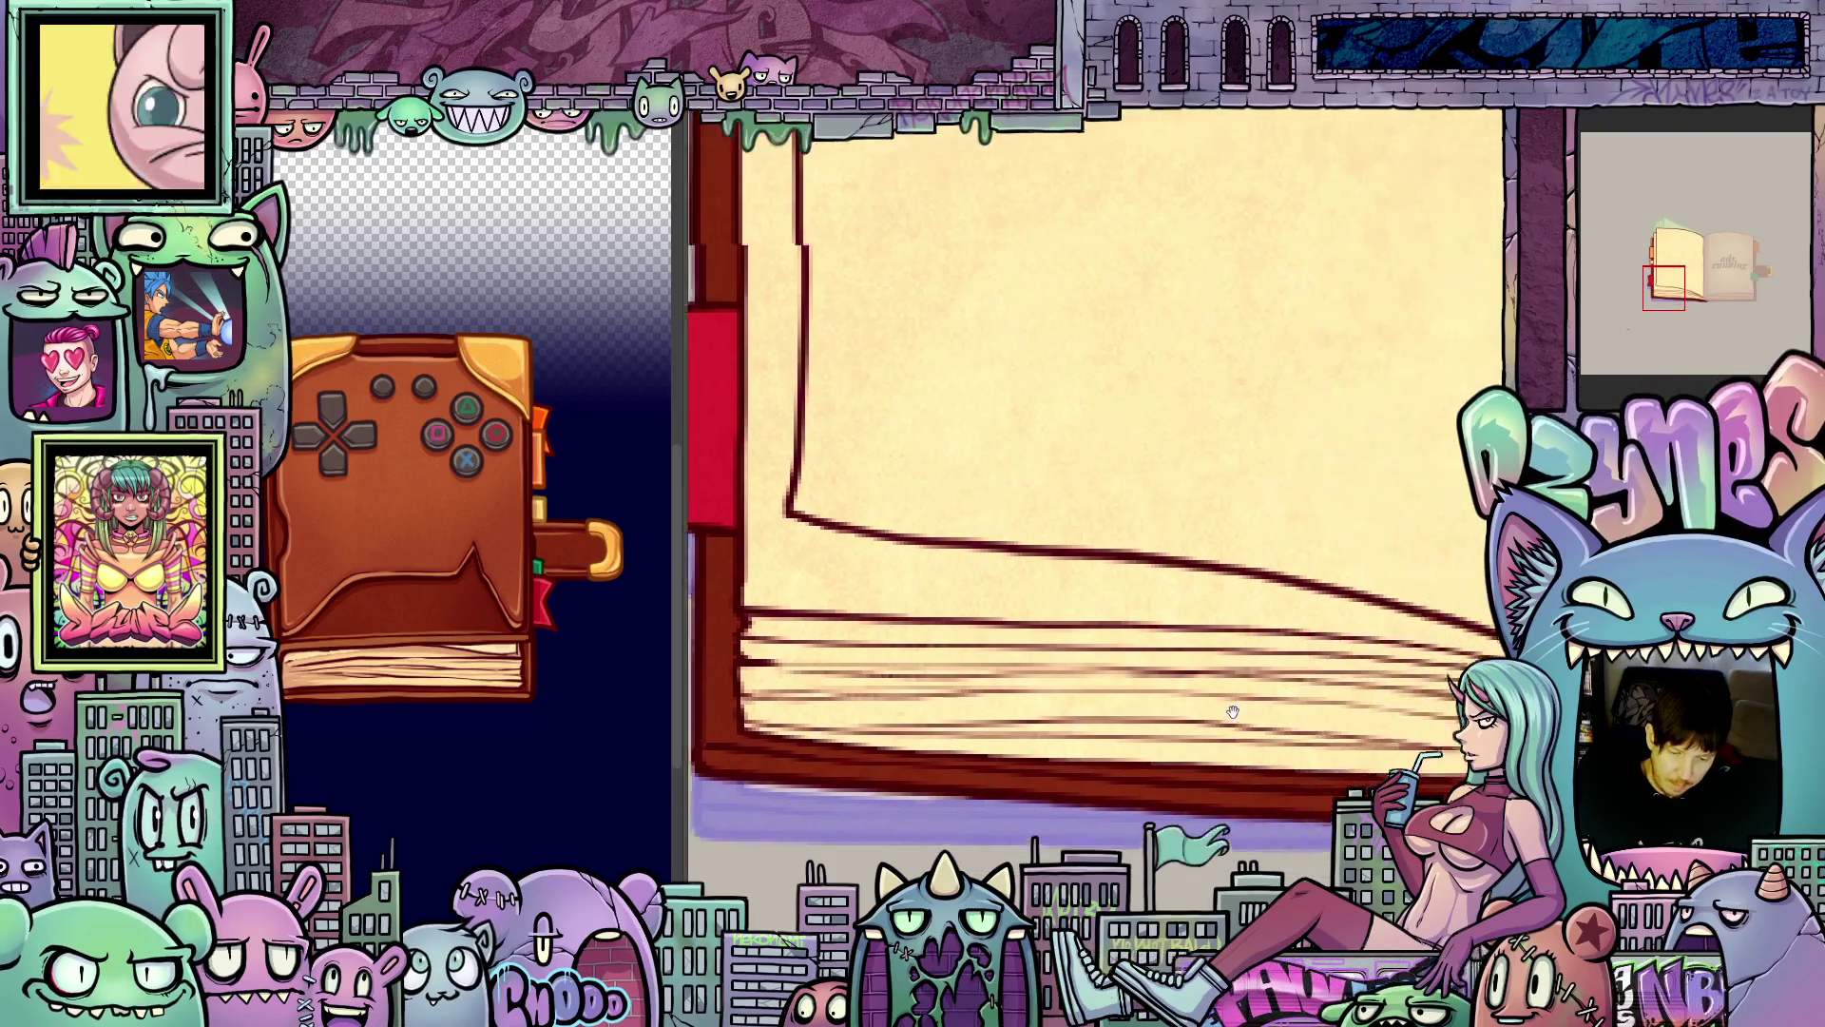
scroll(1338, 735, "up", 5)
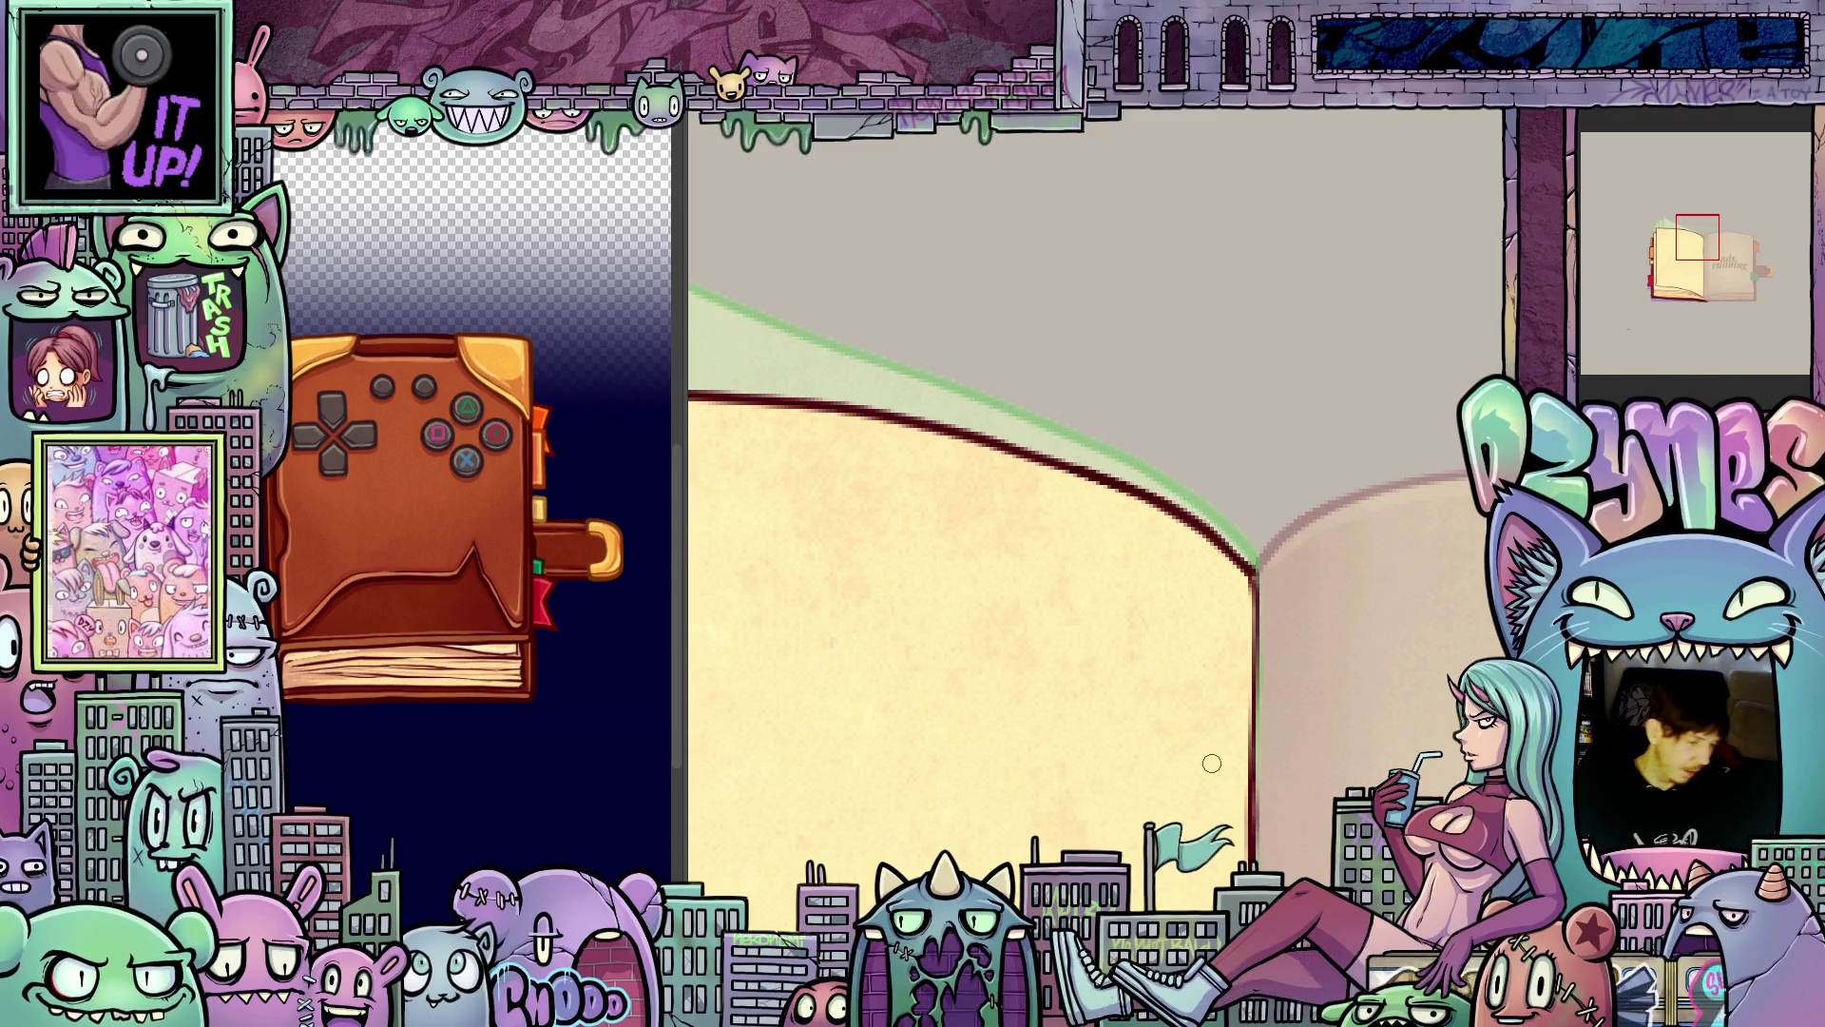
scroll(1206, 628, "down", 5)
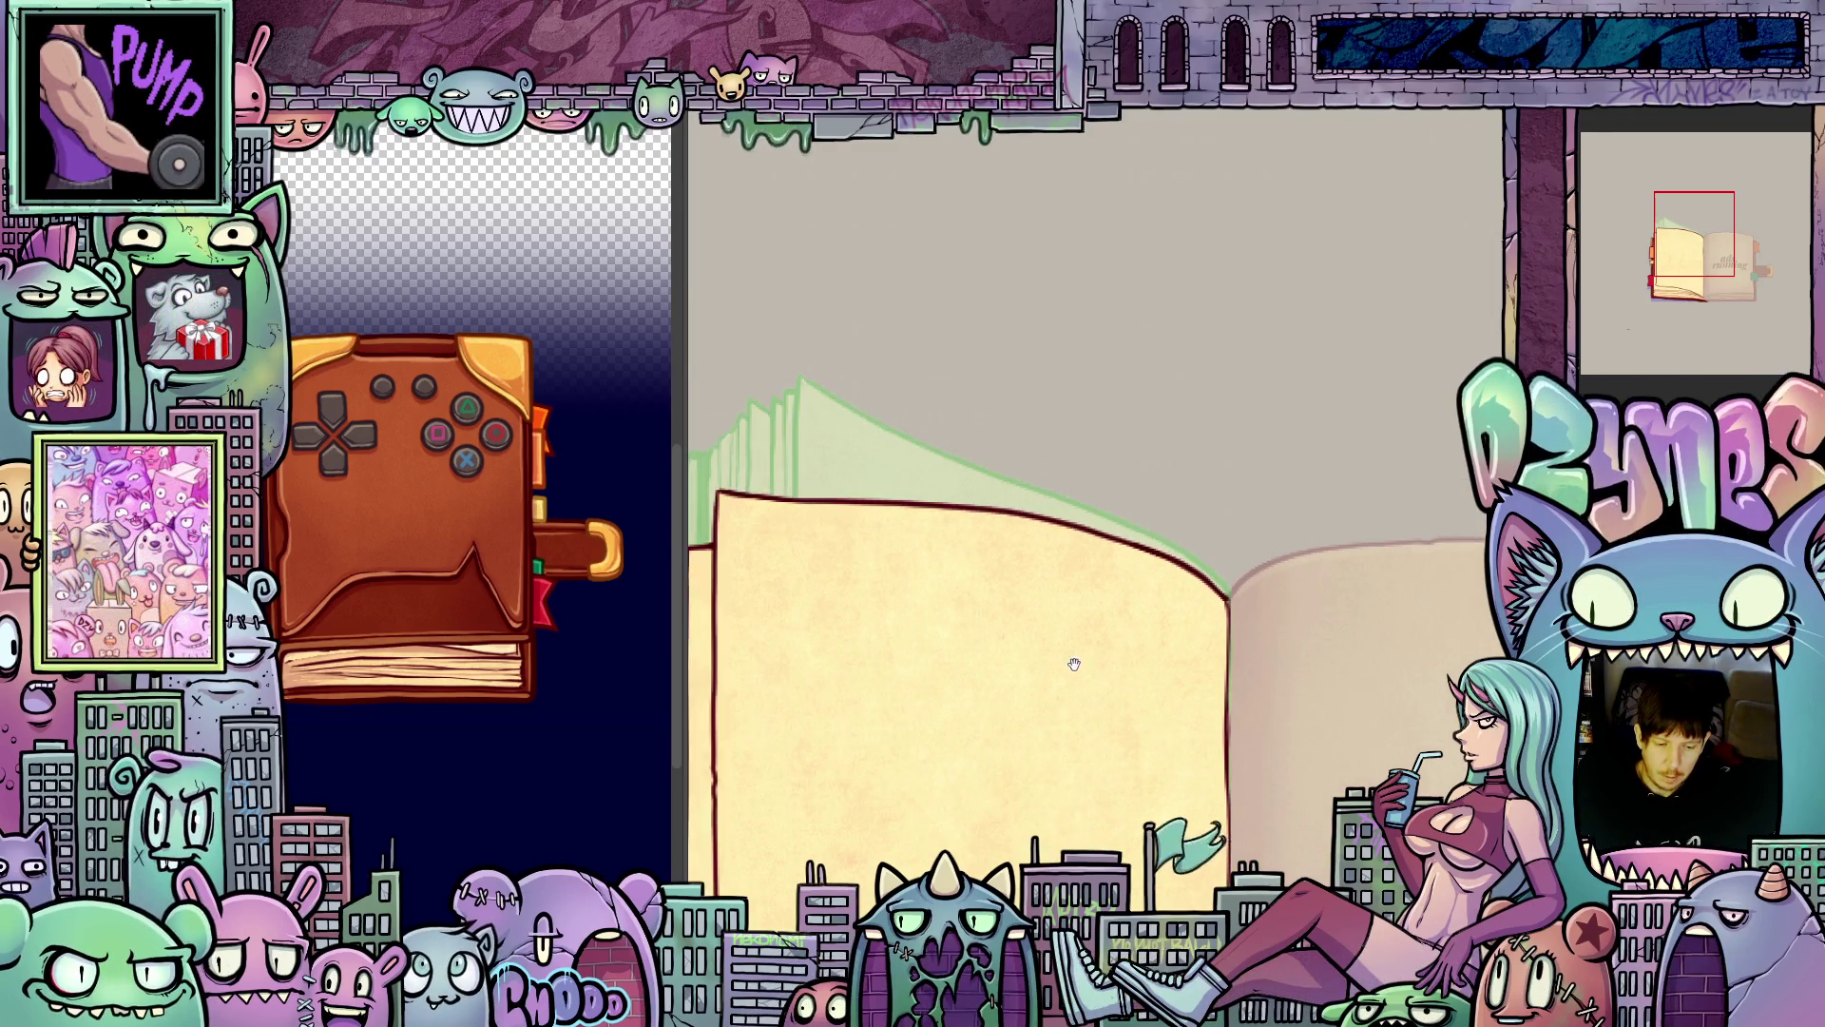
scroll(1127, 658, "up", 5)
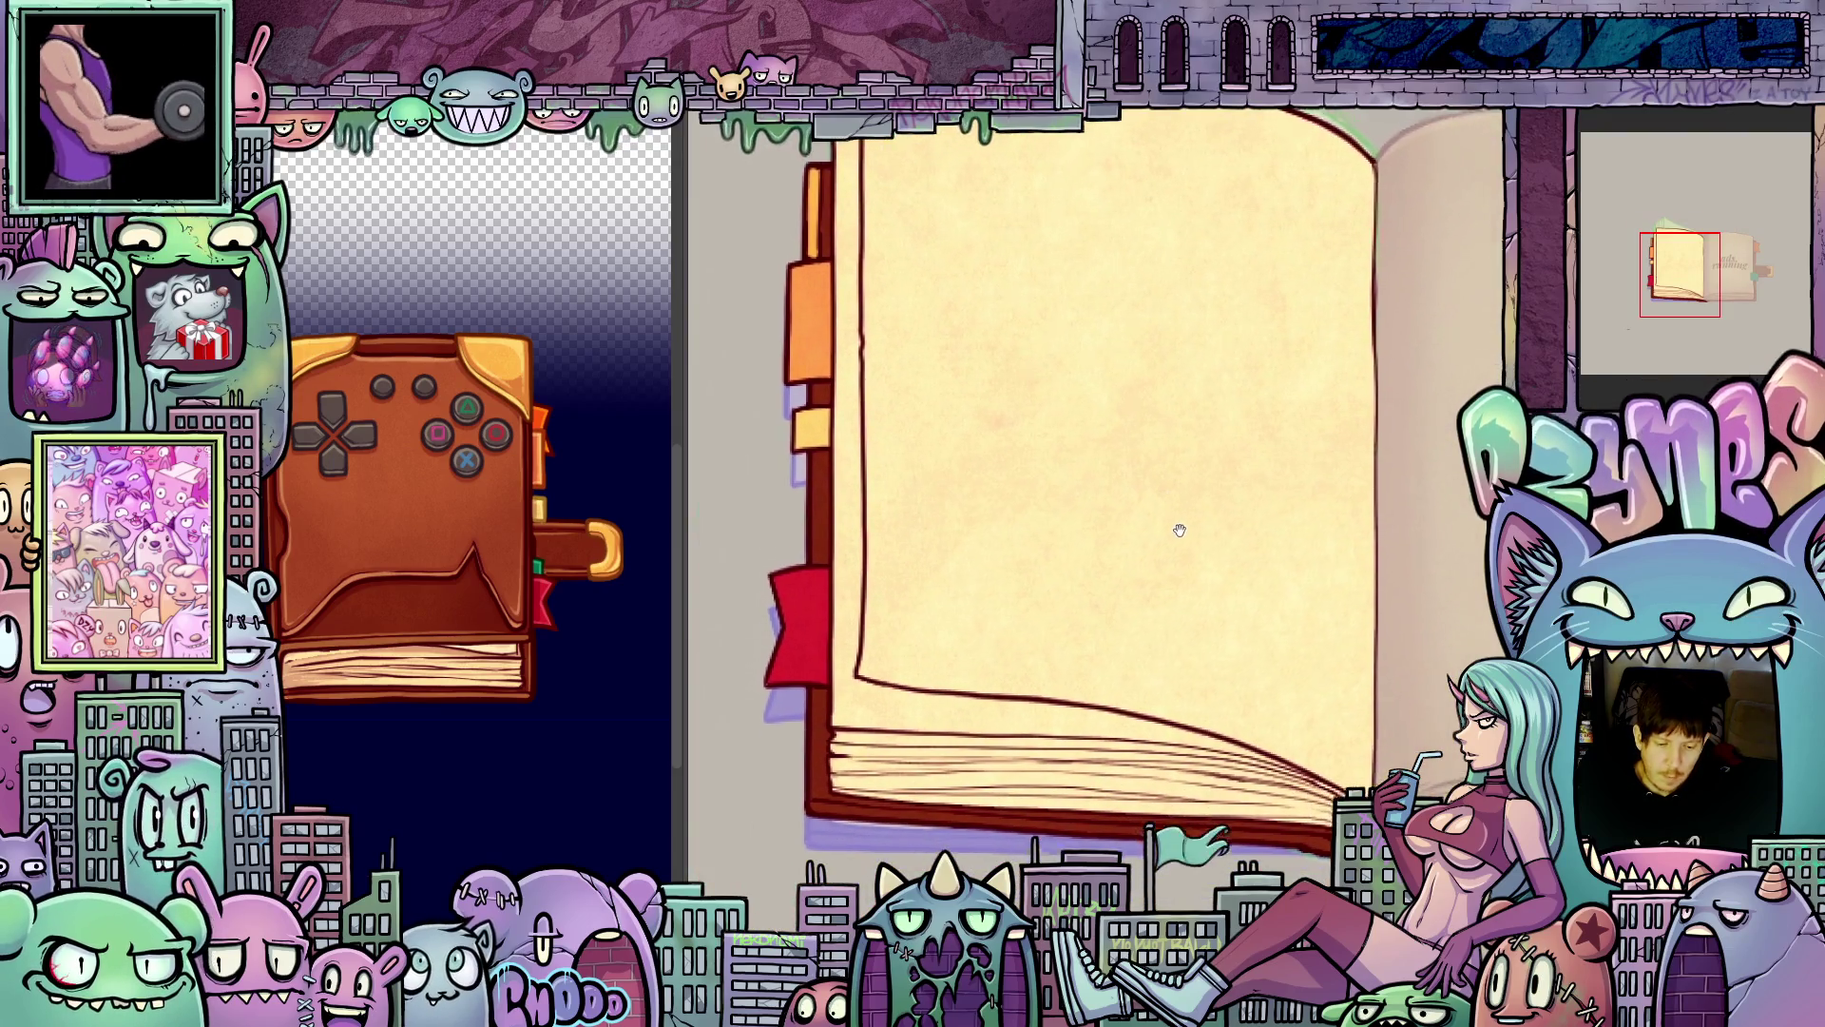
scroll(1135, 573, "down", 4)
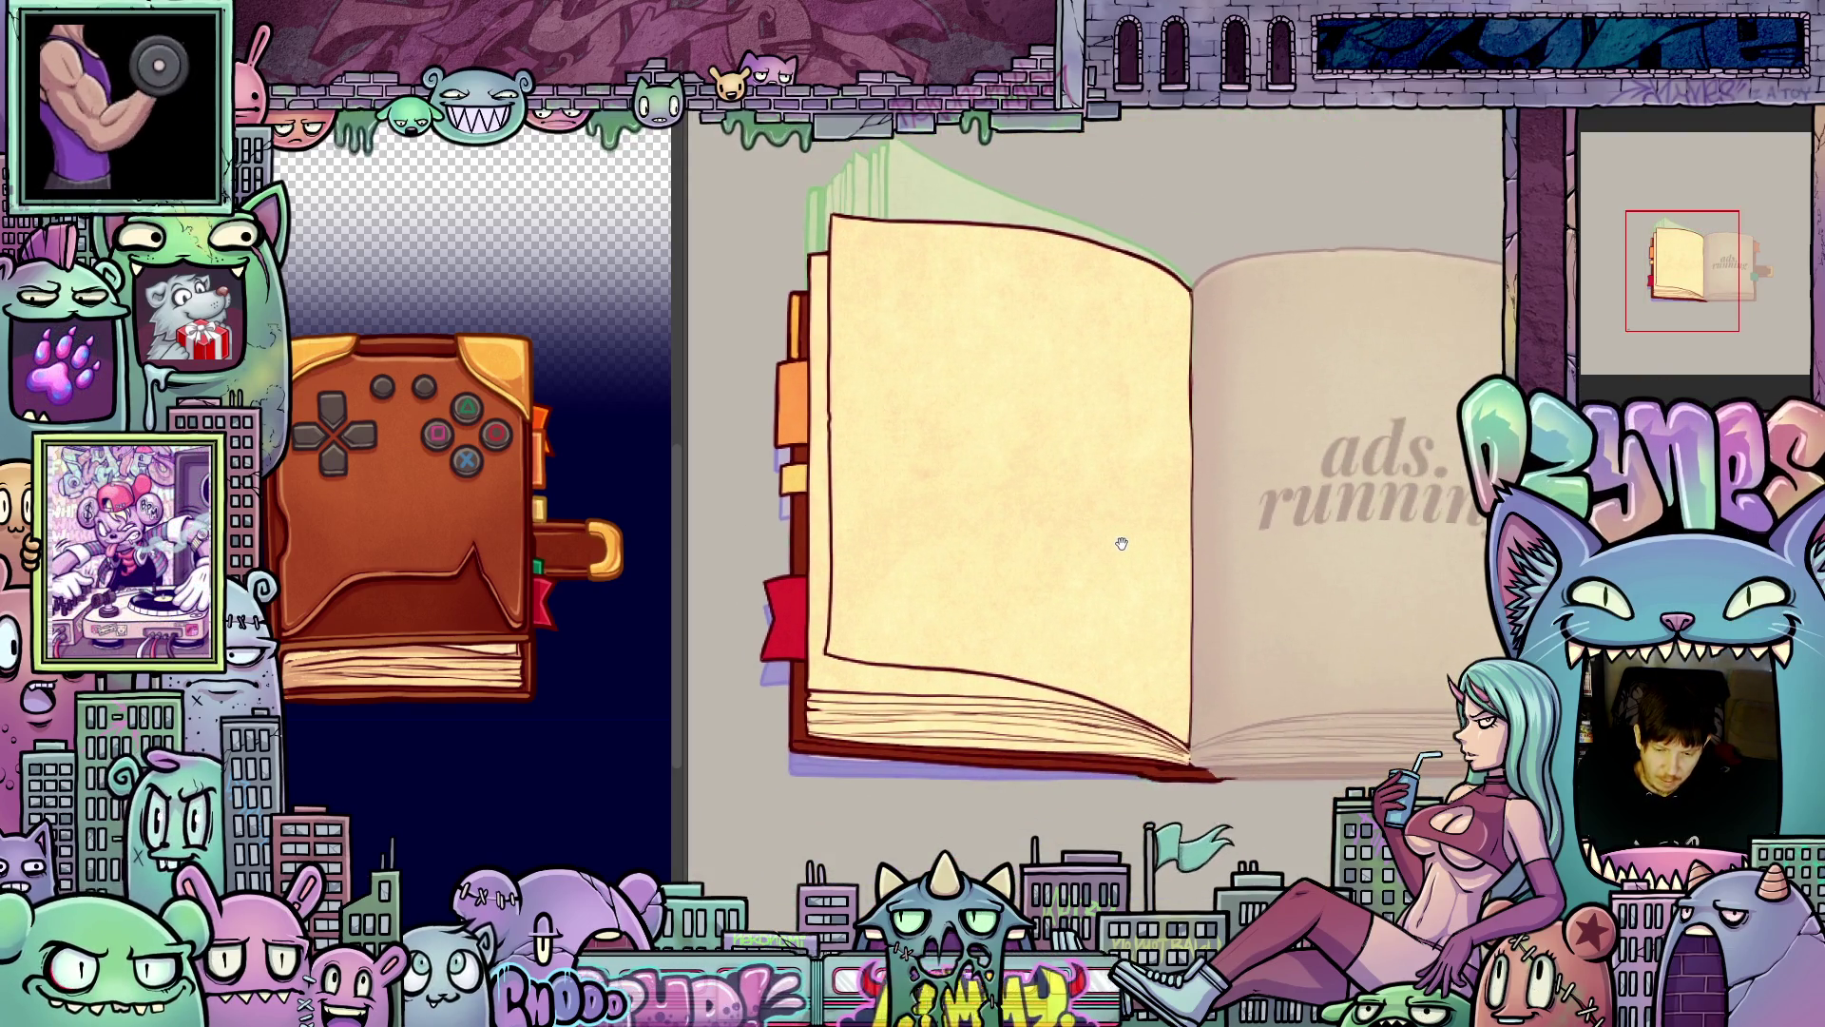
mouse_move(1132, 555)
left_mouse_down()
mouse_move(1206, 681)
mouse_move(1204, 612)
left_mouse_up()
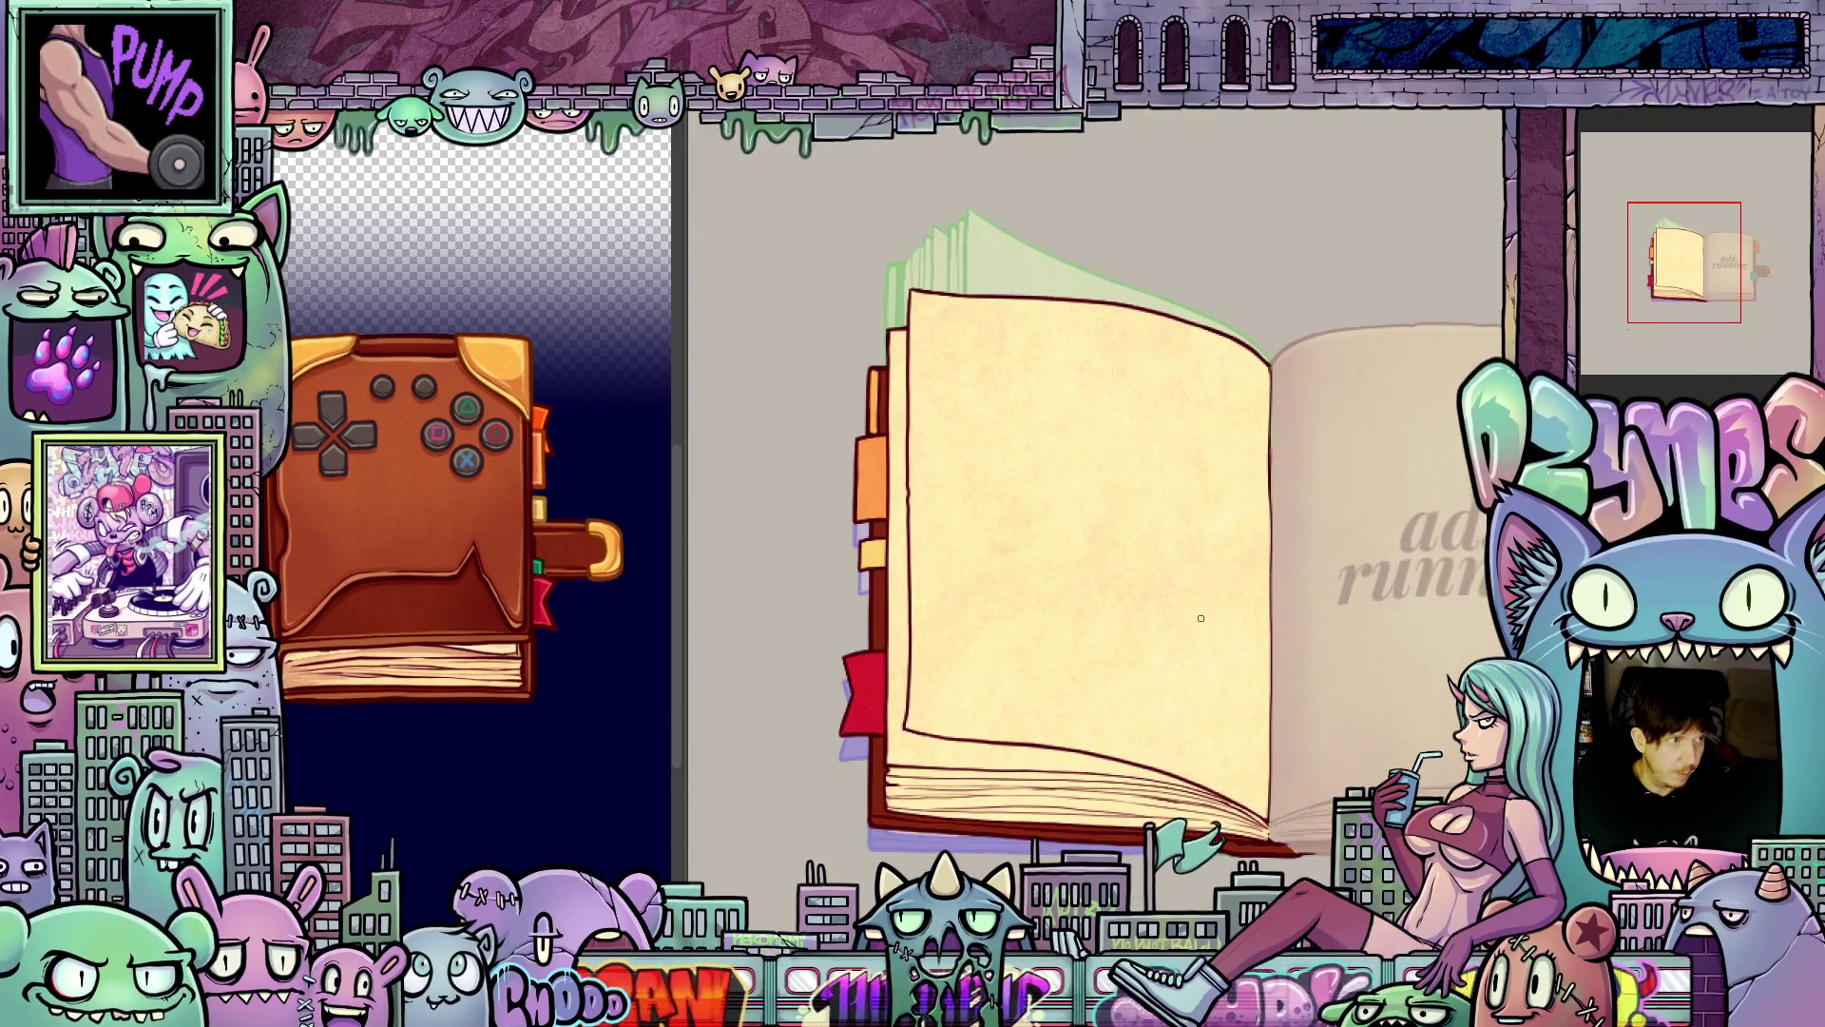
scroll(1214, 560, "up", 2)
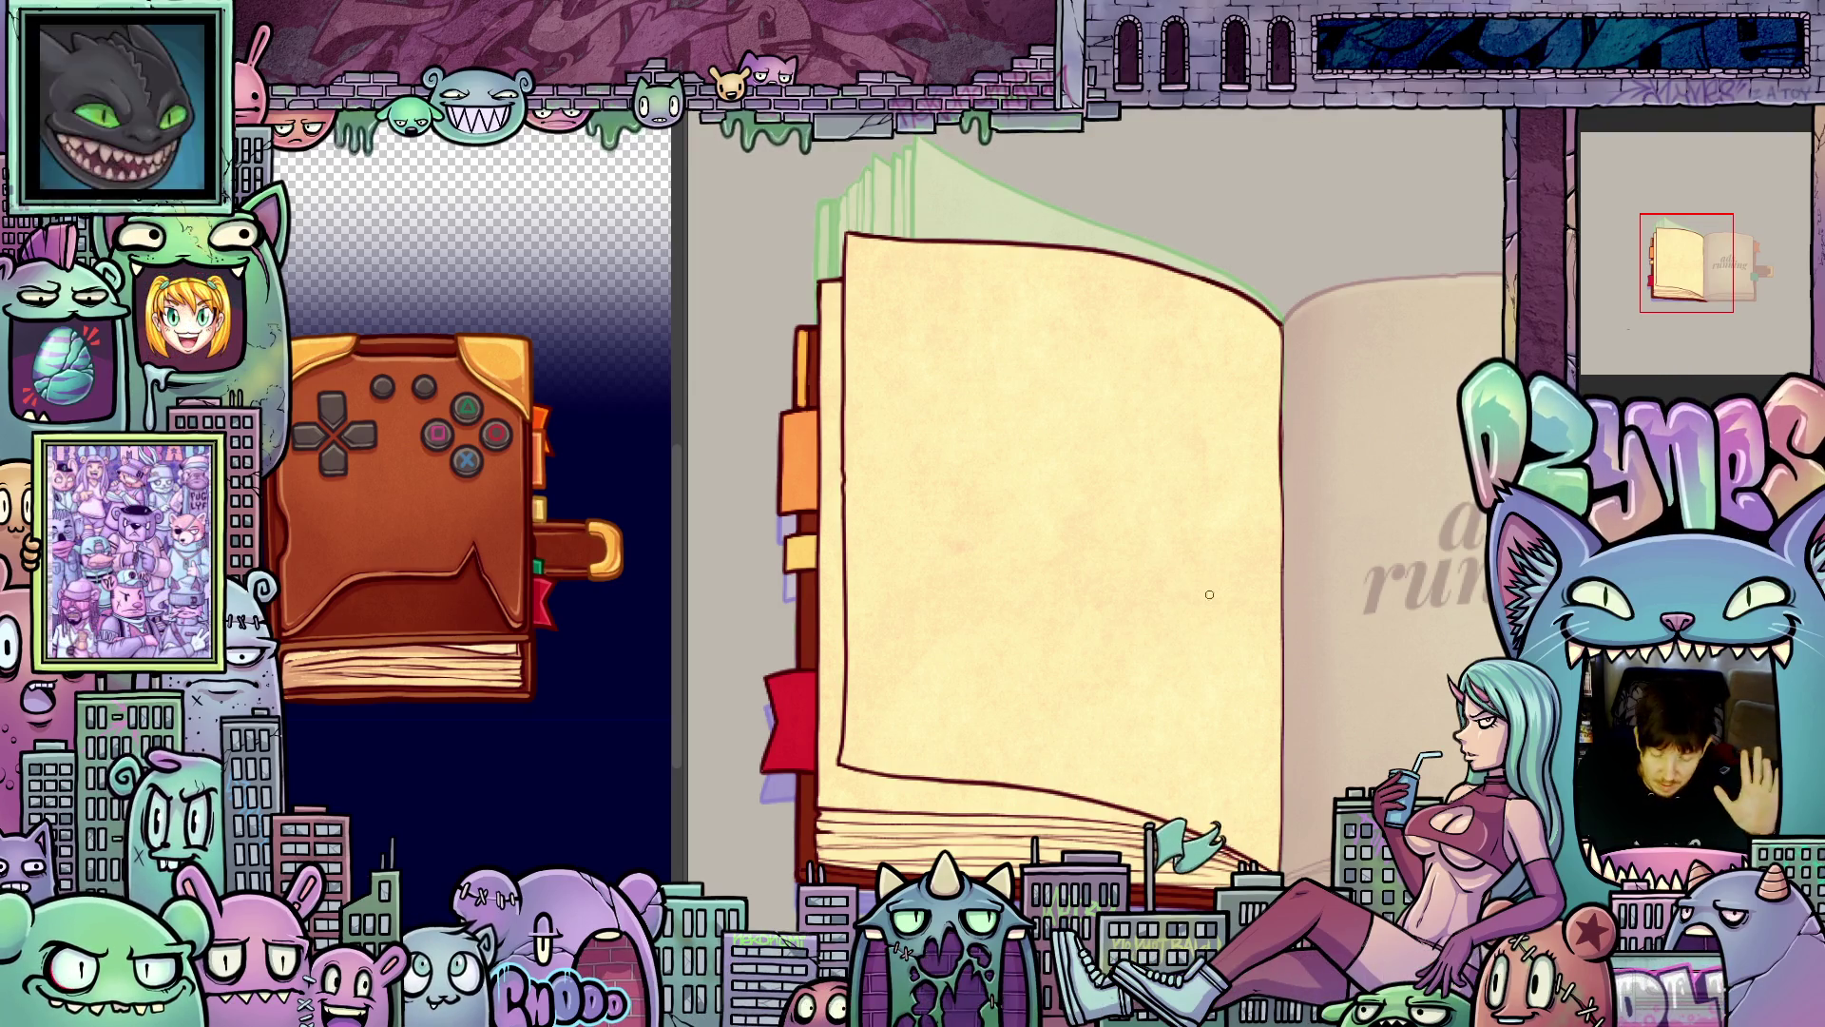
scroll(1285, 703, "up", 1)
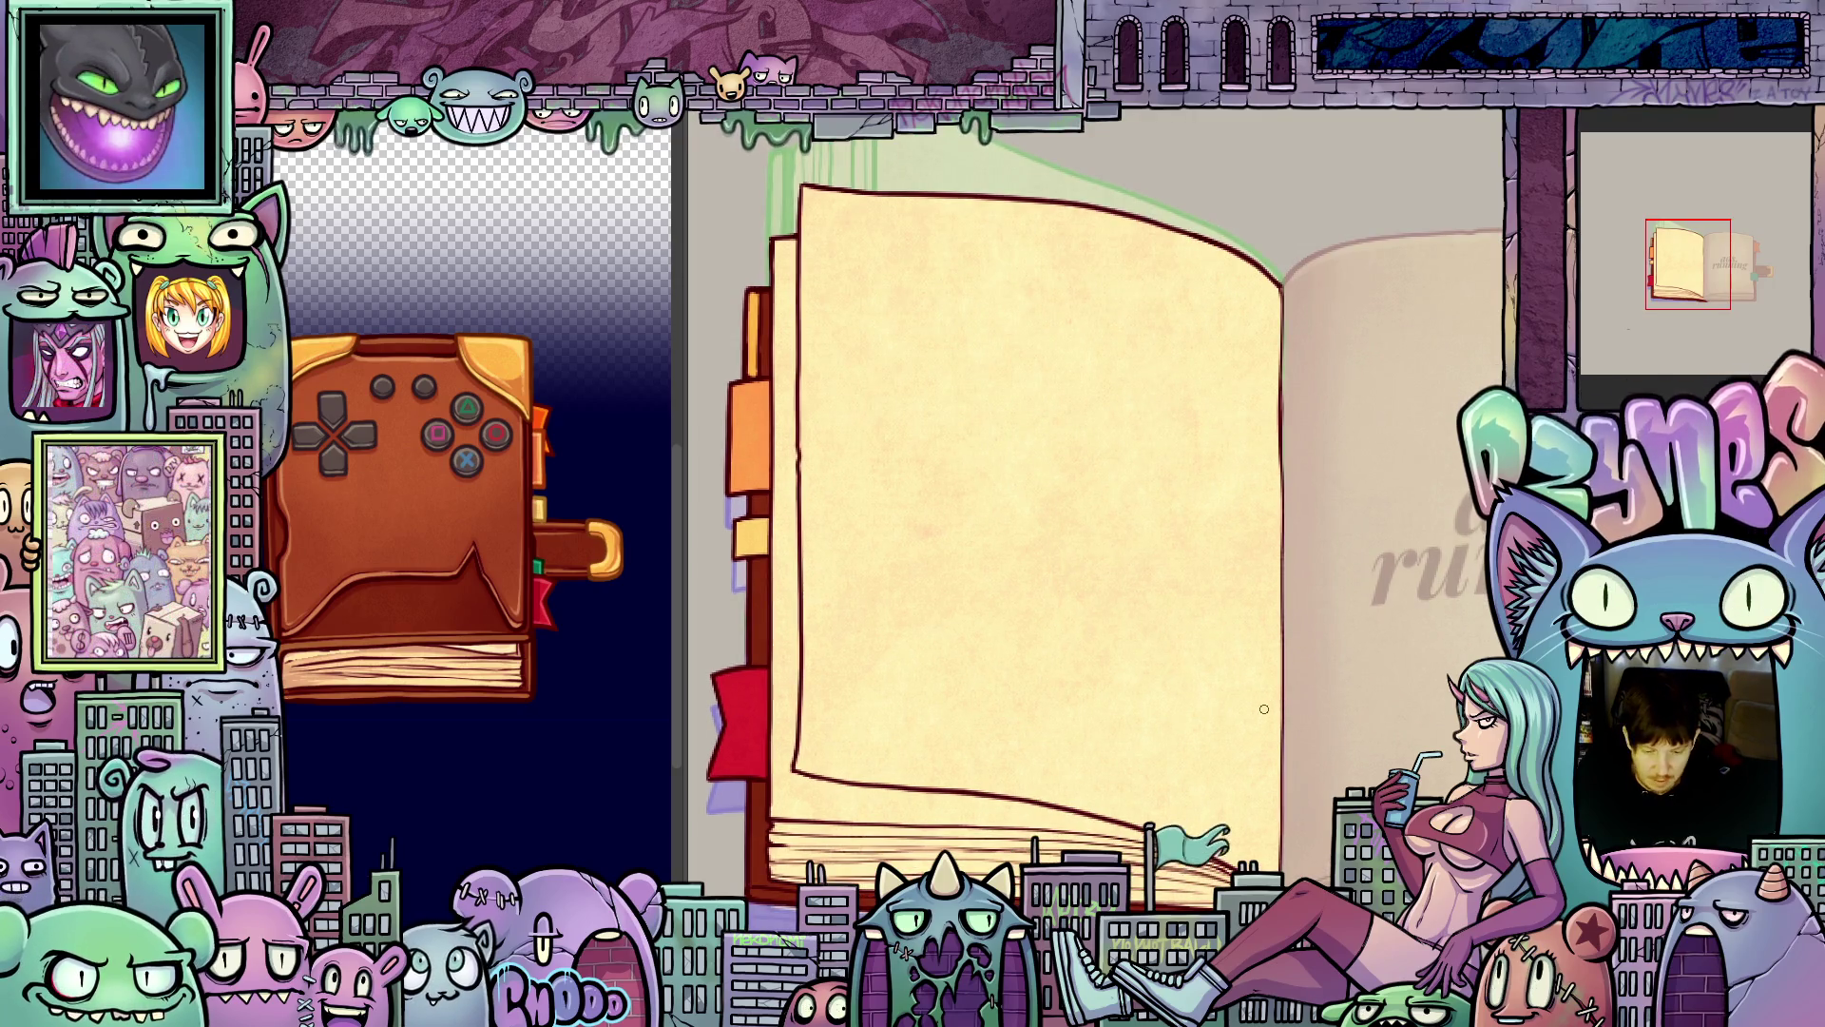
scroll(989, 594, "up", 3)
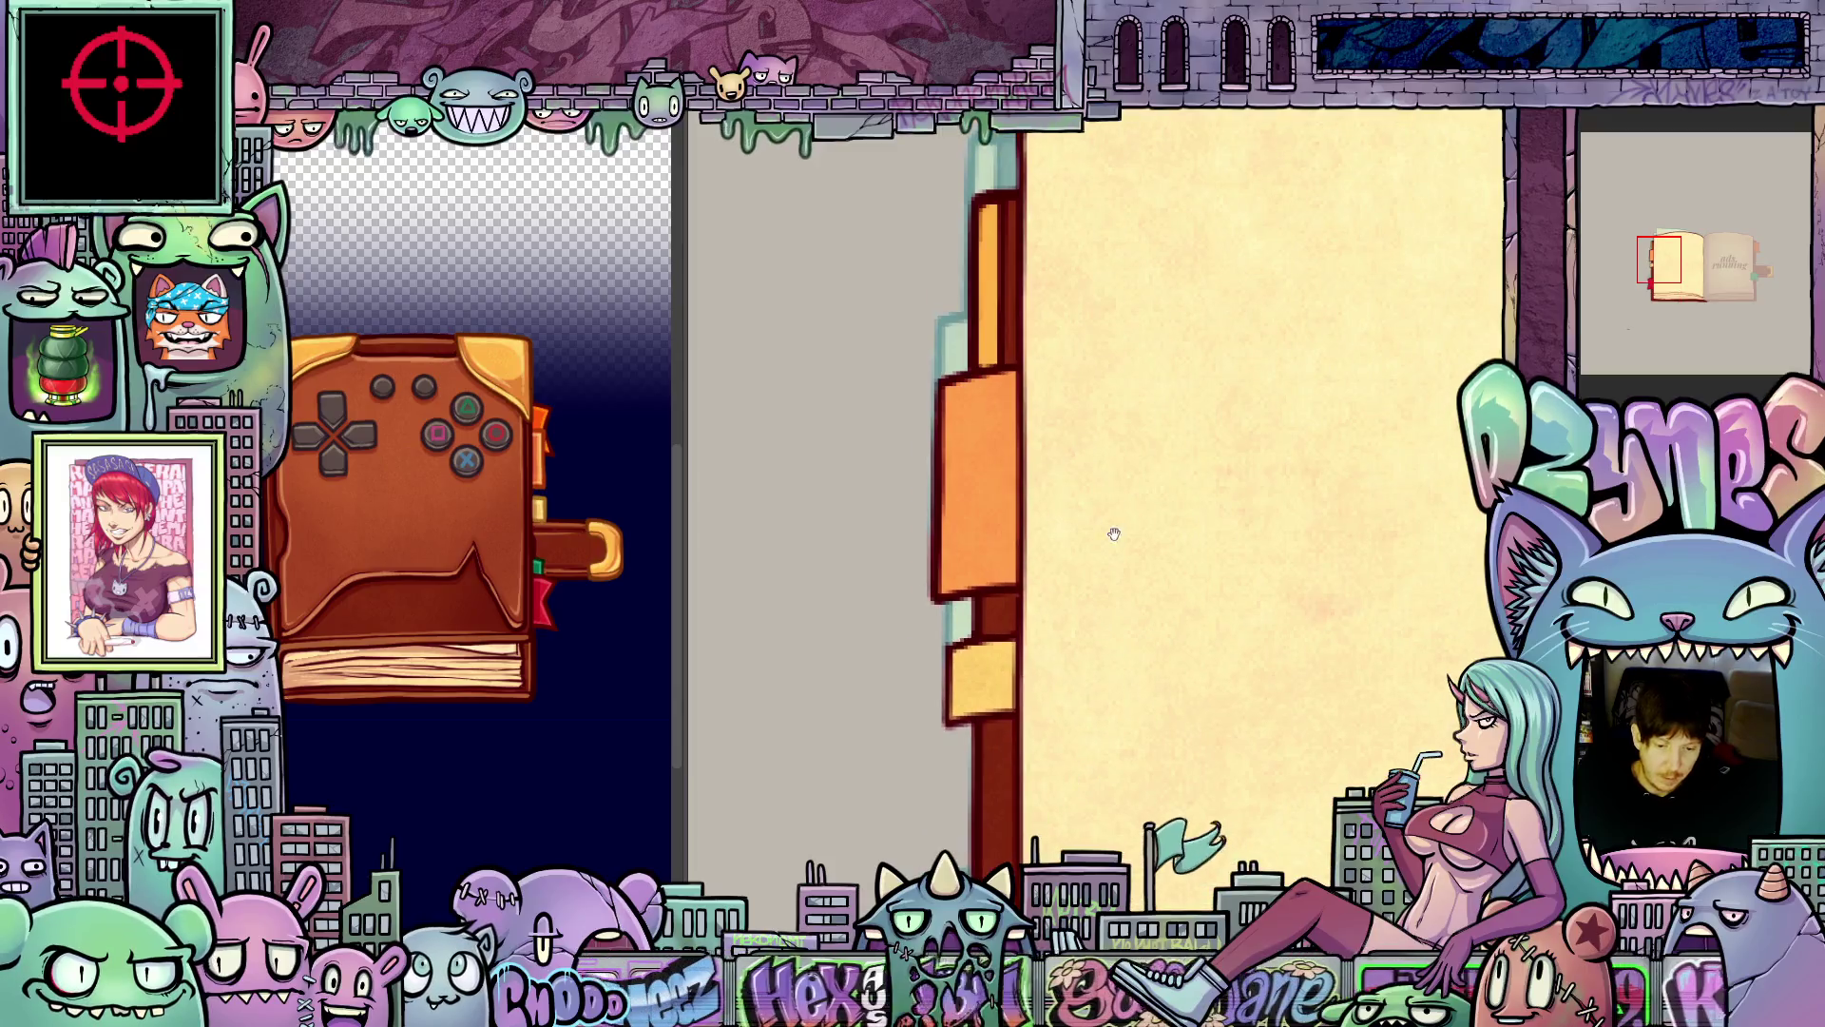
scroll(1098, 590, "down", 4)
mouse_move(1055, 643)
left_mouse_down()
mouse_move(1060, 351)
mouse_move(1030, 448)
mouse_move(1082, 444)
left_mouse_up()
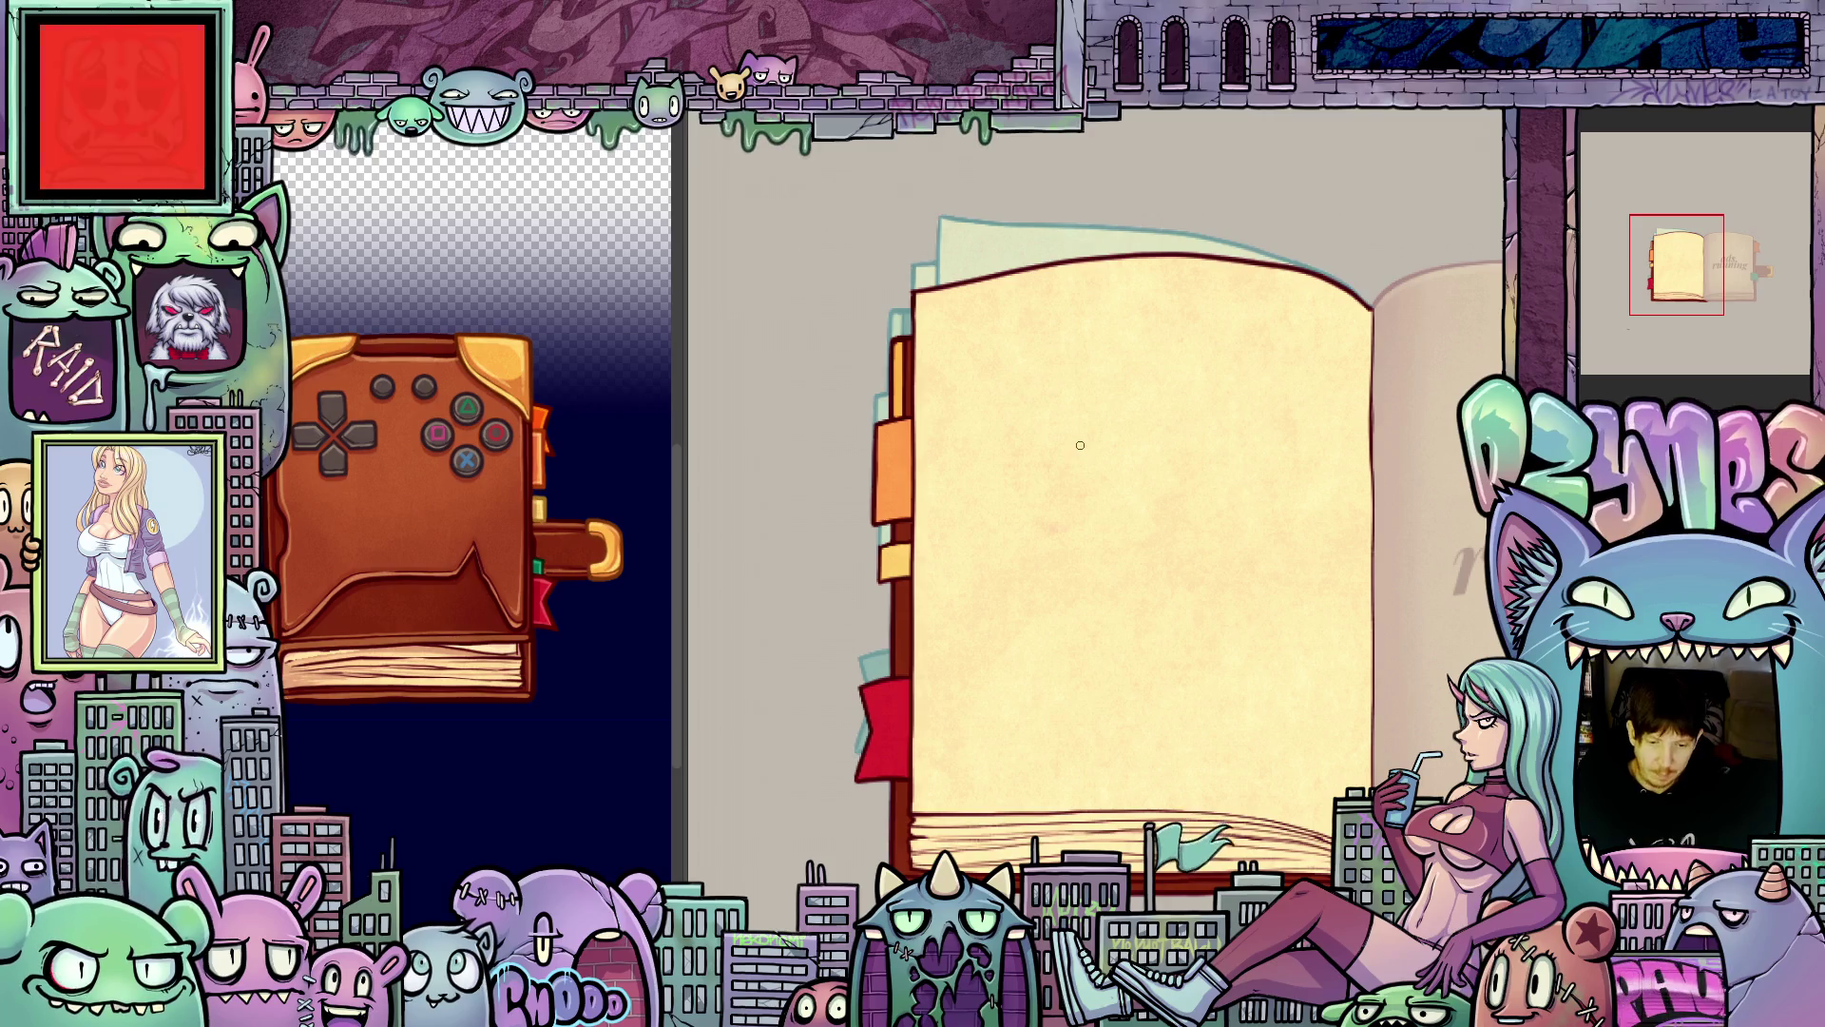
- Loop-play the book-opening animation, zooming and panning to watch the cover side
key("space")
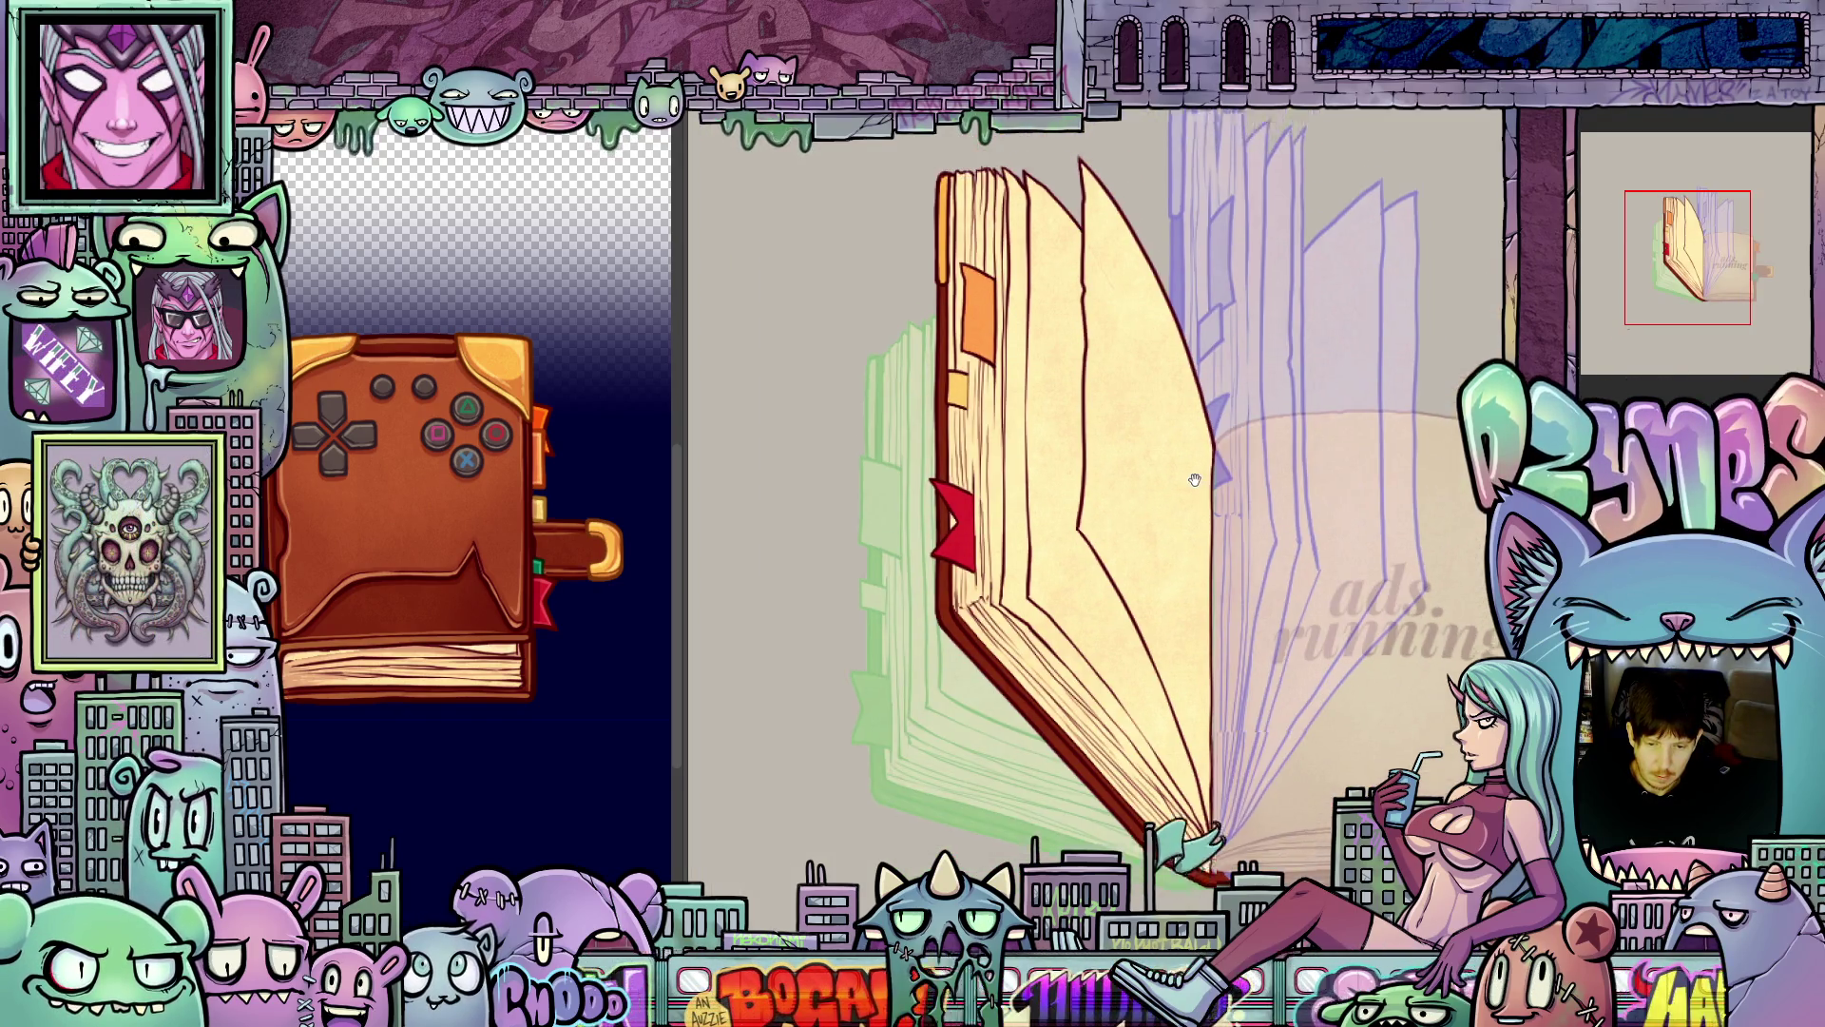
scroll(979, 290, "up", 3)
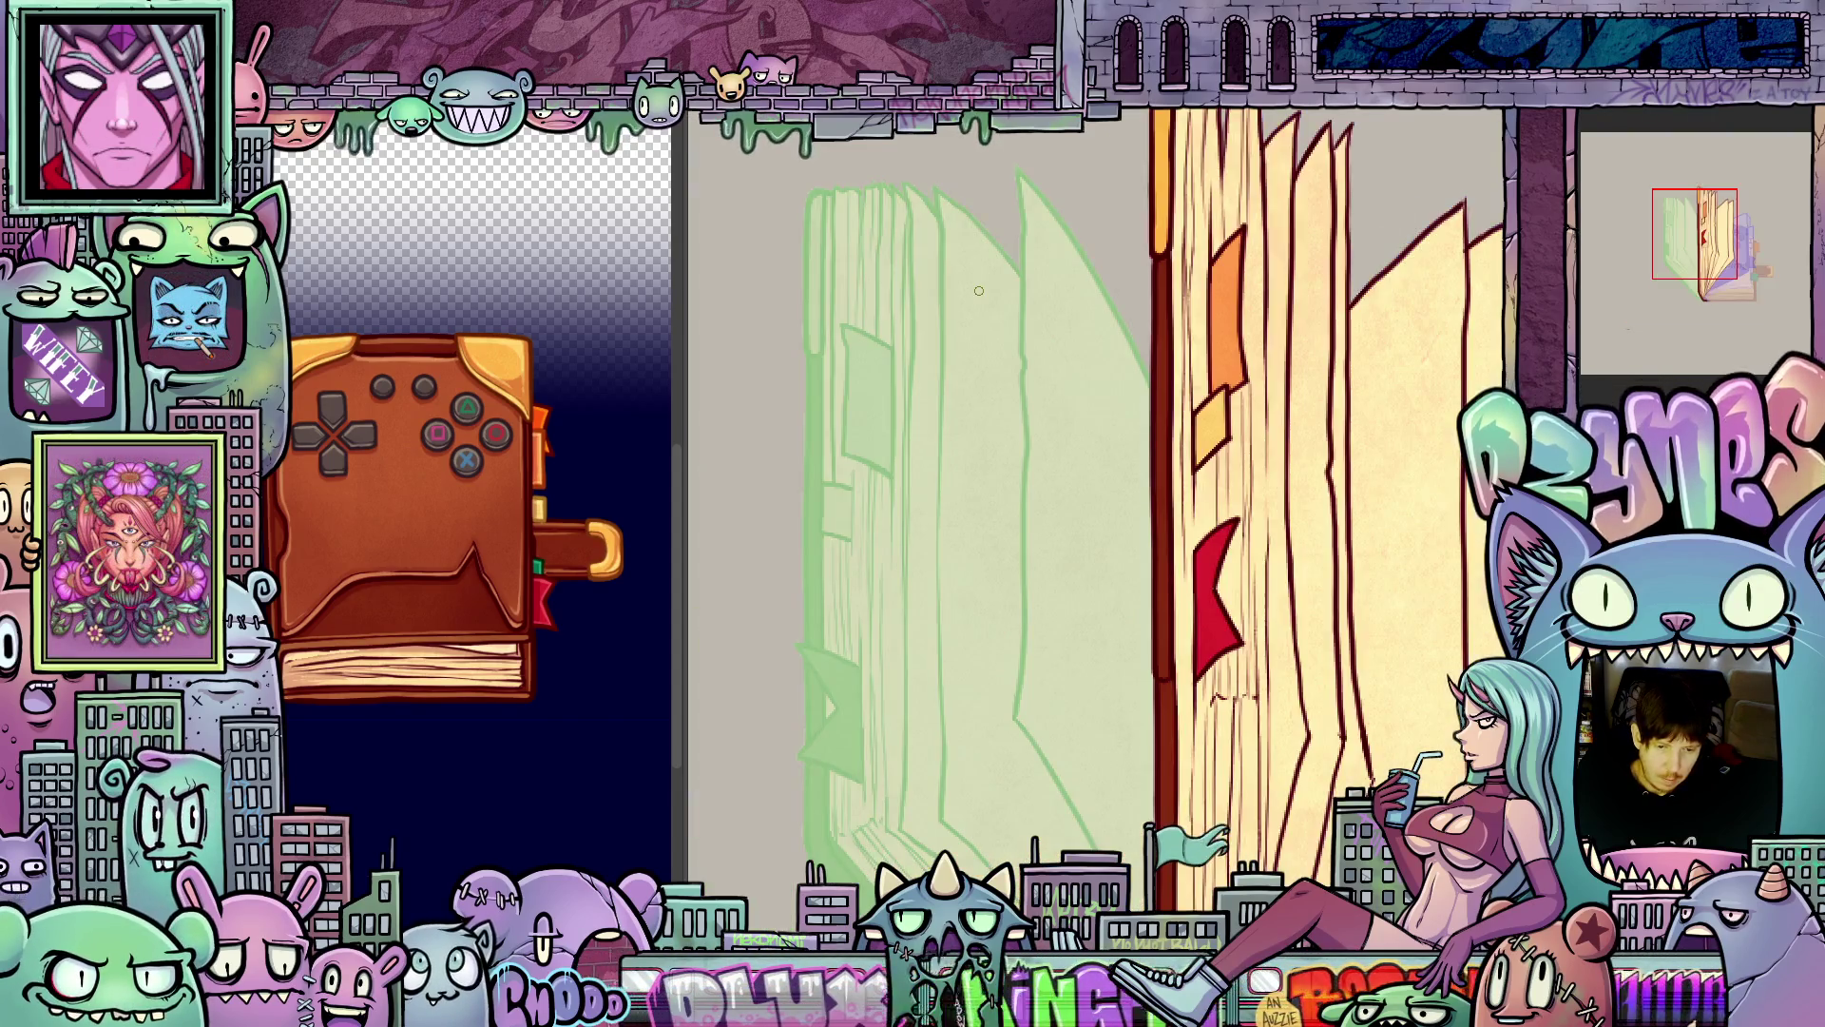
left_click_drag(1223, 357, 1049, 360)
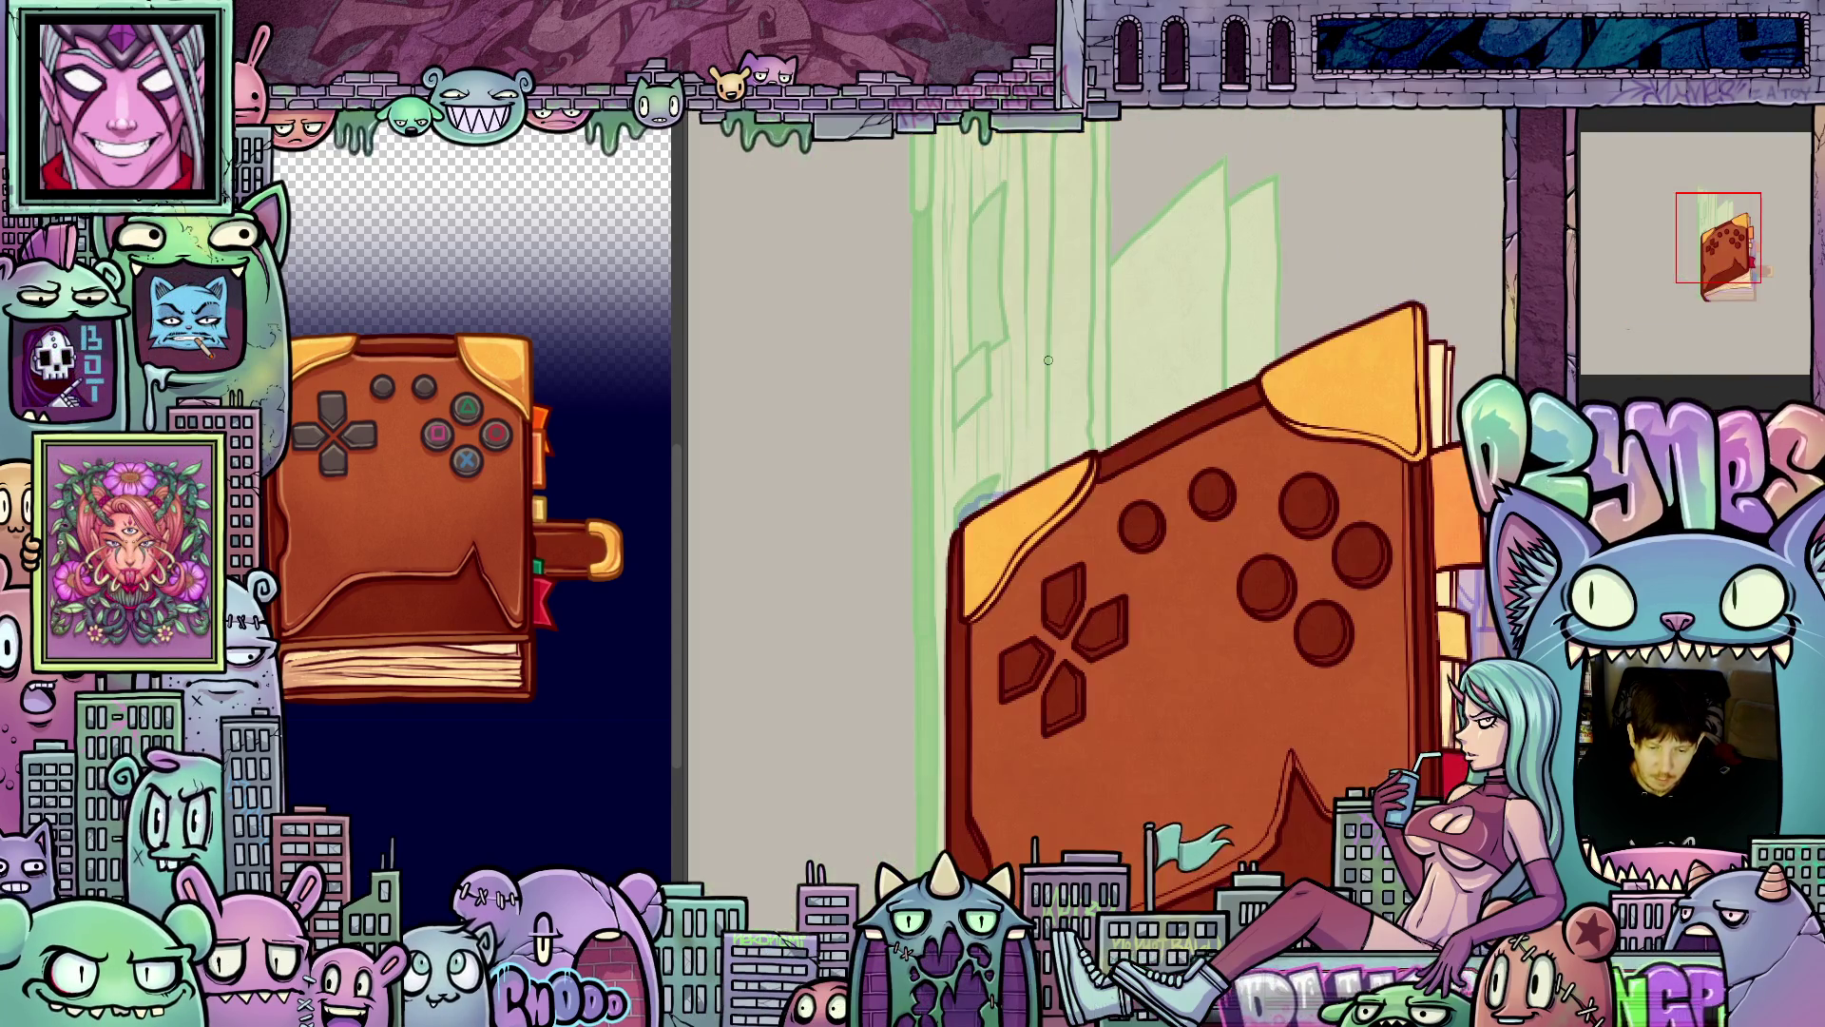
scroll(1246, 479, "up", 2)
scroll(1225, 345, "up", 2)
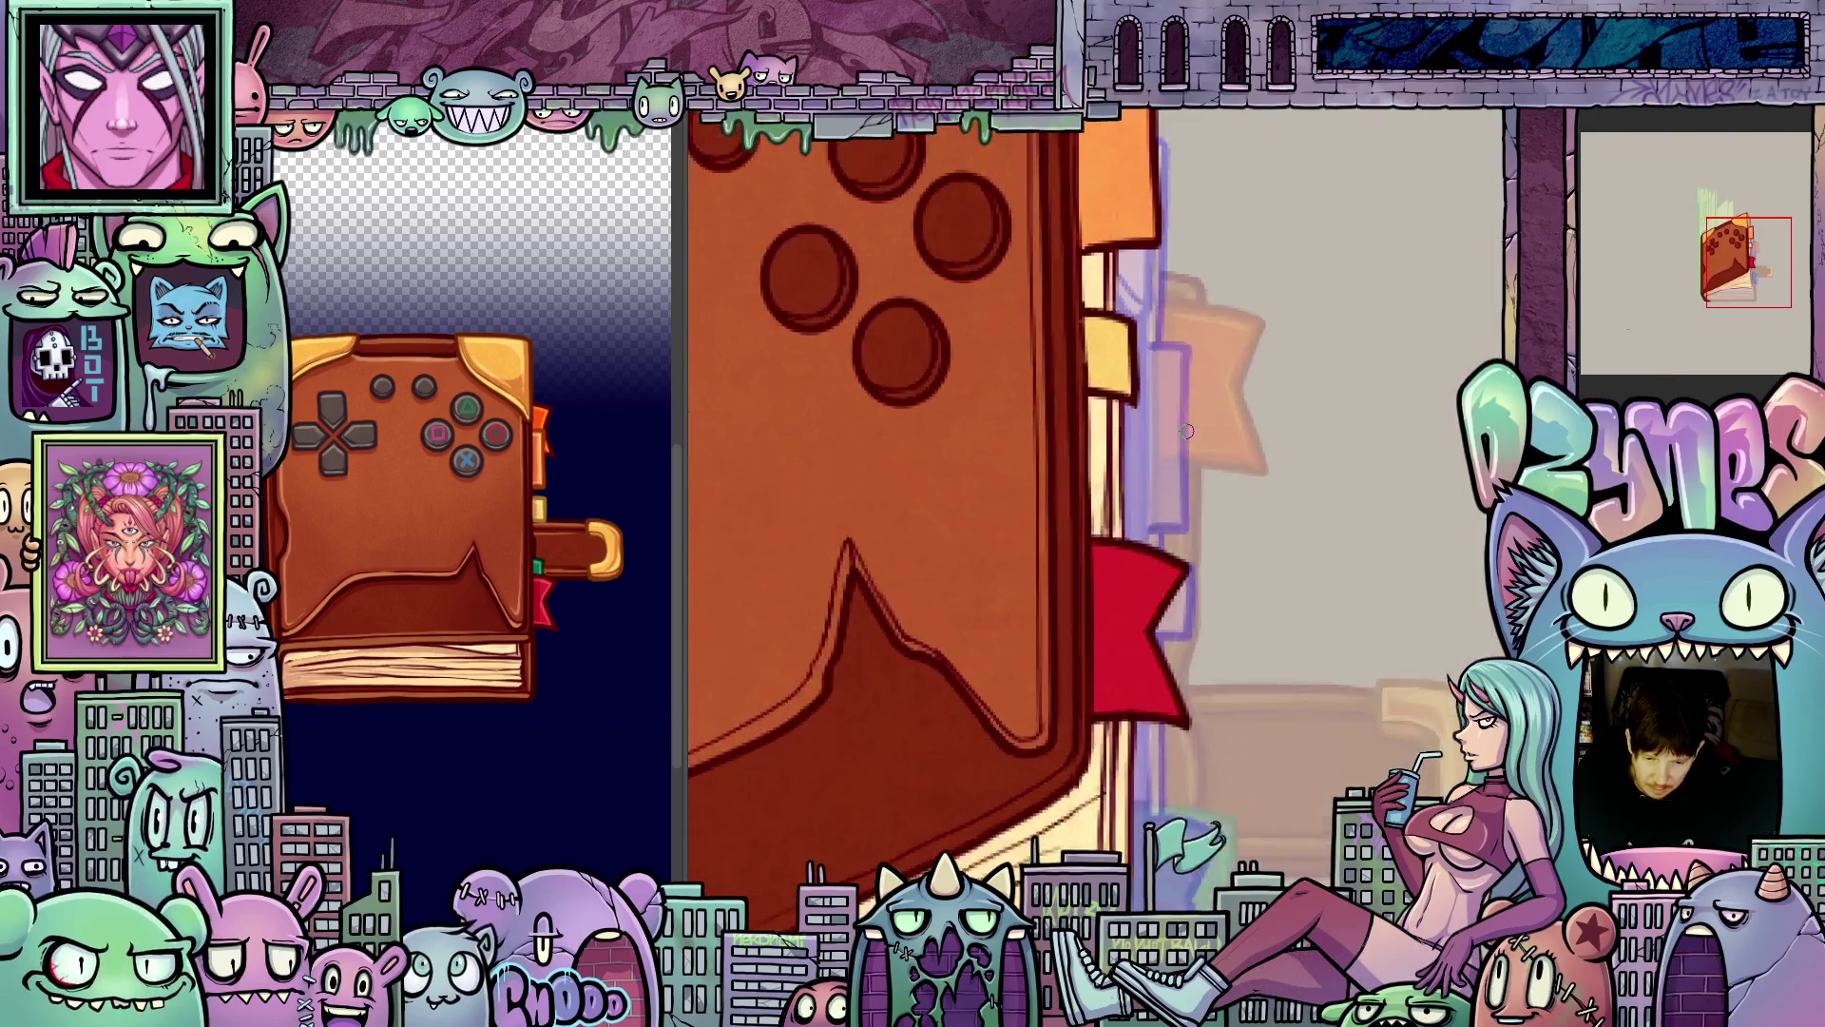
scroll(1226, 345, "down", 2)
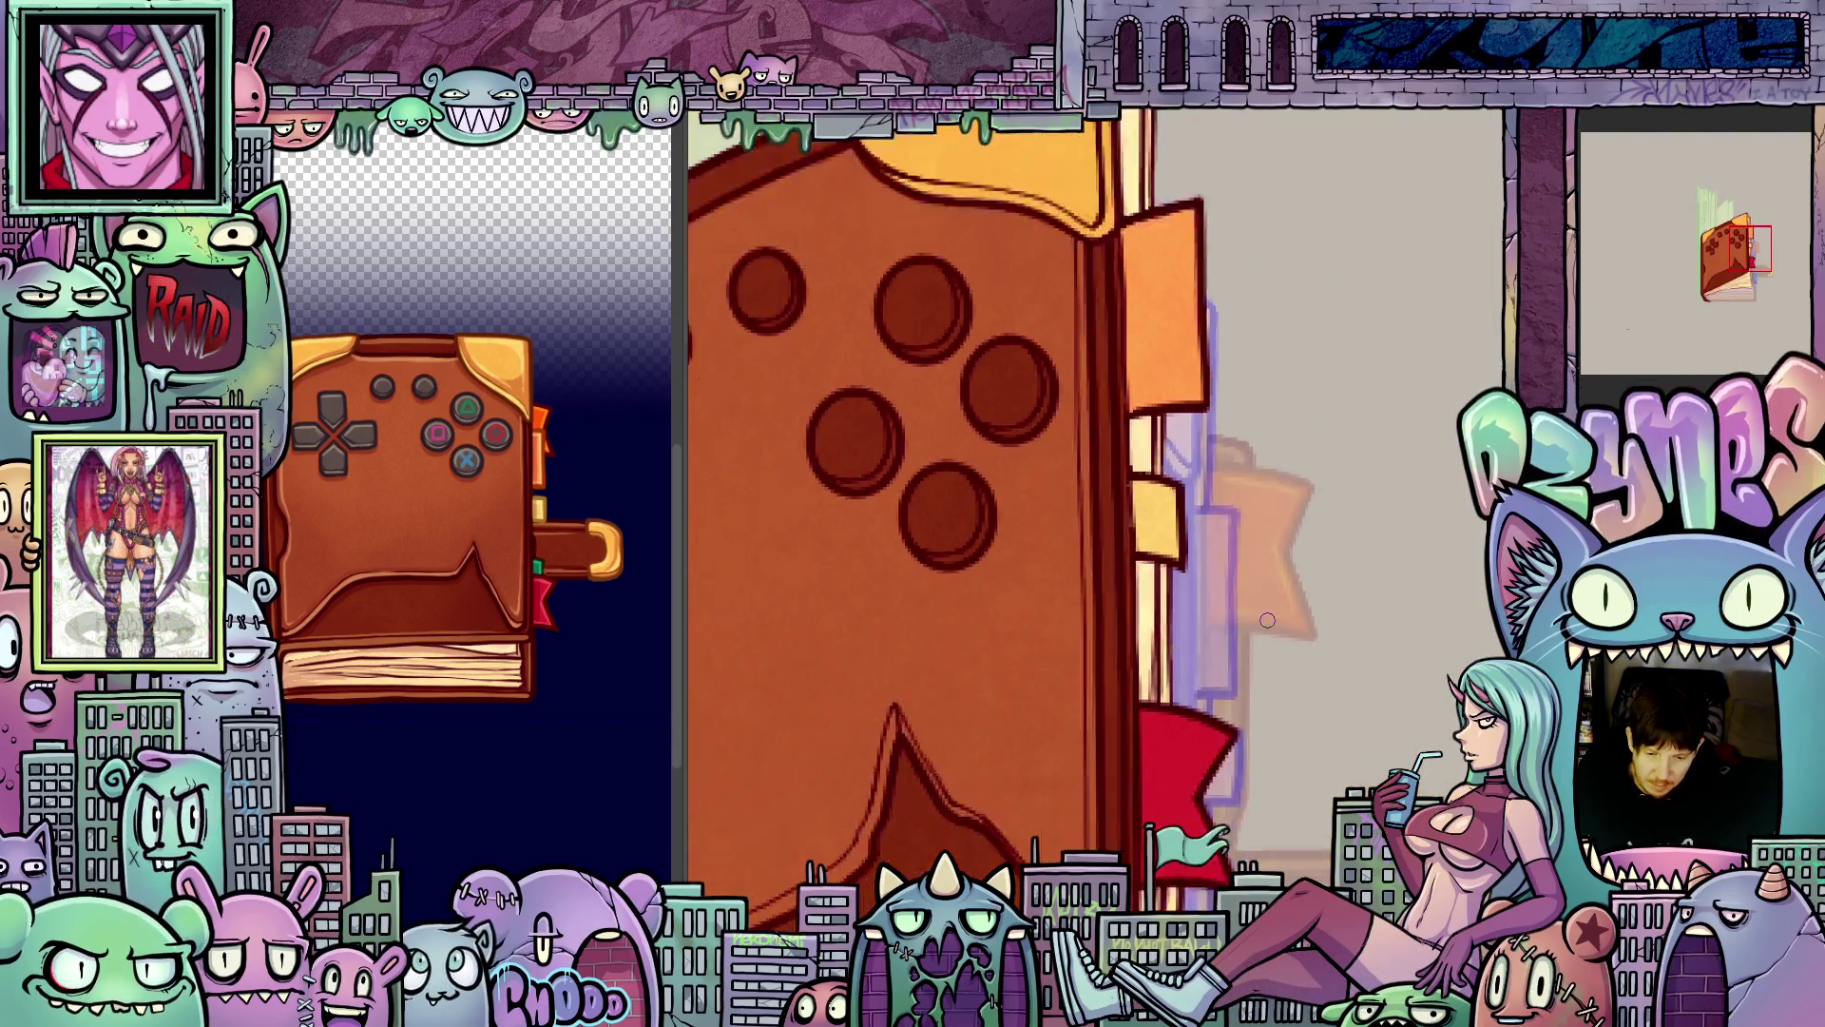
scroll(1257, 436, "down", 3)
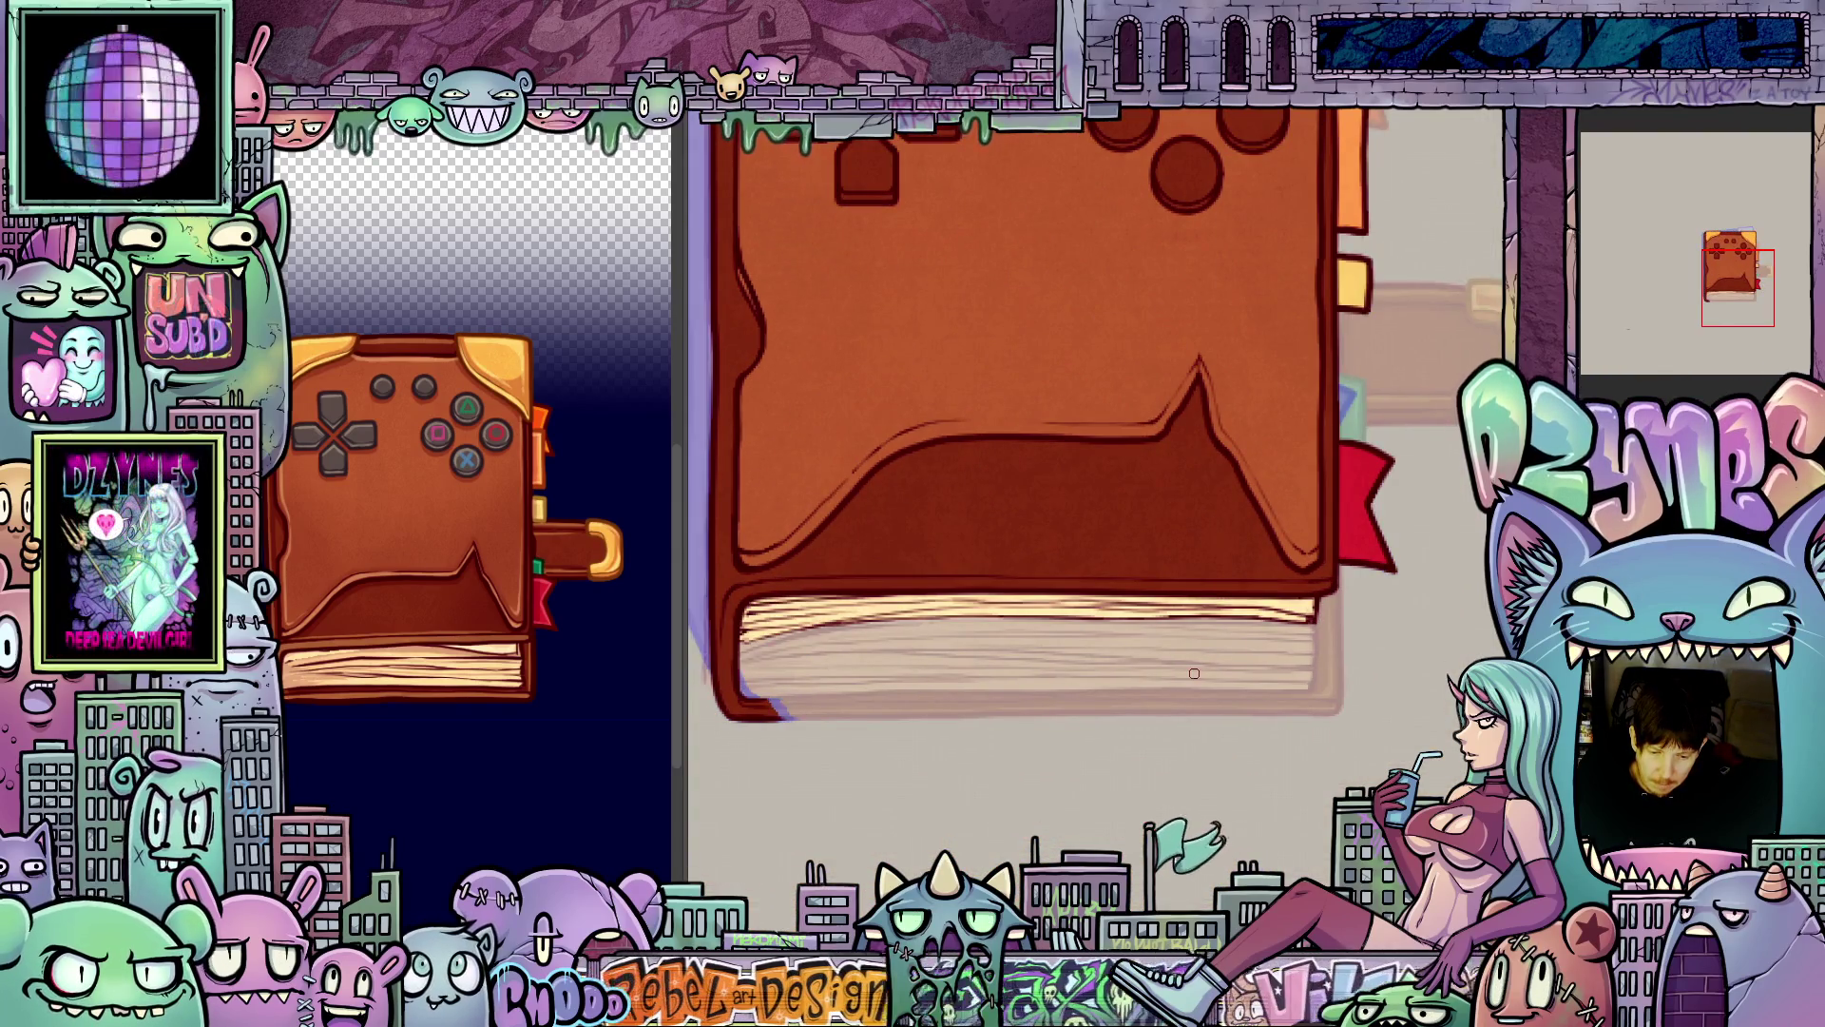
scroll(1189, 674, "down", 4)
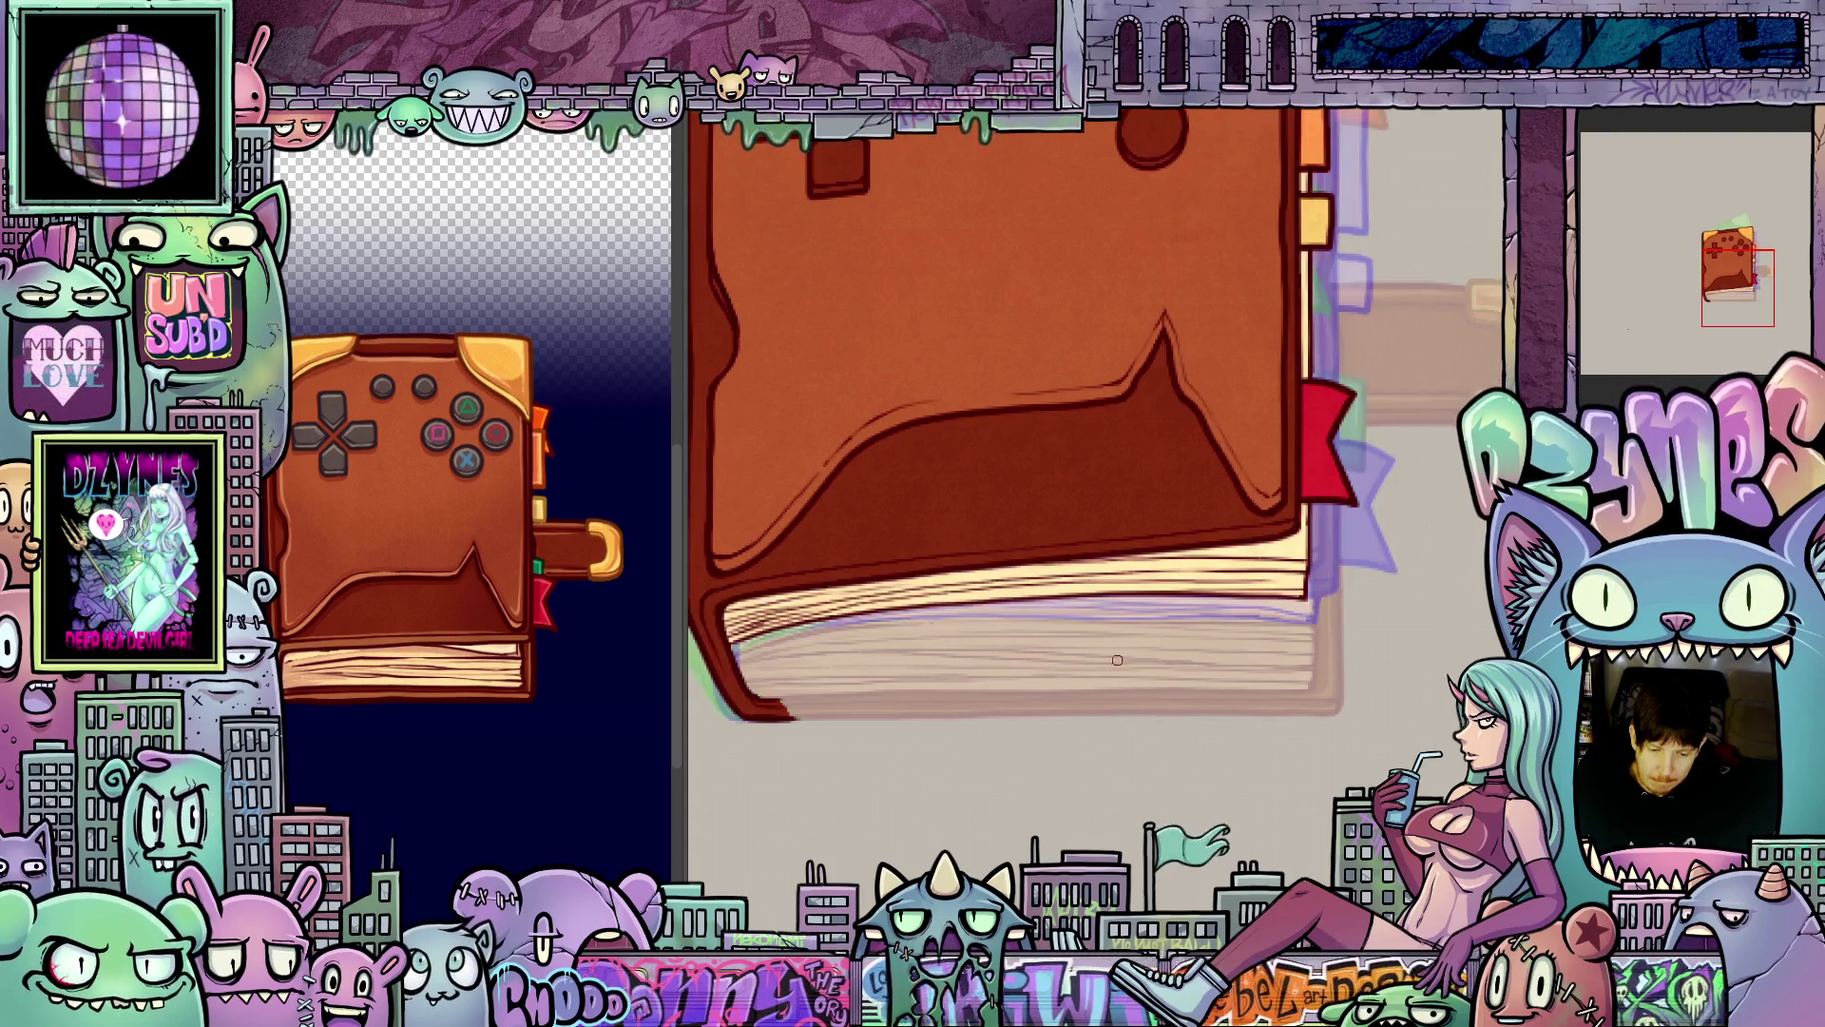
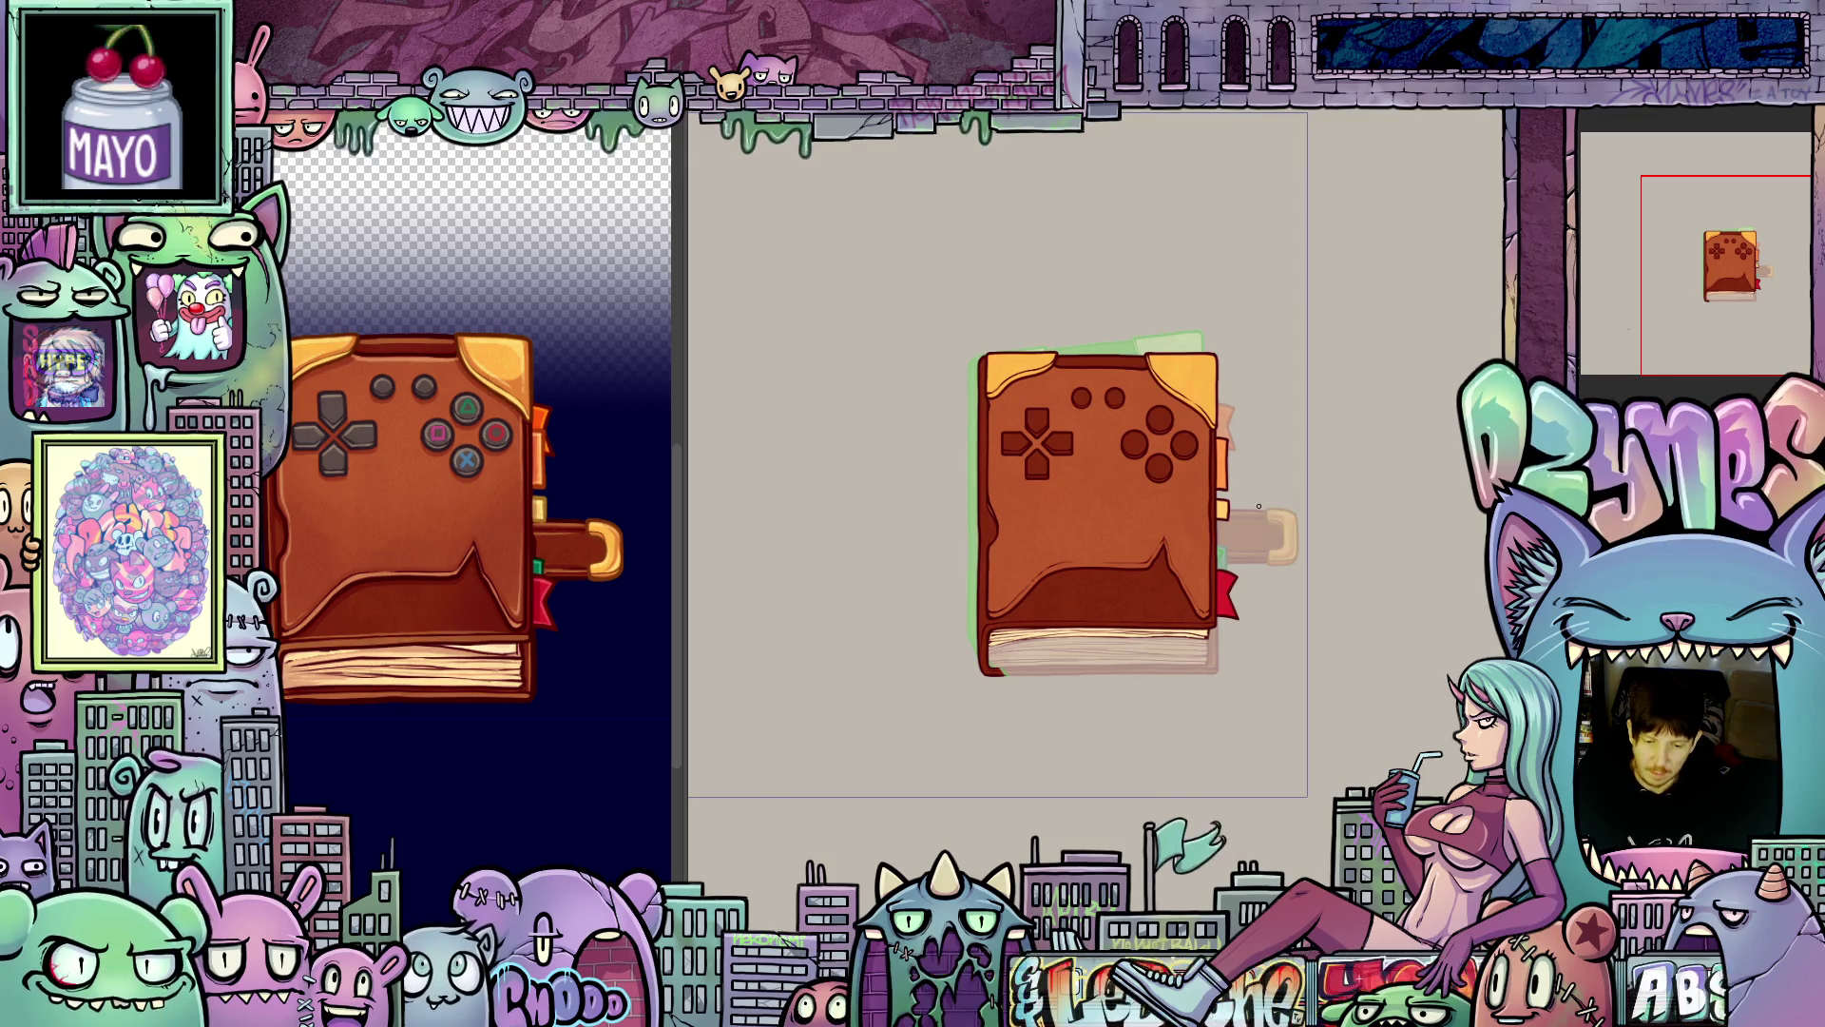
- Sample the grey of the reference controller's X button as the colour for the book's buttons
scroll(1250, 556, "up", 2)
scroll(1251, 556, "up", 3)
left_click_drag(1254, 495, 1273, 357)
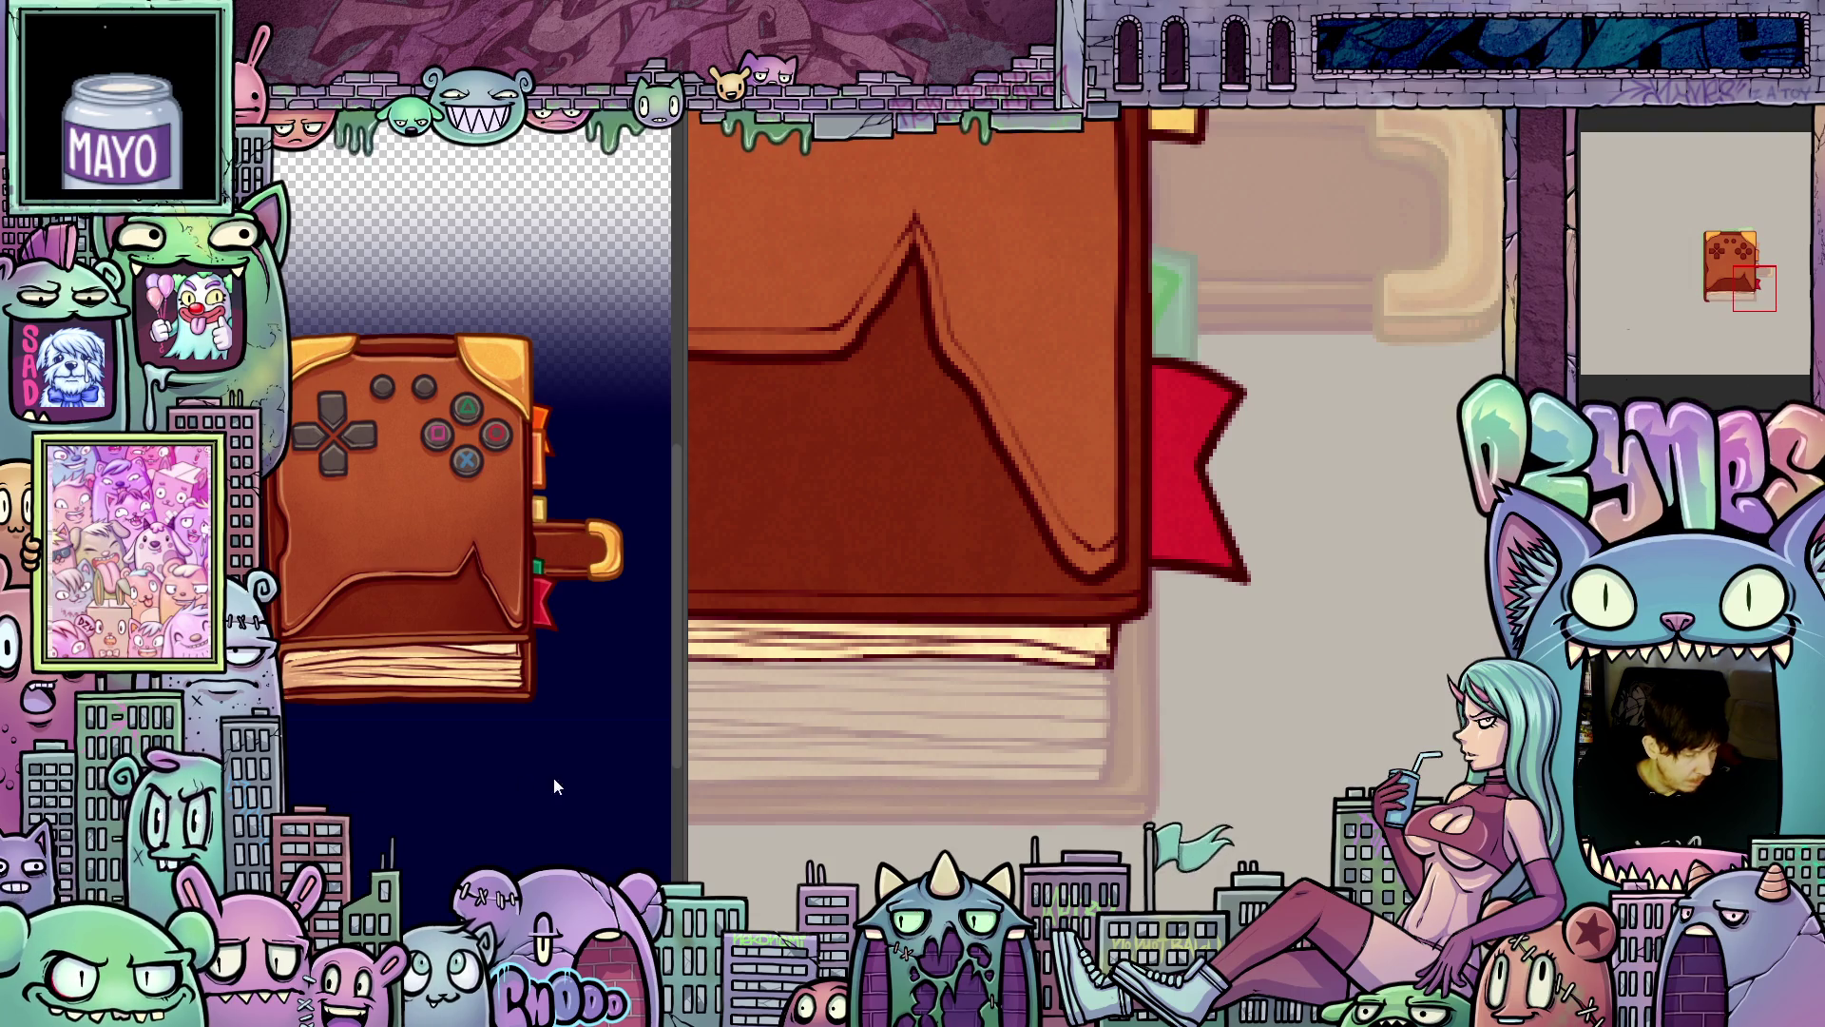
scroll(990, 756, "down", 2)
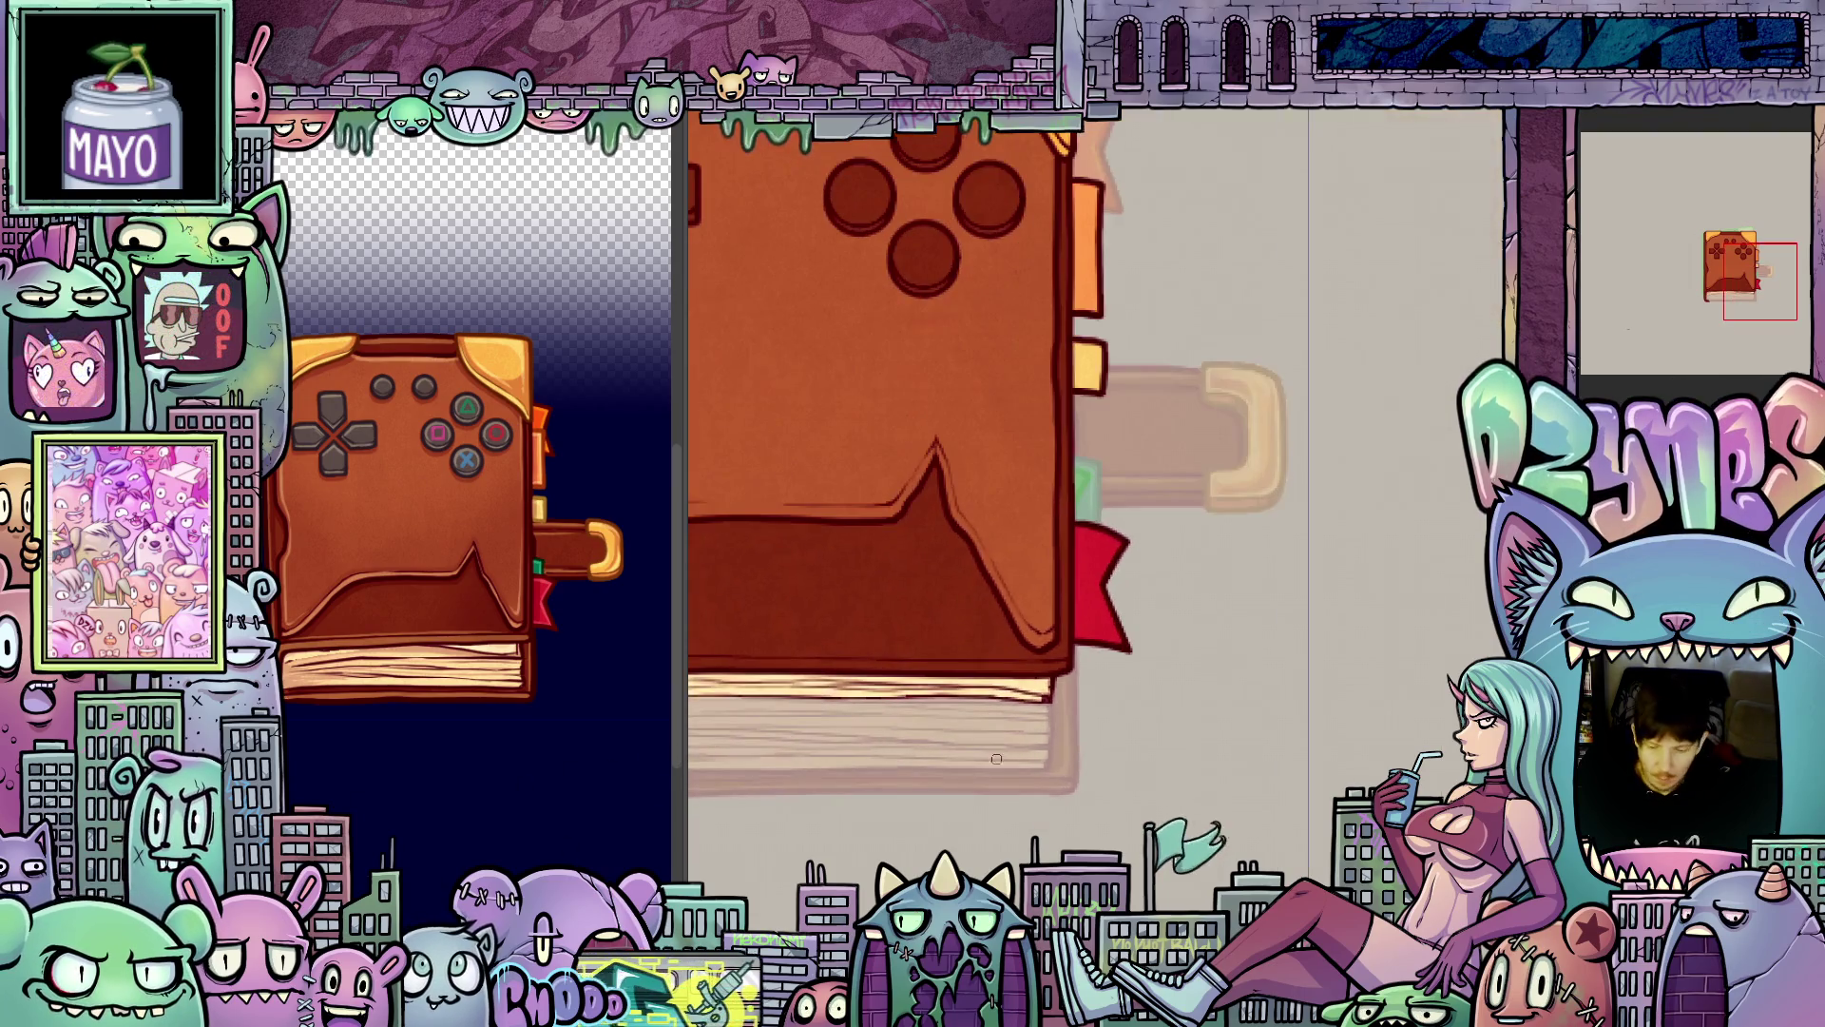
left_click_drag(1078, 827, 1224, 710)
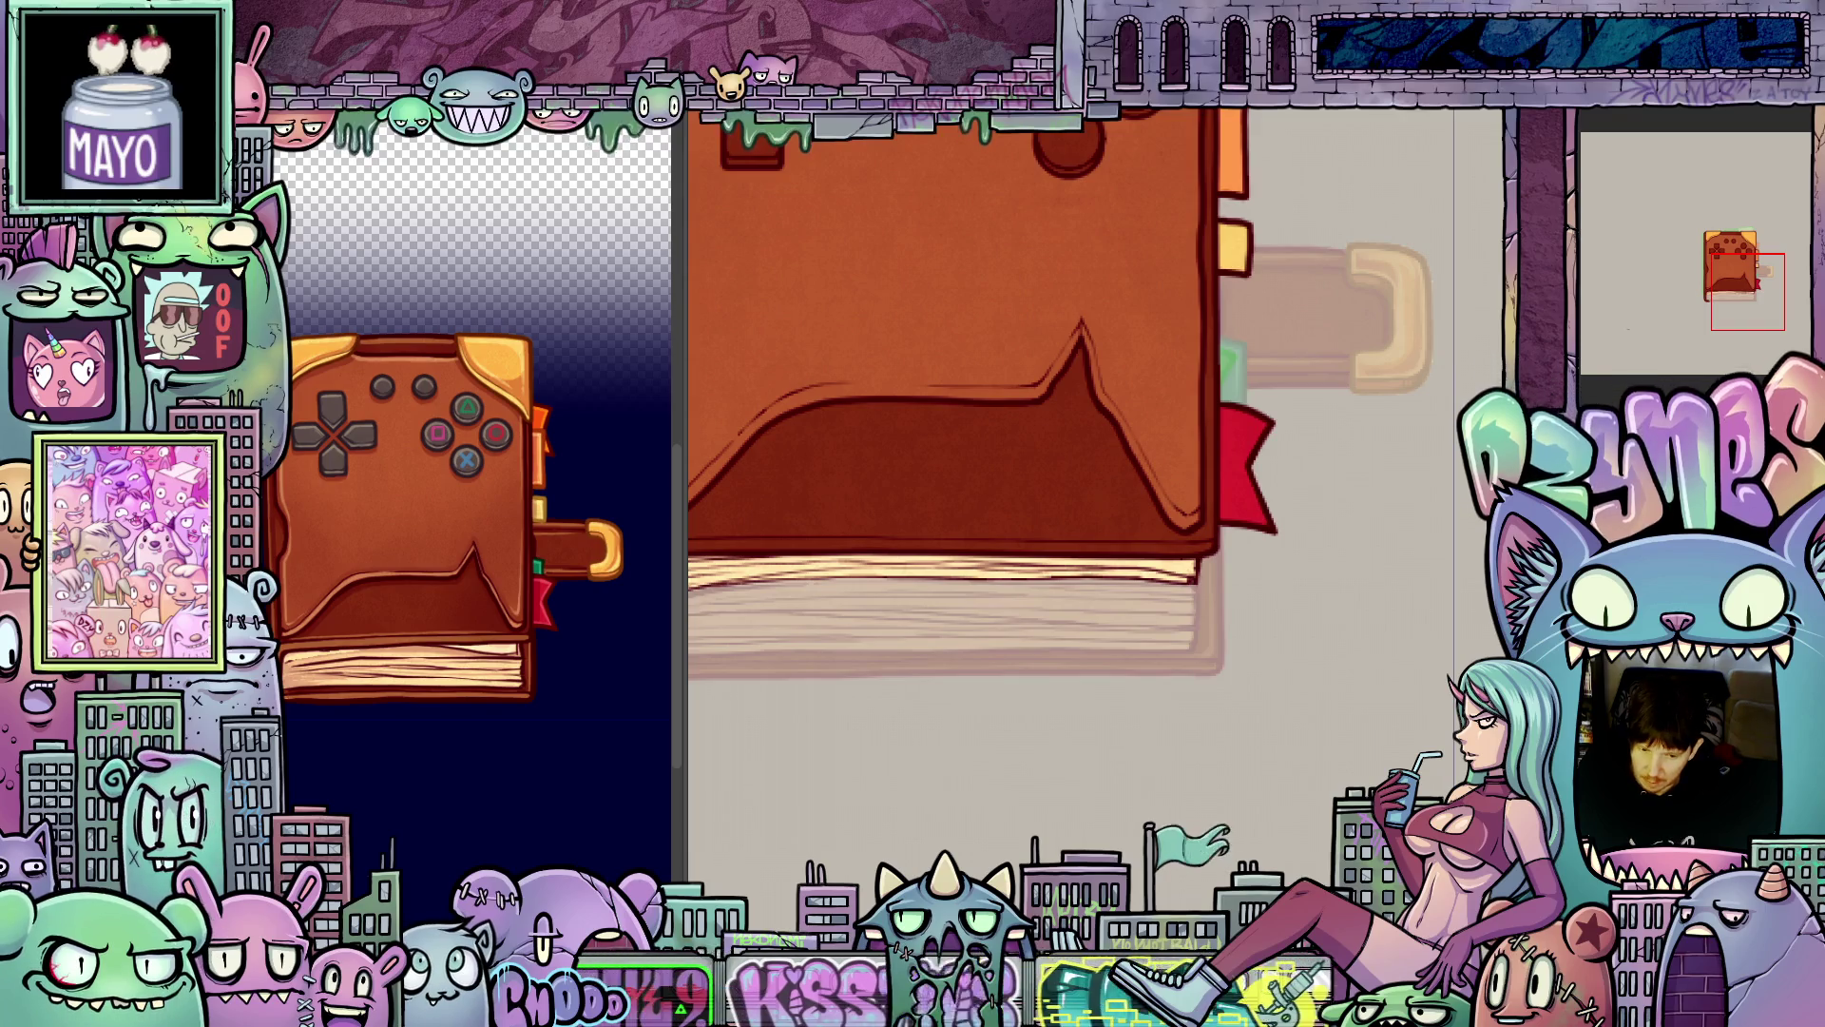
left_click_drag(1315, 504, 1369, 941)
scroll(1199, 608, "up", 2)
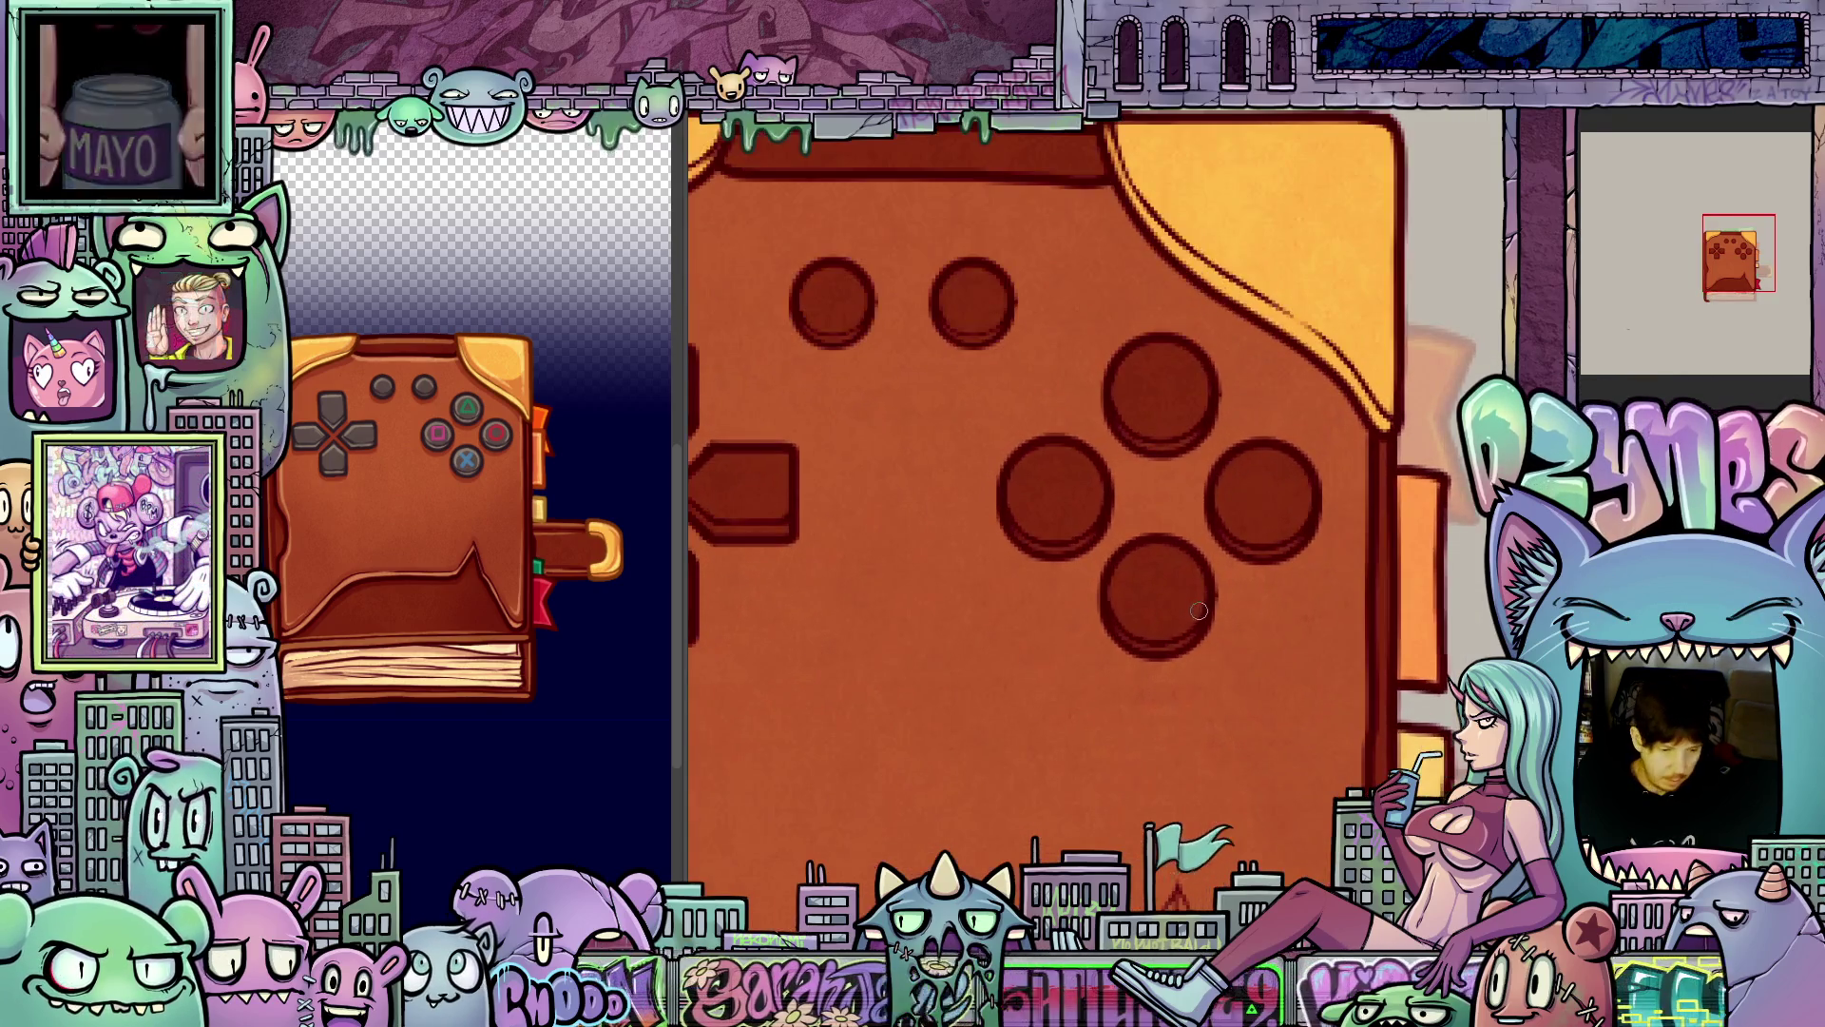
left_click(435, 430)
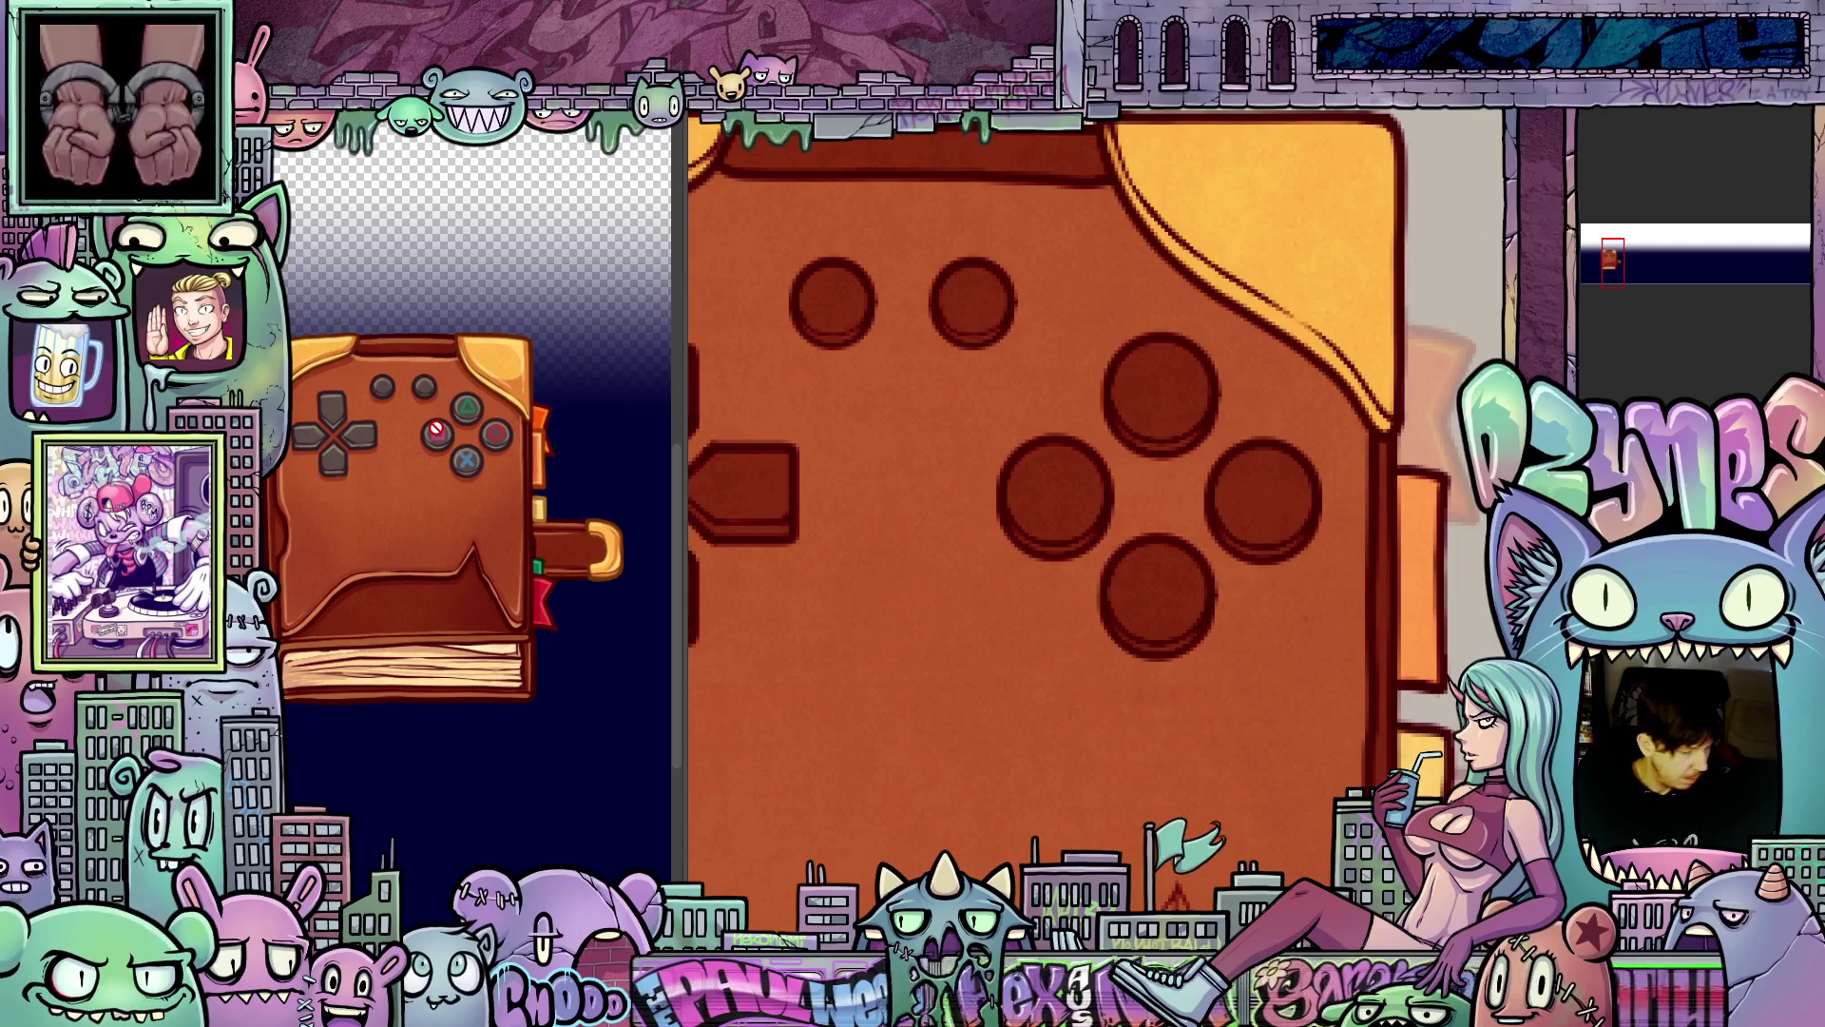
left_click(463, 456, "alt")
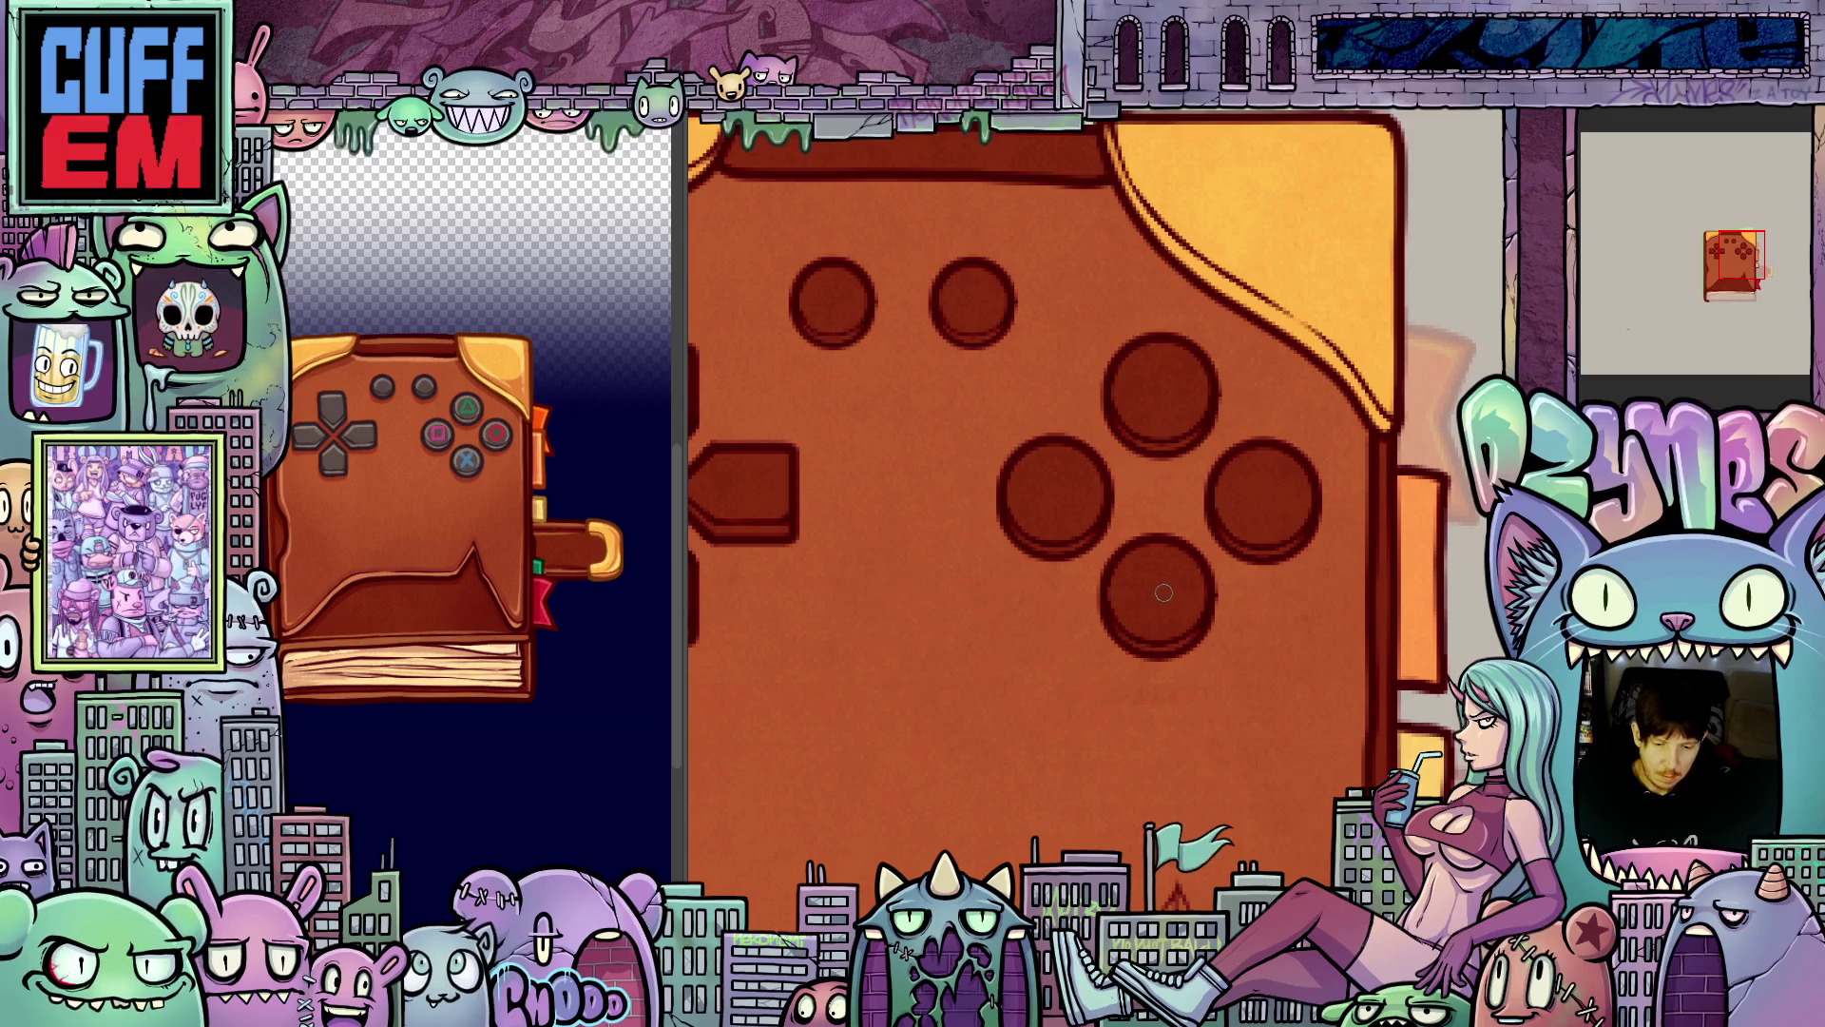
left_click_drag(1170, 606, 1114, 583)
scroll(1114, 584, "up", 1)
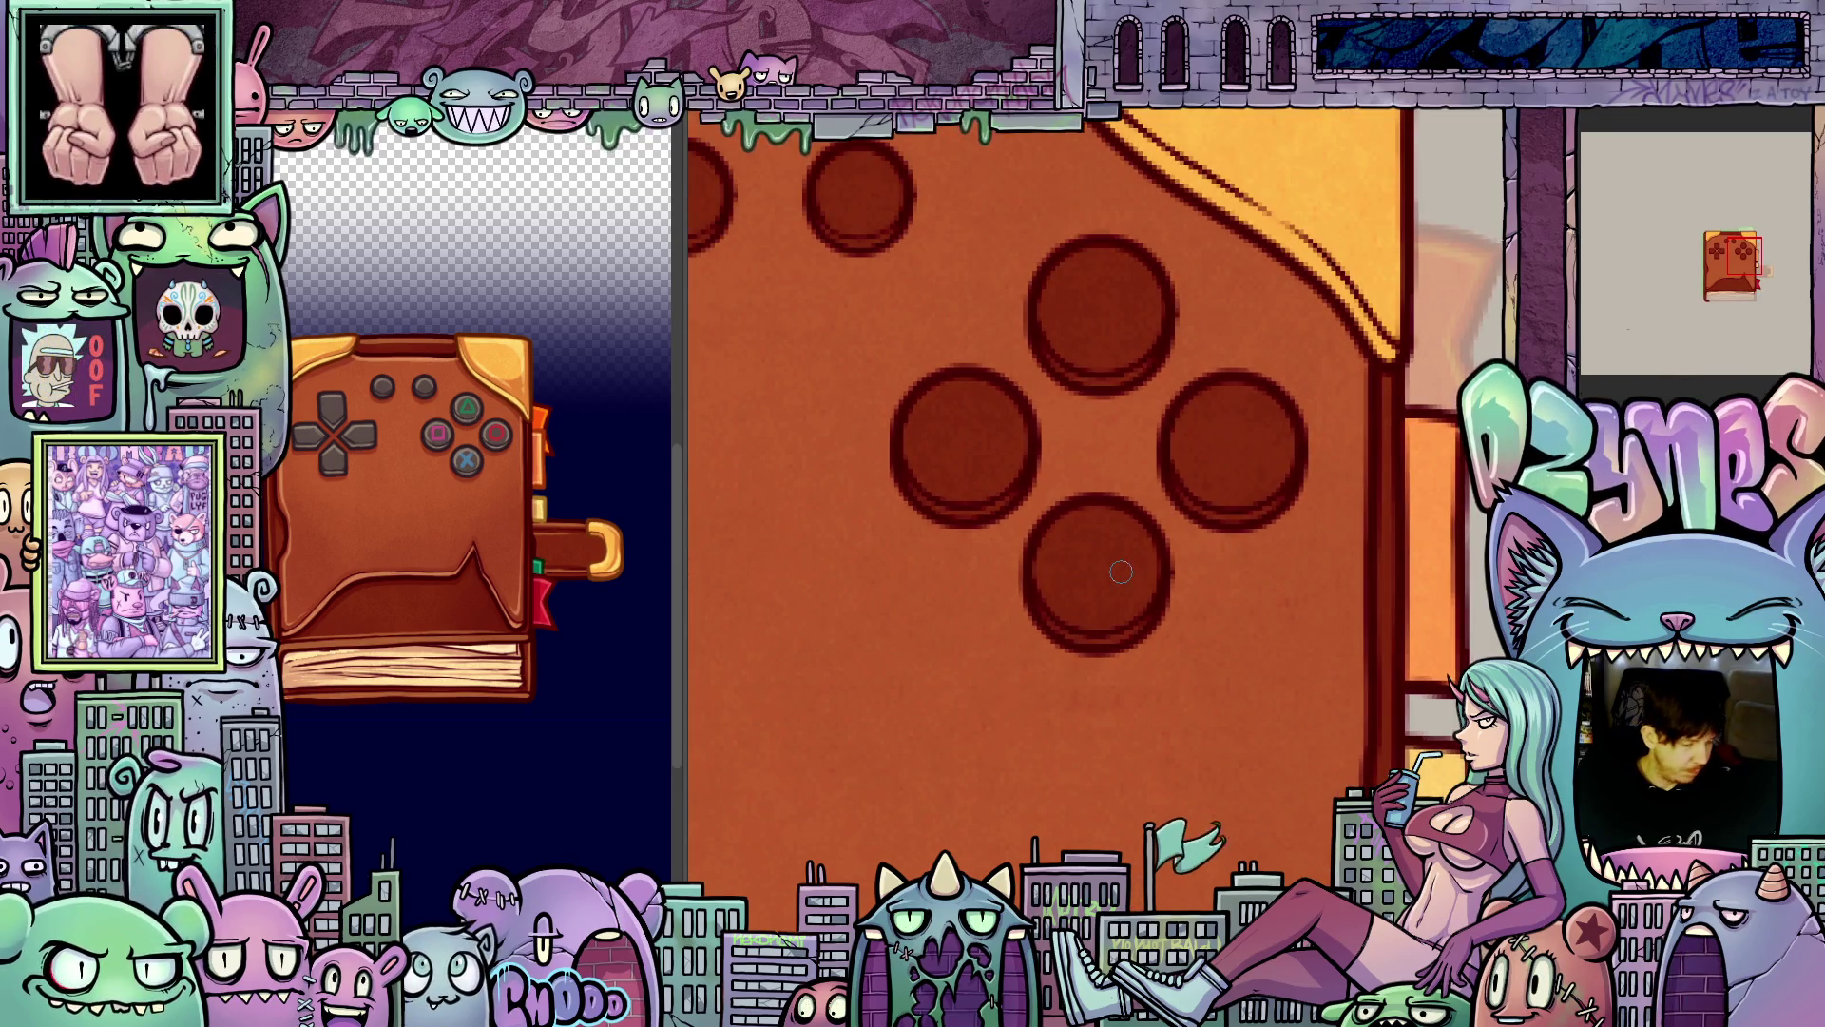
- Fill the bottom, right, top and left face buttons and the small top-left button with grey
key("g")
left_click(1108, 570)
left_click(1232, 439)
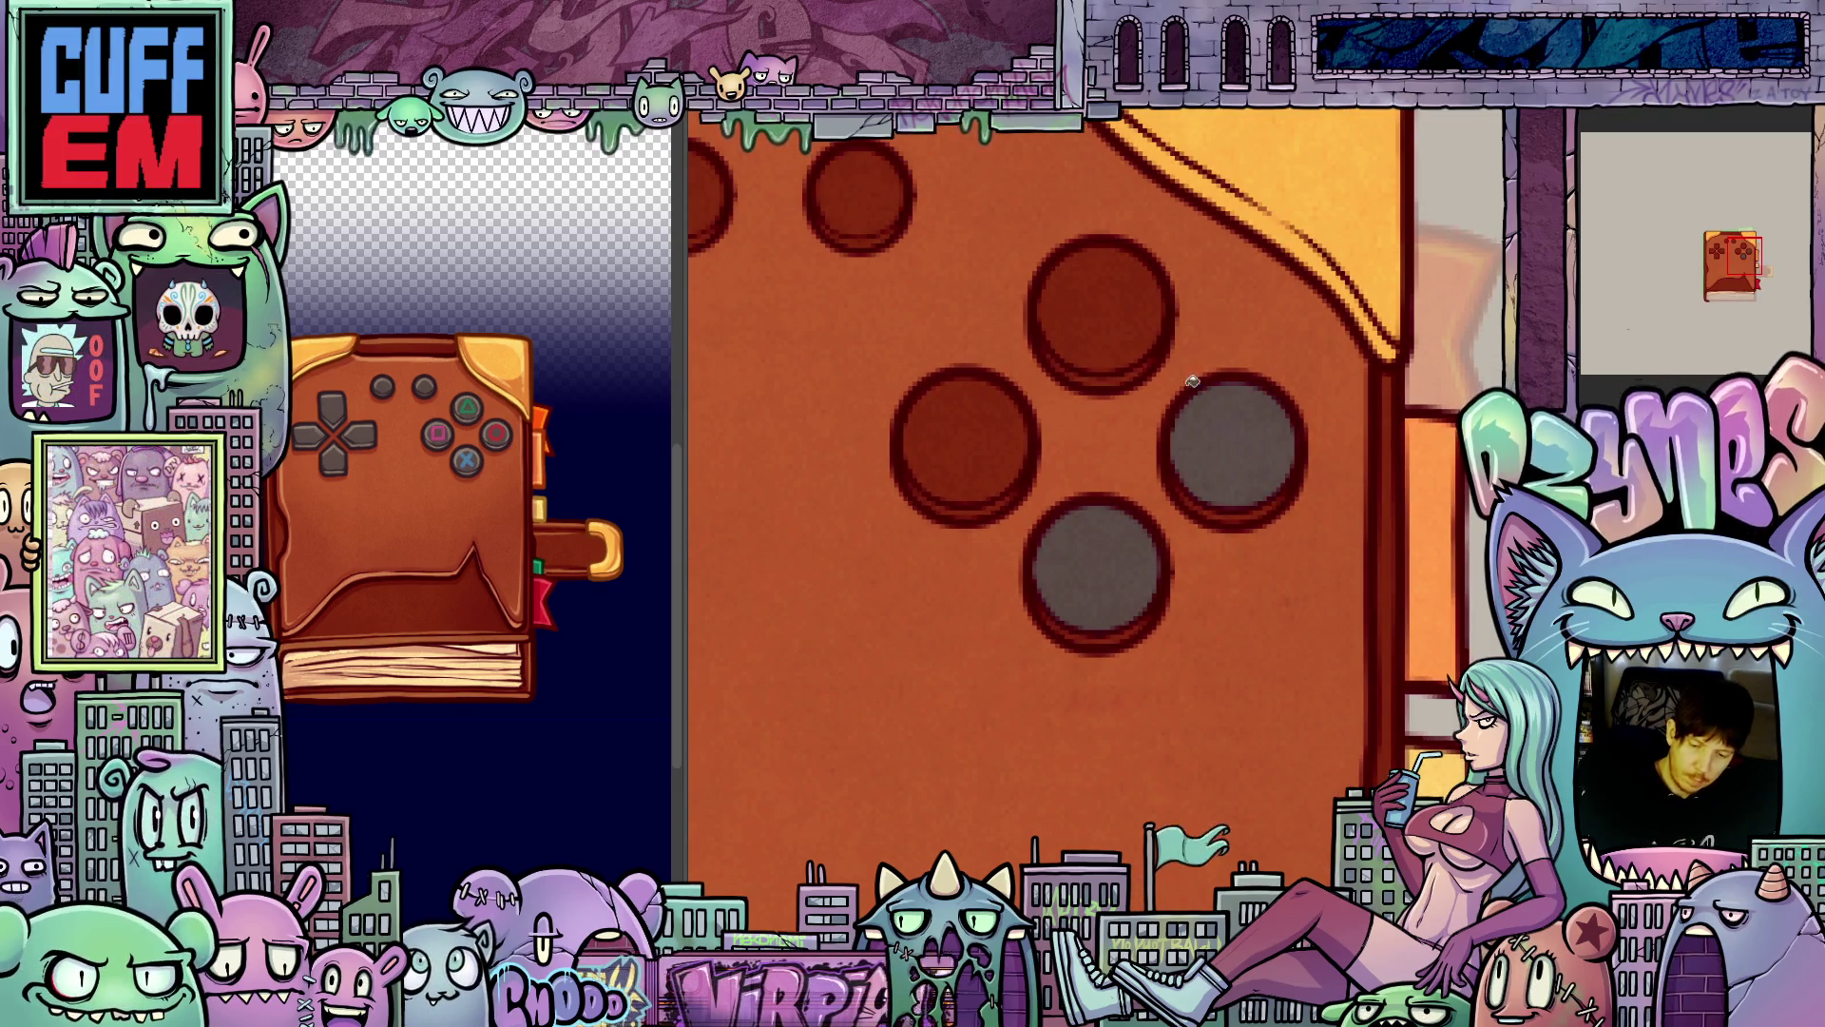
left_click(1103, 298)
left_click(979, 415)
left_click(708, 204)
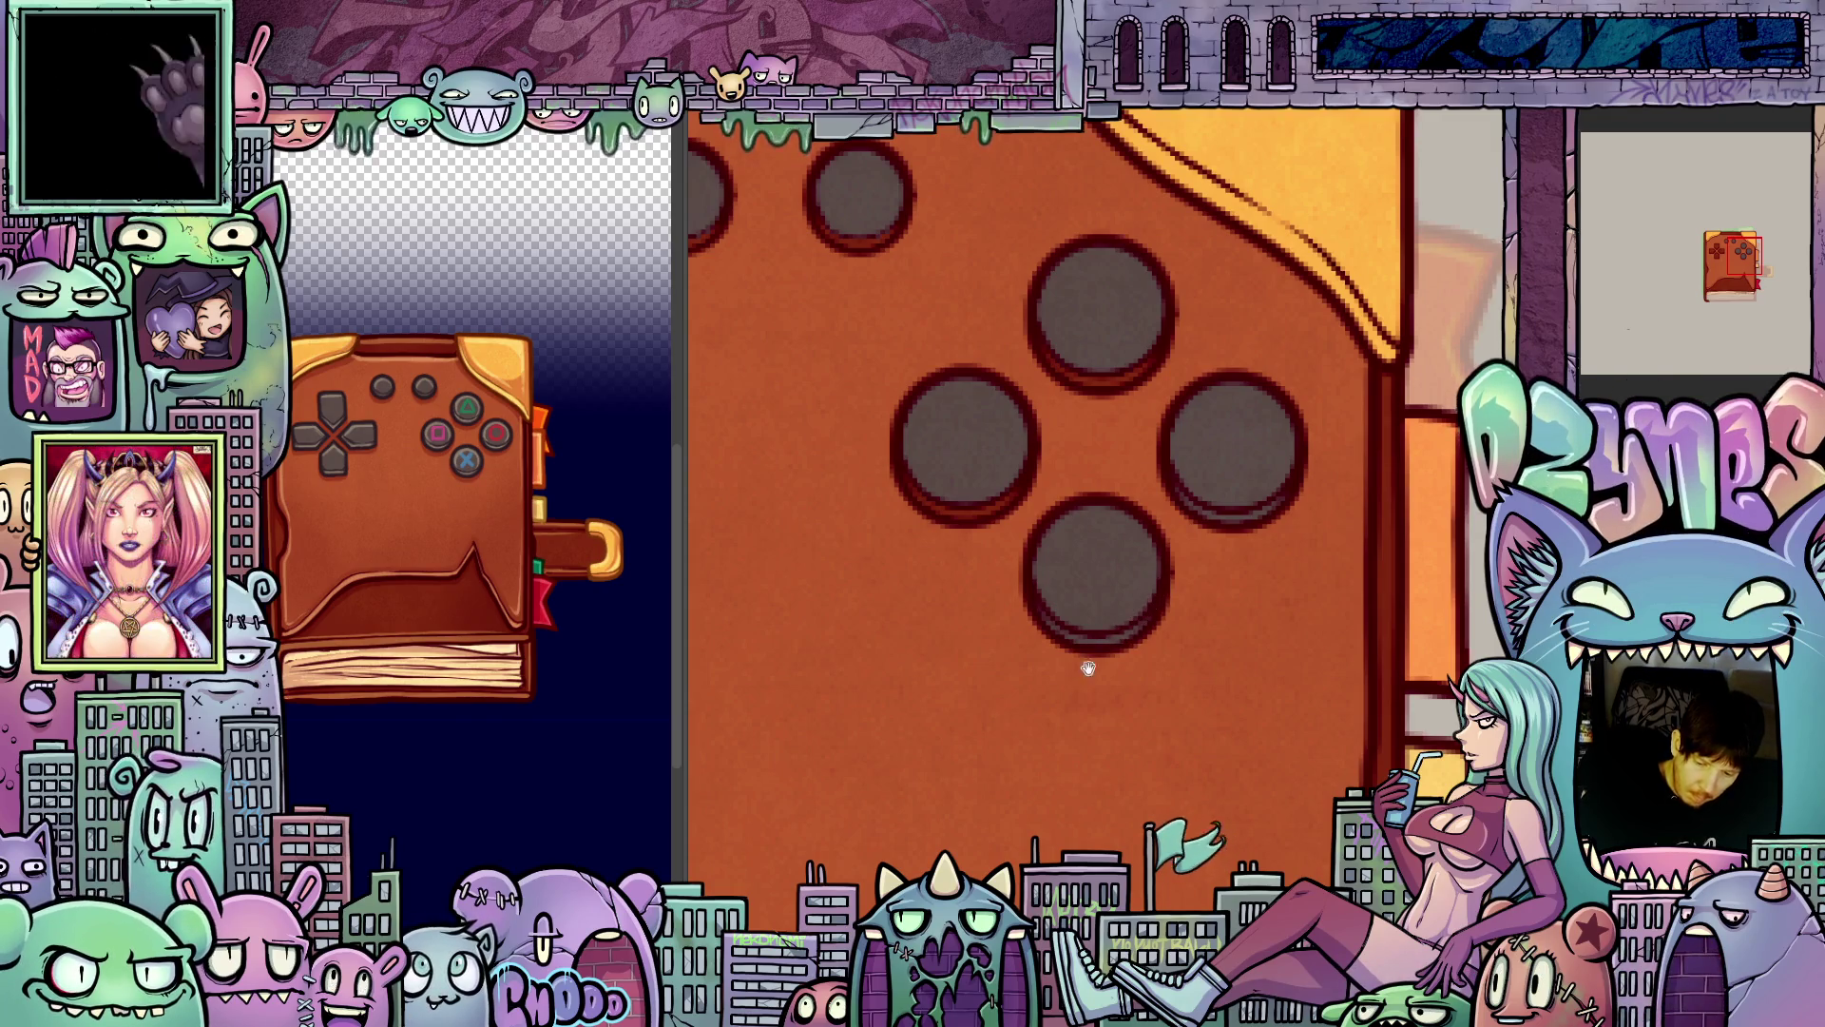
- Fill the d-pad's right arm and its lower bevel strip with grey
scroll(1100, 594, "up", 2)
scroll(1101, 594, "left", 3)
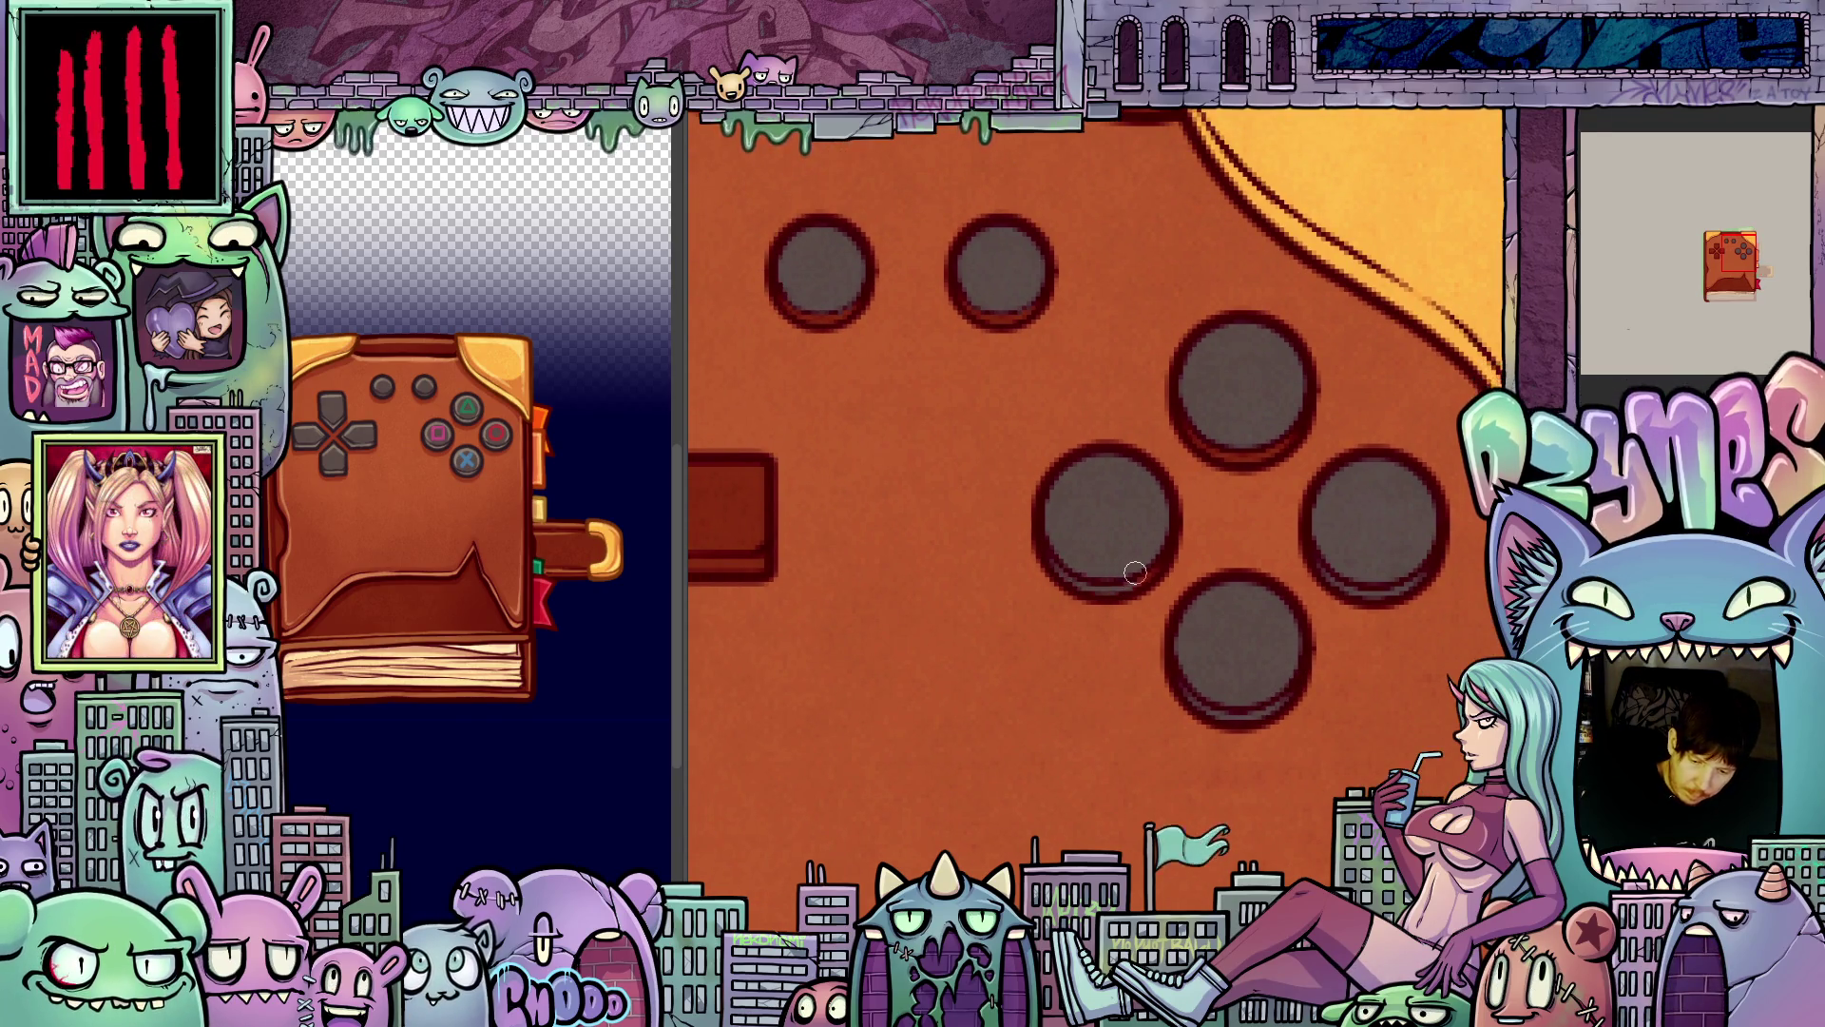
scroll(1155, 547, "up", 3)
scroll(1155, 547, "left", 2)
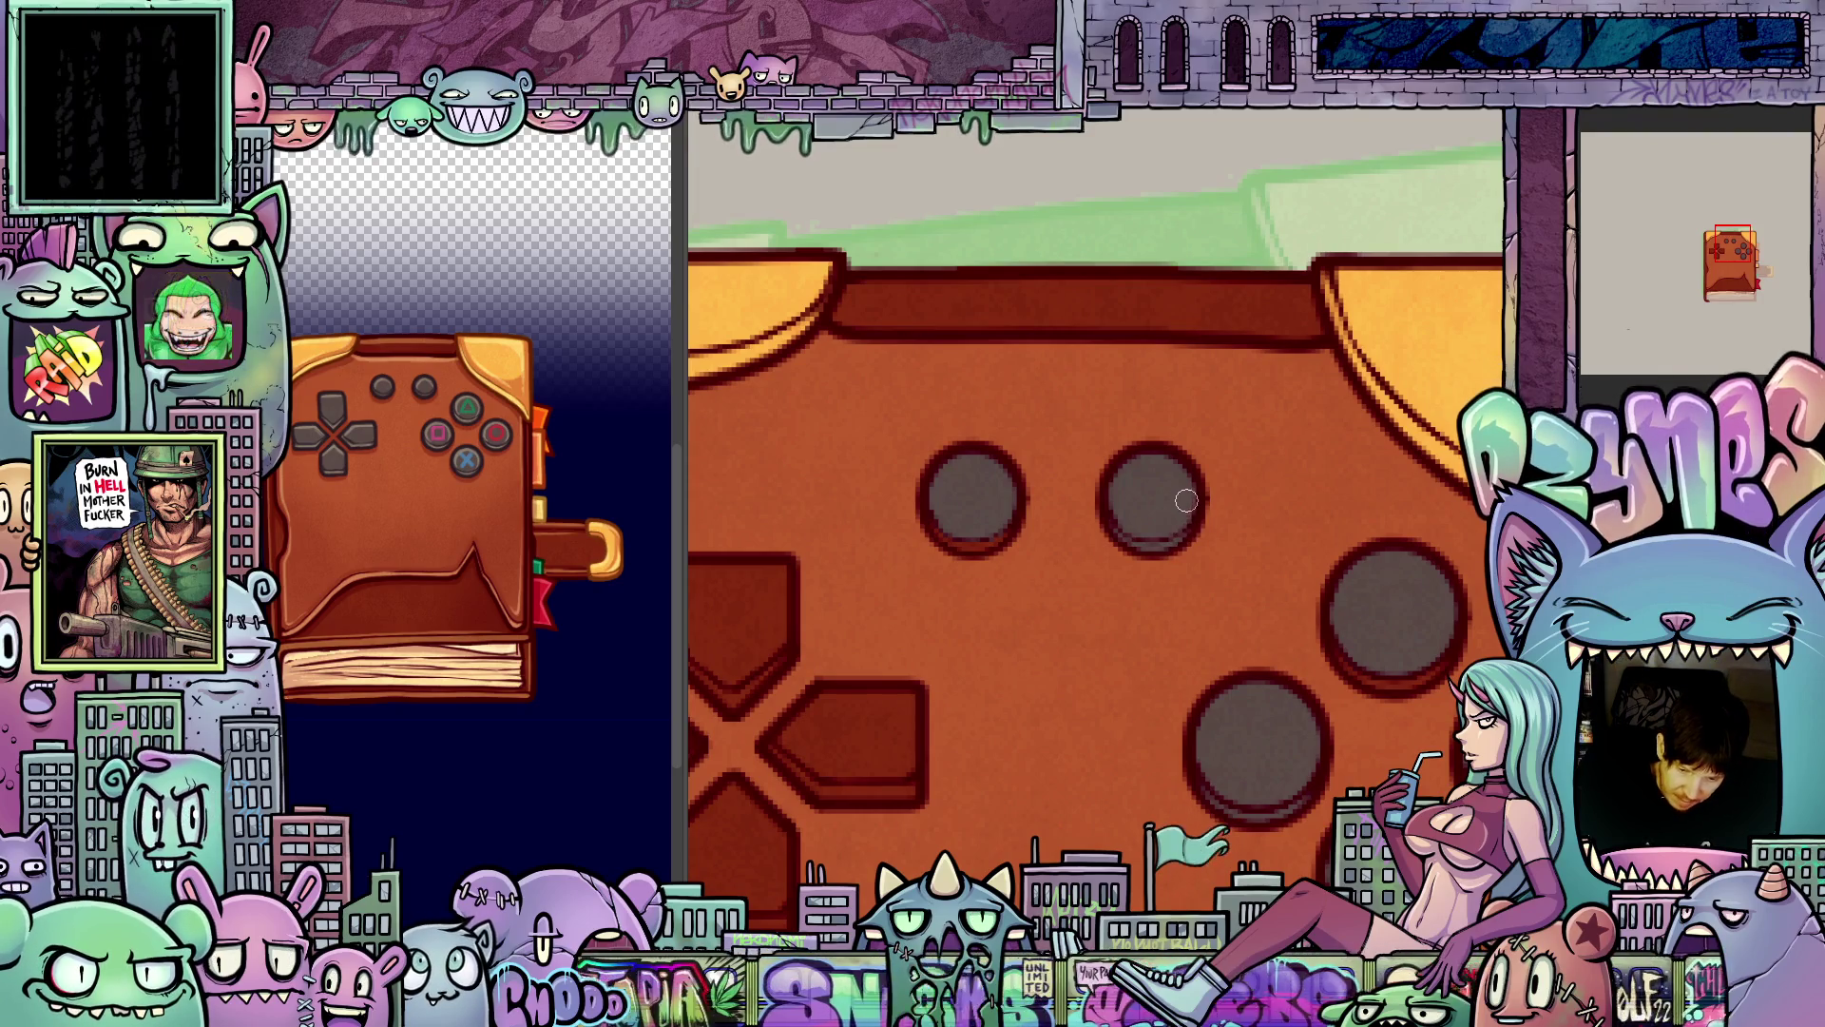
scroll(1181, 497, "left", 3)
scroll(1141, 639, "up", 1)
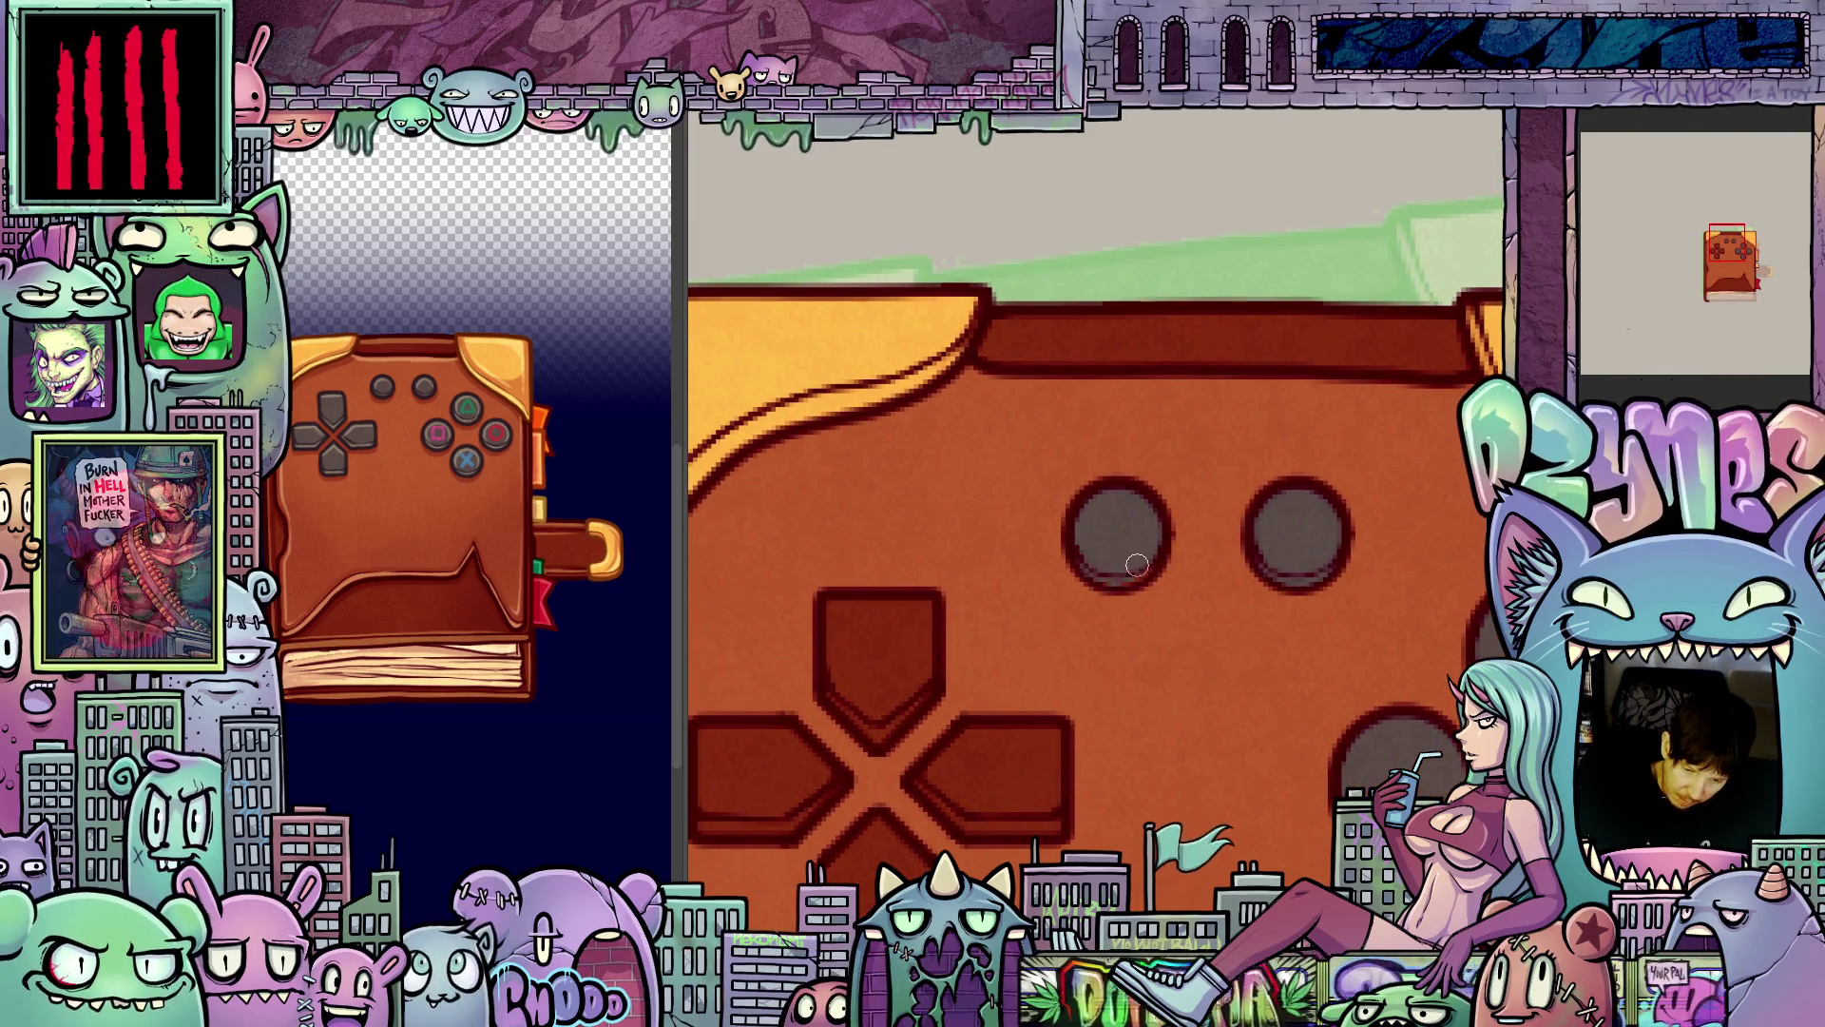
mouse_move(1172, 744)
left_mouse_down()
mouse_move(1275, 558)
mouse_move(1321, 582)
left_mouse_up()
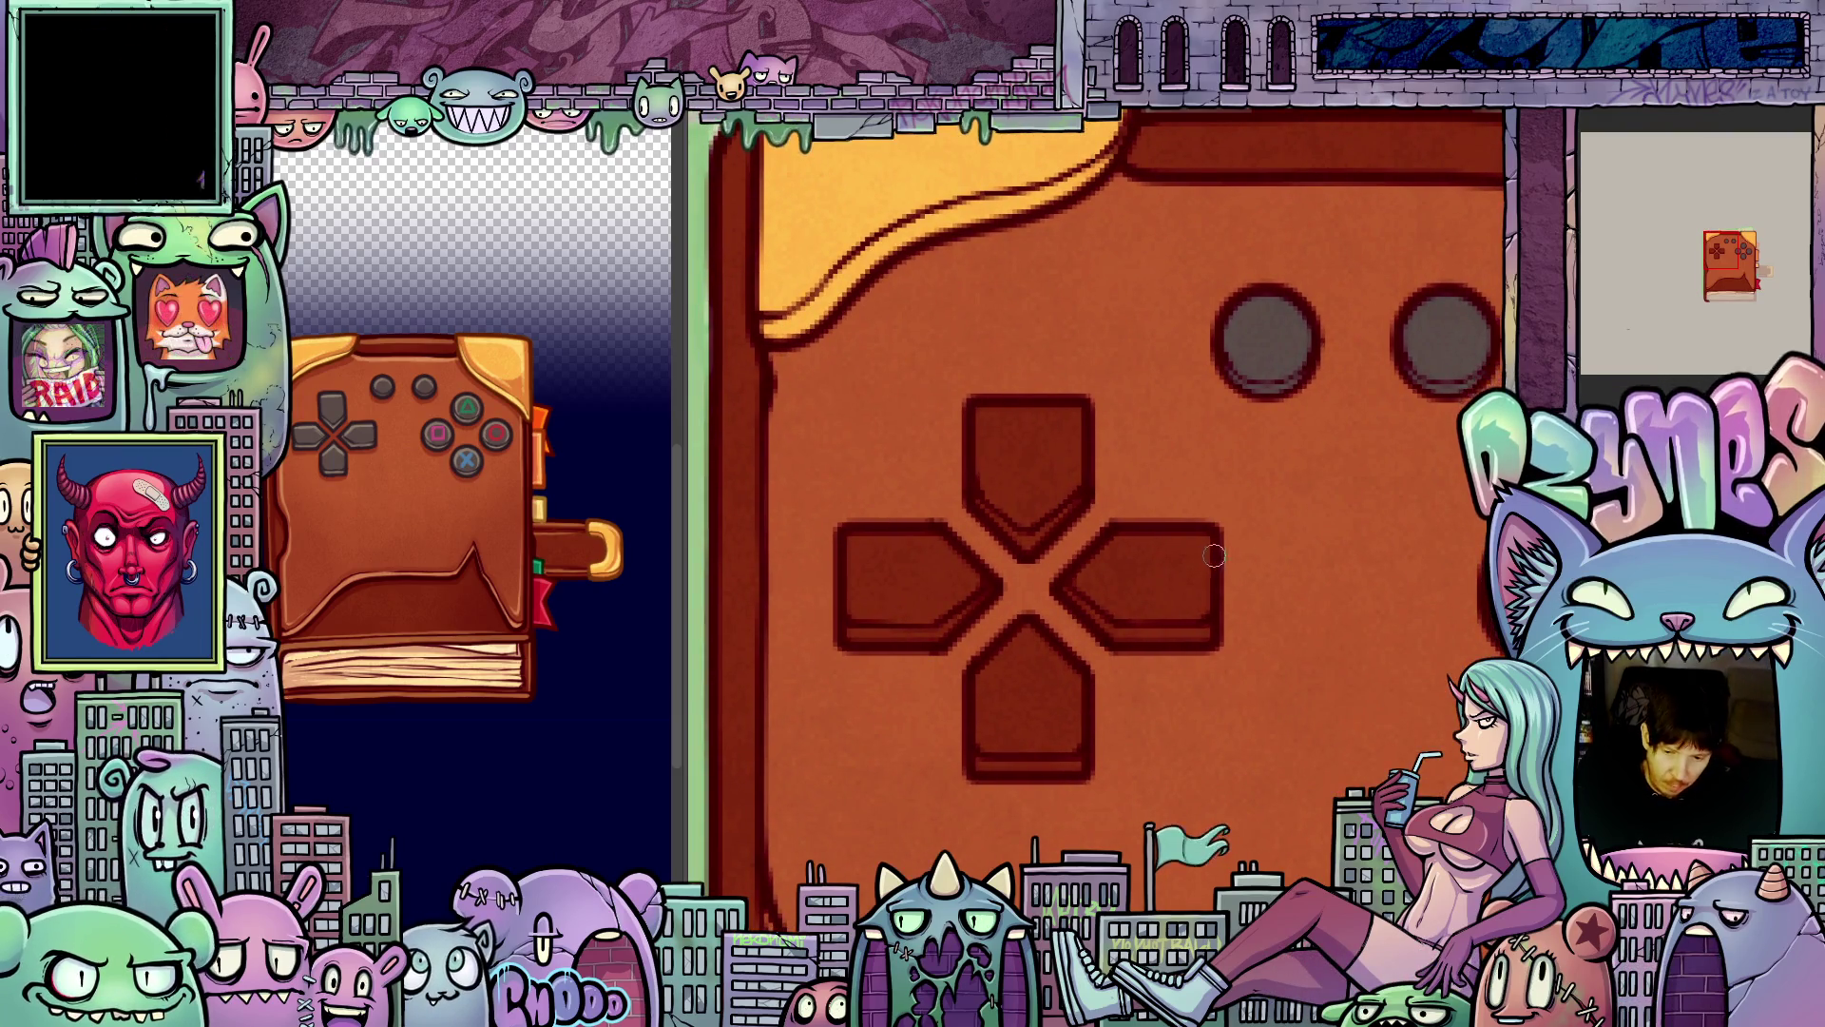
left_click(1158, 592)
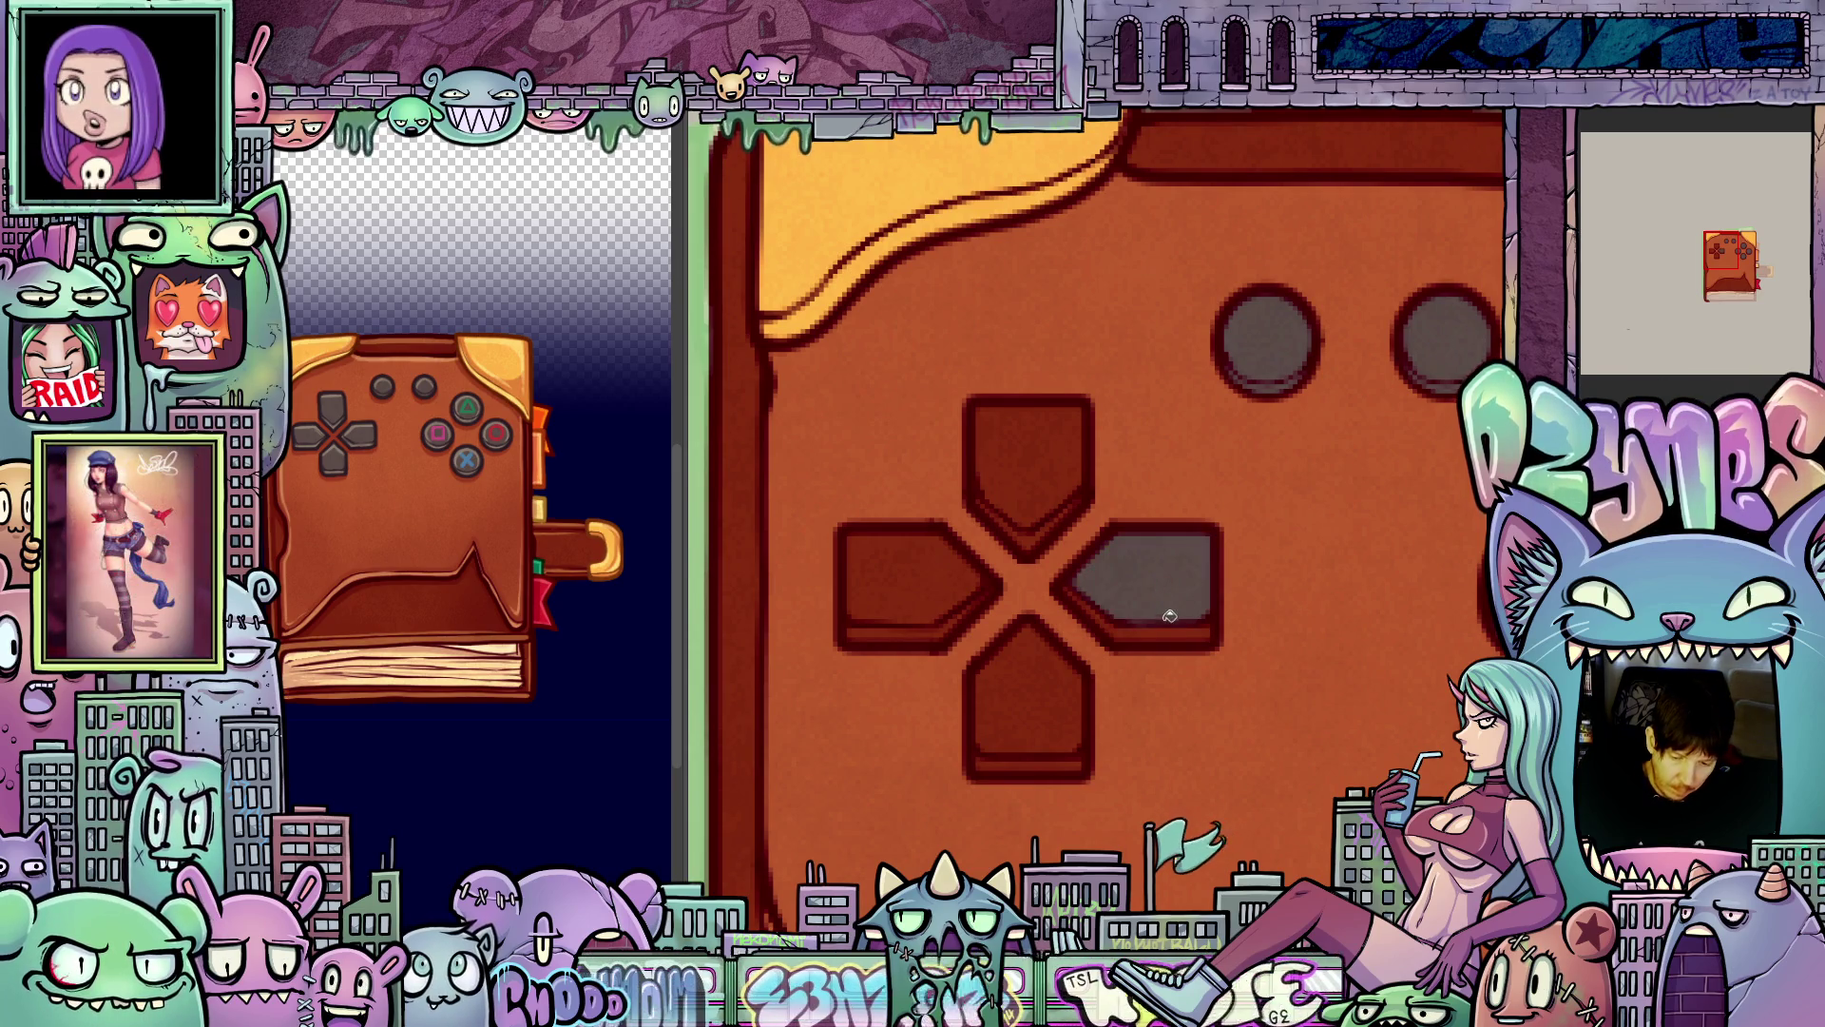
left_click(1162, 628)
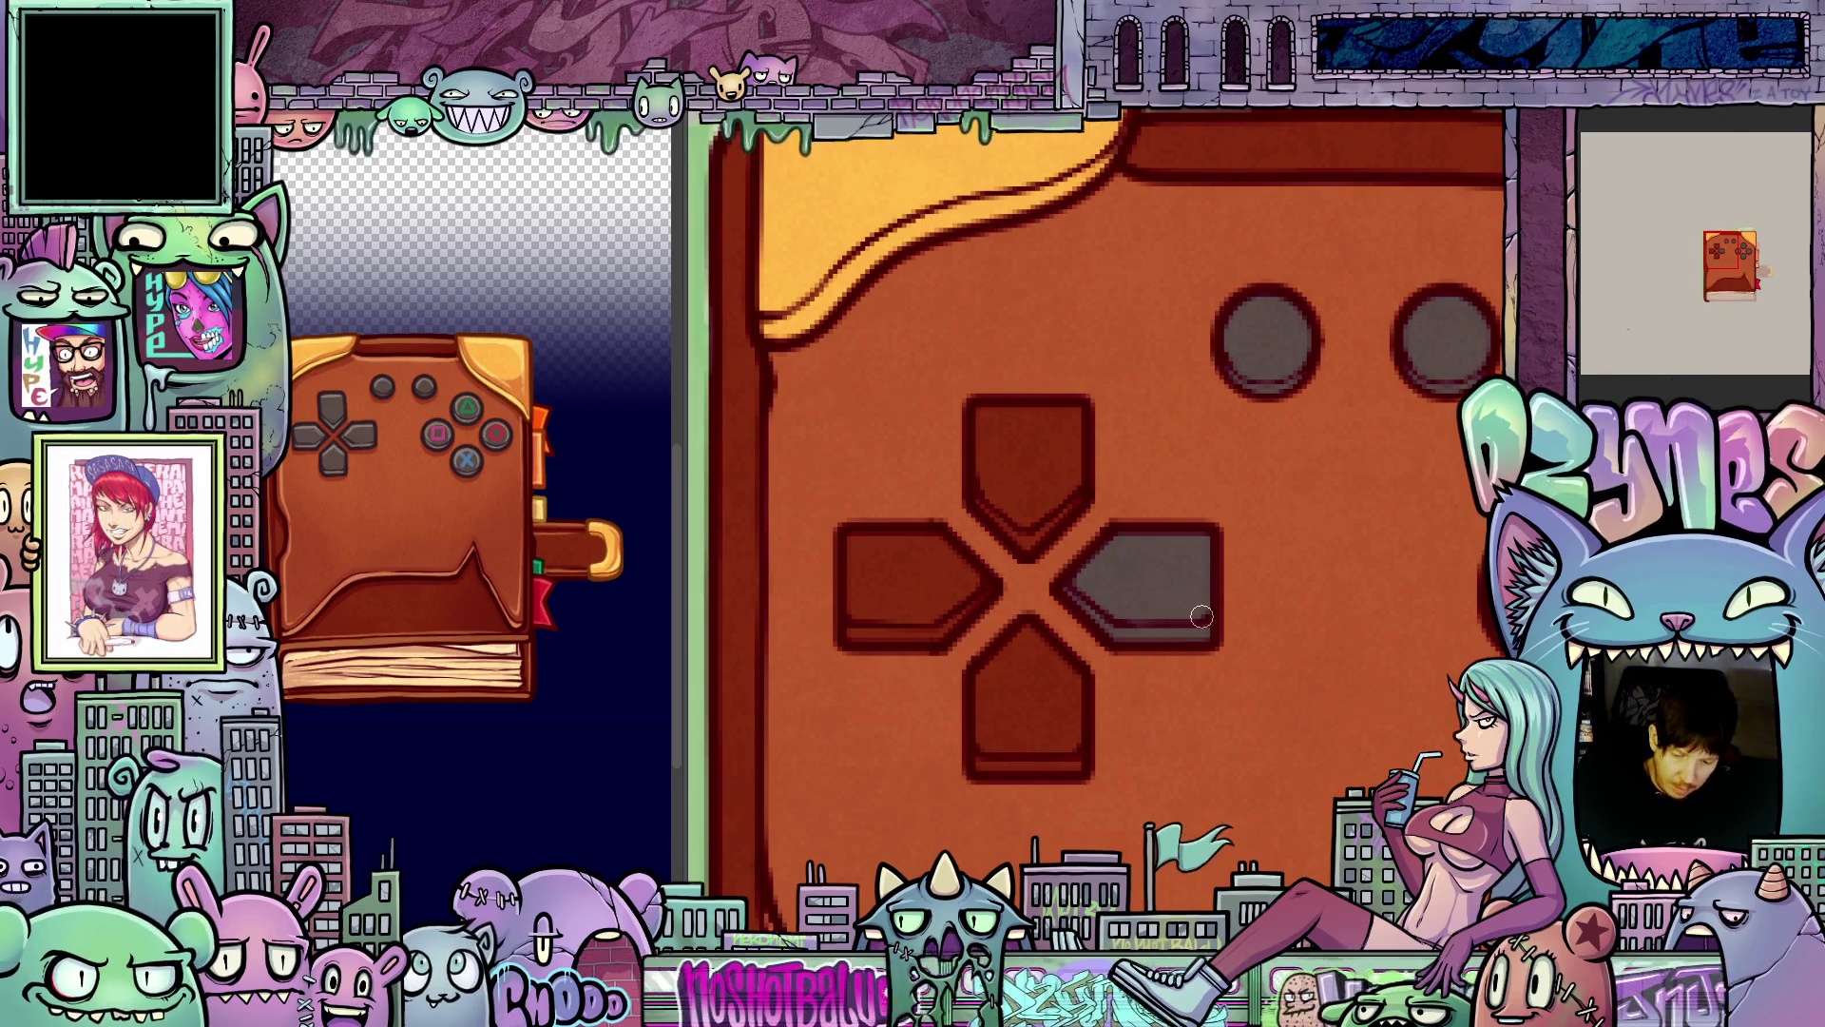
scroll(1201, 617, "down", 5)
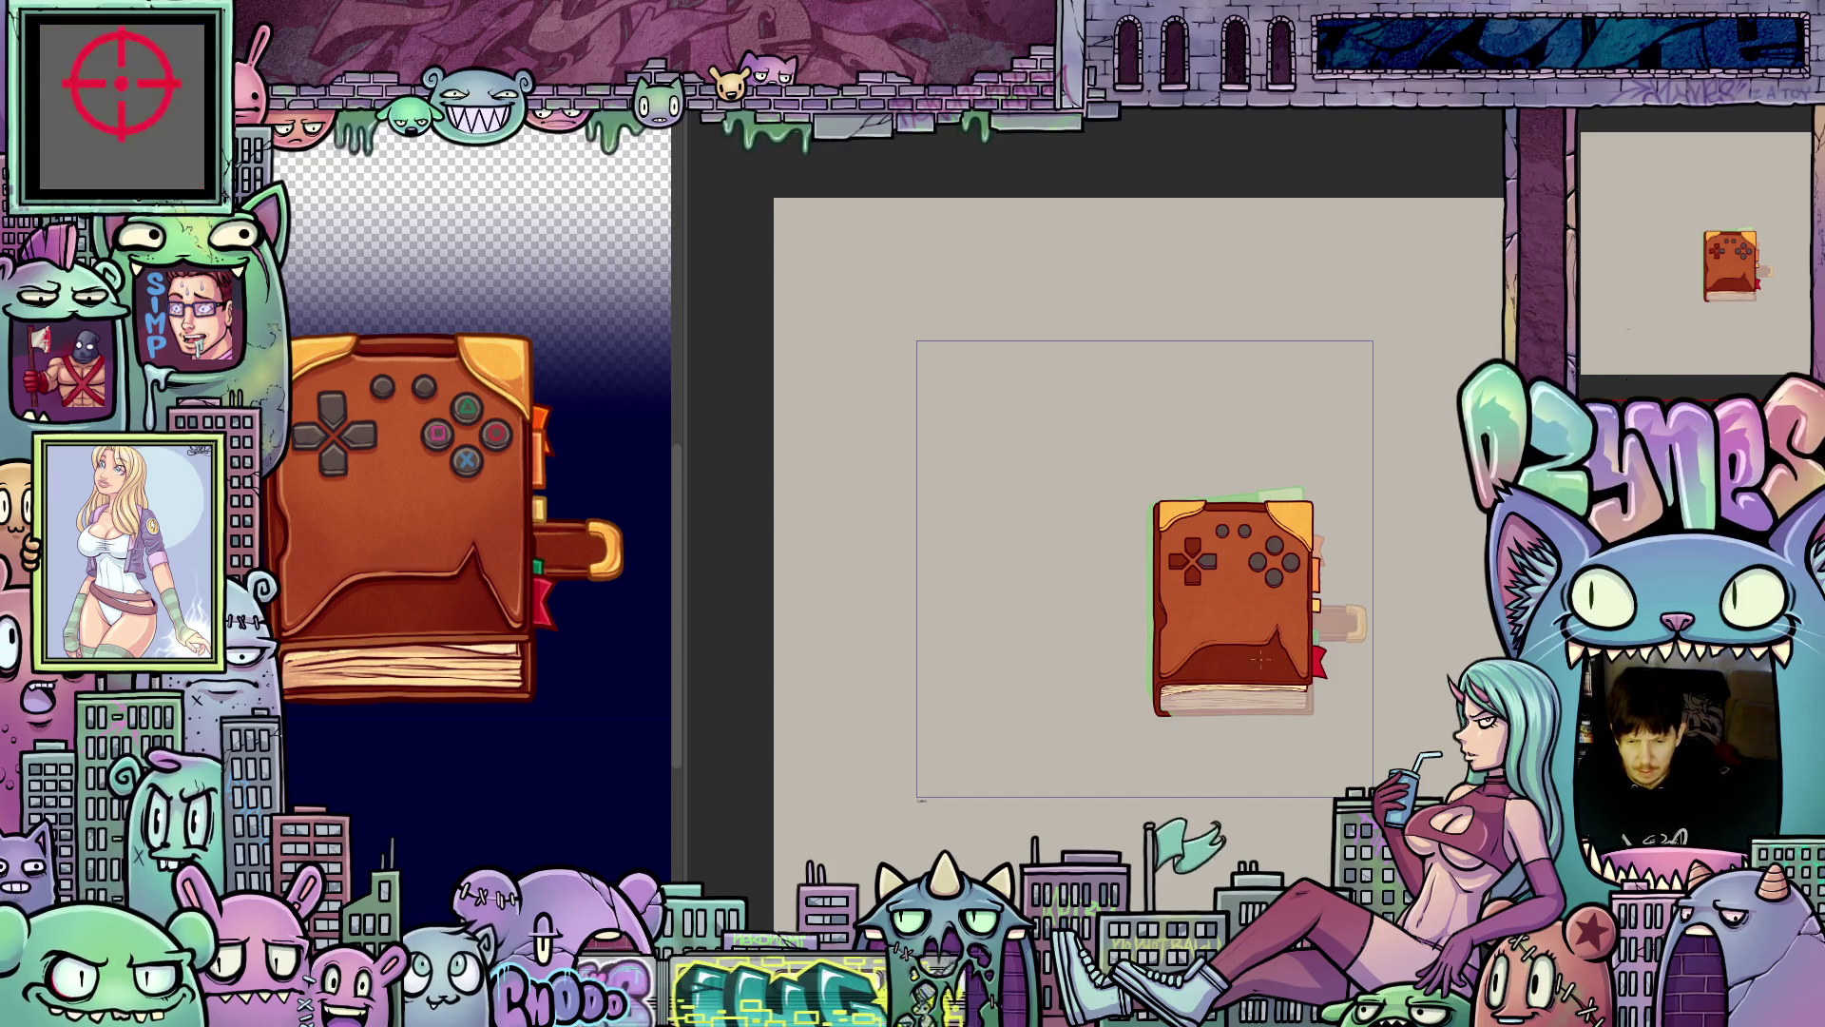
- Fill the d-pad's bottom, left and top arms with grey
scroll(1215, 594, "up", 6)
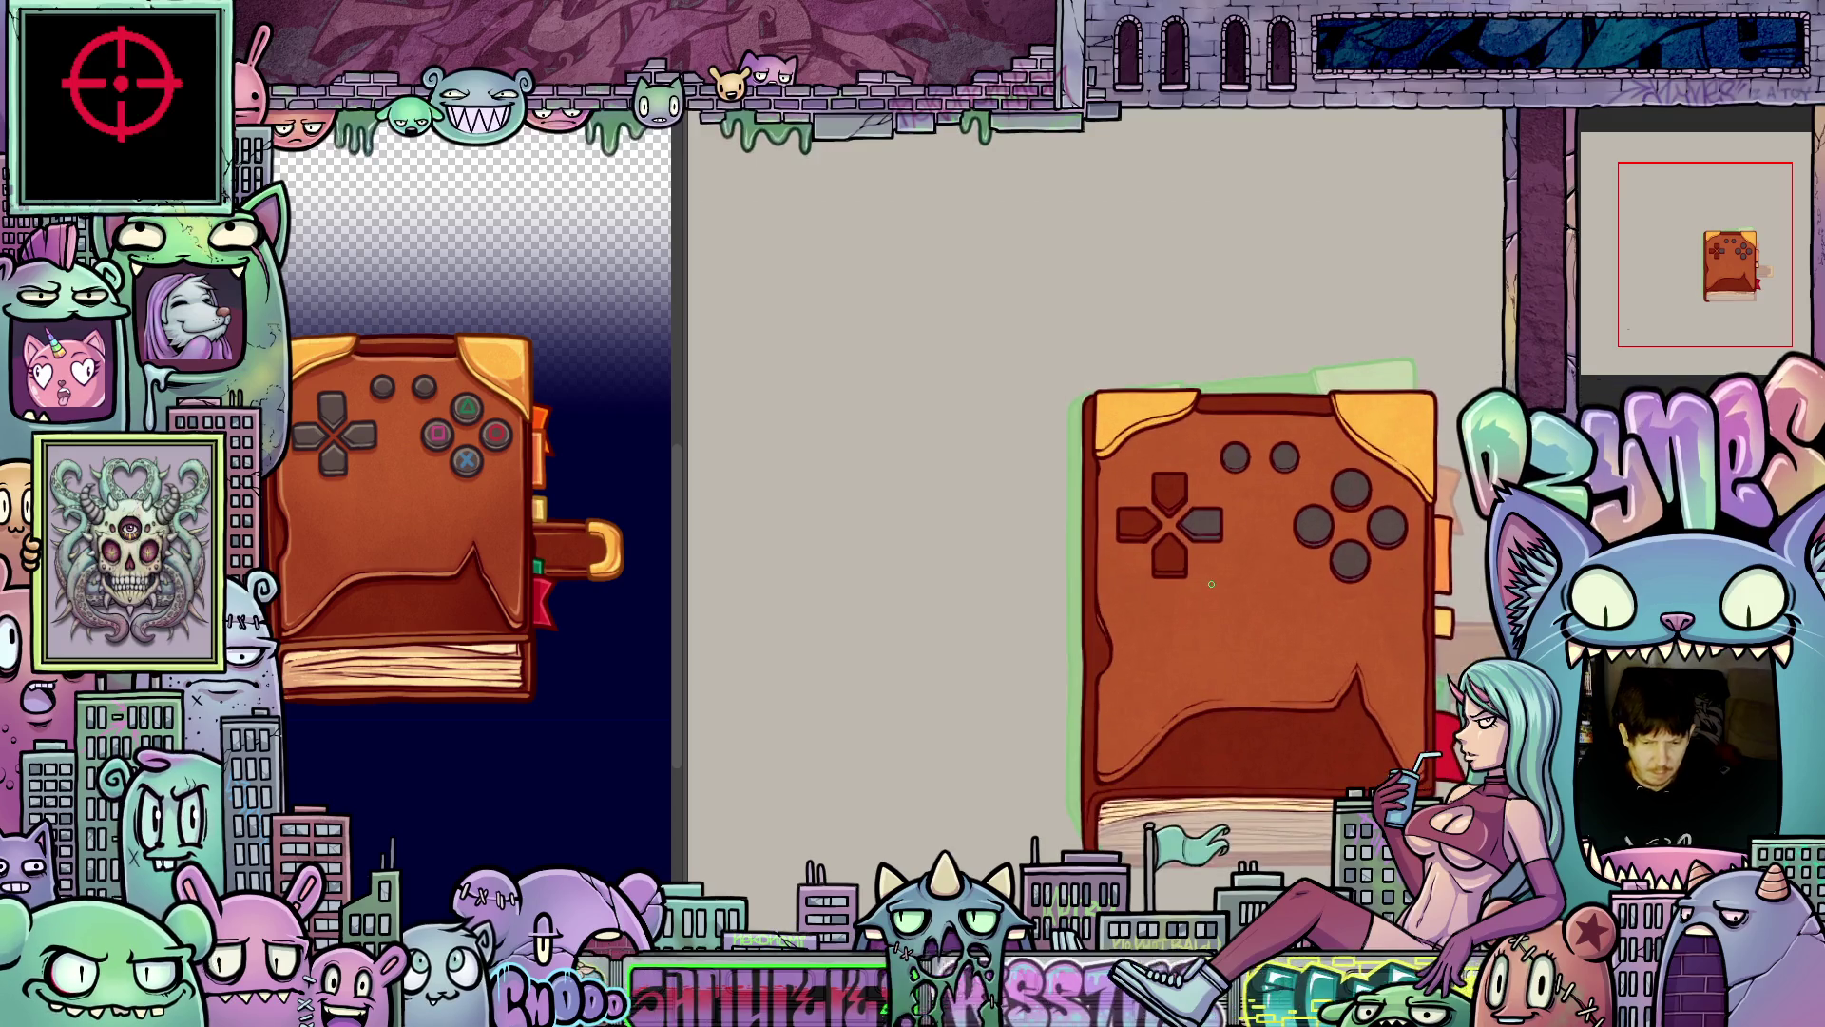
scroll(1188, 572, "up", 5)
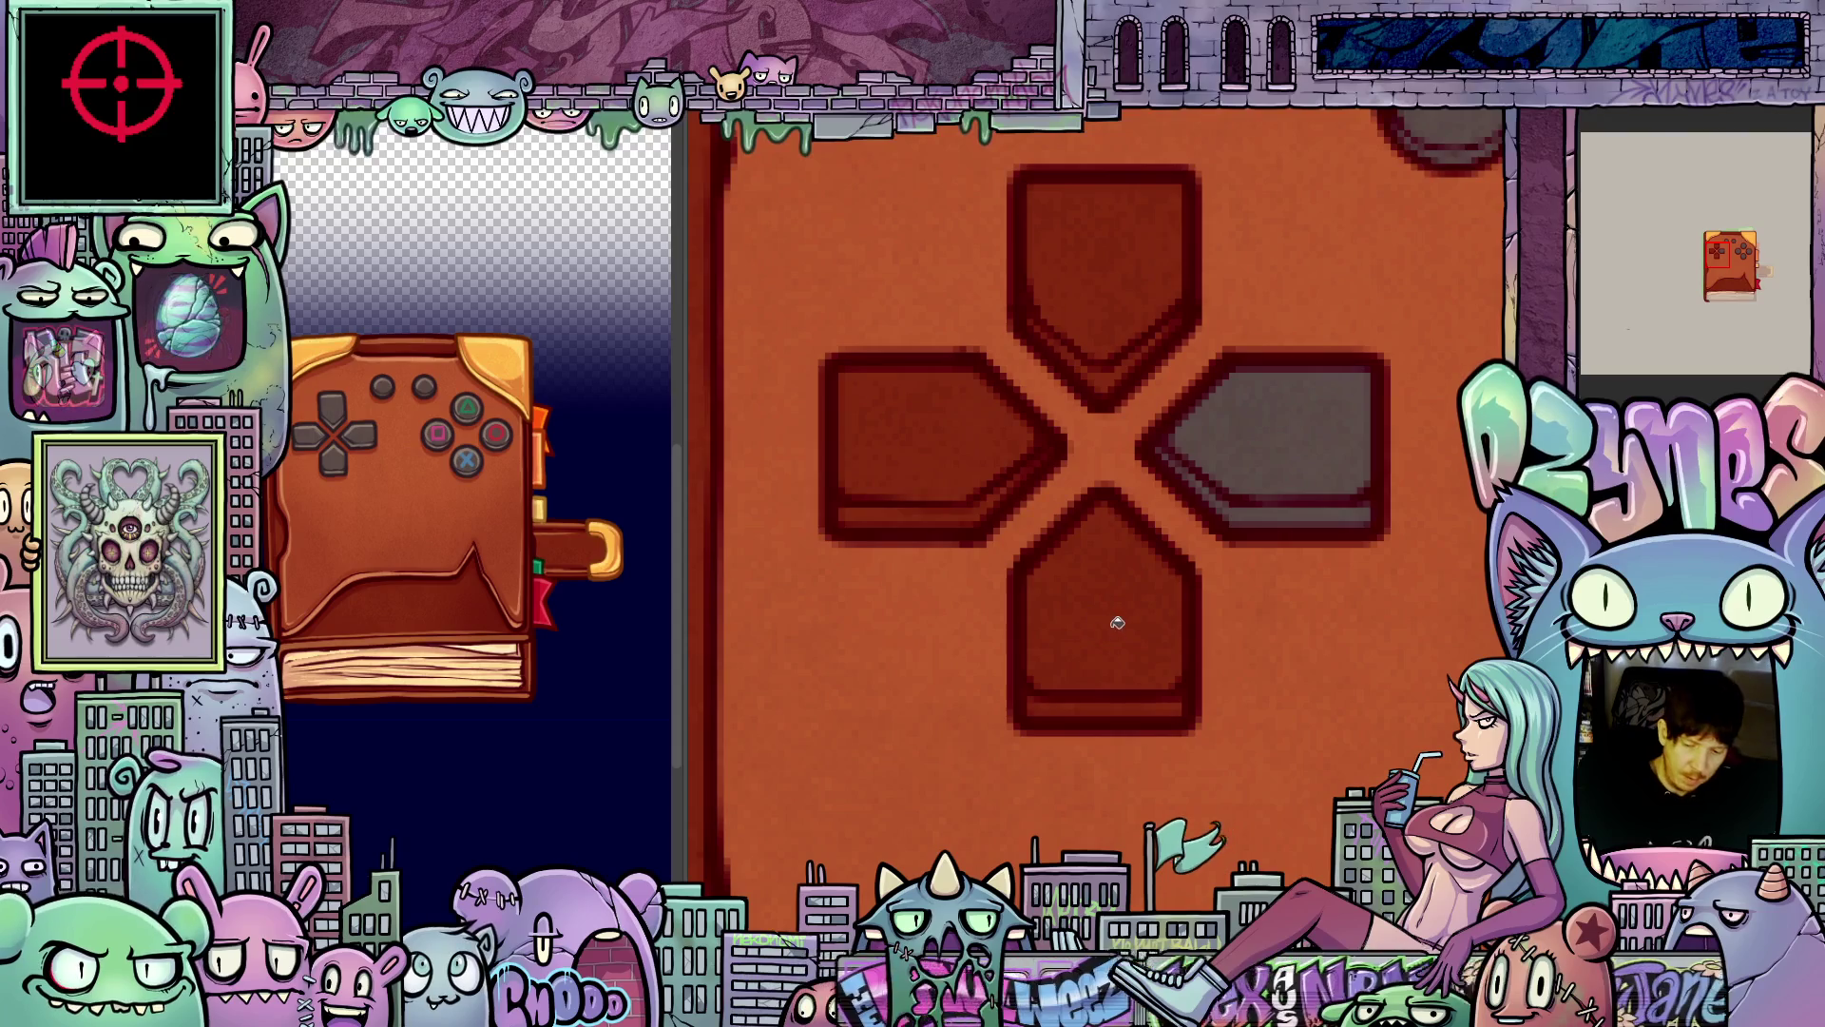
left_click(1119, 628)
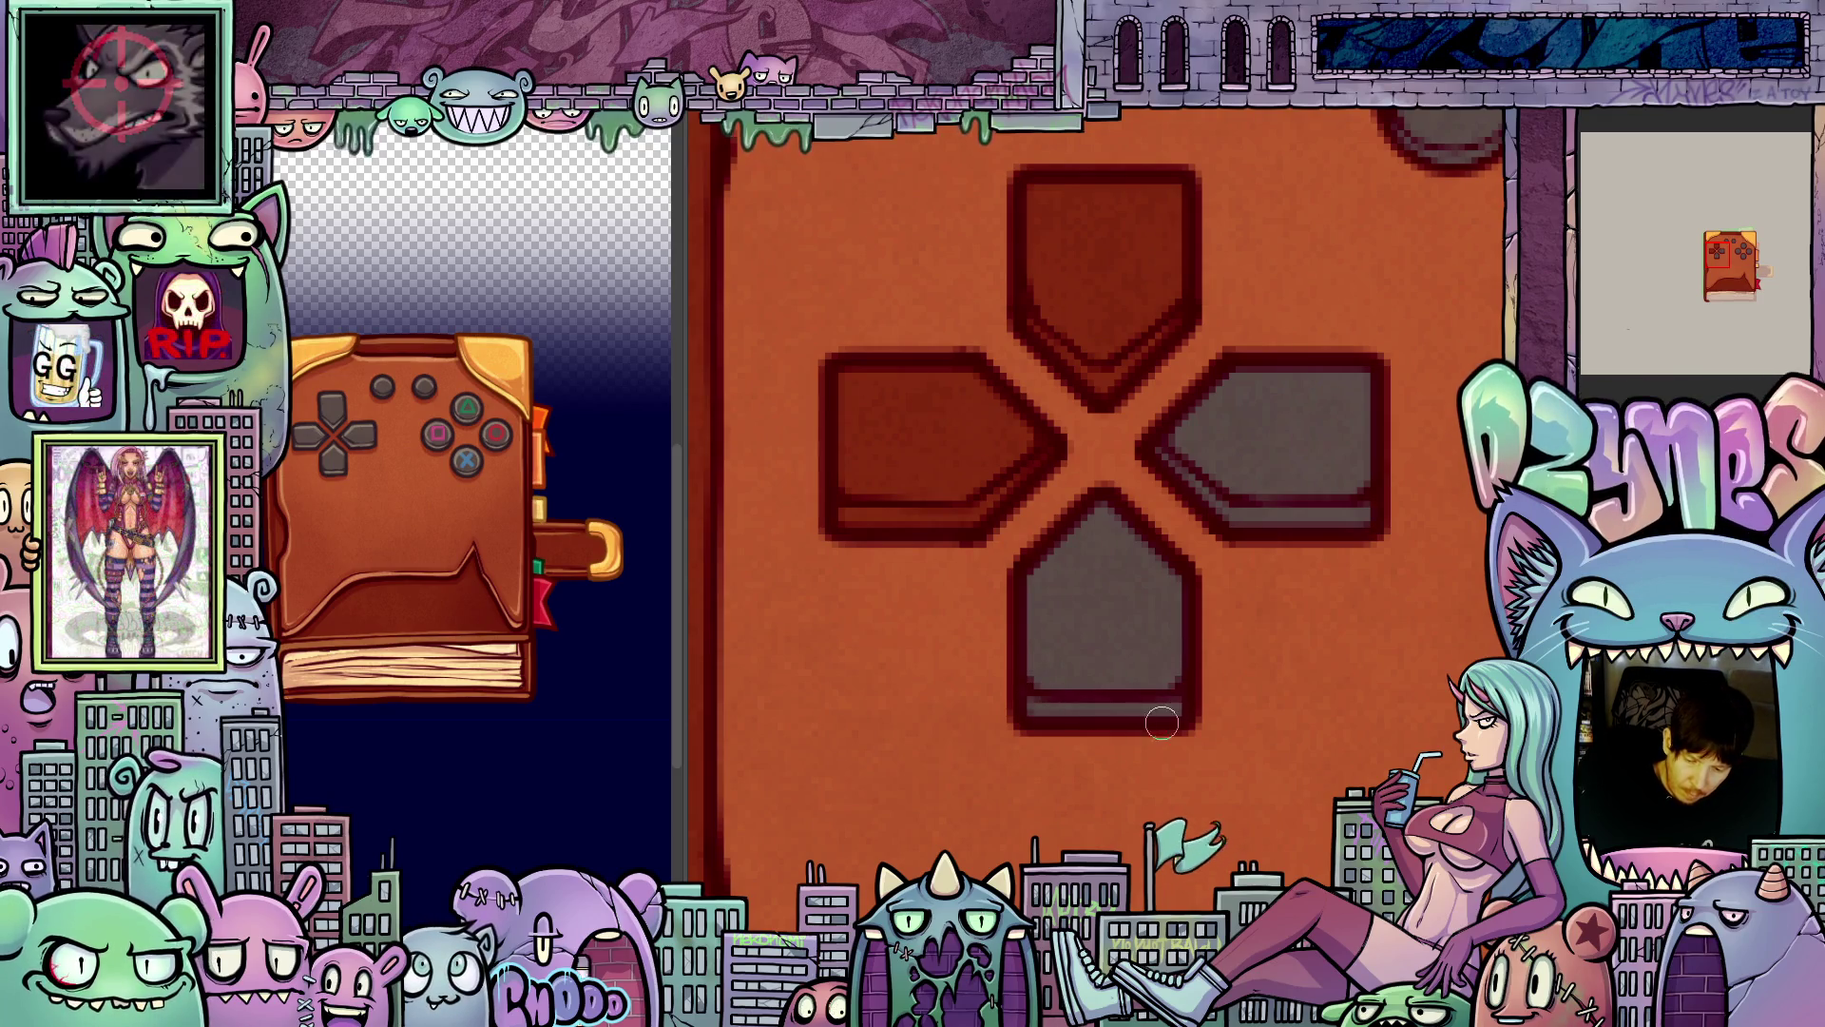
left_click_drag(1070, 732, 1139, 867)
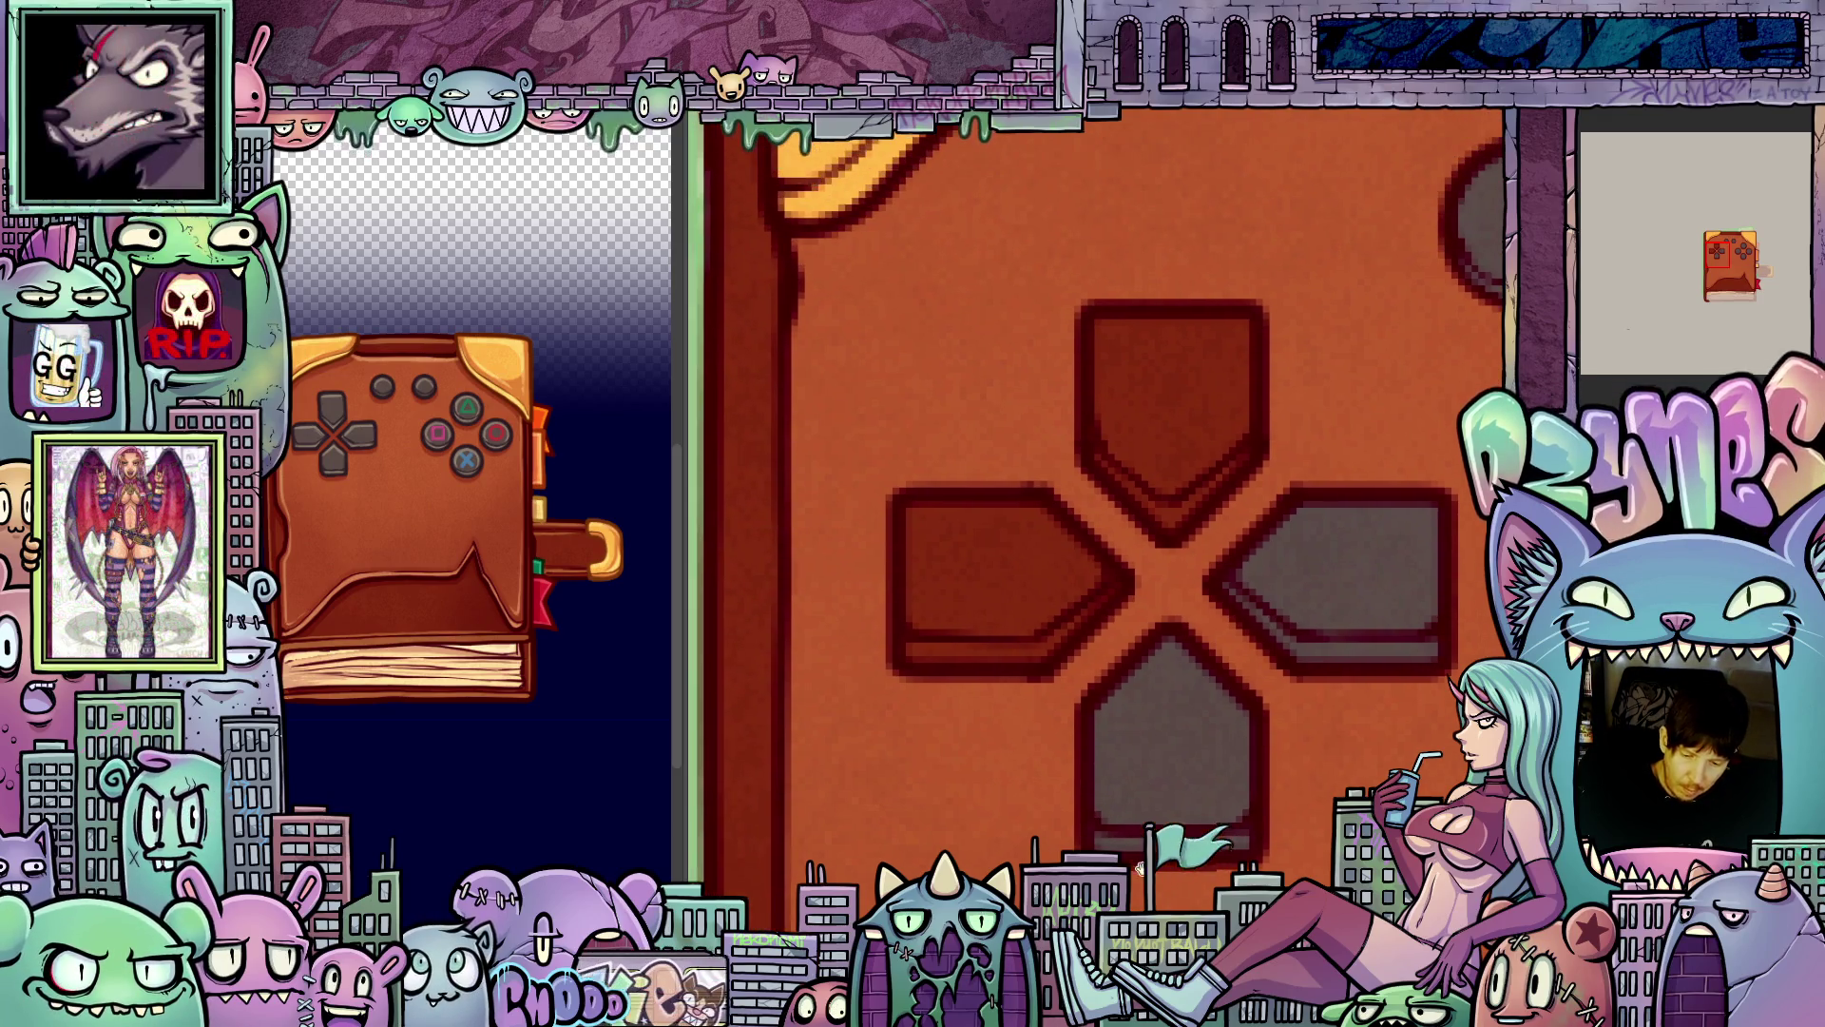
left_click(1008, 570)
left_click(1178, 417)
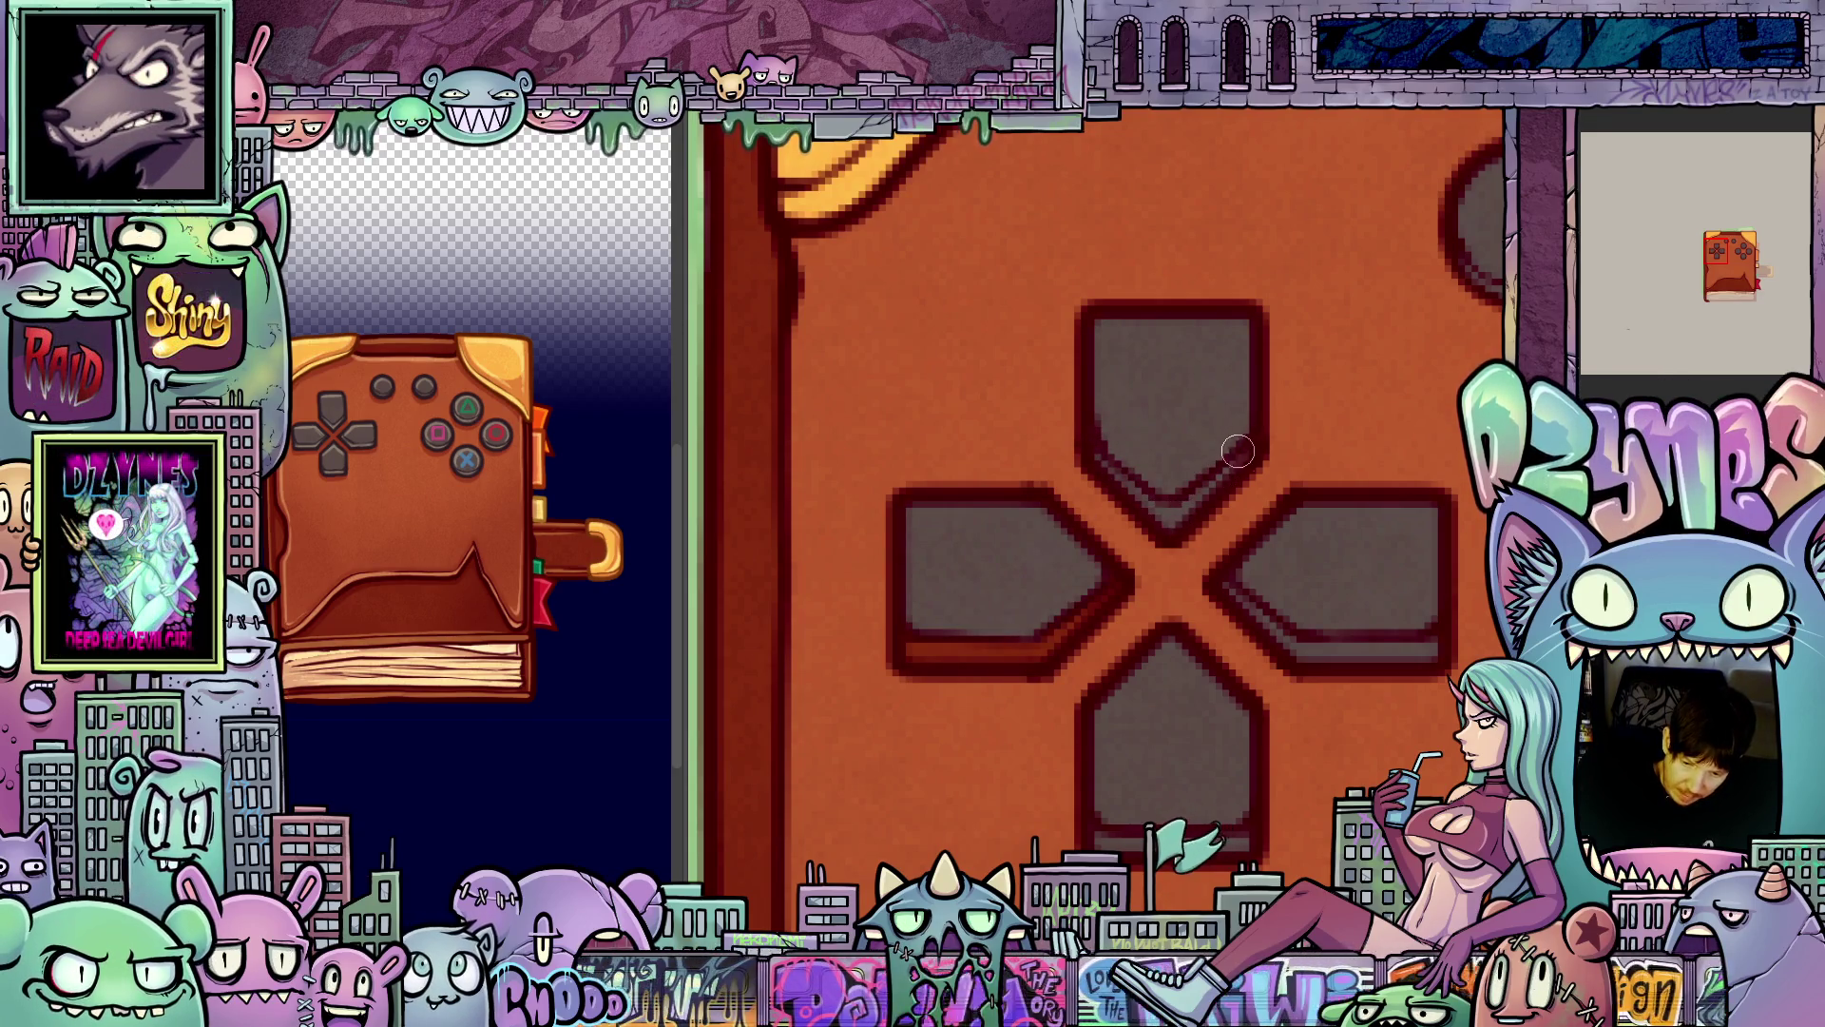
left_click_drag(1106, 717, 1091, 679)
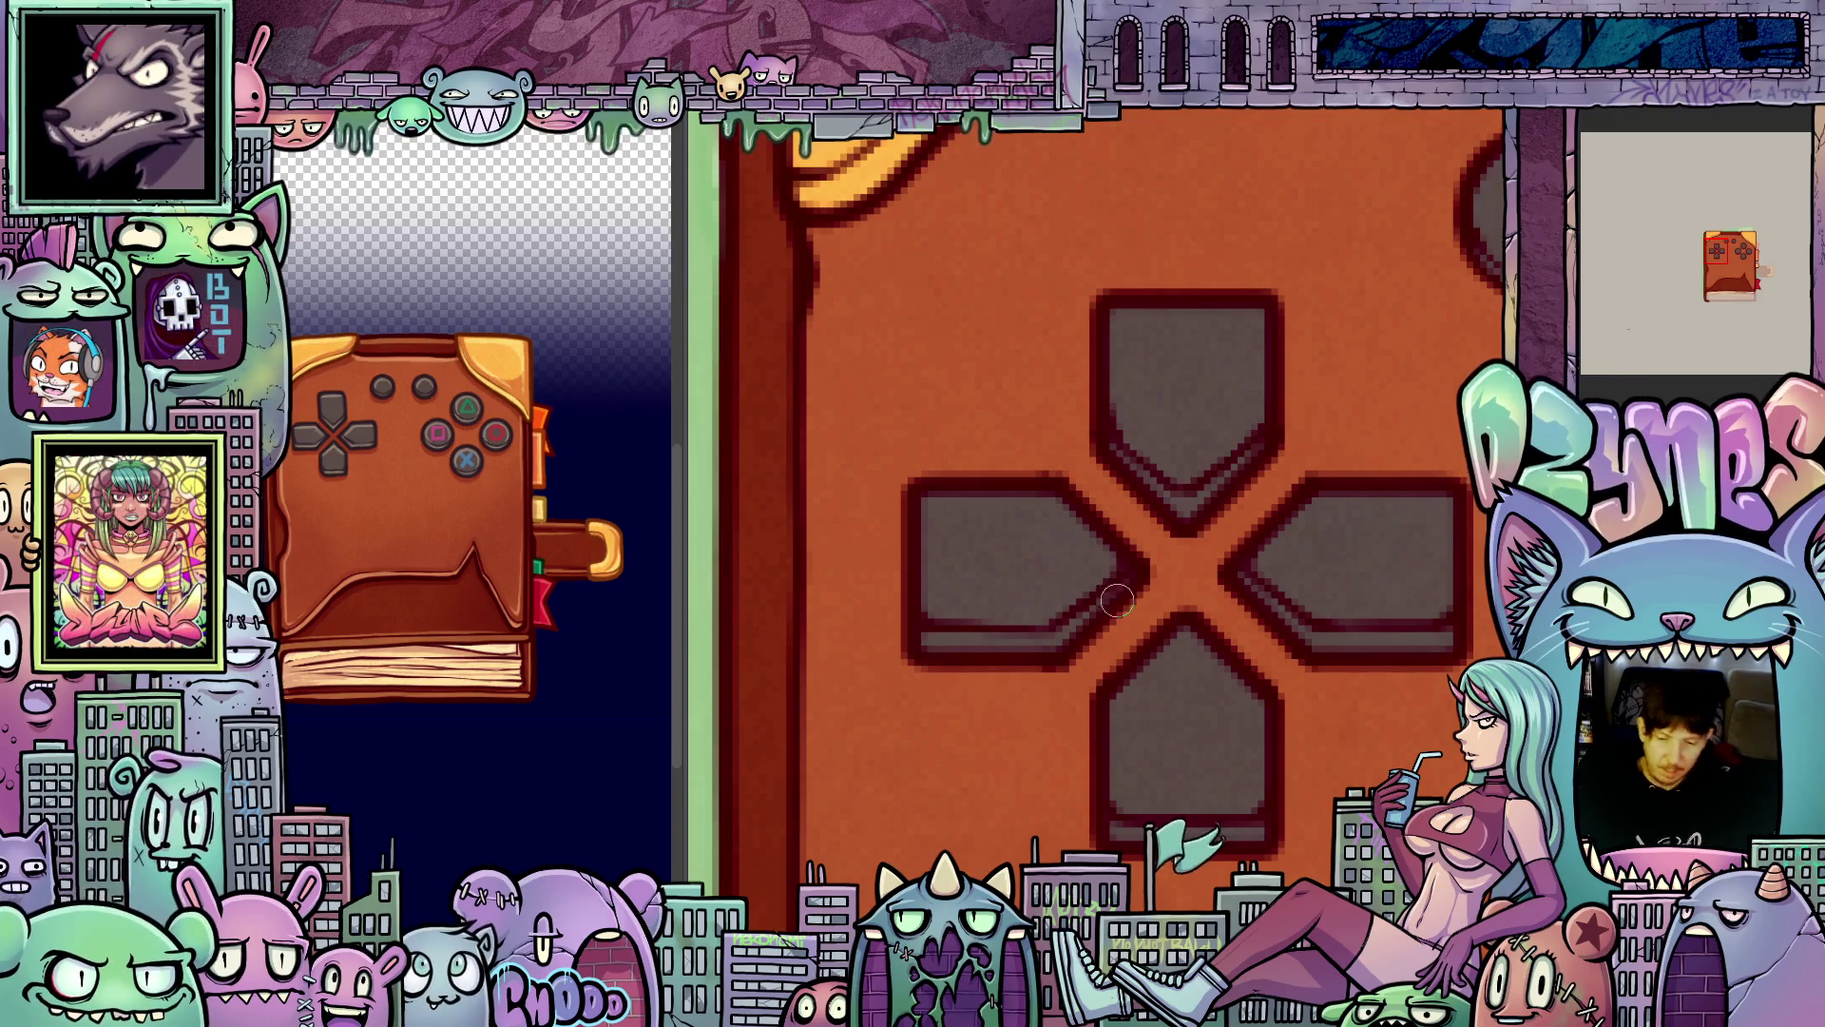
scroll(1117, 599, "down", 5)
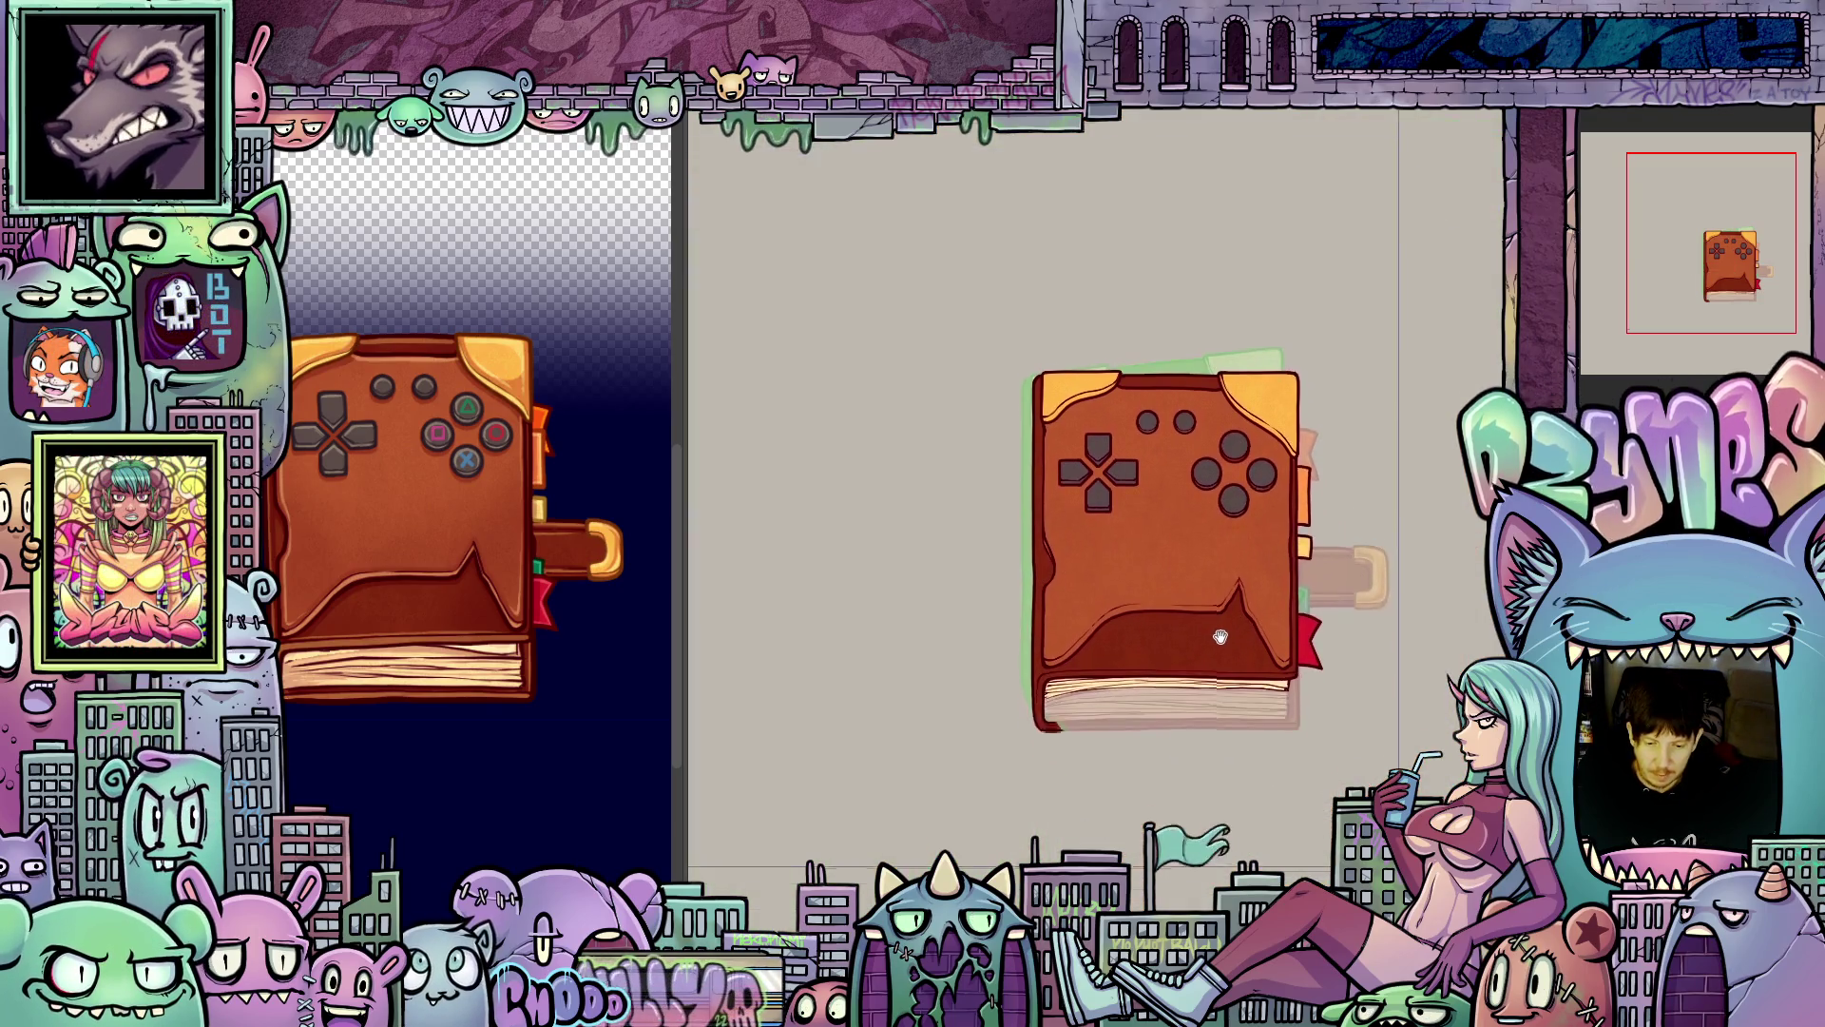
- Zoom in and out around the whole book to inspect the controller buttons
left_click_drag(1221, 639, 1177, 657)
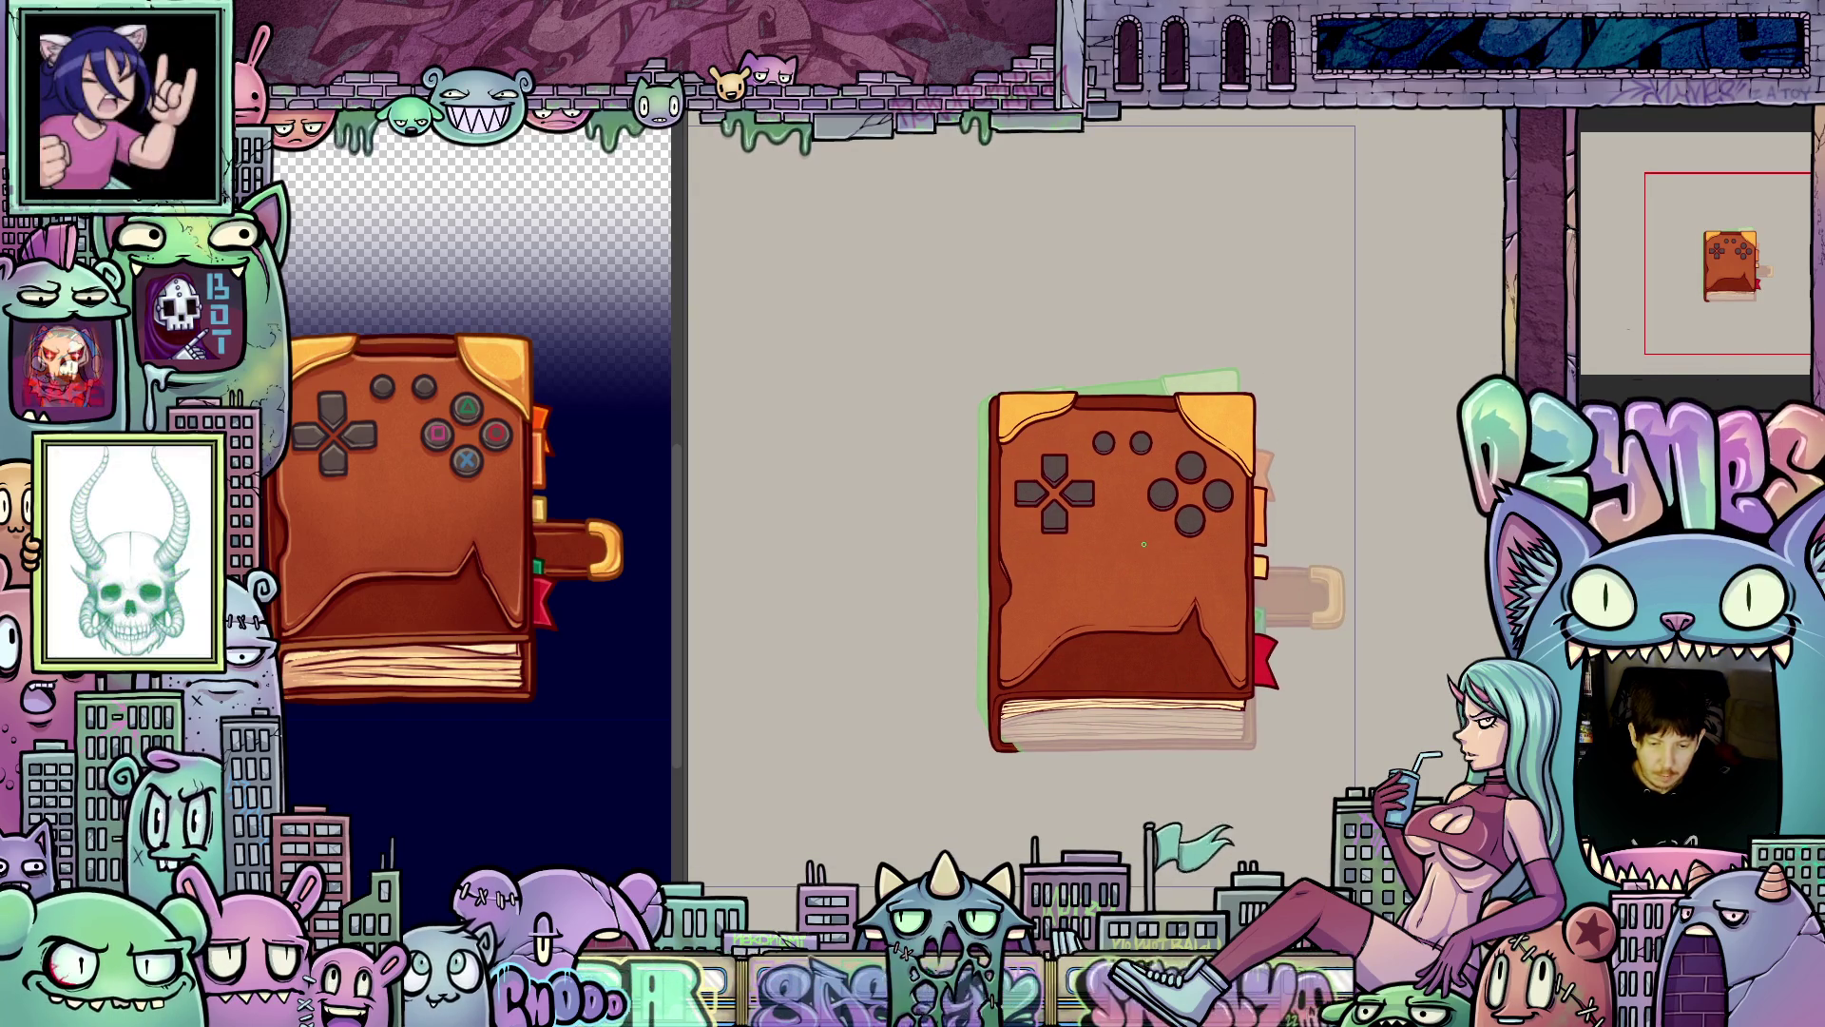
scroll(1143, 543, "up", 5)
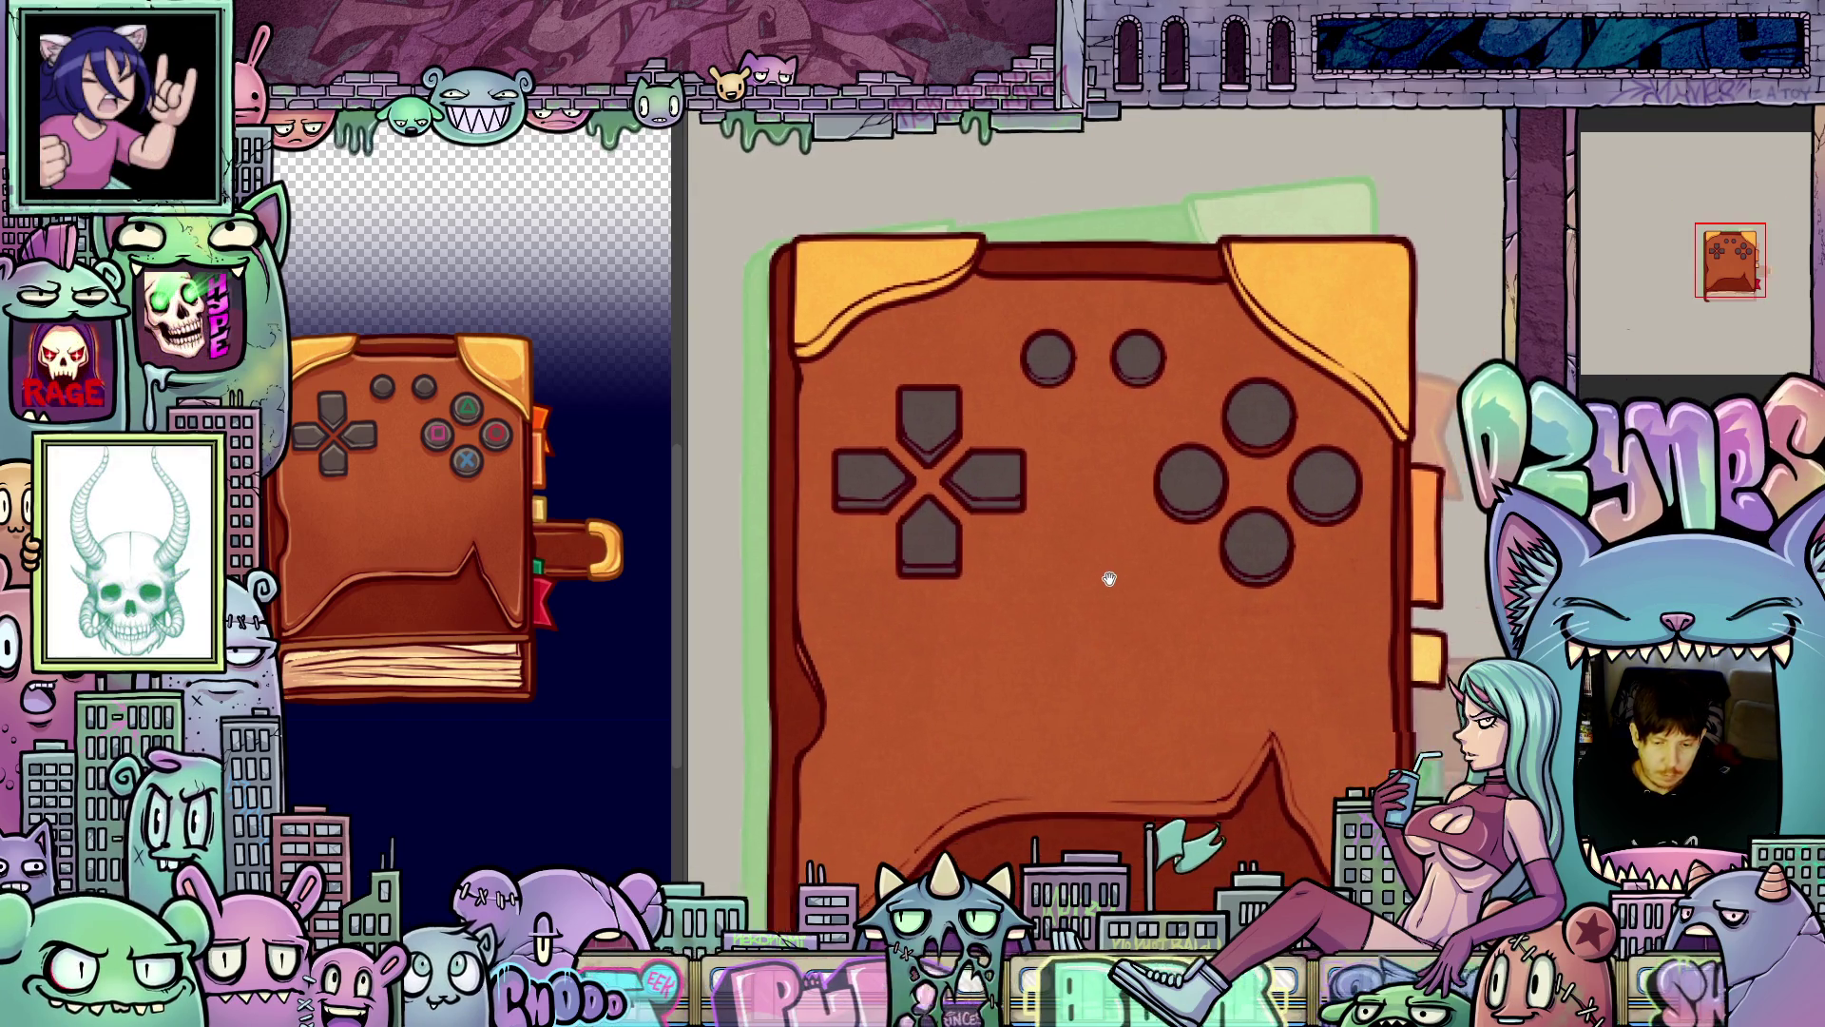
scroll(1043, 475, "up", 5)
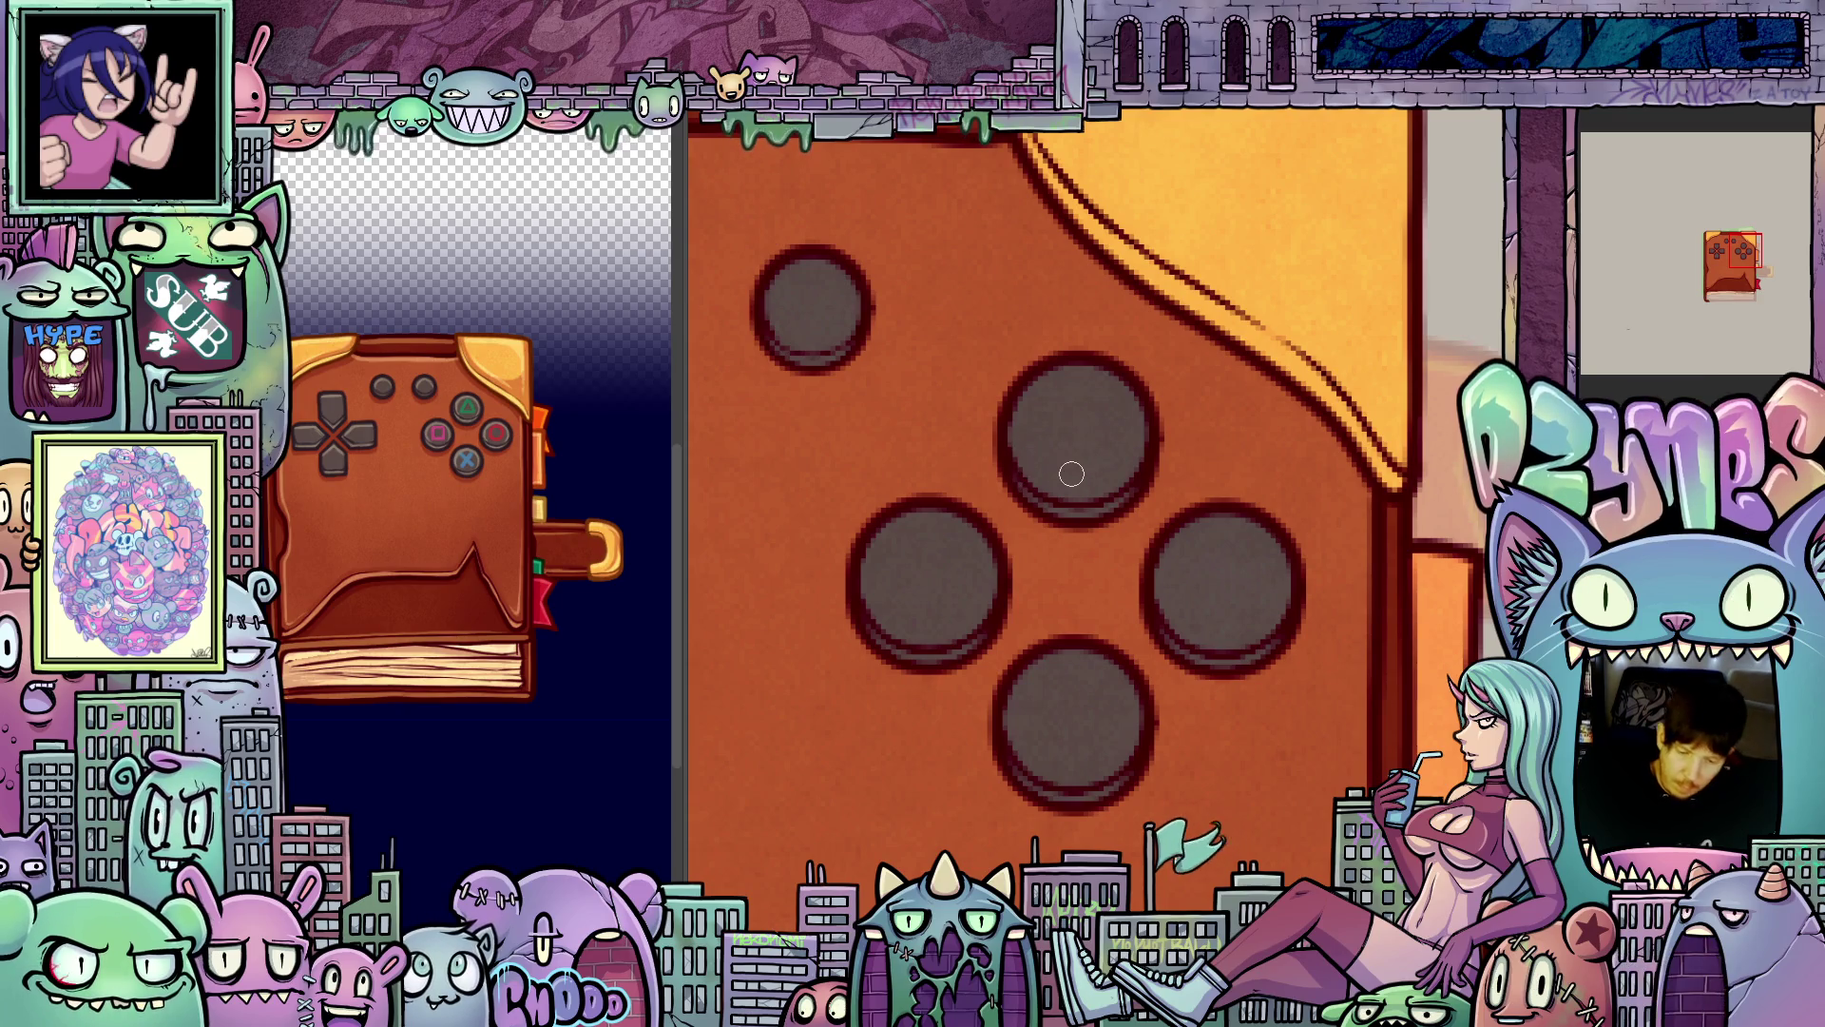
scroll(1071, 474, "down", 5)
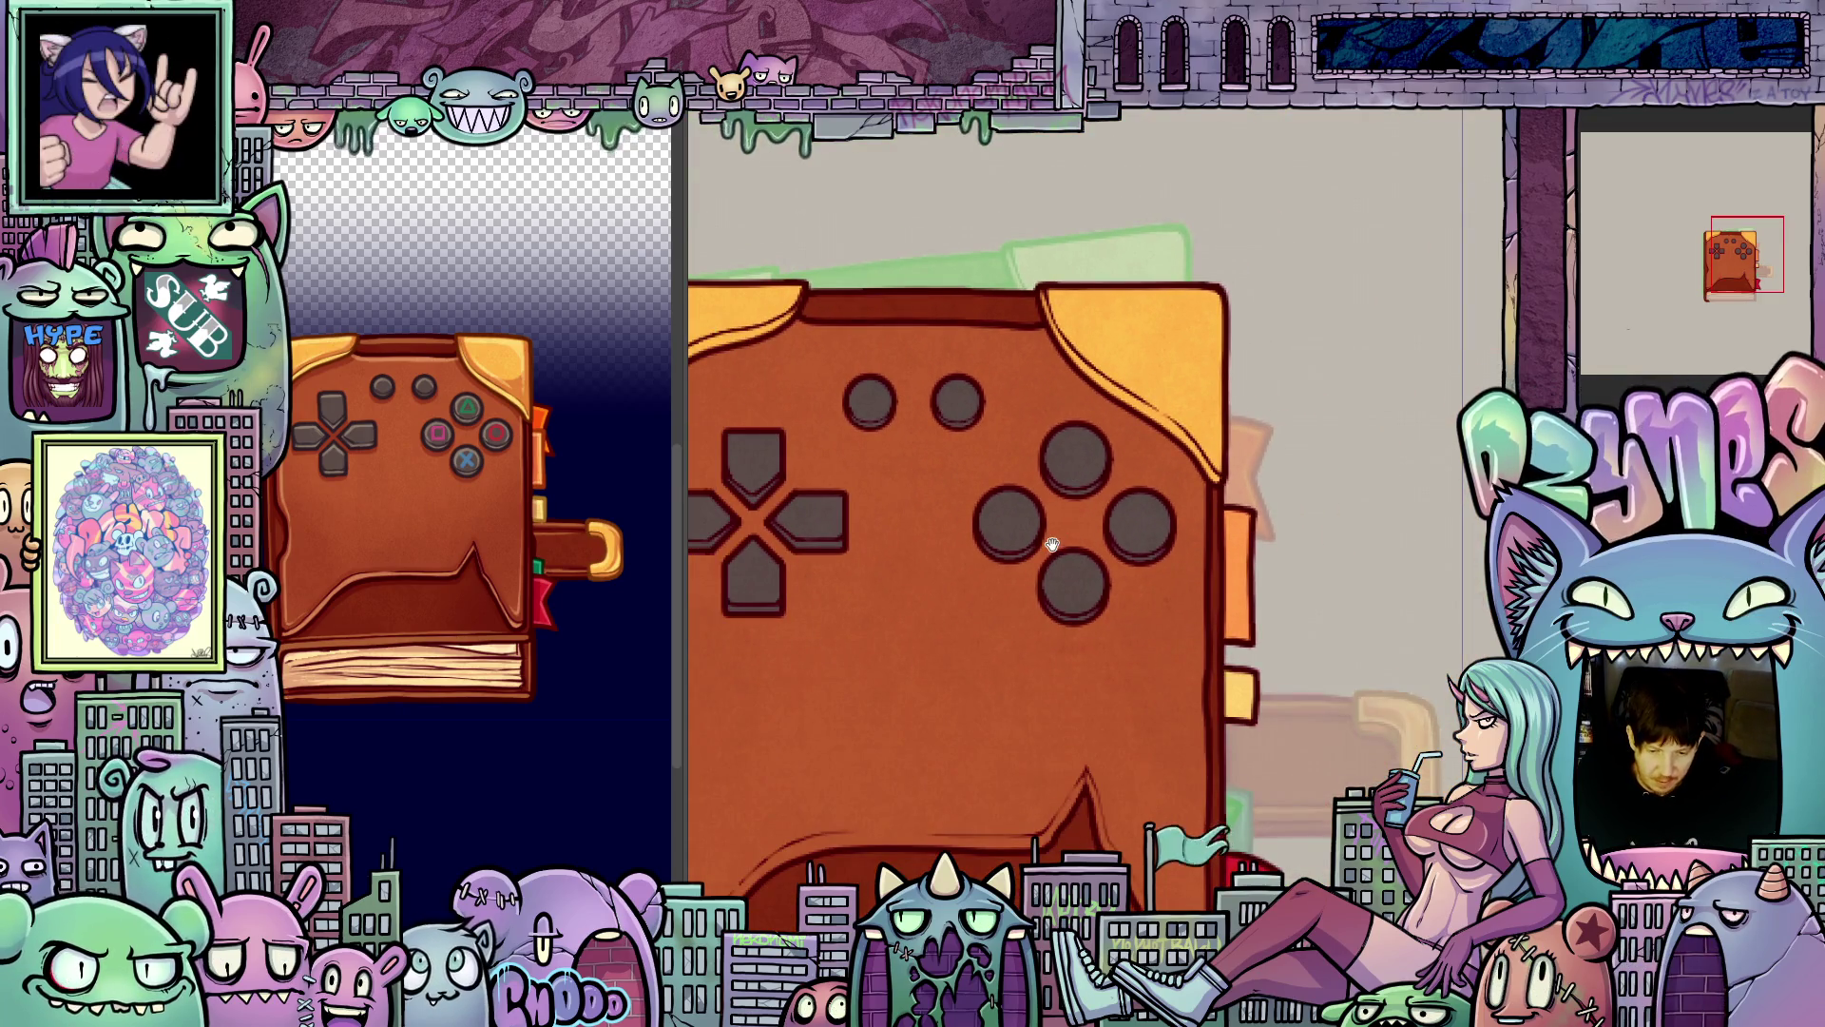
scroll(1188, 503, "up", 3)
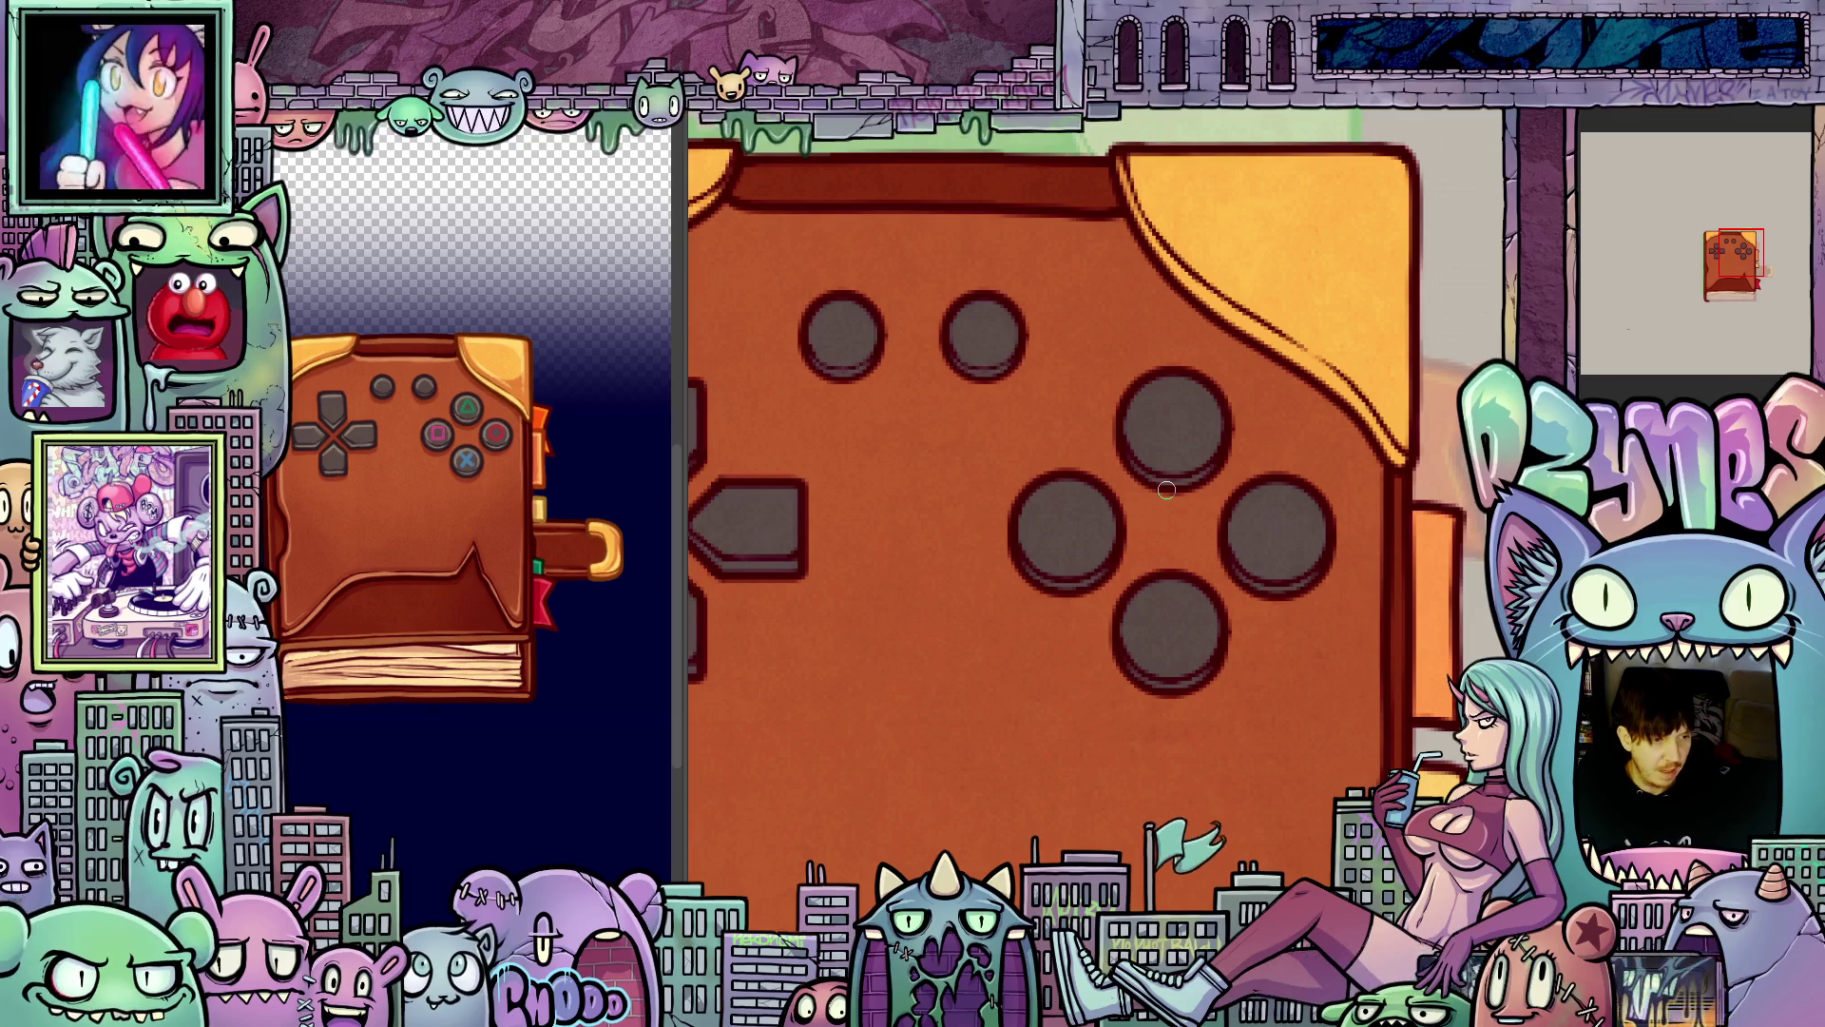
scroll(1166, 490, "down", 4)
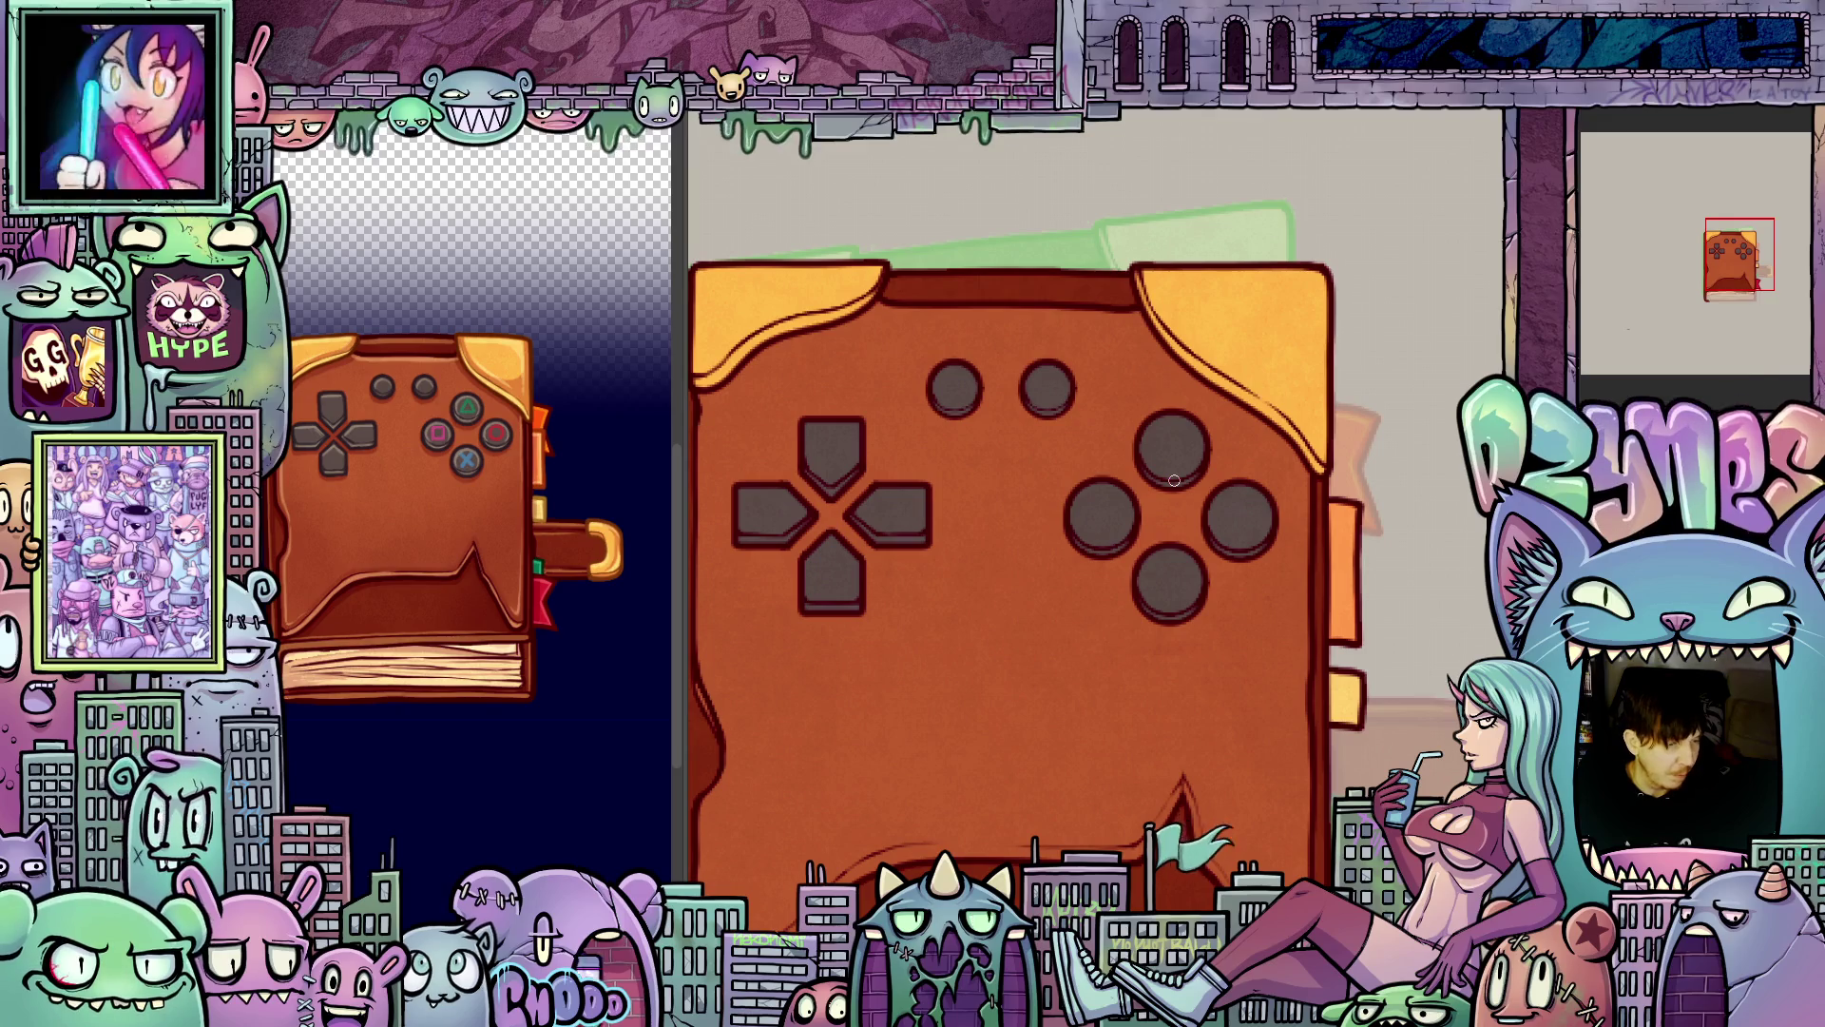
scroll(1174, 480, "up", 2)
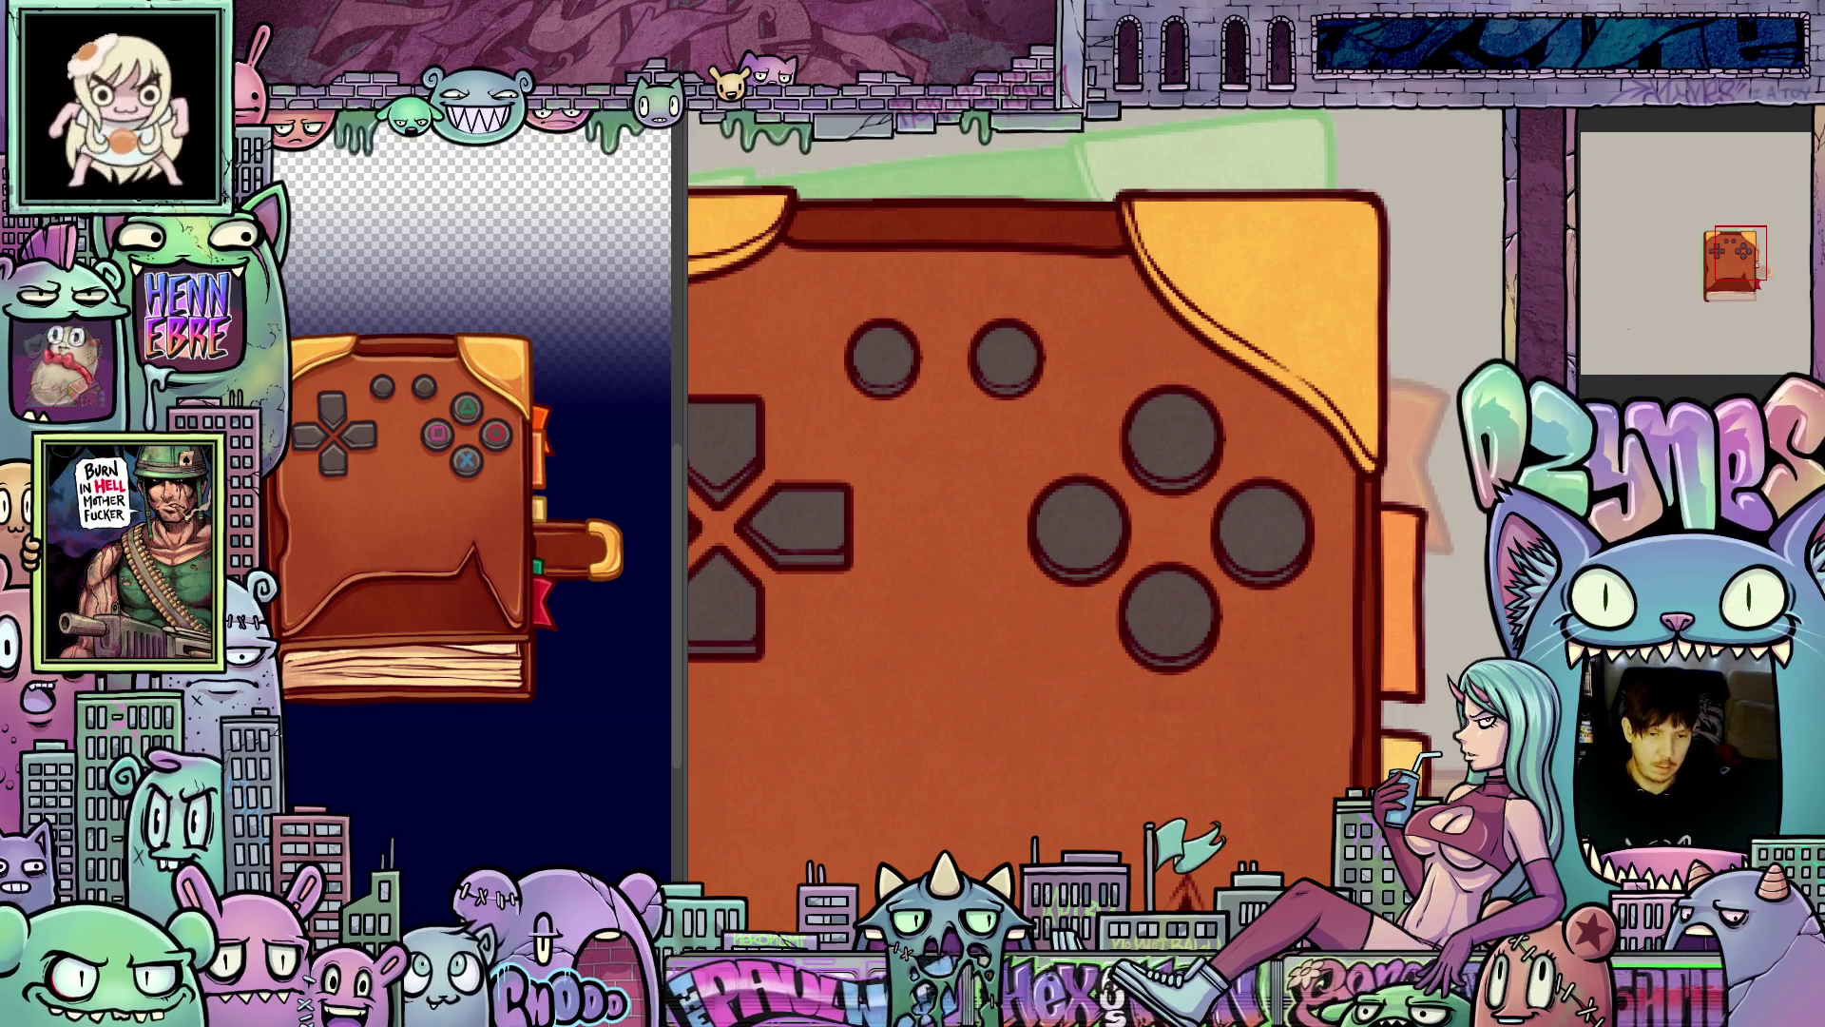
scroll(952, 391, "down", 2)
scroll(951, 392, "up", 1)
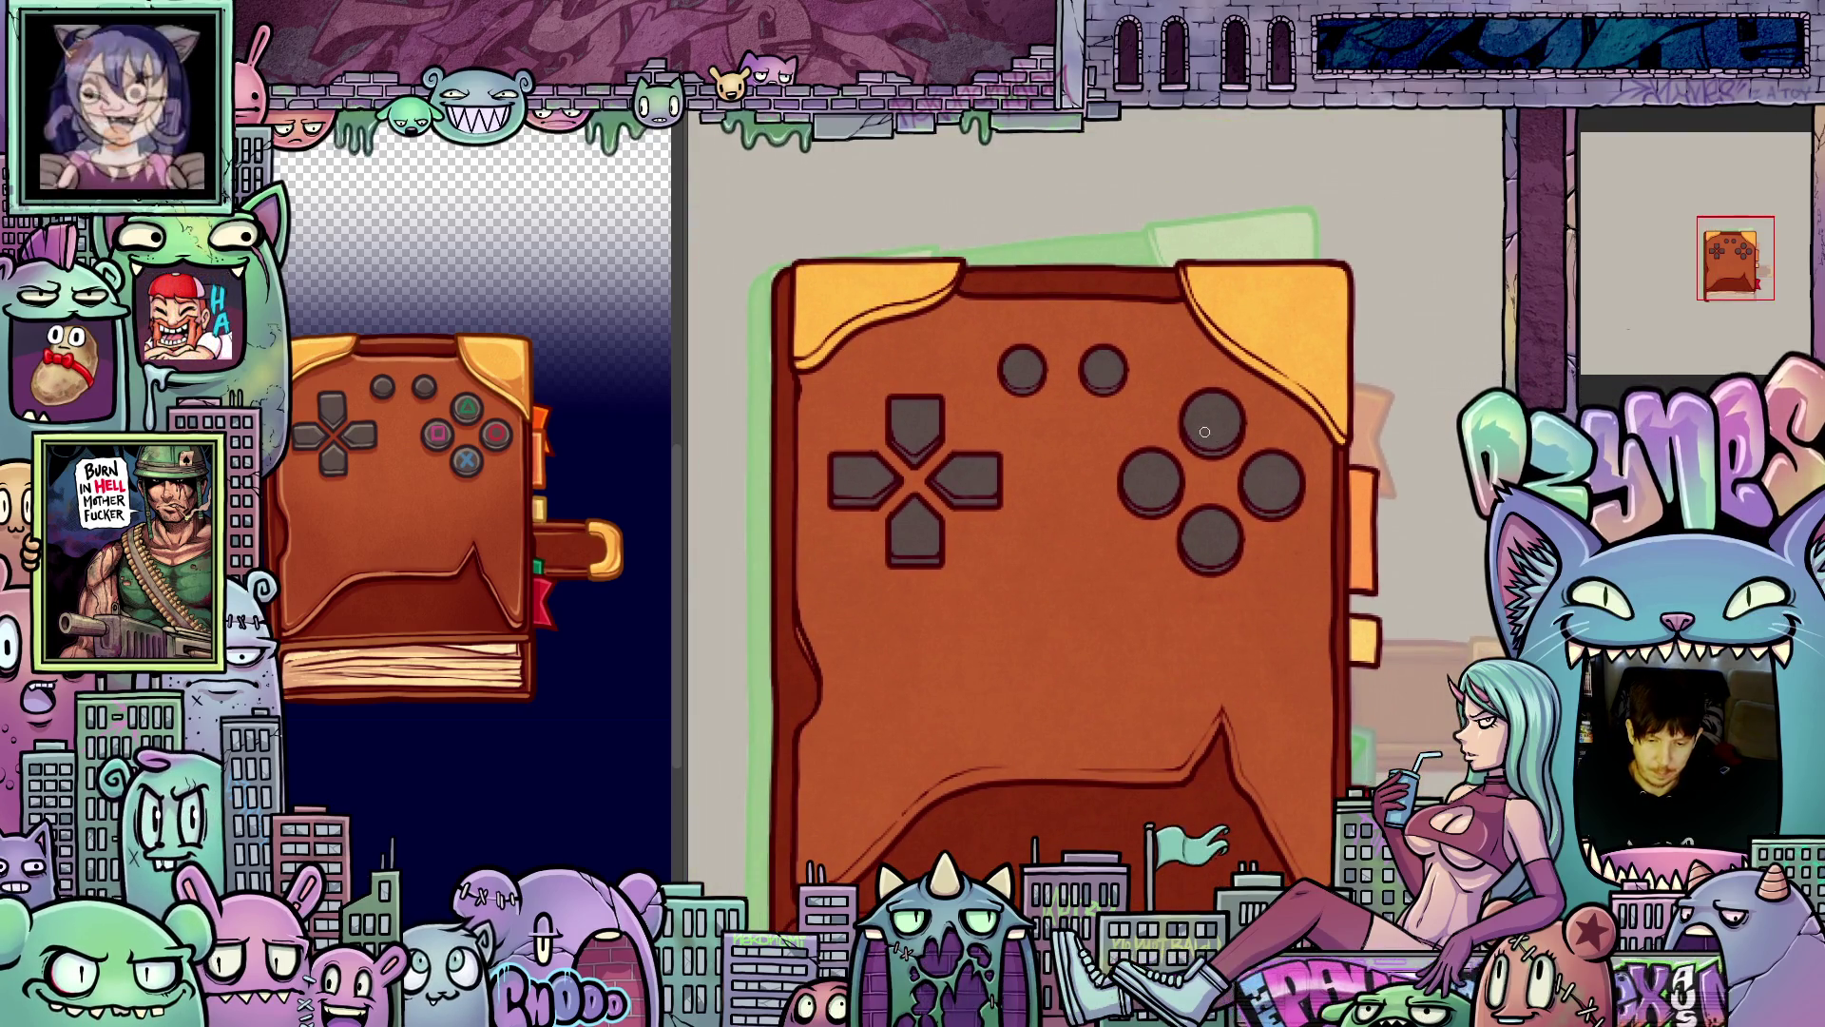
scroll(1183, 433, "up", 1)
scroll(1197, 454, "up", 1)
scroll(1190, 462, "up", 1)
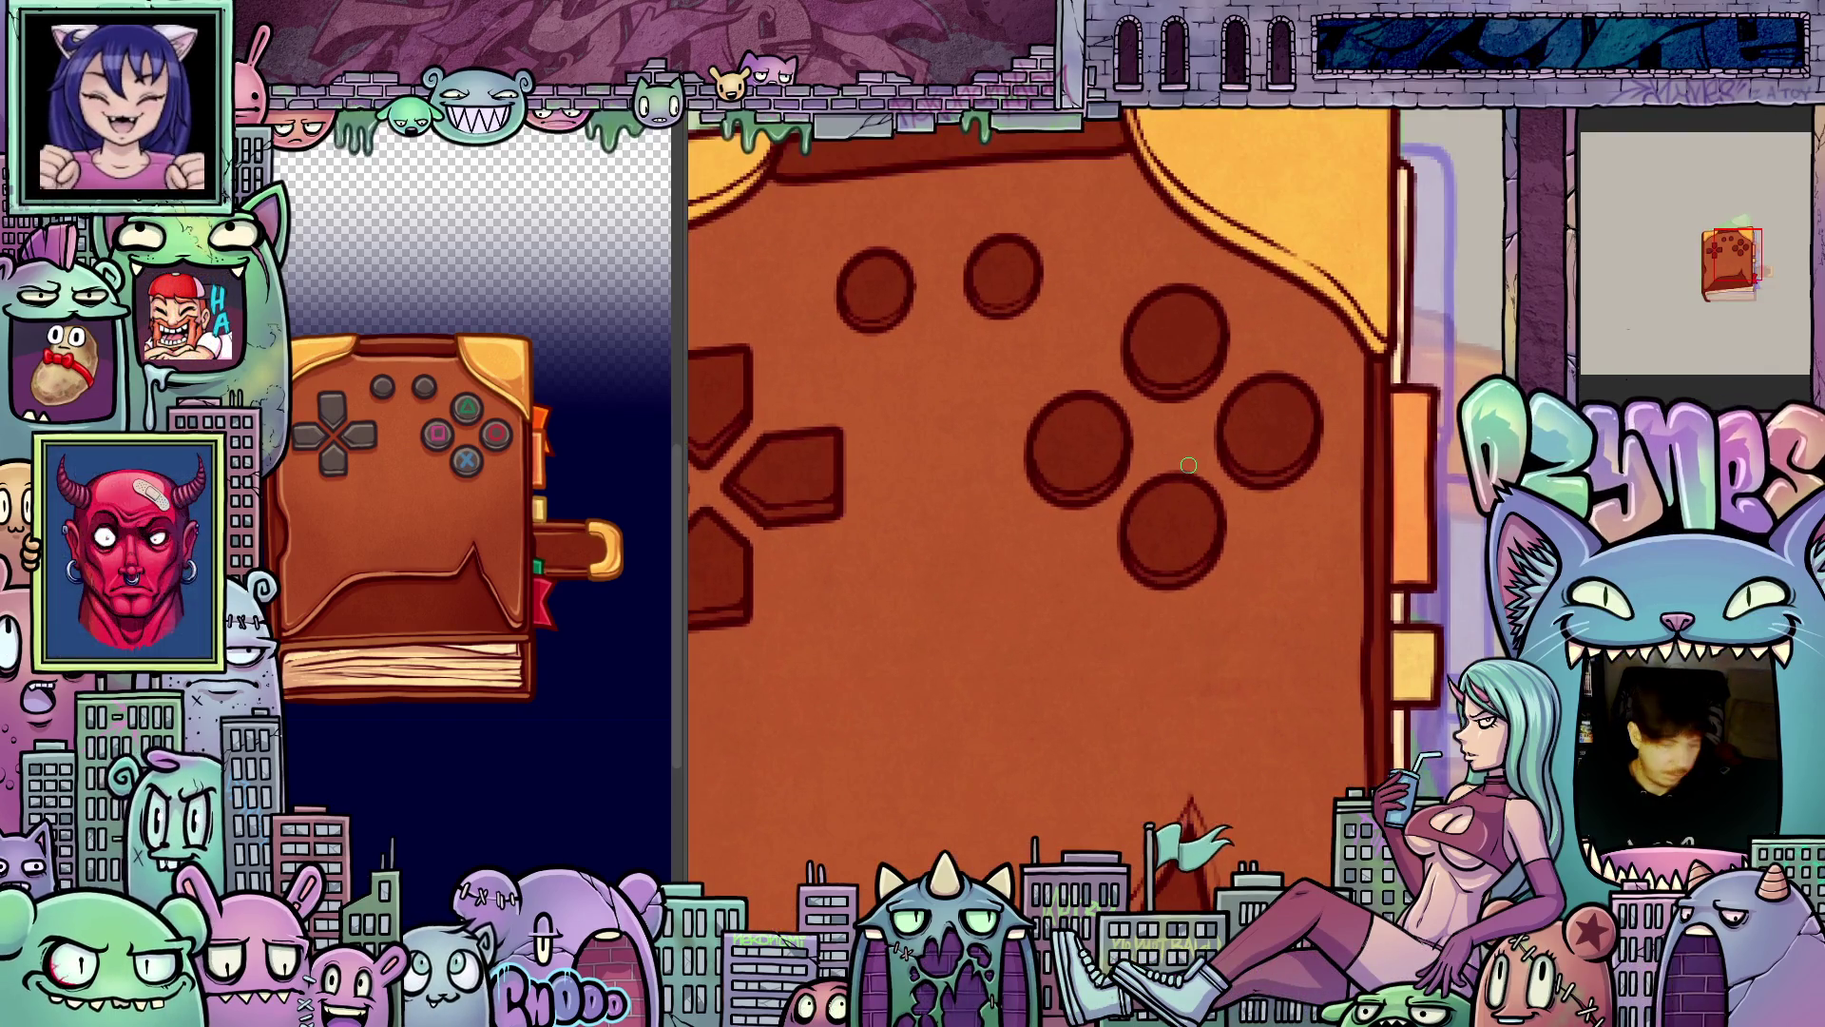
- Fill the bottom, right, top and left face-button circles with grey
left_click(1179, 542)
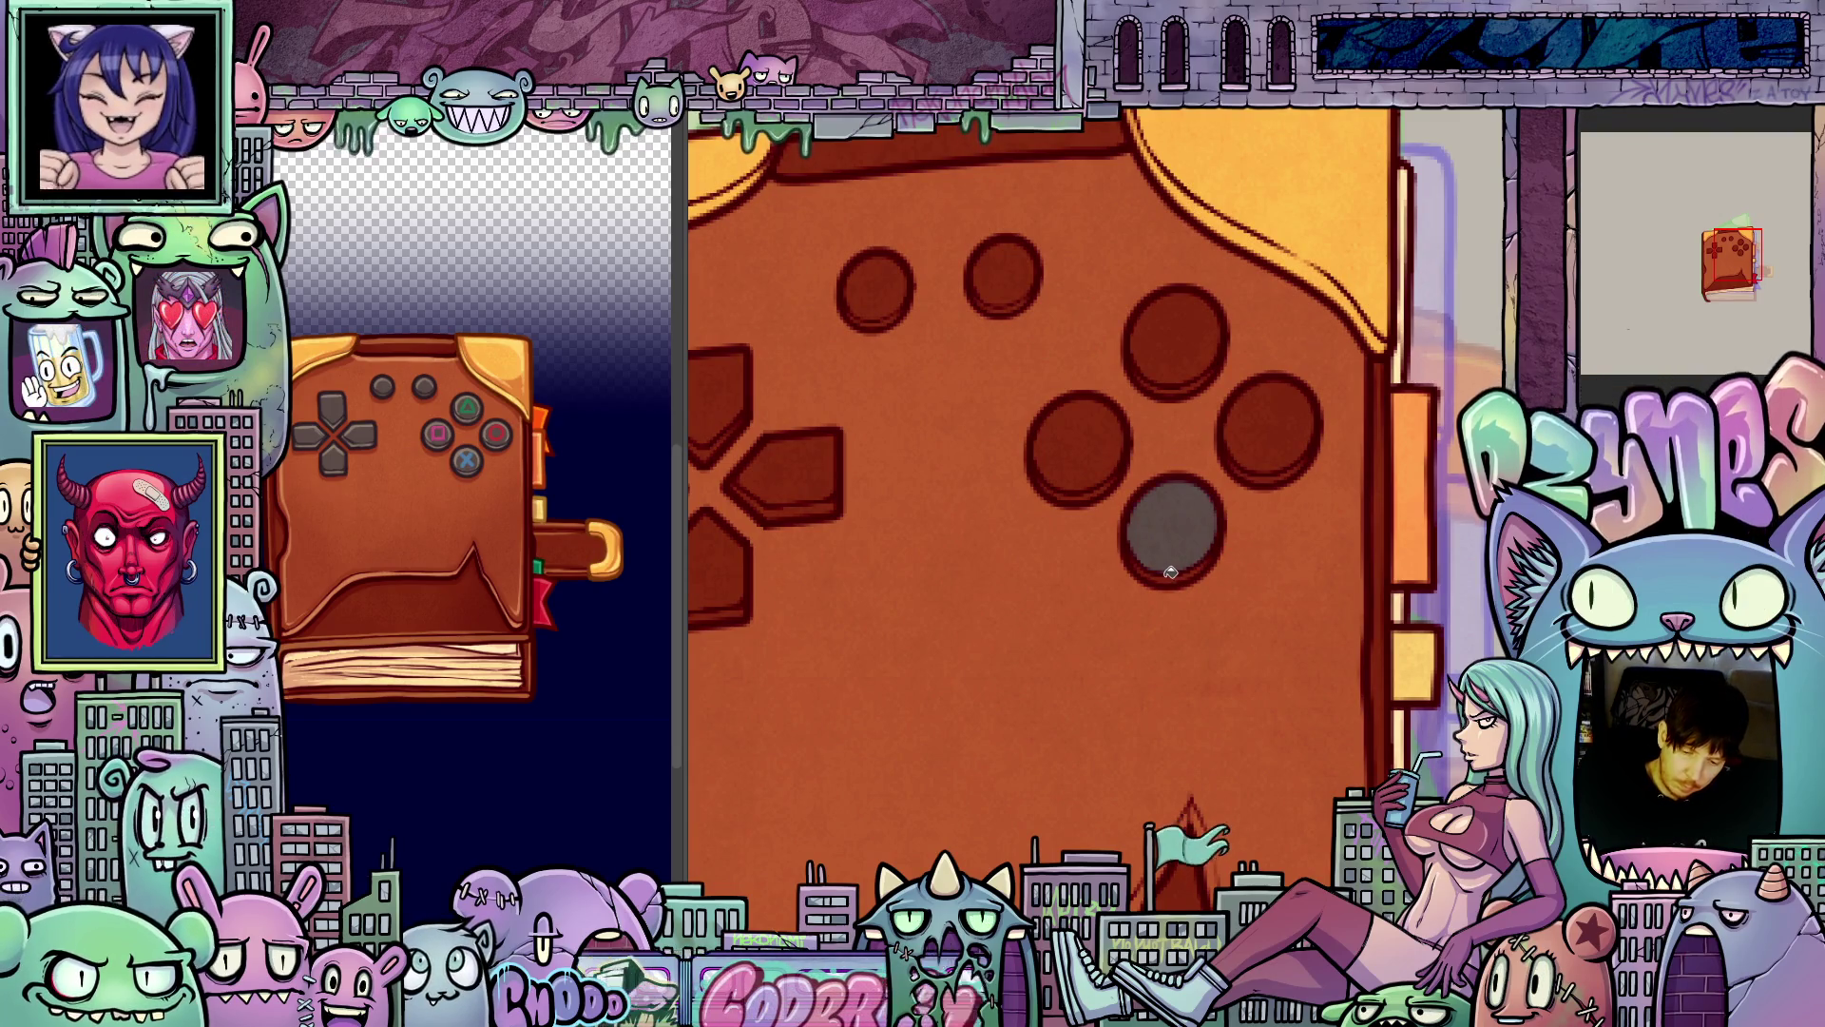
left_click(1264, 438)
left_click(1200, 345)
left_click(1107, 453)
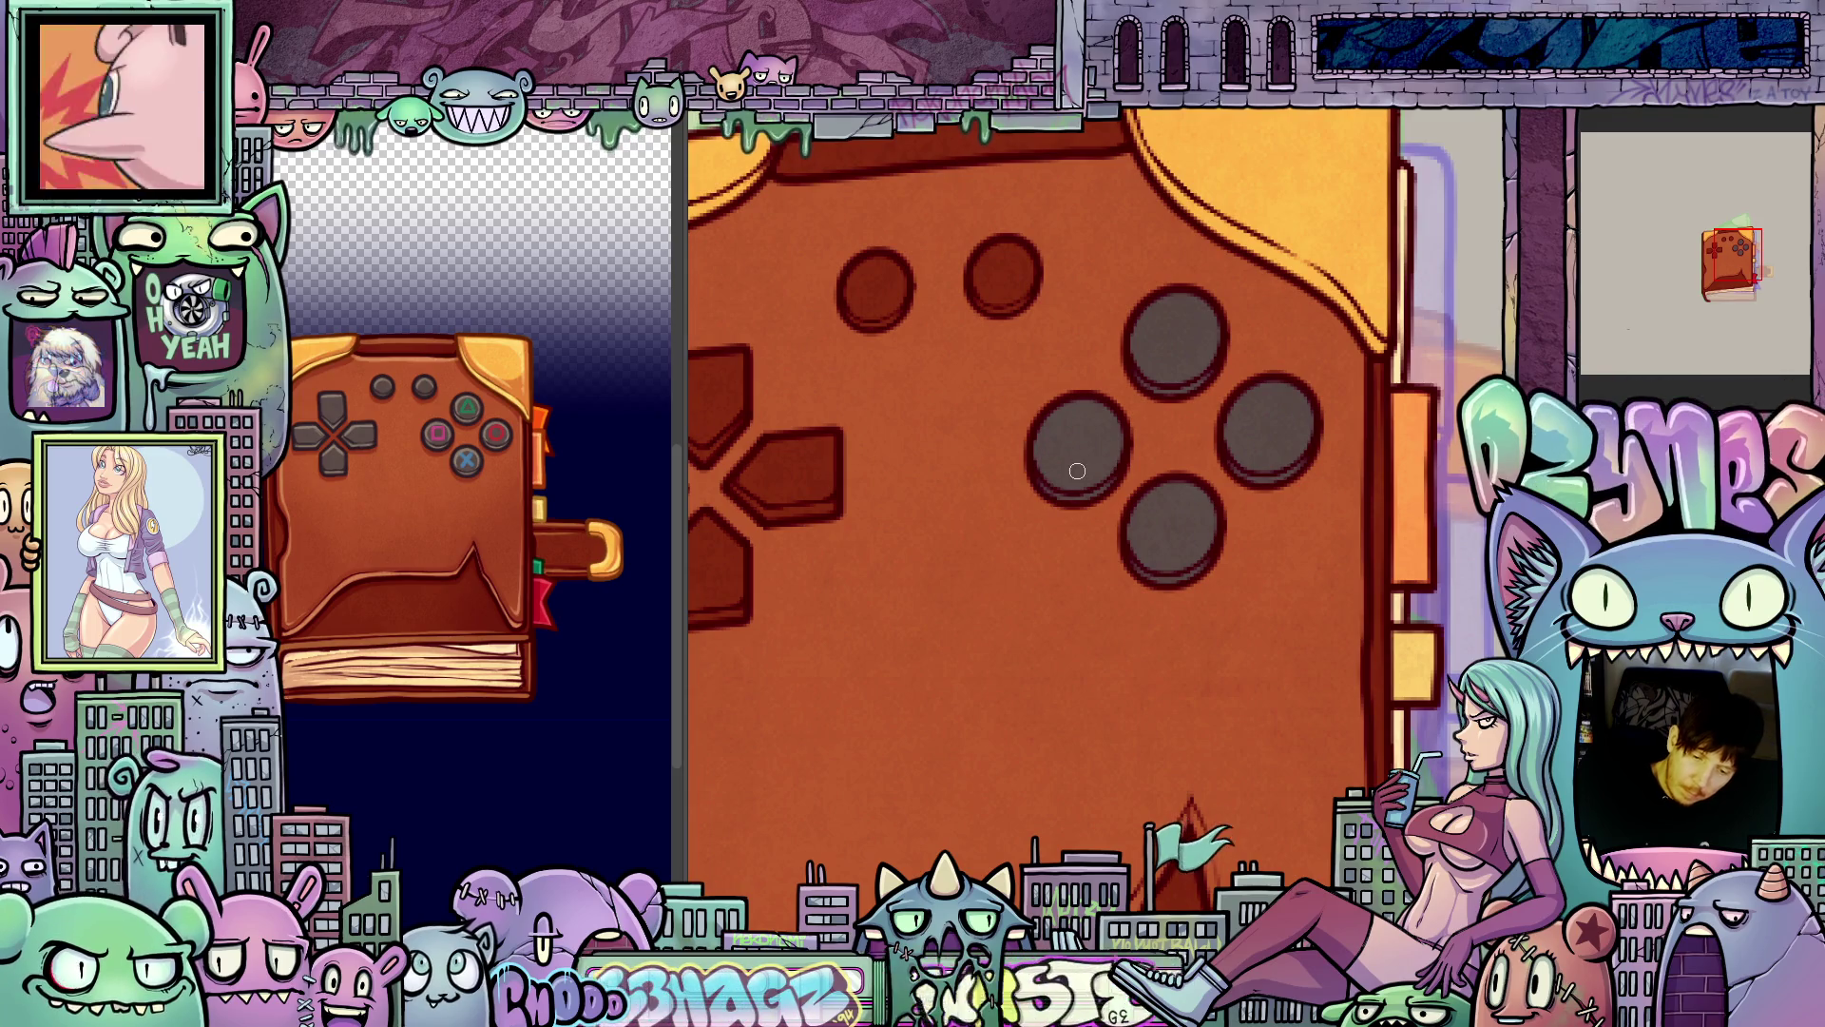
- Fill both small top buttons and the right, top, left and bottom D-pad arms grey
scroll(1072, 599, "down", 3)
key("g")
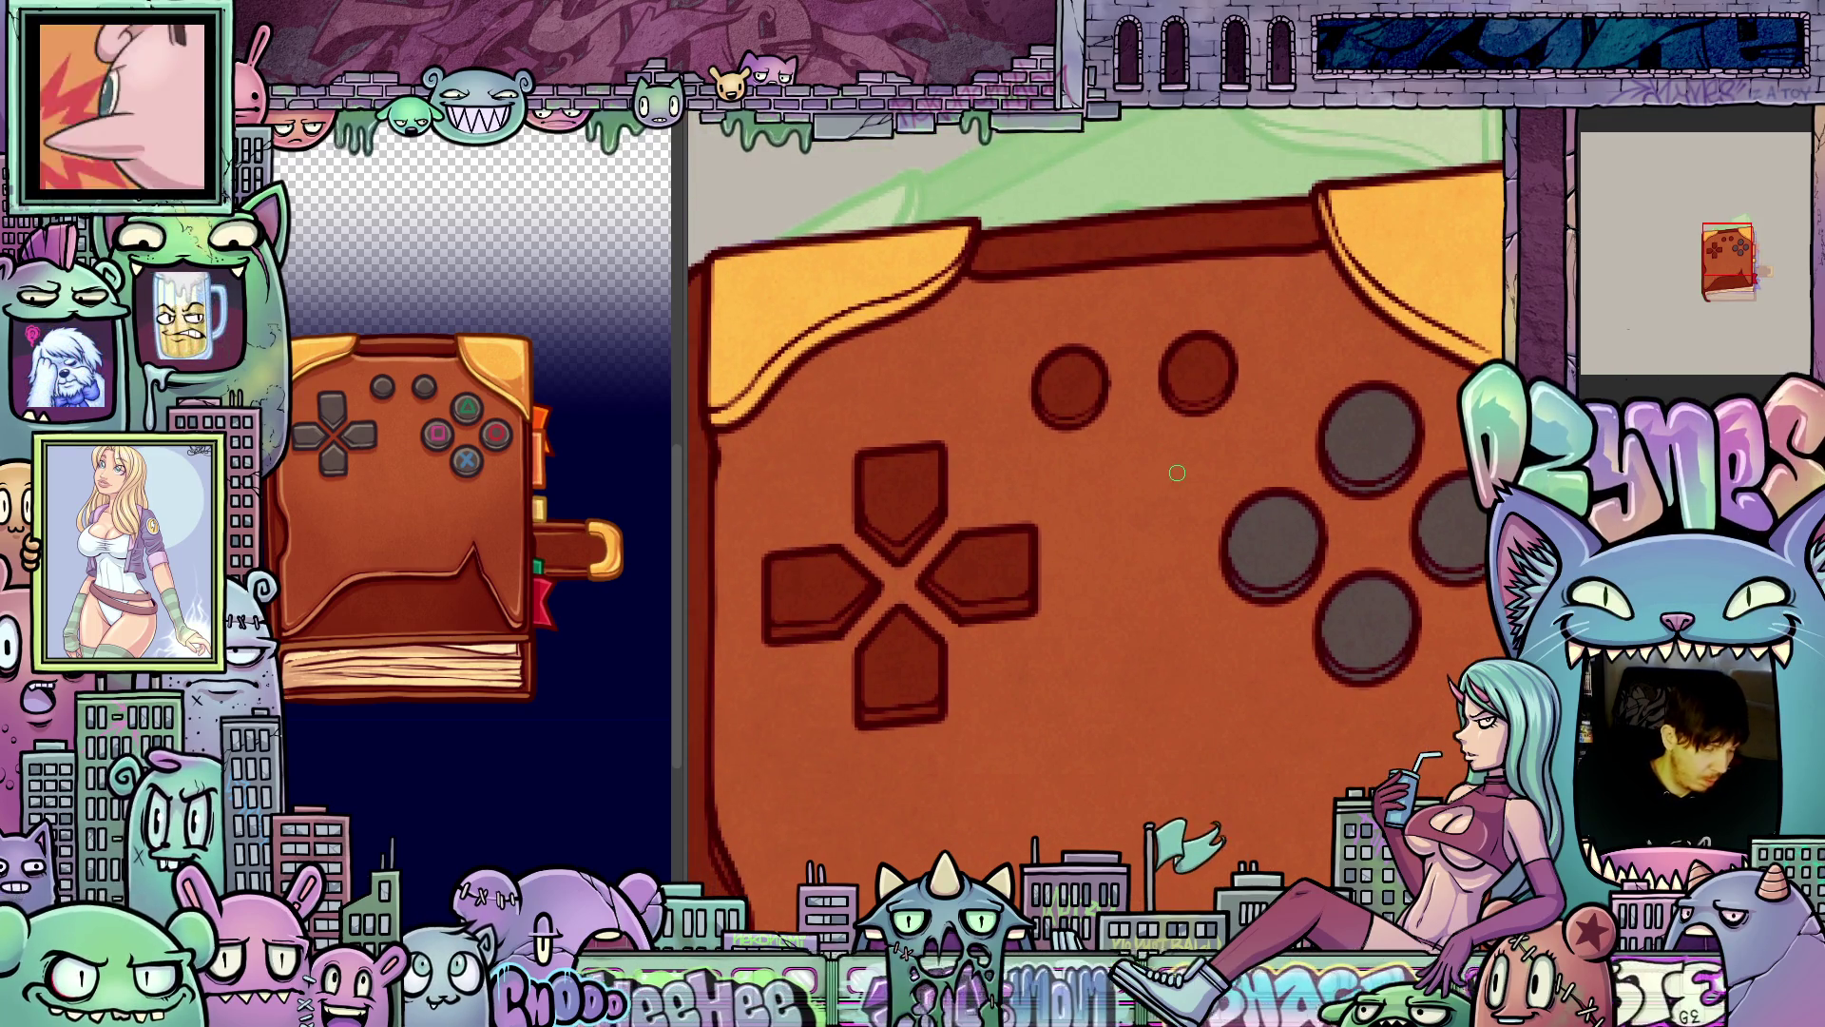
left_click(1200, 372)
left_click(1085, 379)
left_click(989, 566)
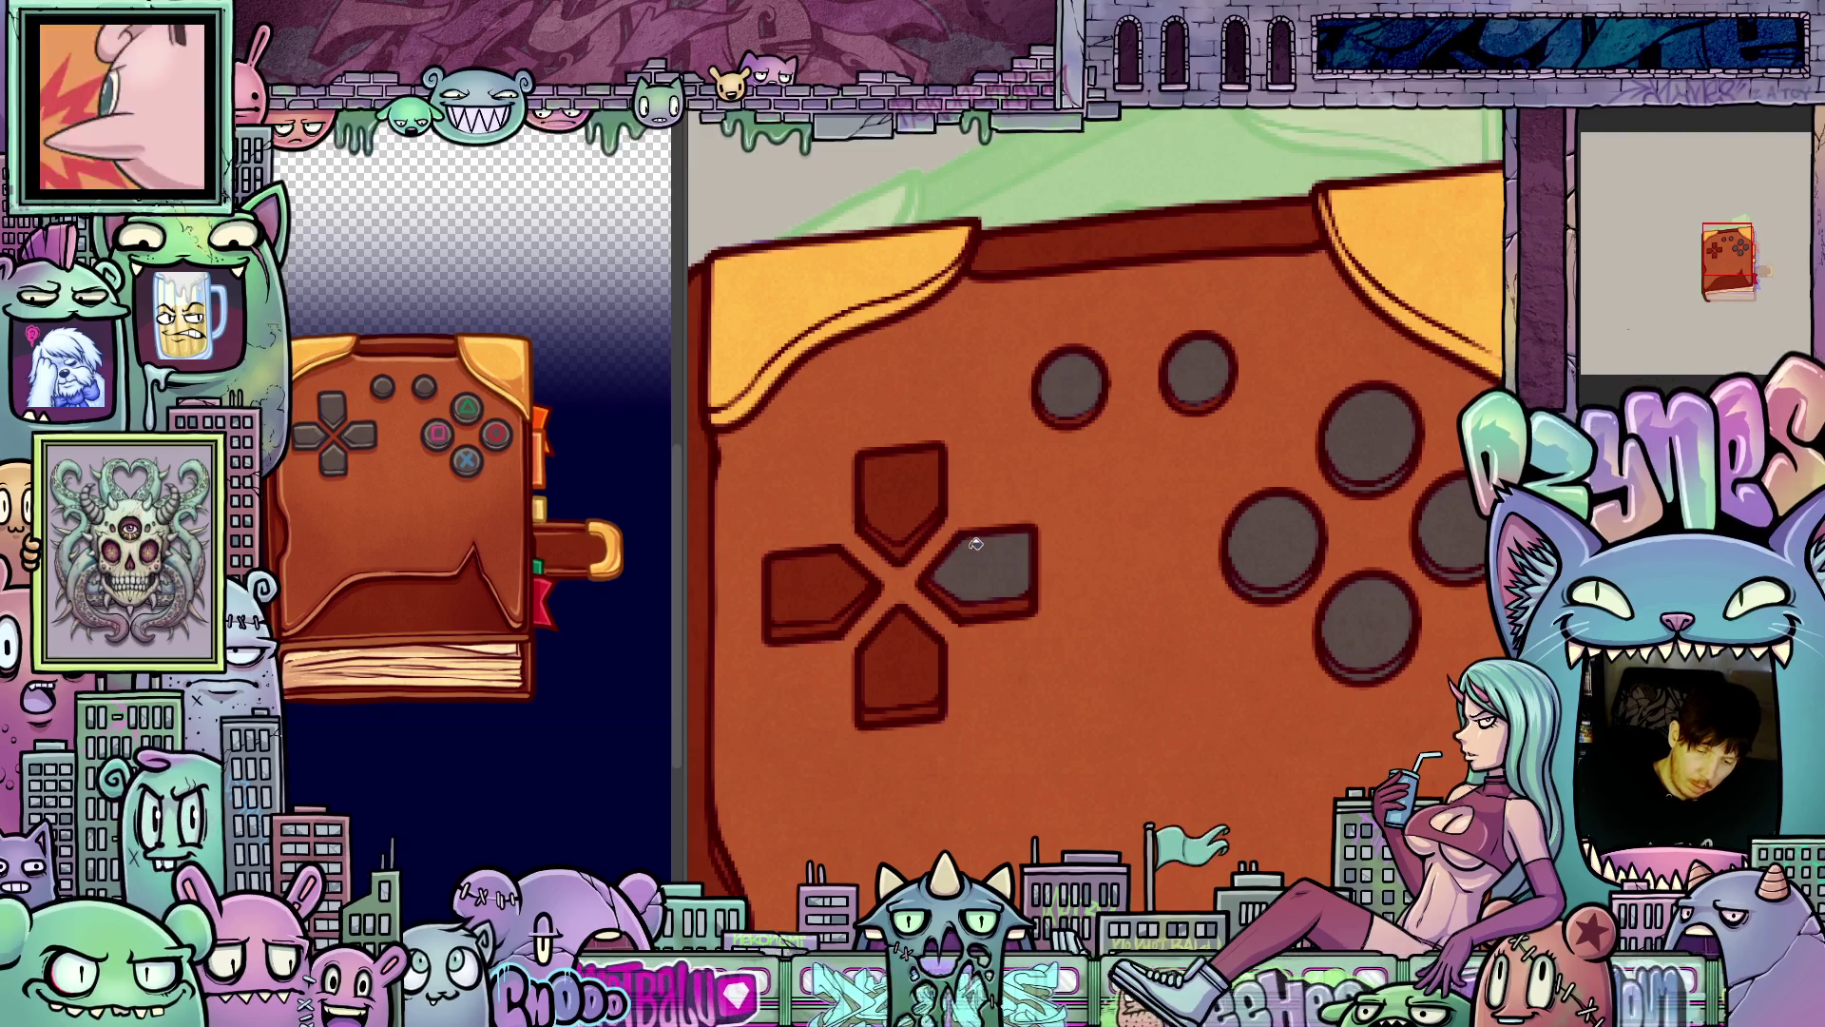
left_click(915, 497)
left_click(841, 585)
left_click(907, 670)
- Switch back to the brush and shift the view across the controller cover
key("b")
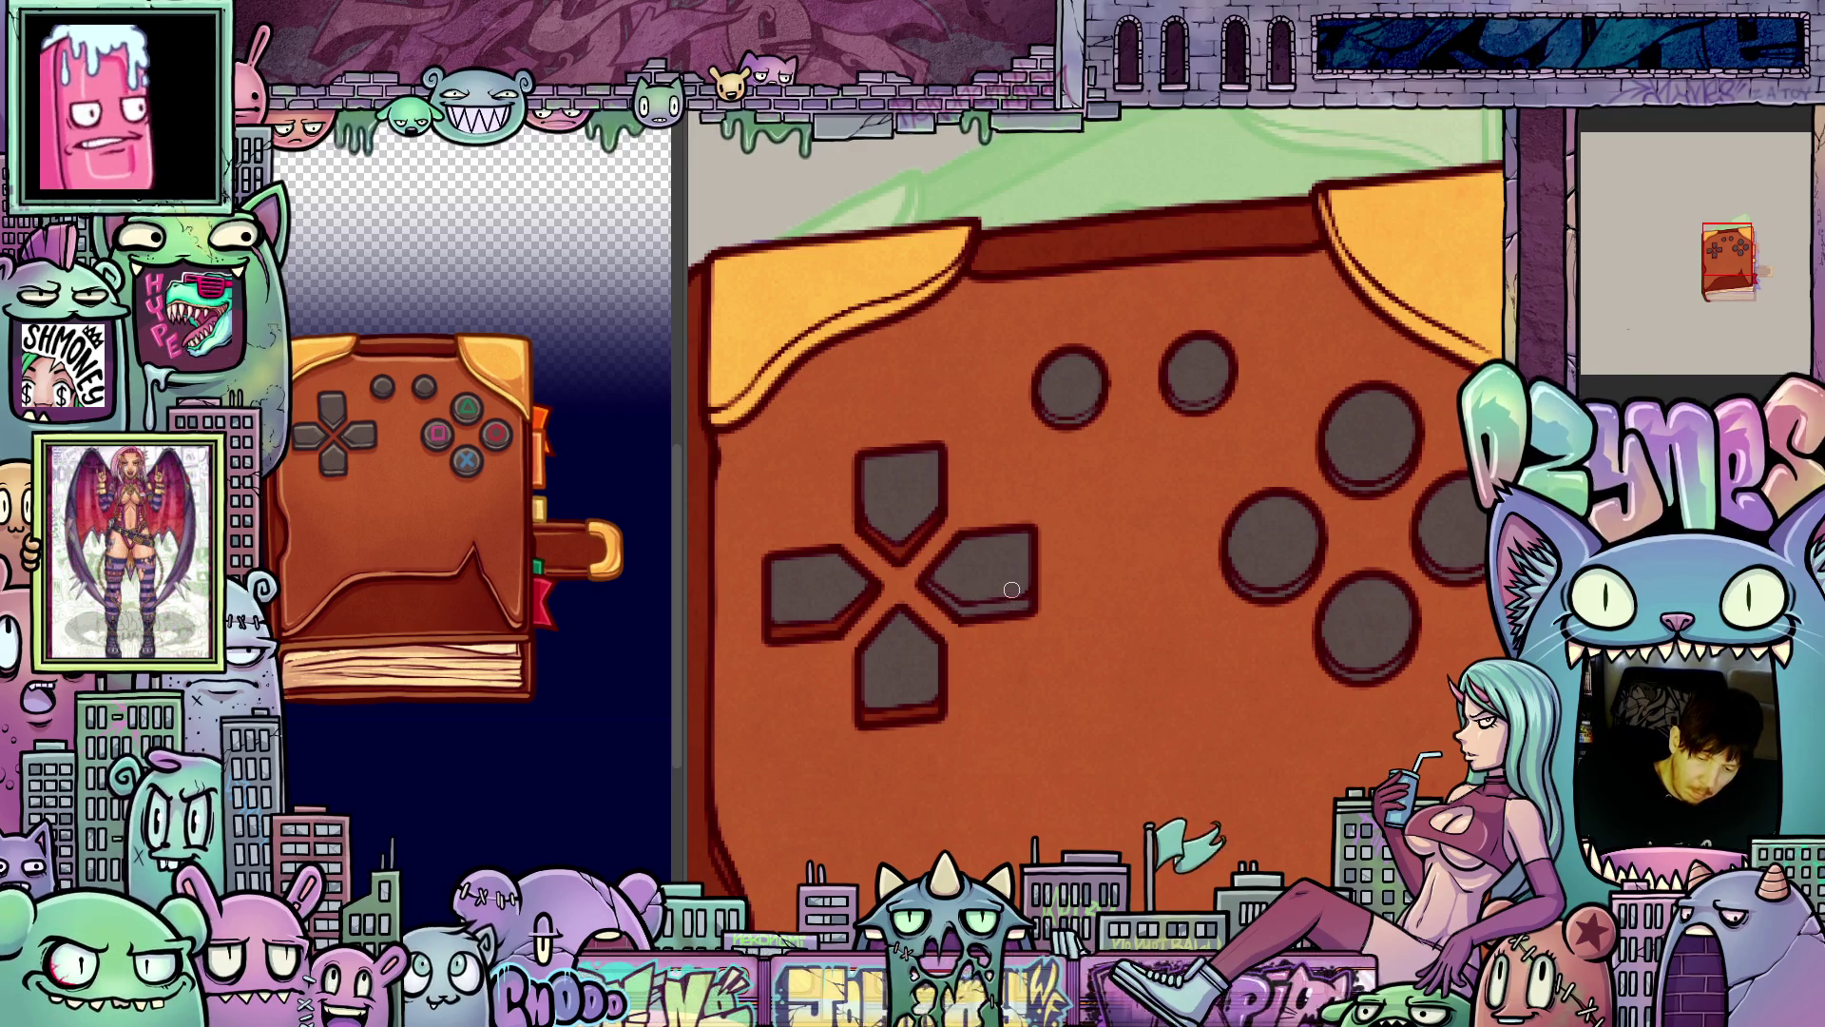
left_click_drag(1002, 694, 1033, 595)
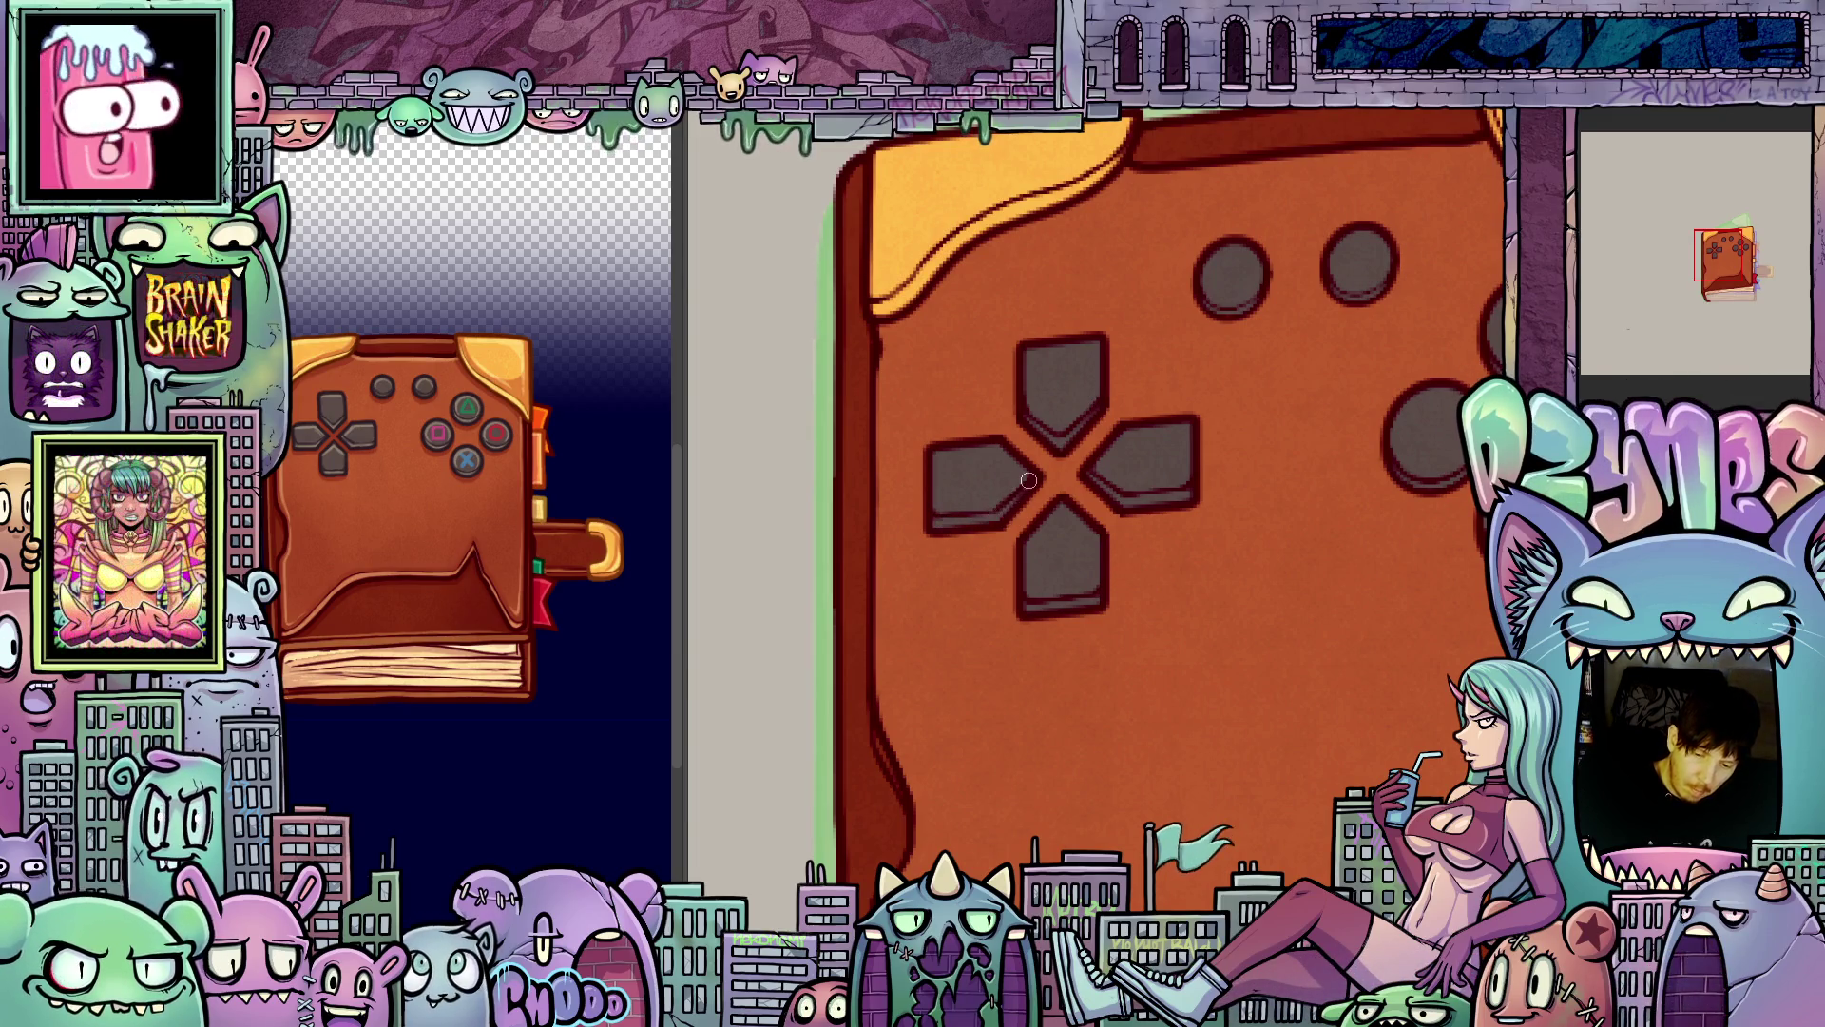
scroll(1105, 644, "down", 3)
scroll(1080, 680, "up", 1)
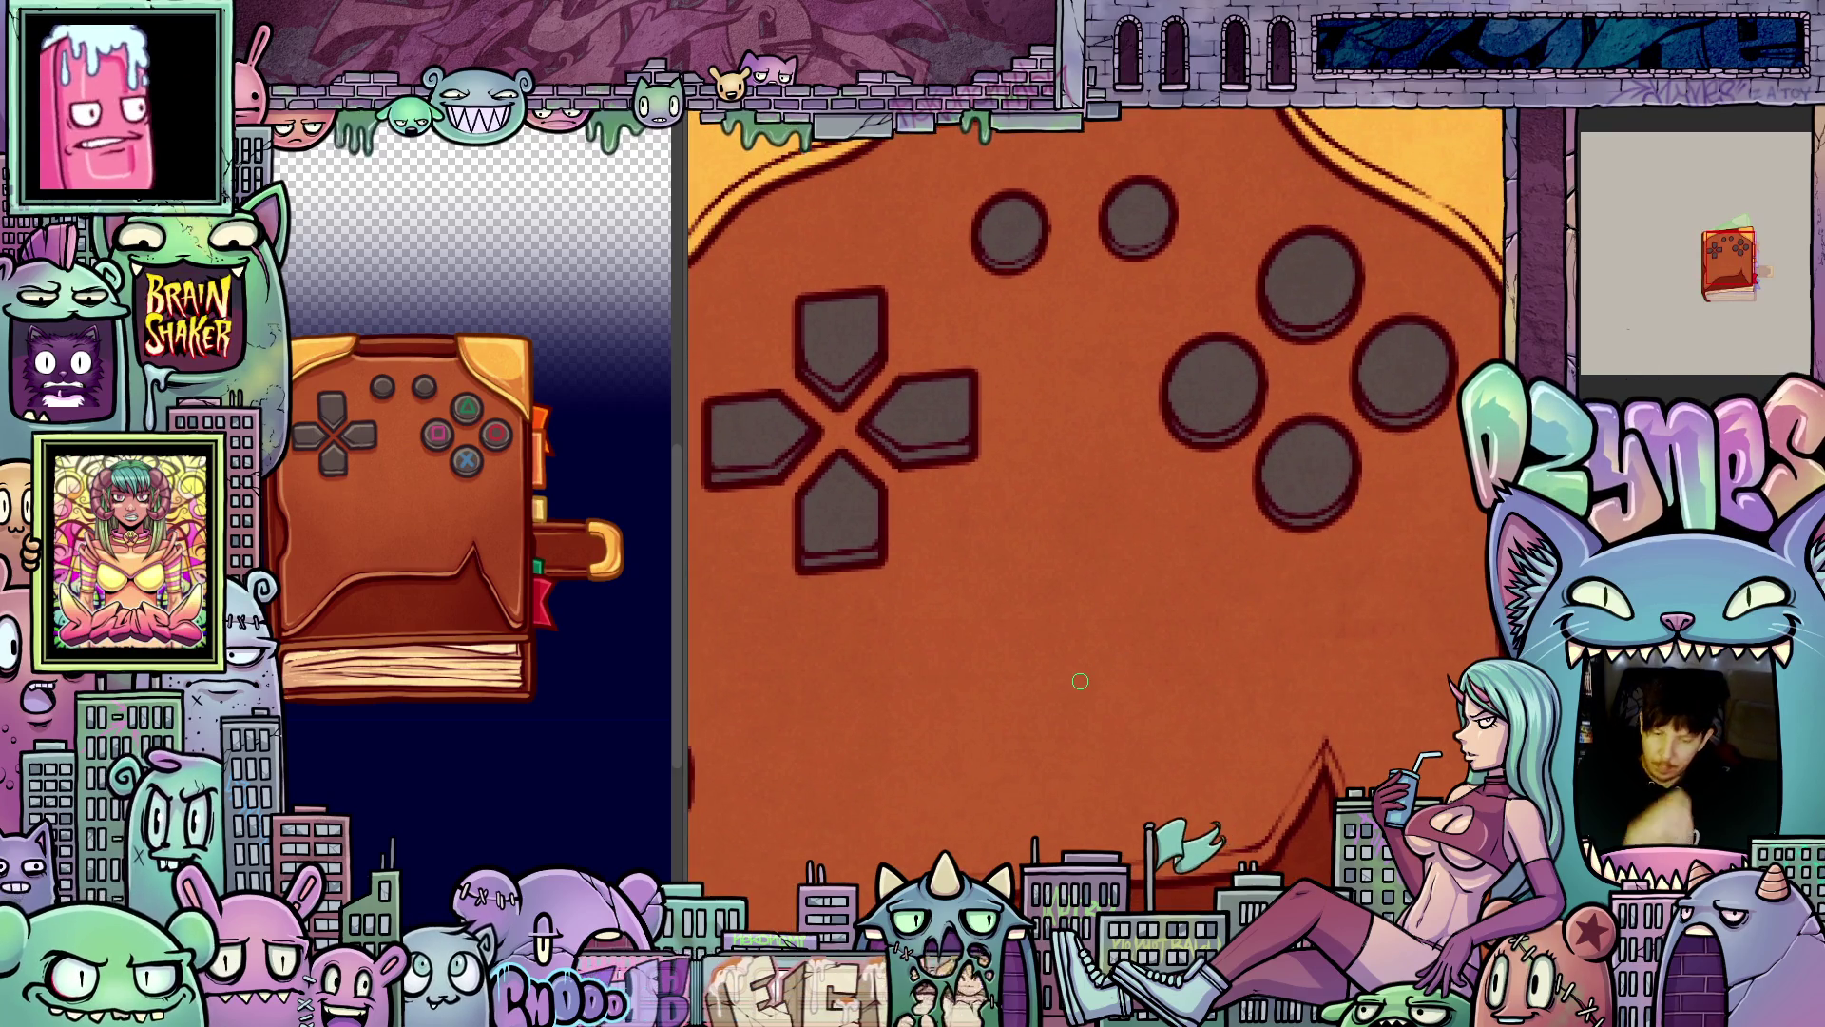
- Frame the tilted cover and fill its four face buttons with grey
left_click_drag(1080, 680, 1308, 610)
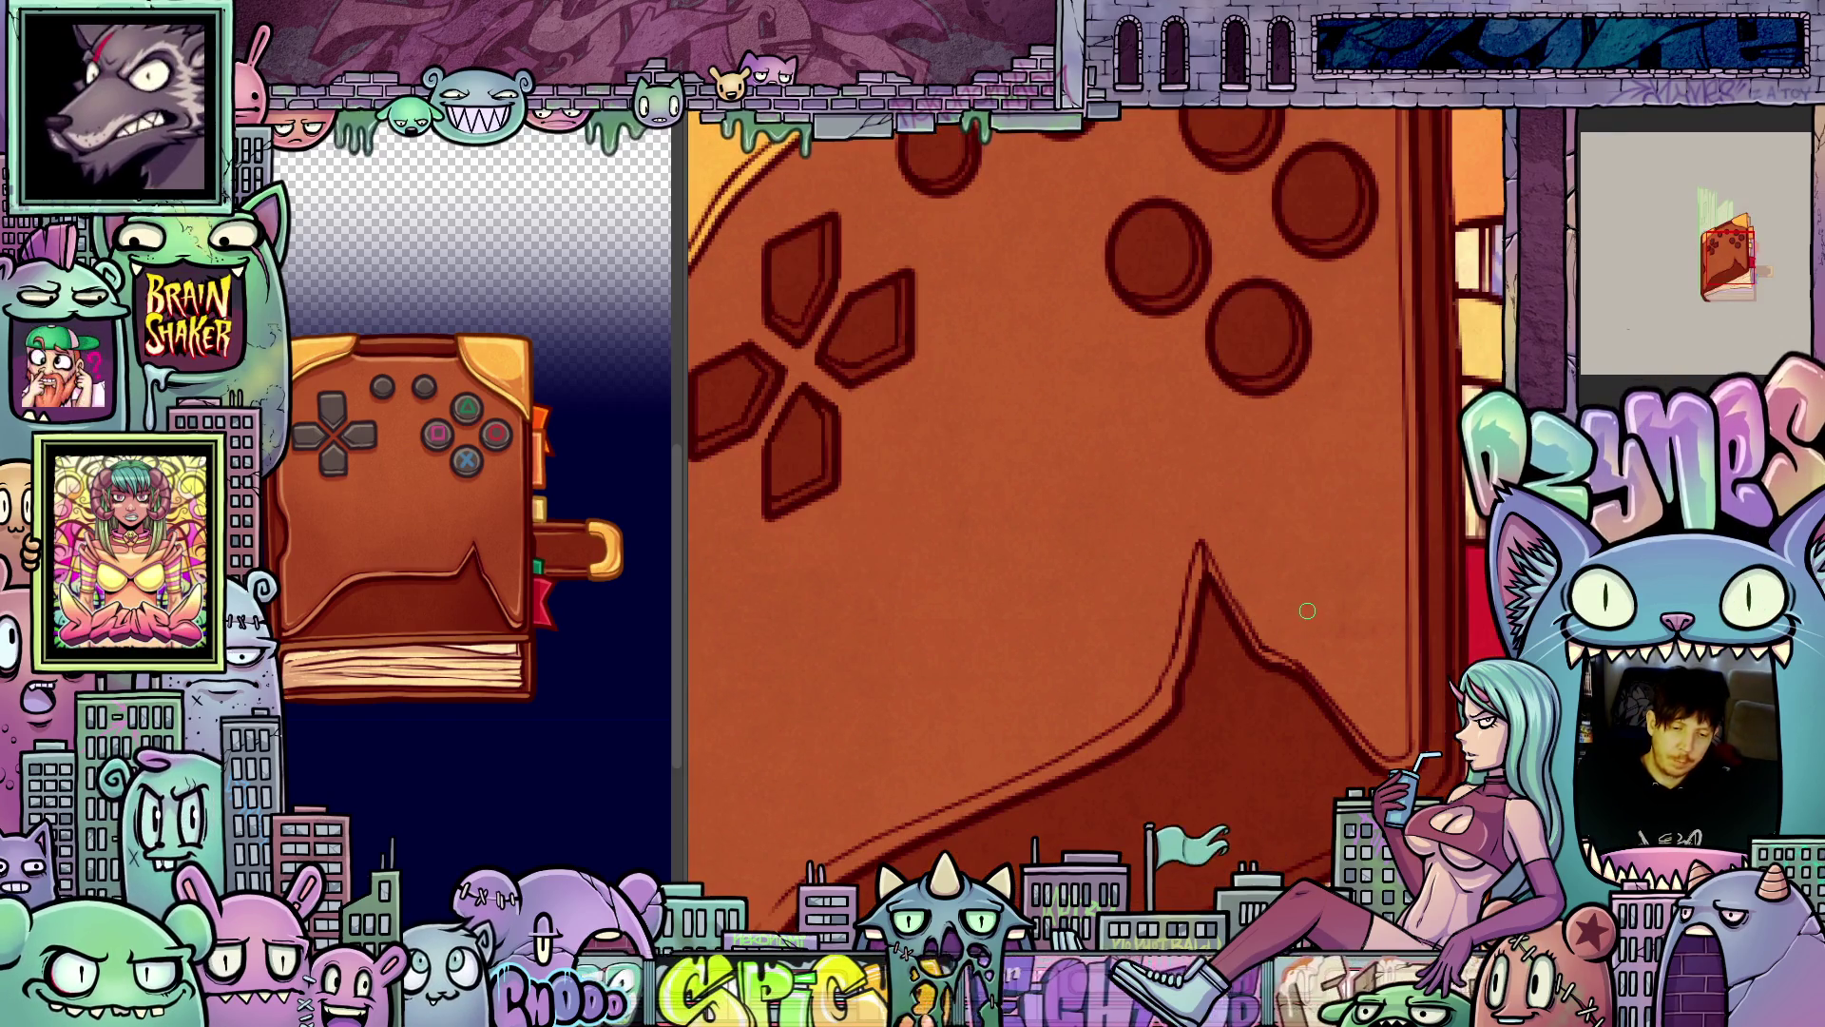
mouse_move(1237, 544)
left_mouse_down()
mouse_move(1181, 725)
mouse_move(1195, 468)
left_mouse_up()
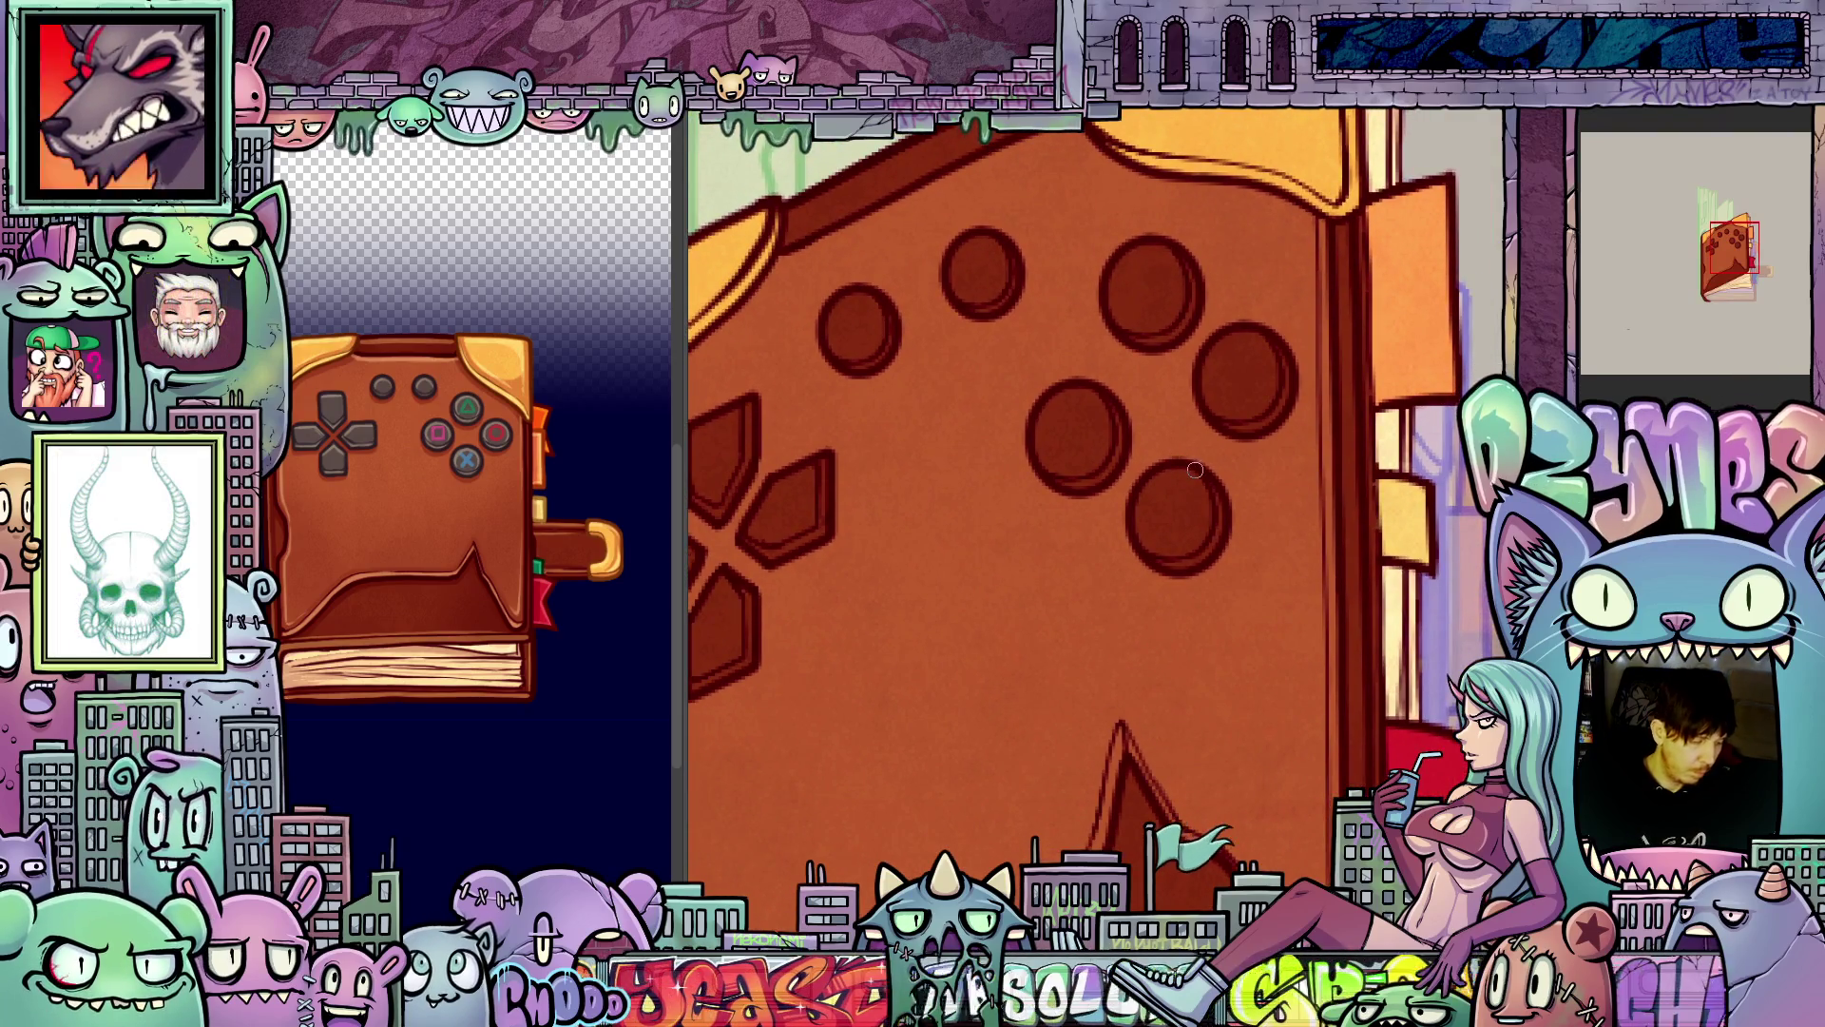
left_click(1186, 501)
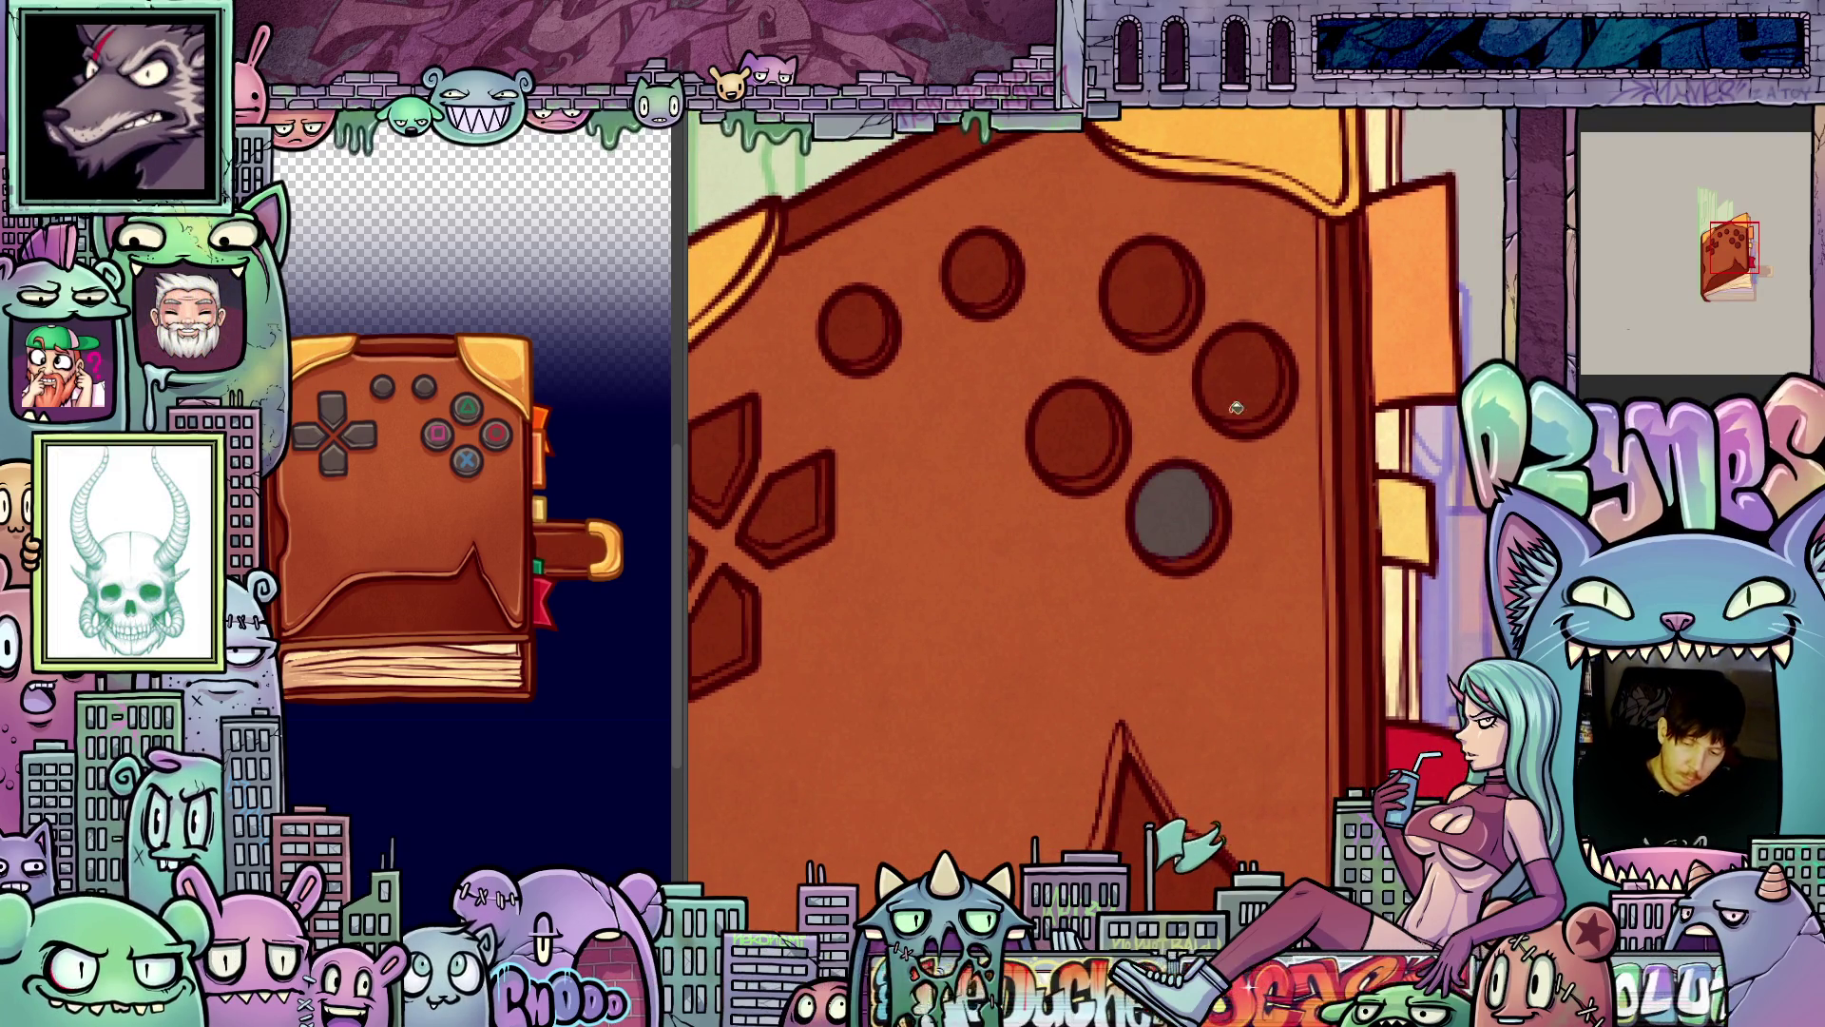
left_click(1238, 407)
left_click(1152, 294)
left_click(1069, 423)
- Fill this frame's two small top buttons and all four D-pad arms with grey
left_click(950, 290)
left_click(857, 328)
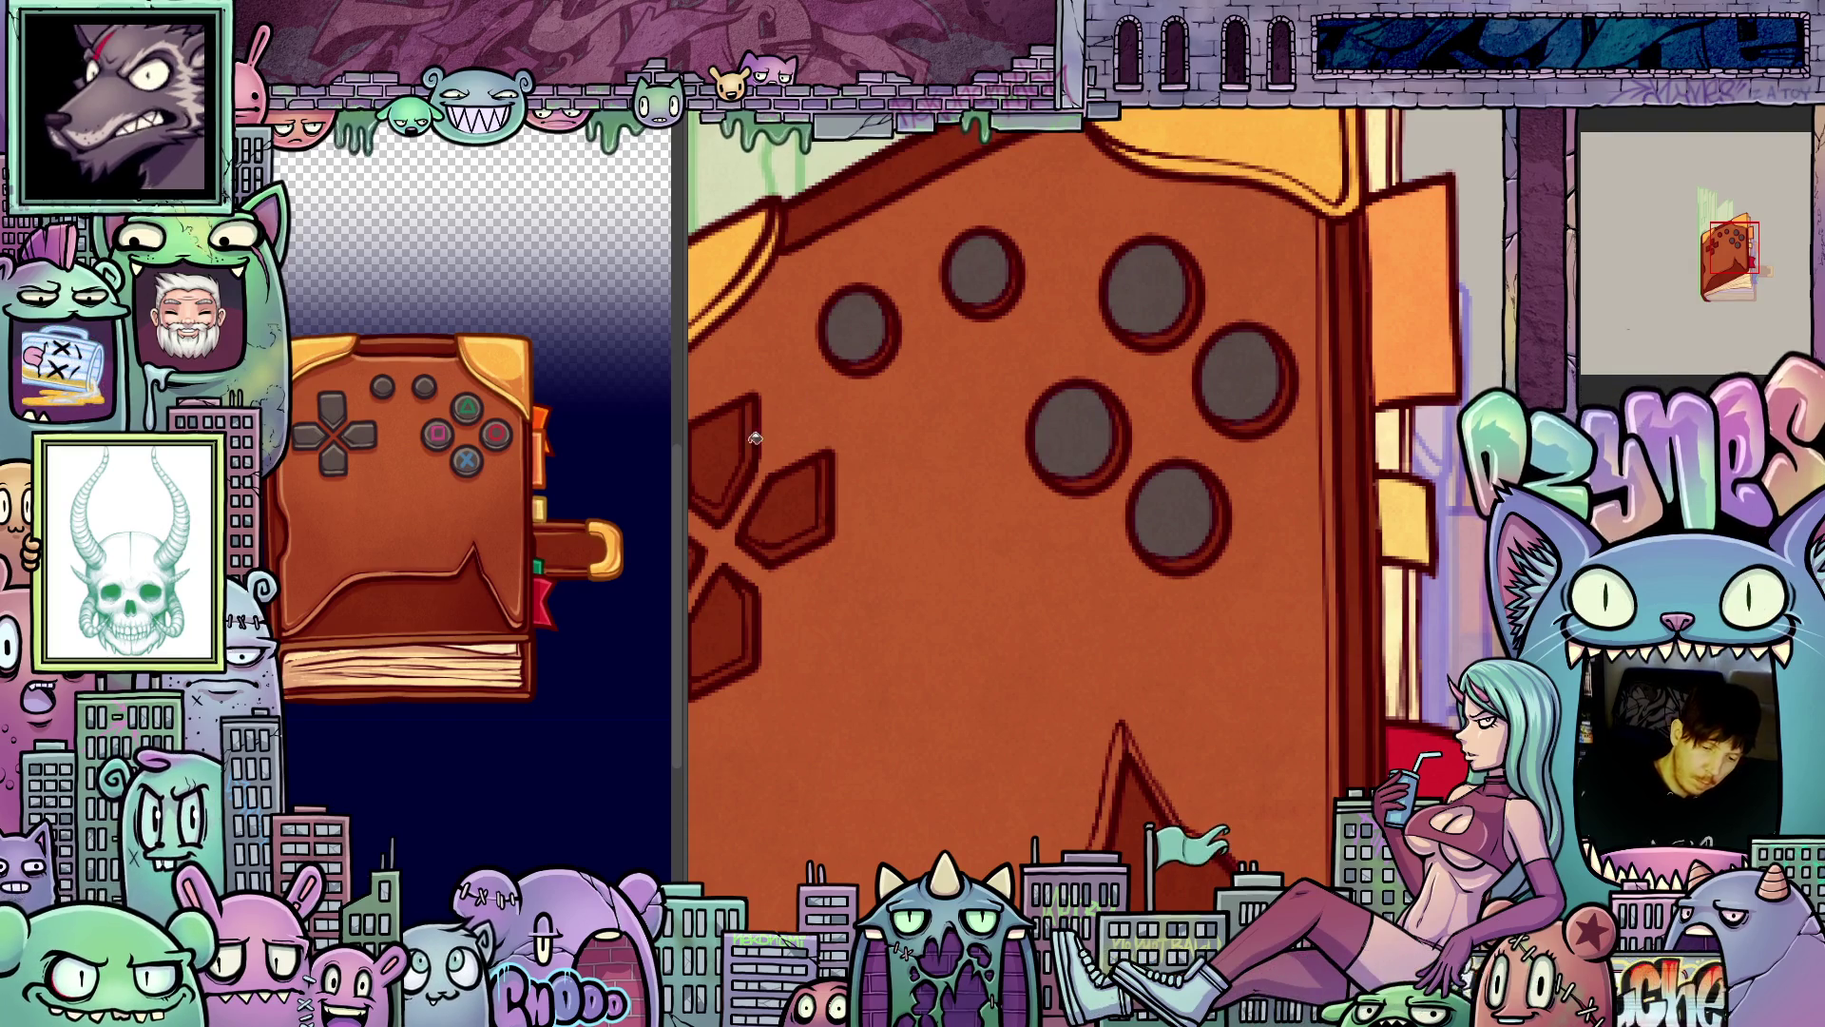
left_click(719, 454)
left_click(781, 504)
left_click(718, 625)
left_click_drag(887, 693, 1020, 696)
left_click(798, 592)
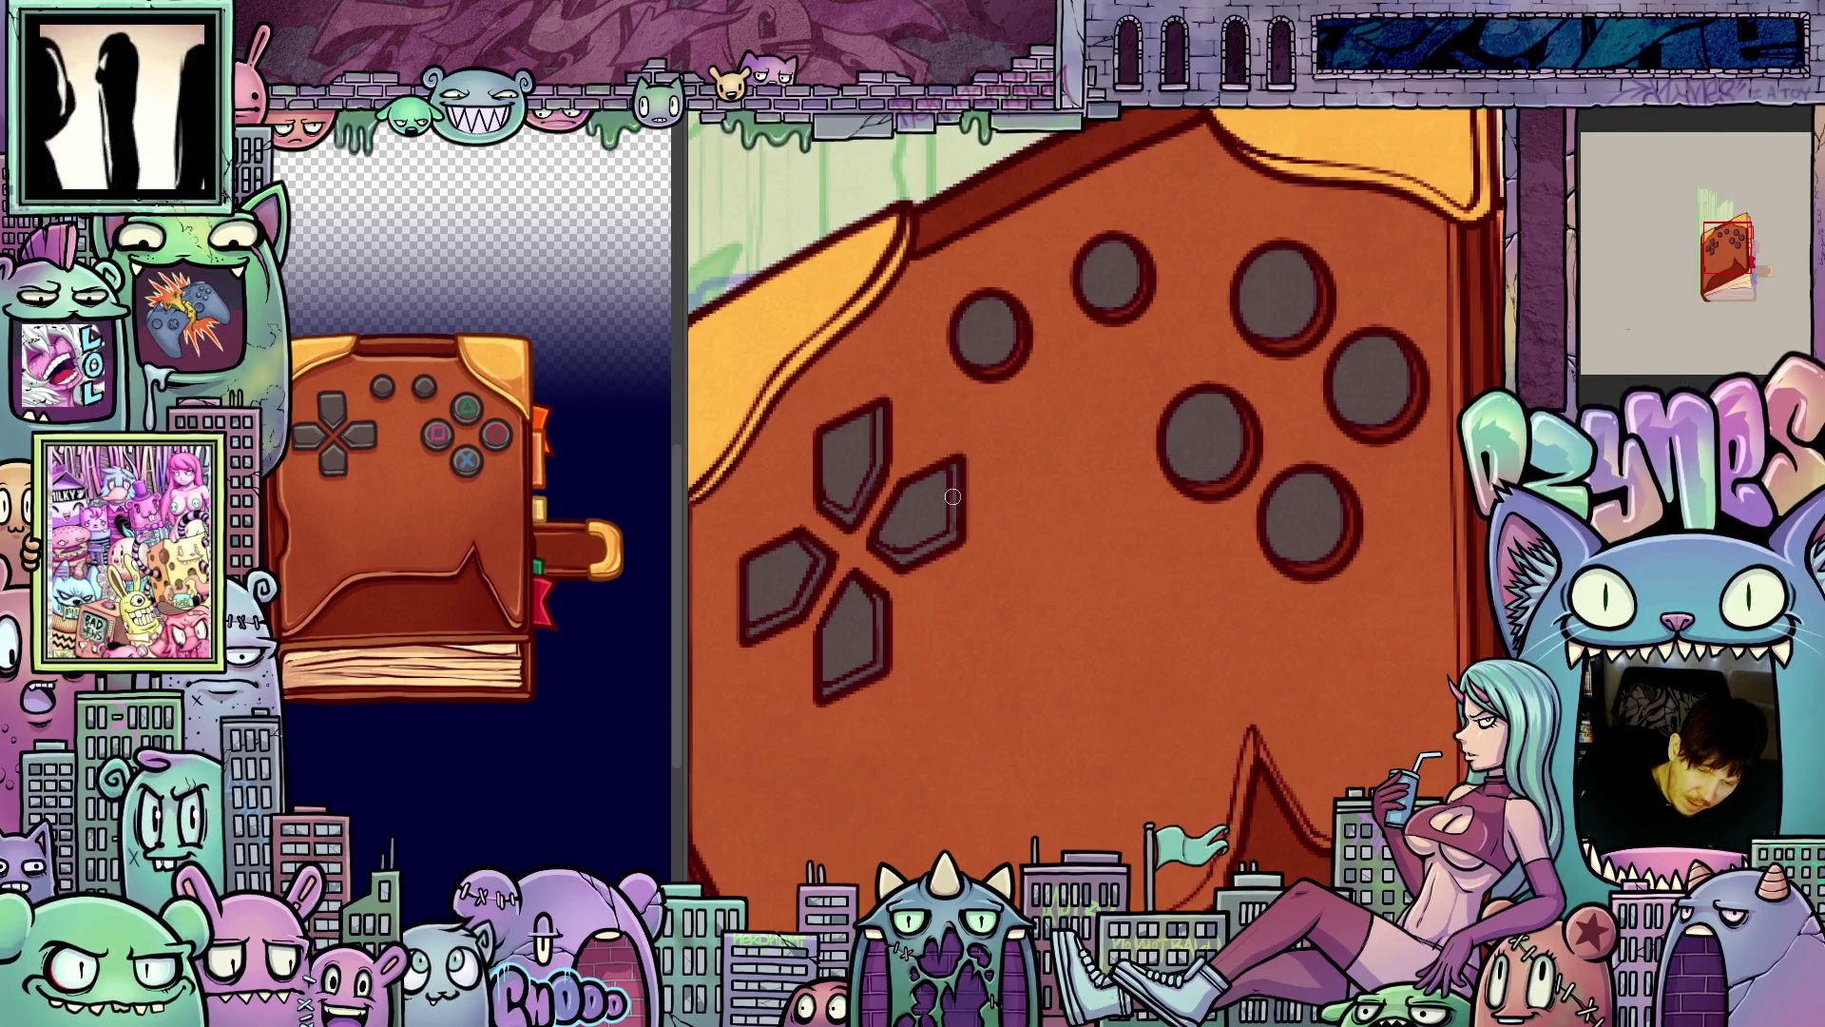
left_click_drag(1095, 561, 1029, 732)
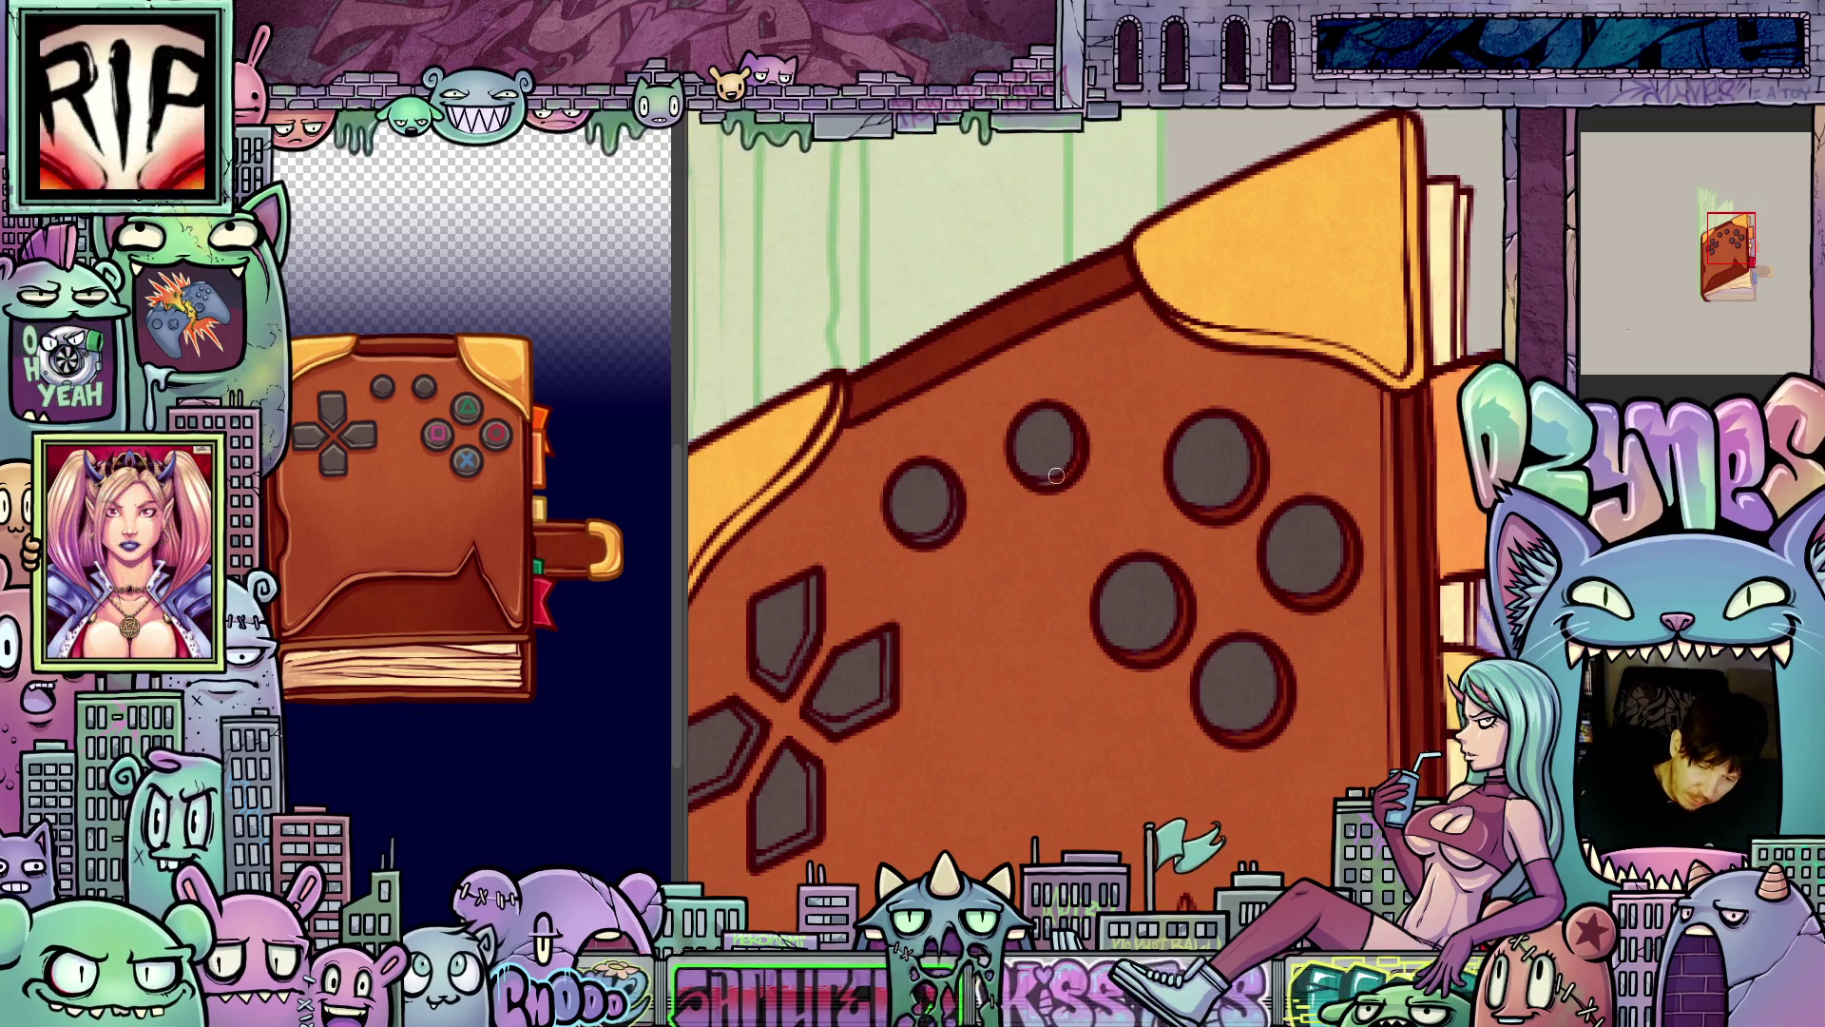
- Step between the closed grey-buttoned cover frame and the open 'ads. running' spread
scroll(1065, 422, "right", 3)
scroll(1066, 422, "down", 1)
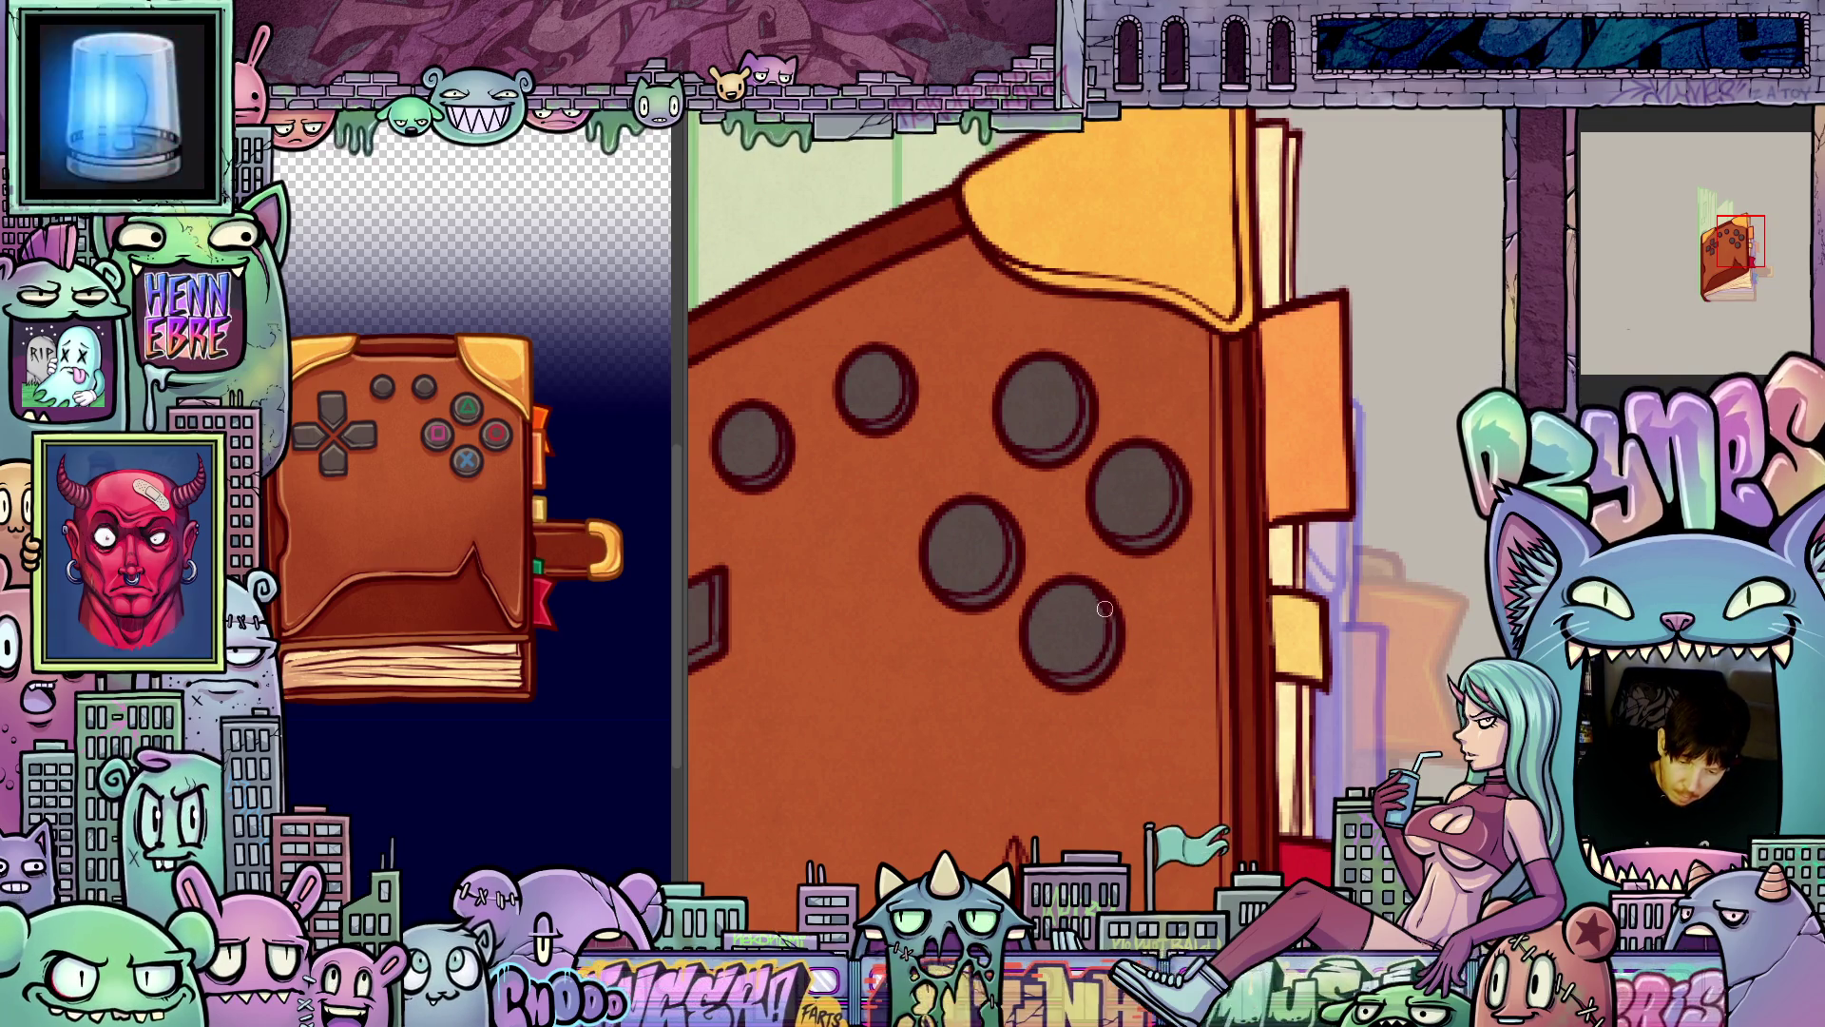
mouse_move(1140, 722)
left_mouse_down()
mouse_move(1384, 591)
mouse_move(1312, 617)
left_mouse_up()
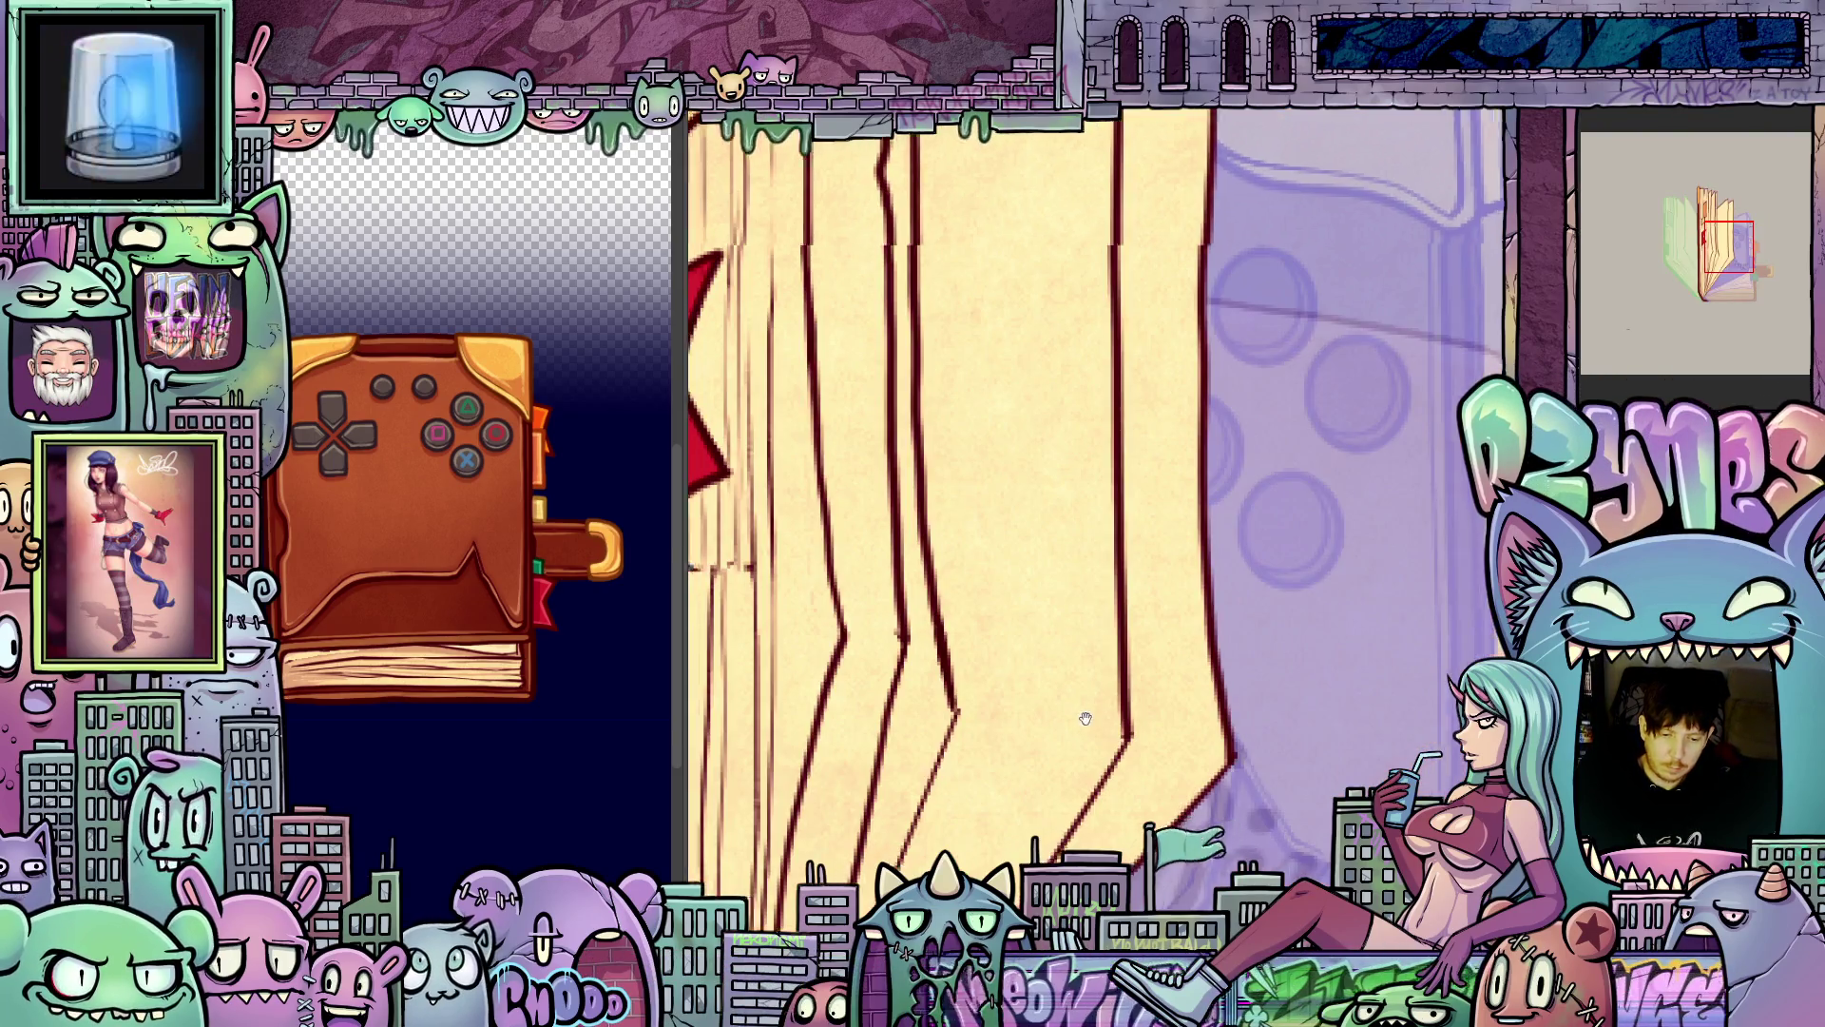
left_click_drag(1178, 693, 1442, 692)
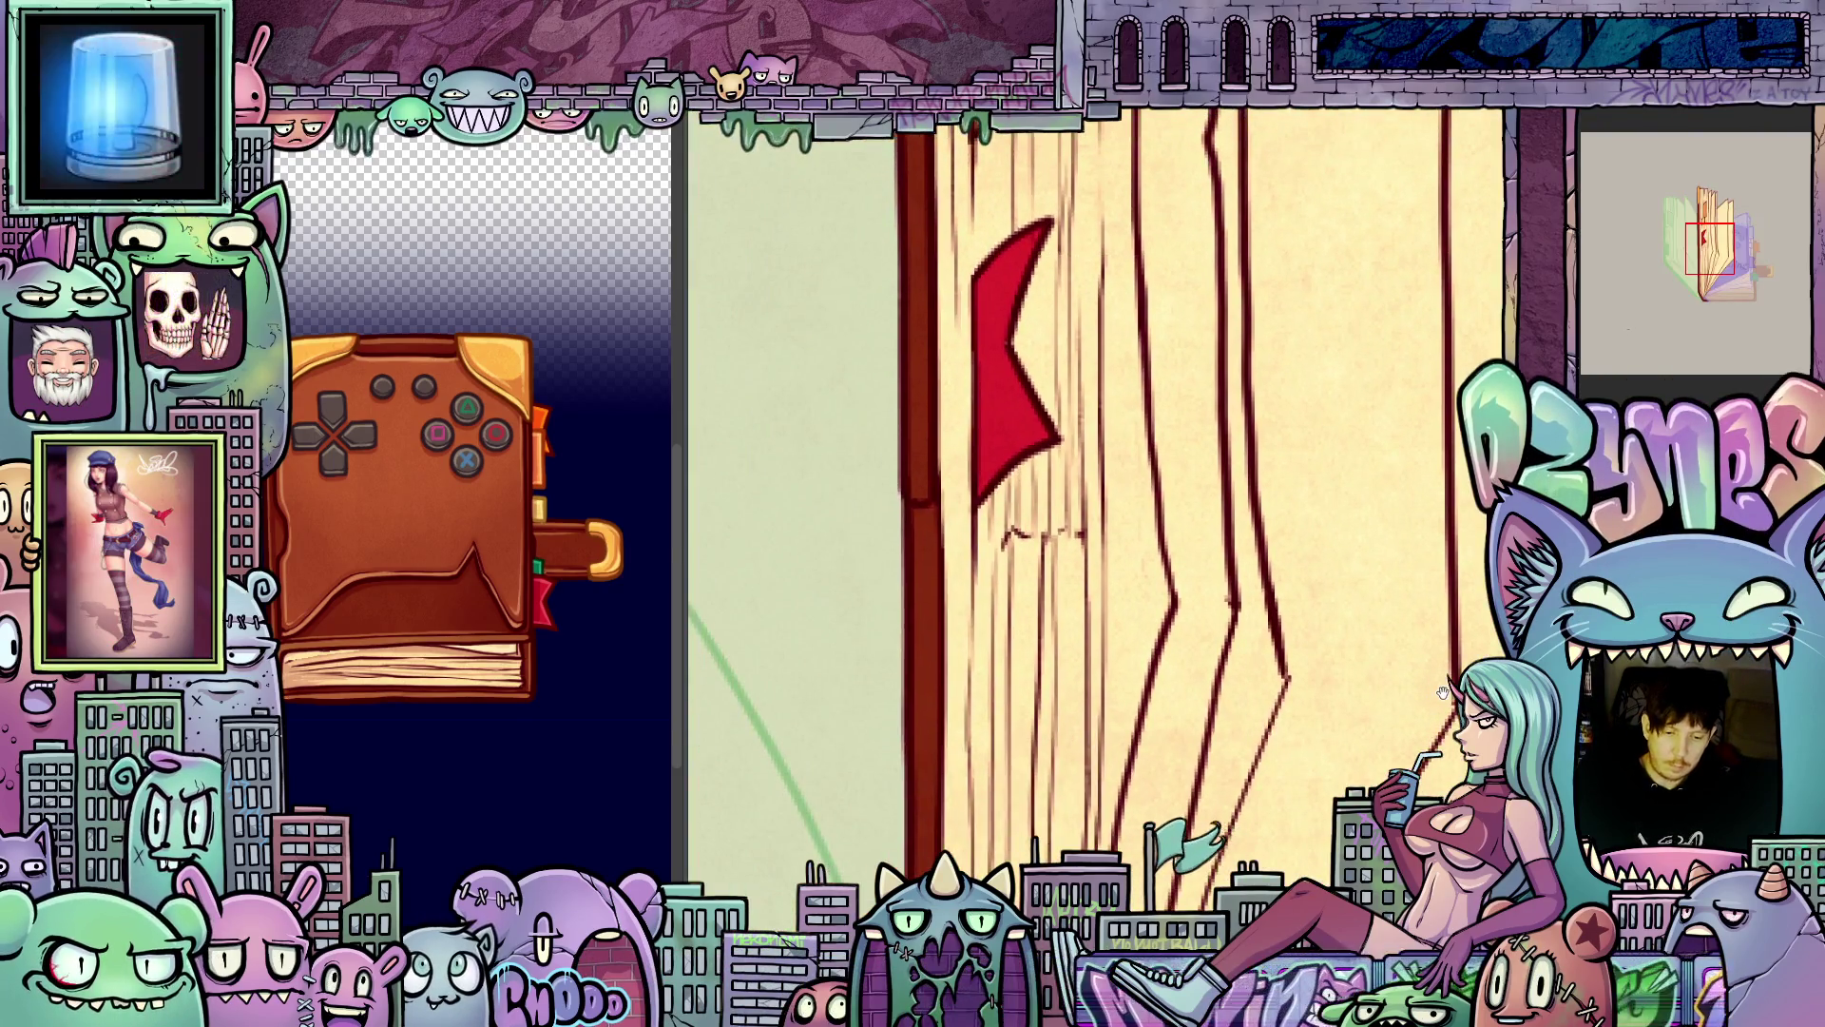
scroll(1180, 687, "down", 5)
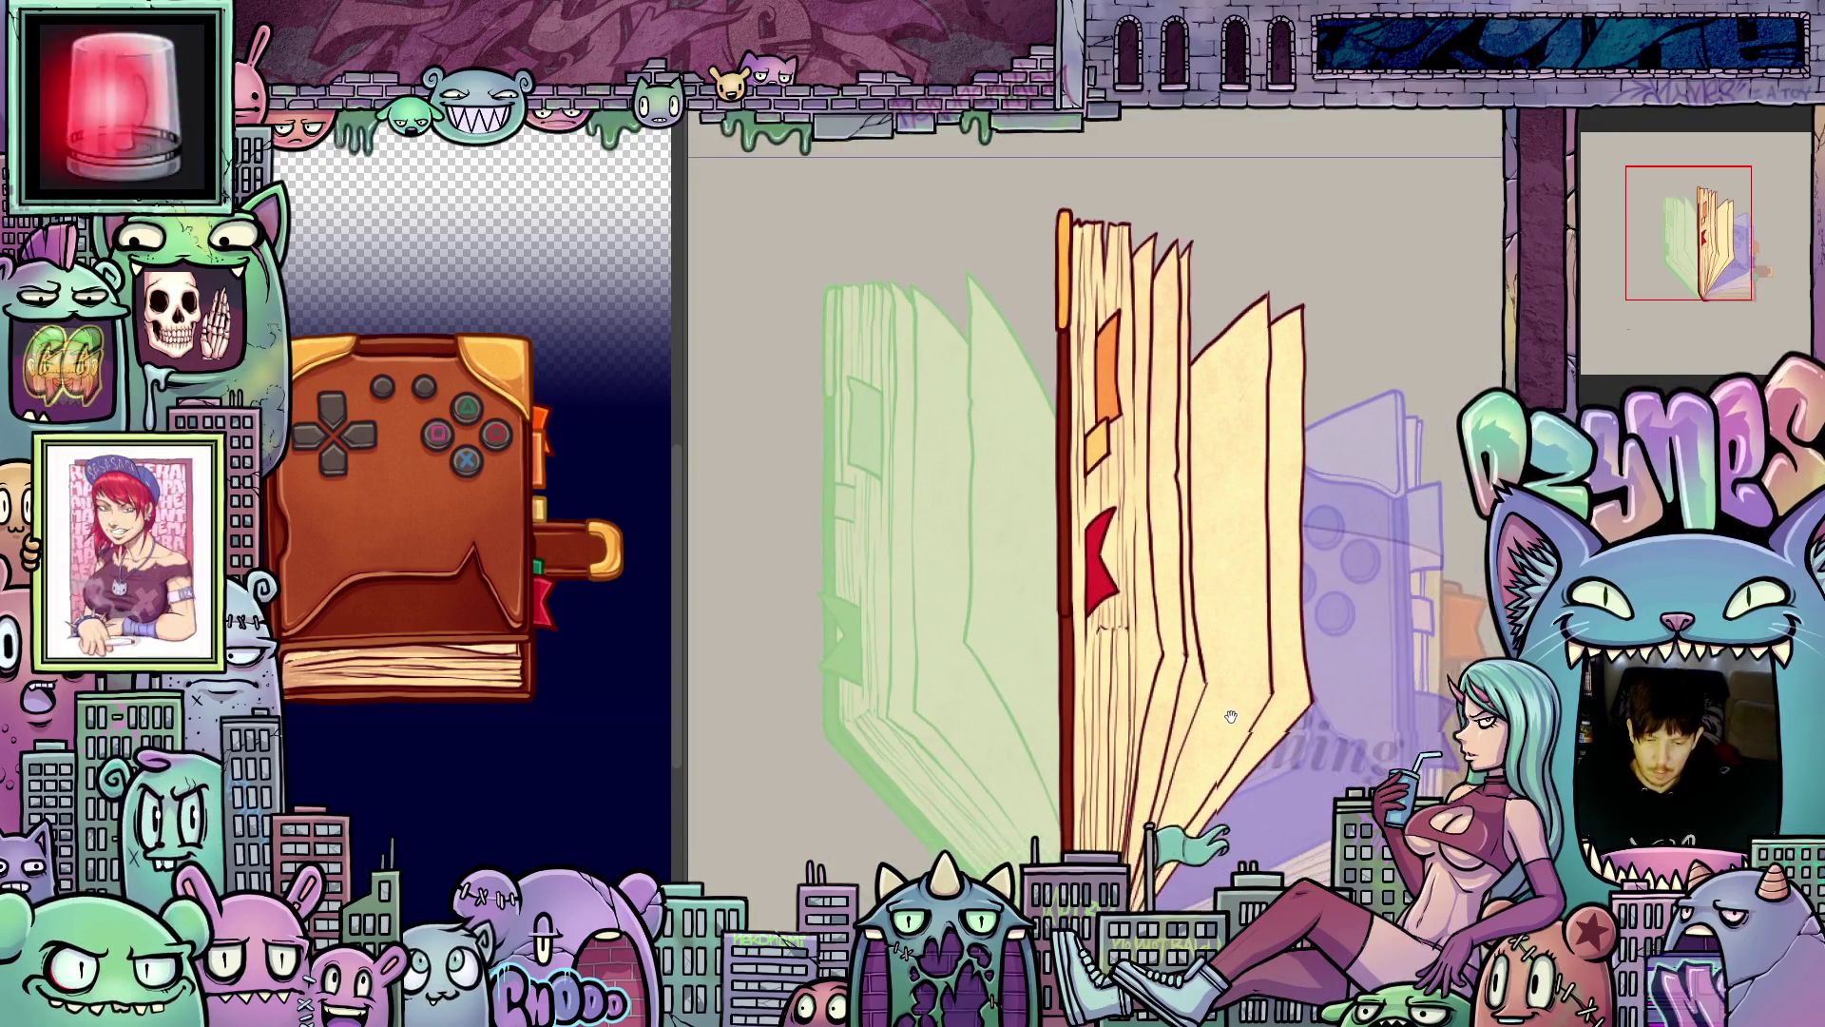
mouse_move(1180, 686)
left_mouse_down()
mouse_move(1187, 714)
mouse_move(1135, 579)
mouse_move(1119, 616)
left_mouse_up()
key("Right")
key("Right")
scroll(1088, 623, "down", 3)
key("Right")
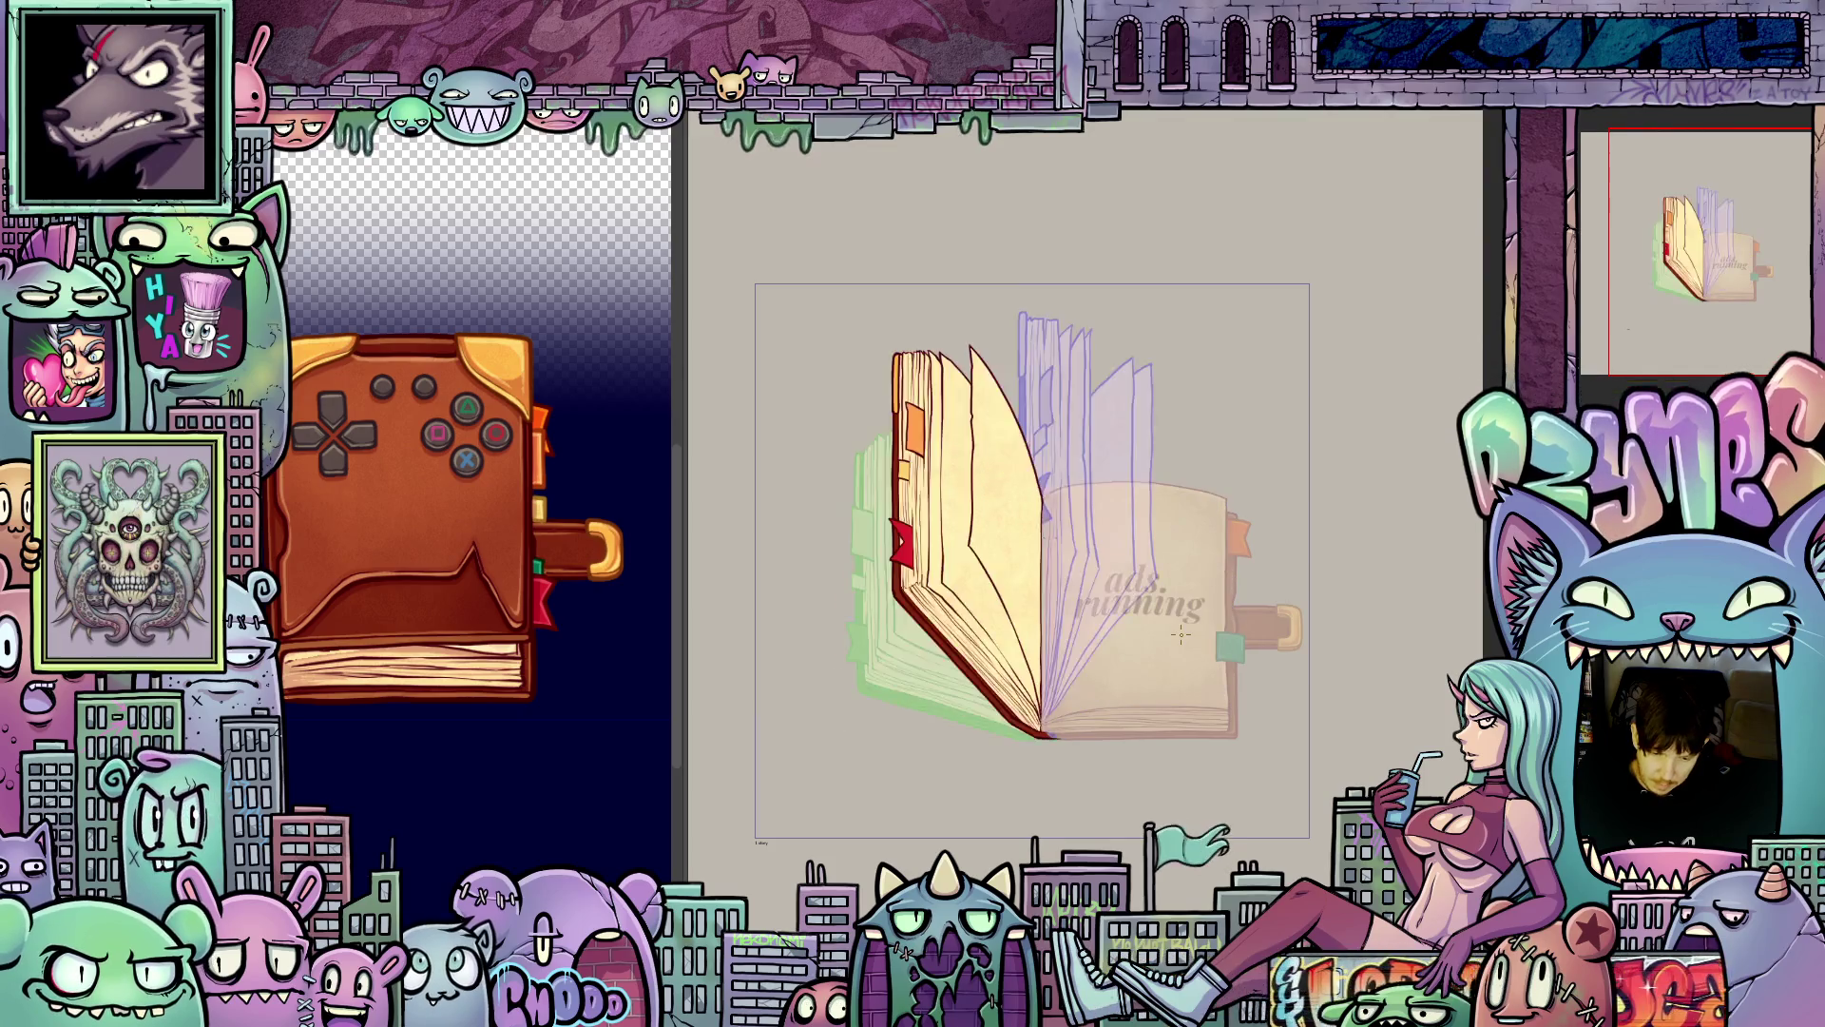
- Zoom in closely on the controller cover's grey face buttons
scroll(1235, 646, "up", 4)
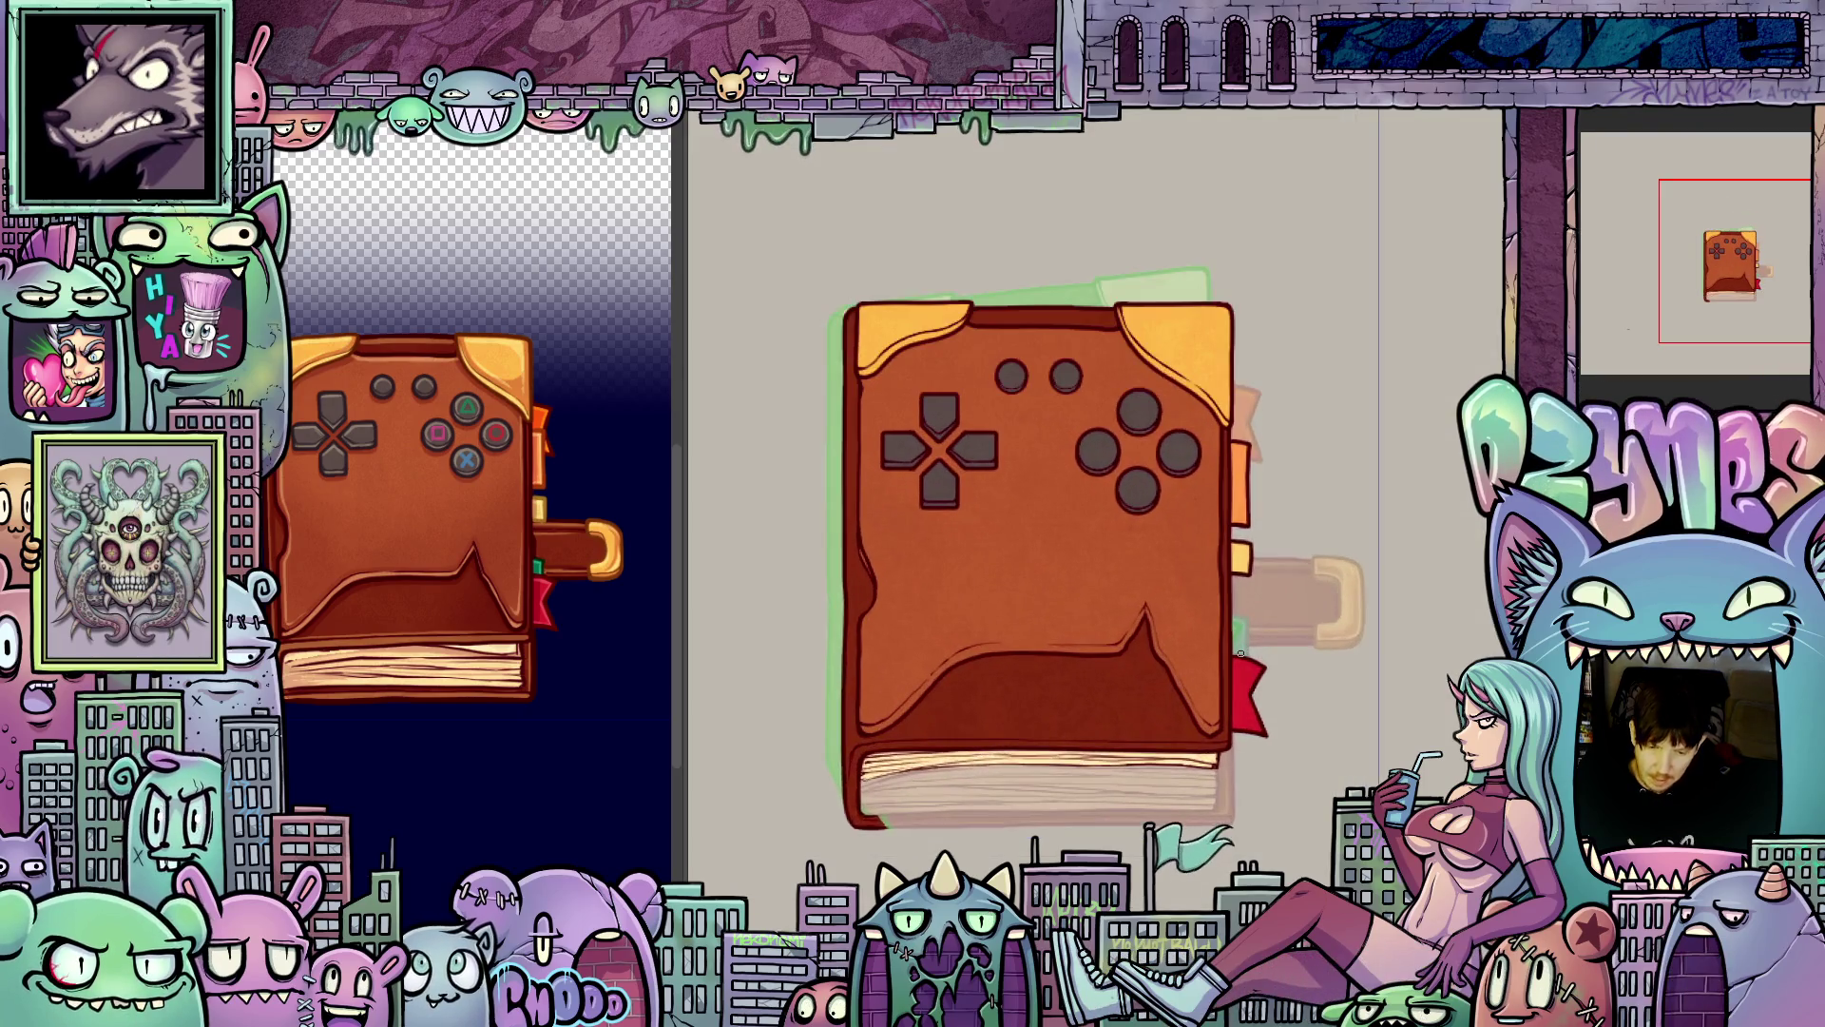
scroll(1240, 653, "up", 3)
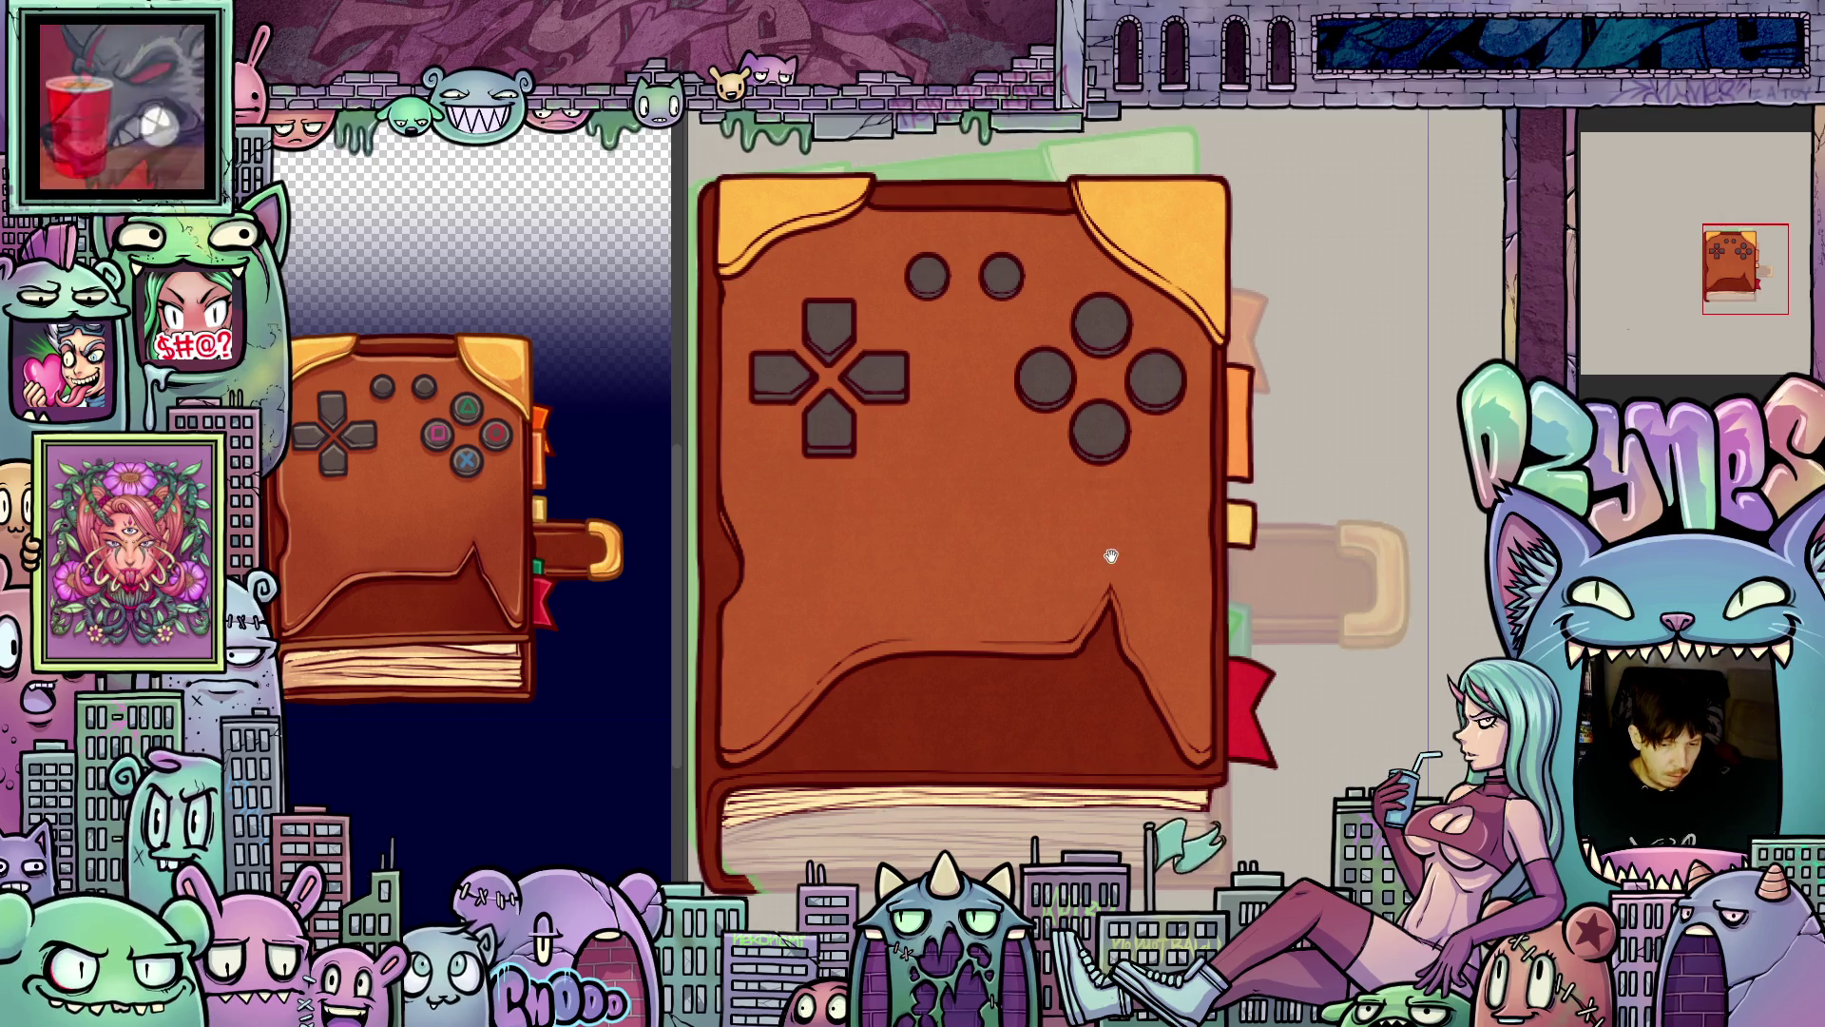
scroll(1204, 612, "up", 3)
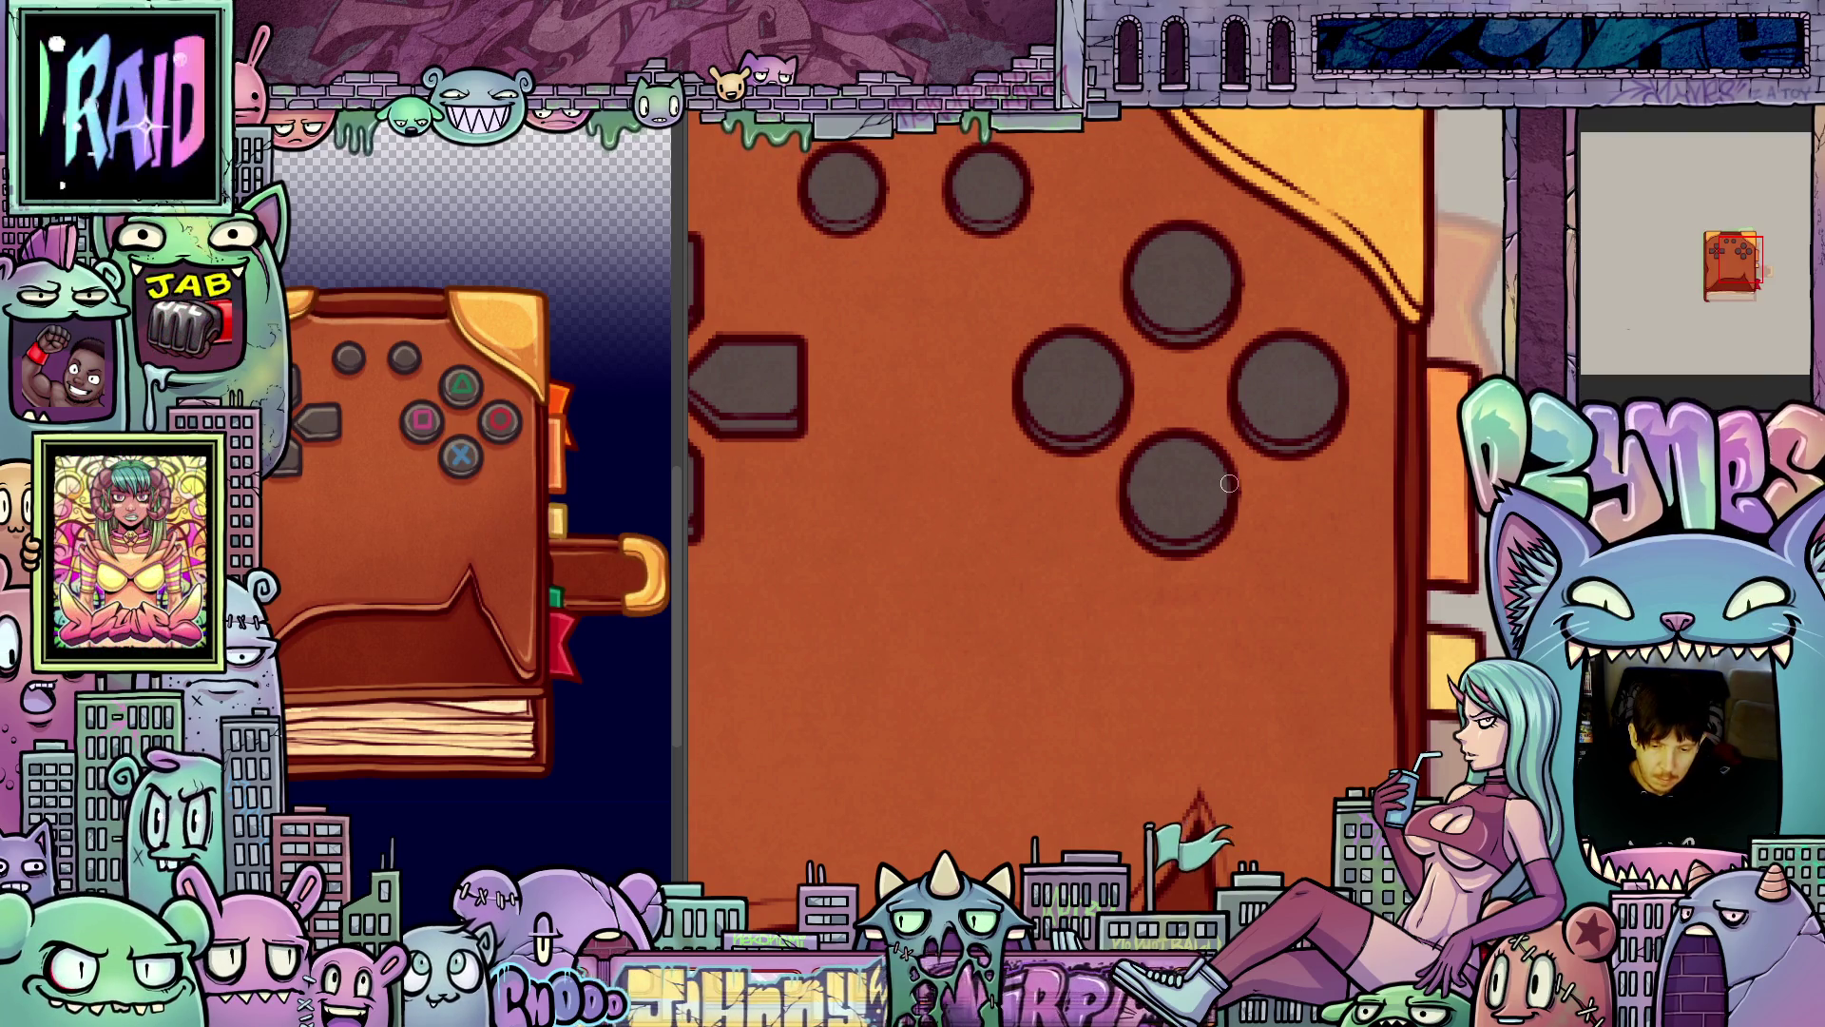
- Paint a trial blue stroke on the bottom face button, then undo it
scroll(1240, 495, "up", 3)
left_click_drag(1121, 475, 1096, 439)
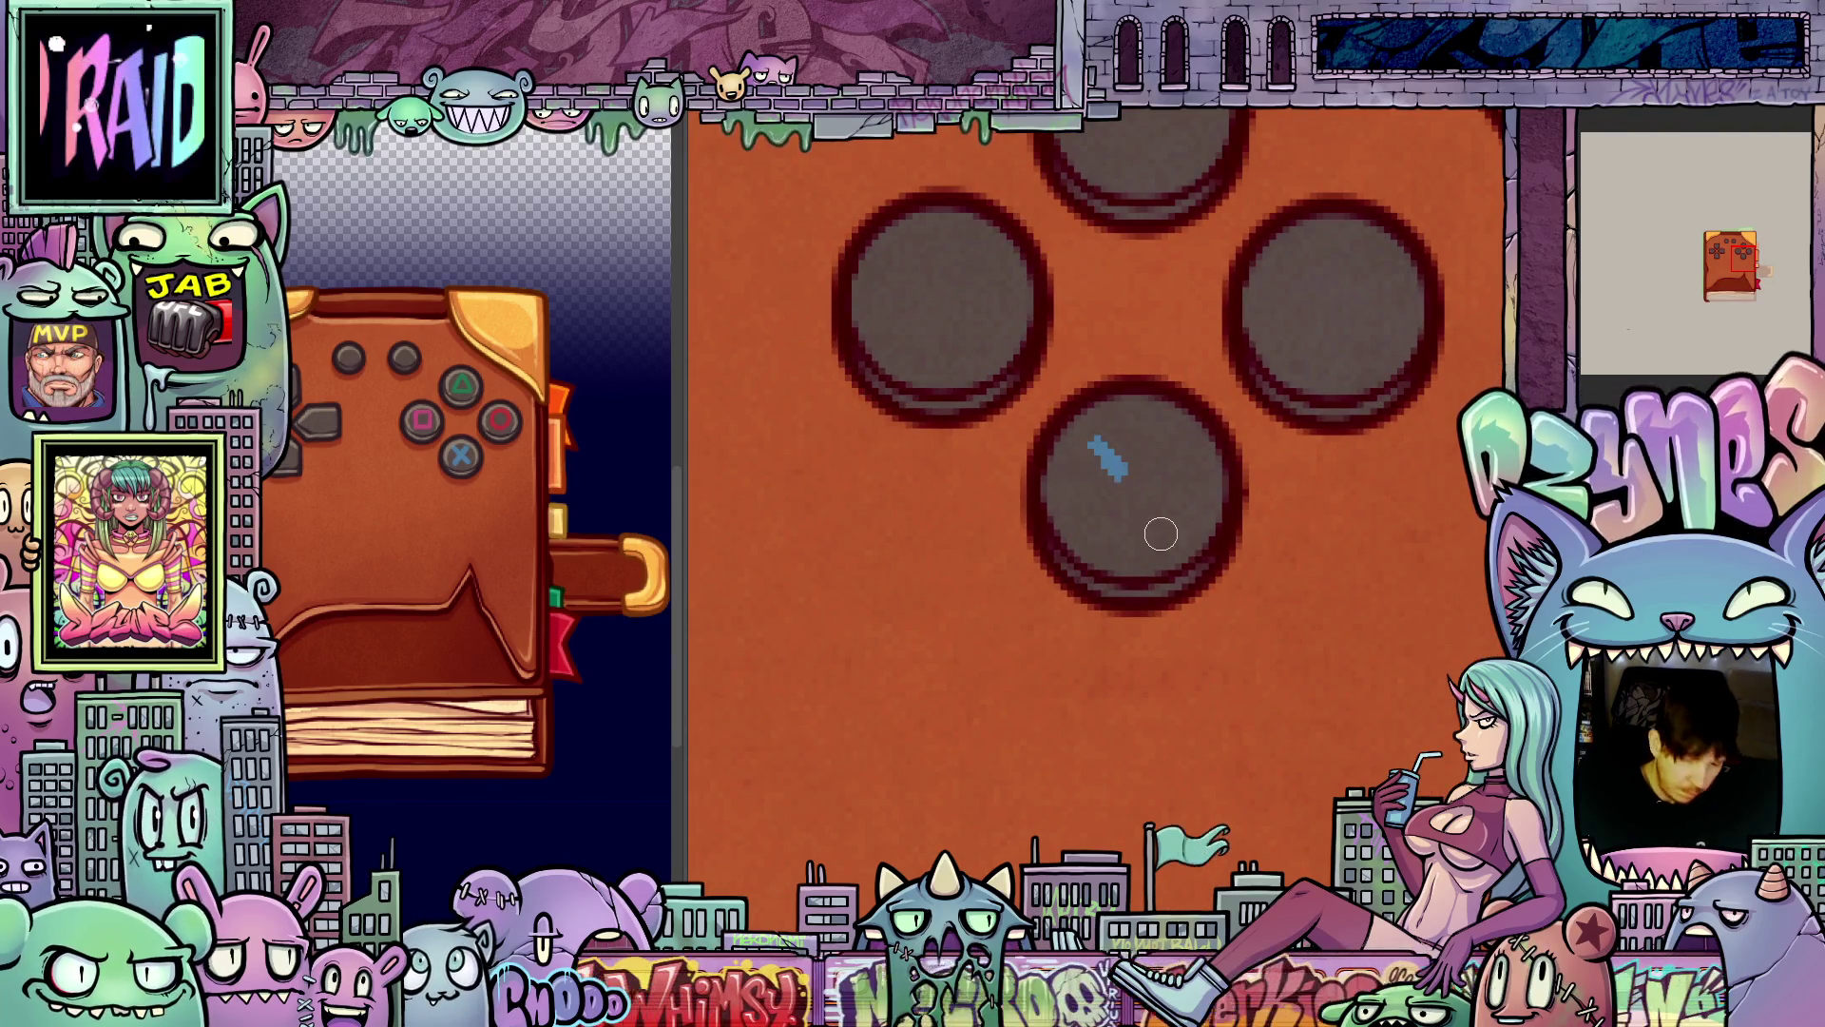
key("ctrl+z")
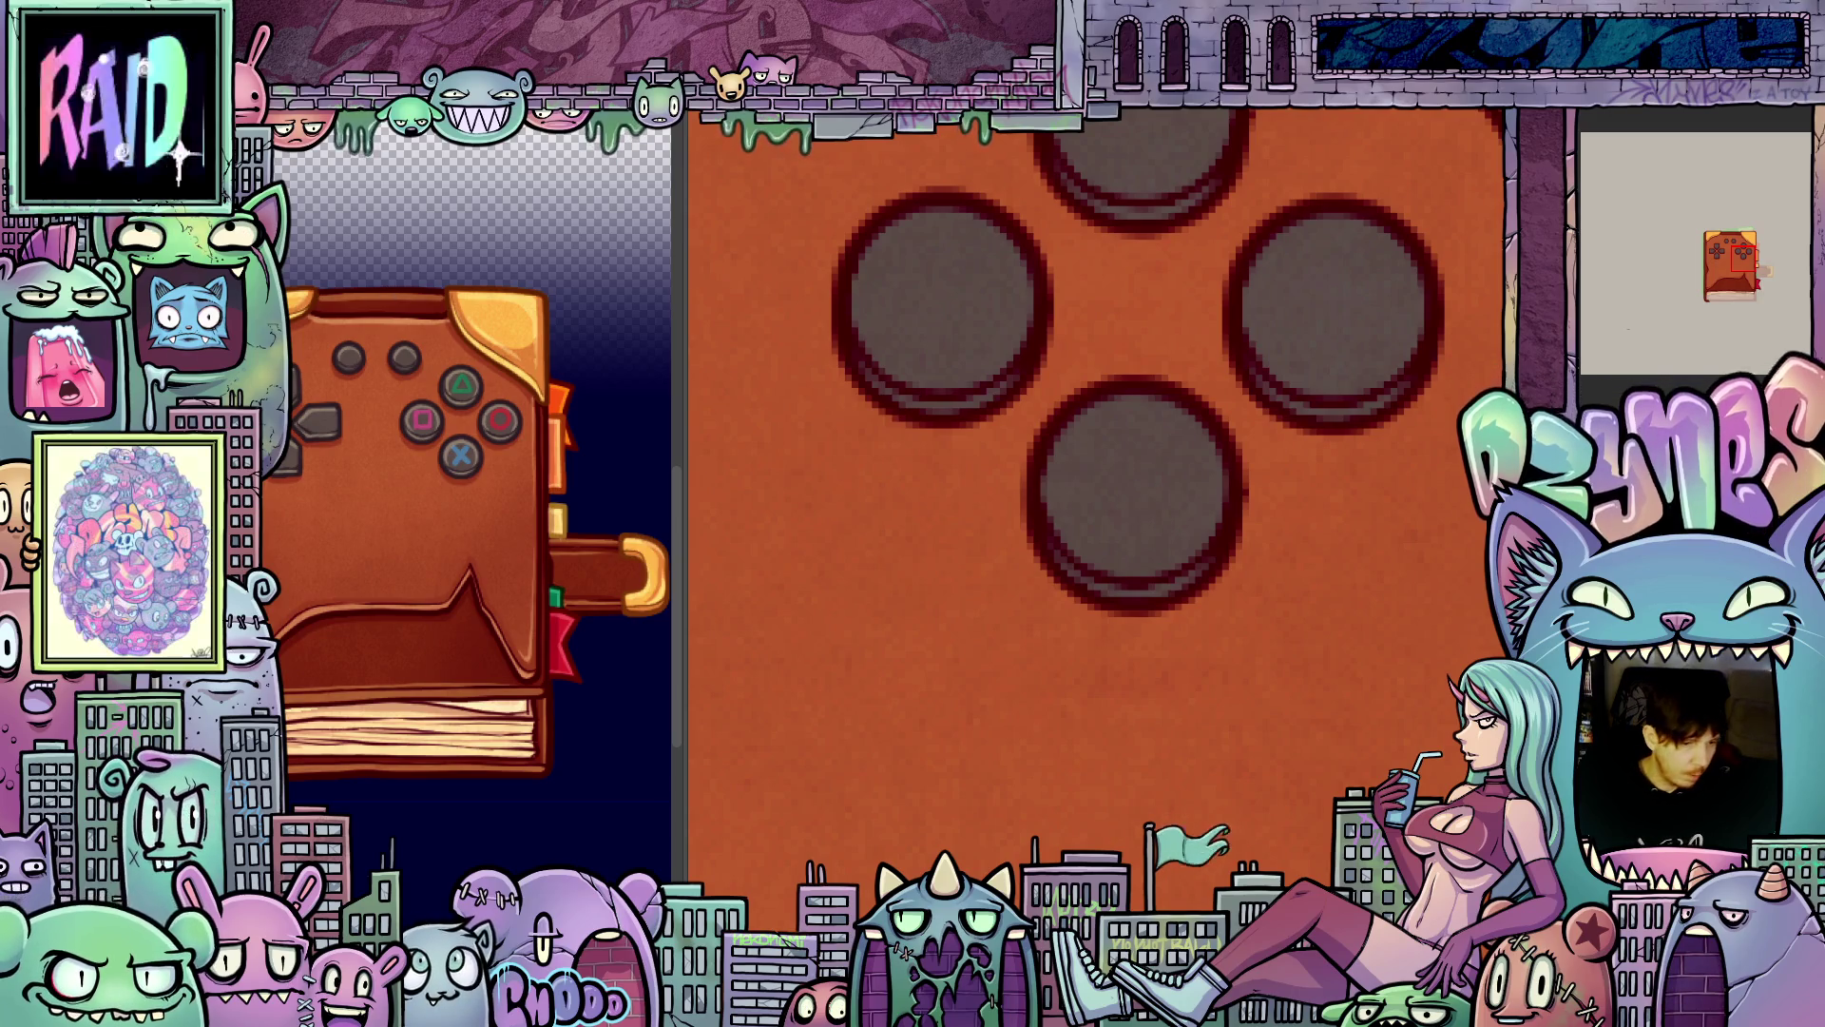
- Paint two crossing blue diagonals forming an X on the bottom face button, then zoom out
left_click_drag(1323, 718, 1269, 756)
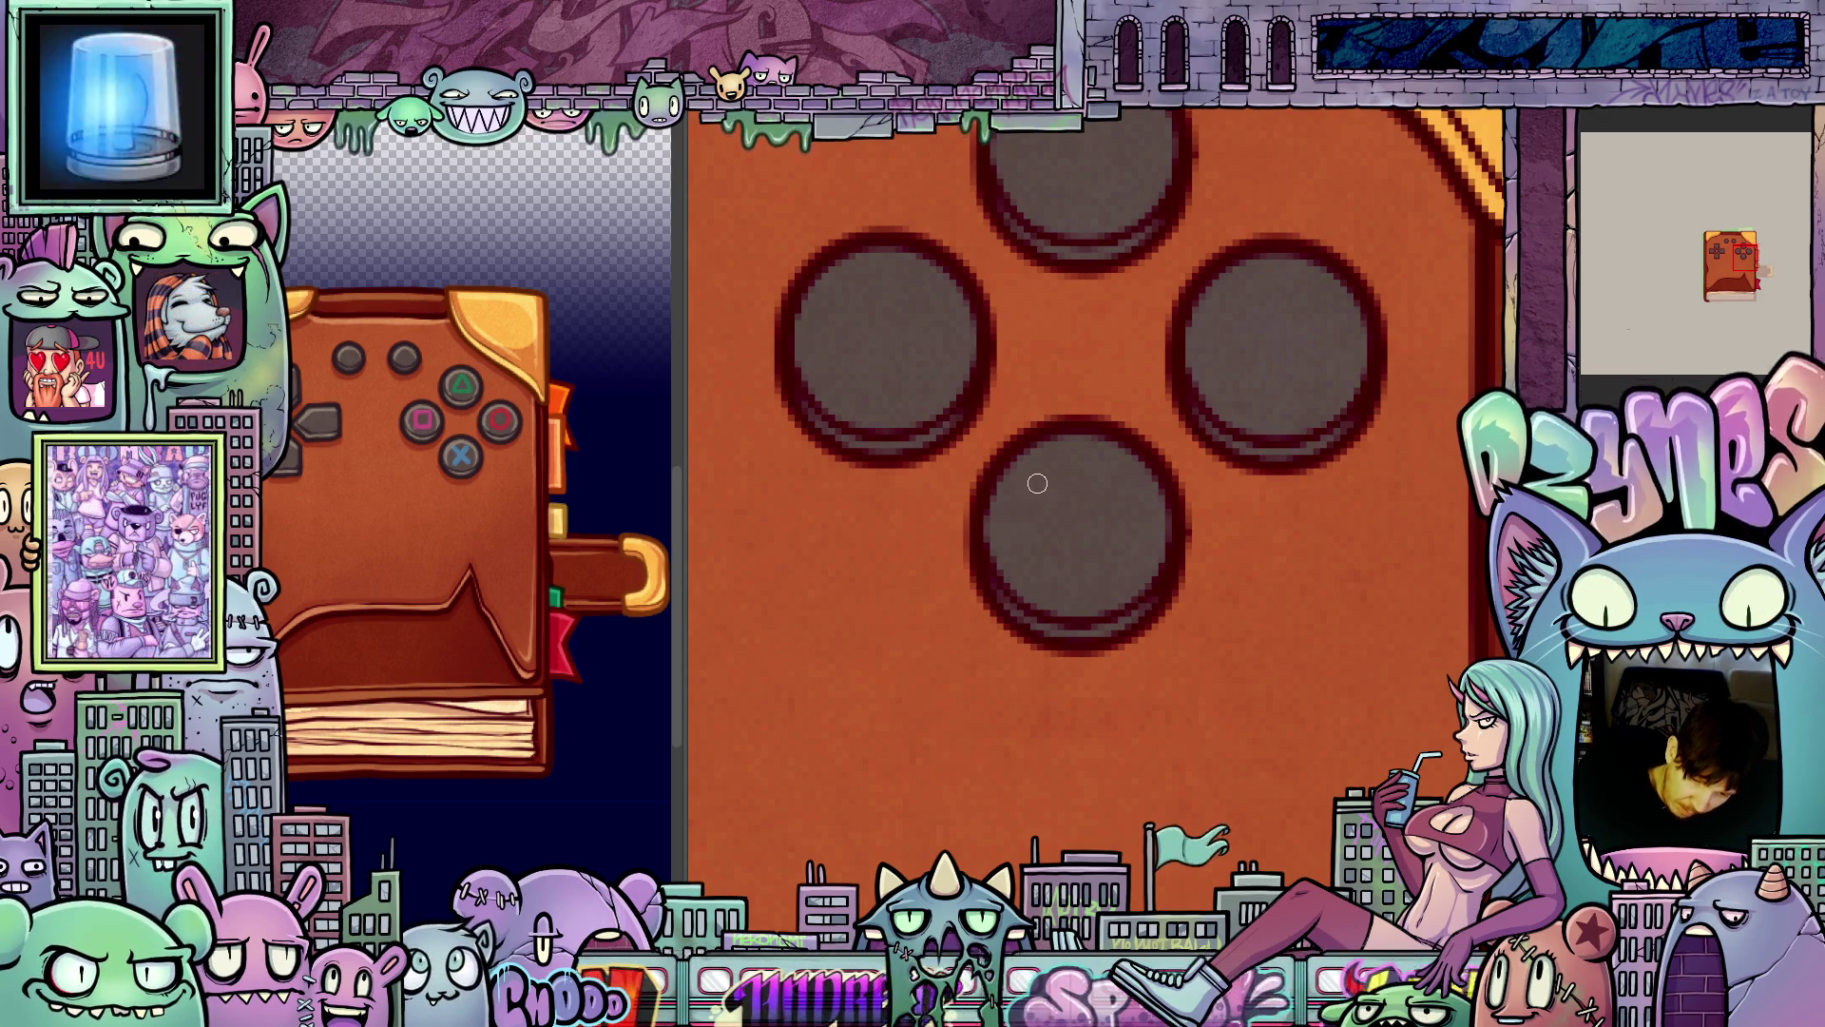
left_click_drag(1038, 487, 1120, 581)
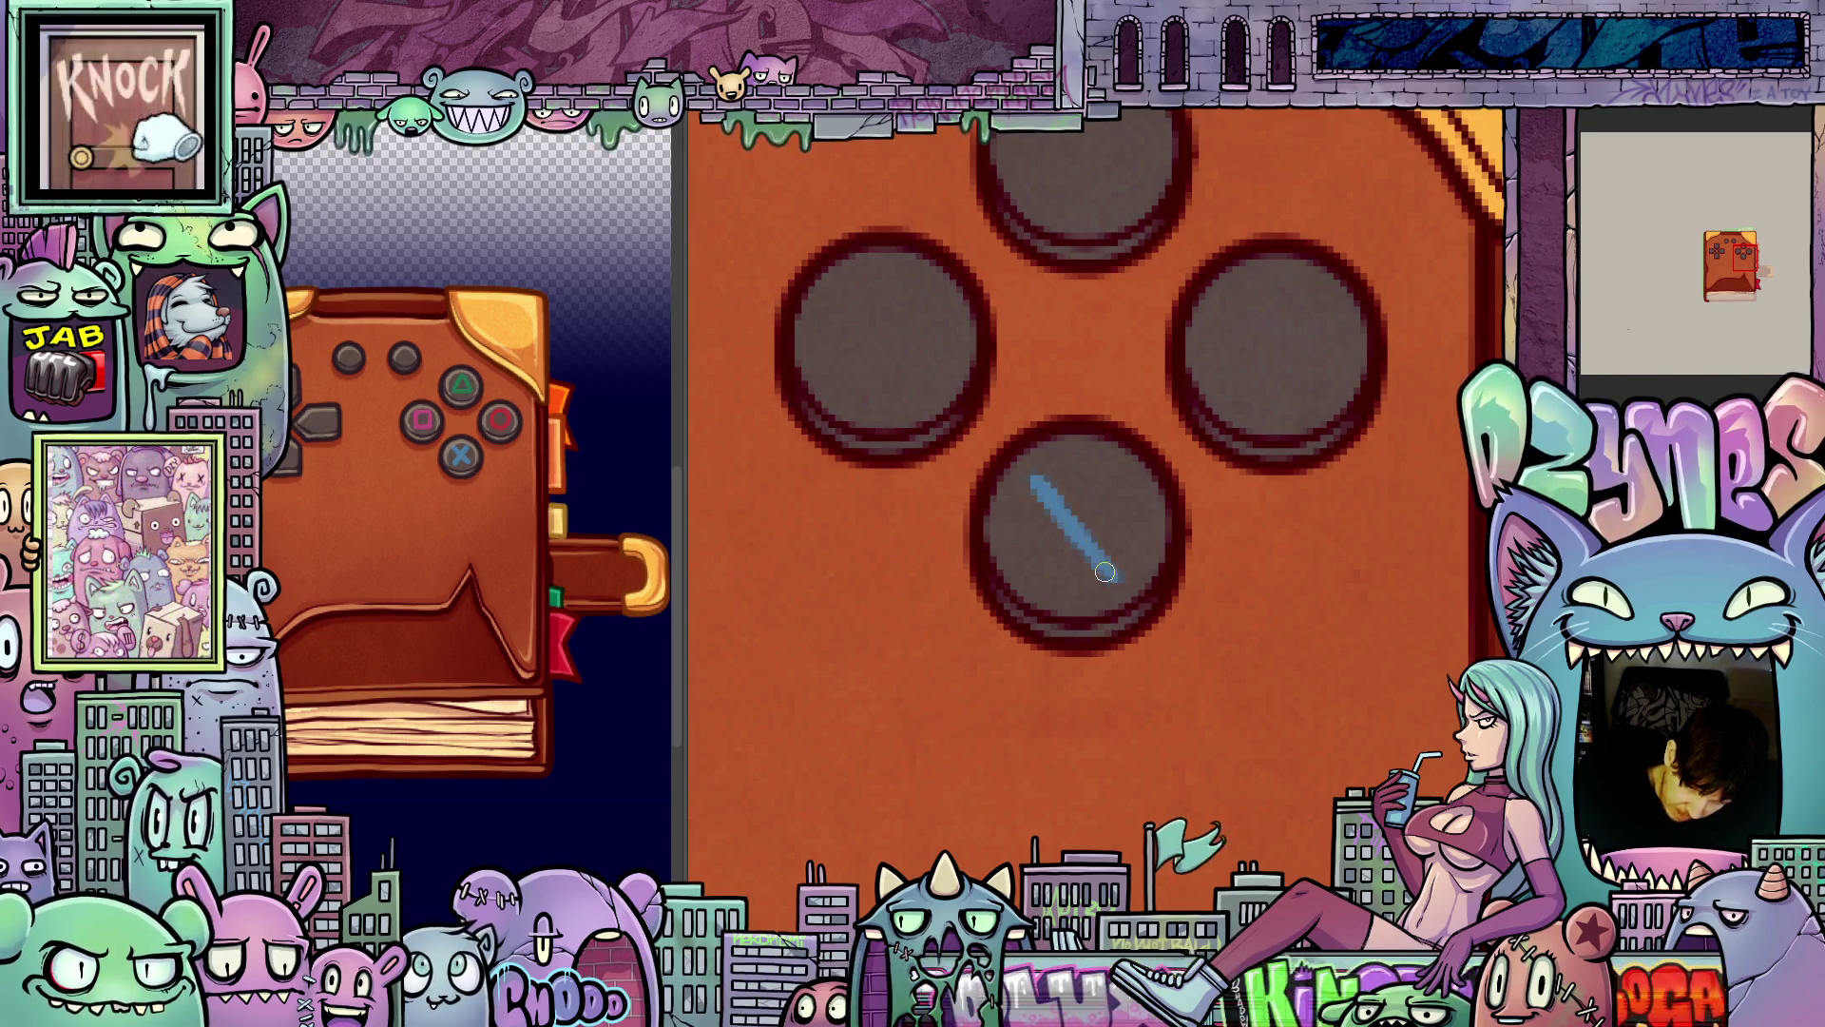
mouse_move(1086, 521)
left_mouse_down()
mouse_move(1039, 574)
mouse_move(1108, 489)
left_mouse_up()
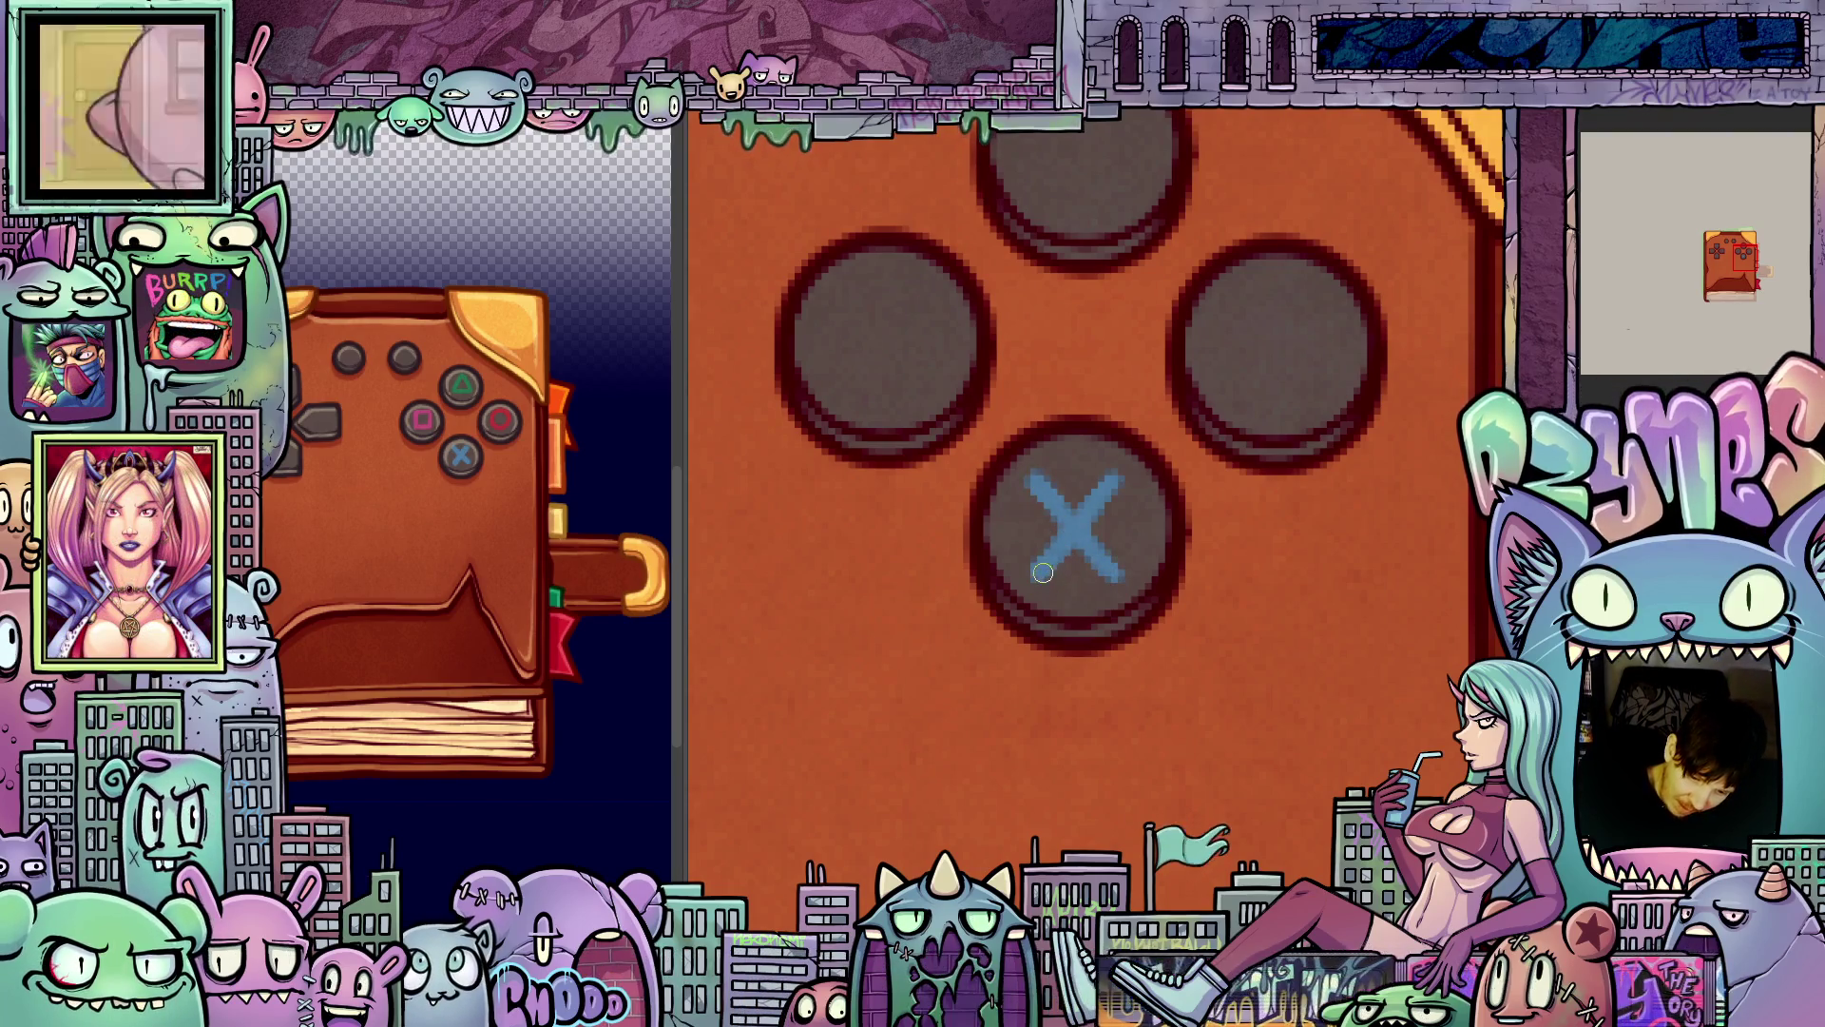
mouse_move(1265, 659)
left_mouse_down()
mouse_move(1186, 726)
mouse_move(1251, 665)
mouse_move(1206, 672)
left_mouse_up()
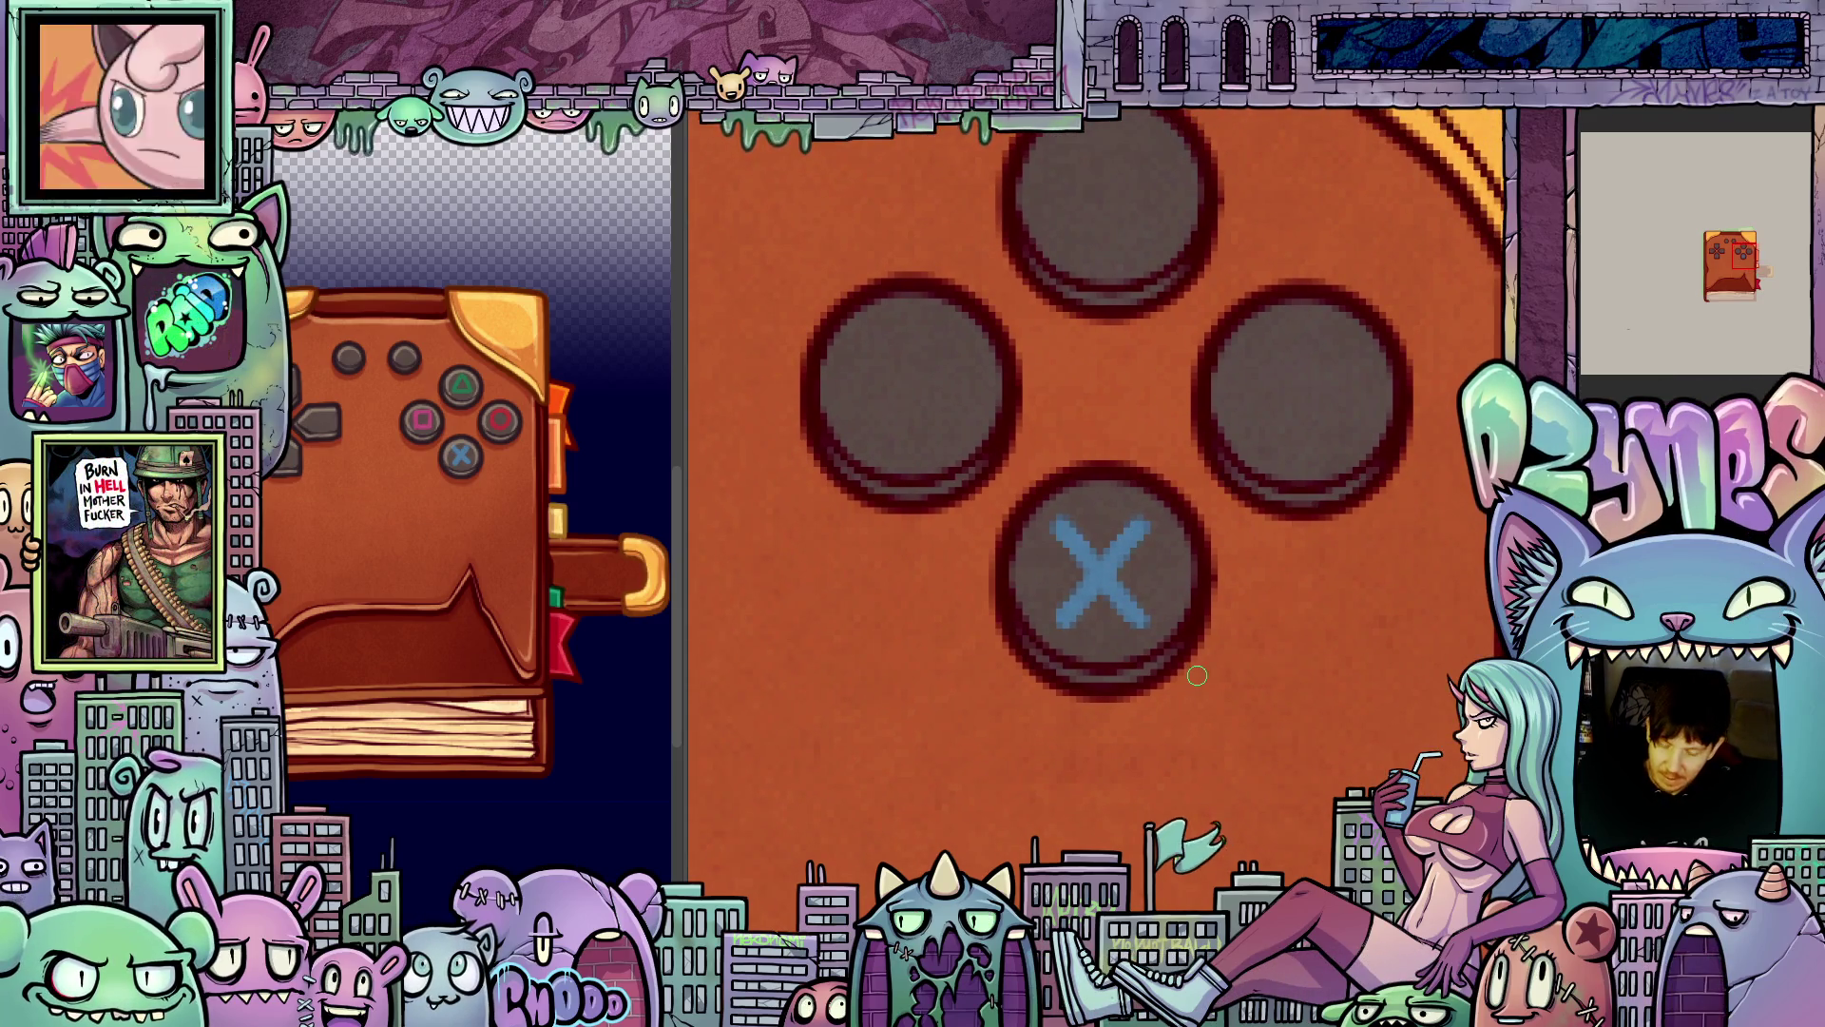
scroll(1226, 762, "down", 1)
scroll(1226, 761, "down", 3)
scroll(1224, 808, "up", 4)
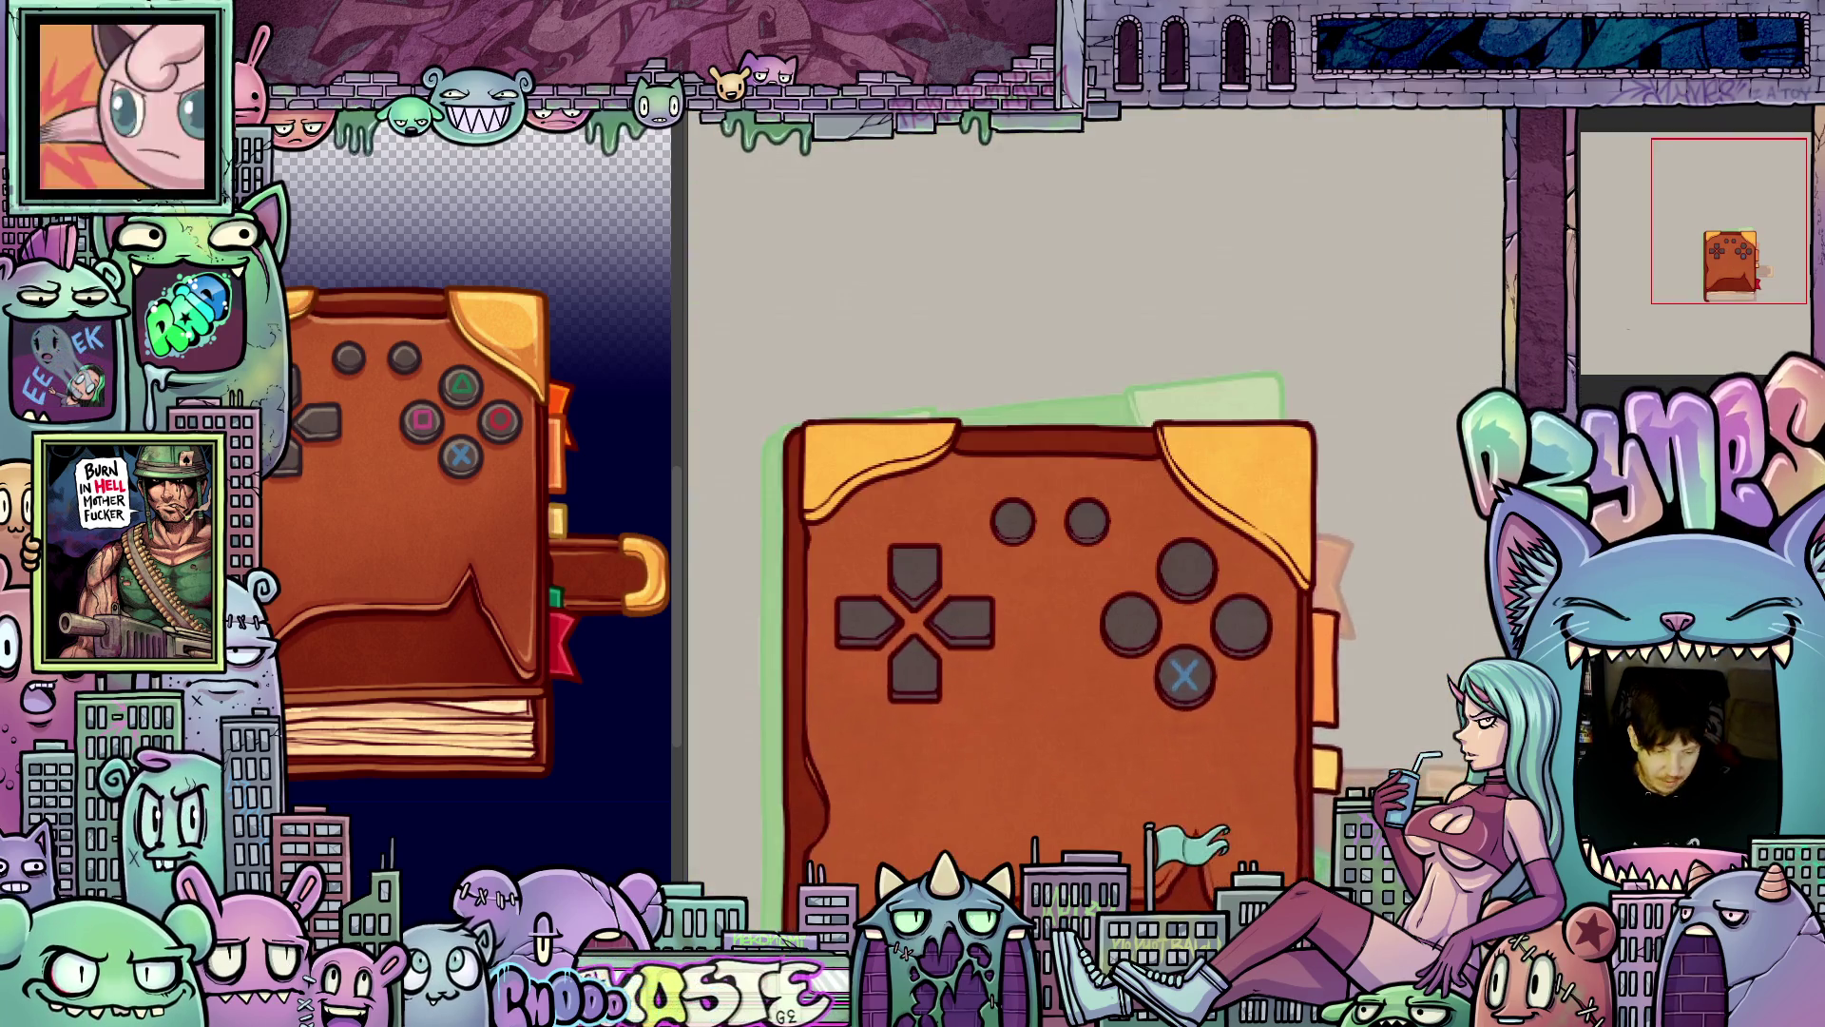
- Zoom in on the face buttons and paint a first blue X across the bottom button
scroll(1223, 821, "up", 1)
left_click_drag(1224, 822, 1221, 865)
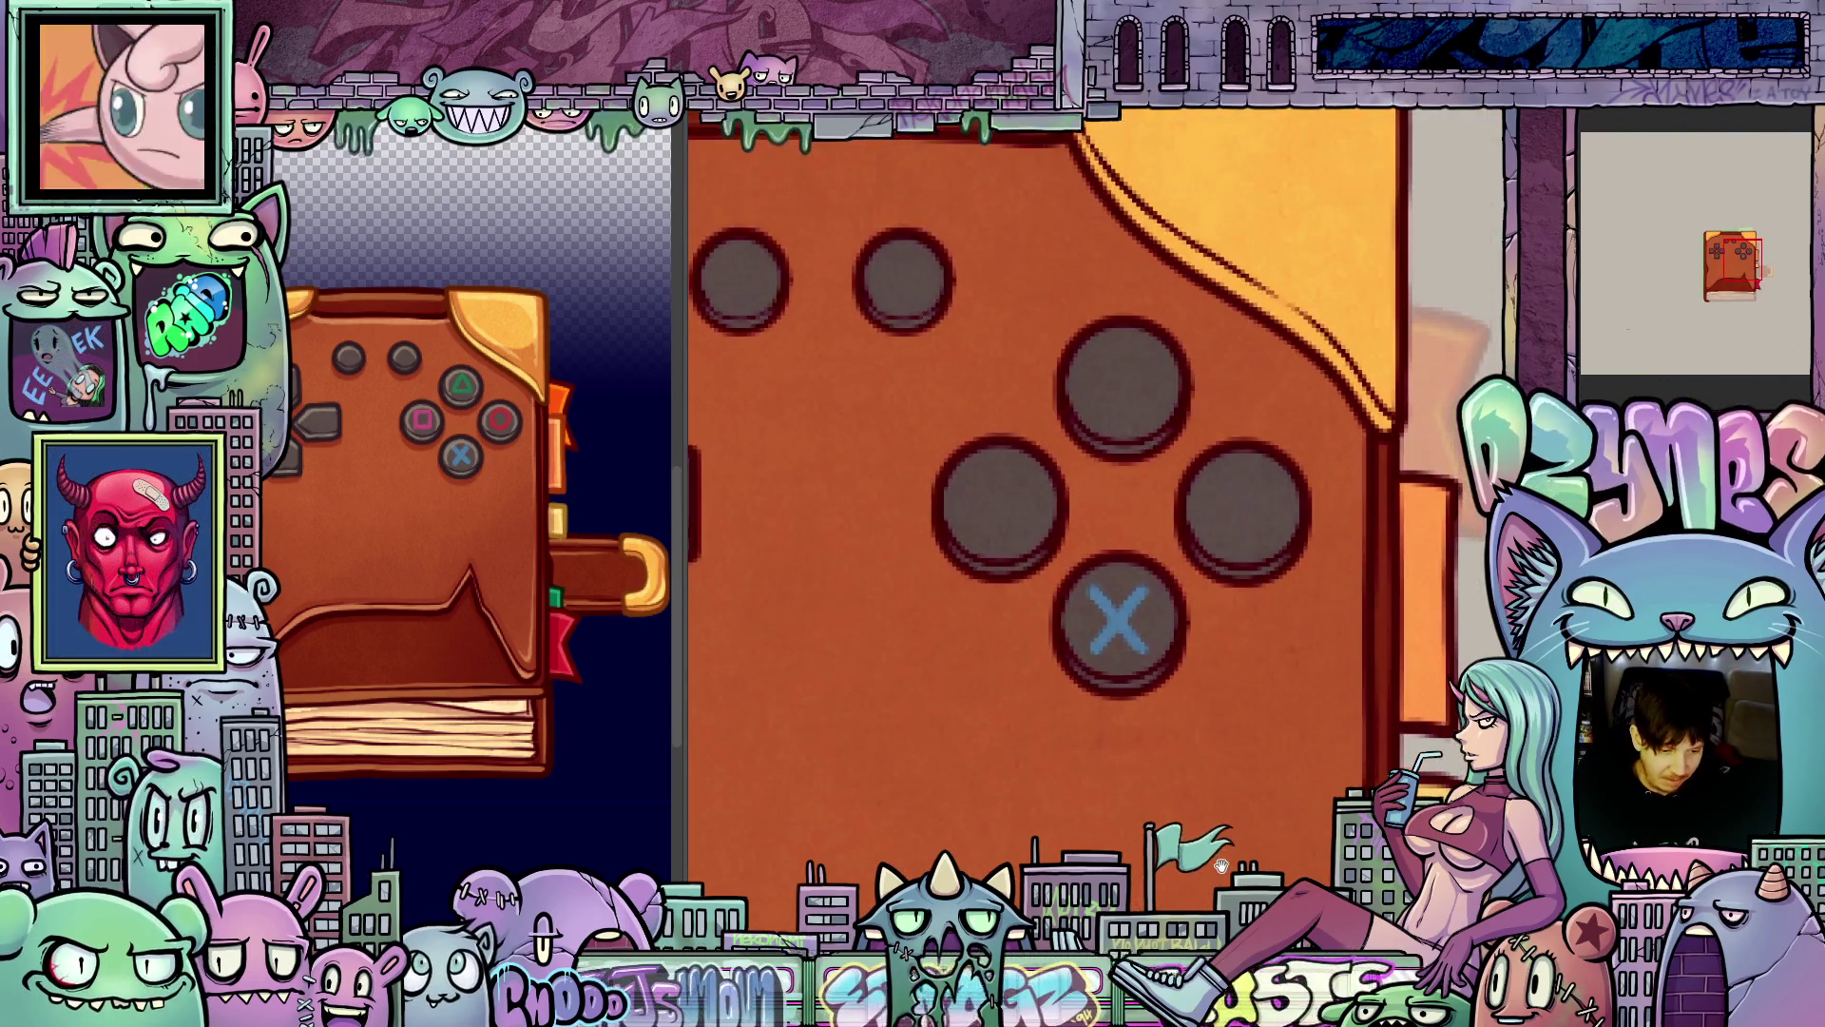
mouse_move(1157, 726)
left_mouse_down()
mouse_move(1081, 743)
mouse_move(1106, 743)
left_mouse_up()
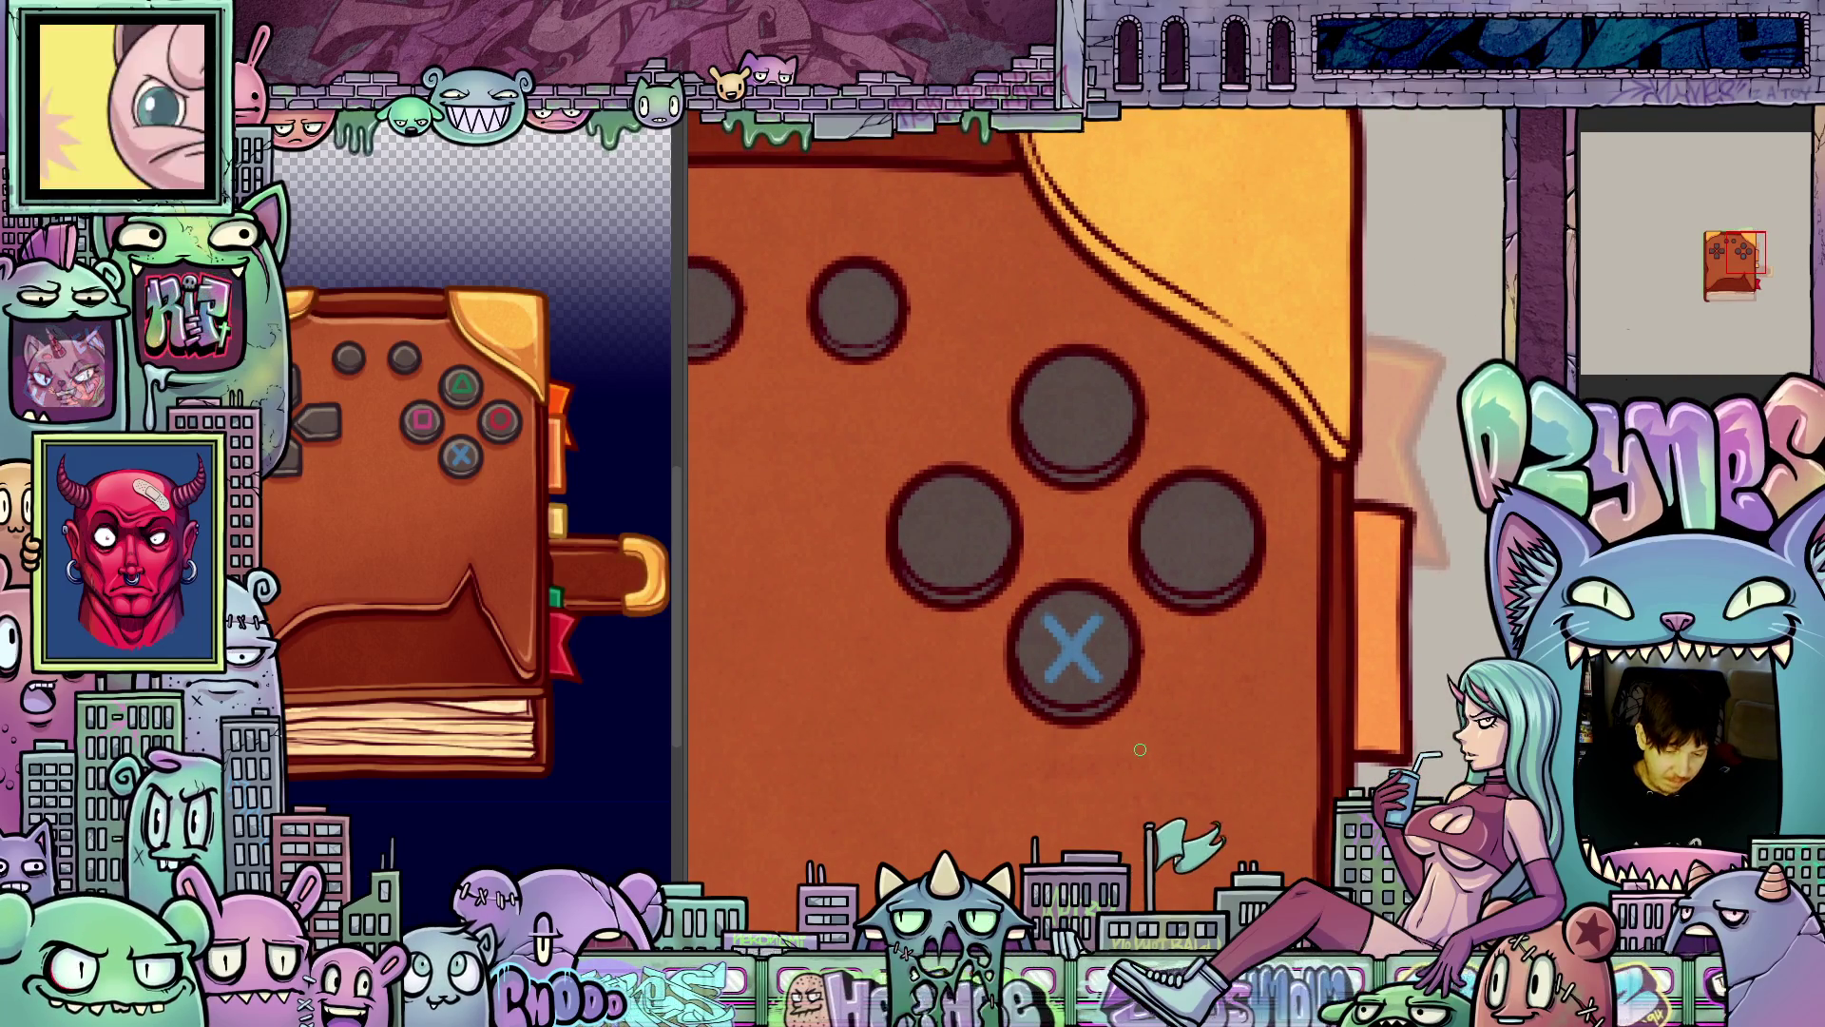
scroll(1105, 744, "up", 1)
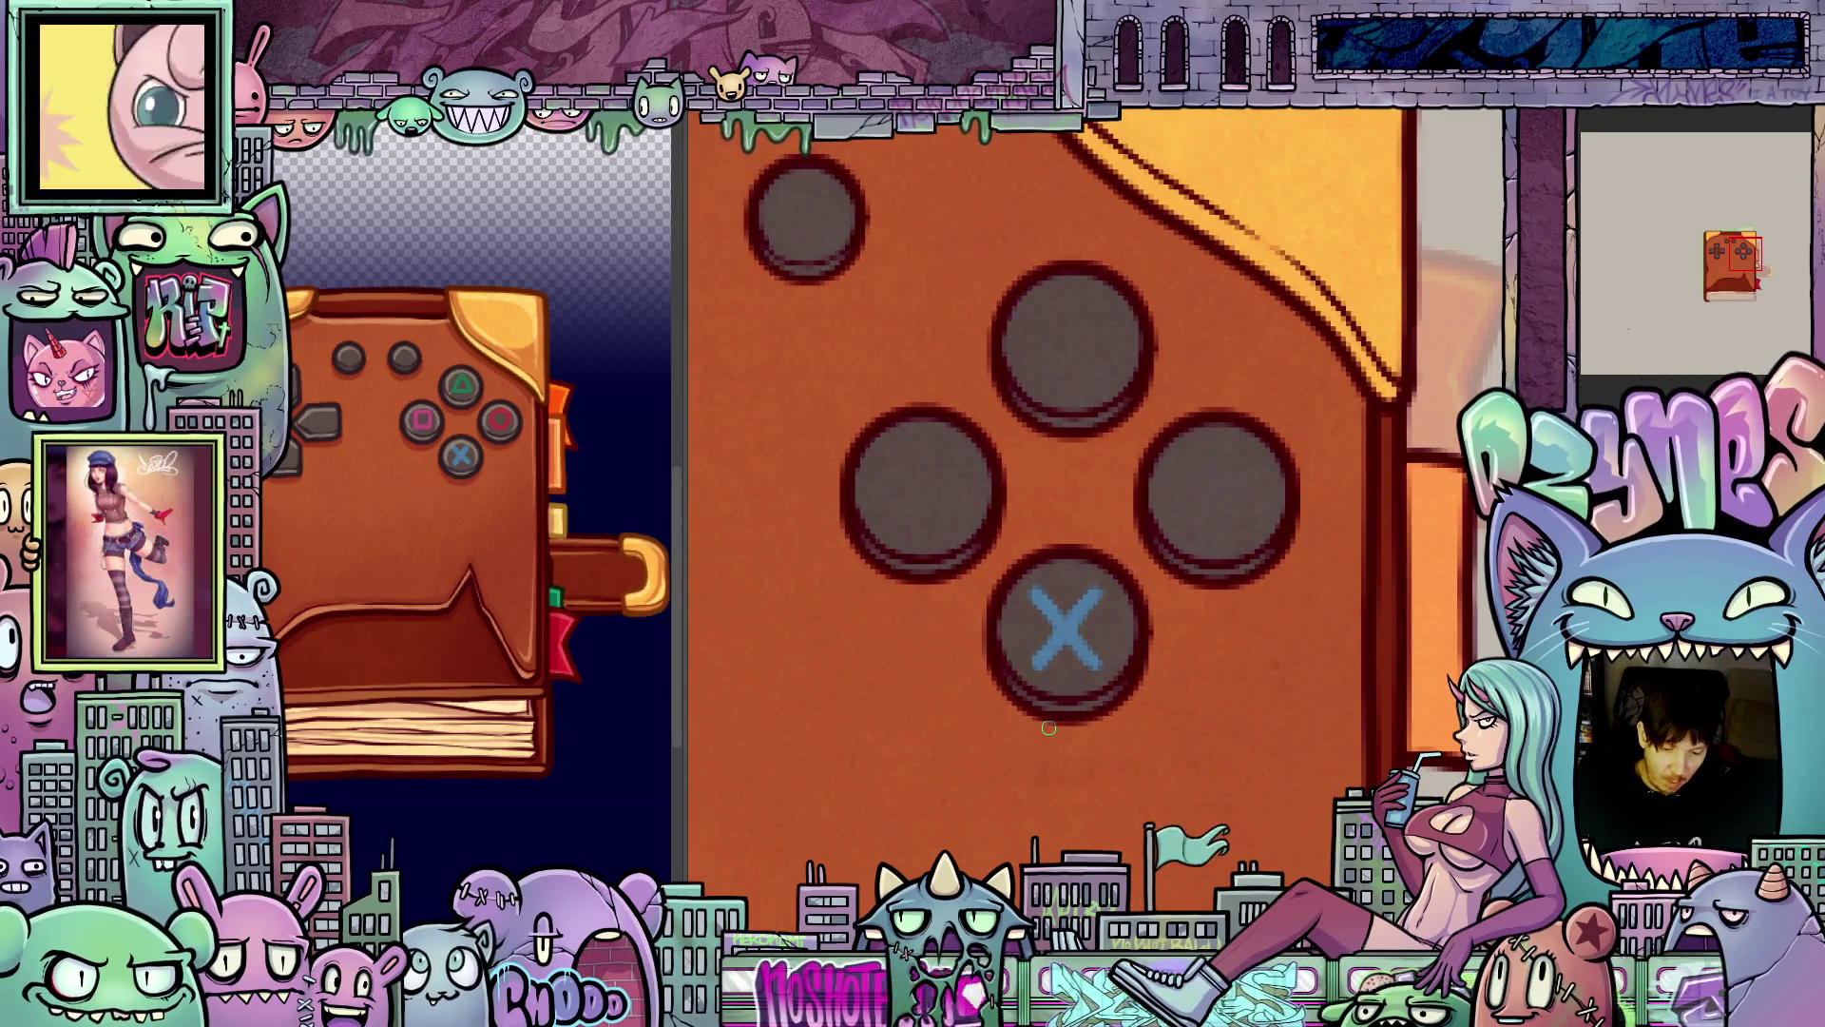
scroll(1049, 728, "down", 2)
left_click_drag(1052, 702, 1084, 750)
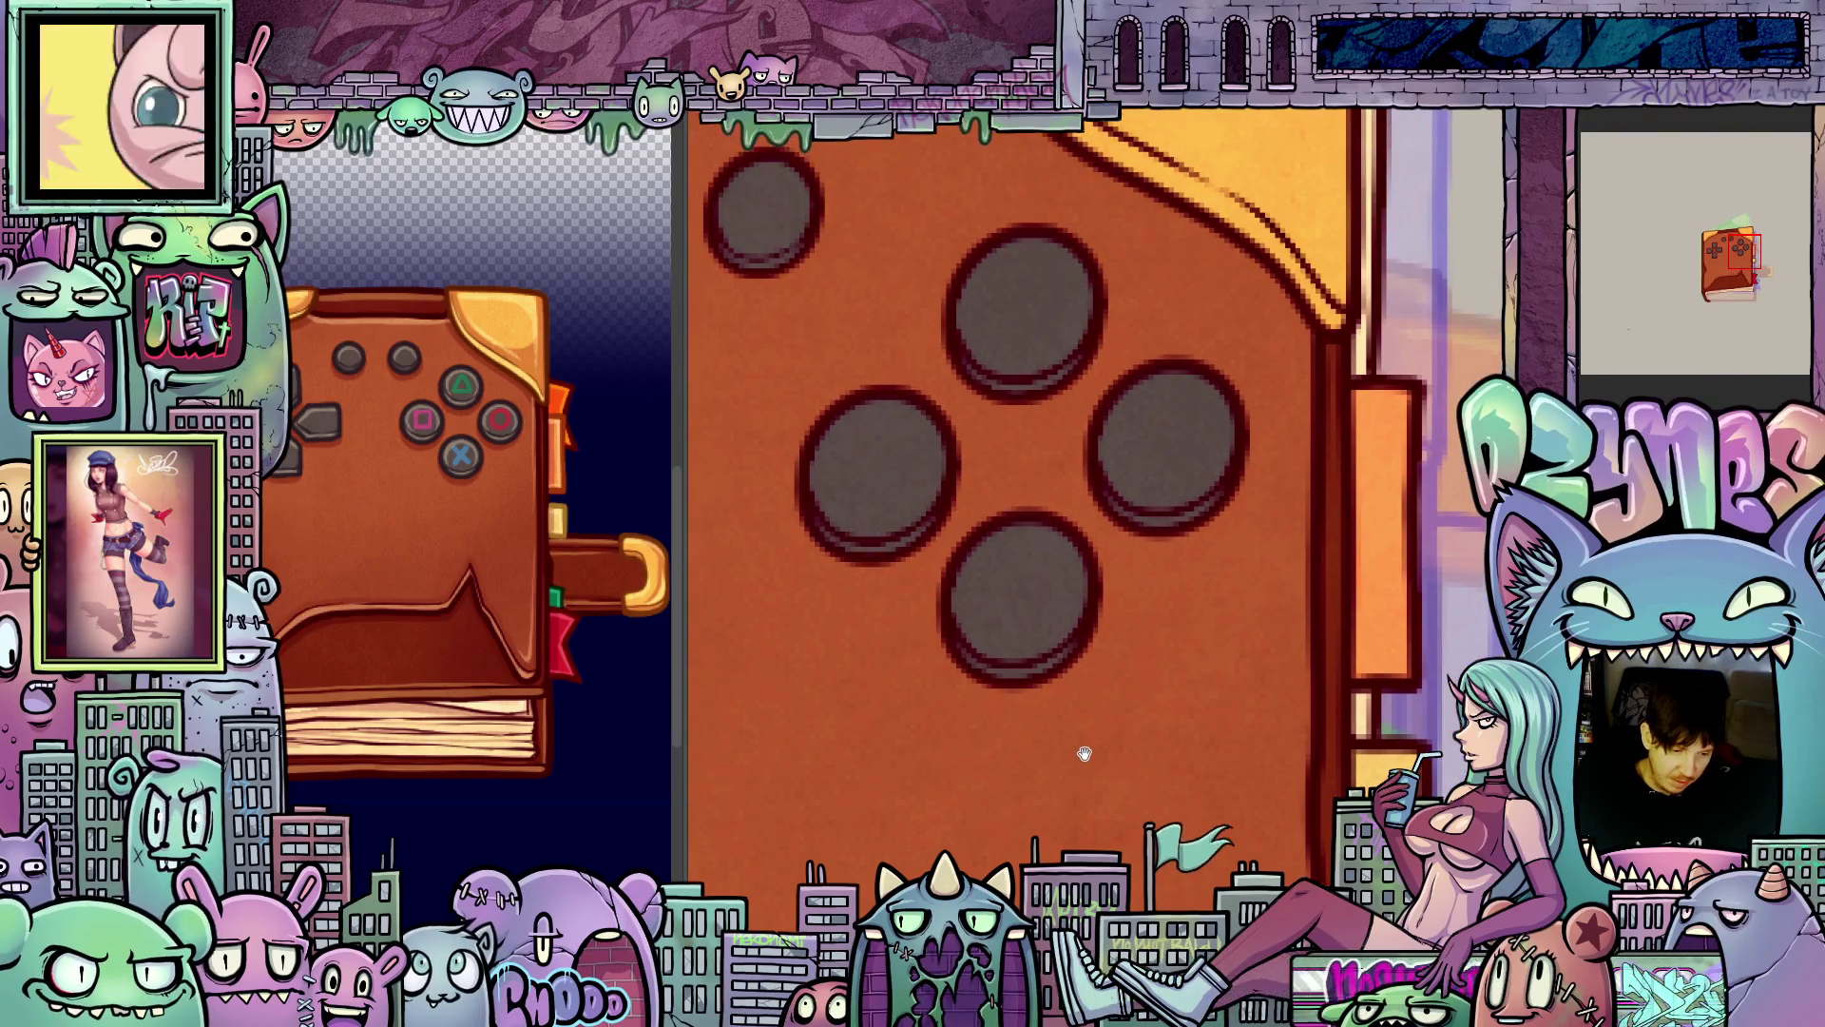
left_click_drag(1005, 586, 1037, 632)
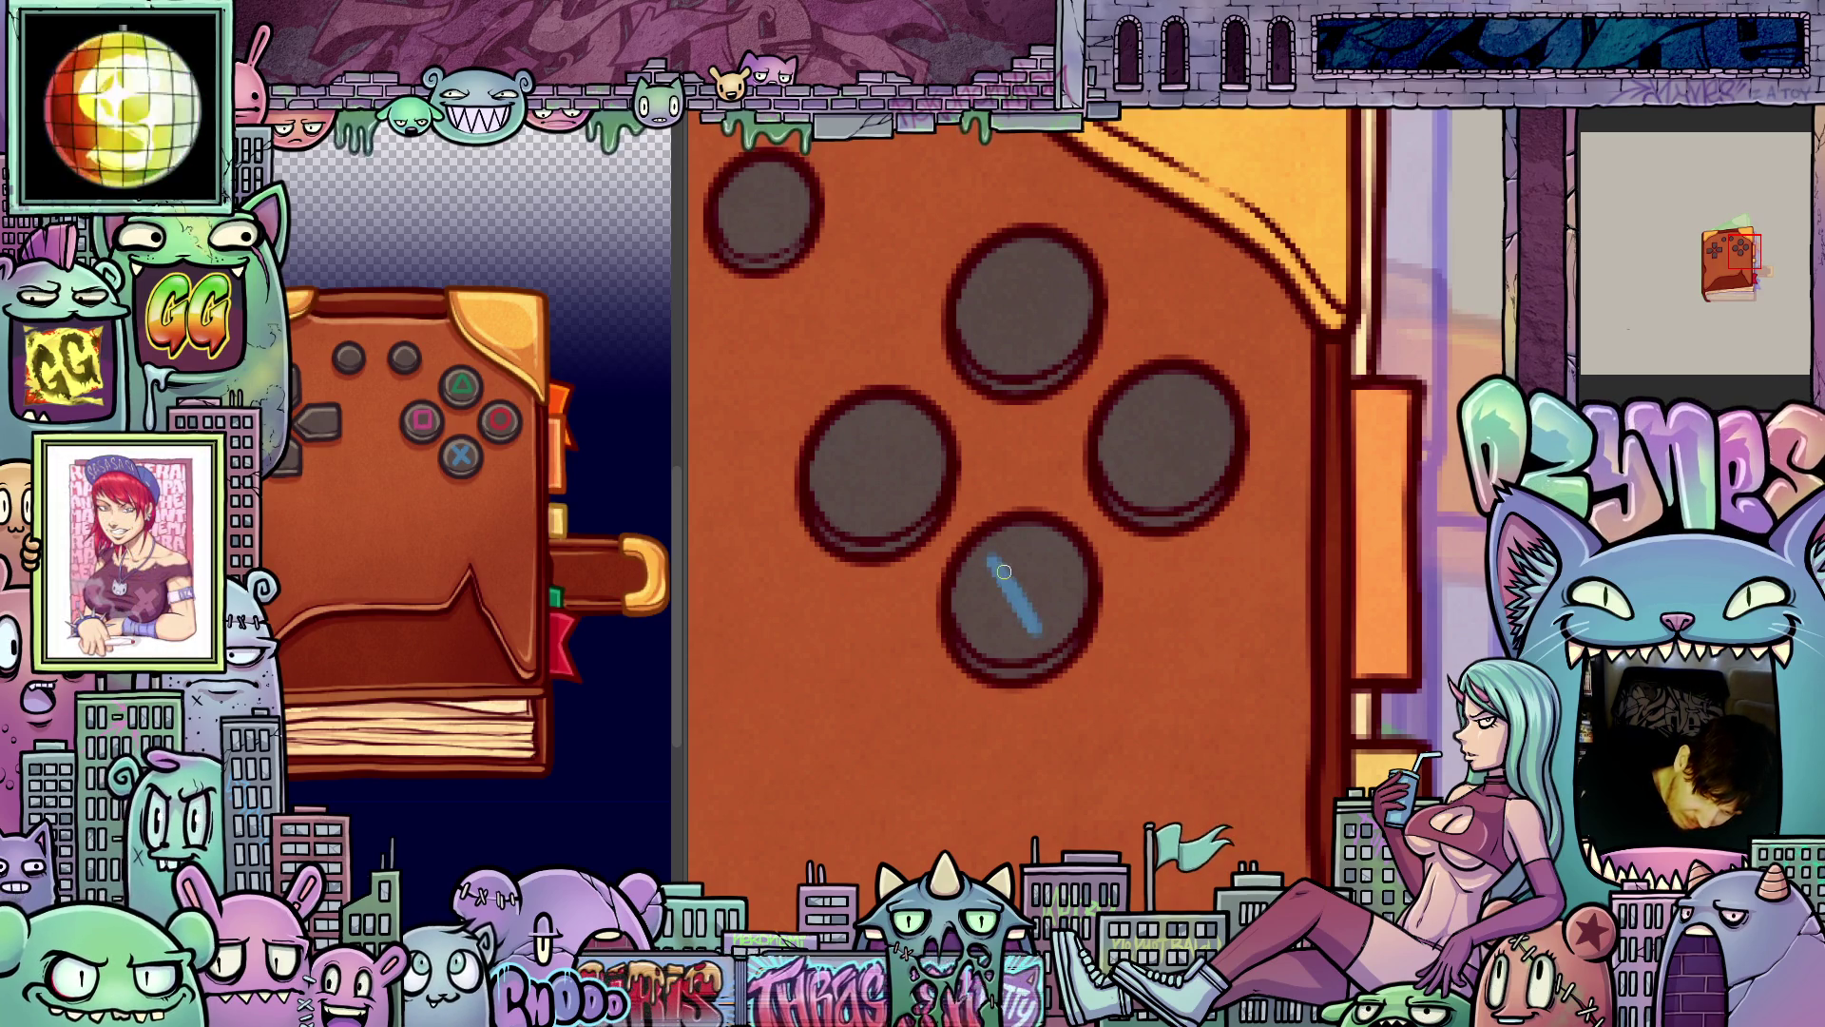
left_click_drag(992, 557, 1006, 595)
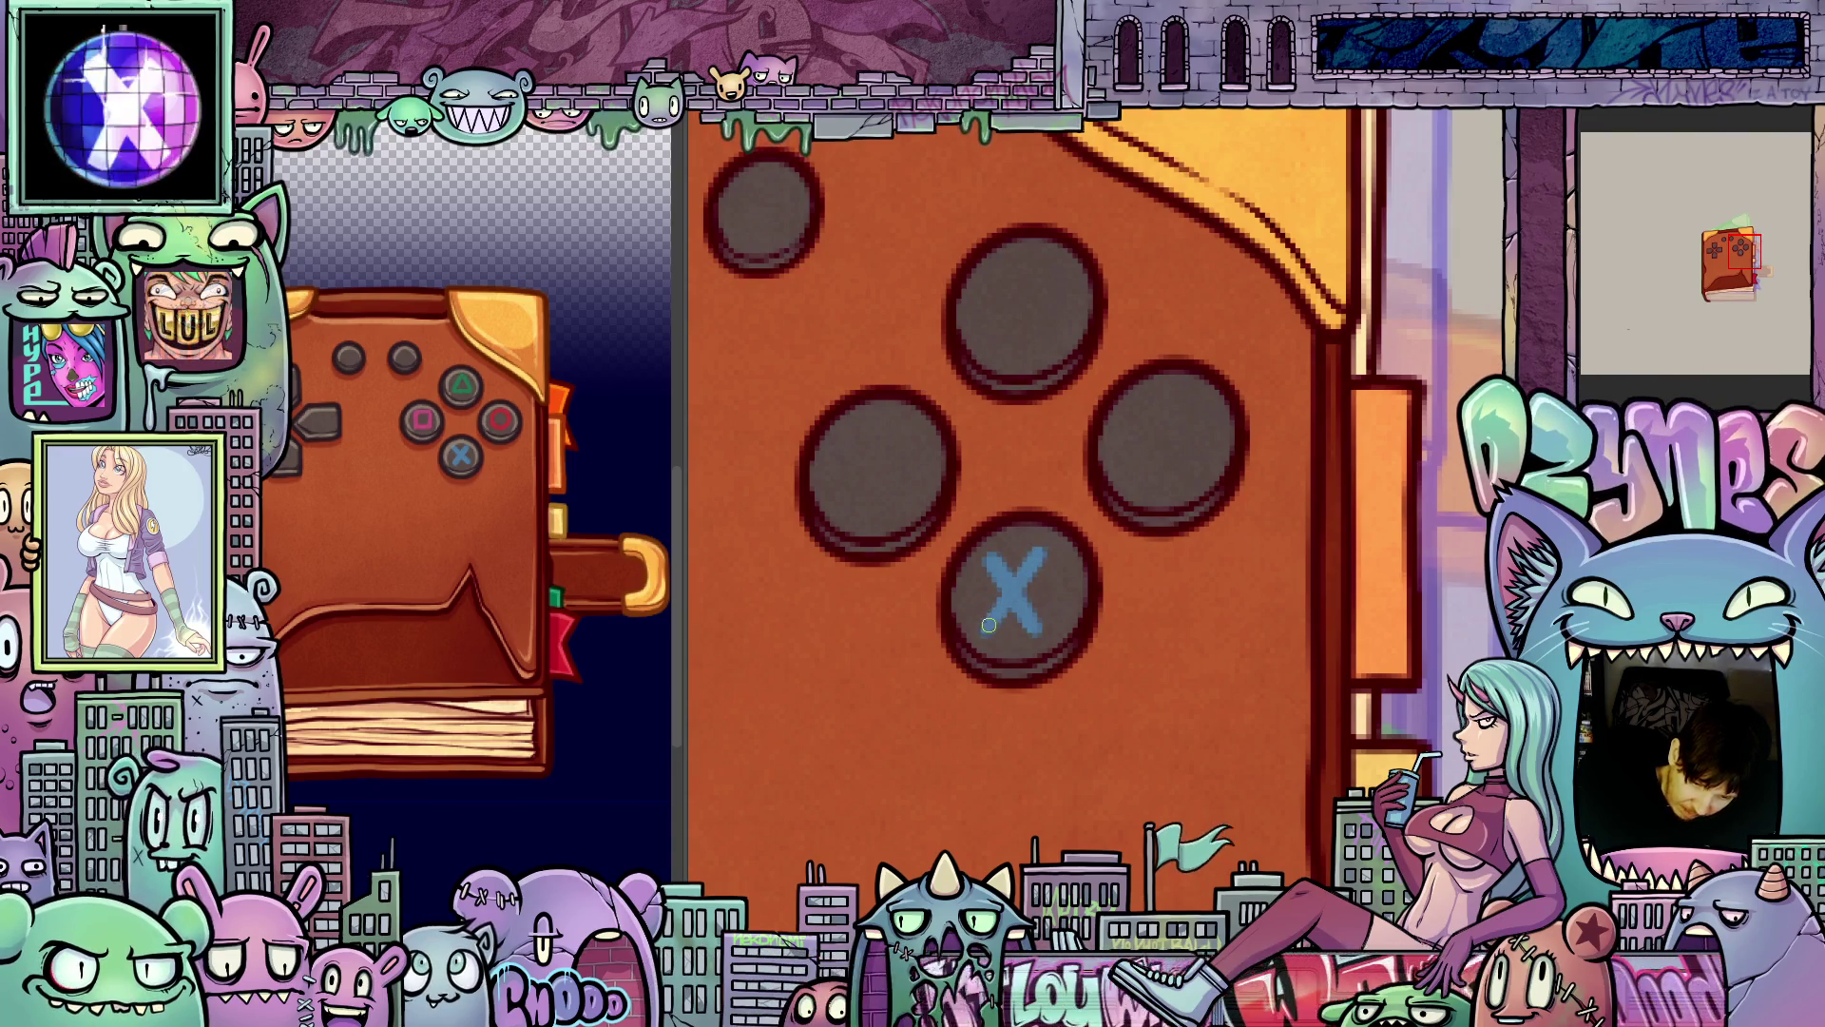
left_click_drag(1034, 549, 983, 626)
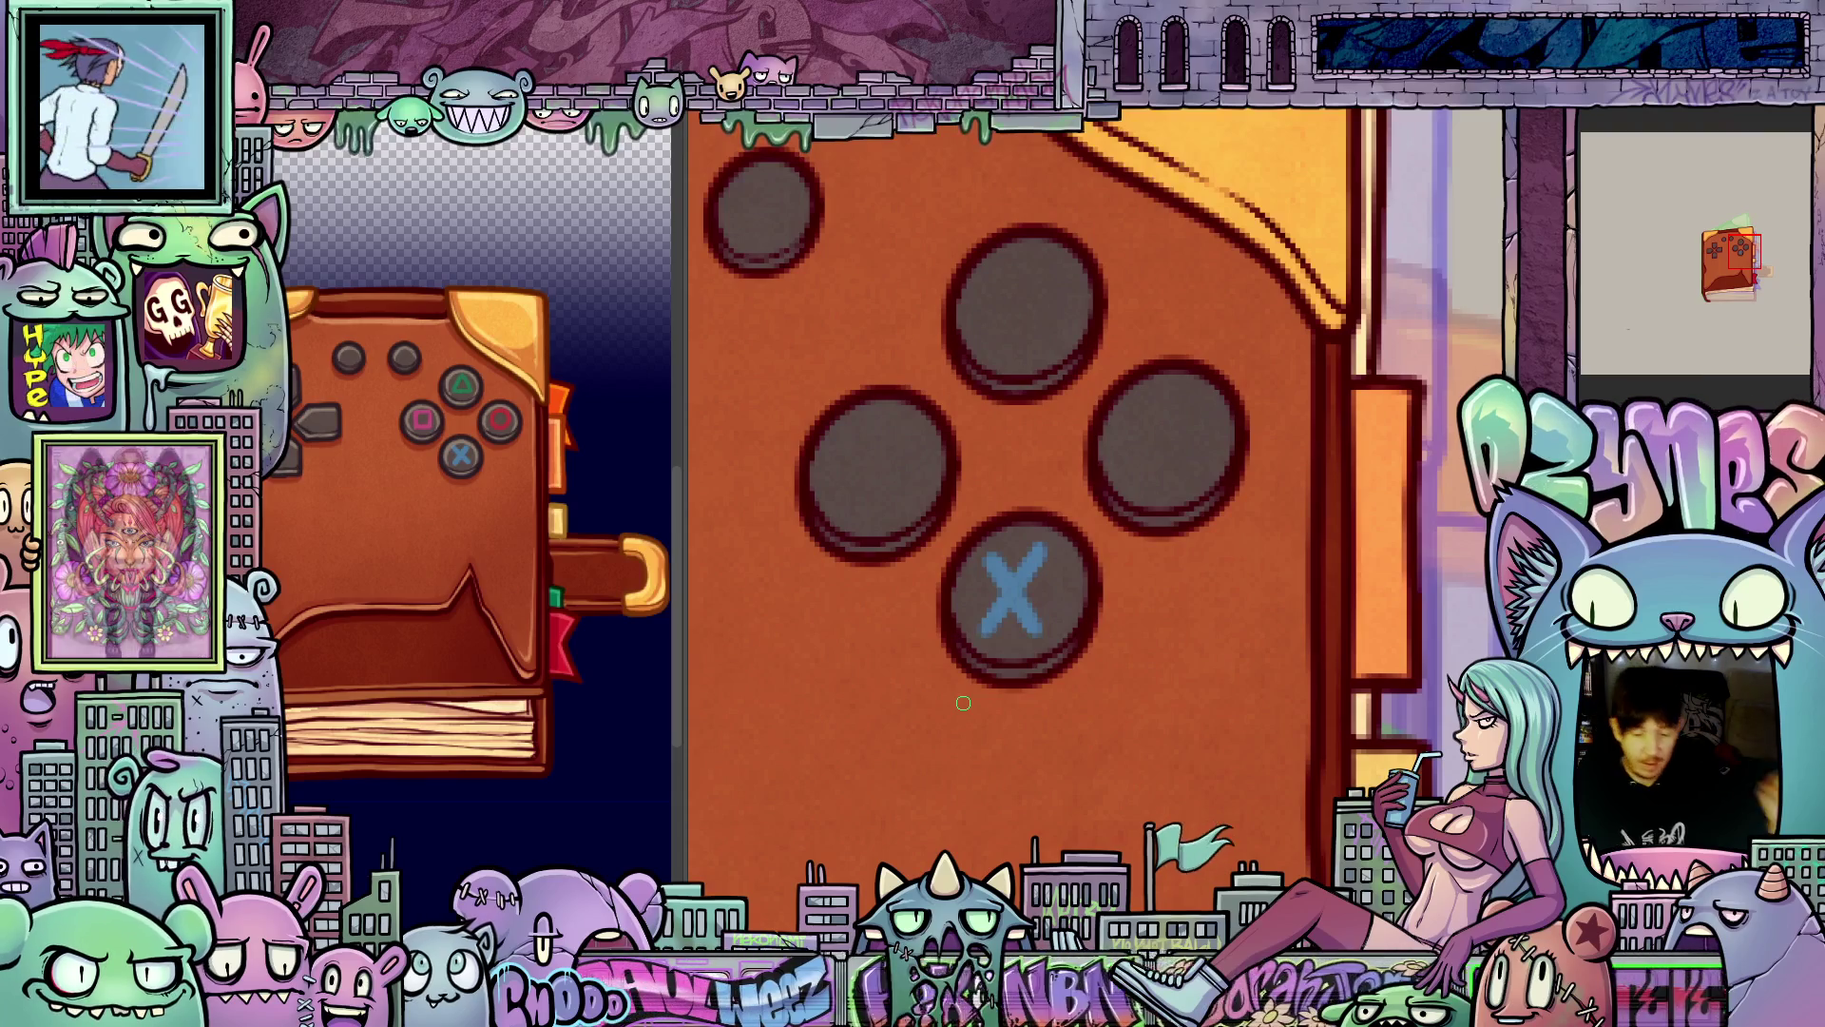
mouse_move(1150, 713)
left_mouse_down()
mouse_move(1137, 762)
mouse_move(1166, 705)
mouse_move(1122, 706)
mouse_move(1153, 745)
mouse_move(1136, 743)
left_mouse_up()
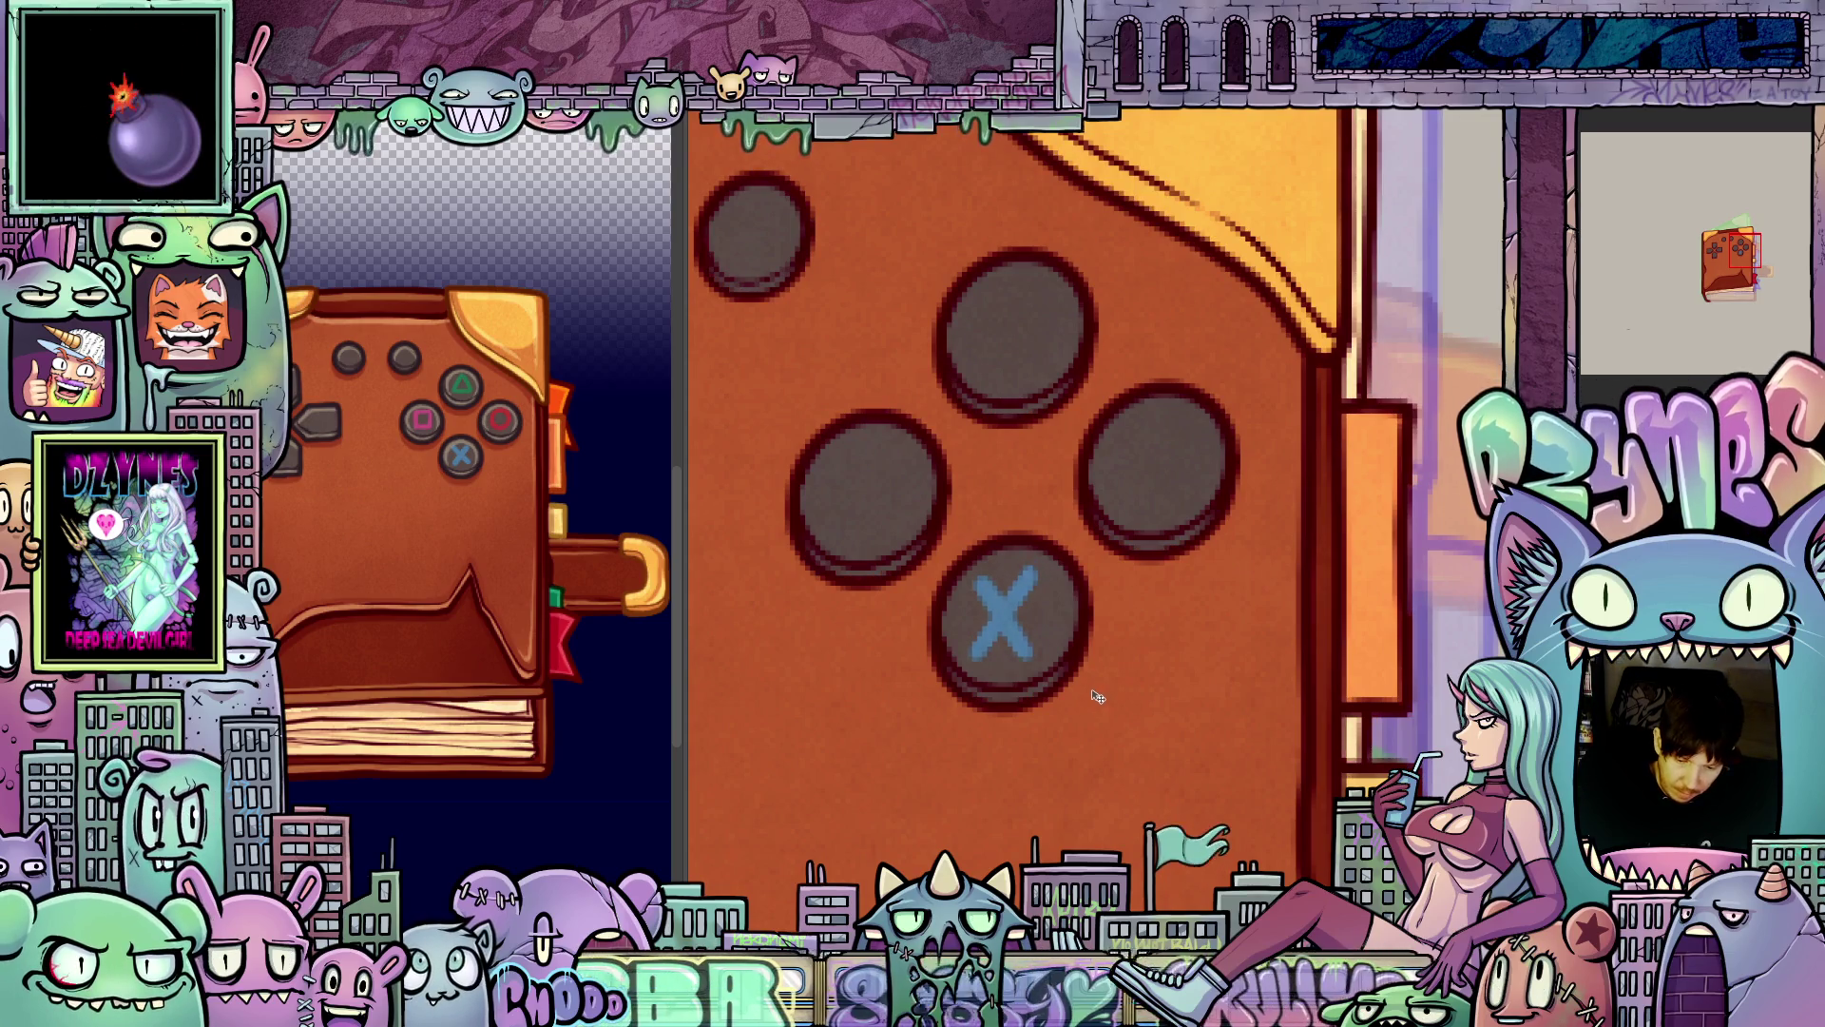
- Remove that X and redraw it with two clean crossing blue strokes
key("ctrl+z")
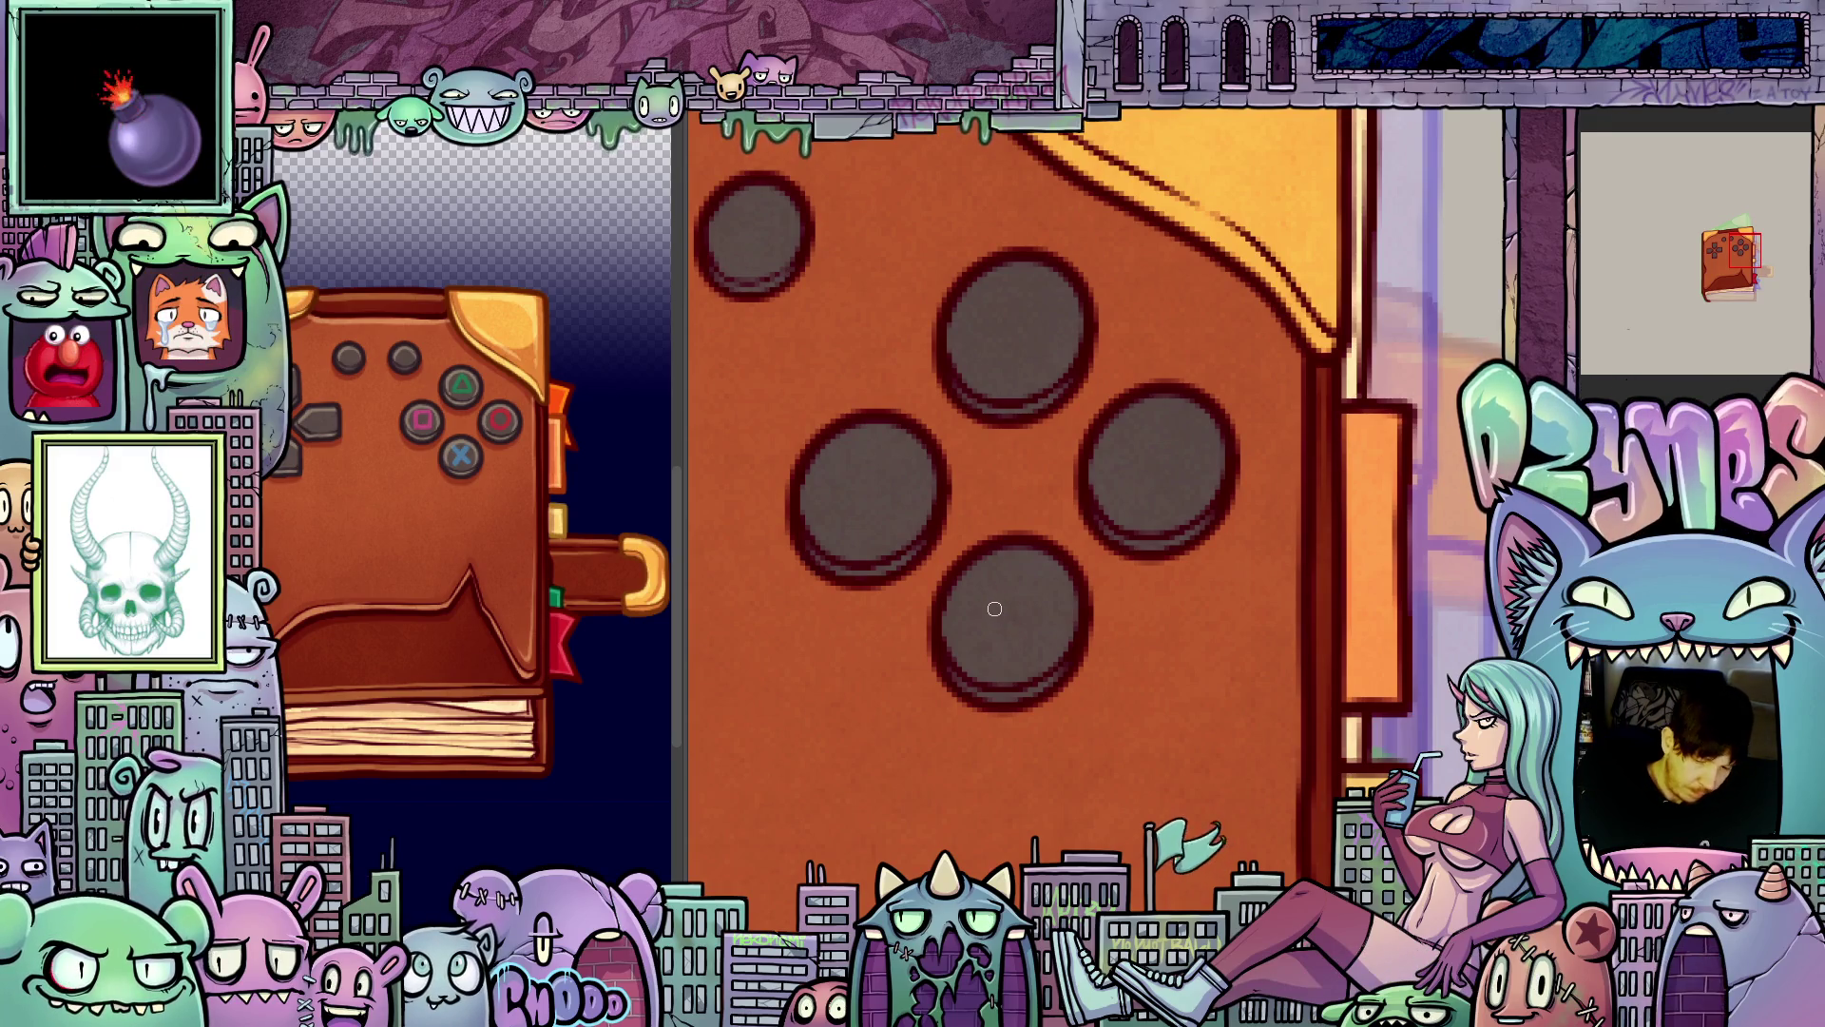
left_click_drag(978, 585, 1026, 656)
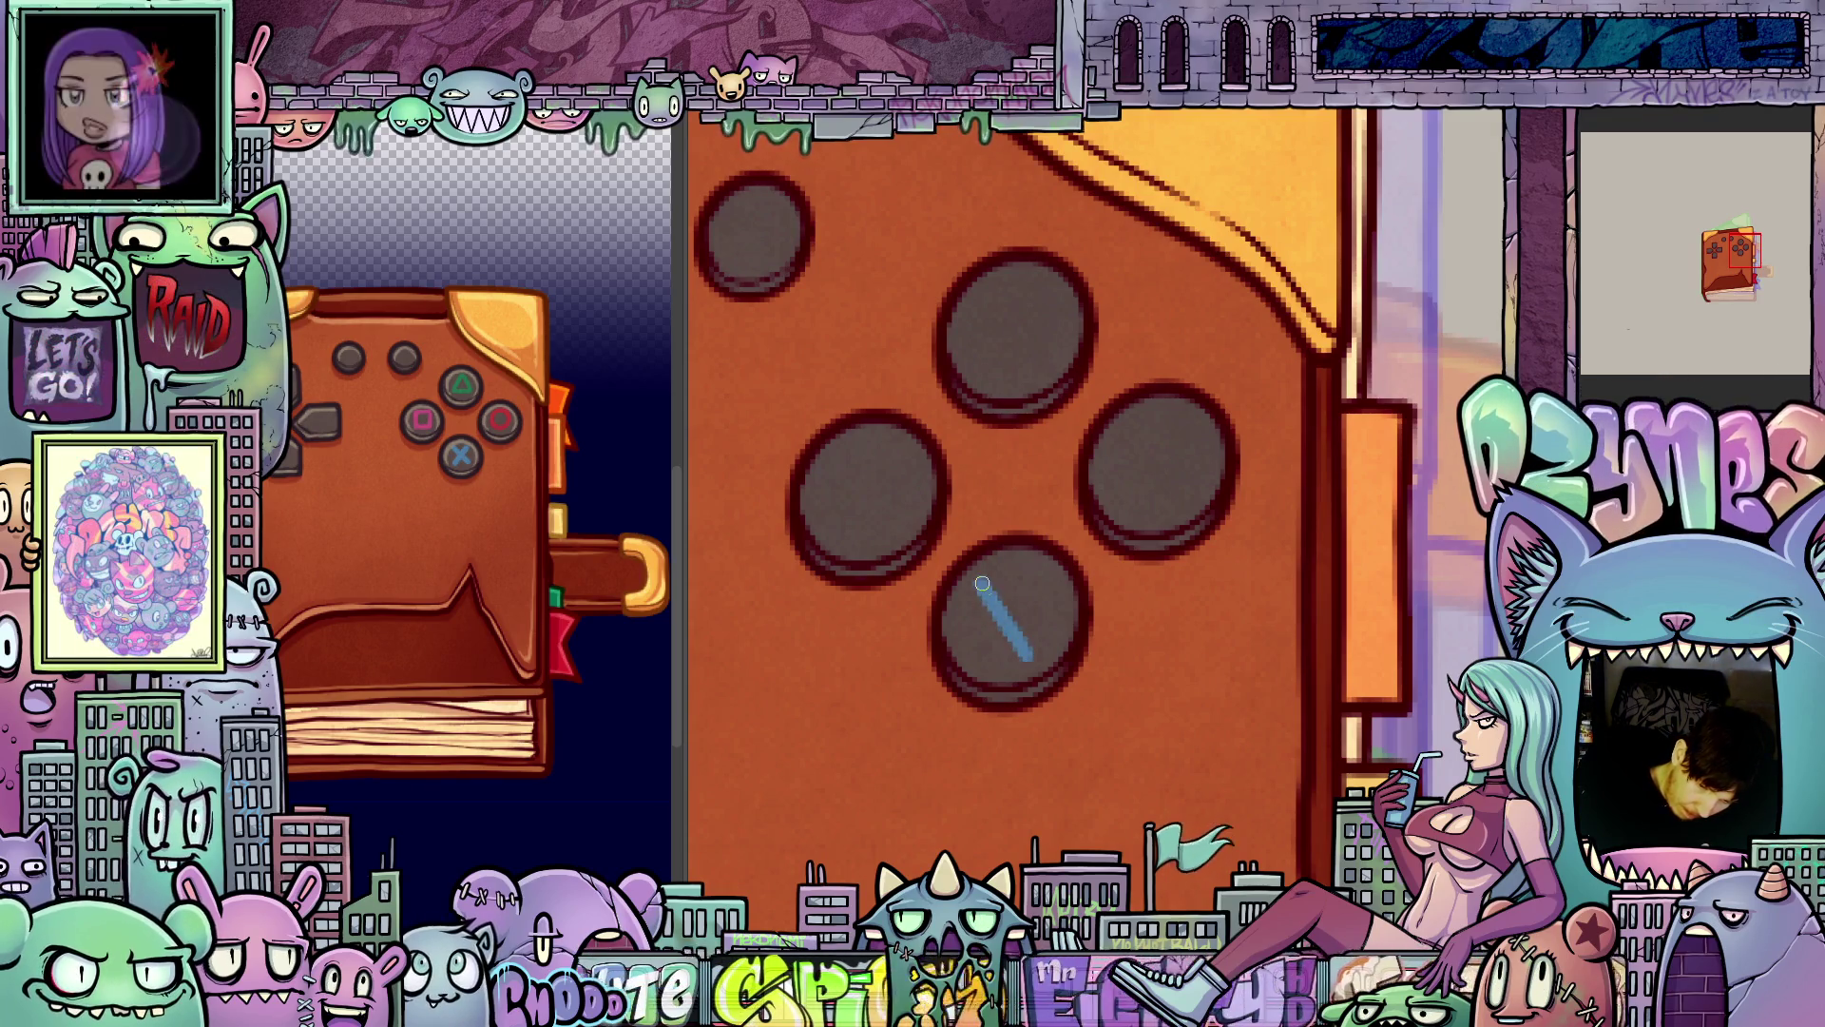
left_click_drag(1033, 576, 980, 650)
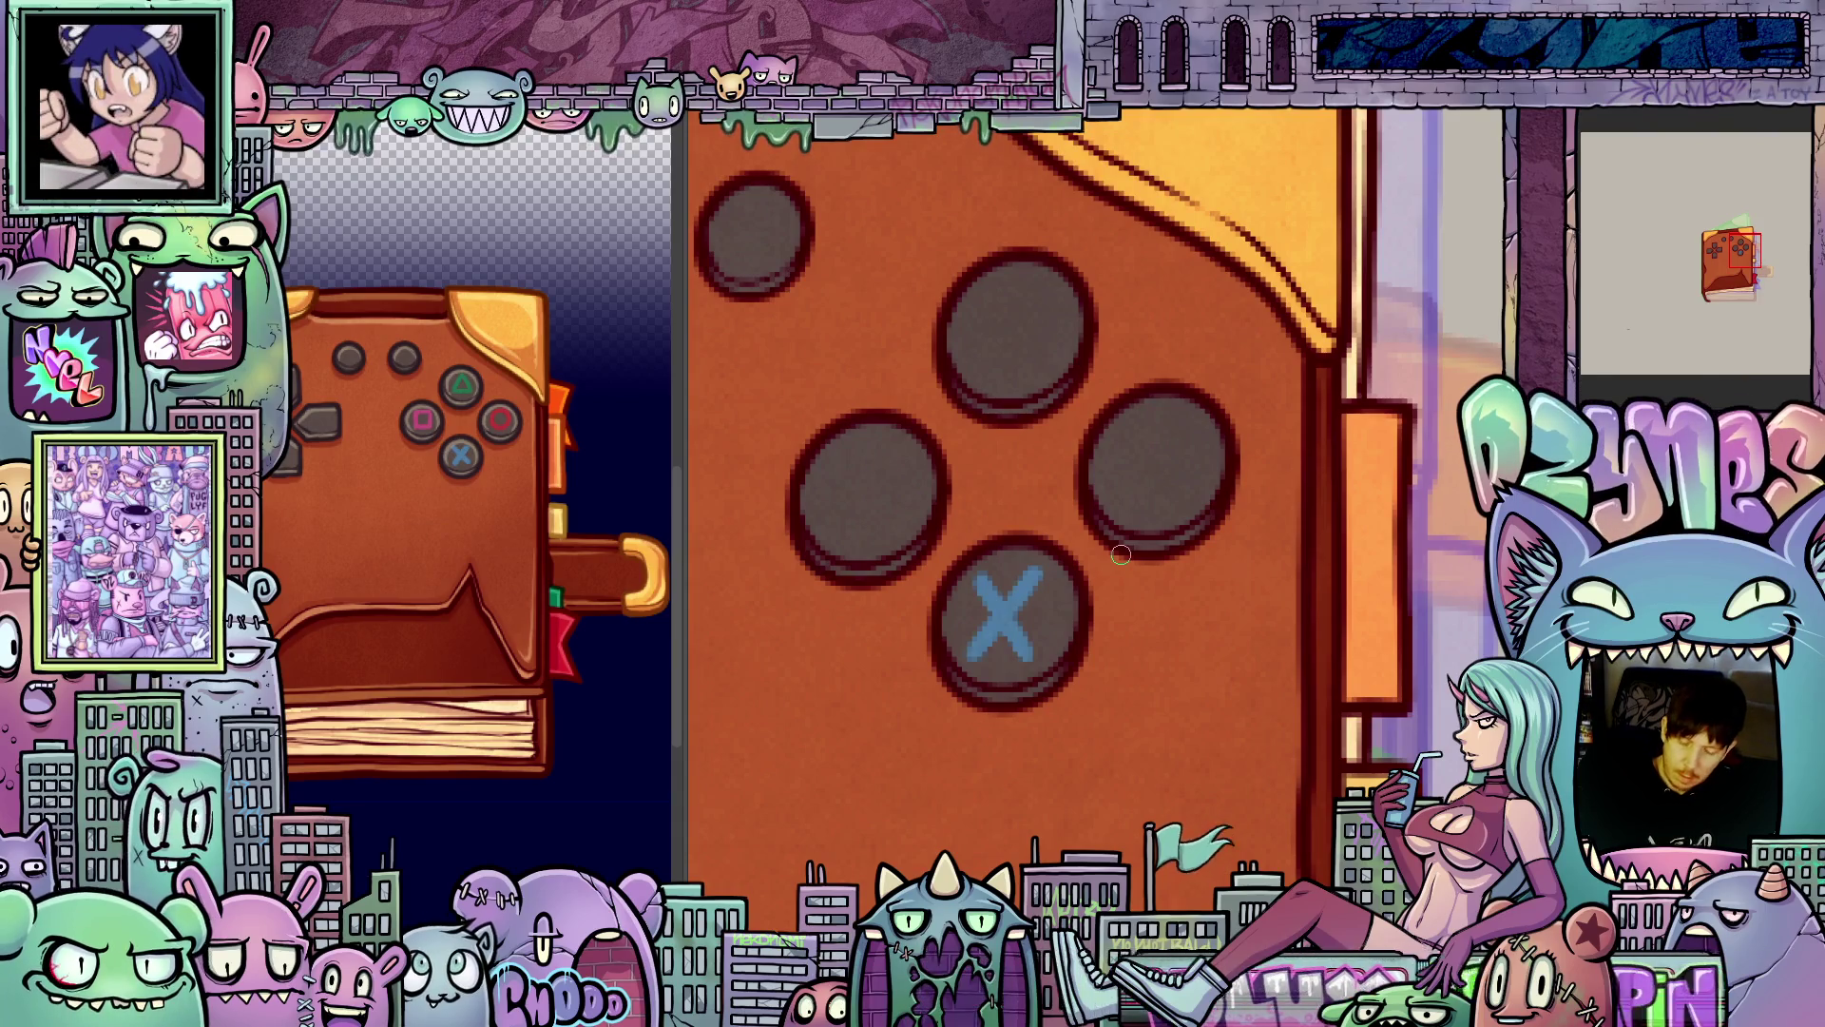
- Transform the blue X a few pixels right to centre it in the bottom button
key("ctrl+t")
left_click_drag(1029, 656, 1036, 656)
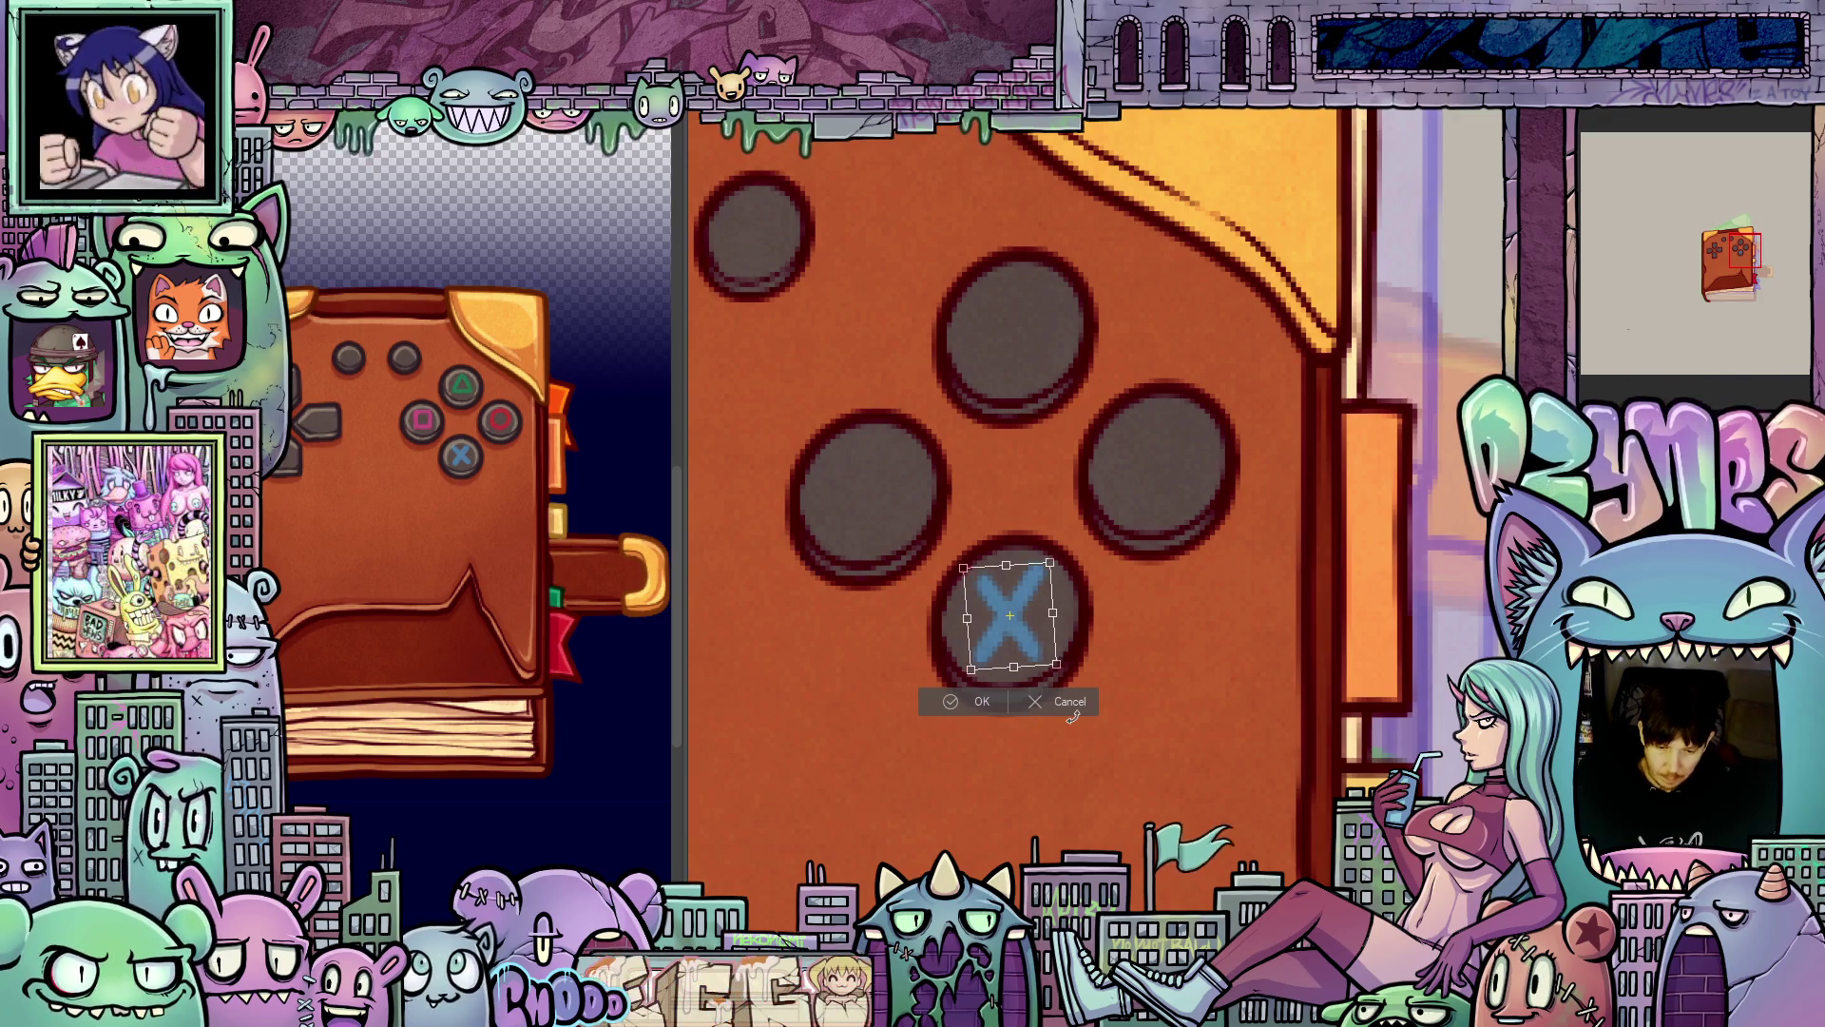
scroll(959, 705, "up", 1)
left_click(968, 698)
scroll(1146, 742, "down", 4)
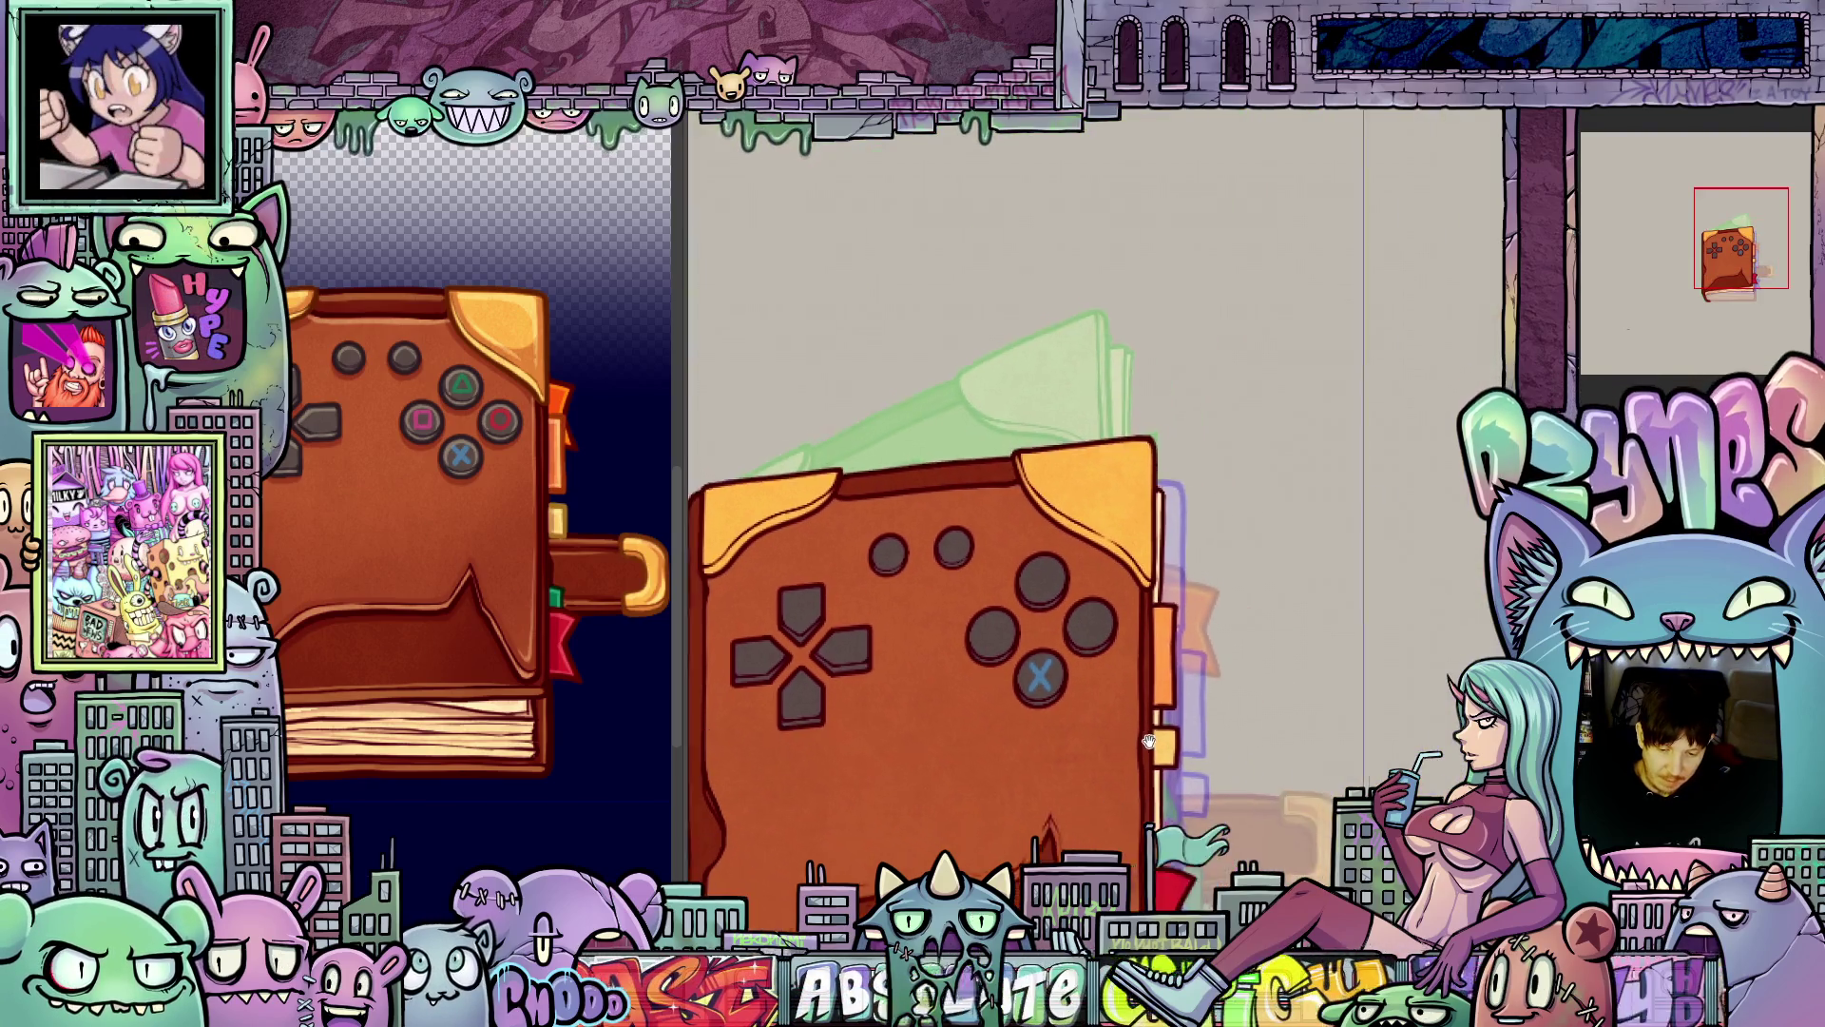
scroll(1097, 644, "up", 4)
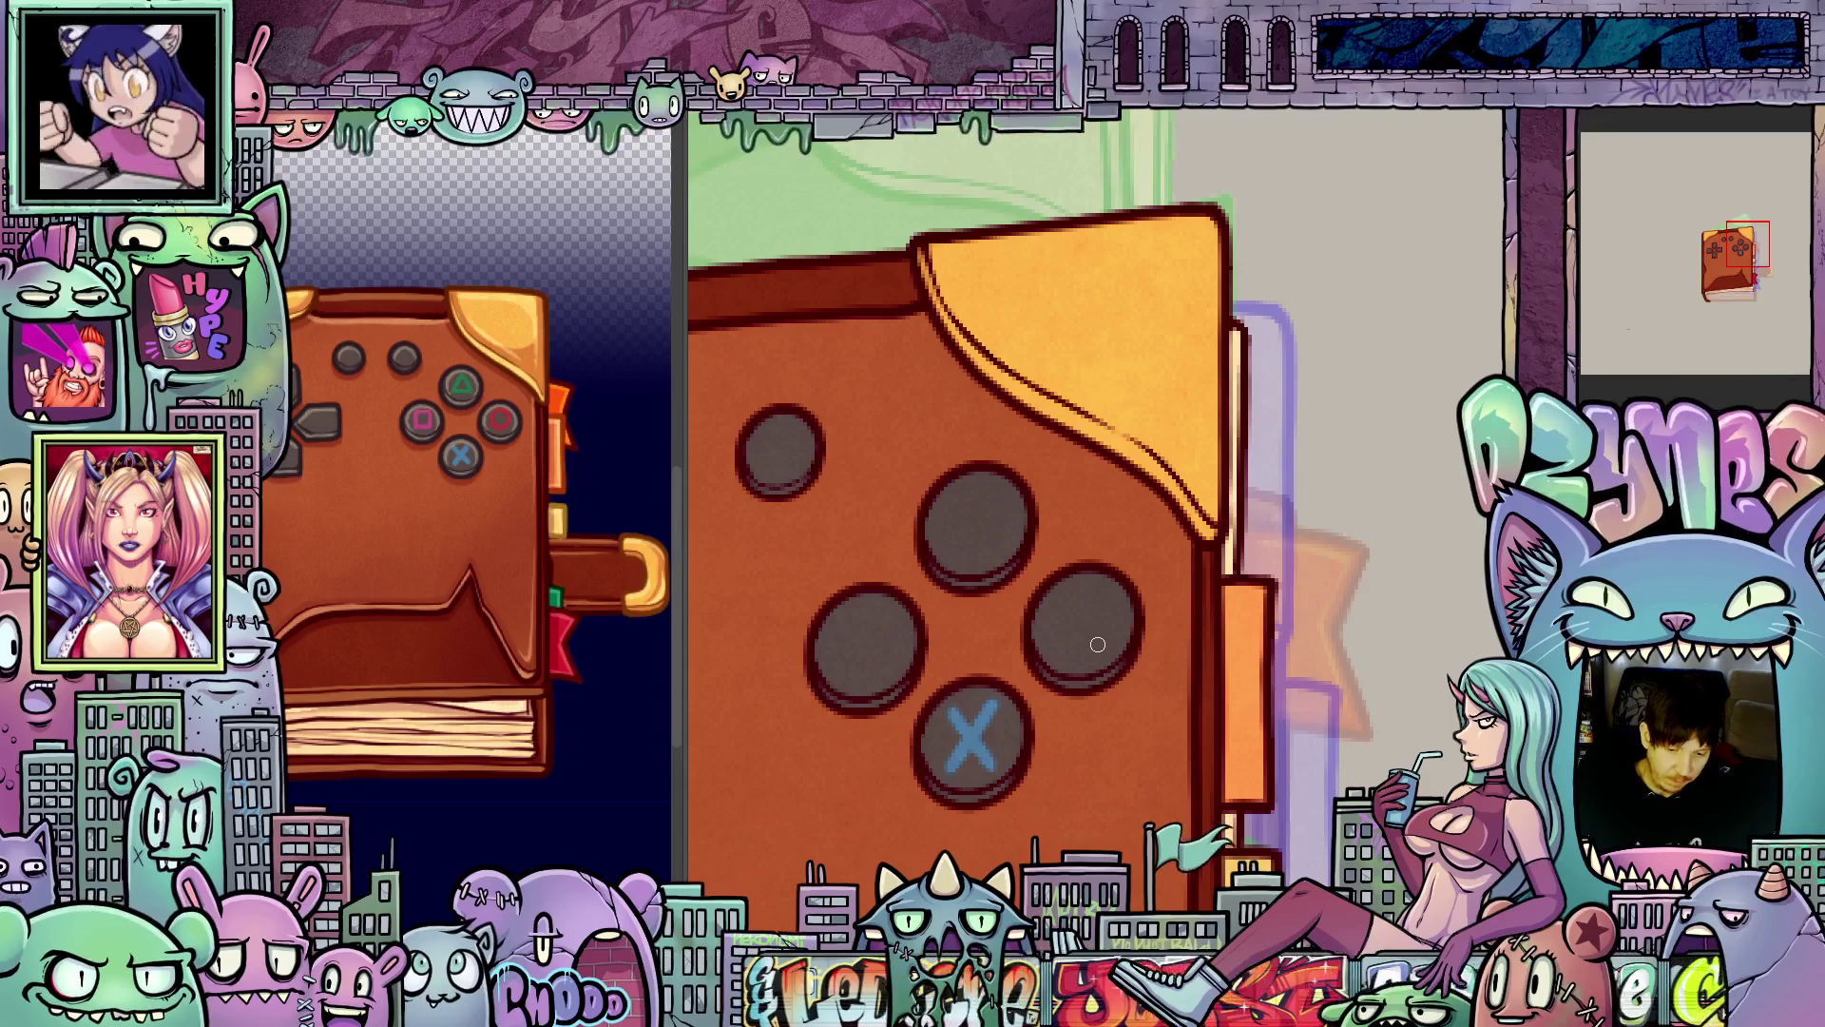
scroll(1098, 713, "down", 2)
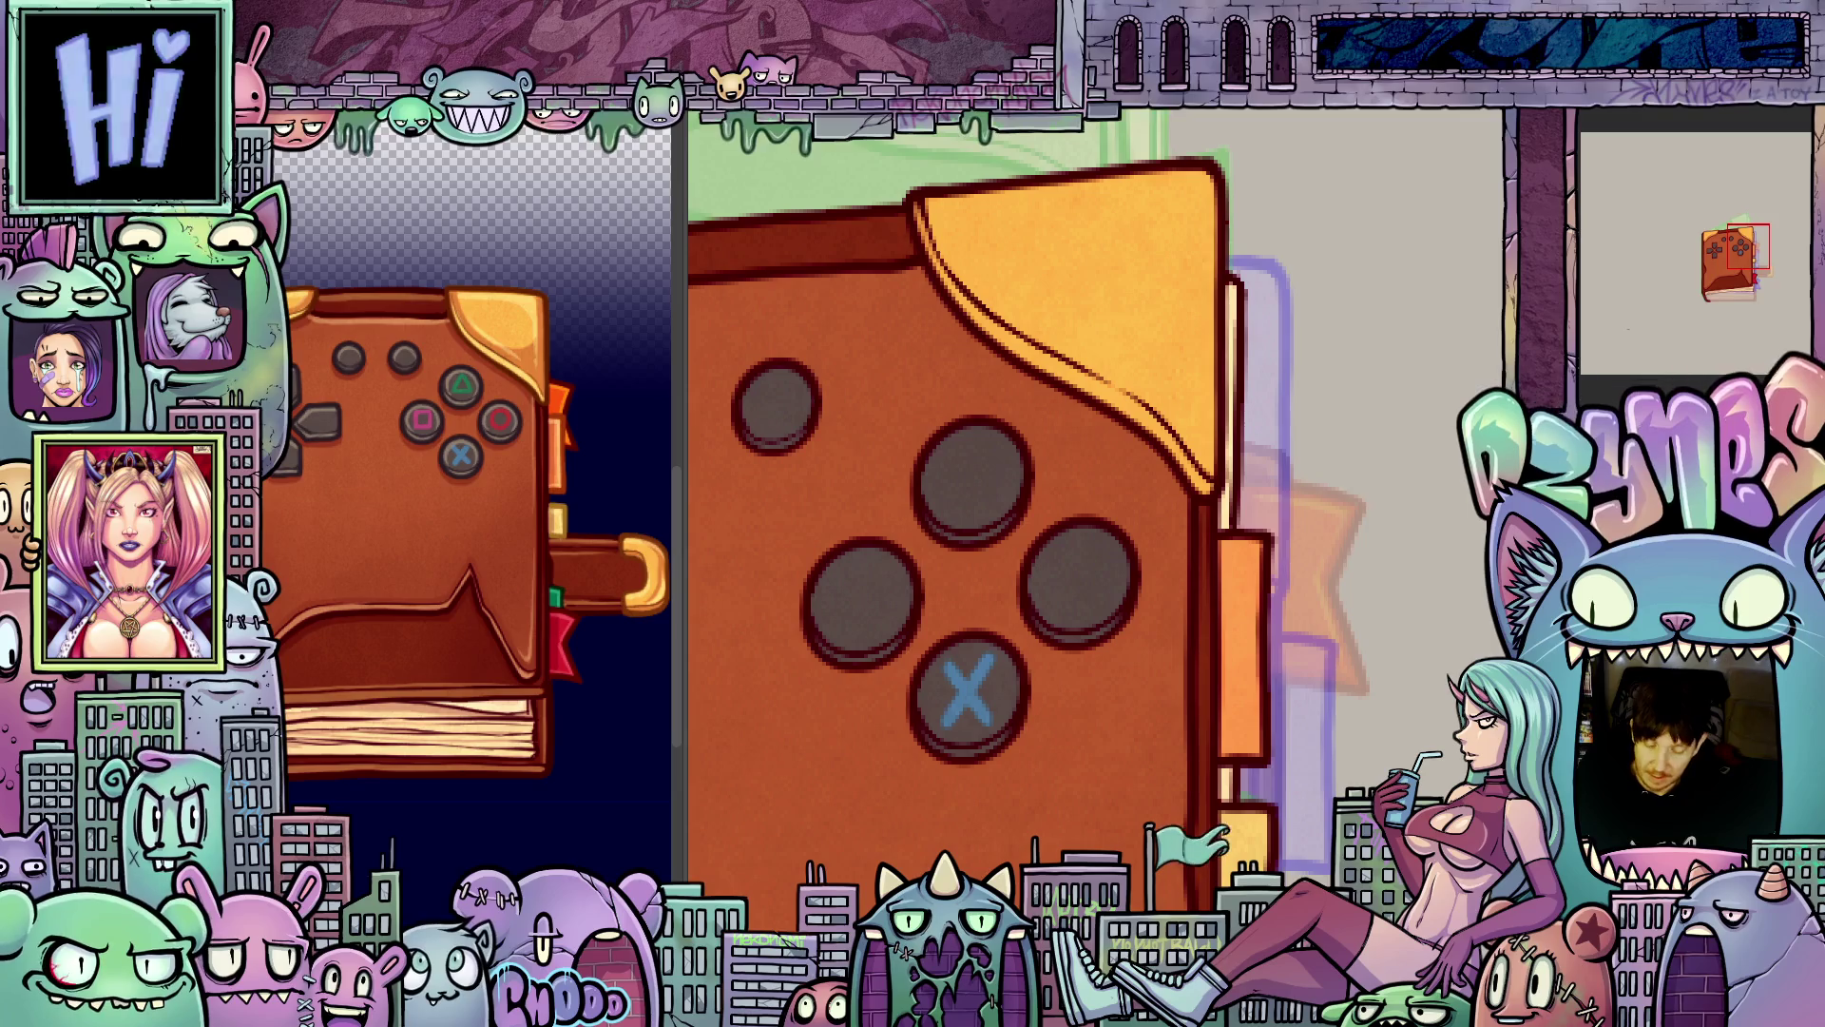
scroll(958, 654, "up", 2)
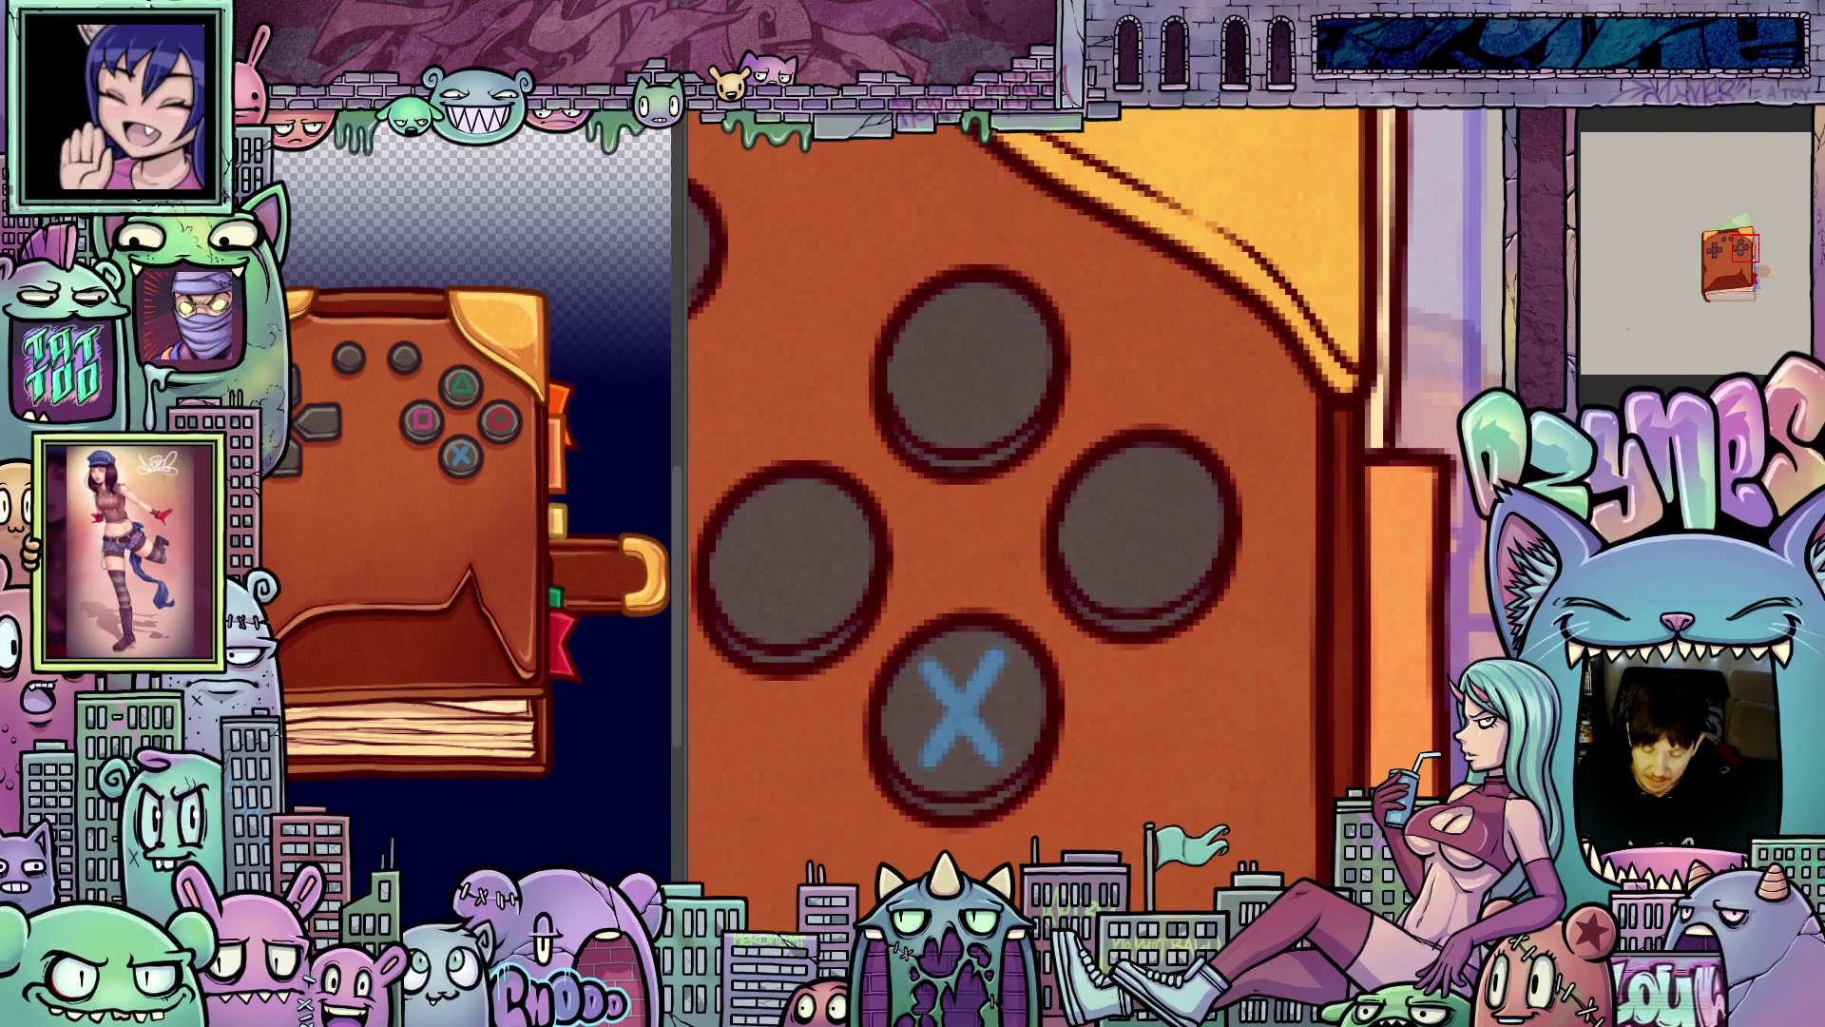
- Zoom to the tilted book's face buttons and paint a blue stroke on the bottom button
scroll(1132, 673, "down", 3)
scroll(1133, 675, "up", 2)
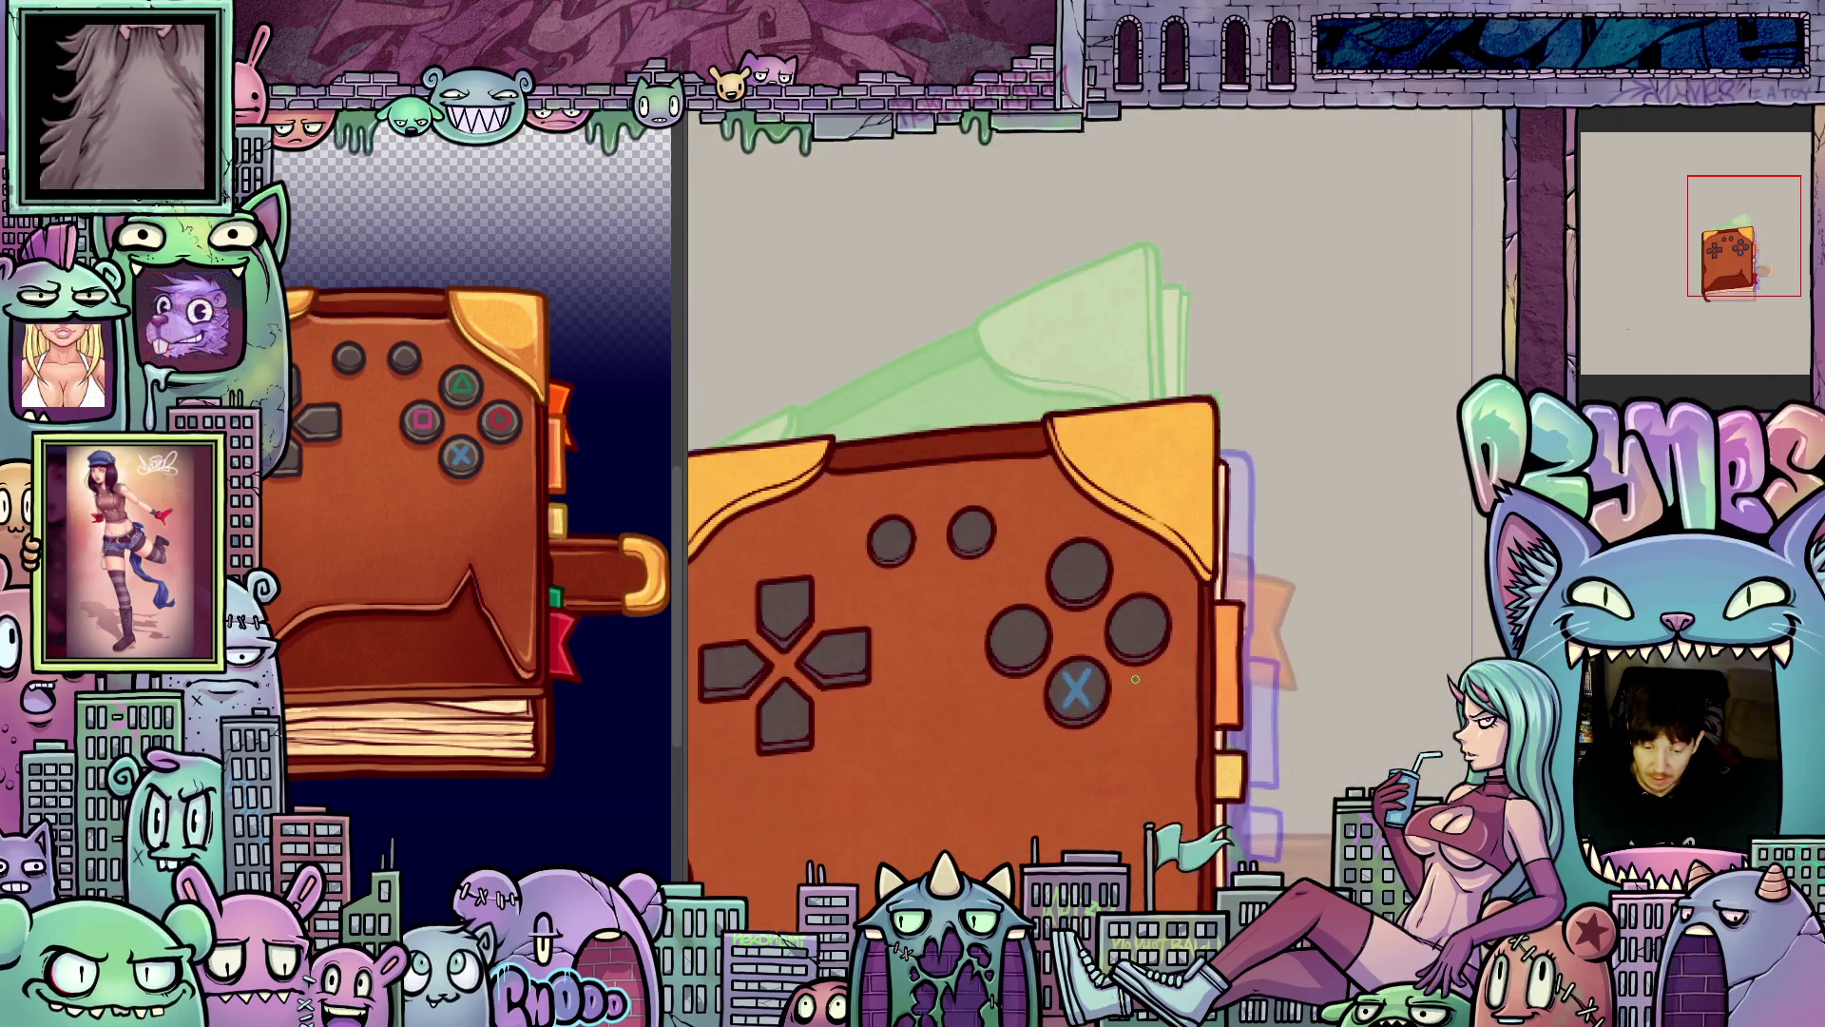
scroll(1135, 679, "up", 1)
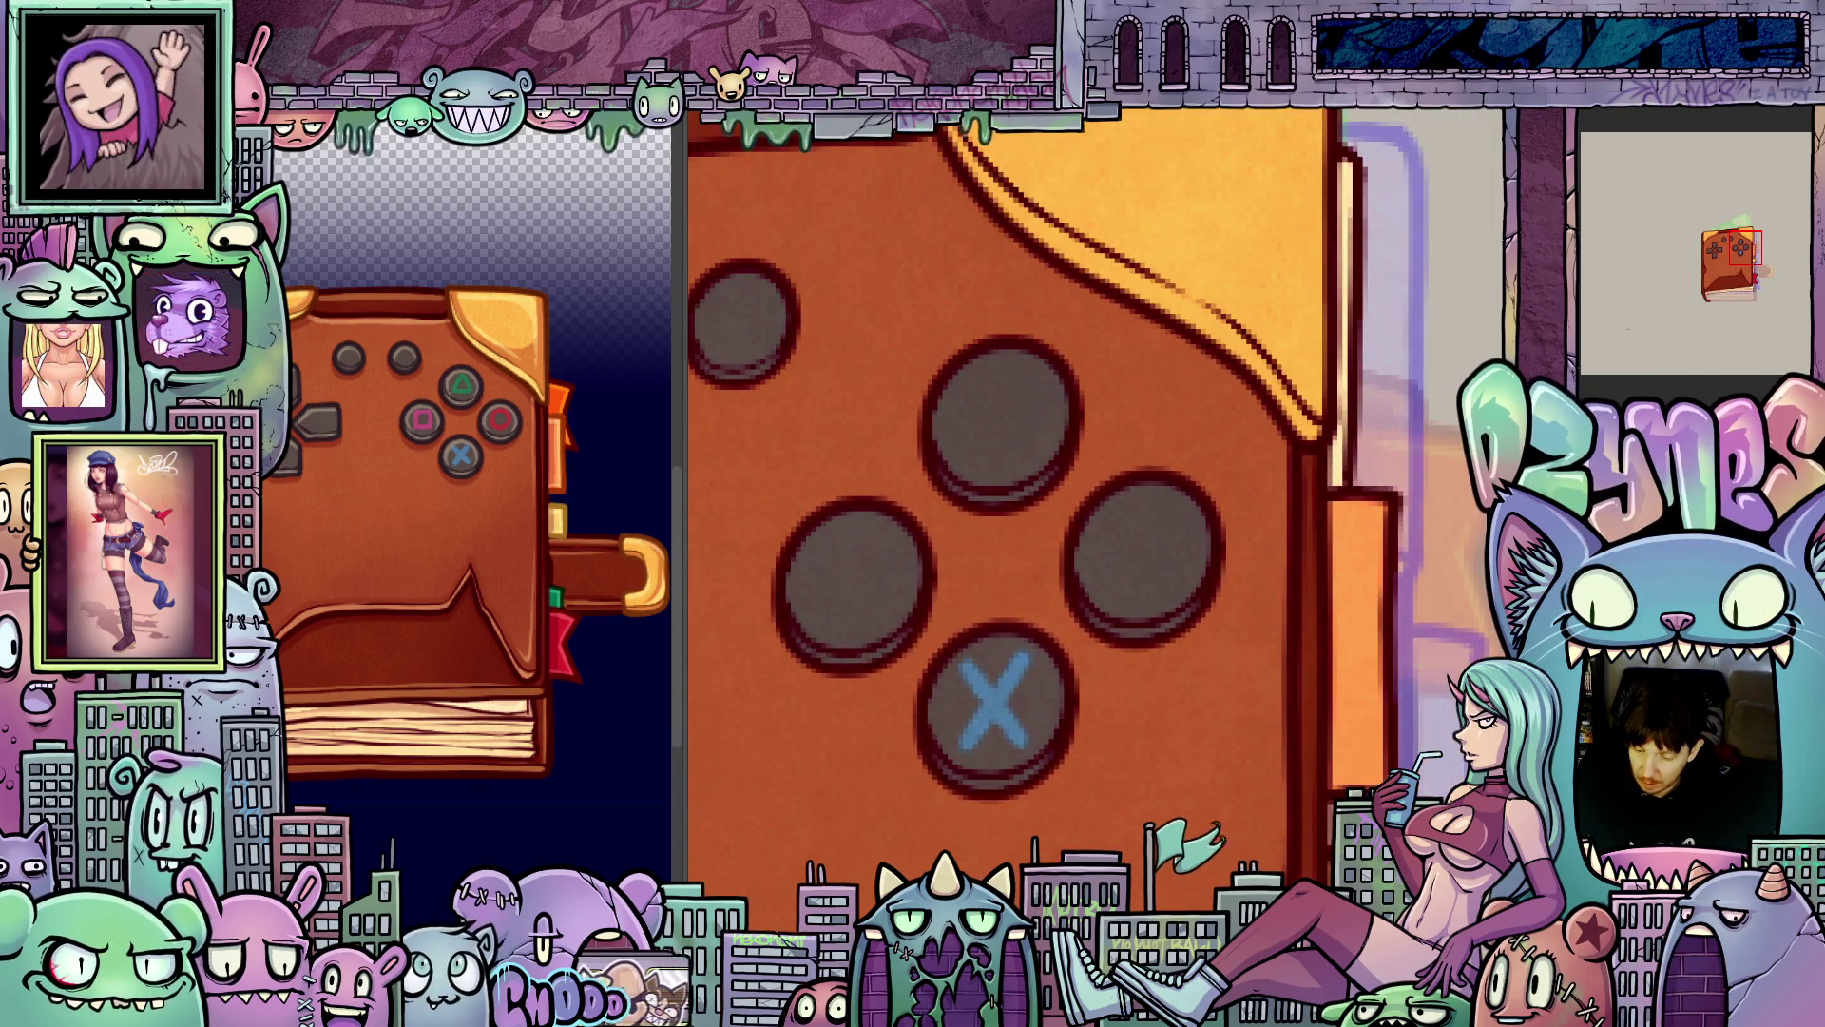
mouse_move(1078, 855)
left_mouse_down()
mouse_move(926, 617)
mouse_move(1208, 663)
mouse_move(1211, 758)
left_mouse_up()
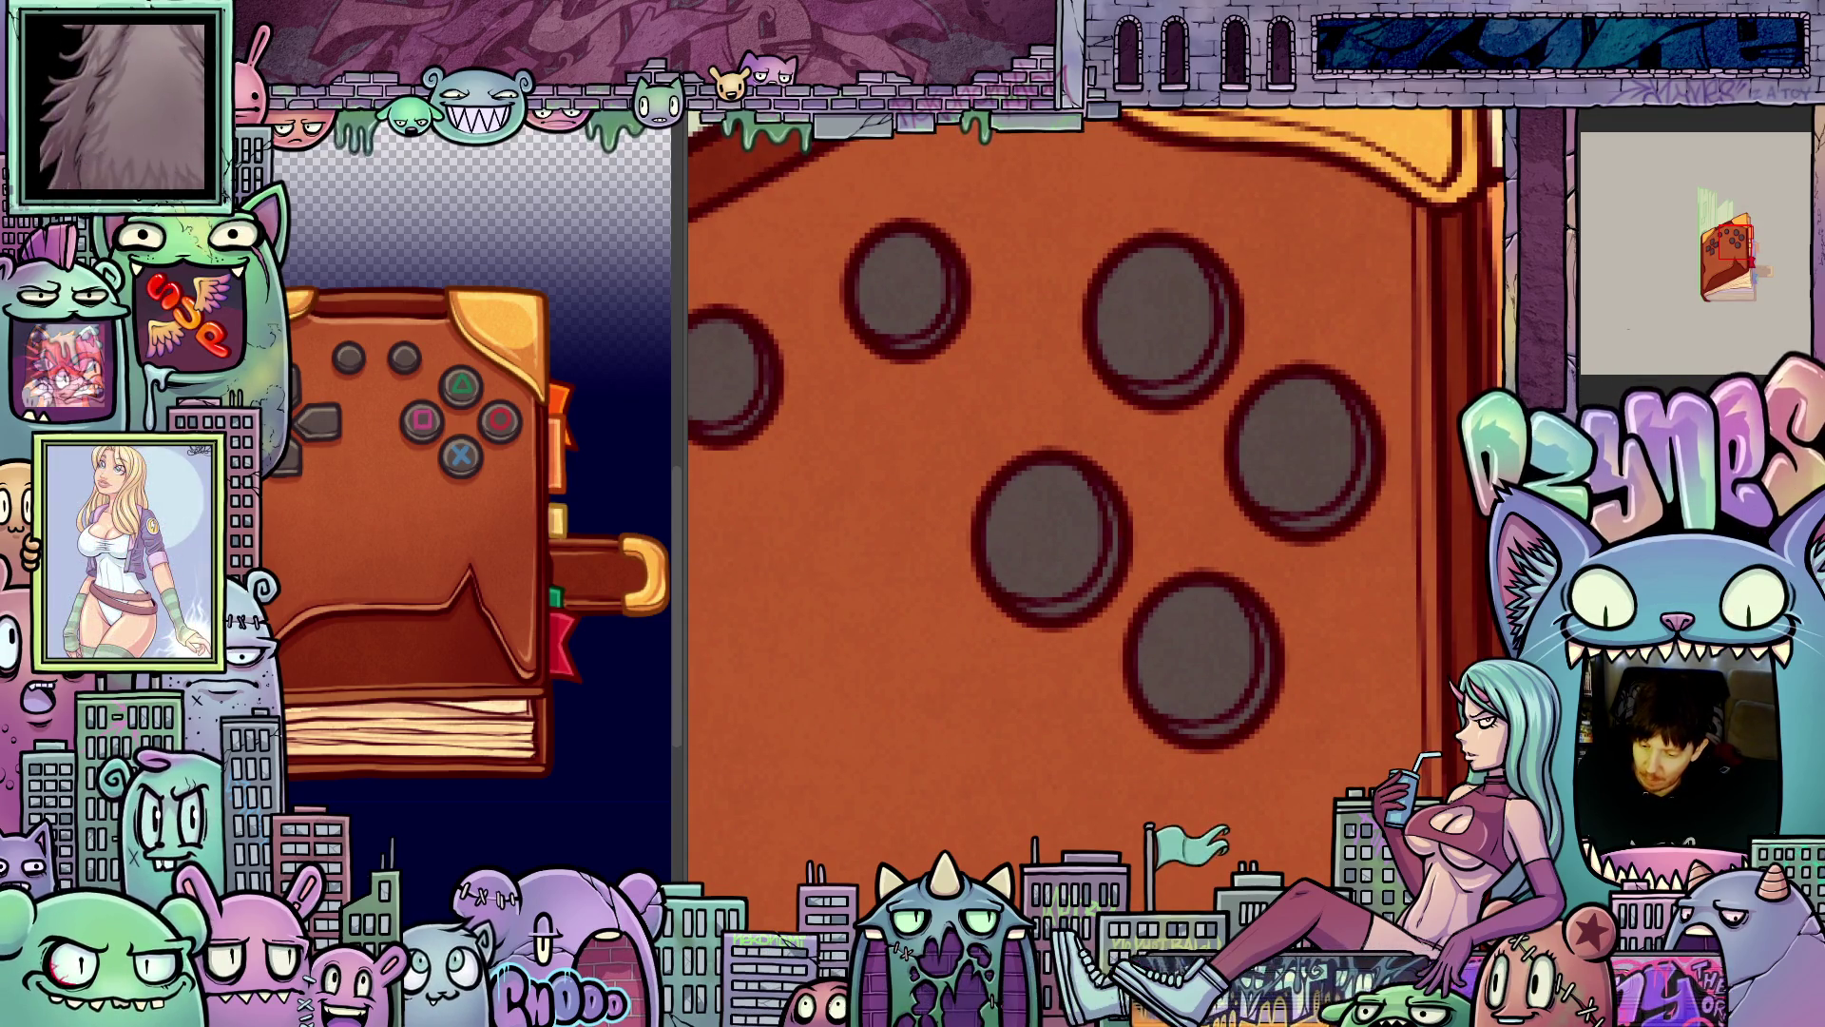
scroll(1164, 681, "up", 2)
left_click_drag(1150, 704, 1183, 585)
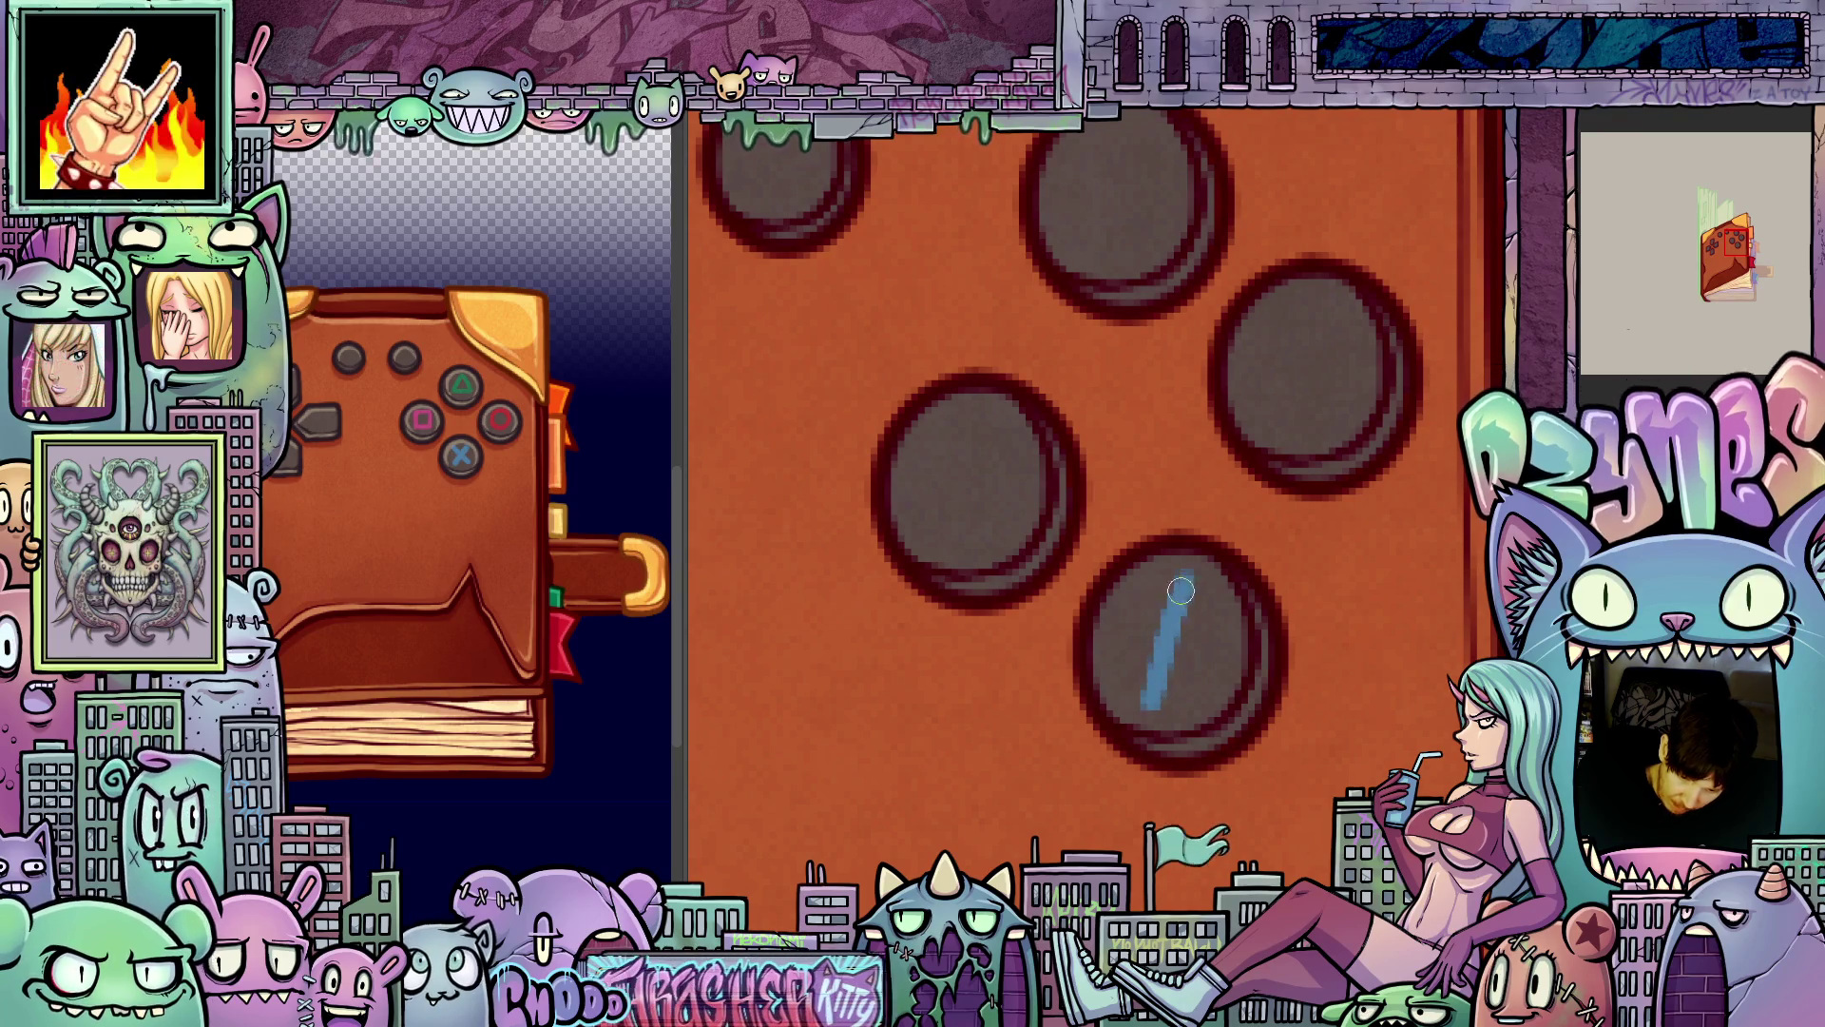
left_click_drag(1148, 708, 1188, 570)
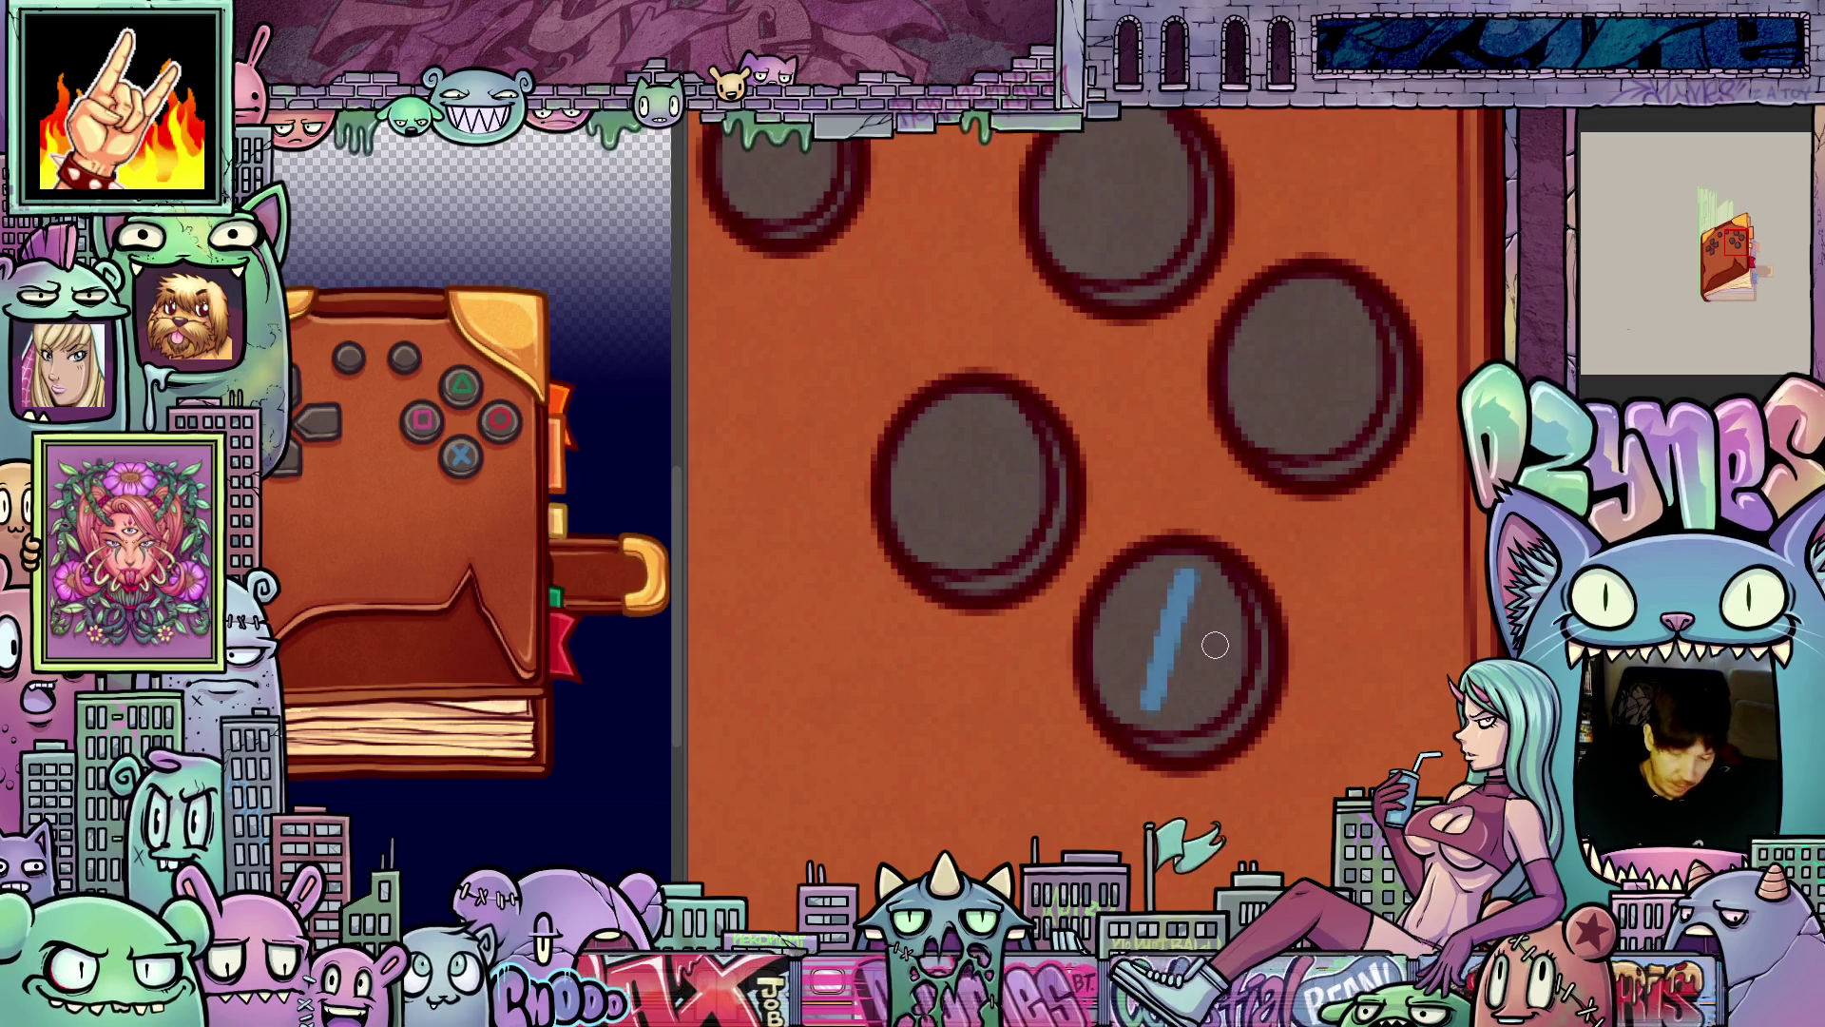
- Undo the overlong stroke and draw a shorter crossing stroke to complete the blue X
key("ctrl+z")
mouse_move(1146, 709)
left_mouse_down()
mouse_move(1205, 578)
mouse_move(1169, 641)
mouse_move(1200, 698)
left_mouse_up()
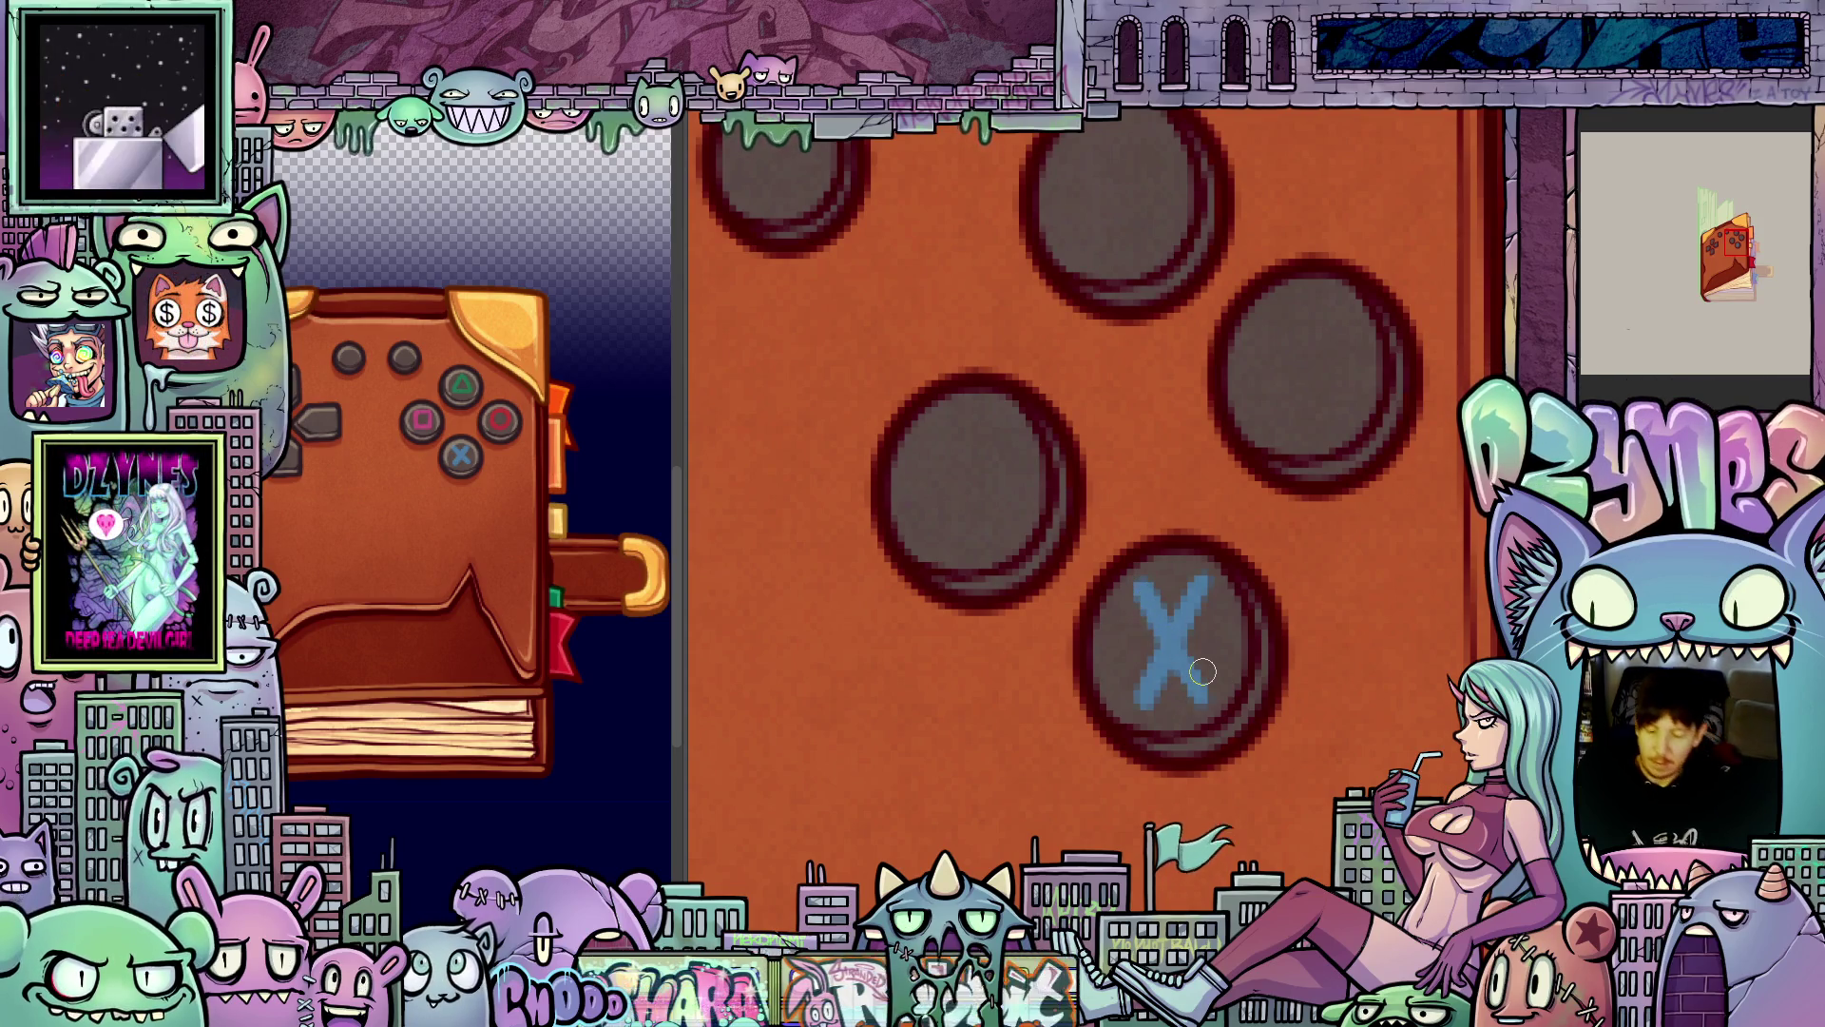
scroll(1203, 672, "down", 8)
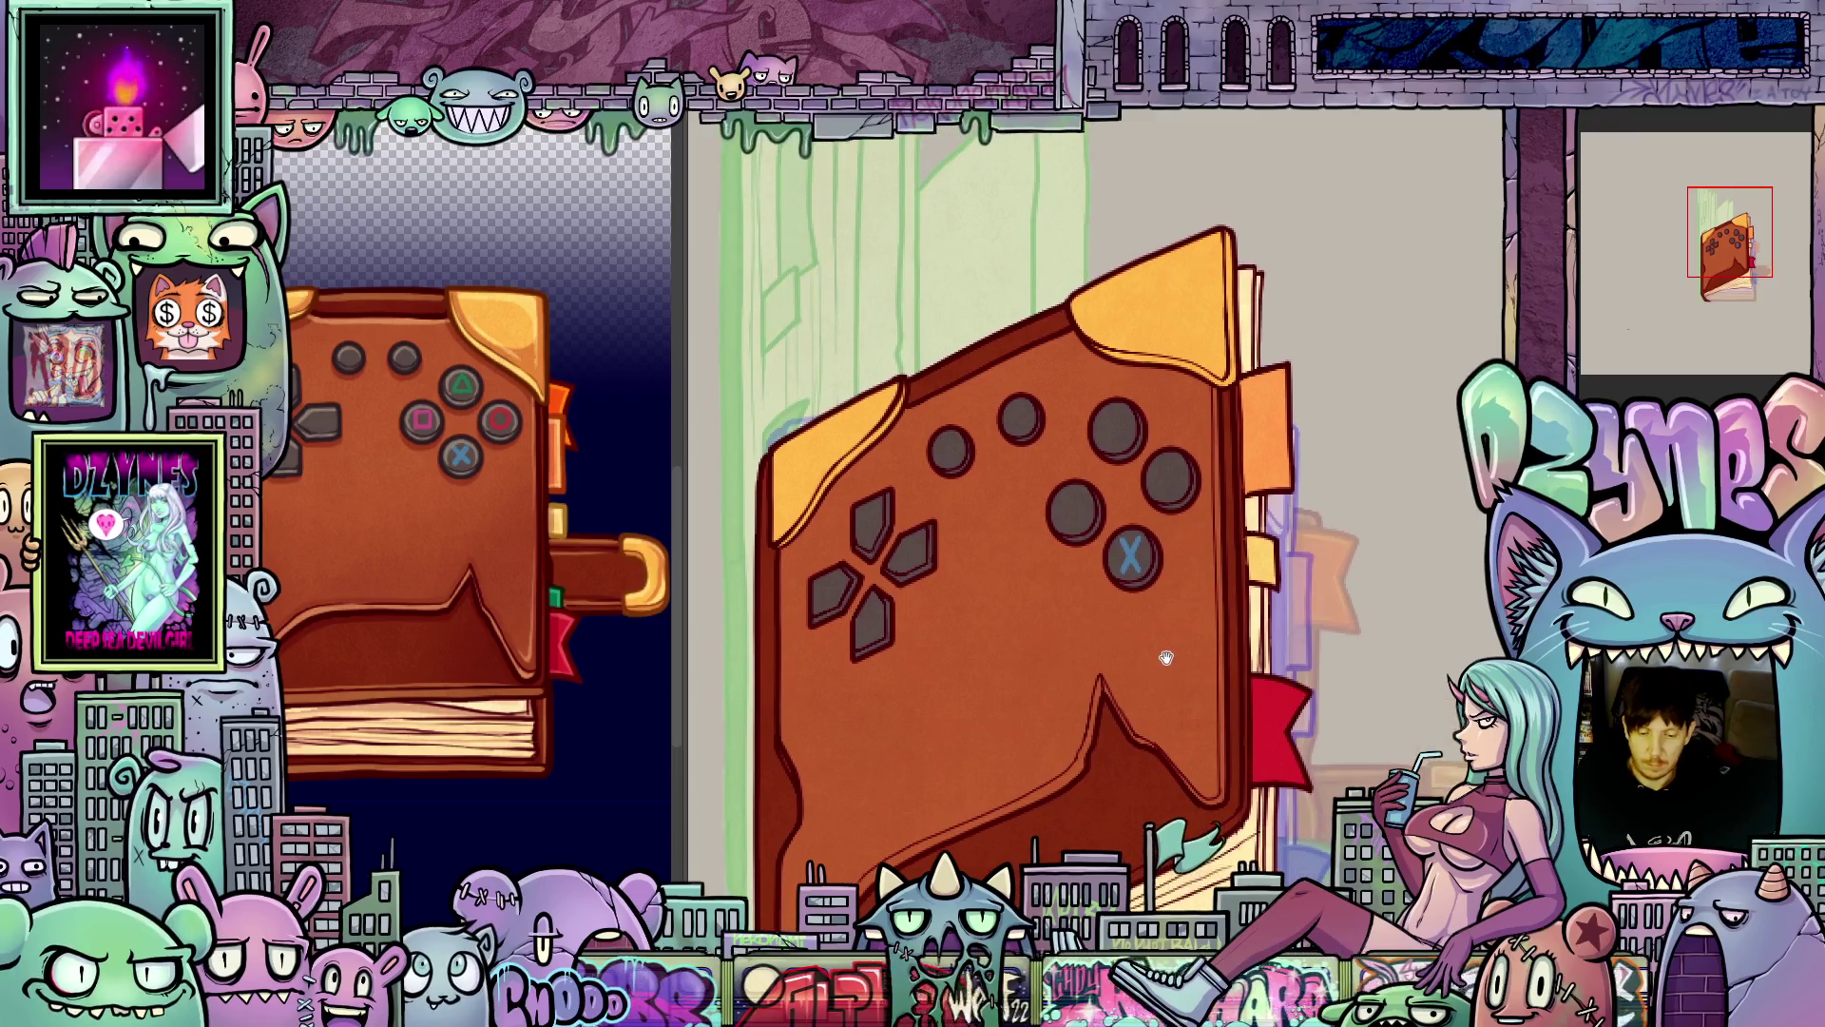
- Zoom out and back in on the tilted controller-book frame showing the blue X
scroll(1166, 663, "down", 5)
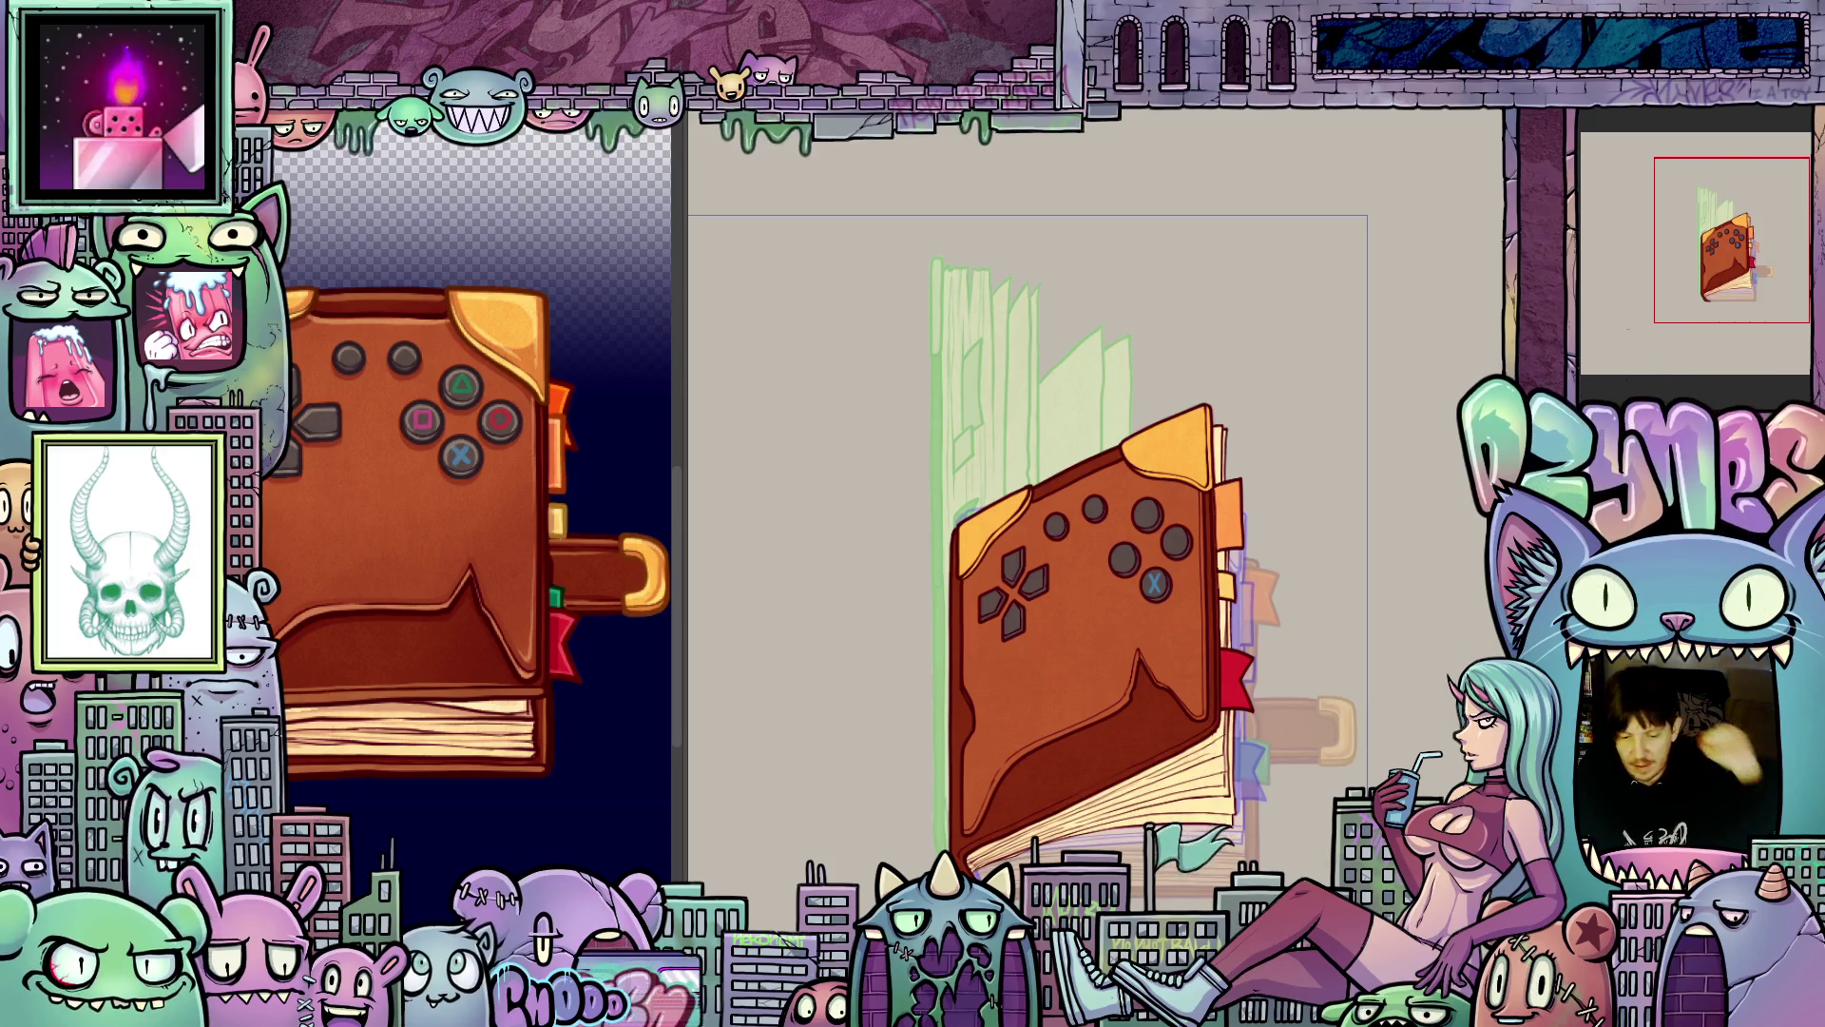
scroll(1274, 646, "up", 5)
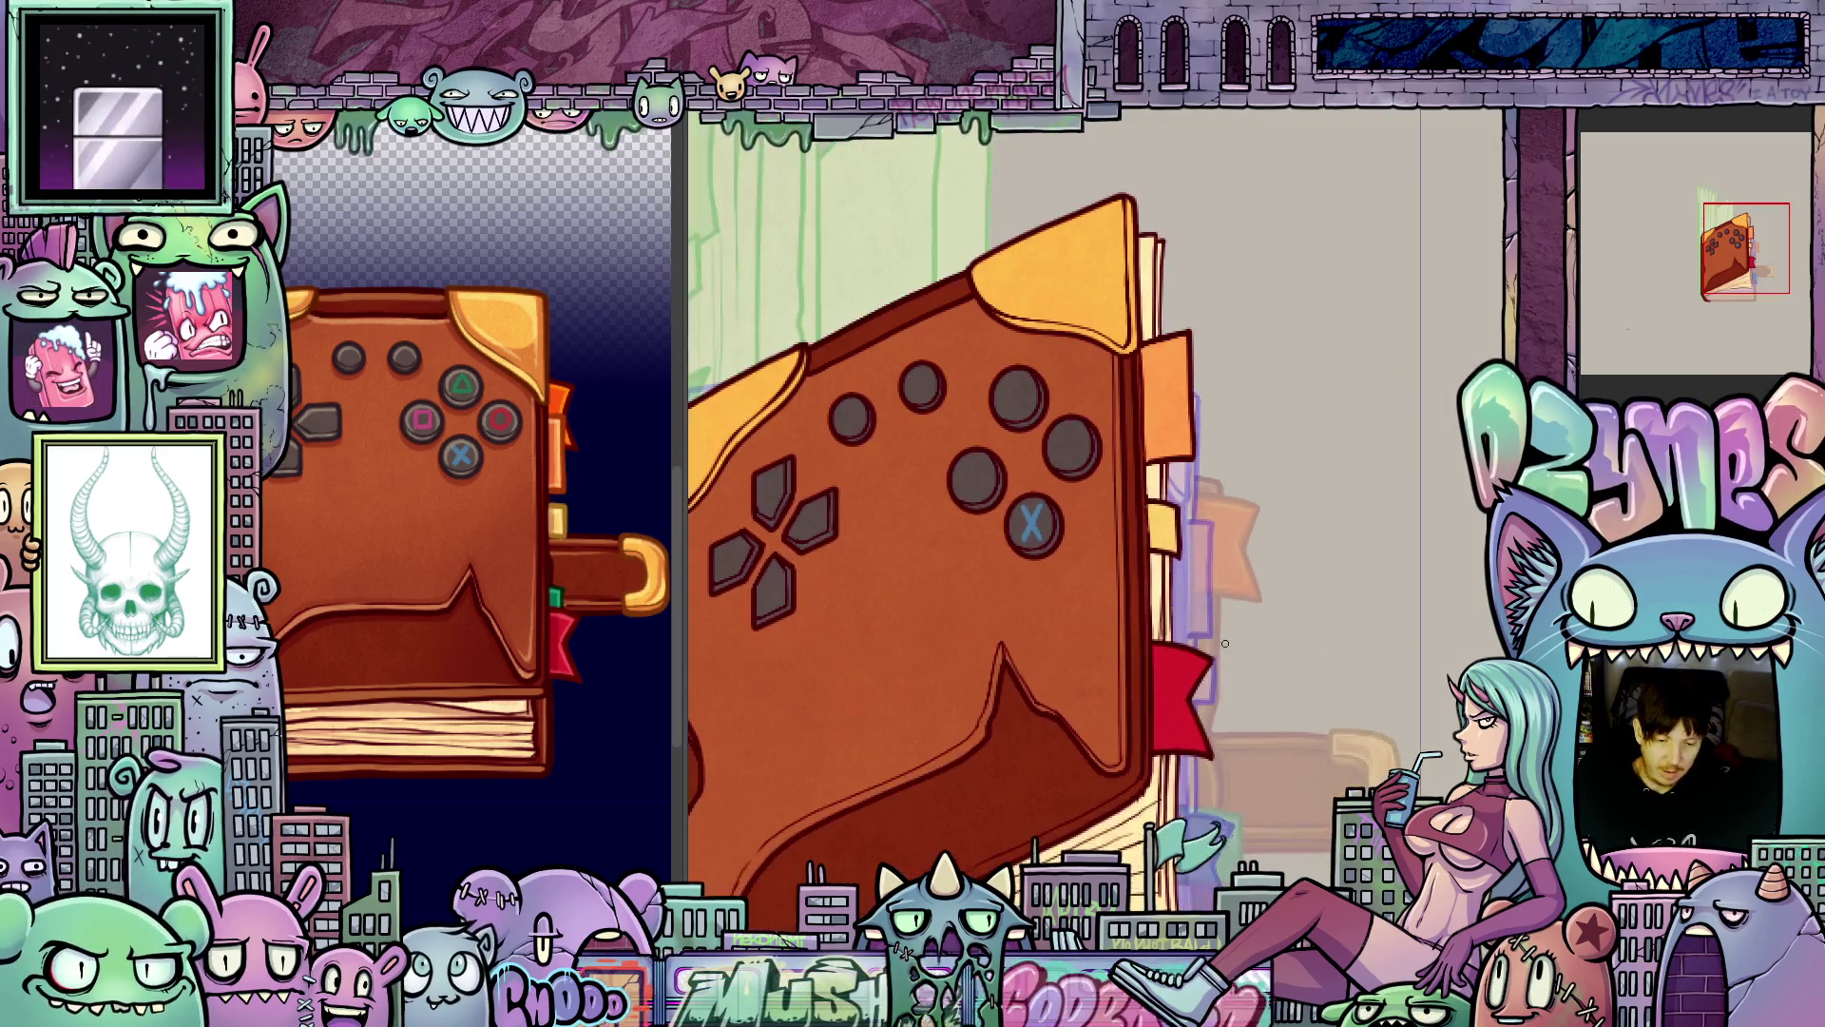
scroll(1101, 609, "up", 3)
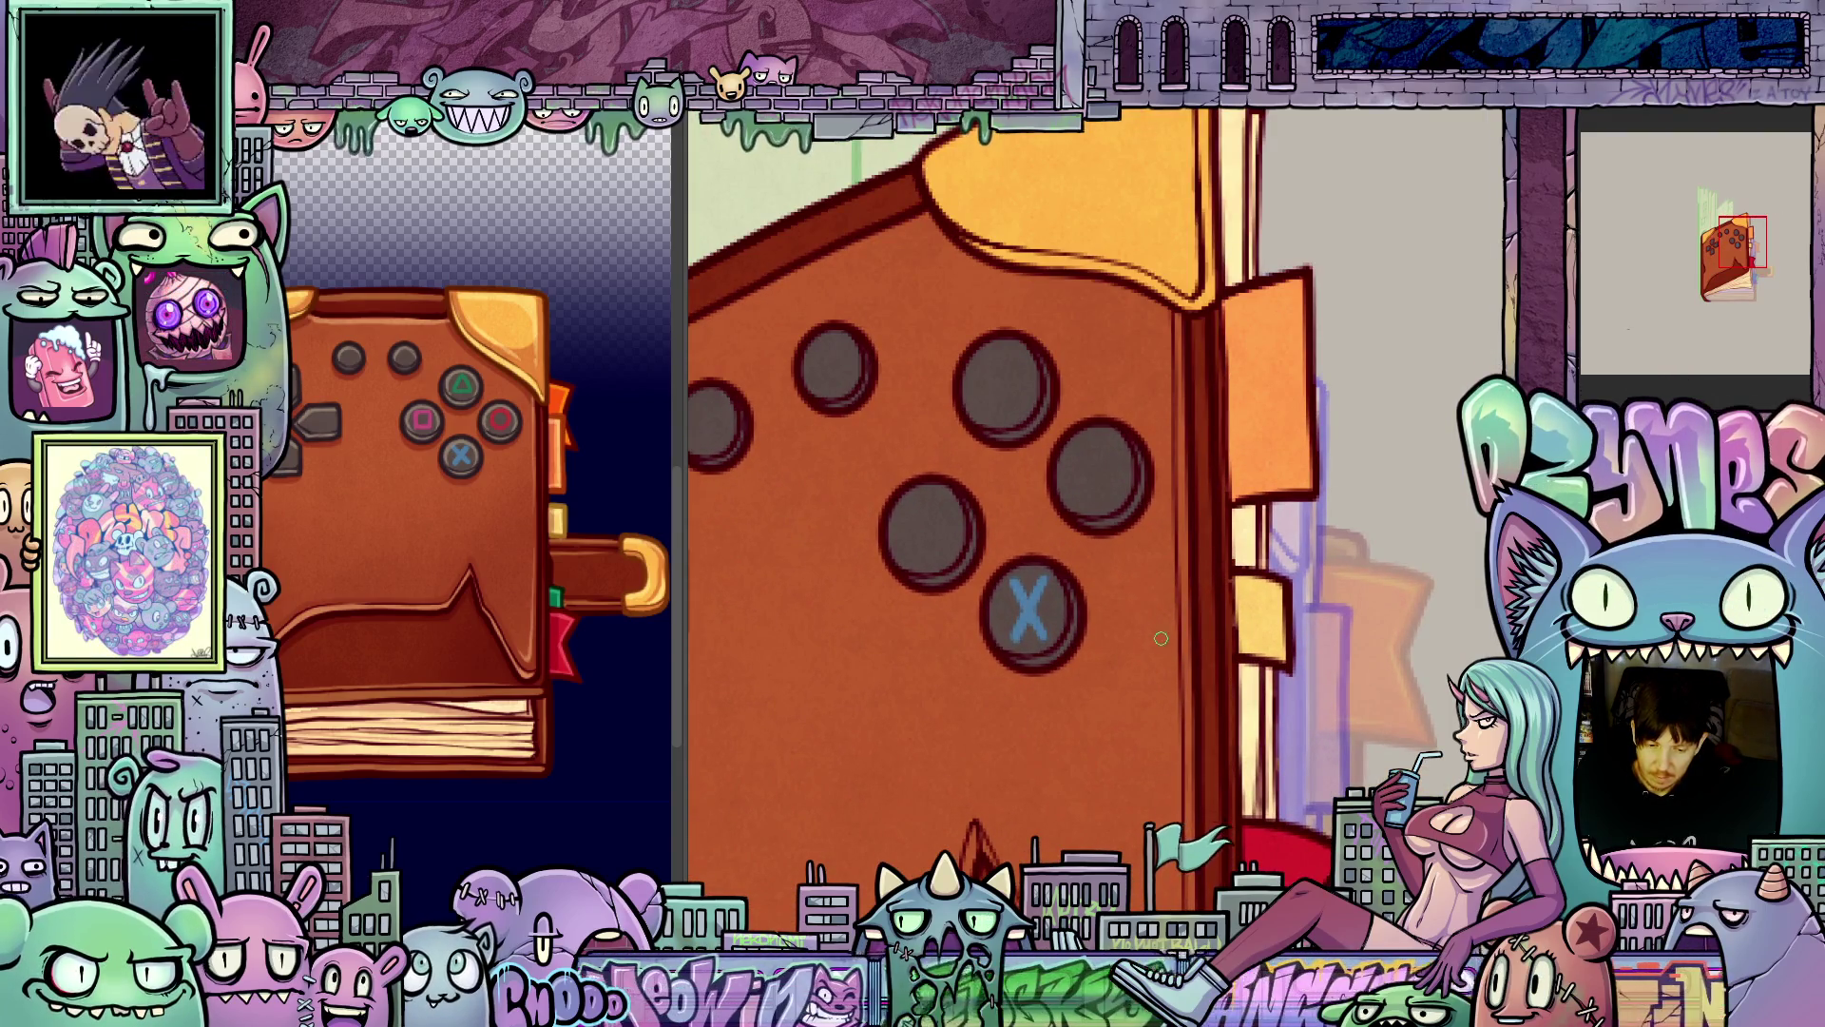
scroll(1132, 628, "up", 2)
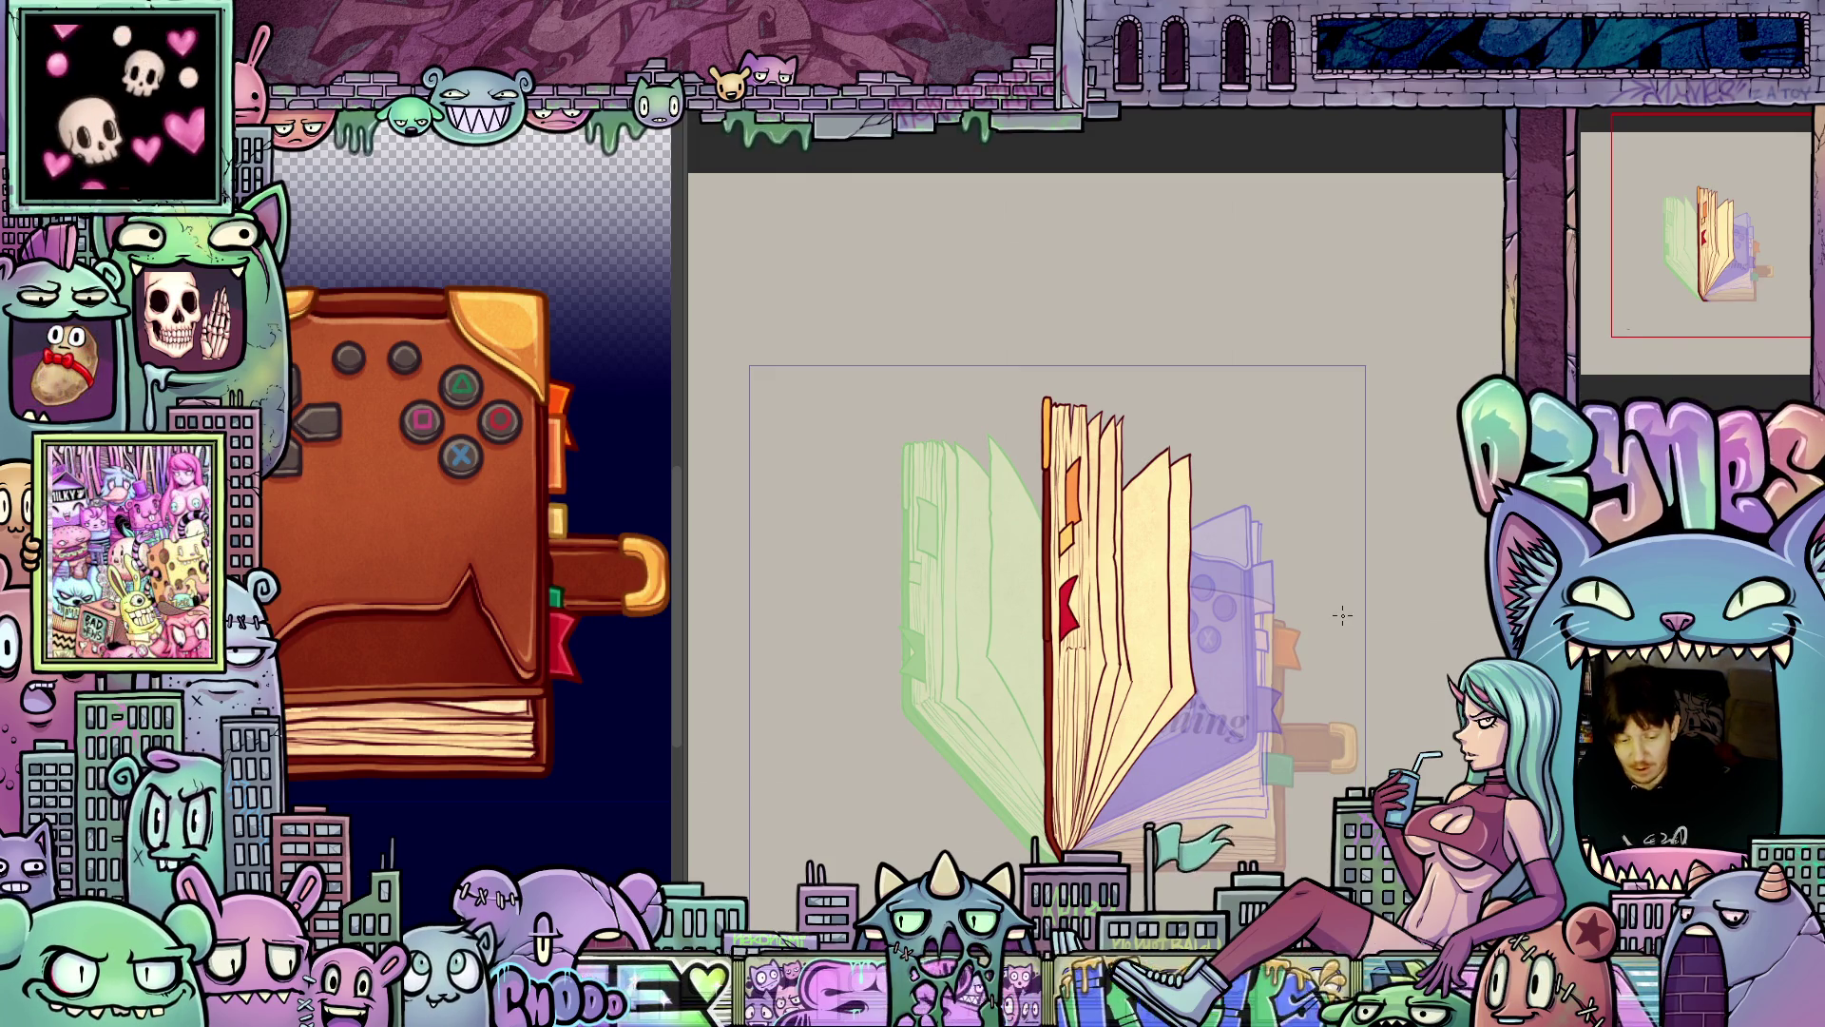
scroll(1378, 672, "up", 5)
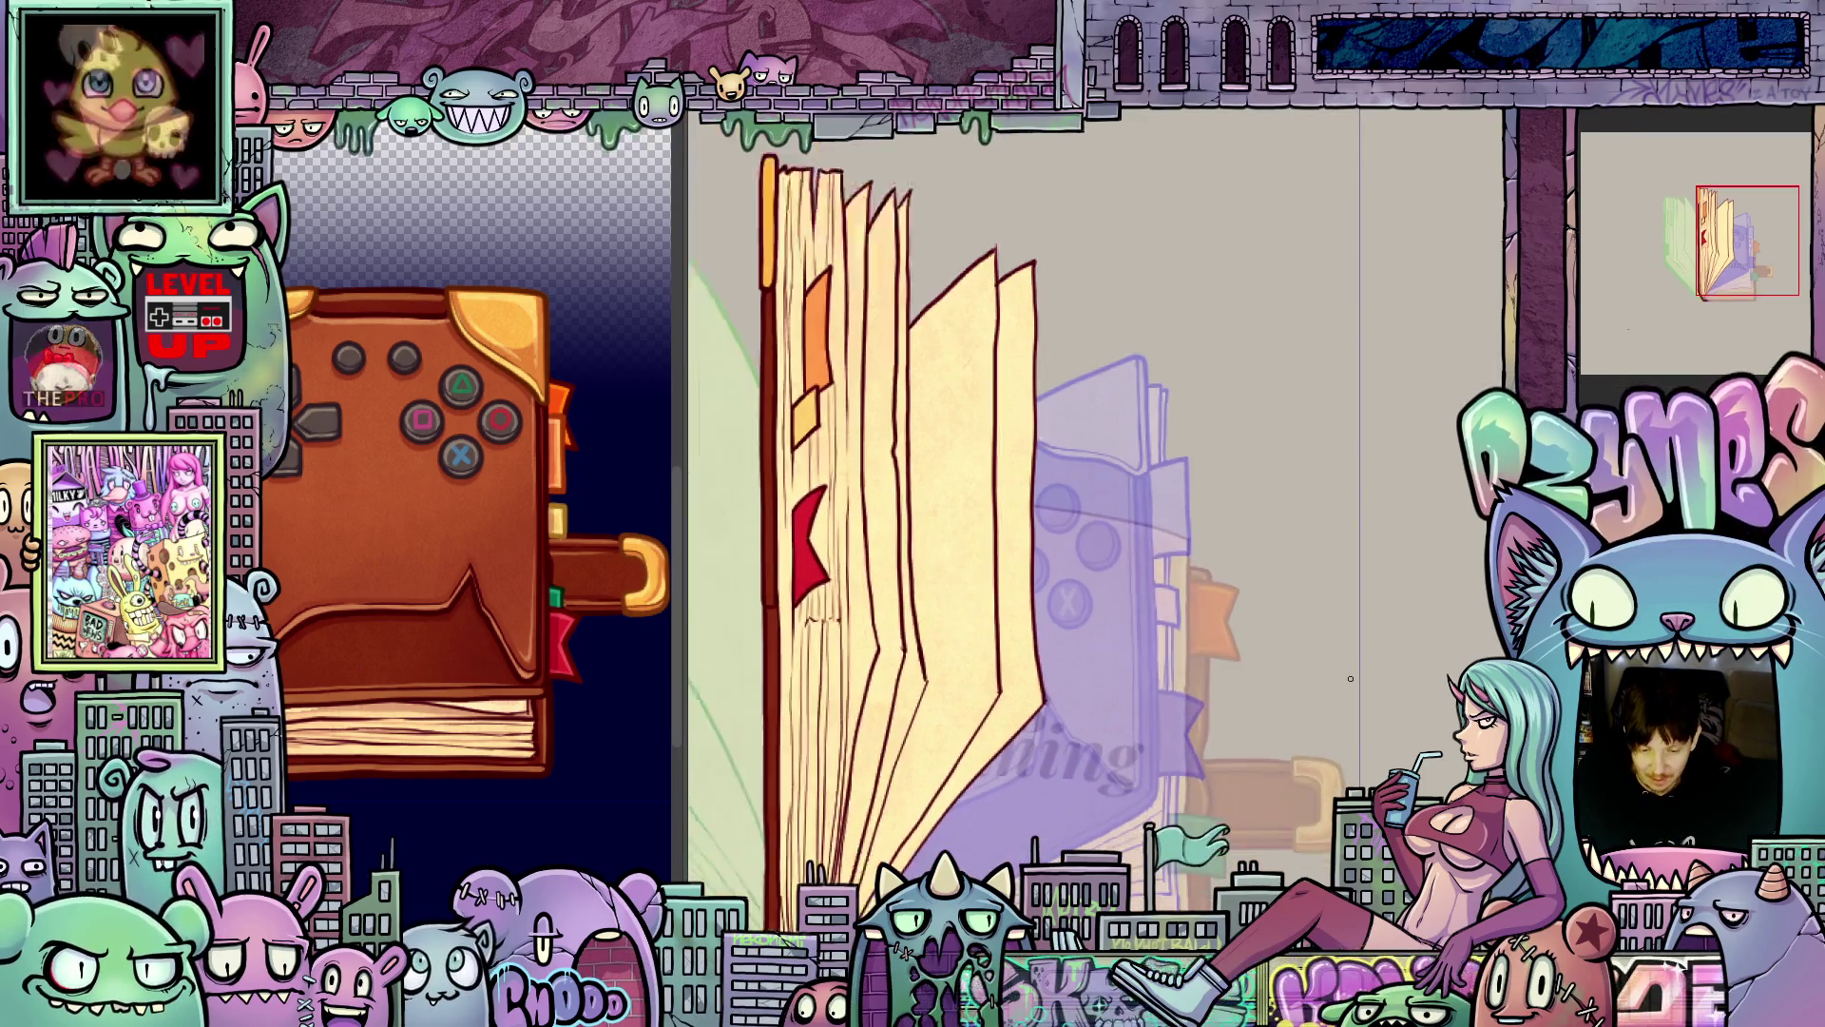
scroll(1350, 677, "down", 5)
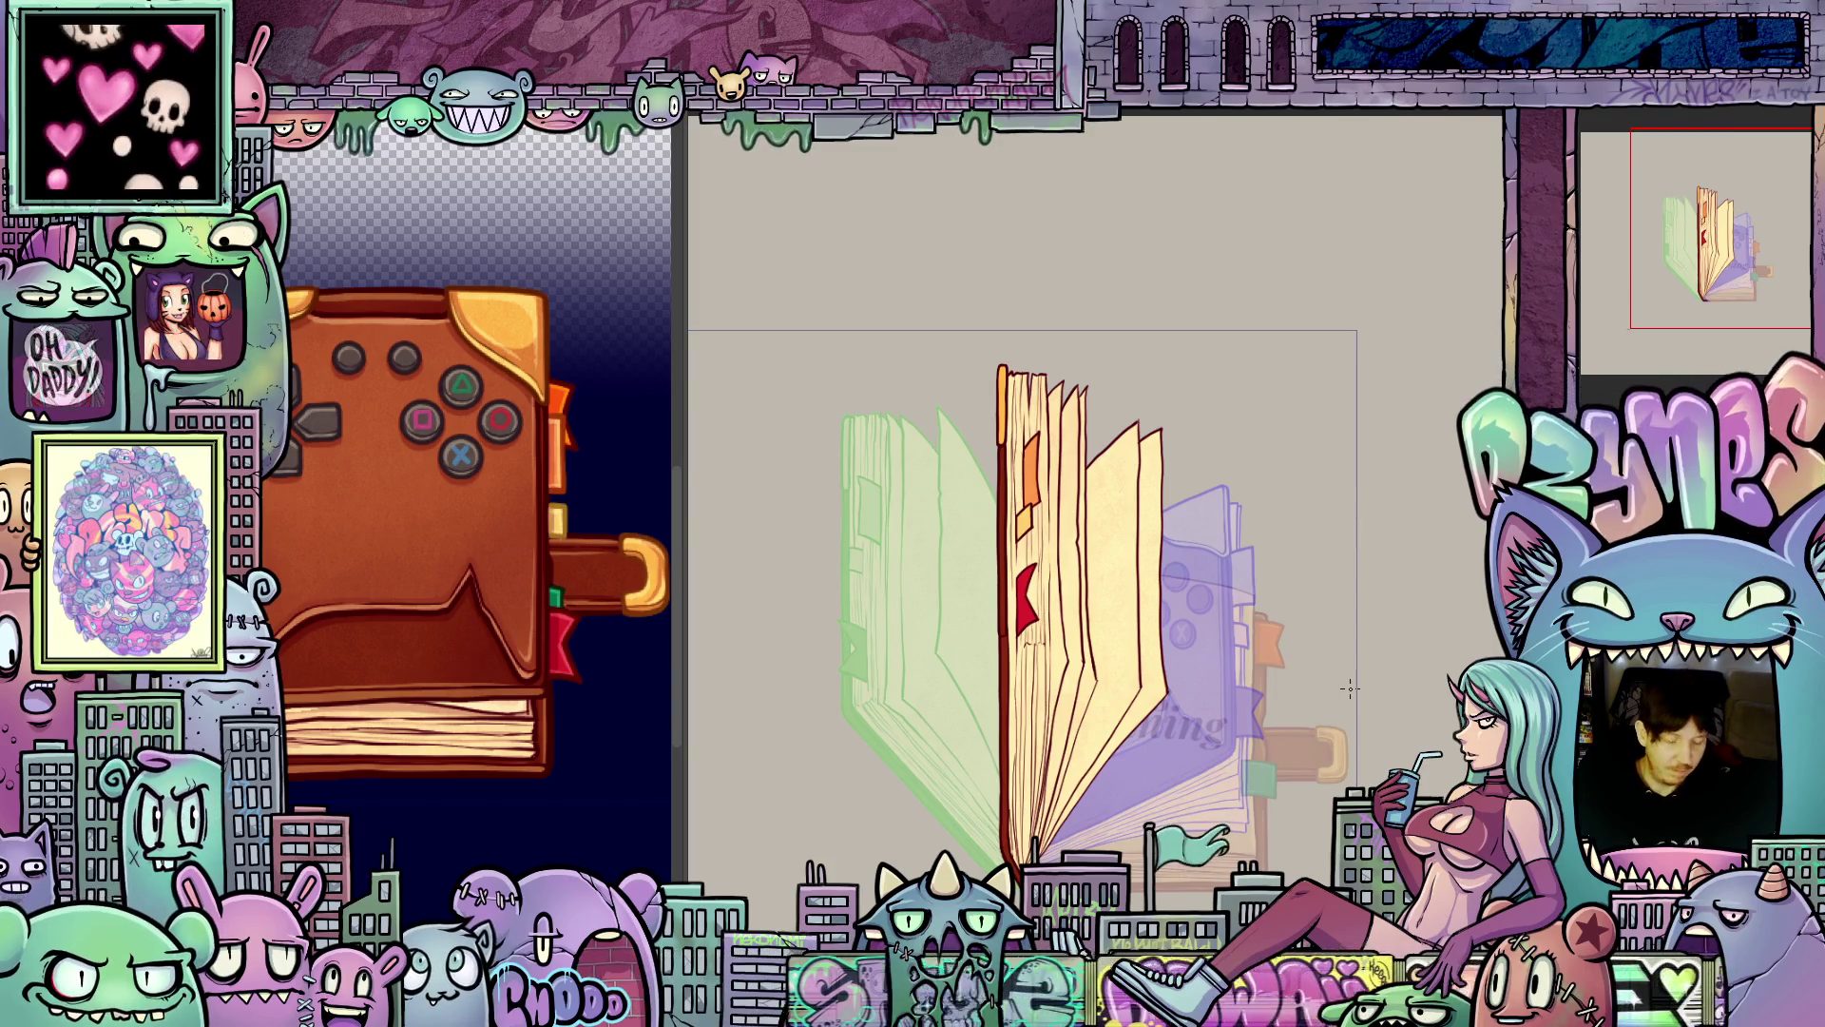
scroll(1220, 807, "up", 3)
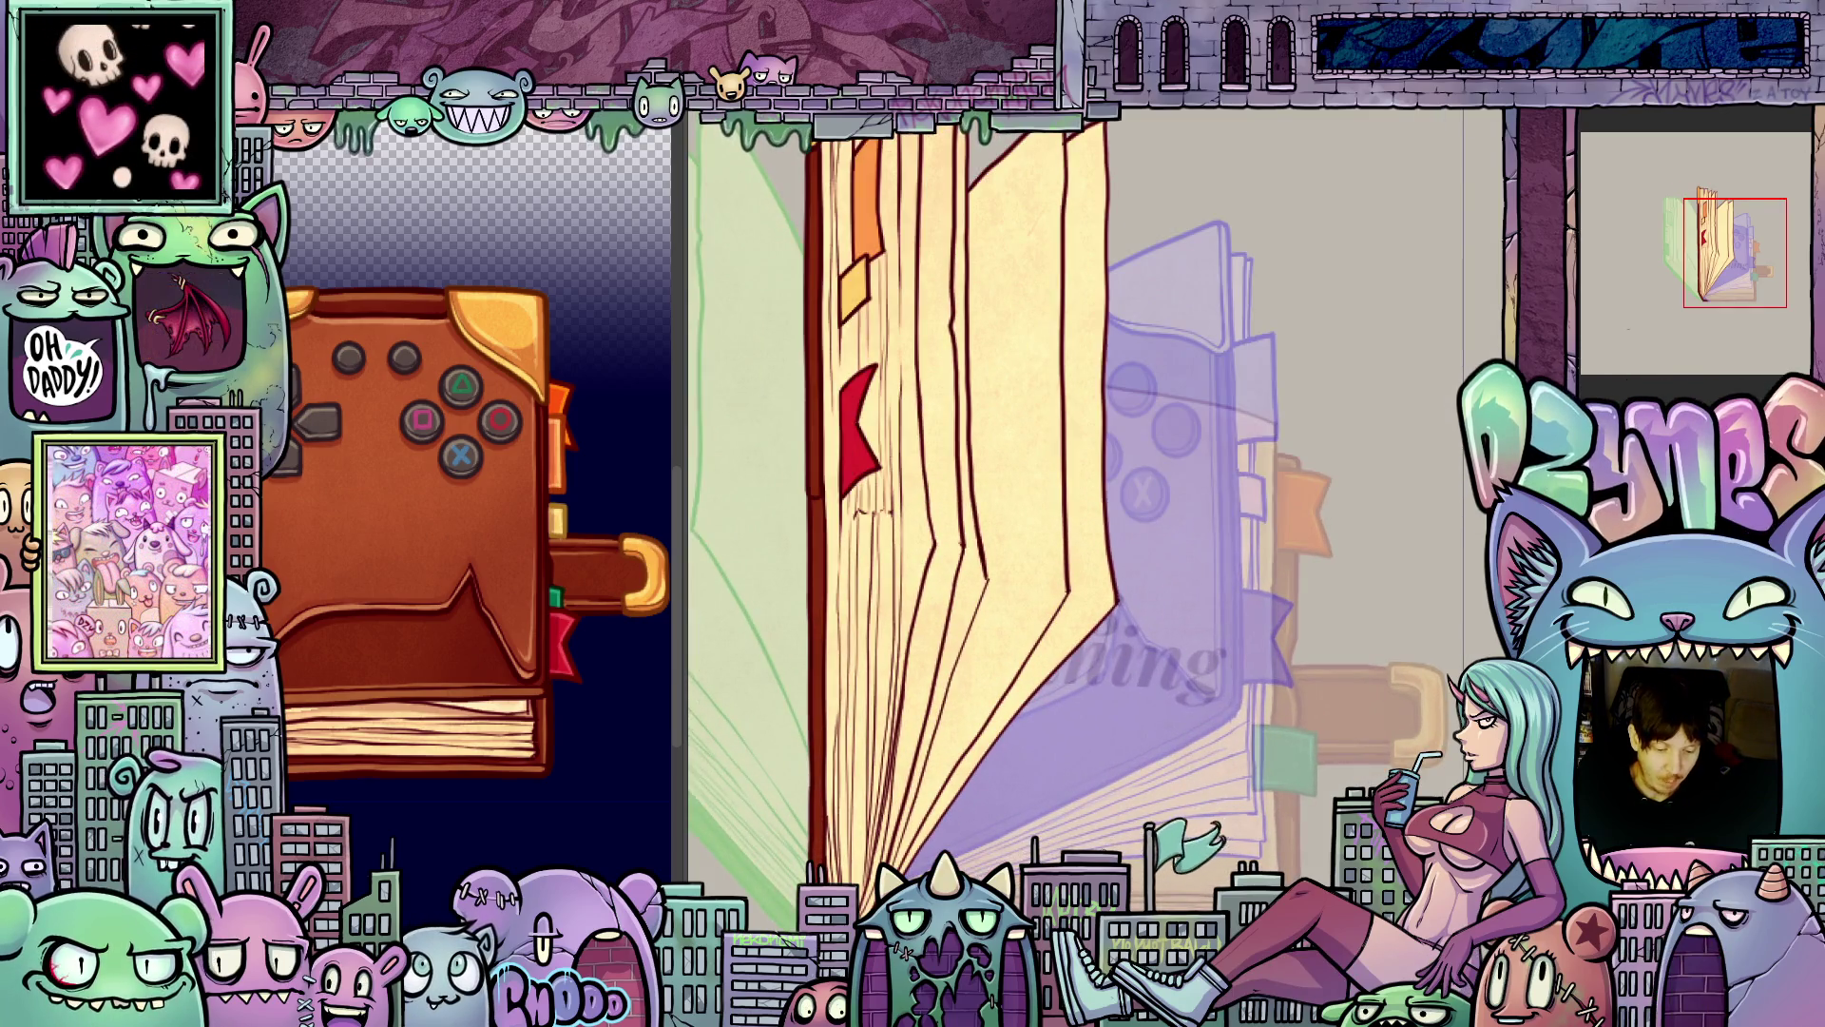
scroll(1213, 766, "down", 3)
scroll(1213, 766, "up", 2)
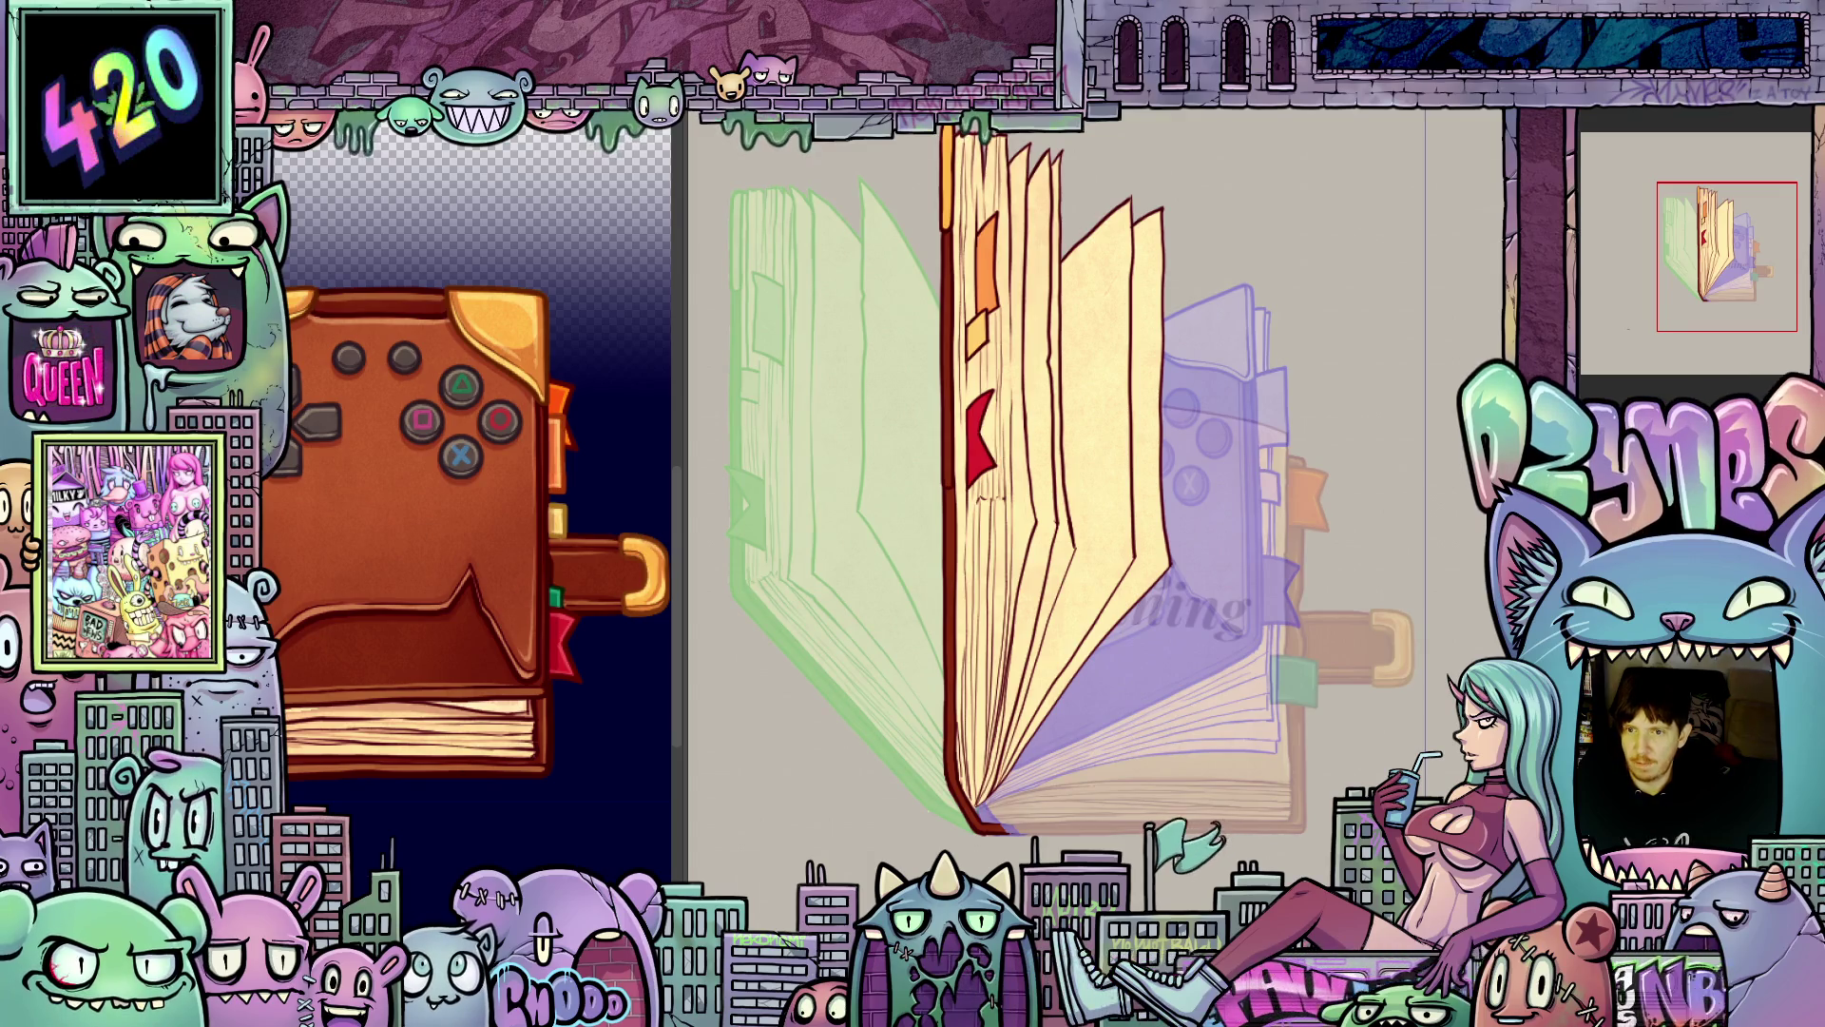
scroll(1198, 532, "up", 1)
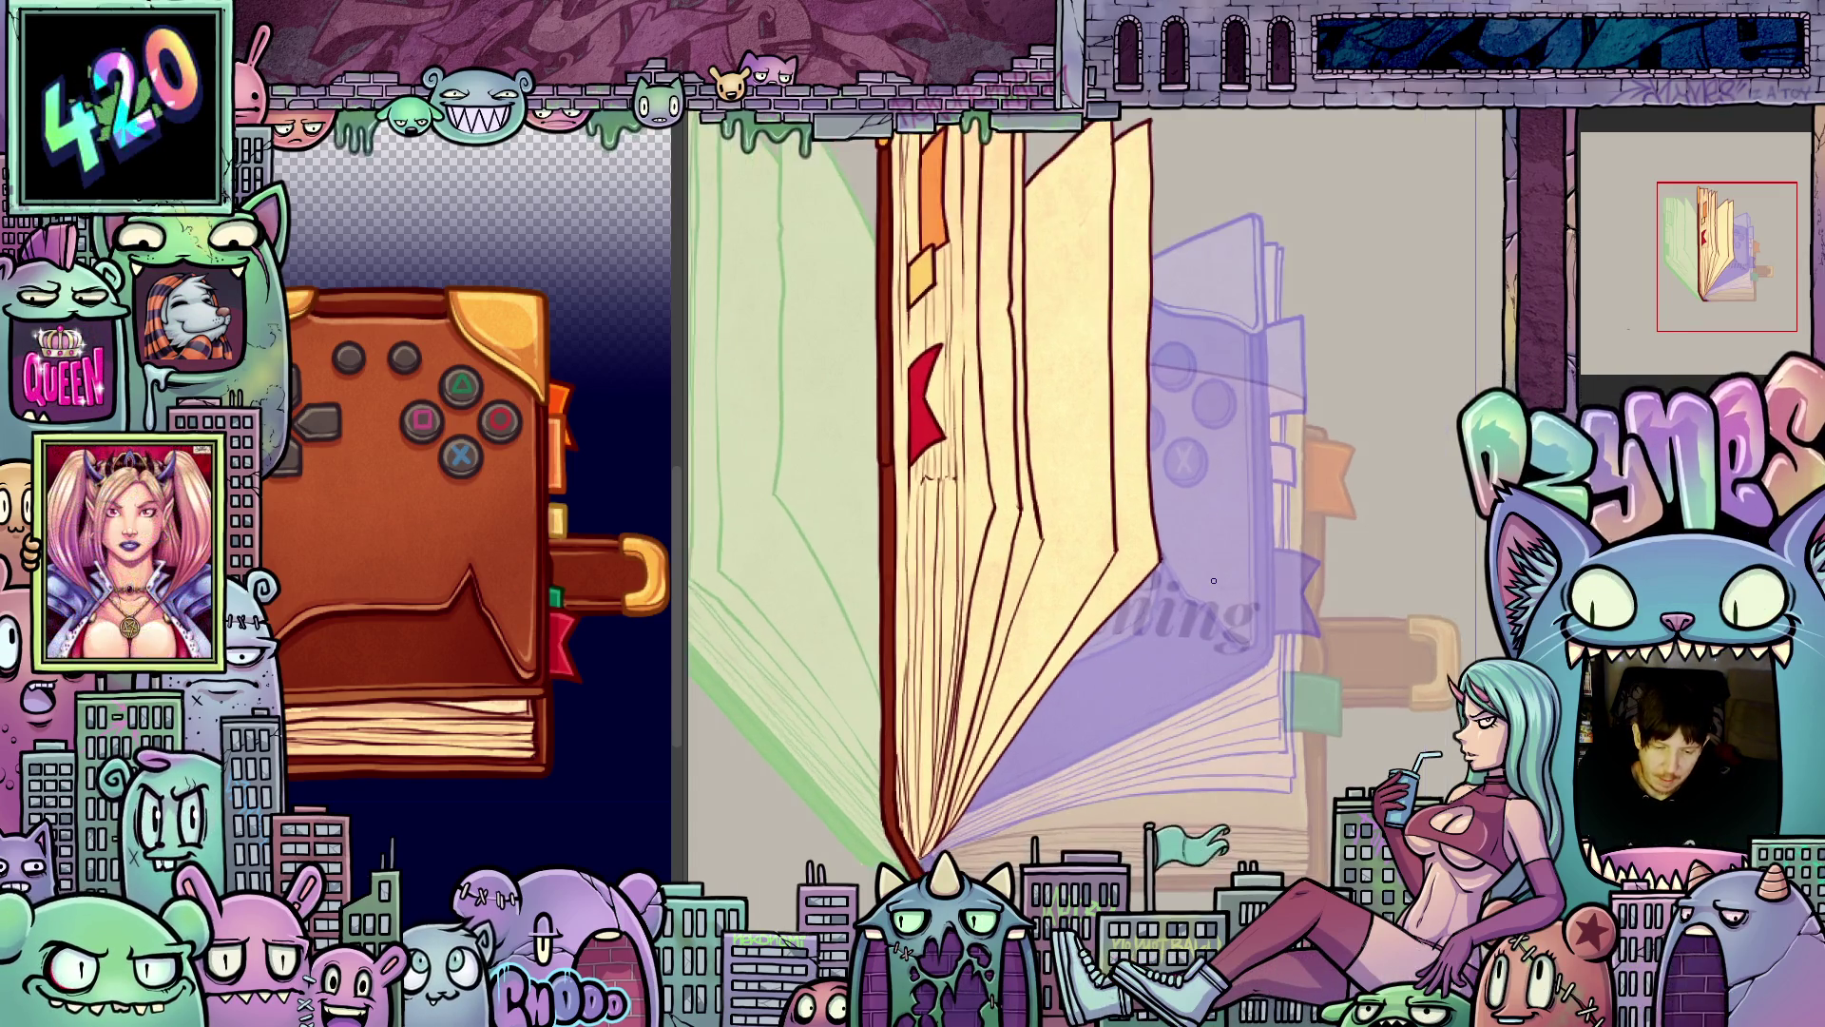
left_click_drag(1152, 565, 1283, 499)
scroll(1198, 717, "up", 2)
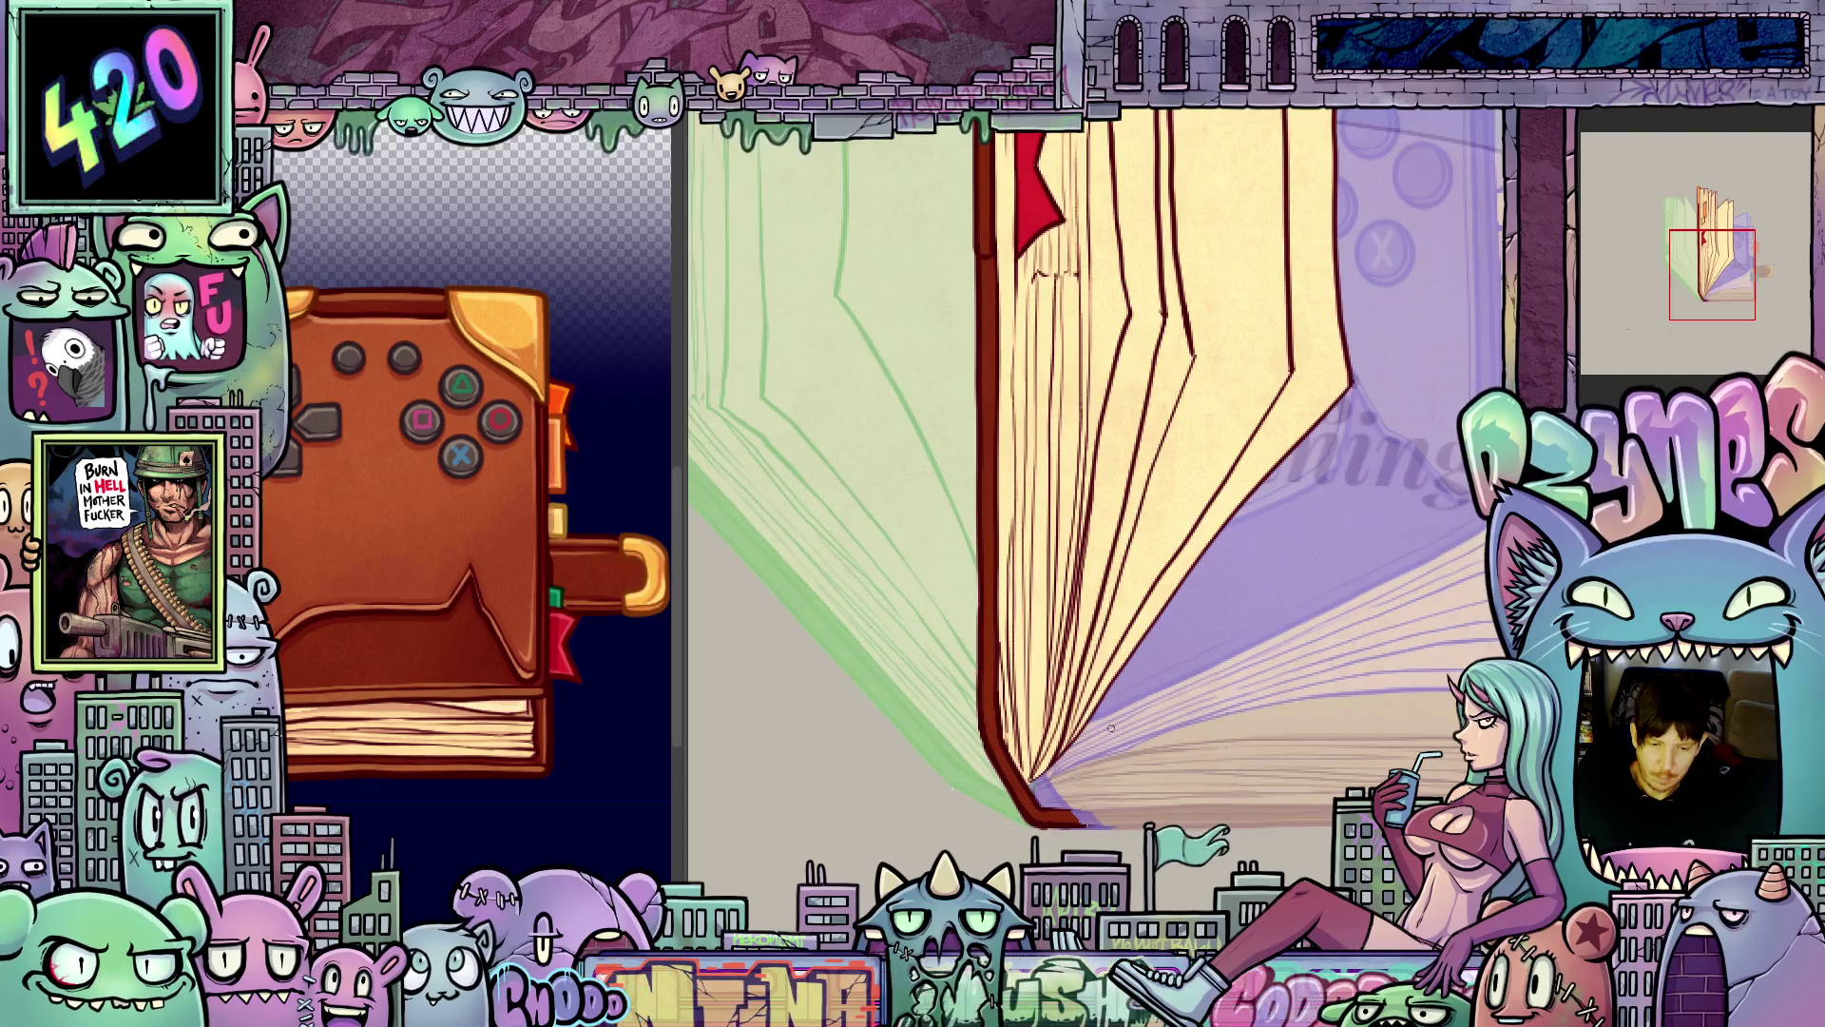
scroll(1103, 726, "down", 3)
mouse_move(1088, 724)
left_mouse_down()
mouse_move(1046, 594)
mouse_move(1027, 613)
left_mouse_up()
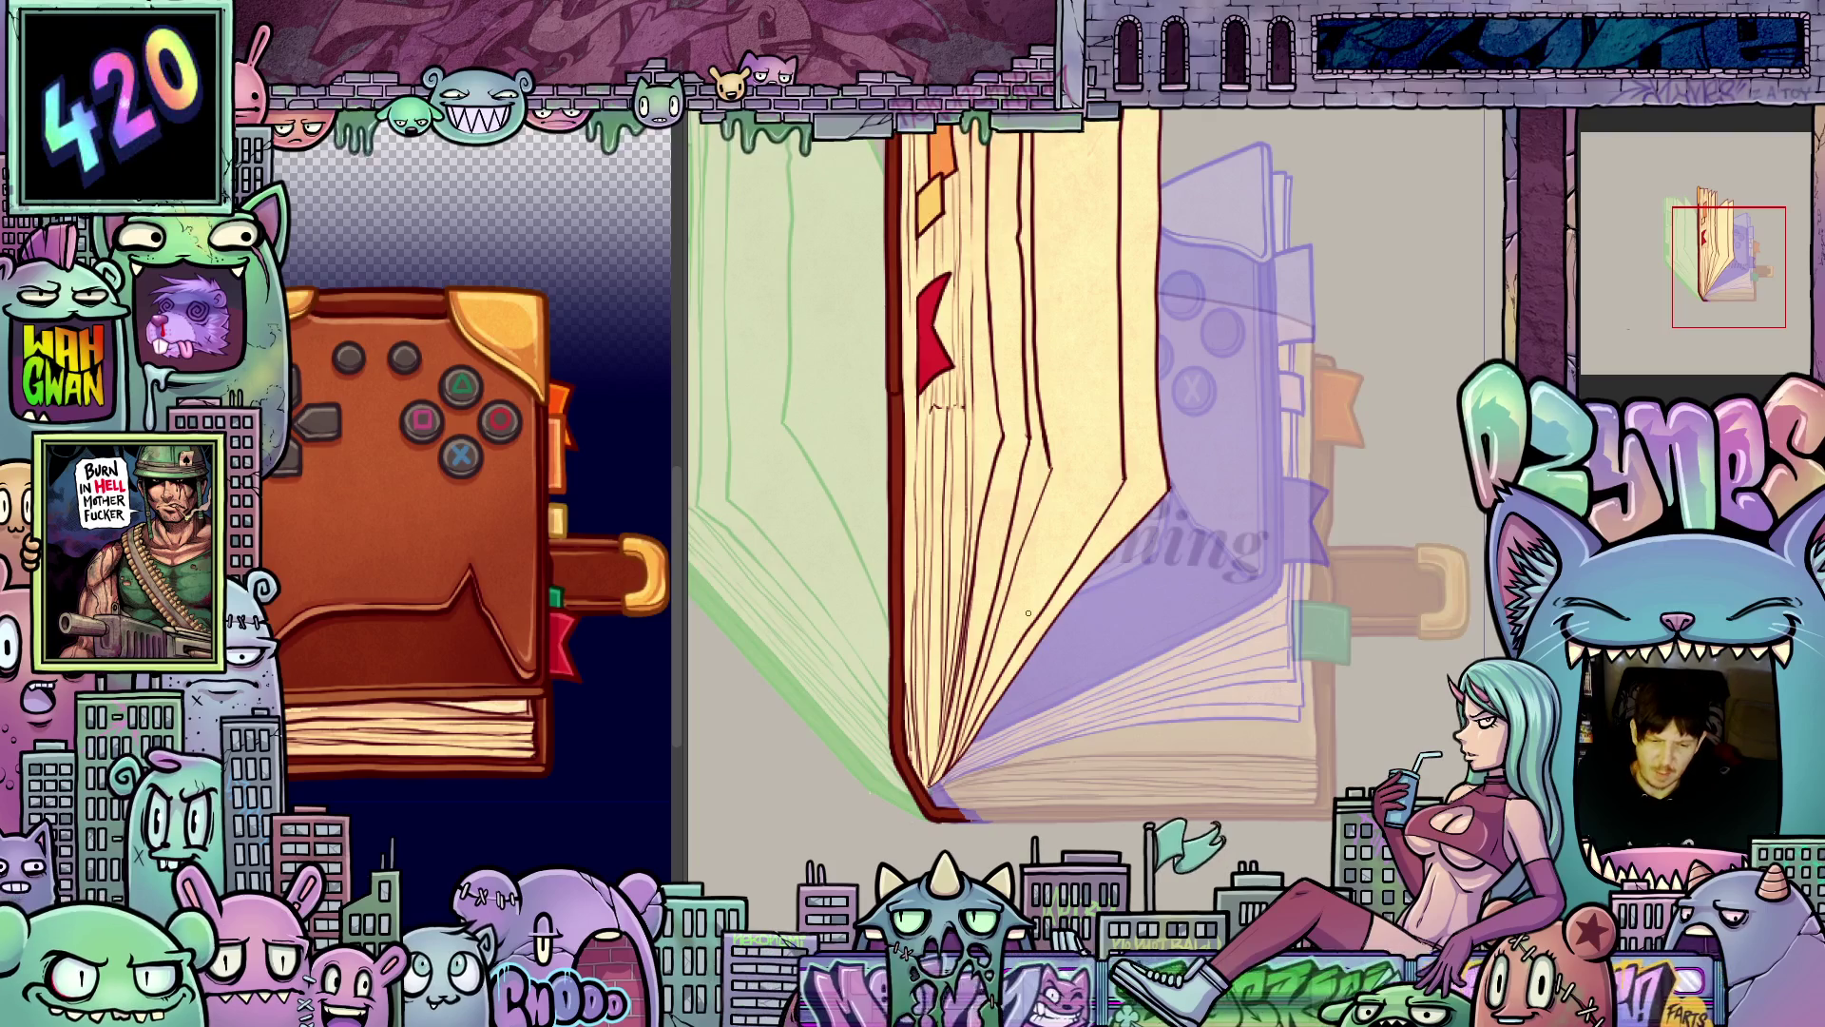
scroll(1028, 613, "down", 1)
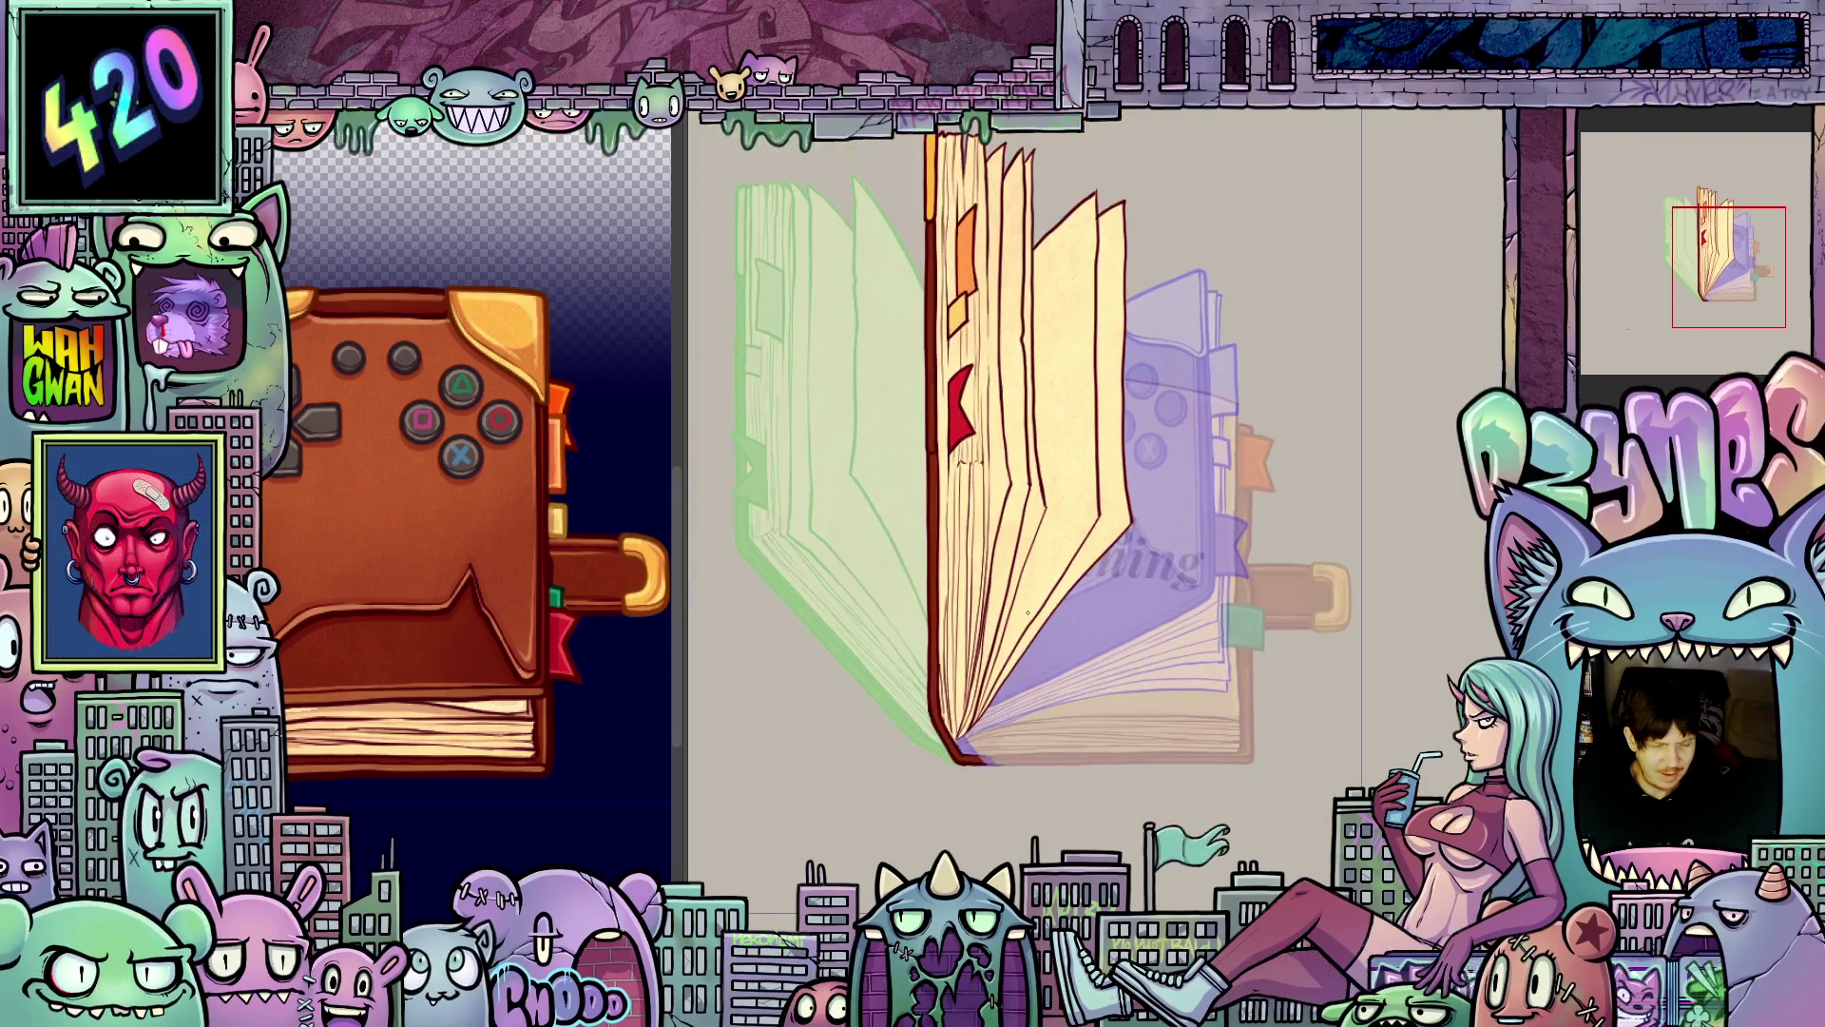
scroll(1027, 613, "down", 1)
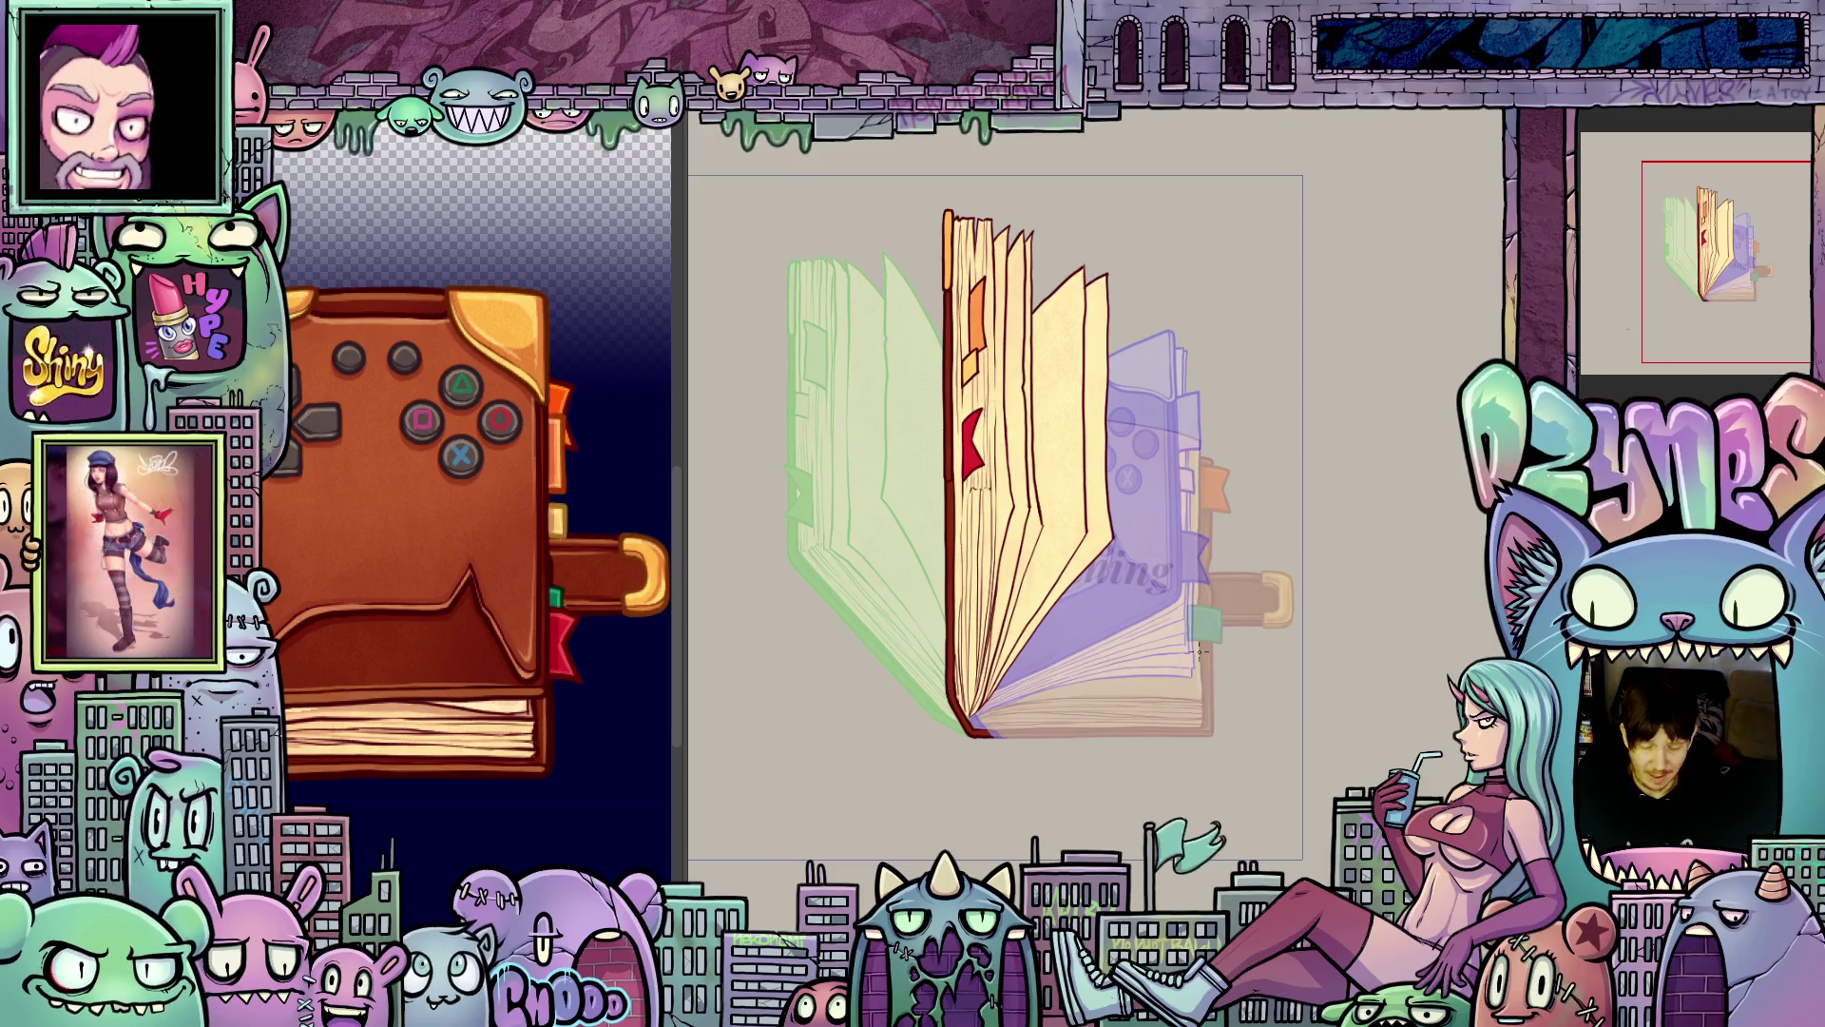
scroll(1145, 660, "up", 3)
scroll(1039, 670, "down", 1)
left_click_drag(1039, 671, 1116, 740)
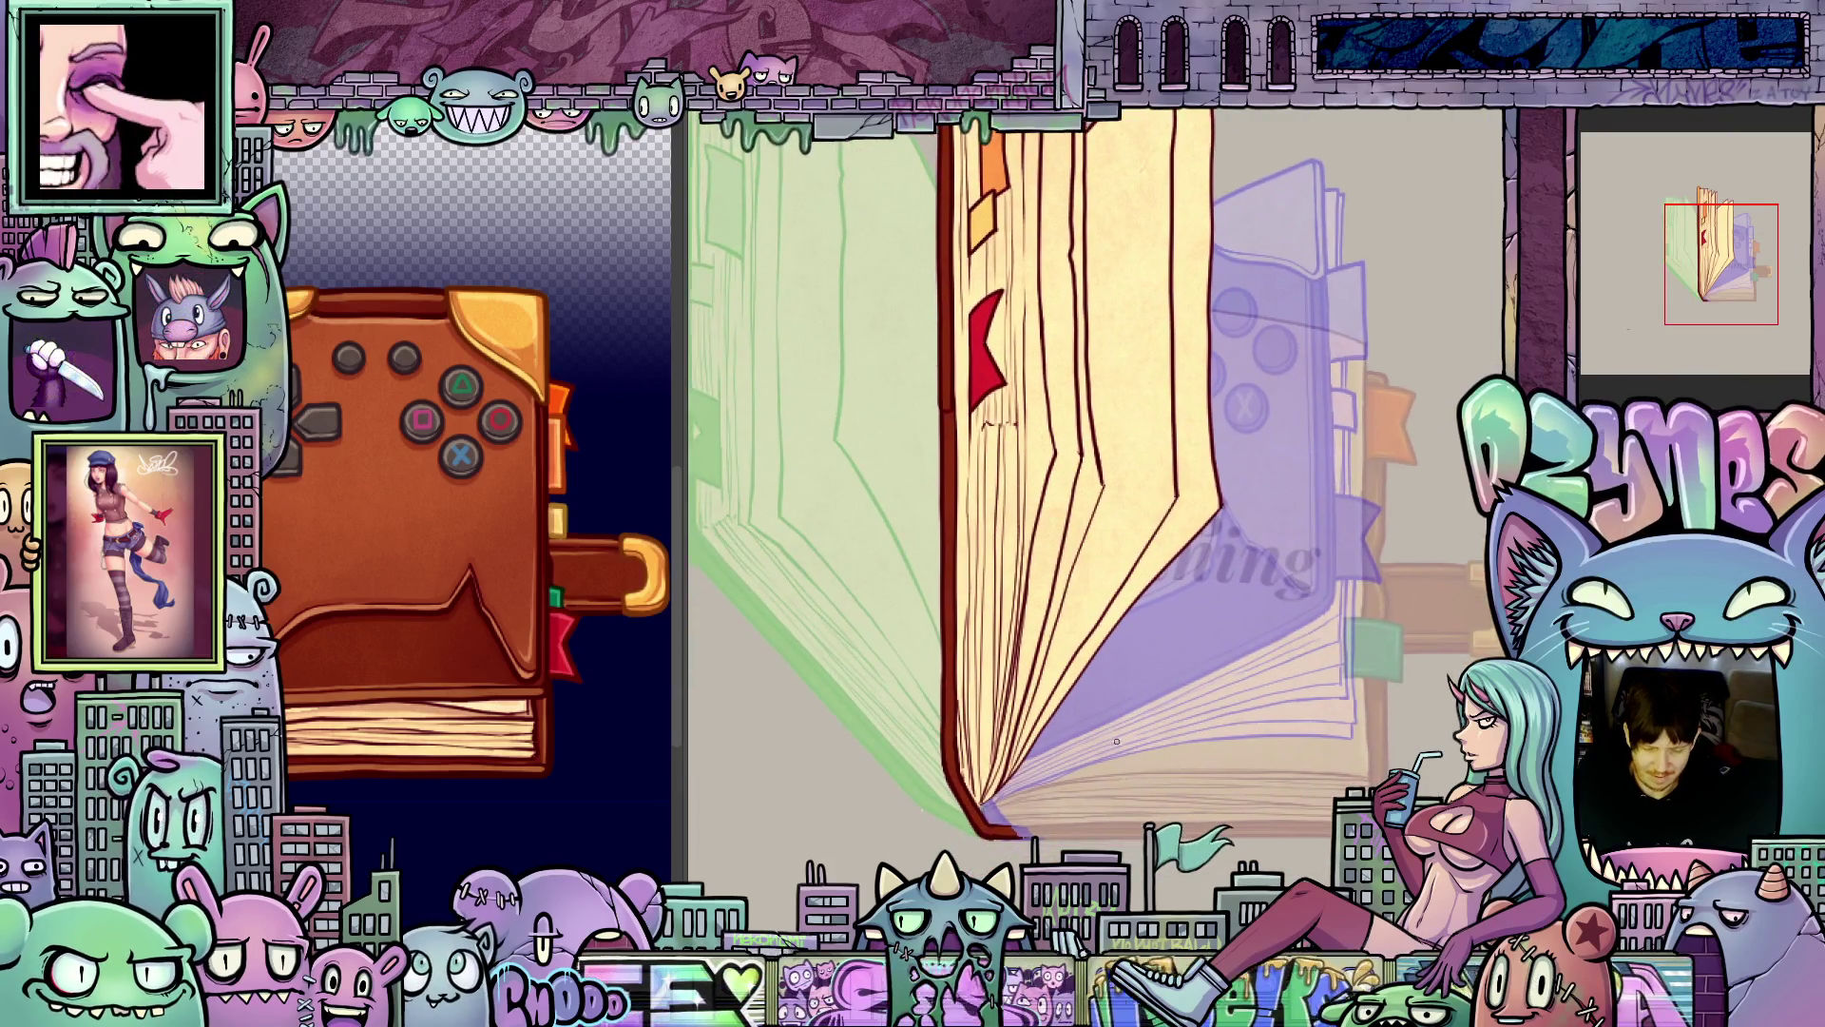
scroll(1393, 746, "up", 2)
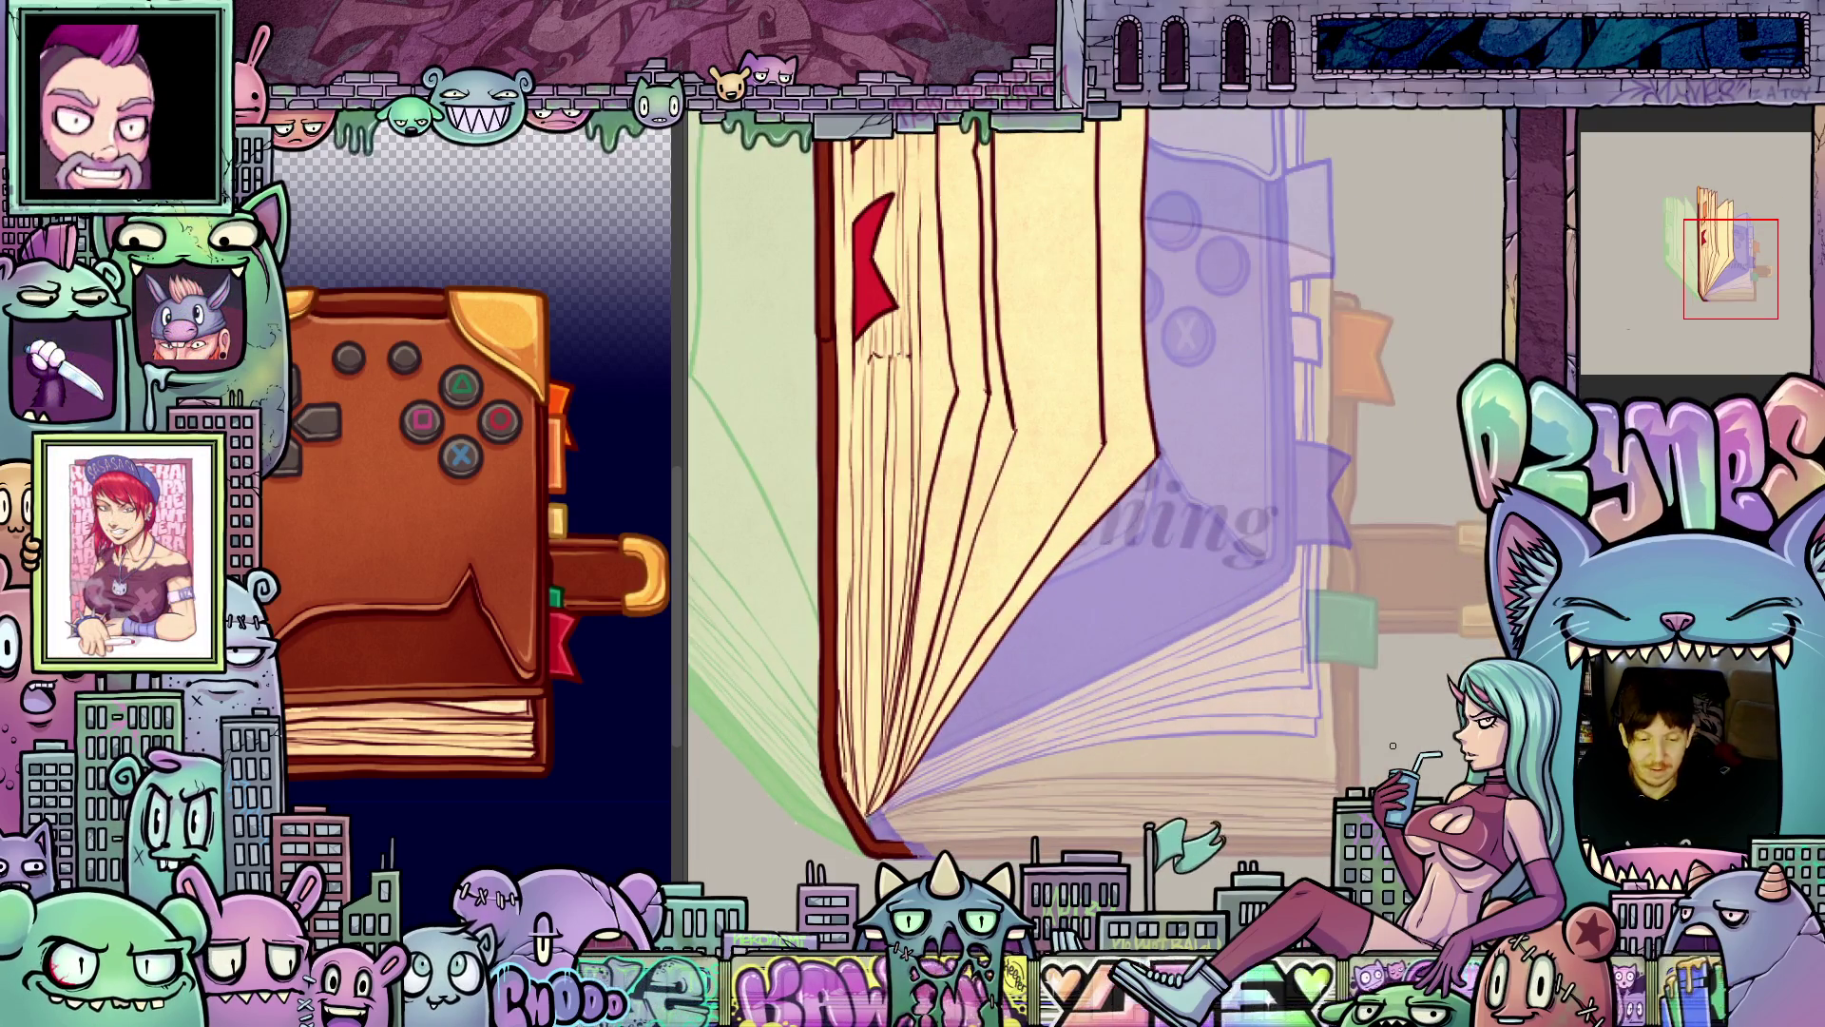
scroll(1173, 627, "down", 1)
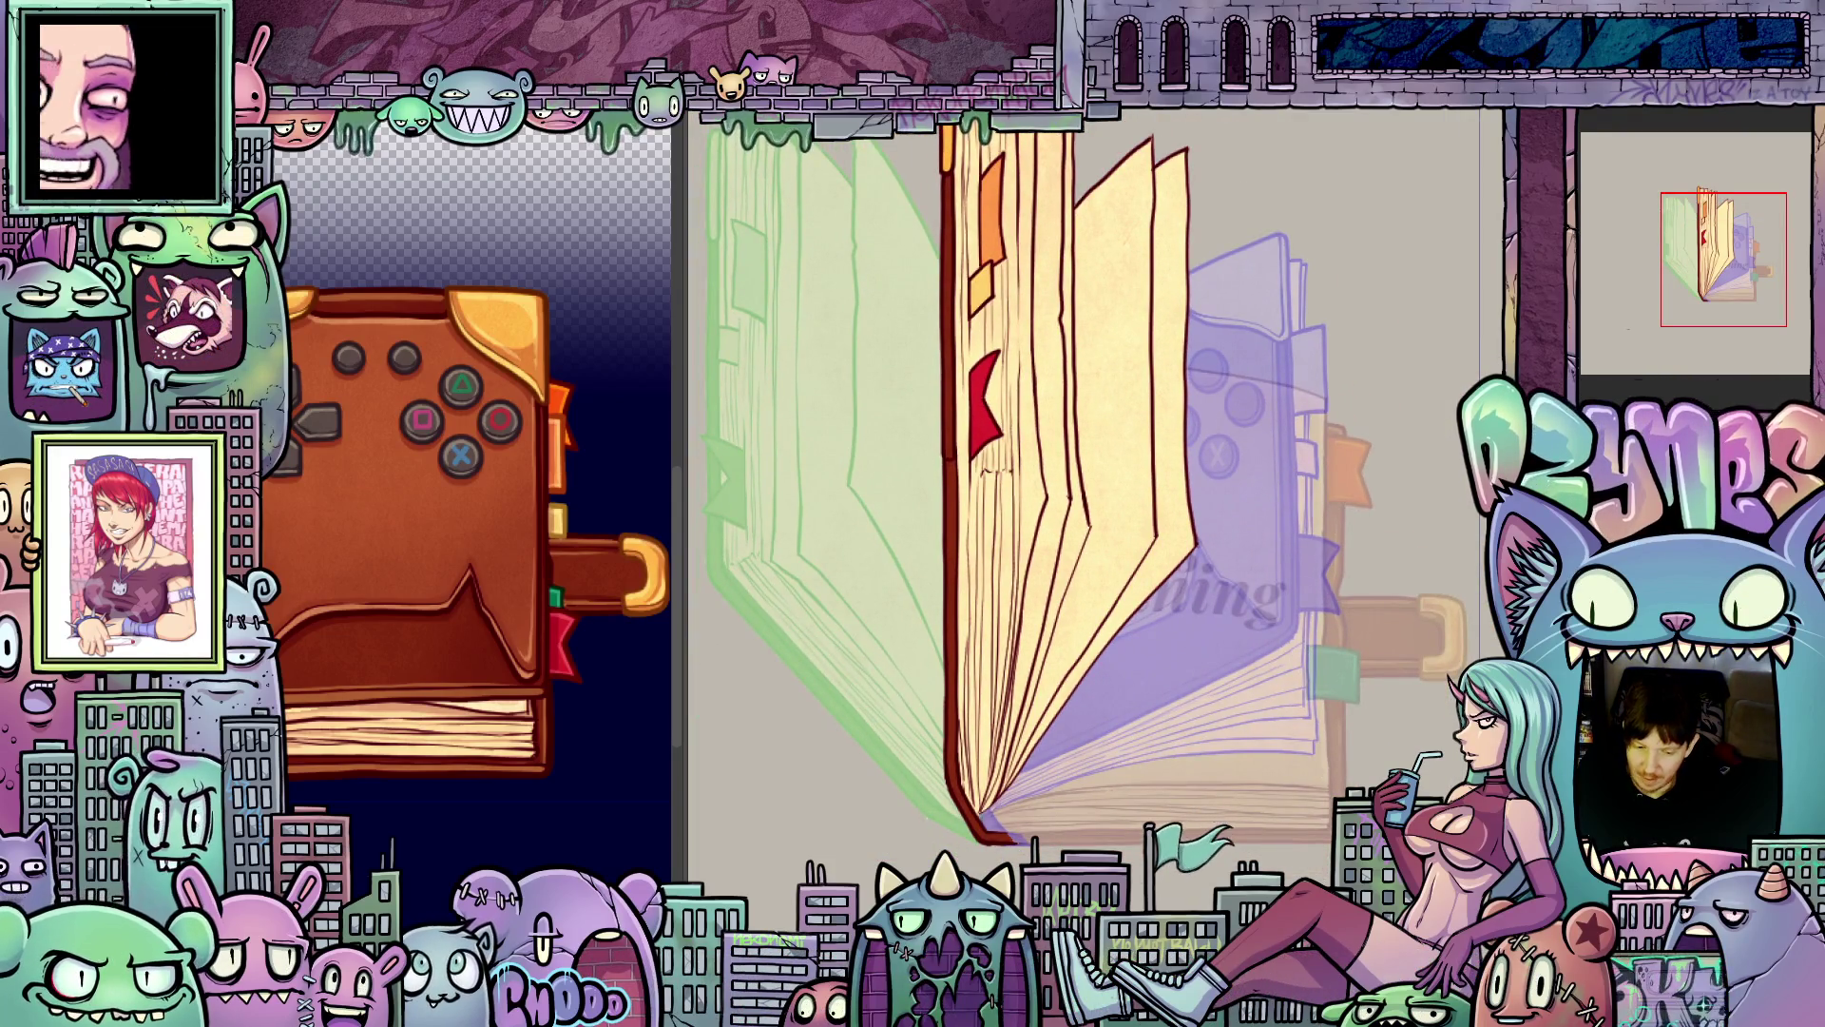
scroll(1192, 742, "down", 1)
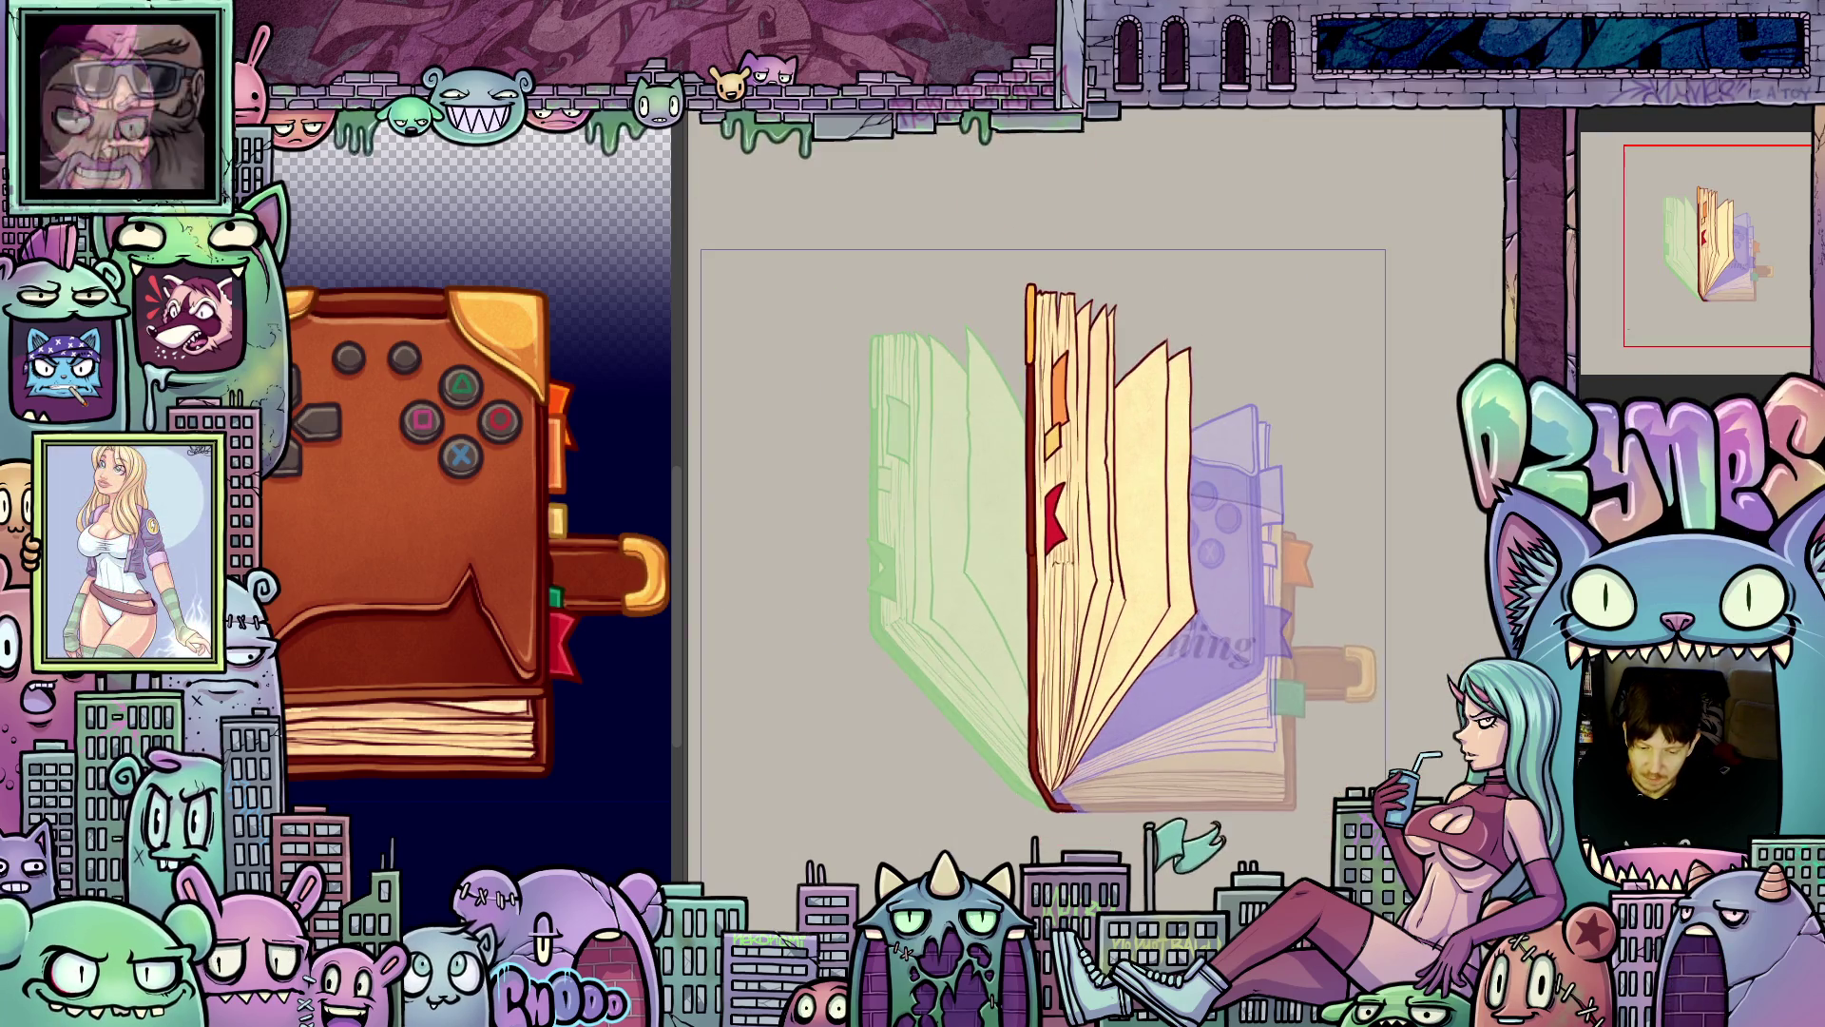
scroll(1240, 688, "up", 1)
- Step forward two animation frames to the closed controller-cover frame
key("Right")
key("Right")
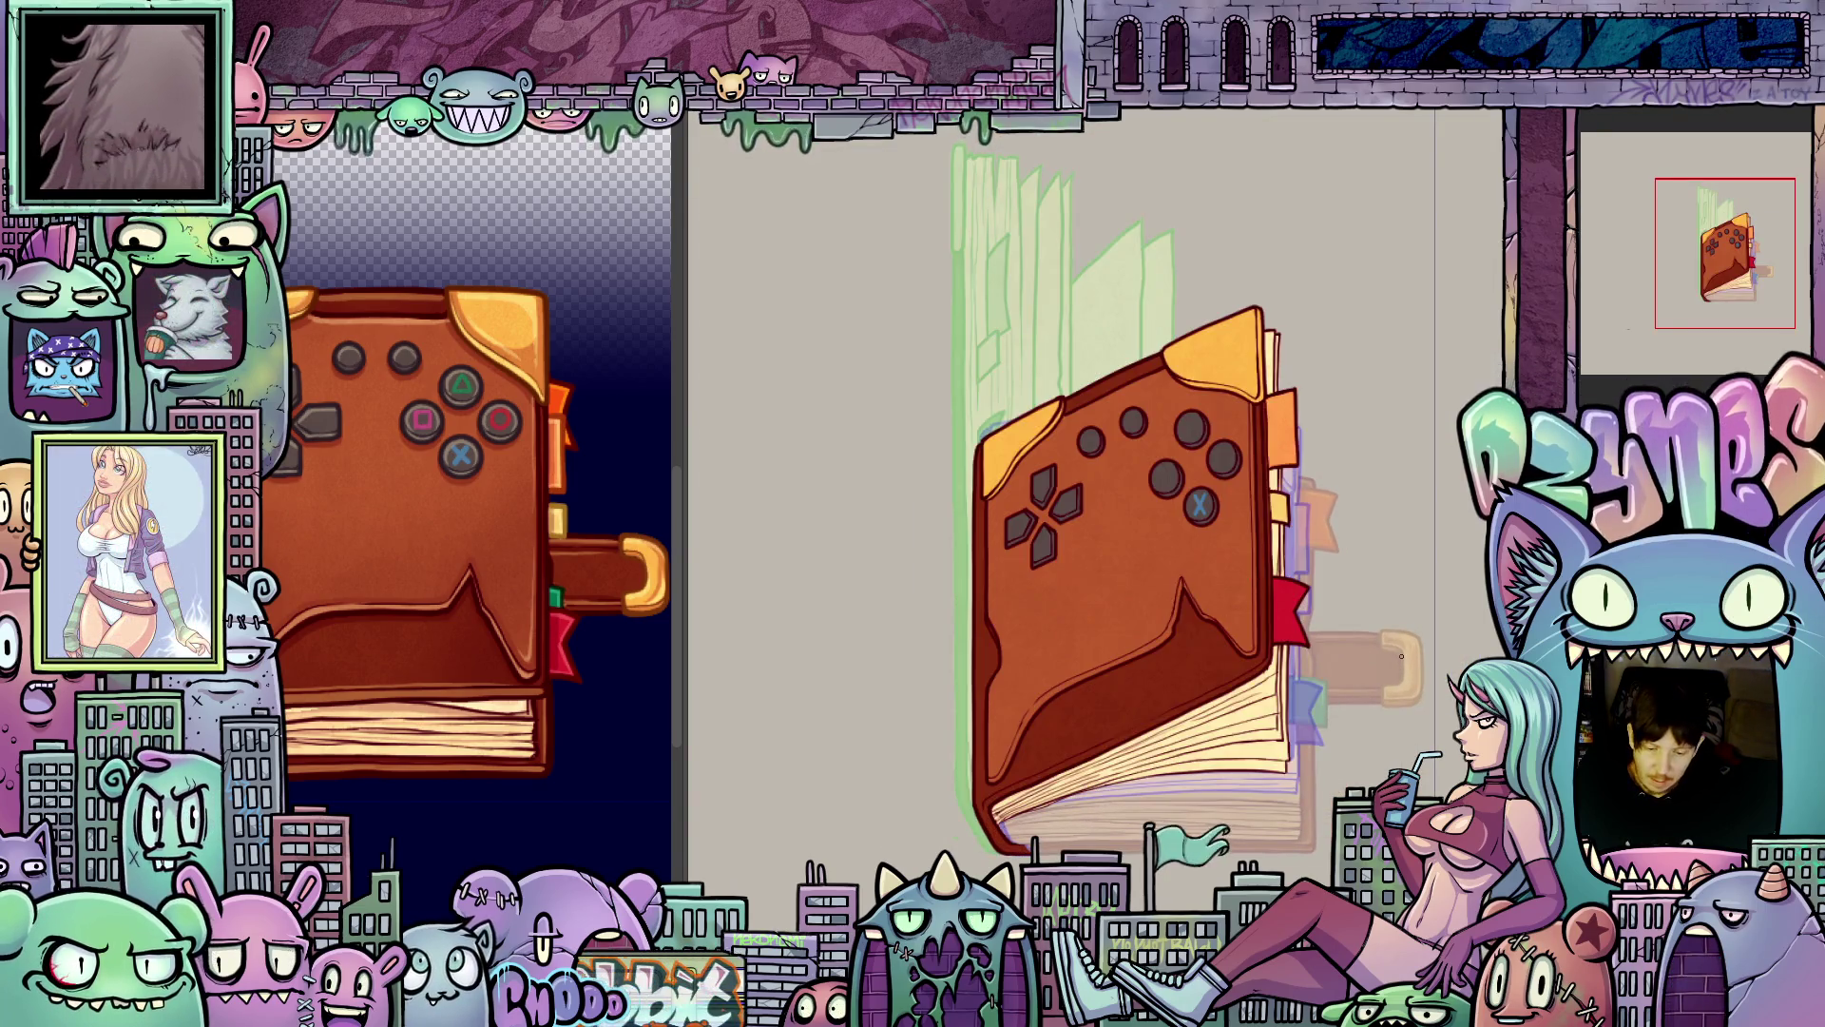
key("Right")
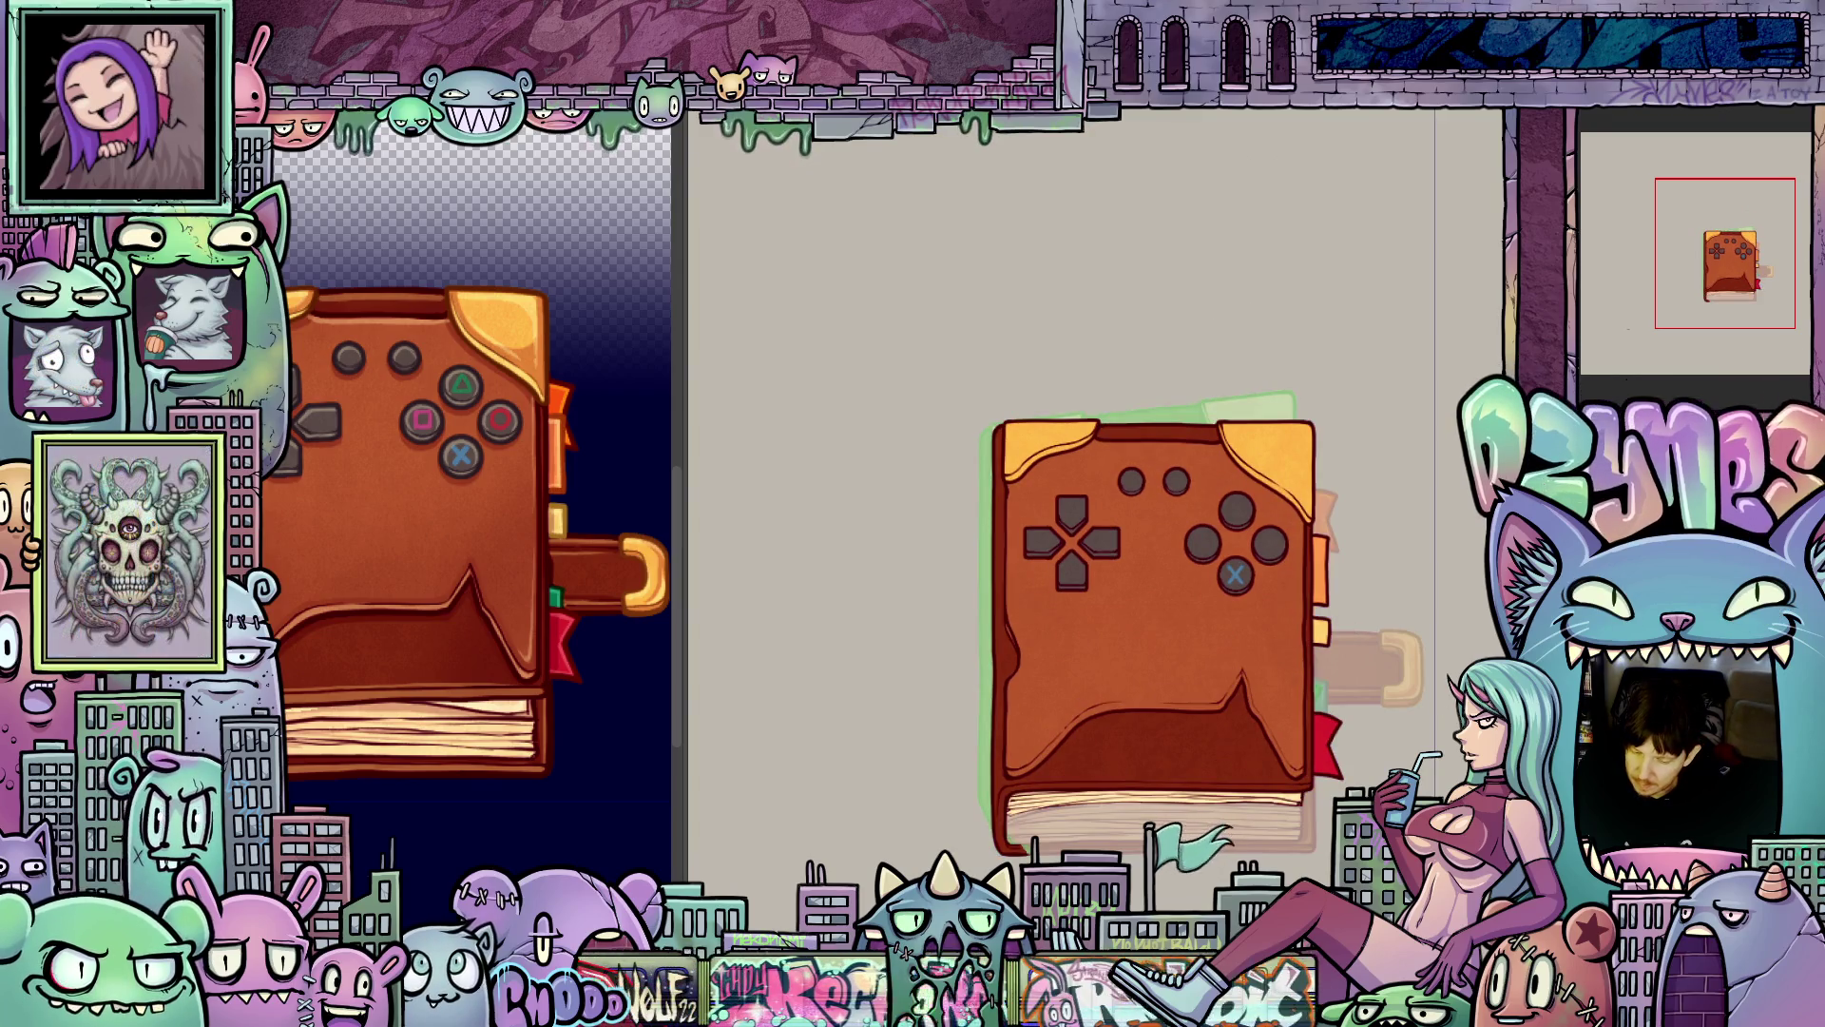
scroll(1307, 571, "up", 4)
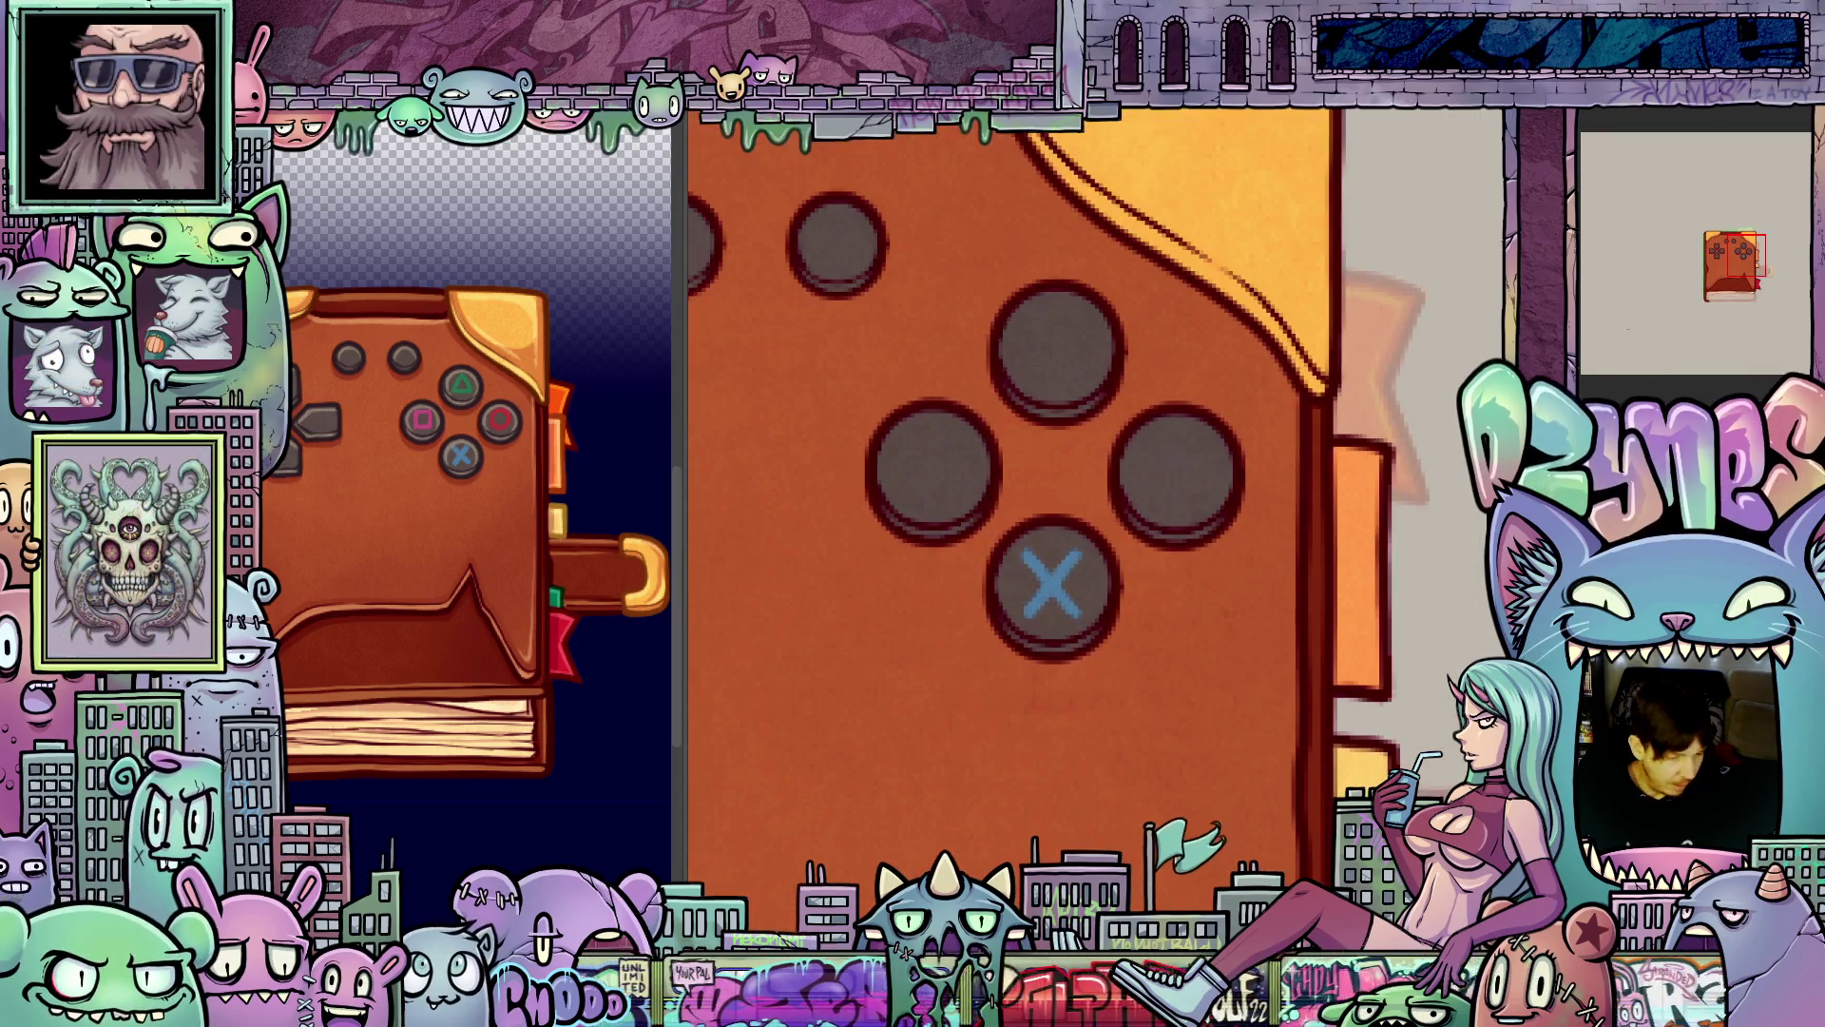
- Sample red from the reference's circle button and paint a red O on the right face button
left_click(504, 425)
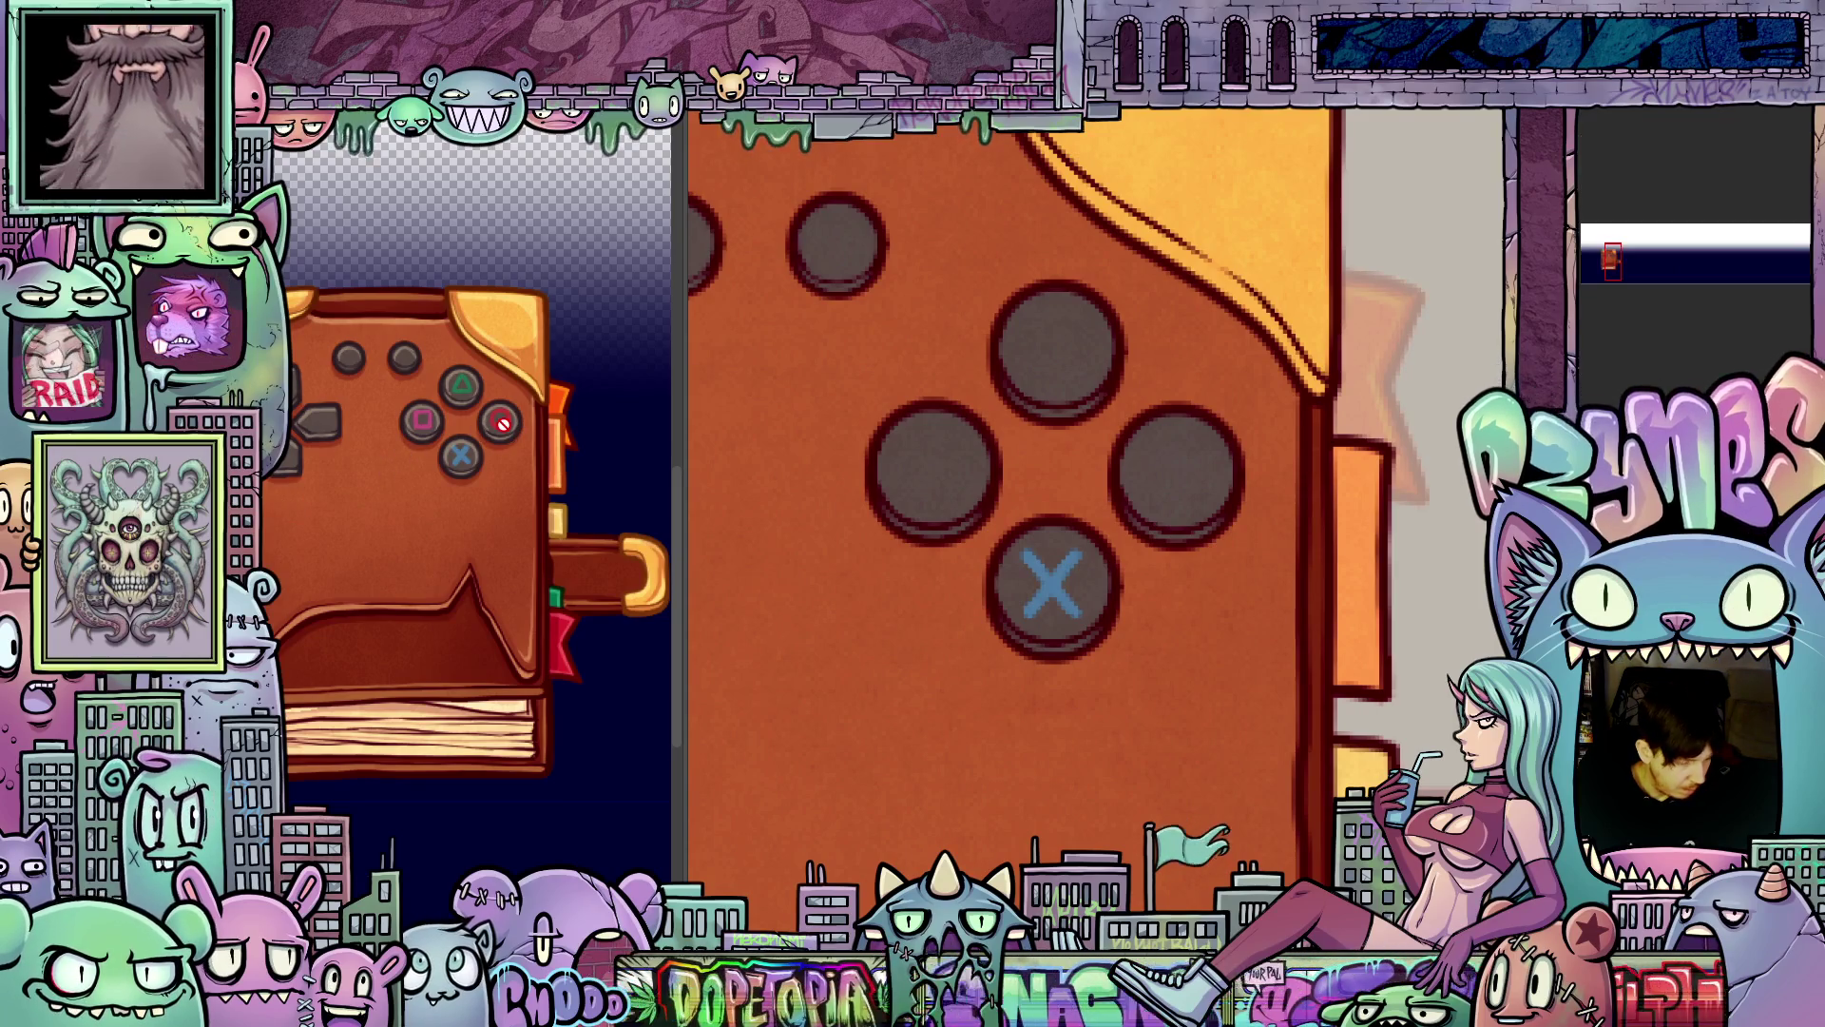
left_click(512, 416, "ctrl")
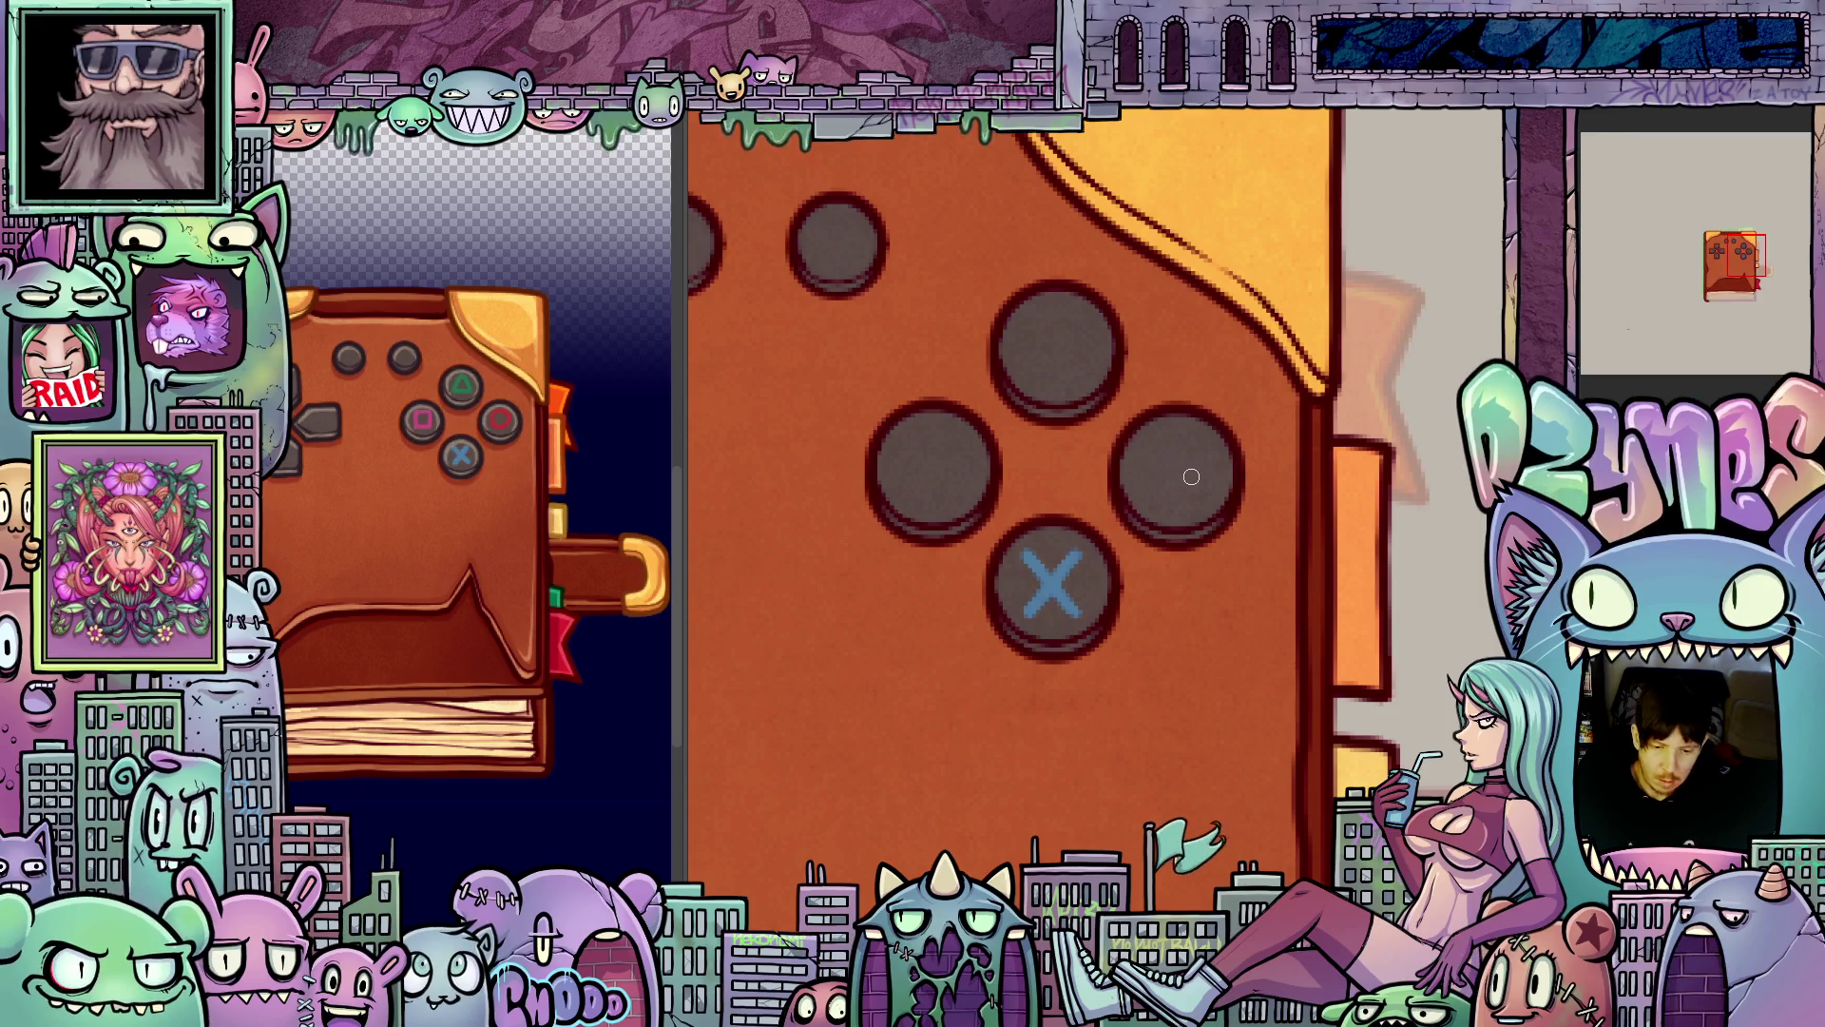
scroll(1200, 483, "up", 1)
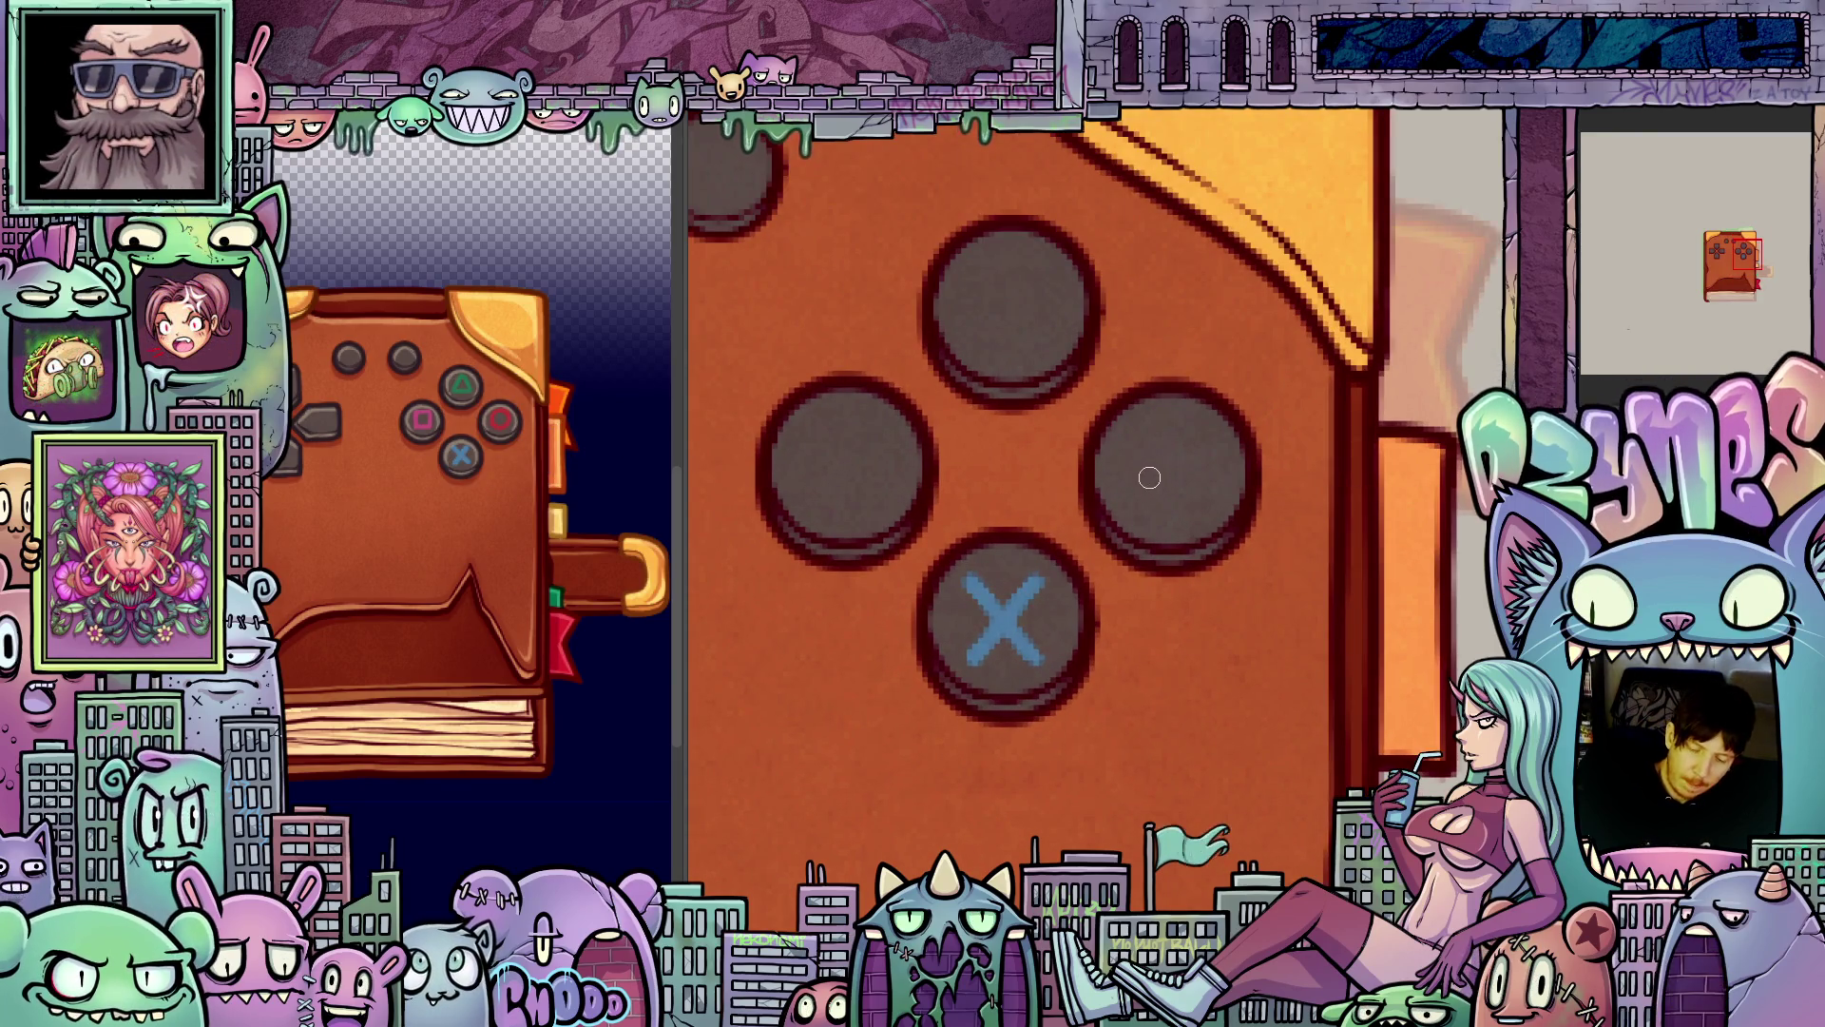
mouse_move(1129, 485)
left_mouse_down()
mouse_move(1165, 513)
mouse_move(1206, 486)
mouse_move(1198, 439)
mouse_move(1148, 502)
mouse_move(1200, 492)
mouse_move(1181, 430)
mouse_move(1149, 437)
mouse_move(1180, 504)
left_mouse_up()
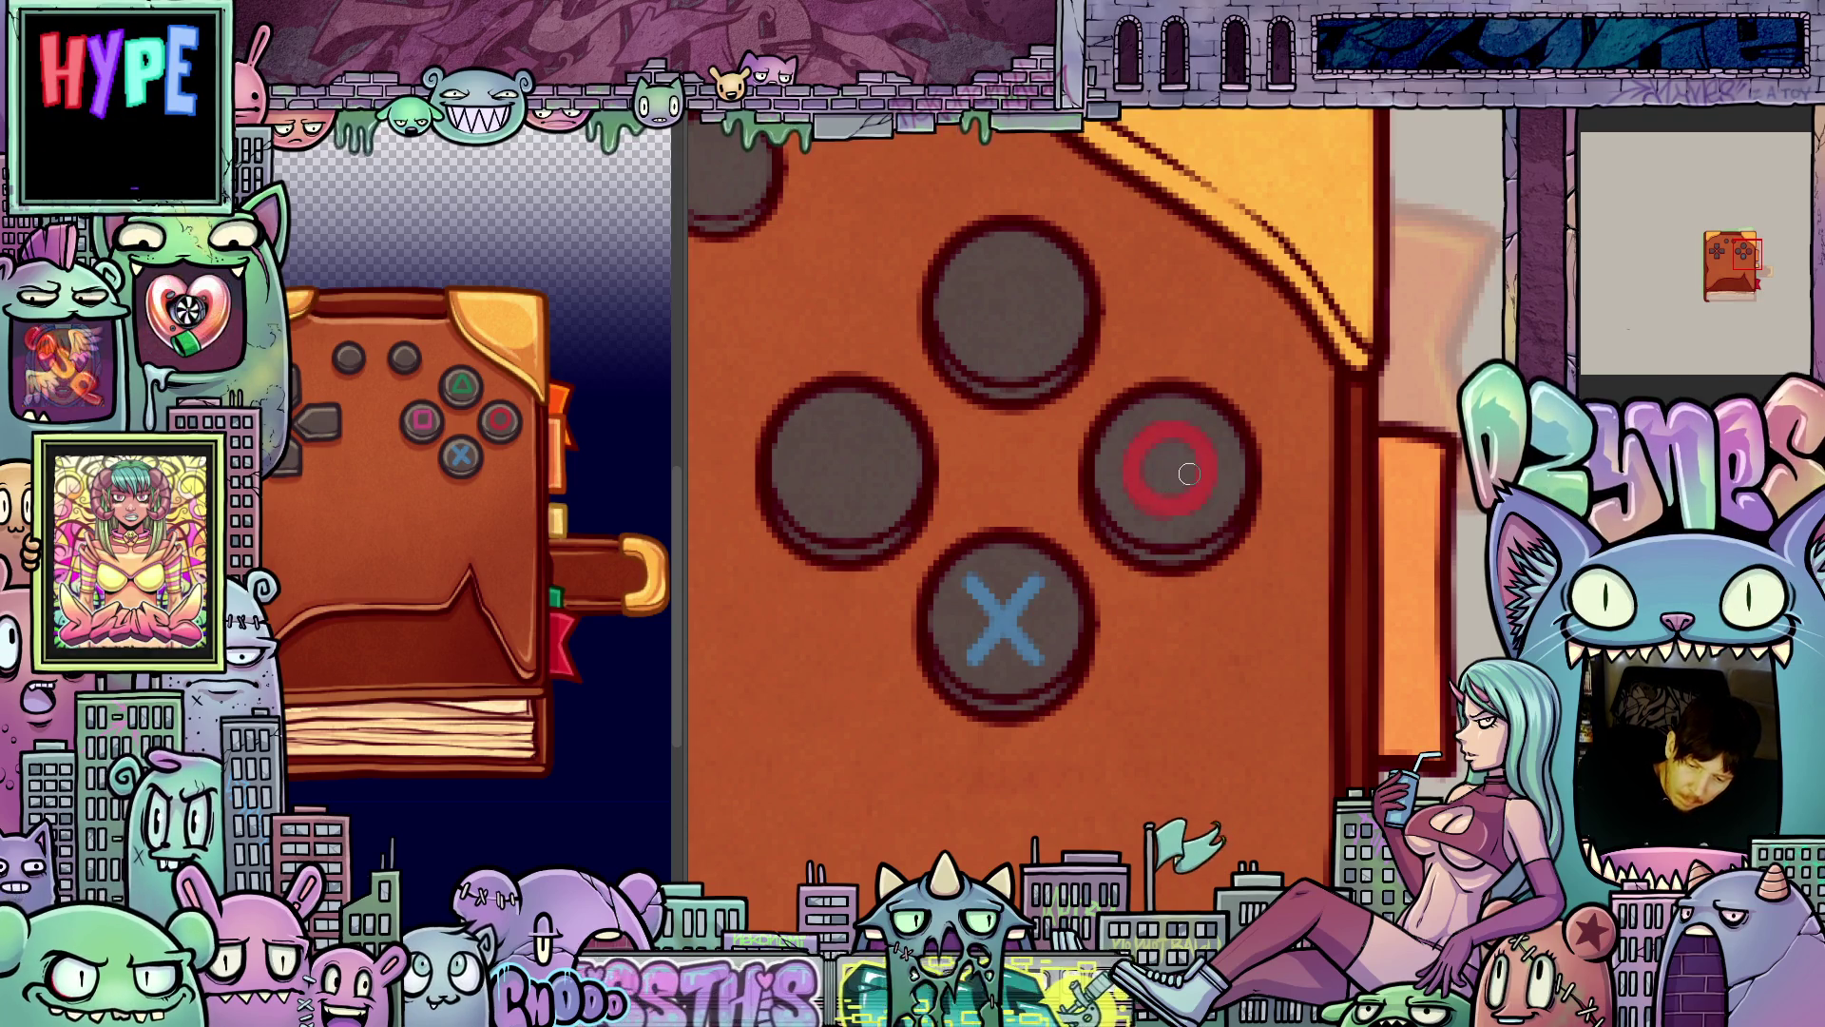
- Replace the rough red O with a cleaner, fuller red ring on the right face button
mouse_move(1214, 636)
left_mouse_down()
mouse_move(1344, 700)
mouse_move(1281, 775)
left_mouse_up()
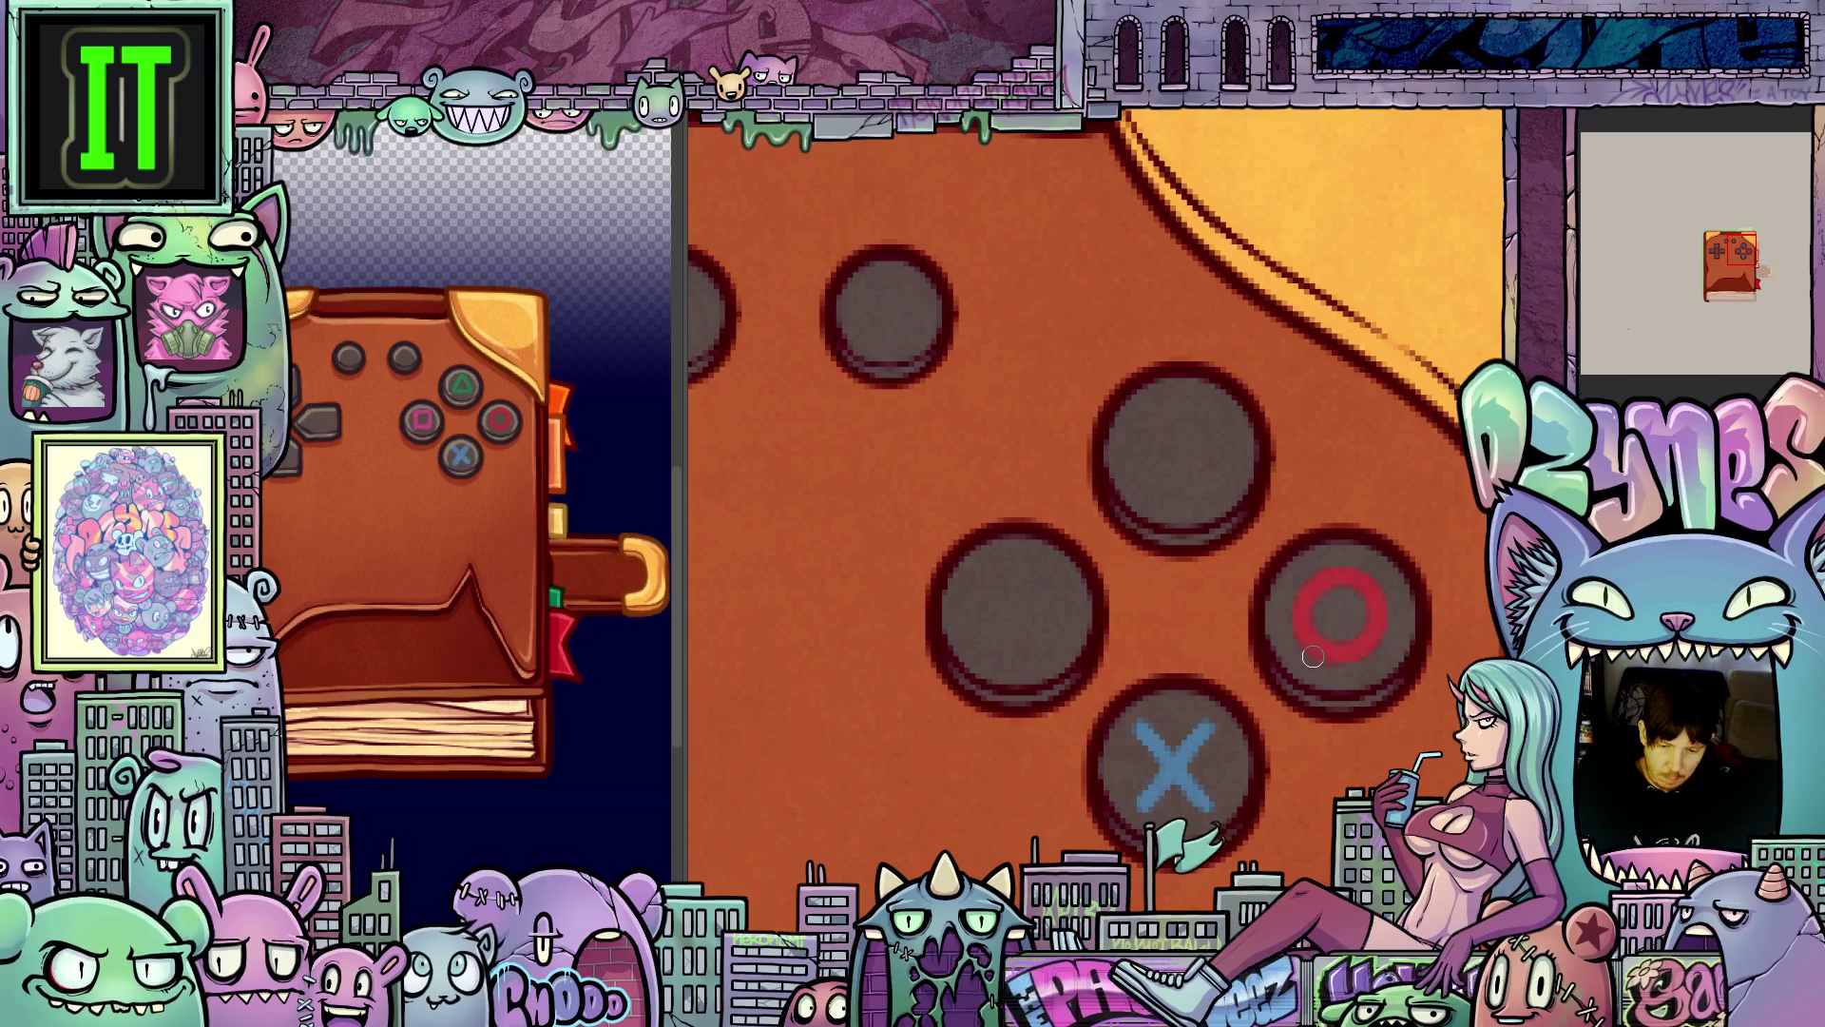
key("ctrl+z")
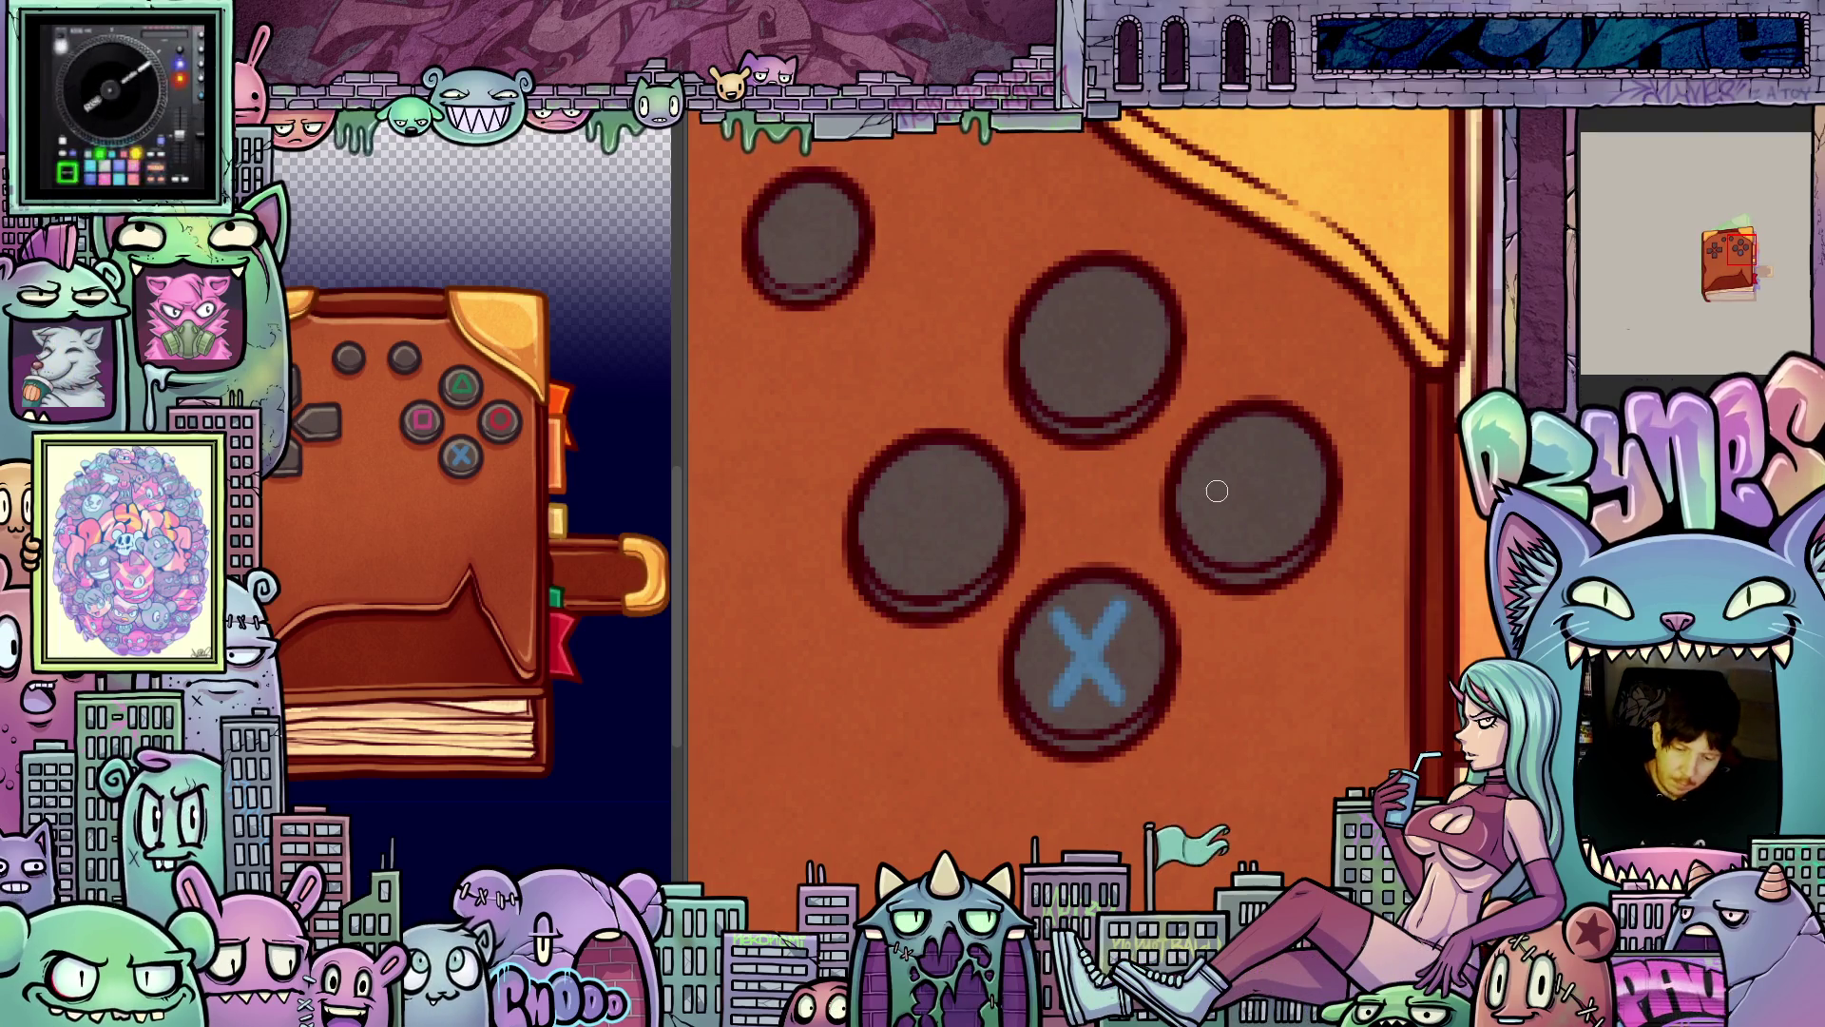
mouse_move(1226, 529)
left_mouse_down()
mouse_move(1263, 527)
mouse_move(1286, 479)
mouse_move(1253, 445)
mouse_move(1215, 493)
mouse_move(1274, 456)
mouse_move(1219, 475)
left_mouse_up()
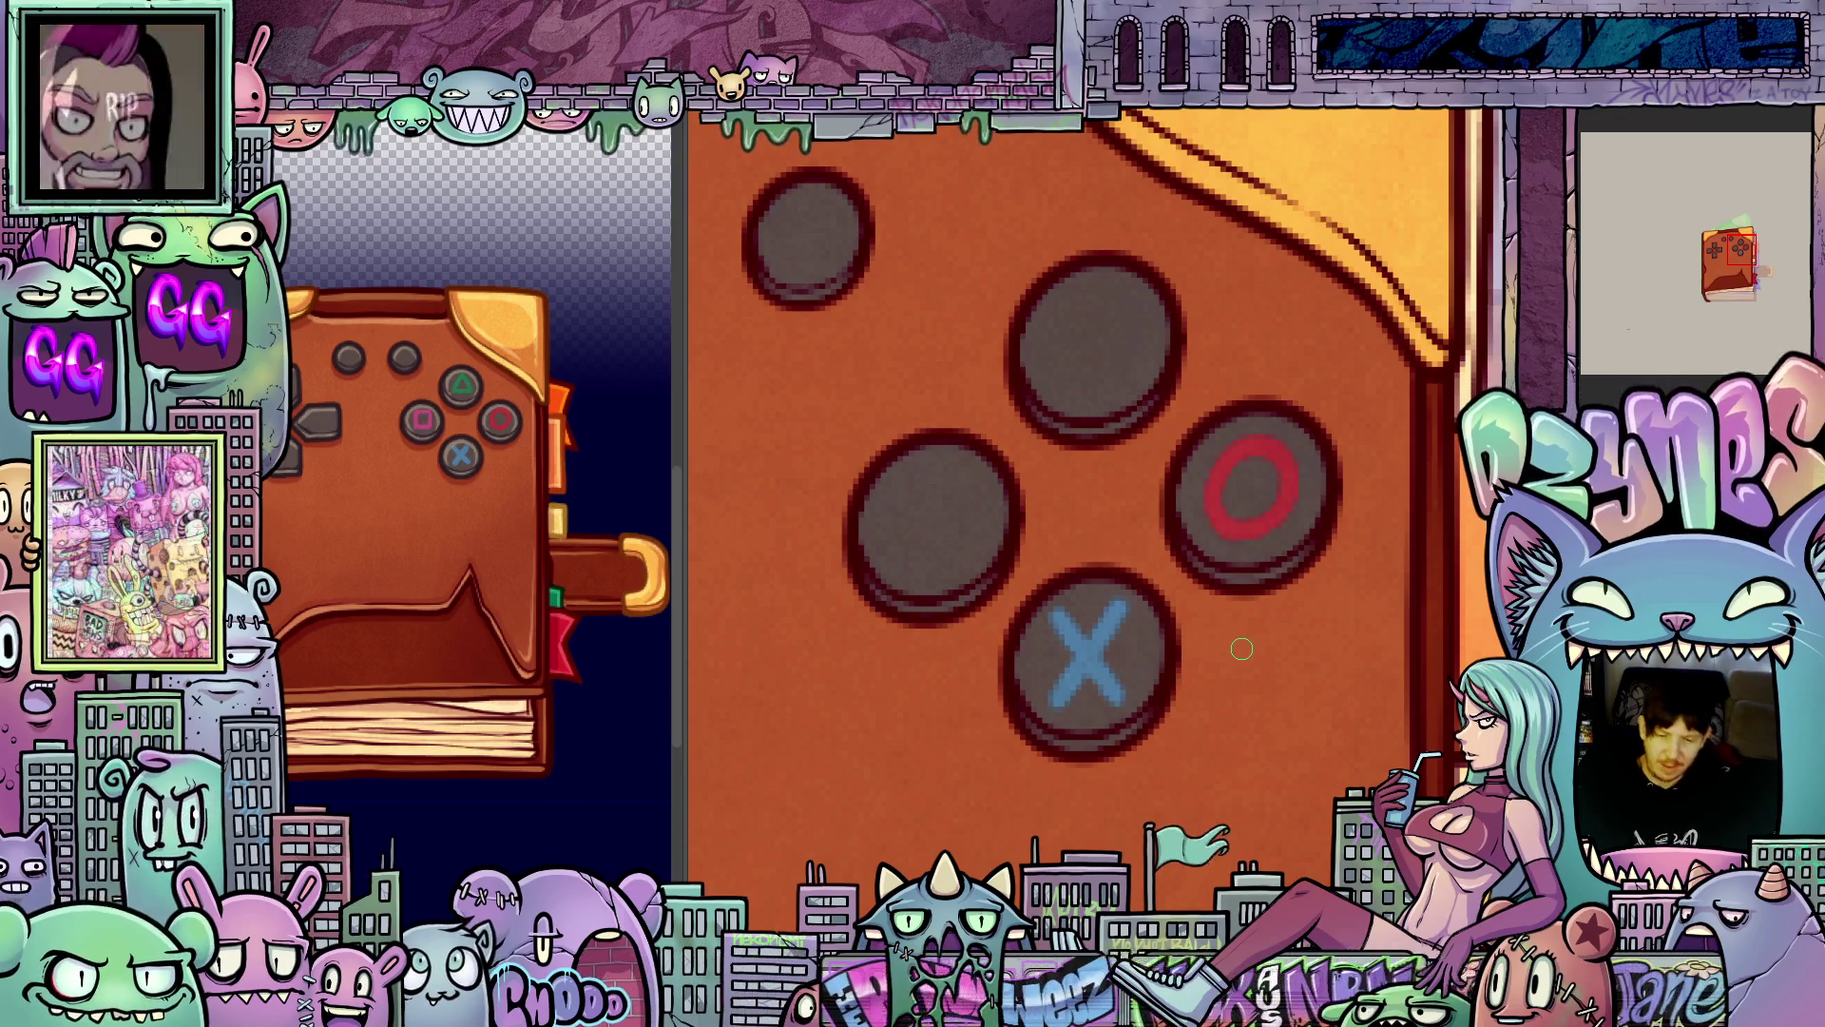
- Sample green from the reference's triangle button and paint a green triangle on the top button
scroll(1264, 661, "down", 2)
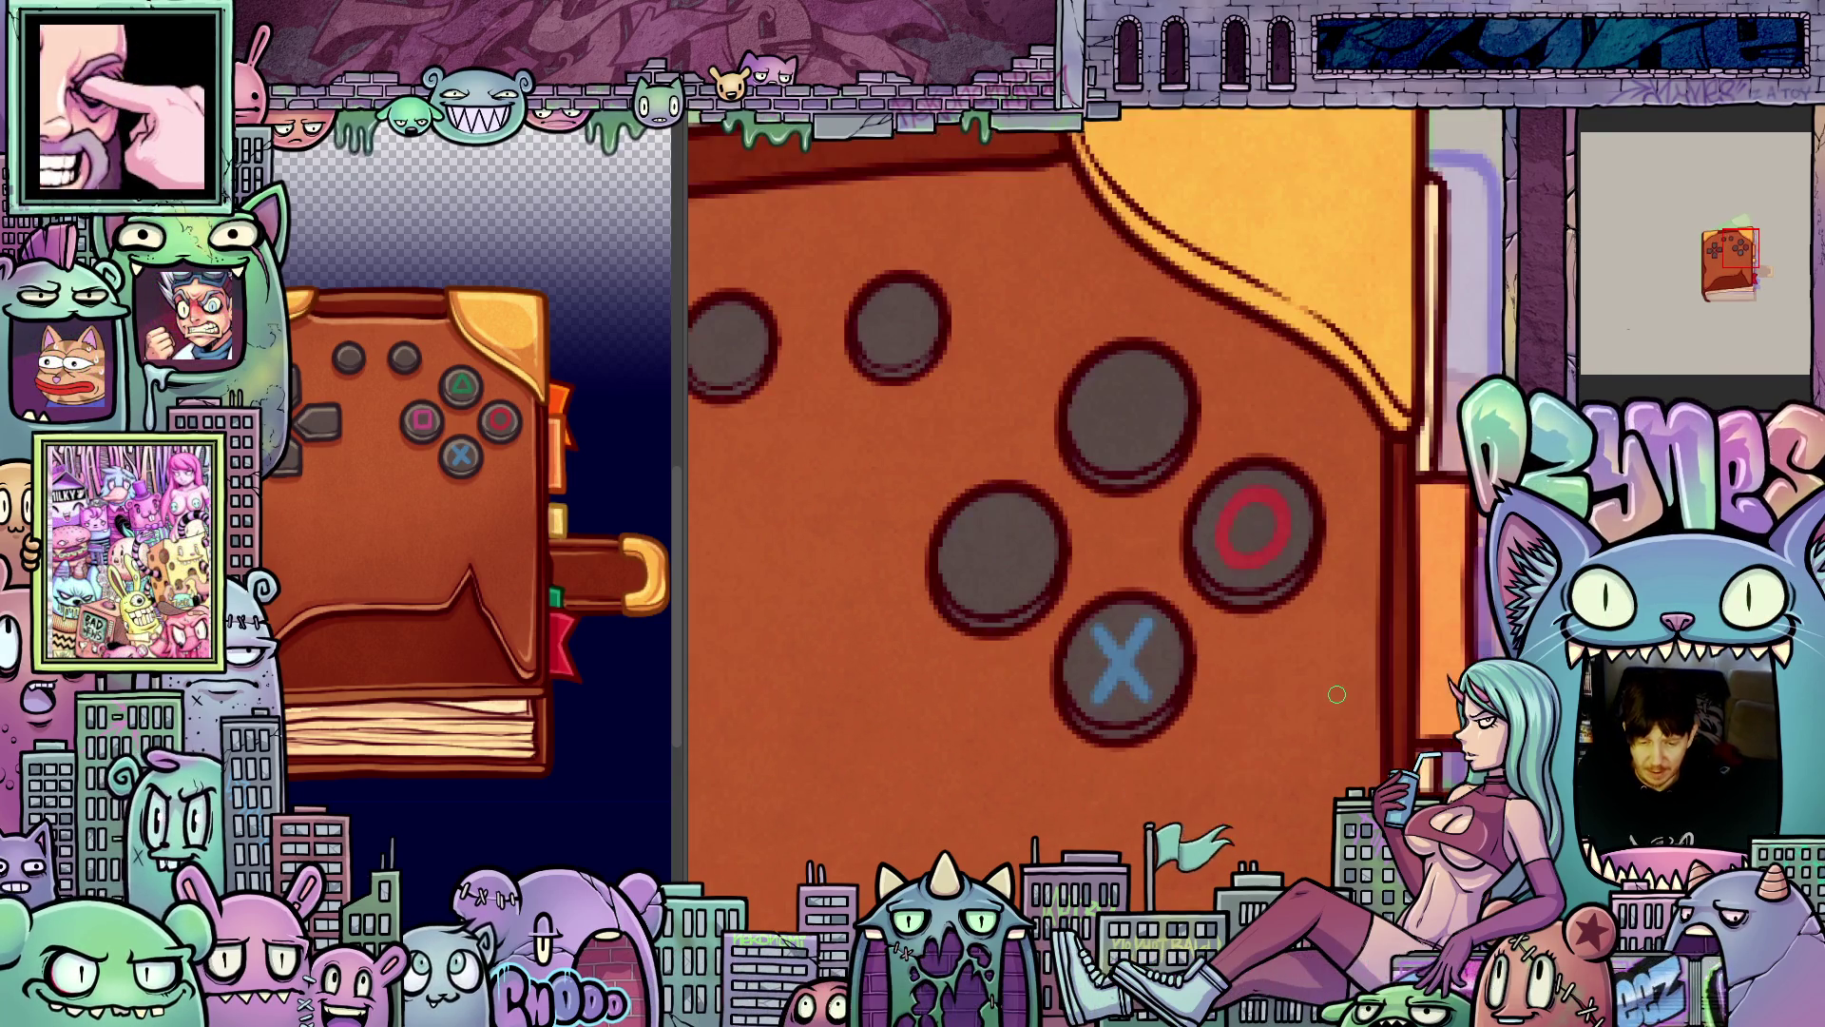
scroll(1281, 680, "up", 2)
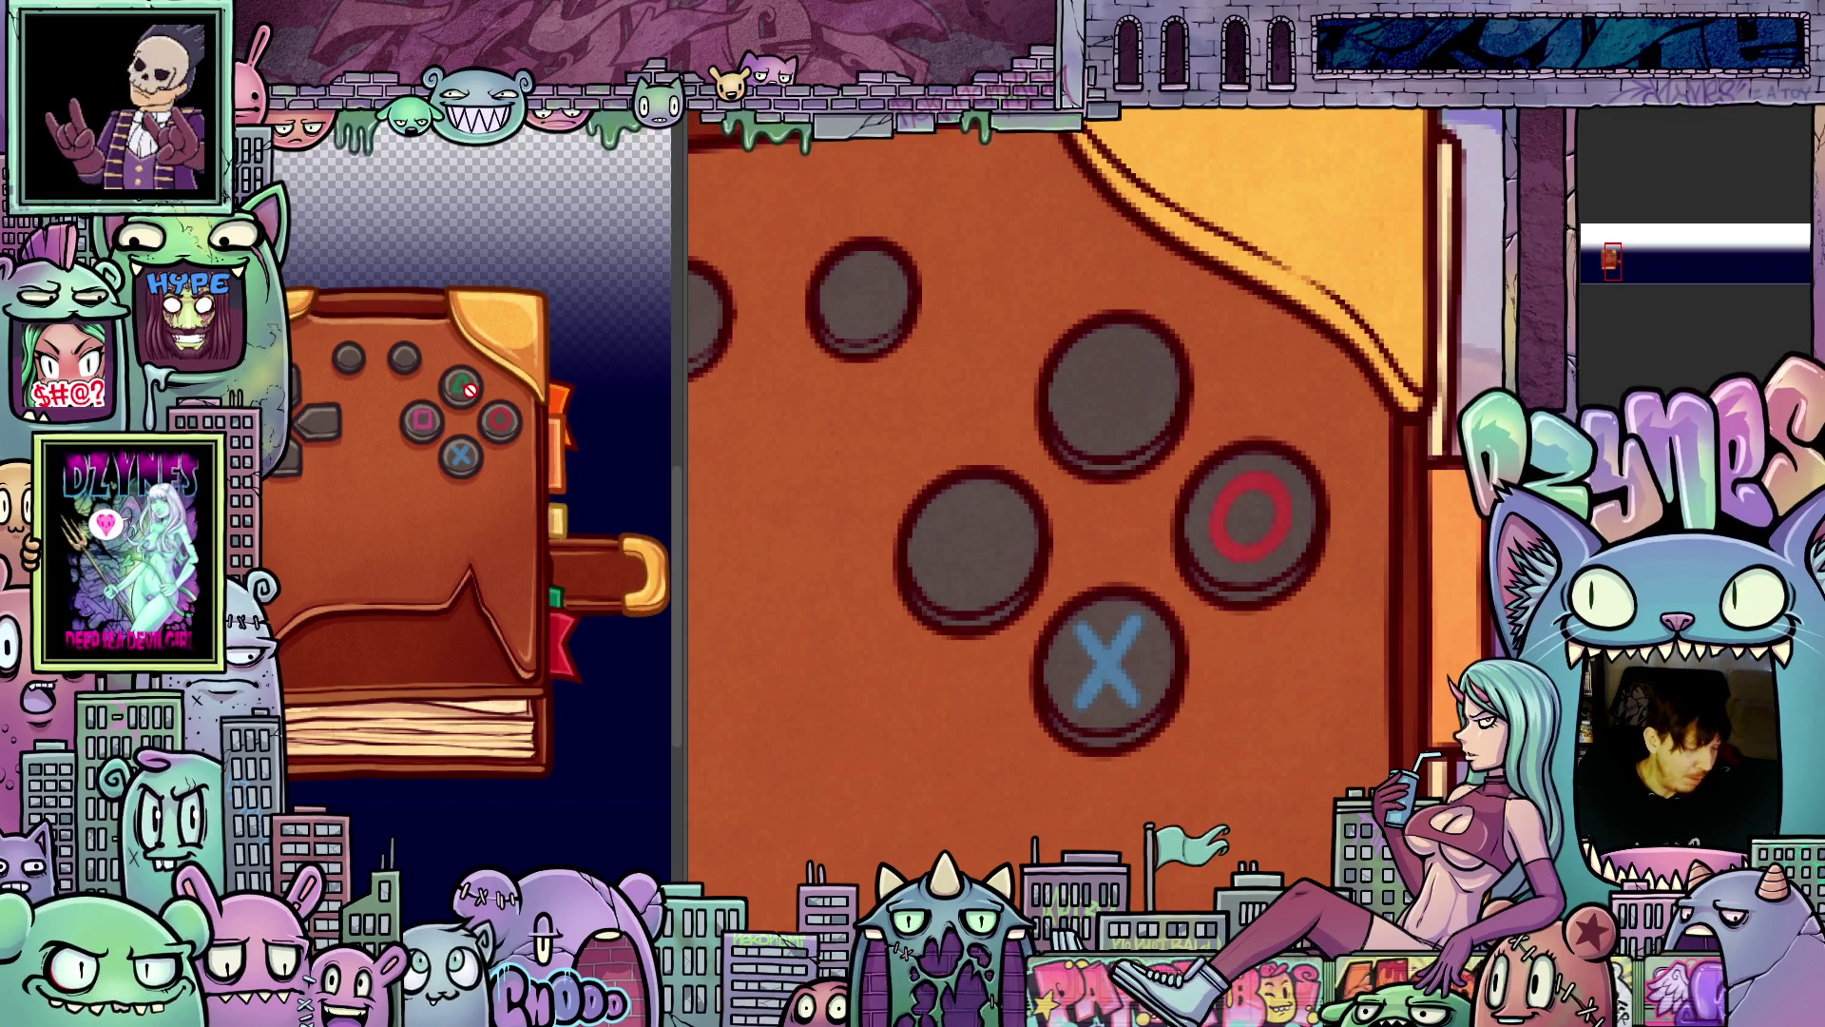
left_click(469, 390, "ctrl")
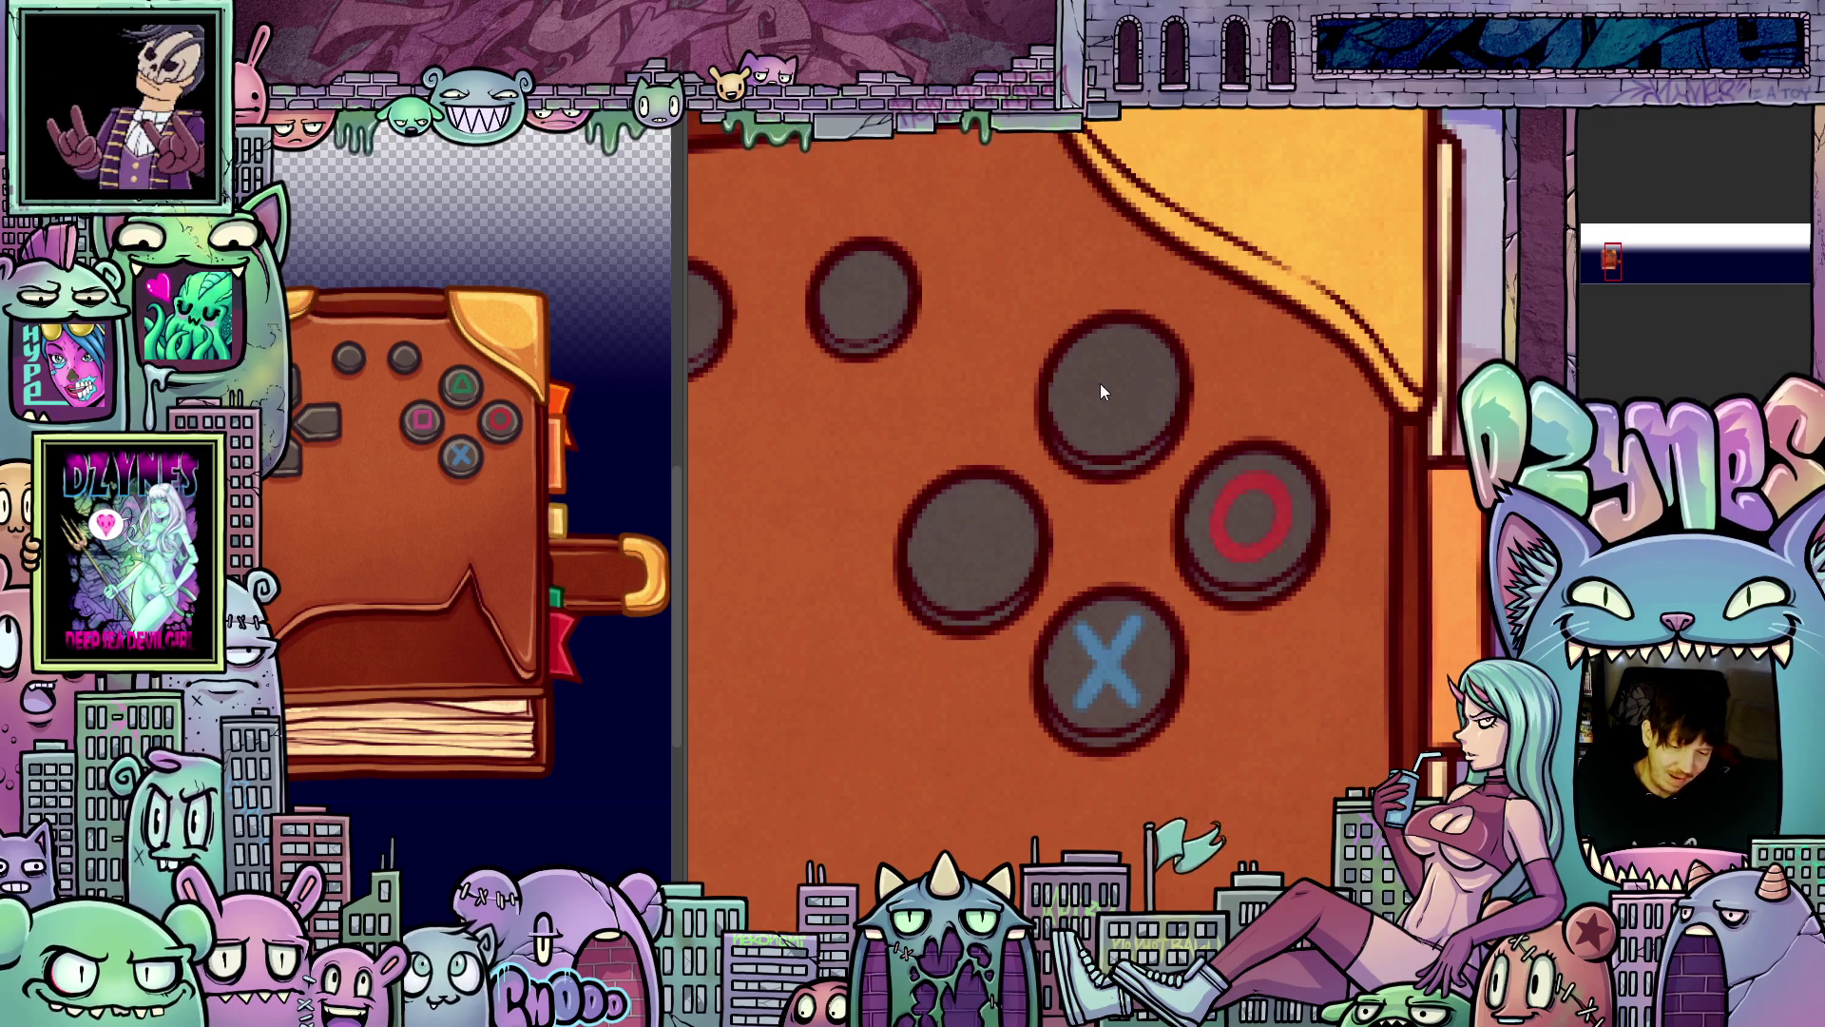
scroll(1110, 373, "up", 3)
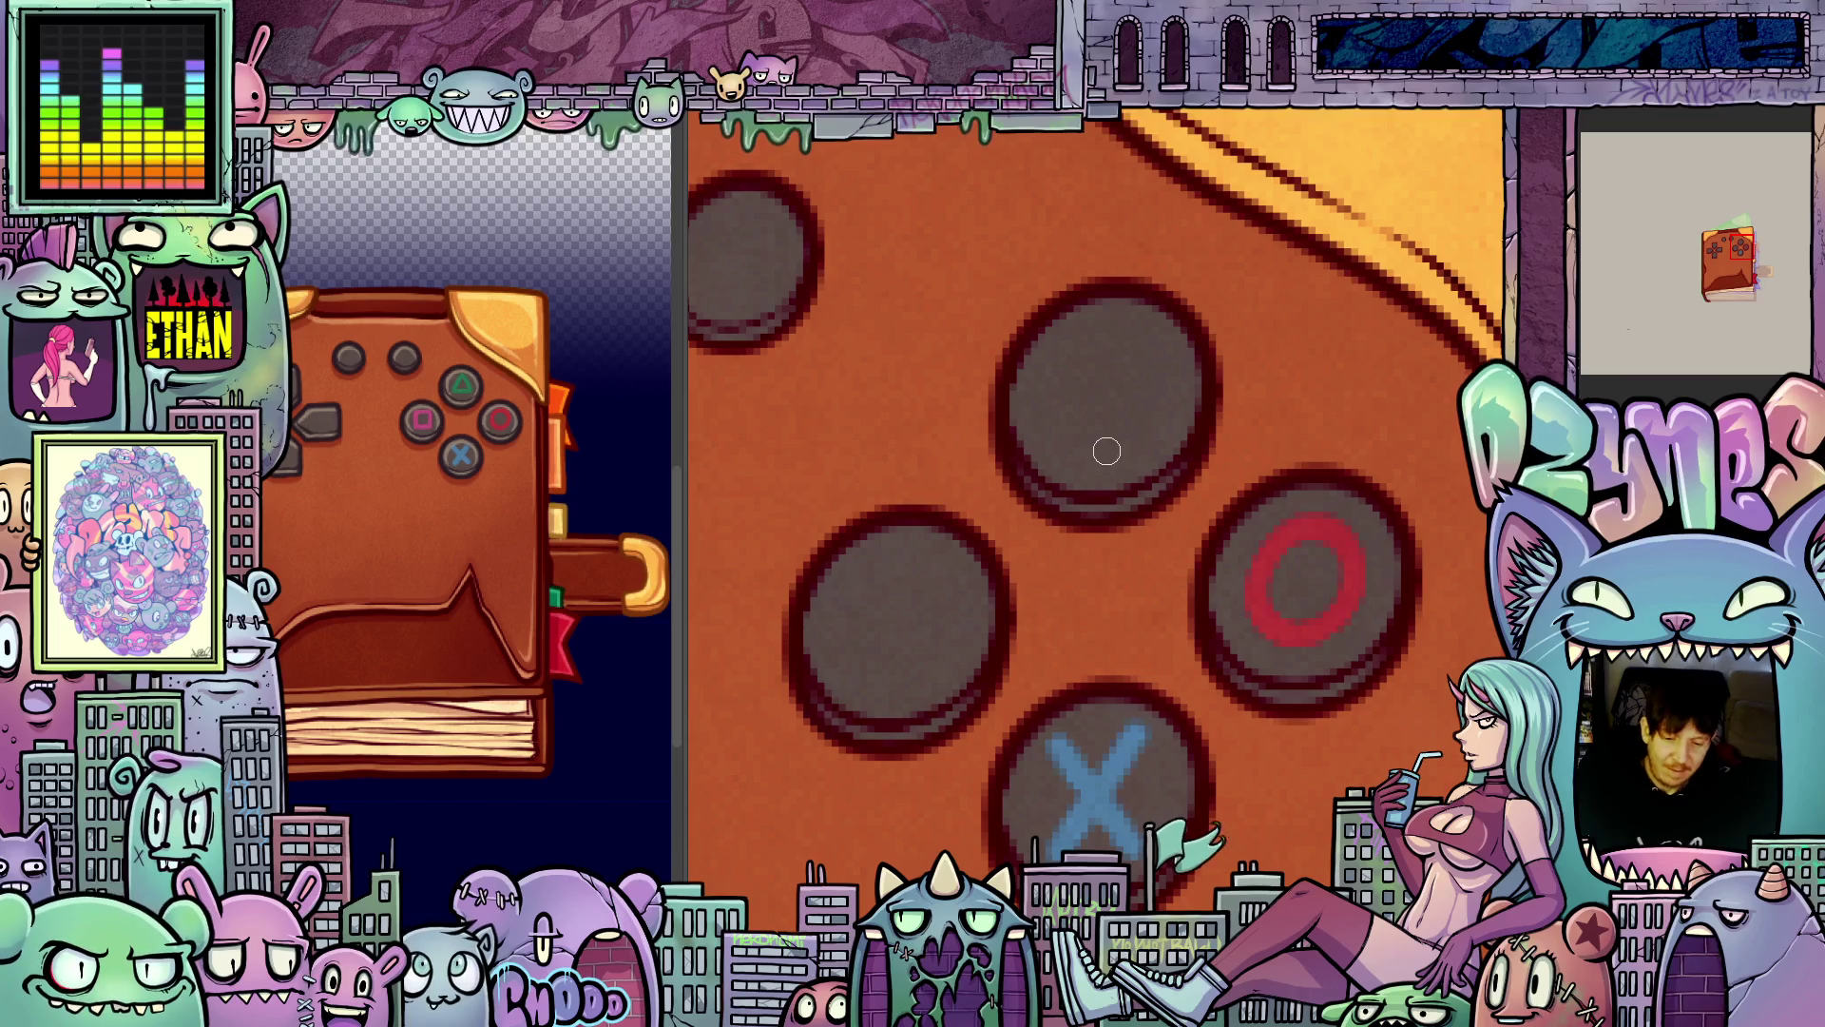
scroll(1179, 651, "down", 5)
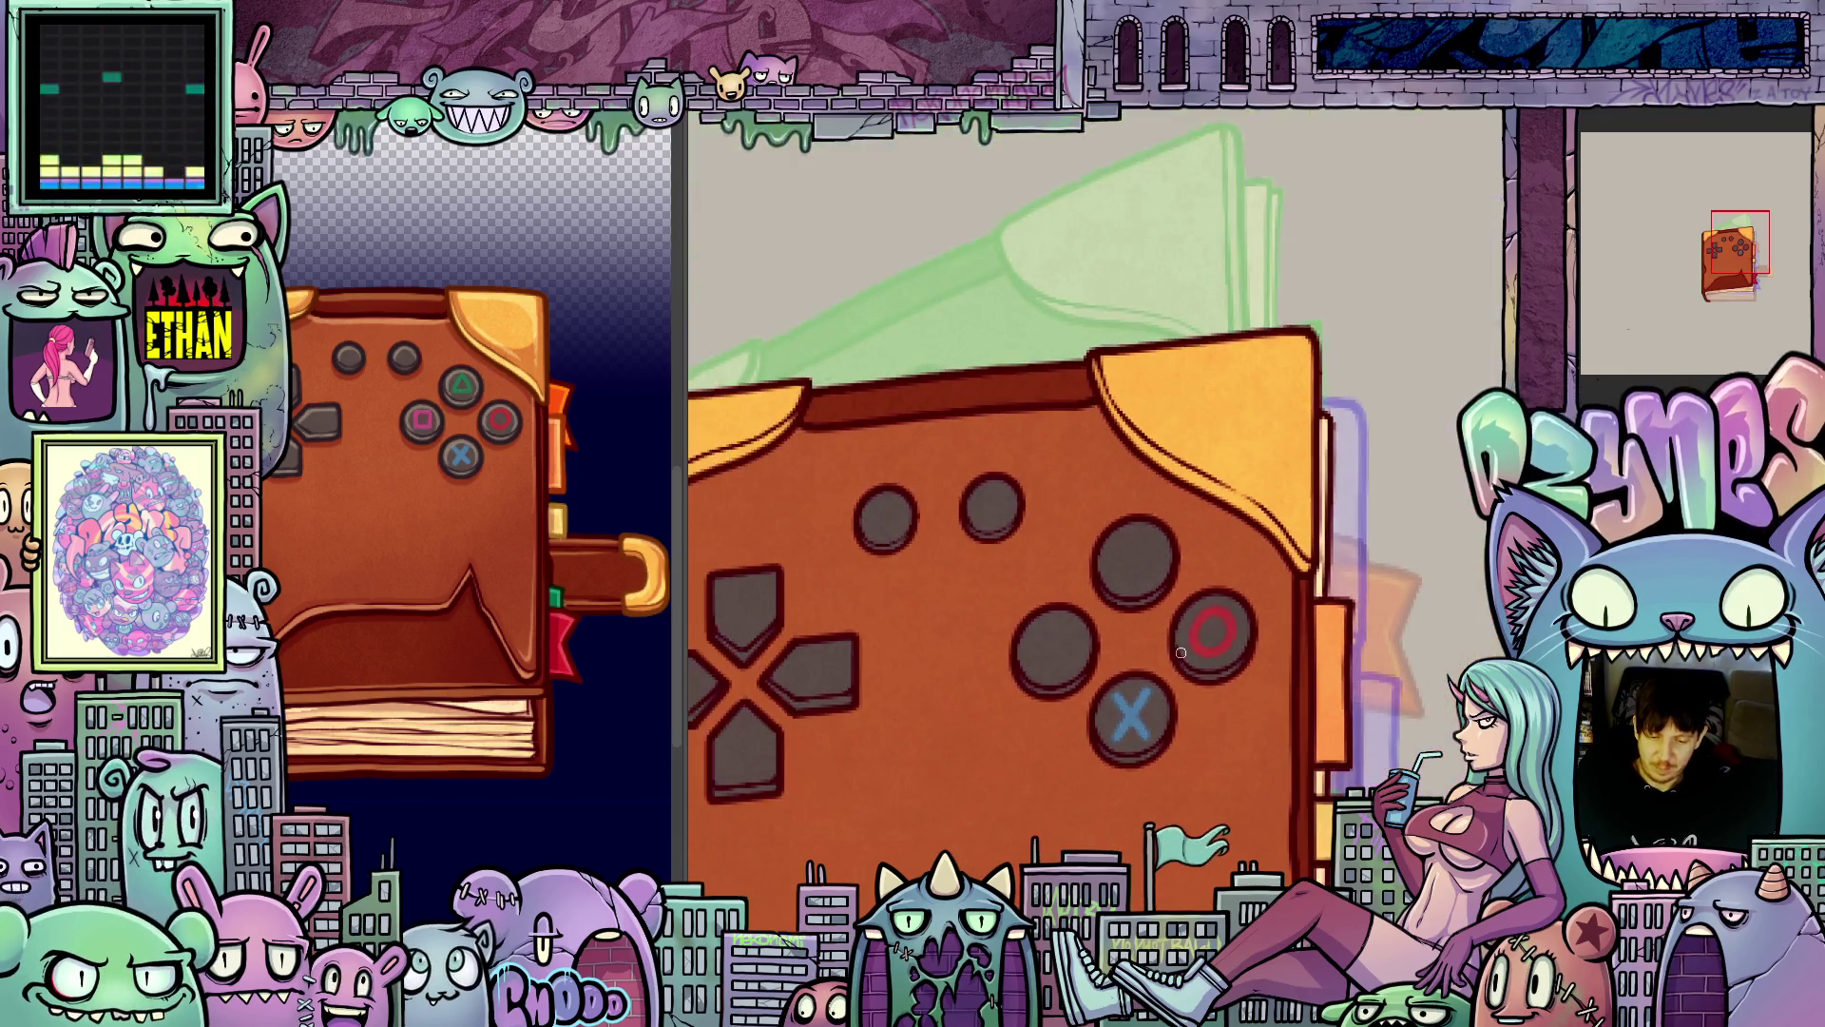
scroll(1181, 652, "up", 3)
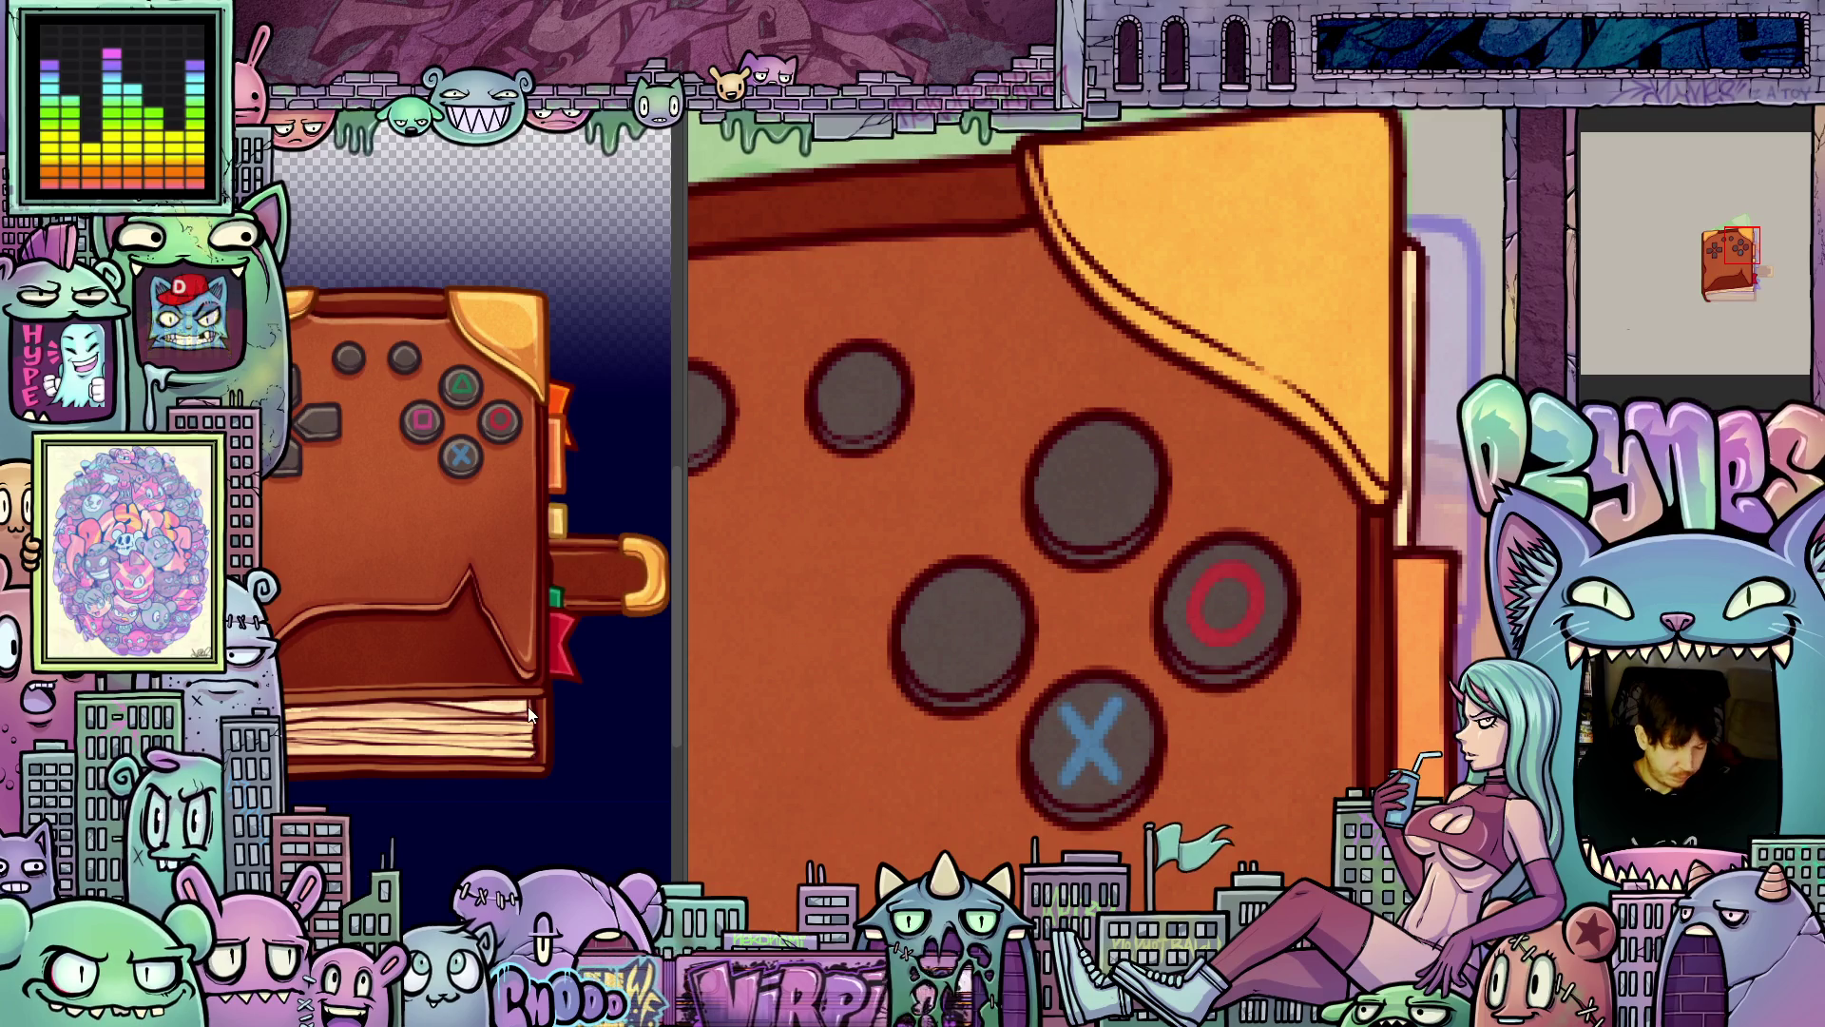
mouse_move(1063, 511)
left_mouse_down()
mouse_move(1132, 501)
mouse_move(1079, 481)
mouse_move(1093, 454)
mouse_move(1131, 501)
left_mouse_up()
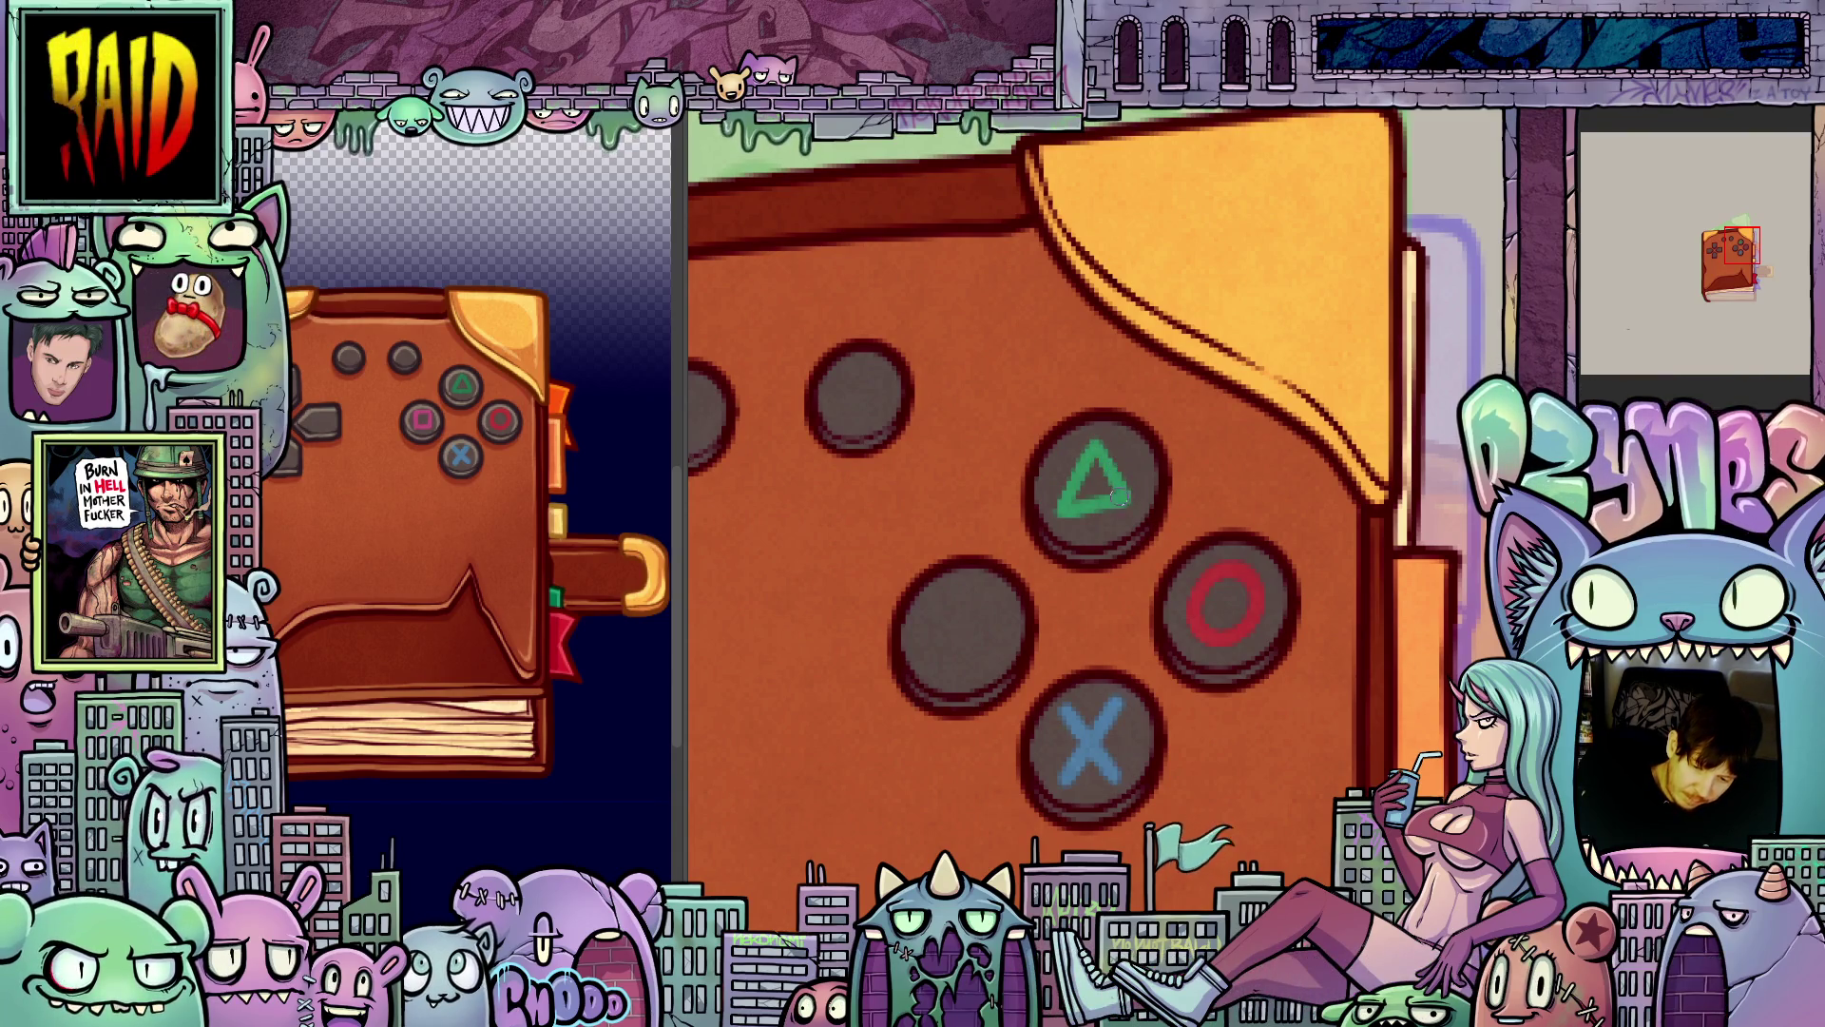
- Zoom out to check the green triangle, red O and blue X on the cover
scroll(1198, 611, "down", 3)
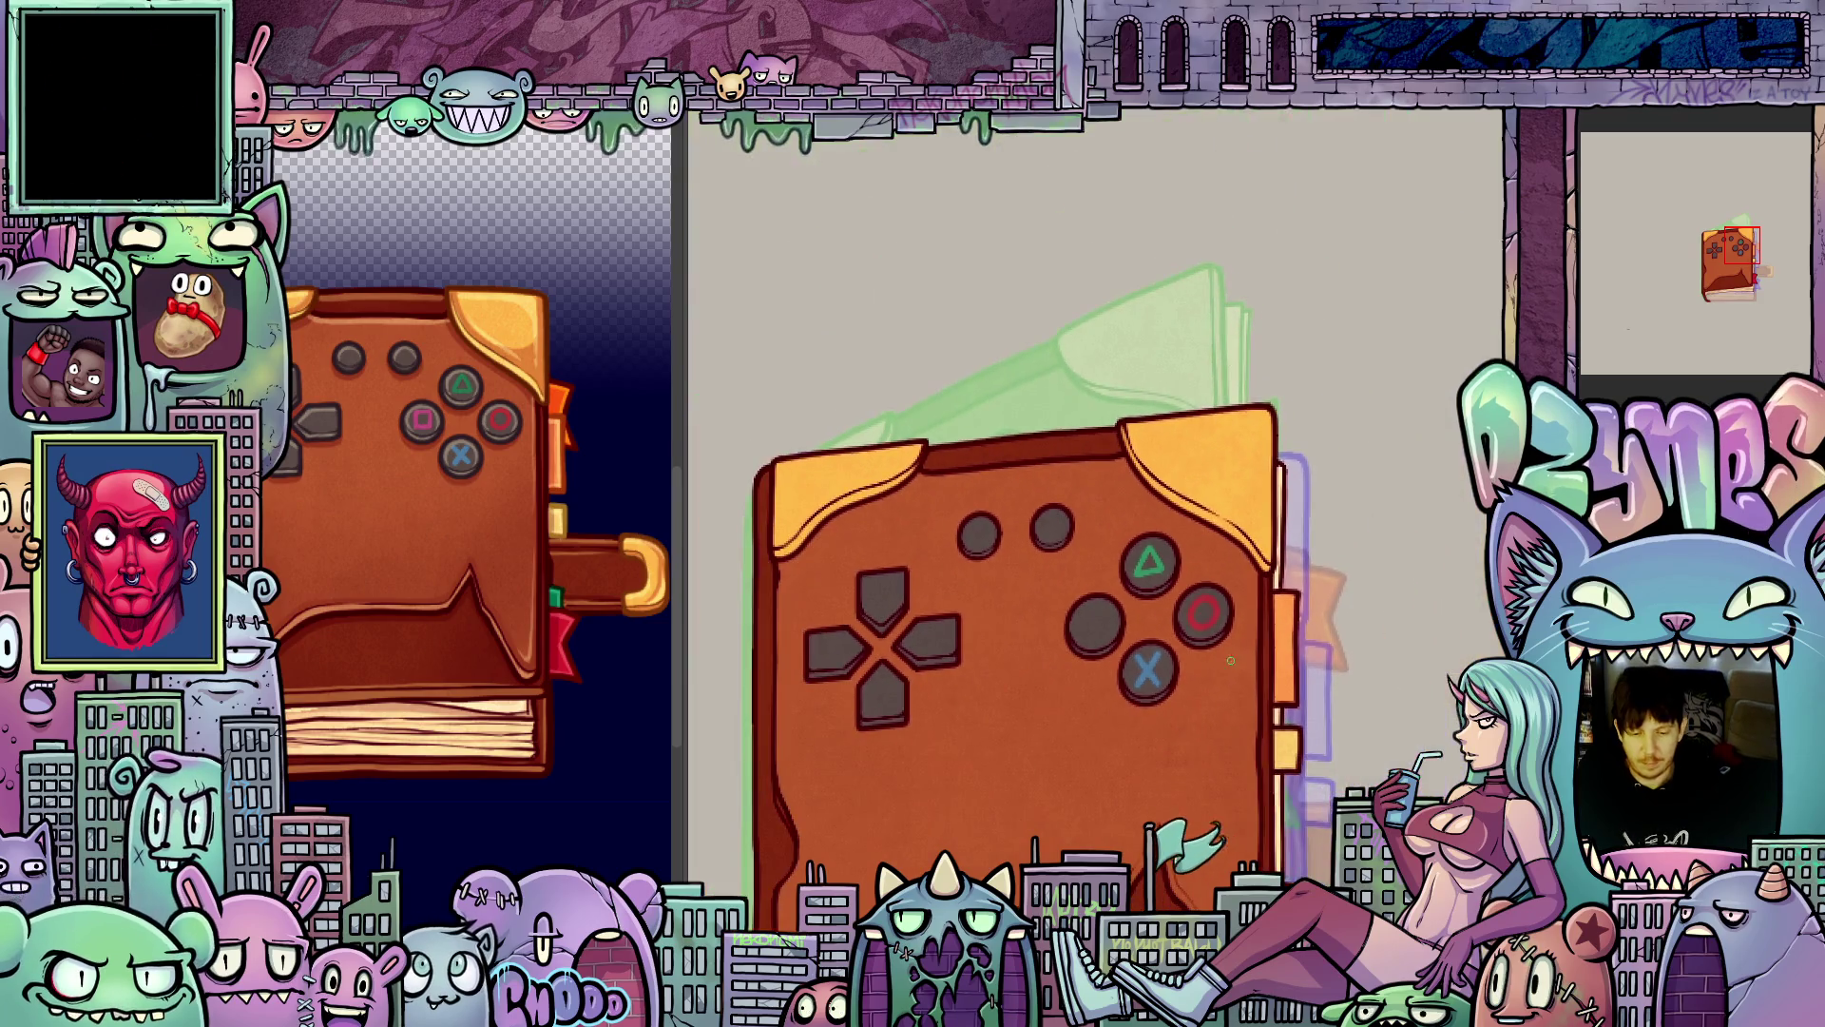
- Move the green triangle up slightly and rotate it a little clockwise, then deselect
scroll(1268, 694, "up", 1)
scroll(1141, 456, "up", 4)
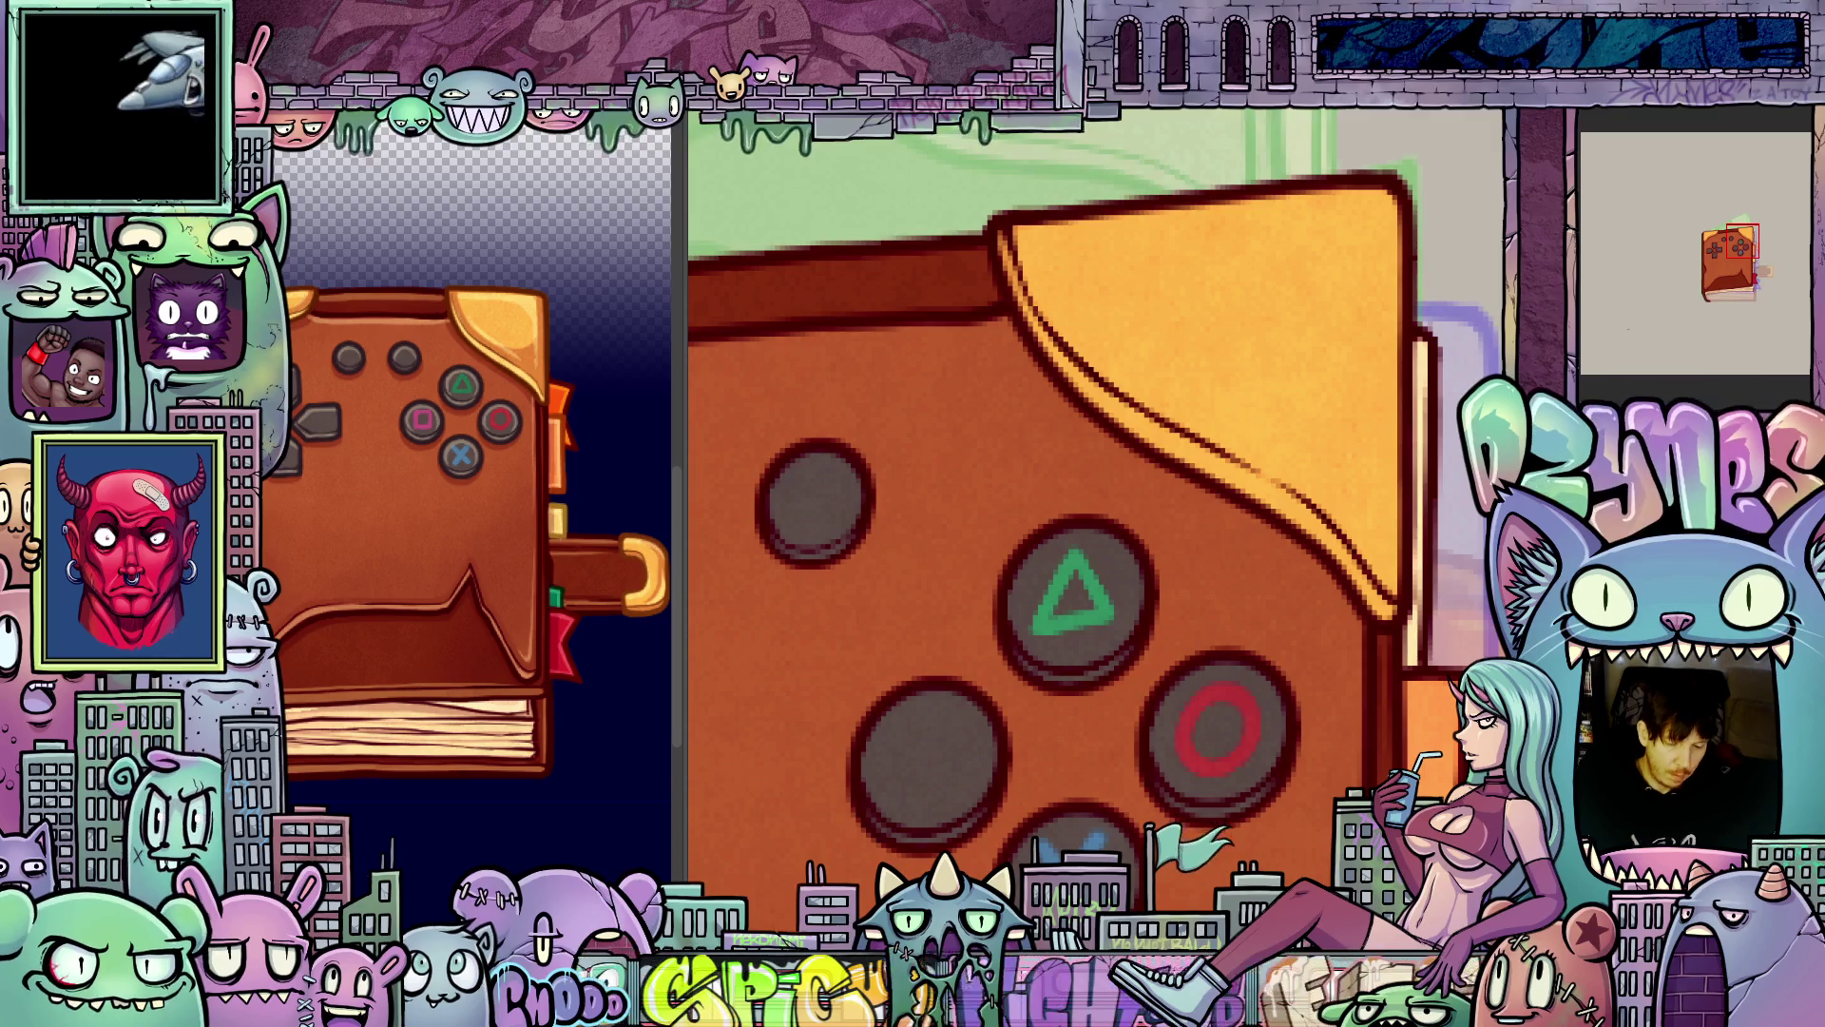
left_click_drag(1062, 686, 1057, 685)
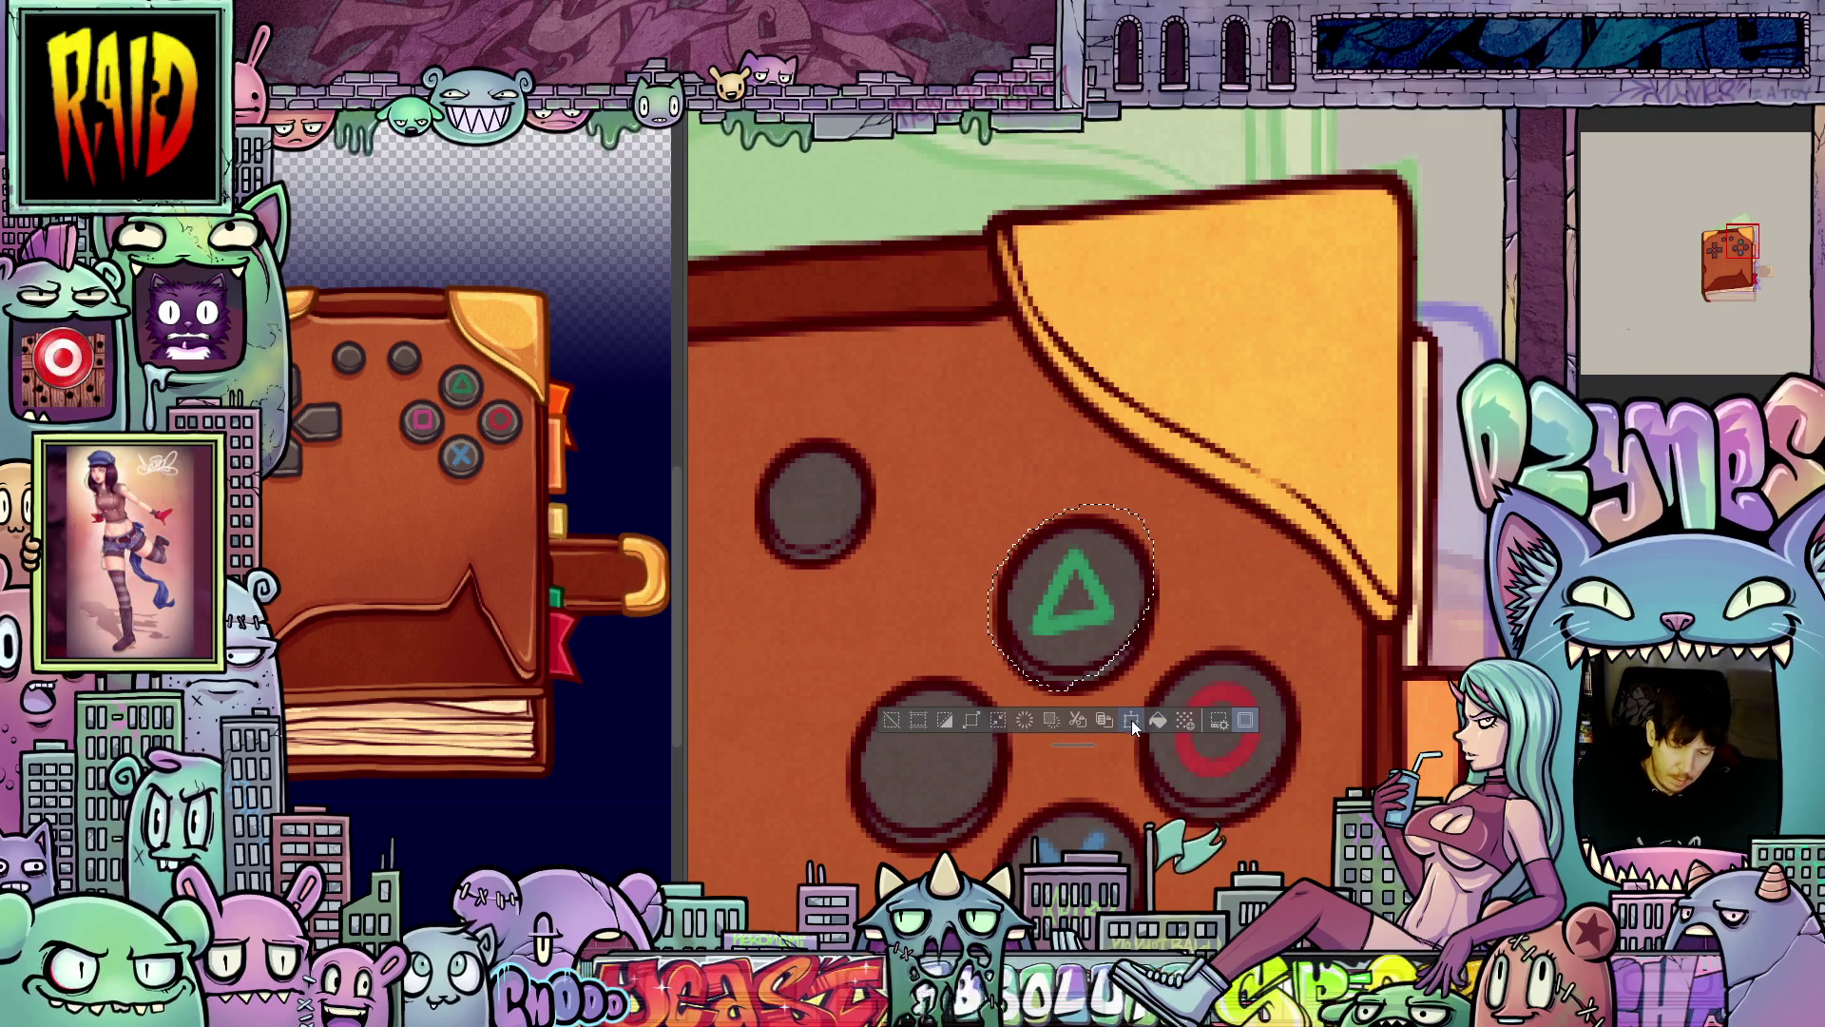
left_click(1131, 721)
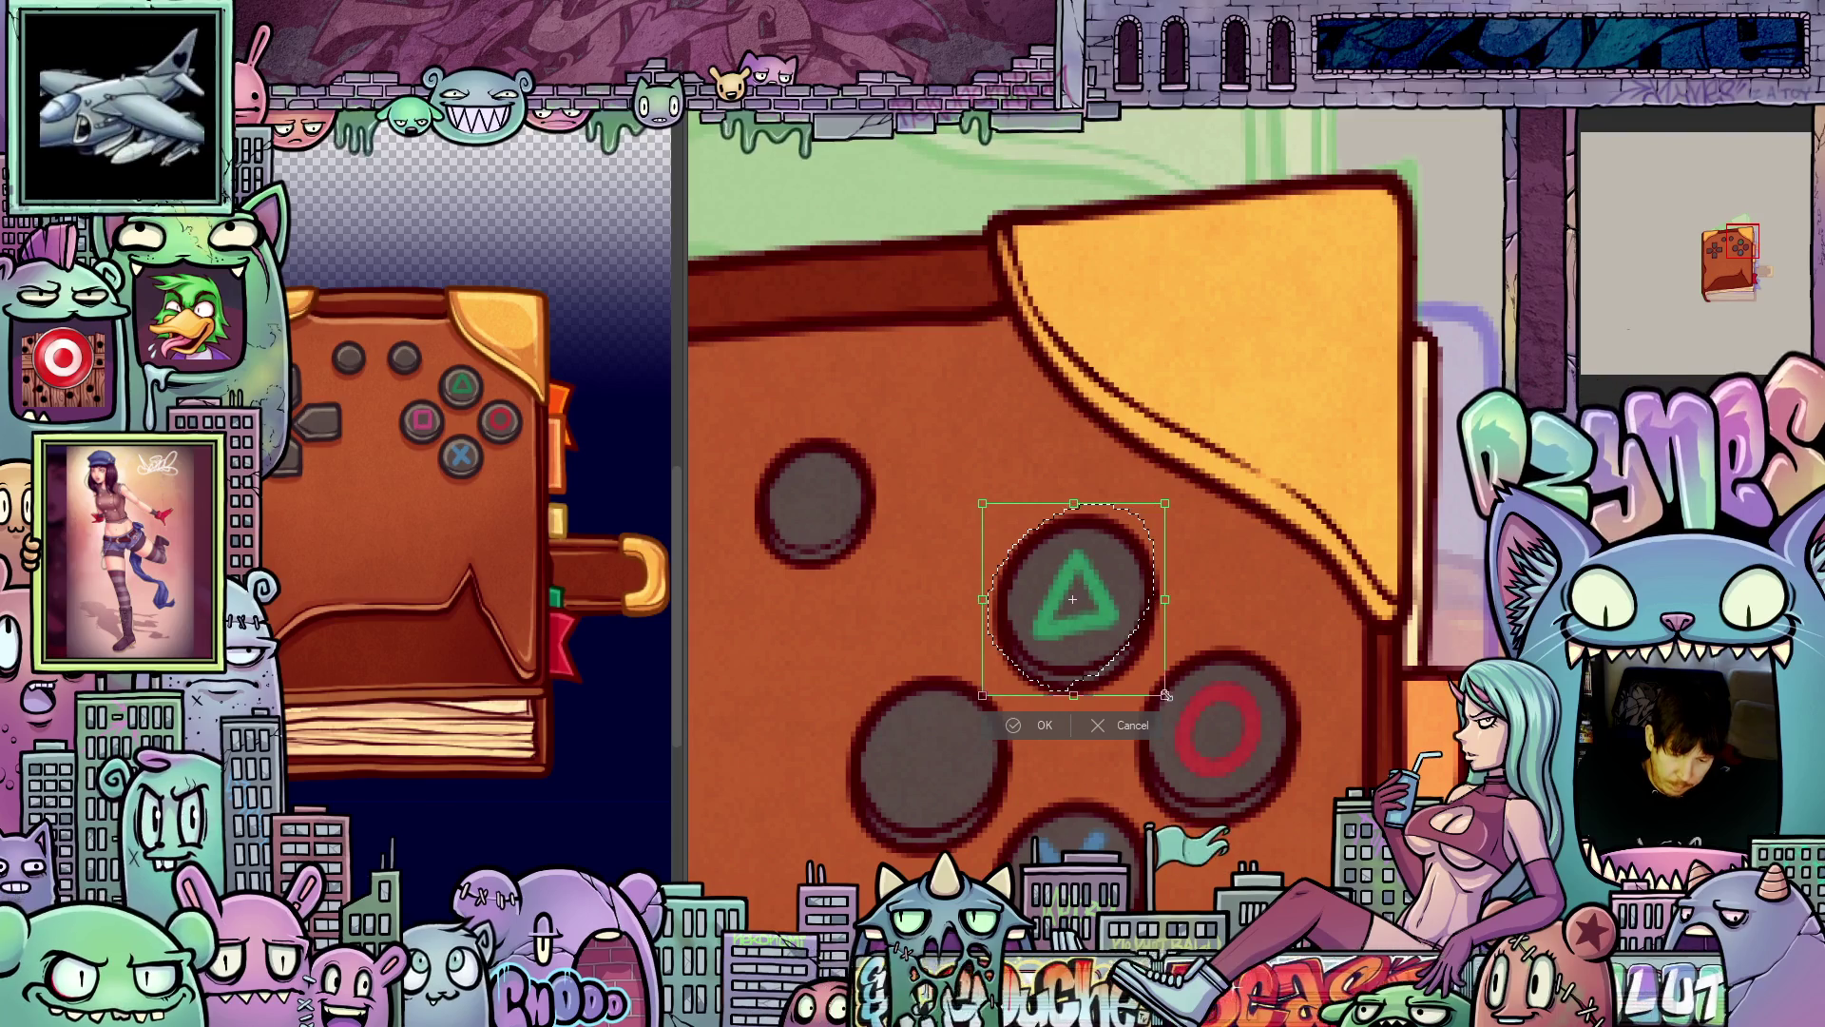
key("Up")
left_click_drag(1206, 644, 1167, 695)
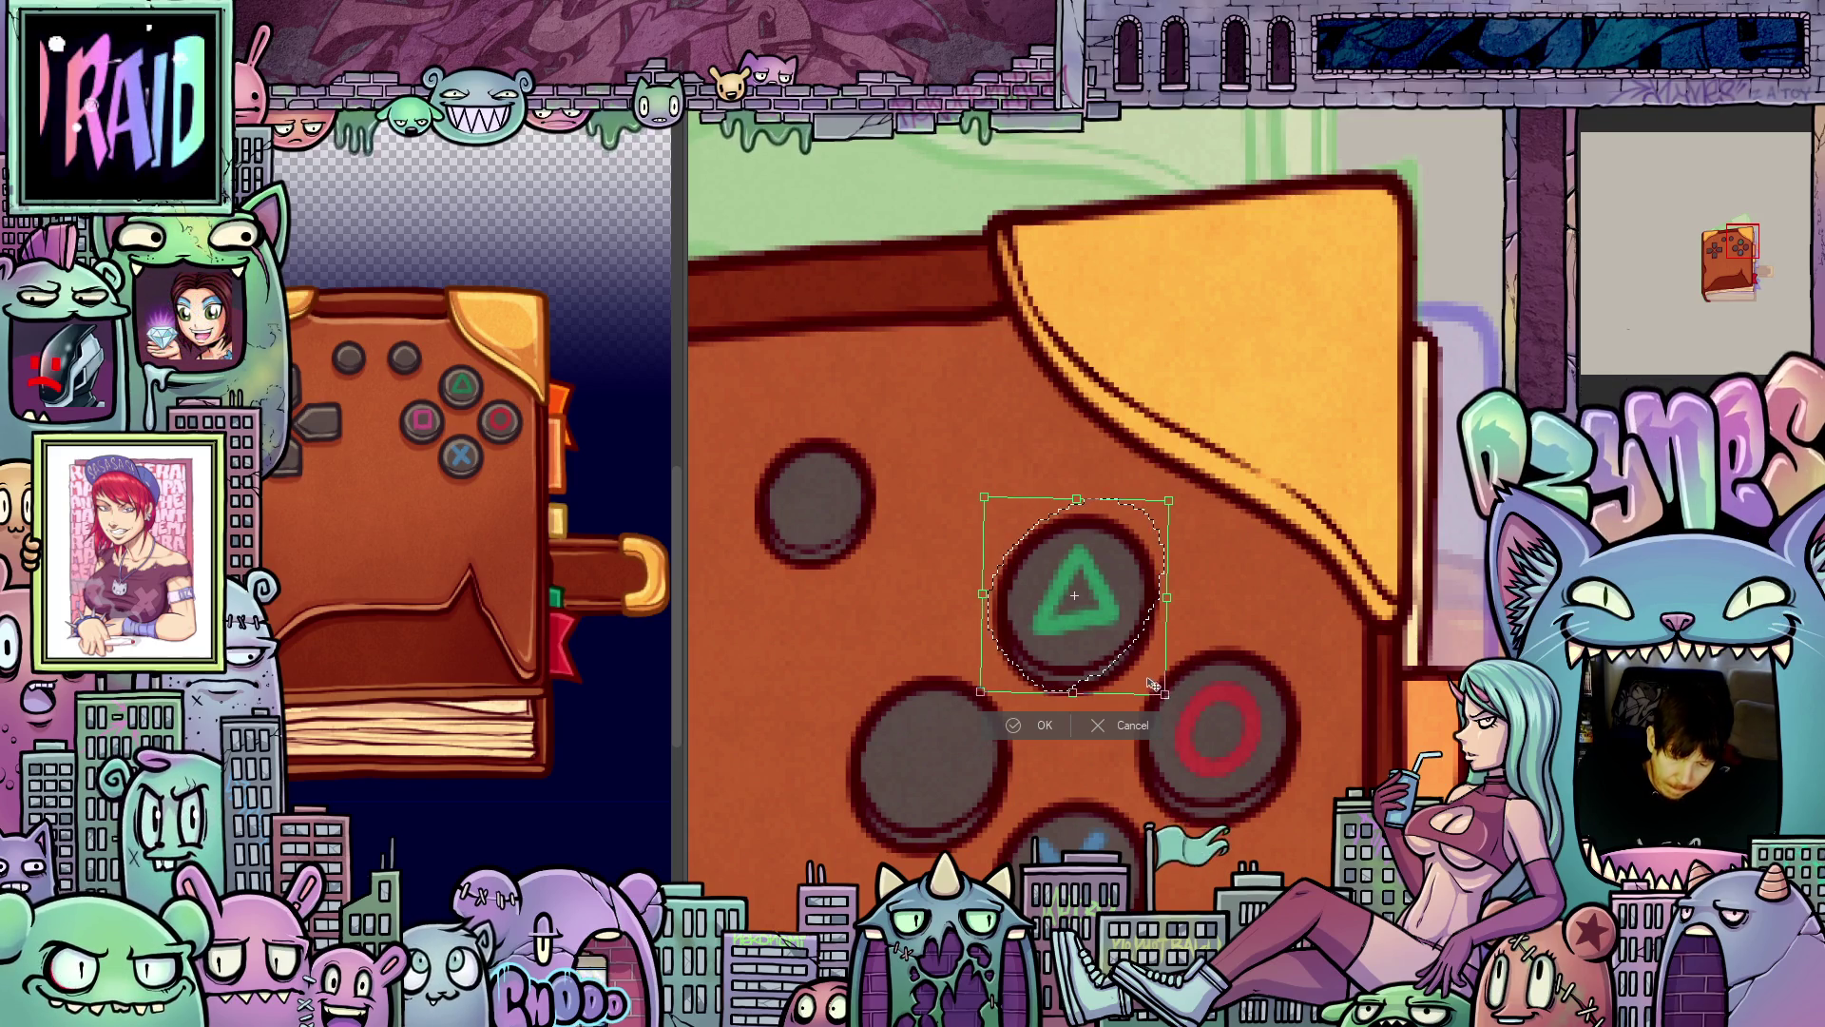
left_click(1051, 730)
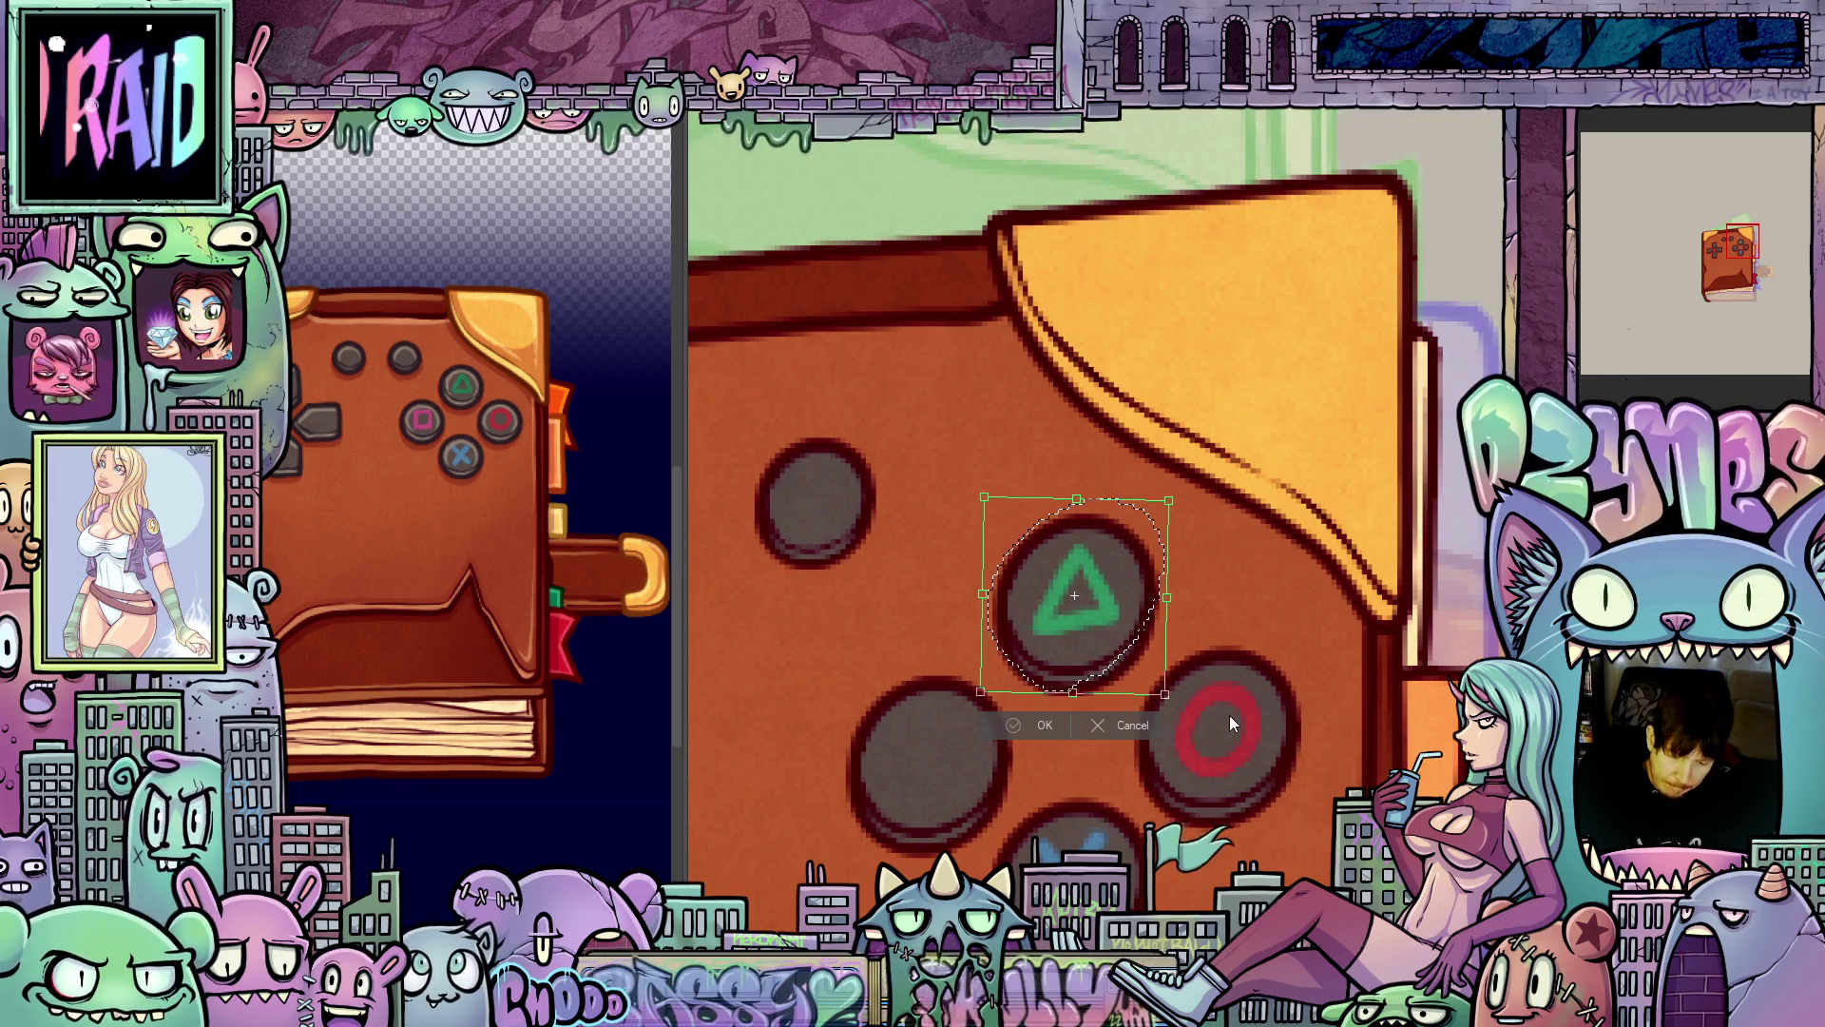
left_click(1223, 724)
scroll(1291, 774, "down", 3)
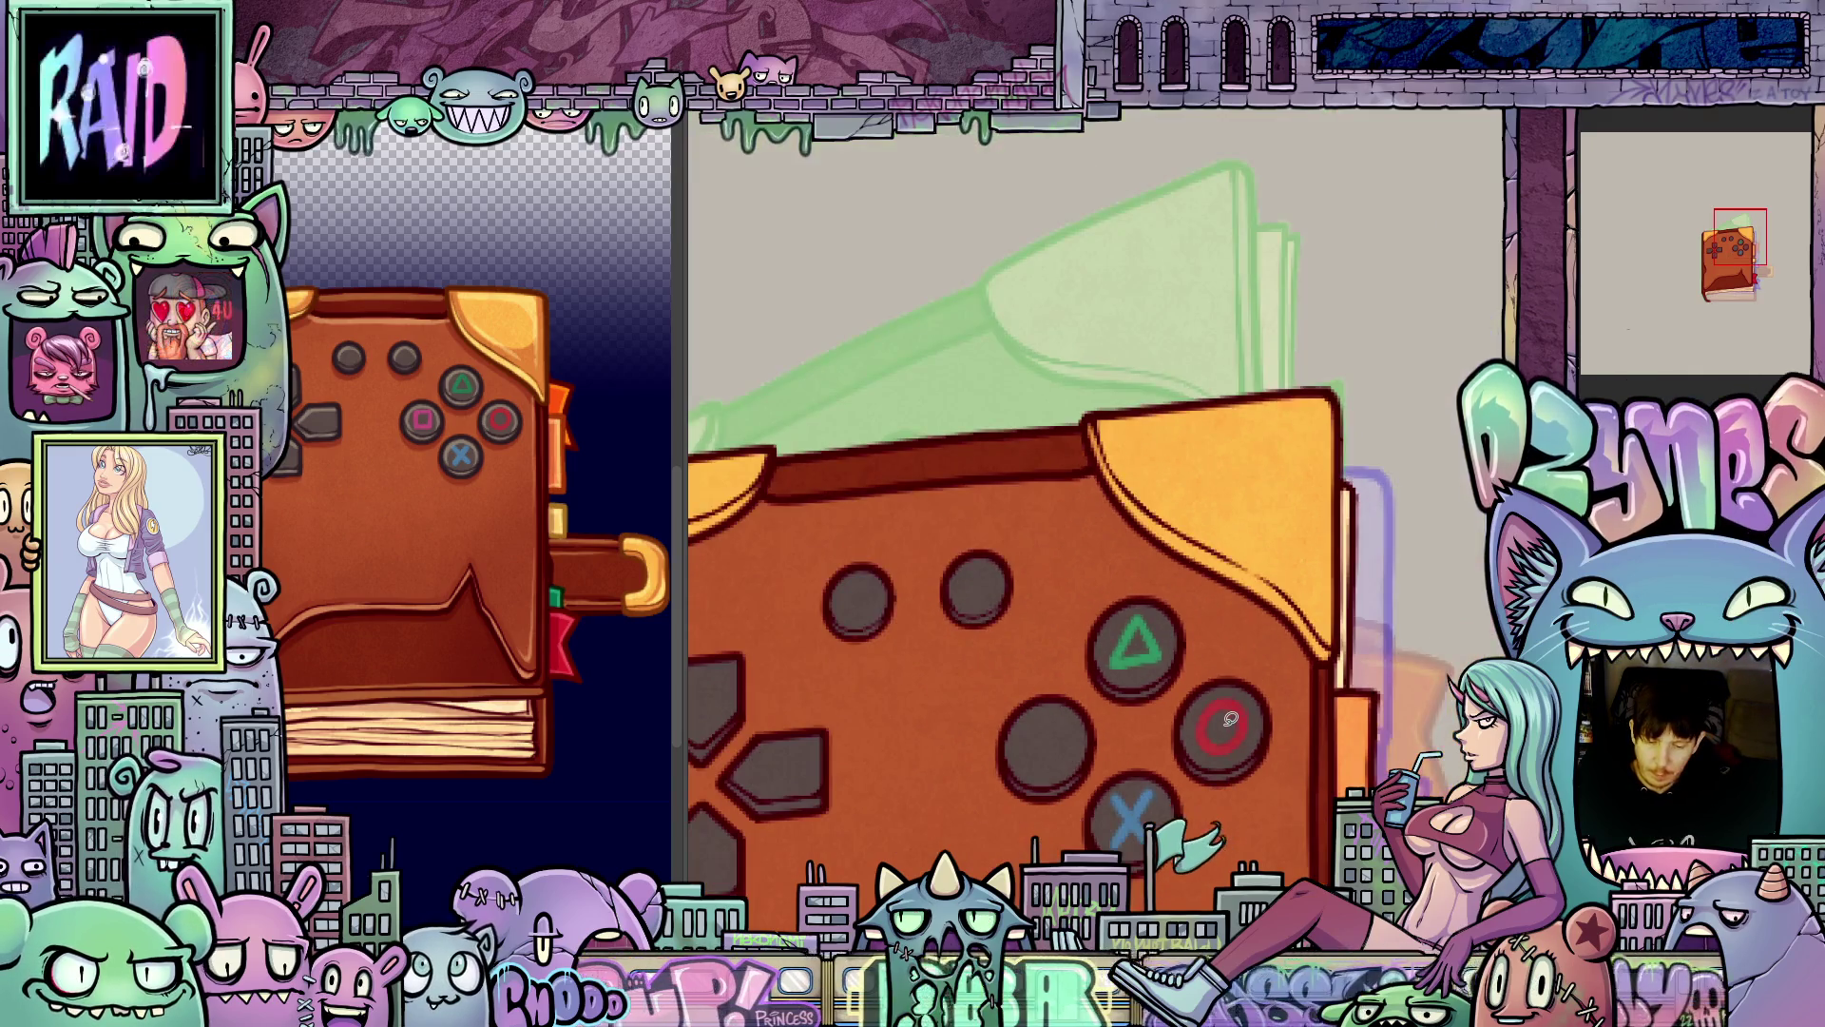
- Undo the green triangle and red O, then finish the red O on the right face button
scroll(1291, 775, "up", 2)
key("ctrl+z")
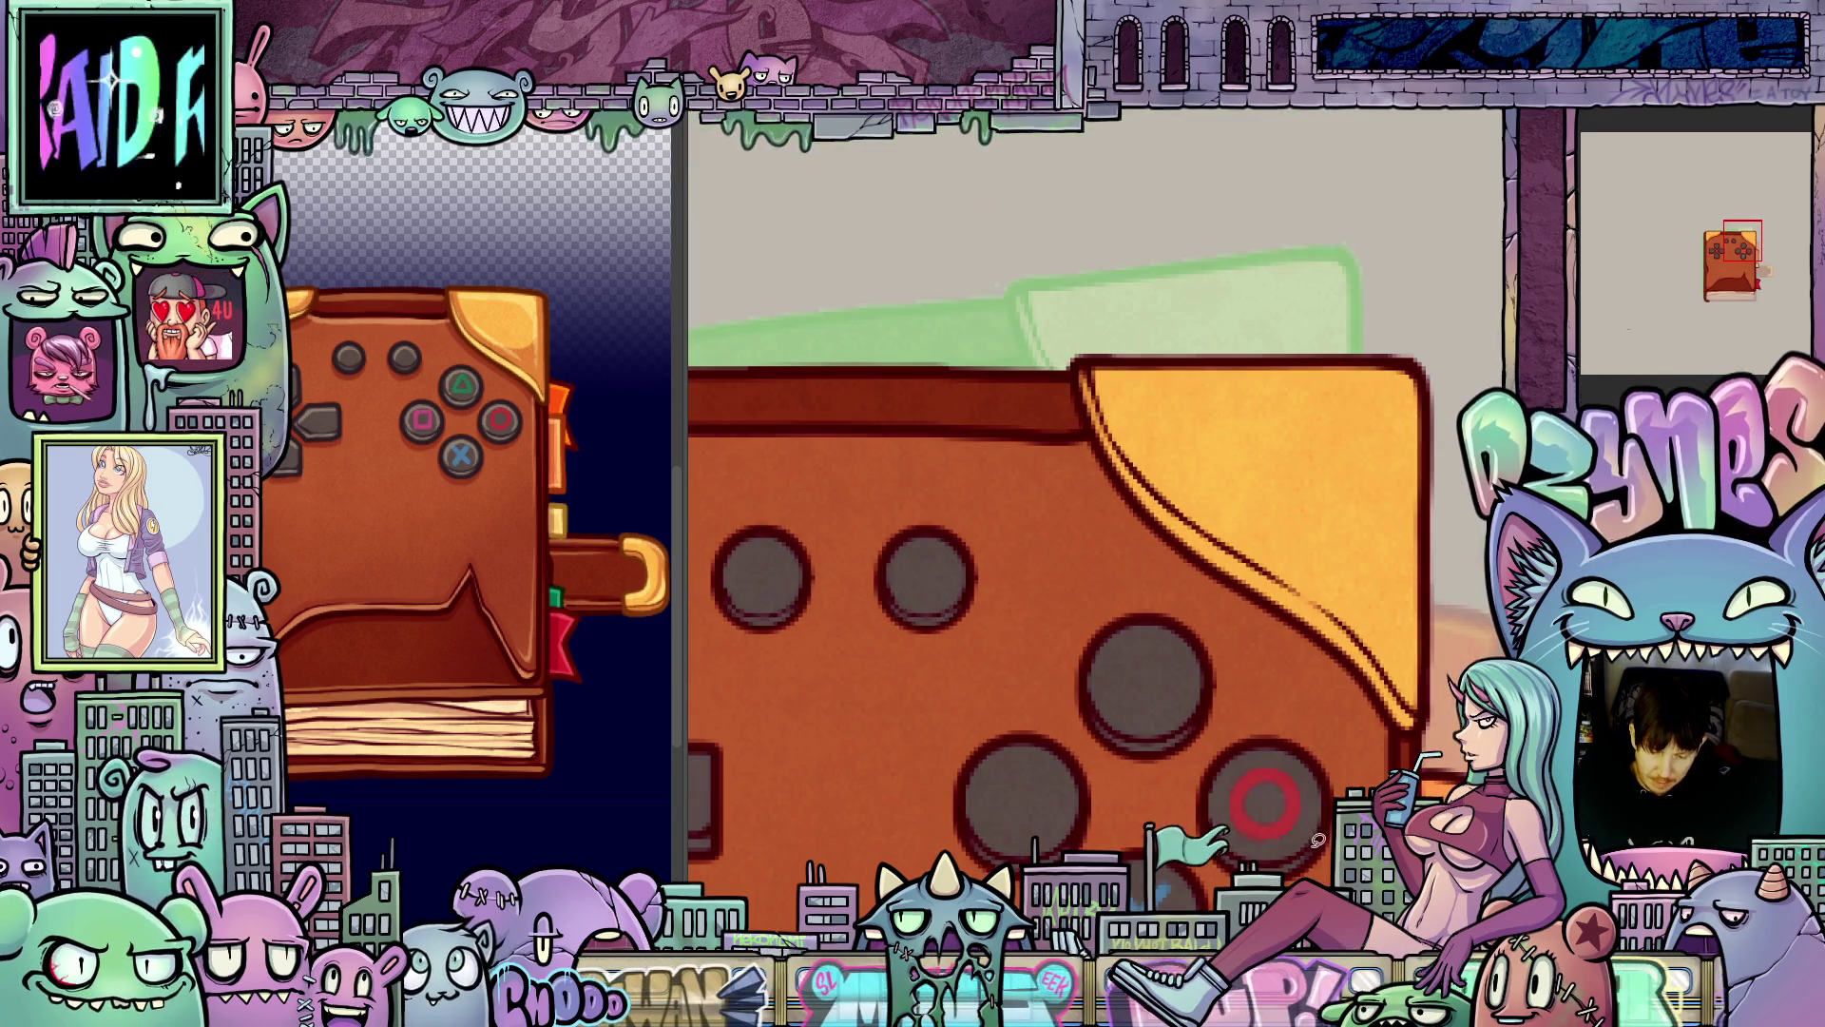
left_click_drag(1317, 838, 1187, 549)
scroll(1193, 570, "up", 1)
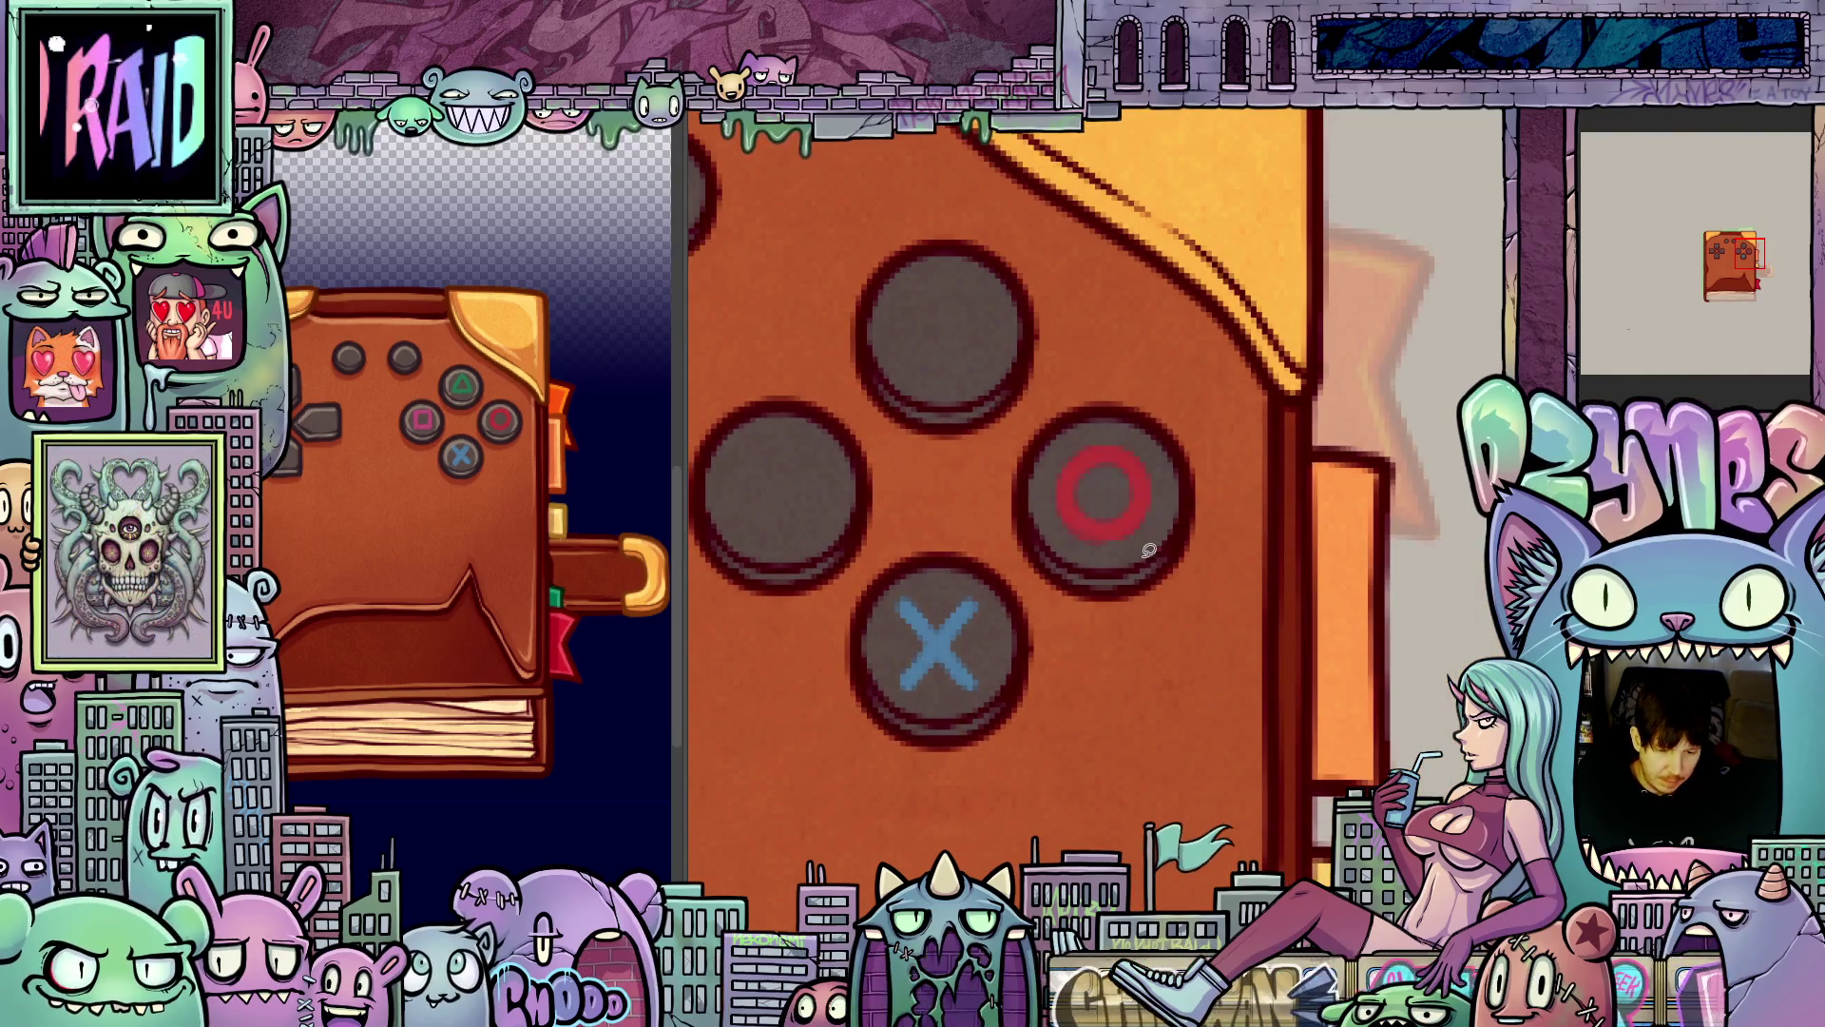
key("ctrl+z")
key("ctrl+z")
key("ctrl+z")
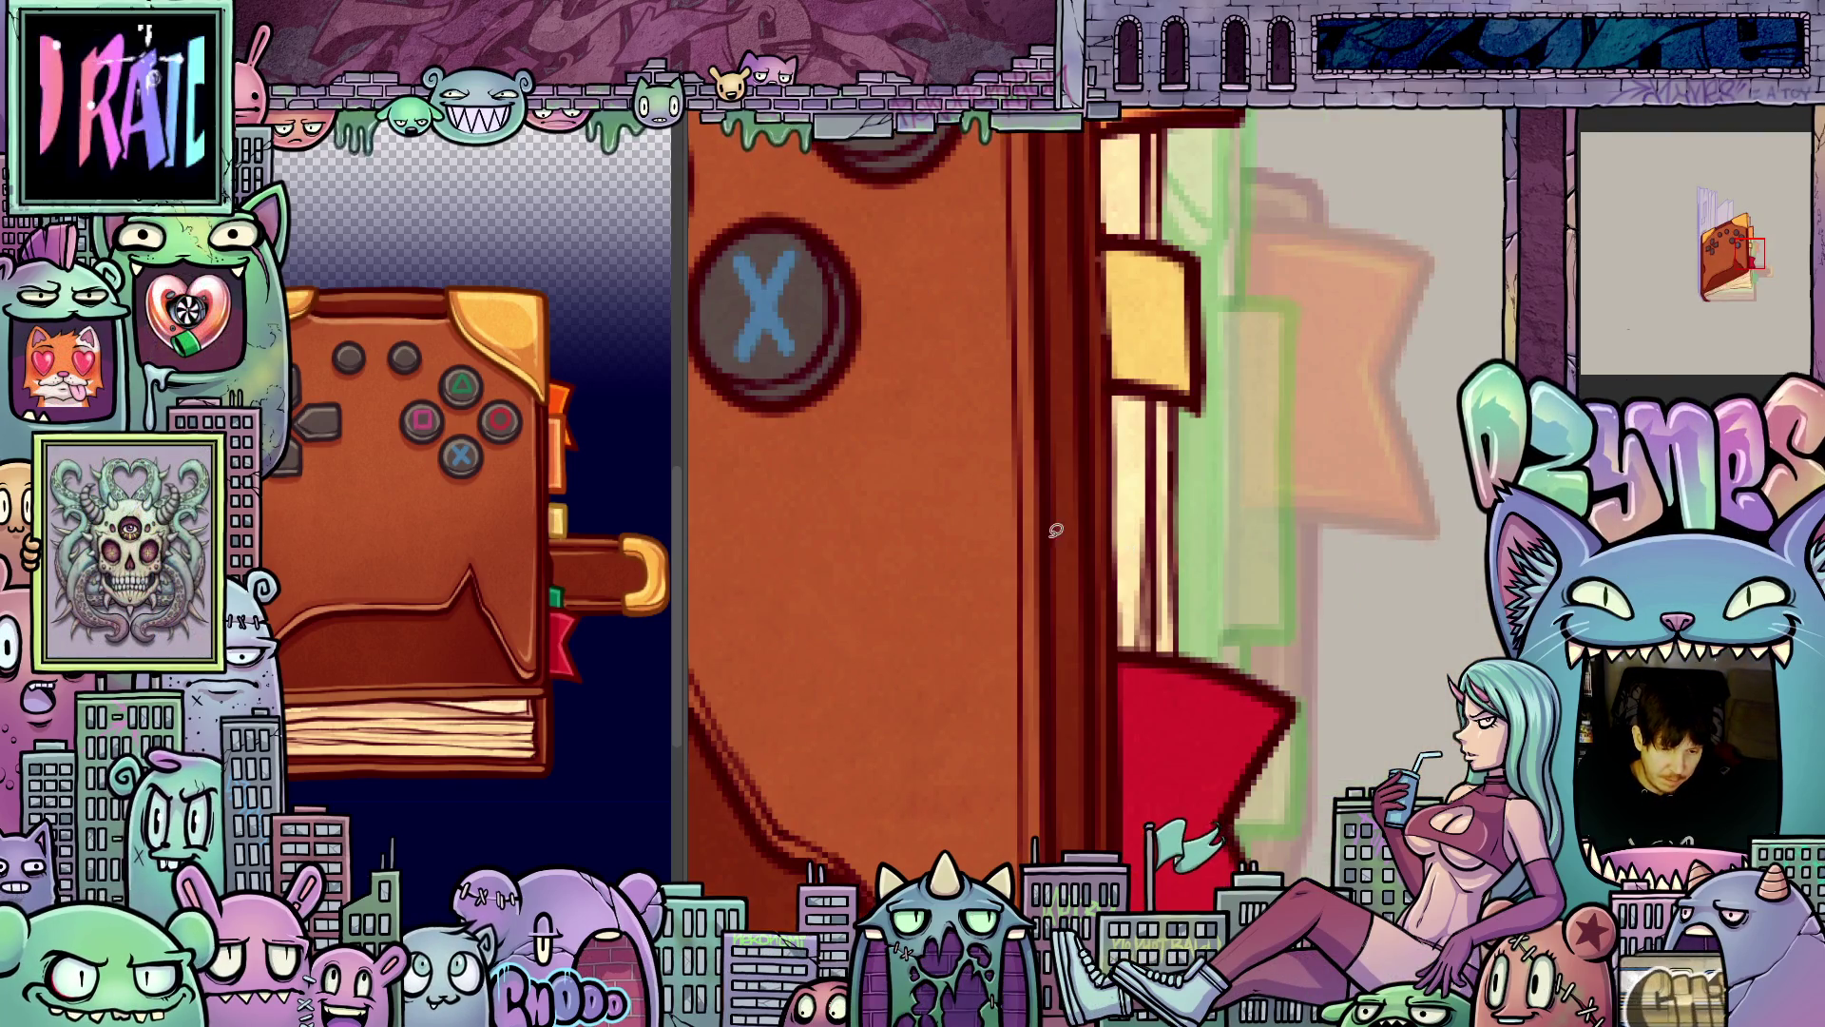
left_click_drag(1116, 763, 1182, 935)
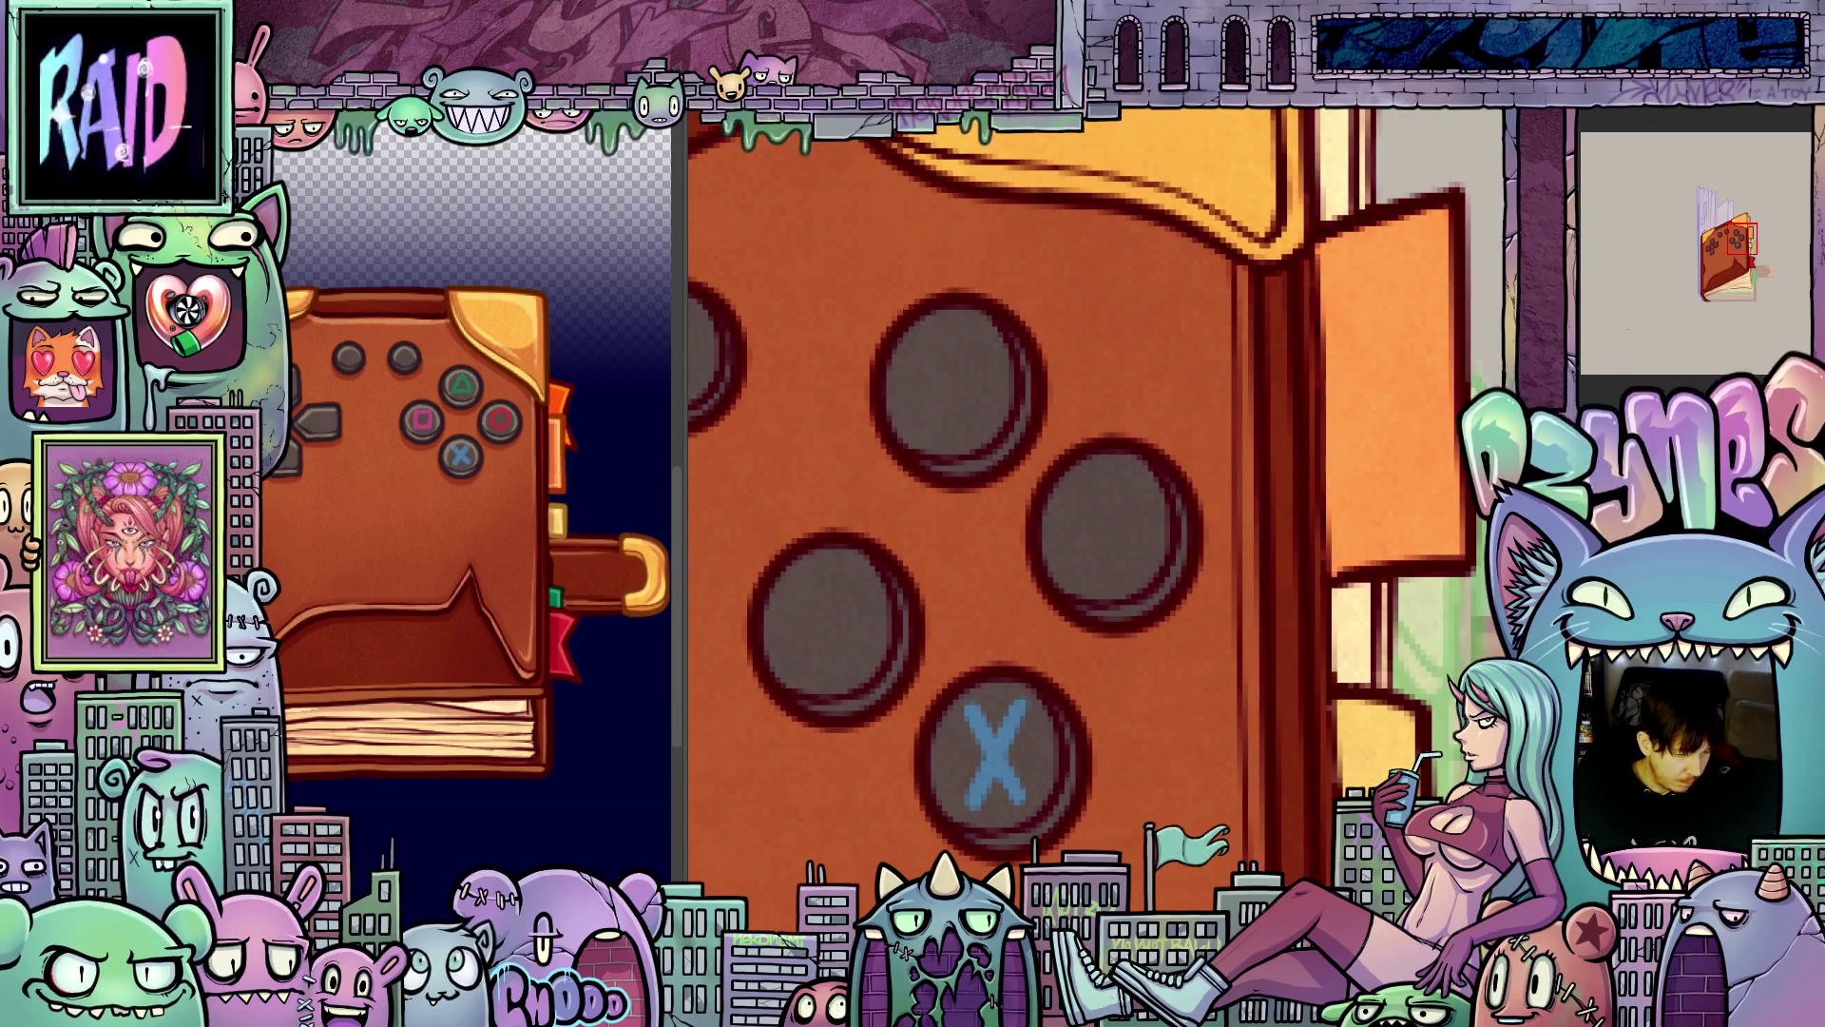
left_click_drag(1129, 574, 1070, 612)
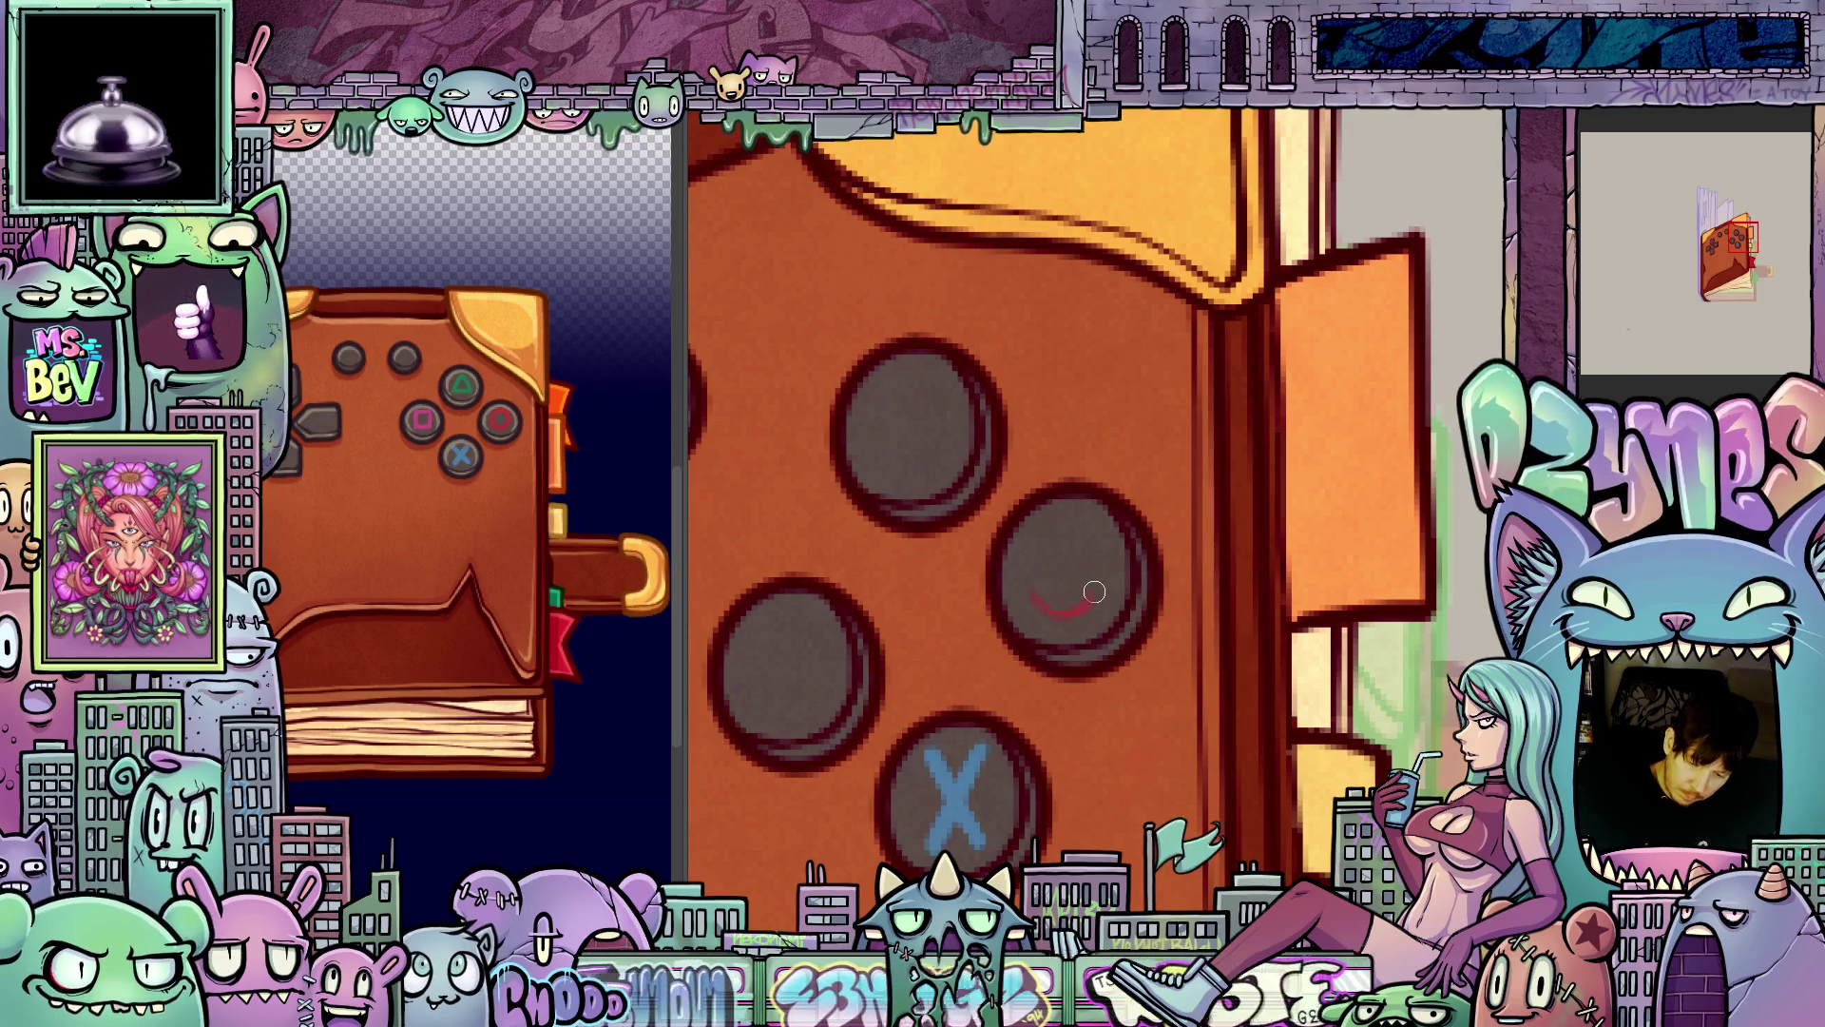
left_click_drag(1068, 529, 1059, 609)
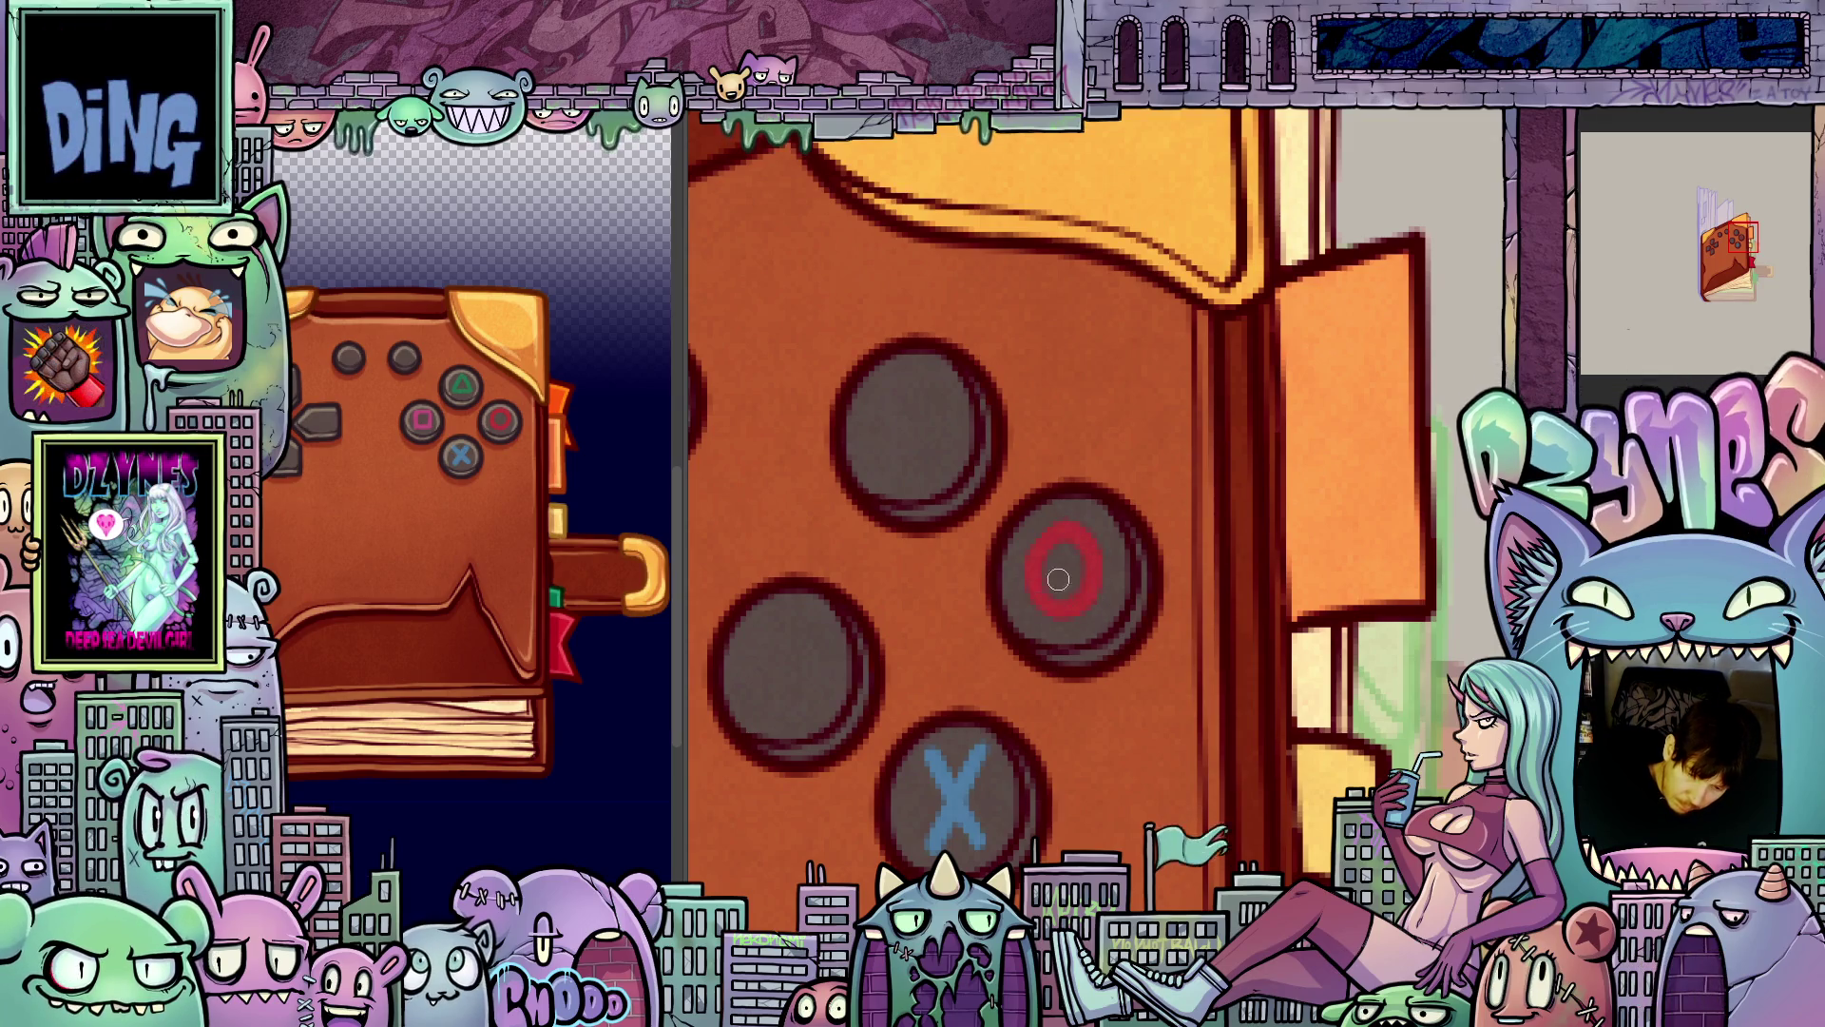
- Step back four frames to compare the symbols with neighbouring frames, including the triangle frame
left_click_drag(1172, 724, 1234, 644)
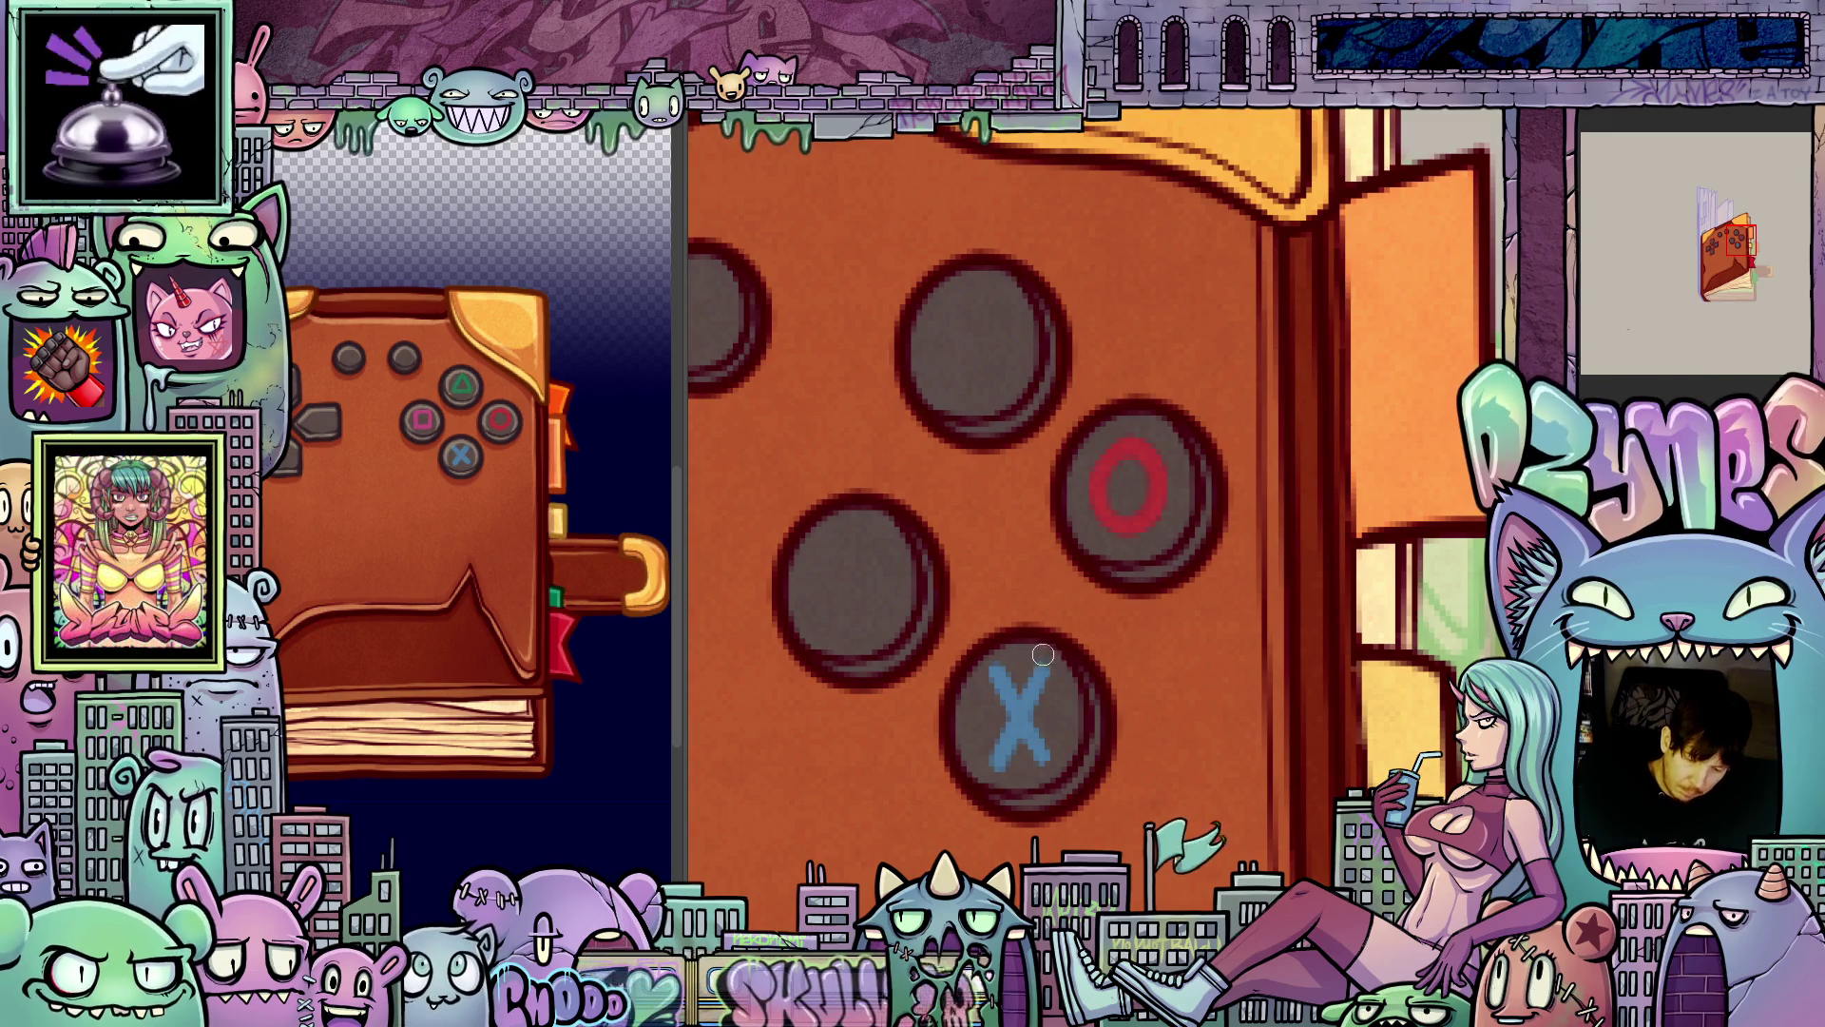
mouse_move(1239, 720)
left_mouse_down()
mouse_move(1220, 712)
mouse_move(1313, 782)
left_mouse_up()
key("Left")
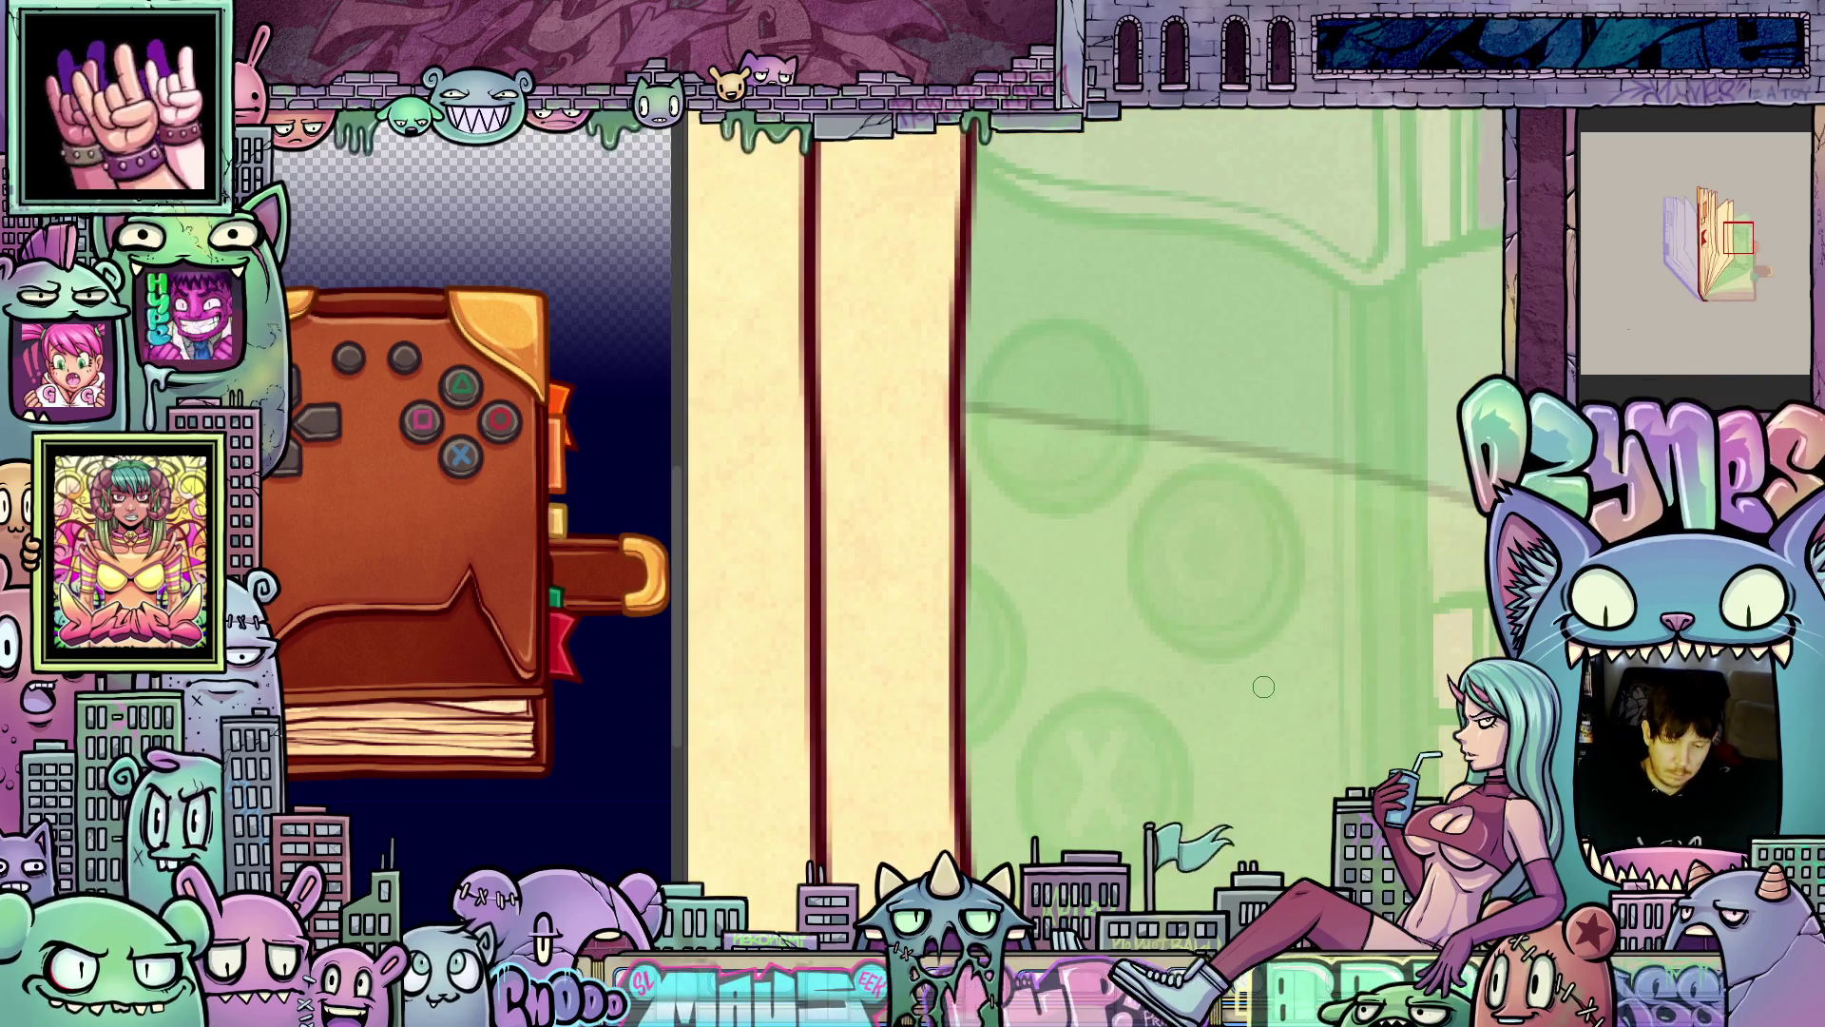
key("Left")
key("Left")
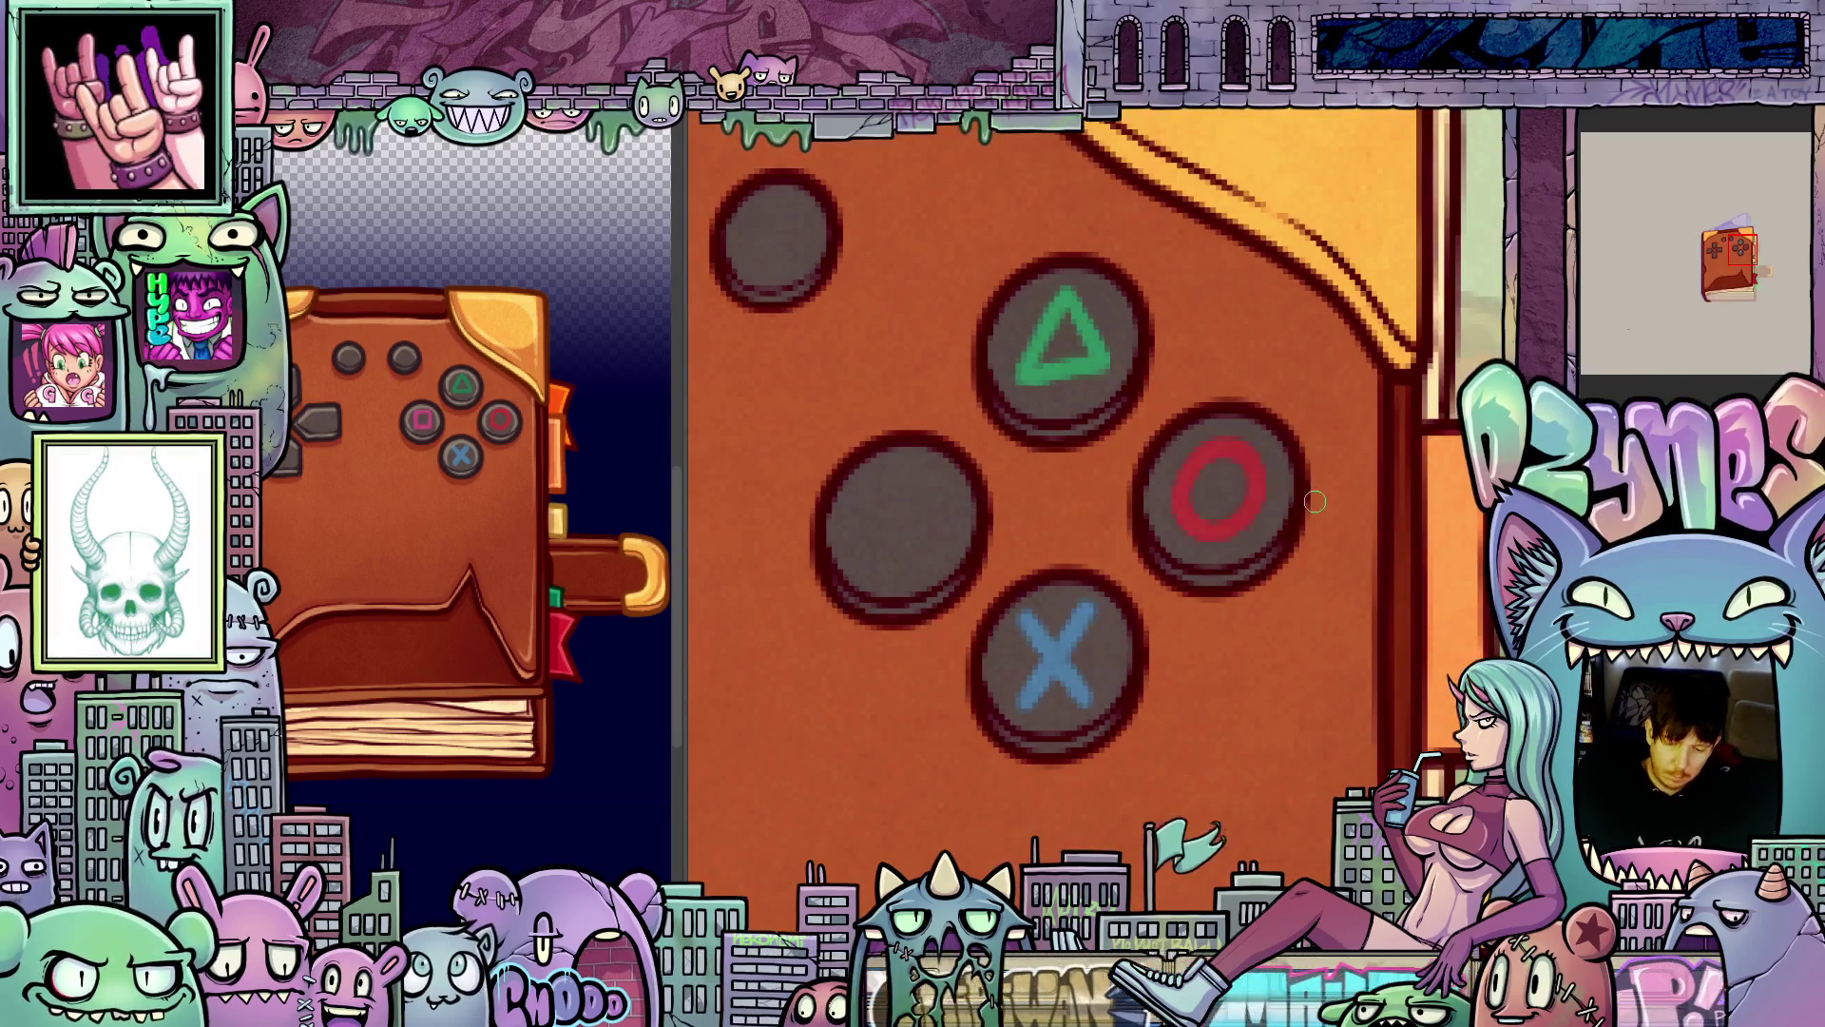
key("Left")
key("Left")
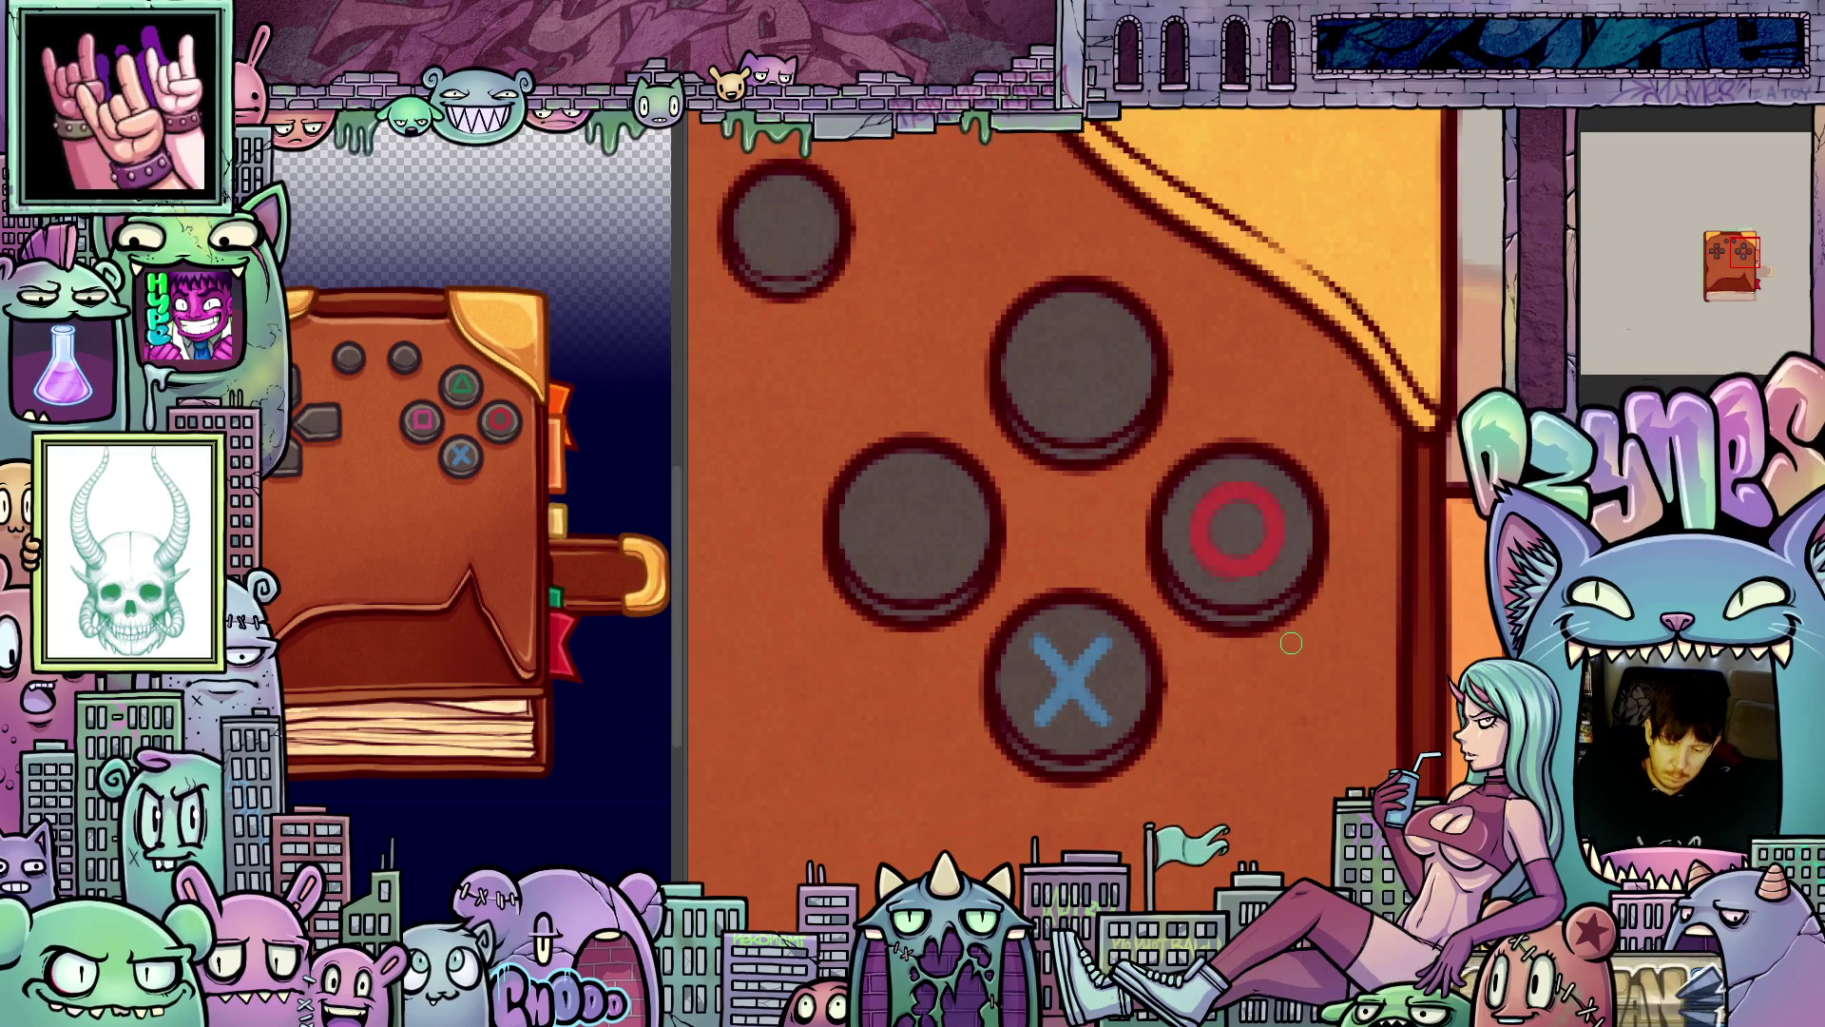
key("Left")
key("Left")
key("Left")
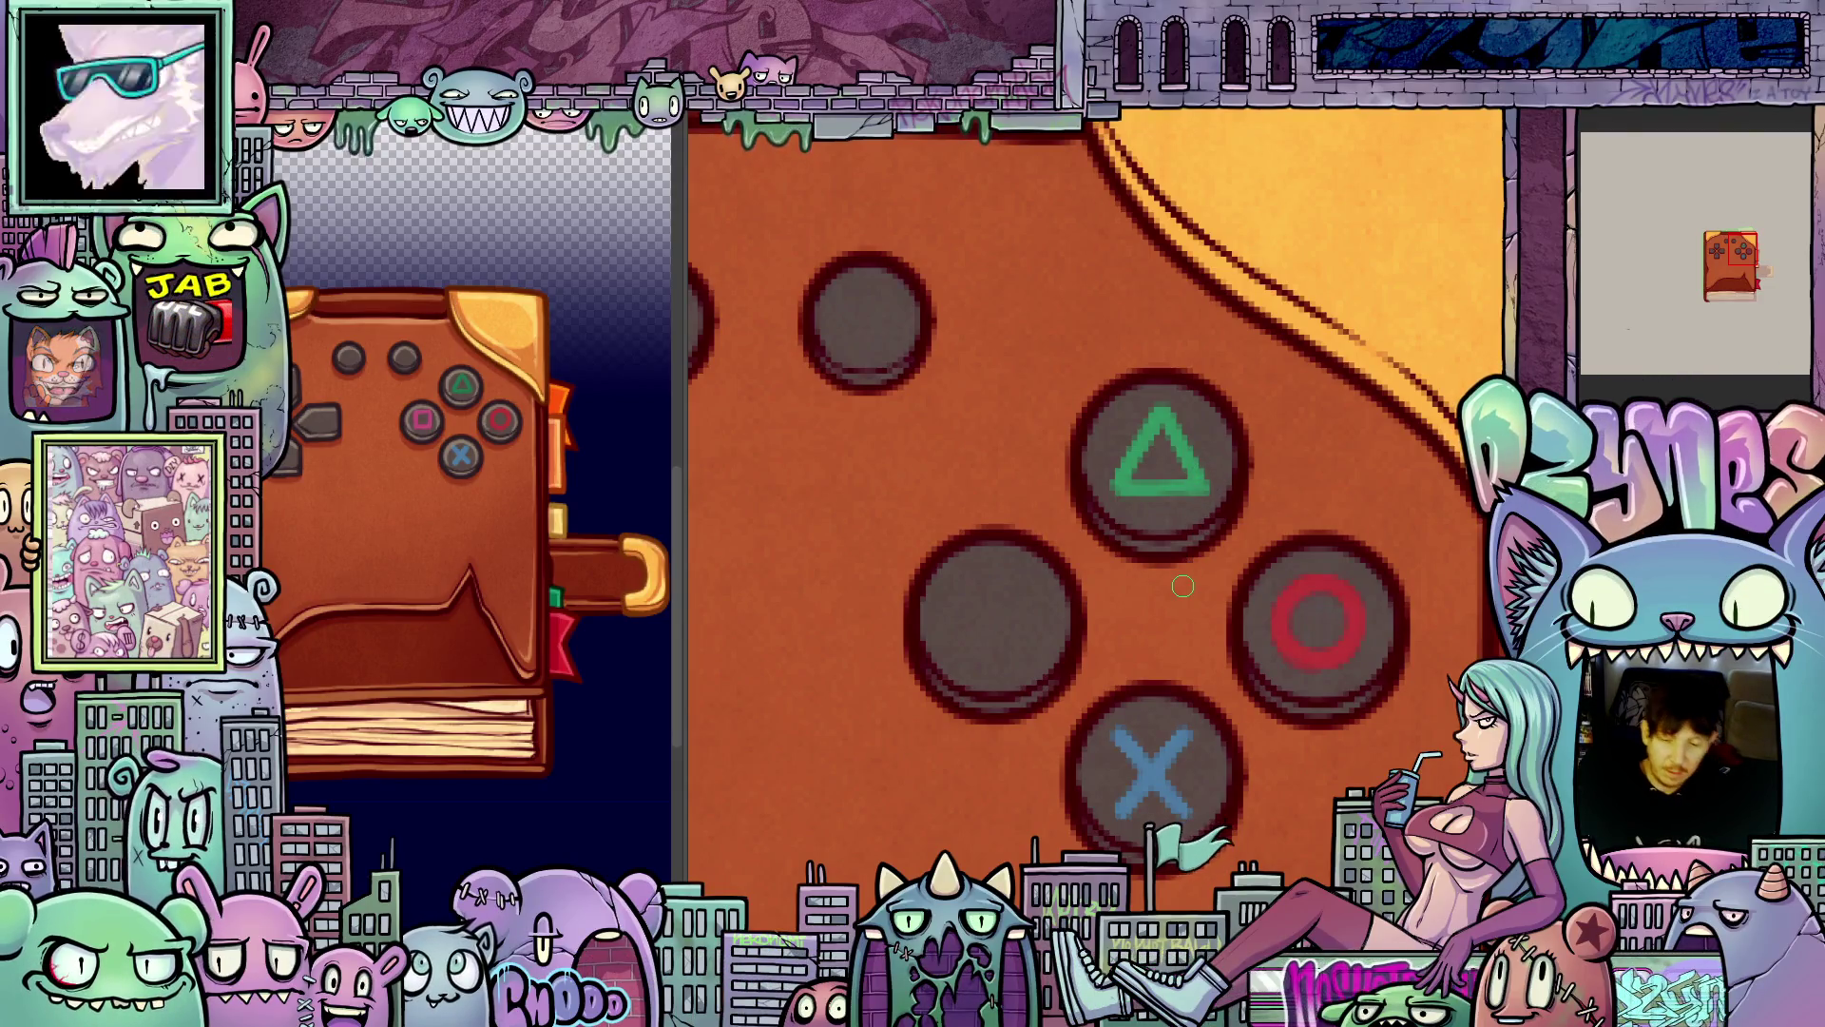
scroll(1236, 590, "down", 2)
scroll(1236, 590, "up", 4)
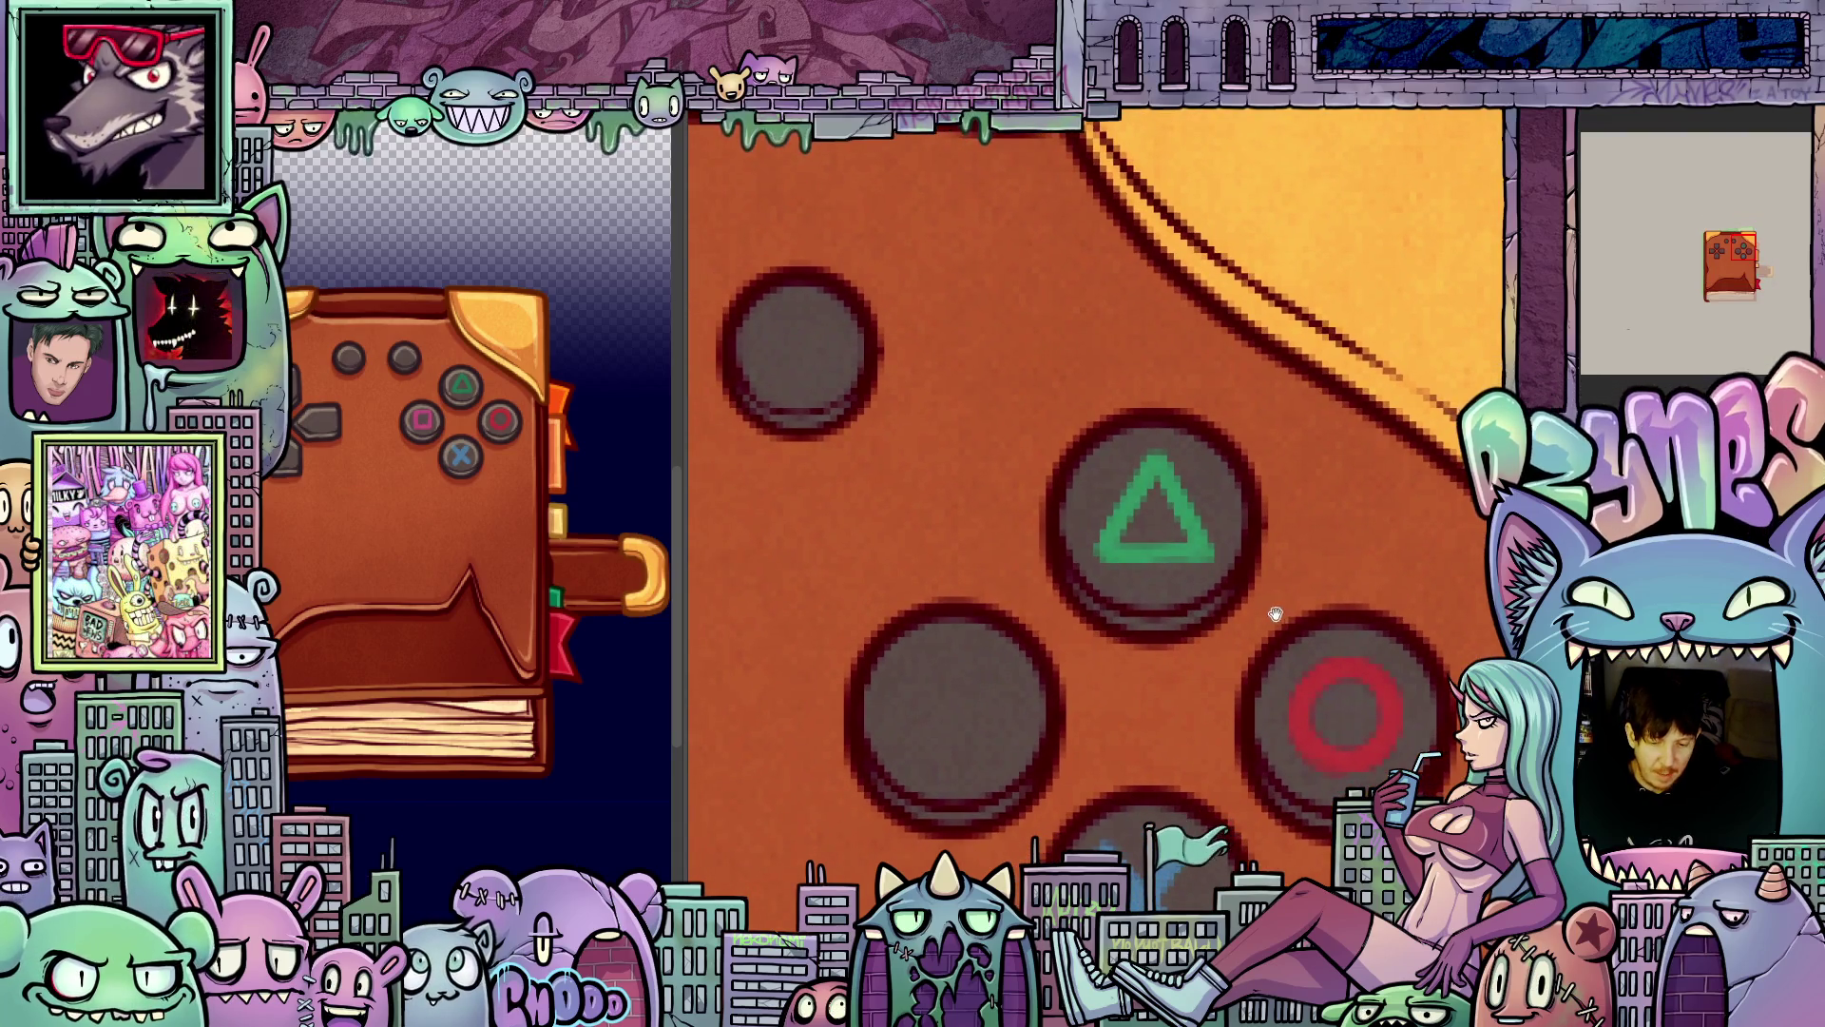
scroll(1253, 508, "down", 3)
scroll(1253, 508, "down", 2)
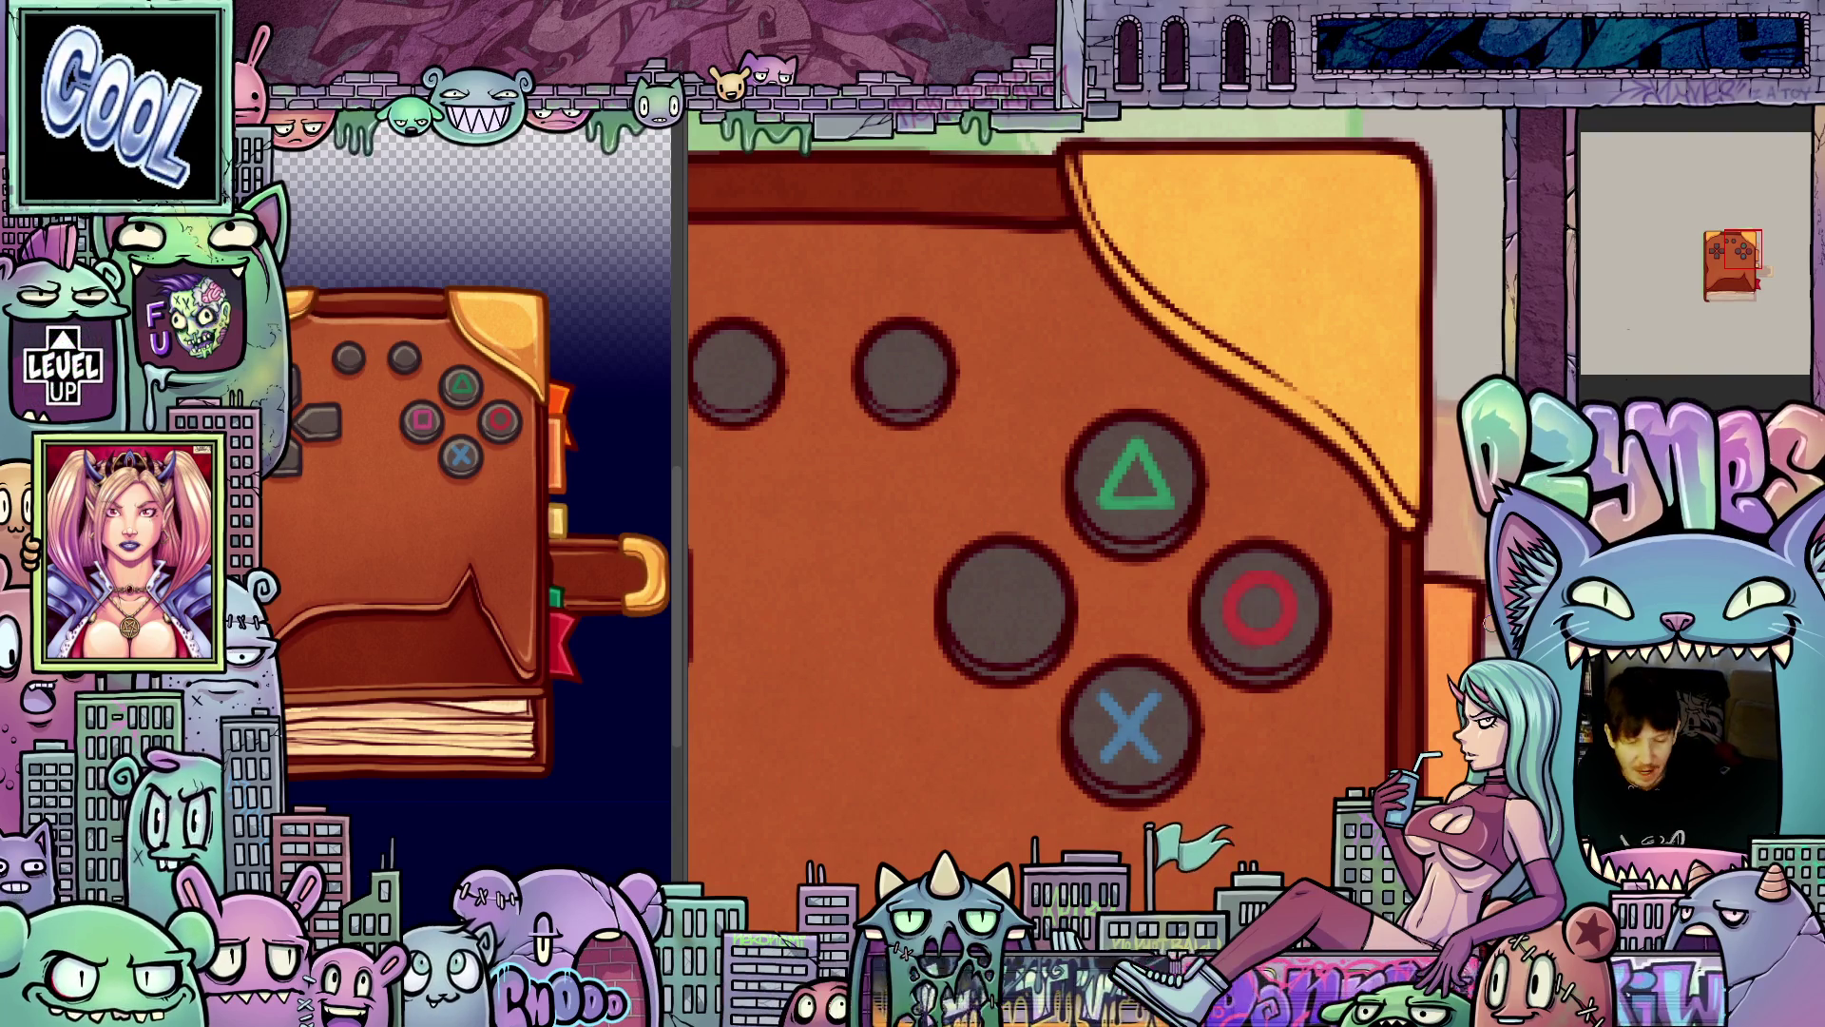
mouse_move(1175, 604)
left_mouse_down()
mouse_move(1162, 571)
mouse_move(1175, 608)
mouse_move(1225, 595)
left_mouse_up()
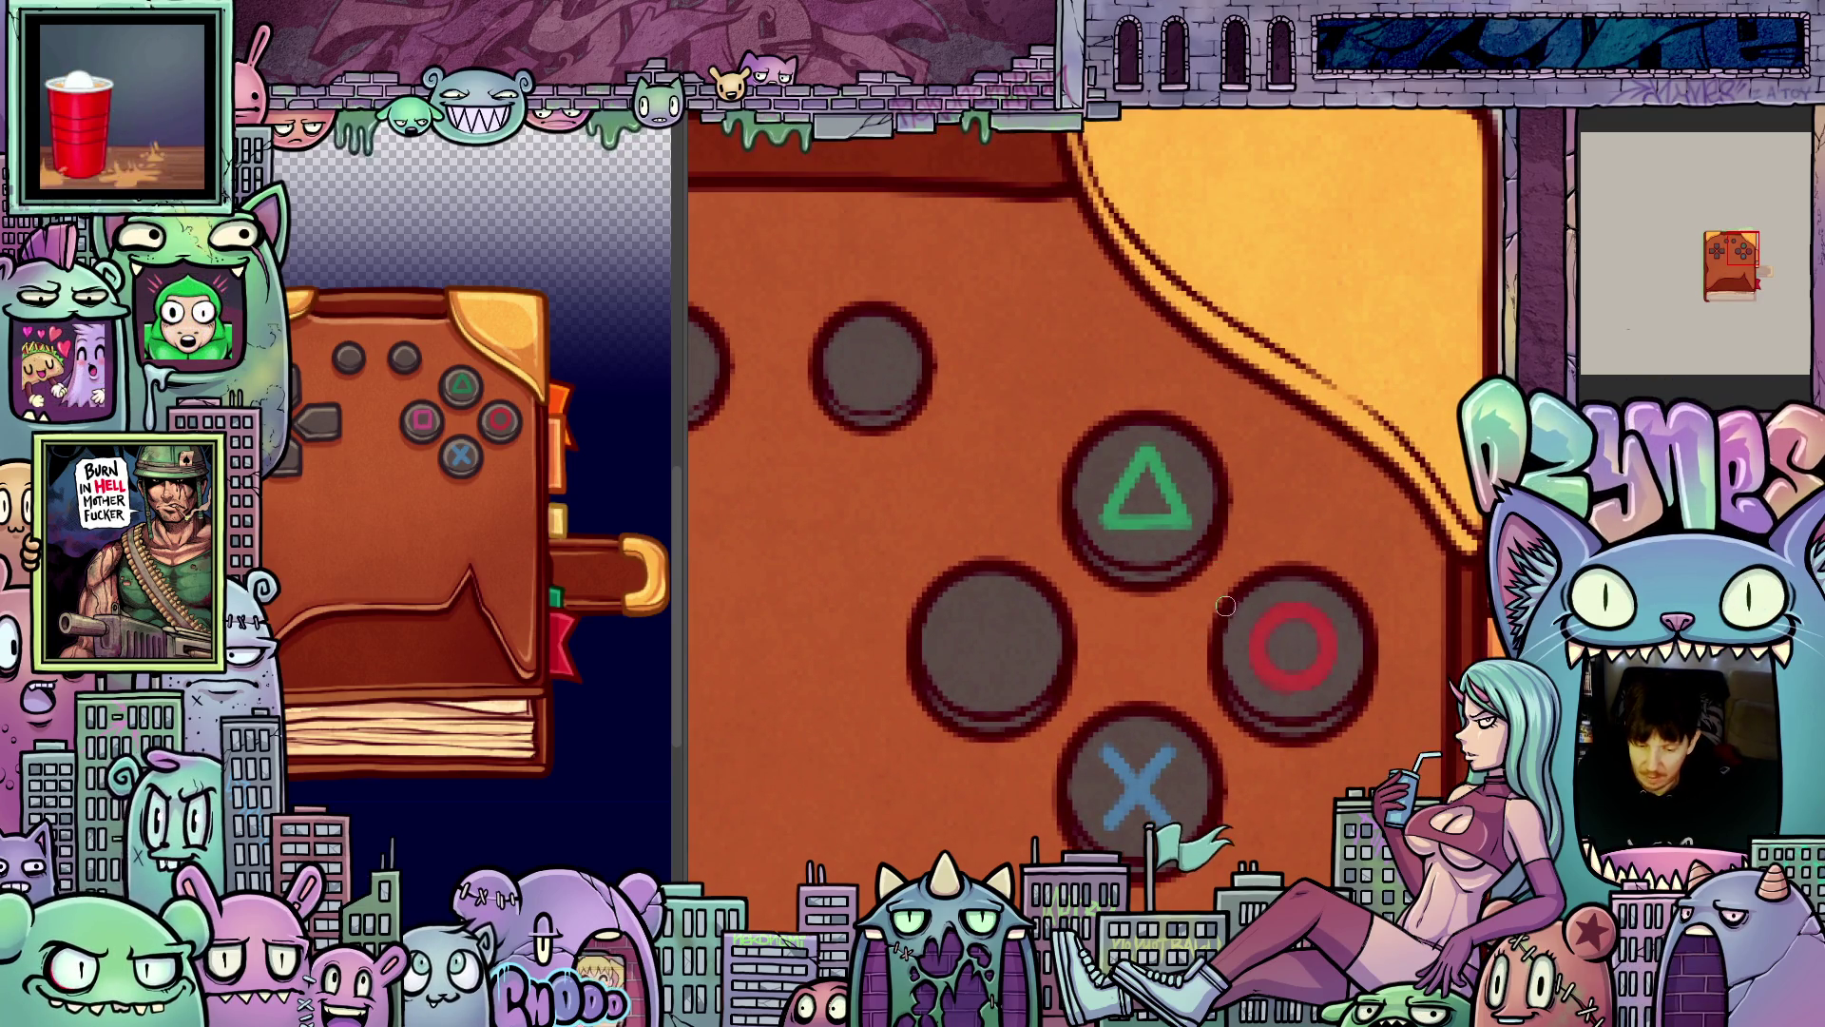
scroll(1211, 605, "down", 2)
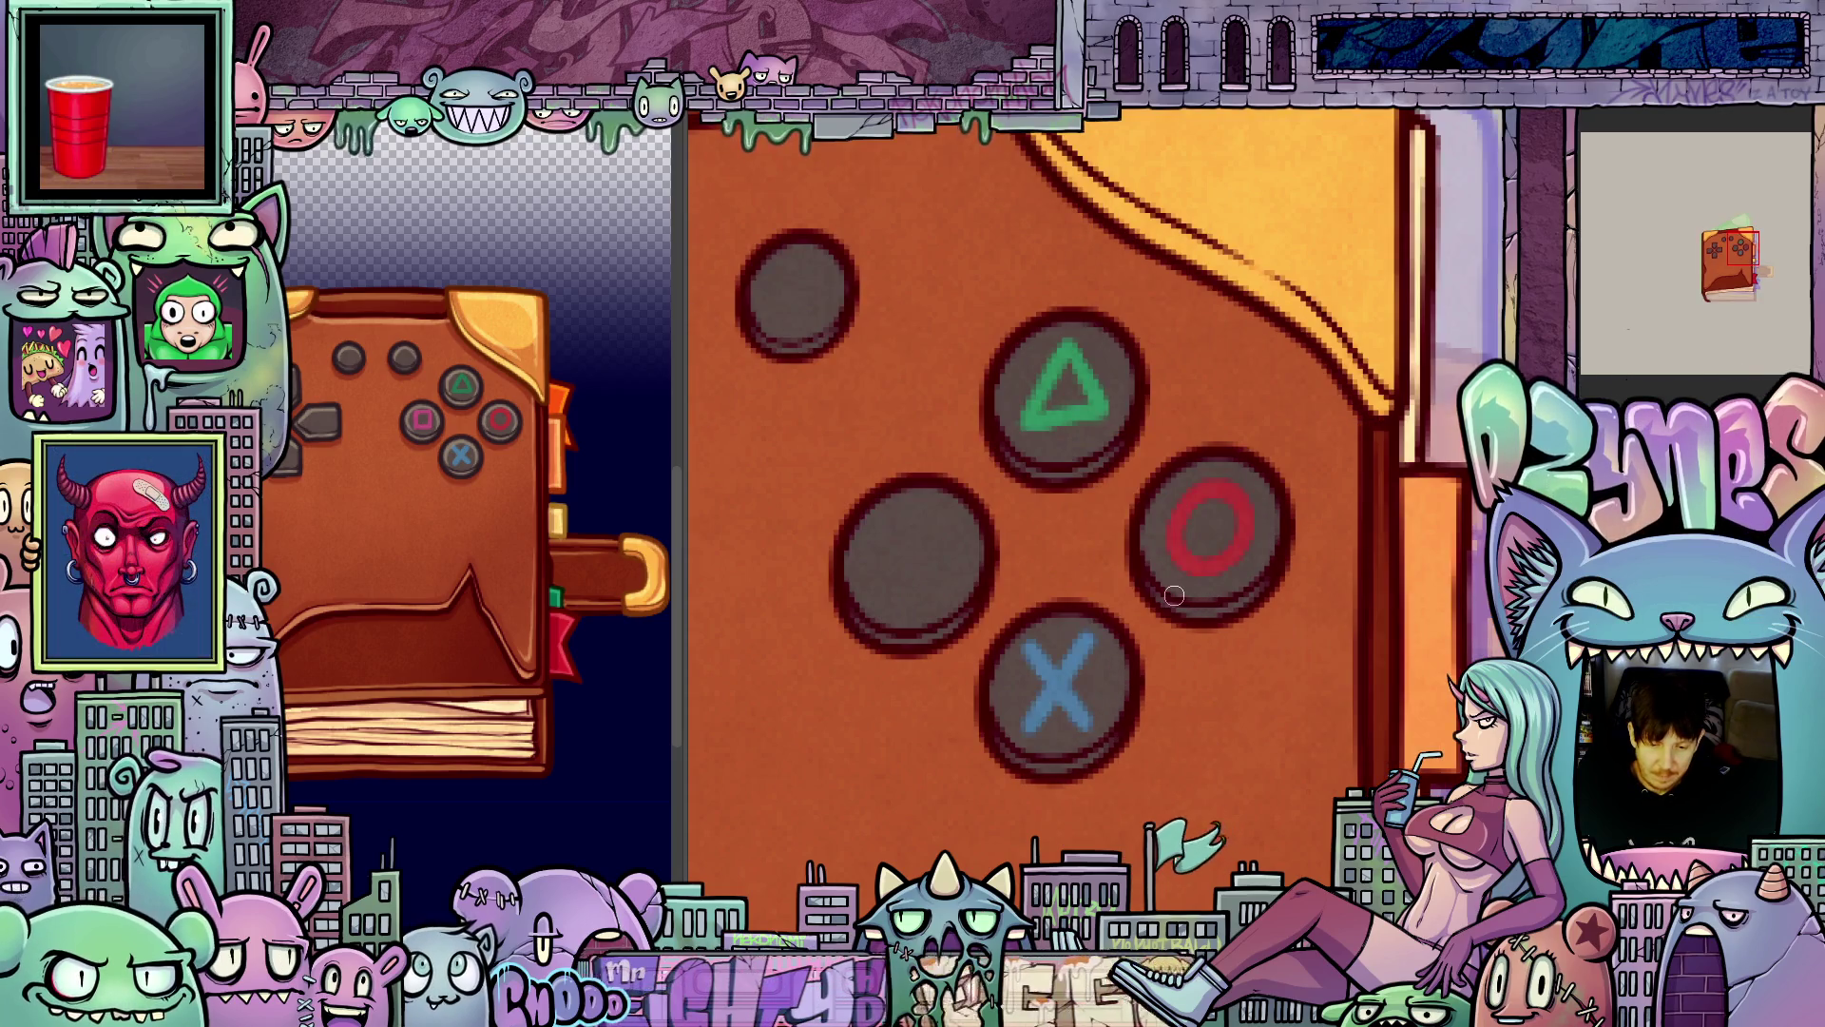
- Draw and close the green triangle on the top face button of the tilting-cover frame
left_click_drag(1175, 595, 1155, 592)
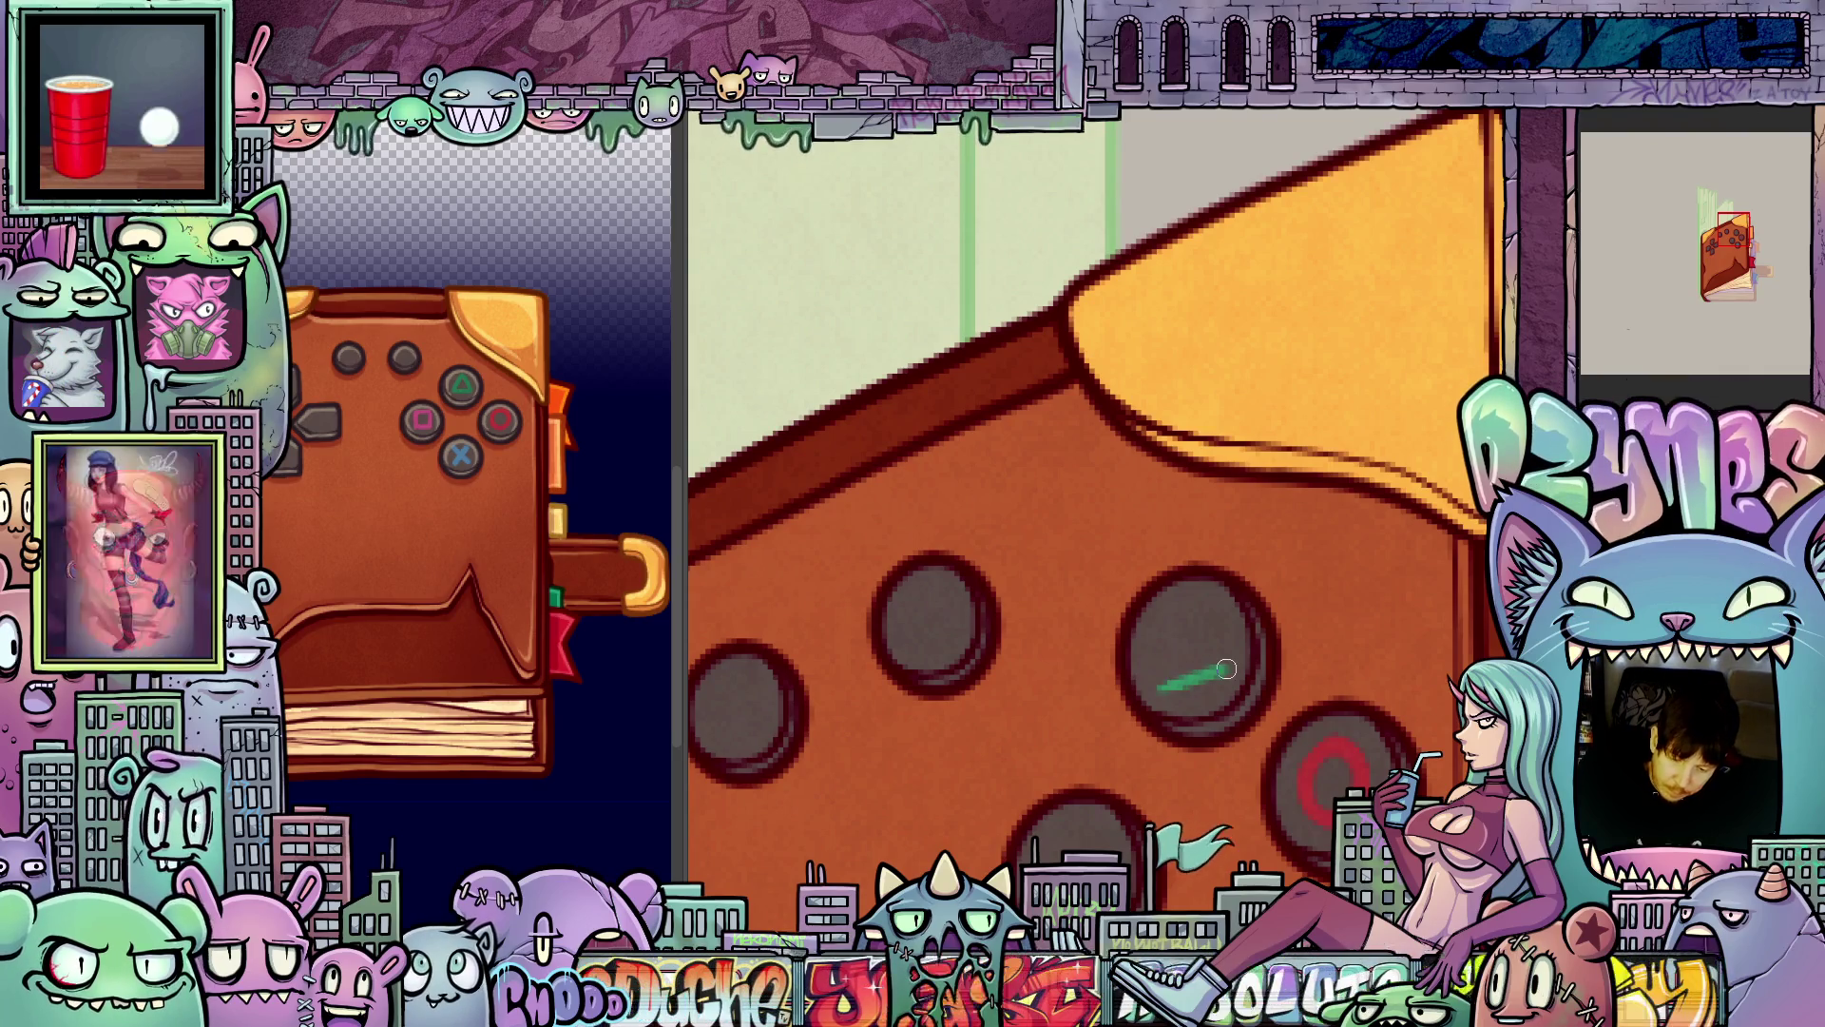
left_click_drag(1182, 620, 1183, 610)
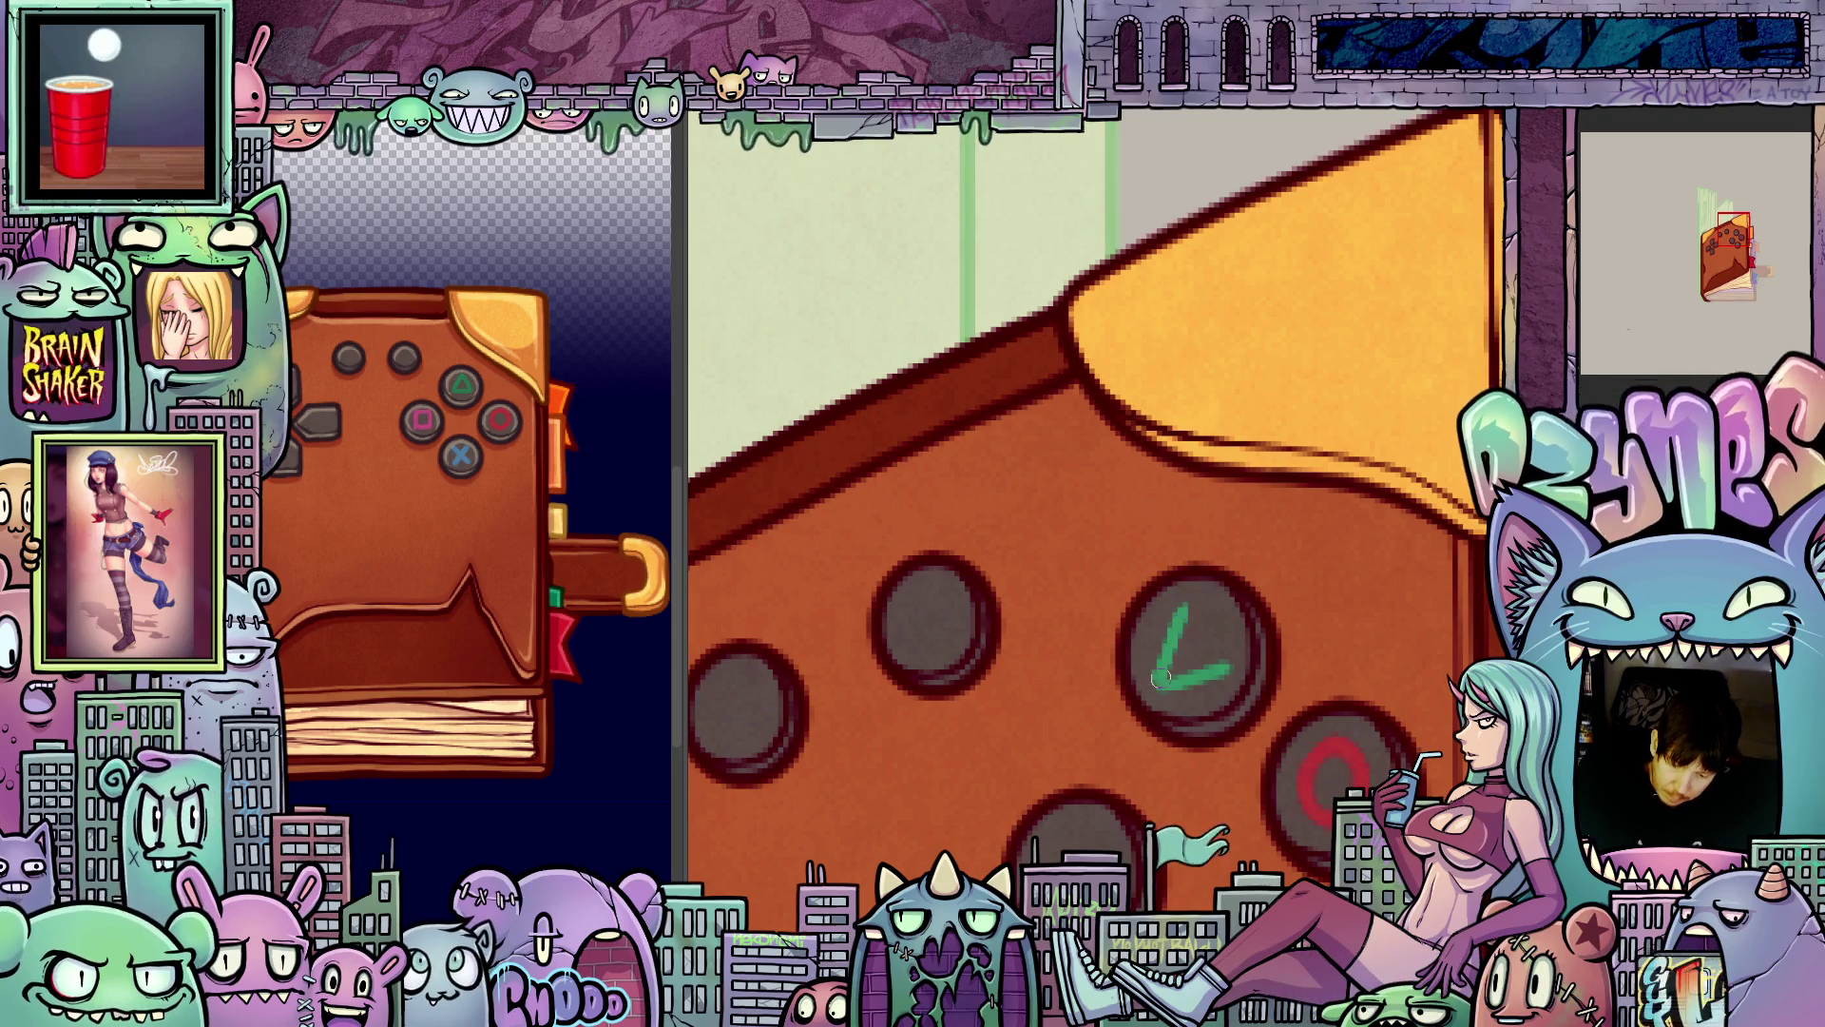
left_click_drag(1231, 670, 1188, 609)
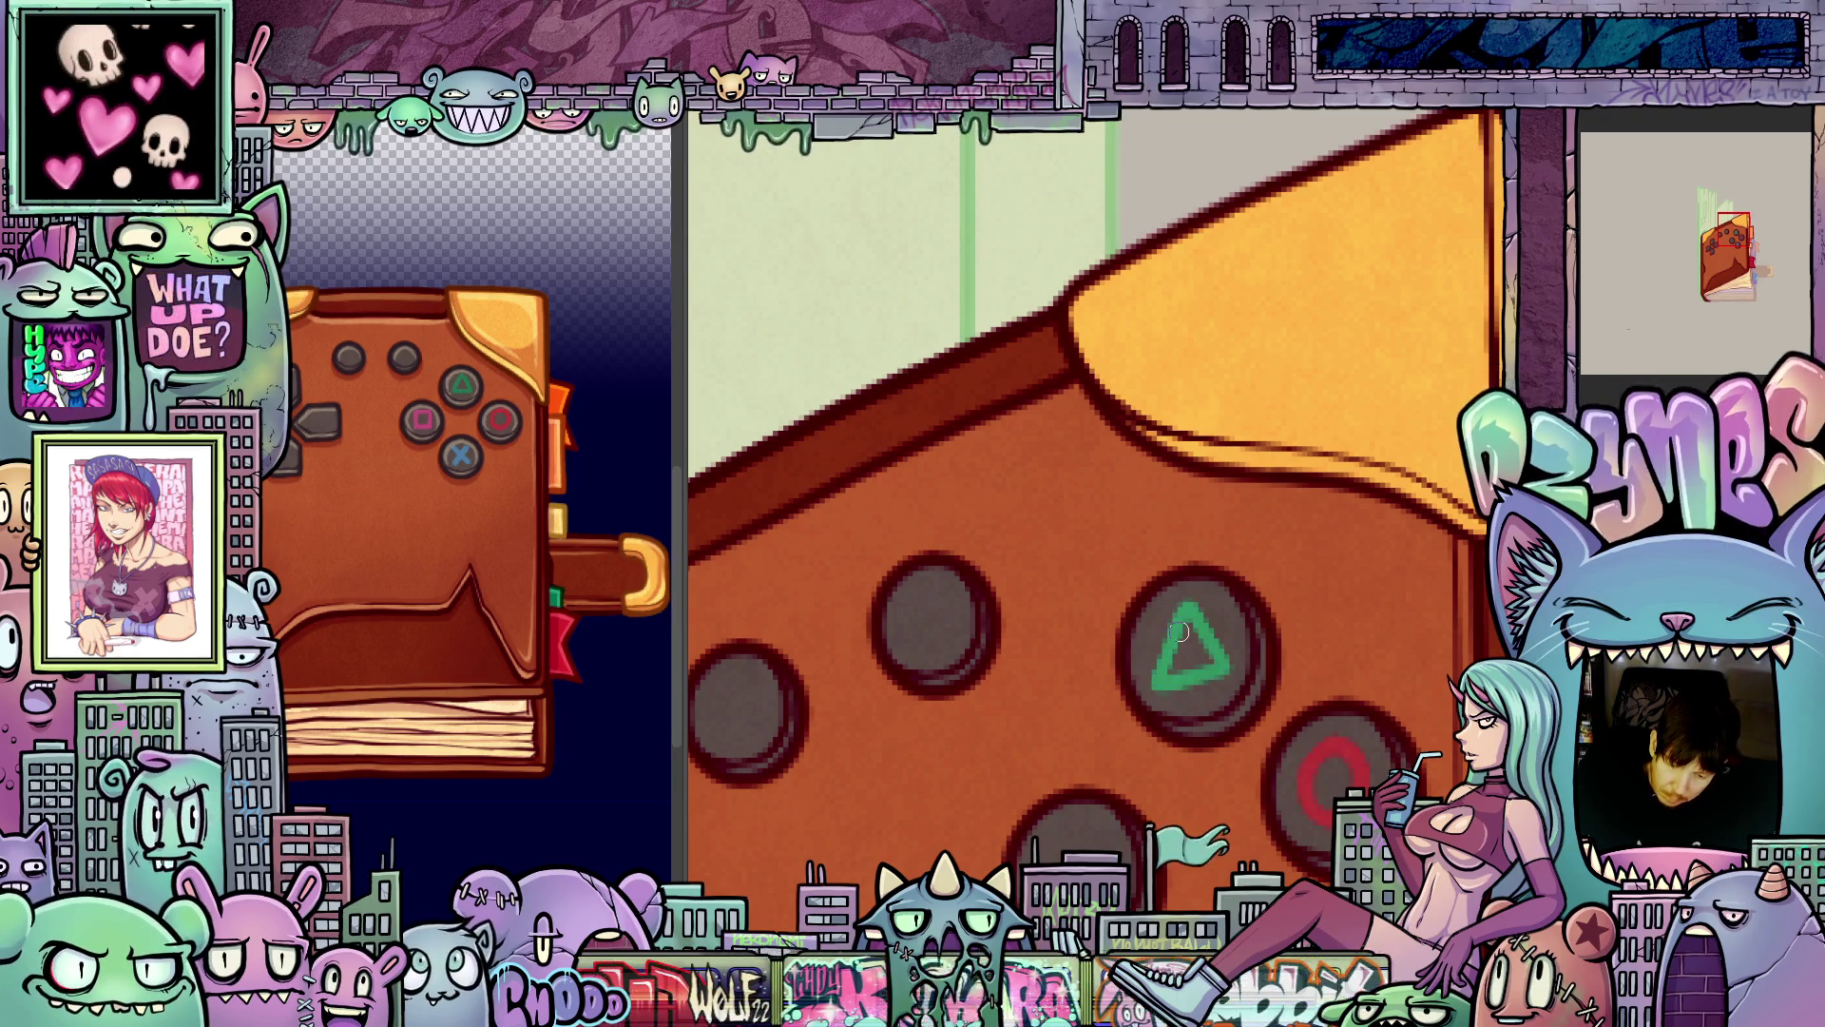
scroll(1265, 661, "down", 3)
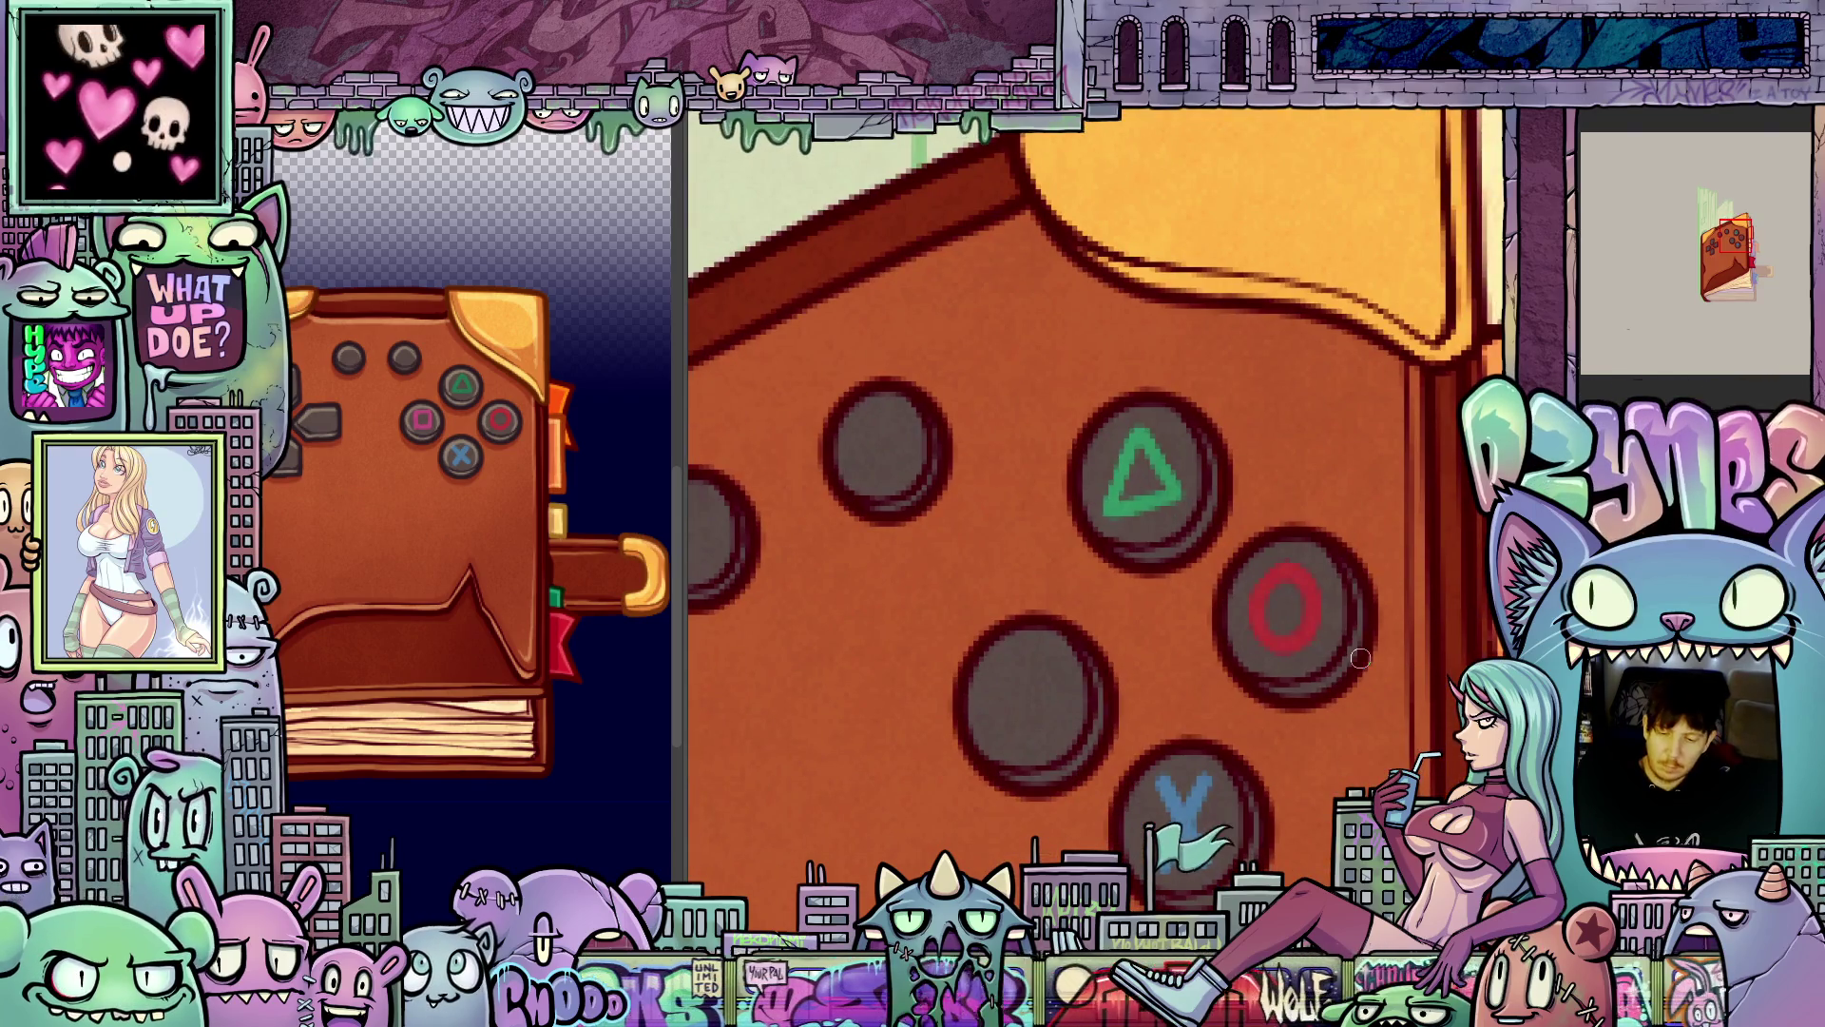
scroll(1369, 680, "up", 5)
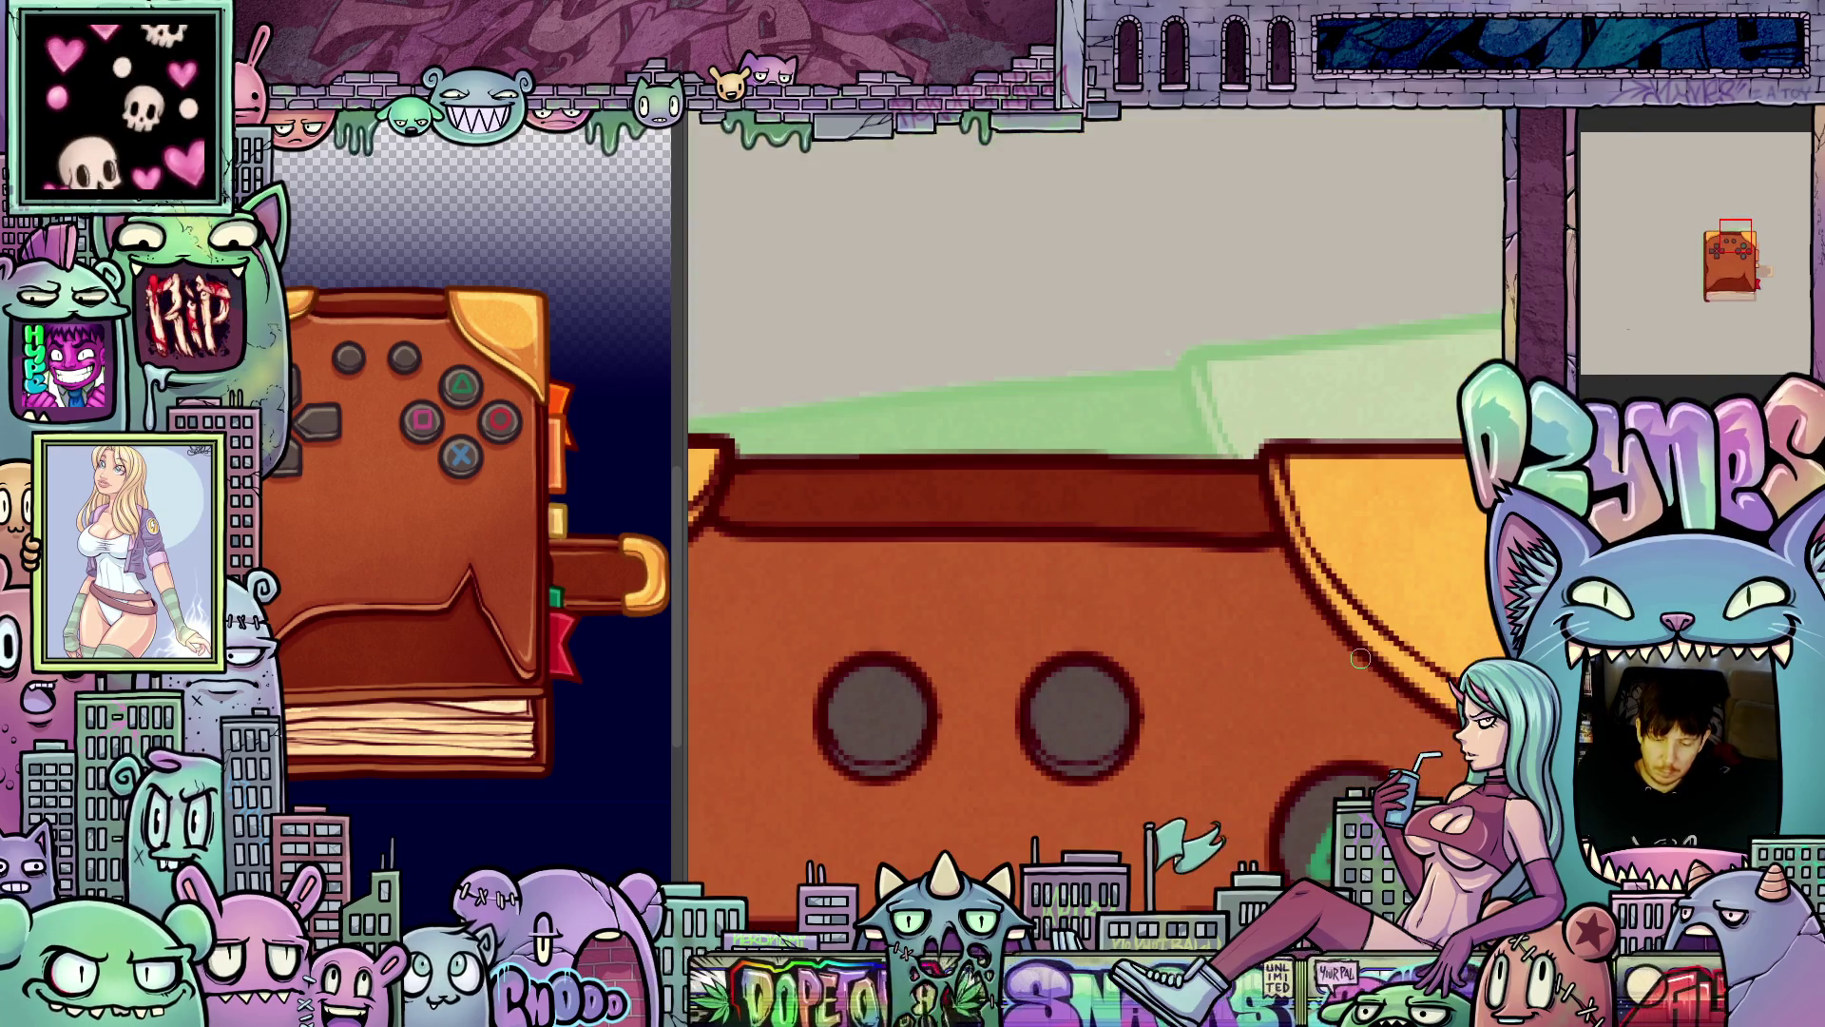
scroll(1381, 705, "down", 7)
scroll(1207, 400, "up", 2)
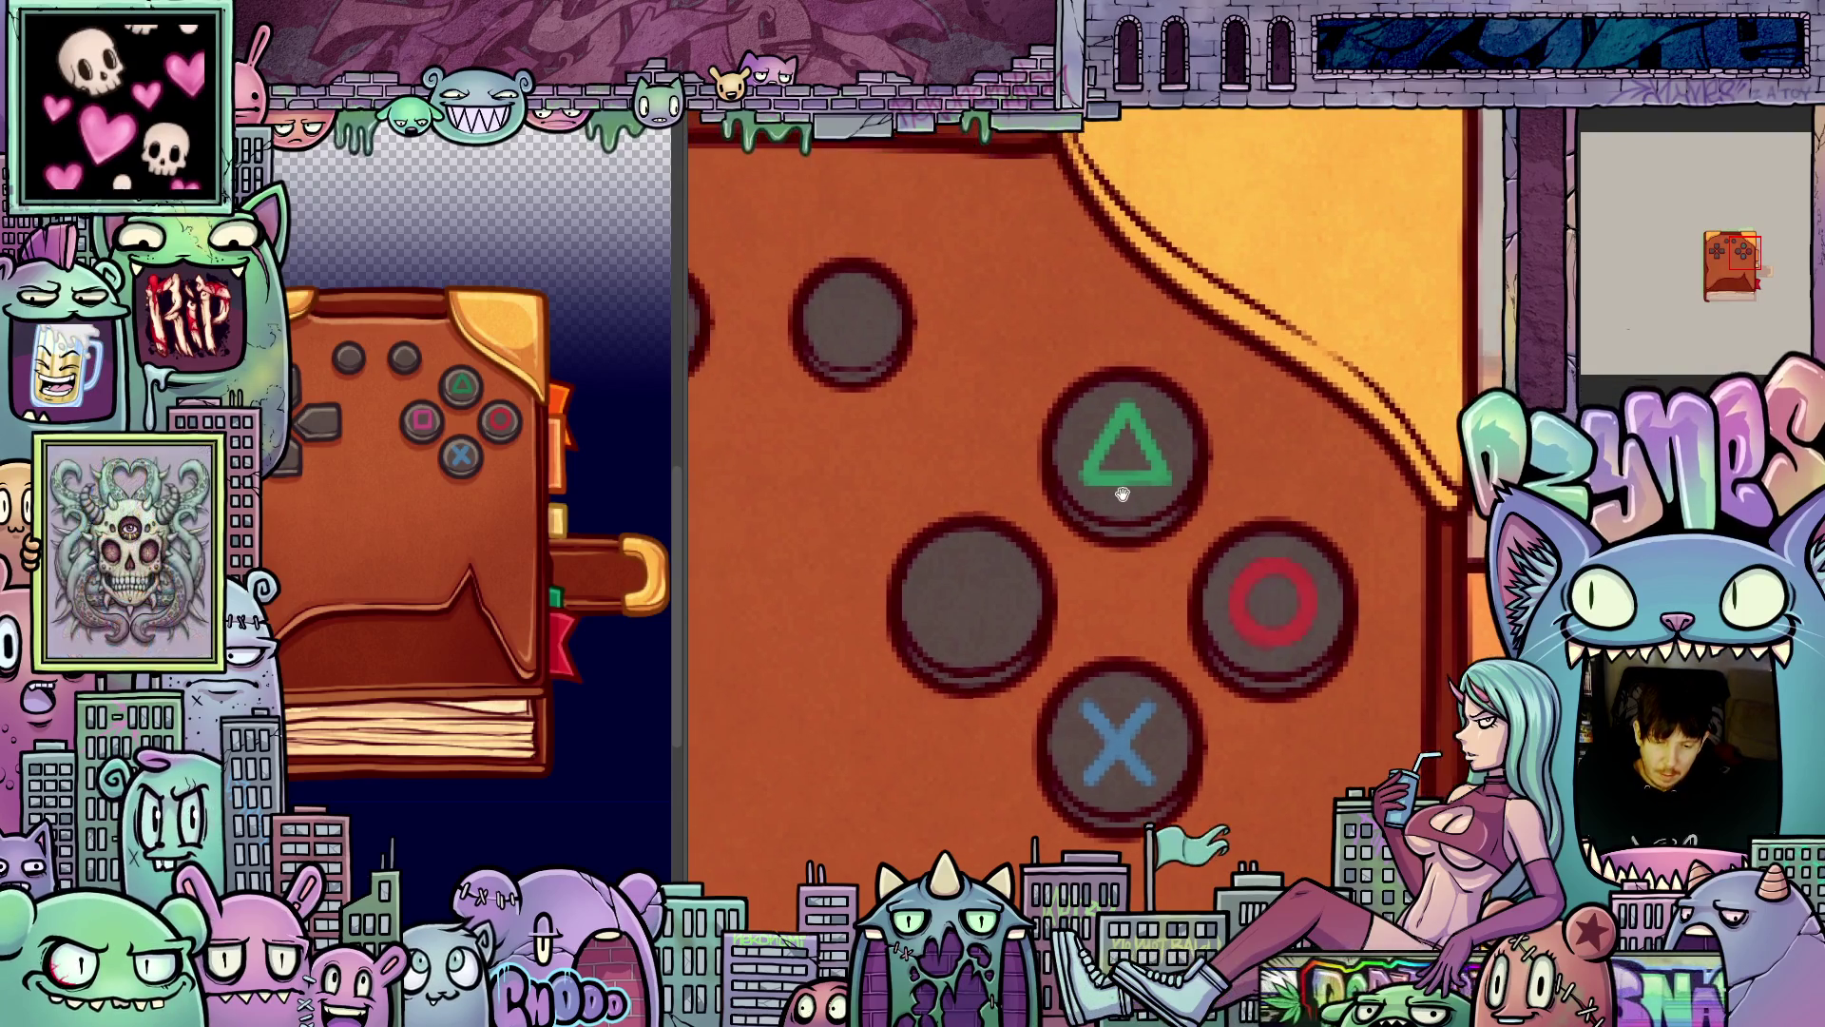
scroll(1222, 542, "down", 2)
scroll(1221, 542, "up", 2)
scroll(1222, 542, "up", 2)
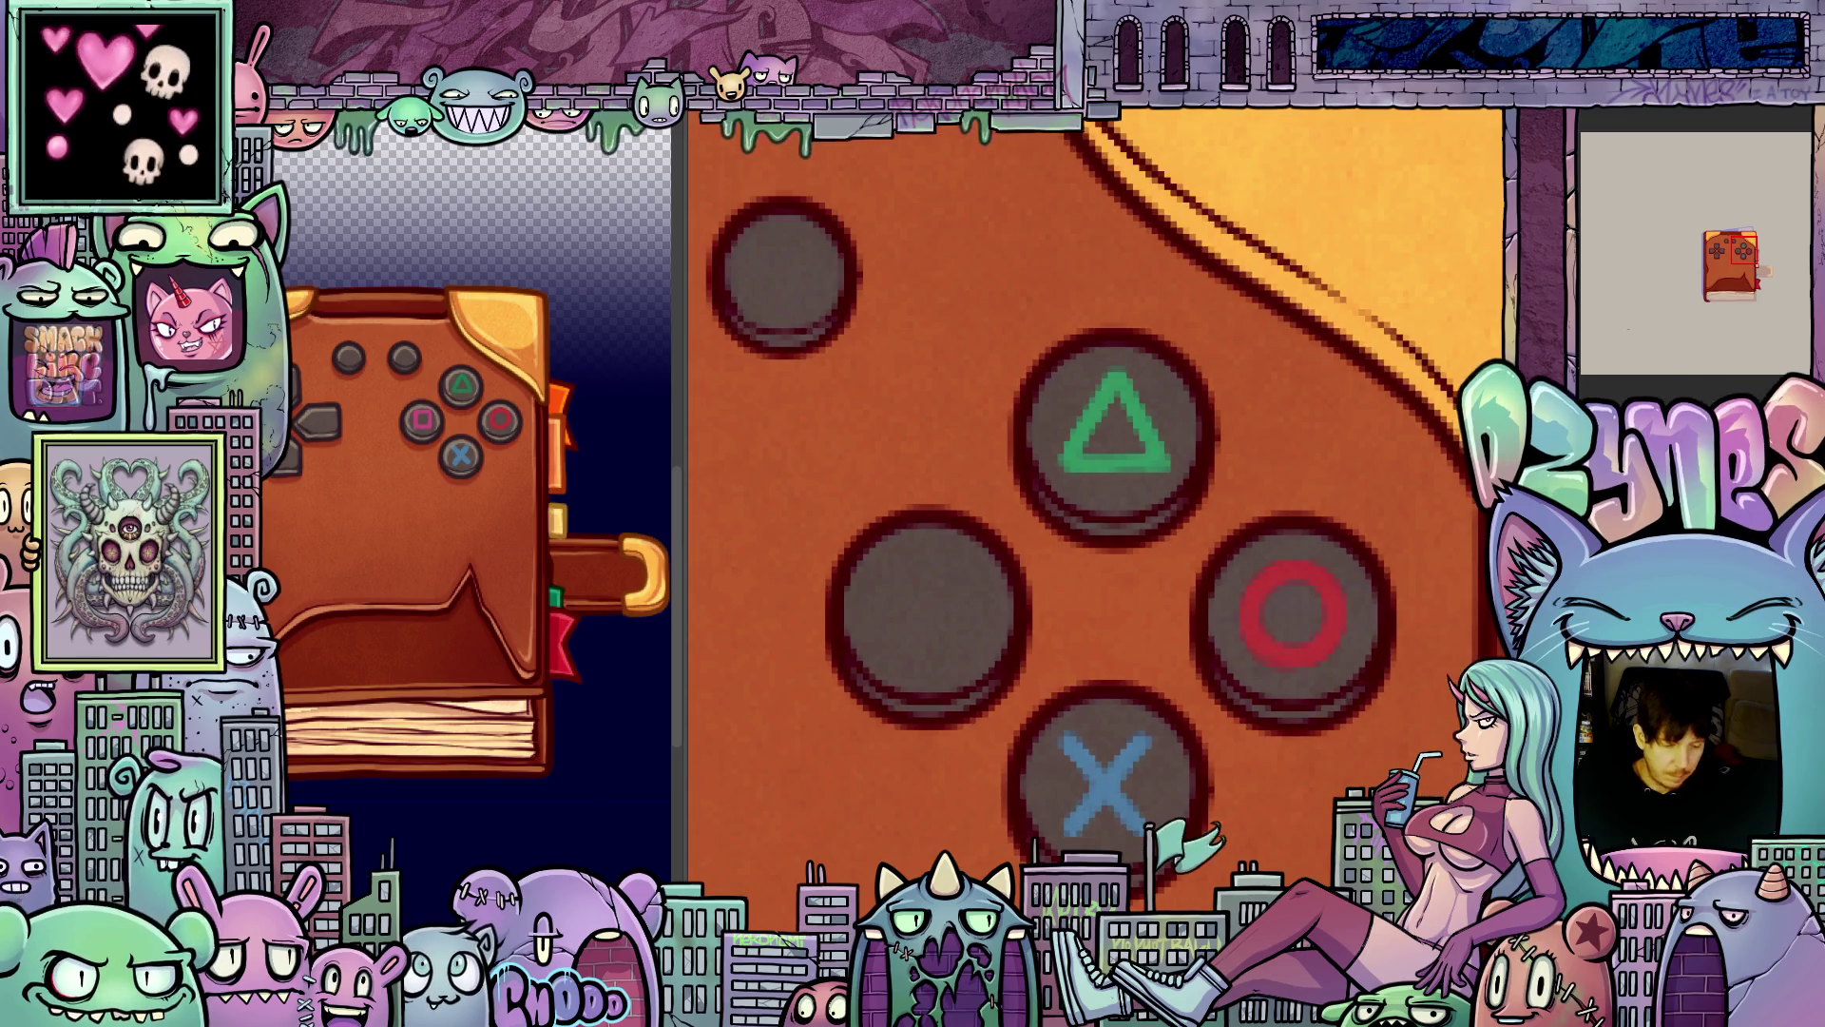
- Sample the pink and attempt the square on the left button, undoing the lopsided strokes
left_click(433, 416)
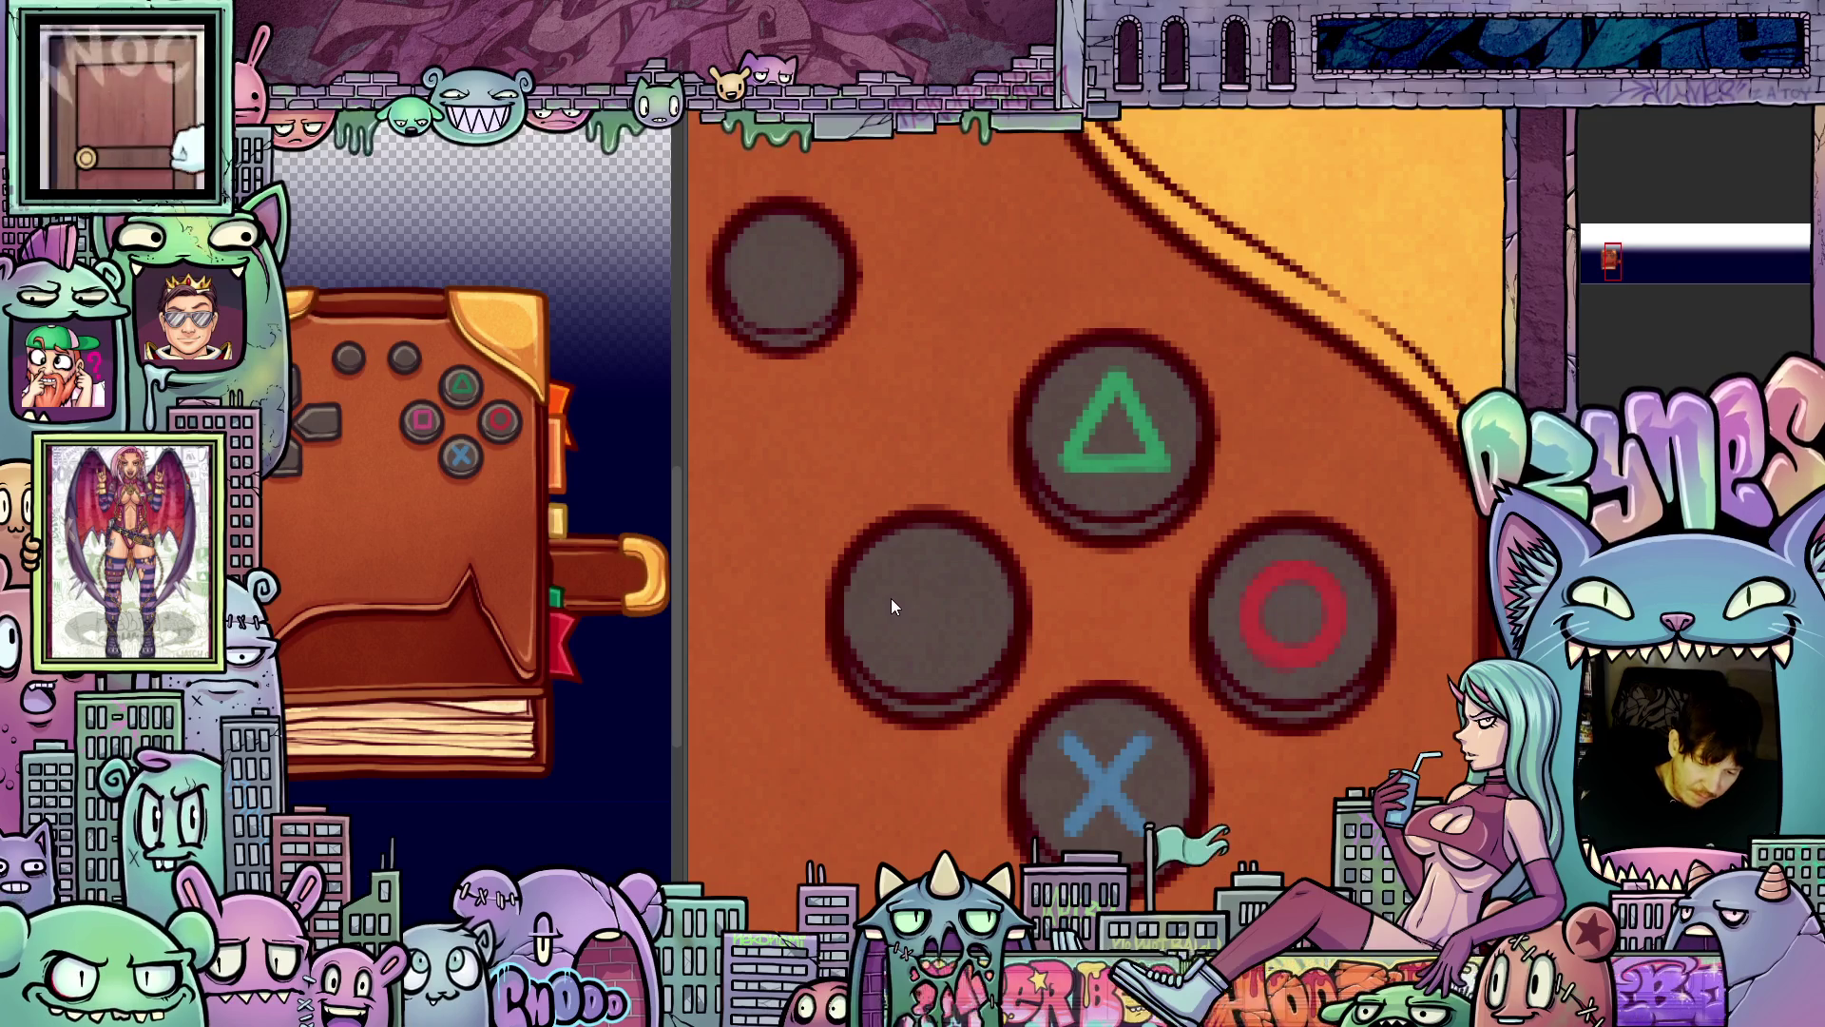
mouse_move(888, 640)
left_mouse_down()
mouse_move(976, 705)
mouse_move(1003, 693)
mouse_move(1023, 738)
left_mouse_up()
mouse_move(950, 624)
left_mouse_down()
mouse_move(949, 670)
mouse_move(956, 614)
left_mouse_up()
mouse_move(958, 682)
left_mouse_down()
mouse_move(1025, 687)
mouse_move(1025, 616)
mouse_move(955, 608)
mouse_move(1028, 616)
left_mouse_up()
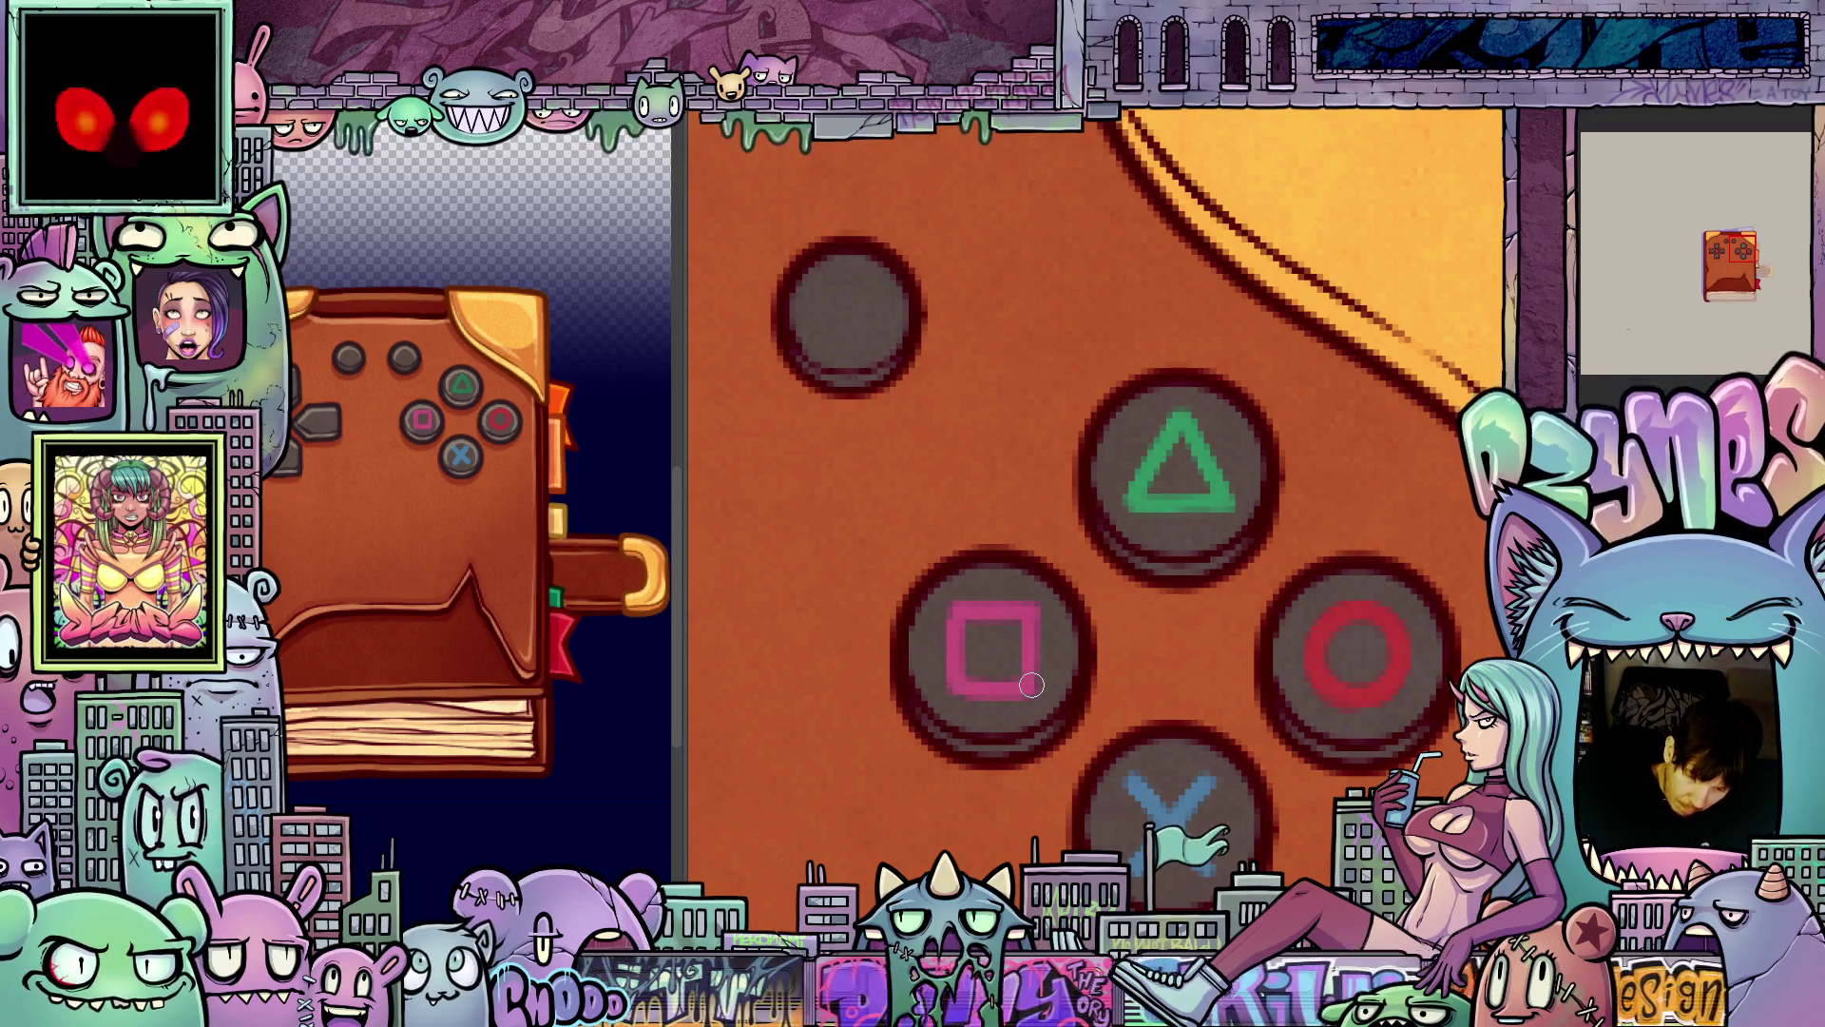
left_click_drag(1025, 684, 1300, 749)
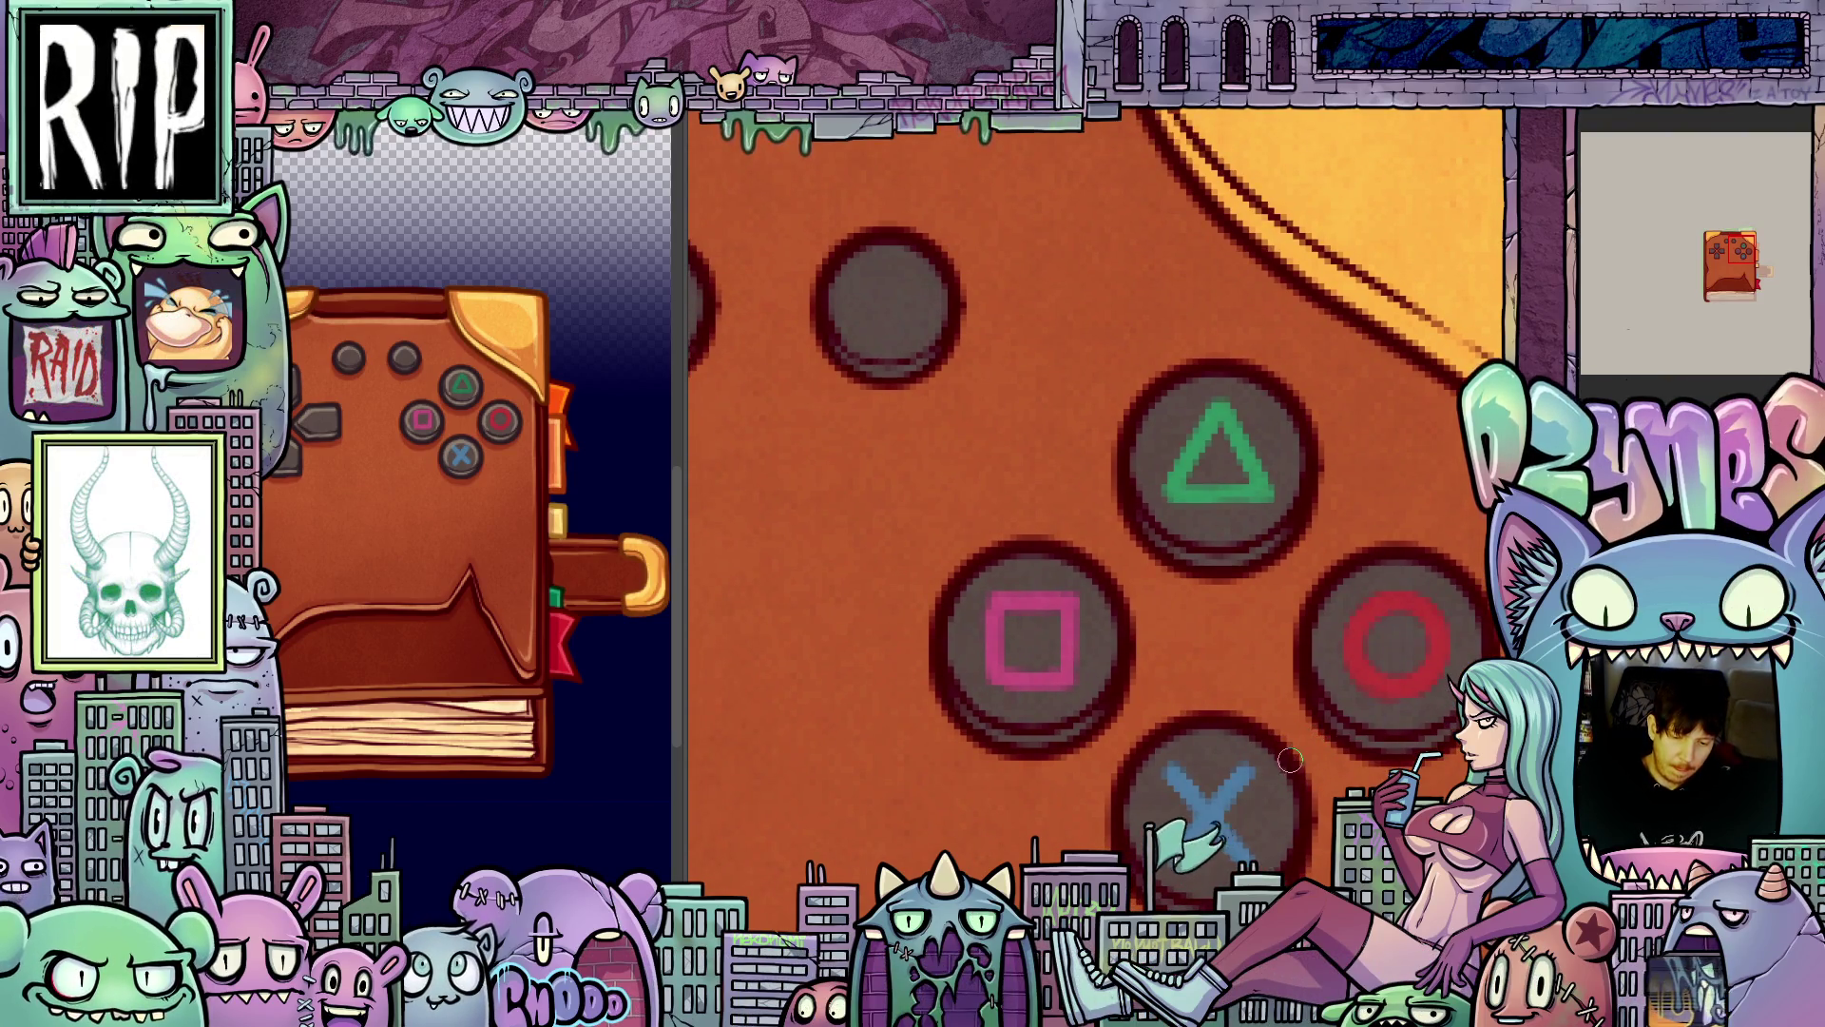
key("ctrl+z")
left_click_drag(998, 637, 1084, 616)
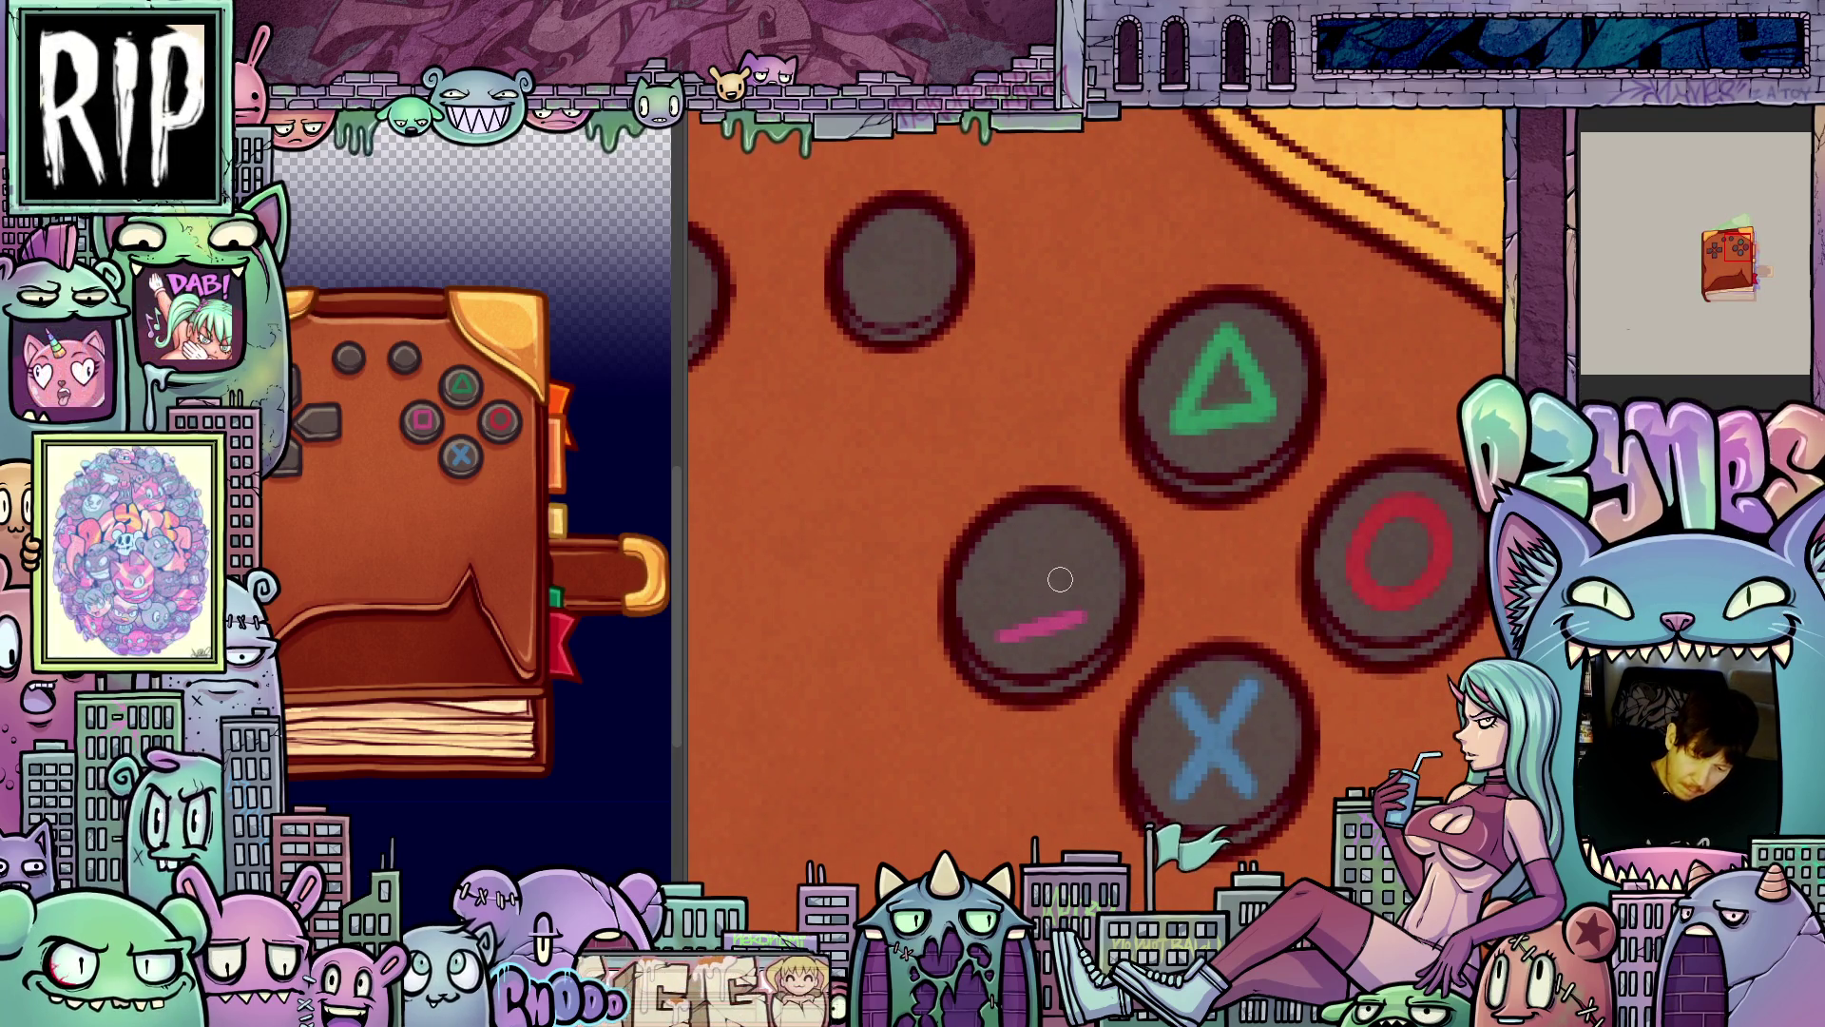
mouse_move(1037, 544)
left_mouse_down()
mouse_move(991, 560)
mouse_move(1081, 542)
mouse_move(1082, 613)
mouse_move(1080, 544)
mouse_move(1077, 609)
mouse_move(994, 590)
mouse_move(999, 571)
mouse_move(1001, 625)
left_mouse_up()
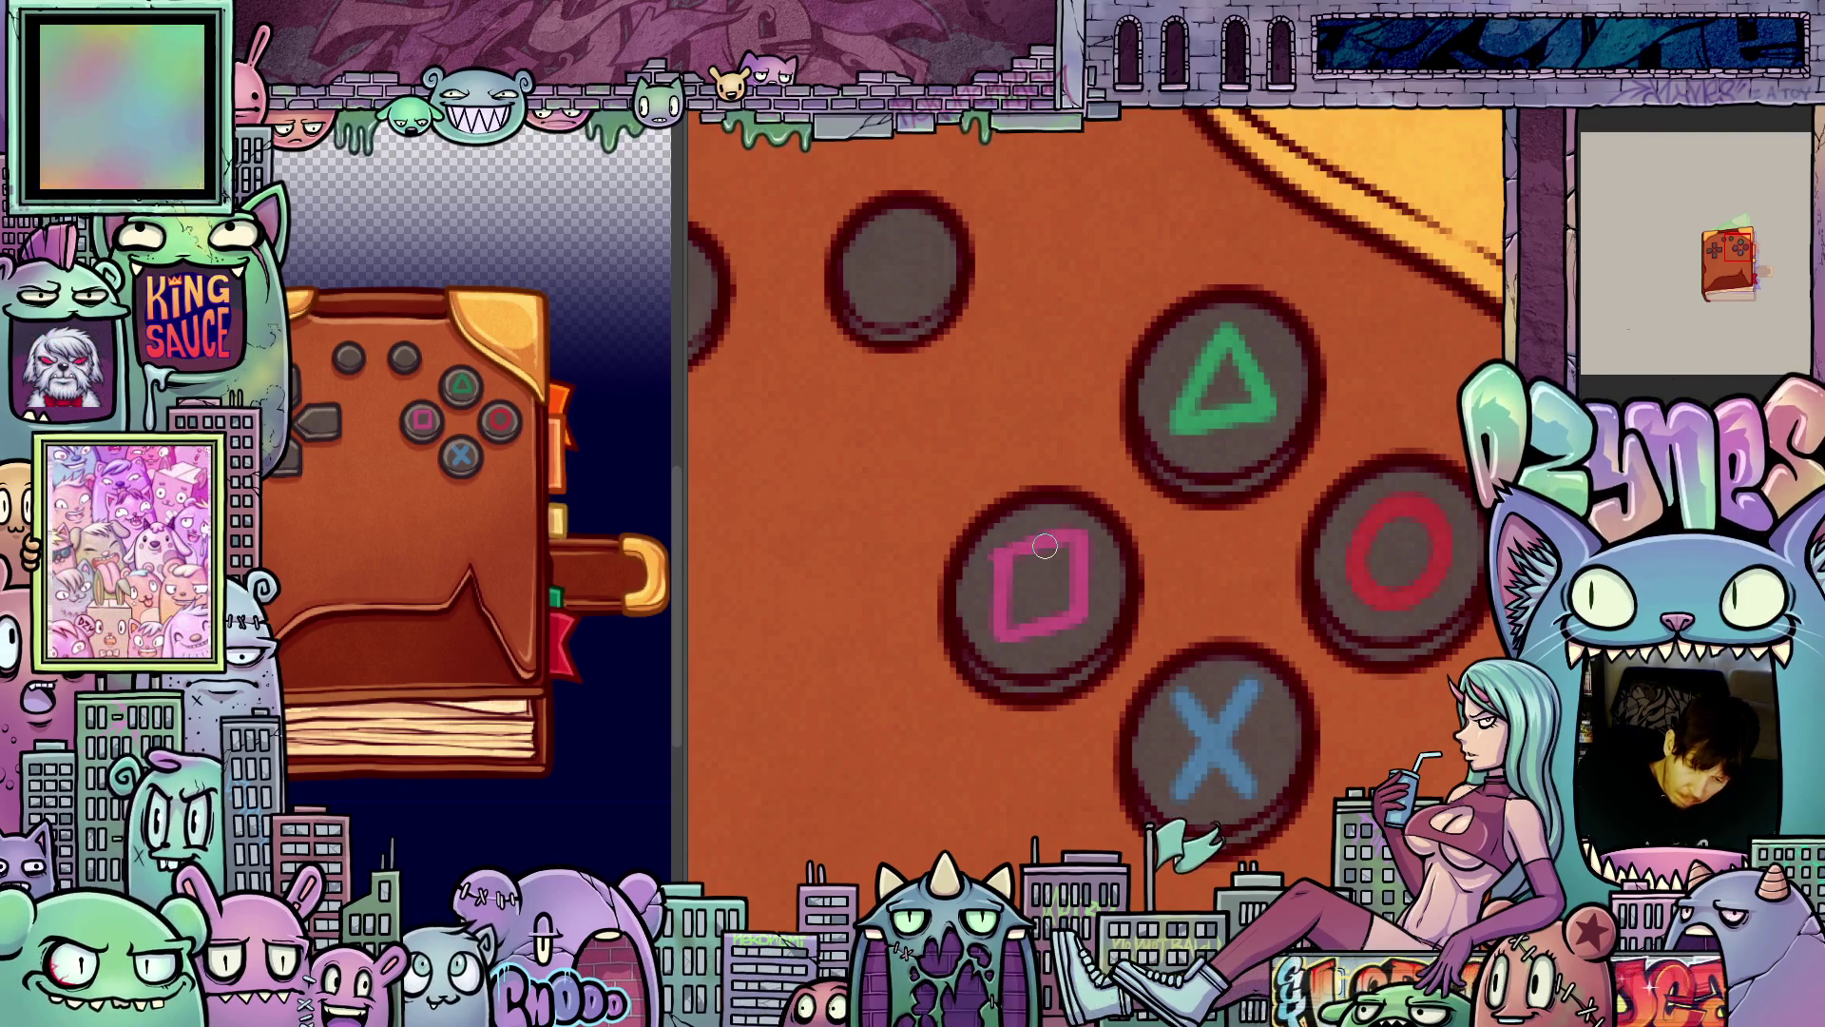
mouse_move(1204, 714)
left_mouse_down()
mouse_move(1241, 728)
mouse_move(1023, 542)
mouse_move(1080, 656)
mouse_move(1032, 605)
left_mouse_up()
key("ctrl+z")
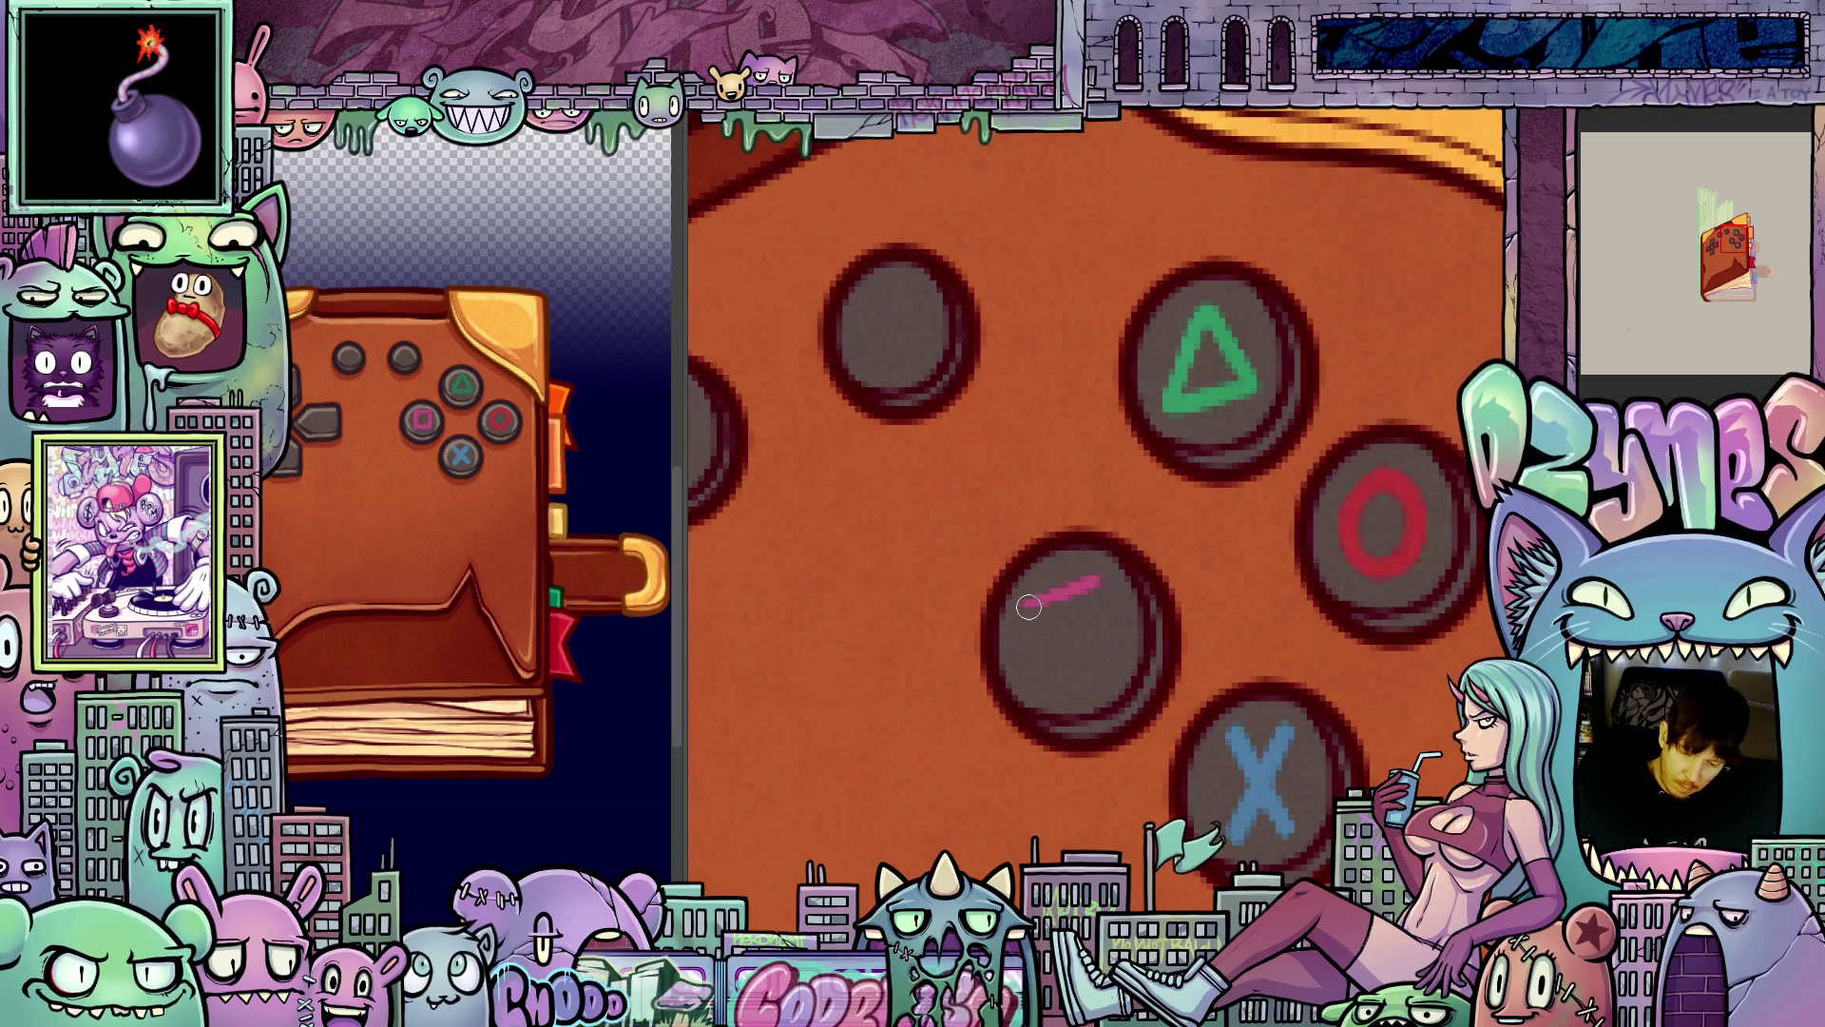
- Redraw the pink square cleanly with bottom, left and right strokes on the left face button
left_click_drag(1046, 675, 1124, 651)
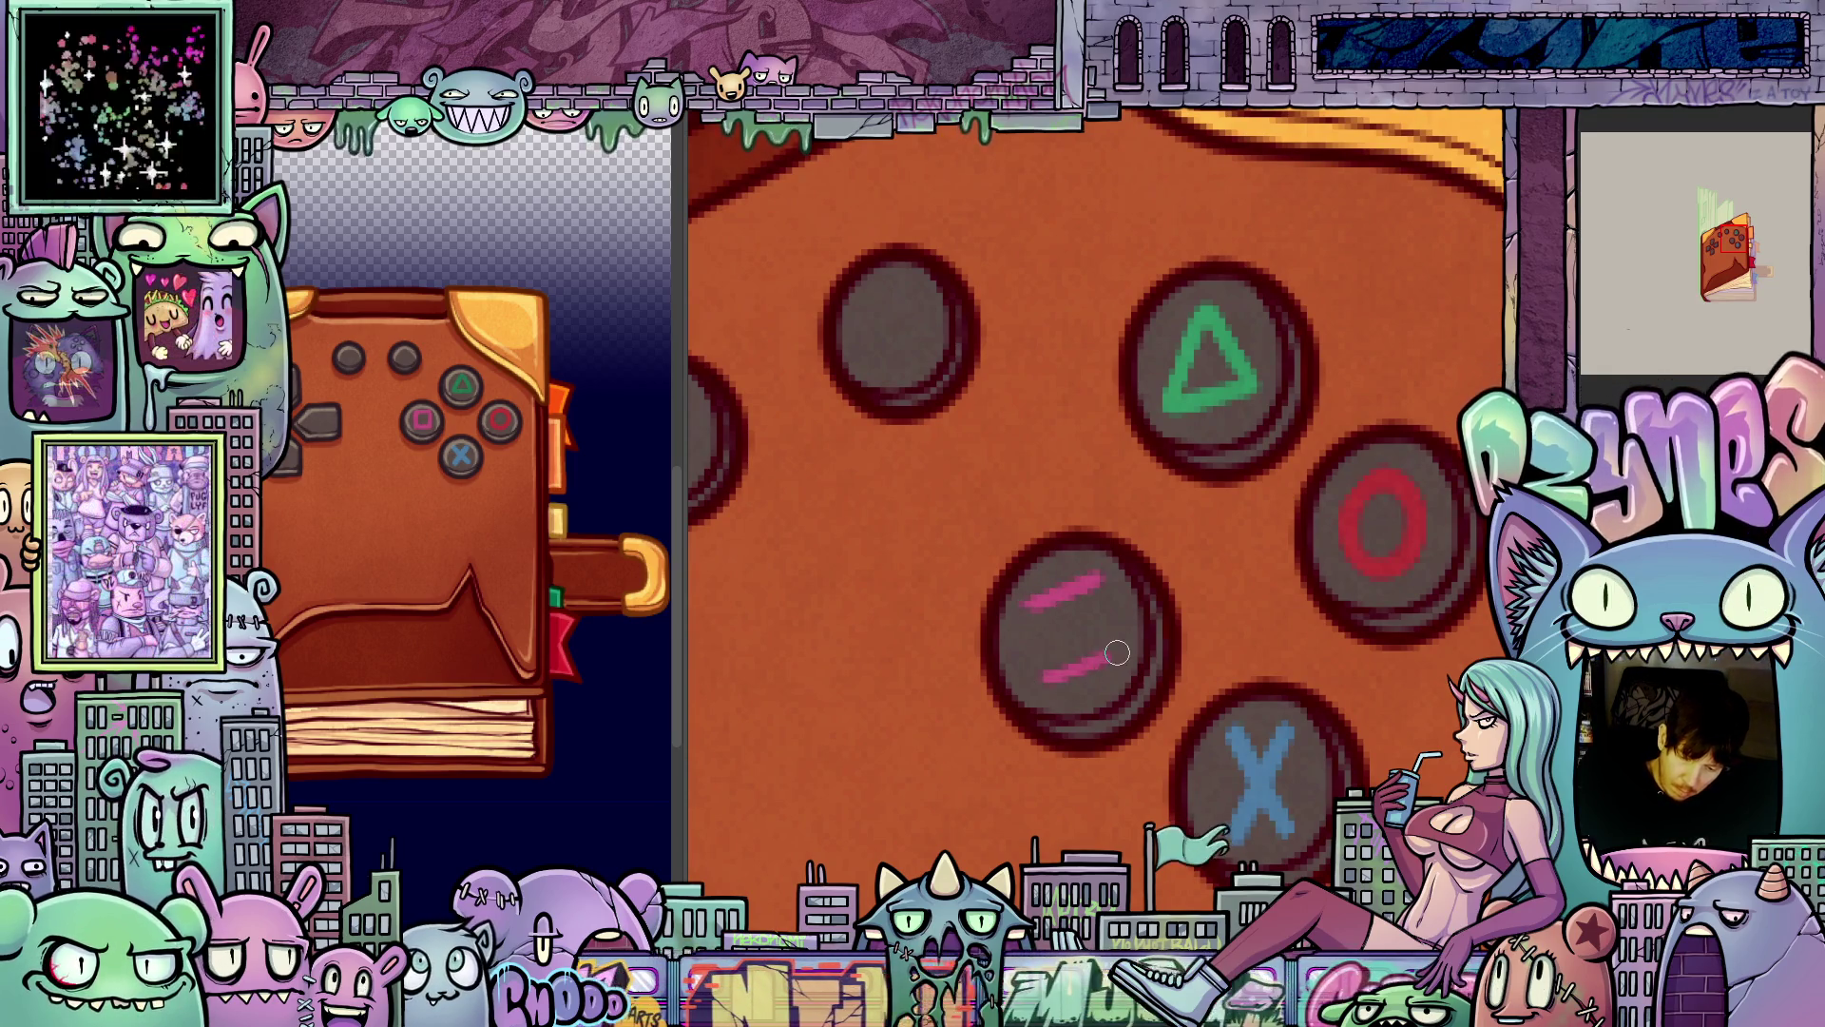
left_click_drag(1032, 607, 1036, 681)
left_click_drag(1107, 572, 1109, 656)
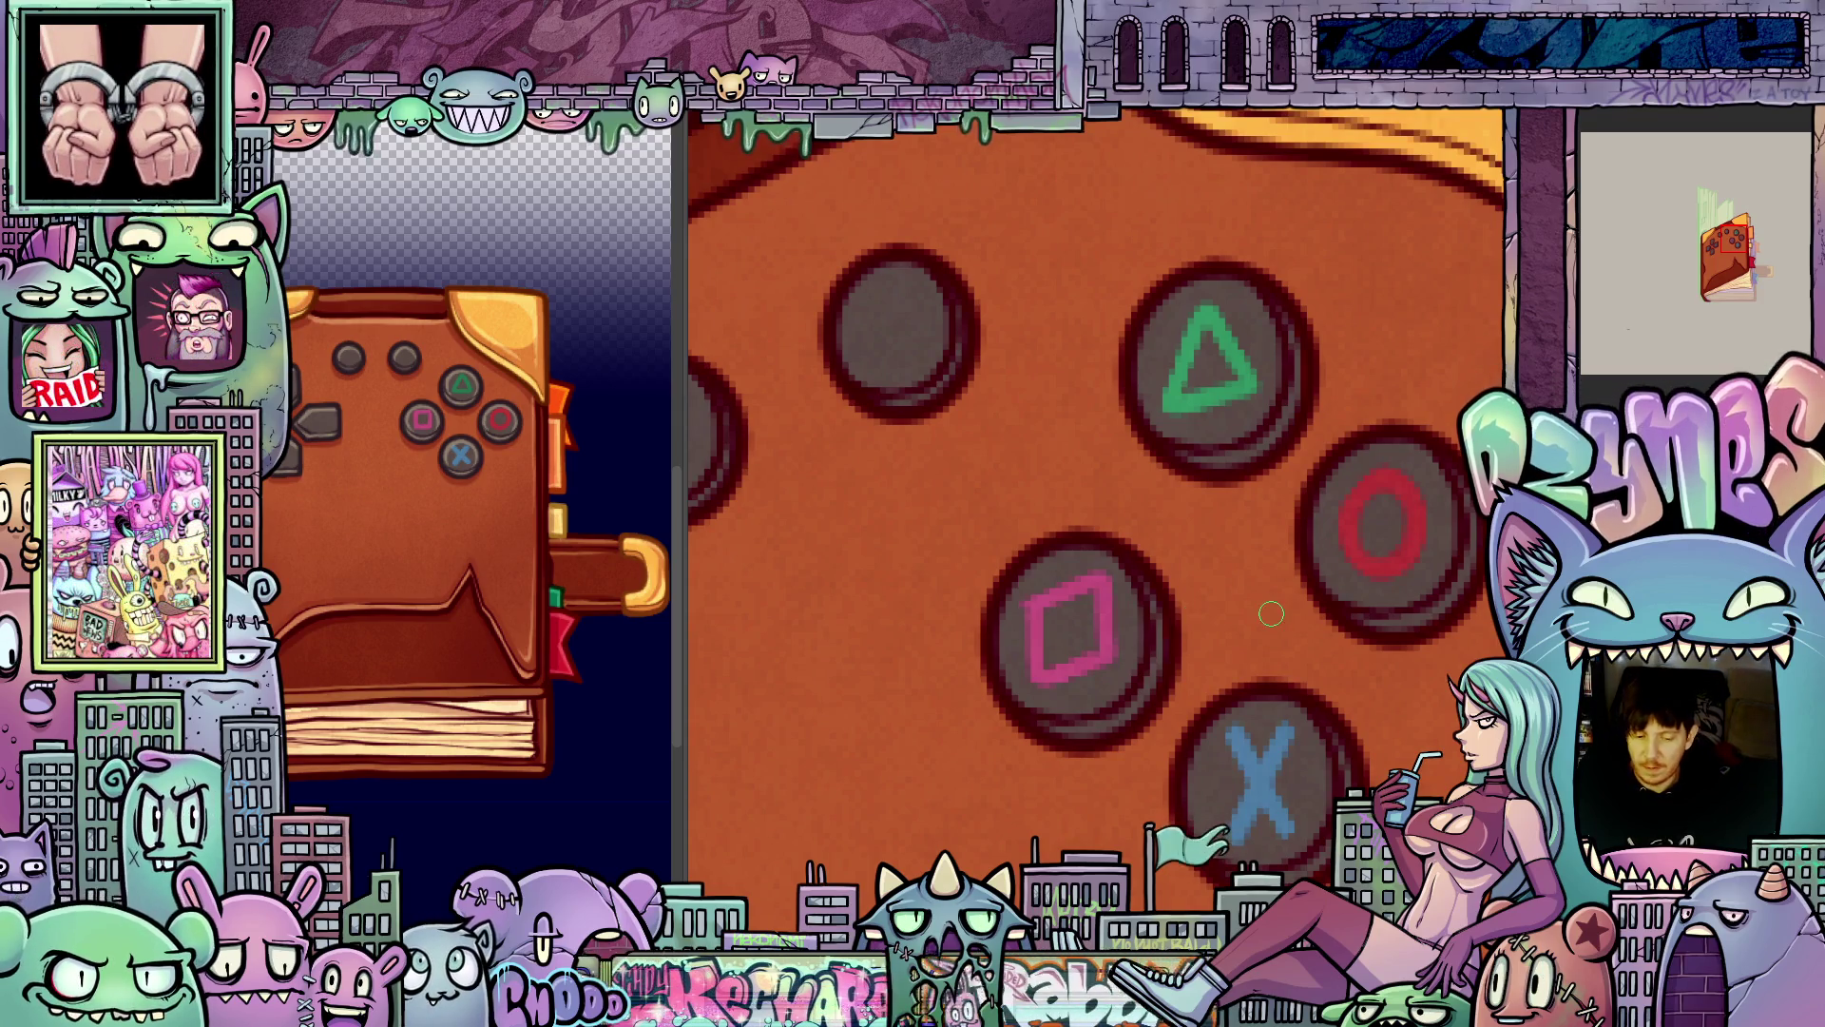
scroll(1272, 613, "down", 3)
scroll(1238, 596, "up", 4)
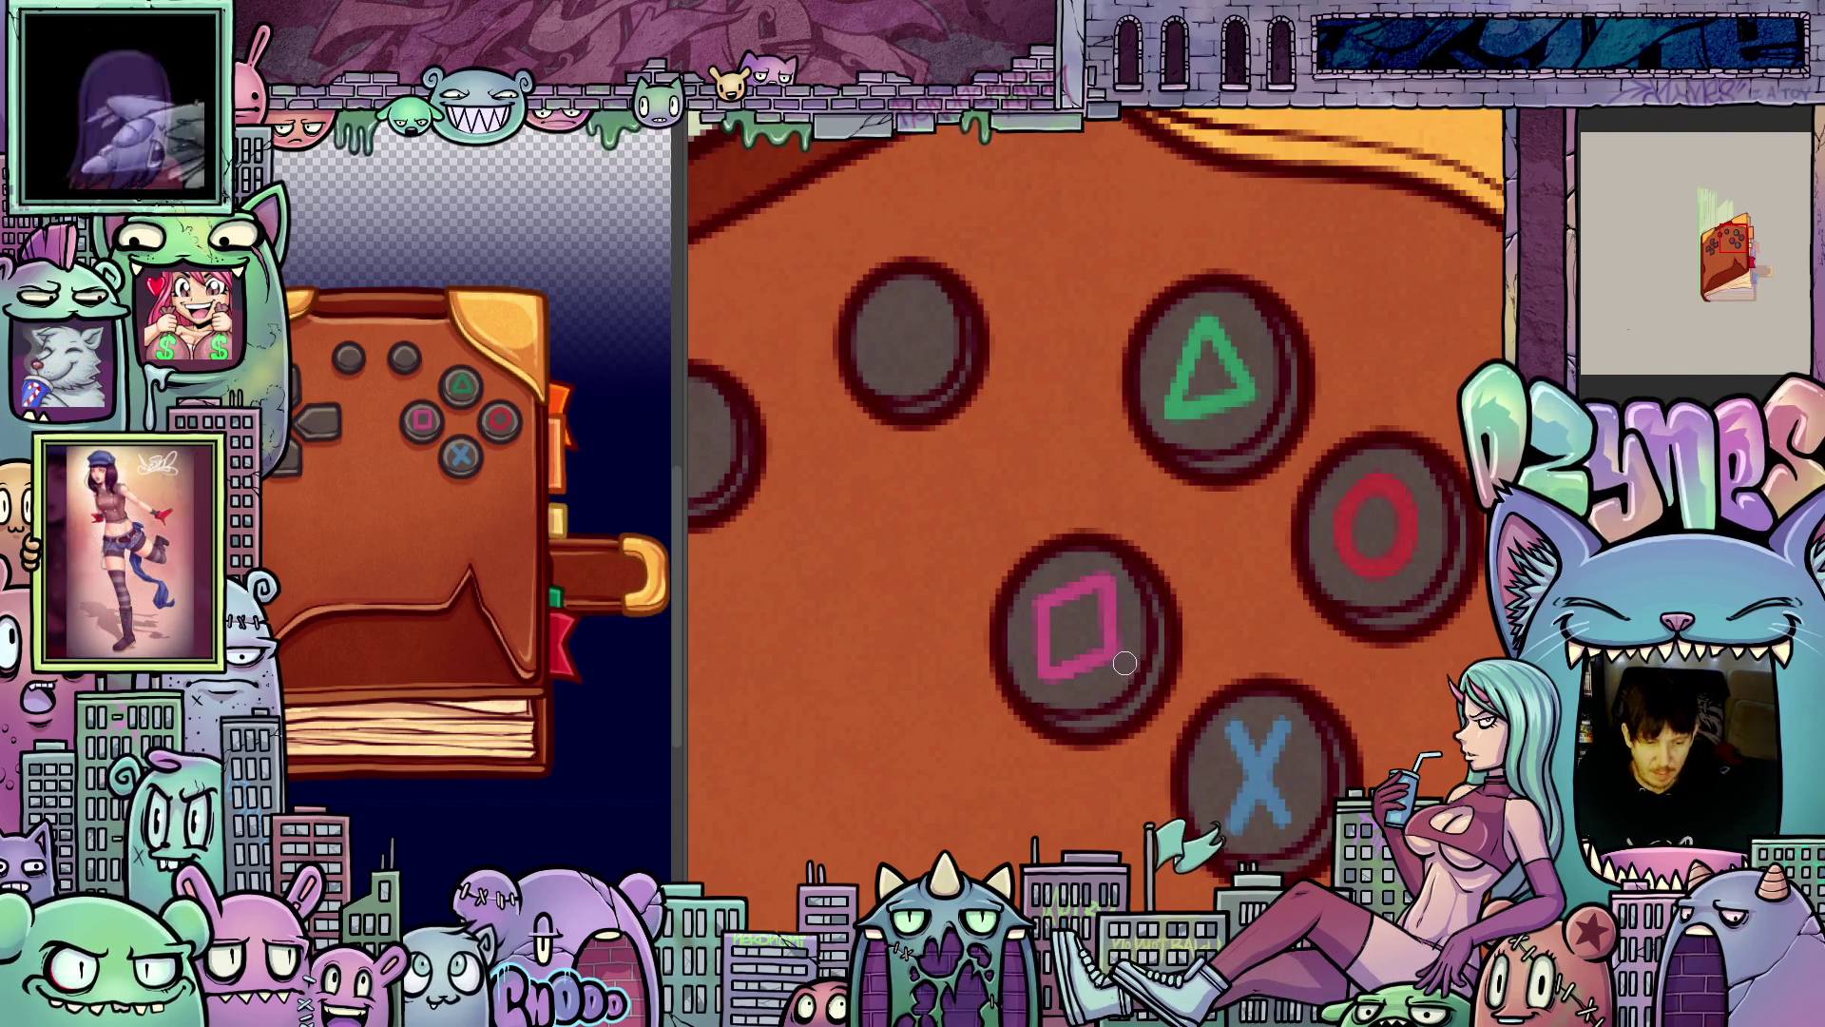
- Centre the book, level the canvas rotation with 5, and step forward to the open-book page frame
scroll(1125, 657, "down", 4)
scroll(1124, 657, "down", 2)
scroll(1136, 659, "up", 1)
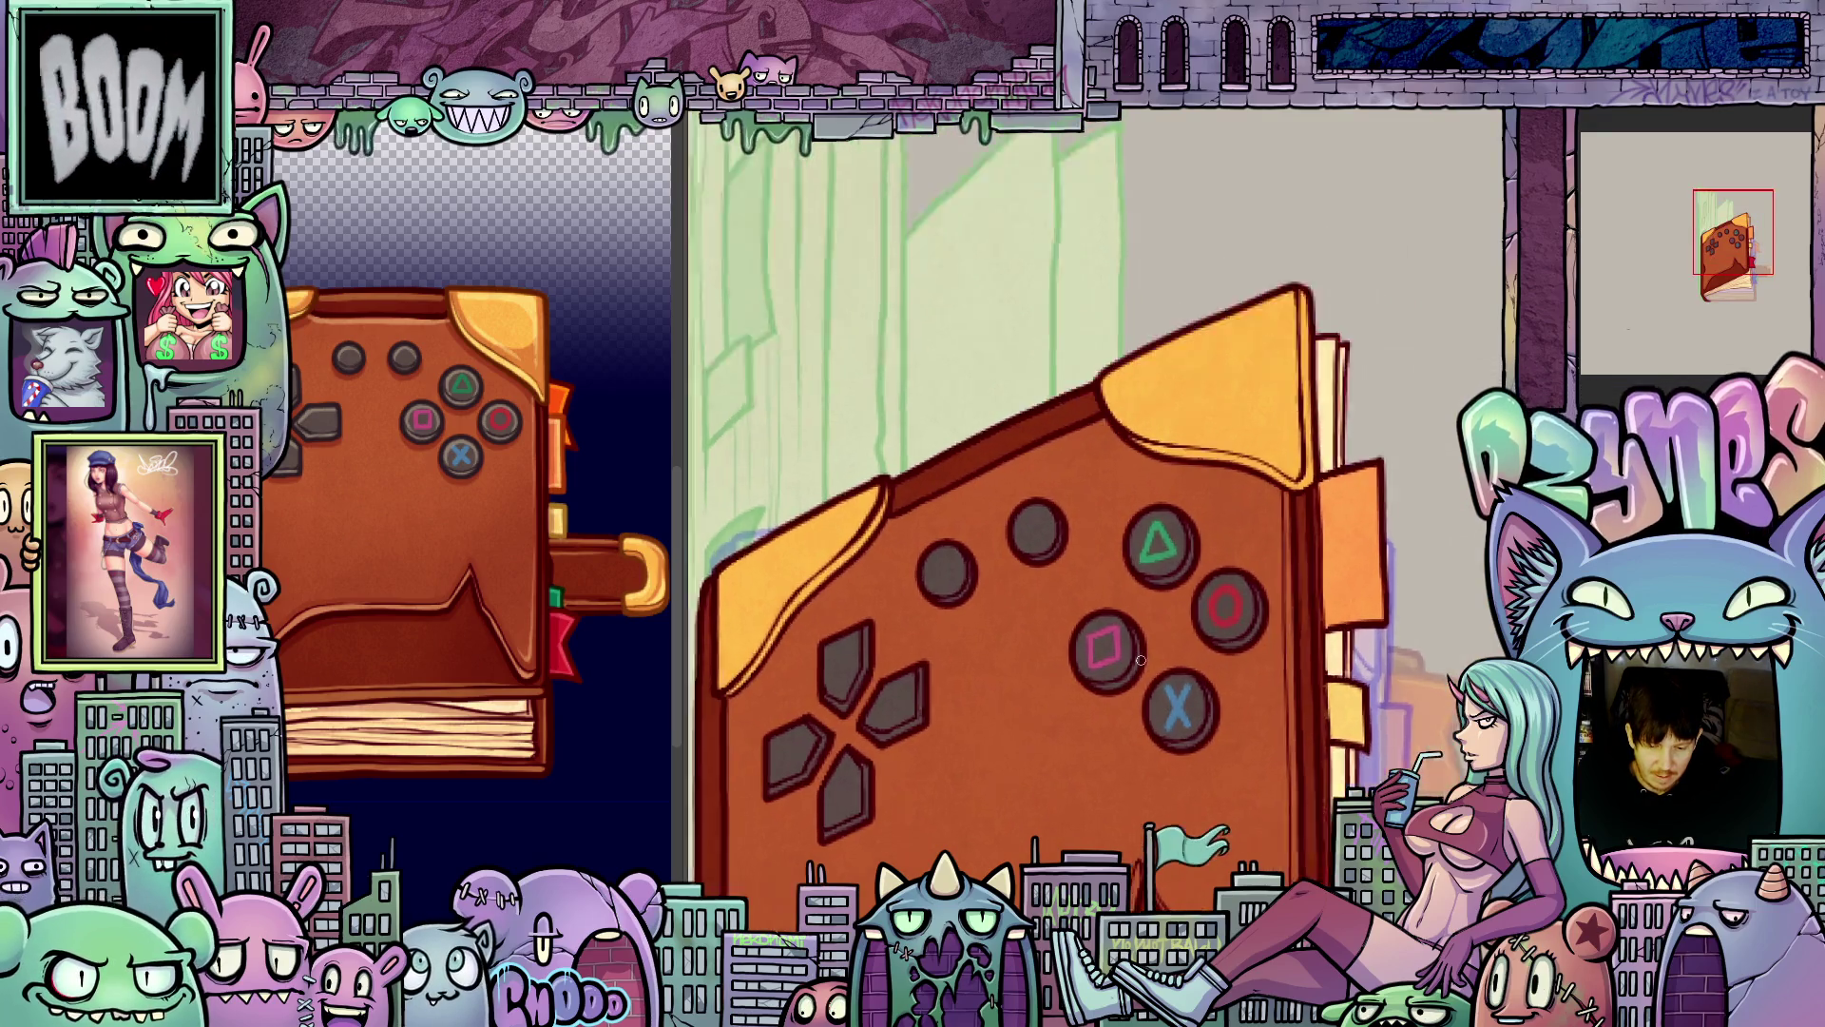
scroll(1141, 660, "up", 5)
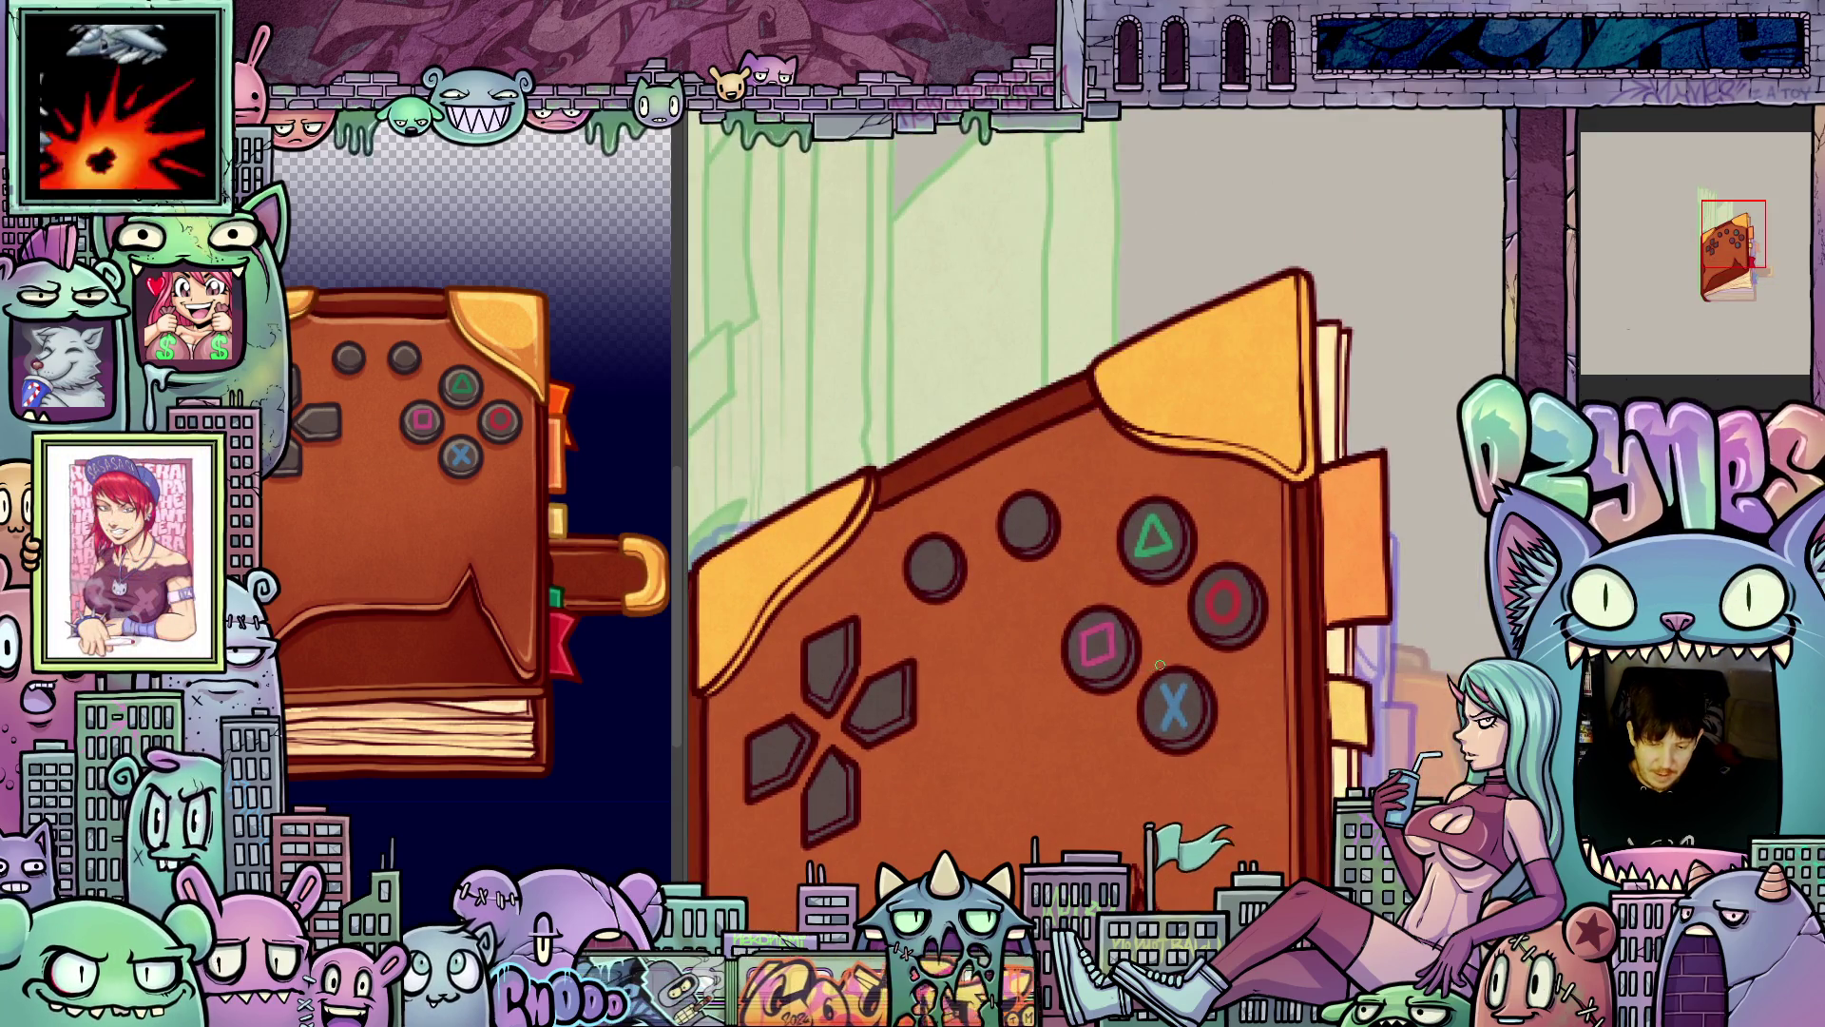
scroll(1141, 656, "up", 1)
scroll(1126, 659, "up", 1)
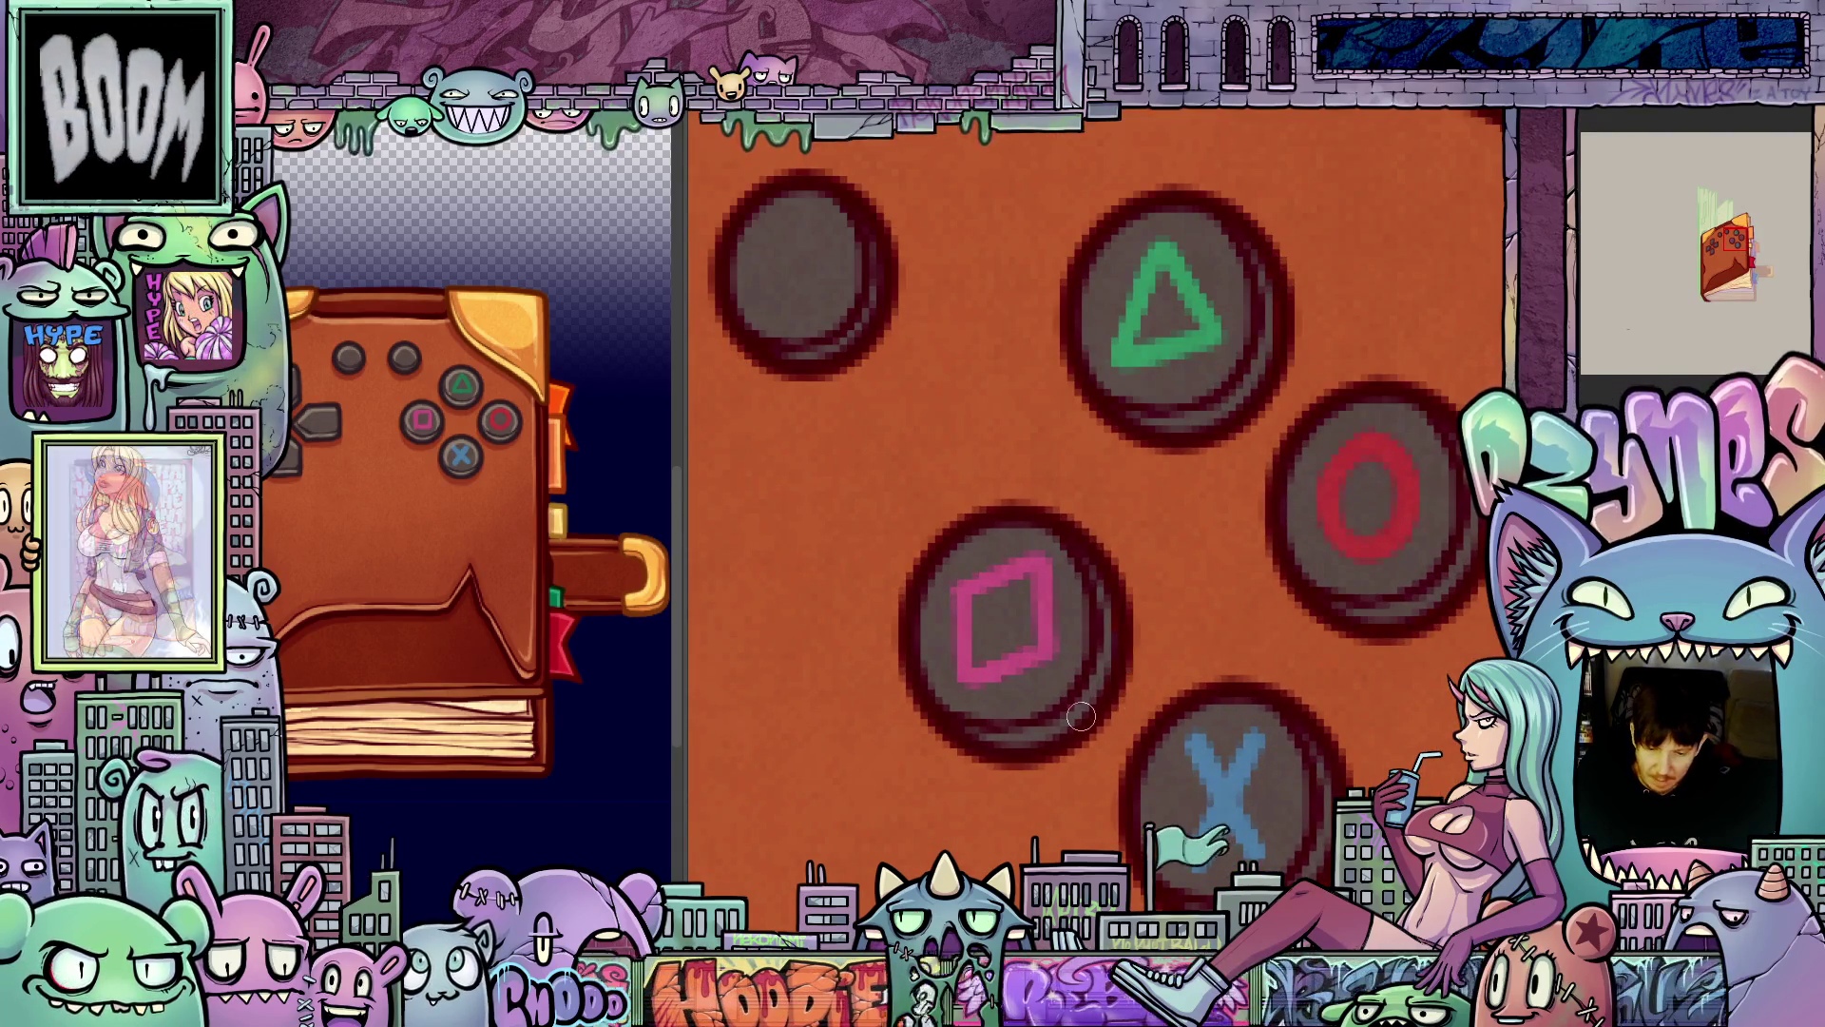
scroll(1126, 697, "down", 2)
scroll(1125, 697, "down", 5)
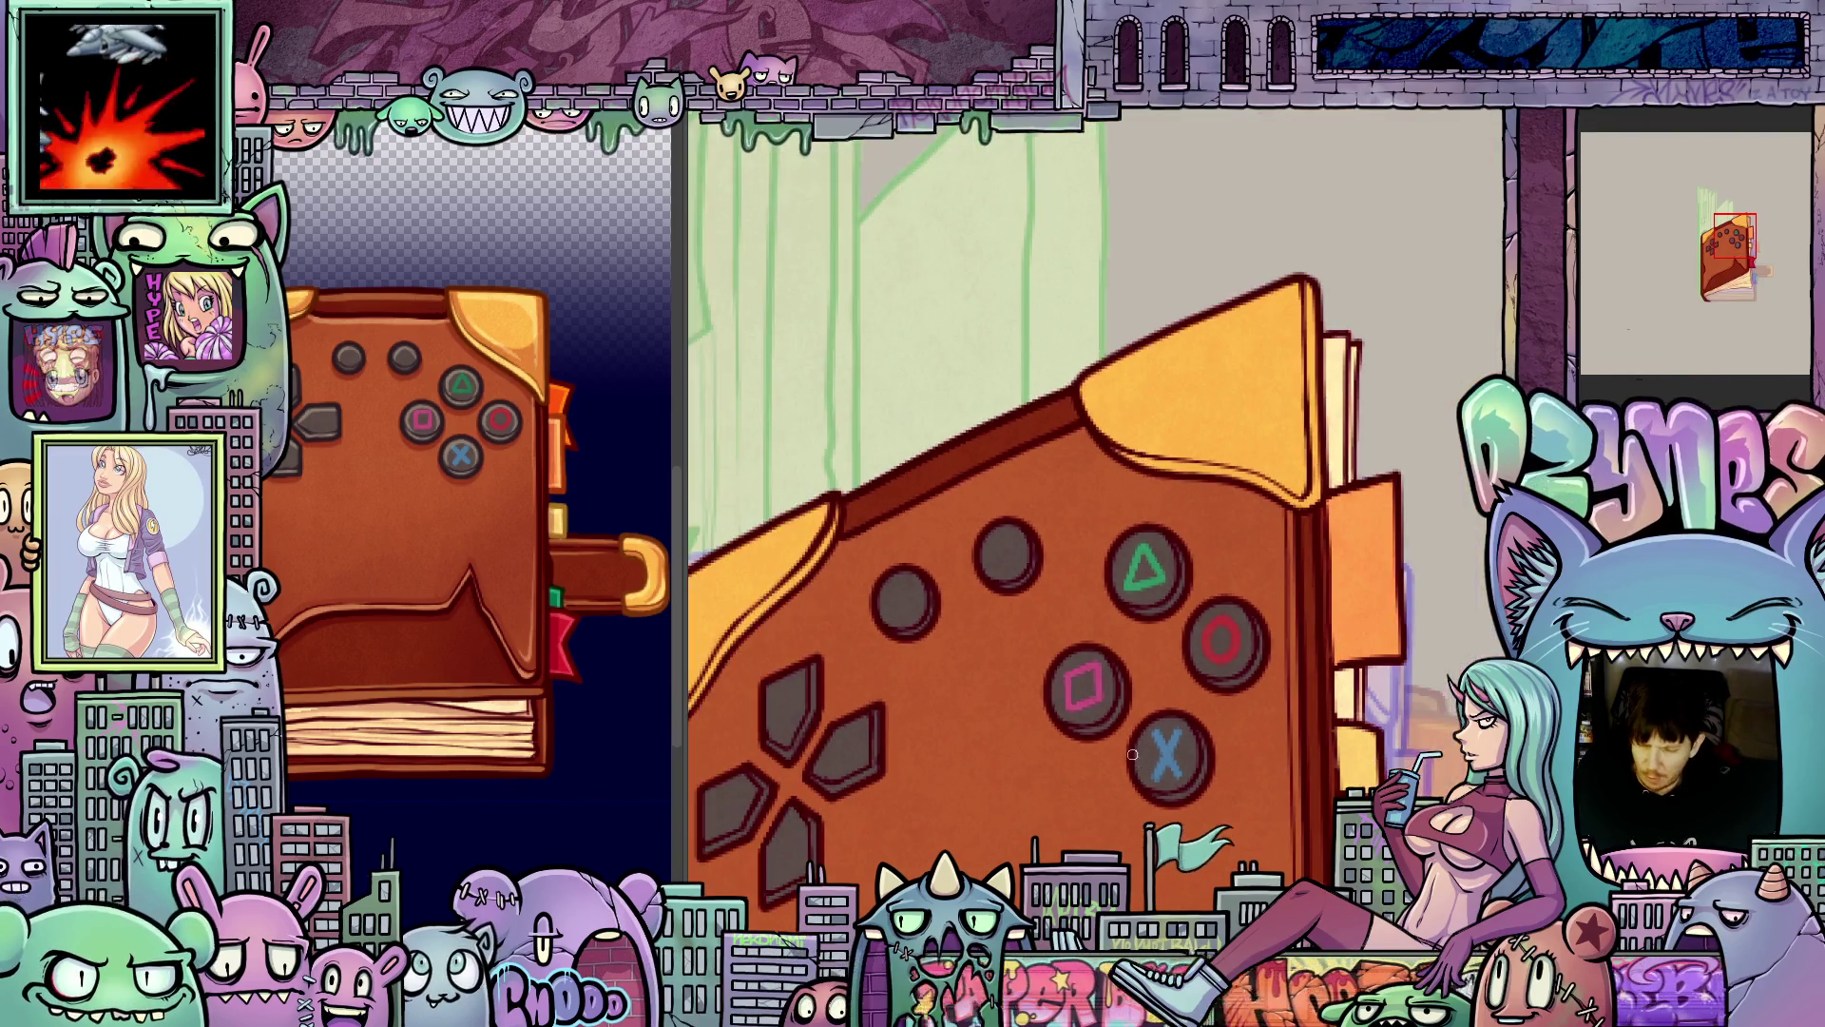
left_click_drag(1122, 765, 1126, 662)
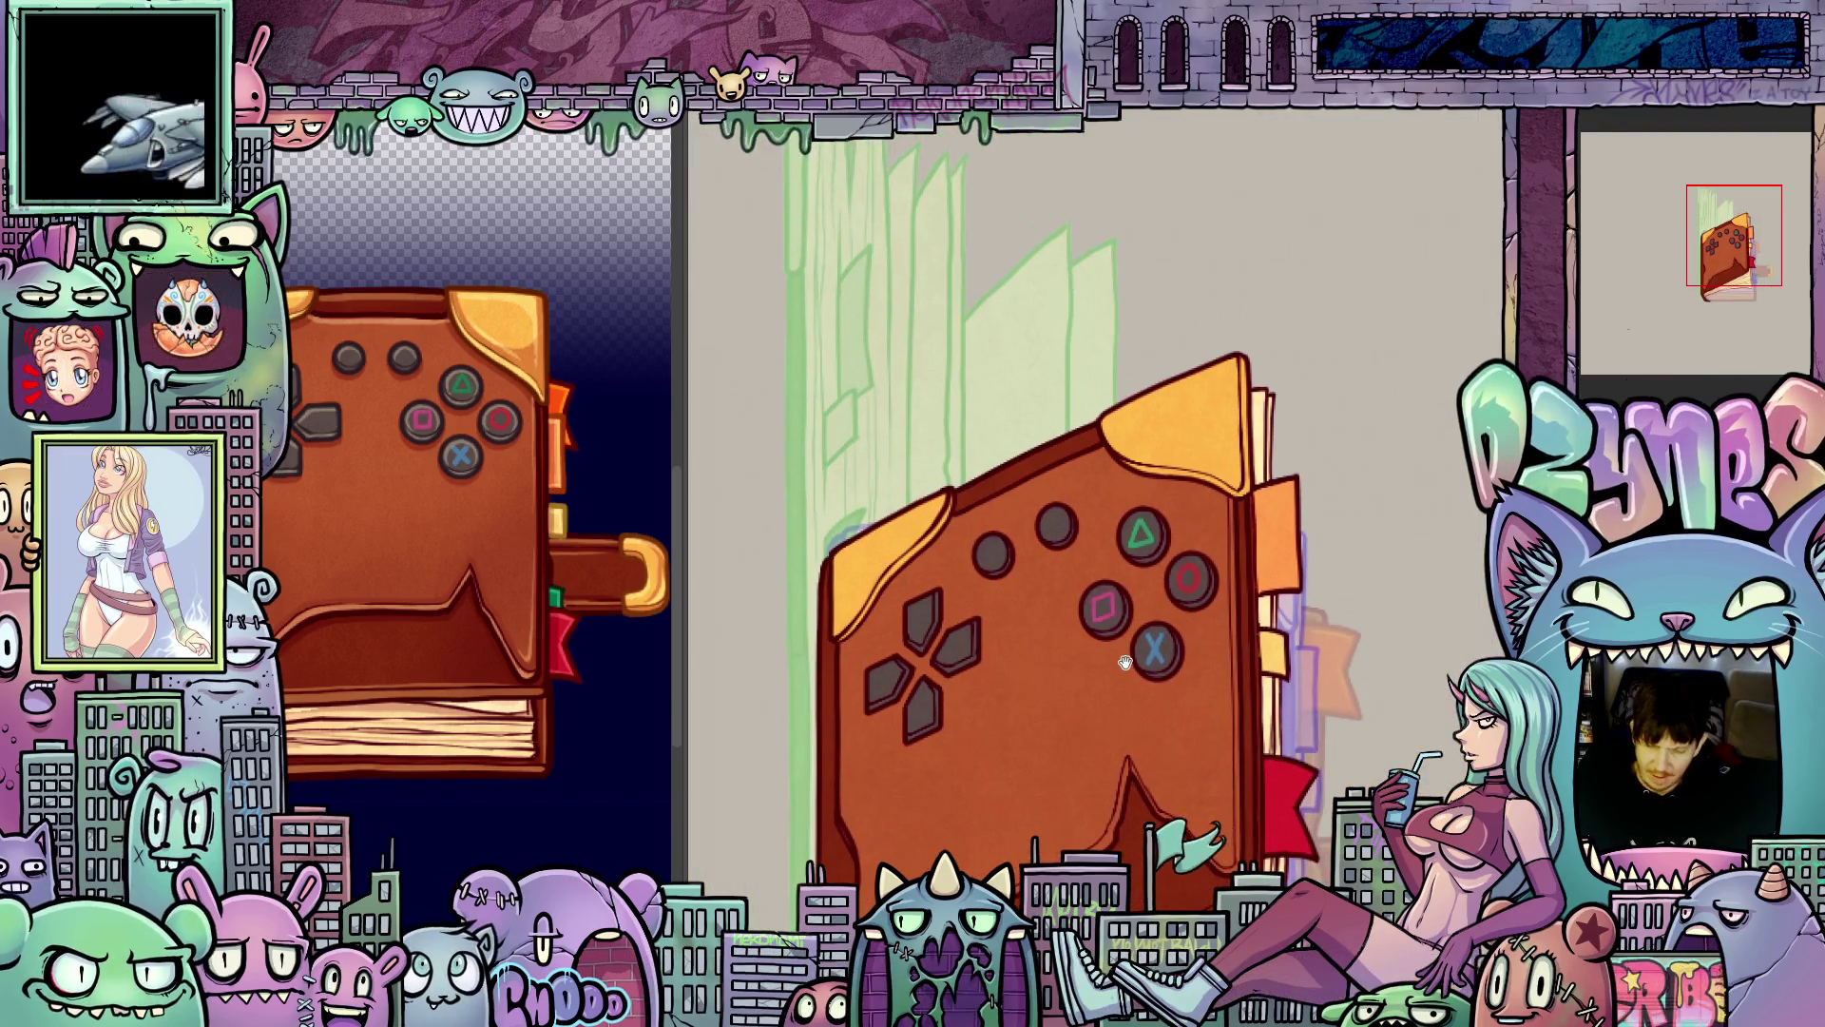
key("5")
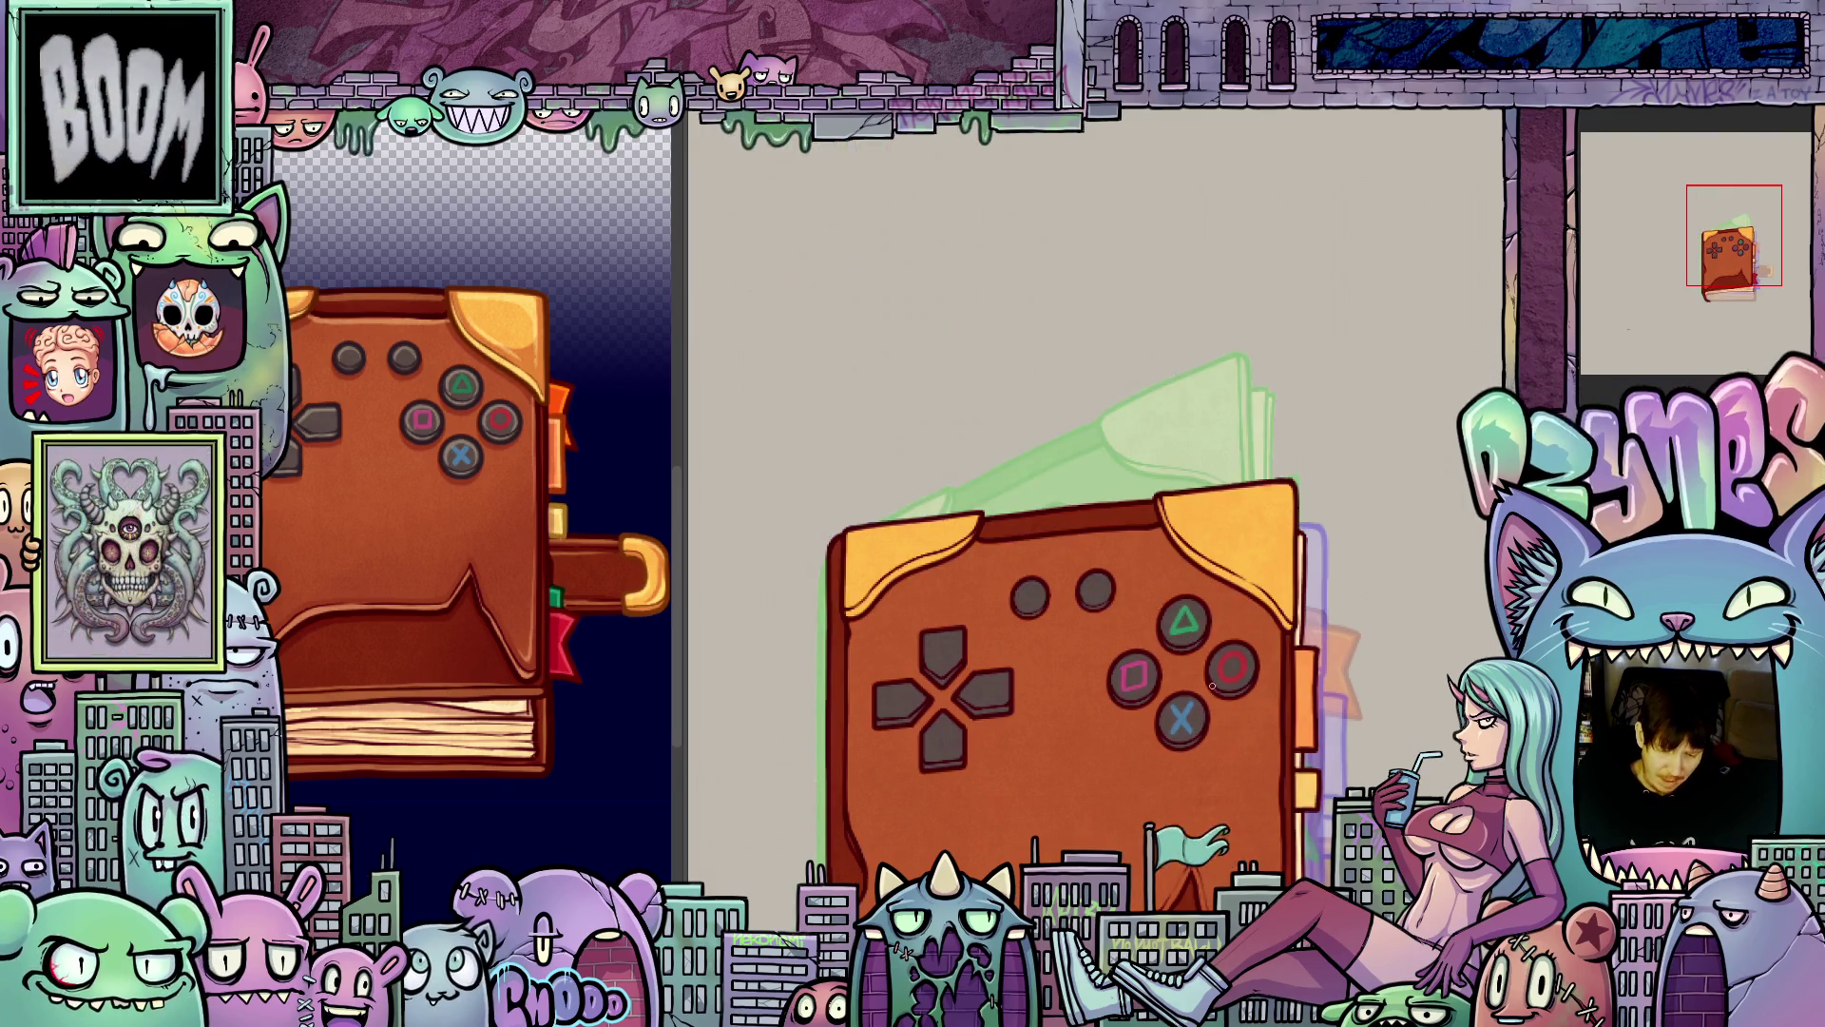
key("Right")
key("Right")
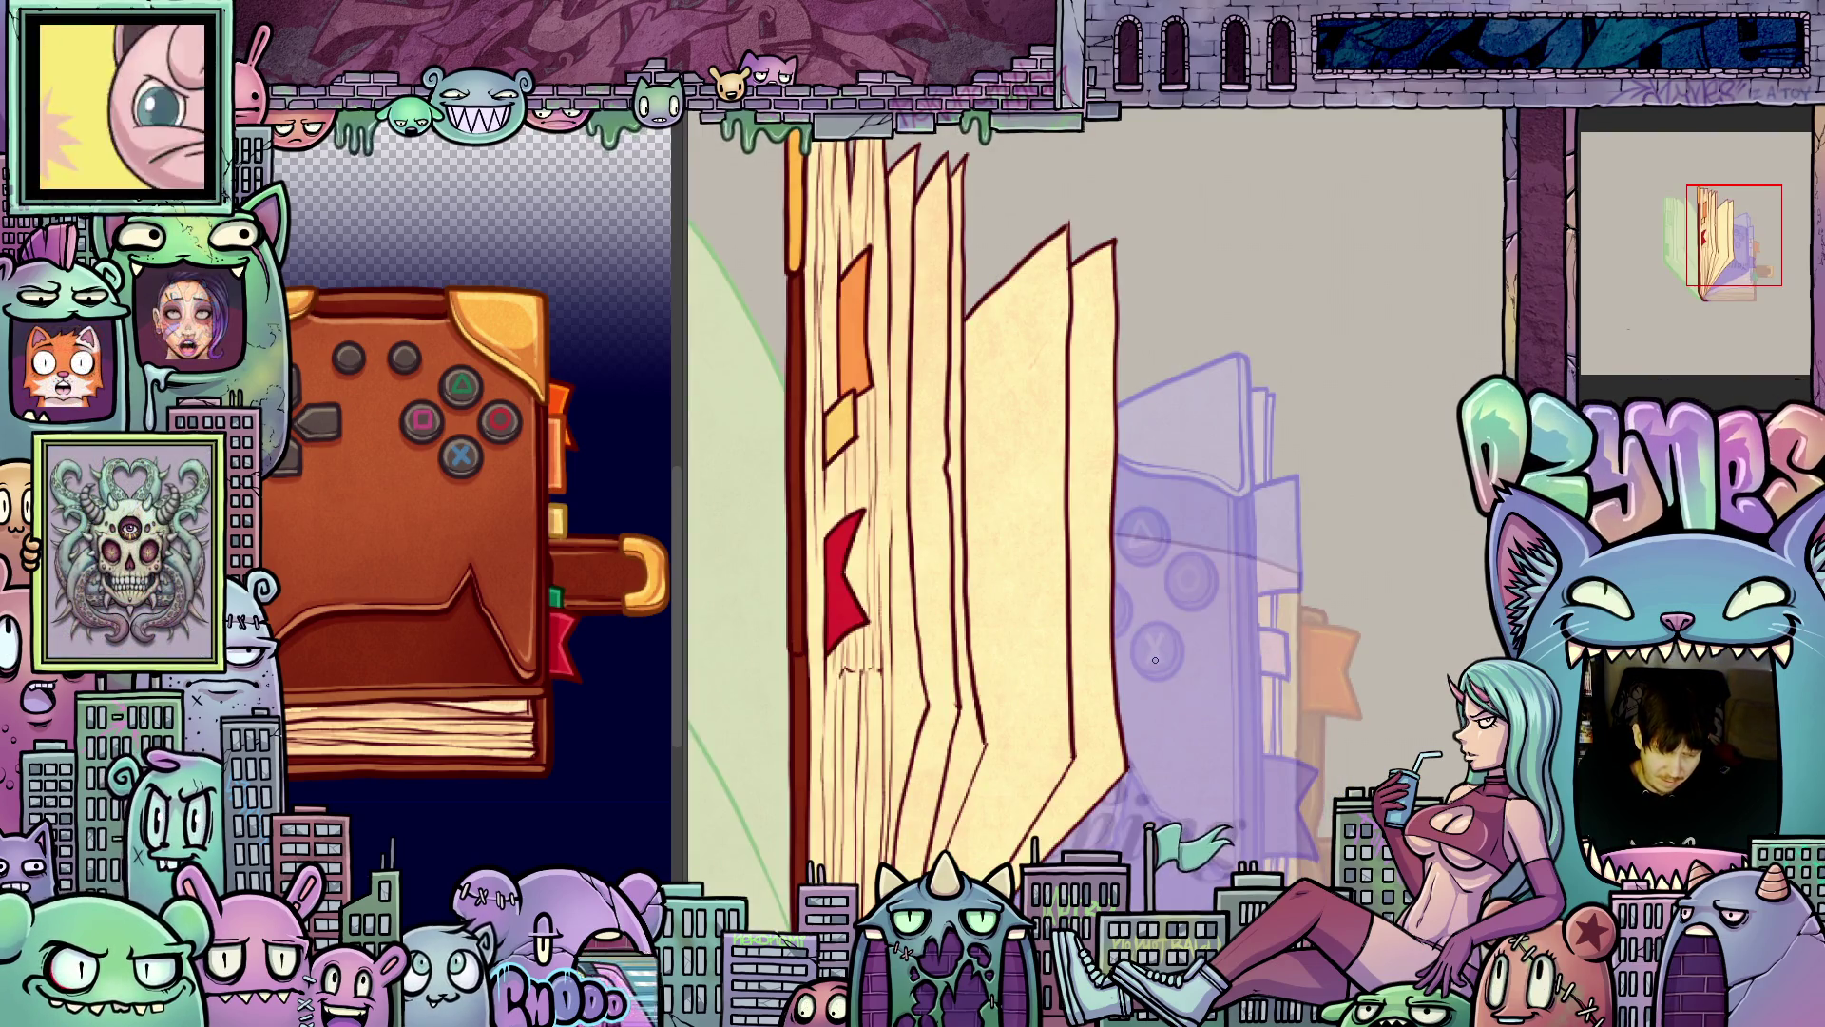
- Return to the closed controller-book frame and frame the whole book in view
key("Left")
mouse_move(1195, 702)
left_mouse_down()
mouse_move(1159, 527)
mouse_move(1175, 473)
mouse_move(1183, 500)
left_mouse_up()
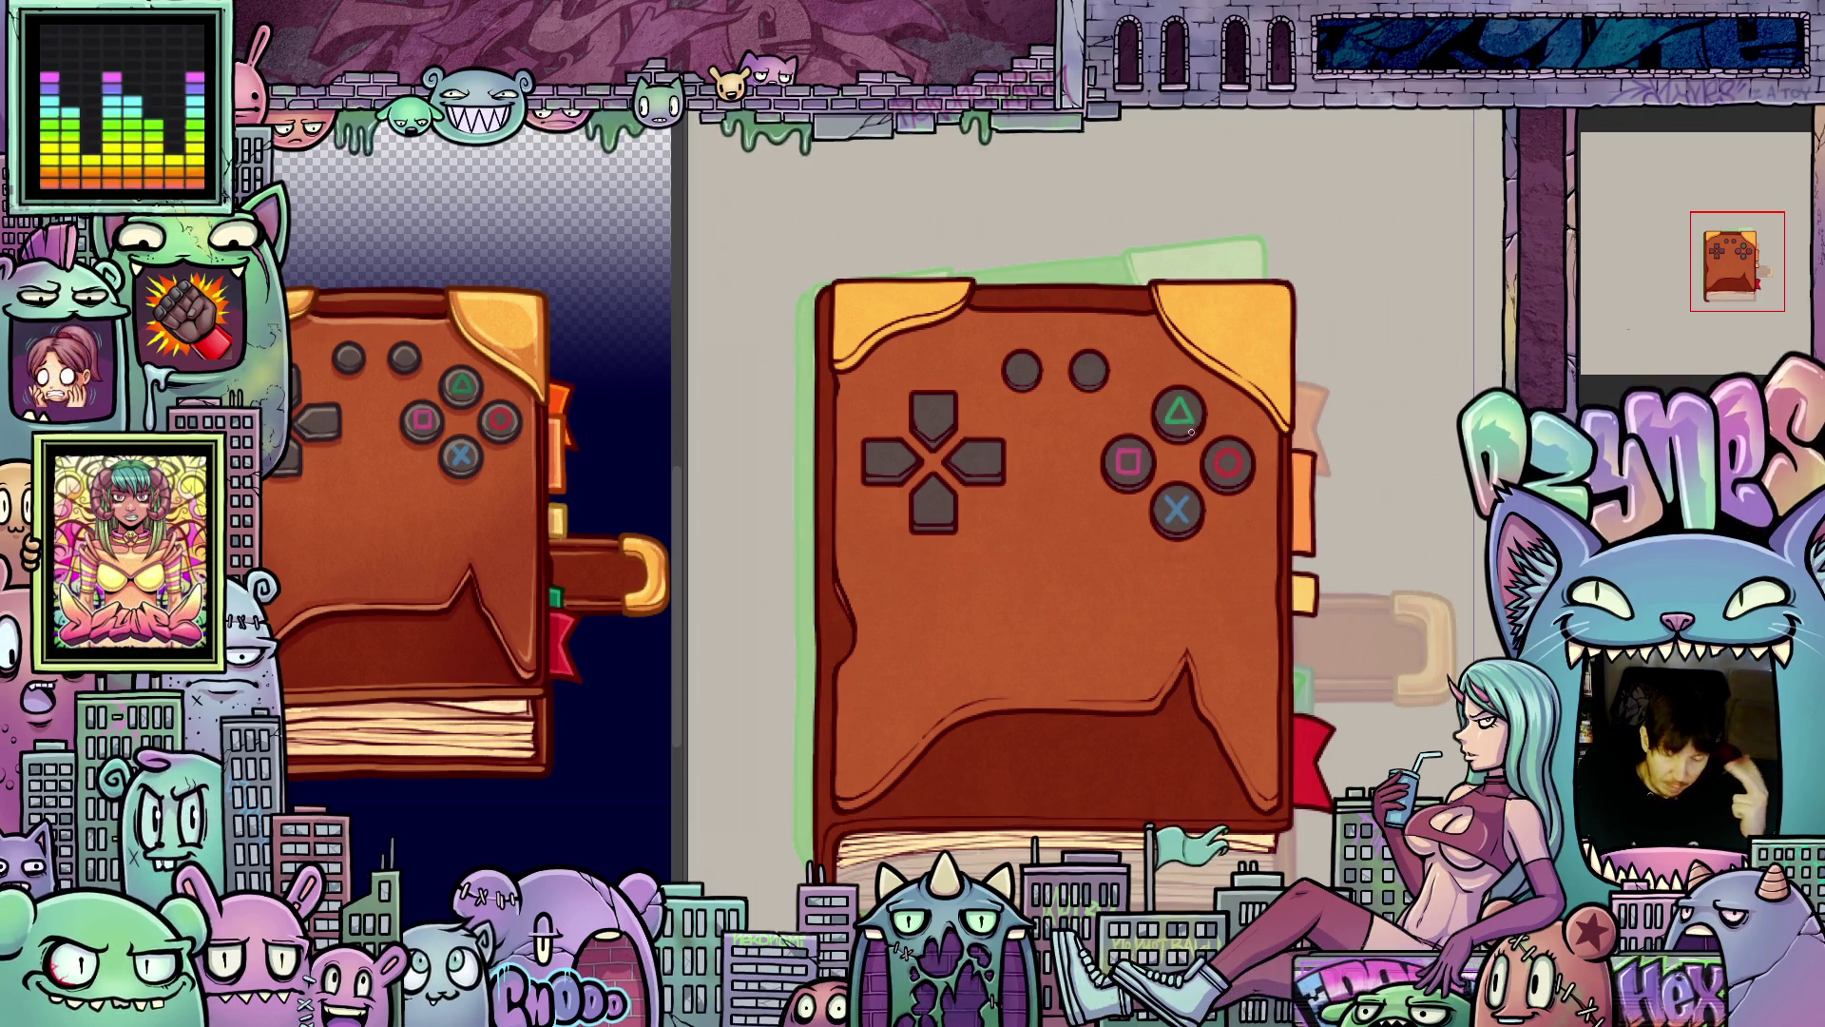
scroll(1190, 446, "up", 2)
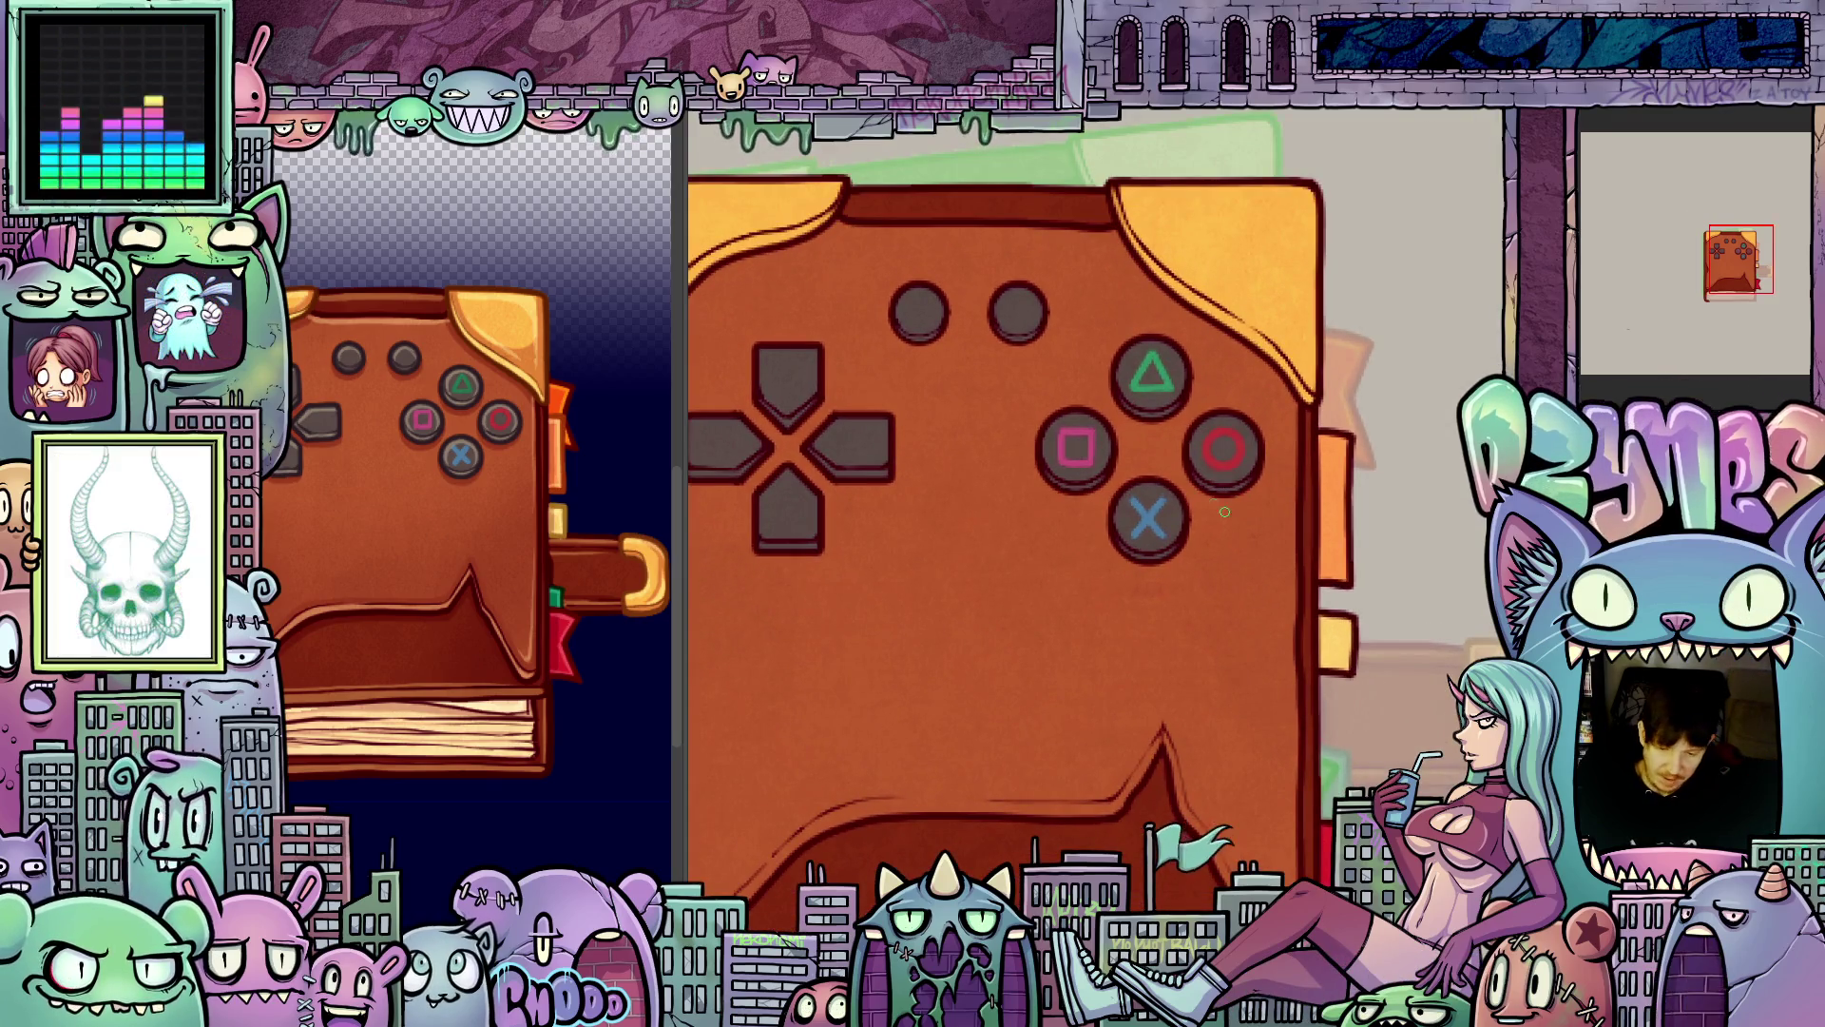
scroll(1228, 472, "up", 1)
scroll(1210, 474, "down", 5)
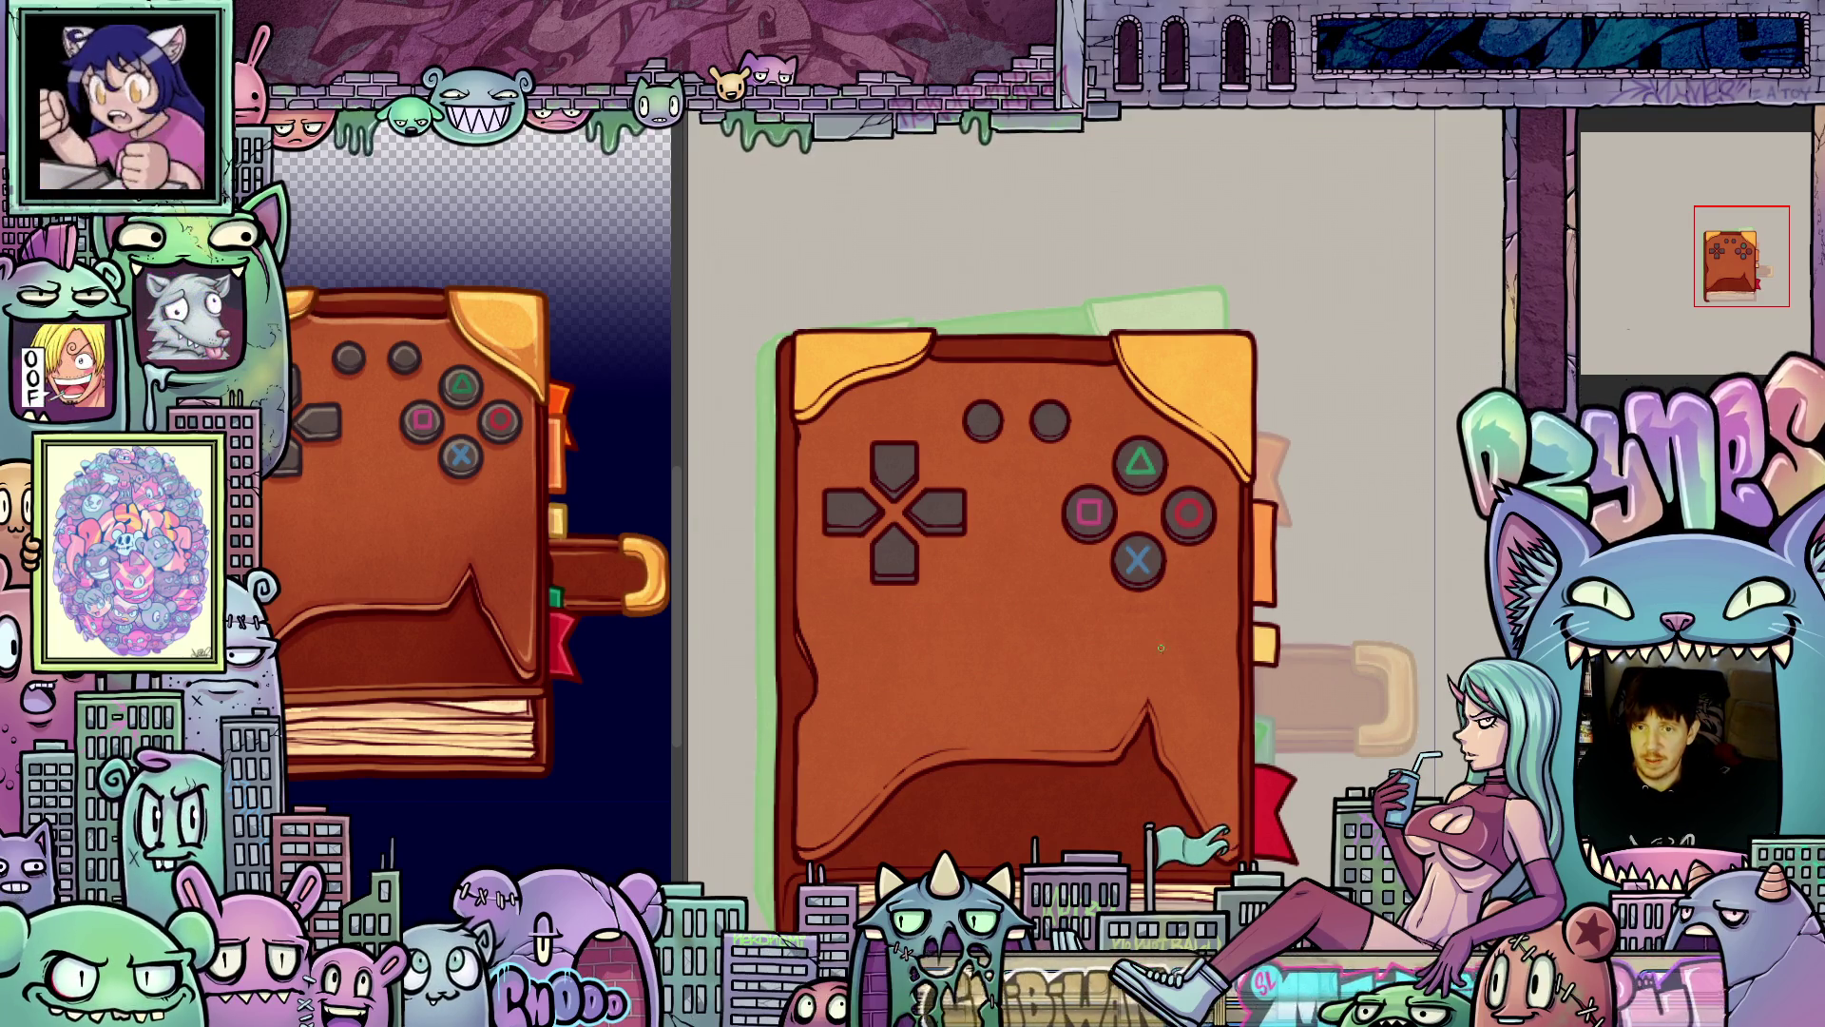
scroll(1165, 535, "down", 5)
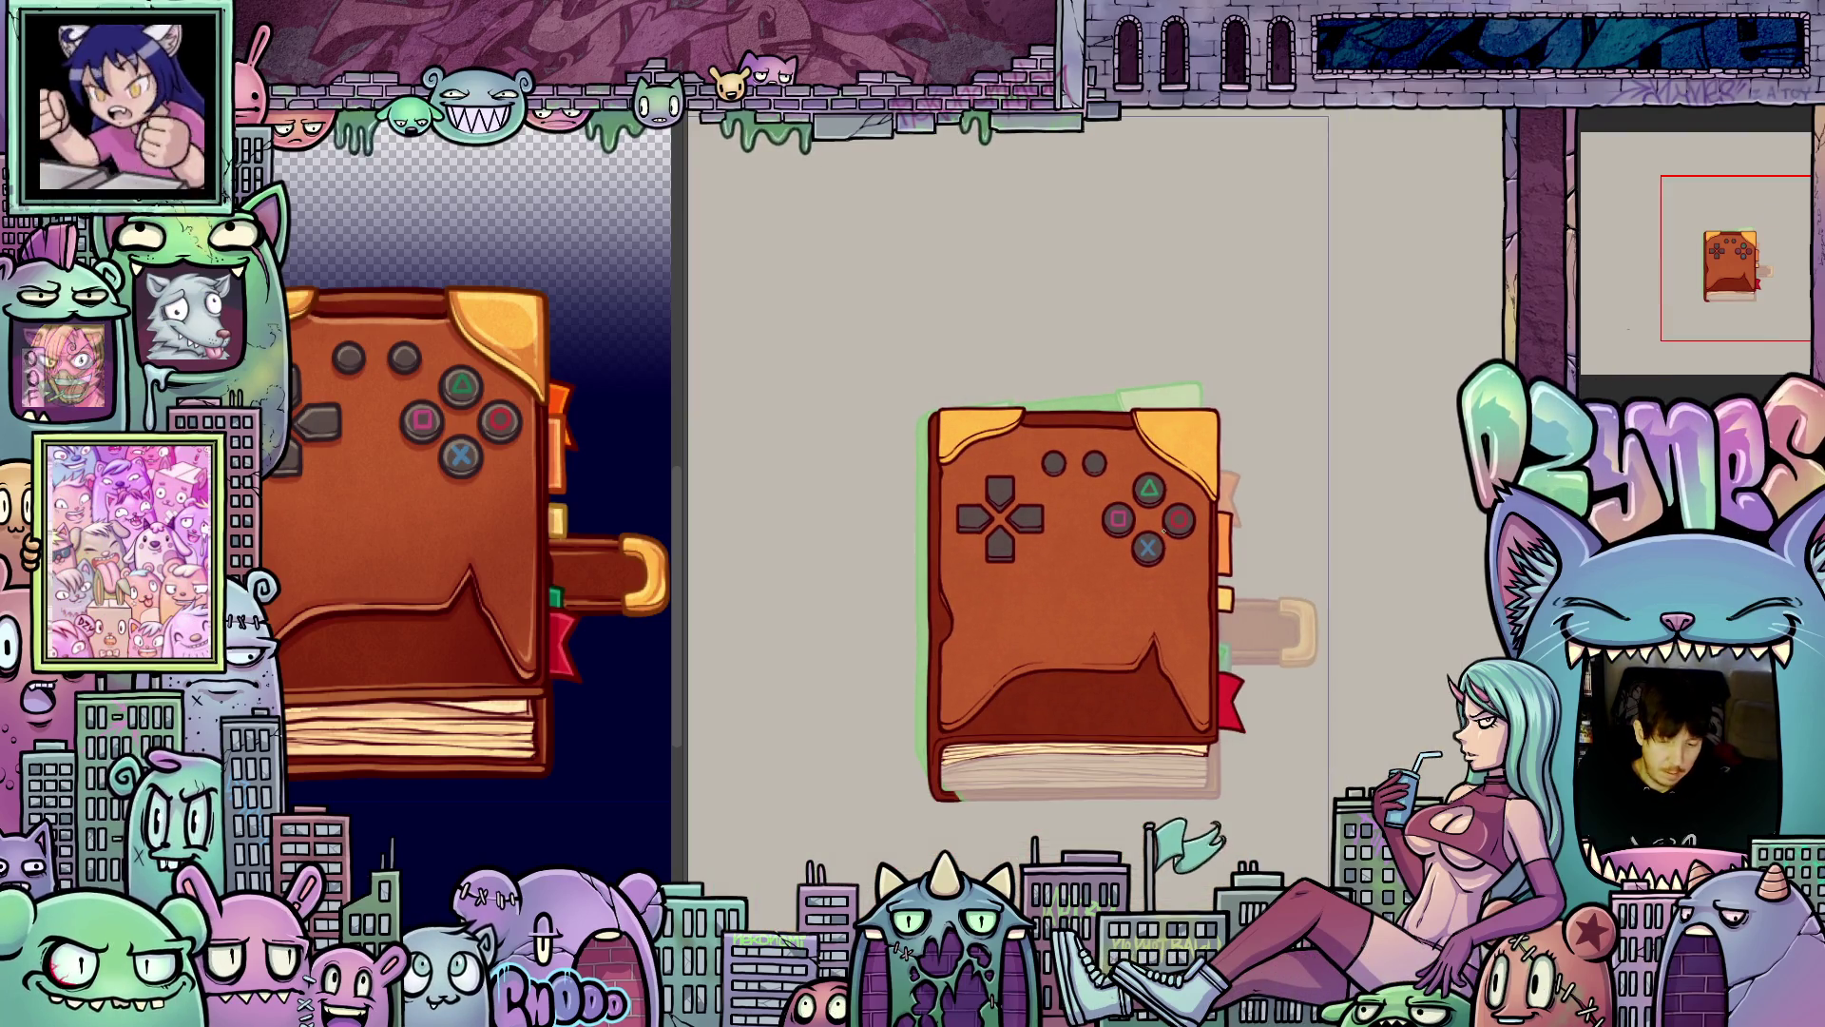
- Step through the flip frames from the closed cover through the tilting covers to the fanned-open pages
key("Right")
key("Right")
key("Right")
key("Left")
key("Left")
key("Left")
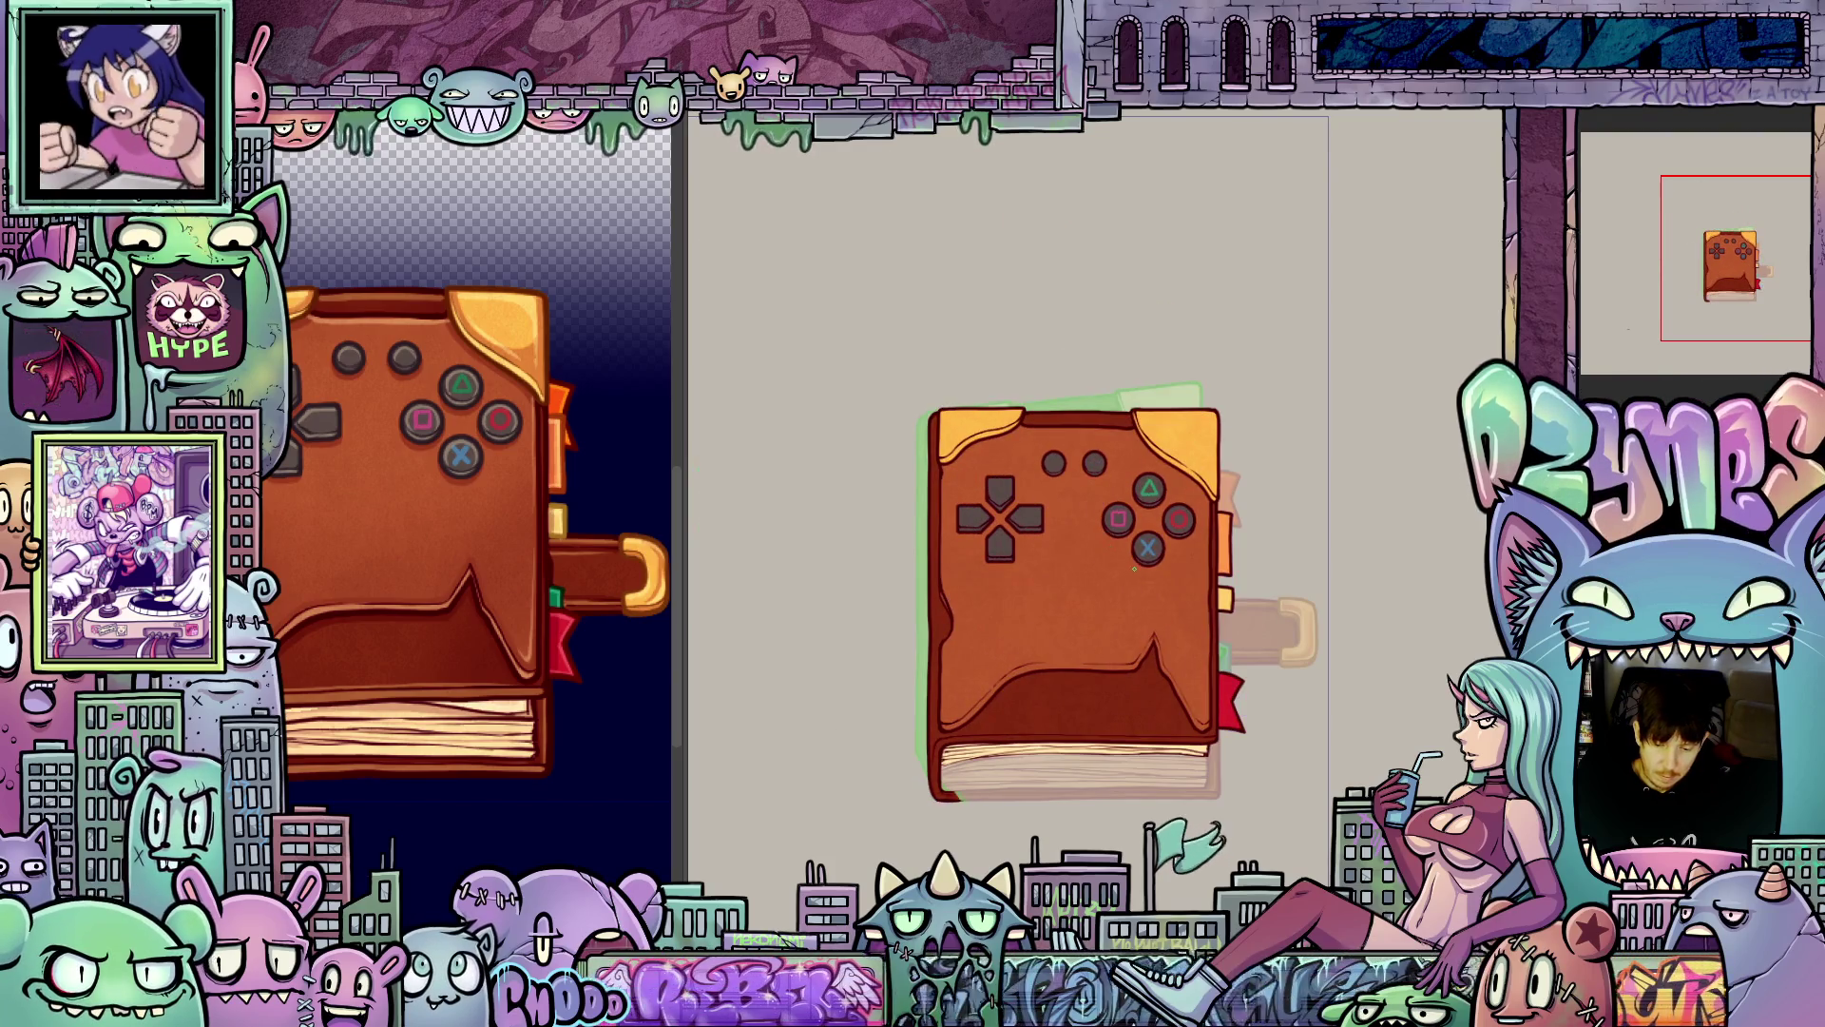
scroll(1104, 538, "up", 4)
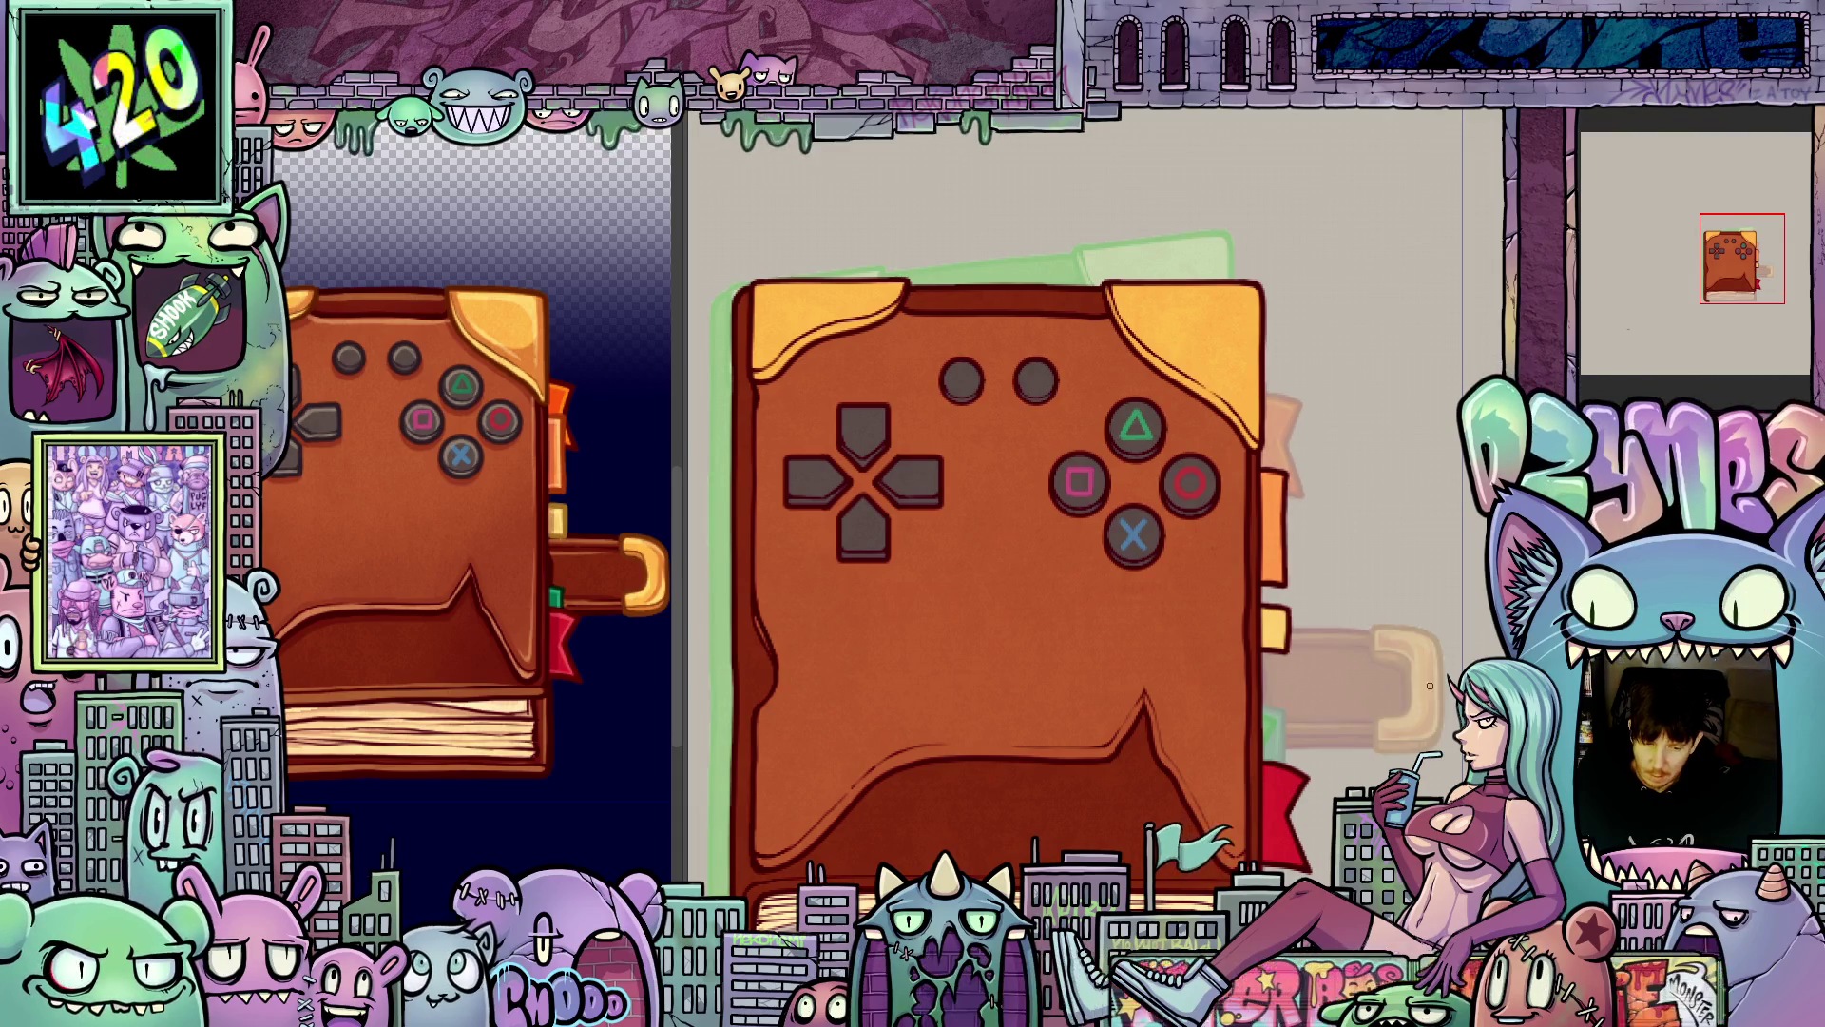
scroll(1492, 433, "down", 2)
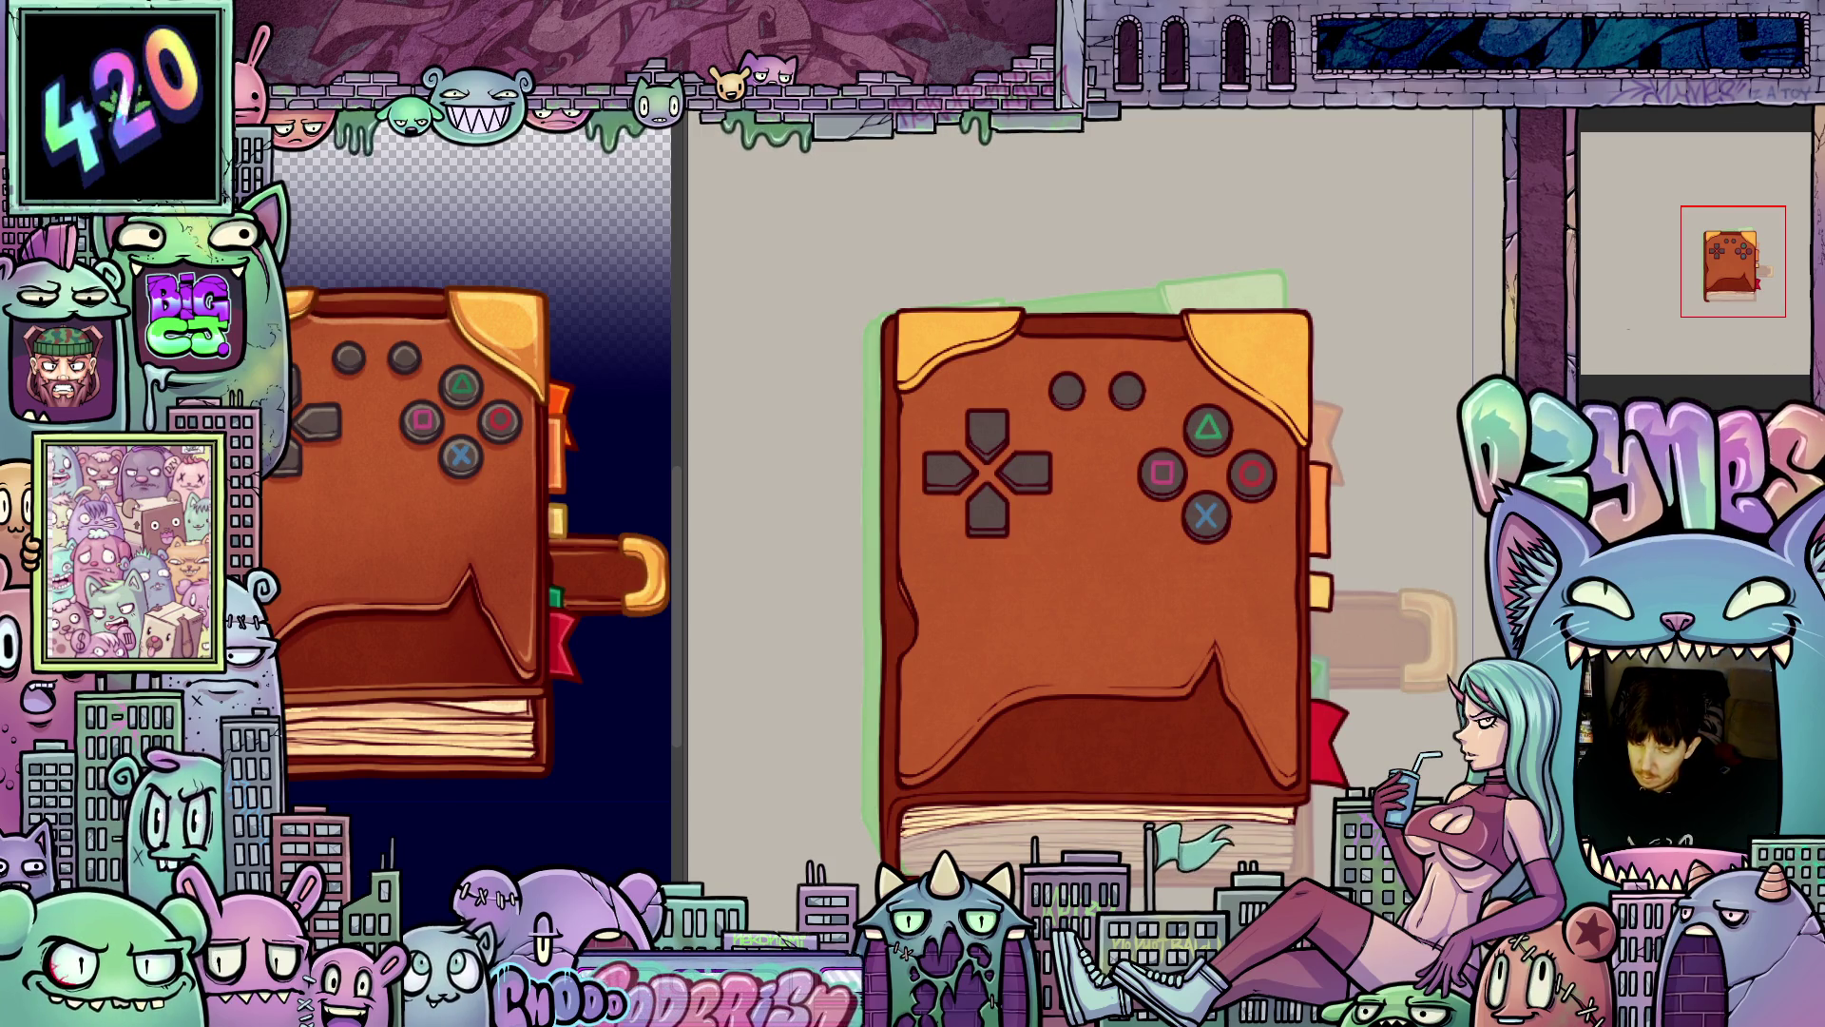
key("Left")
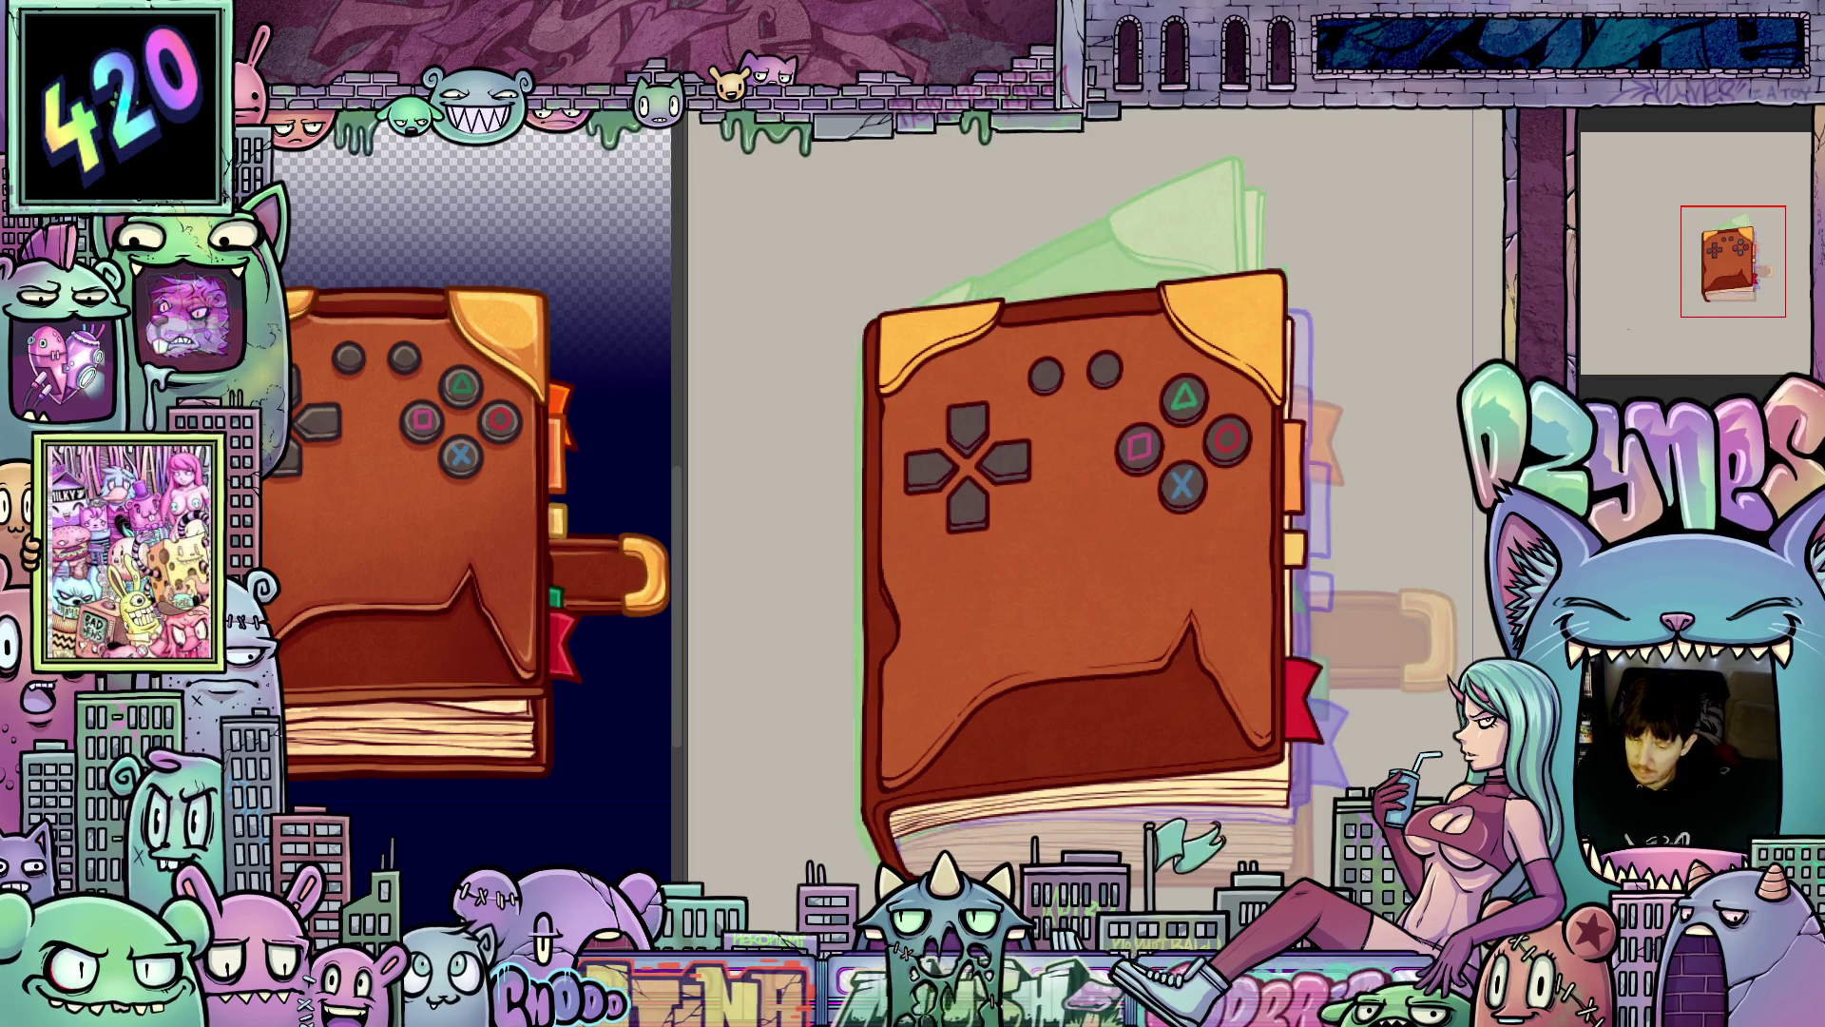
key("Left")
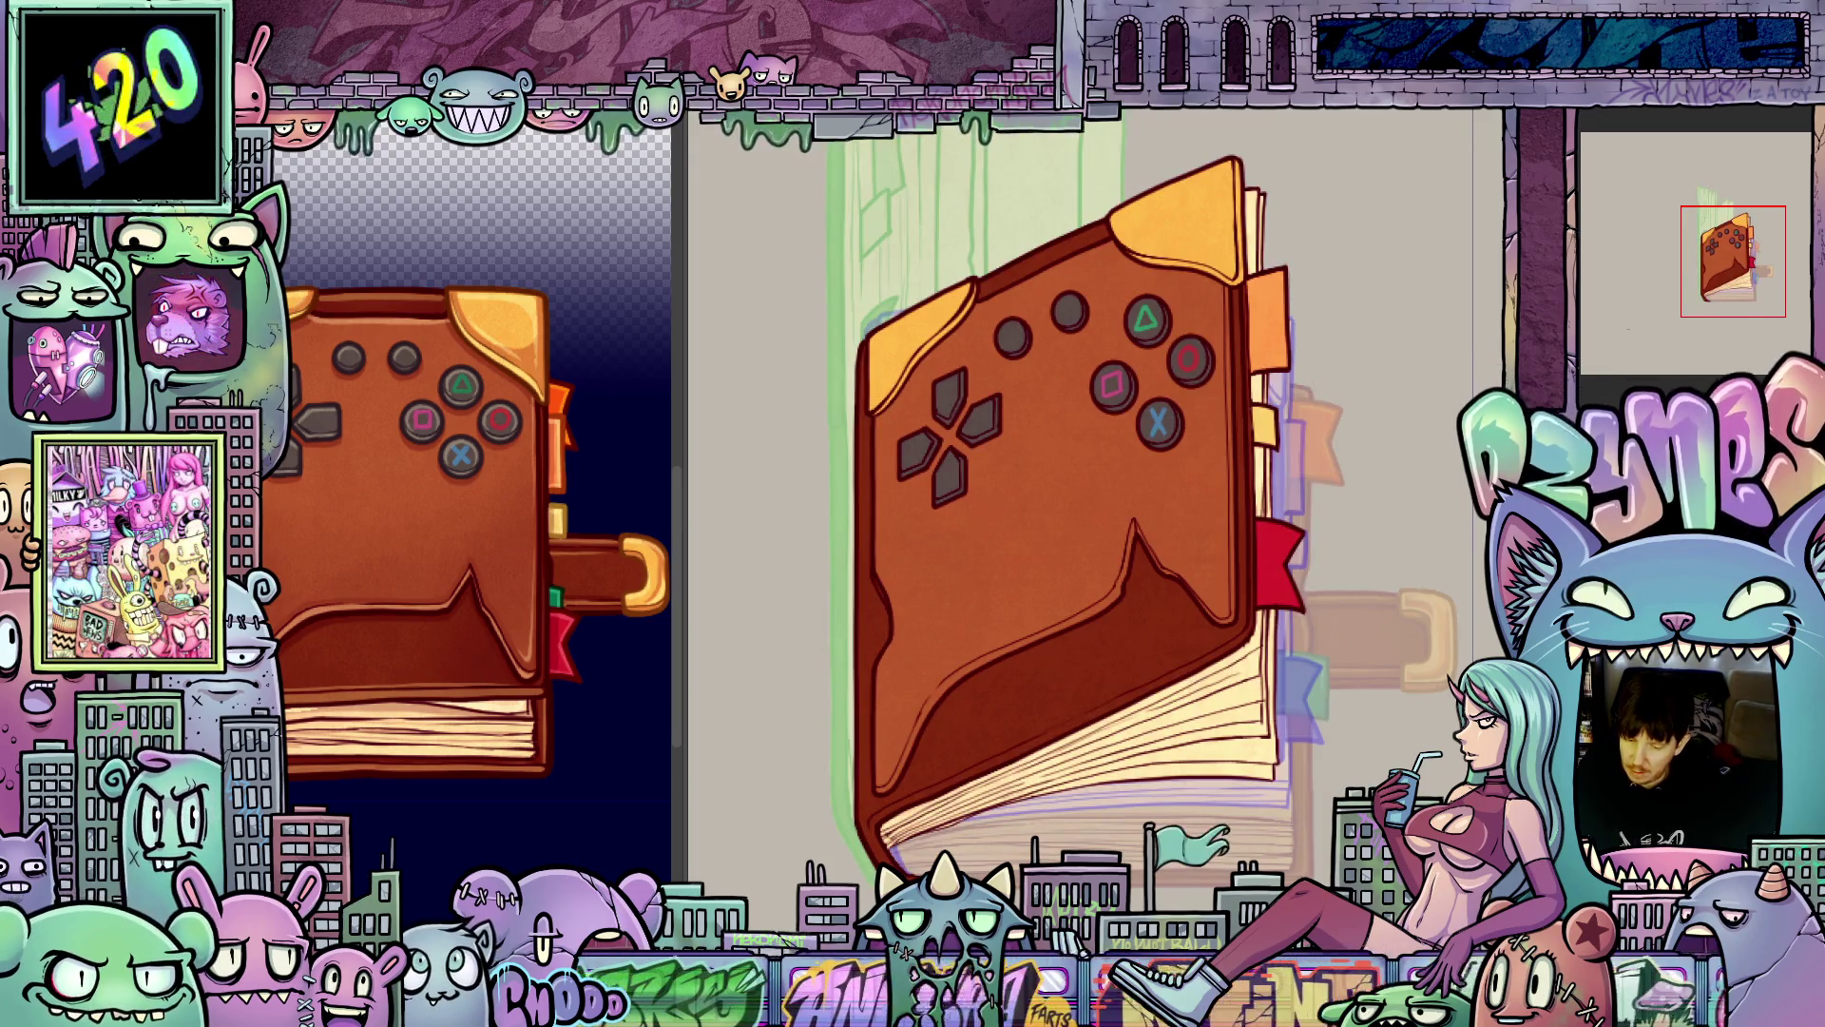
key("Left")
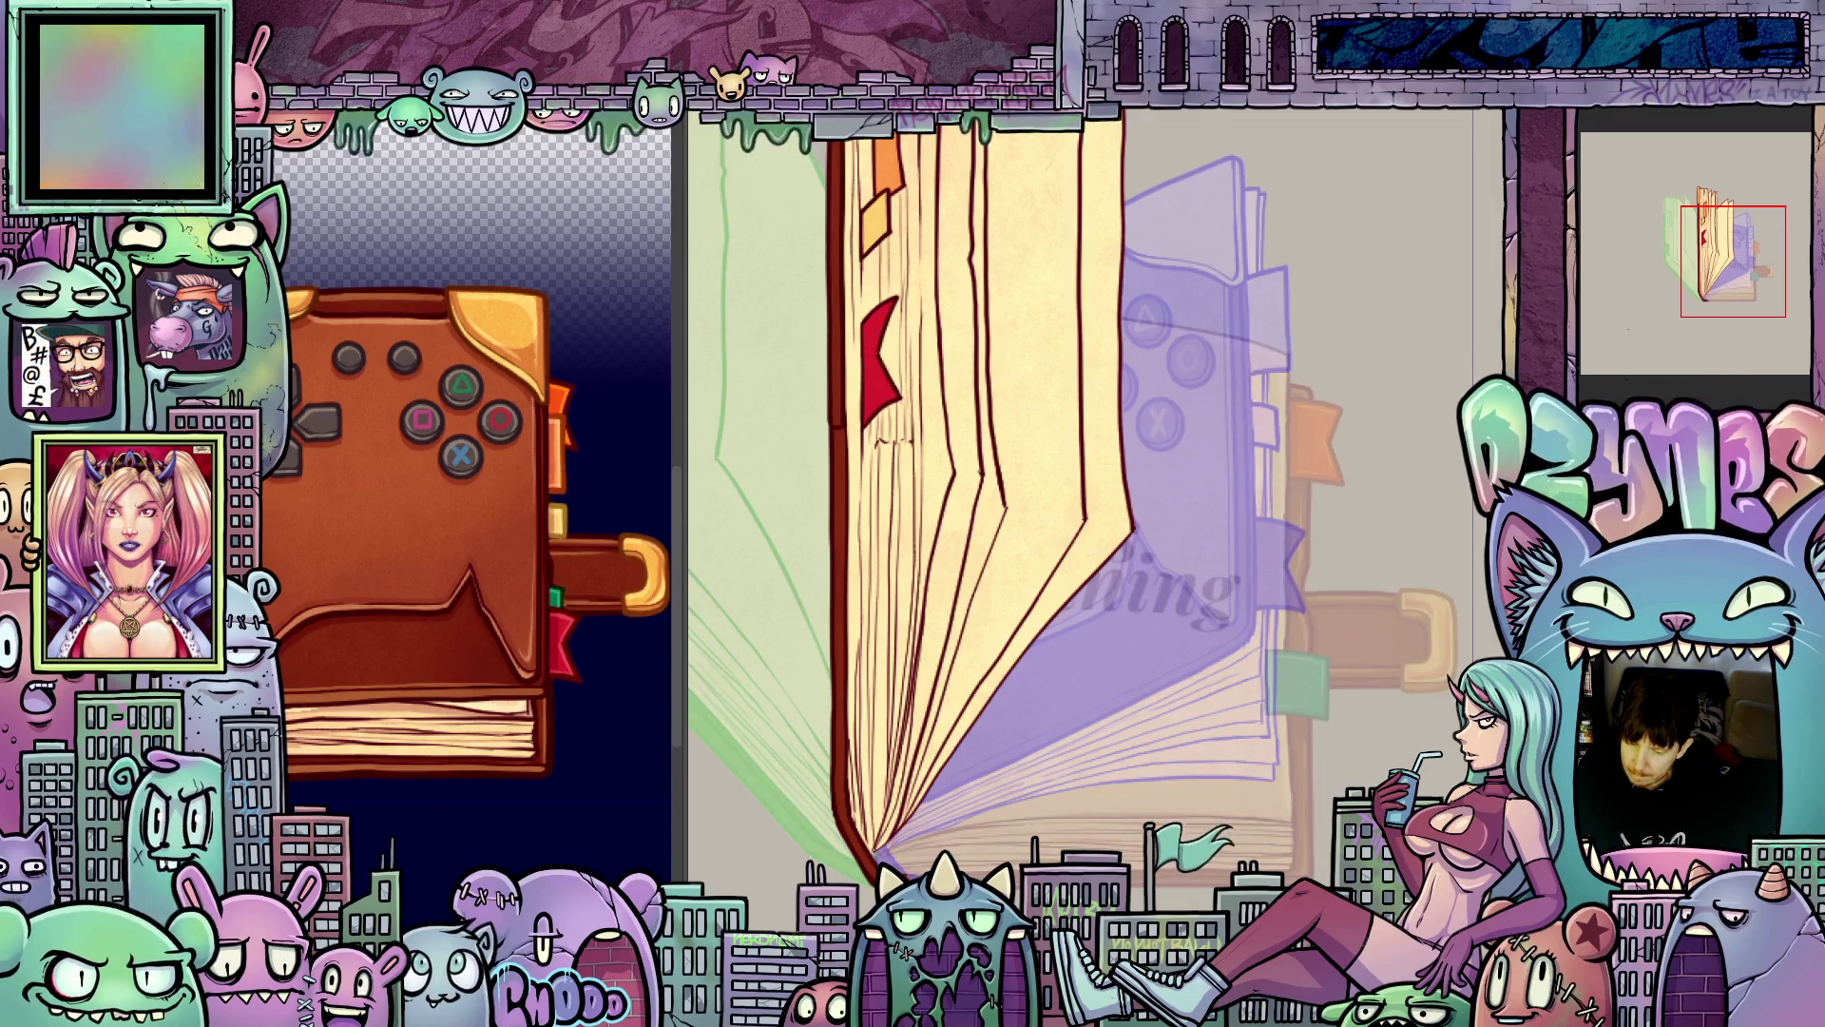
- Advance four frames to the flat open 'ads. running' spread, then bring the whole book back into view
key("Left")
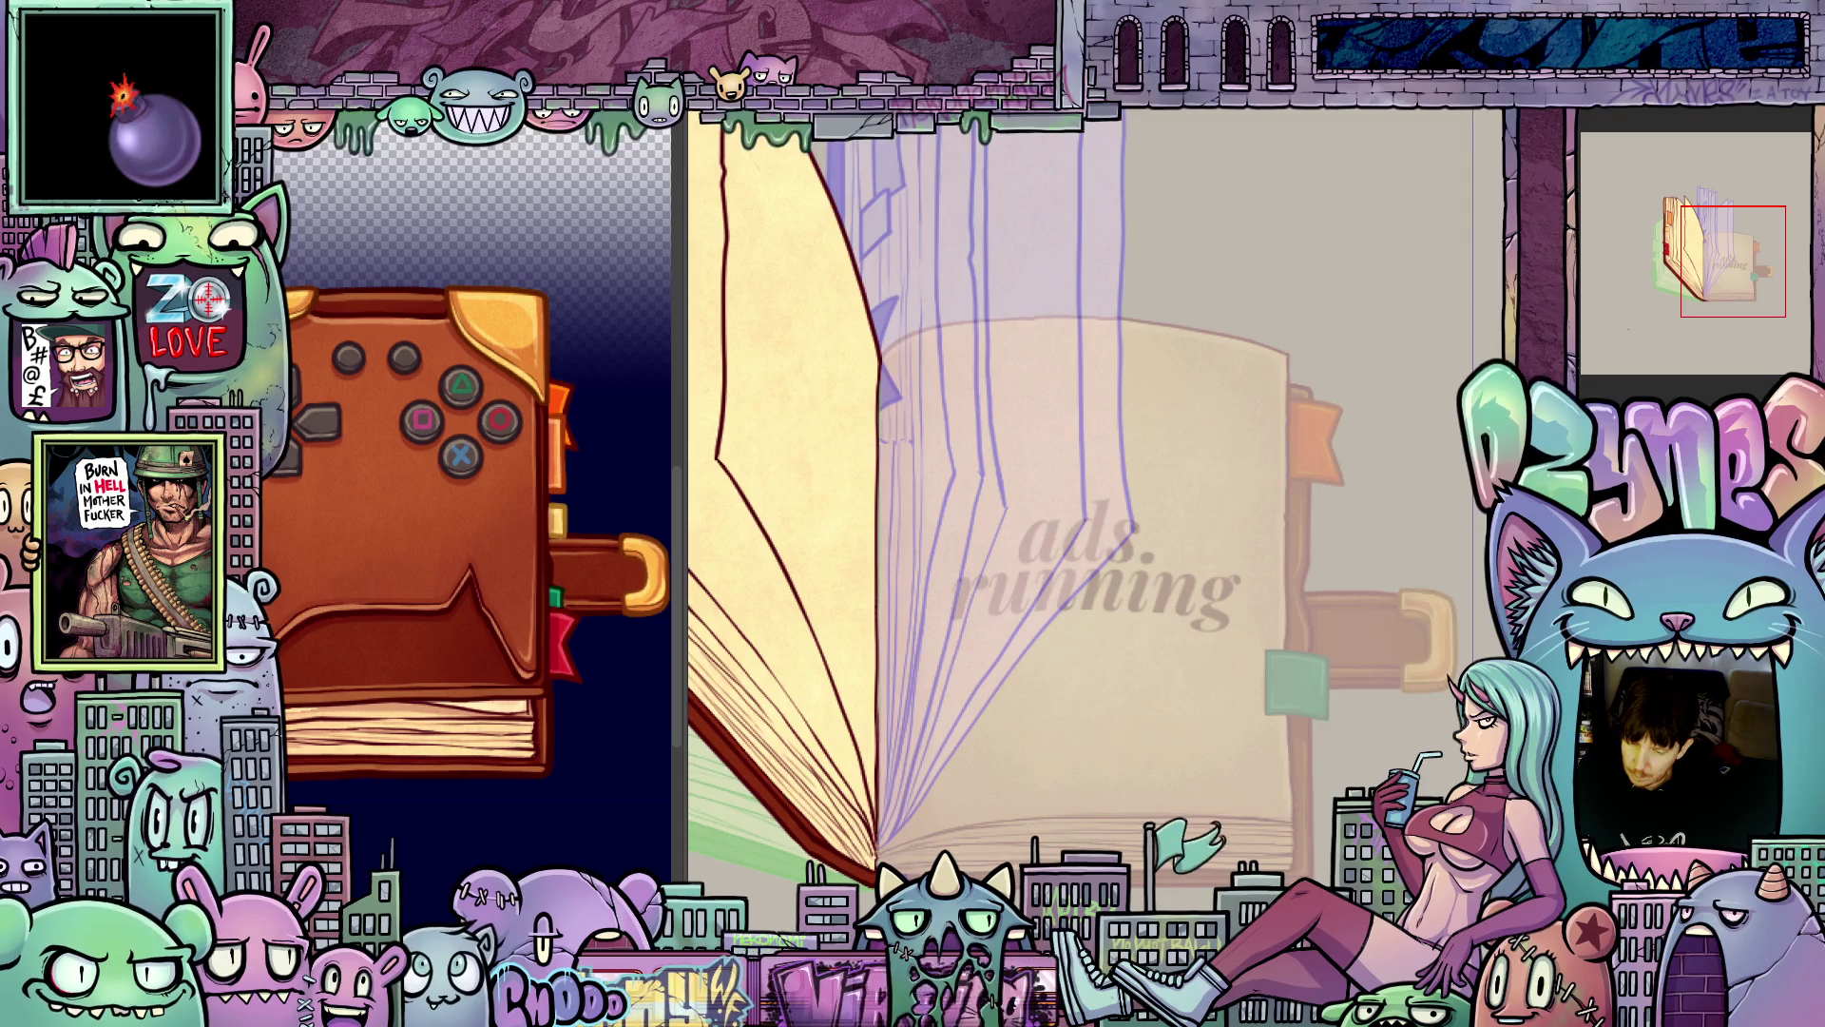
key("Left")
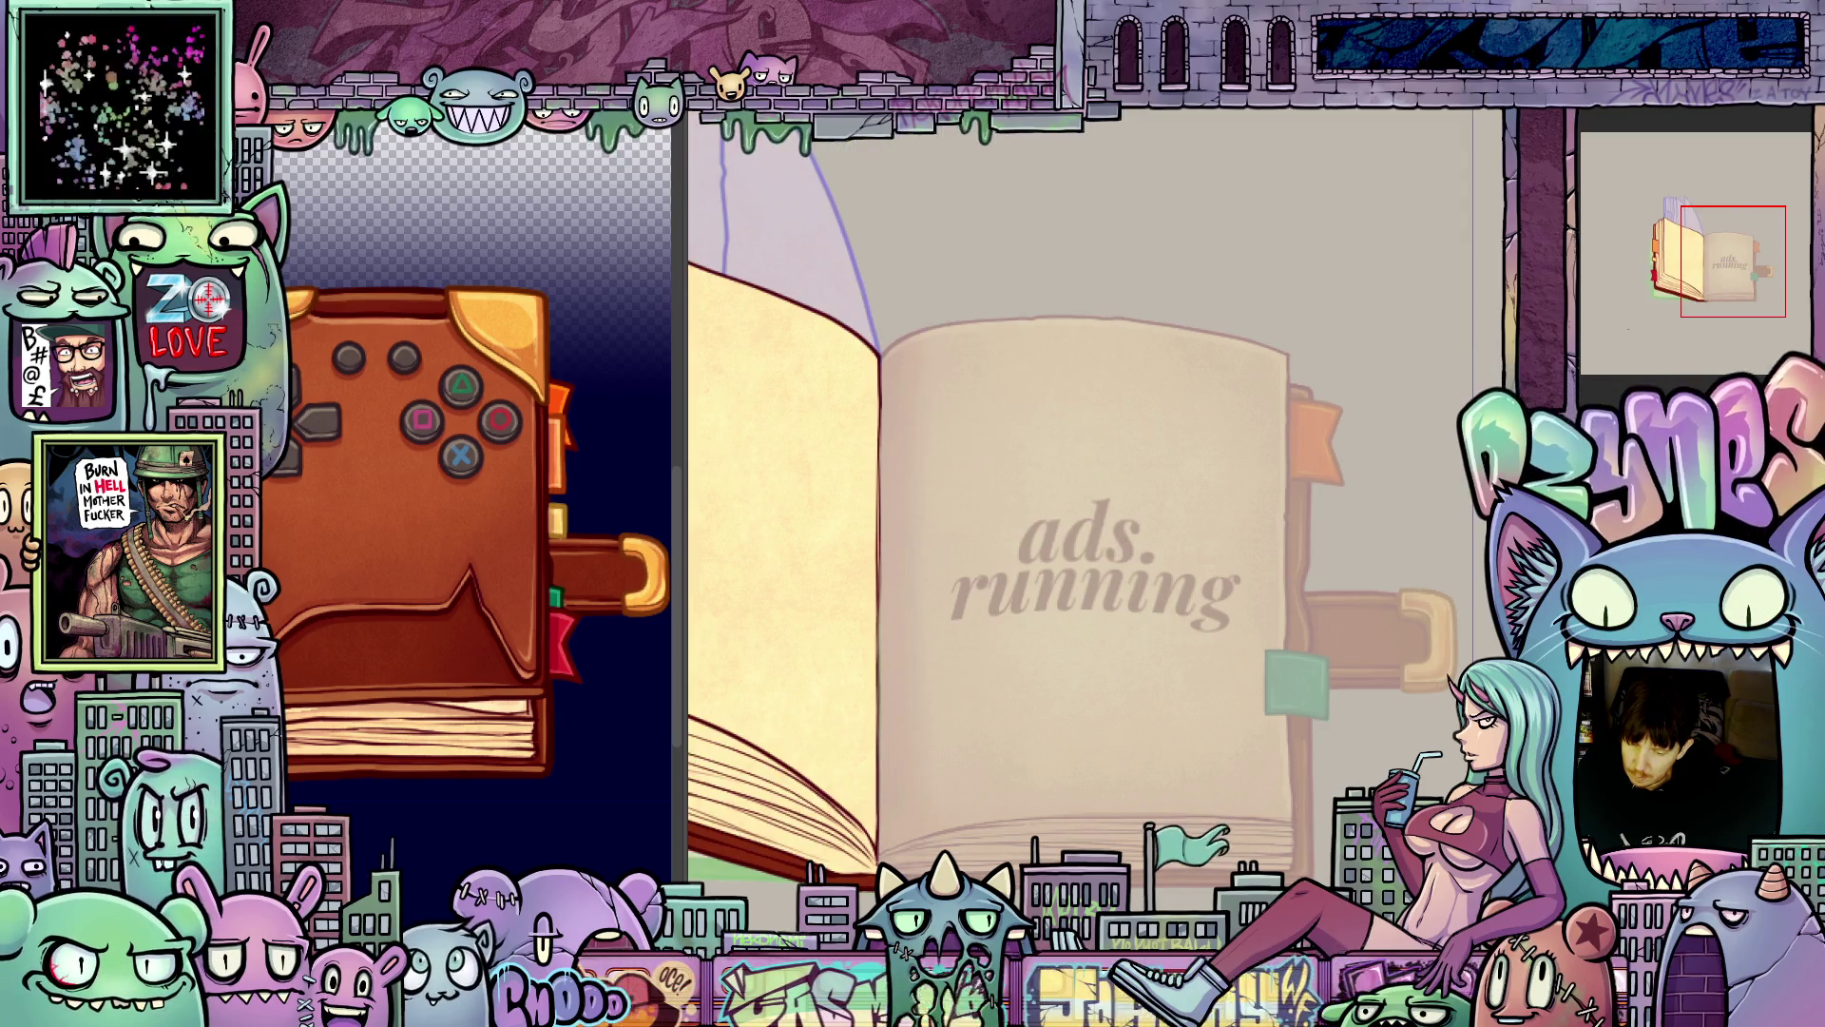
key("Left")
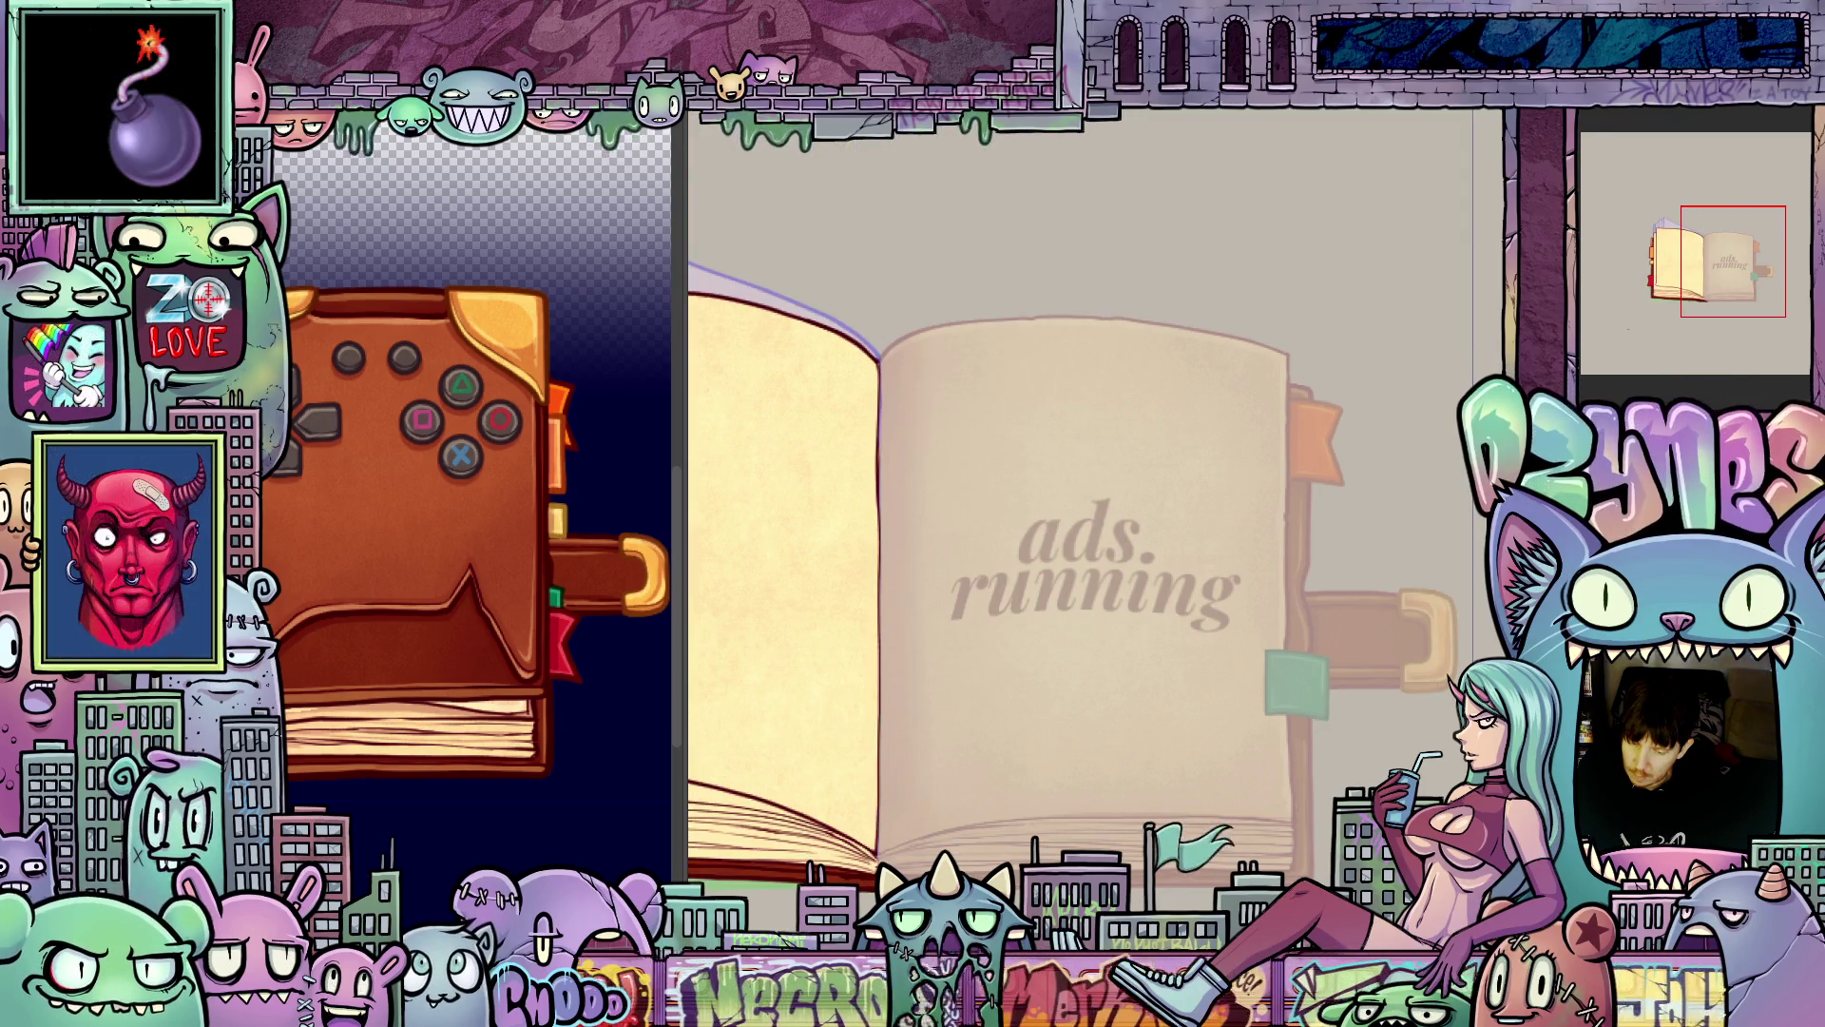
key("Left")
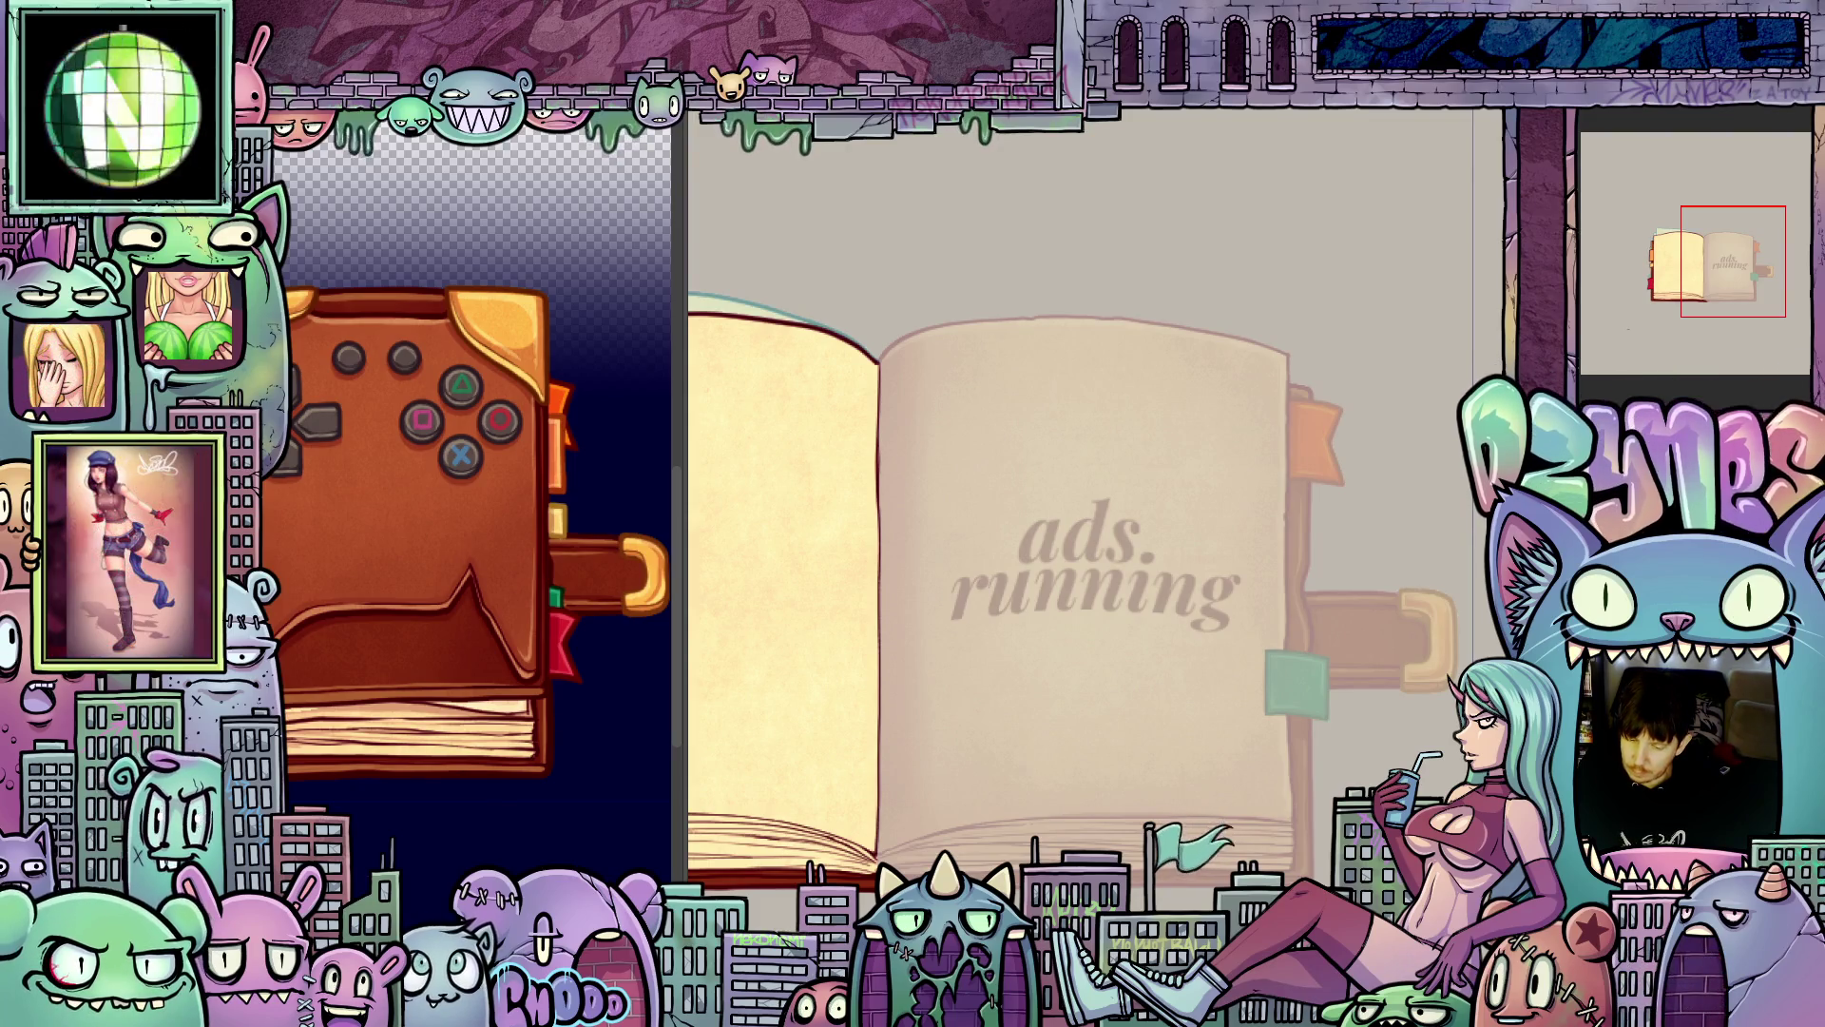
scroll(1179, 704, "down", 2)
left_click_drag(1178, 704, 1213, 770)
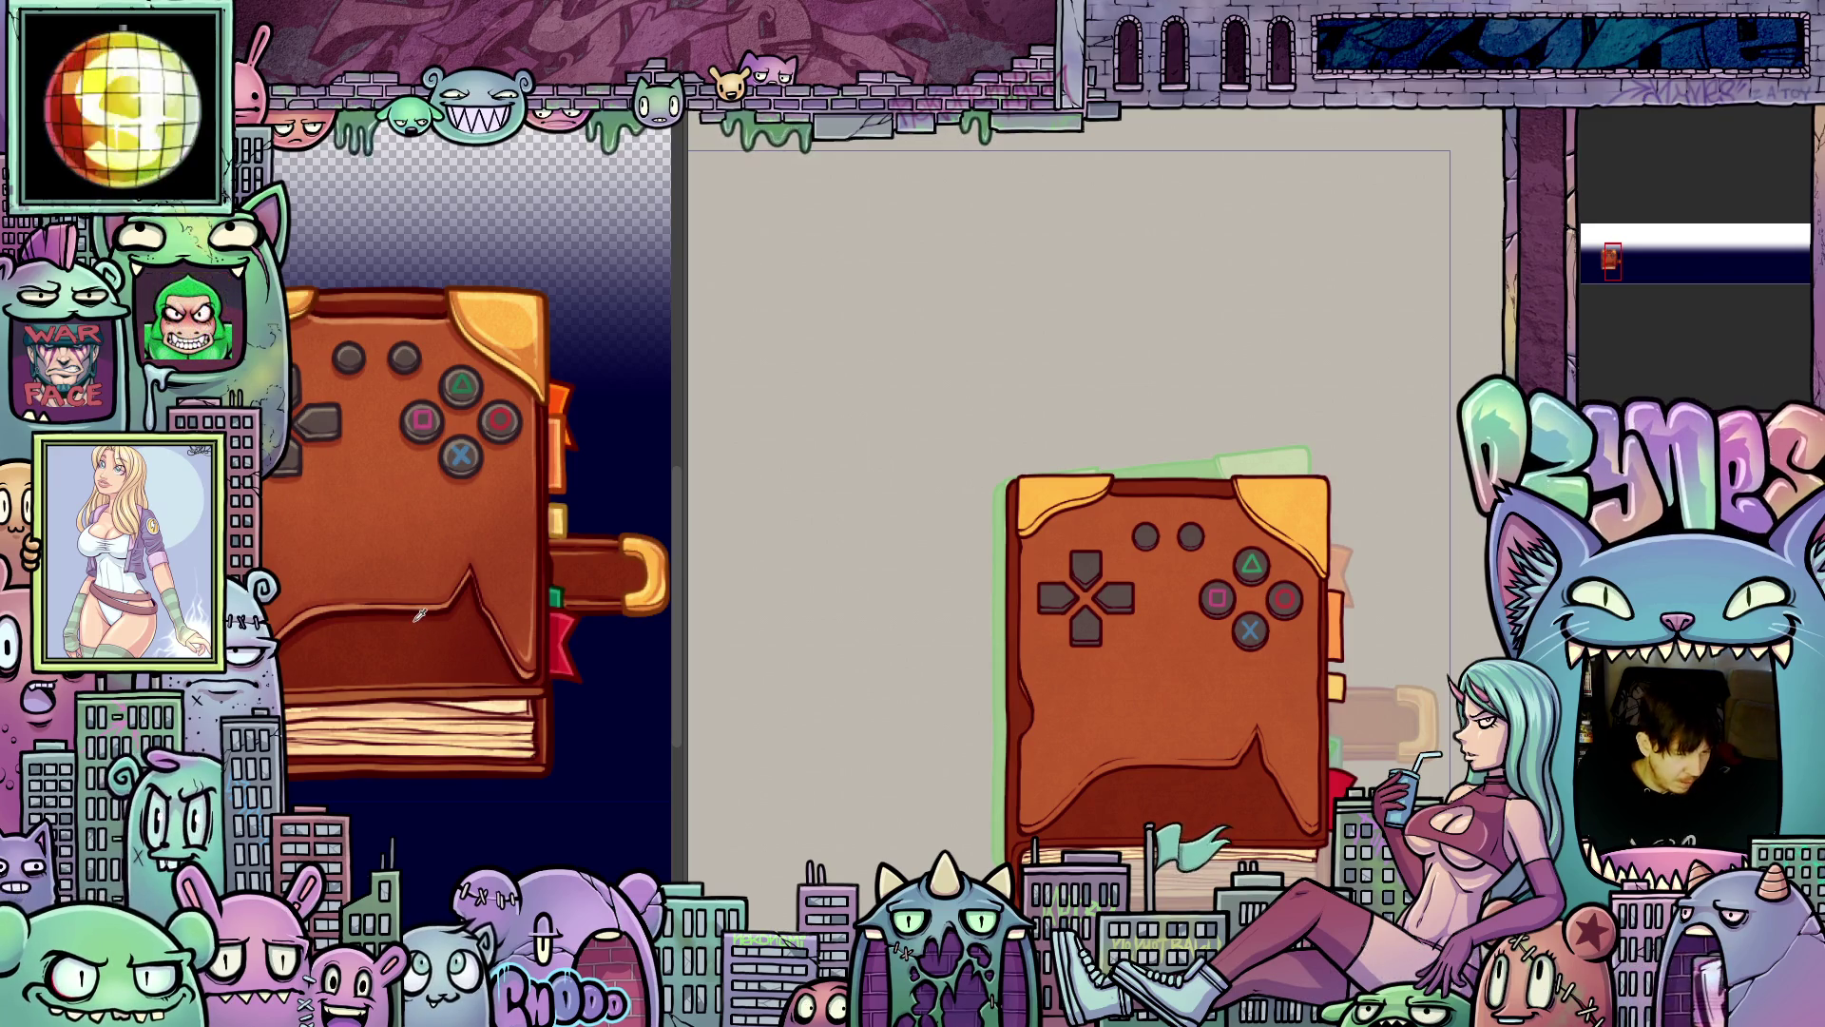
- Sample the cover colour, zoom in, go to the tilted cover frame and skew it taller
left_click_drag(424, 612, 415, 607)
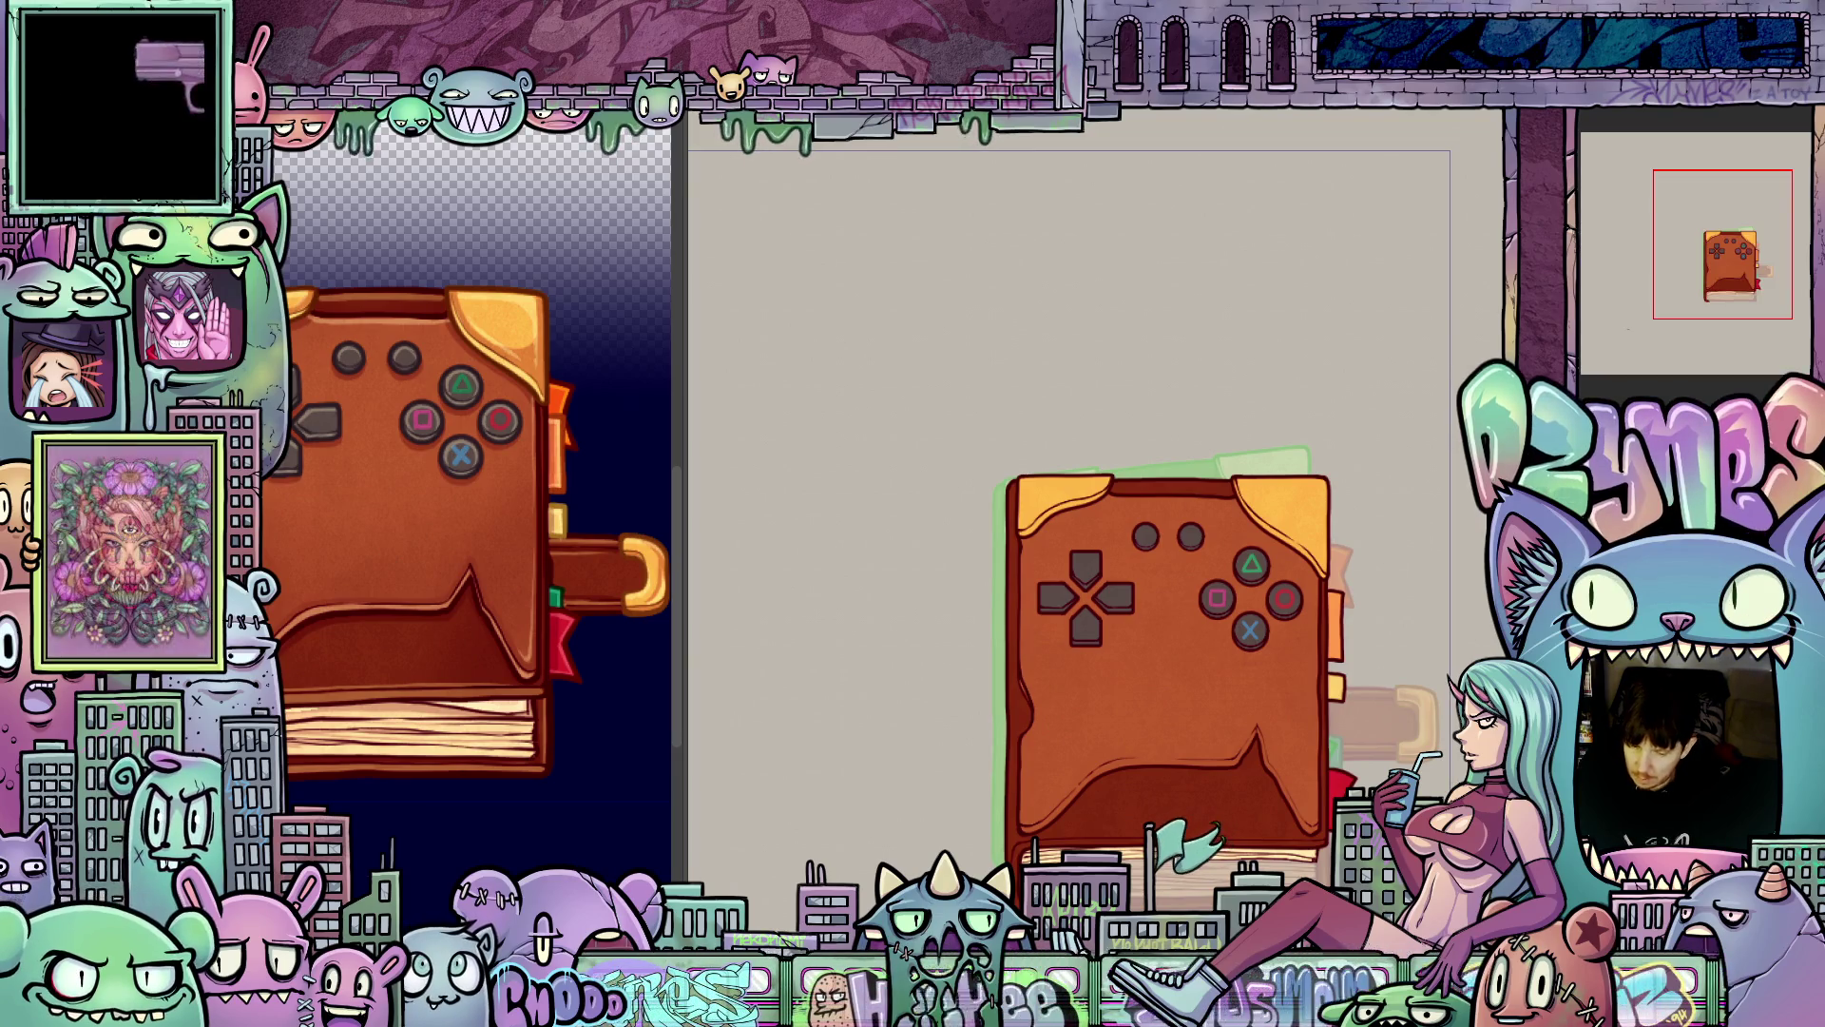
key("ctrl+0")
scroll(1319, 747, "down", 4)
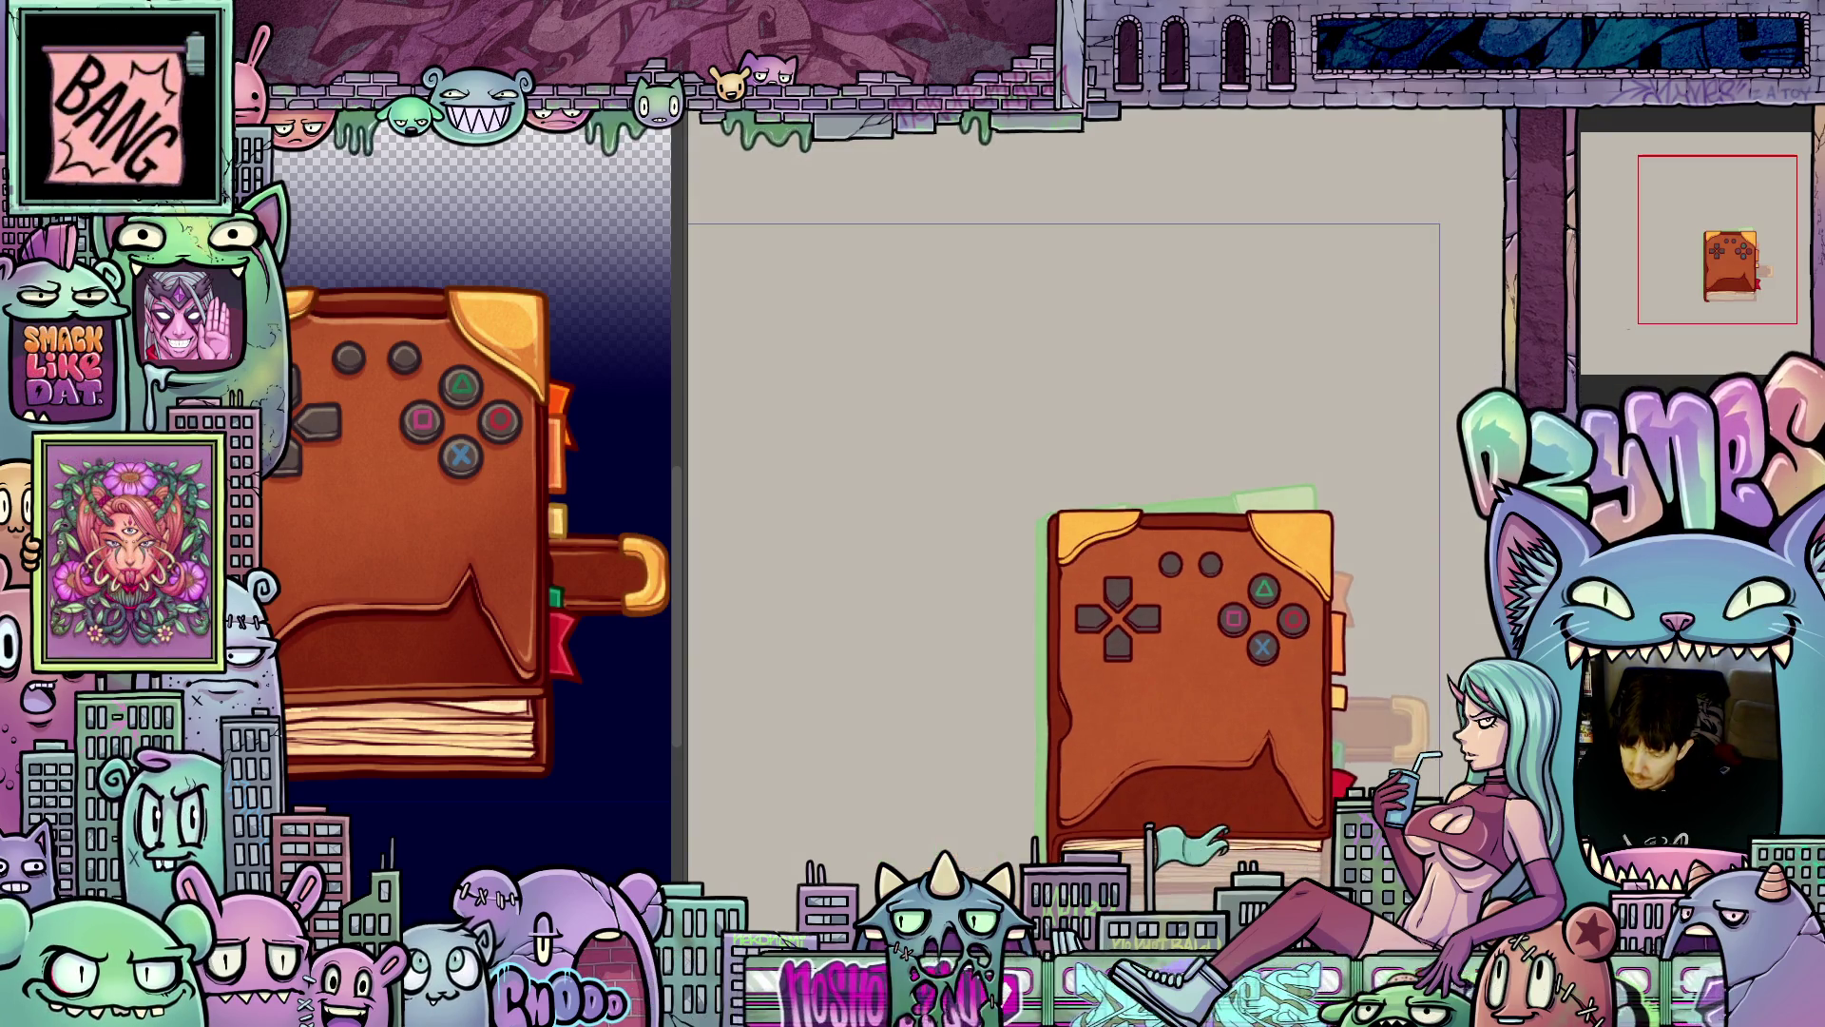
scroll(1312, 741, "up", 3)
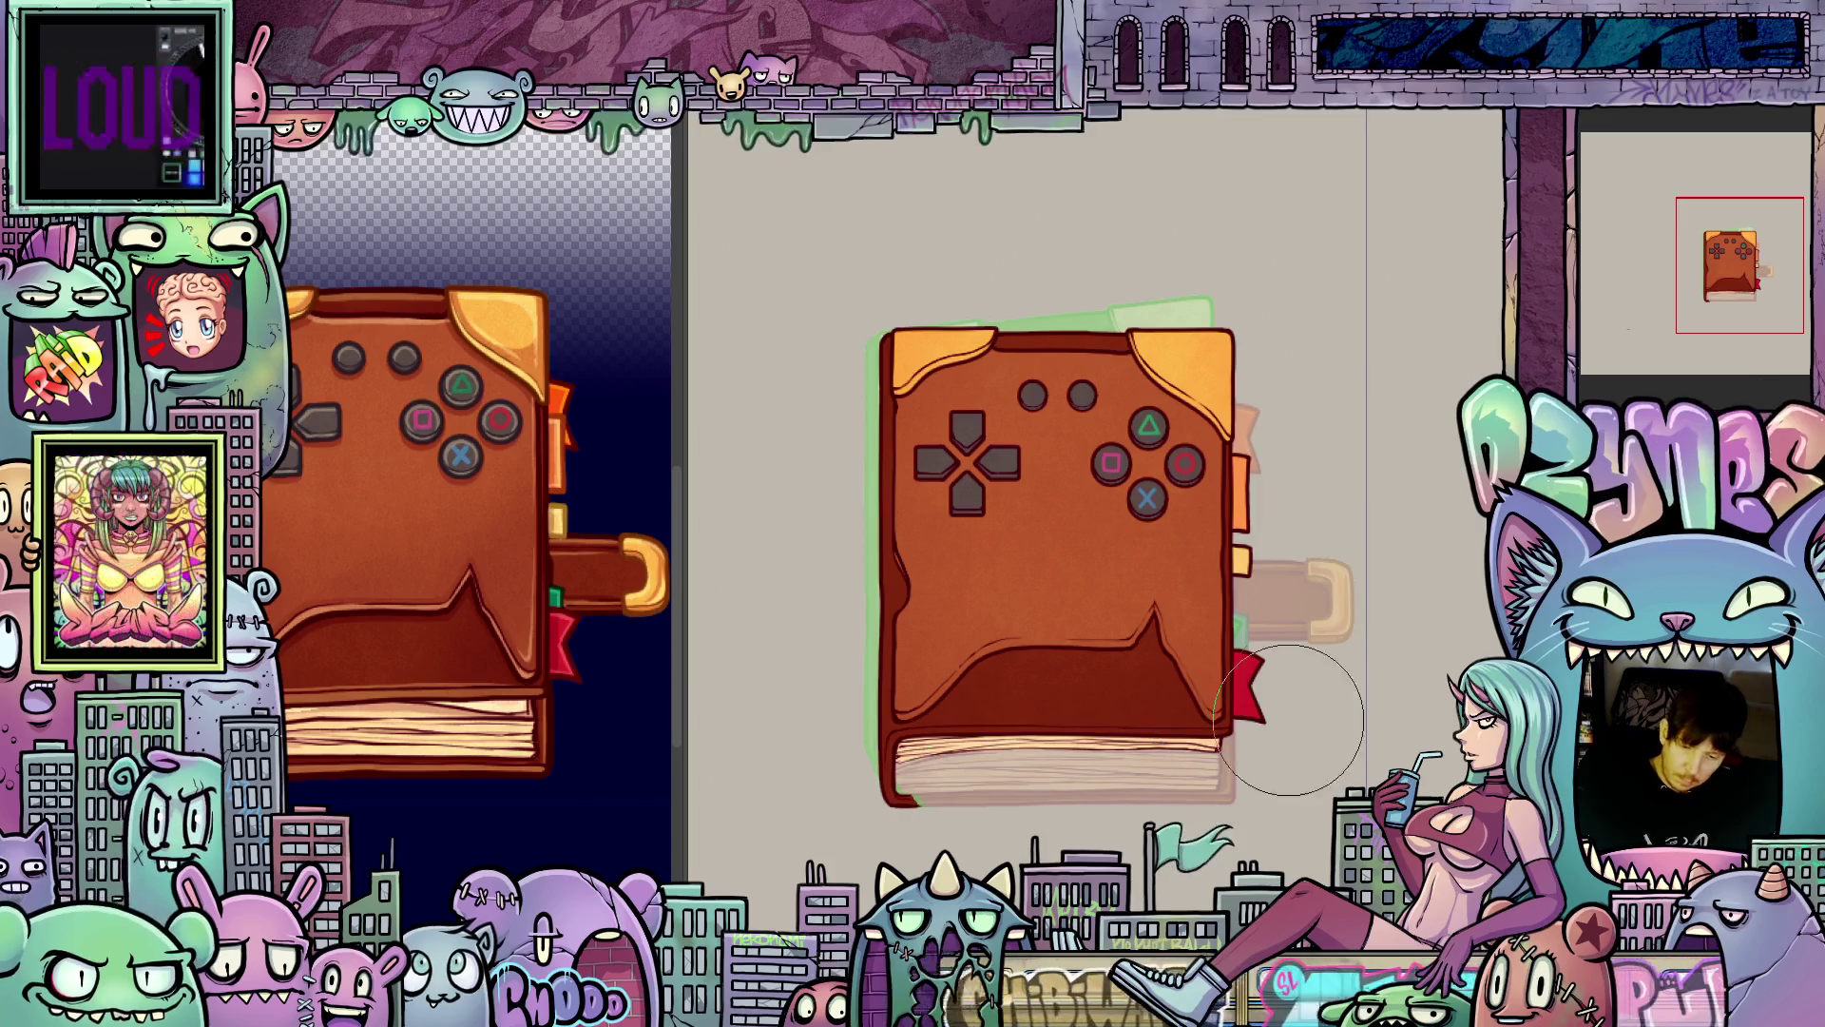
key("ctrl+z")
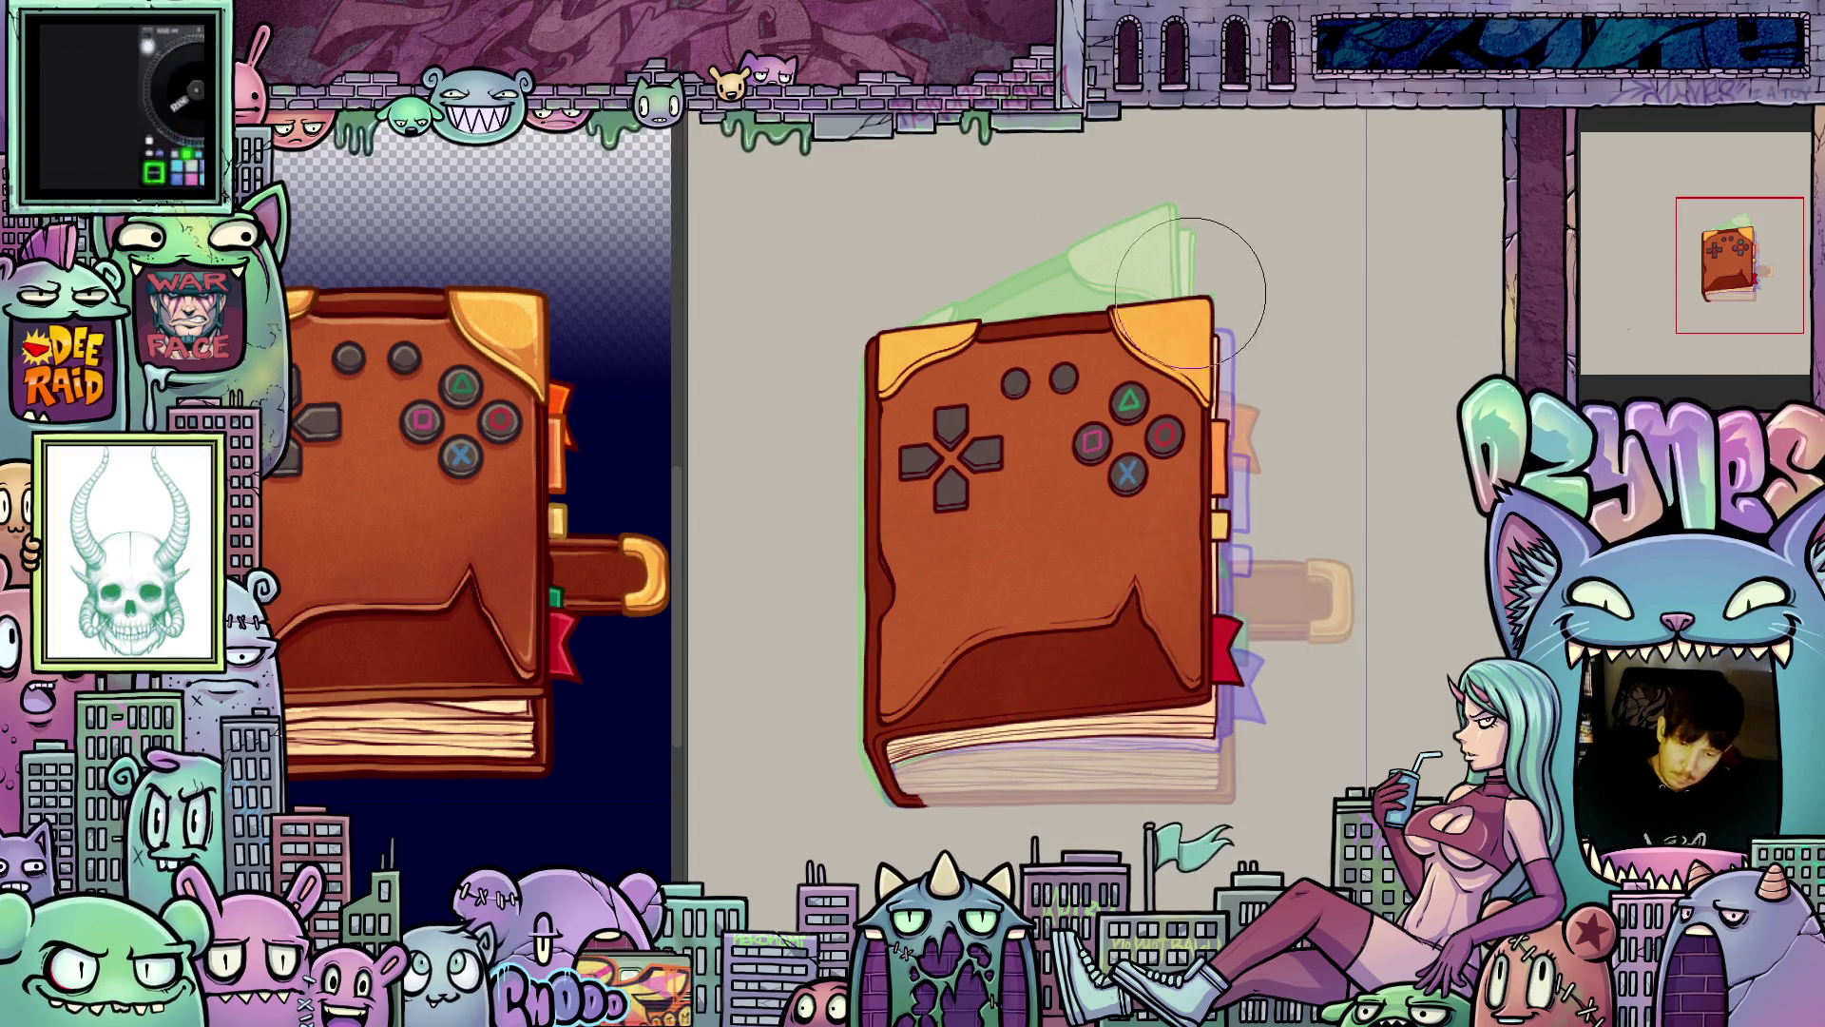
mouse_move(955, 808)
left_mouse_down()
mouse_move(1255, 789)
mouse_move(1369, 737)
mouse_move(1326, 777)
left_mouse_up()
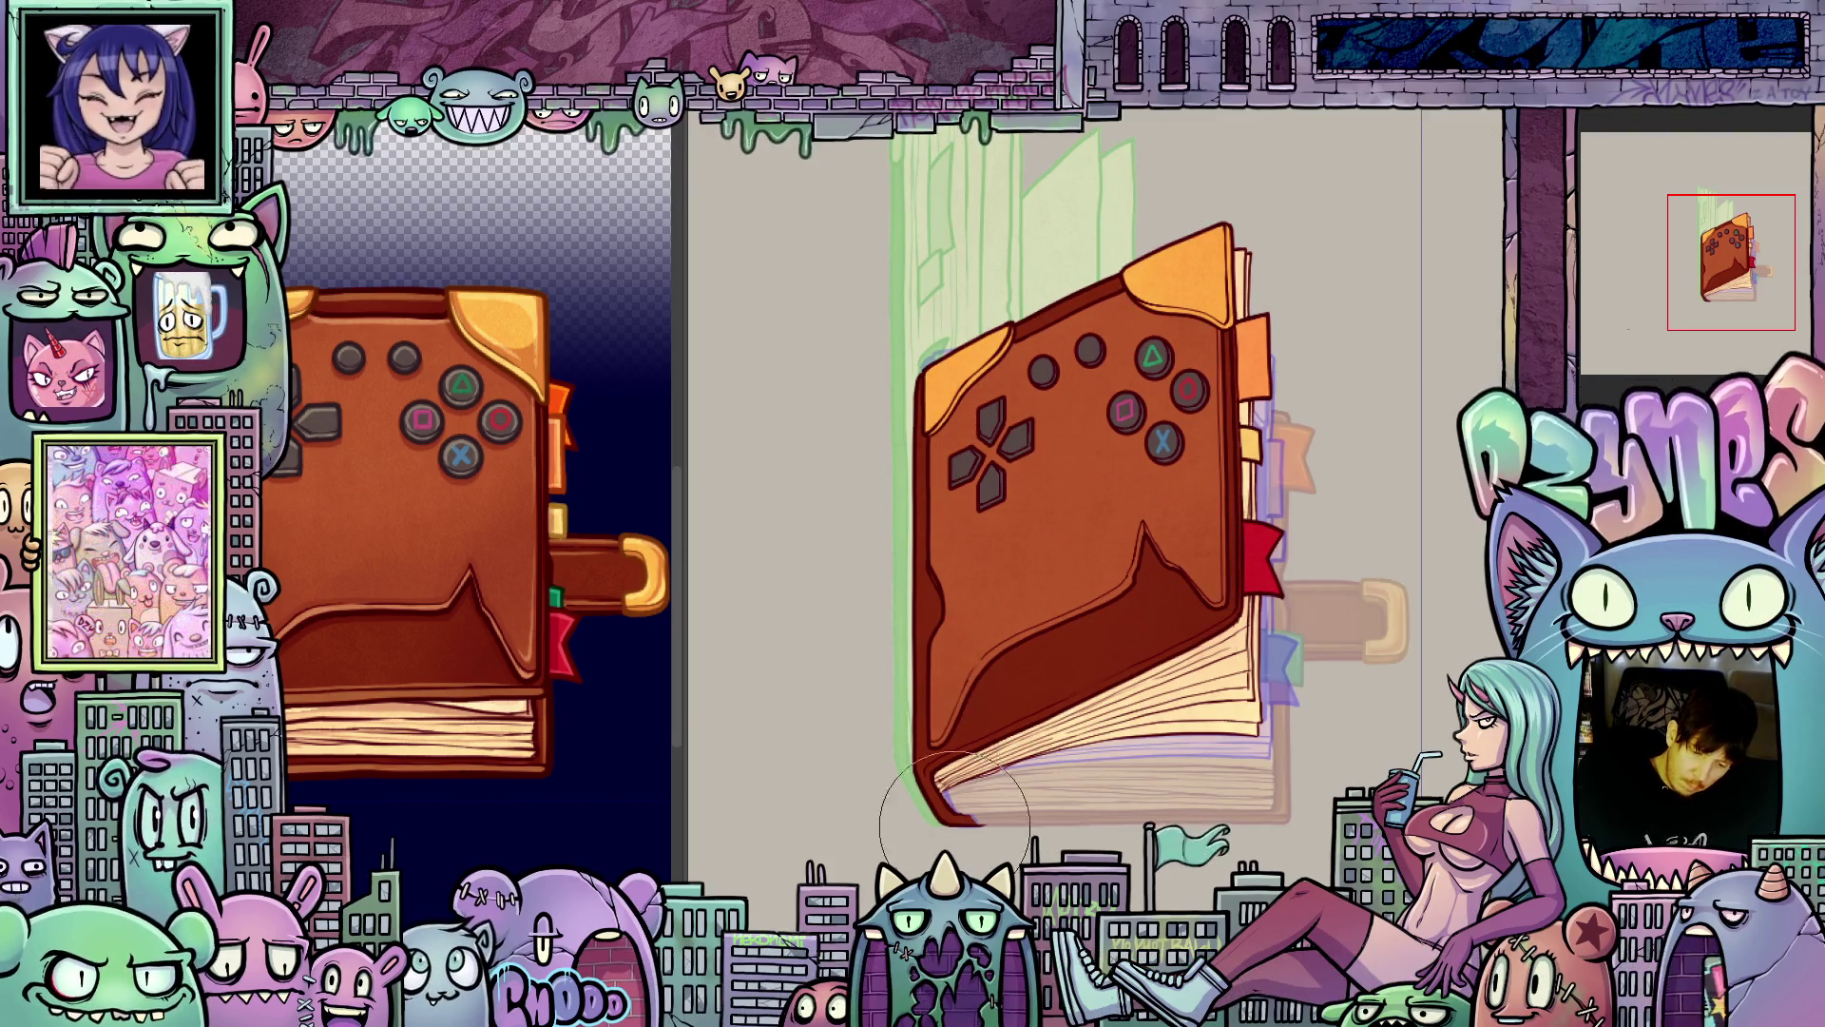
- Hide the brown cover layer to compare against the open-book page sketch, then show it again
key("ctrl+comma")
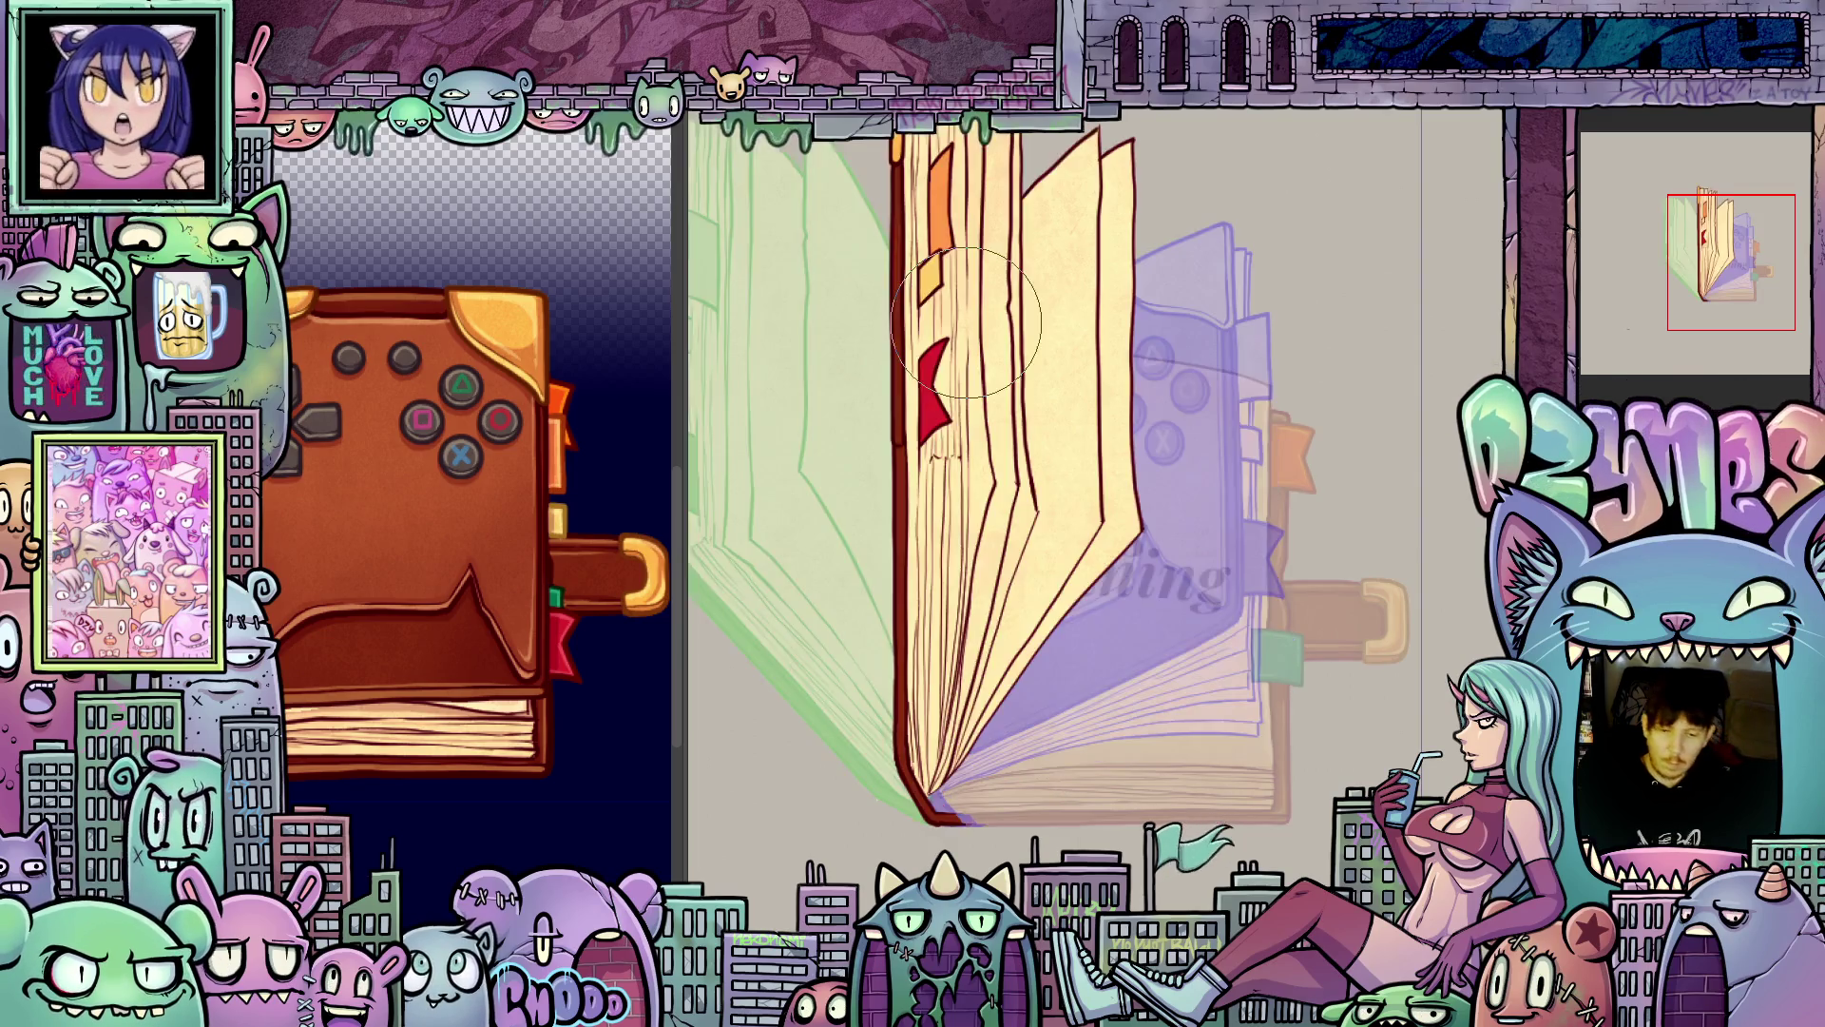
left_click_drag(1141, 827, 1322, 866)
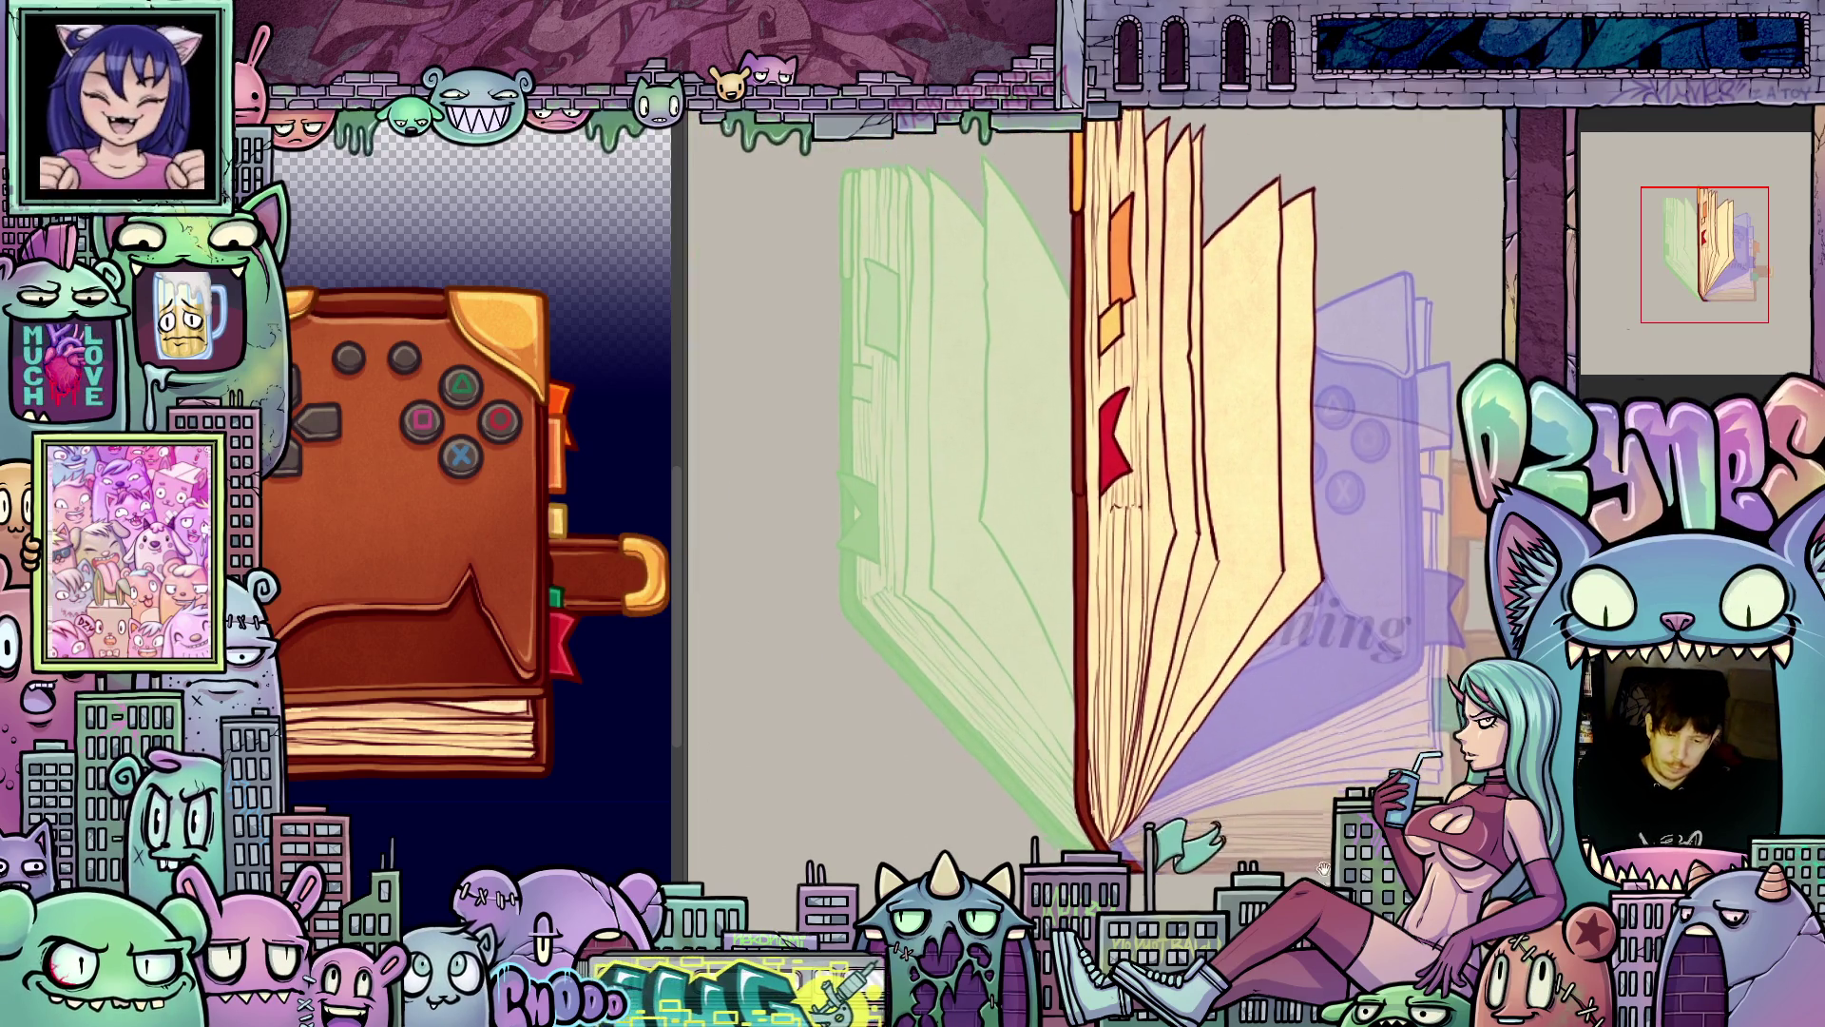
key("ctrl+comma")
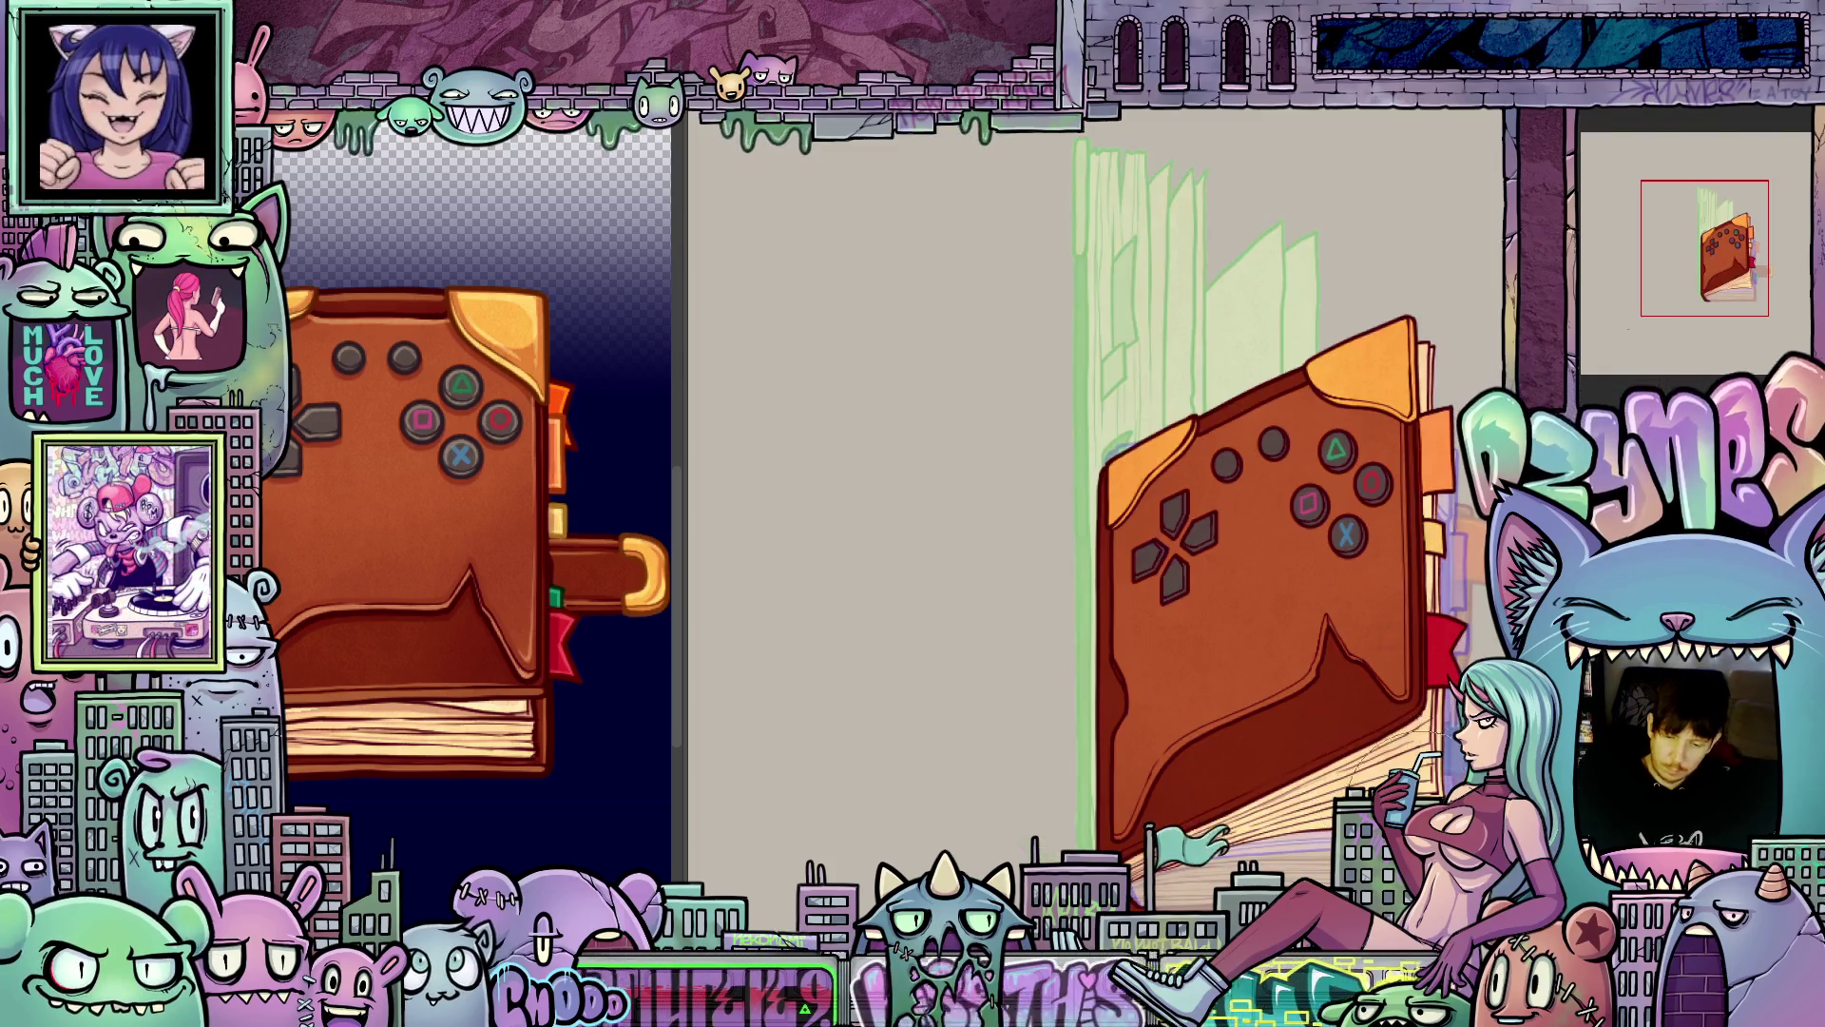
- Step through frames to the upright-pages frame and on to the next page-turning frame
key("ctrl+z")
key("ctrl+z")
key("ctrl+z")
key("ctrl+shift+z")
key("ctrl+shift+z")
key("ctrl+comma")
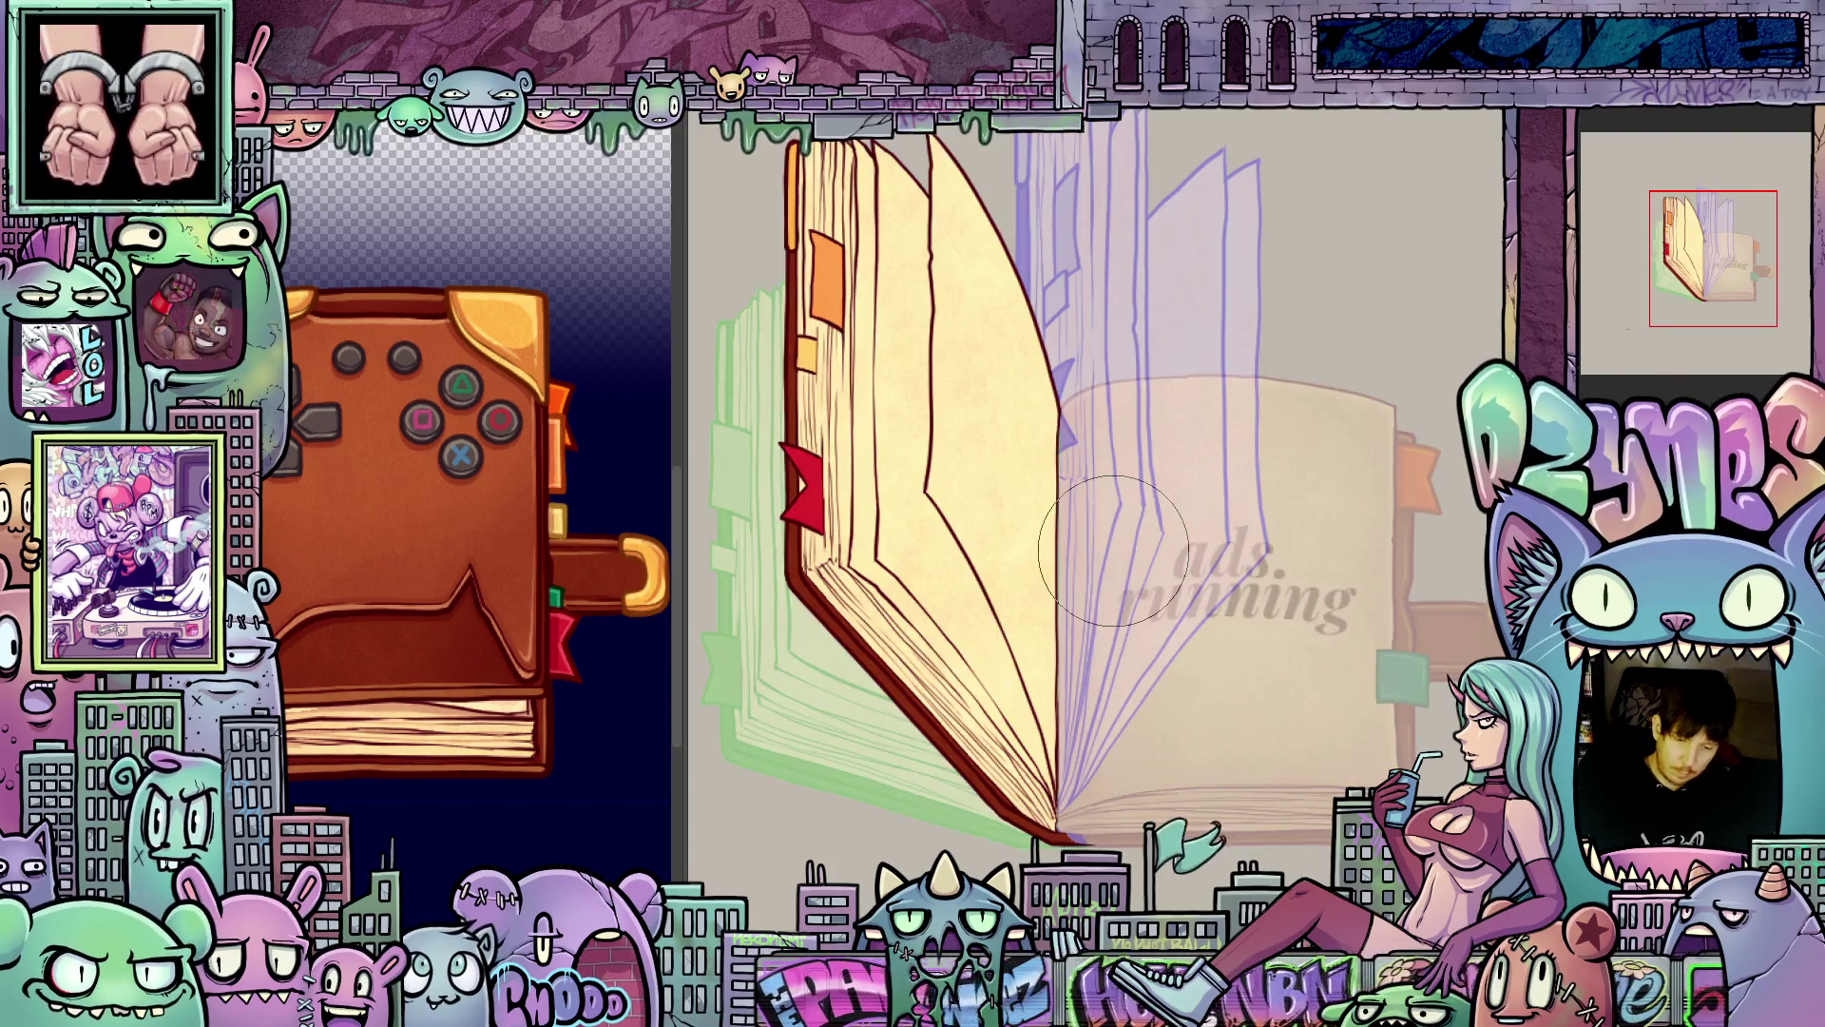
key("ctrl+period")
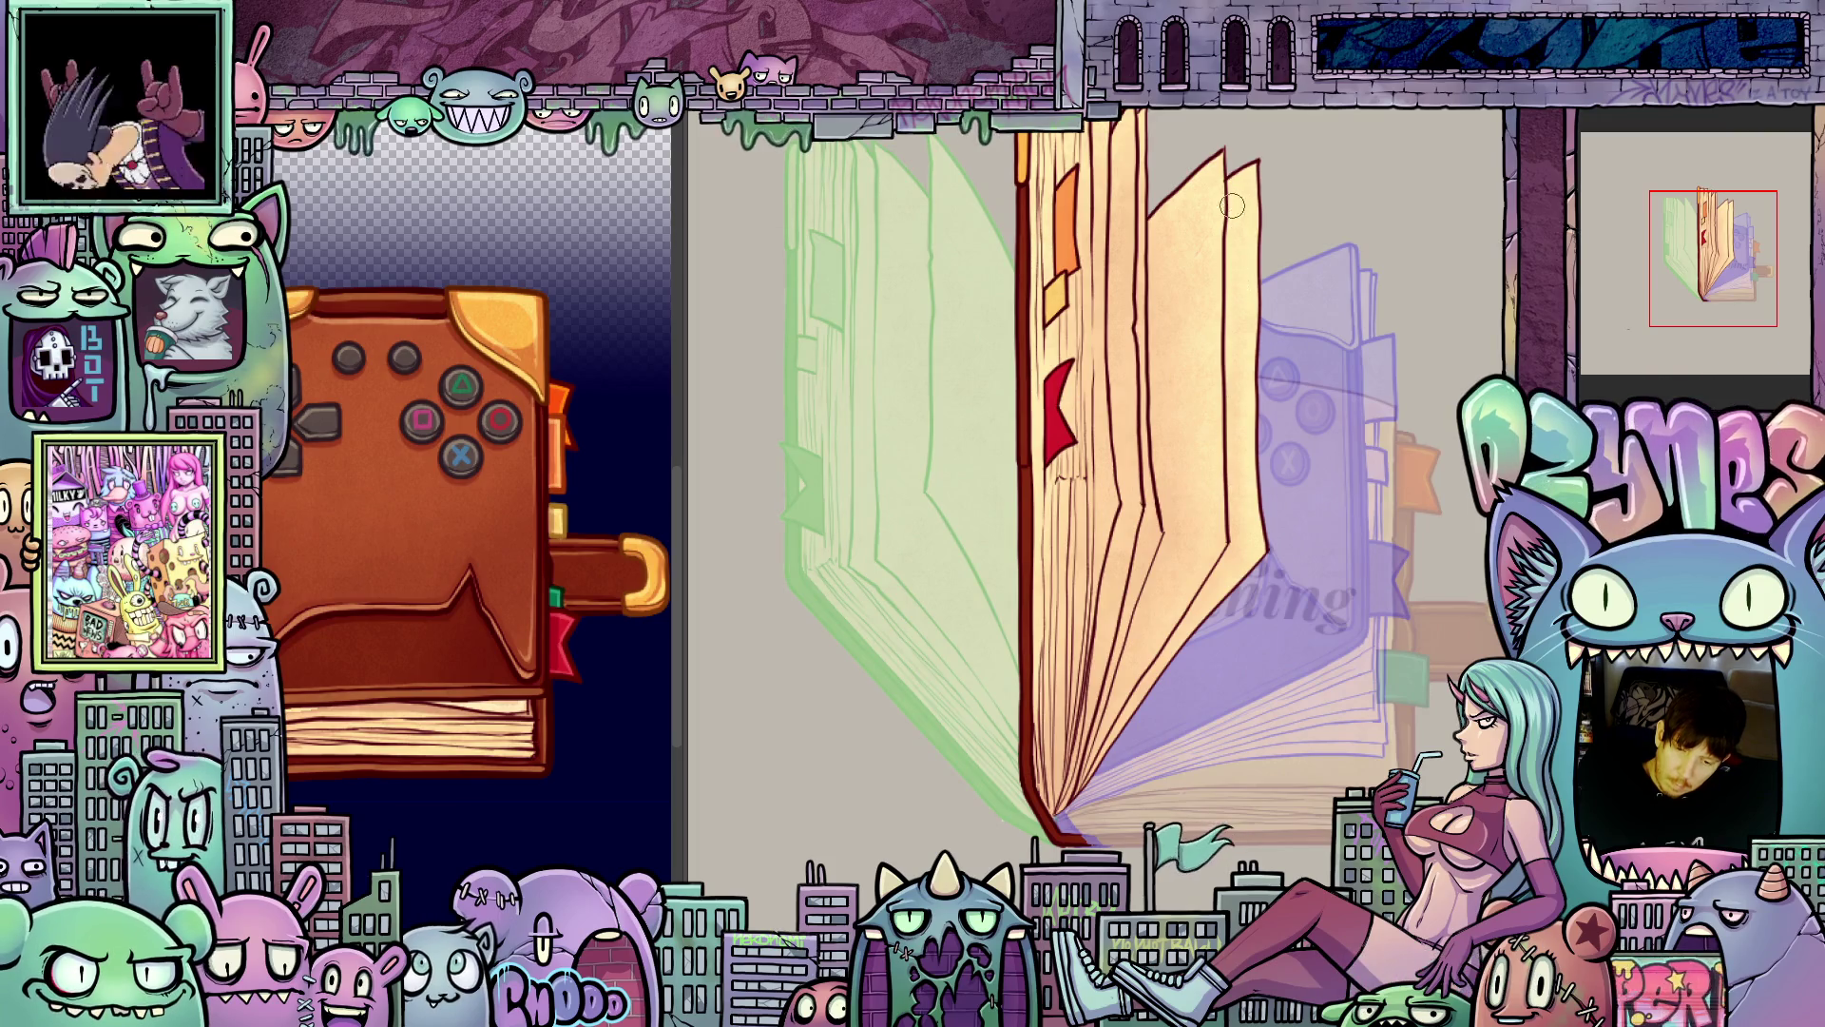
left_click_drag(1371, 671, 1353, 704)
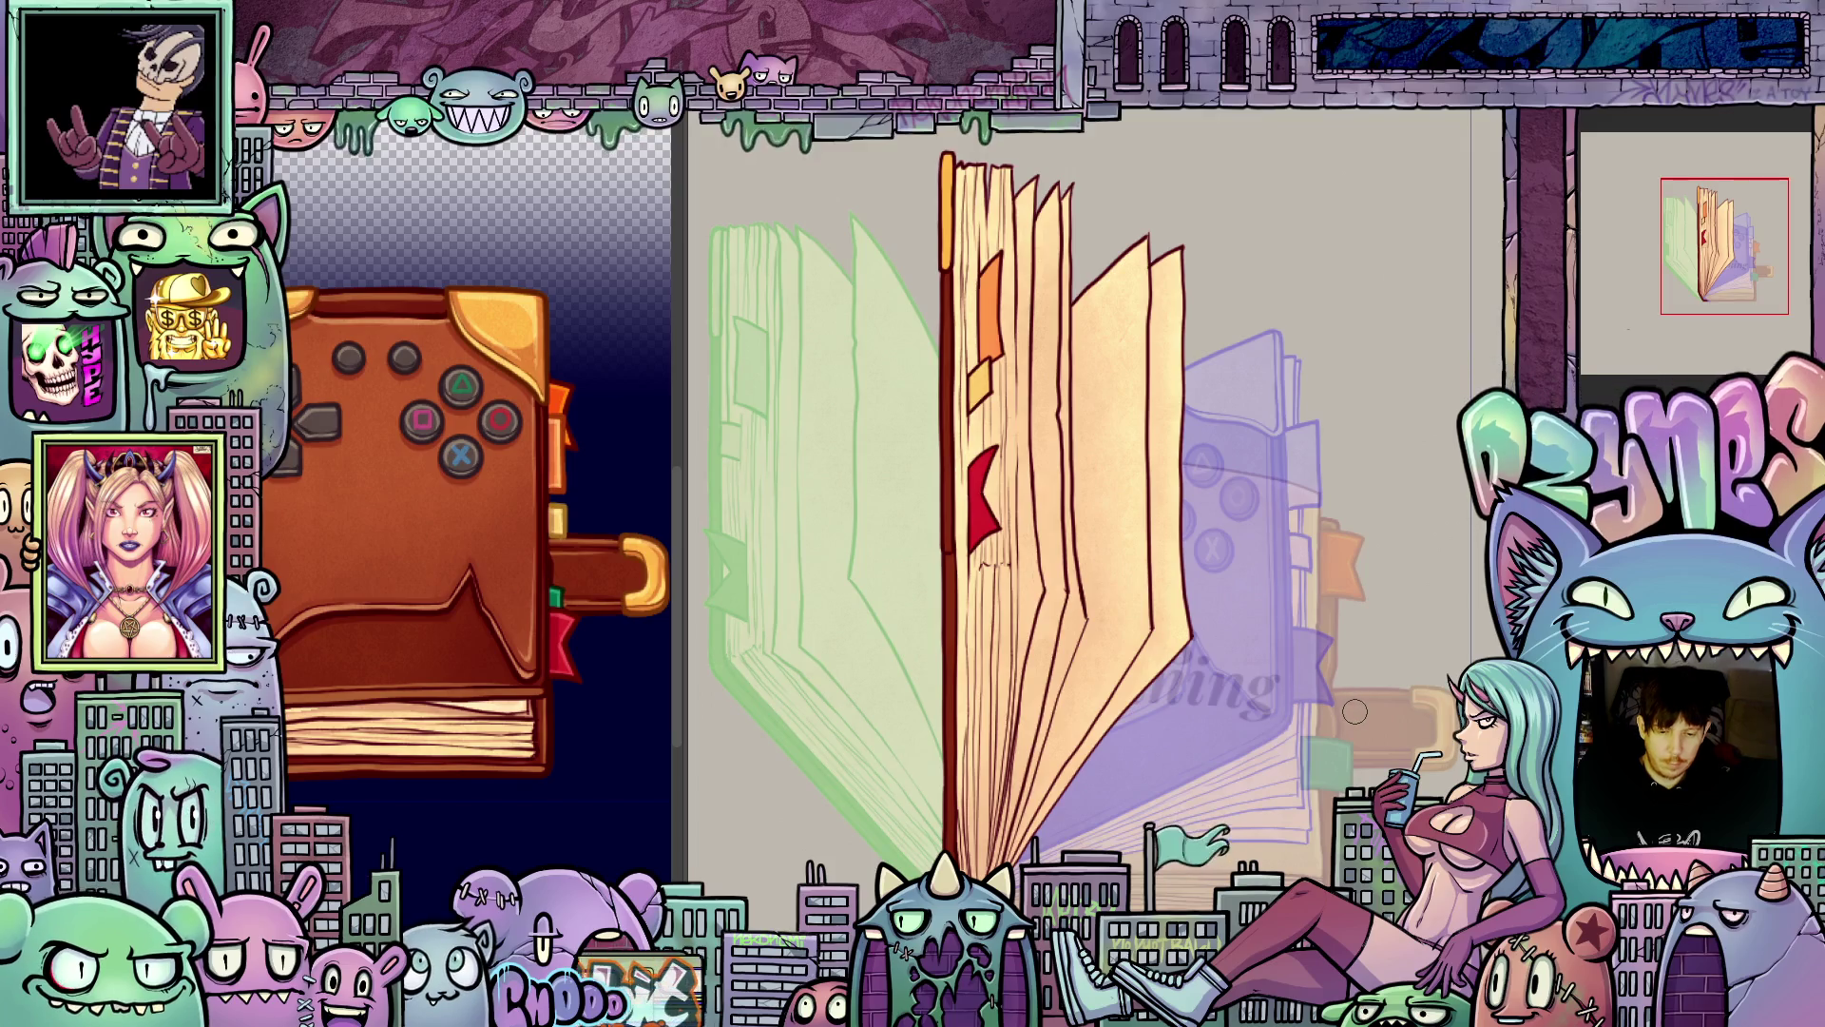
key("Right")
key("Right")
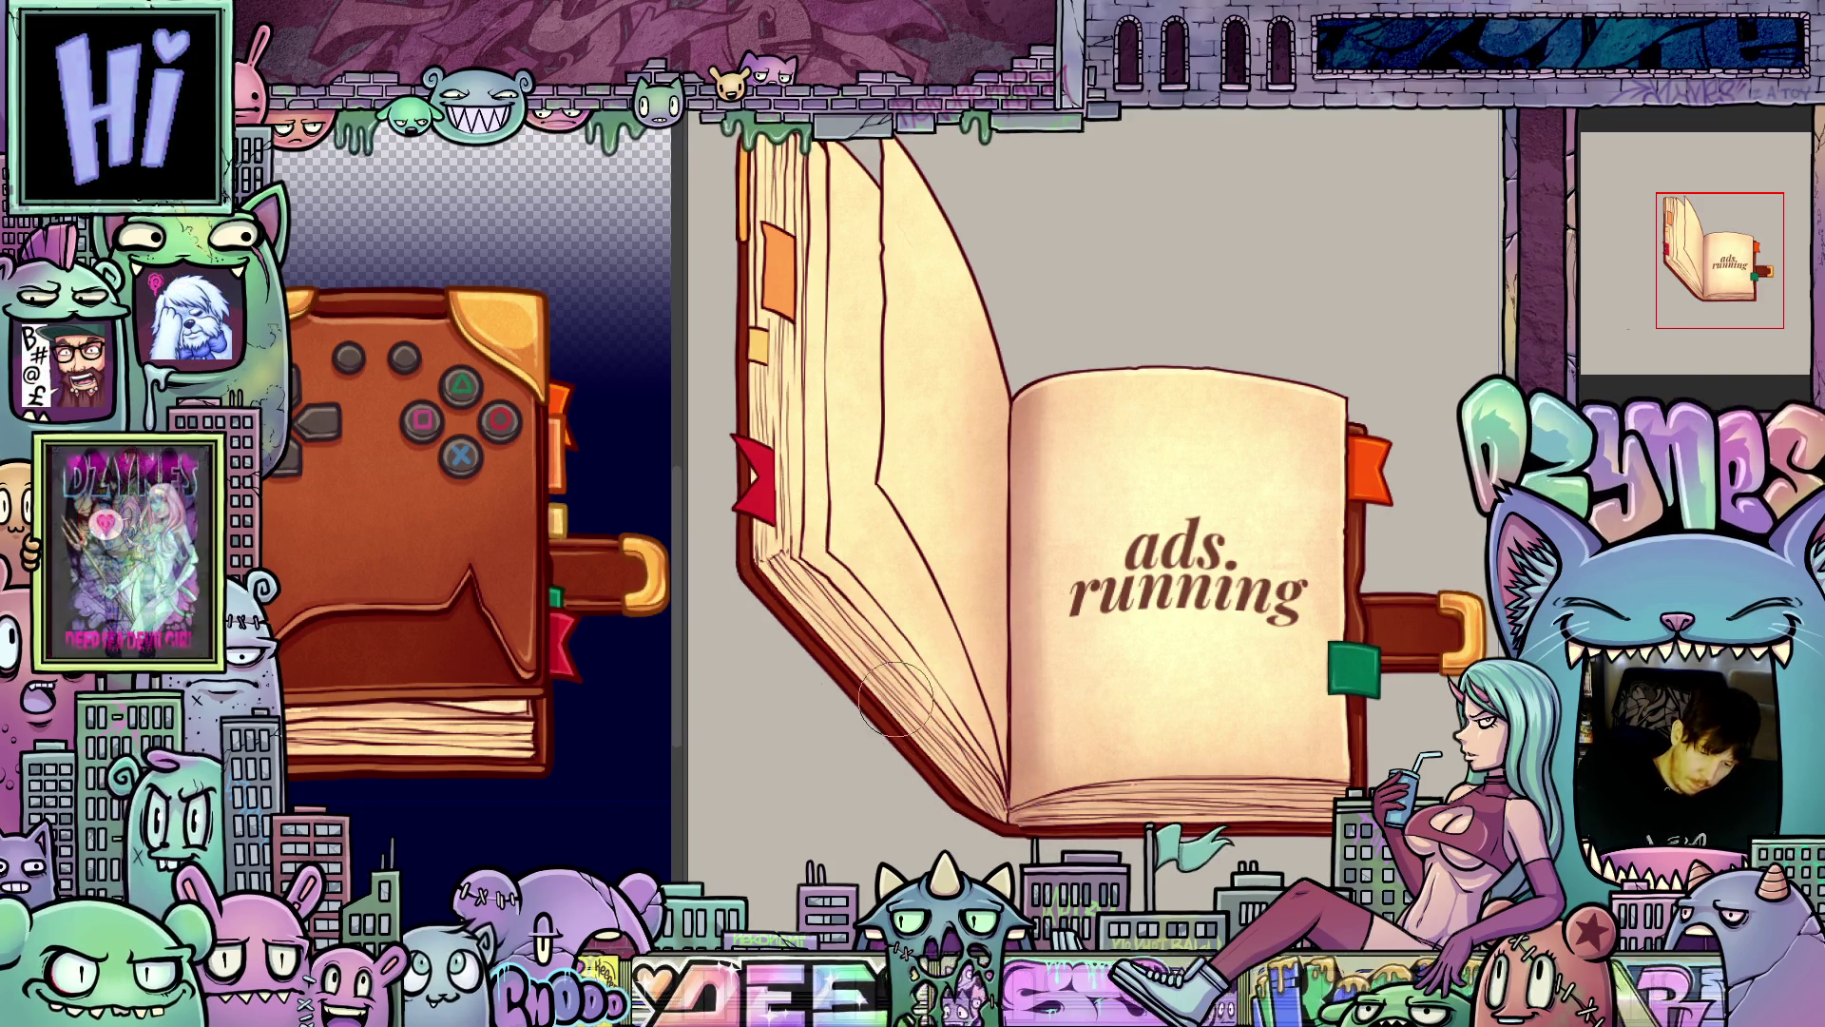
- Scrub back and forth between the open-book page frames and the controller cover frame
key("Left")
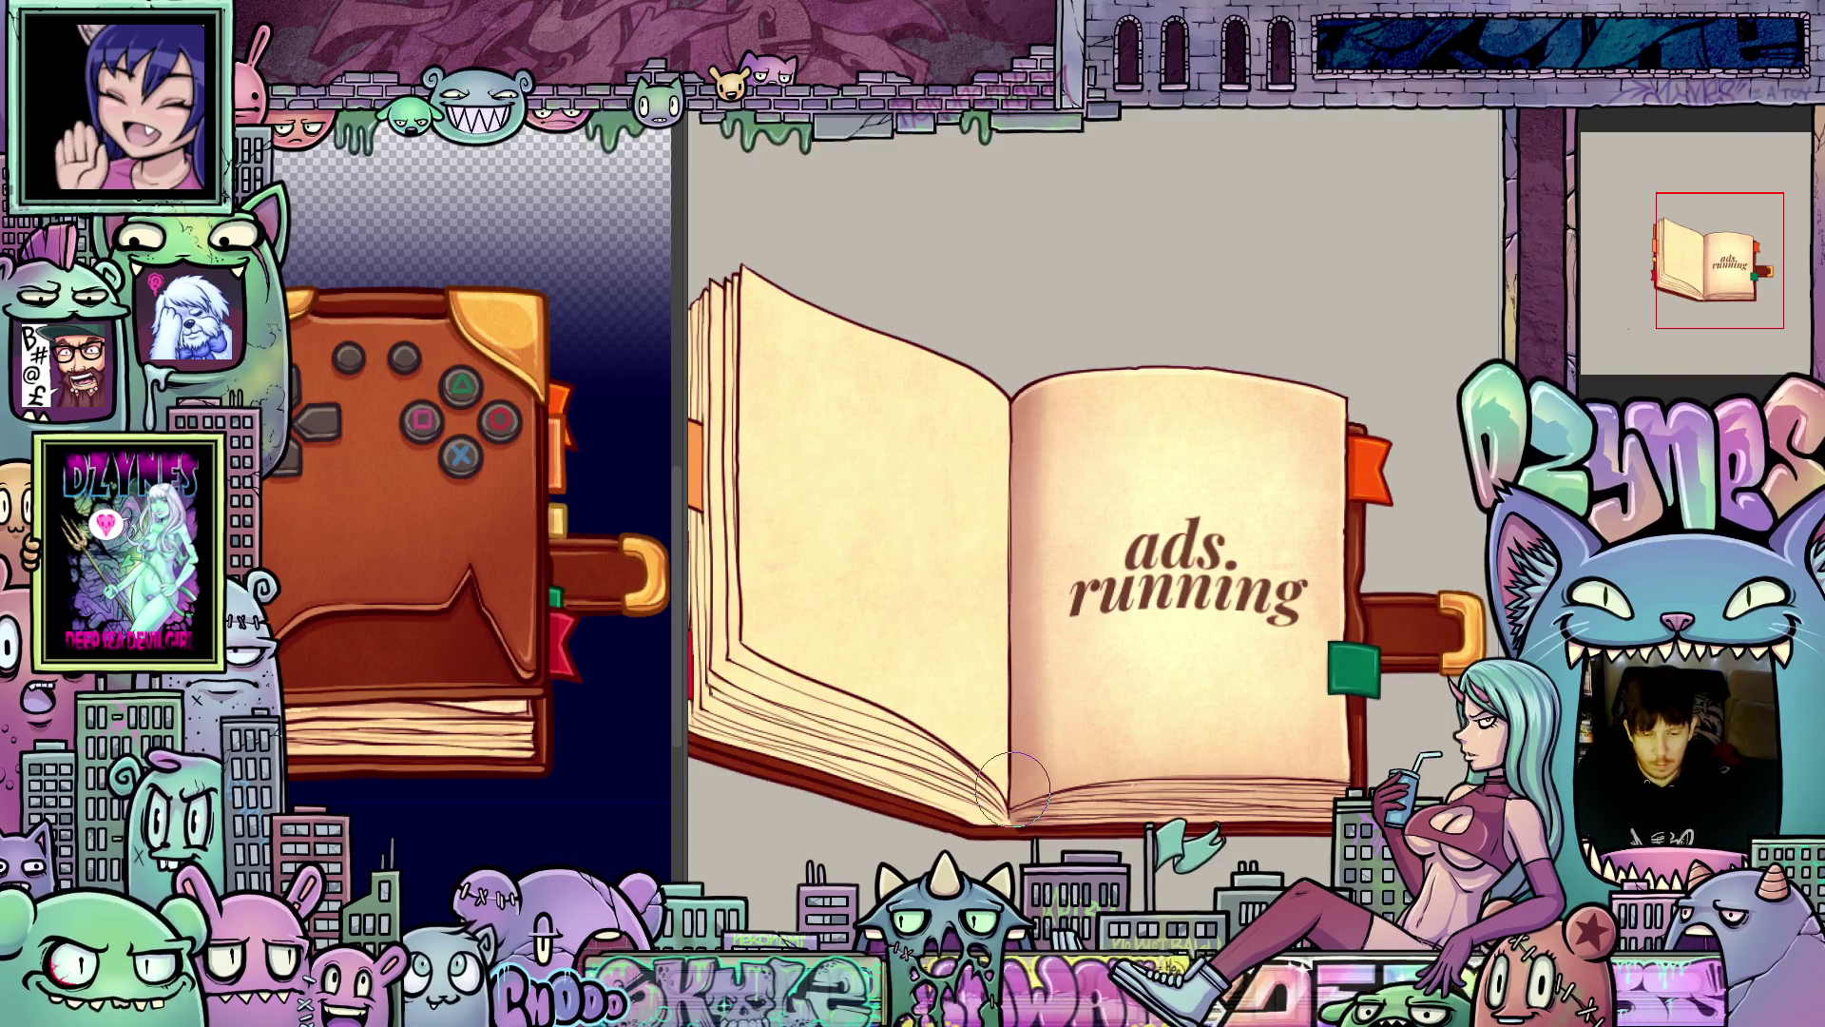
key("Right")
key("Right")
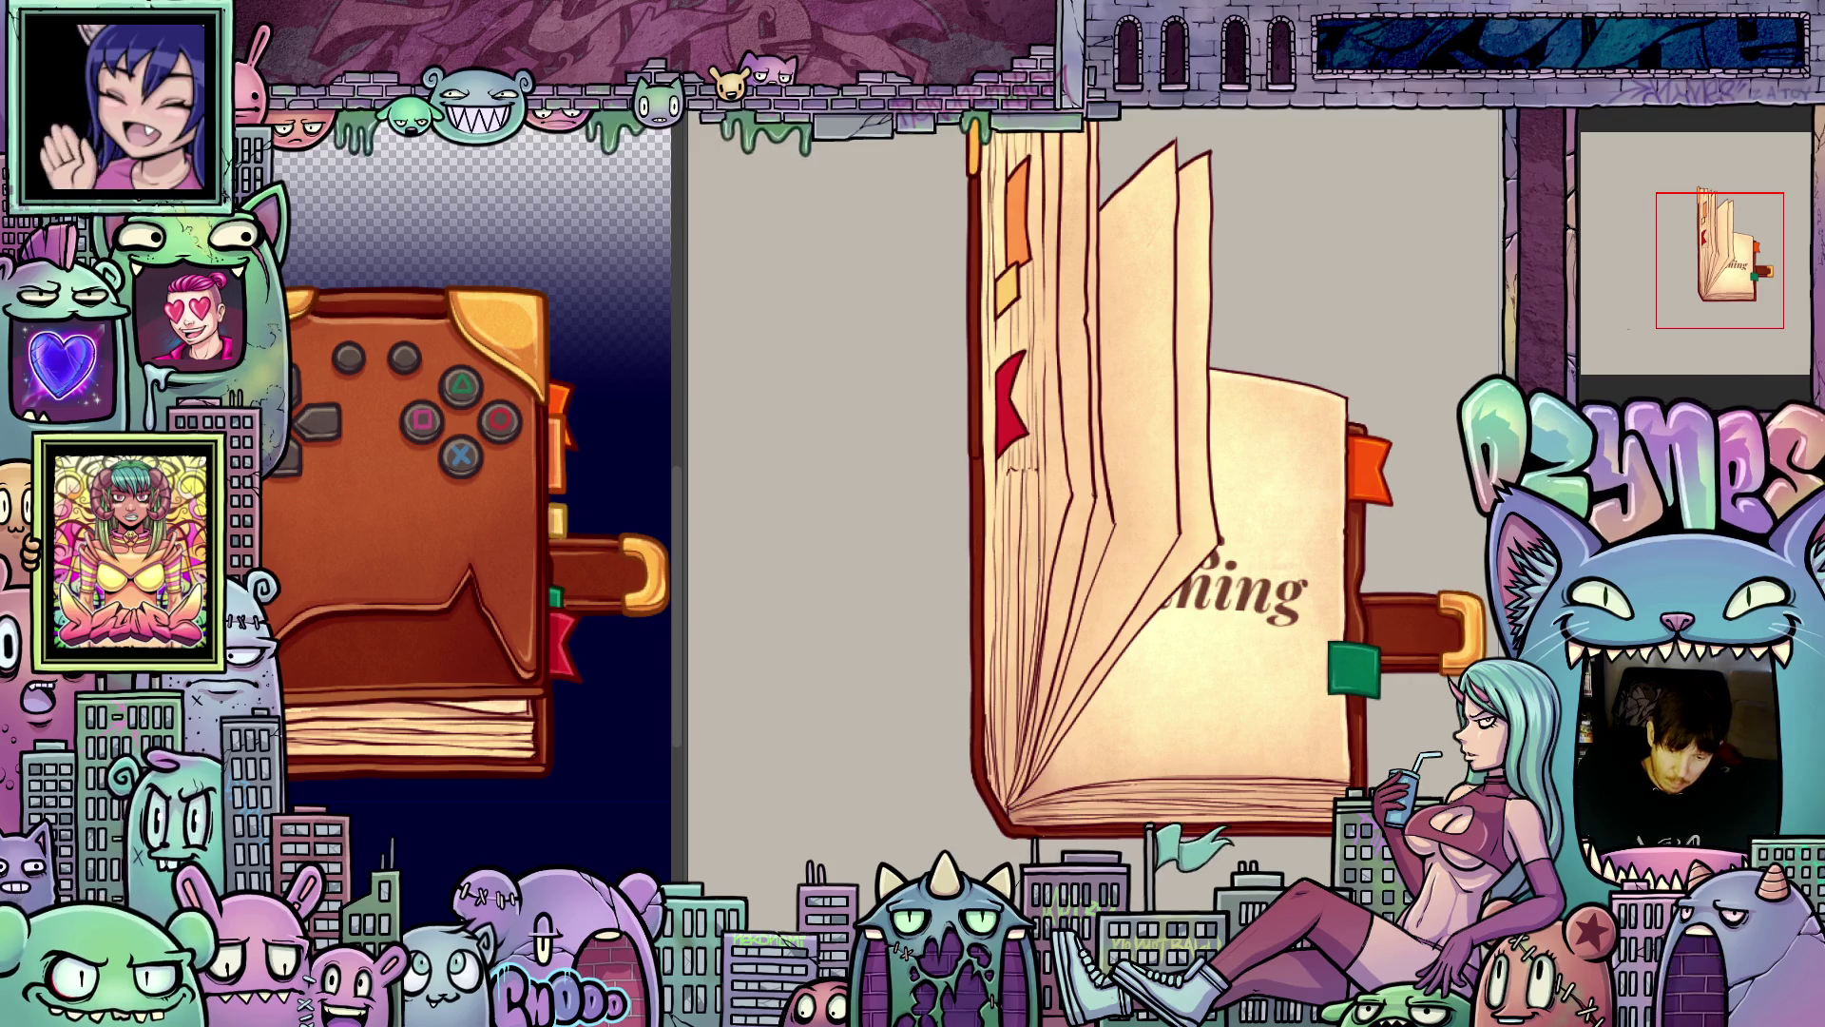
key("Right")
key("Left")
key("Left")
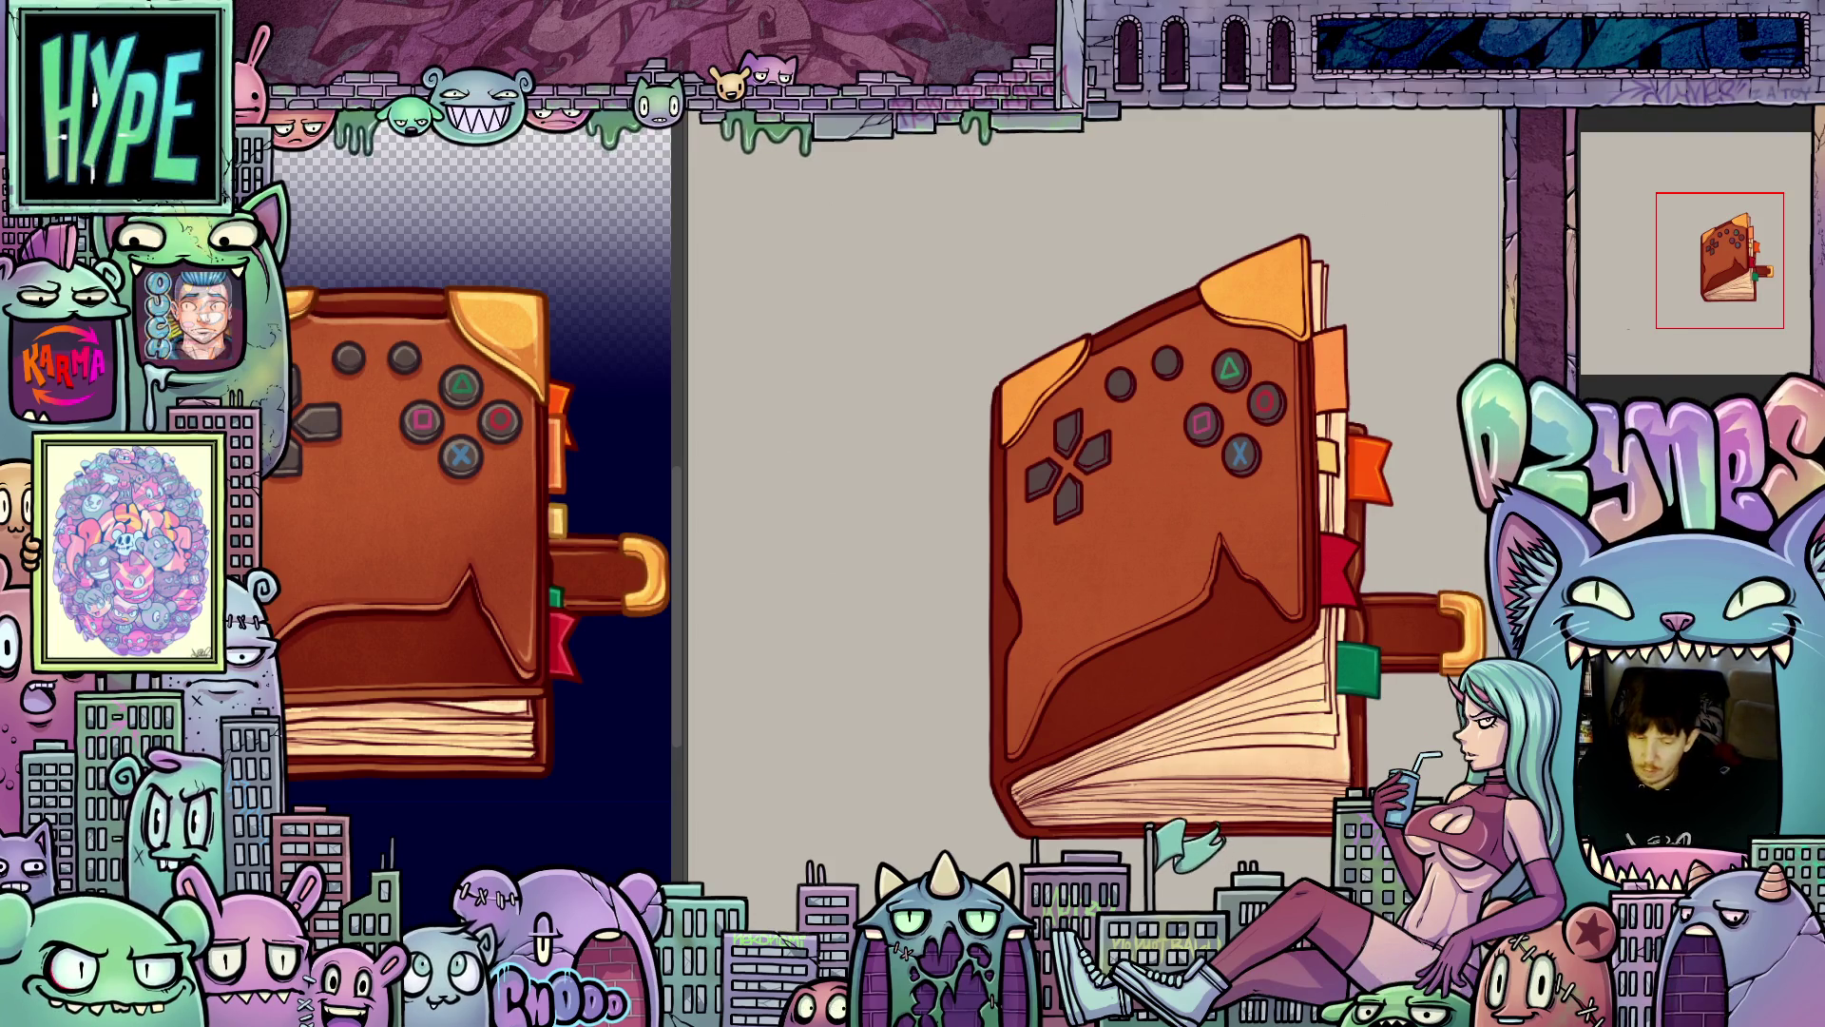
left_click_drag(1235, 873, 1254, 758)
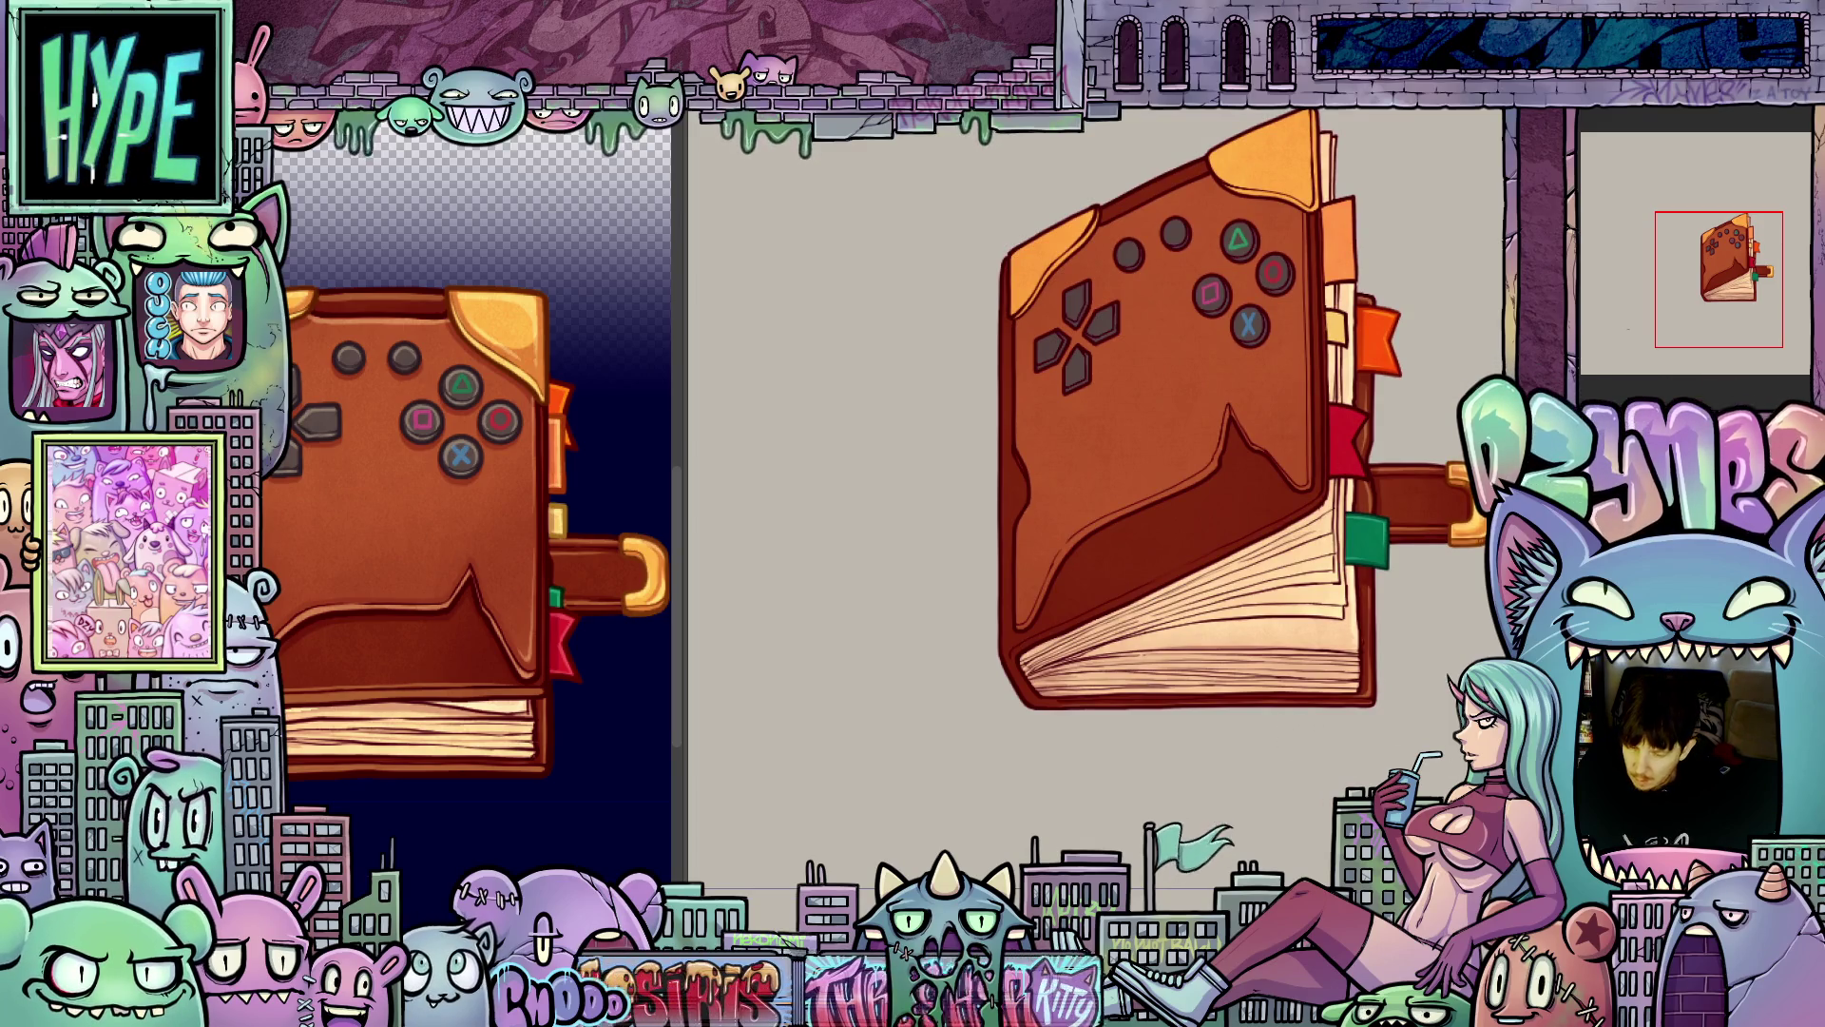
scroll(1398, 646, "up", 4)
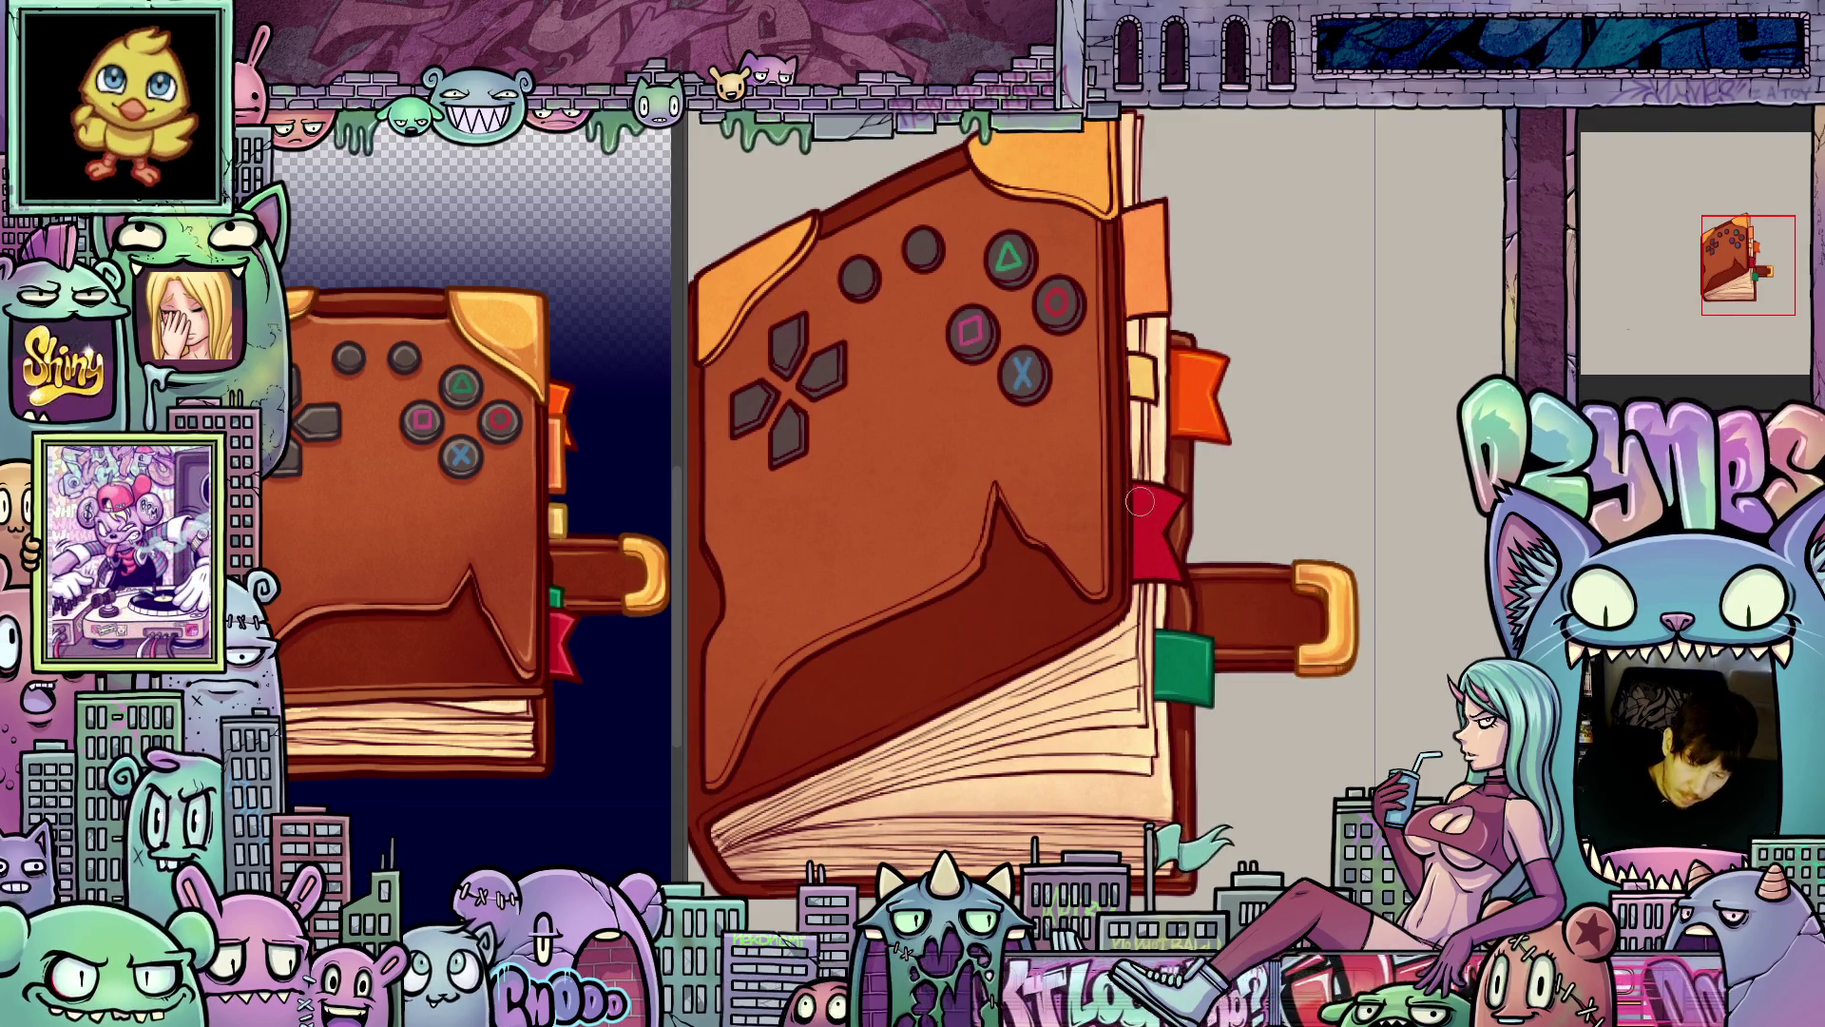
scroll(1150, 589, "up", 3)
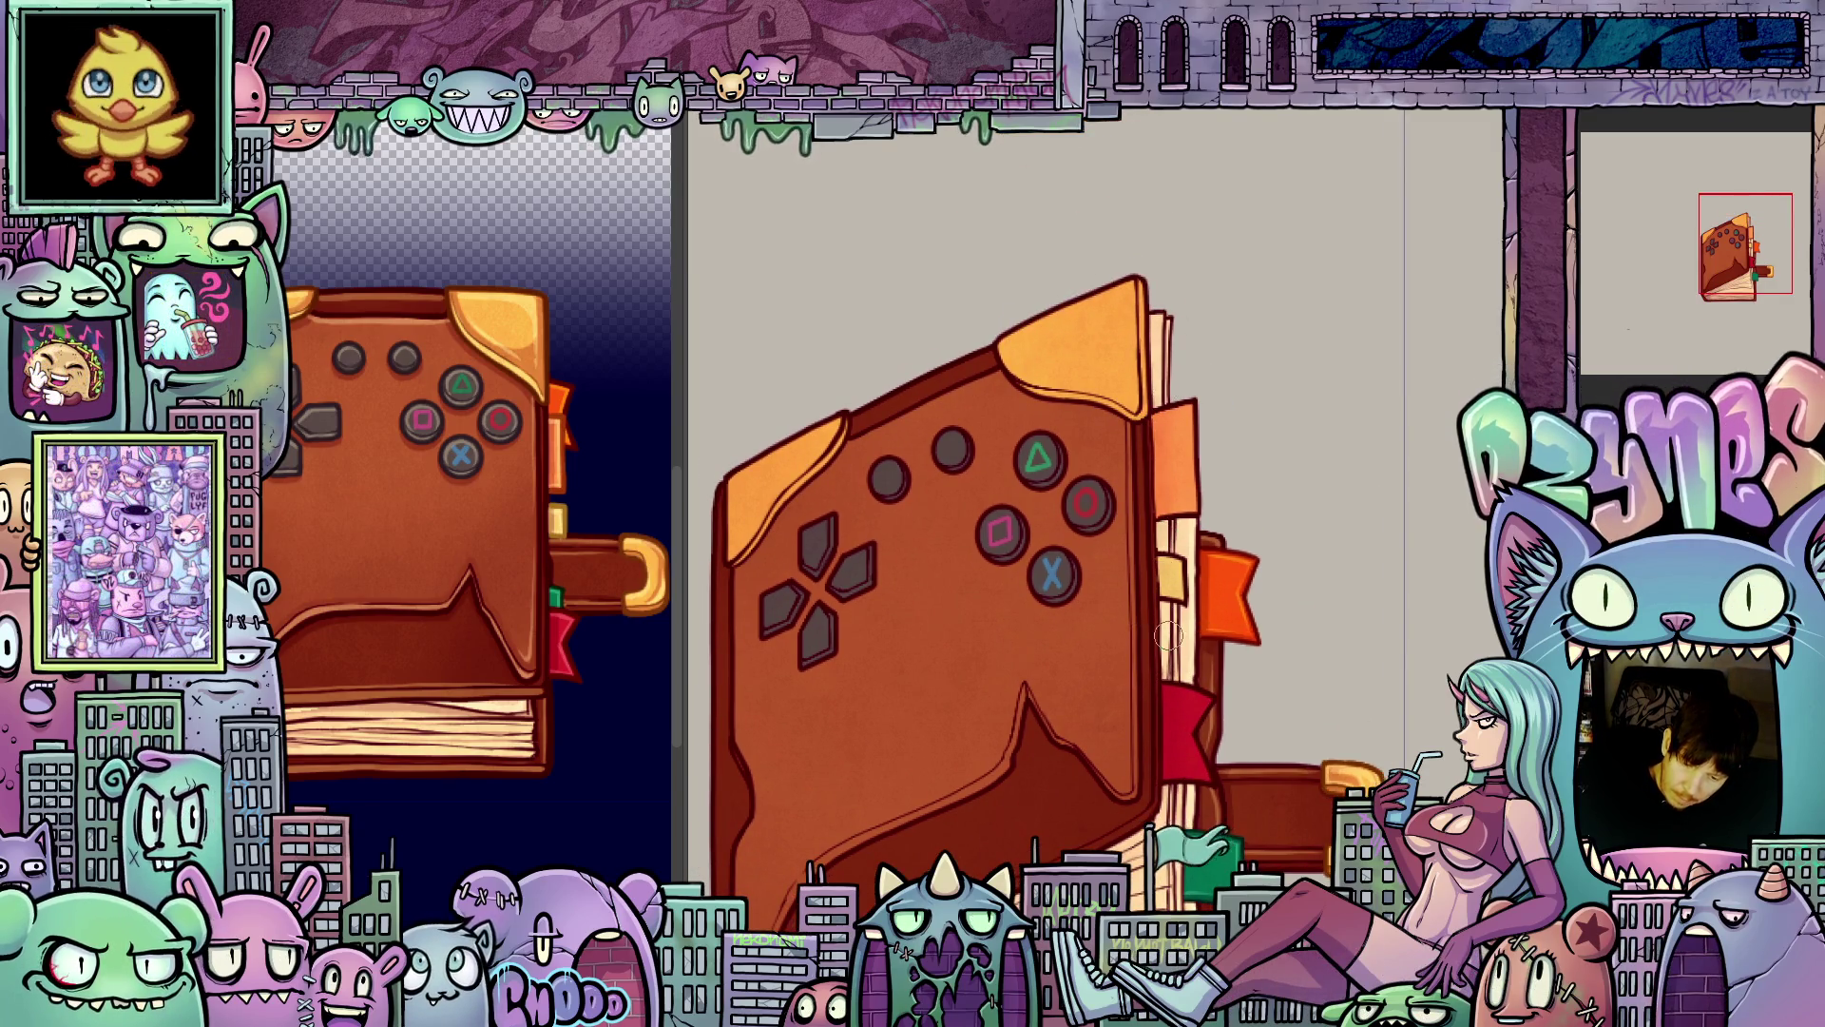
scroll(1168, 636, "up", 1)
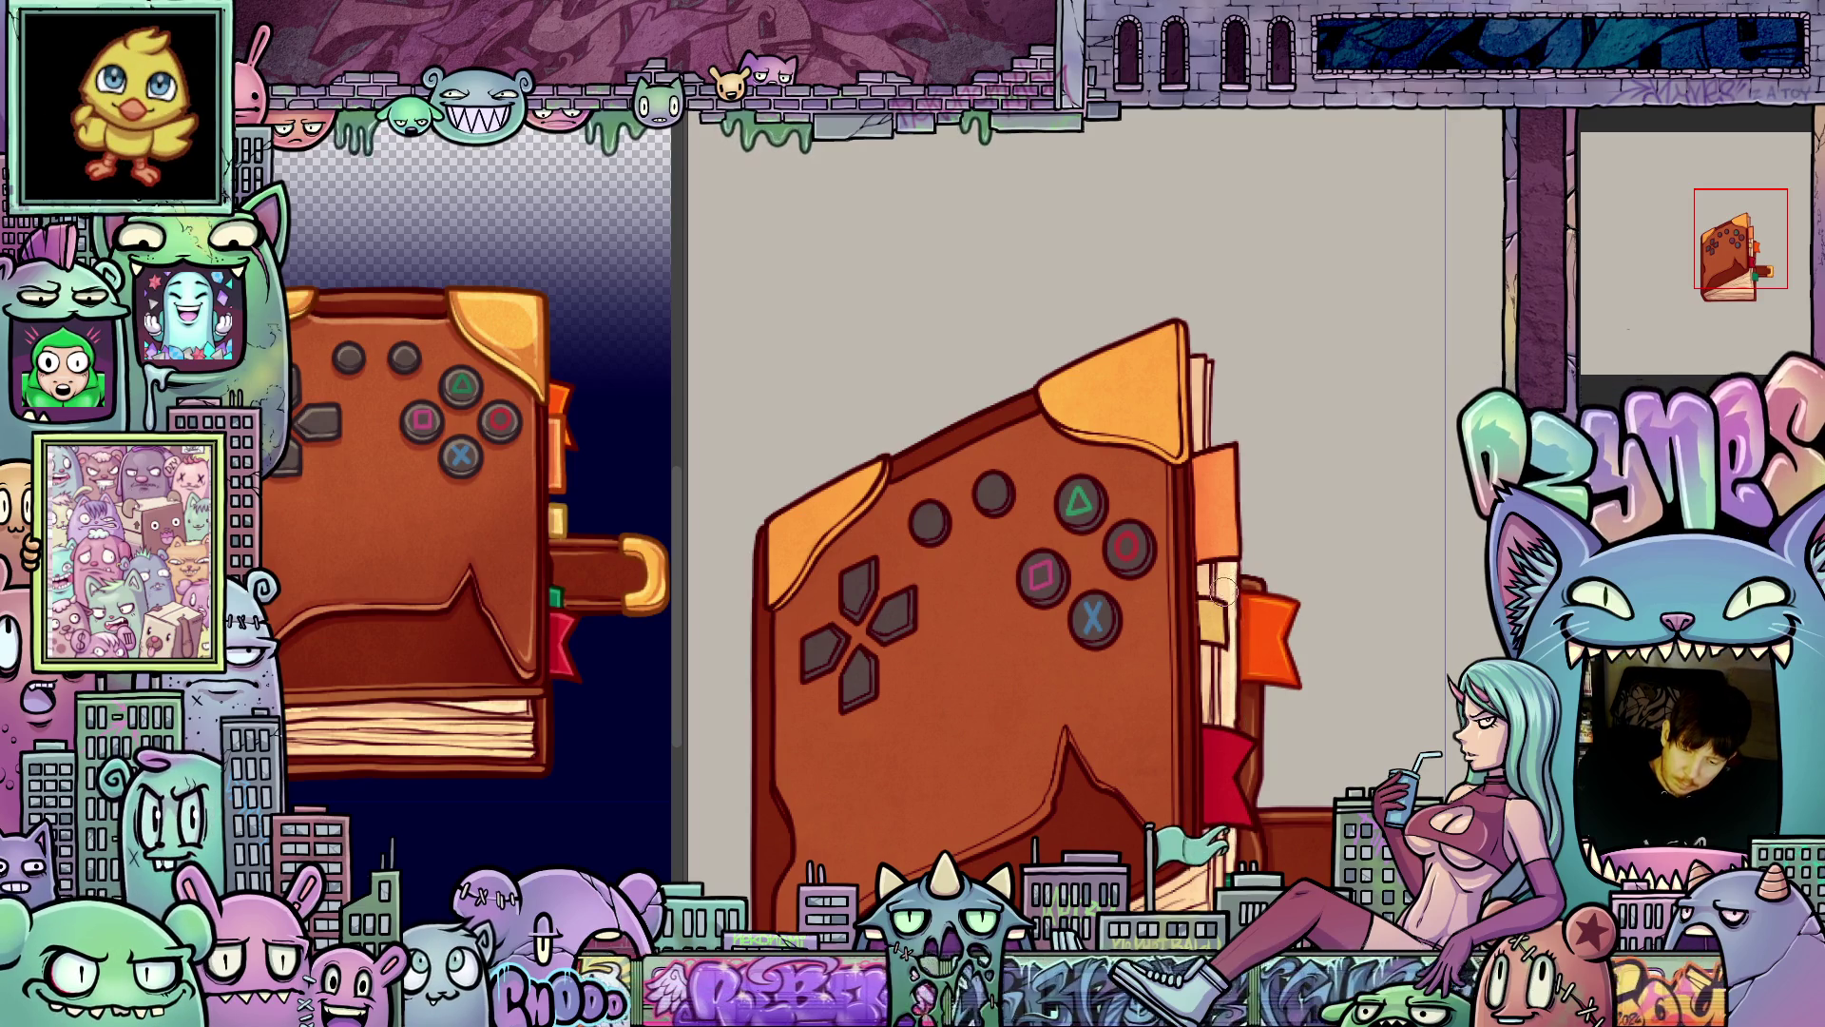
left_click_drag(1233, 616, 1159, 657)
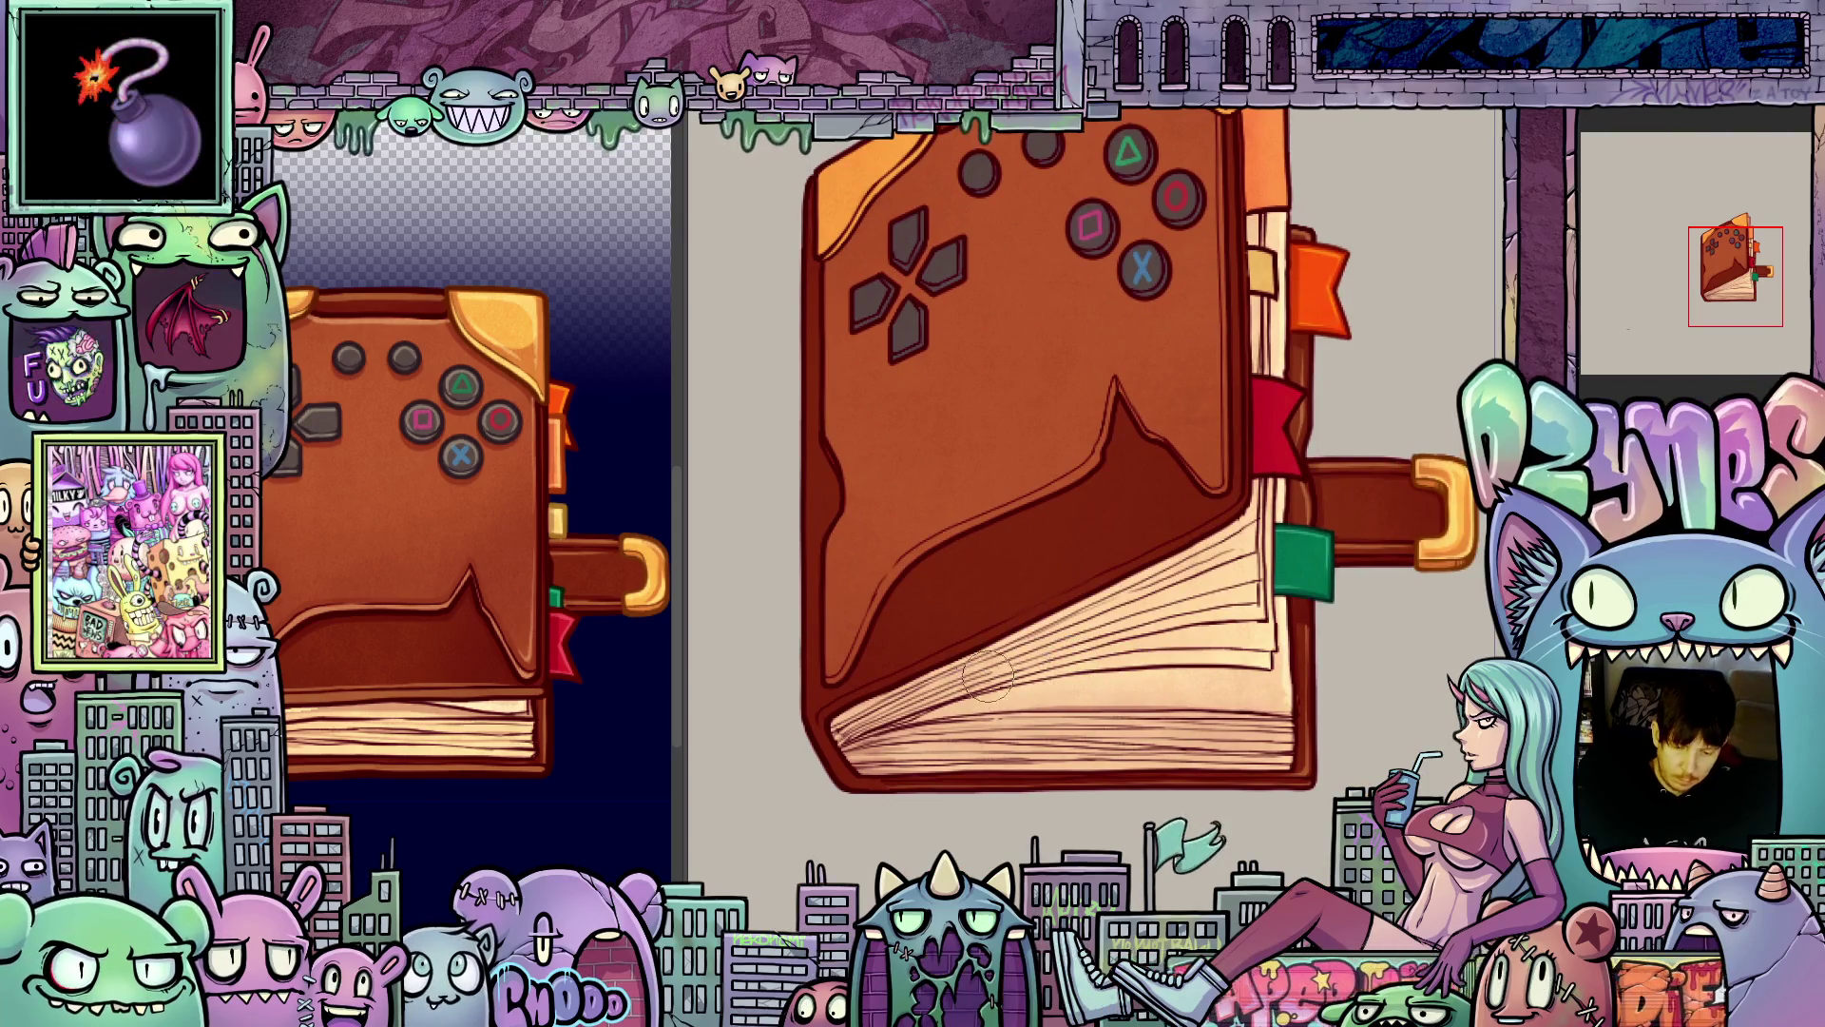
left_click_drag(1024, 736, 988, 732)
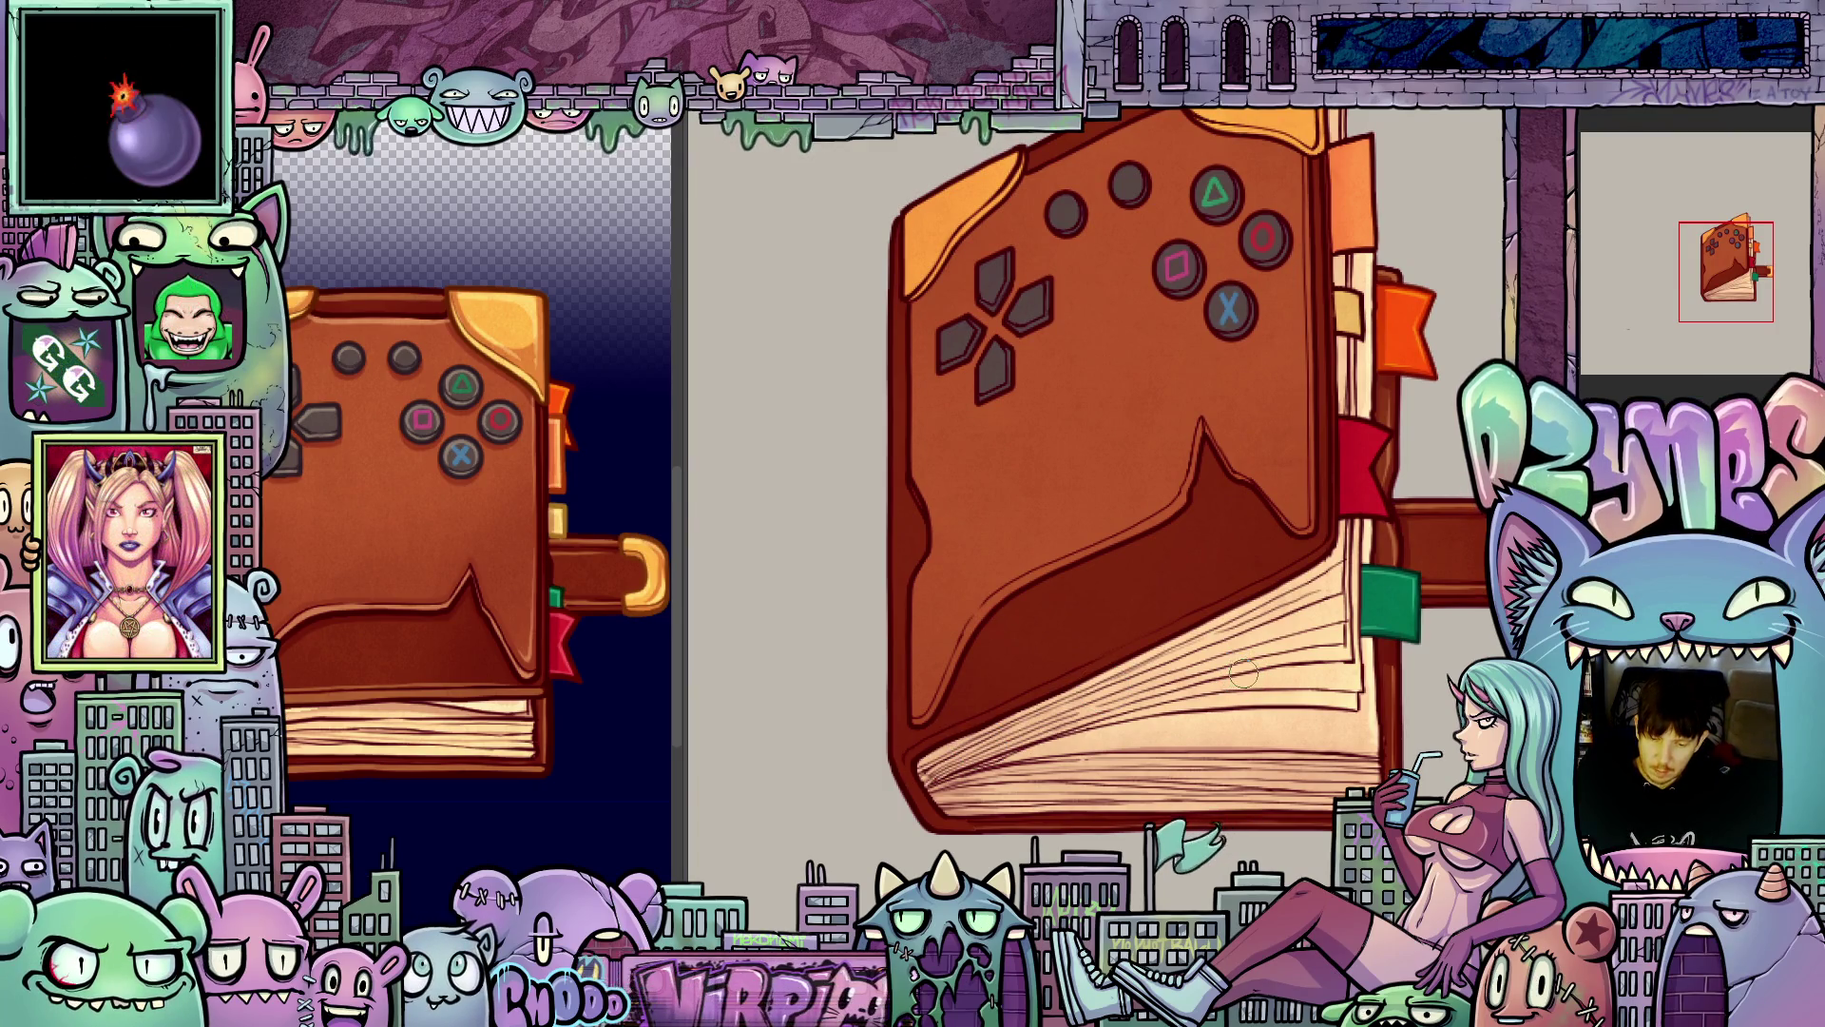
left_click_drag(1247, 671, 1251, 680)
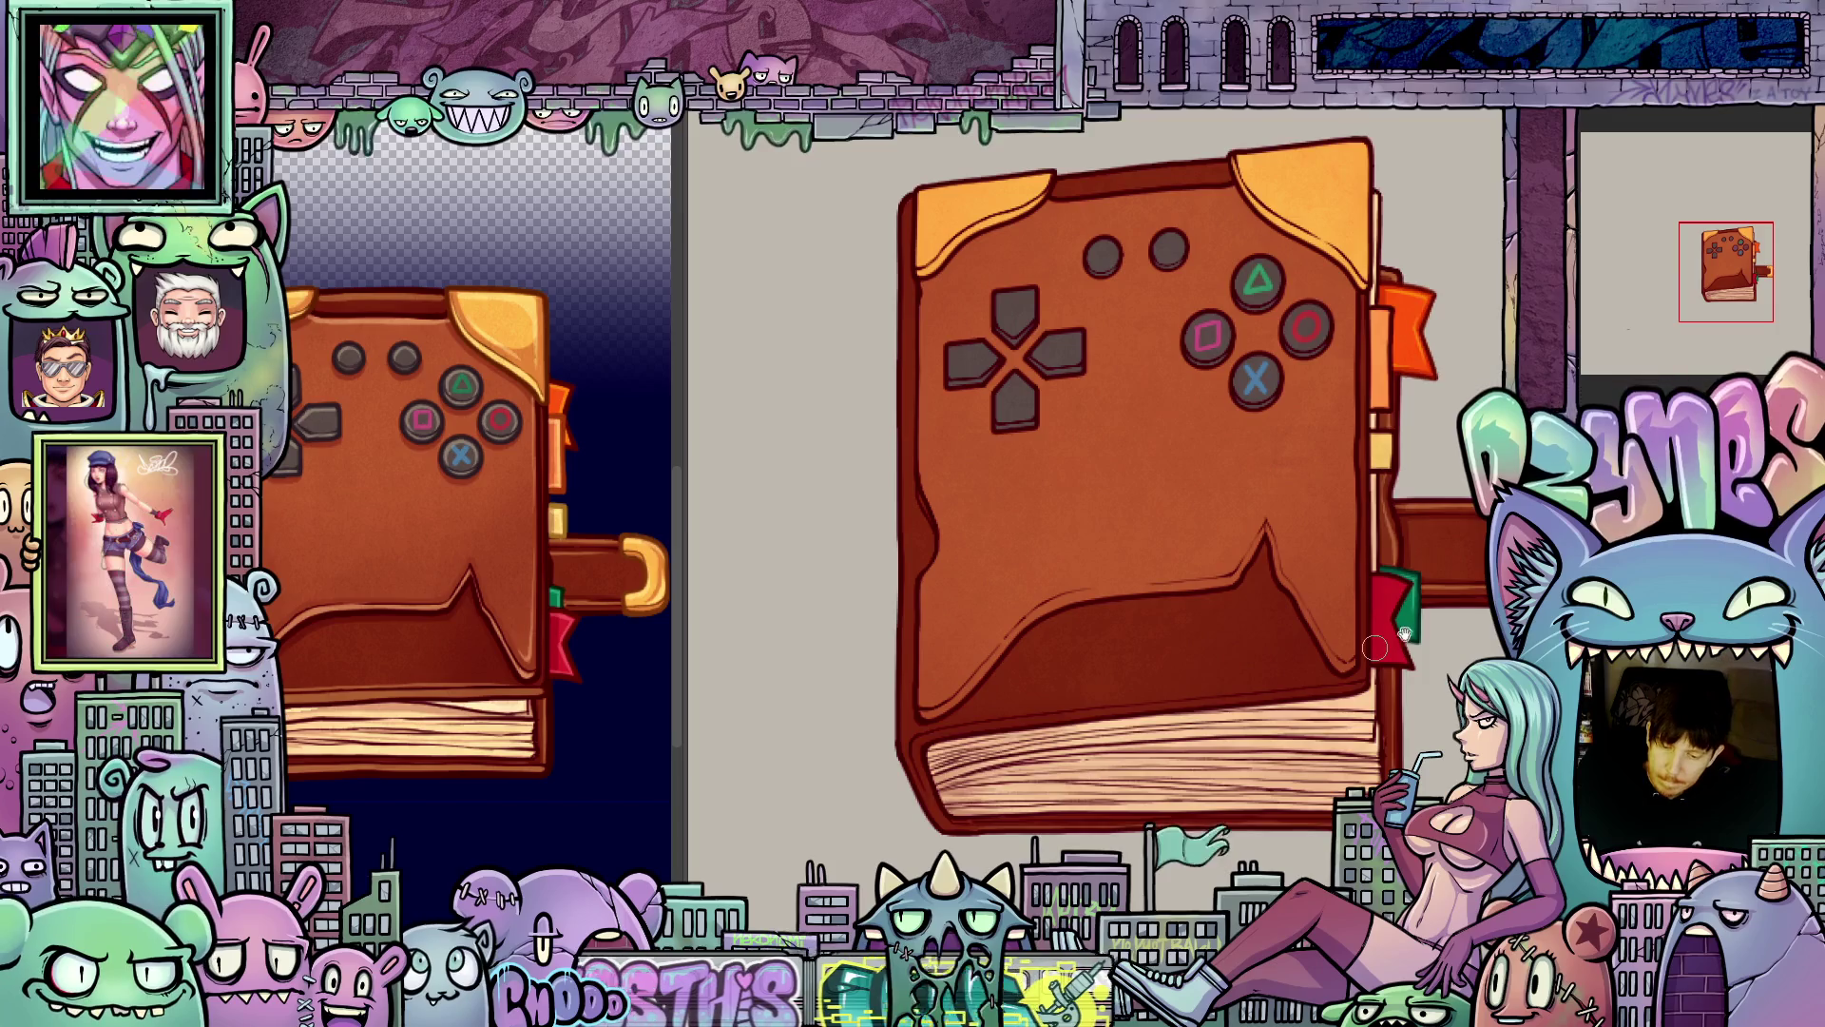
left_click_drag(1374, 571, 1236, 728)
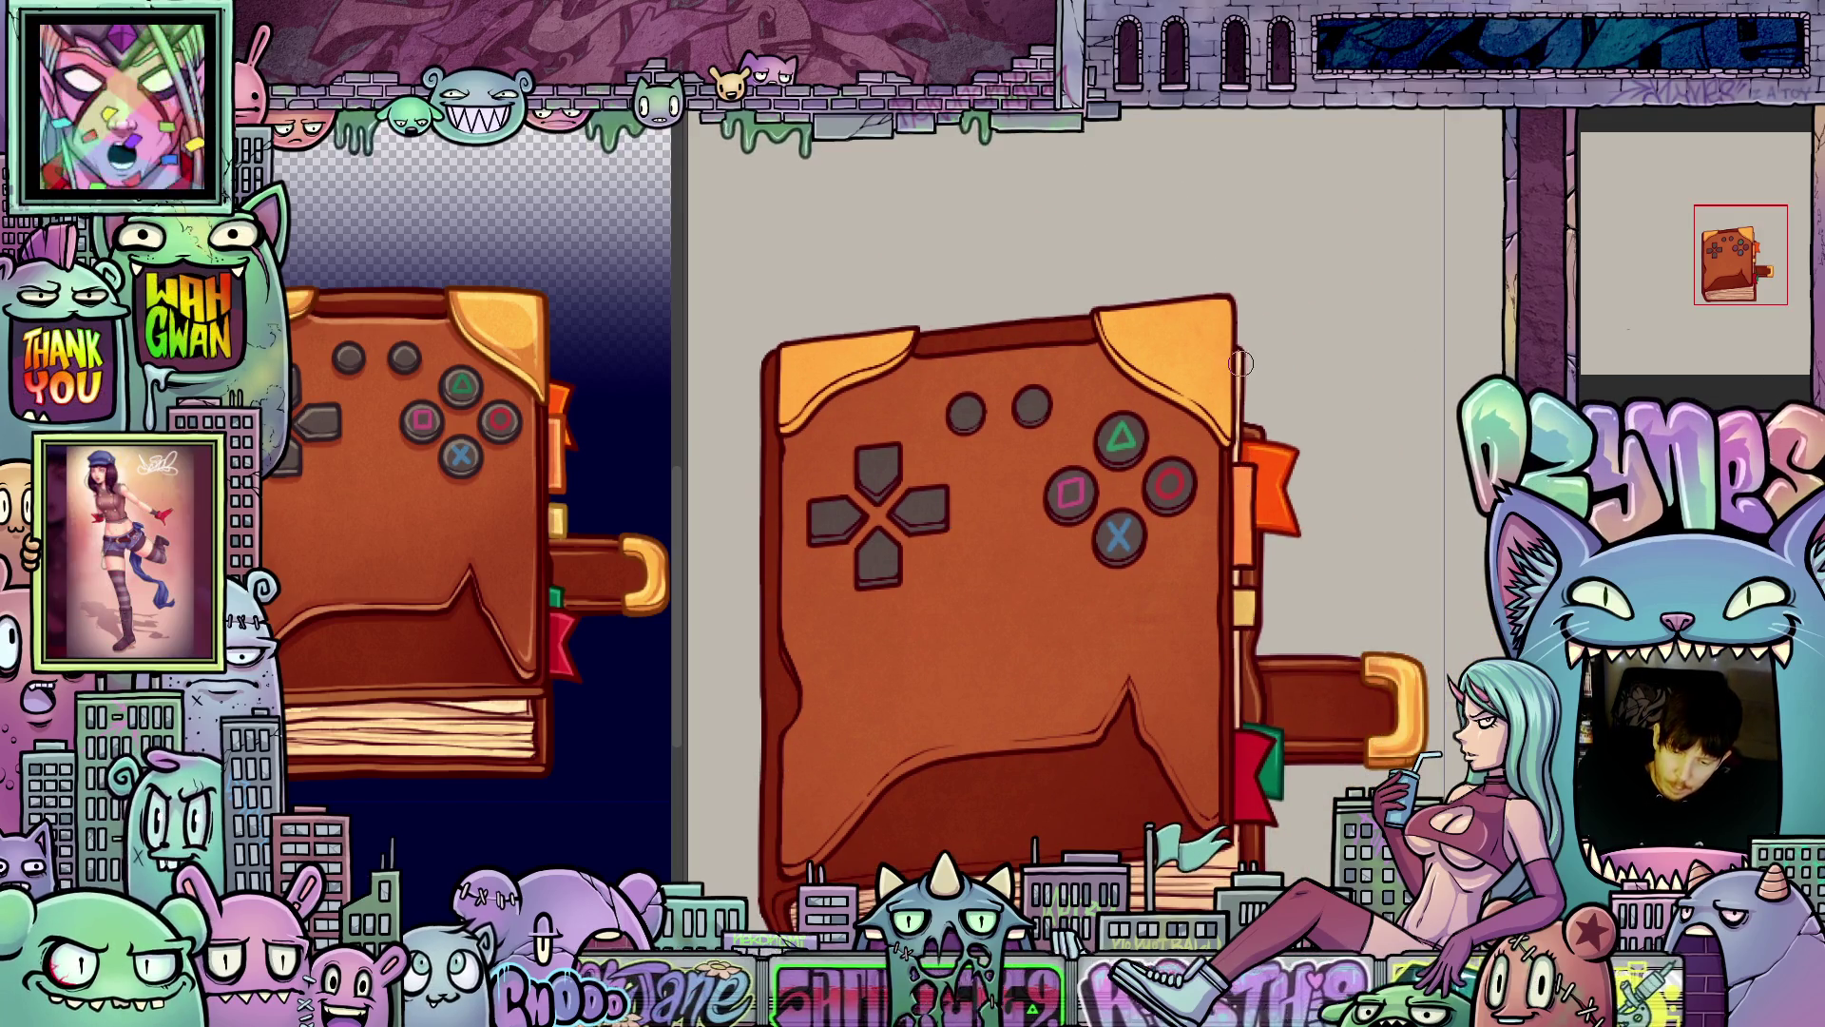
mouse_move(1257, 491)
left_mouse_down()
mouse_move(1343, 311)
mouse_move(1448, 330)
left_mouse_up()
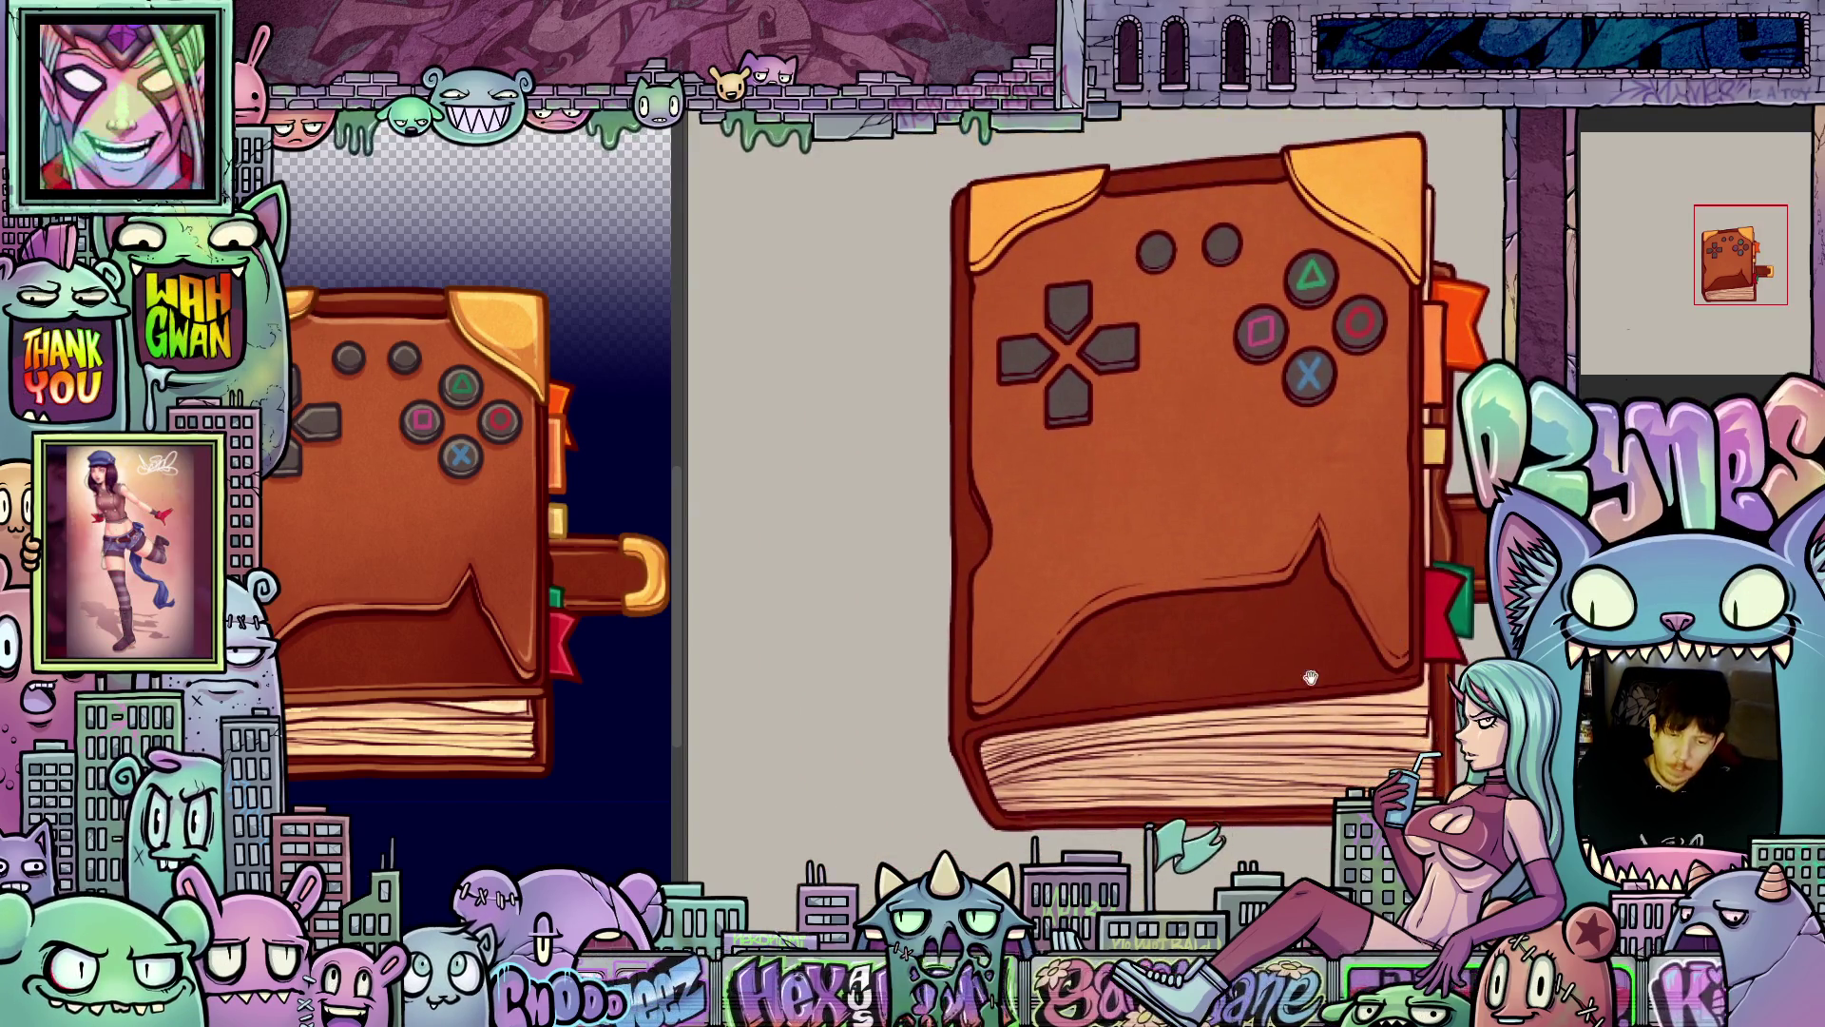
key("ctrl+z")
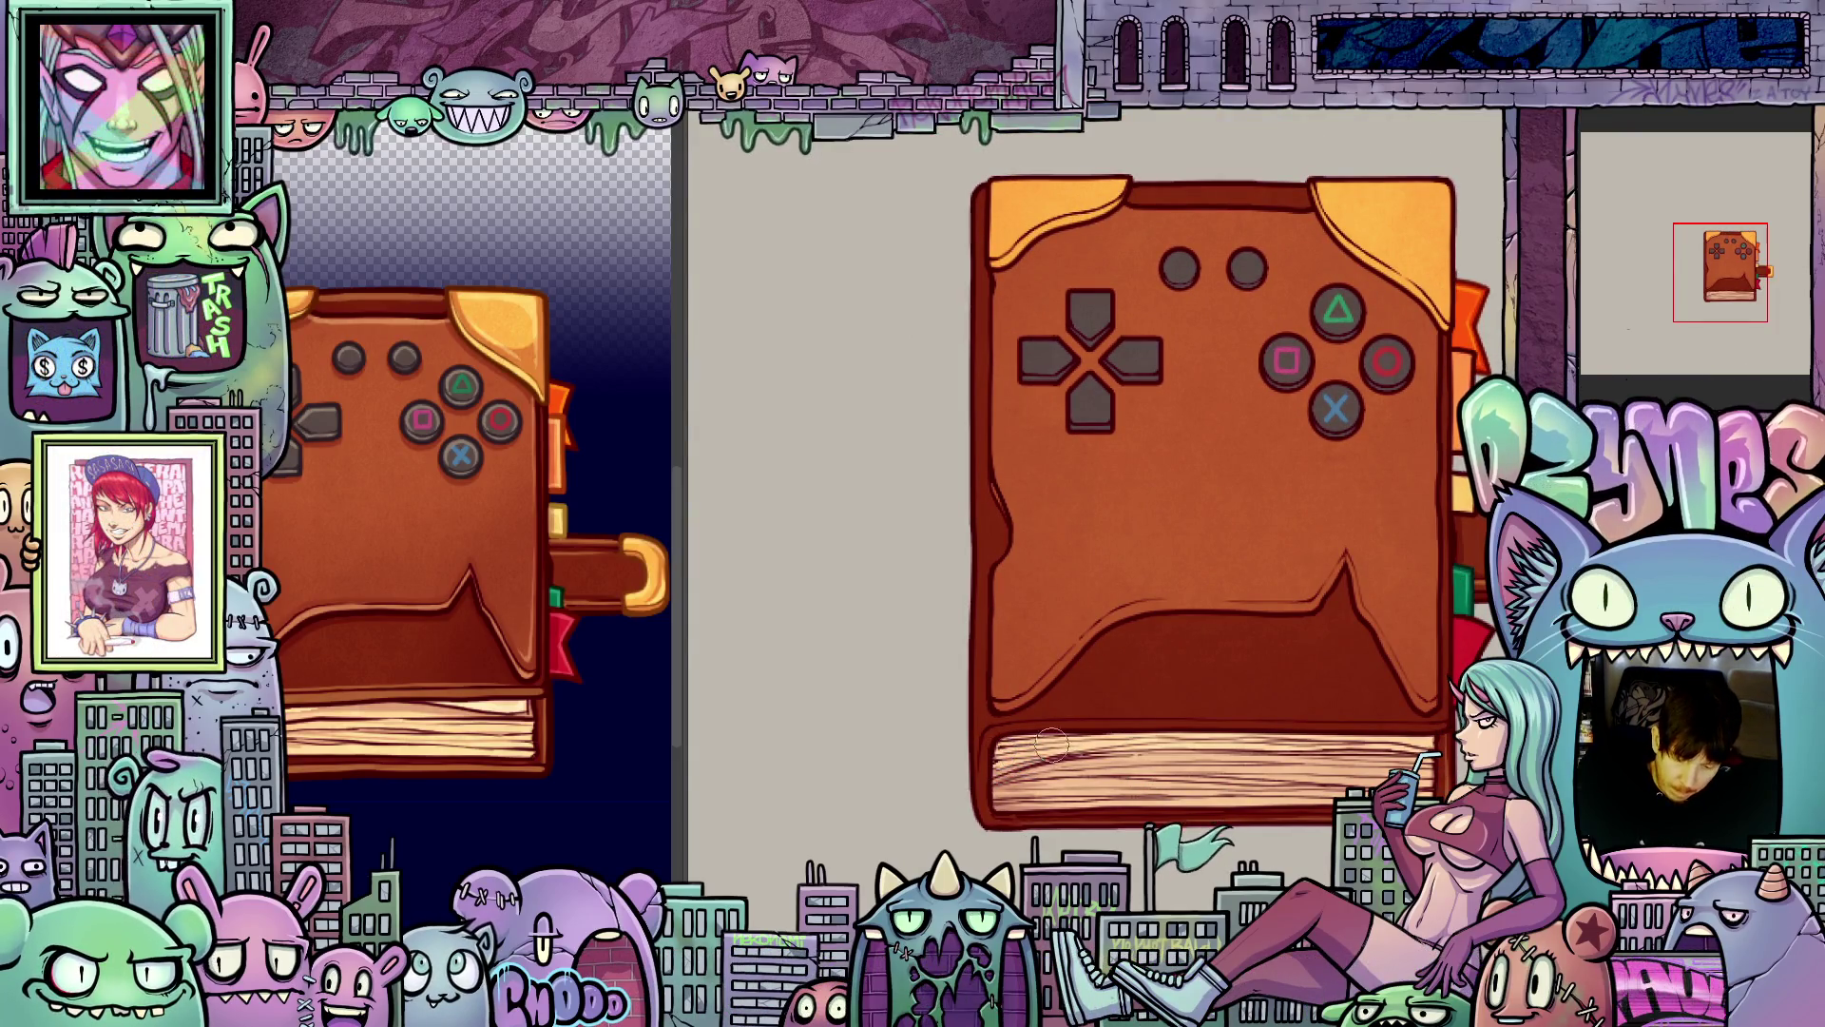
scroll(1055, 712, "down", 3)
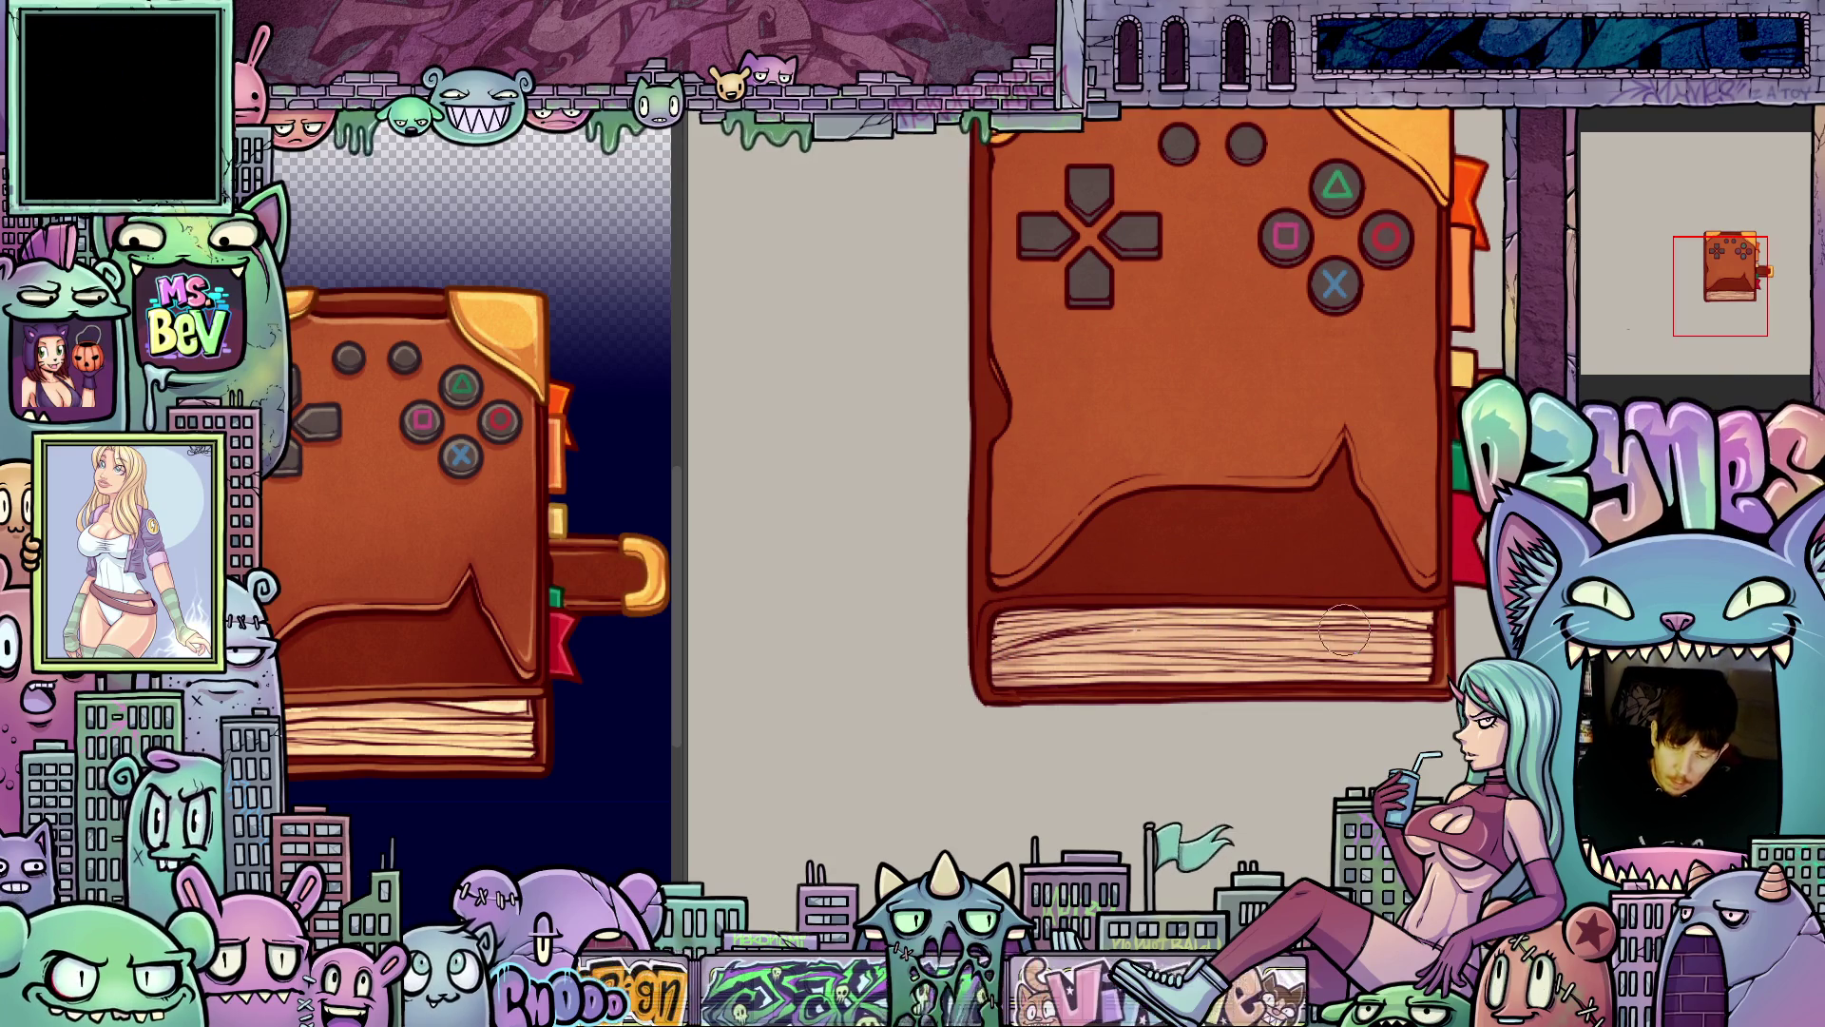
mouse_move(1445, 520)
left_mouse_down()
mouse_move(1280, 618)
mouse_move(1342, 660)
mouse_move(1328, 705)
left_mouse_up()
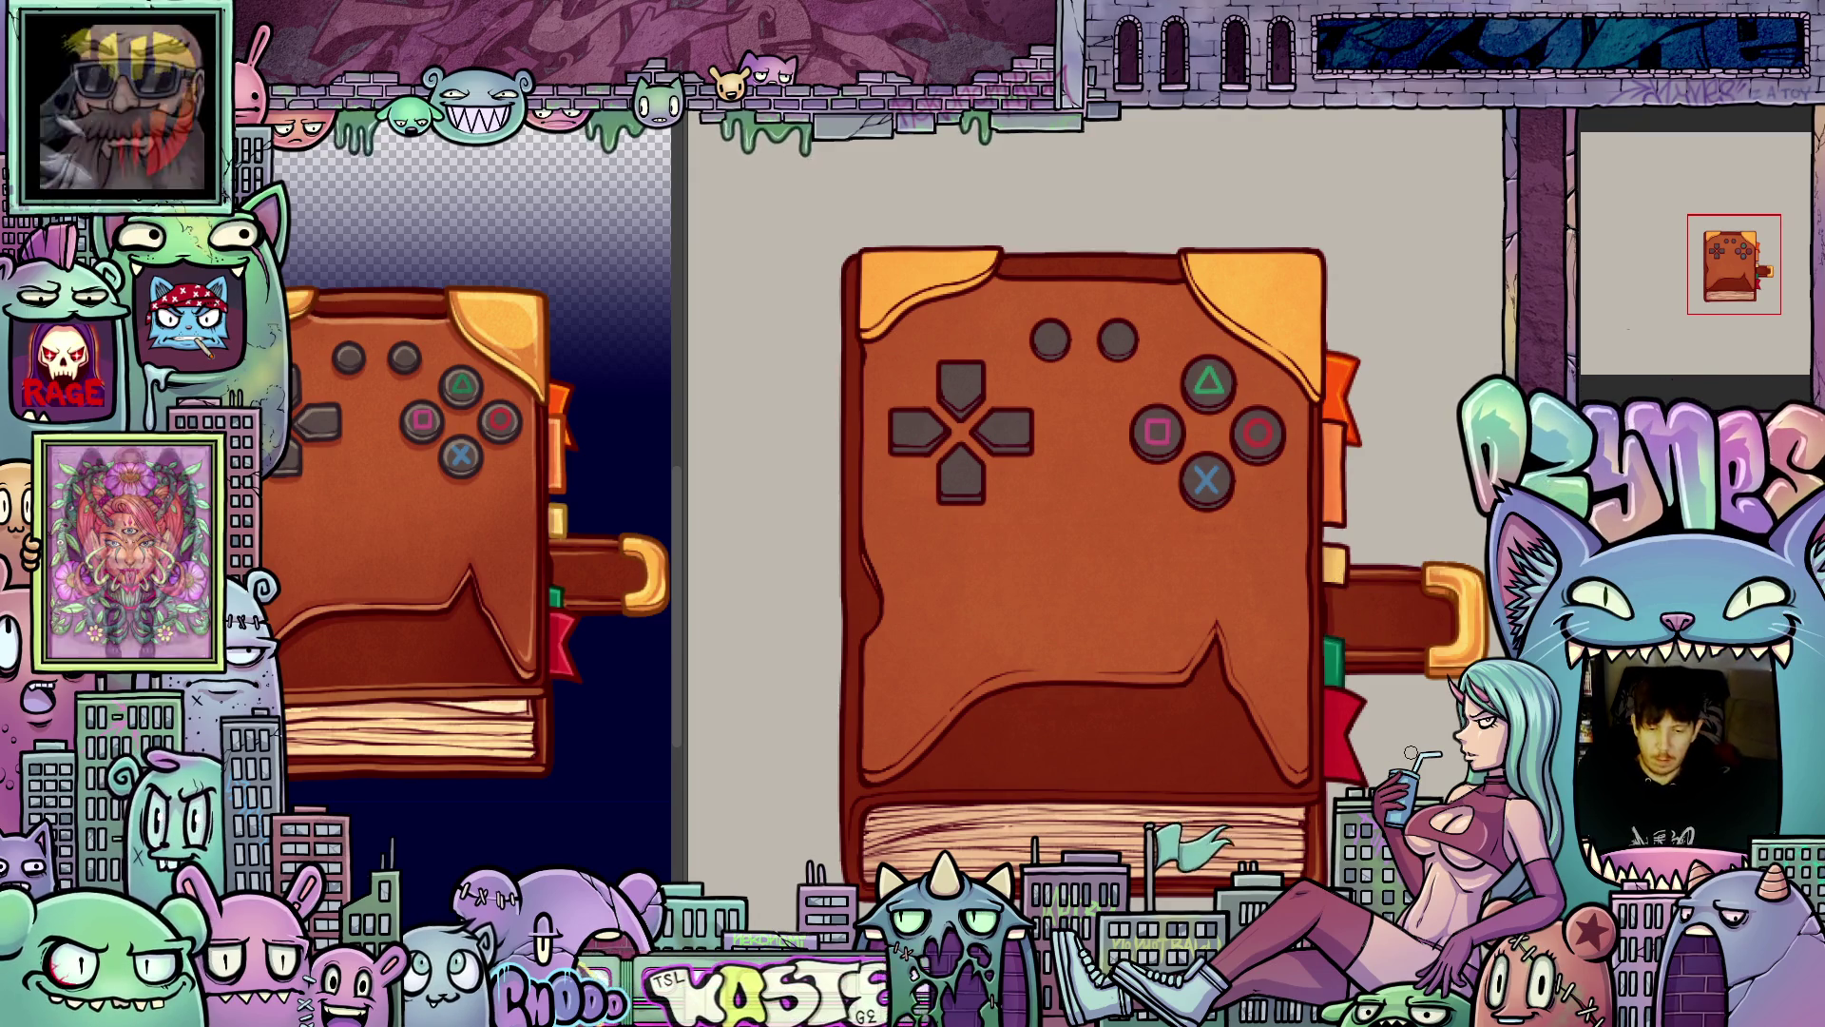
key("ctrl+z")
key("ctrl+y")
left_click_drag(1295, 820, 1430, 701)
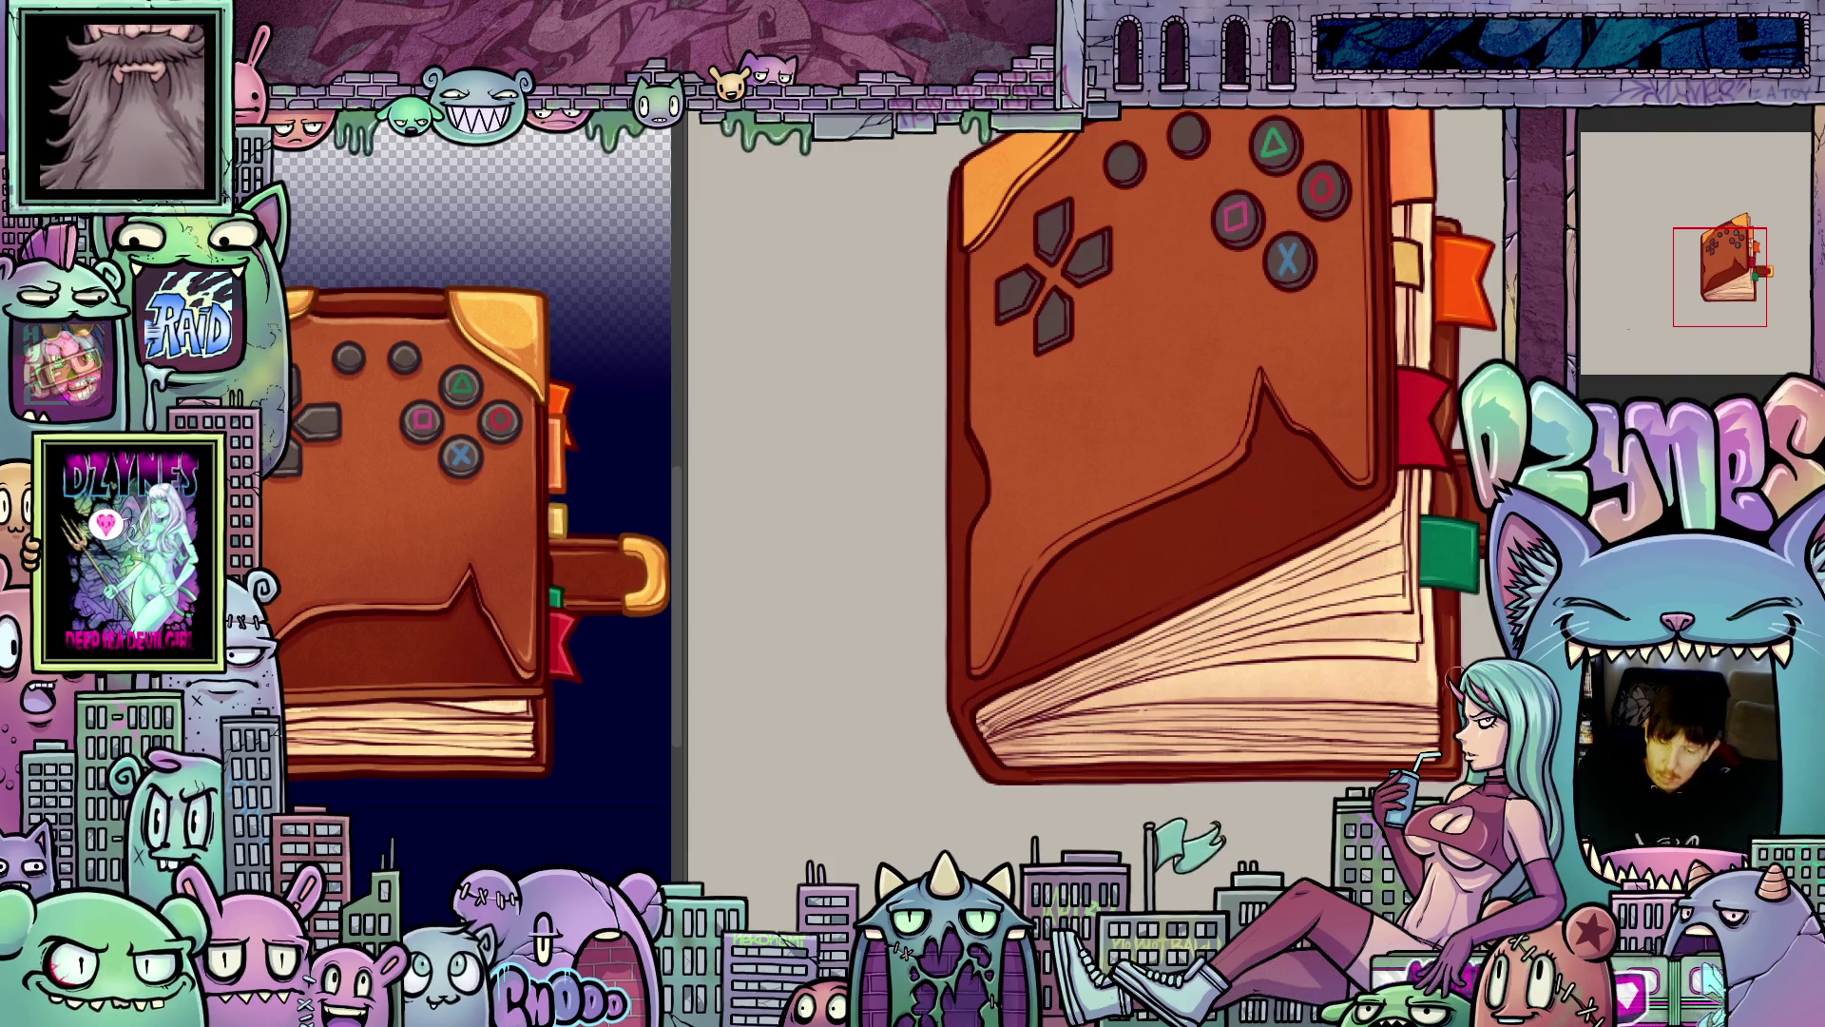
key("ctrl+z")
key("ctrl+z")
key("ctrl+z")
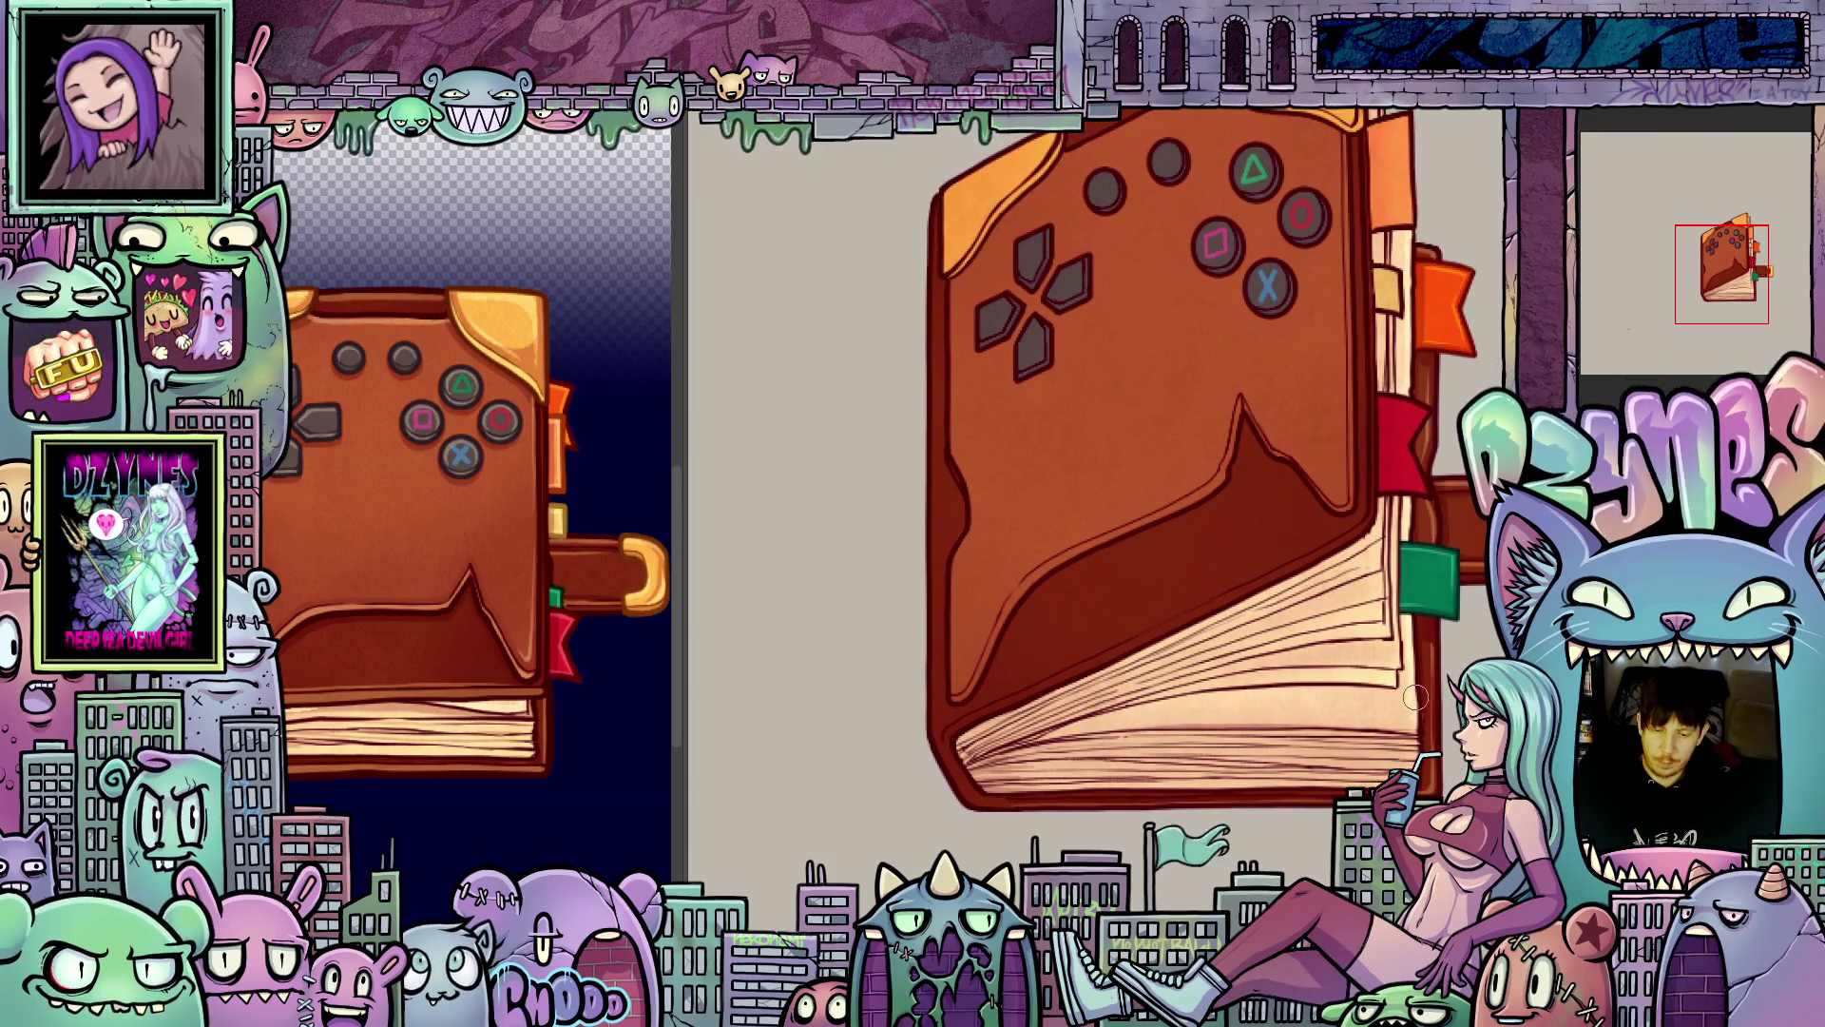
- Advance through the page-turning frames, then toggle between the open and closed book frames to compare
key("ctrl+z")
key("ctrl+z")
key("ctrl+z")
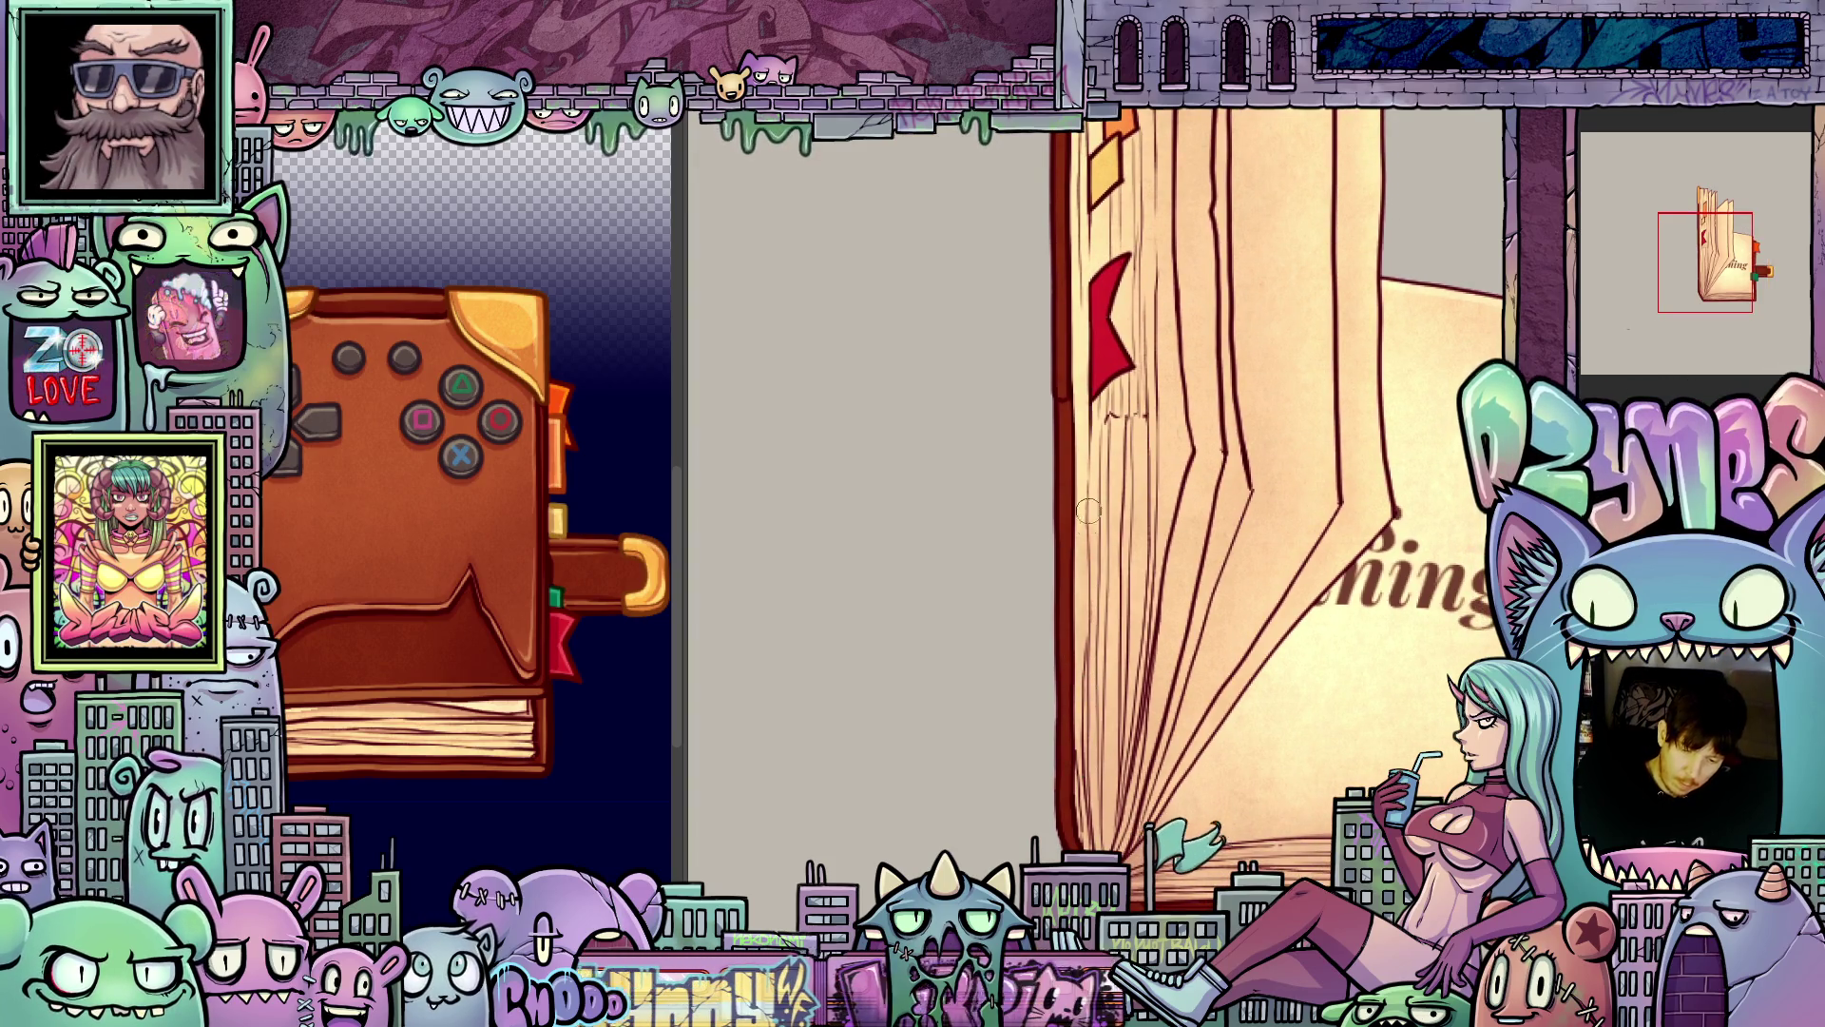
key("ctrl+z")
key("ctrl+z")
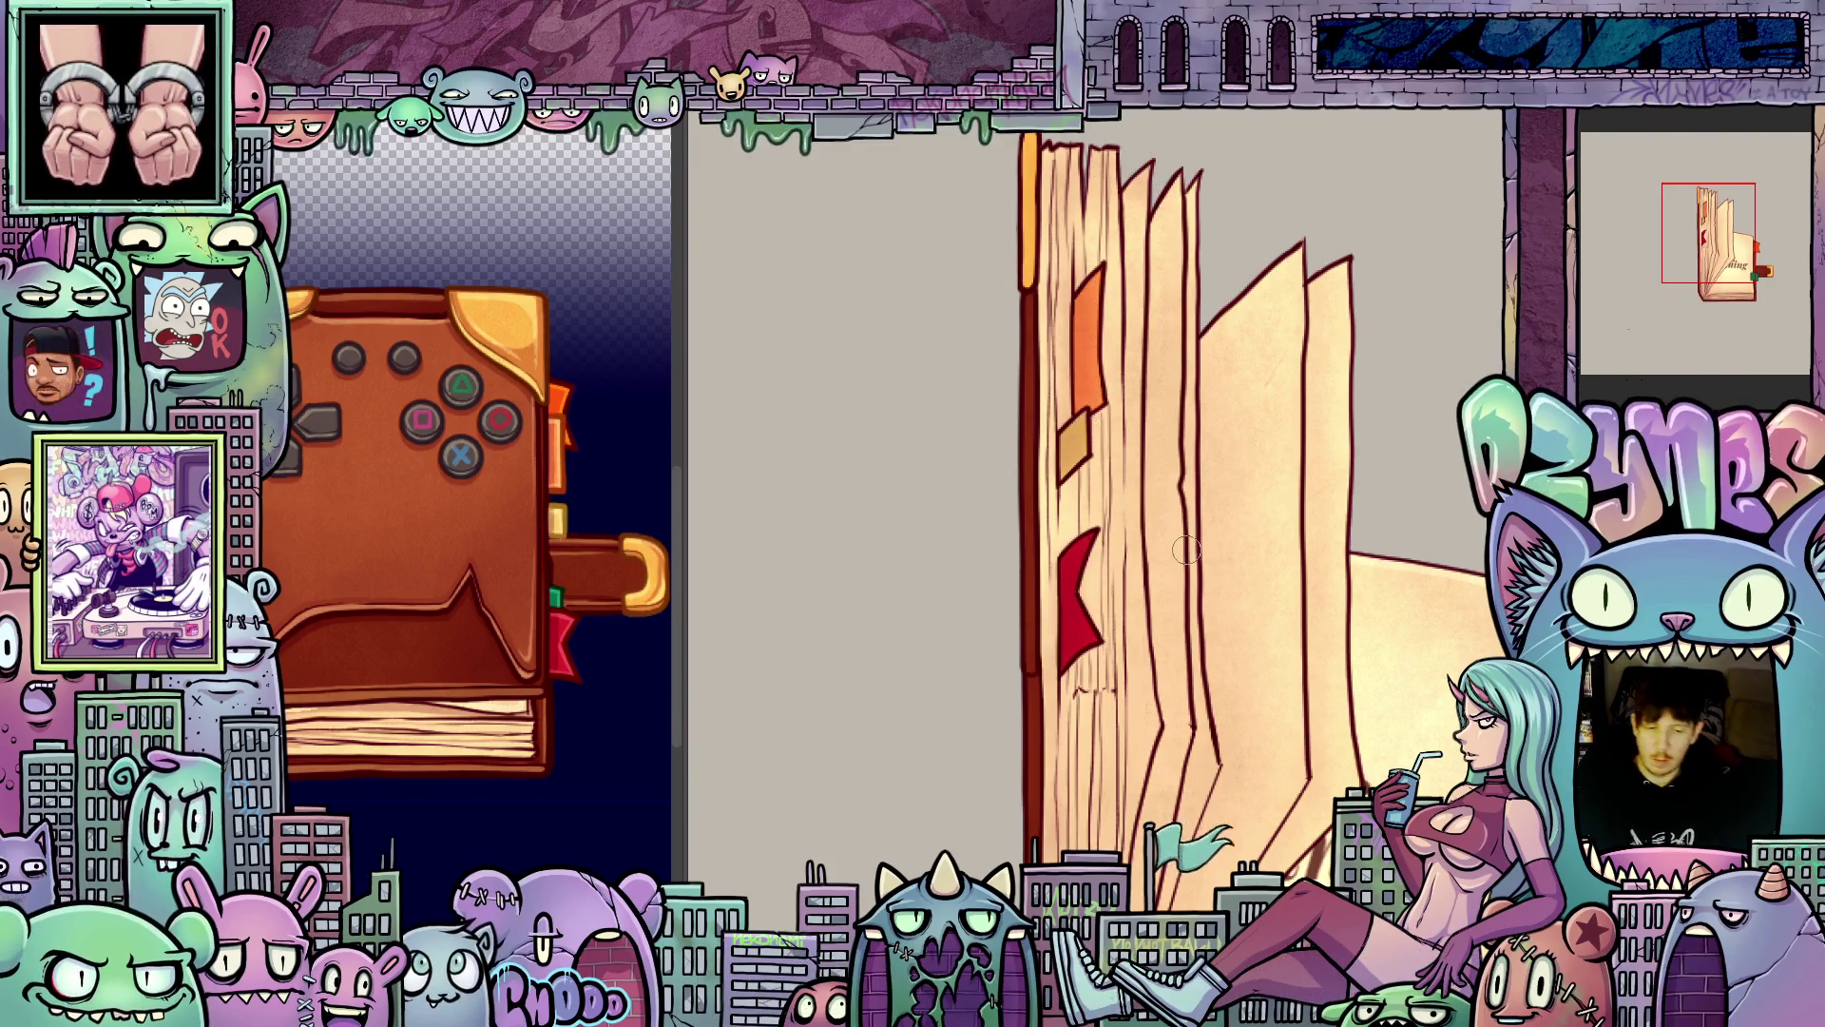
scroll(1256, 691, "down", 3)
key("ctrl+z")
key("ctrl+shift+z")
key("ctrl+z")
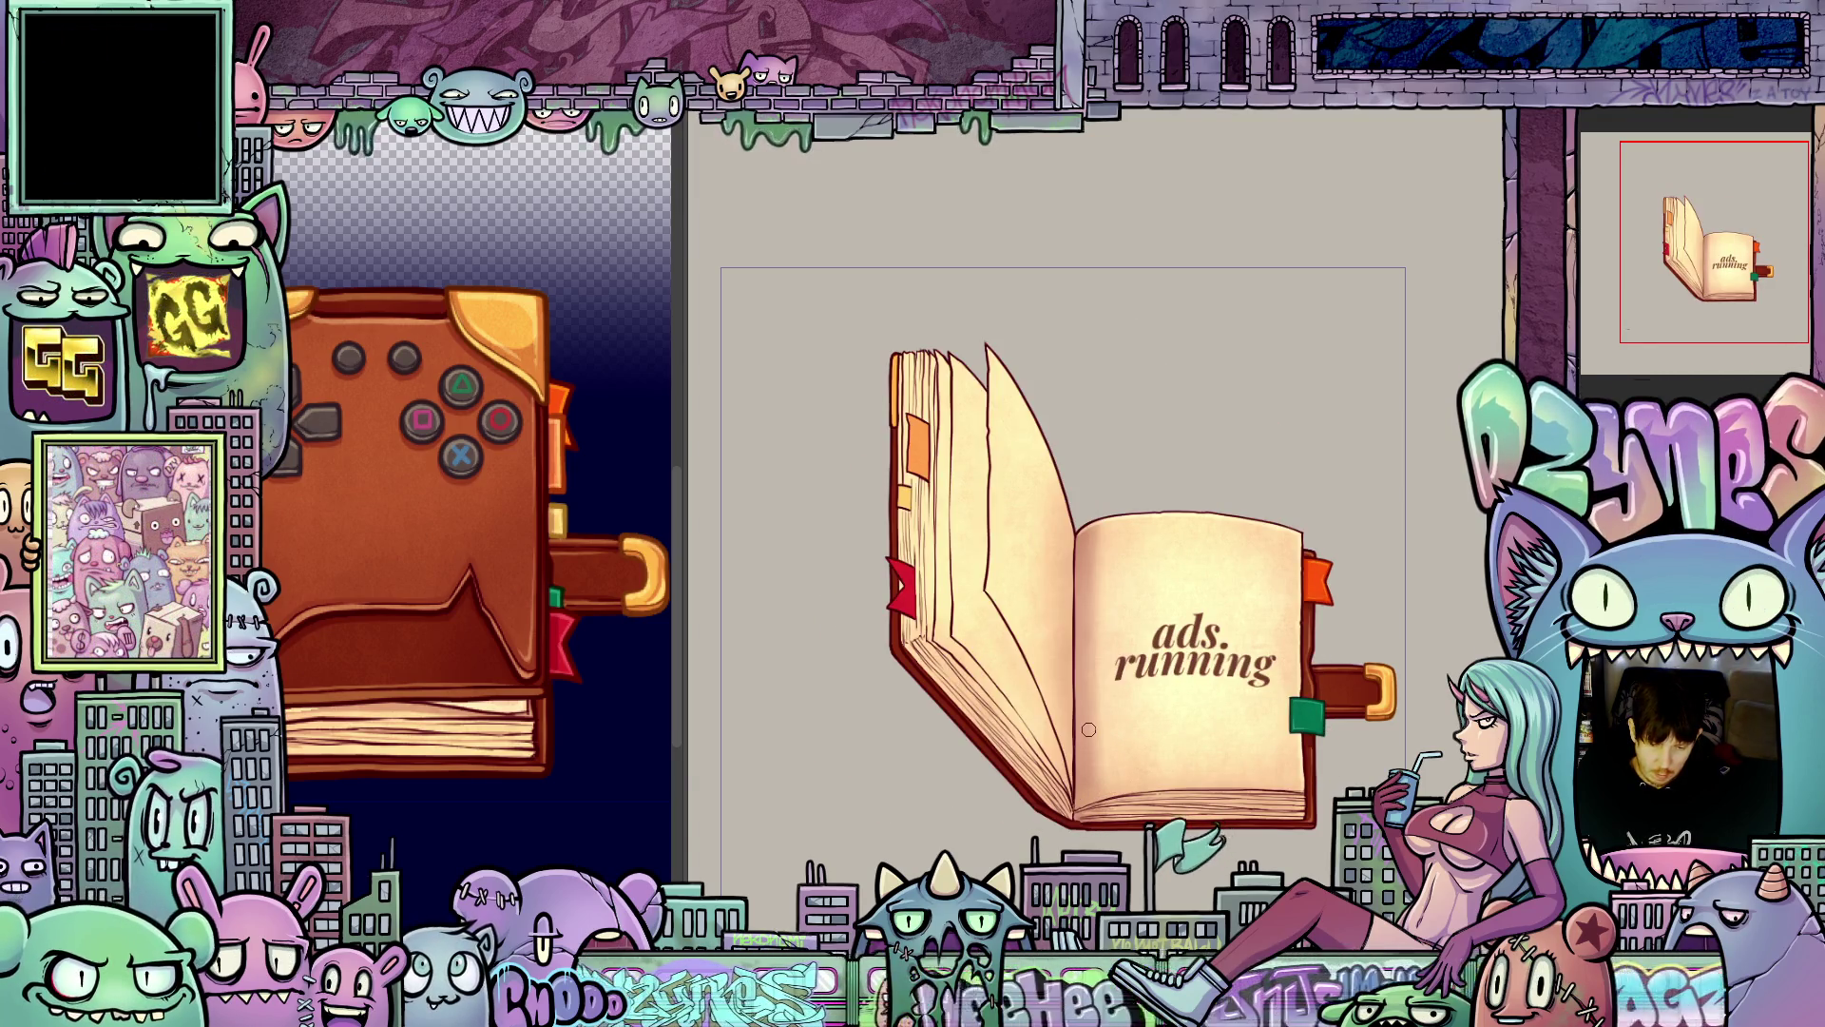
- Shift the view up-left and advance to the frame with the flat left page
scroll(1094, 728, "up", 2)
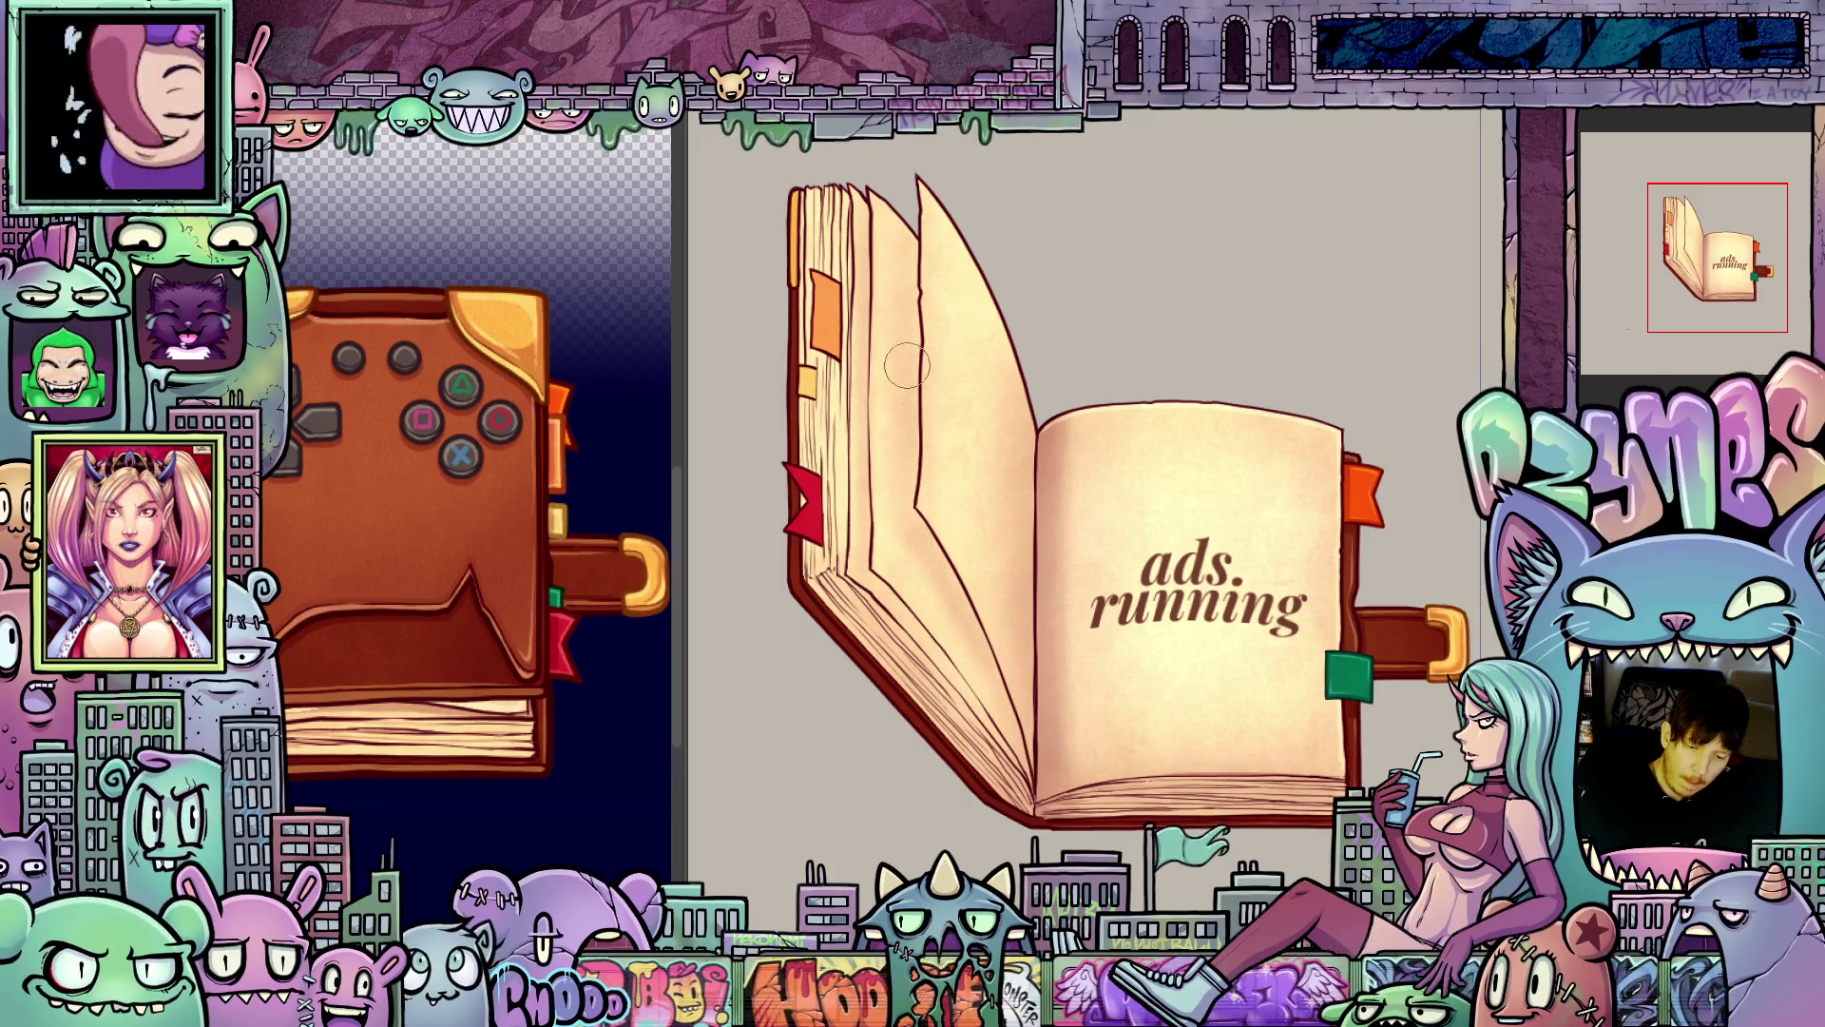
left_click_drag(1062, 782, 1039, 730)
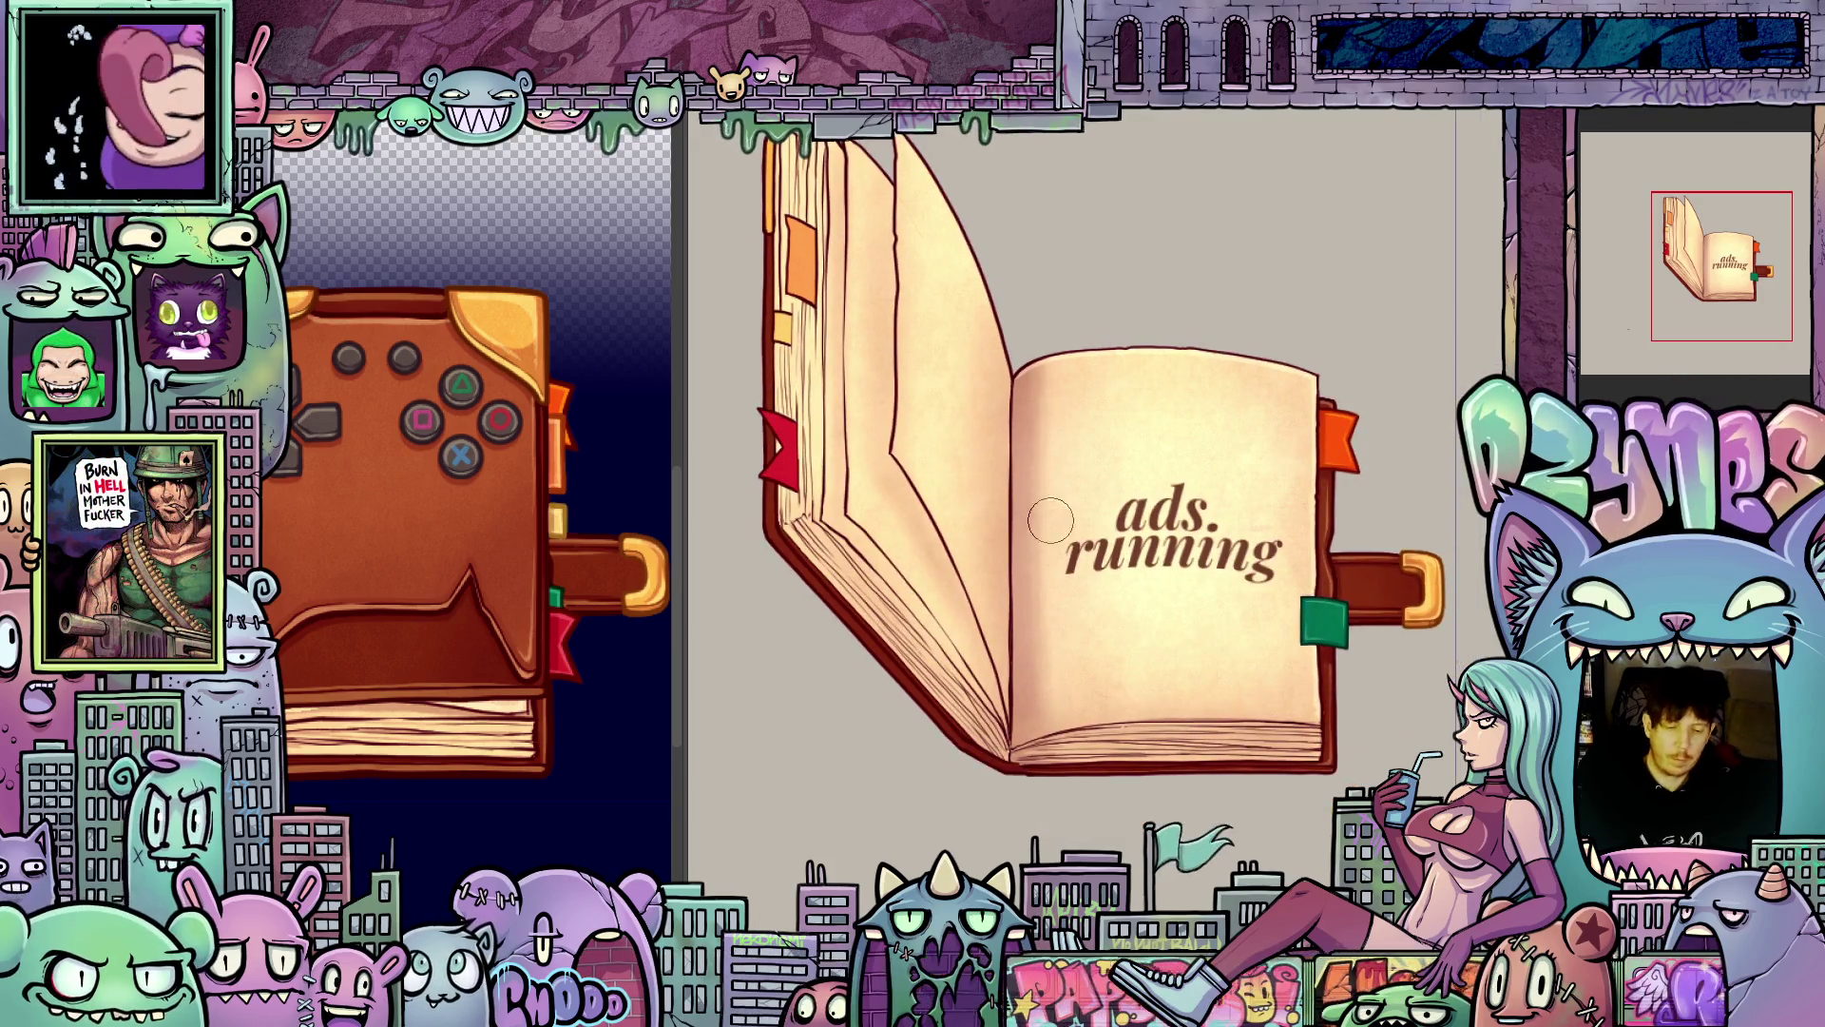
key("ctrl+z")
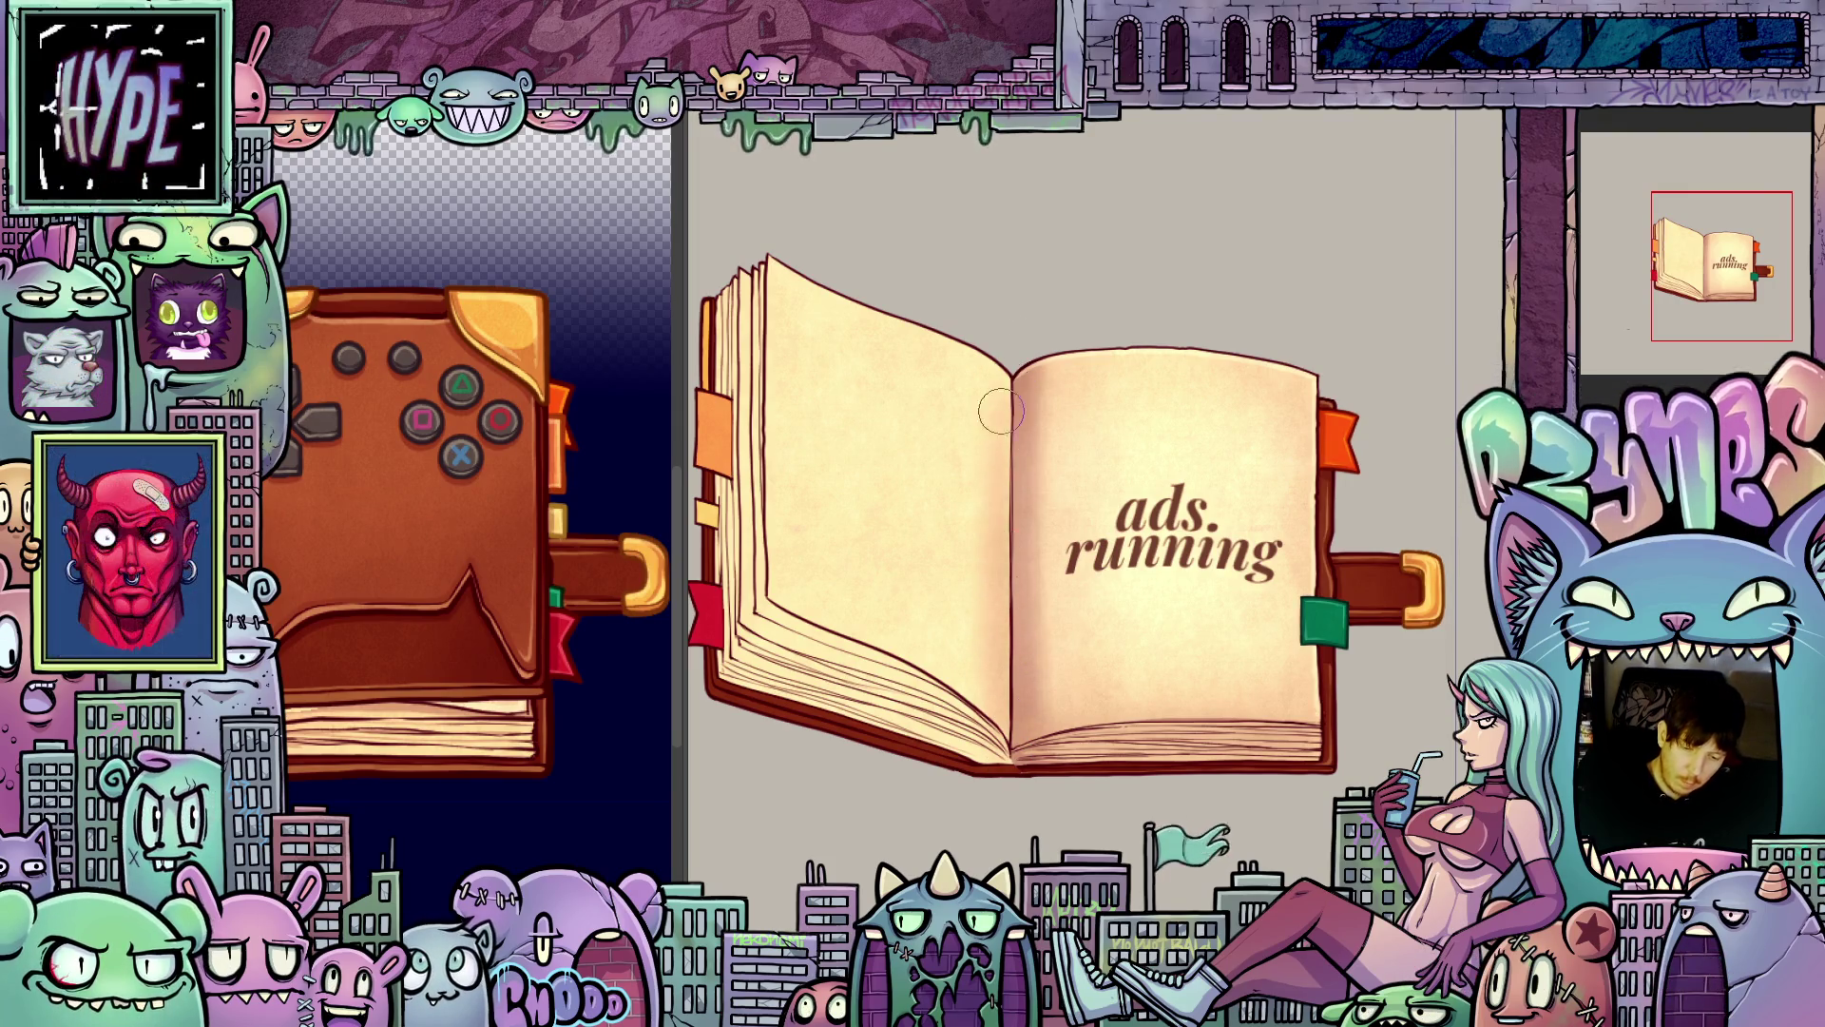
- Enlarge the brush, then reduce it slightly to a medium size
key("bracketright")
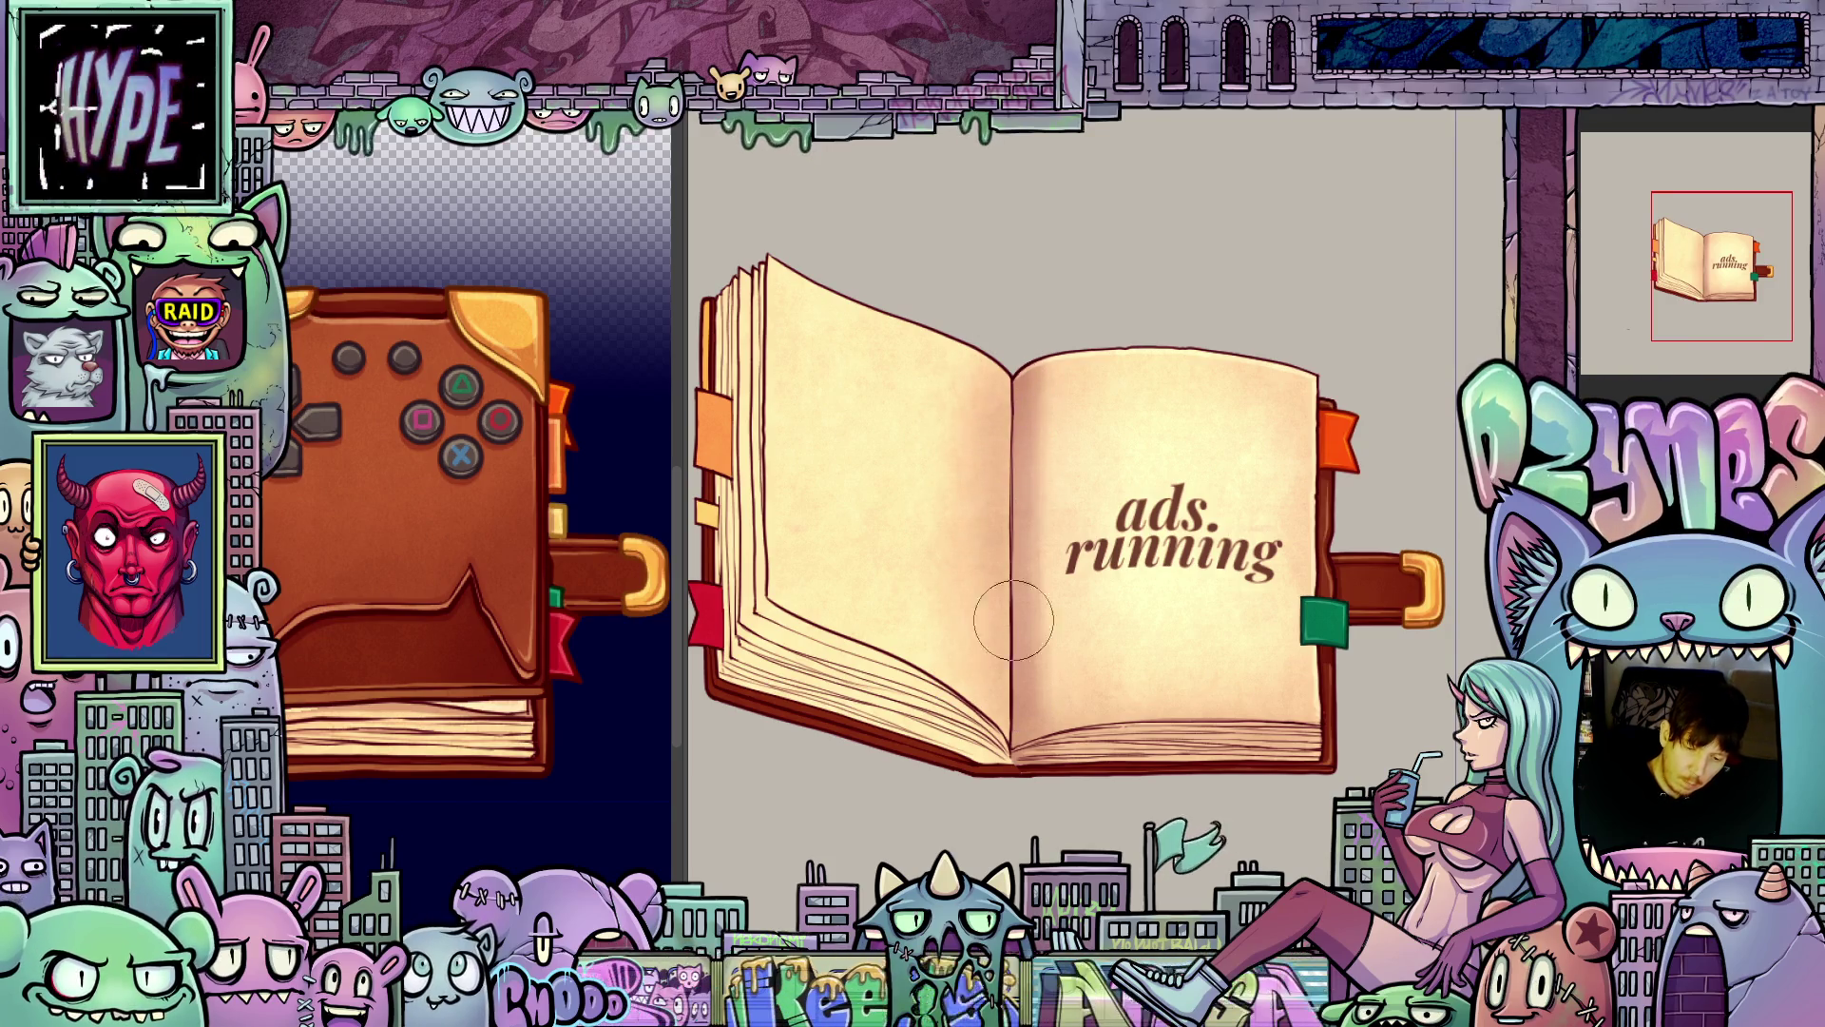
key("bracketleft")
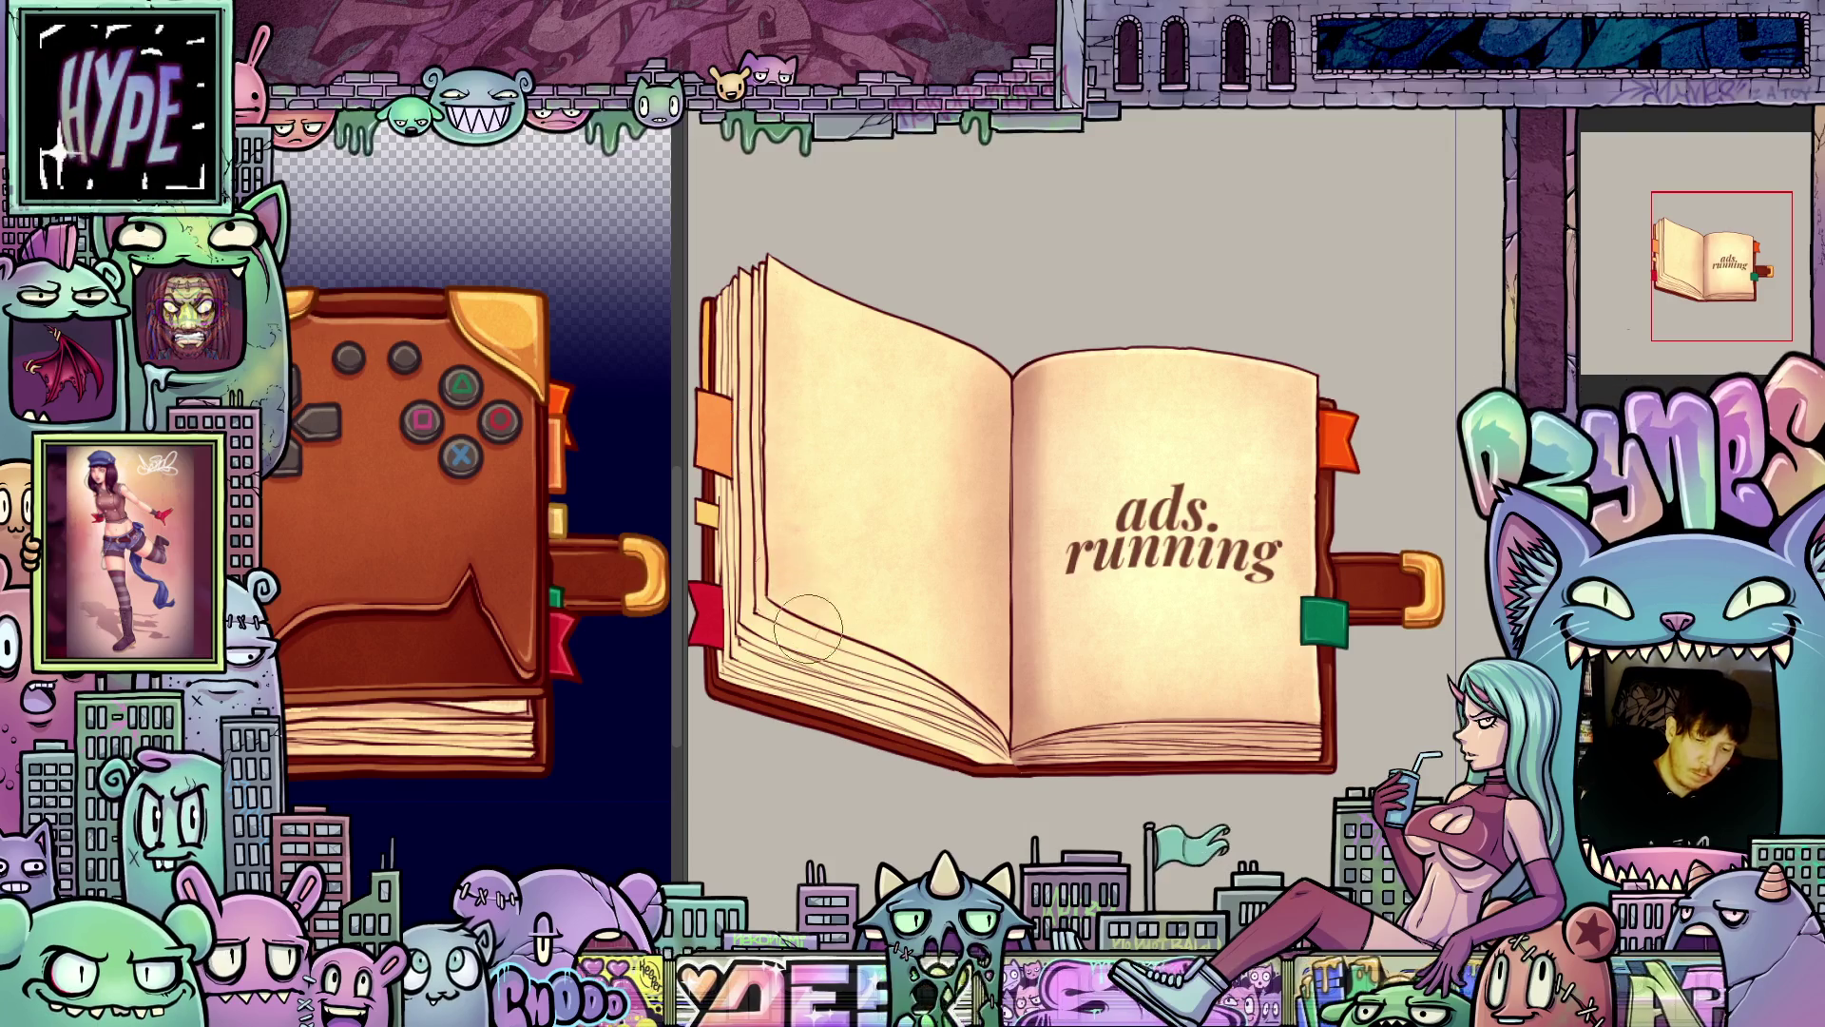
scroll(833, 260, "left", 3)
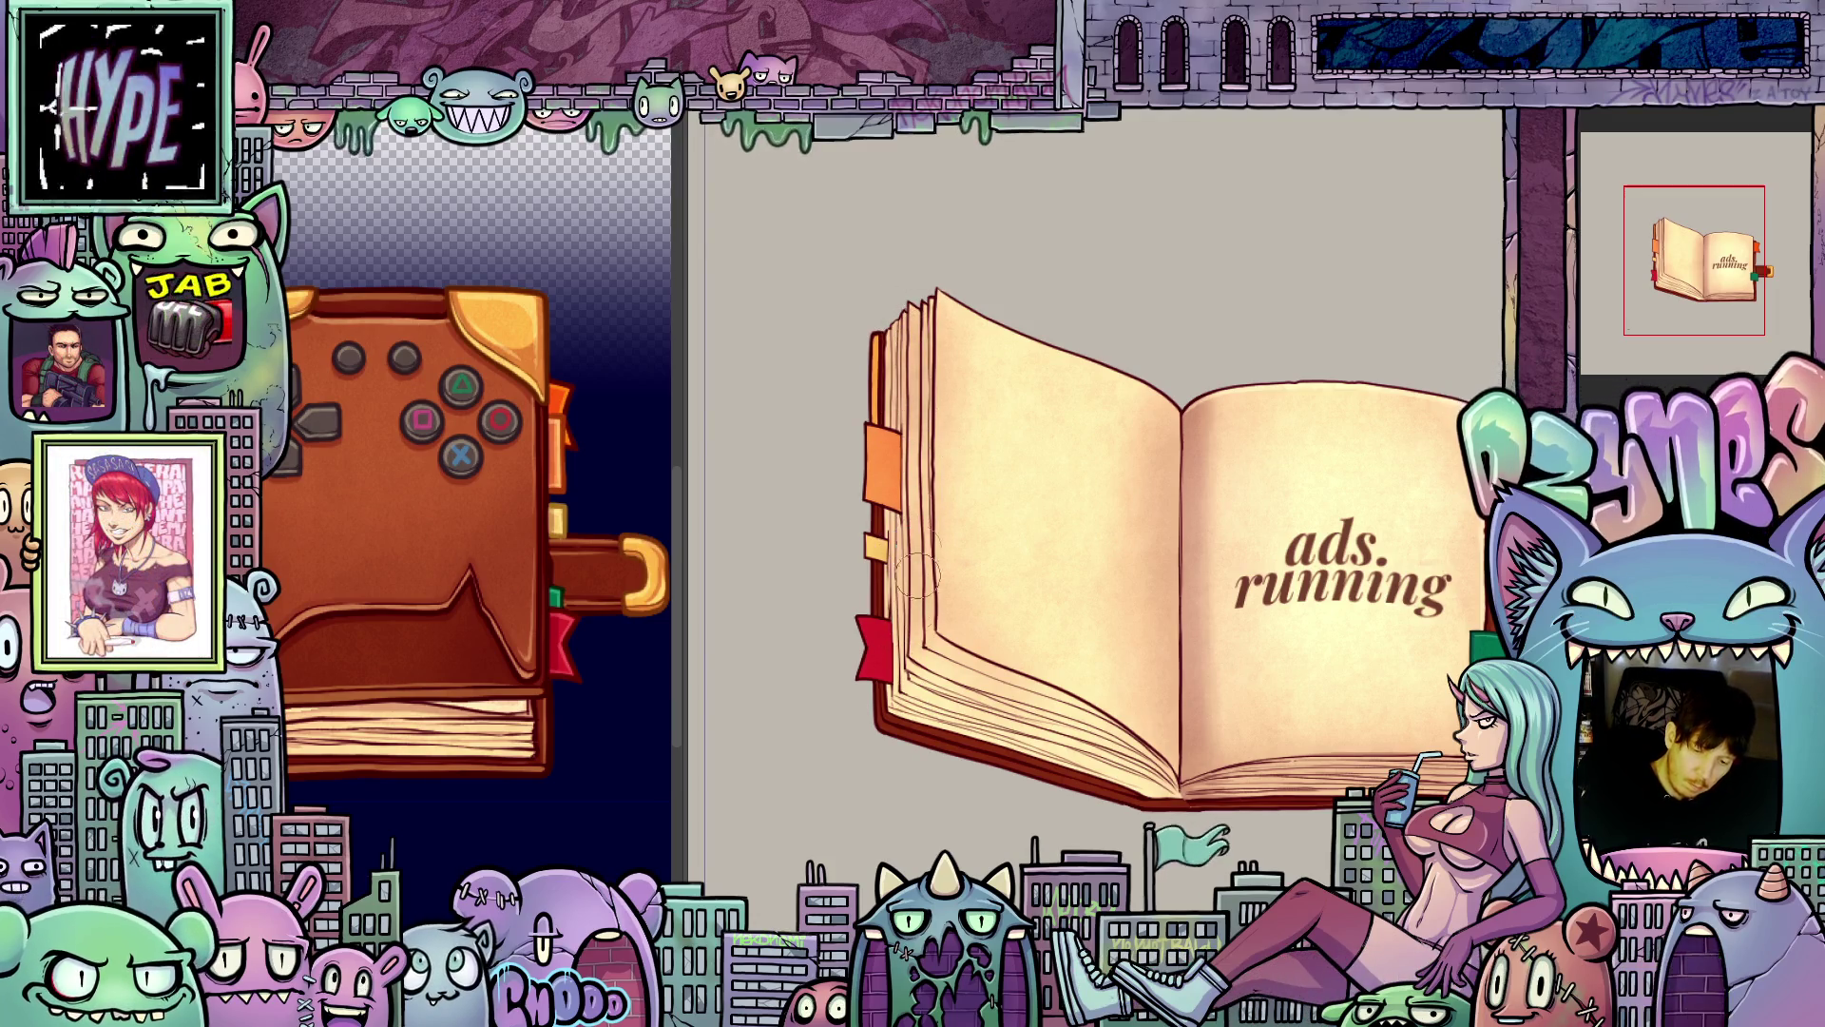
scroll(953, 703, "down", 2)
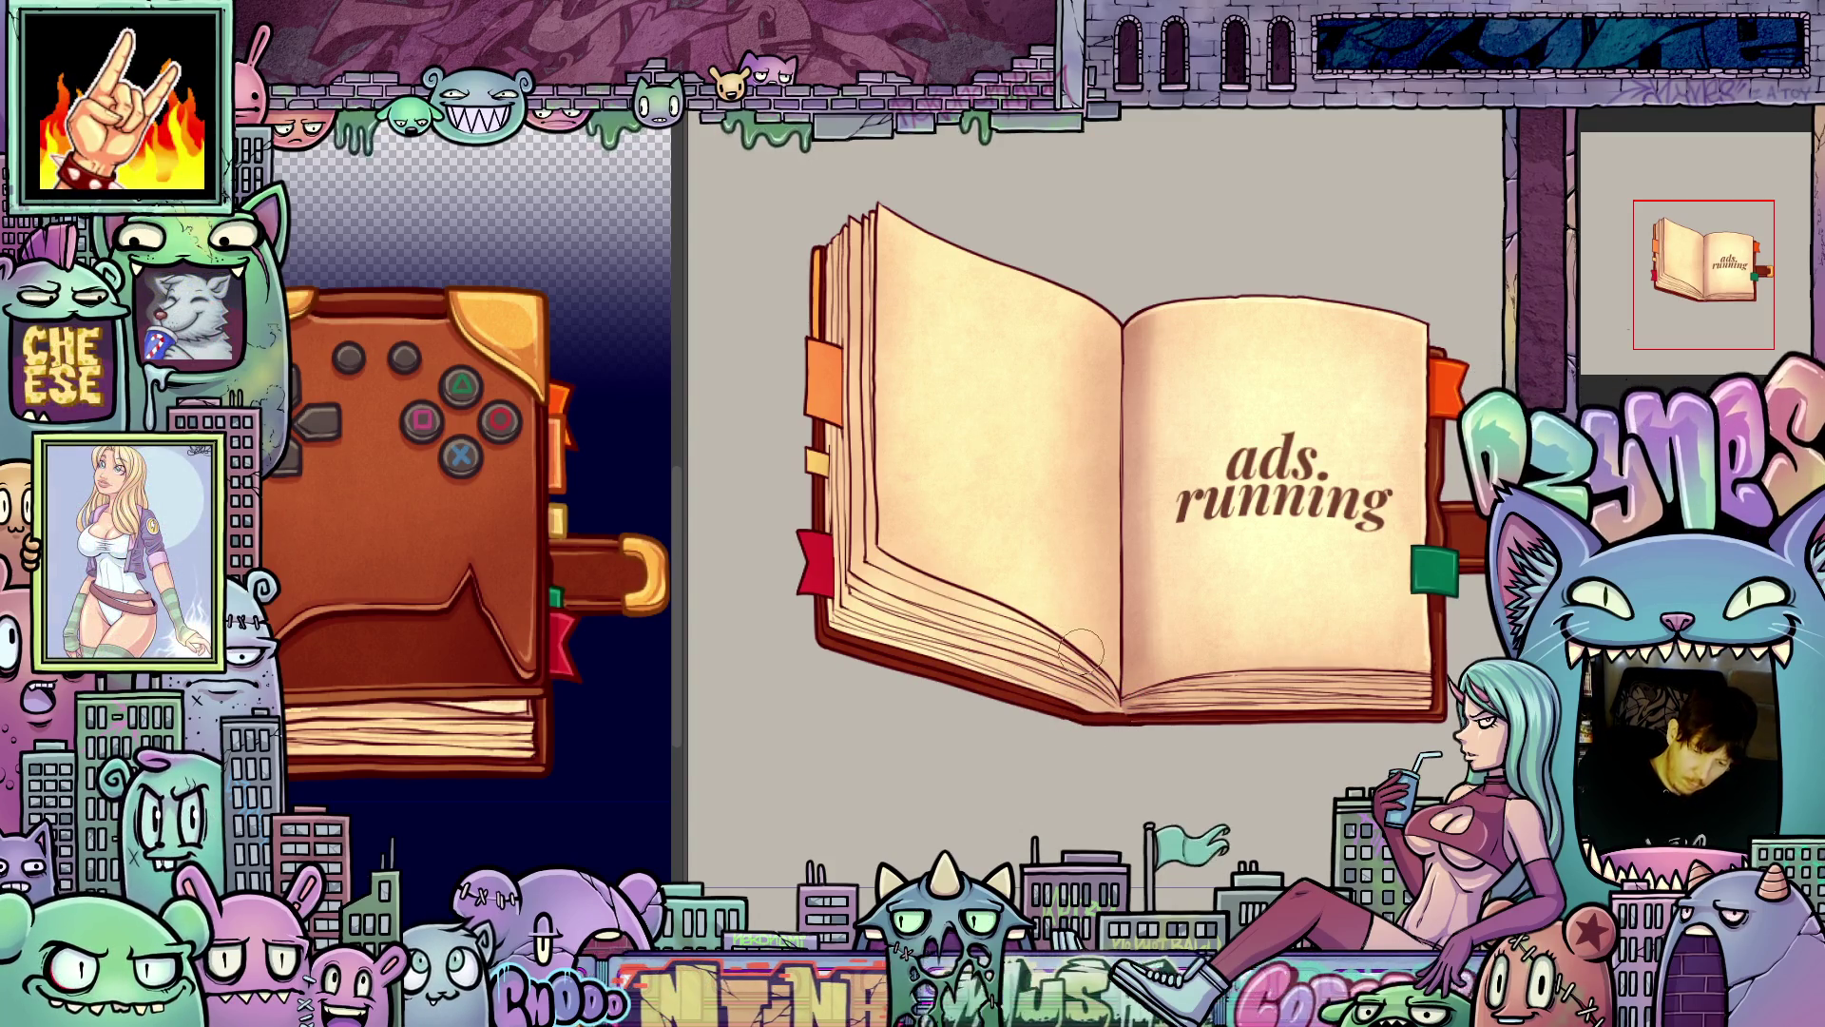
- Recentre the book in the view and step to the next, flatter open-book frame
left_click_drag(1256, 787, 1323, 787)
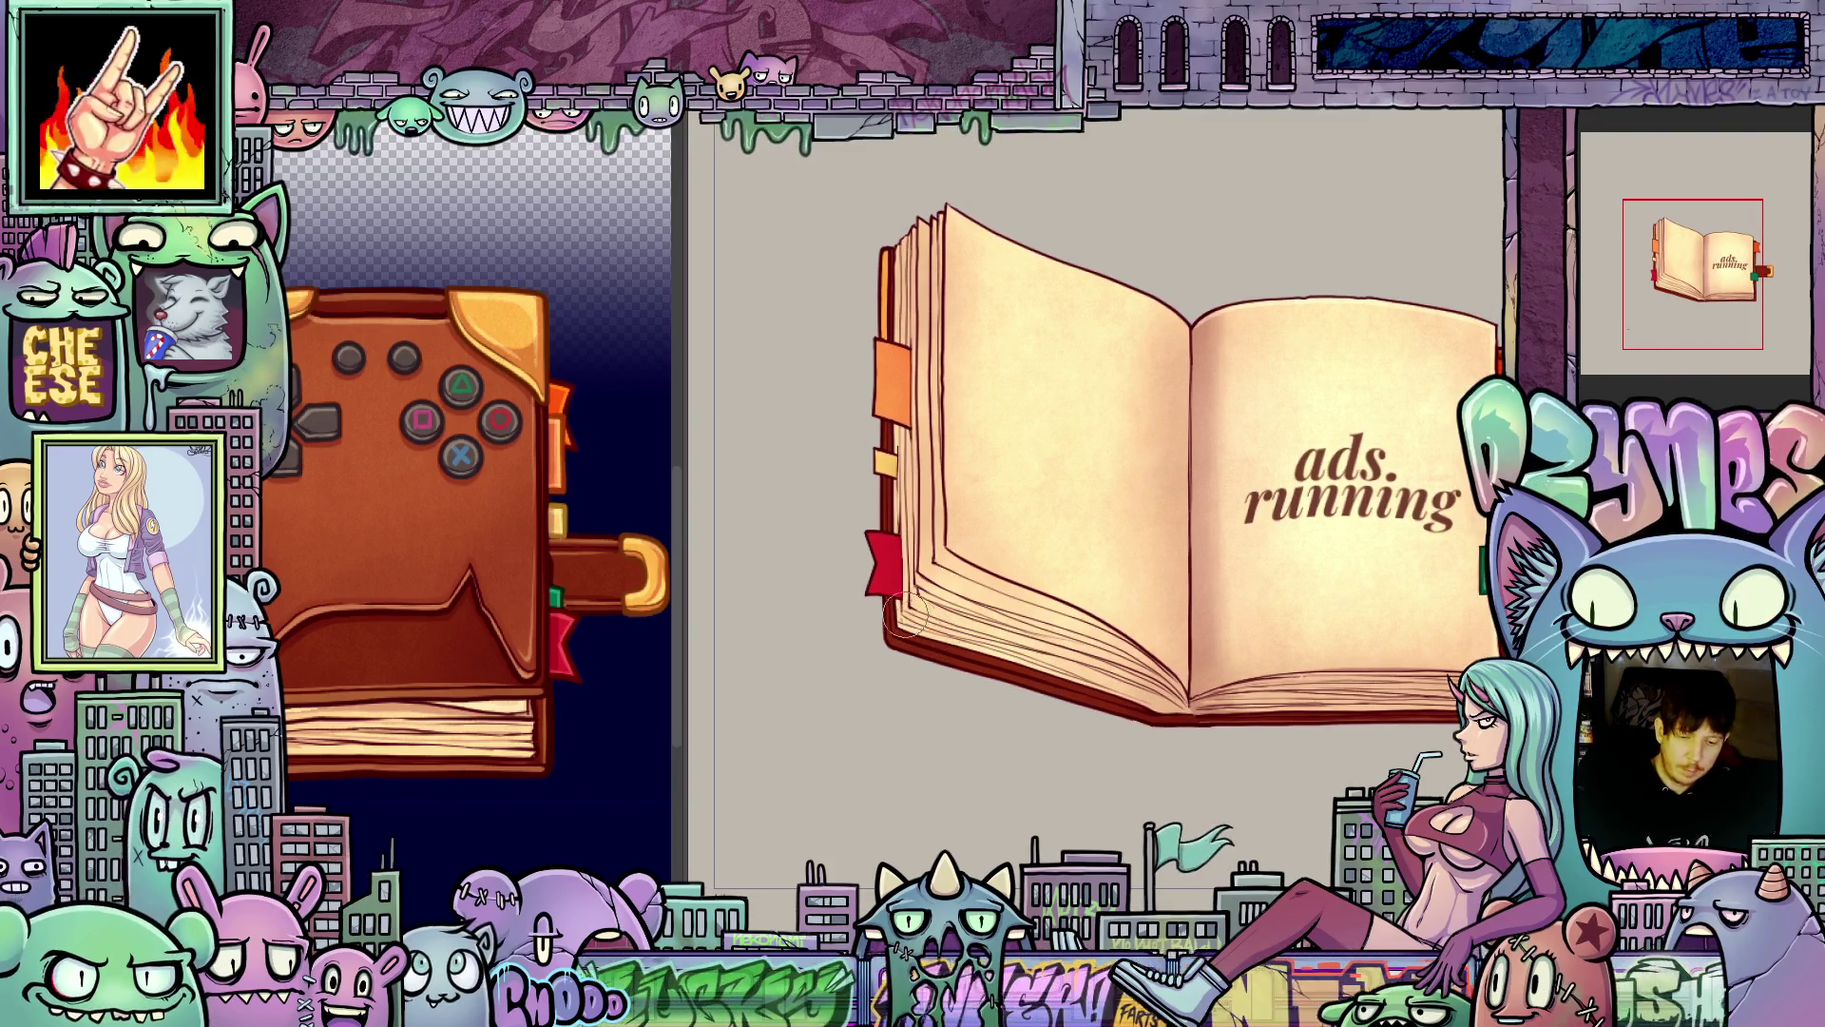
left_click_drag(1271, 795, 1257, 828)
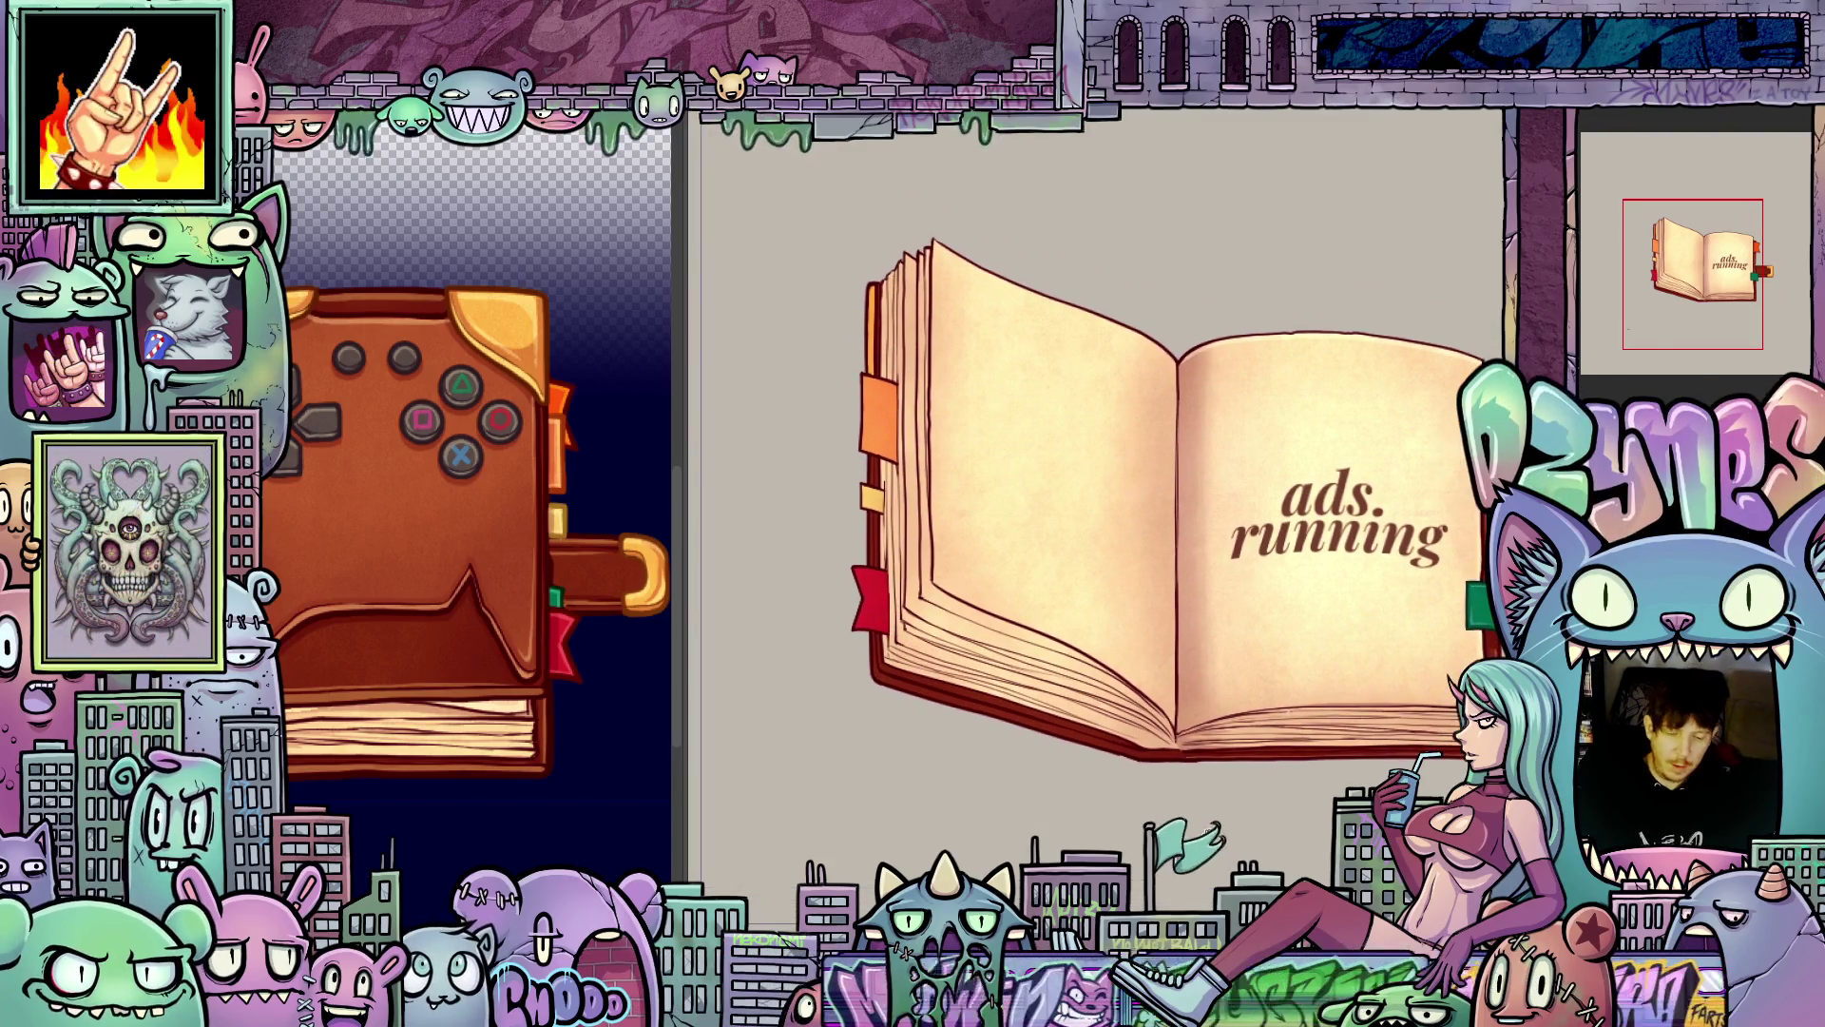
left_click_drag(1024, 687, 1110, 691)
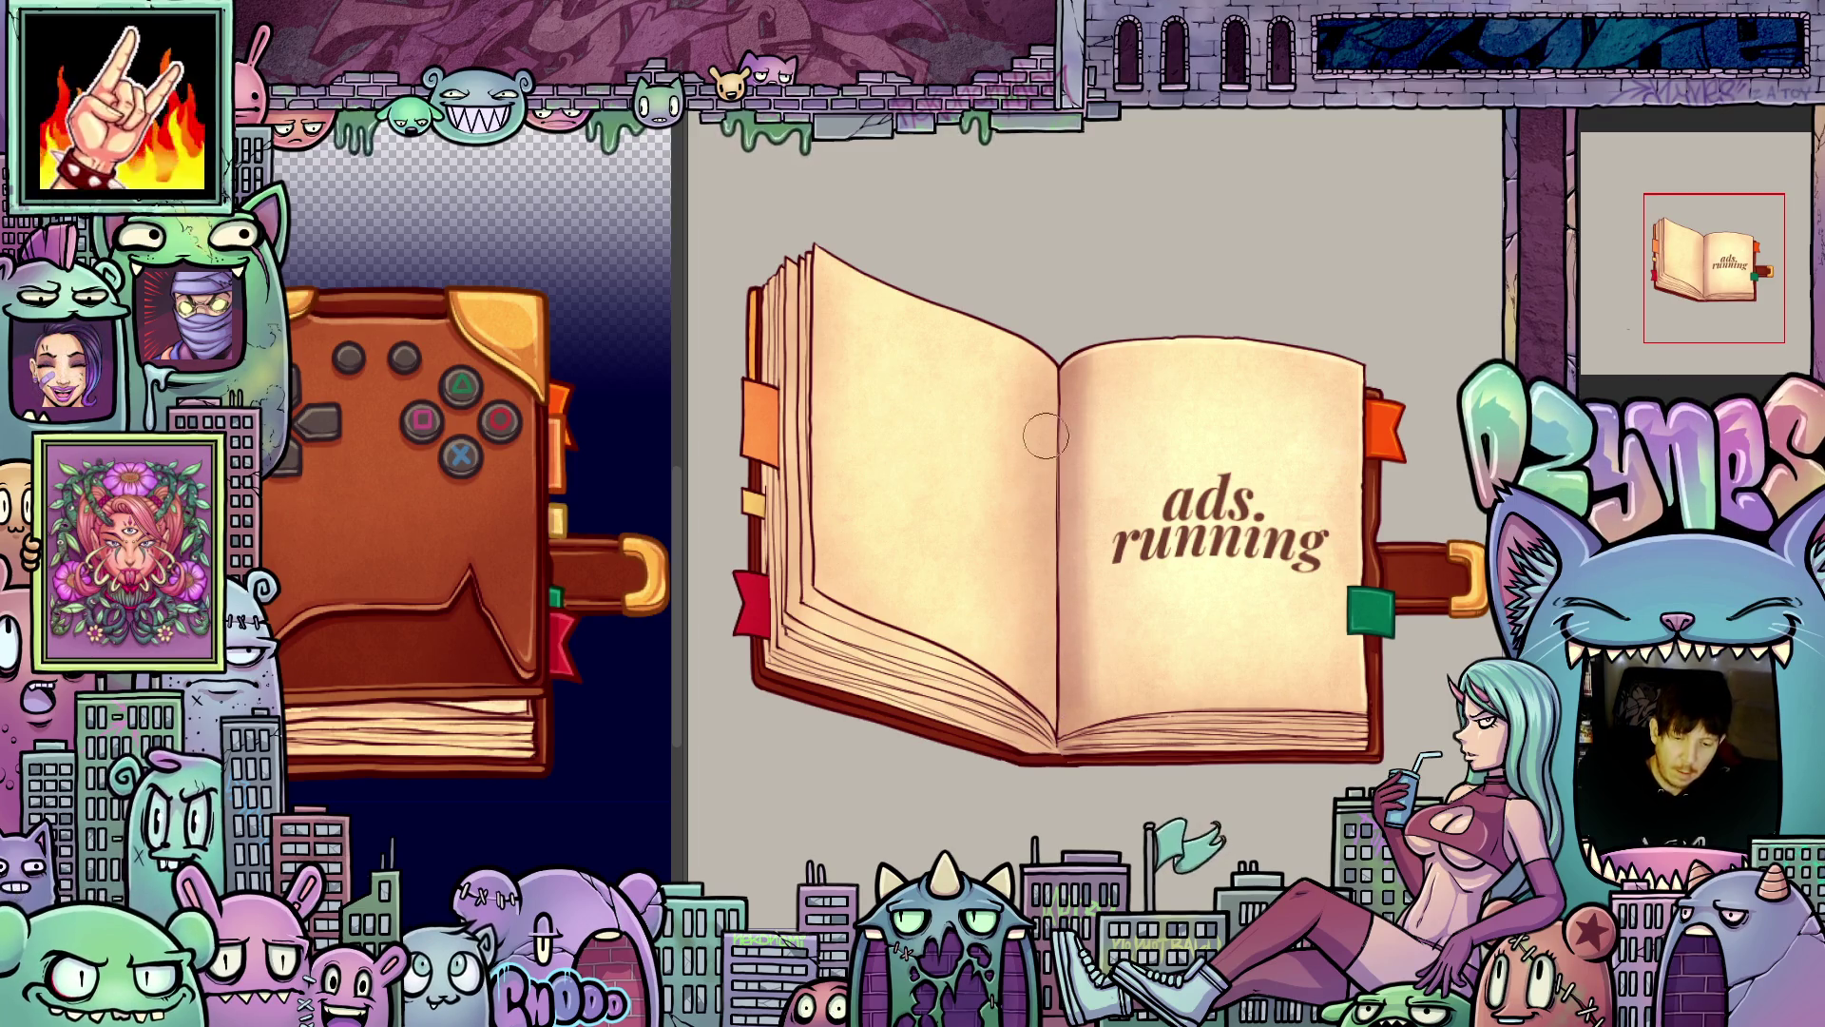
scroll(1194, 485, "down", 2)
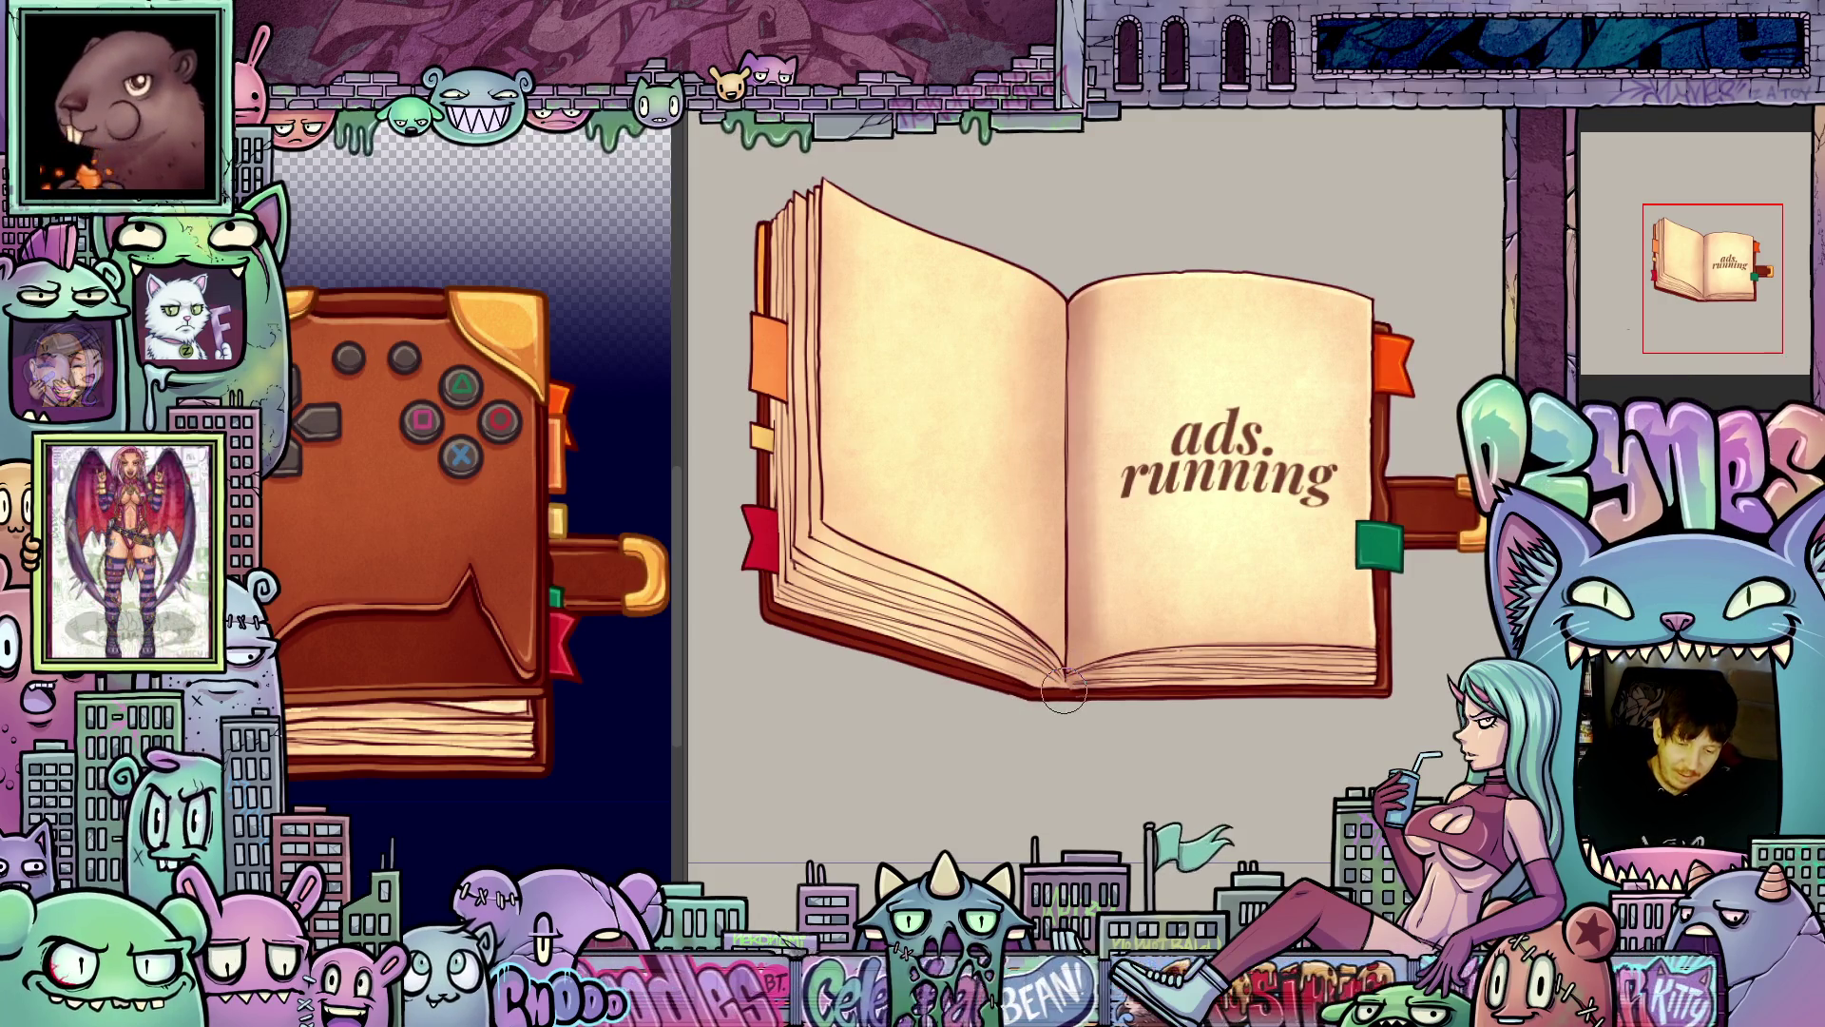
key("ctrl+z")
key("ctrl+z")
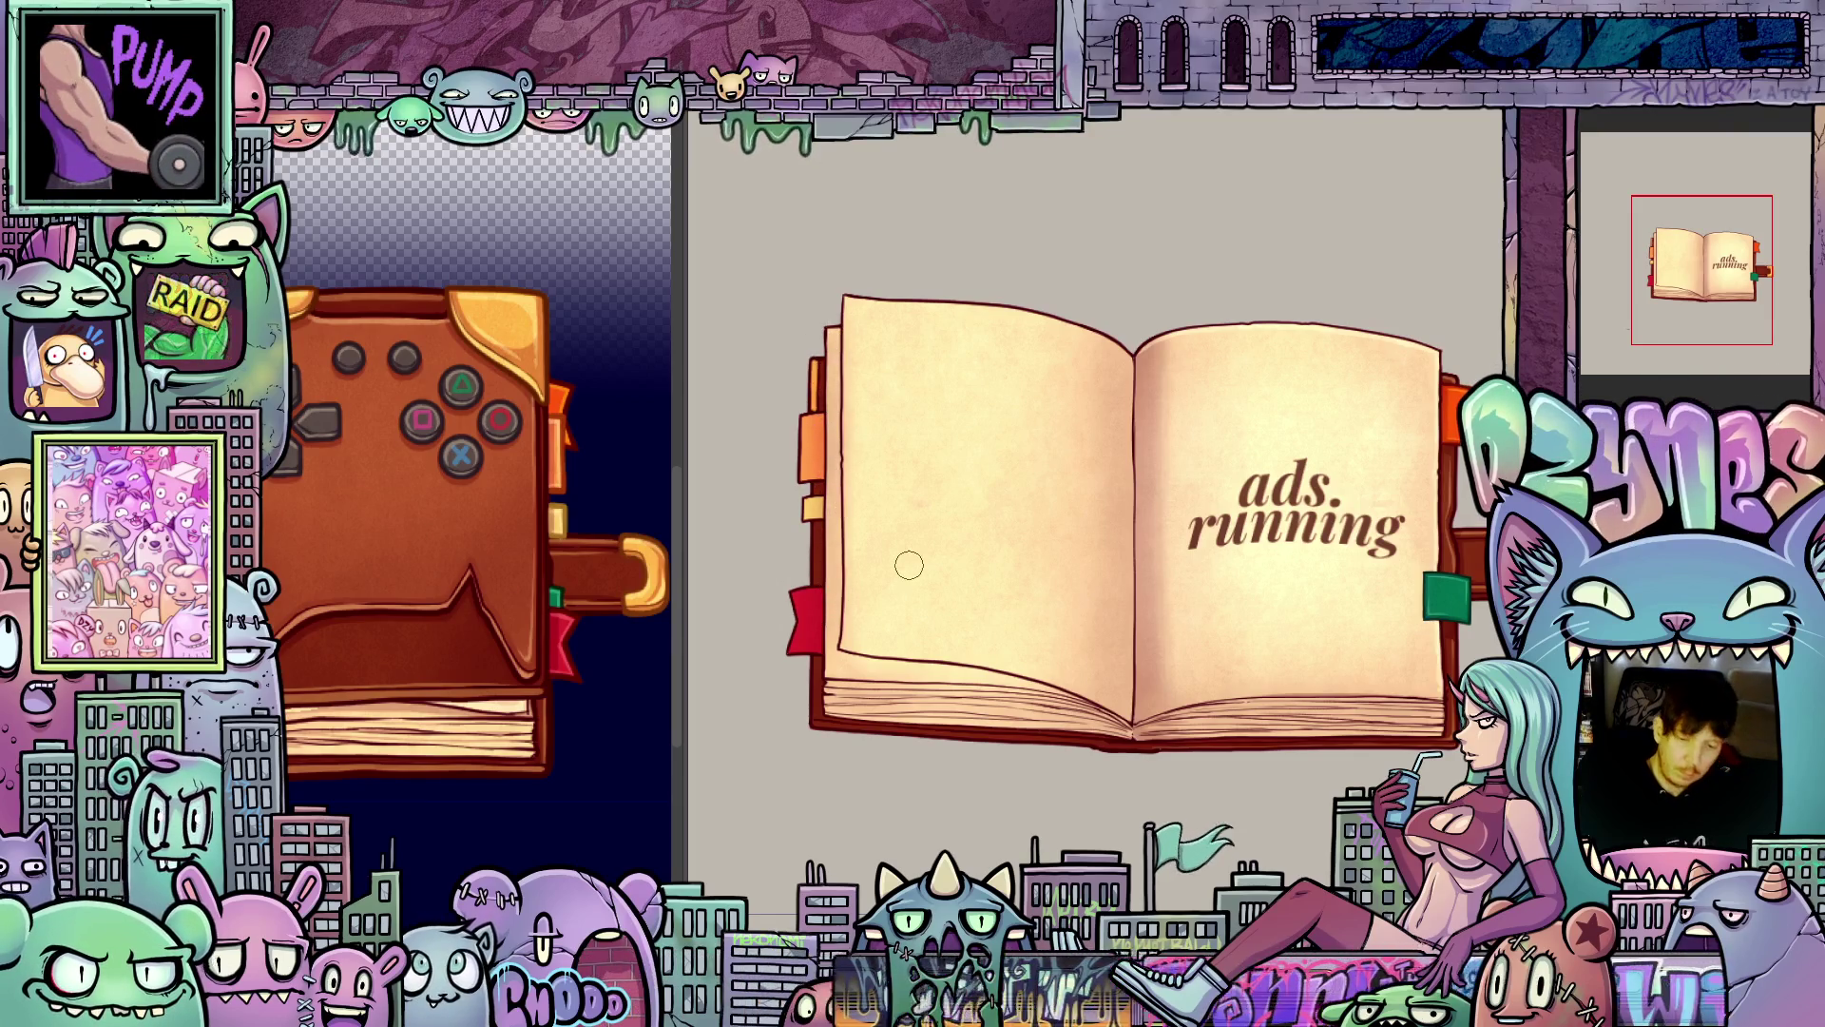
scroll(904, 562, "down", 2)
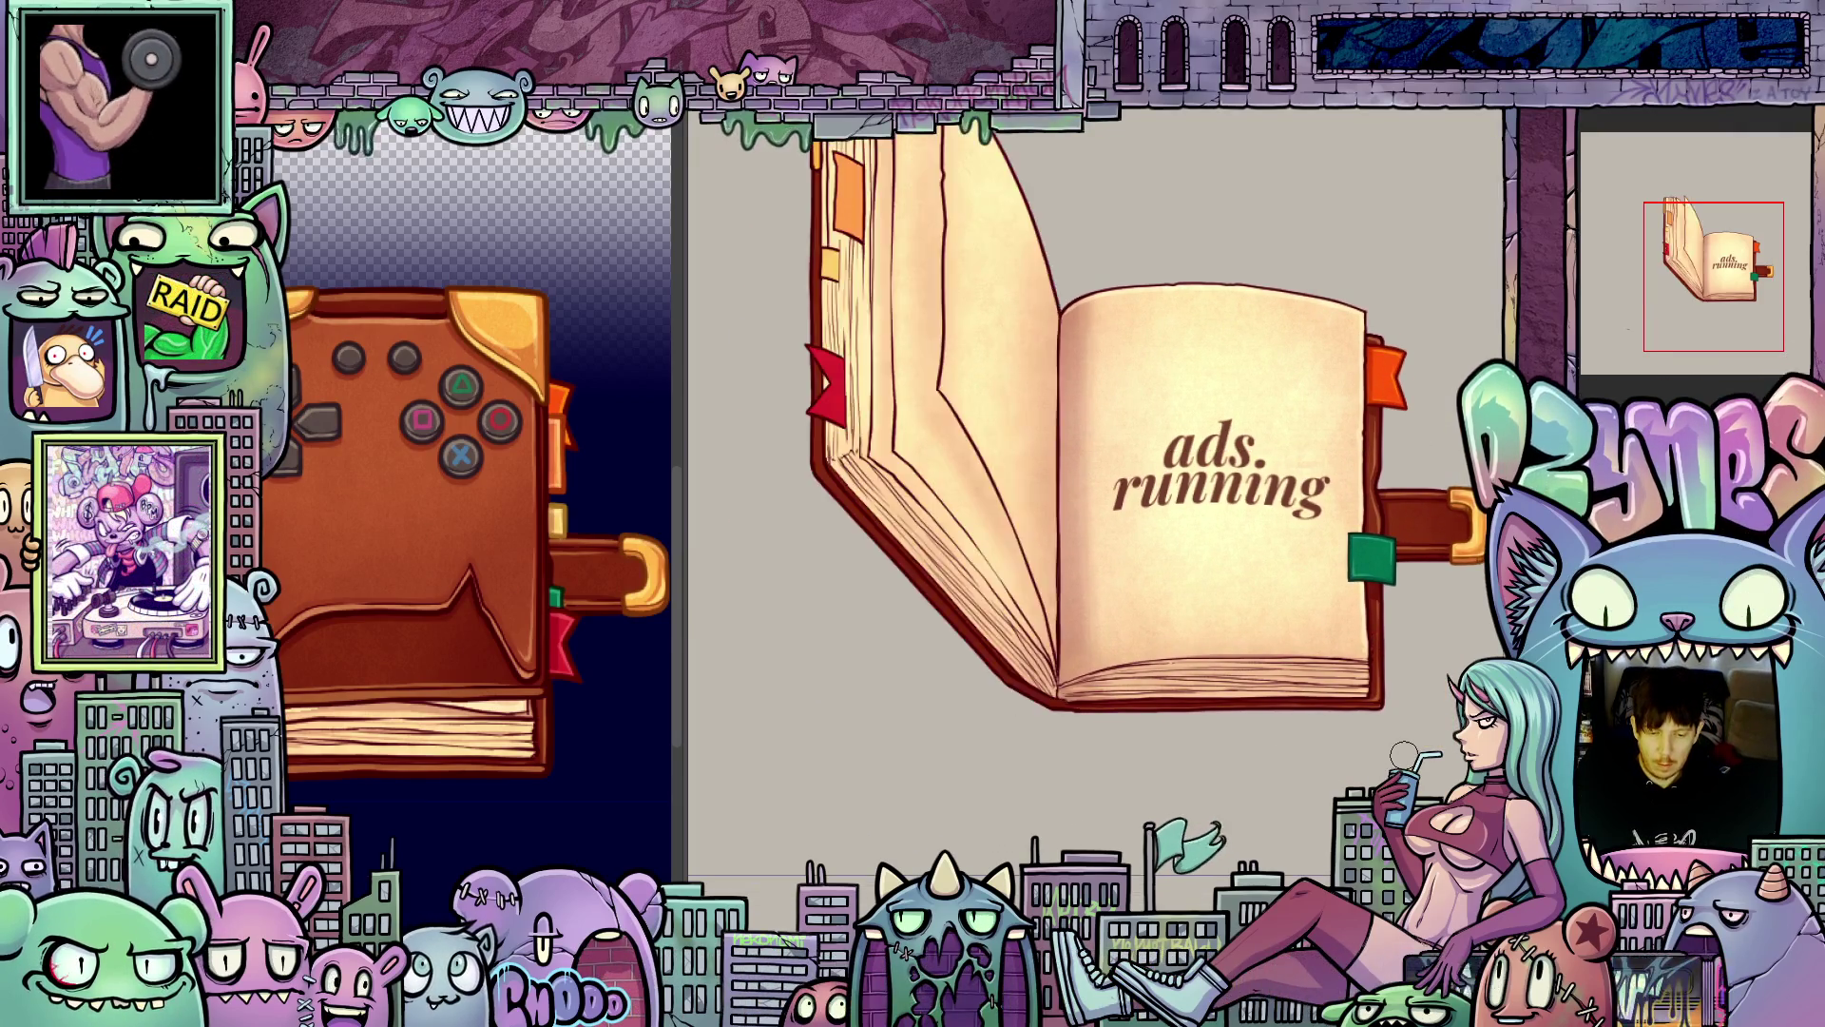
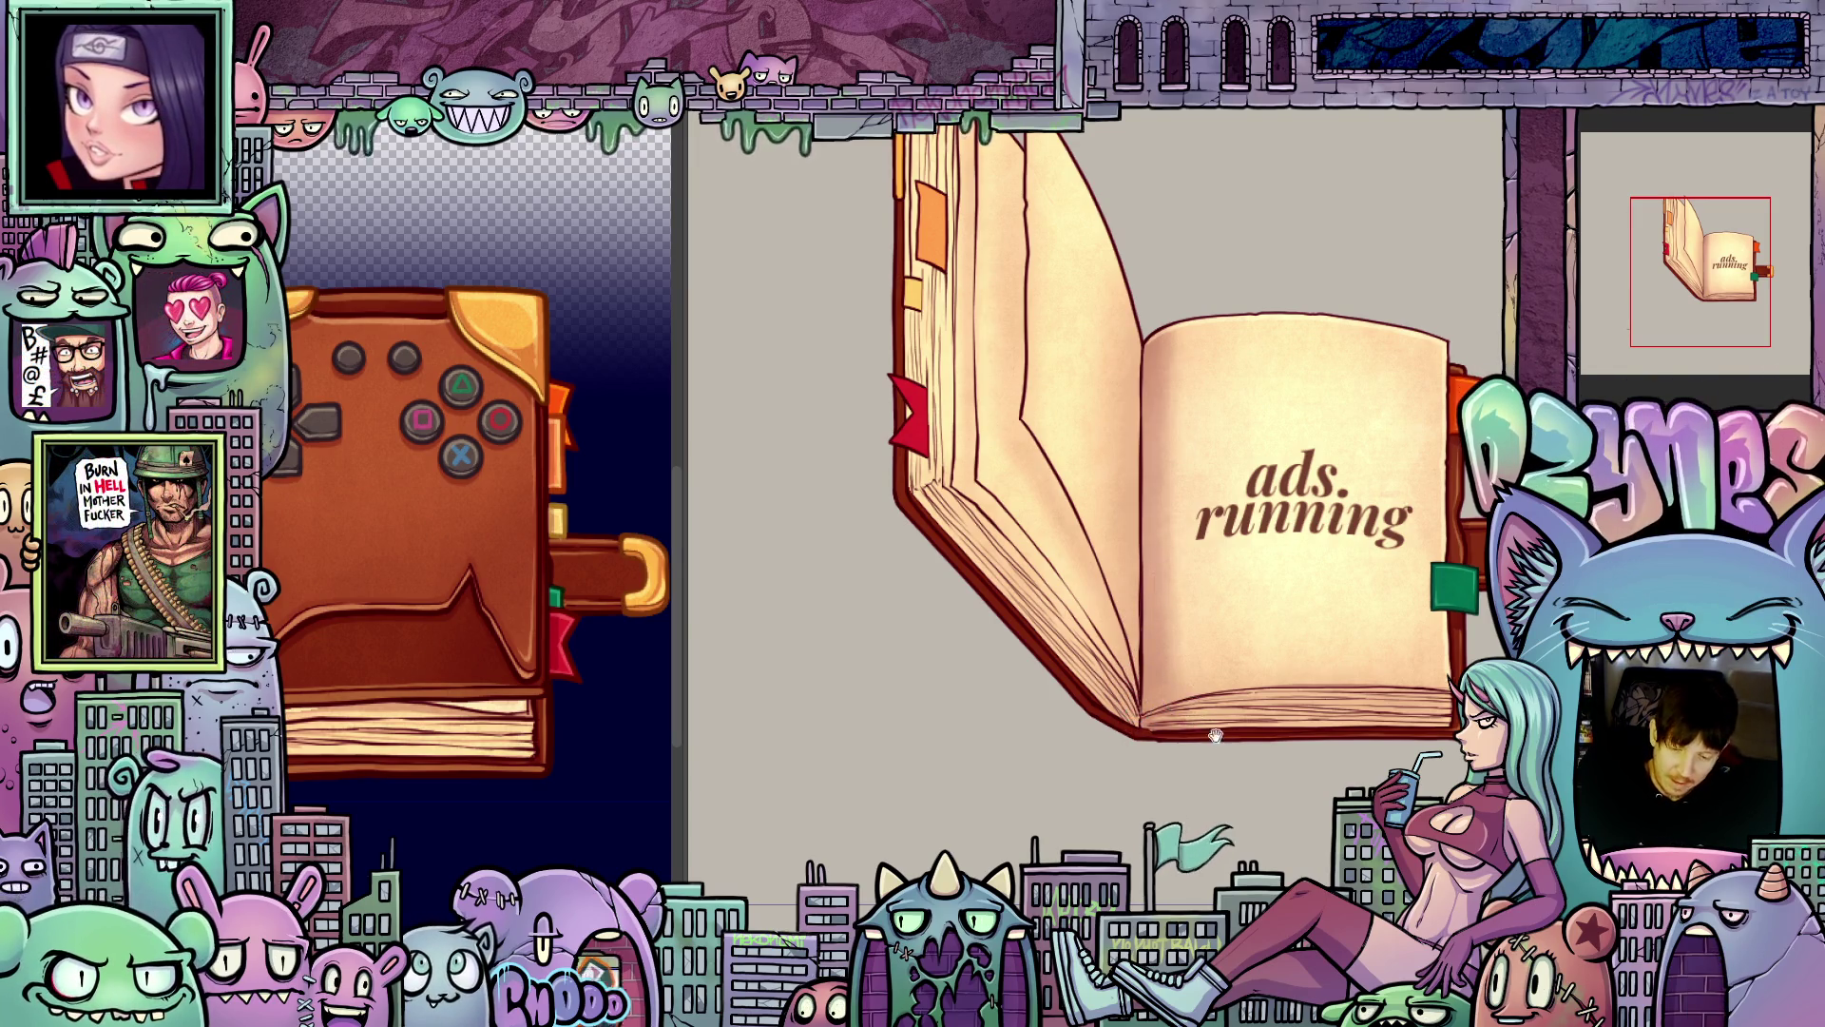
- Pan and zoom off the 'ads. running' spread back to the controller book canvas
left_click_drag(1216, 734, 1141, 778)
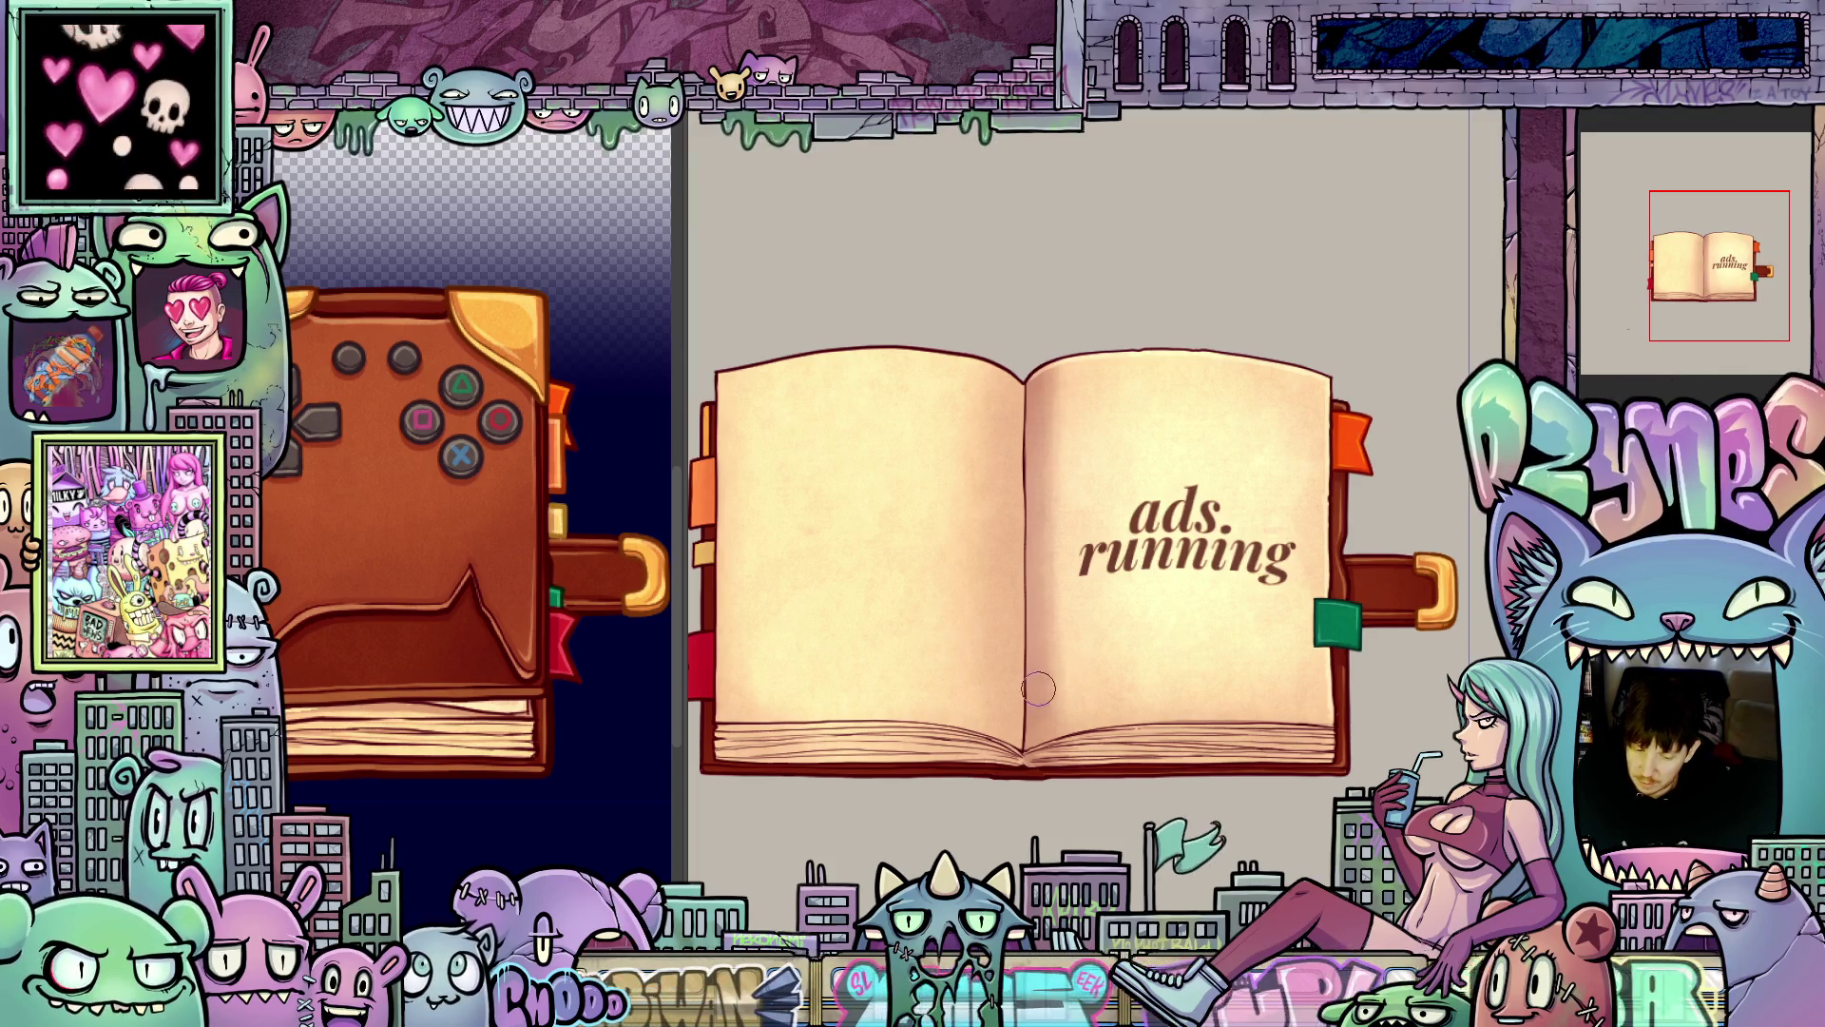
scroll(1038, 686, "up", 1)
scroll(1008, 673, "down", 2)
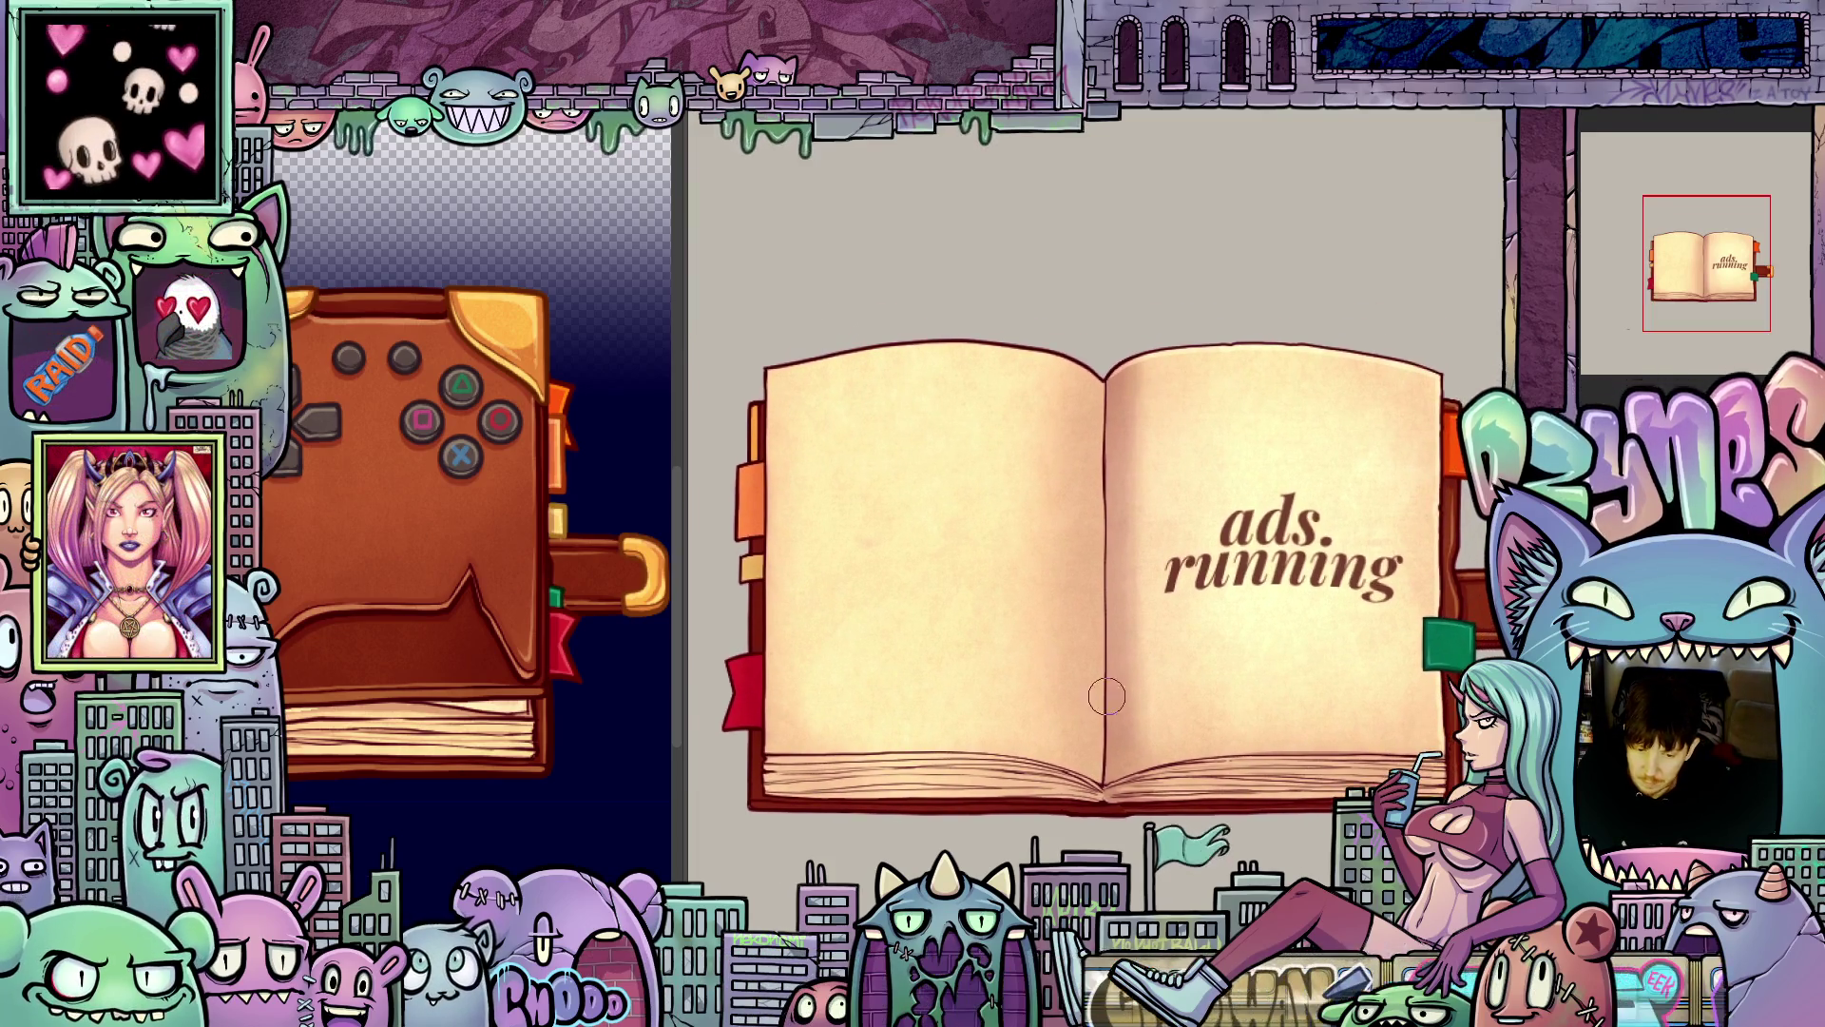
left_click_drag(1198, 725, 1178, 711)
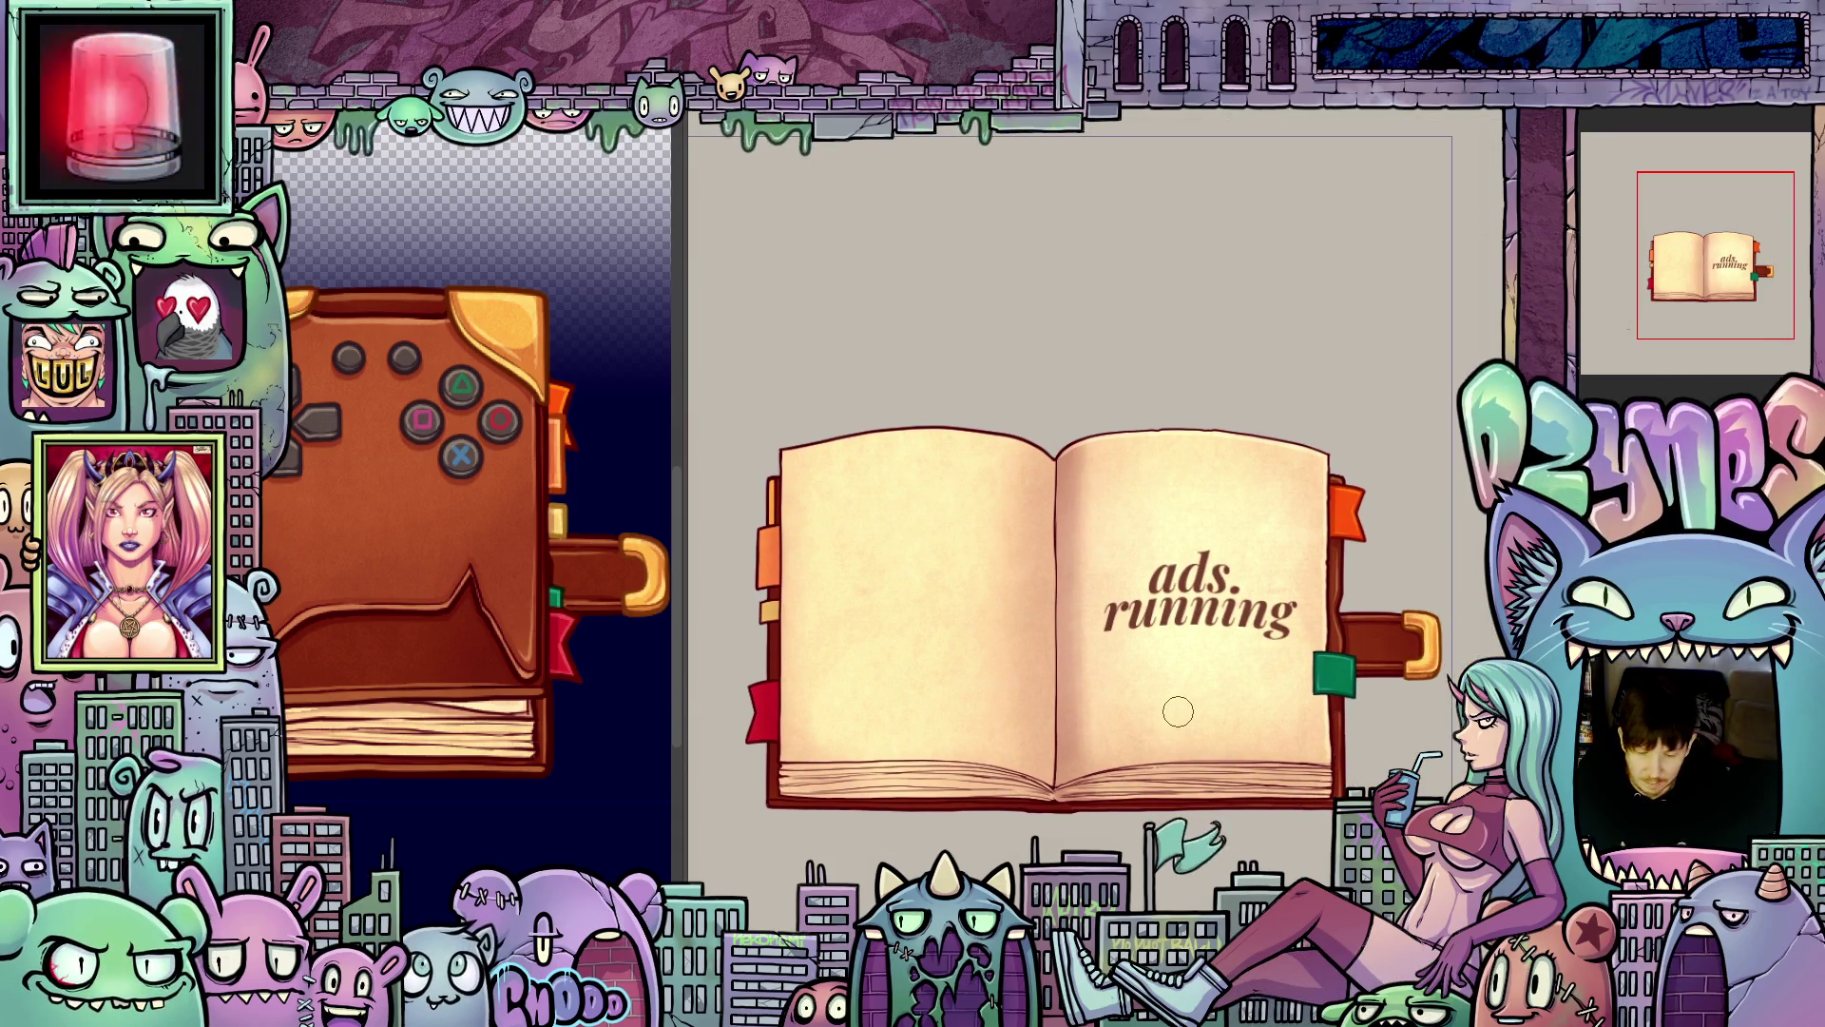
scroll(1178, 711, "up", 1)
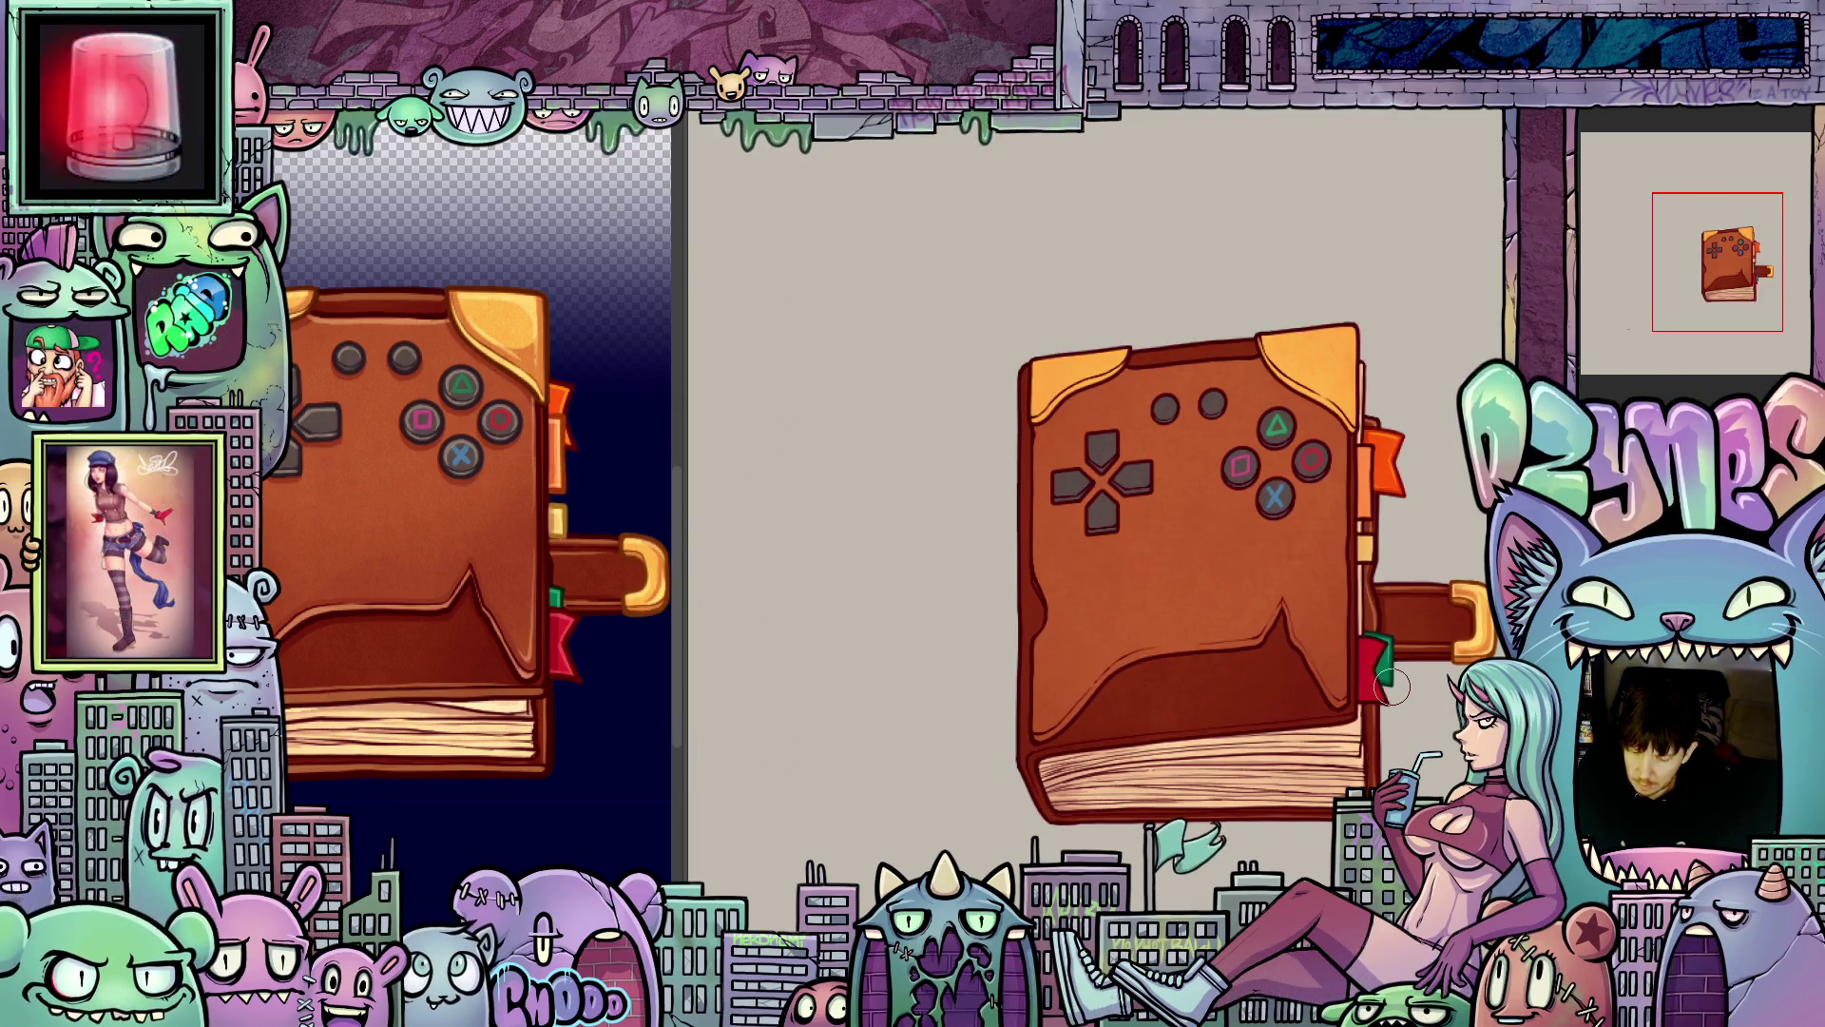
scroll(1392, 688, "up", 4)
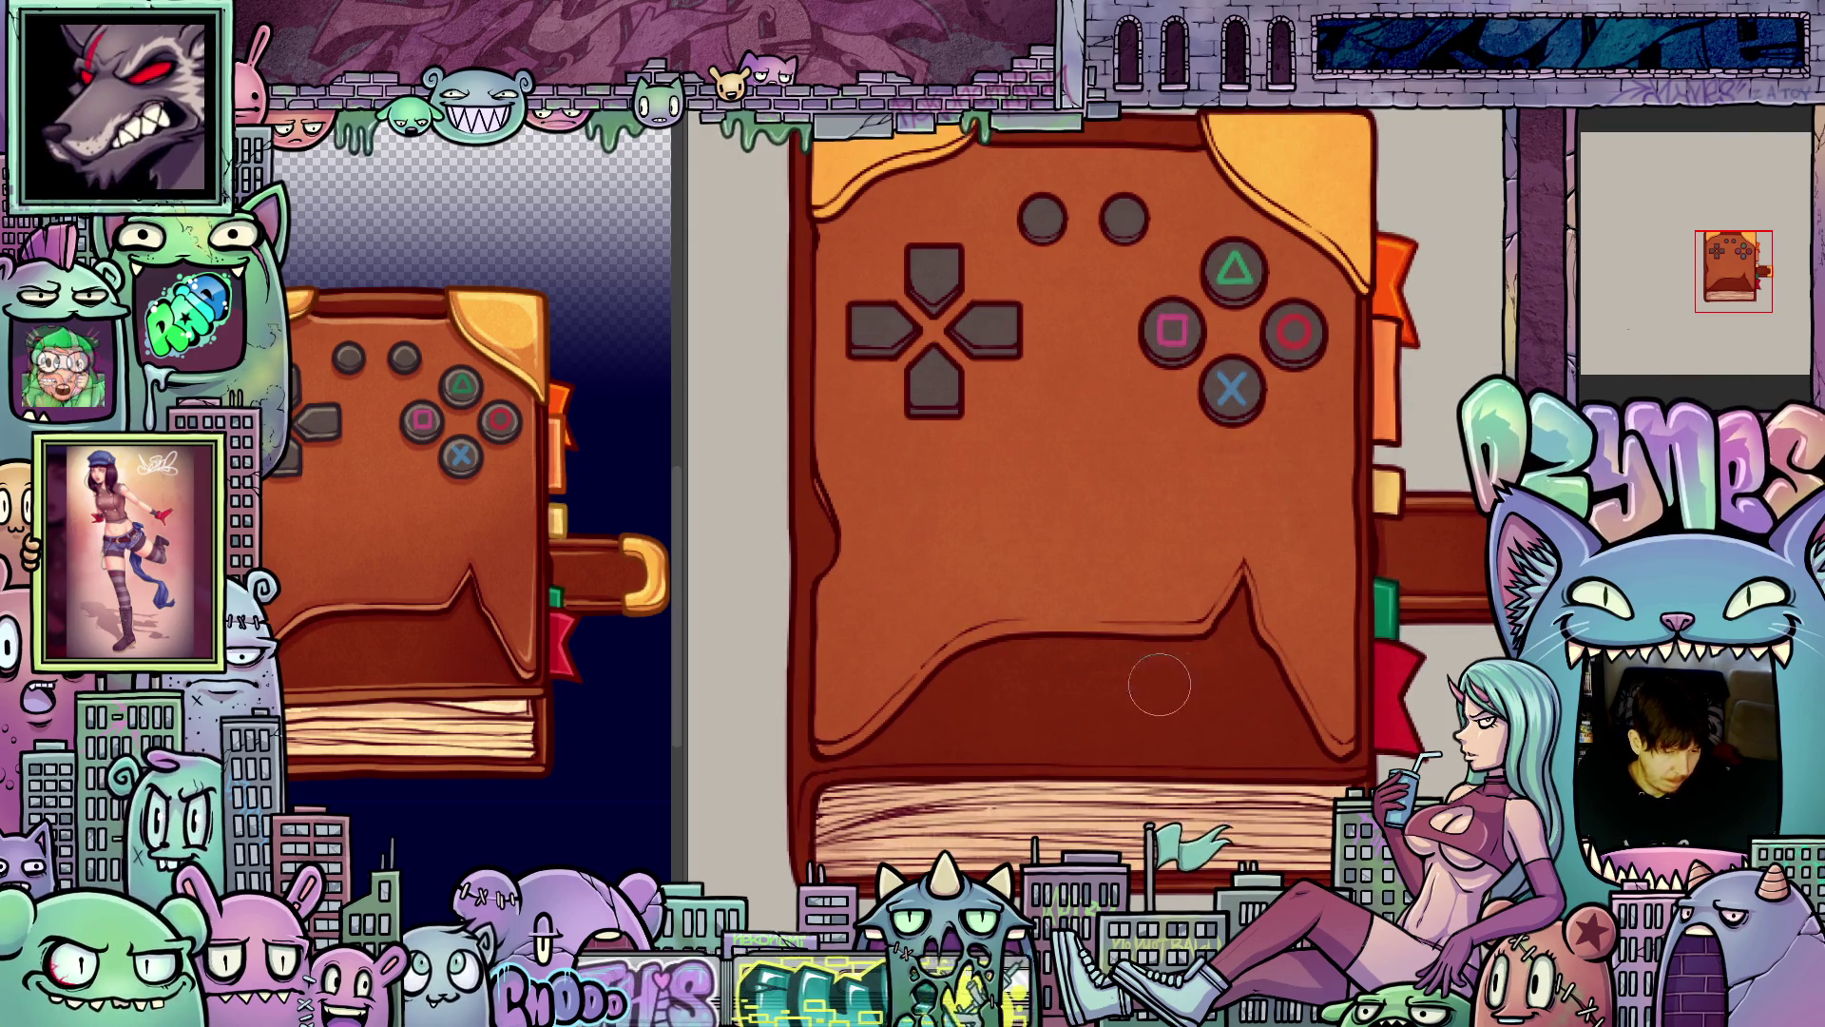
left_click_drag(1055, 672, 1188, 674)
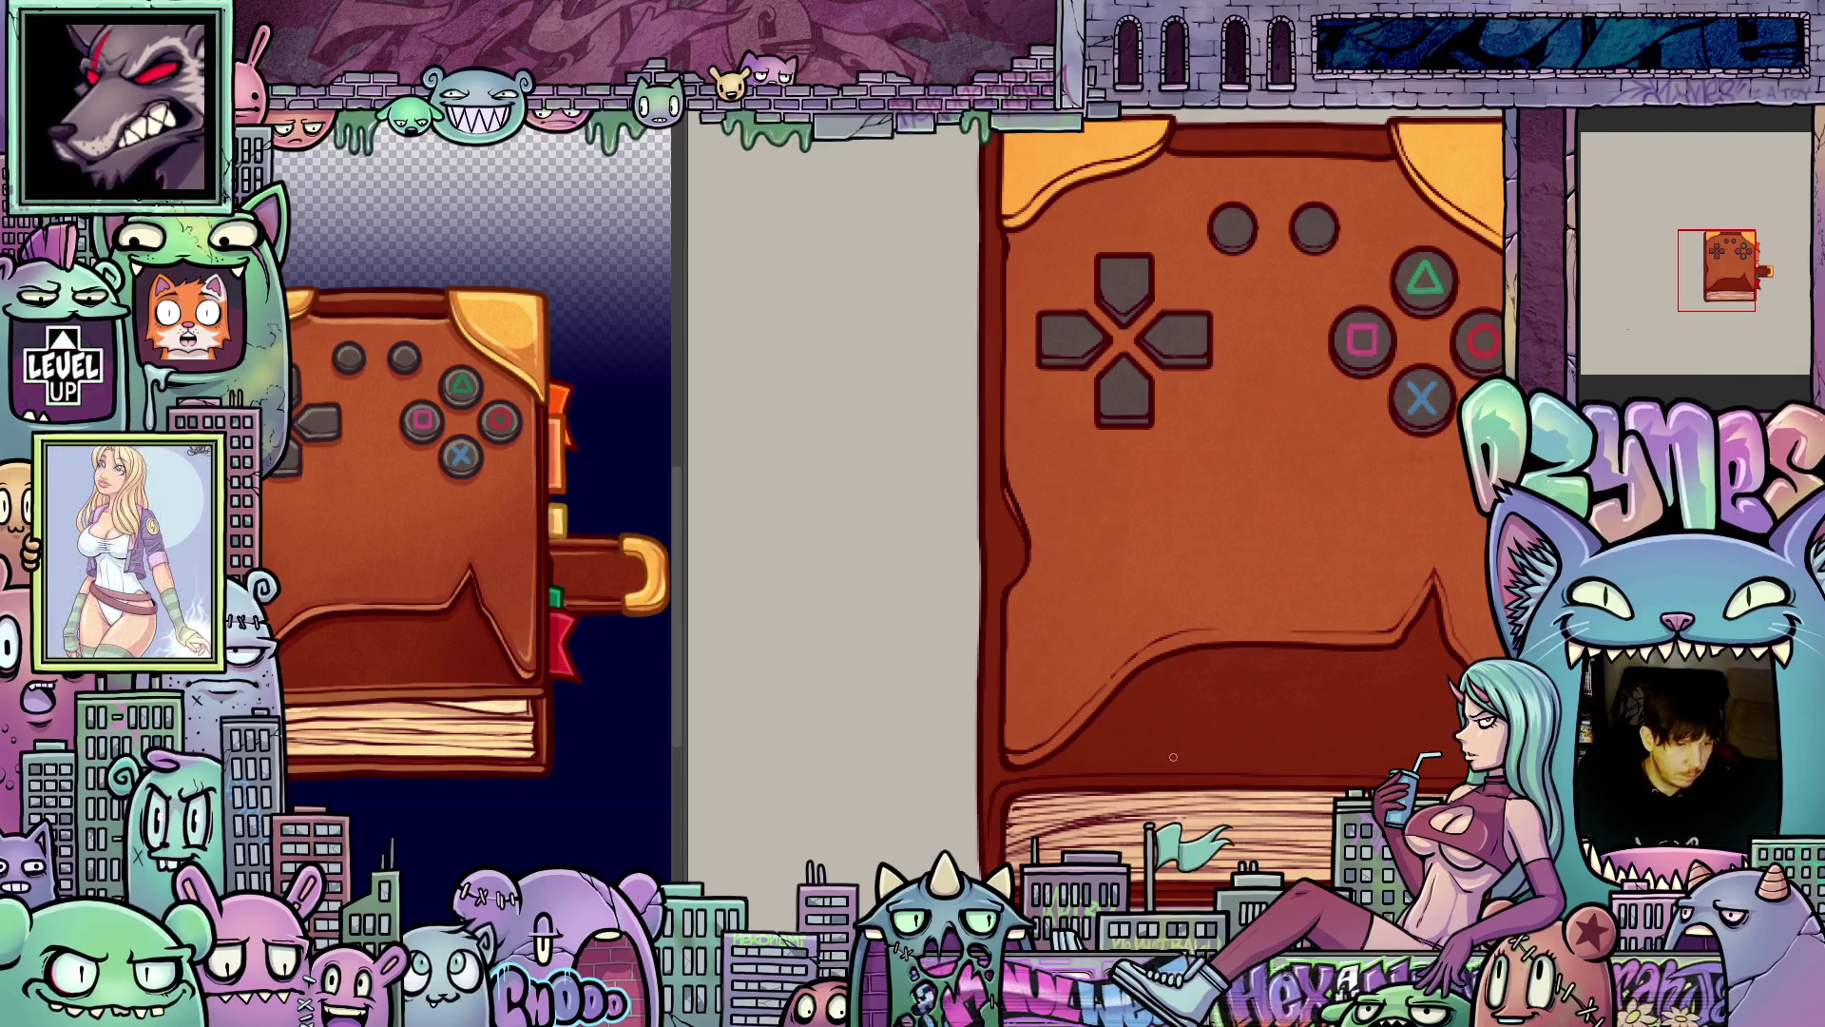
mouse_move(1120, 730)
left_mouse_down()
mouse_move(1400, 720)
mouse_move(1099, 778)
mouse_move(1259, 561)
left_mouse_up()
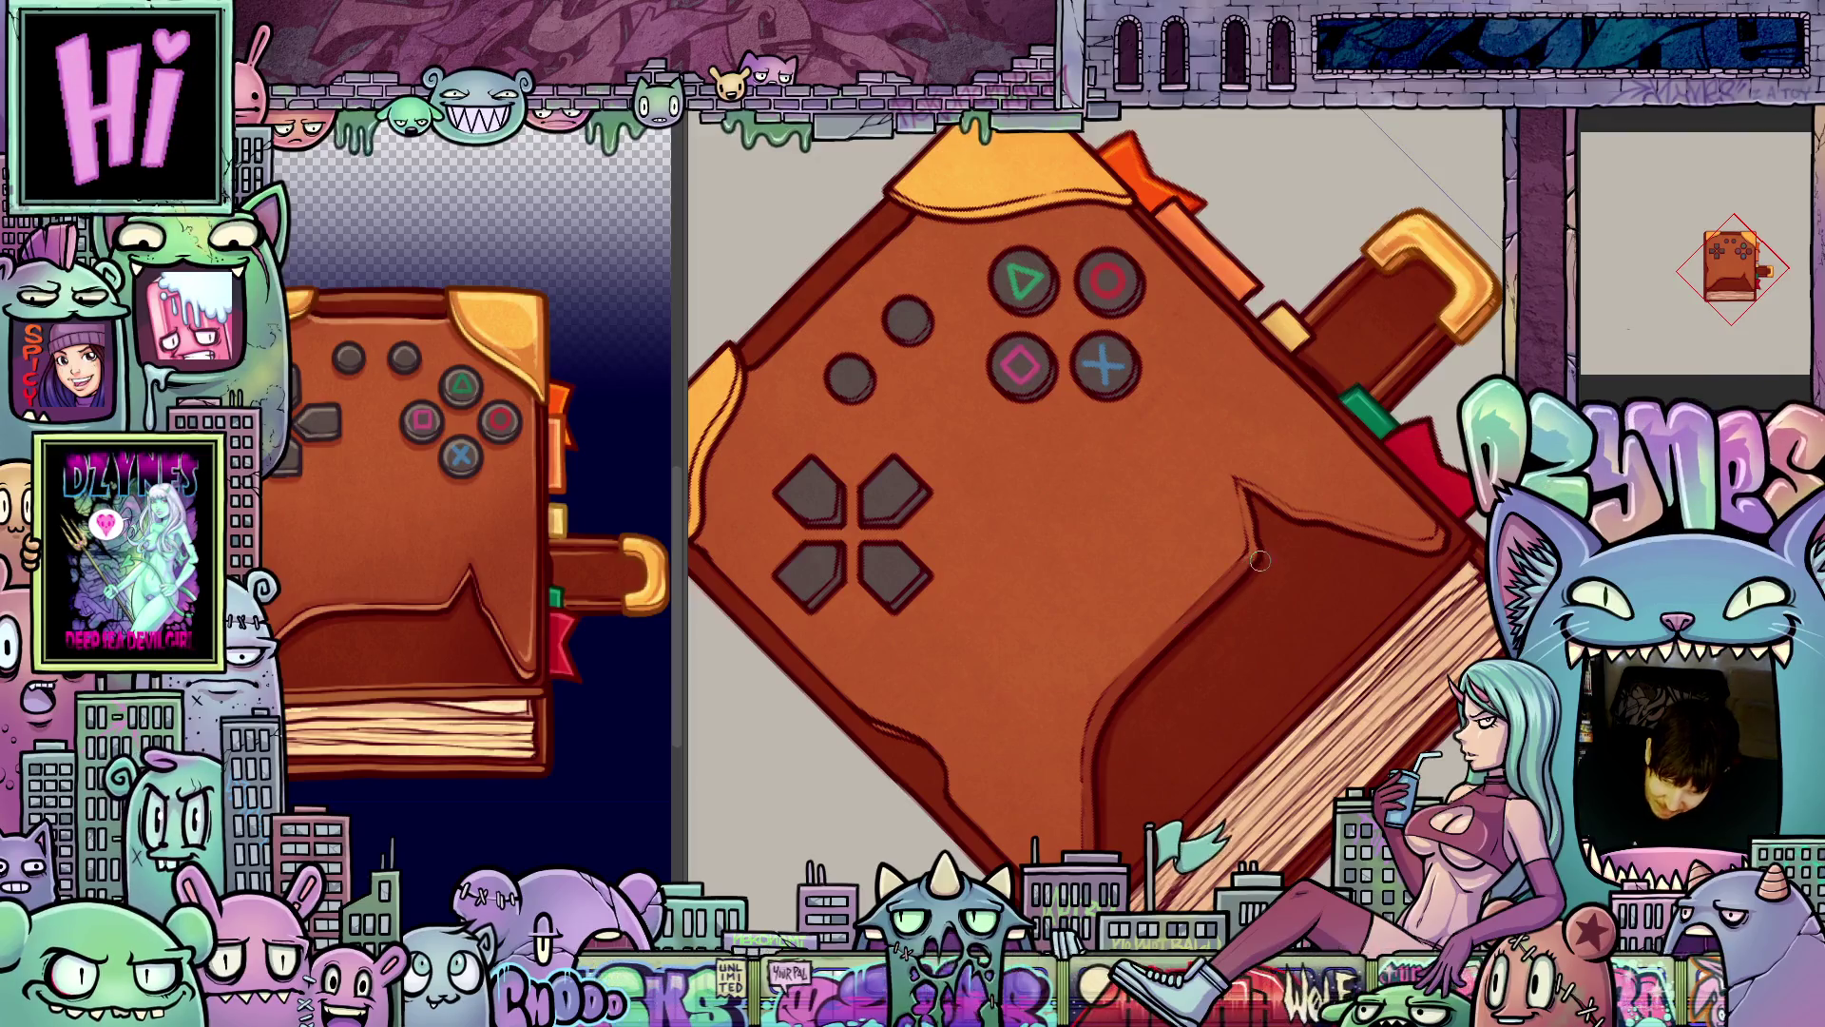
left_click_drag(1334, 618, 1098, 588)
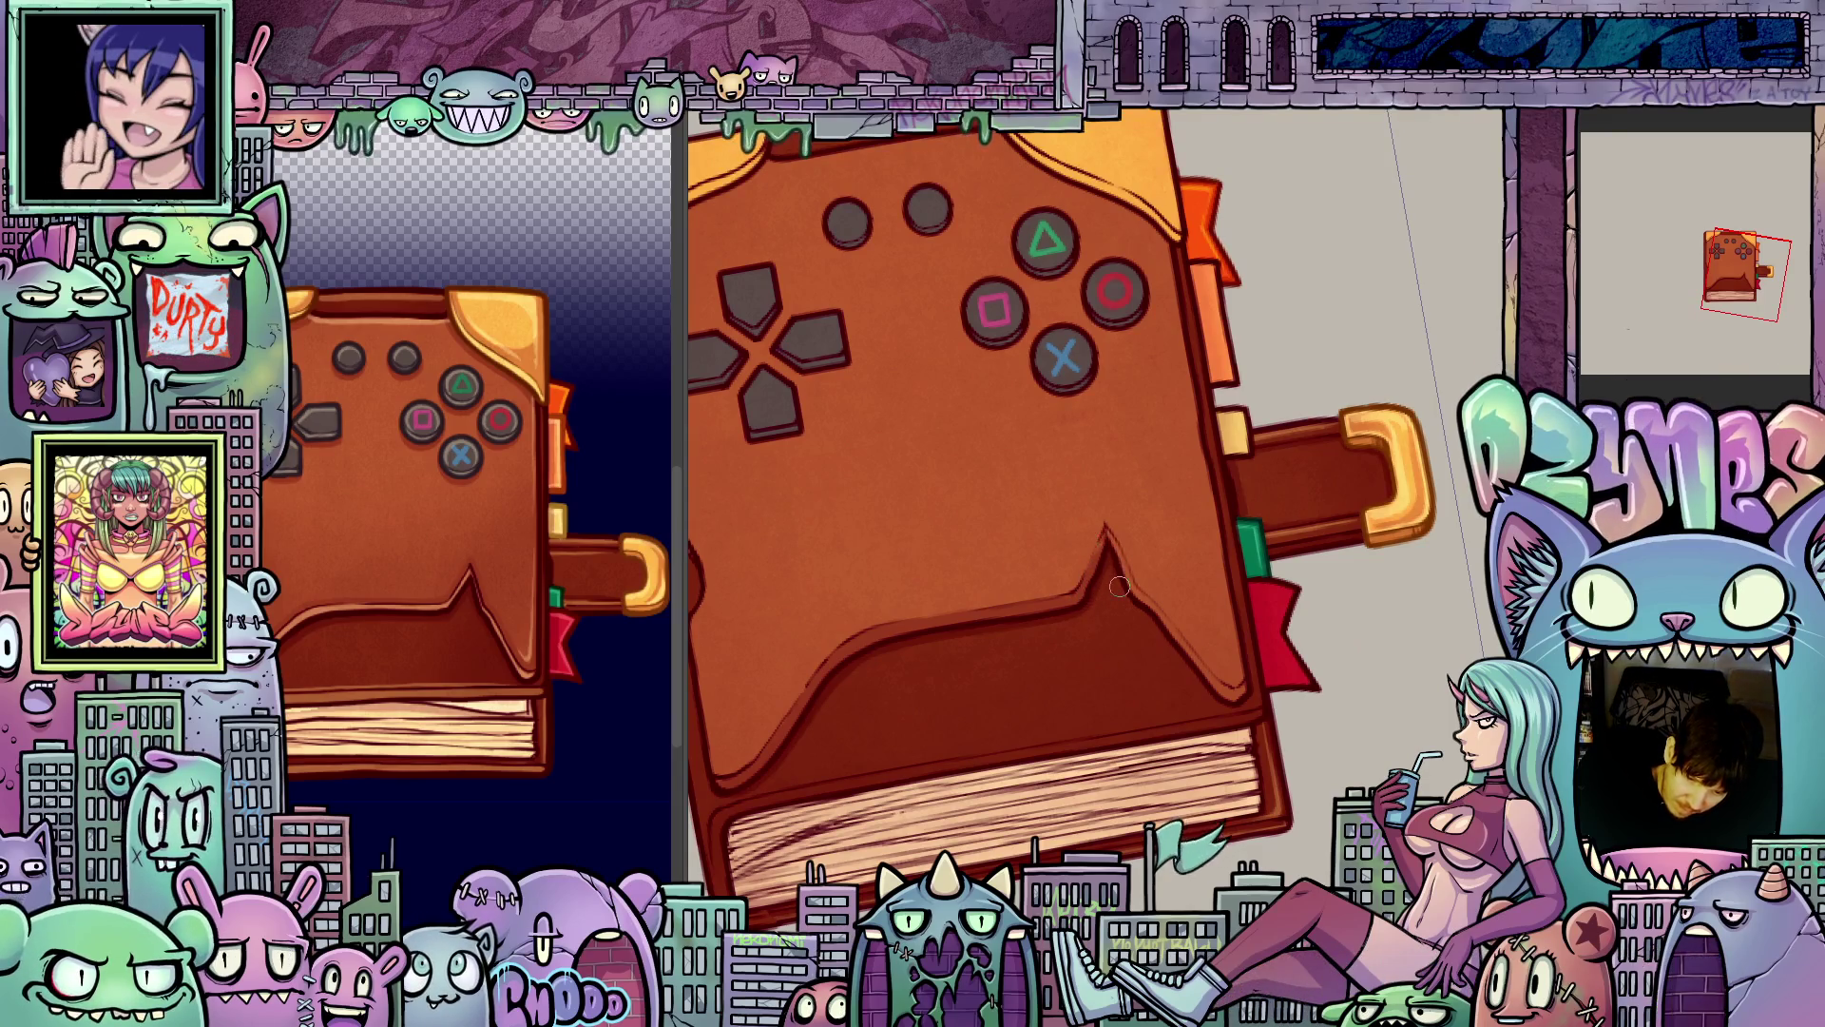
left_click_drag(1111, 548, 1116, 558)
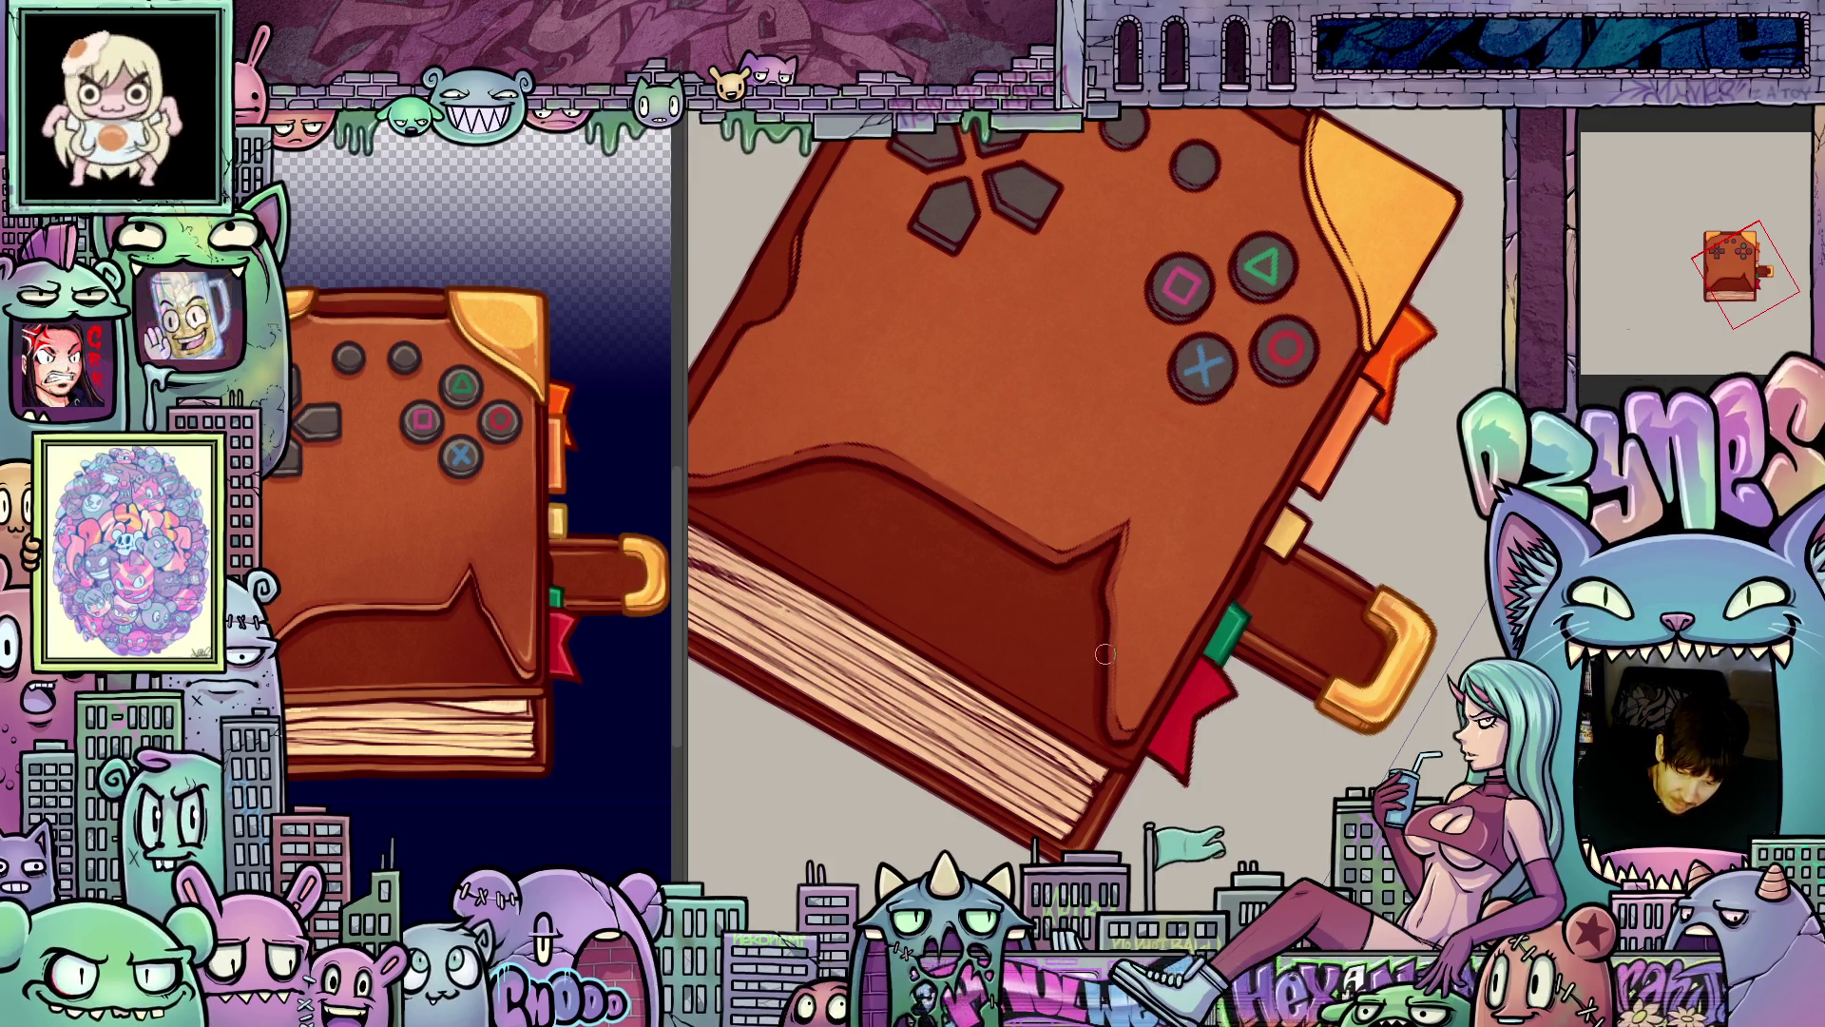
left_click_drag(1259, 757, 1270, 650)
left_click_drag(1273, 637, 1288, 699)
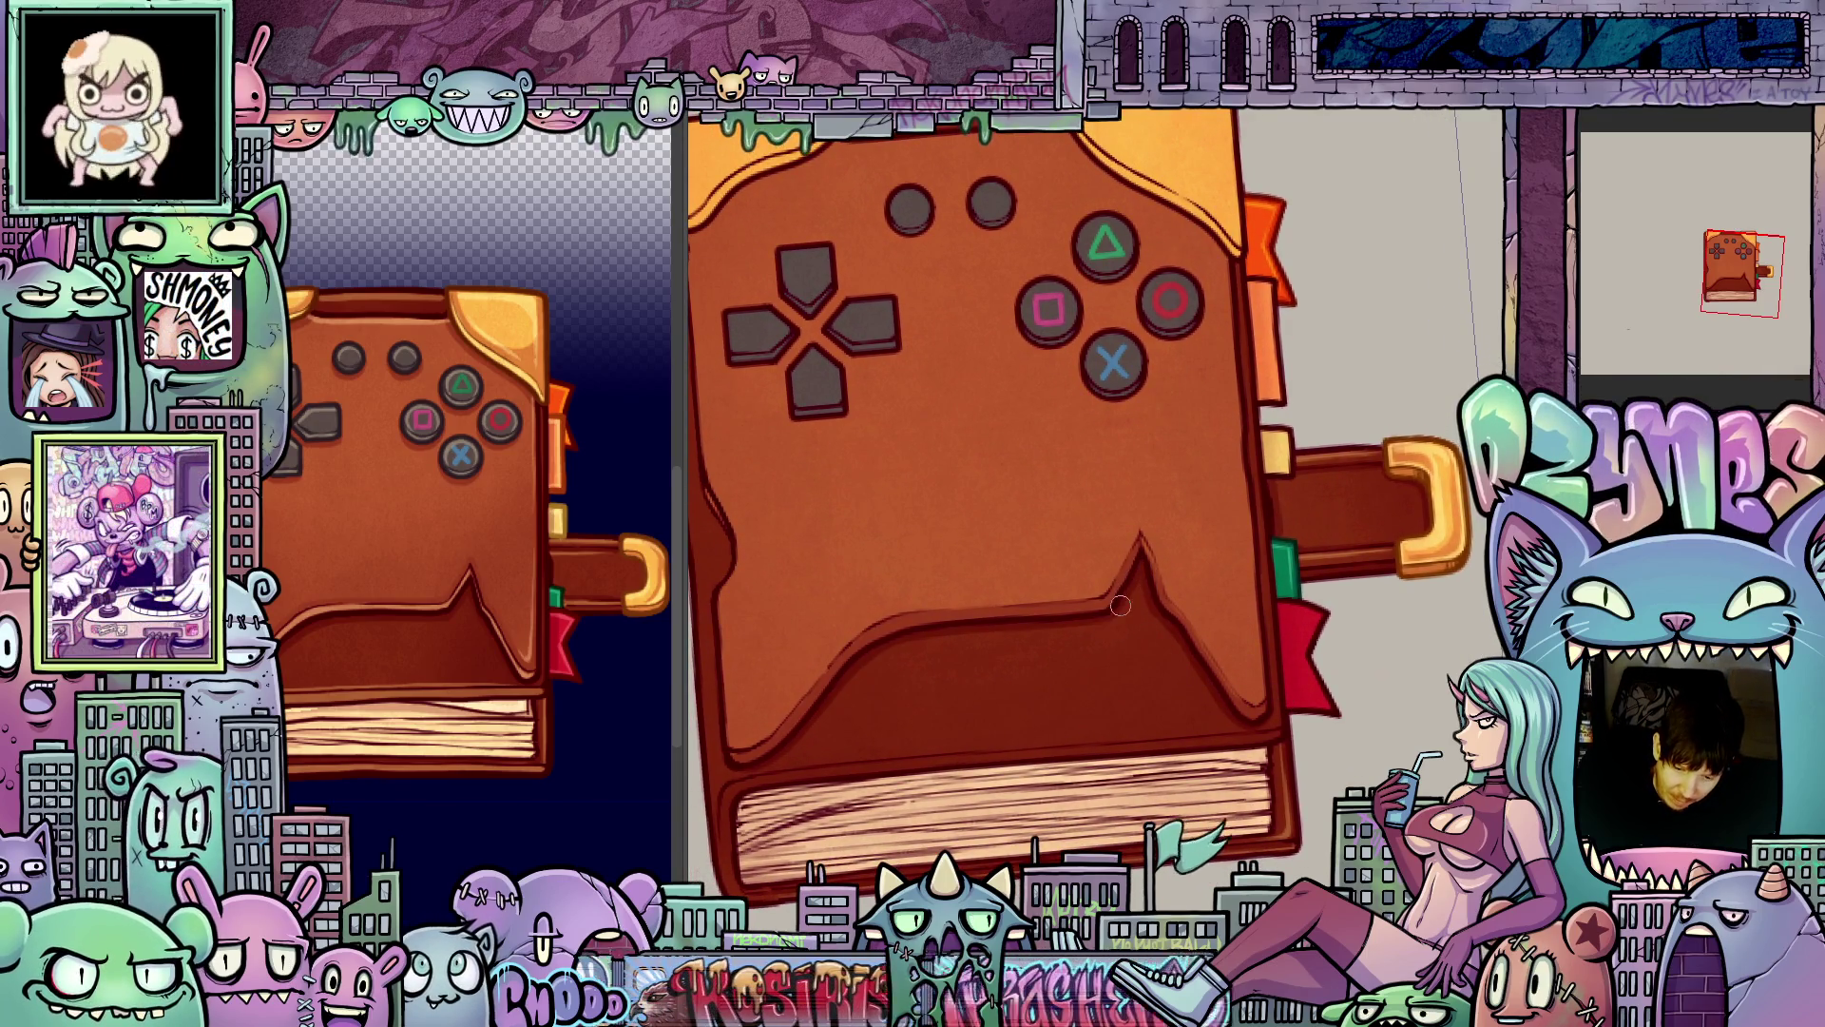
left_click_drag(1117, 611, 1013, 571)
mouse_move(1283, 725)
left_mouse_down()
mouse_move(1400, 647)
mouse_move(1152, 801)
left_mouse_up()
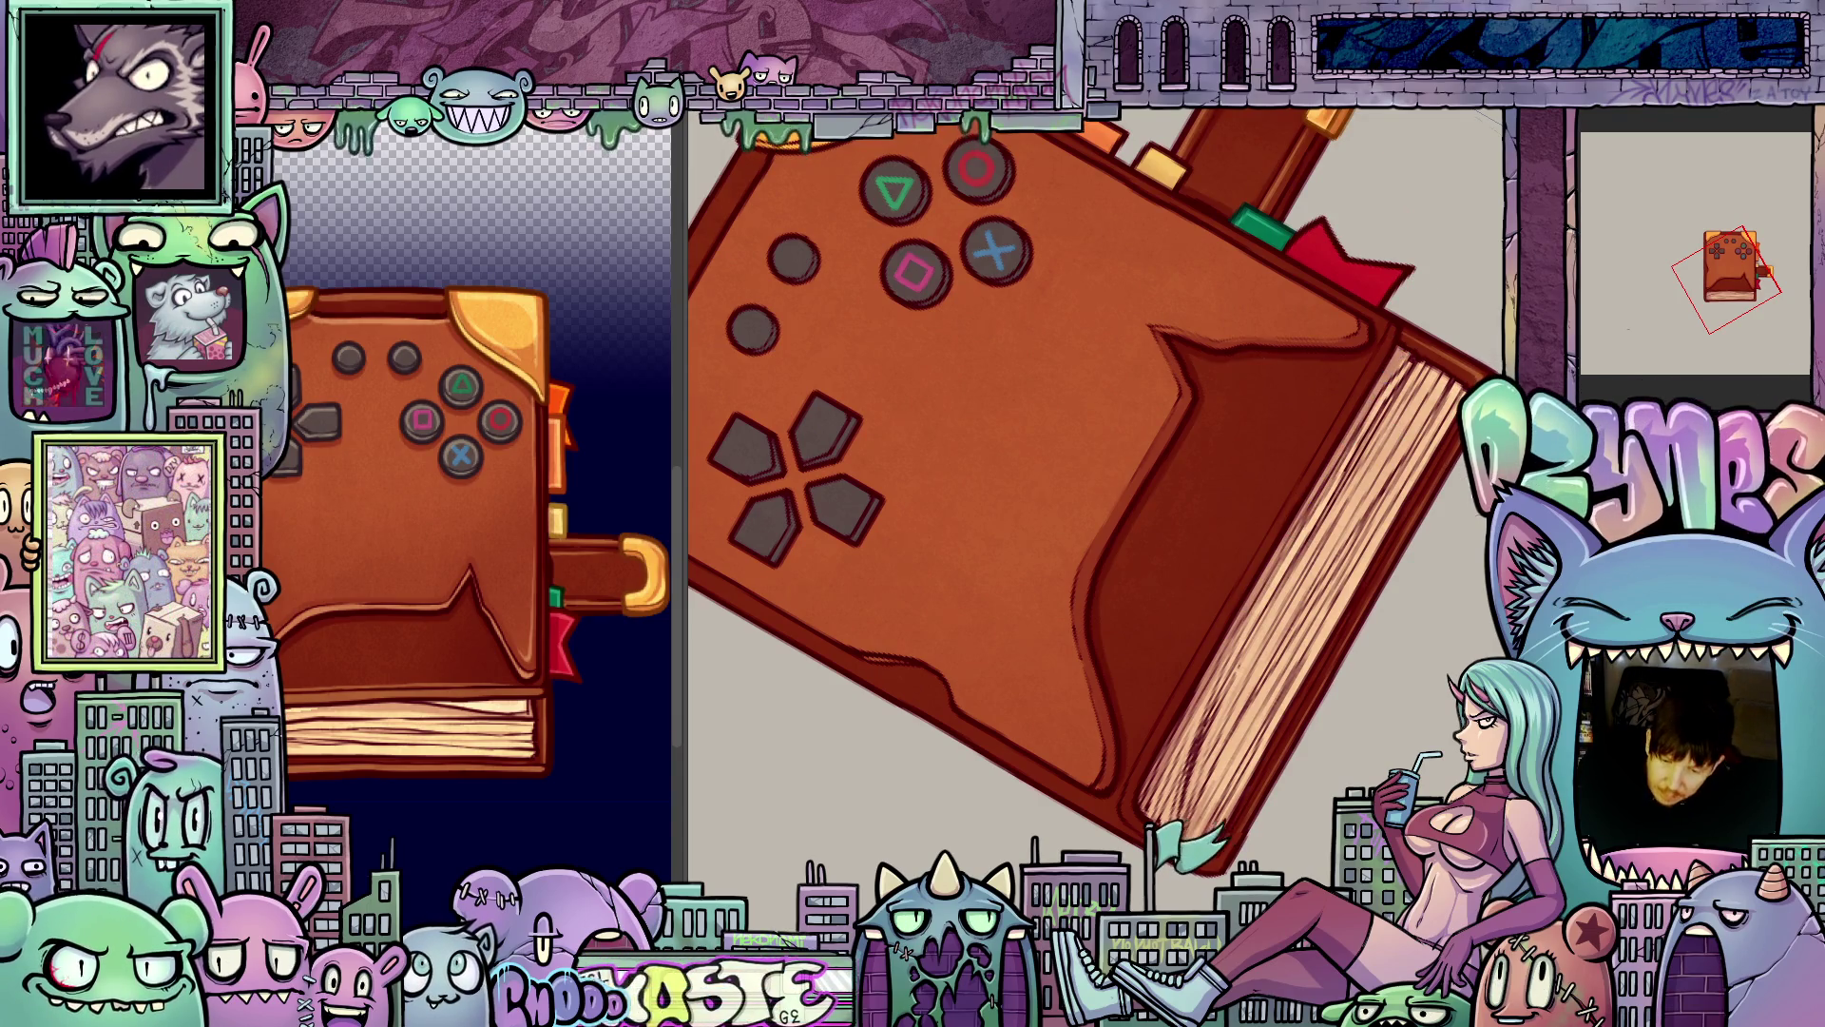
key("Escape")
key("5")
scroll(1191, 663, "up", 2)
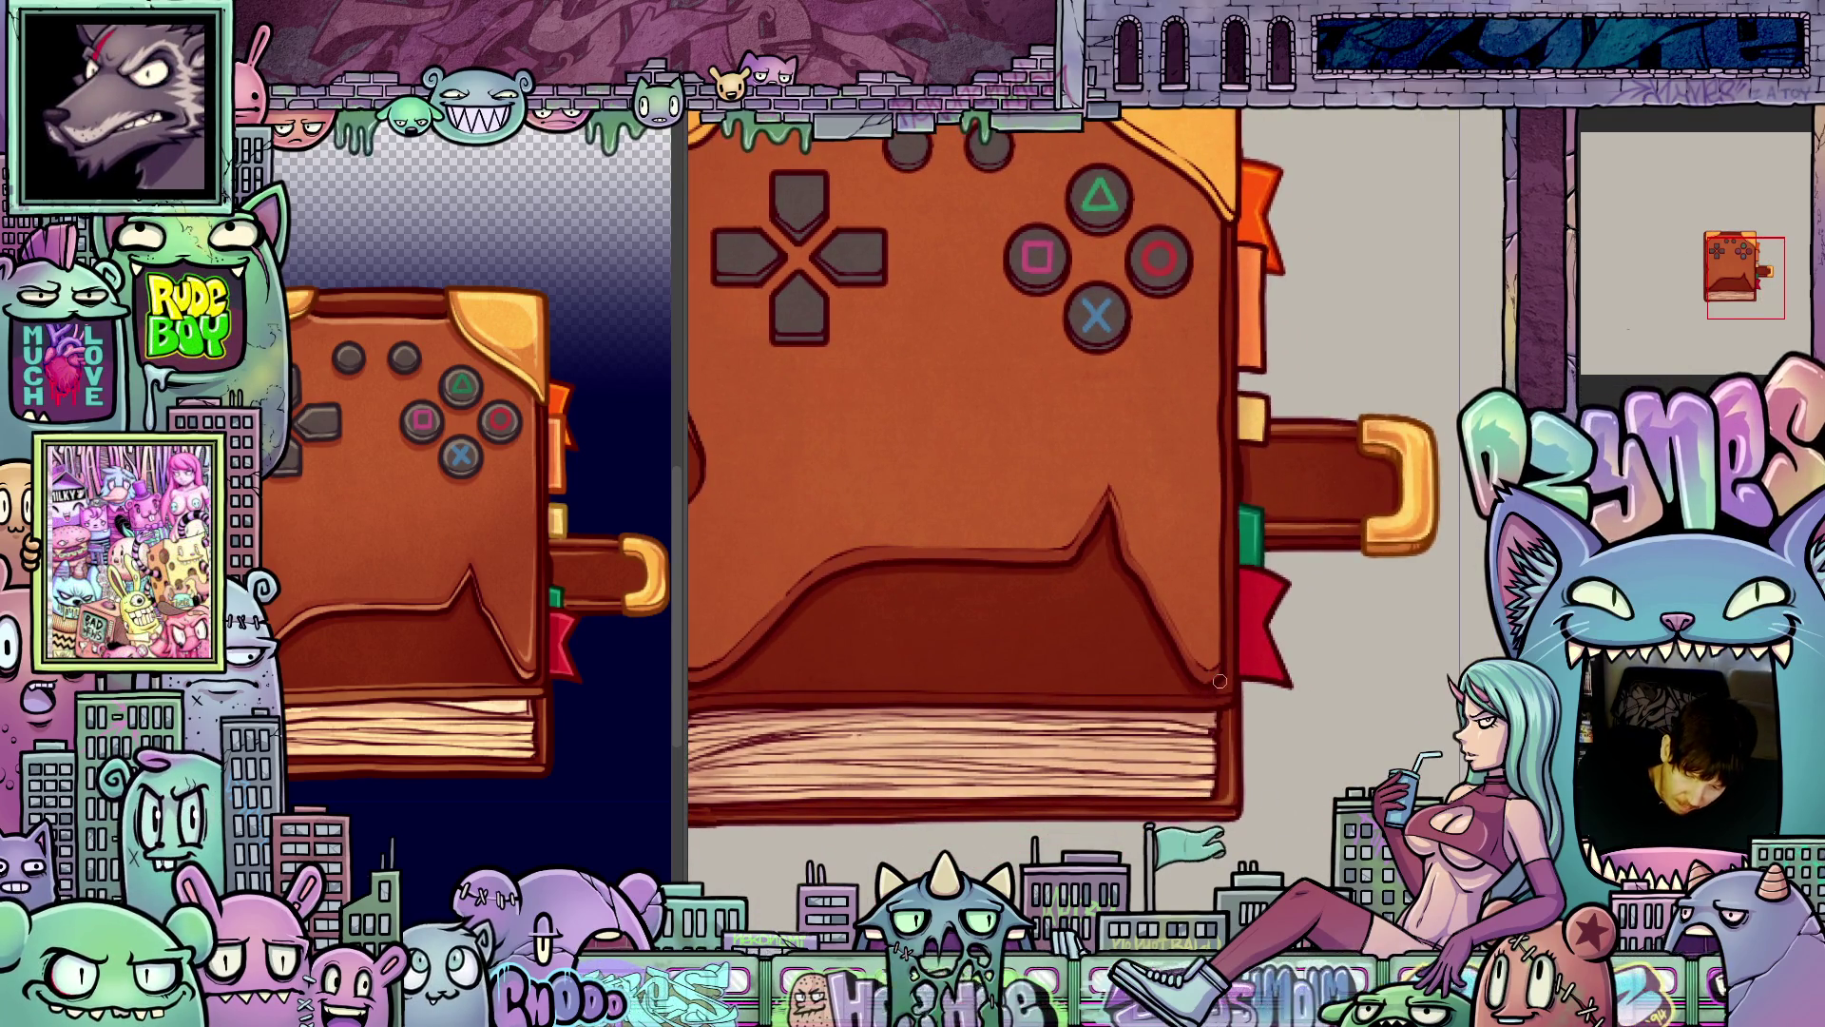
left_click_drag(1168, 789, 1449, 685)
key("4")
key("4")
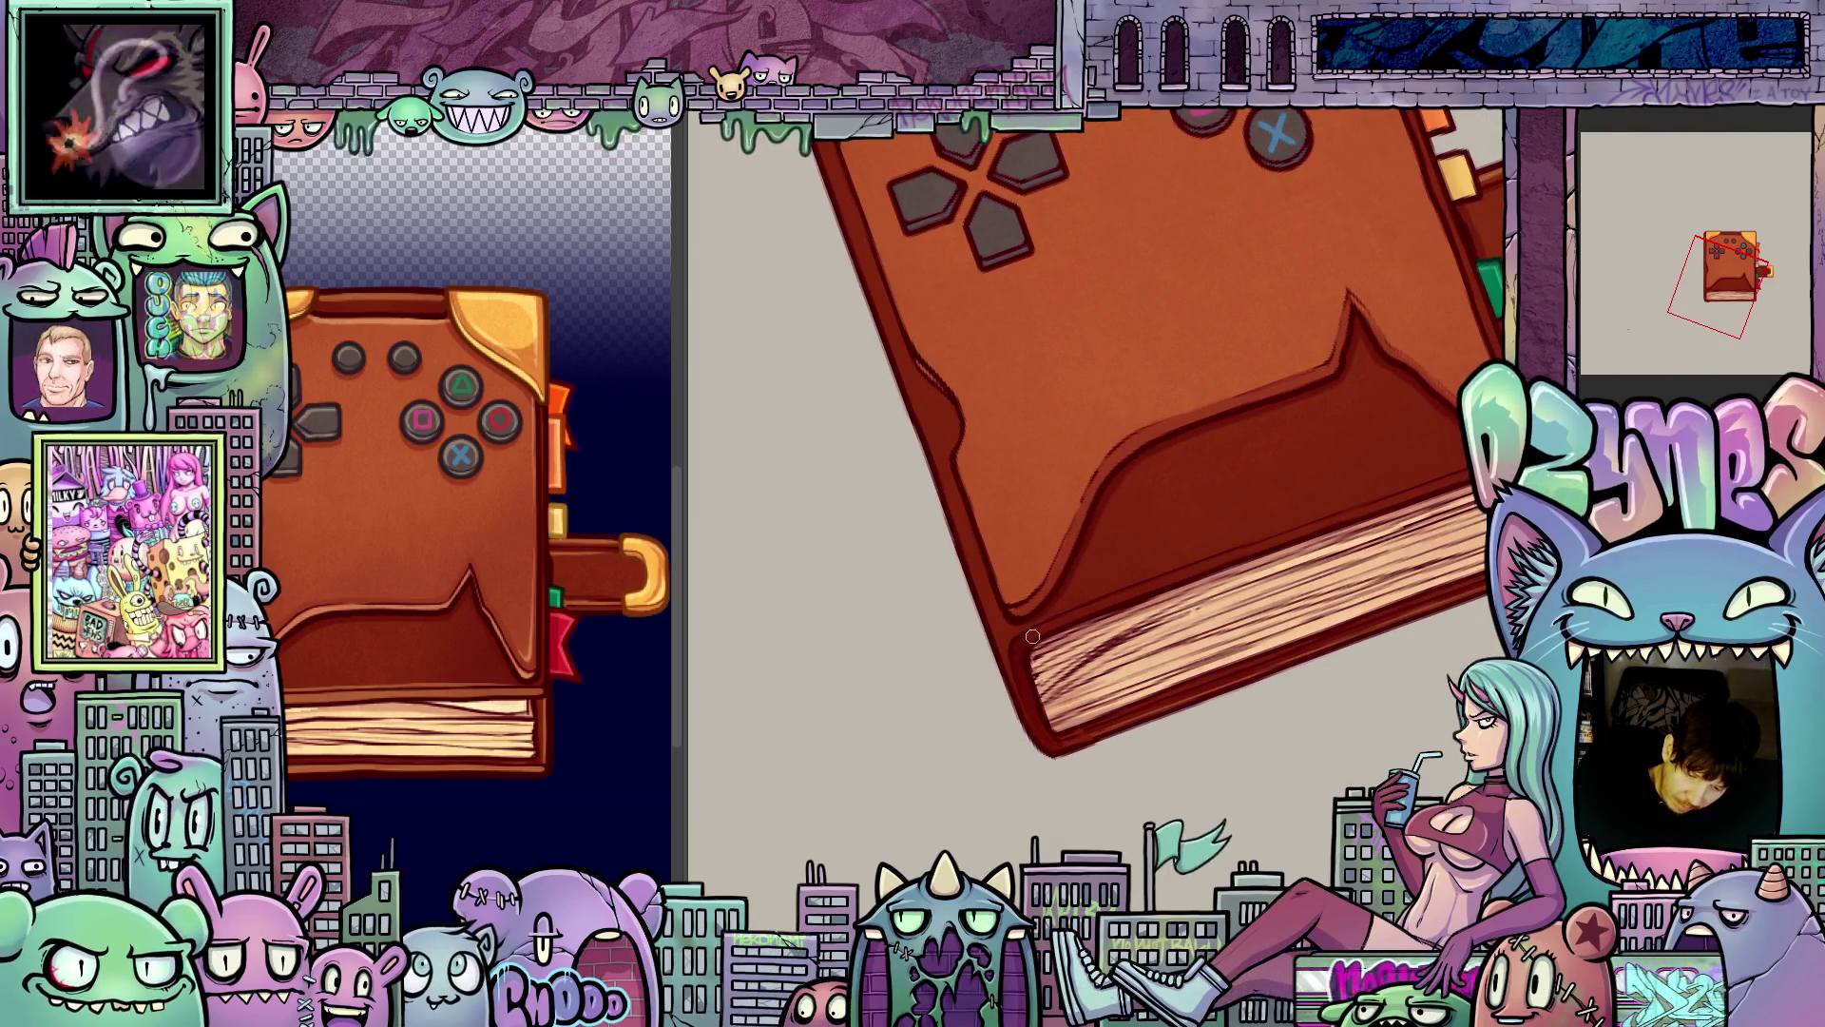
key("4")
key("4")
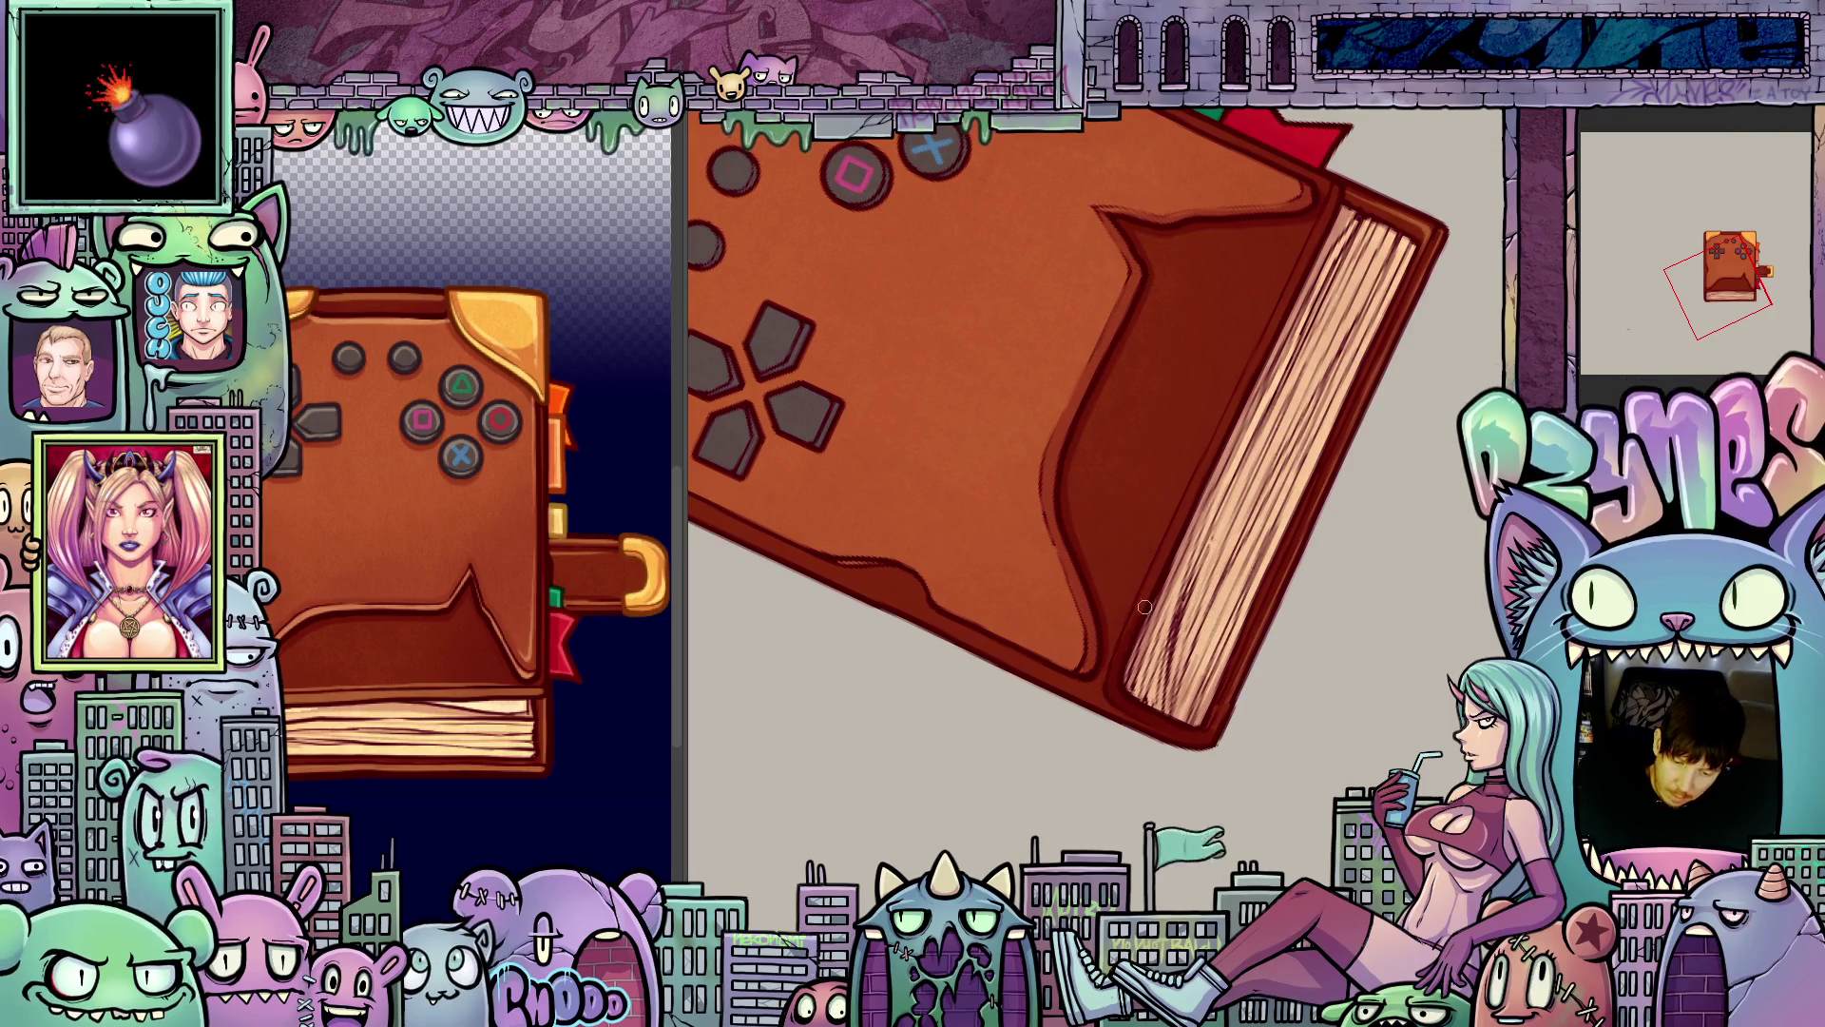
left_click_drag(1168, 544, 1115, 712)
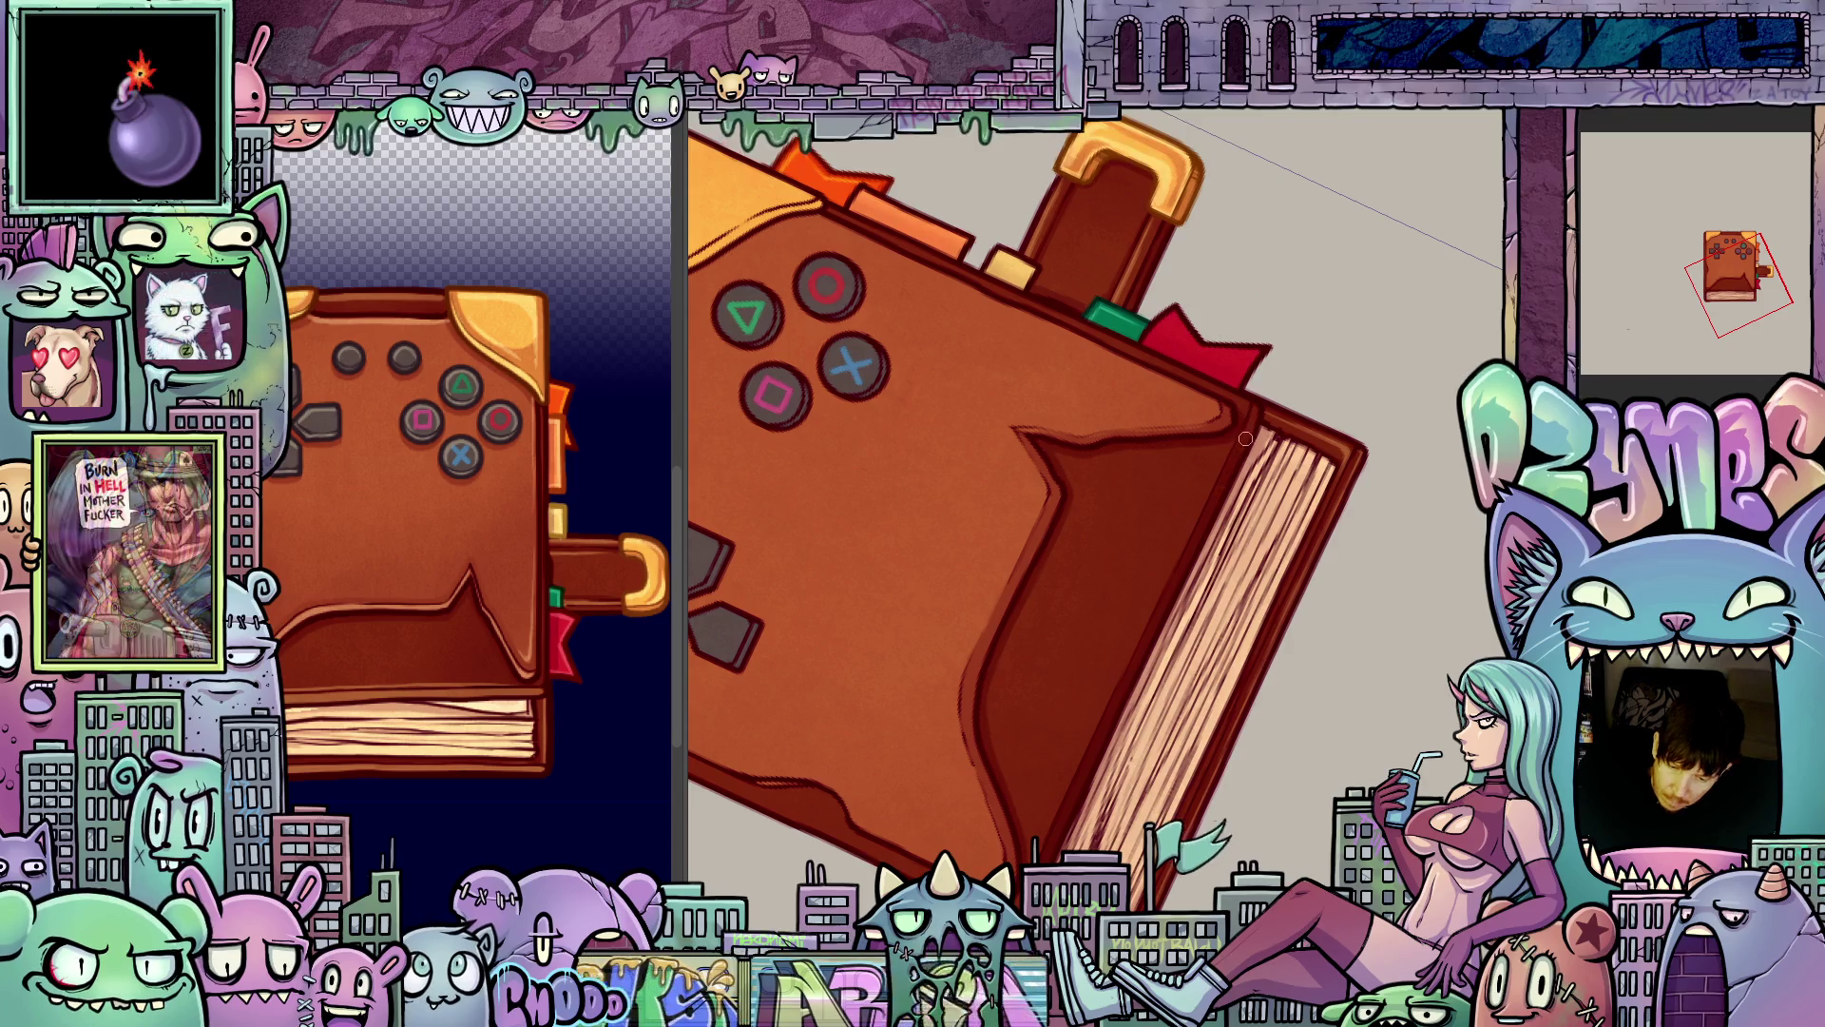
scroll(1261, 411, "down", 2)
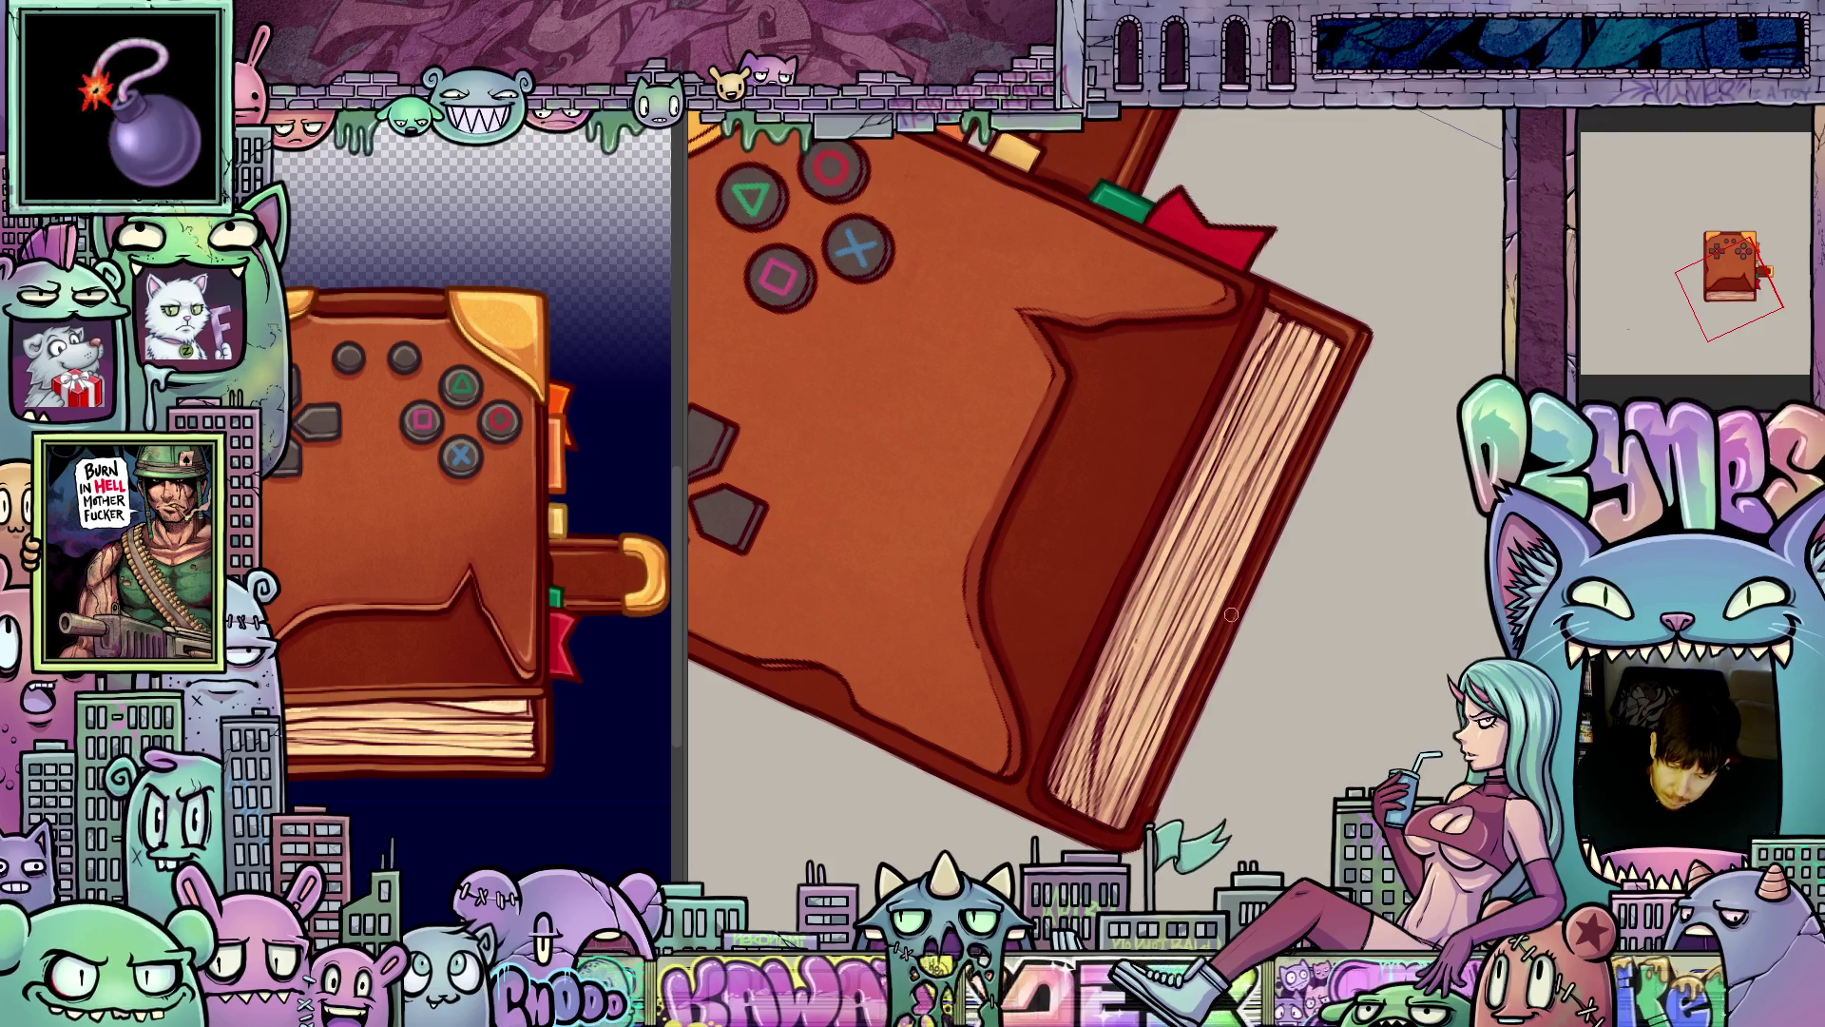
scroll(1171, 764, "up", 2)
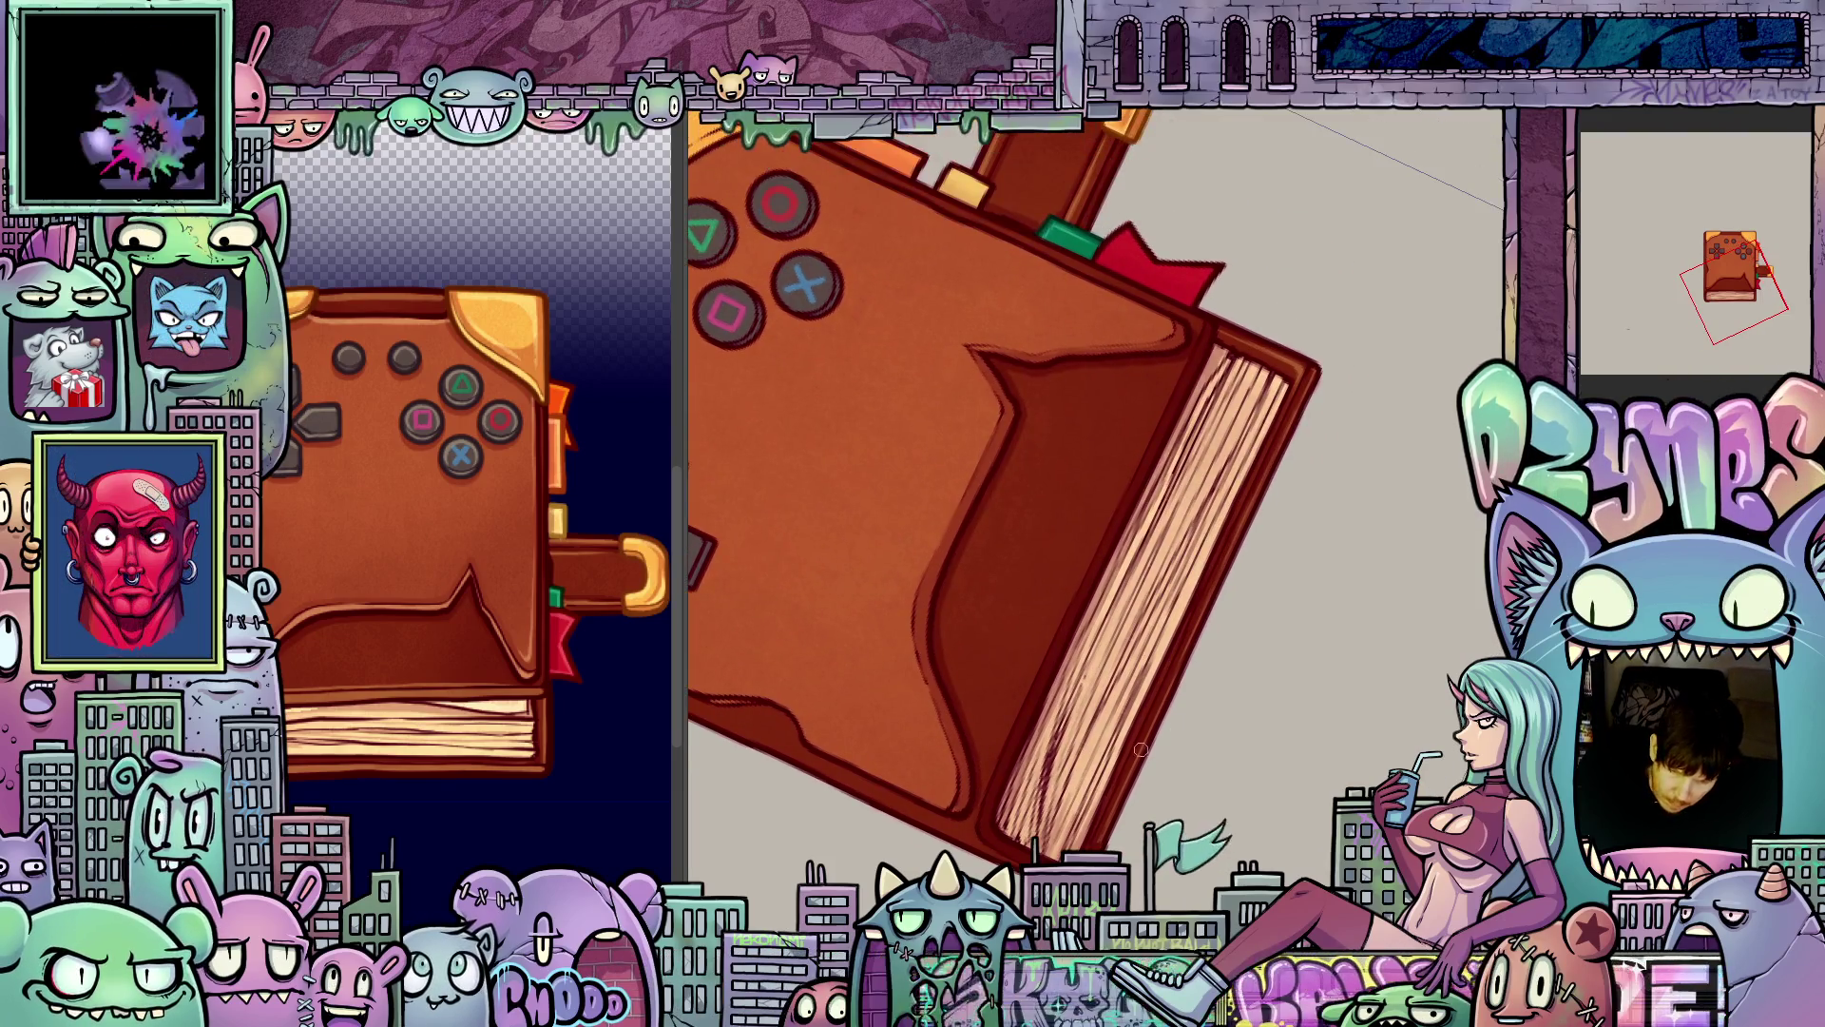
mouse_move(1141, 571)
left_mouse_down()
mouse_move(1335, 772)
mouse_move(1332, 836)
mouse_move(1309, 839)
mouse_move(1347, 900)
mouse_move(1286, 904)
mouse_move(1243, 963)
left_mouse_up()
left_click_drag(766, 771, 988, 778)
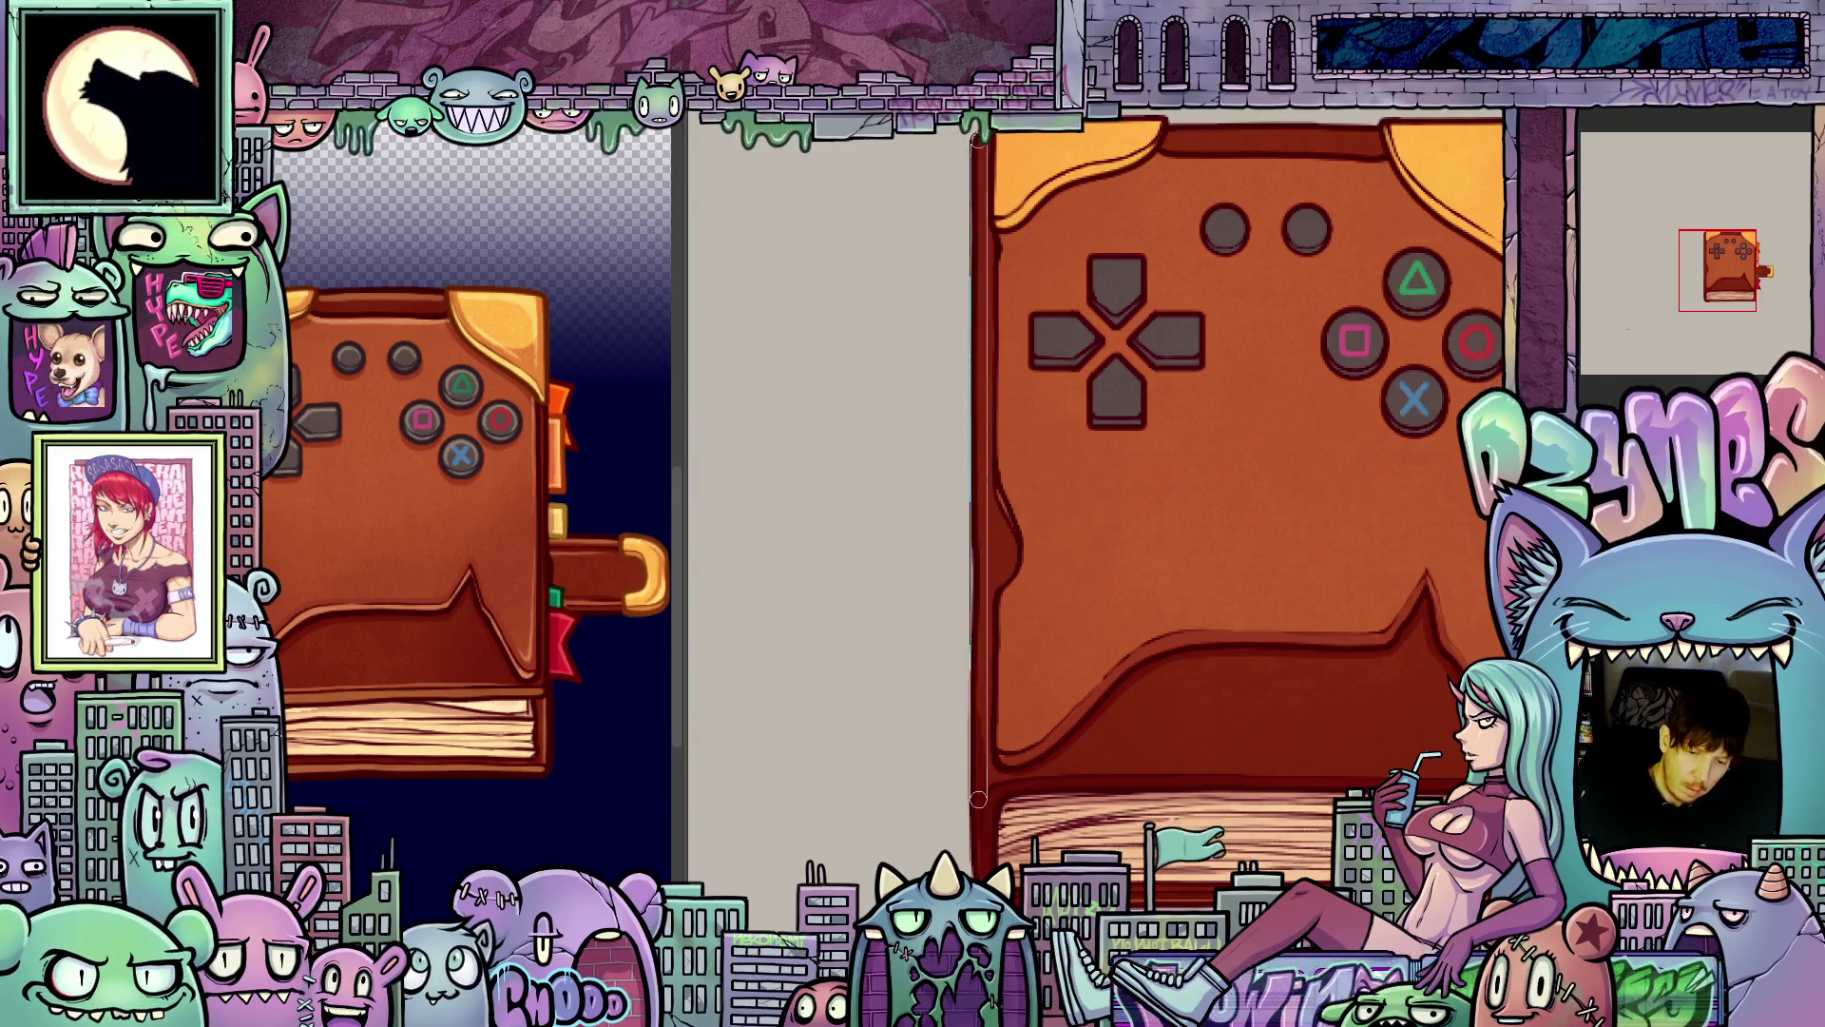
scroll(1057, 327, "up", 2)
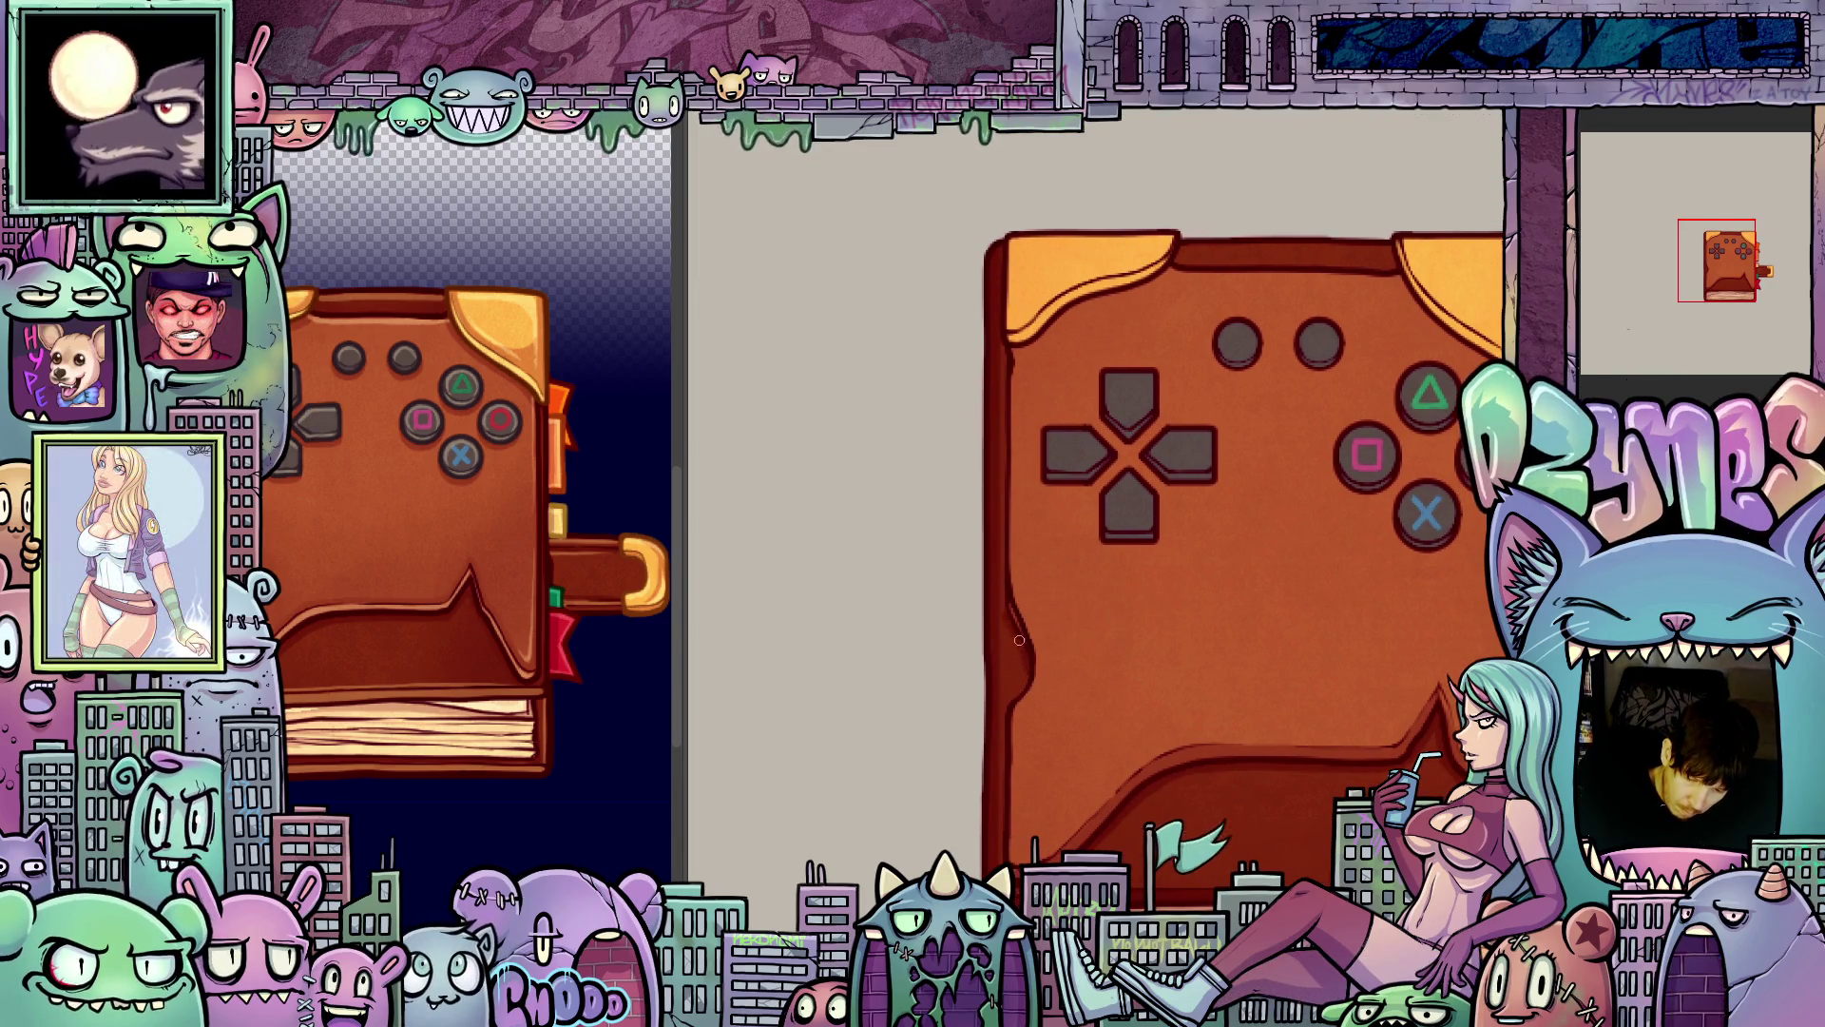
mouse_move(1279, 719)
left_mouse_down()
mouse_move(1117, 690)
mouse_move(1011, 814)
left_mouse_up()
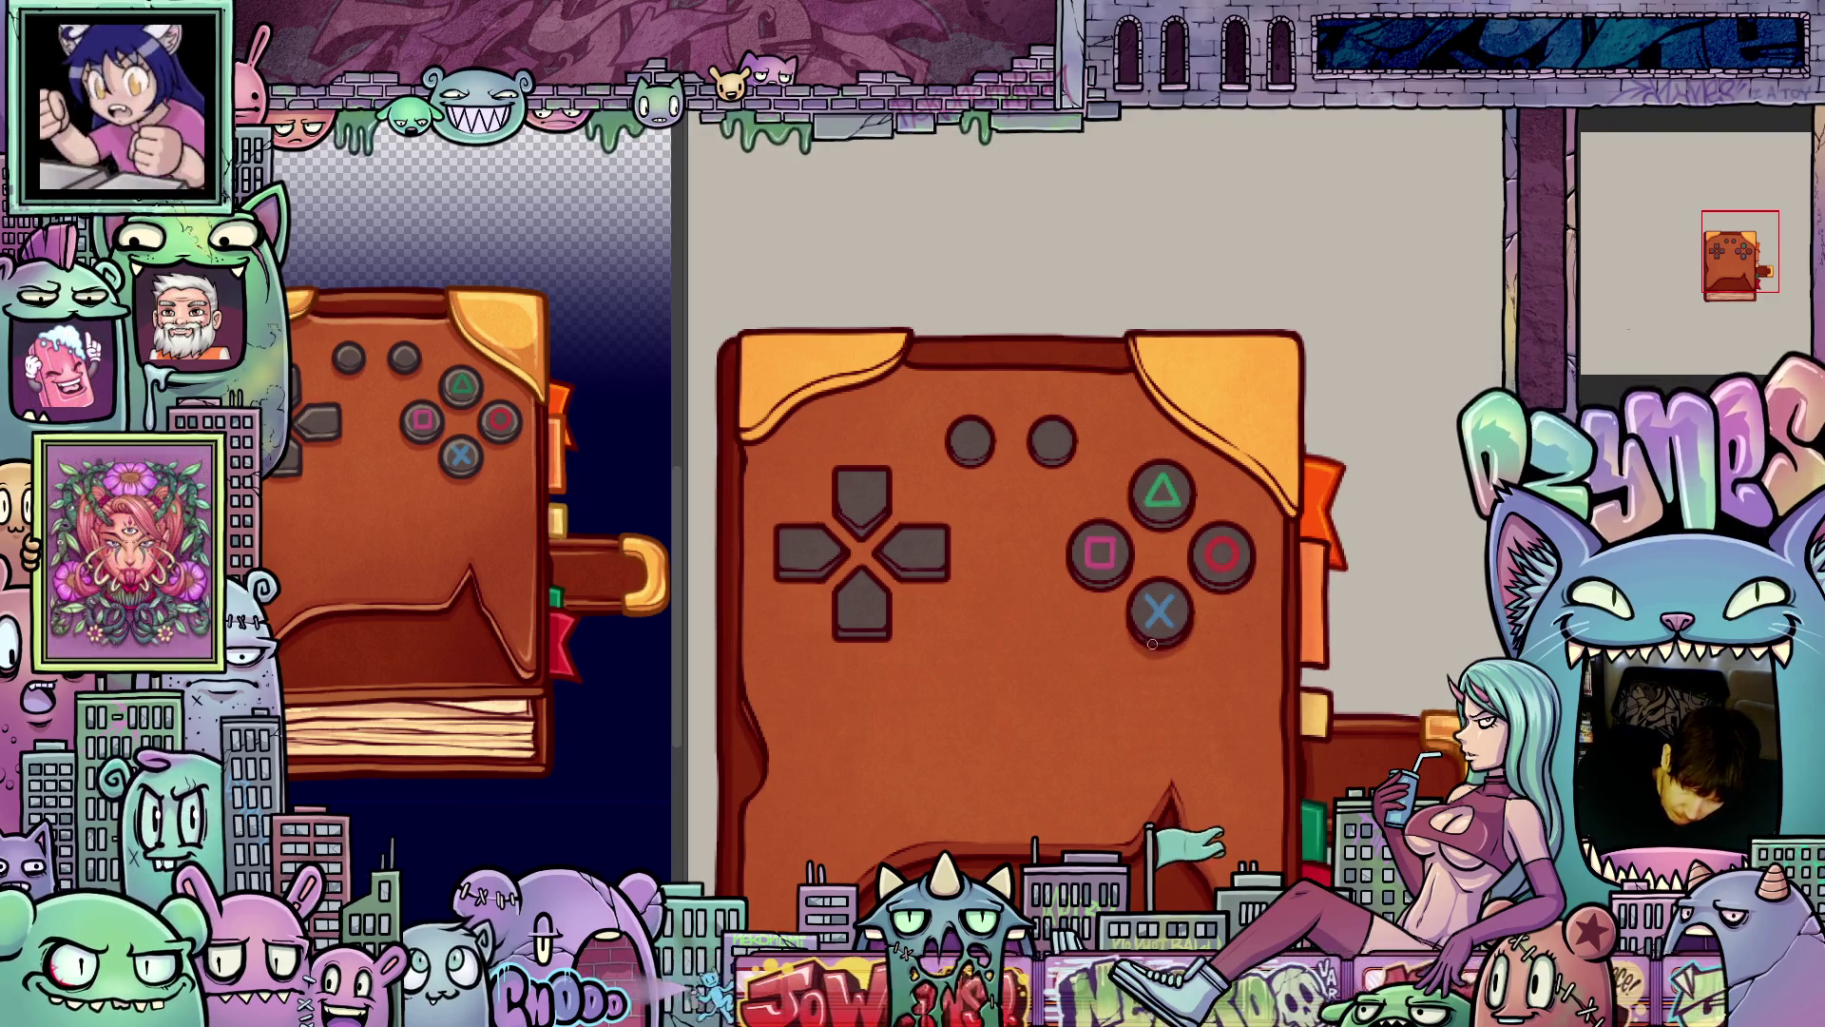
left_click_drag(1209, 586, 1168, 644)
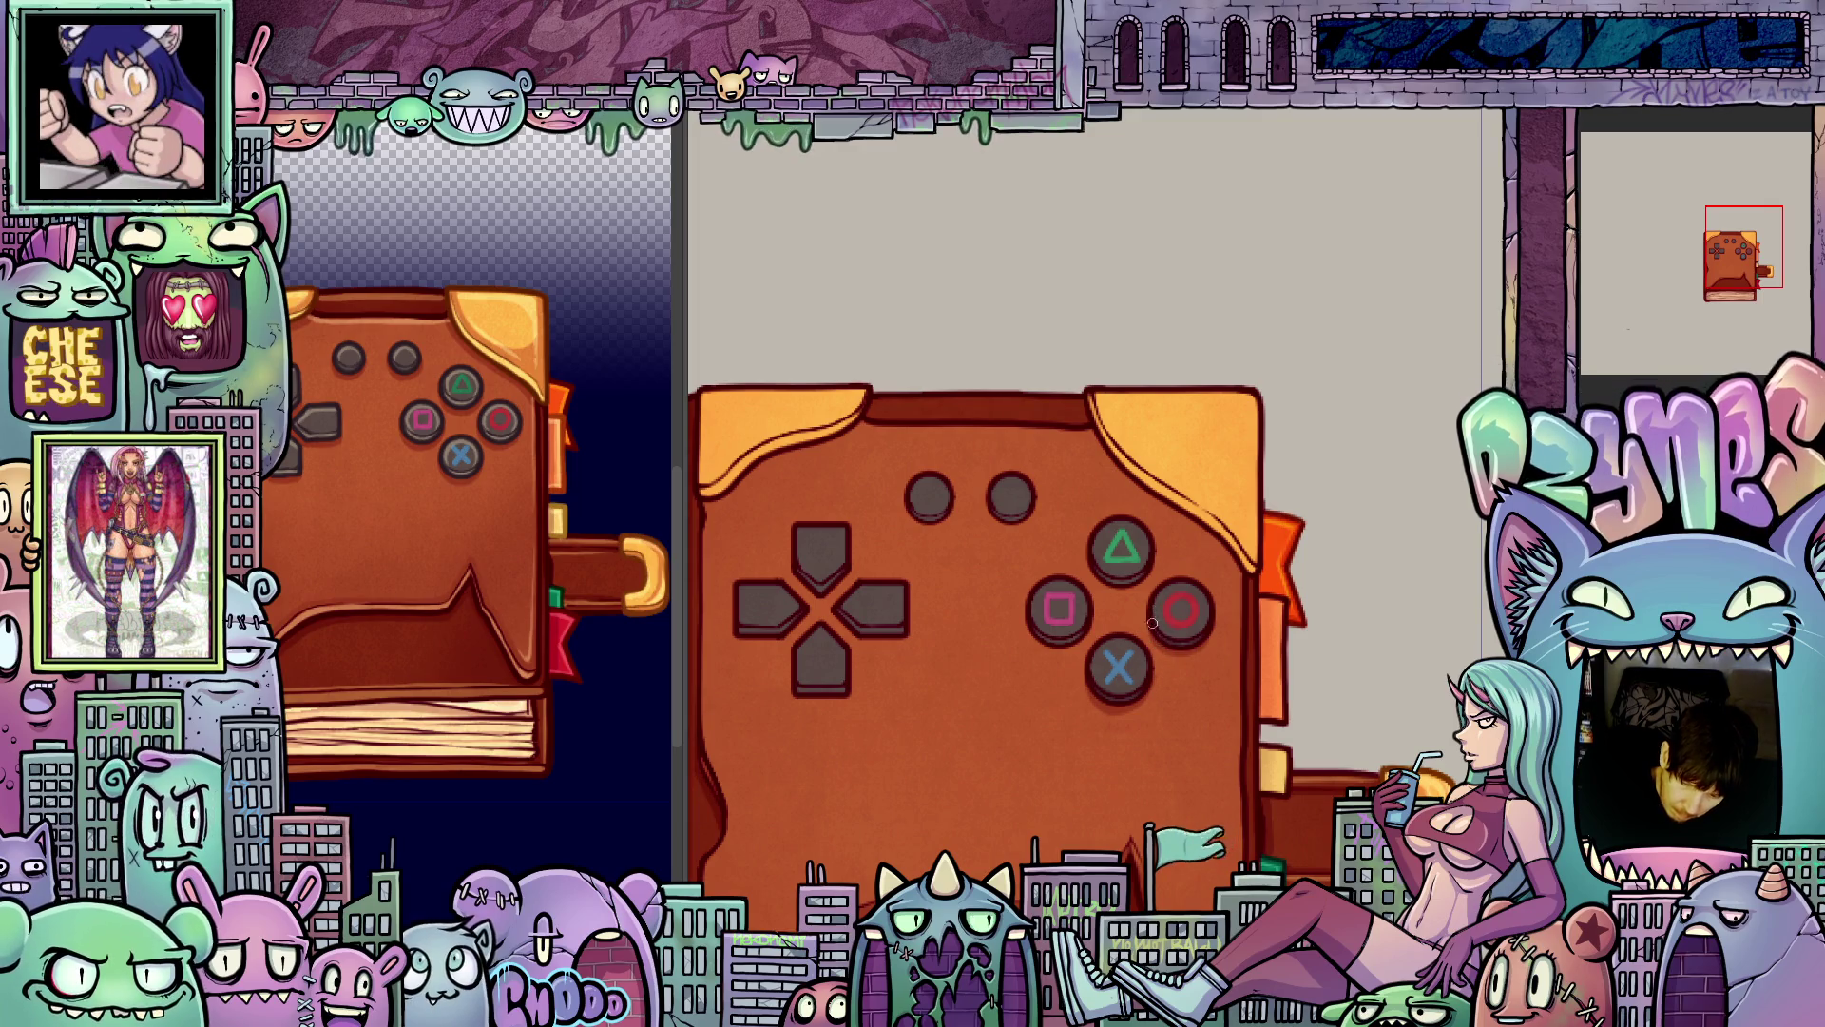
left_click_drag(1099, 569, 1108, 620)
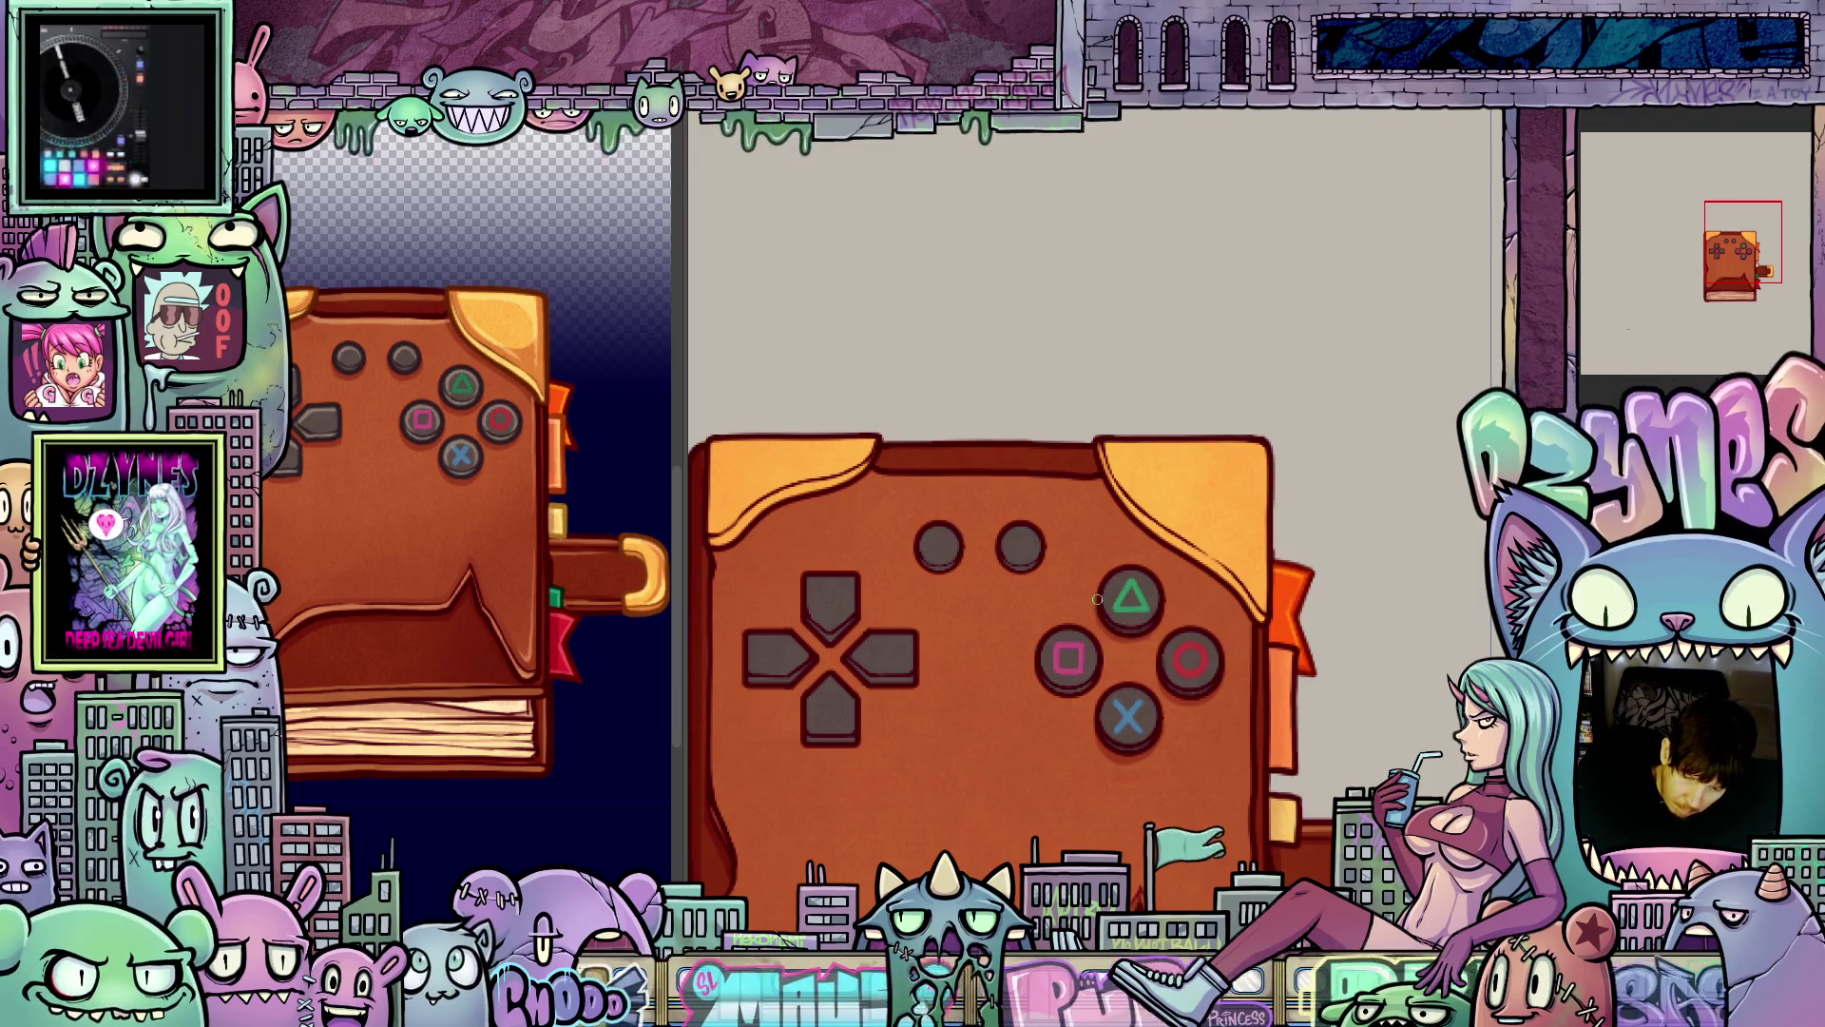
left_click_drag(1242, 711, 1200, 748)
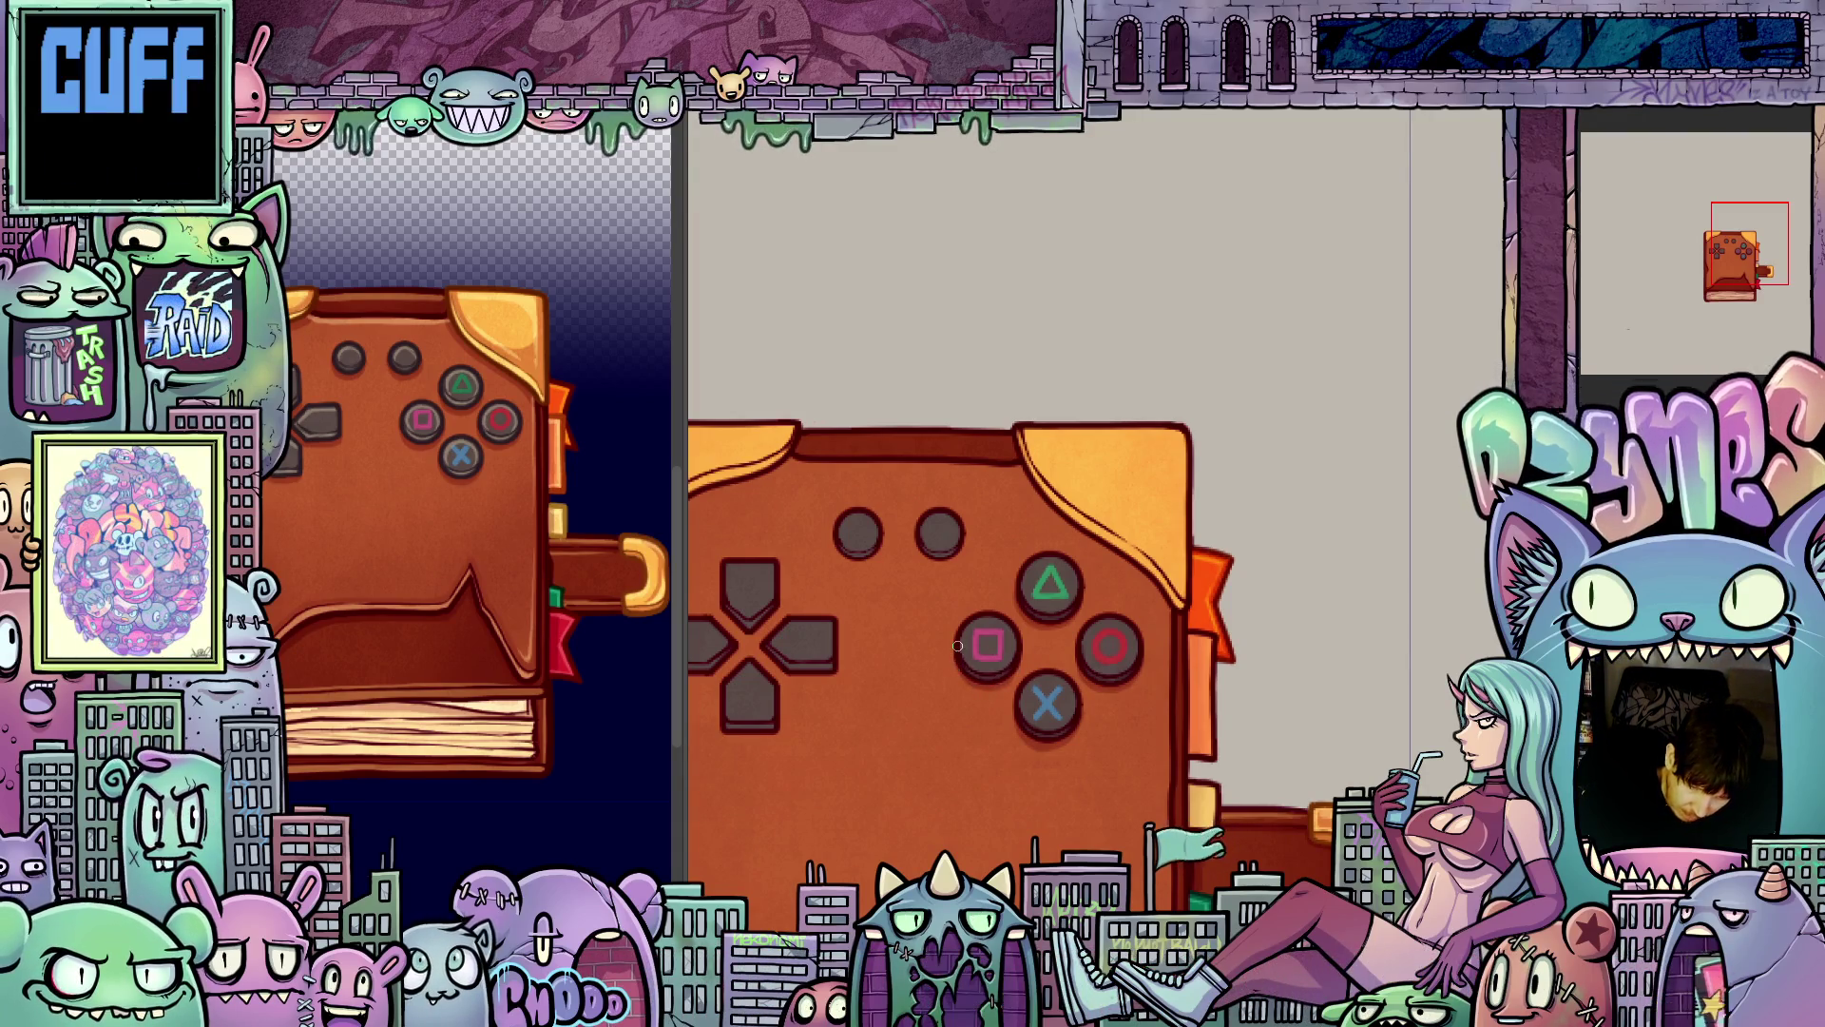
mouse_move(1043, 622)
left_mouse_down()
mouse_move(1136, 668)
mouse_move(1166, 726)
left_mouse_up()
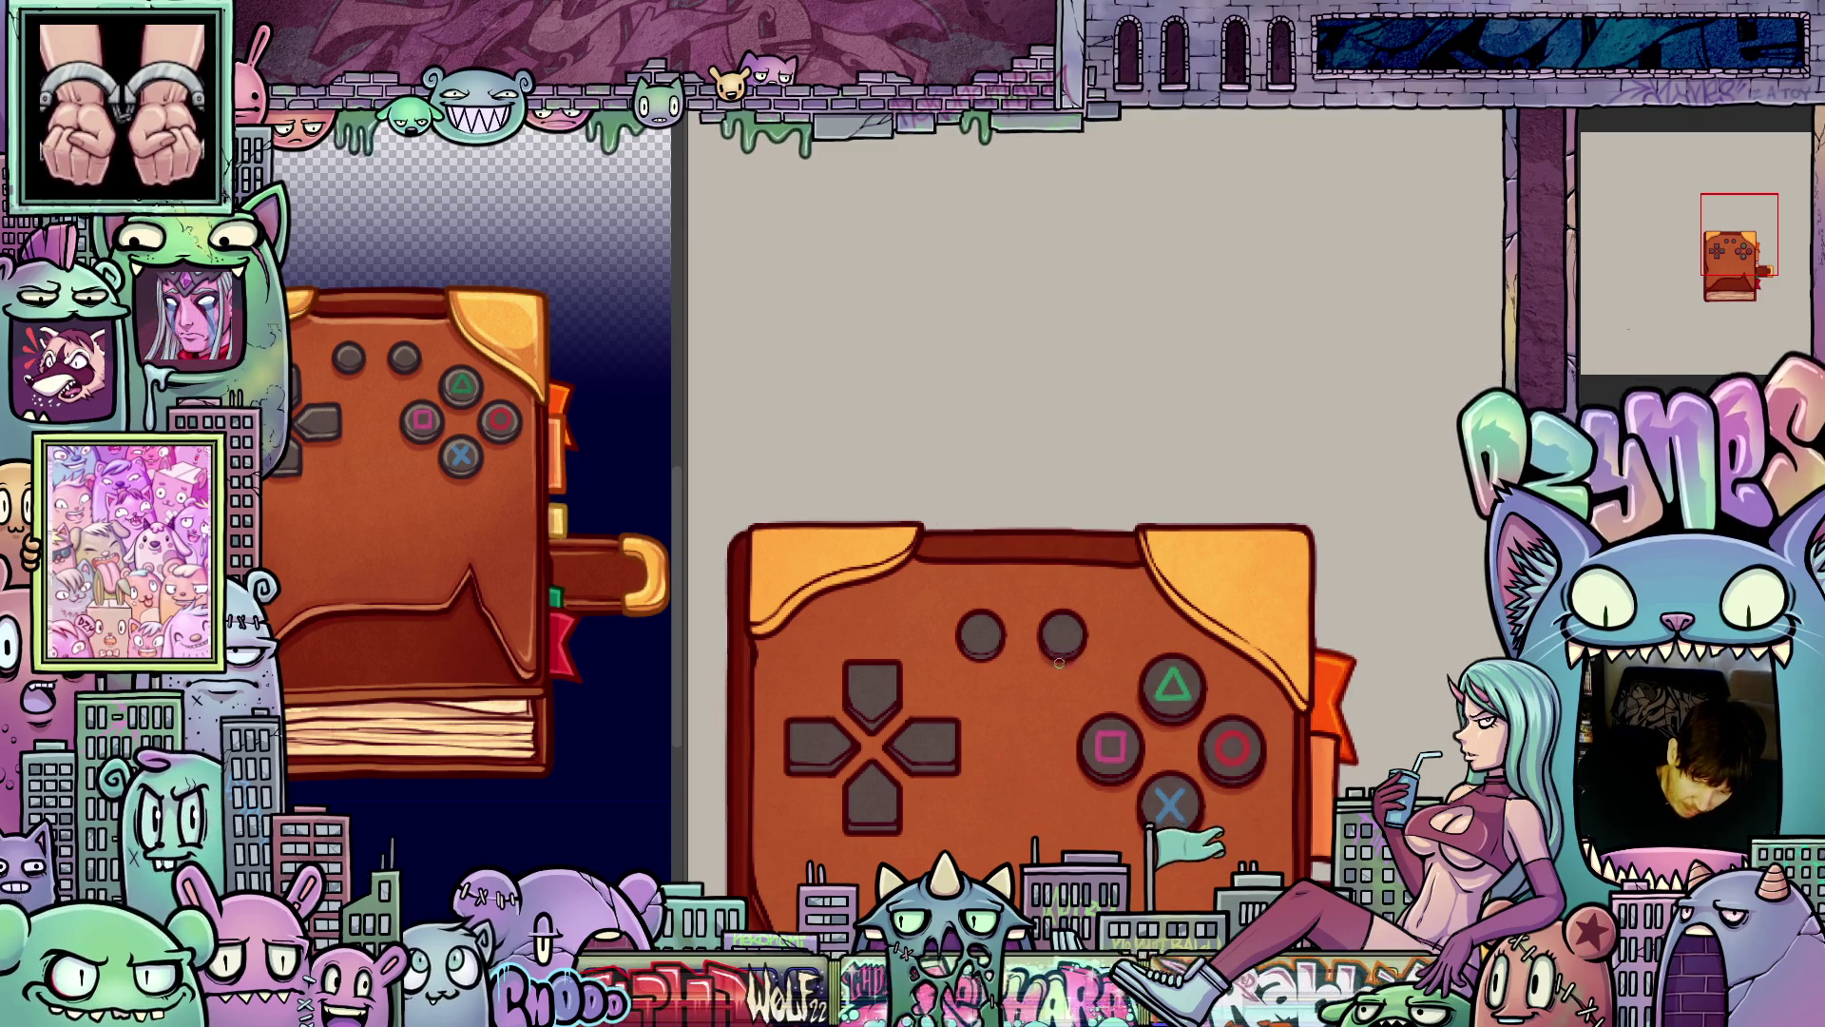
left_click_drag(1042, 637, 1125, 673)
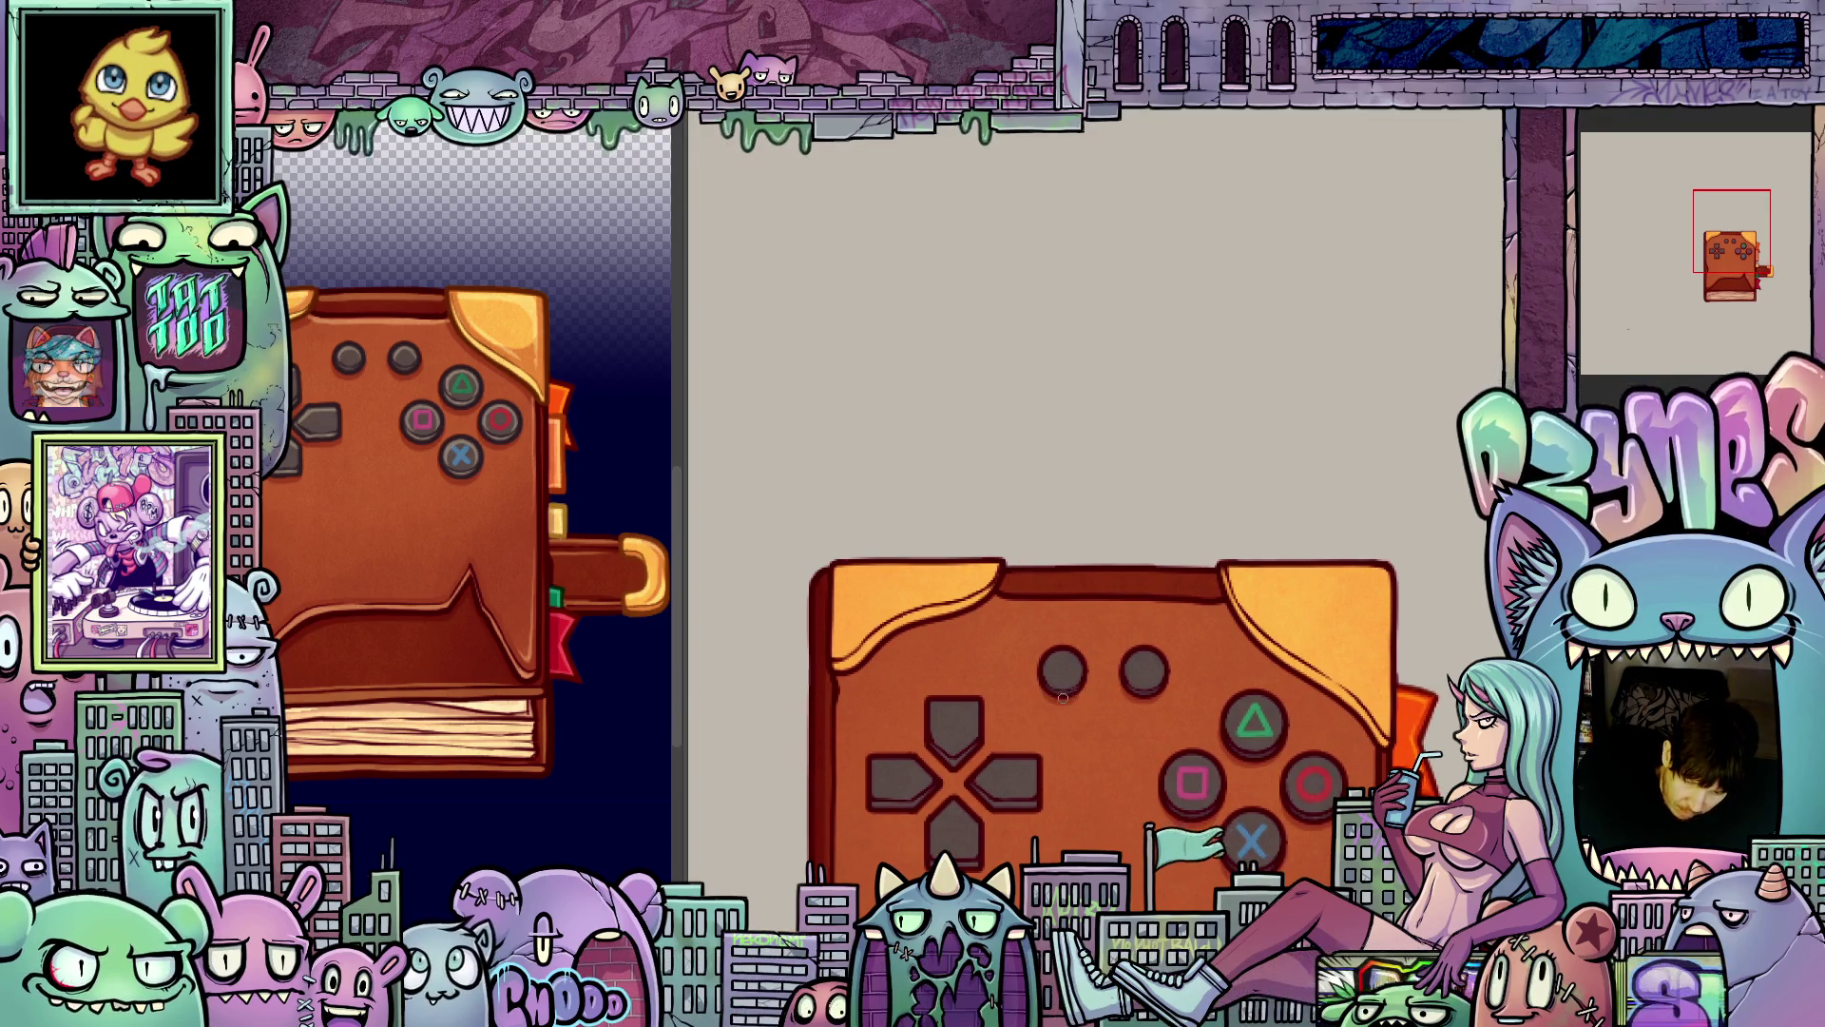
scroll(1127, 711, "down", 3)
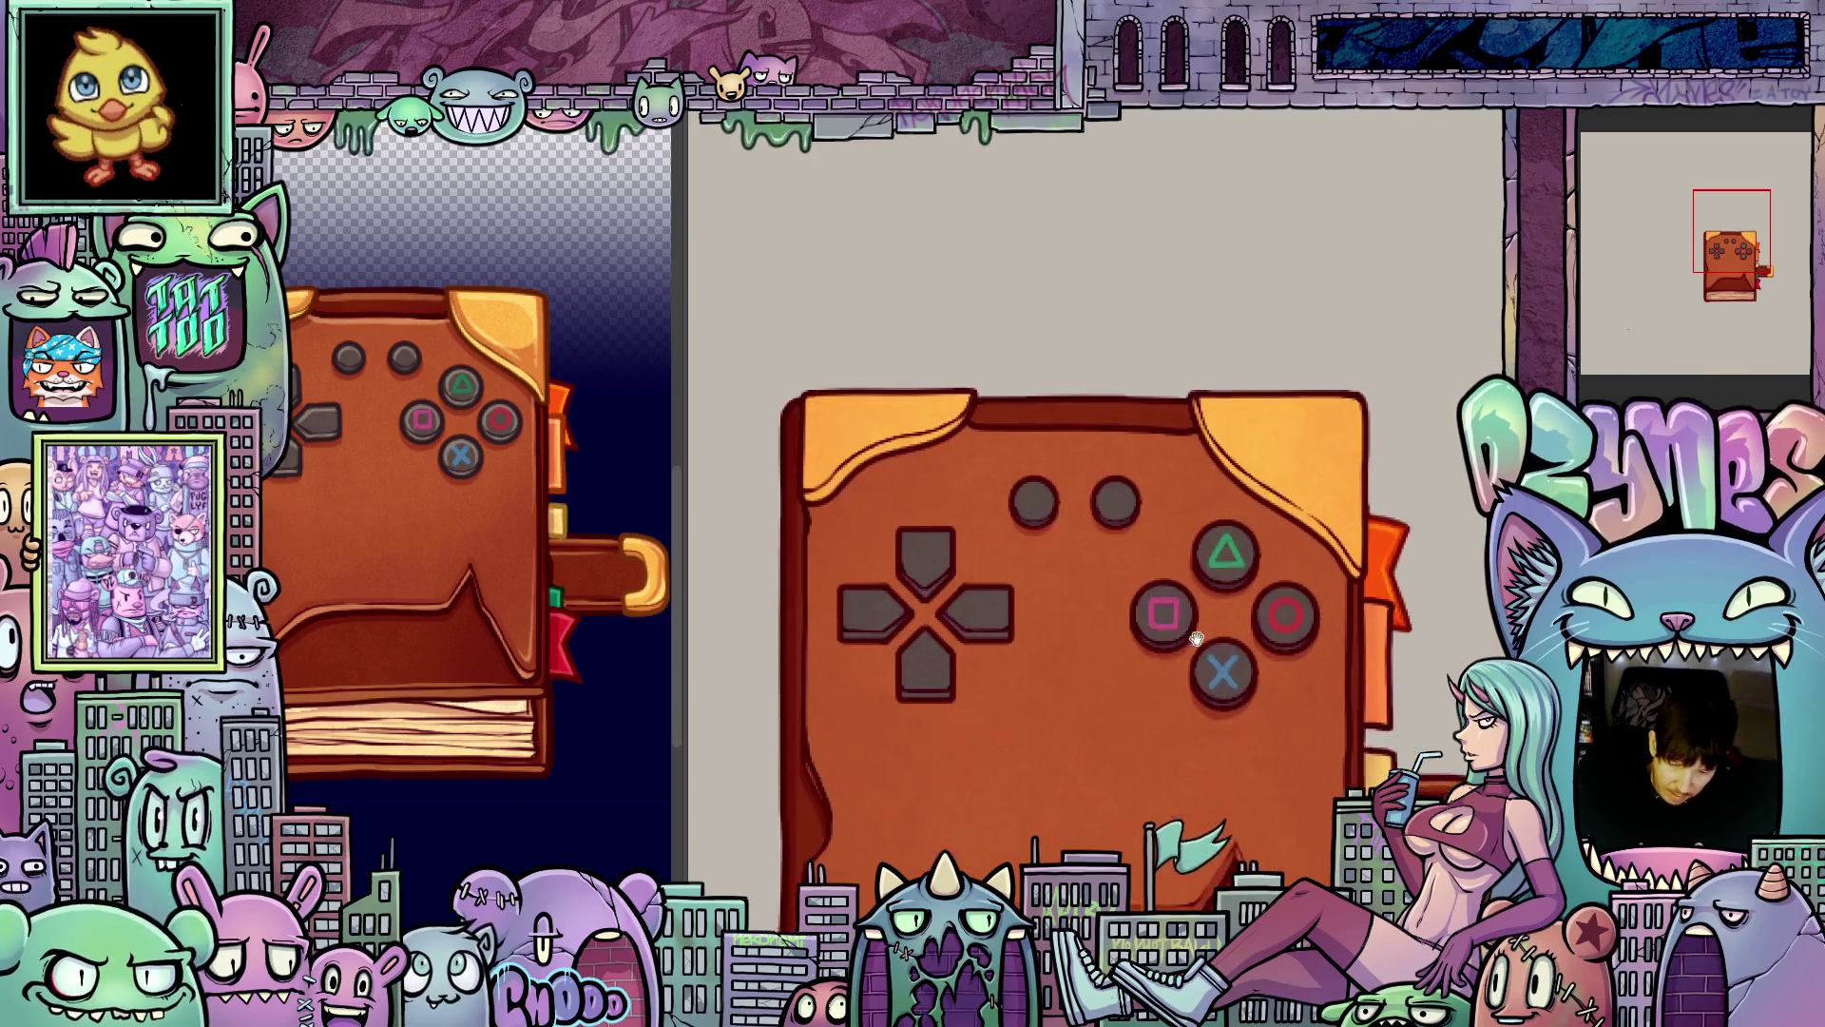
scroll(1074, 684, "left", 2)
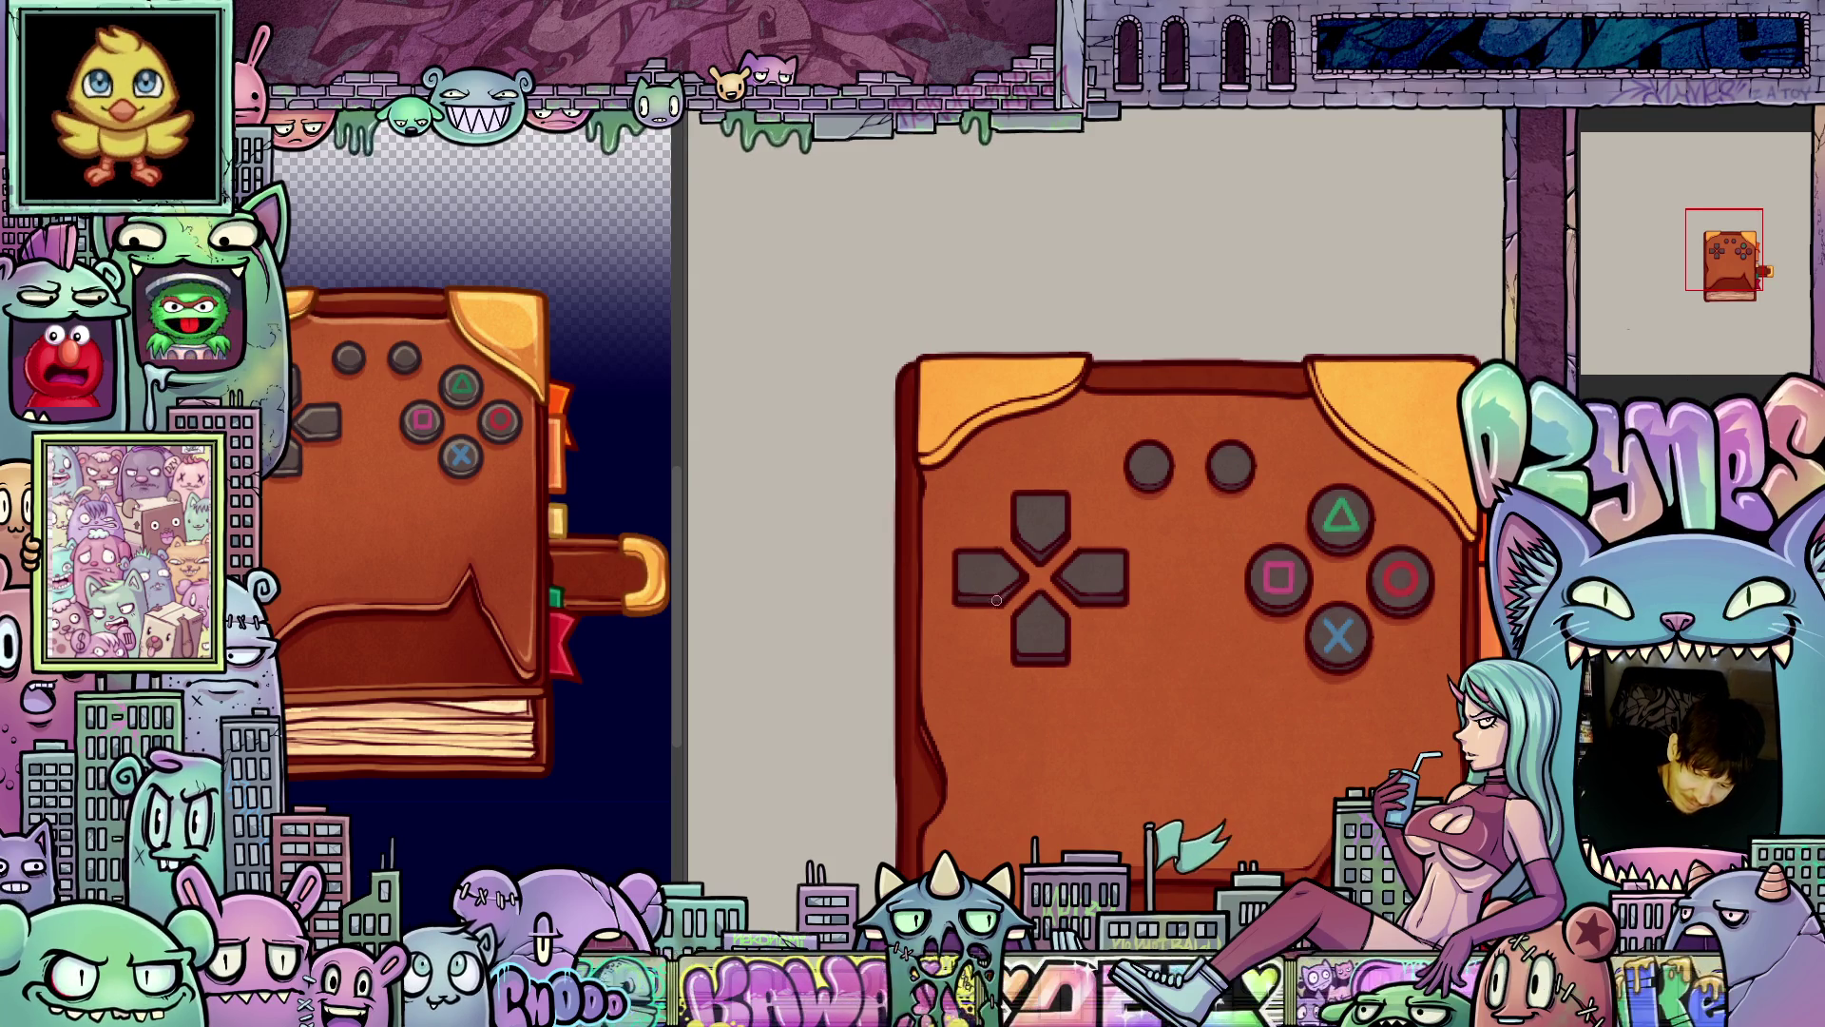
scroll(1005, 604, "down", 1)
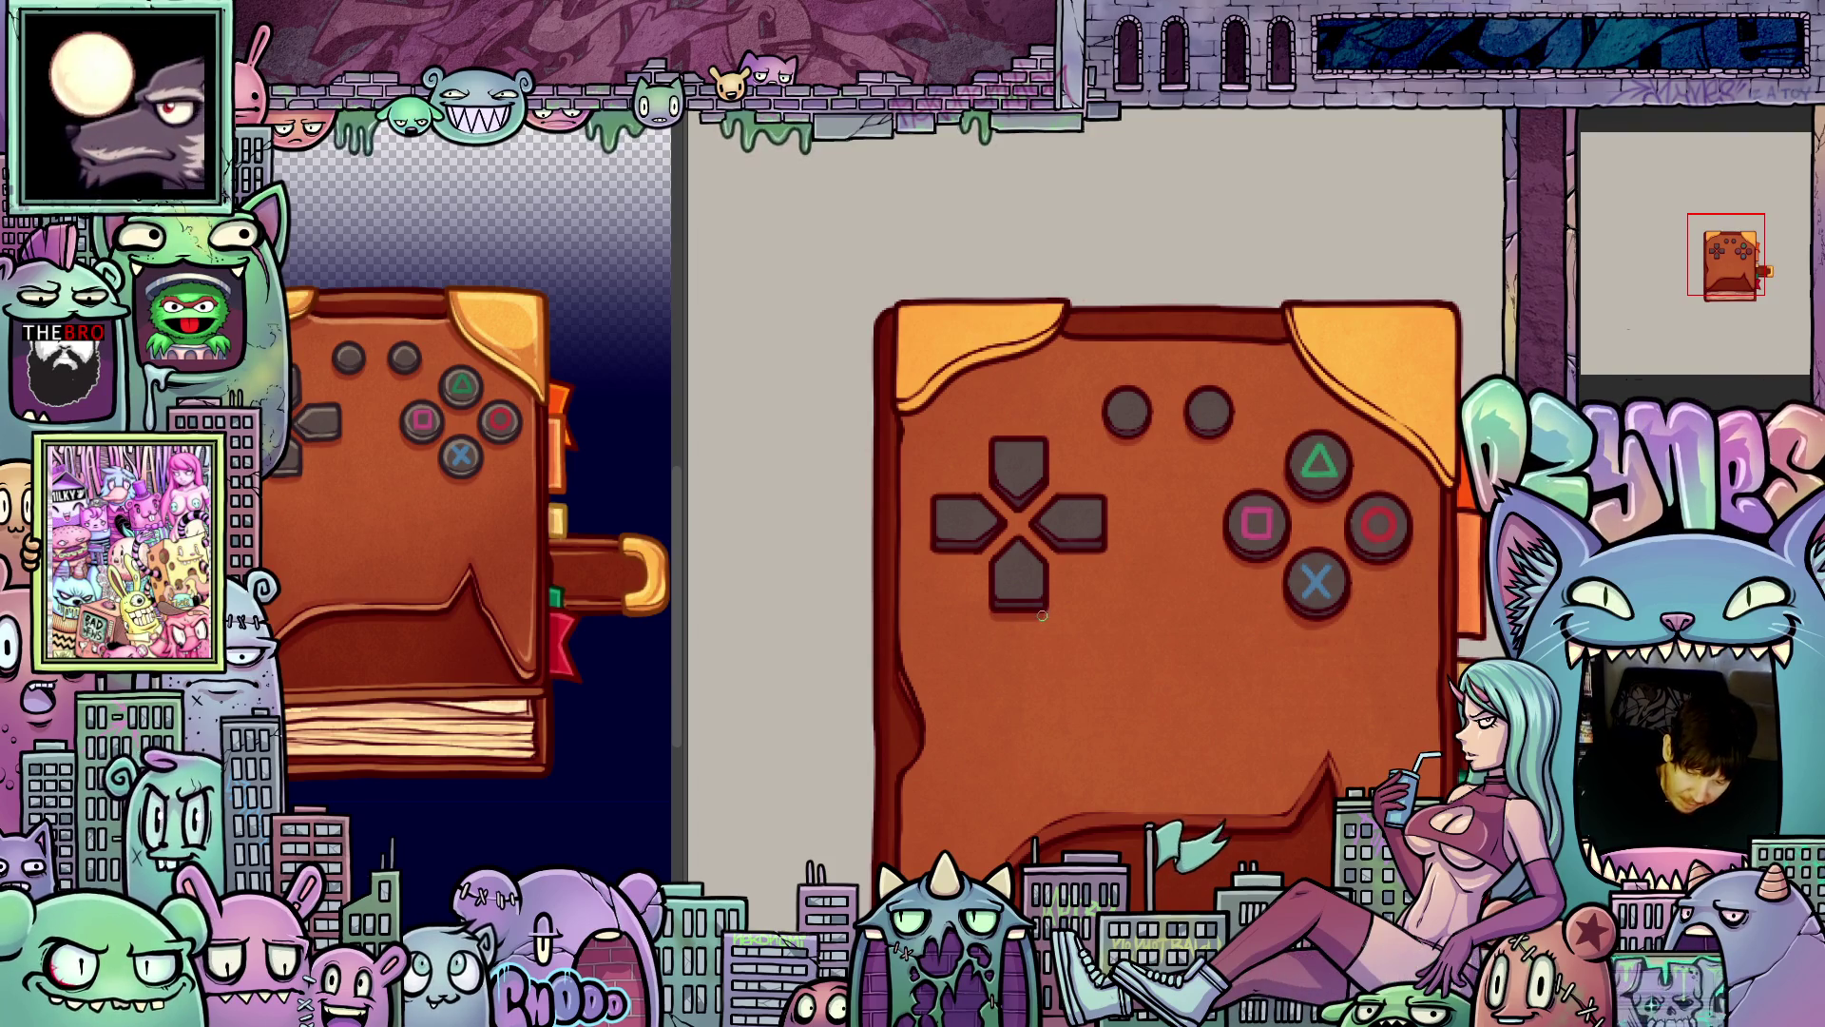
scroll(1089, 627, "up", 1)
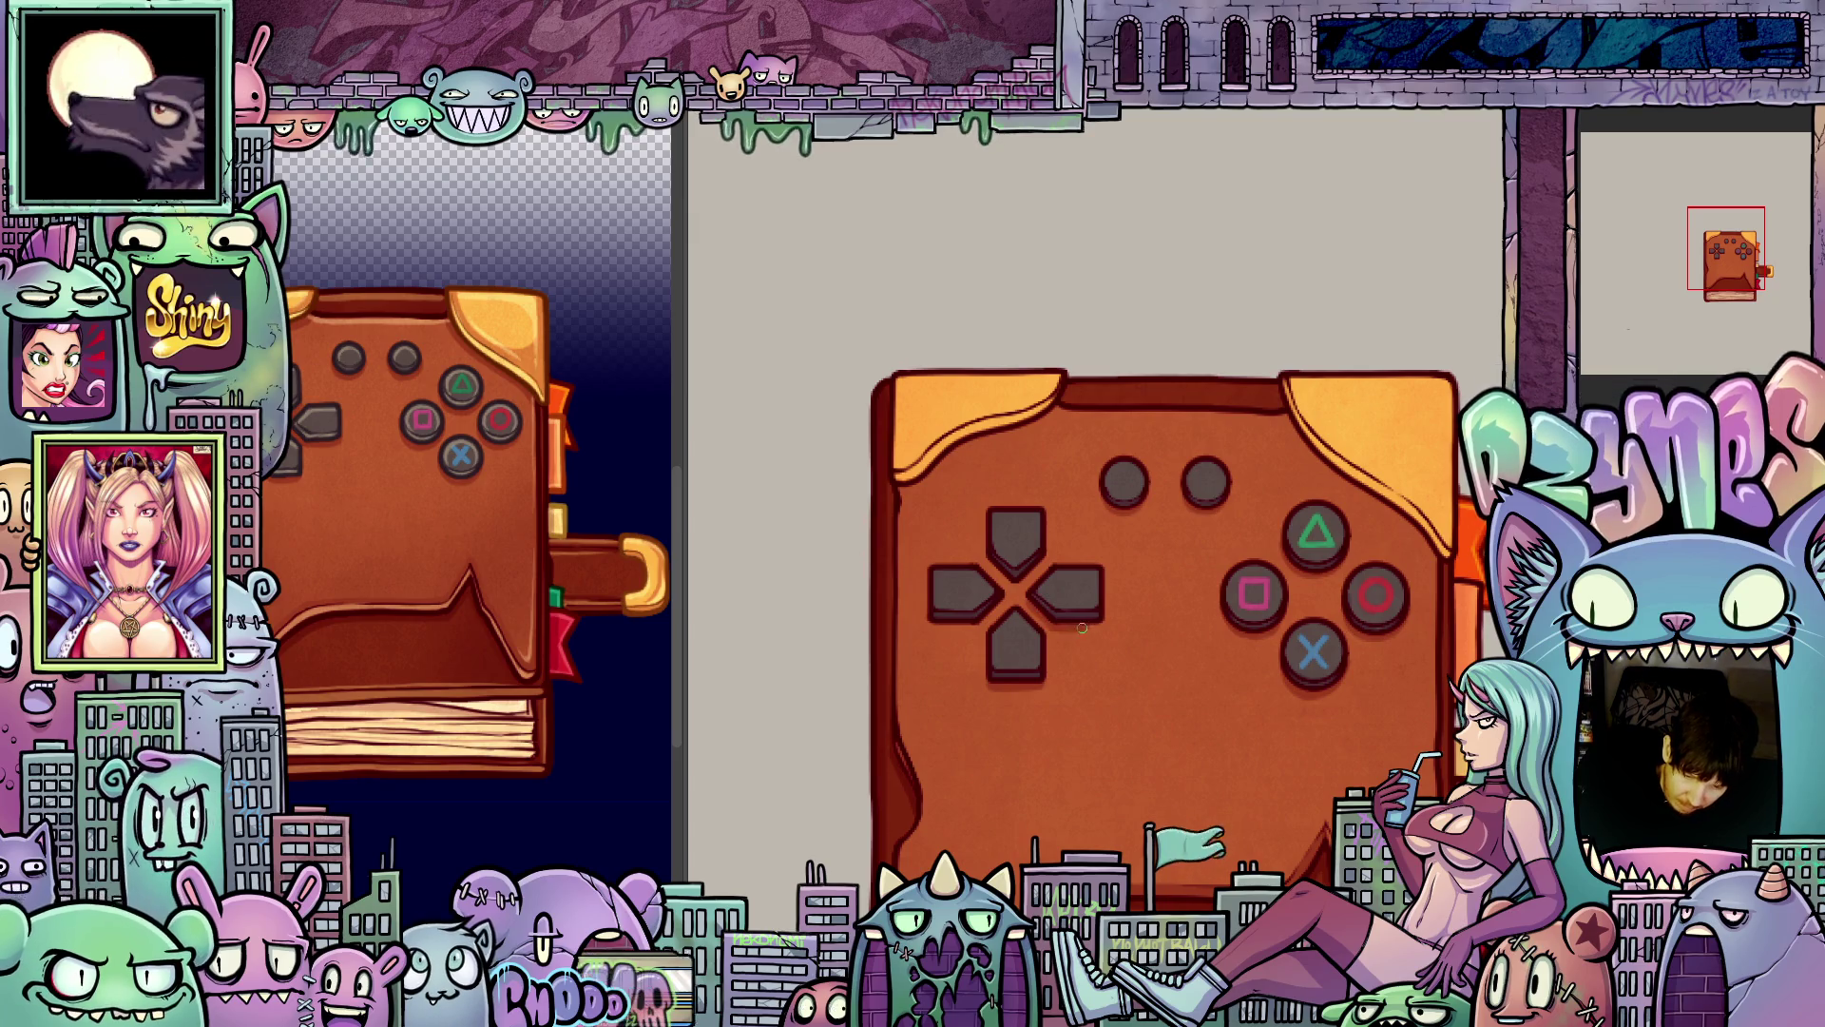
scroll(1103, 613, "left", 2)
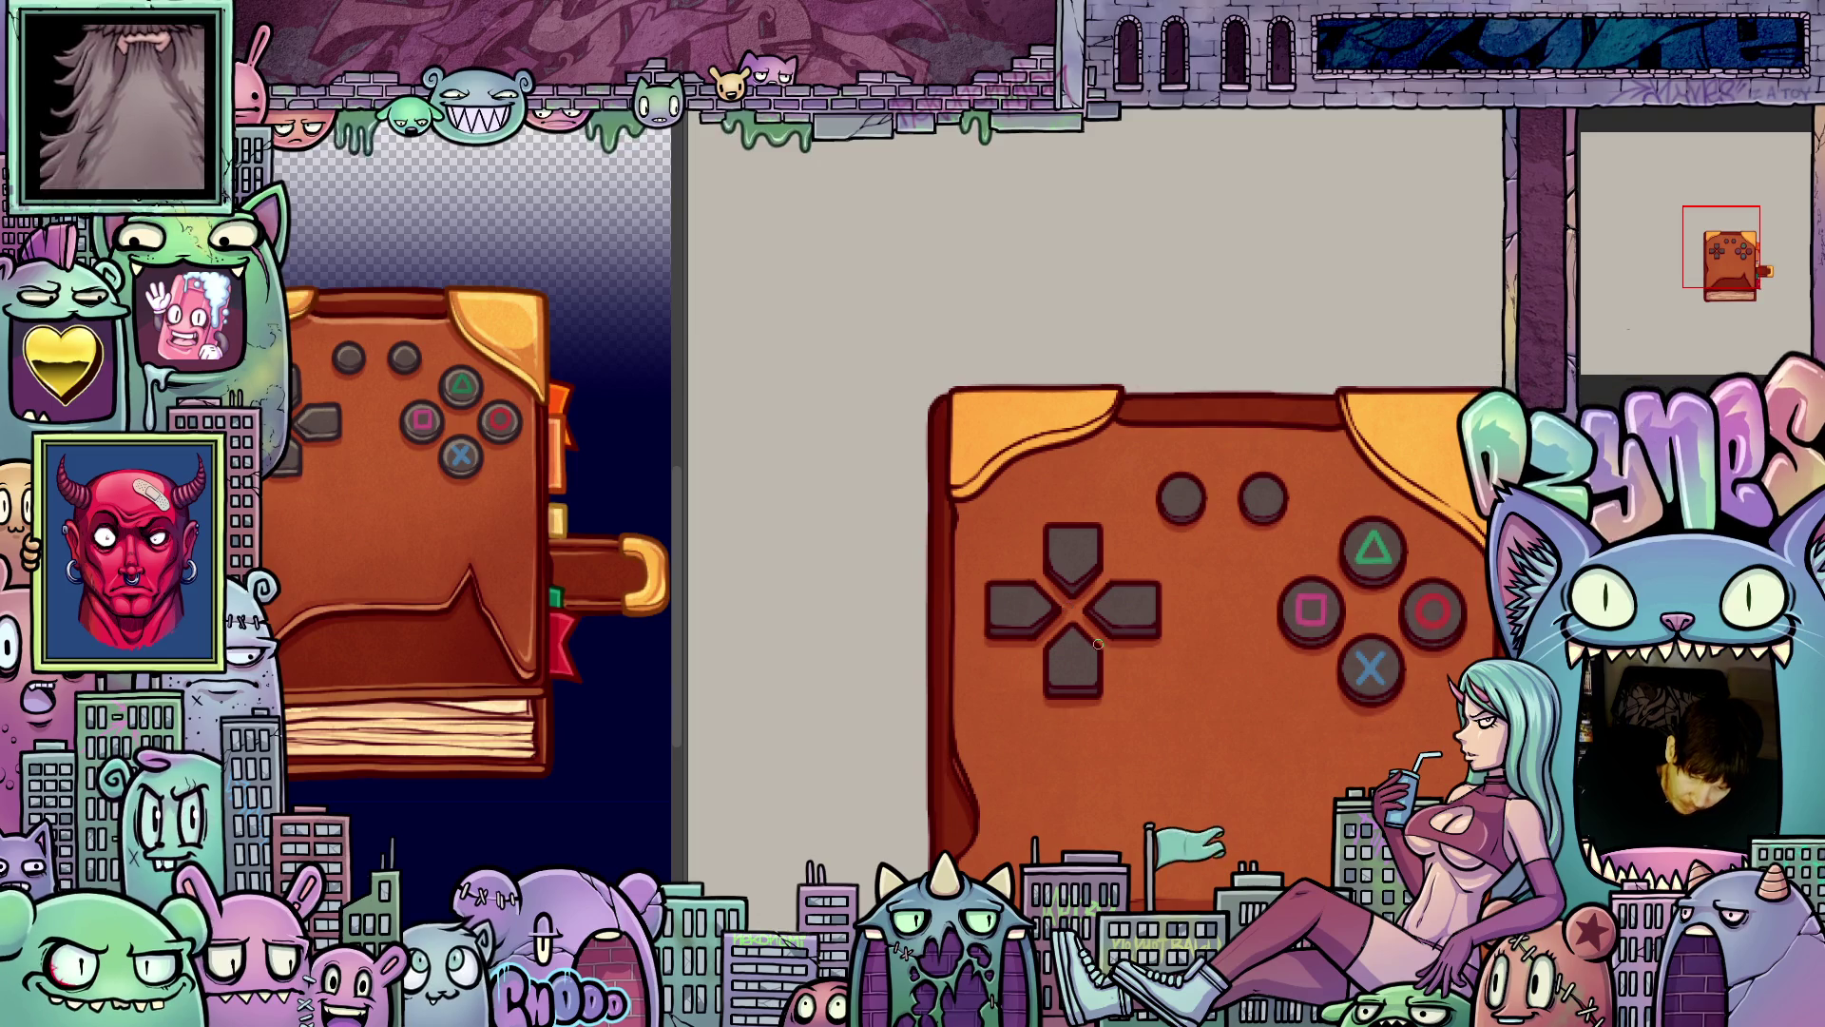
scroll(1098, 643, "up", 1)
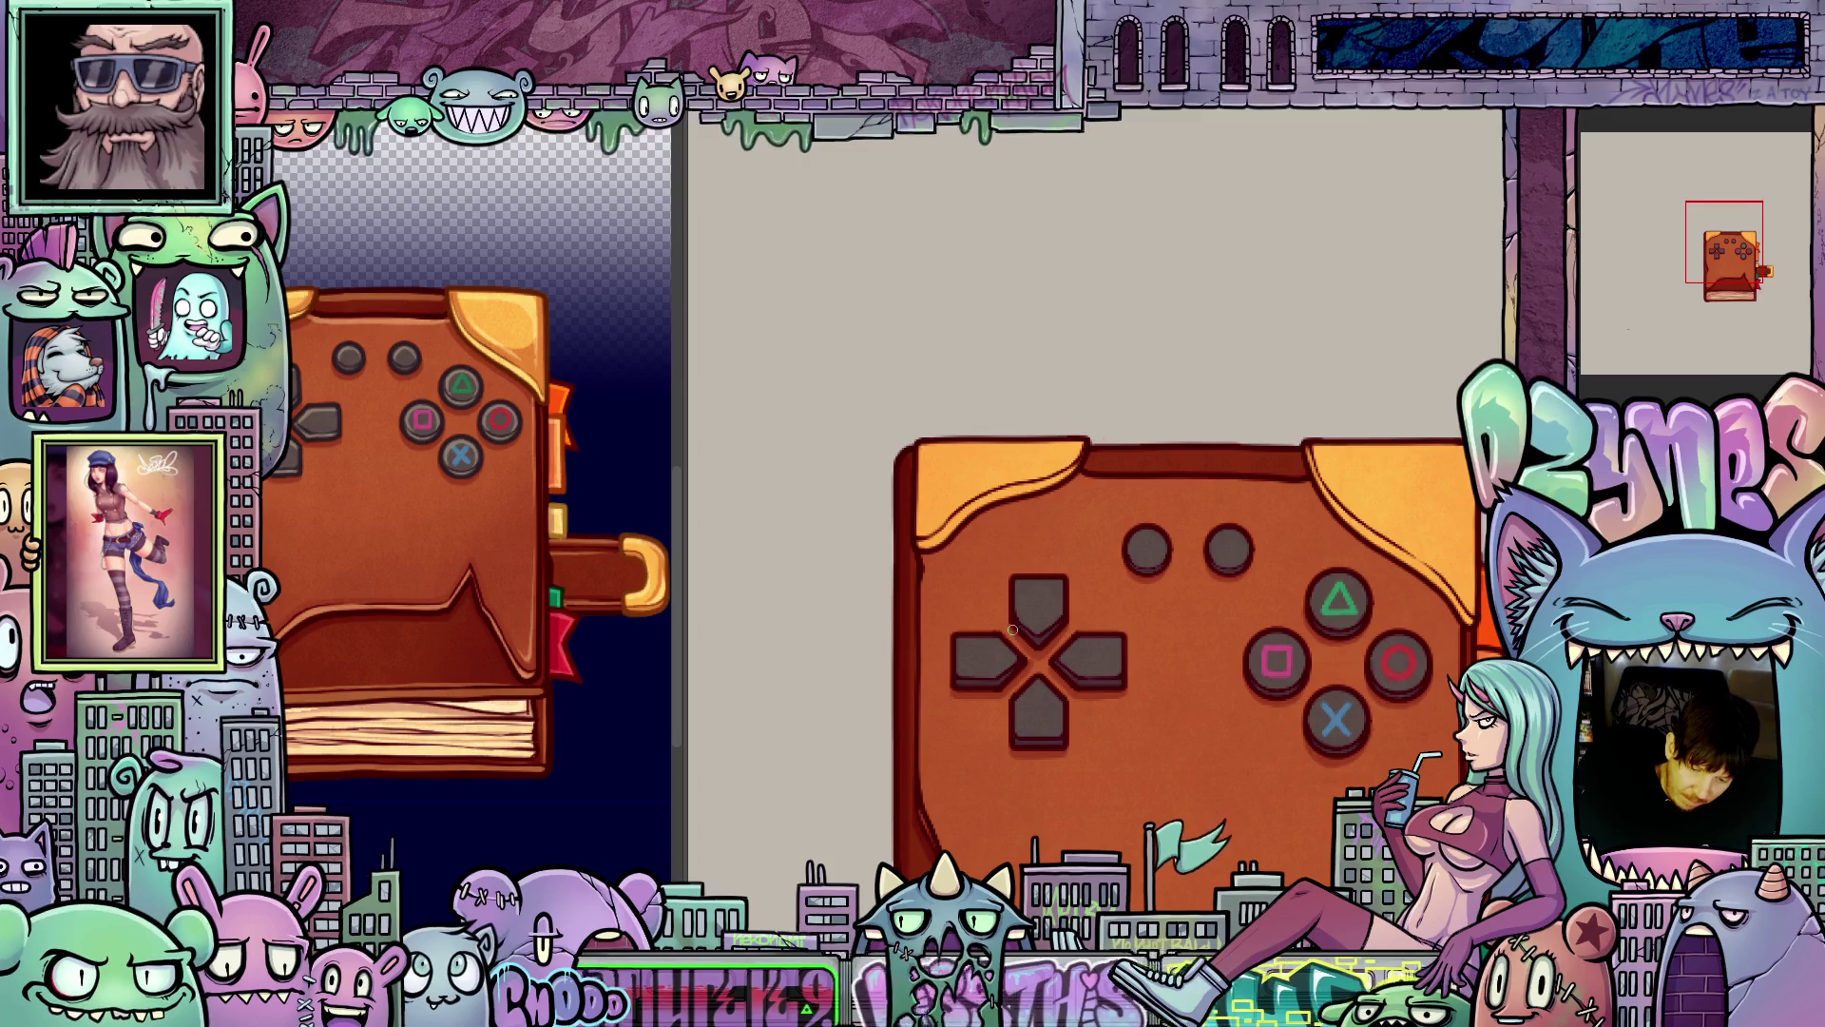
mouse_move(1066, 648)
left_mouse_down()
mouse_move(1169, 640)
mouse_move(1206, 713)
mouse_move(1148, 708)
mouse_move(1189, 758)
mouse_move(1066, 780)
mouse_move(1238, 683)
mouse_move(1164, 595)
left_mouse_up()
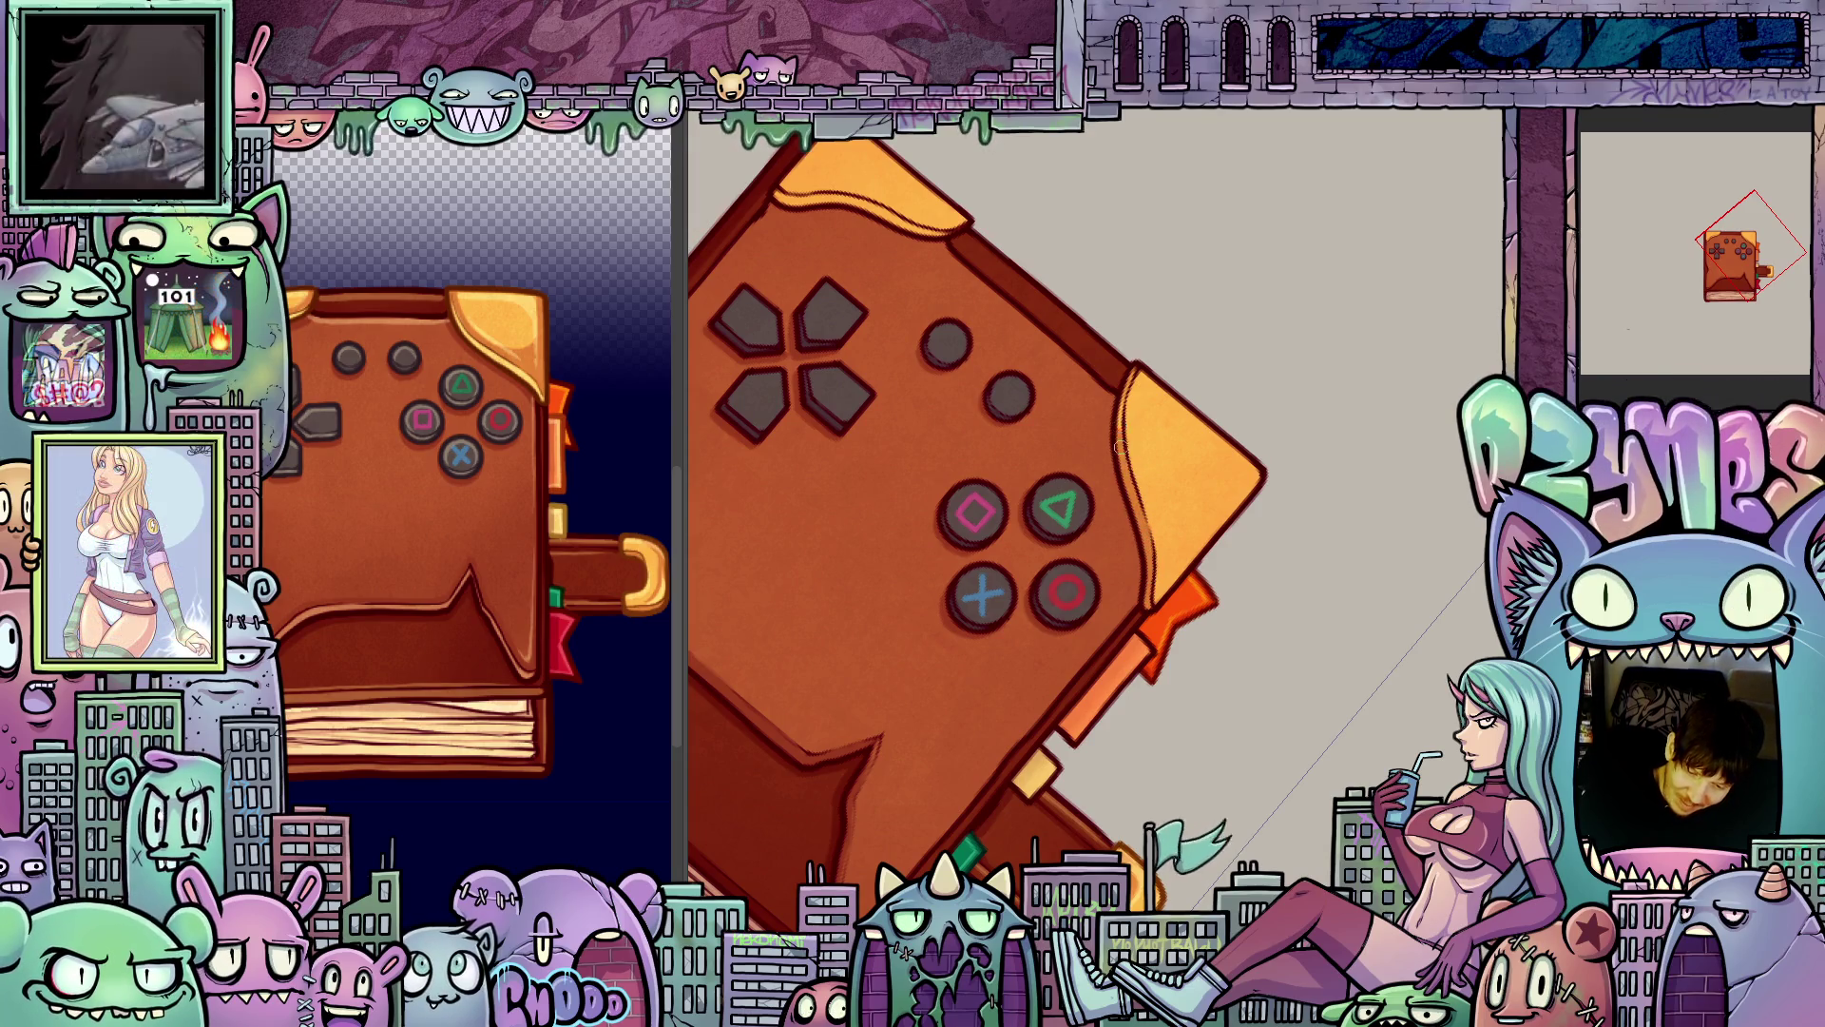
key("5")
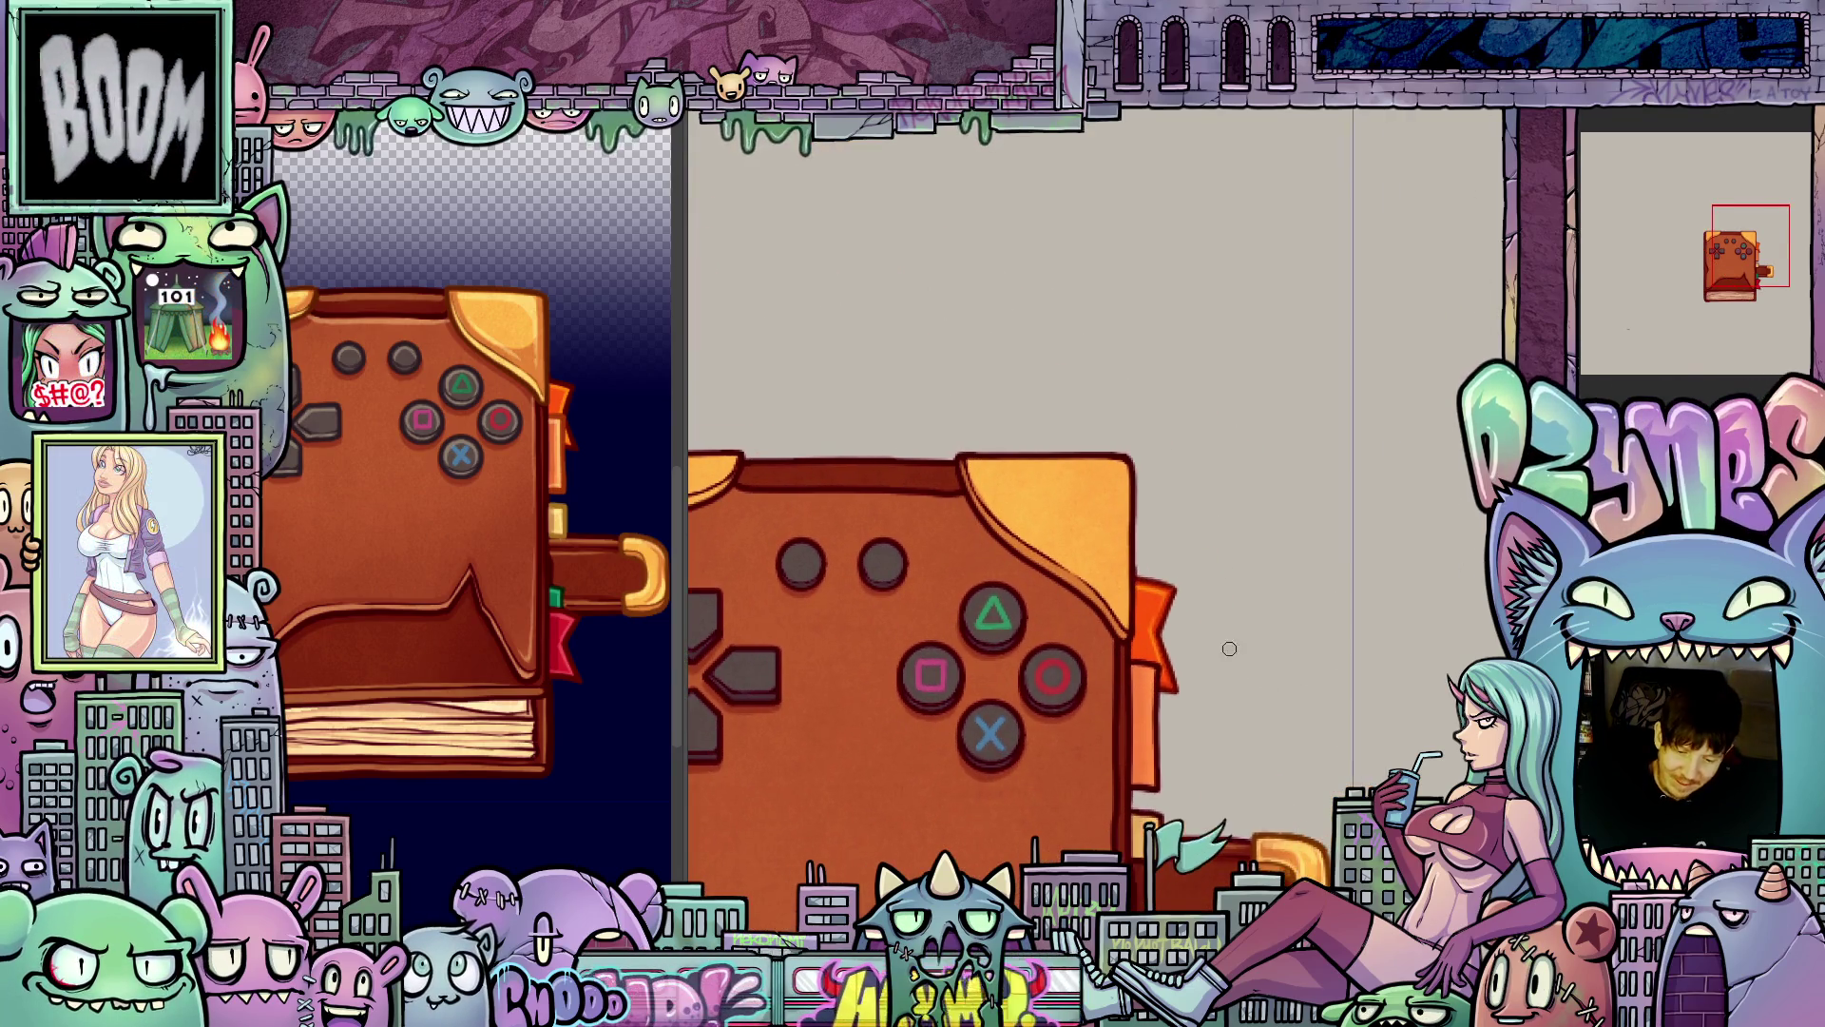
key("6")
key("6")
key("6")
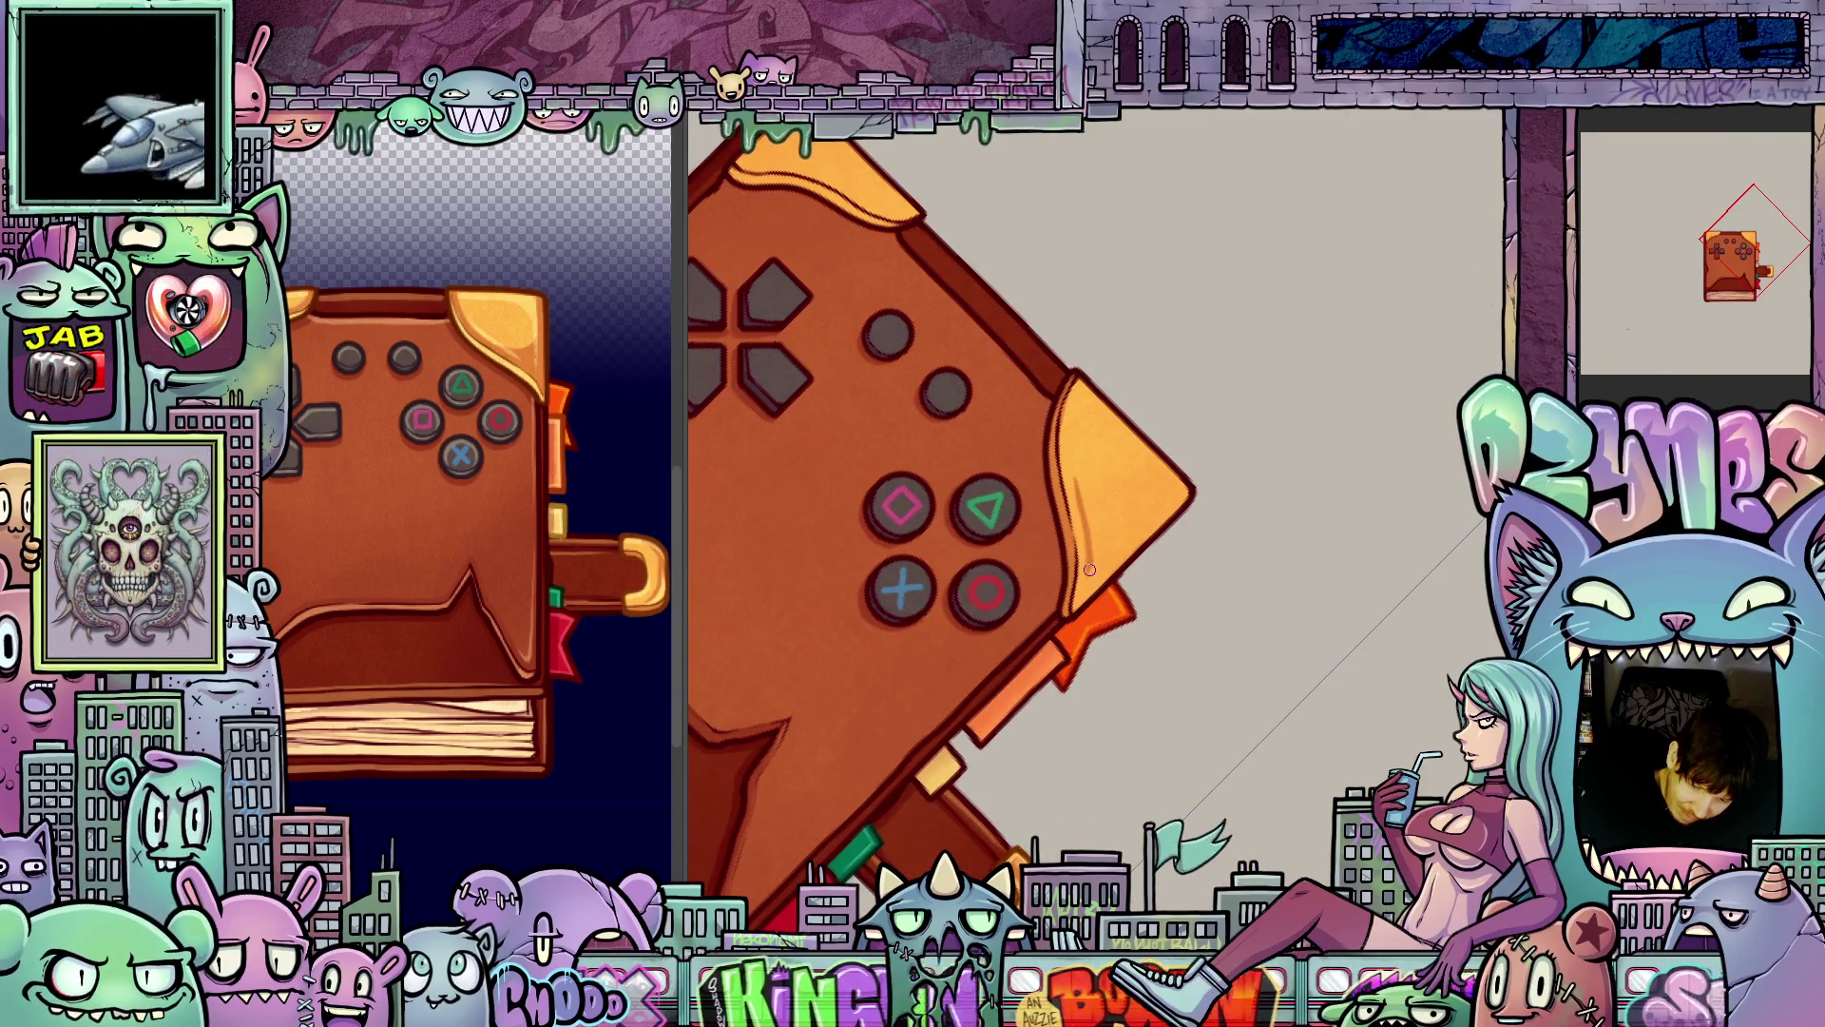
key("4")
key("4")
key("4")
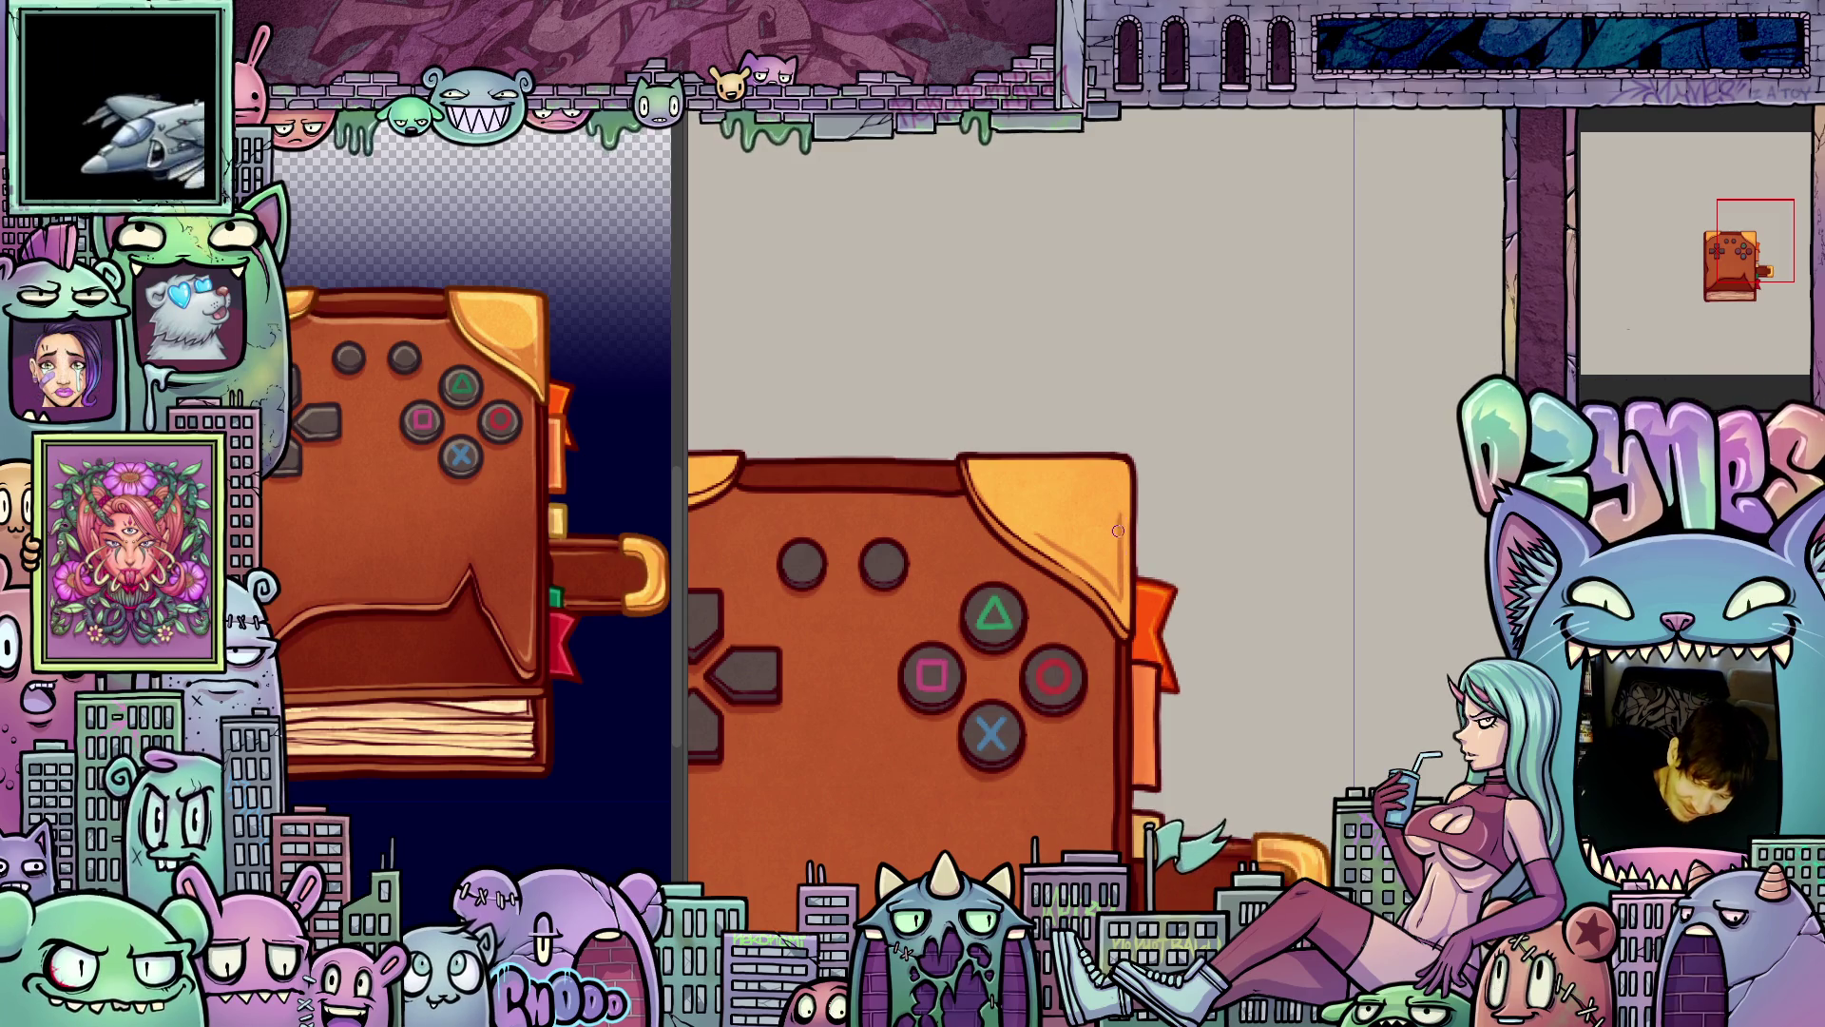
key("6")
key("6")
key("6")
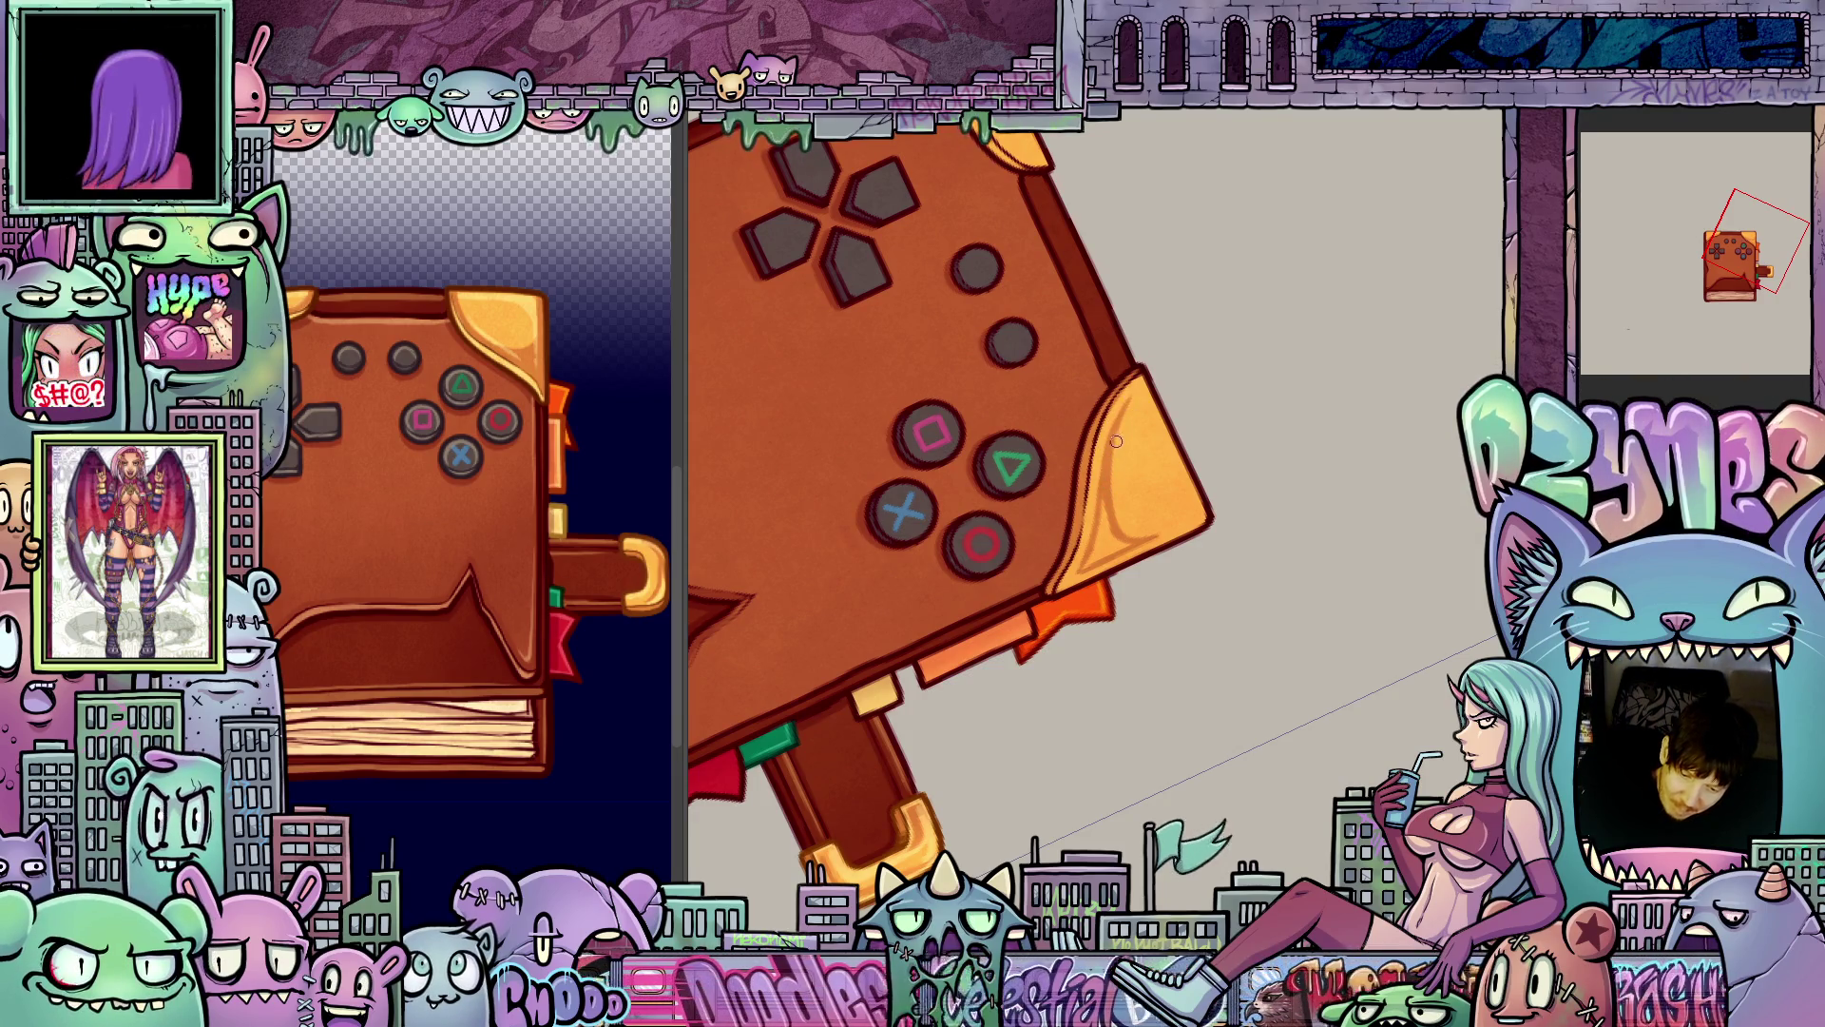
key("minus")
key("minus")
key("minus")
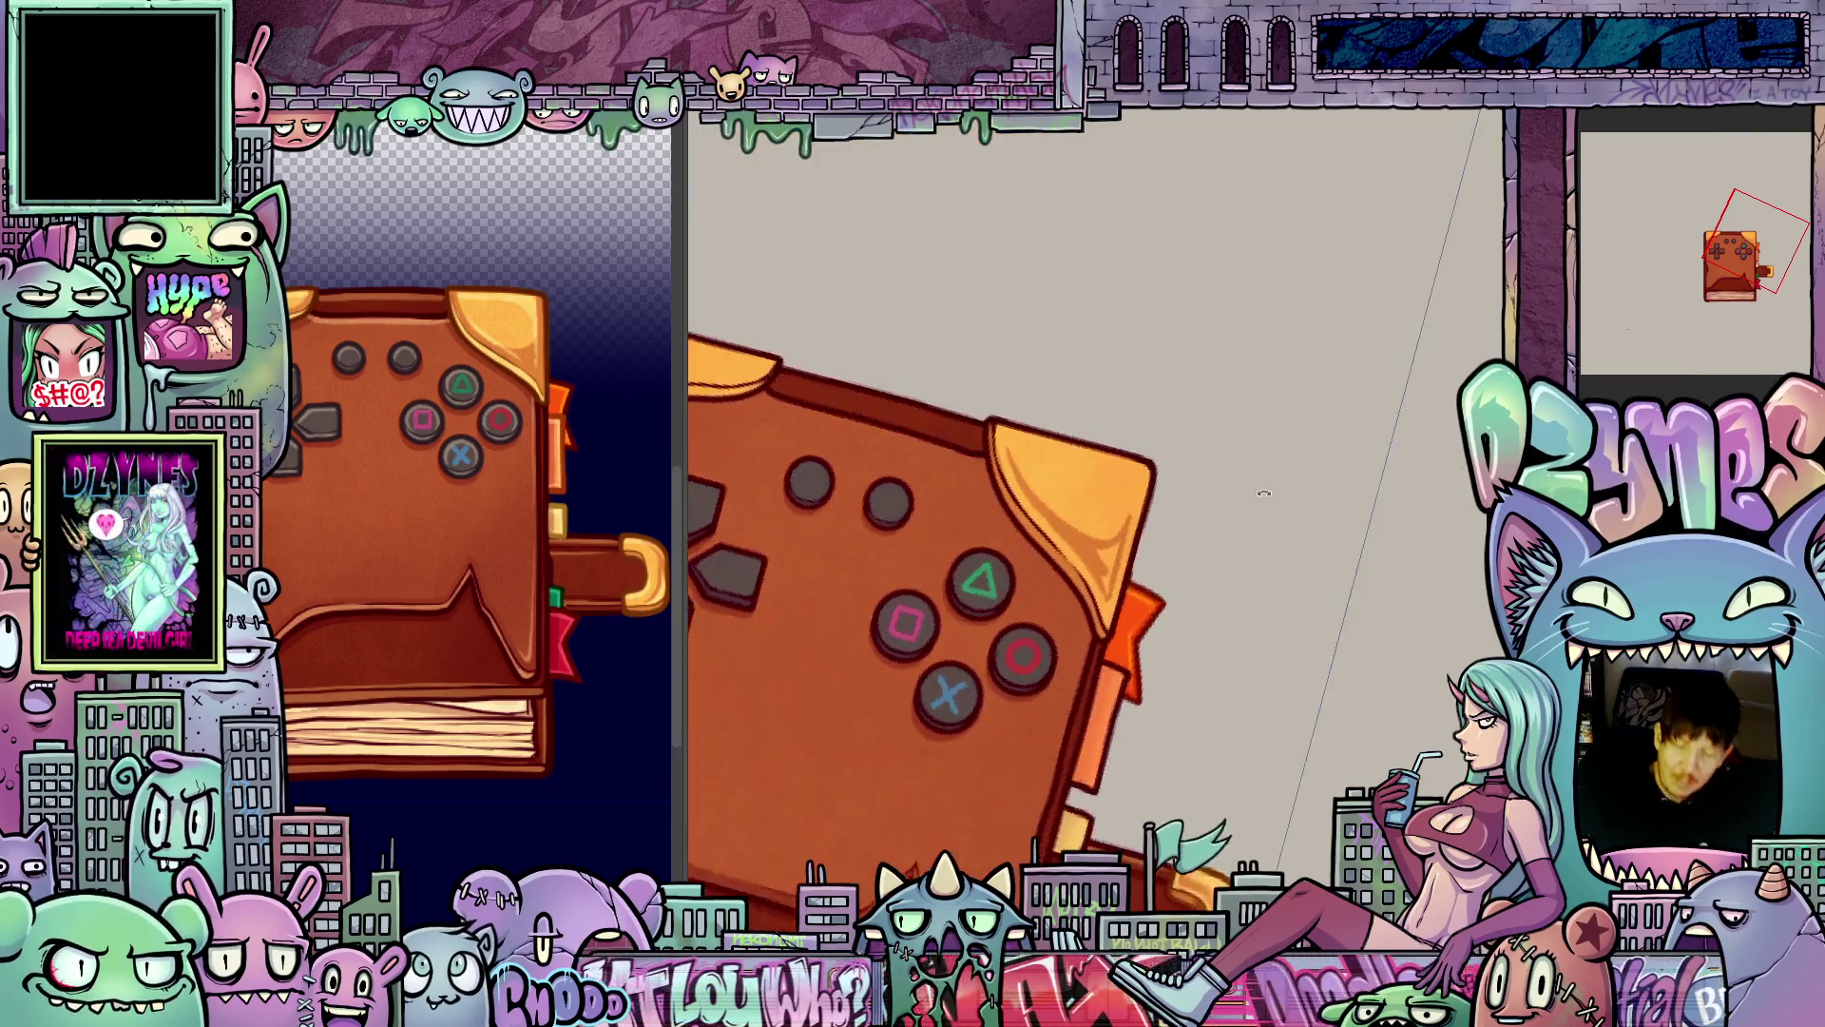
mouse_move(1241, 564)
left_mouse_down()
mouse_move(1289, 586)
mouse_move(1253, 584)
mouse_move(1286, 642)
left_mouse_up()
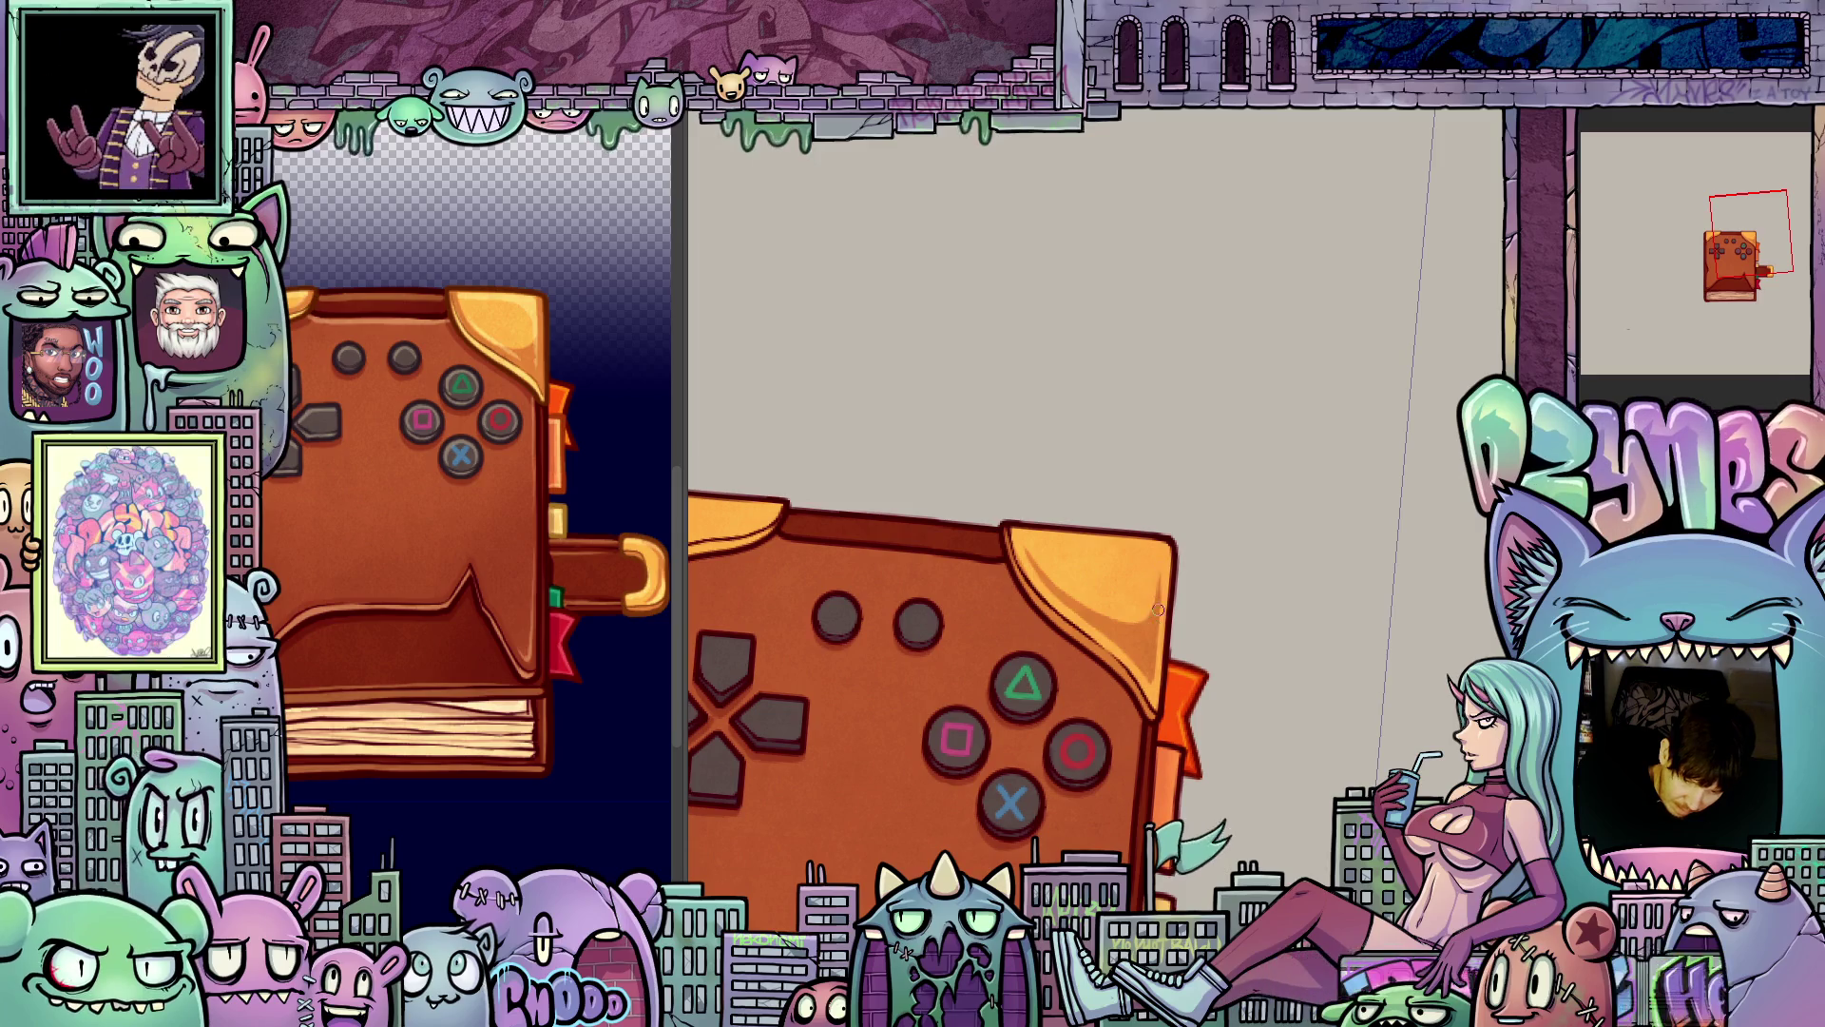
mouse_move(1070, 754)
left_mouse_down()
mouse_move(1182, 733)
mouse_move(1207, 758)
mouse_move(1013, 644)
left_mouse_up()
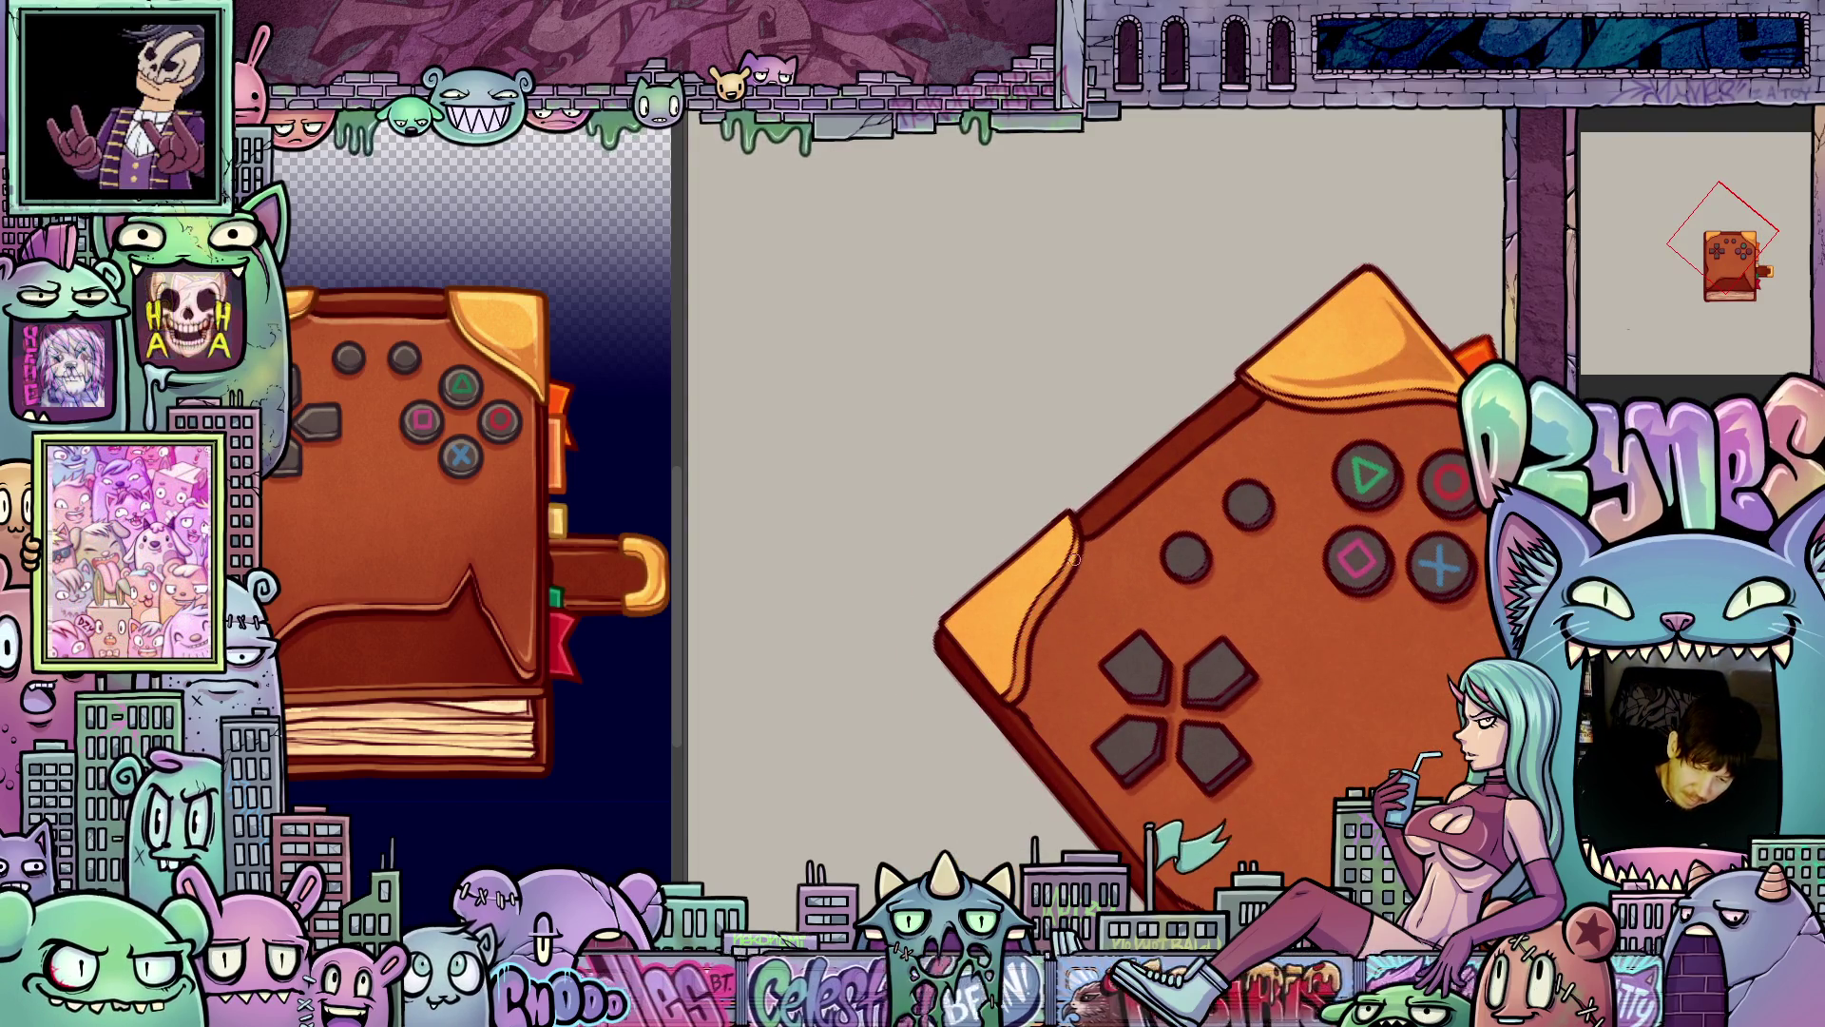
left_click_drag(1122, 599, 951, 571)
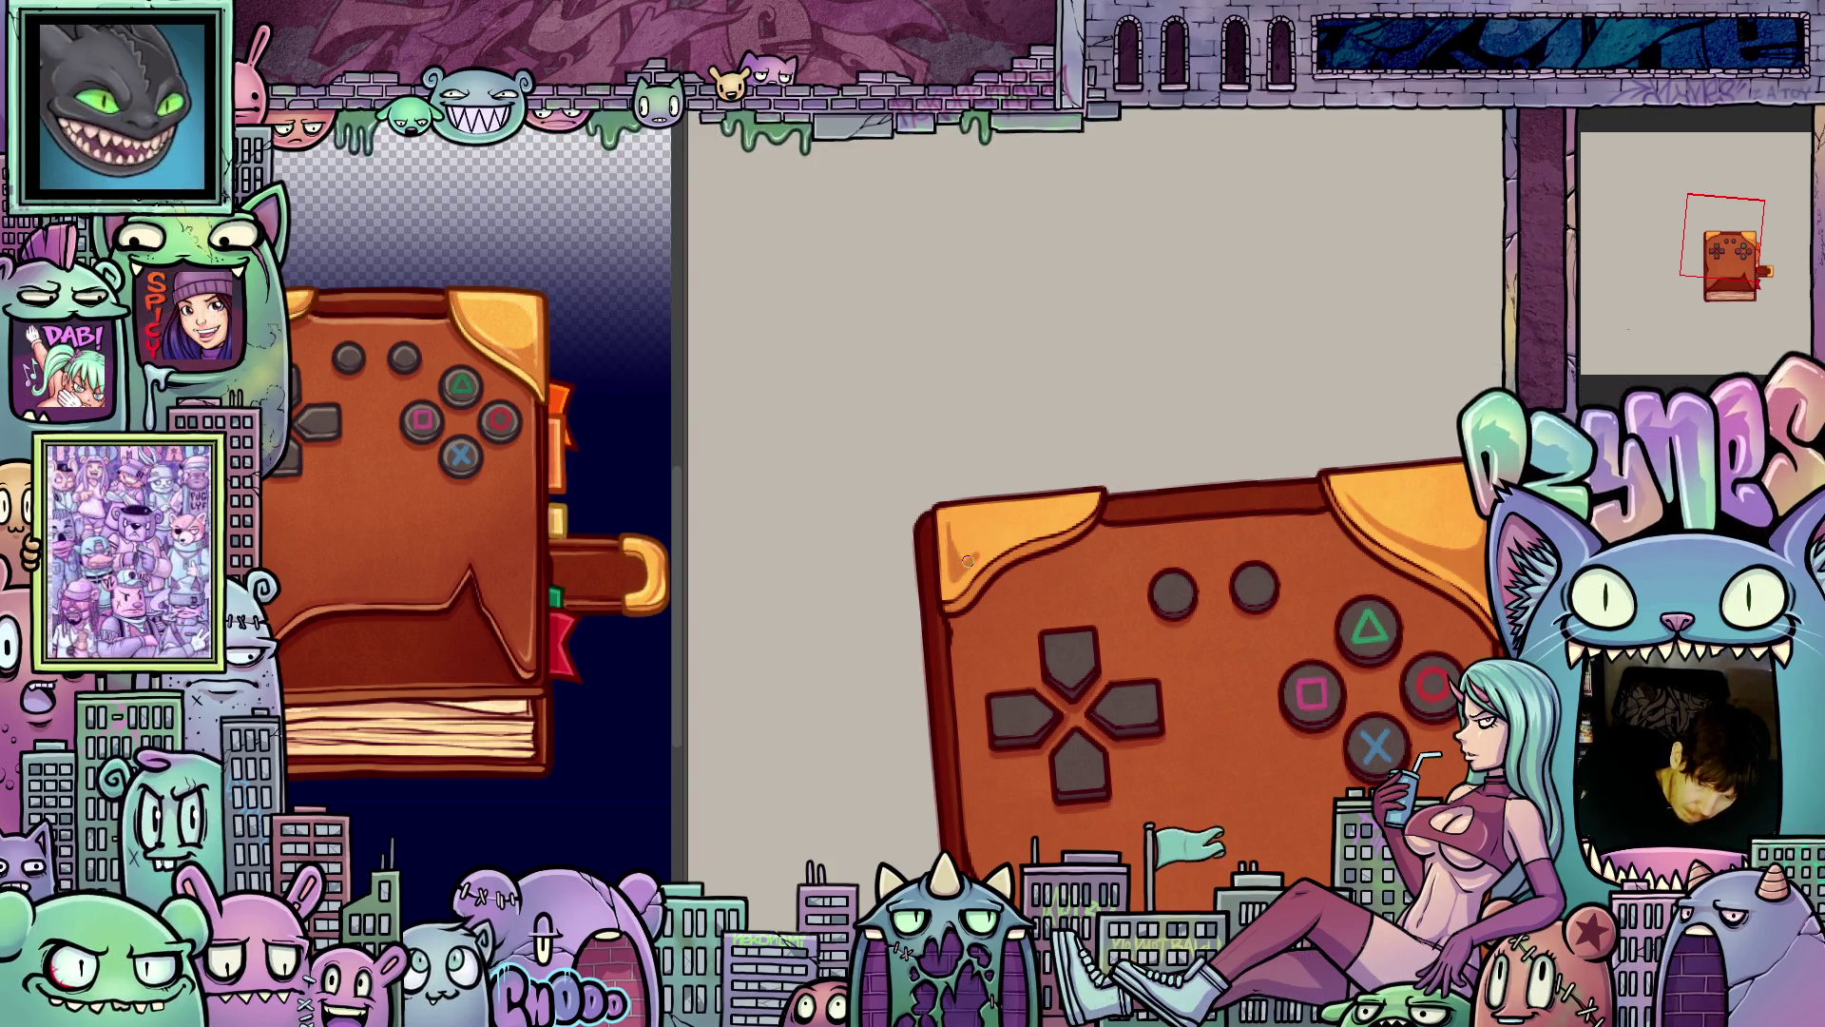
left_click_drag(975, 555, 1010, 648)
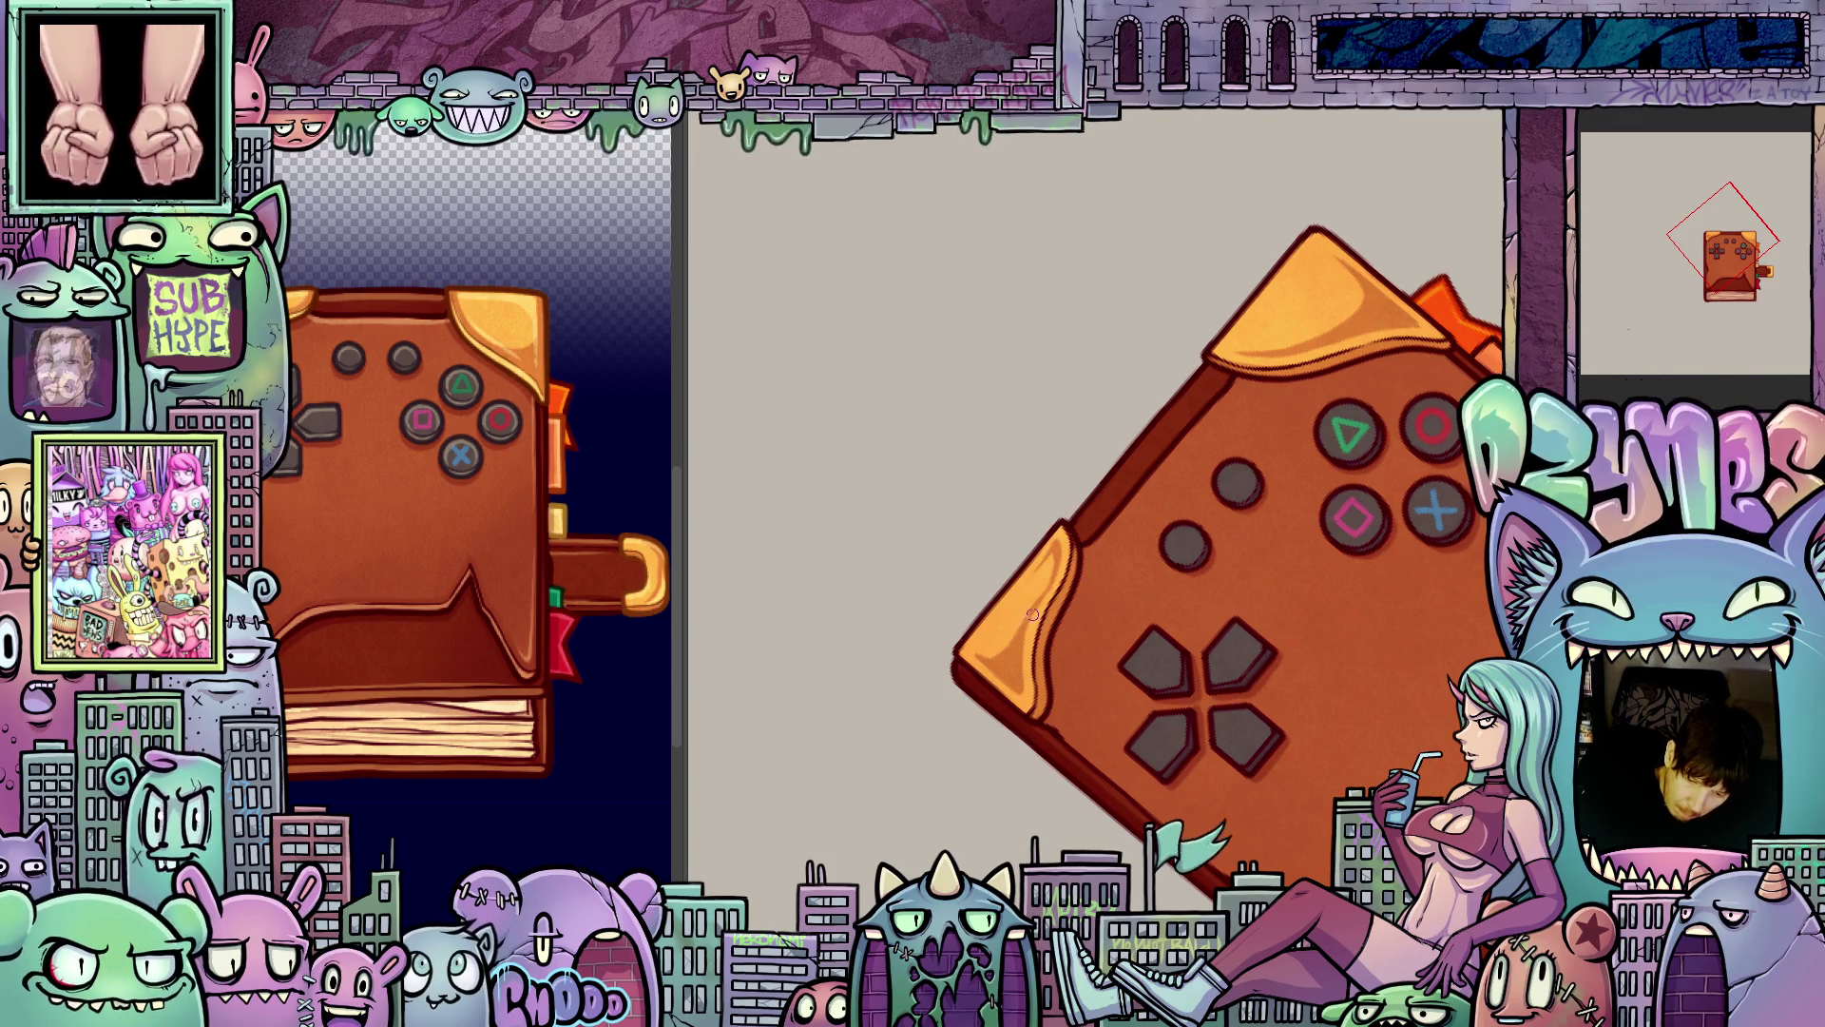
key("5")
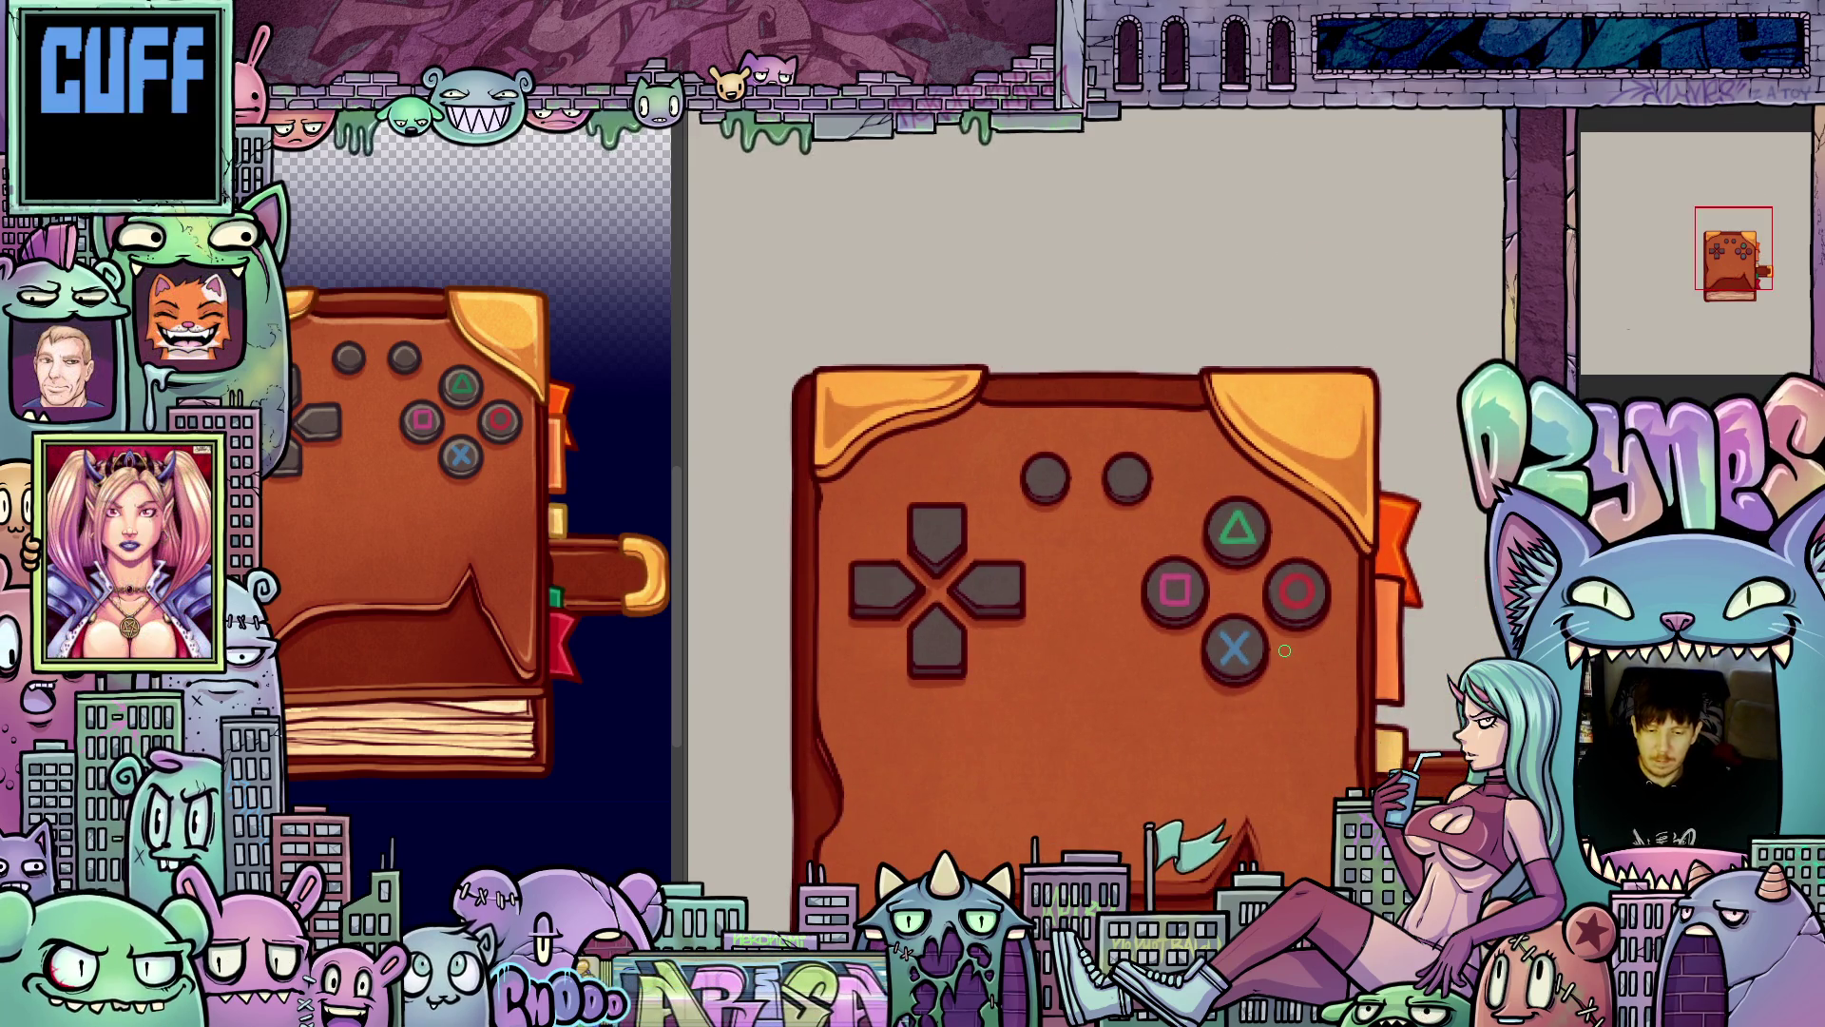
scroll(1288, 652, "down", 3)
scroll(1112, 616, "up", 4)
scroll(1112, 616, "up", 1)
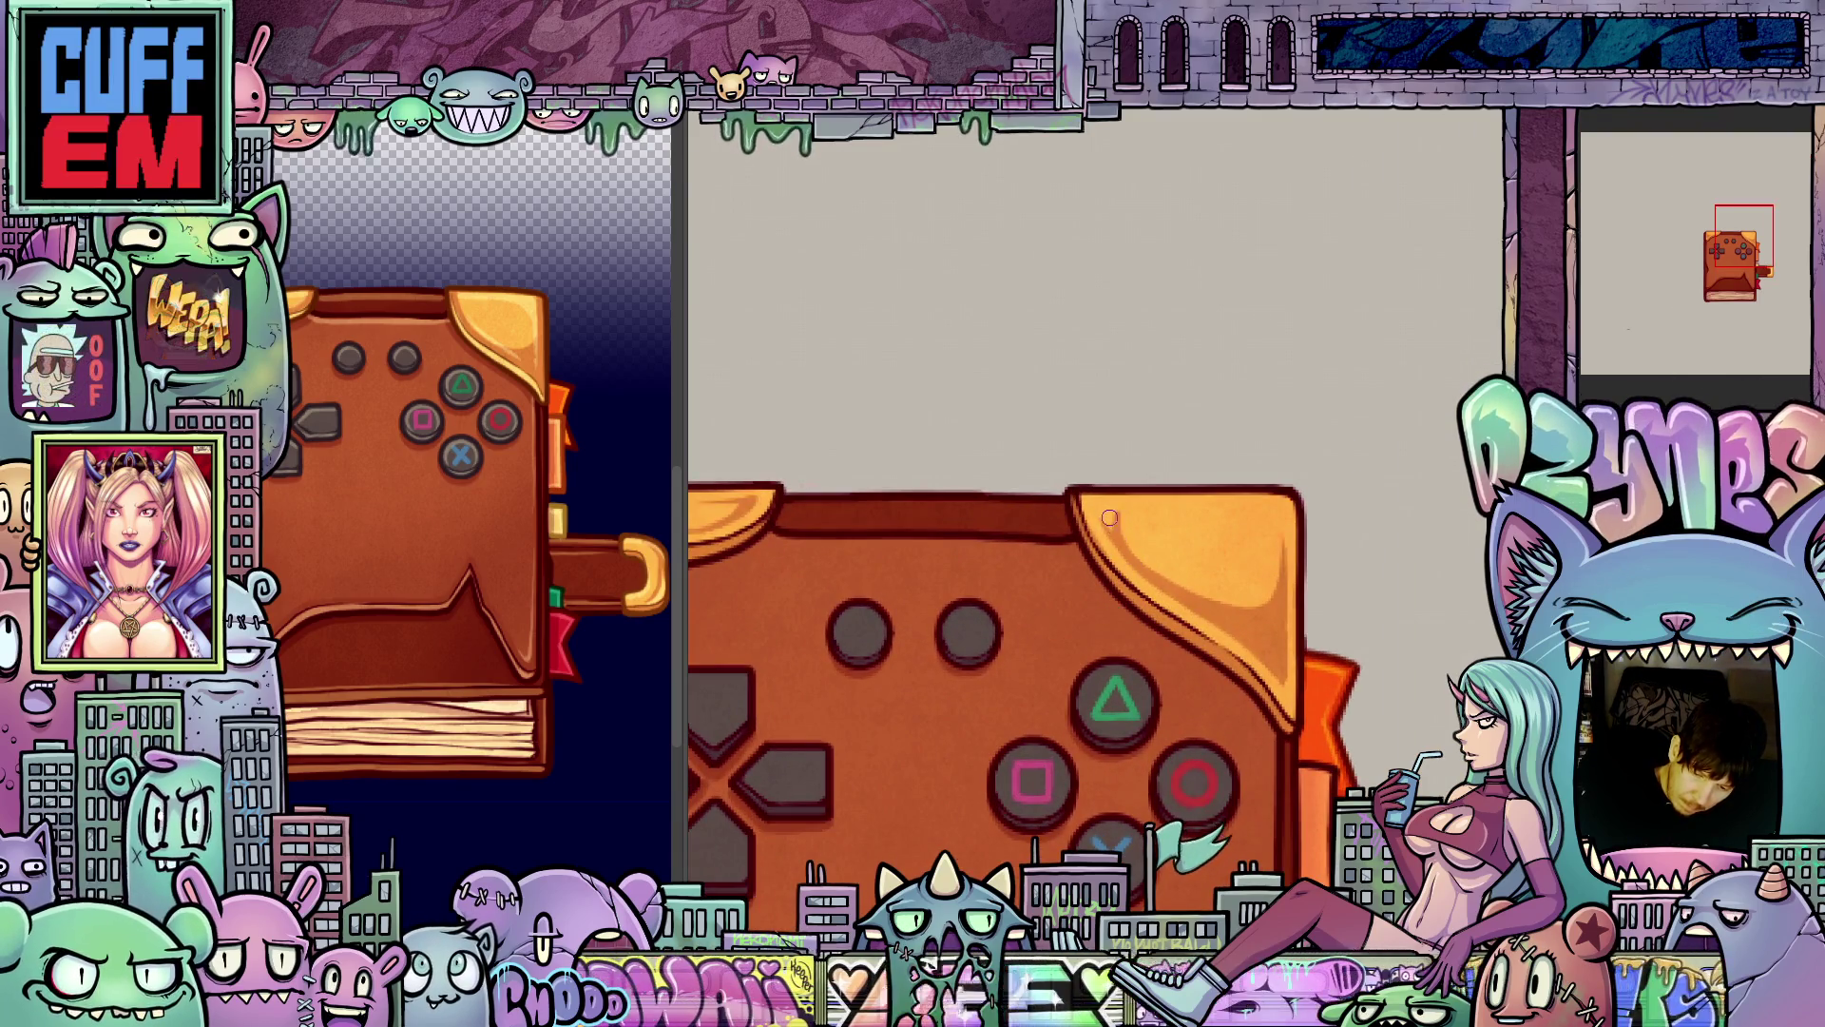
left_click_drag(1133, 532, 1078, 552)
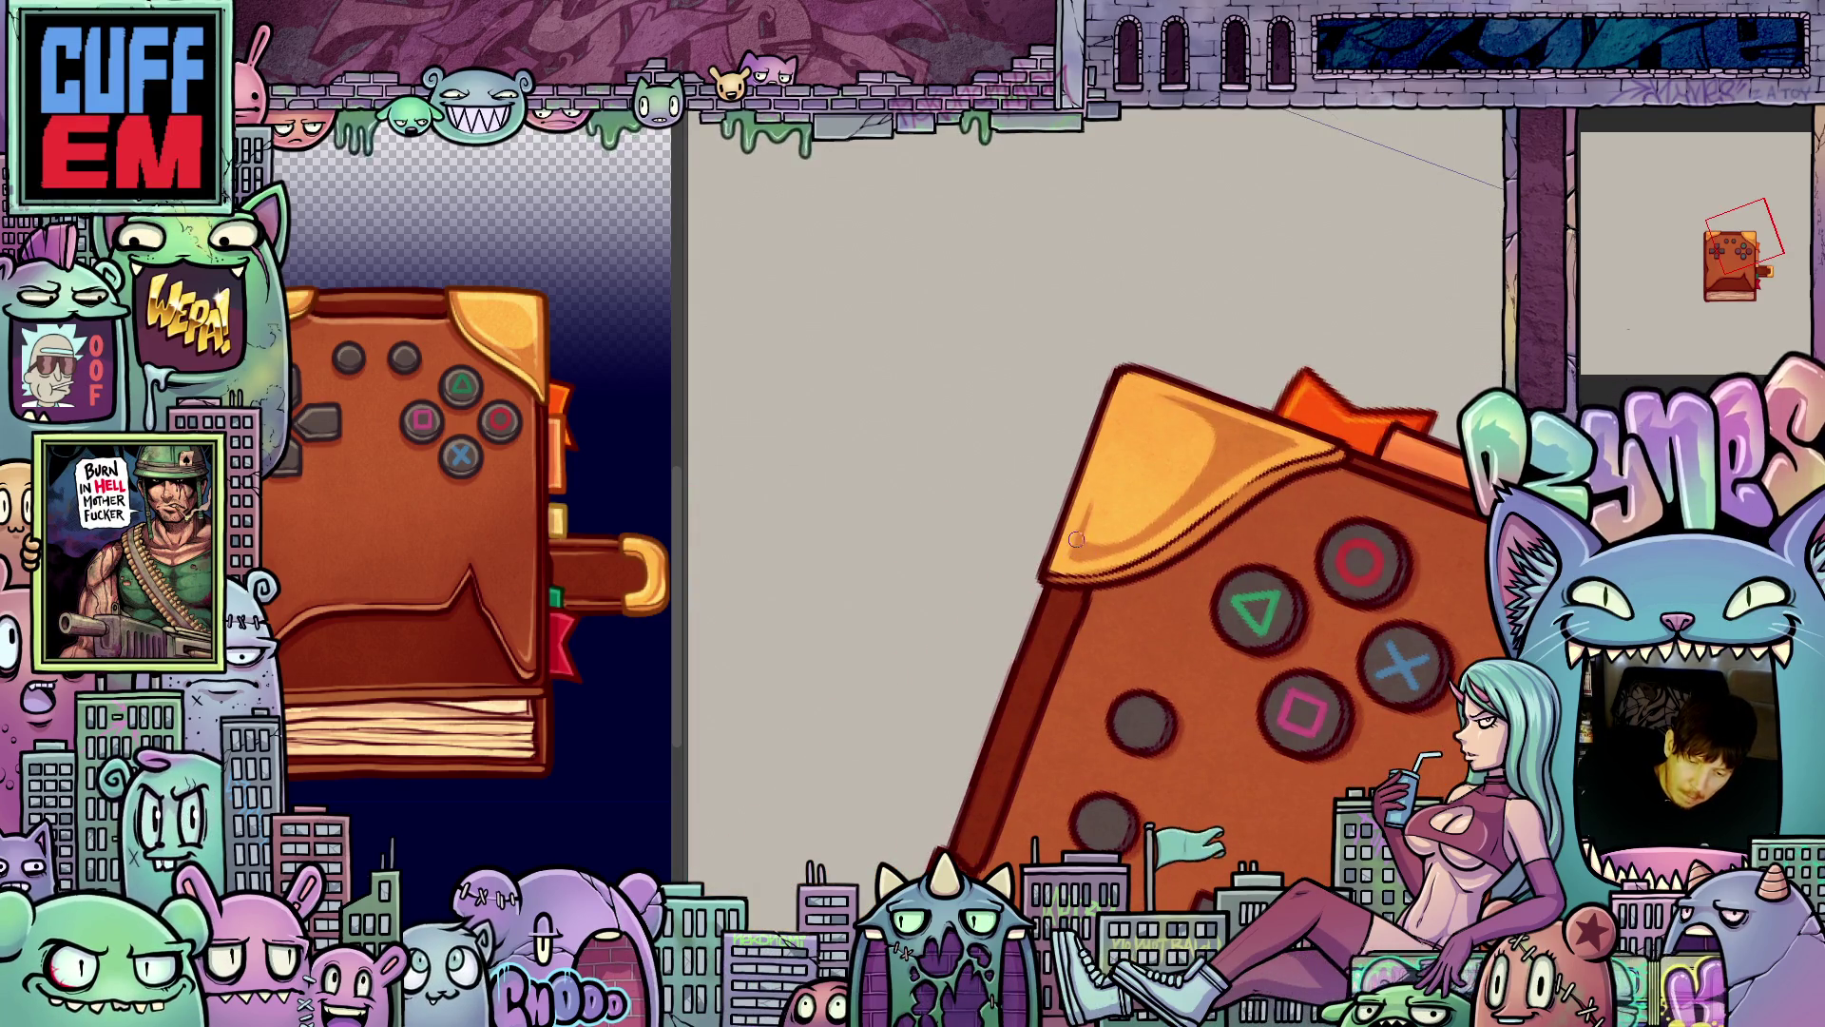
mouse_move(1083, 529)
left_mouse_down()
mouse_move(1255, 774)
mouse_move(1346, 682)
mouse_move(1324, 694)
left_mouse_up()
scroll(1352, 677, "down", 5)
scroll(1324, 694, "up", 4)
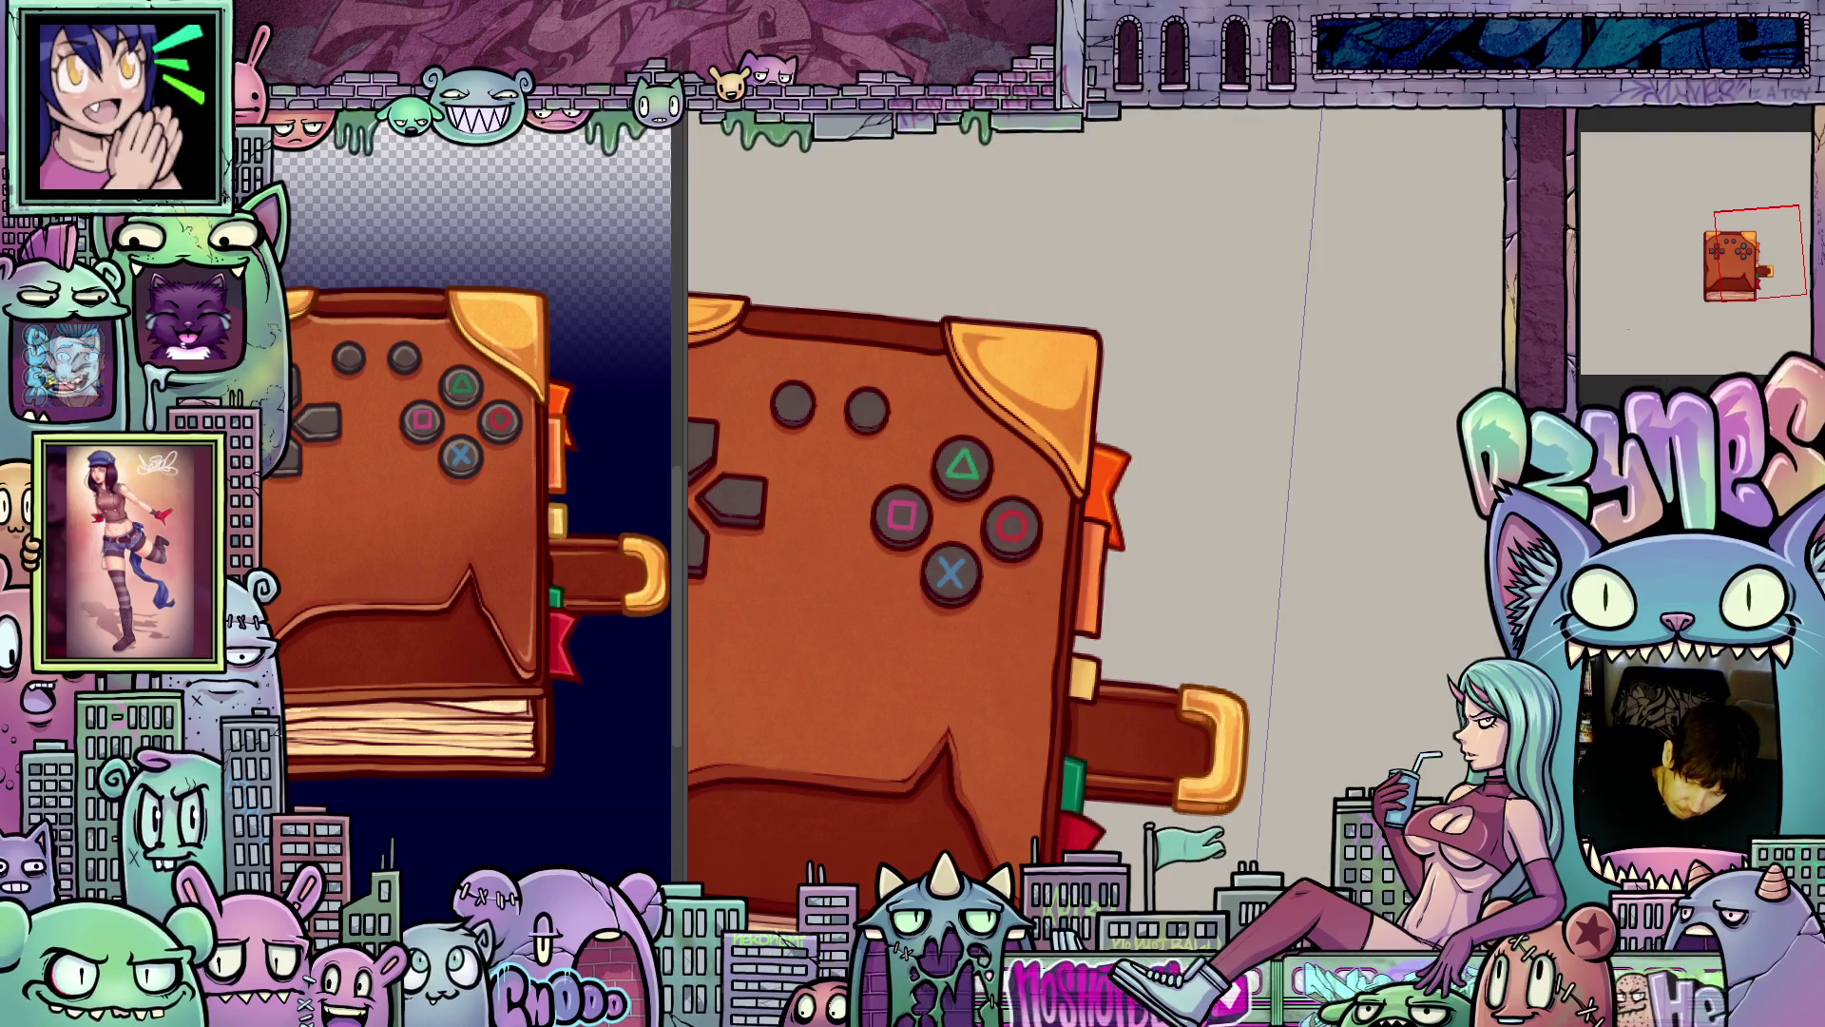
mouse_move(1074, 695)
left_mouse_down()
mouse_move(1150, 646)
mouse_move(1268, 680)
left_mouse_up()
key("ctrl+0")
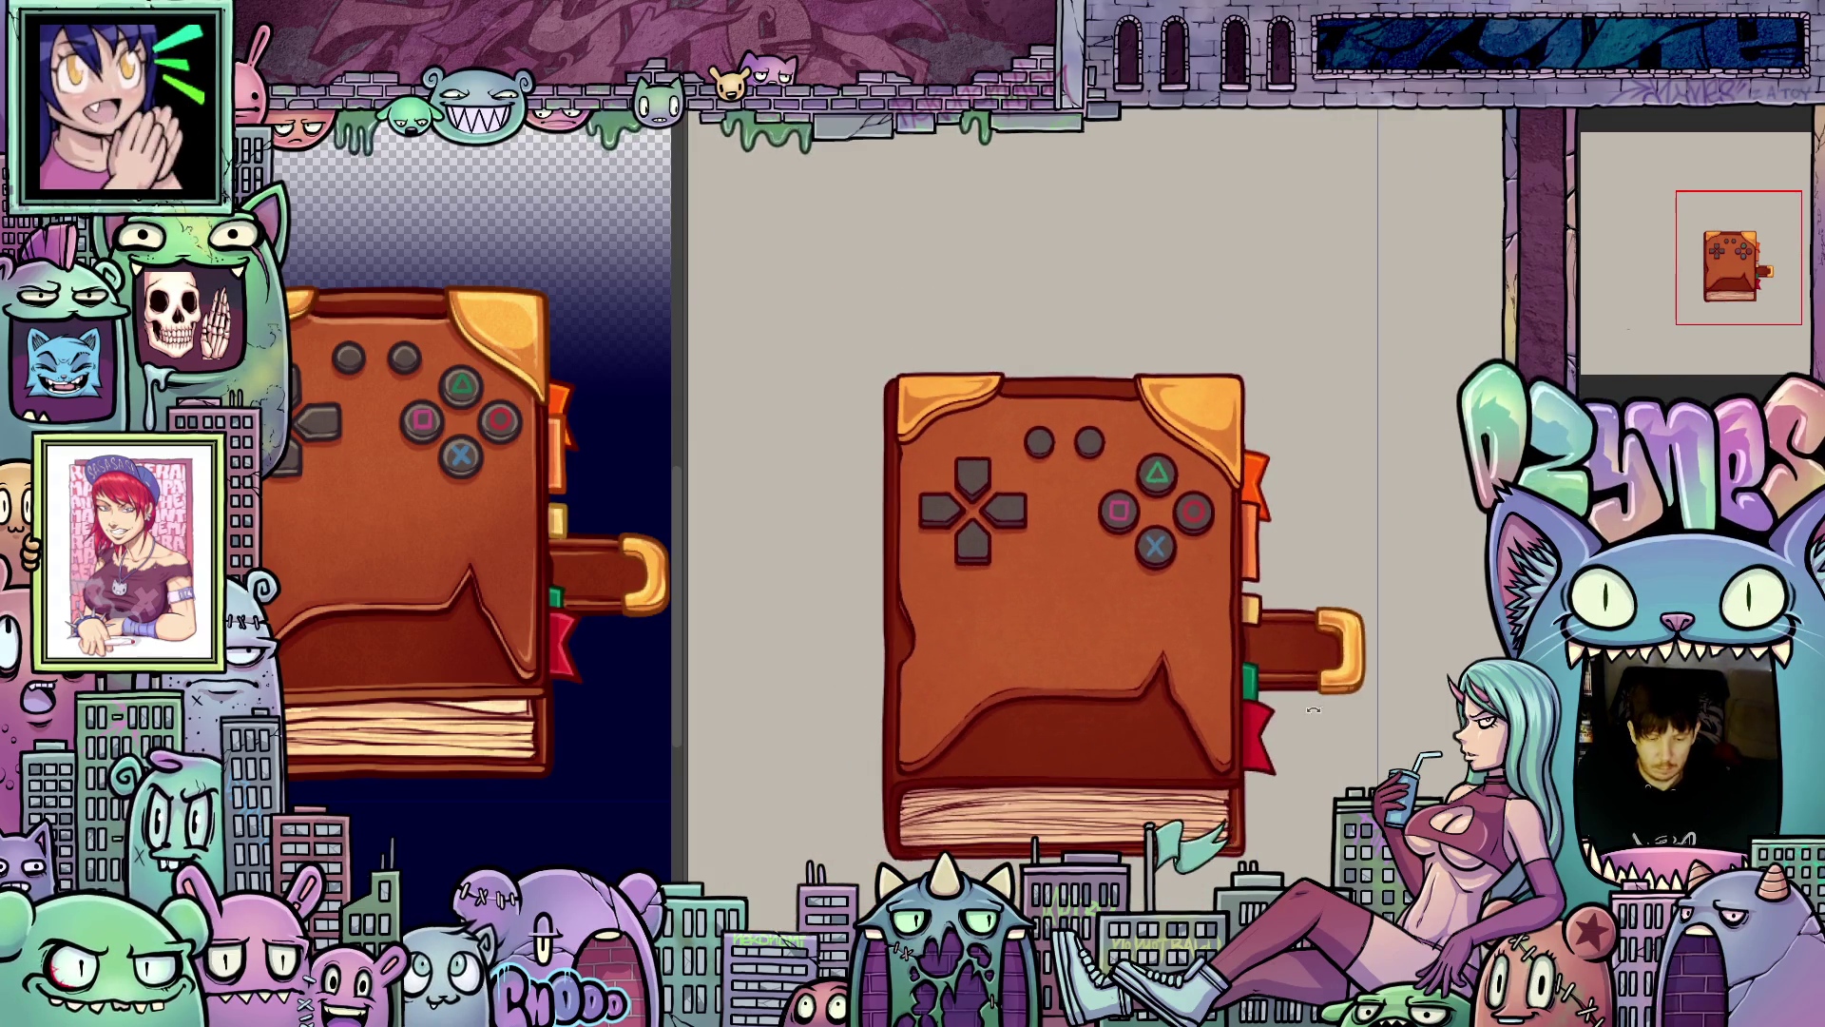
scroll(1025, 835, "up", 3)
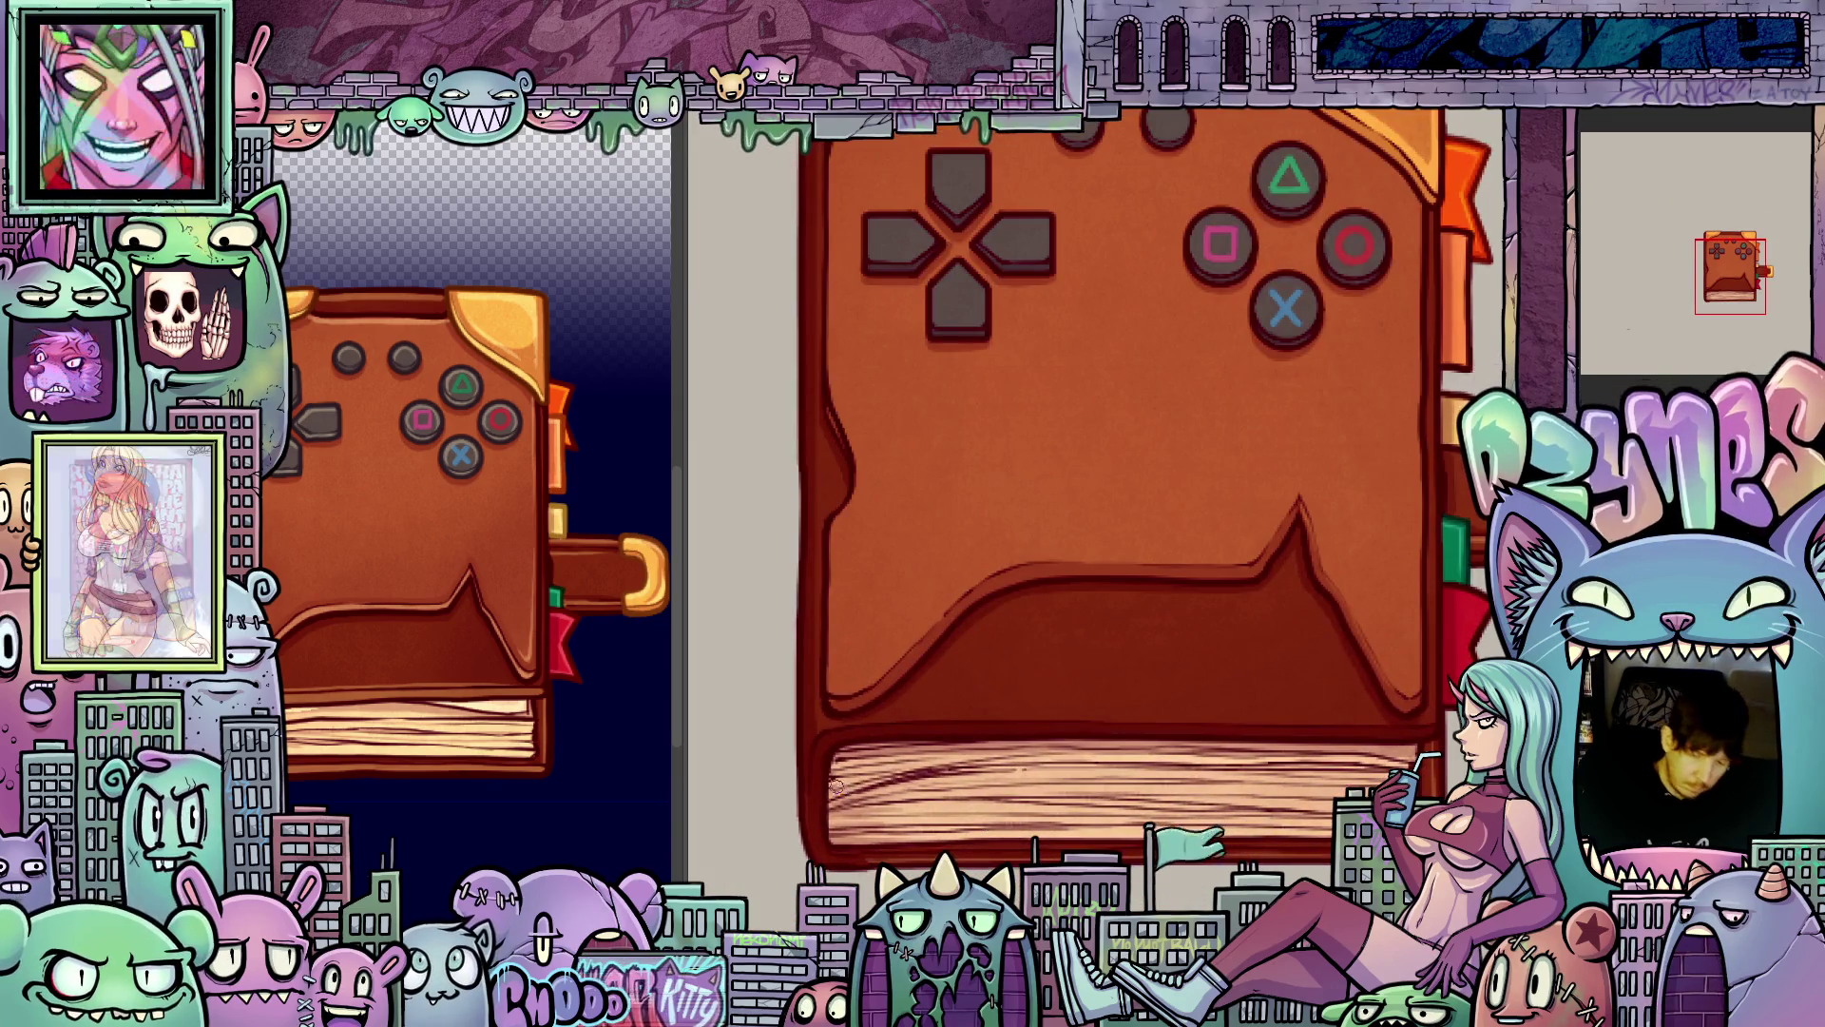
left_click_drag(855, 831, 1328, 618)
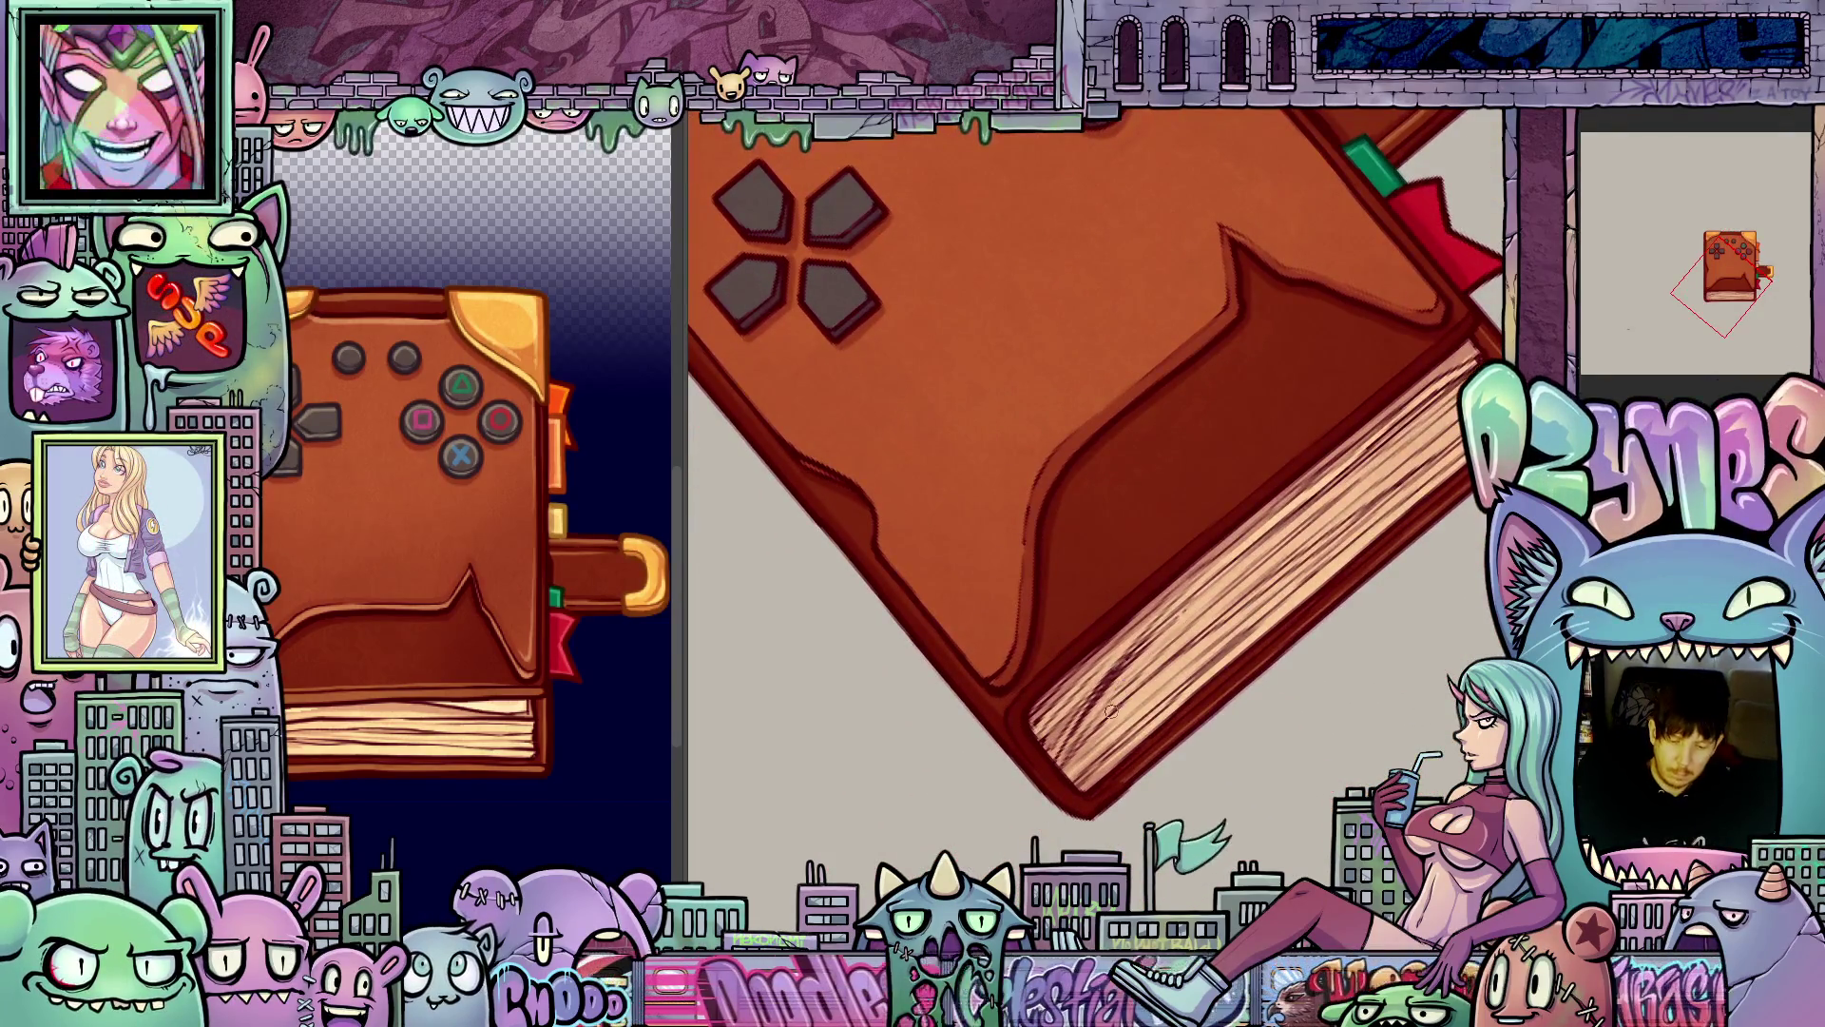
mouse_move(1310, 509)
left_mouse_down()
mouse_move(1386, 699)
mouse_move(1312, 770)
mouse_move(1209, 825)
left_mouse_up()
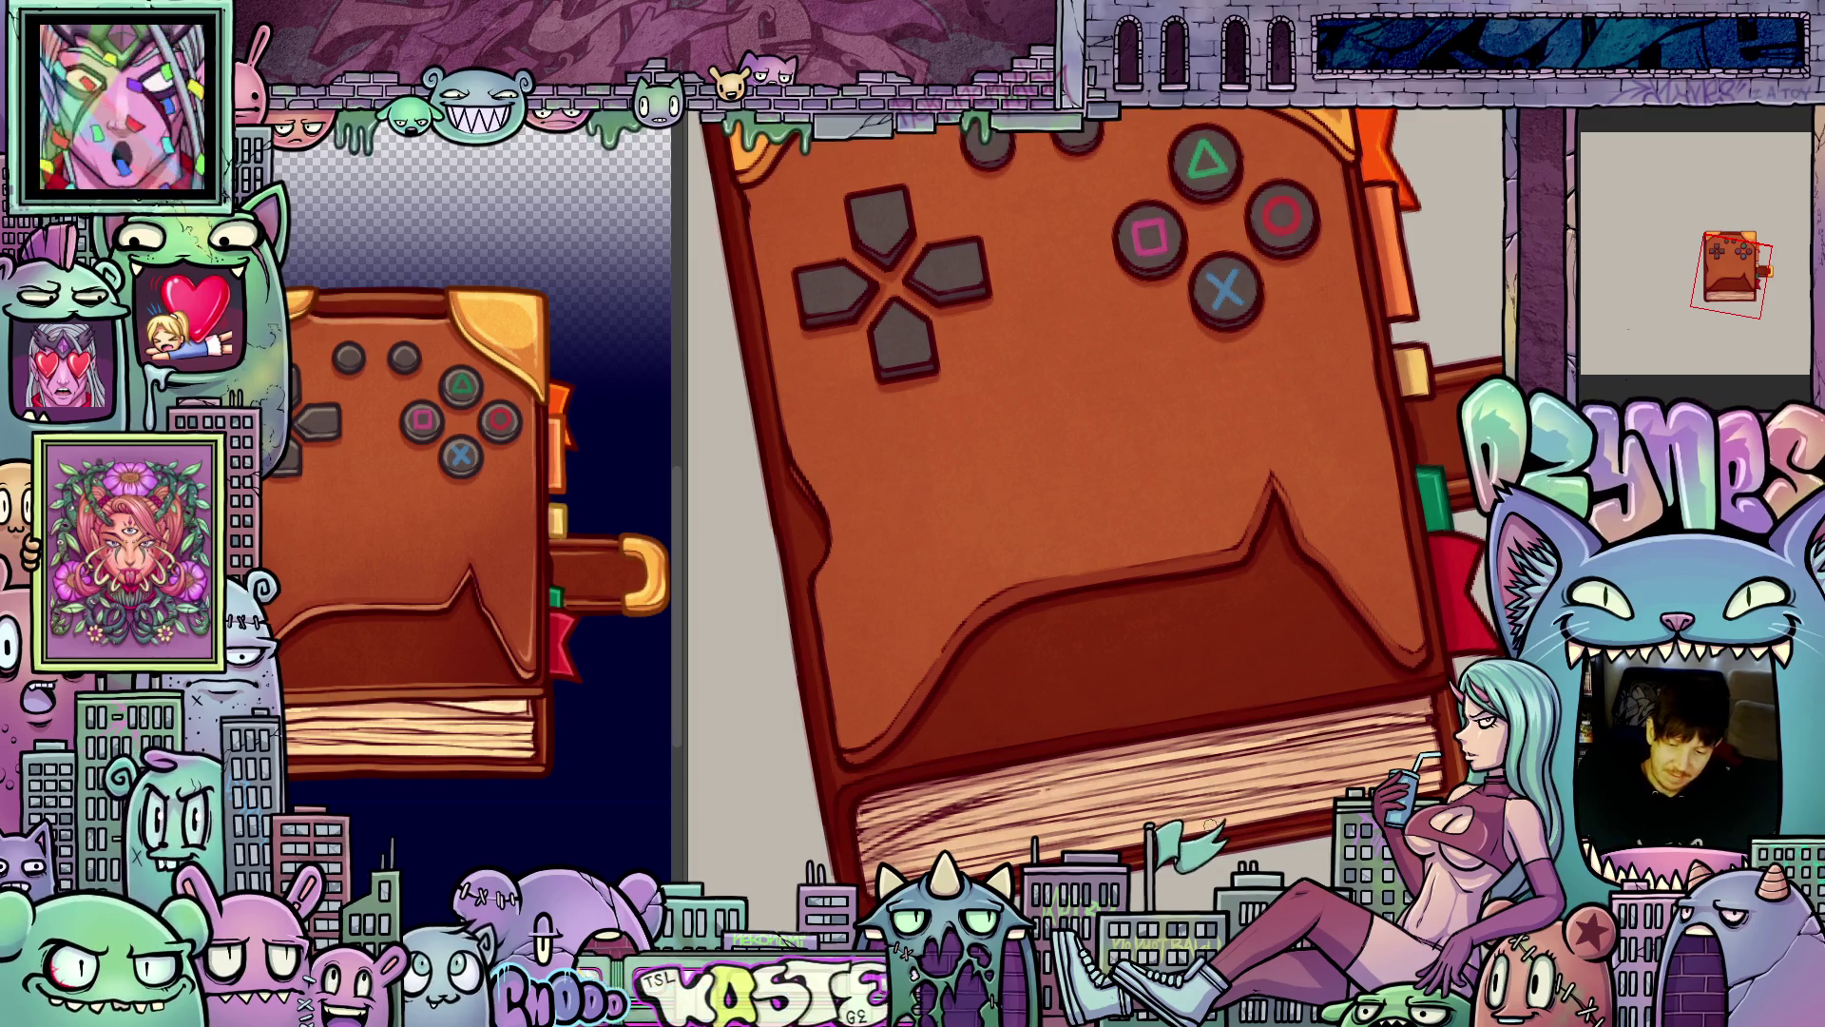
scroll(1228, 534, "down", 3)
key("5")
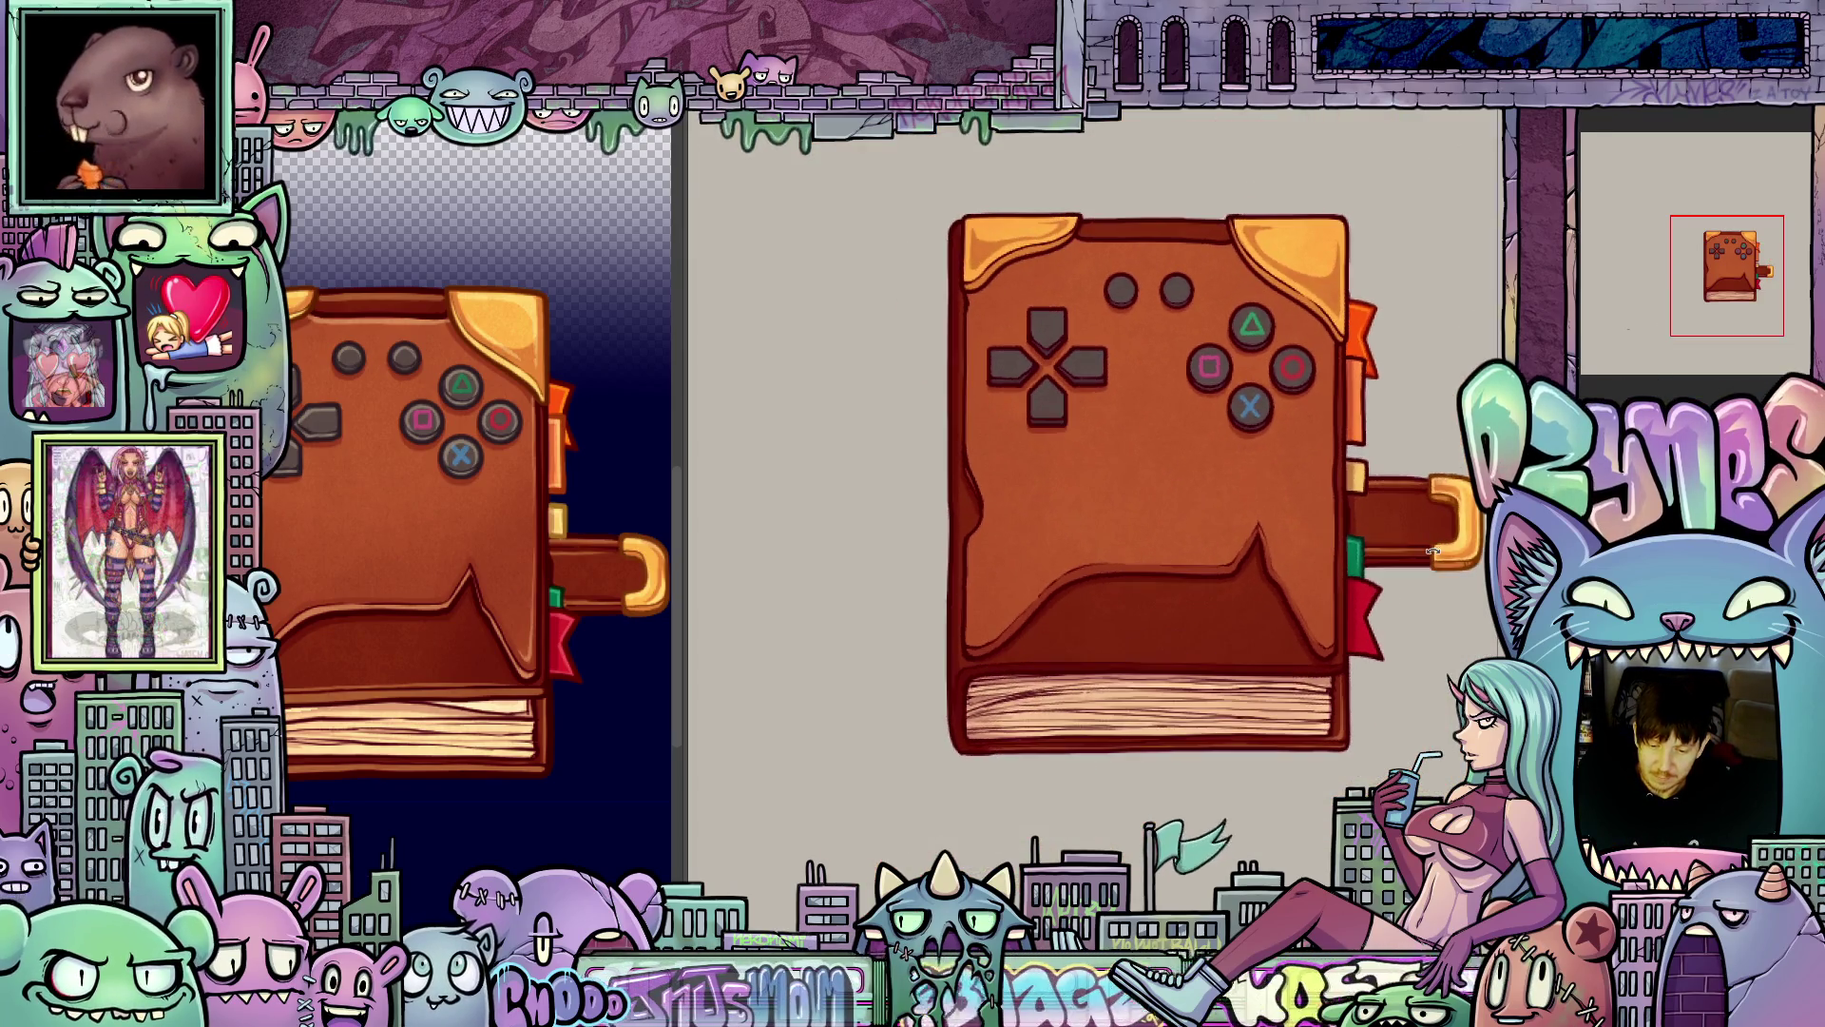
scroll(1357, 538, "up", 3)
scroll(1357, 538, "up", 2)
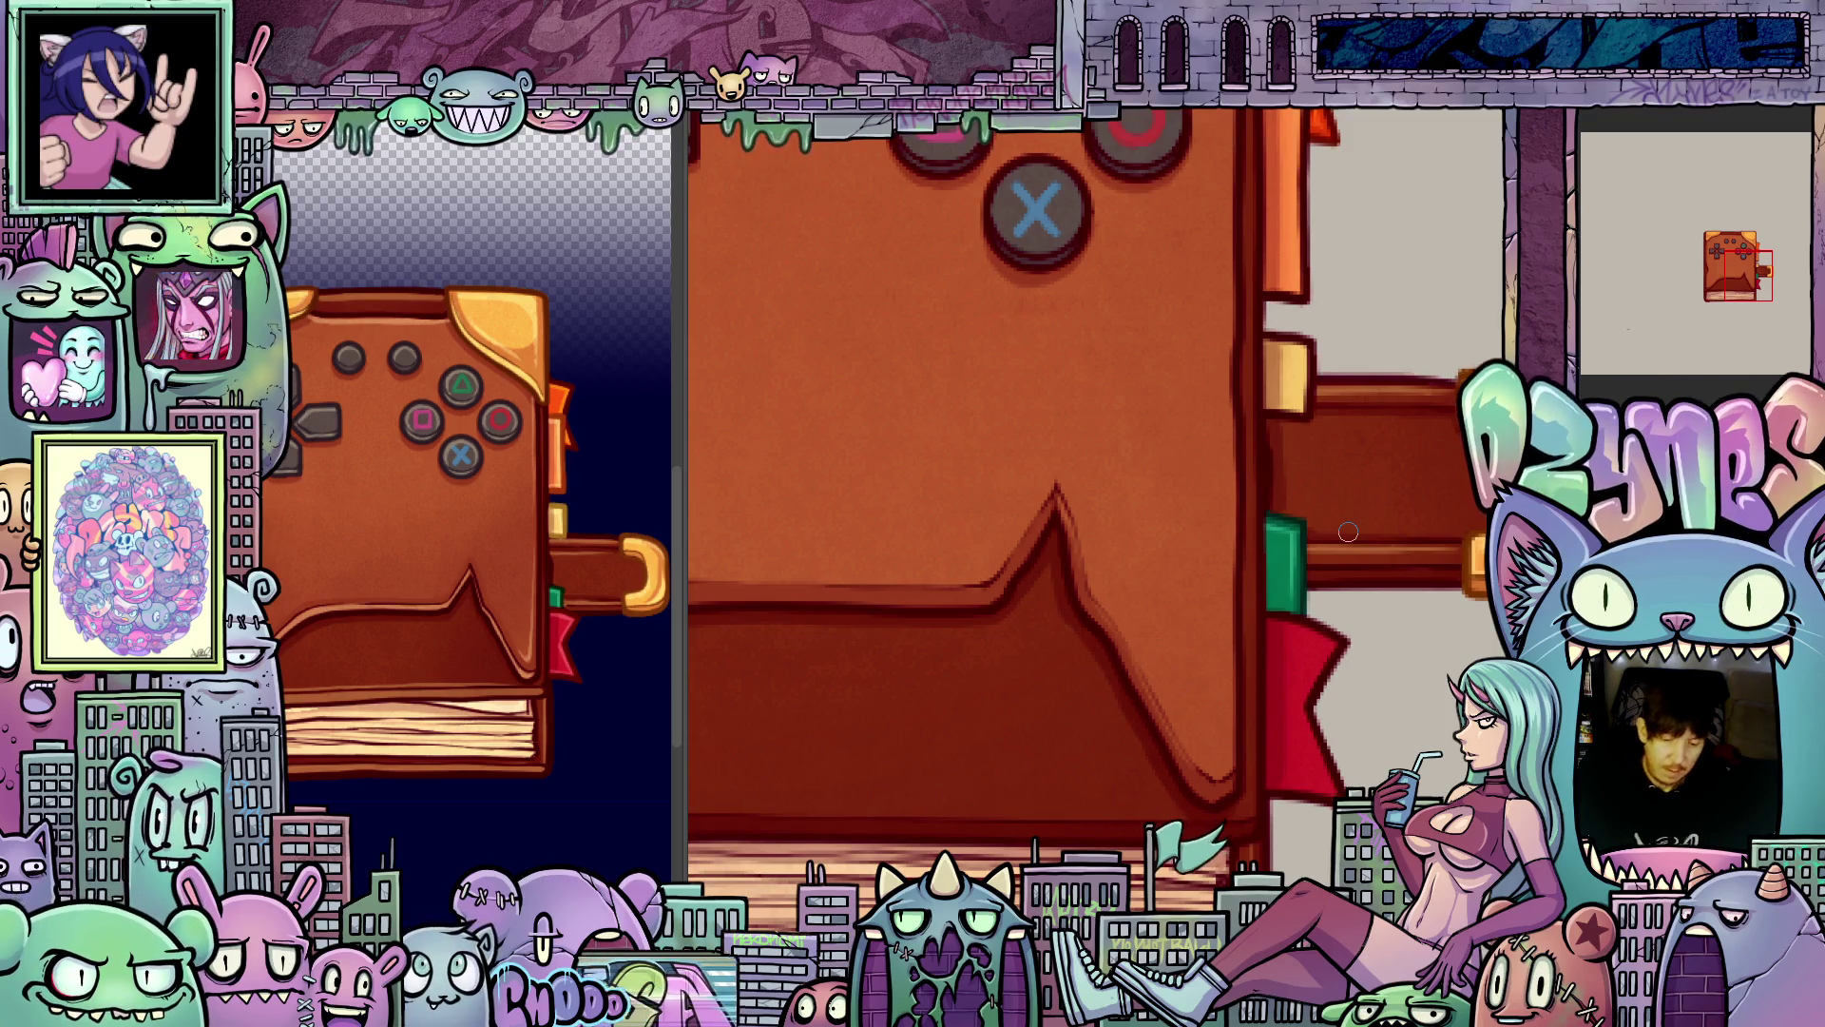
left_click_drag(1180, 798, 1072, 712)
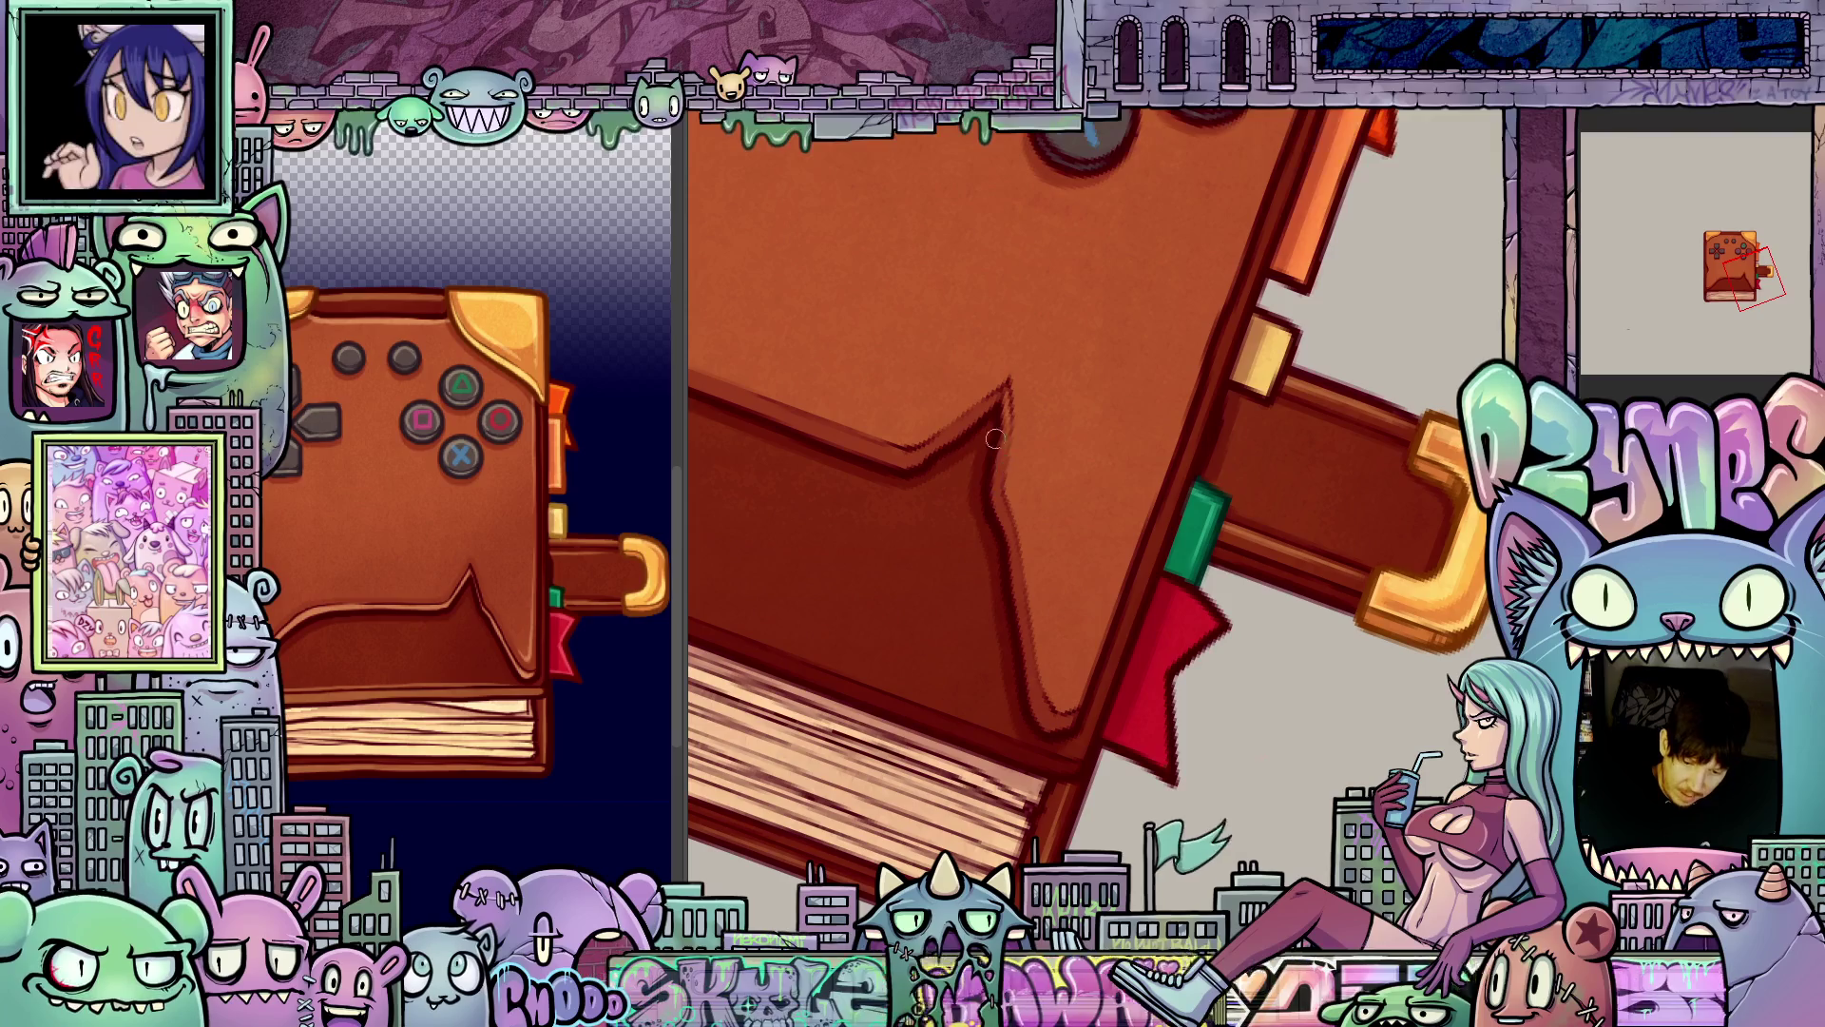
mouse_move(1005, 399)
left_mouse_down()
mouse_move(1254, 590)
mouse_move(1188, 646)
mouse_move(1076, 671)
mouse_move(1212, 685)
left_mouse_up()
scroll(1237, 609, "down", 5)
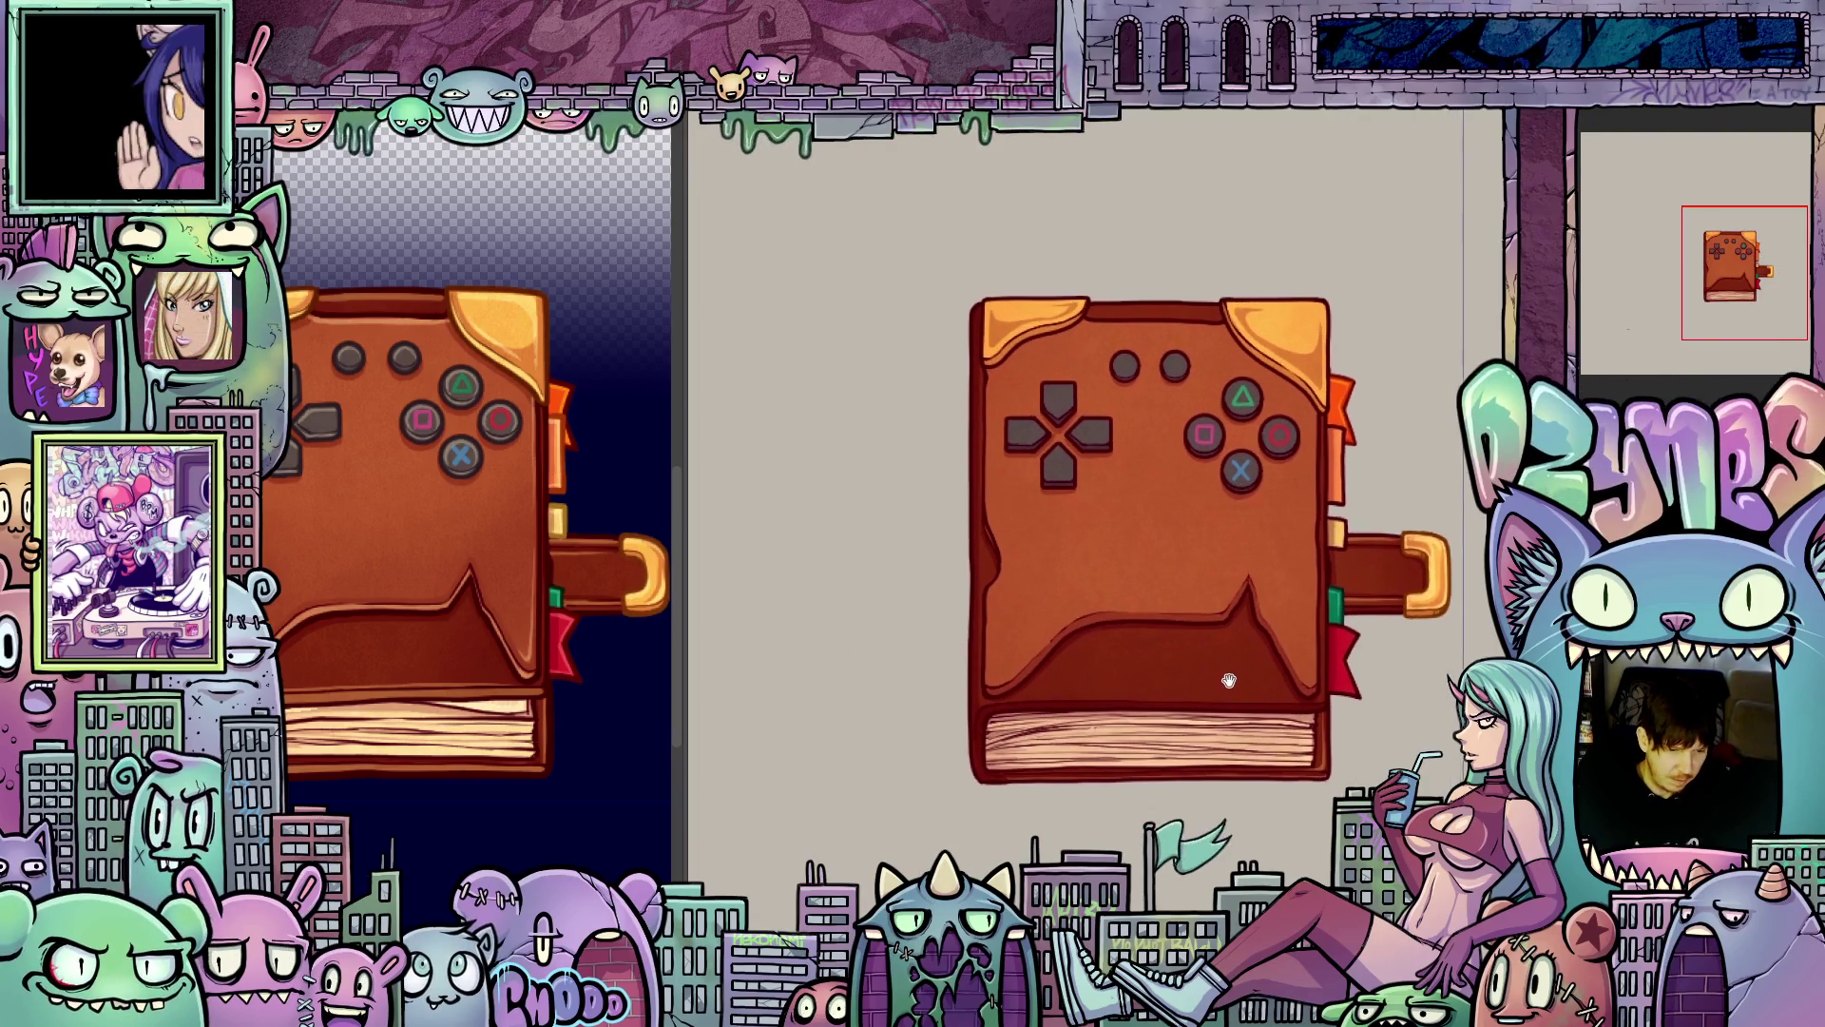
scroll(1051, 665, "up", 3)
mouse_move(1050, 665)
left_mouse_down()
mouse_move(1255, 608)
mouse_move(1280, 634)
left_mouse_up()
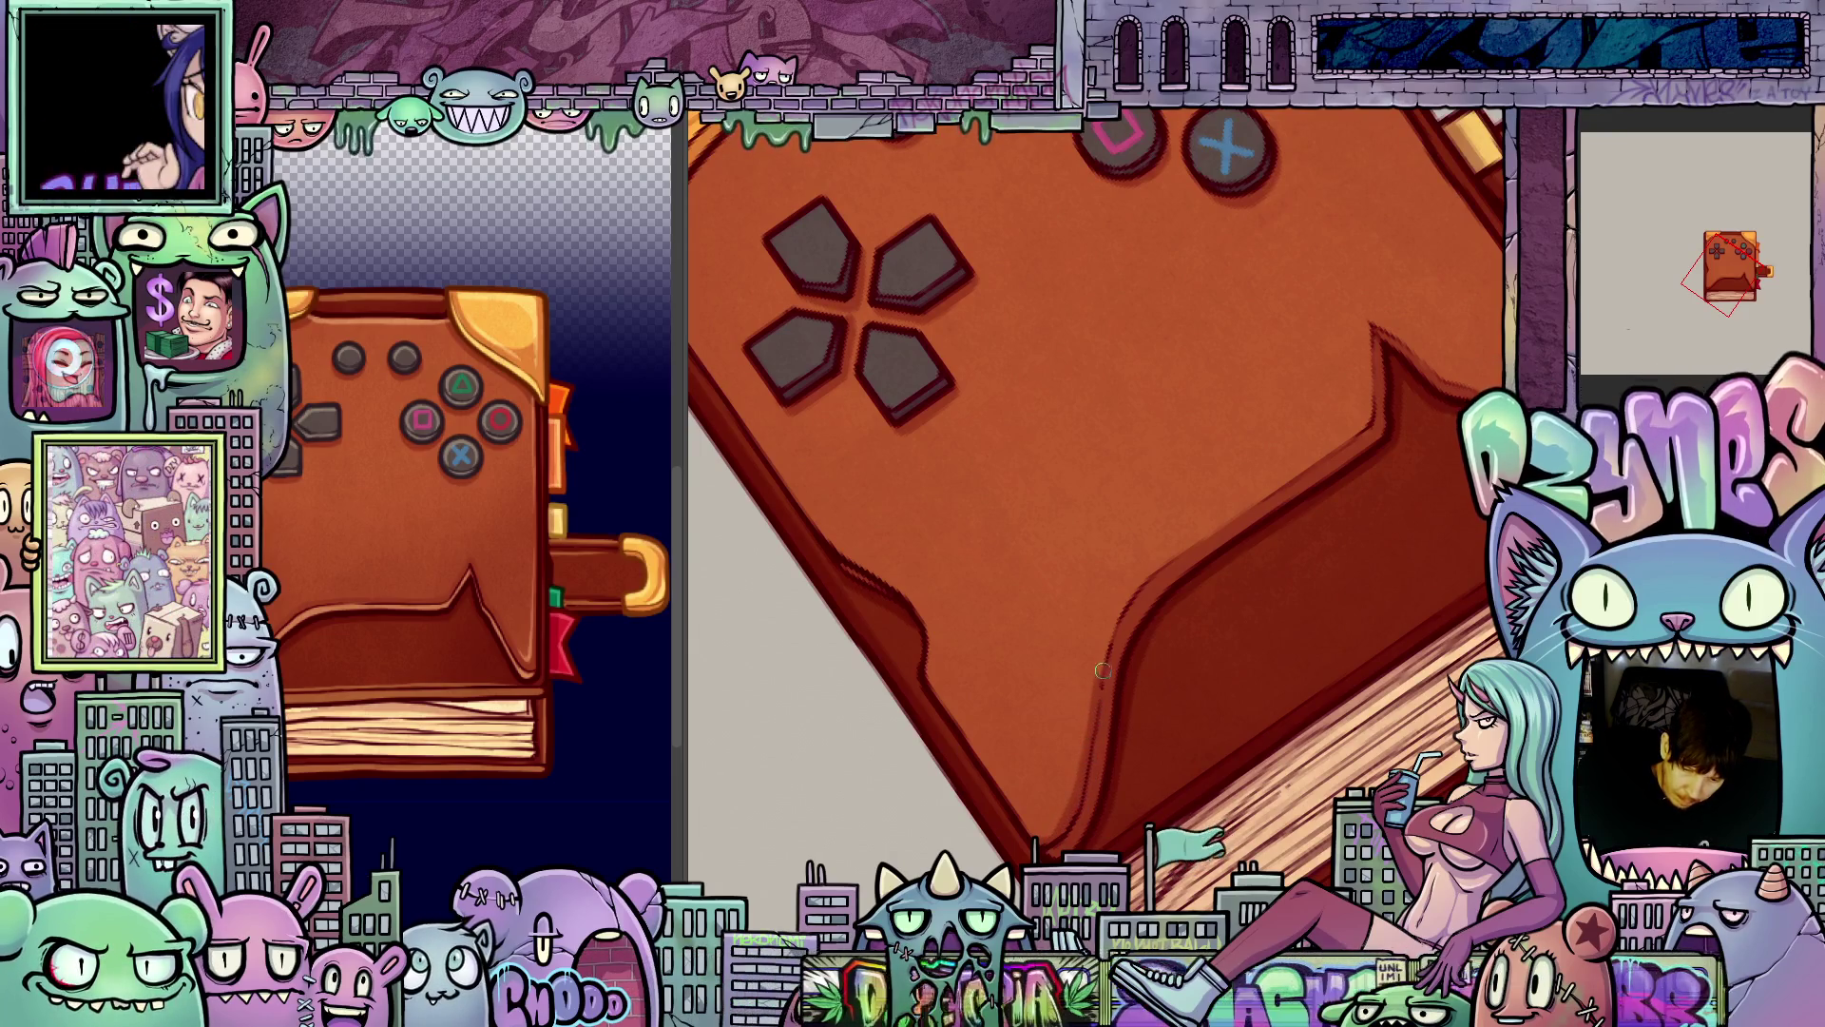
left_click_drag(1265, 650, 1130, 645)
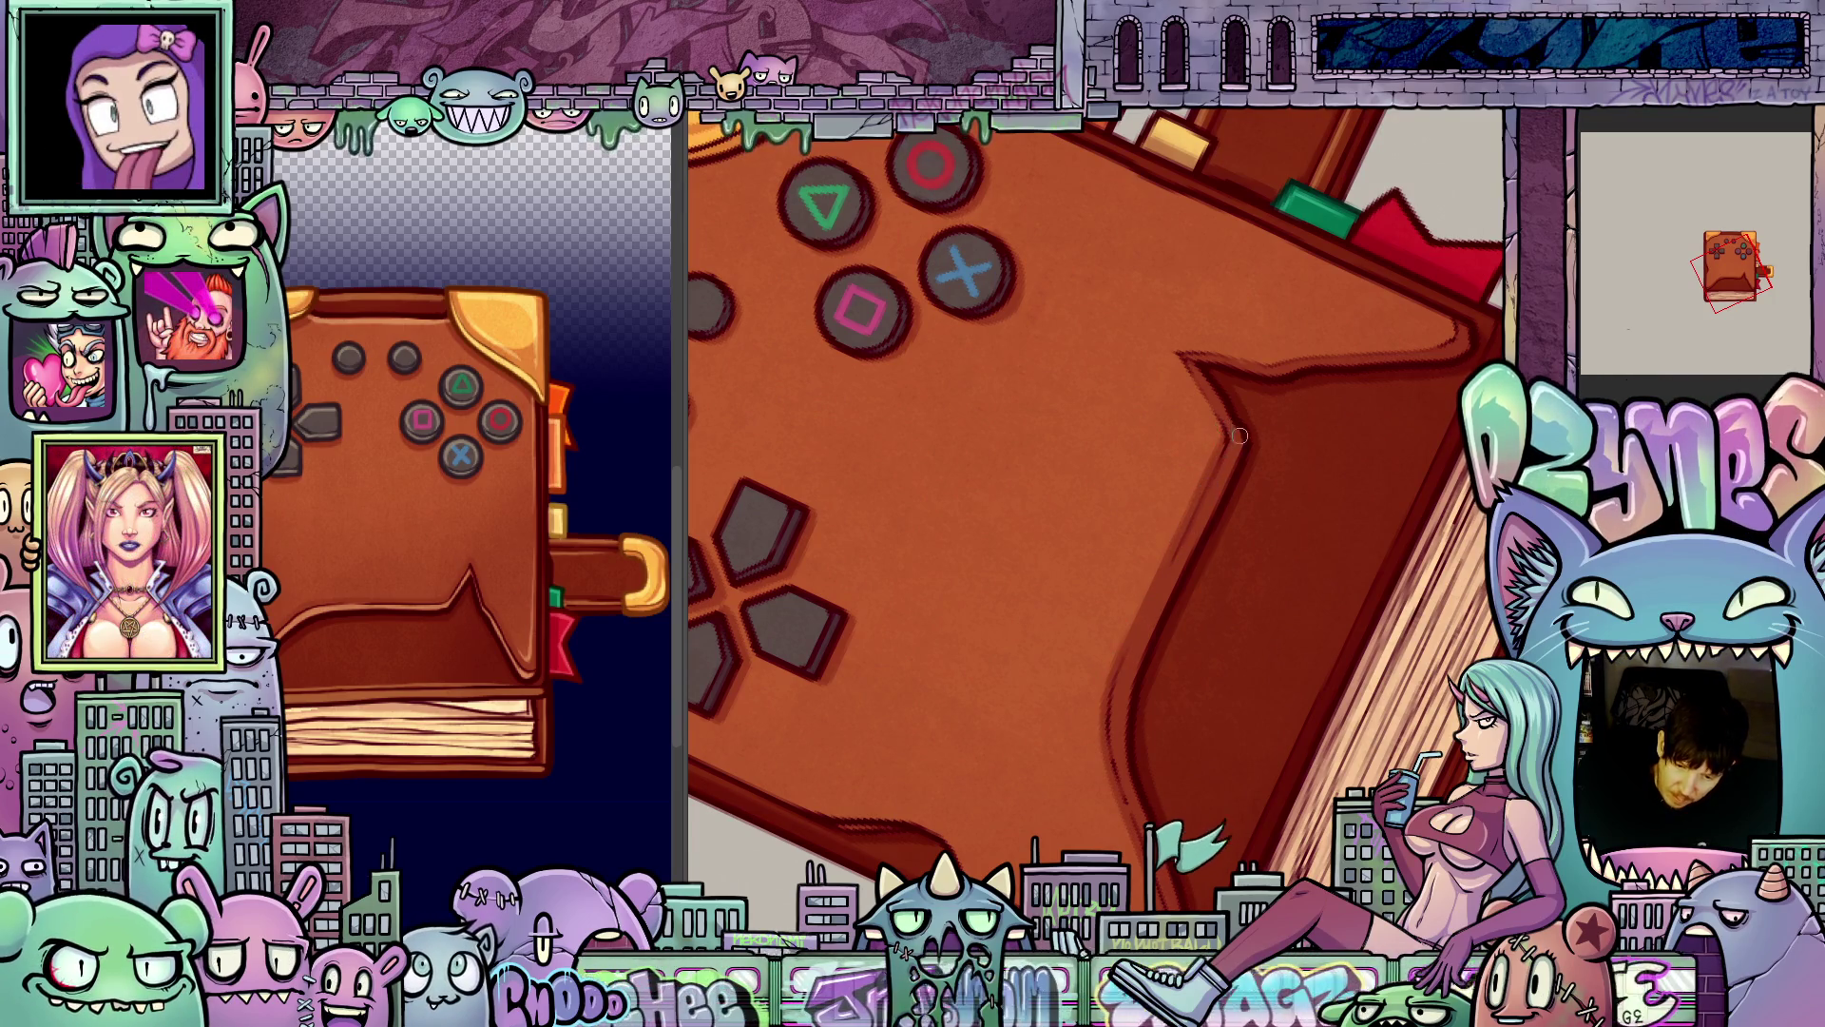
left_click_drag(1223, 426, 1283, 565)
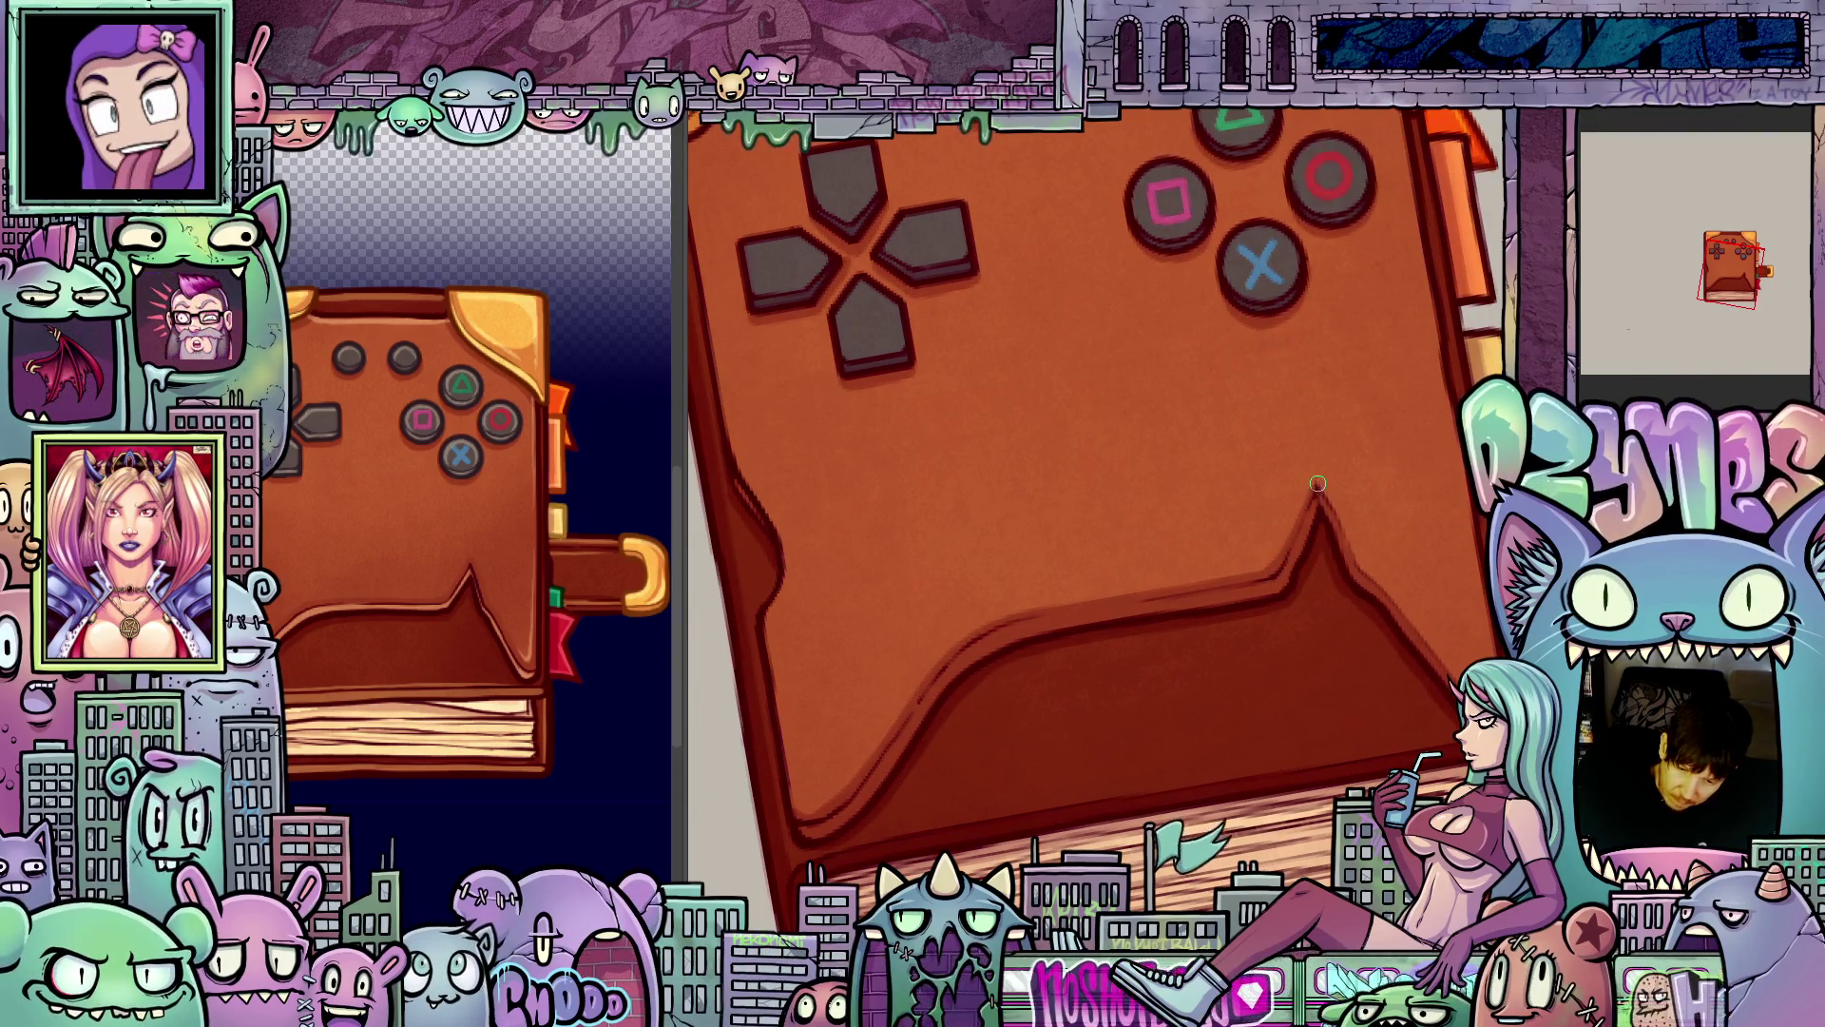
left_click_drag(1316, 485, 1082, 606)
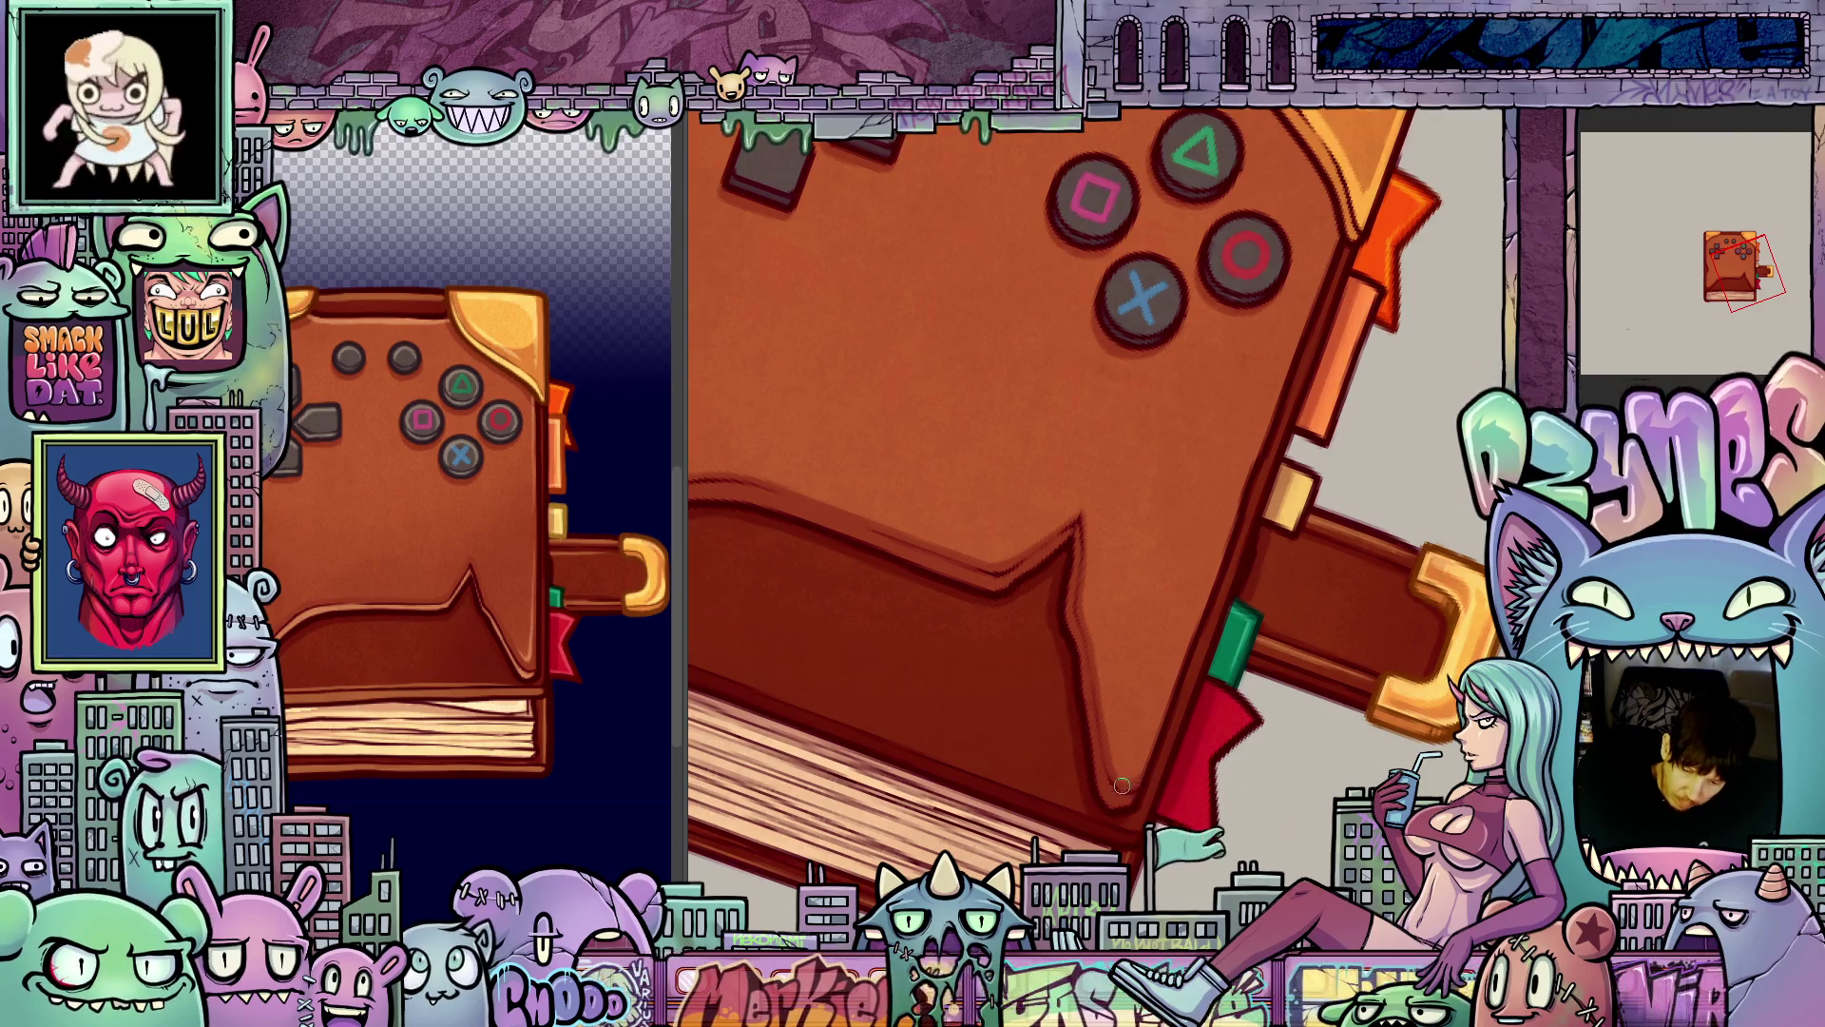
scroll(1413, 730, "down", 3)
left_click_drag(1412, 730, 1383, 533)
scroll(1374, 459, "up", 3)
scroll(1374, 459, "up", 2)
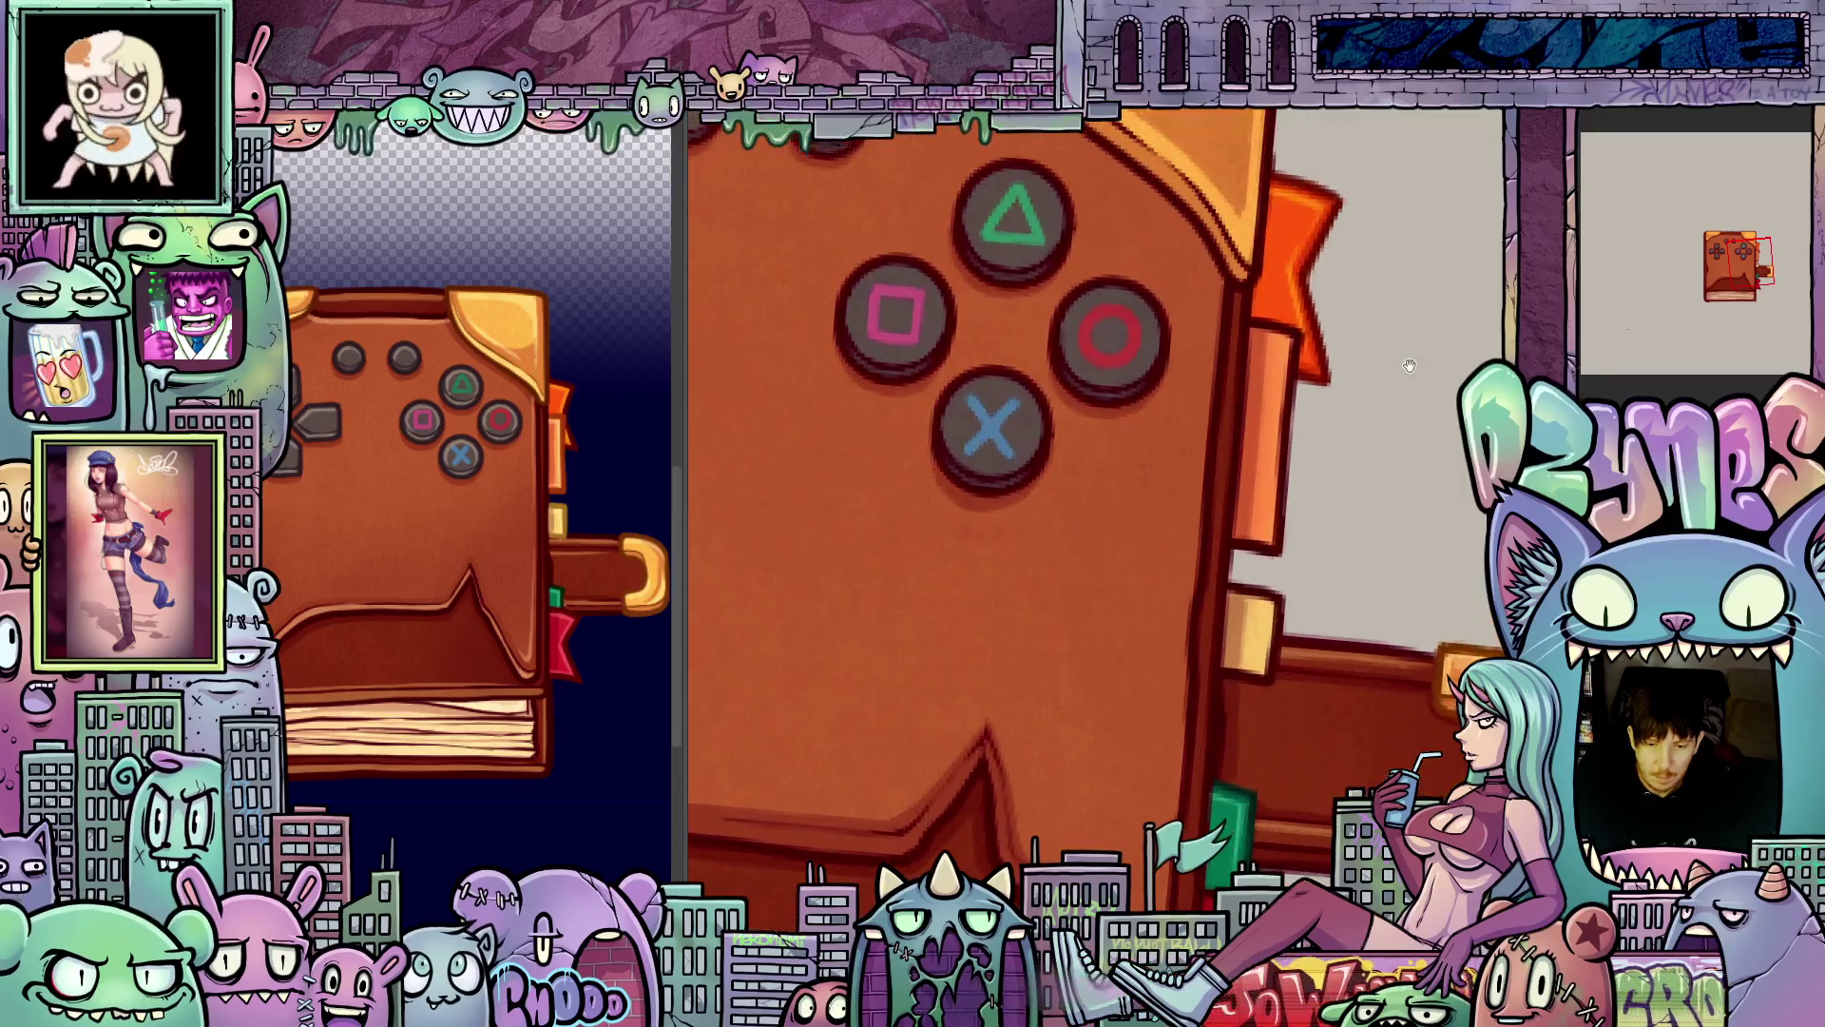
left_click_drag(1373, 459, 1311, 964)
left_click_drag(1397, 735, 968, 416)
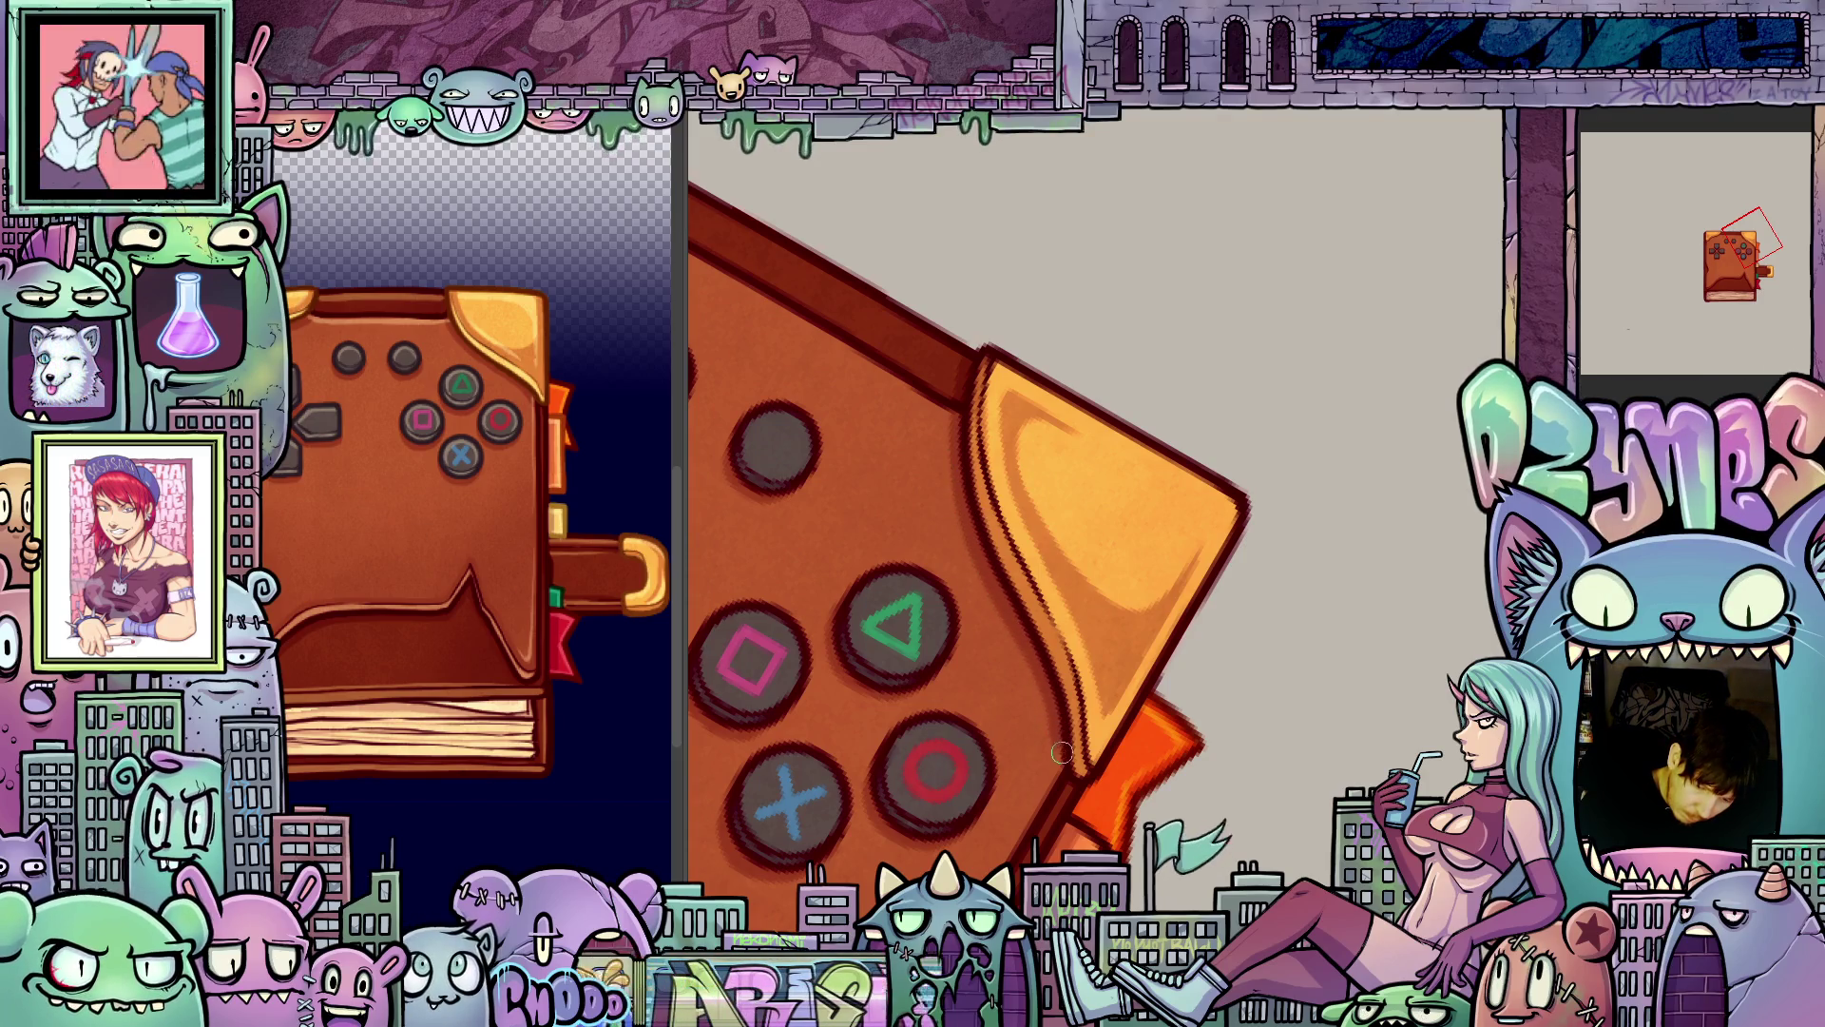
mouse_move(1063, 768)
left_mouse_down()
mouse_move(1461, 466)
mouse_move(1236, 570)
left_mouse_up()
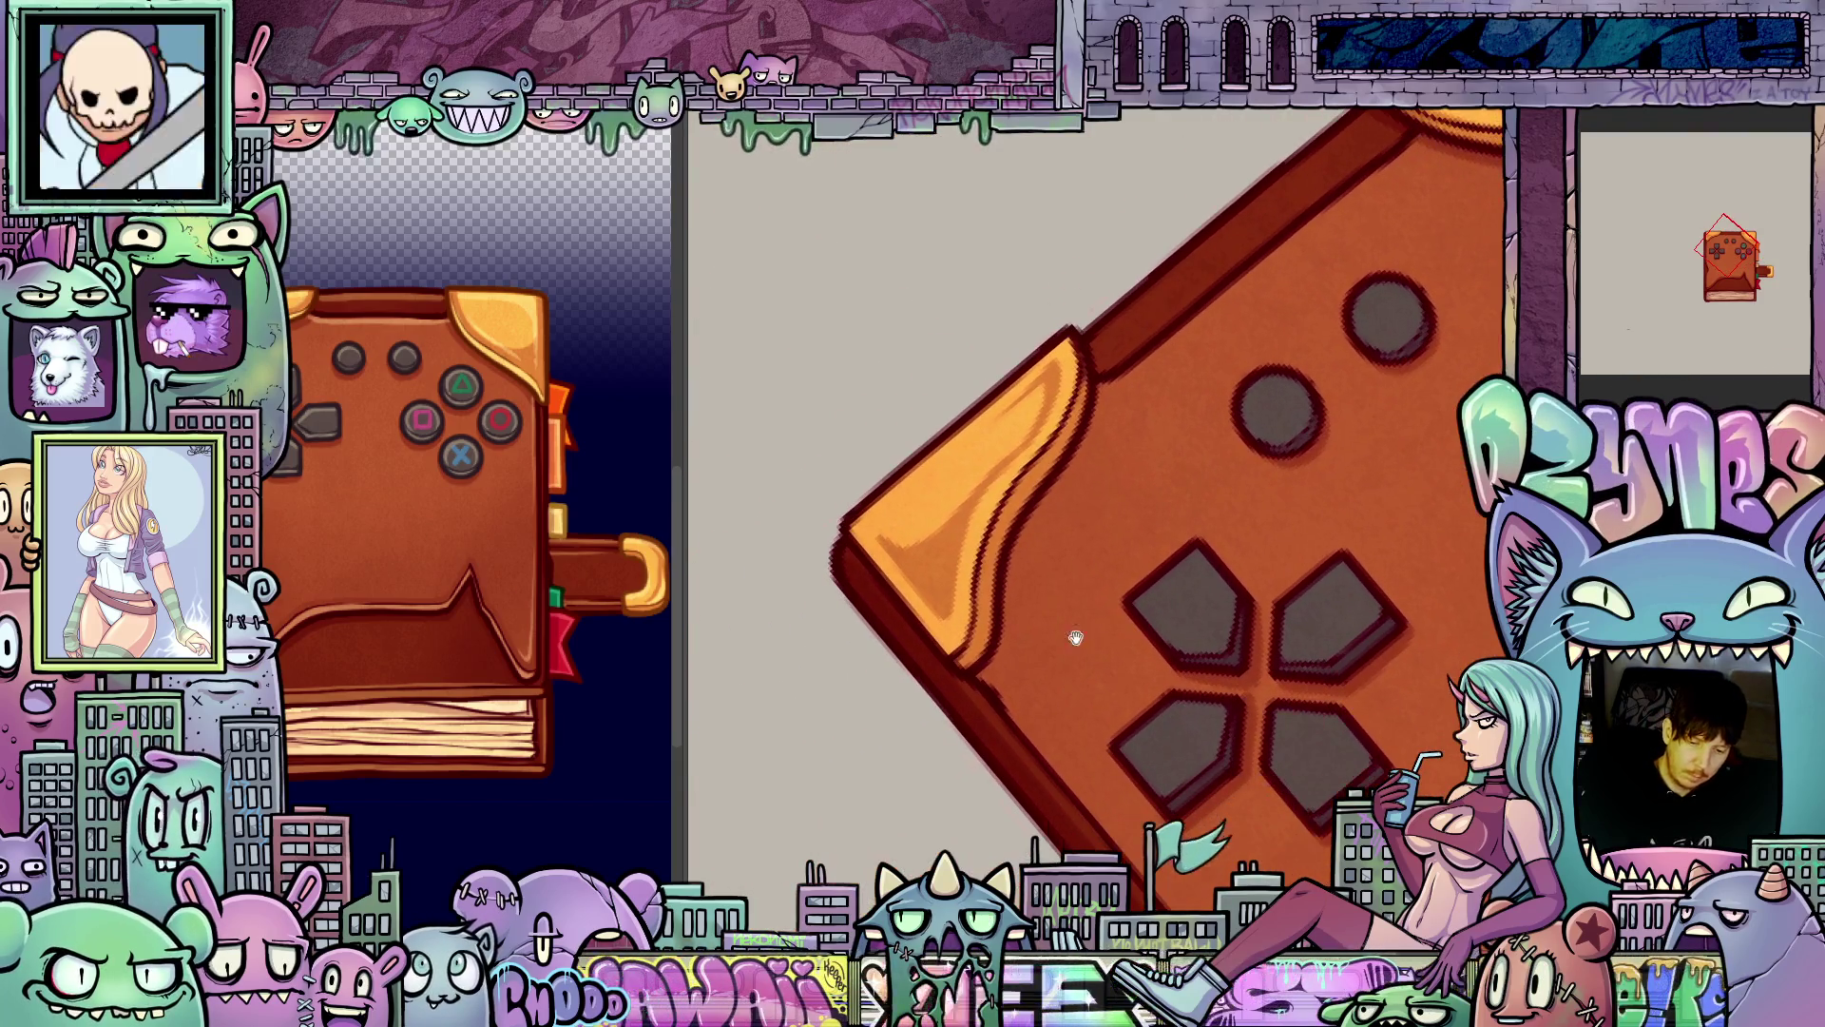
left_click_drag(897, 721, 1068, 636)
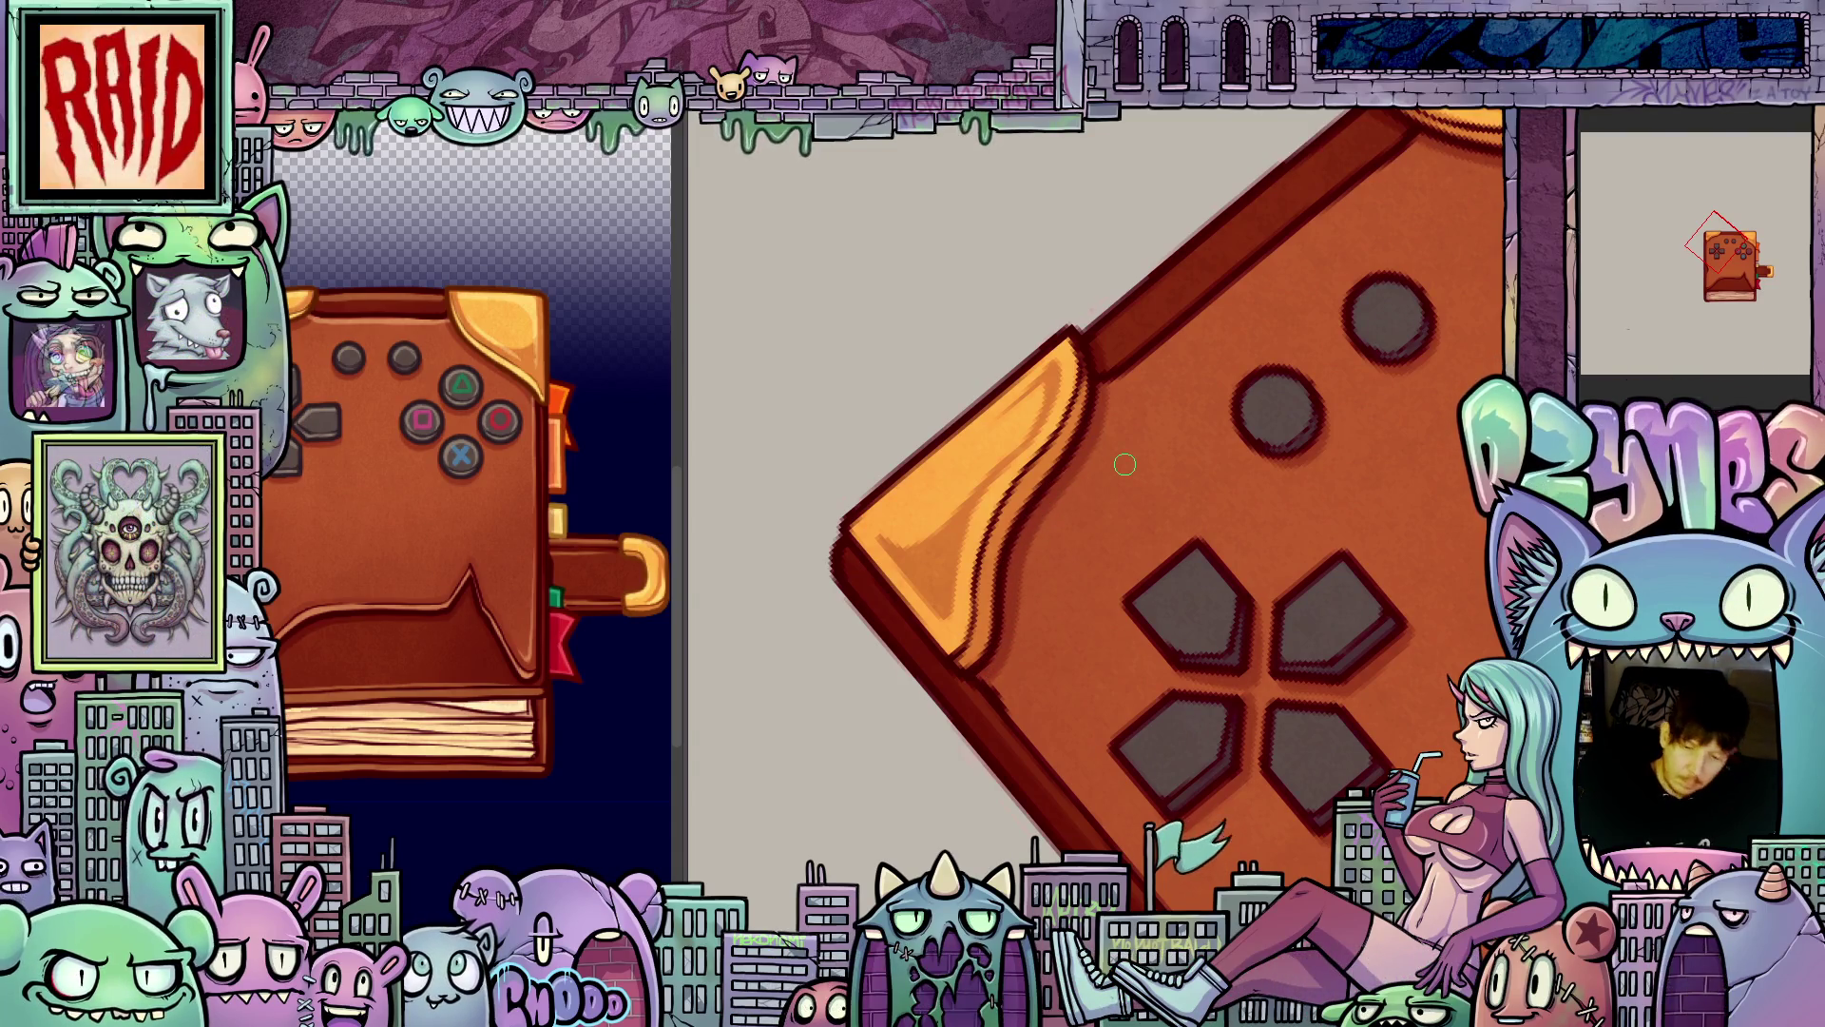
scroll(1113, 494, "down", 3)
key("5")
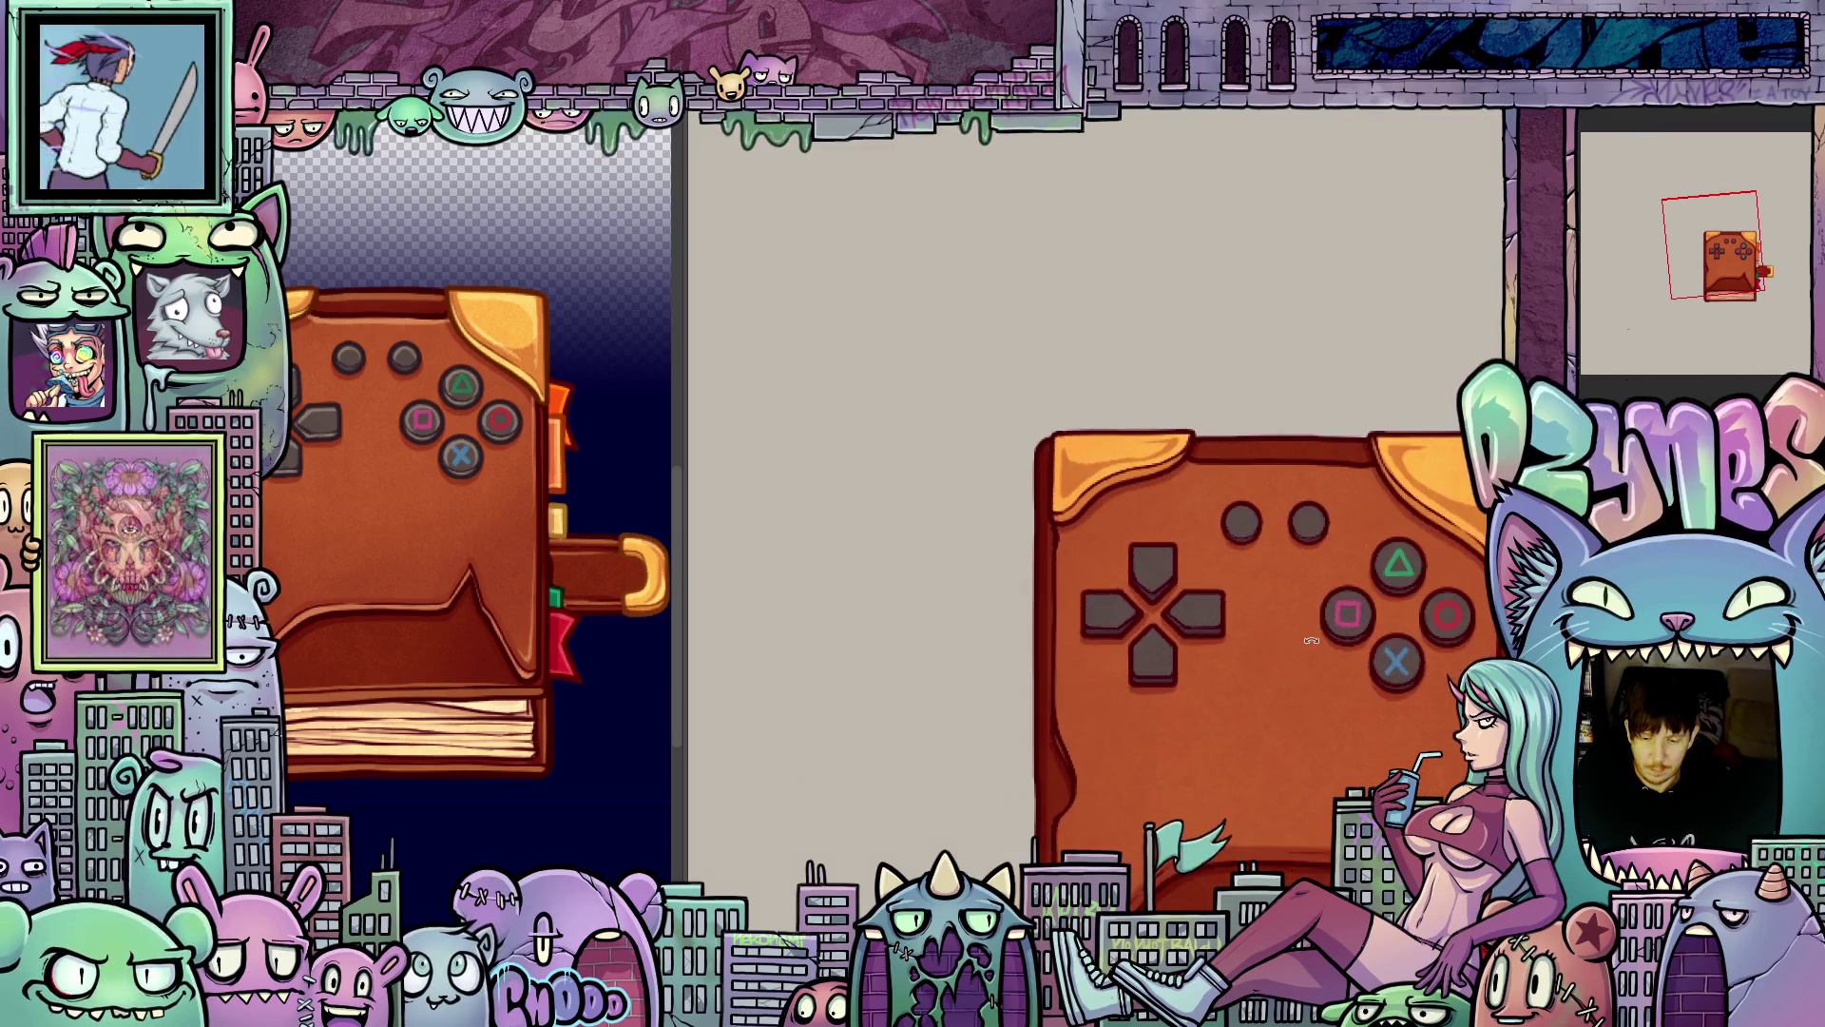
scroll(1398, 708, "down", 2)
left_click_drag(1398, 708, 1153, 586)
scroll(1176, 639, "up", 2)
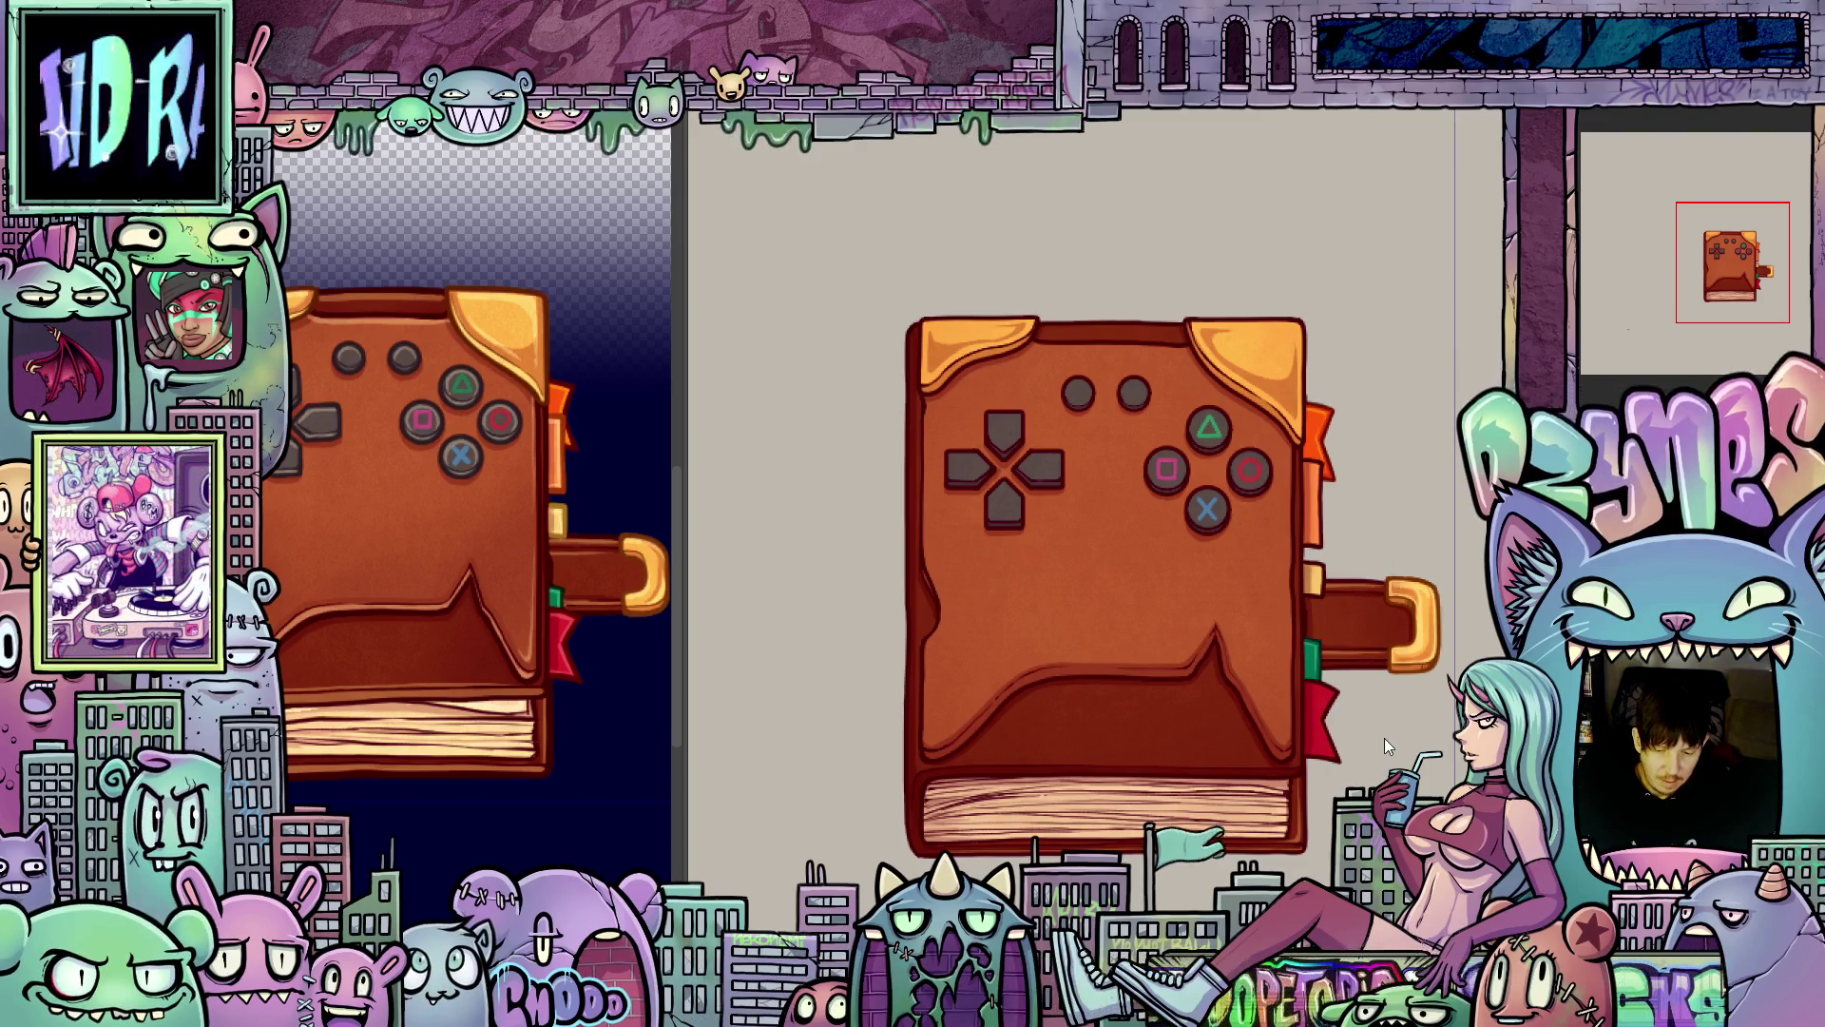
scroll(1374, 734, "up", 1)
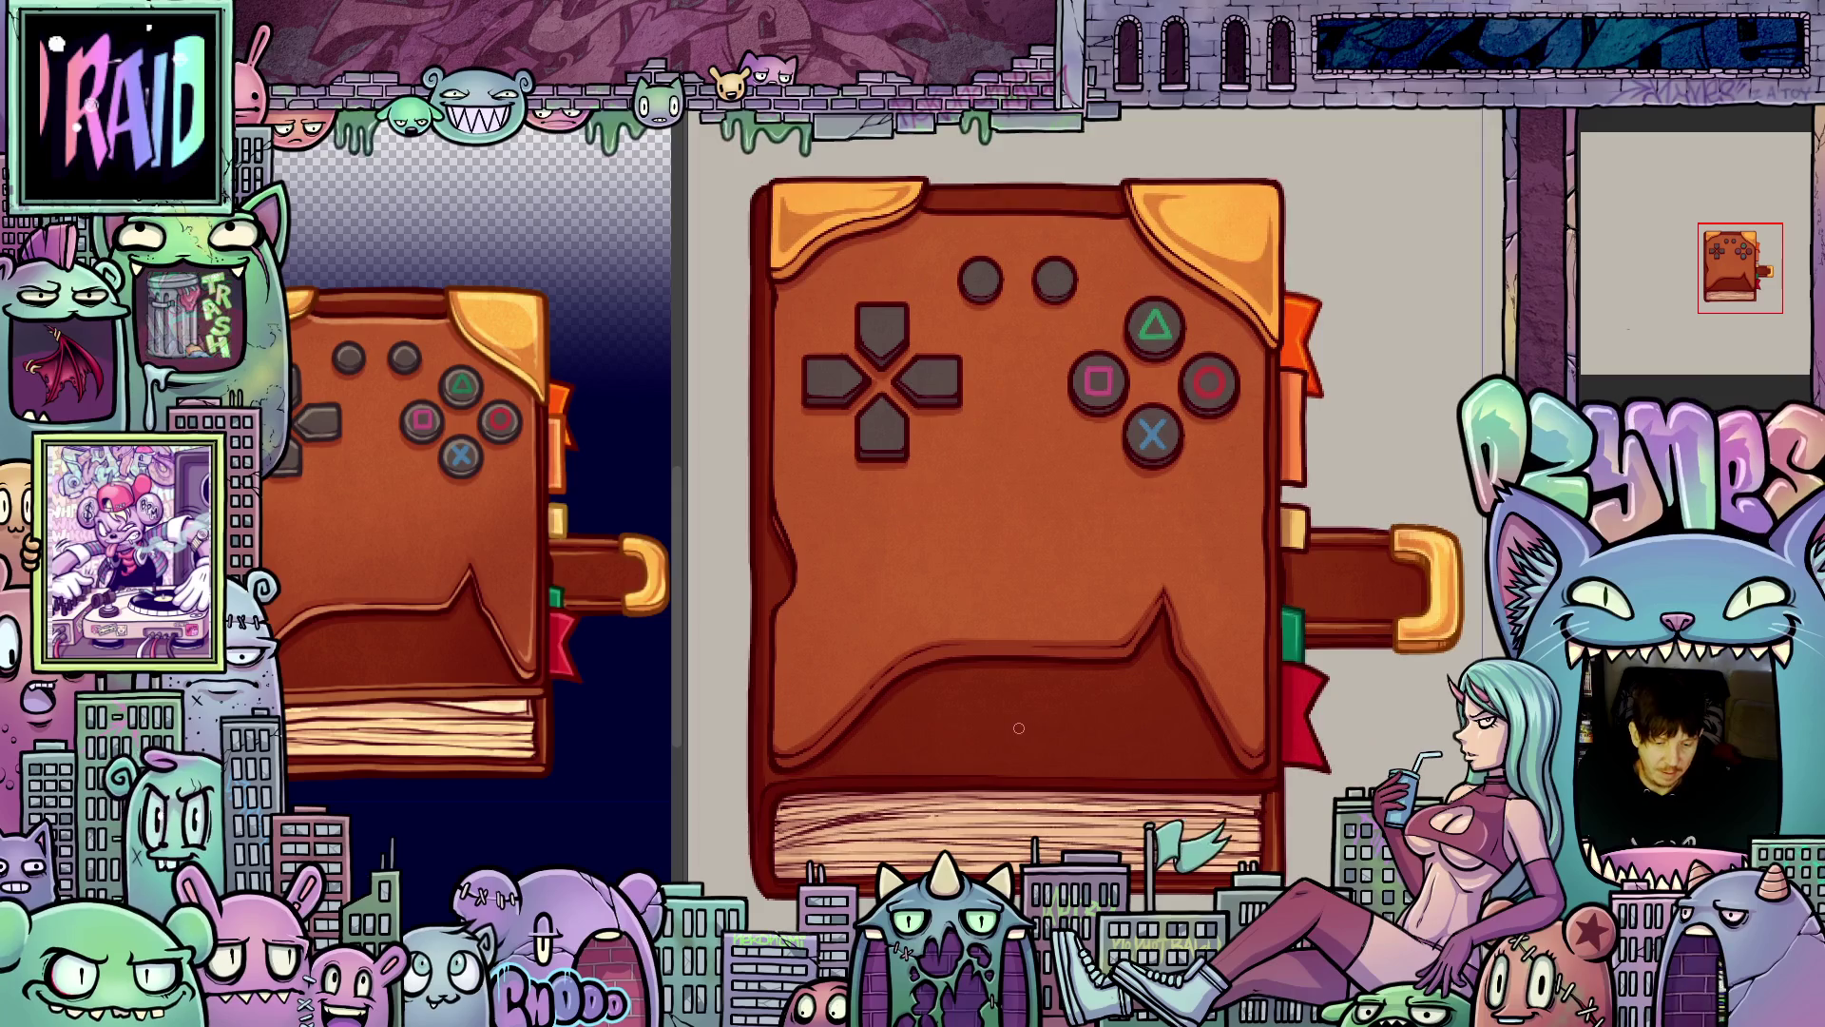
scroll(1374, 734, "up", 1)
key("minus")
key("minus")
key("minus")
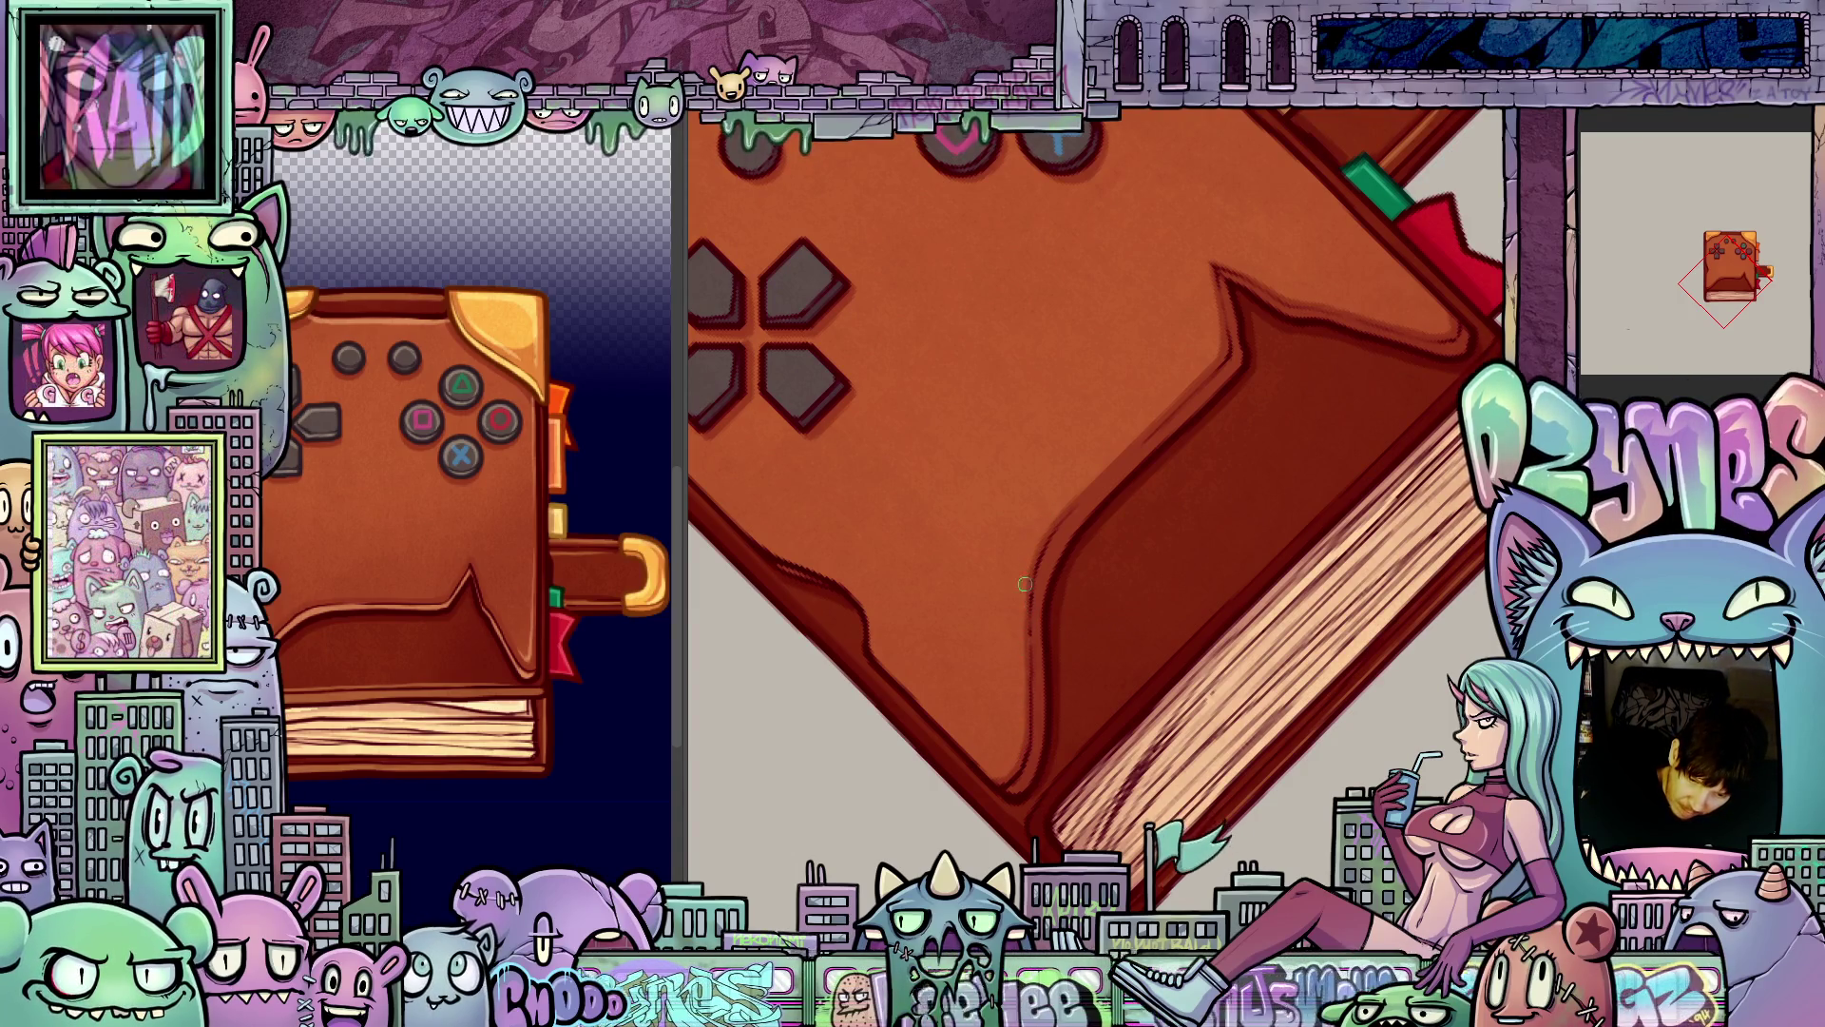
scroll(1065, 599, "up", 3)
left_click_drag(1095, 666, 1089, 604)
left_click_drag(1275, 554, 1104, 536)
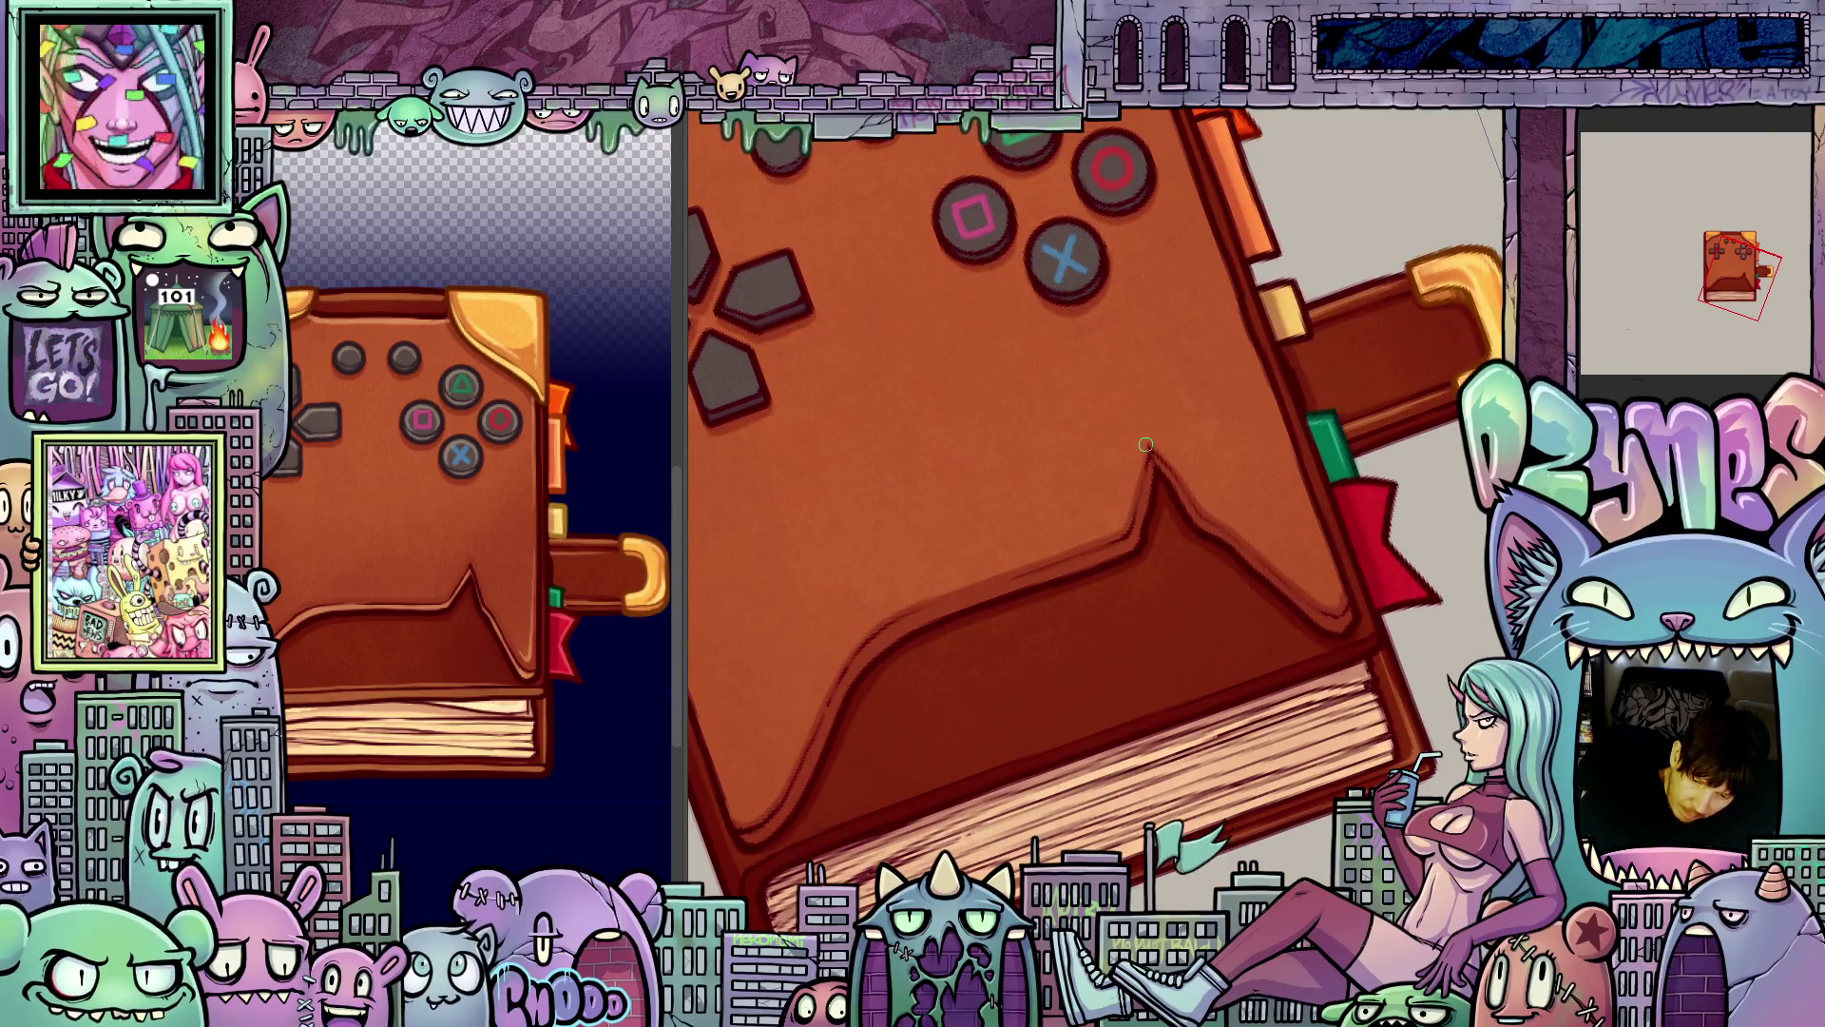
left_click_drag(1243, 489, 1073, 838)
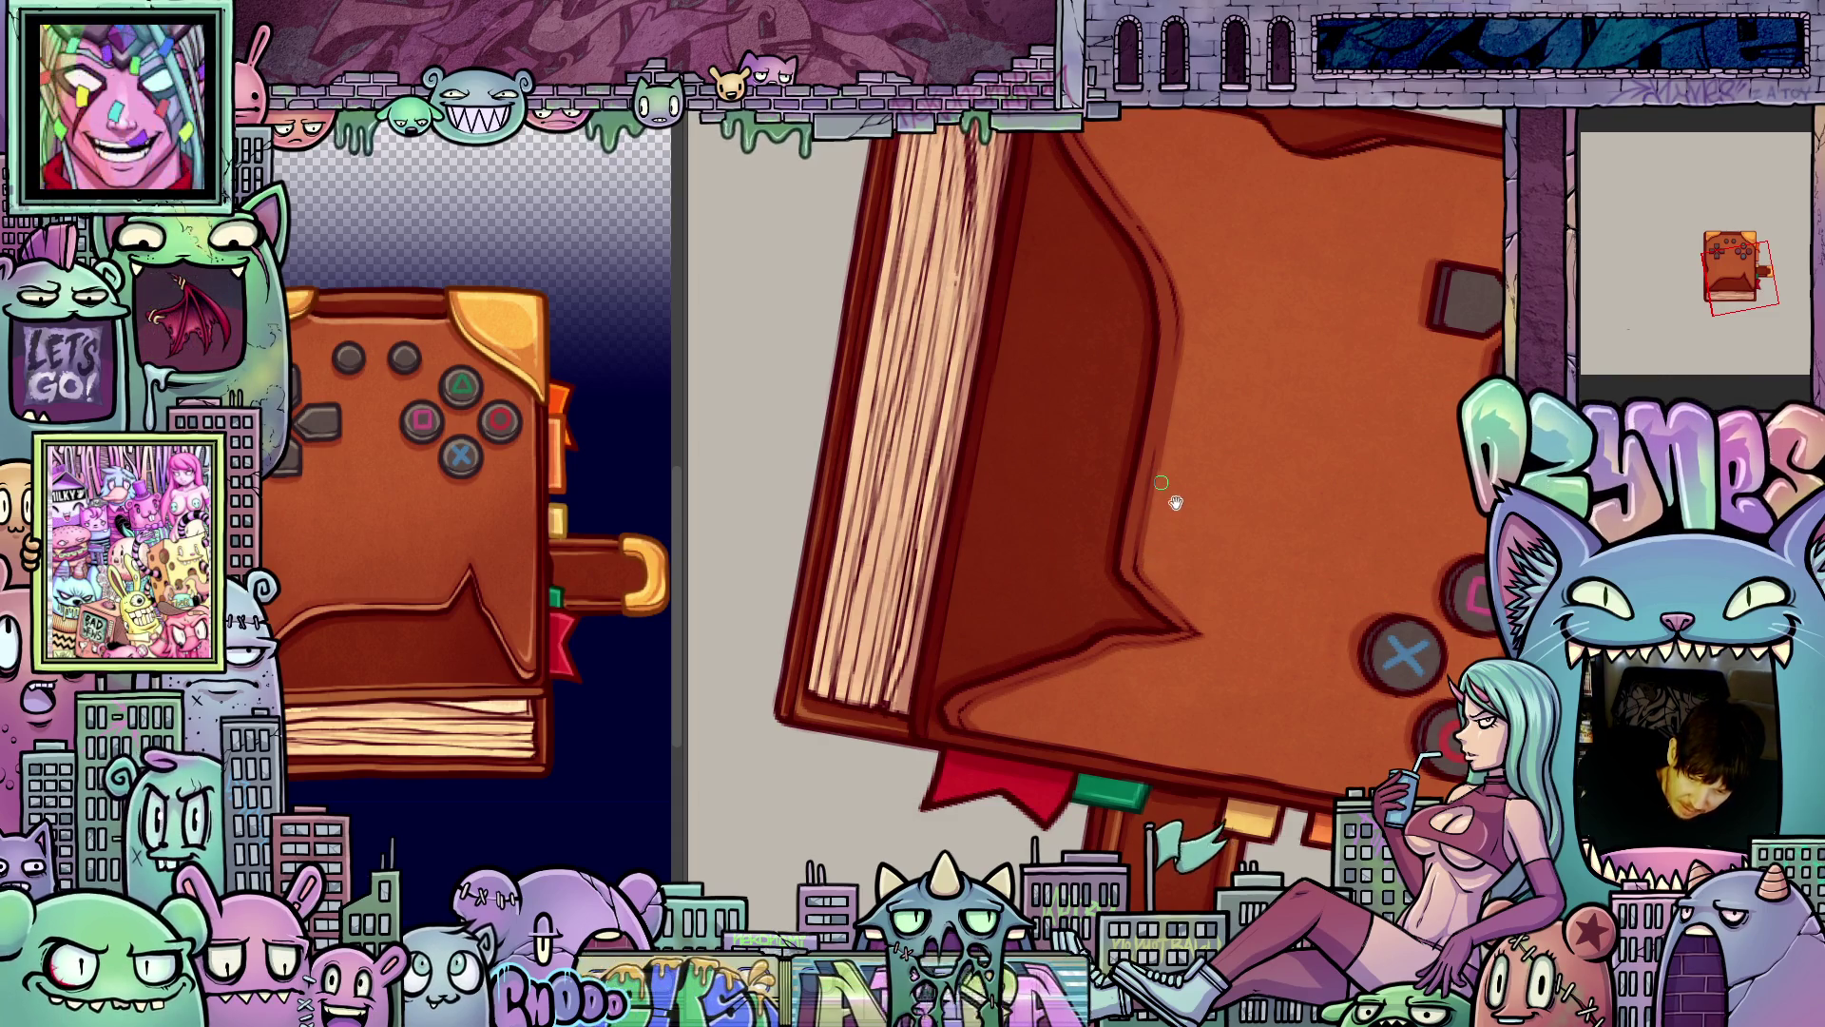
left_click_drag(1176, 501, 1145, 590)
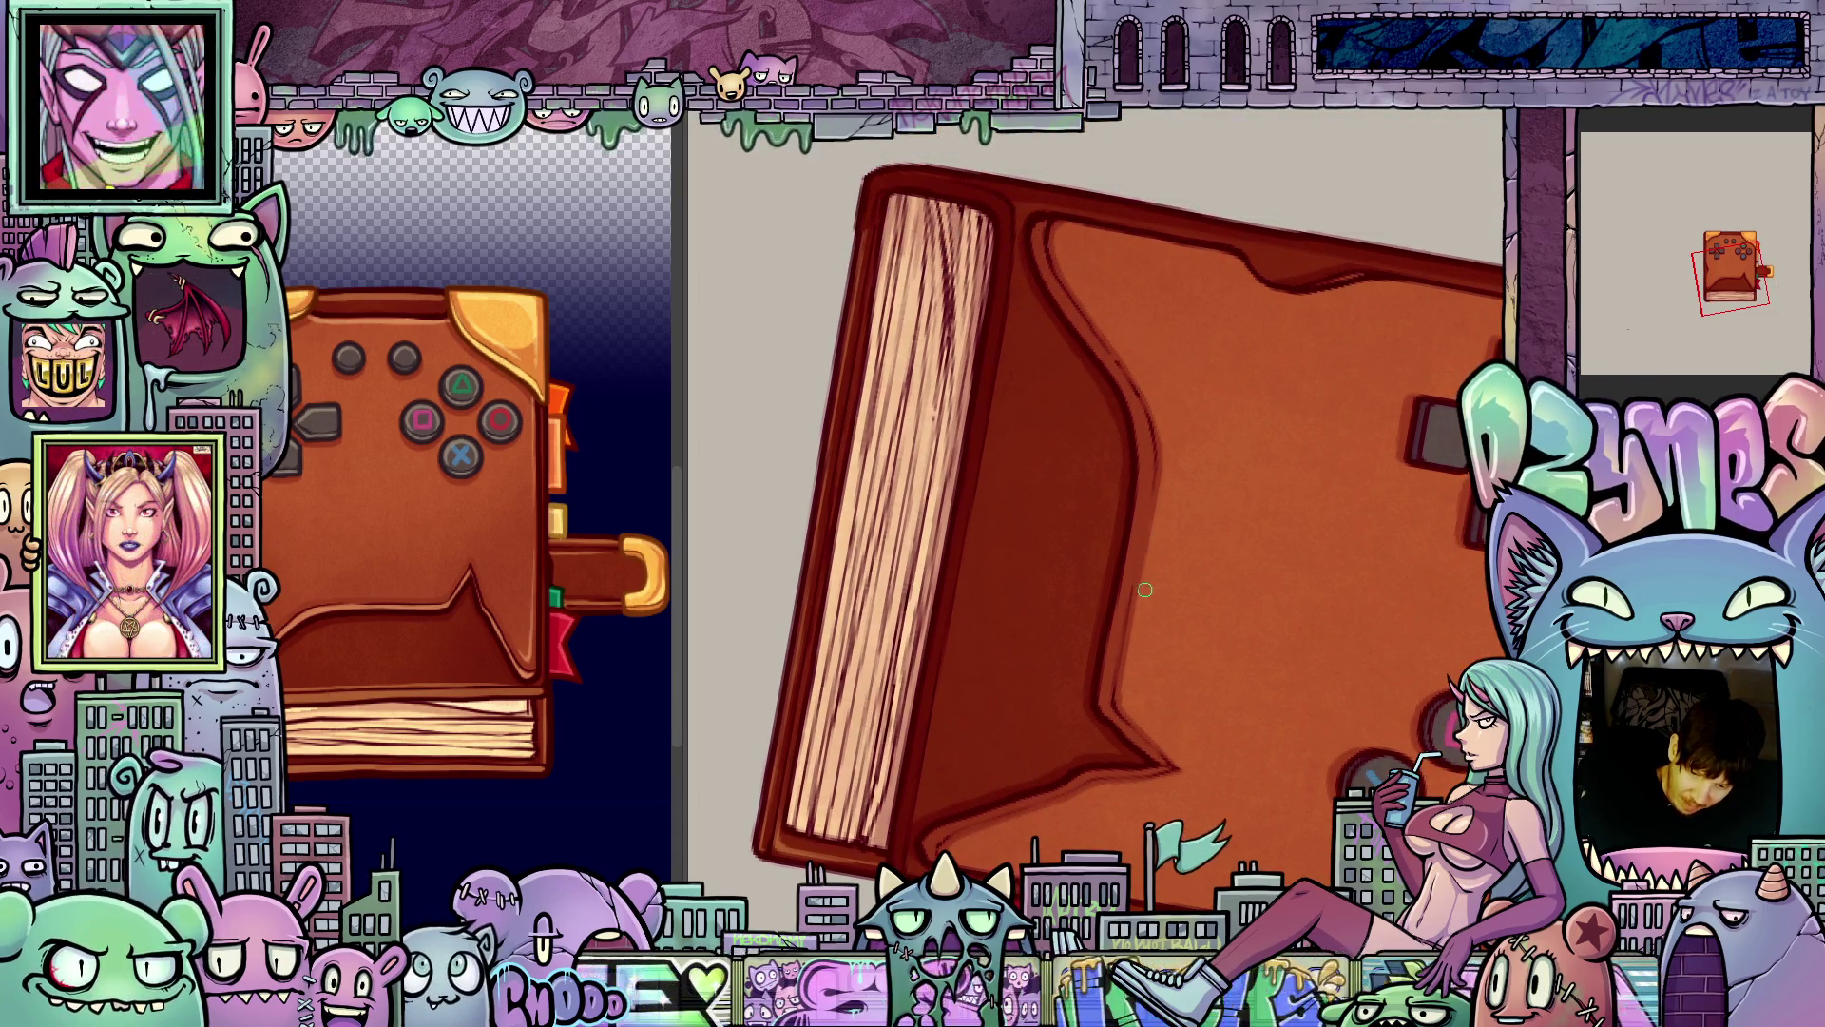
mouse_move(1146, 590)
left_mouse_down()
mouse_move(1298, 517)
mouse_move(1316, 478)
left_mouse_up()
left_click_drag(1095, 707, 1031, 663)
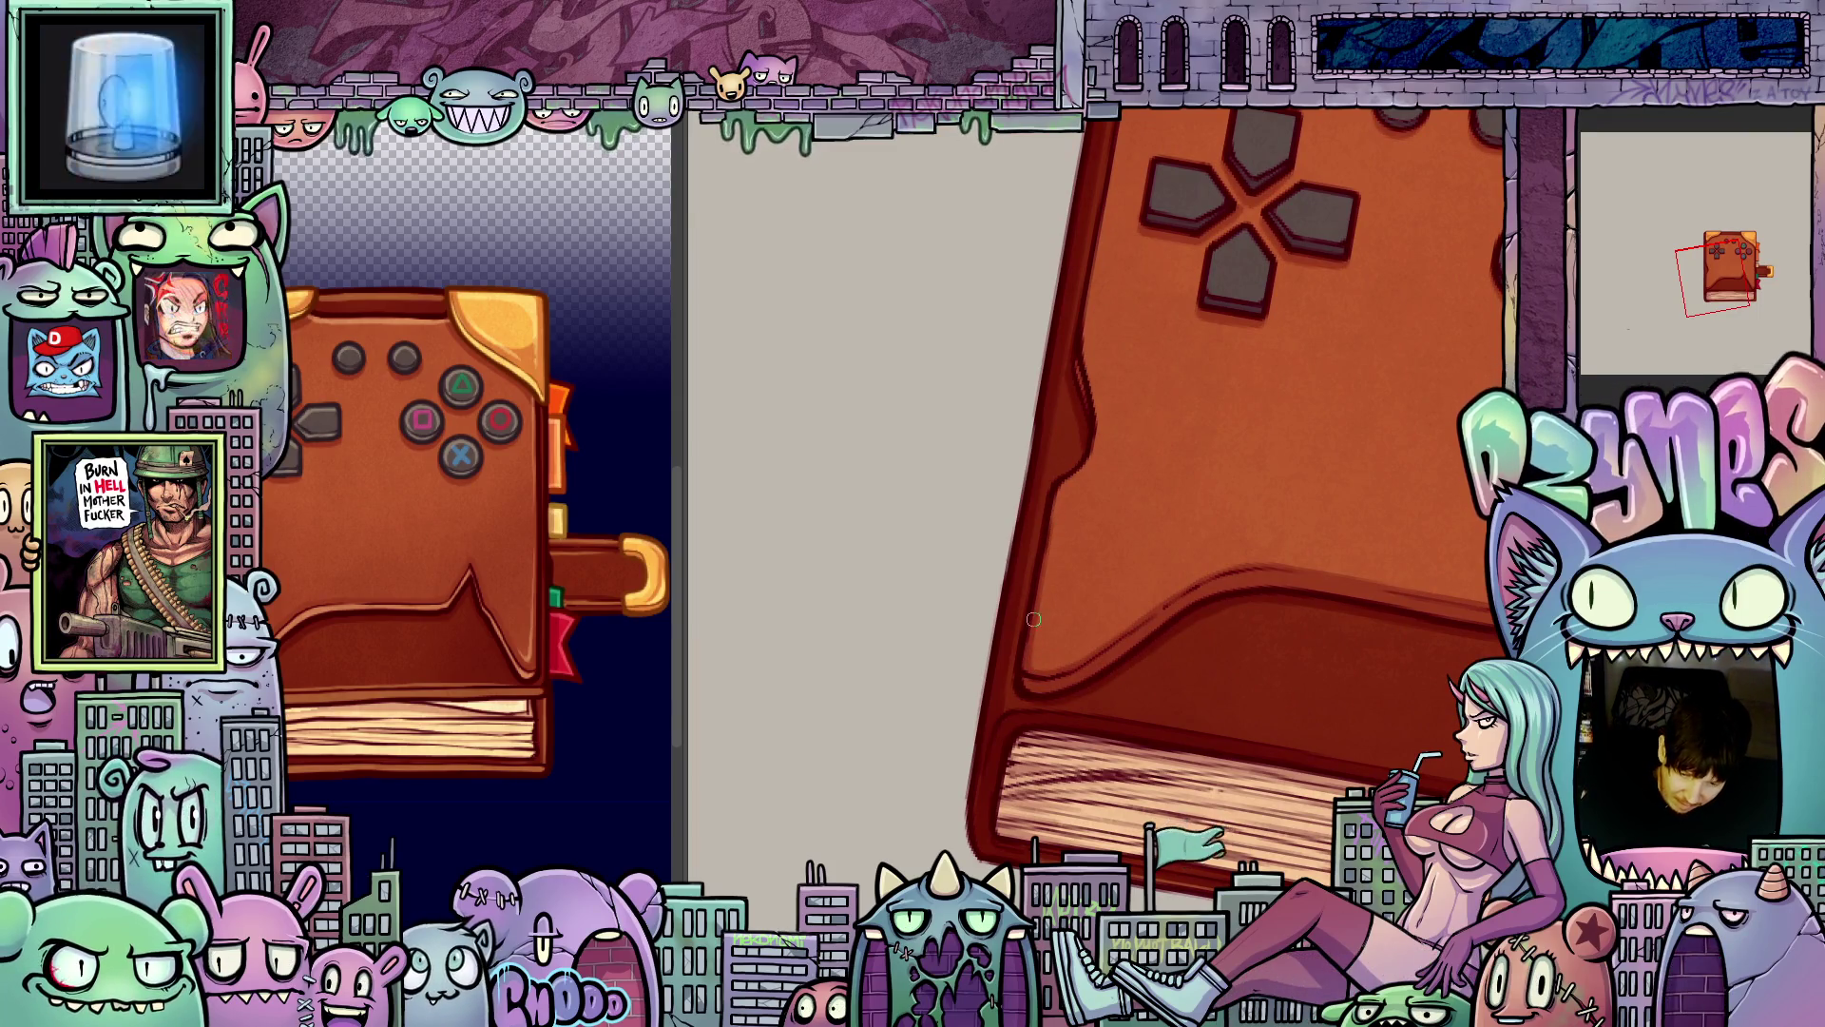
left_click_drag(1074, 622, 1117, 722)
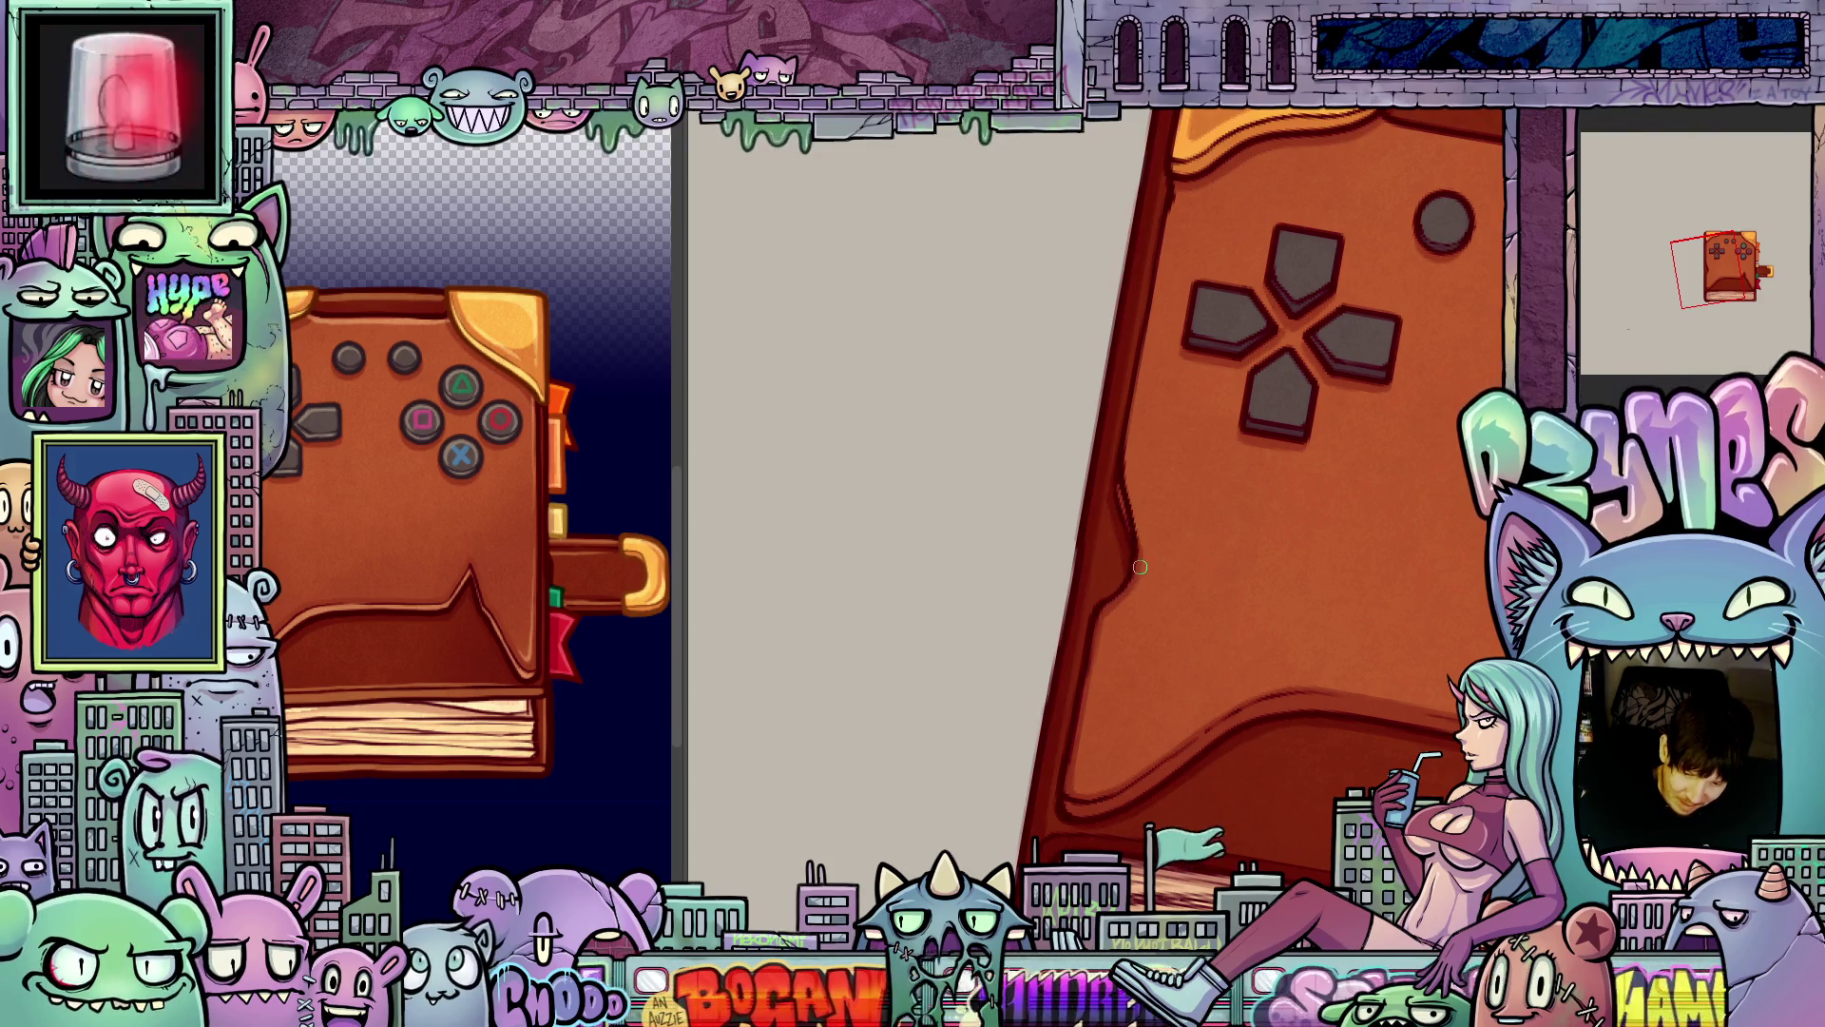
left_click_drag(1129, 430, 1137, 622)
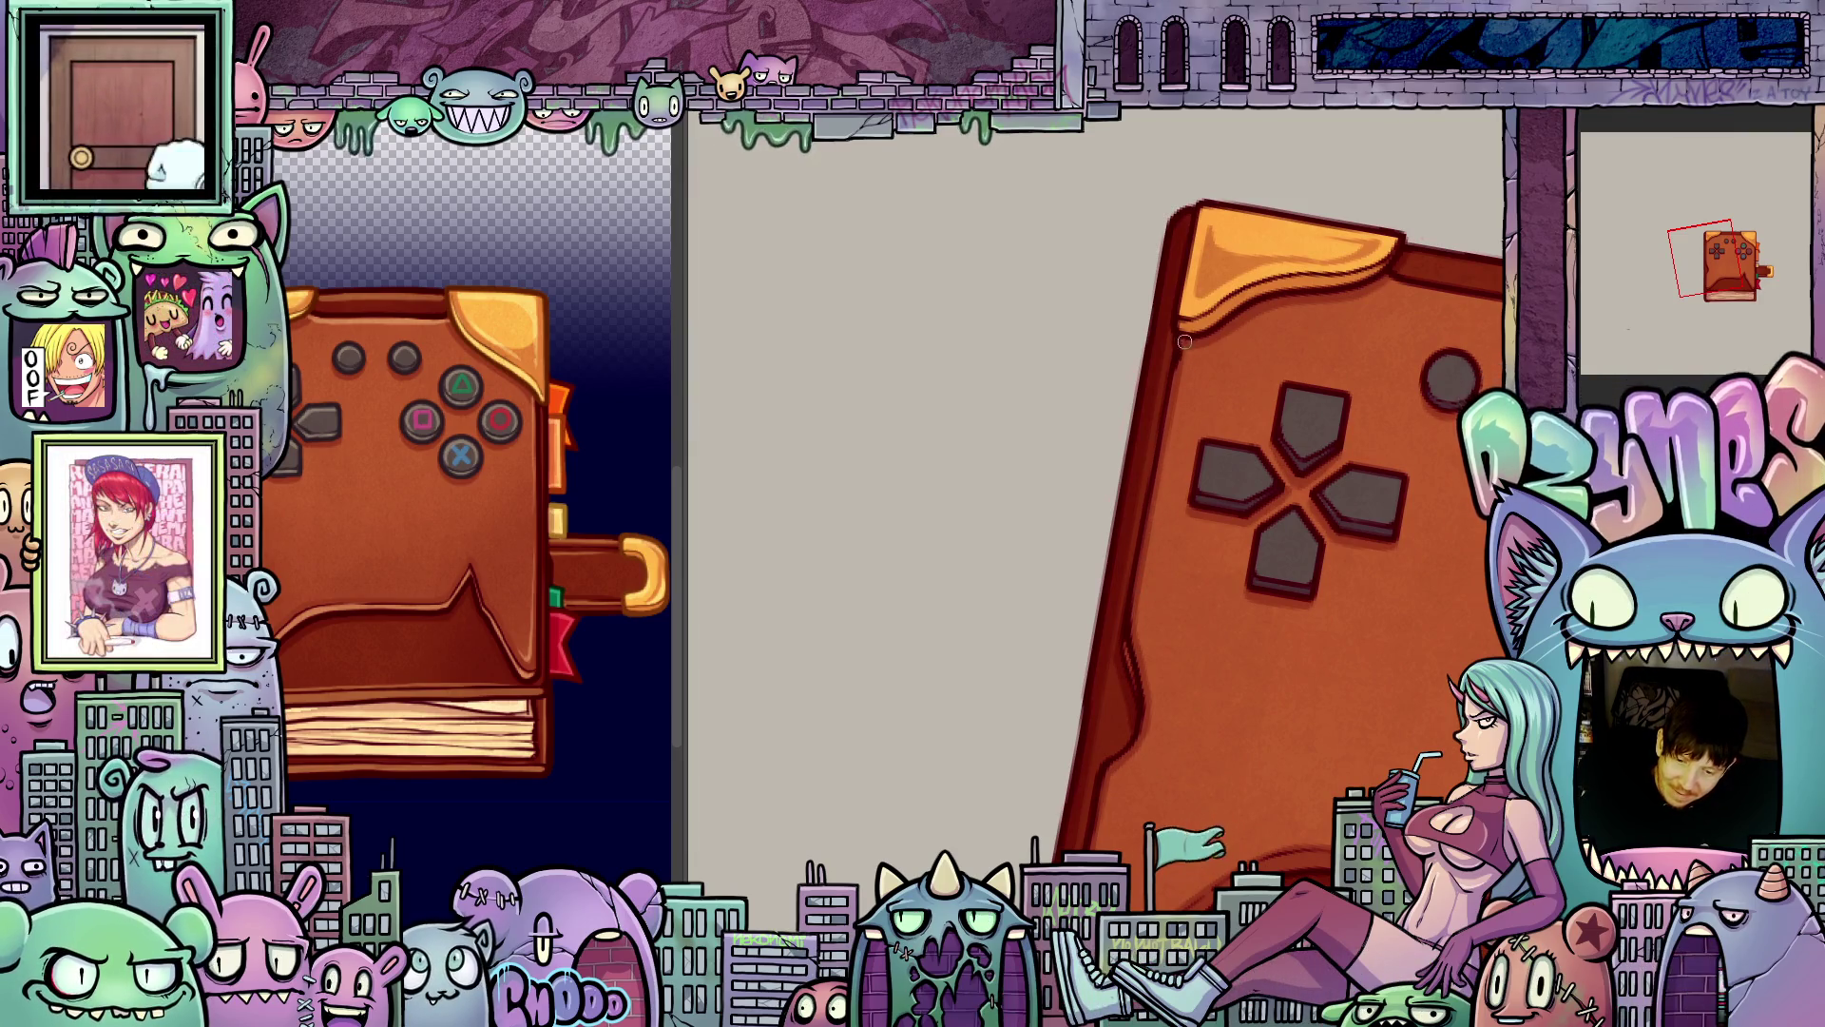
left_click_drag(1378, 679, 1200, 566)
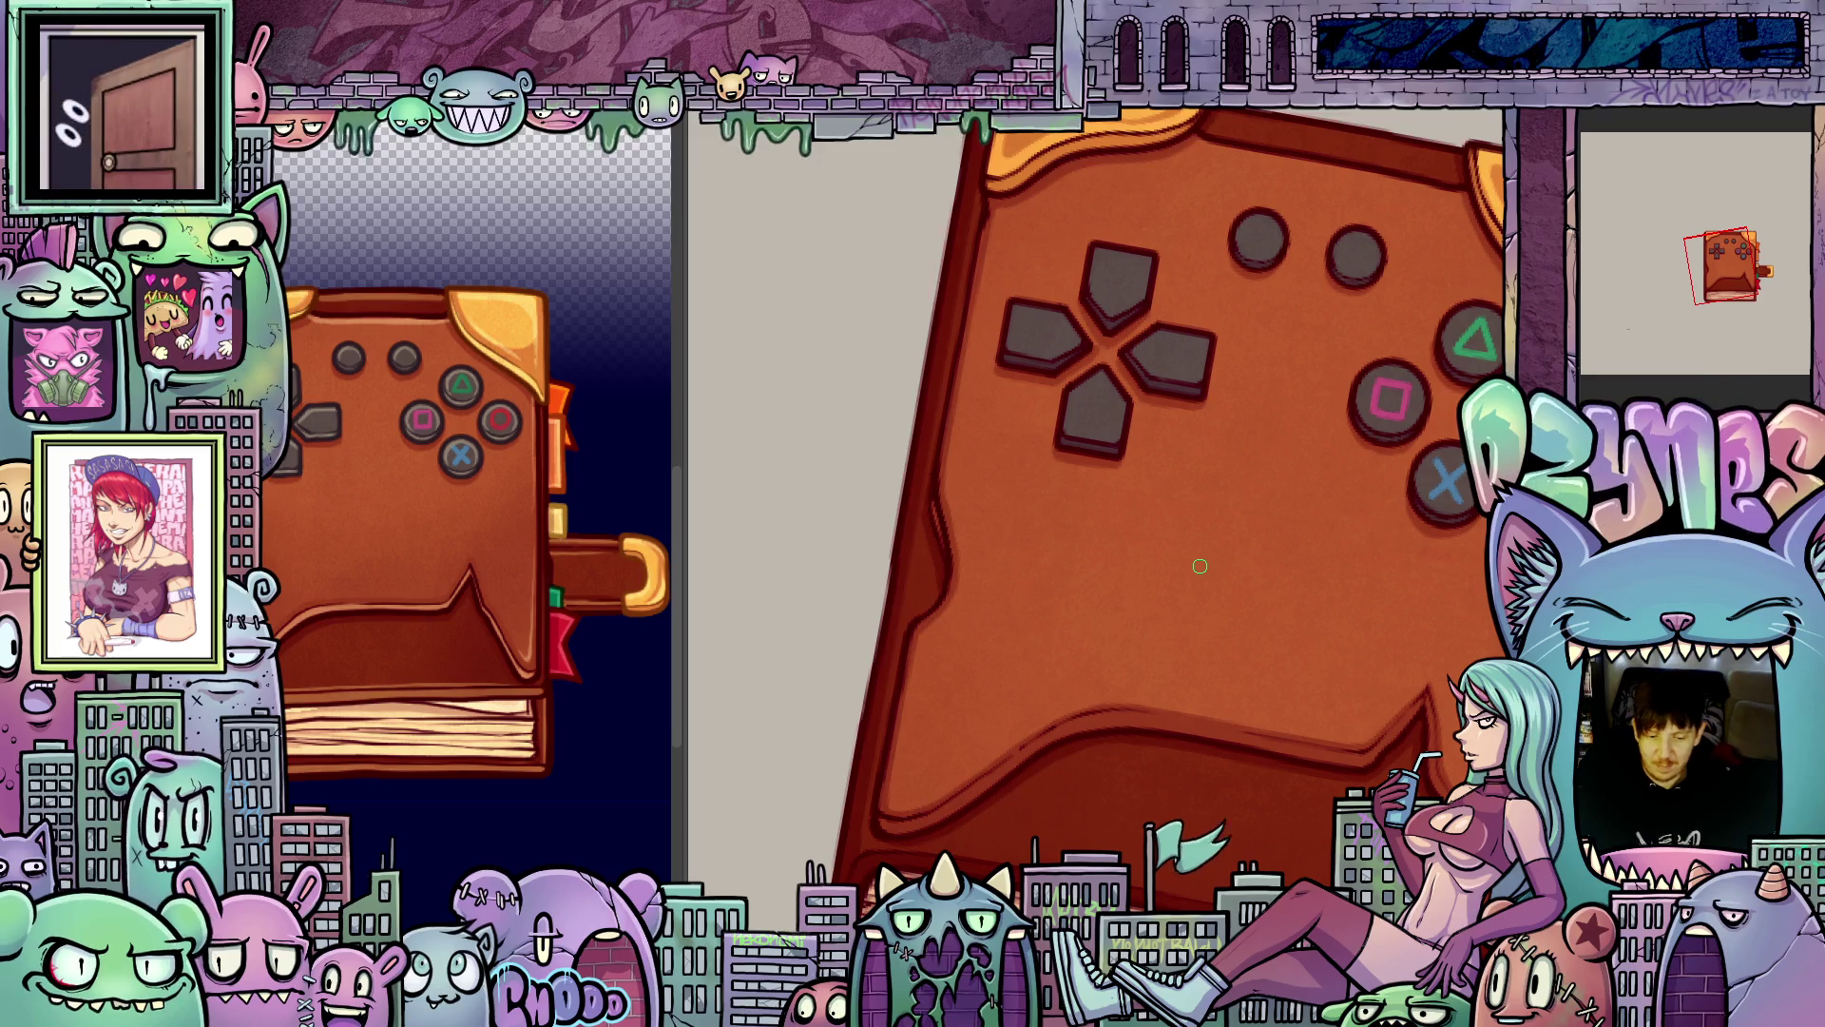
scroll(1200, 566, "down", 5)
key("Escape")
left_click_drag(1331, 704, 1170, 683)
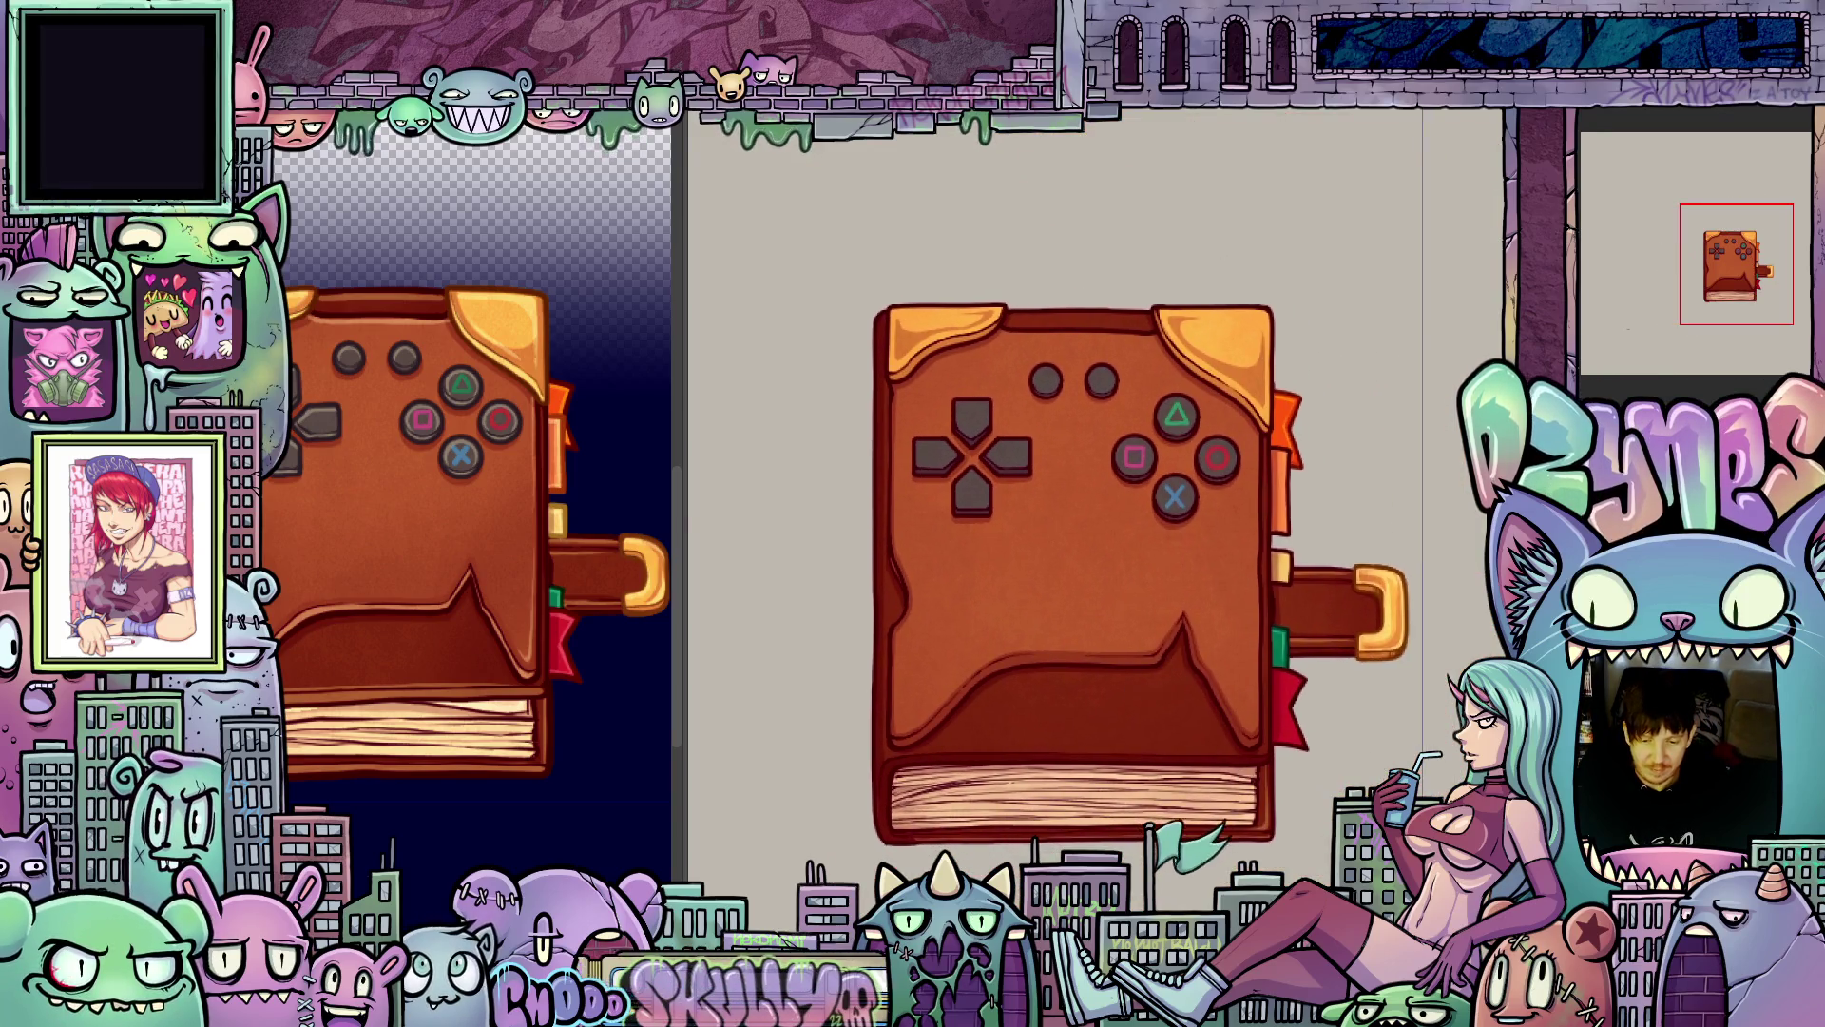
scroll(1170, 683, "up", 5)
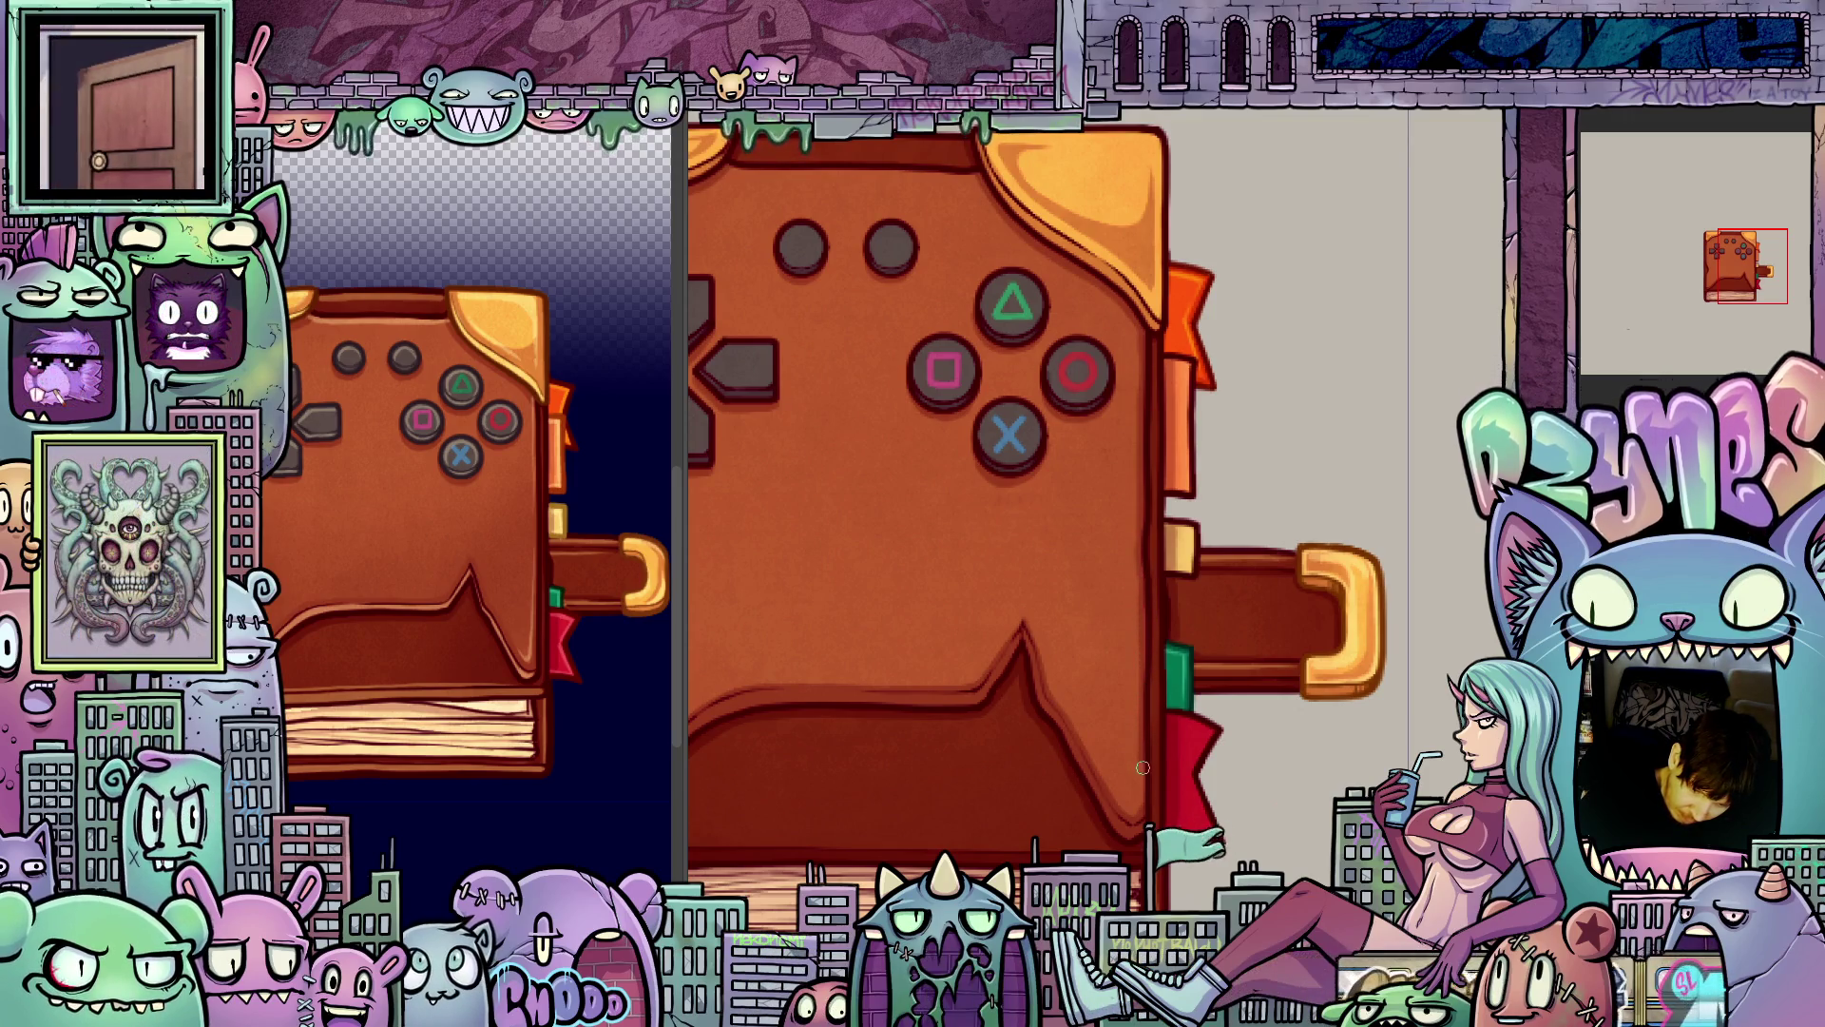
left_click_drag(1142, 811, 1349, 816)
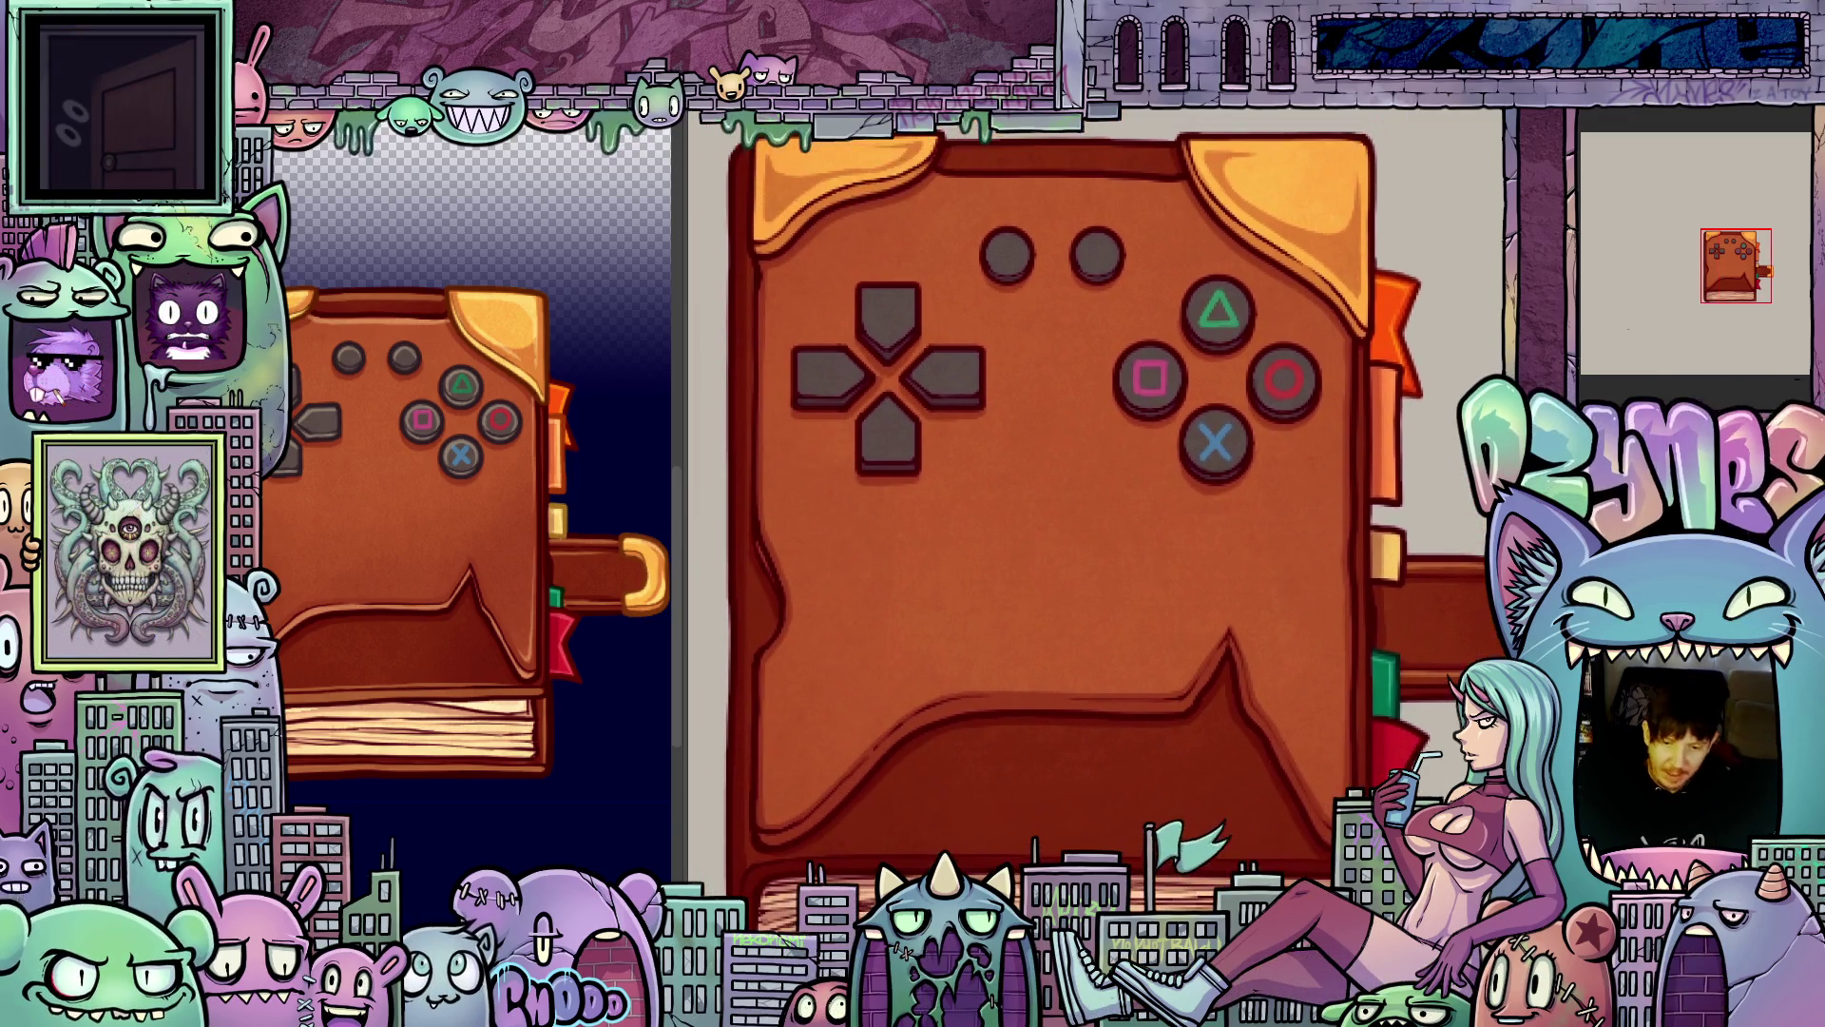
scroll(1282, 700, "down", 3)
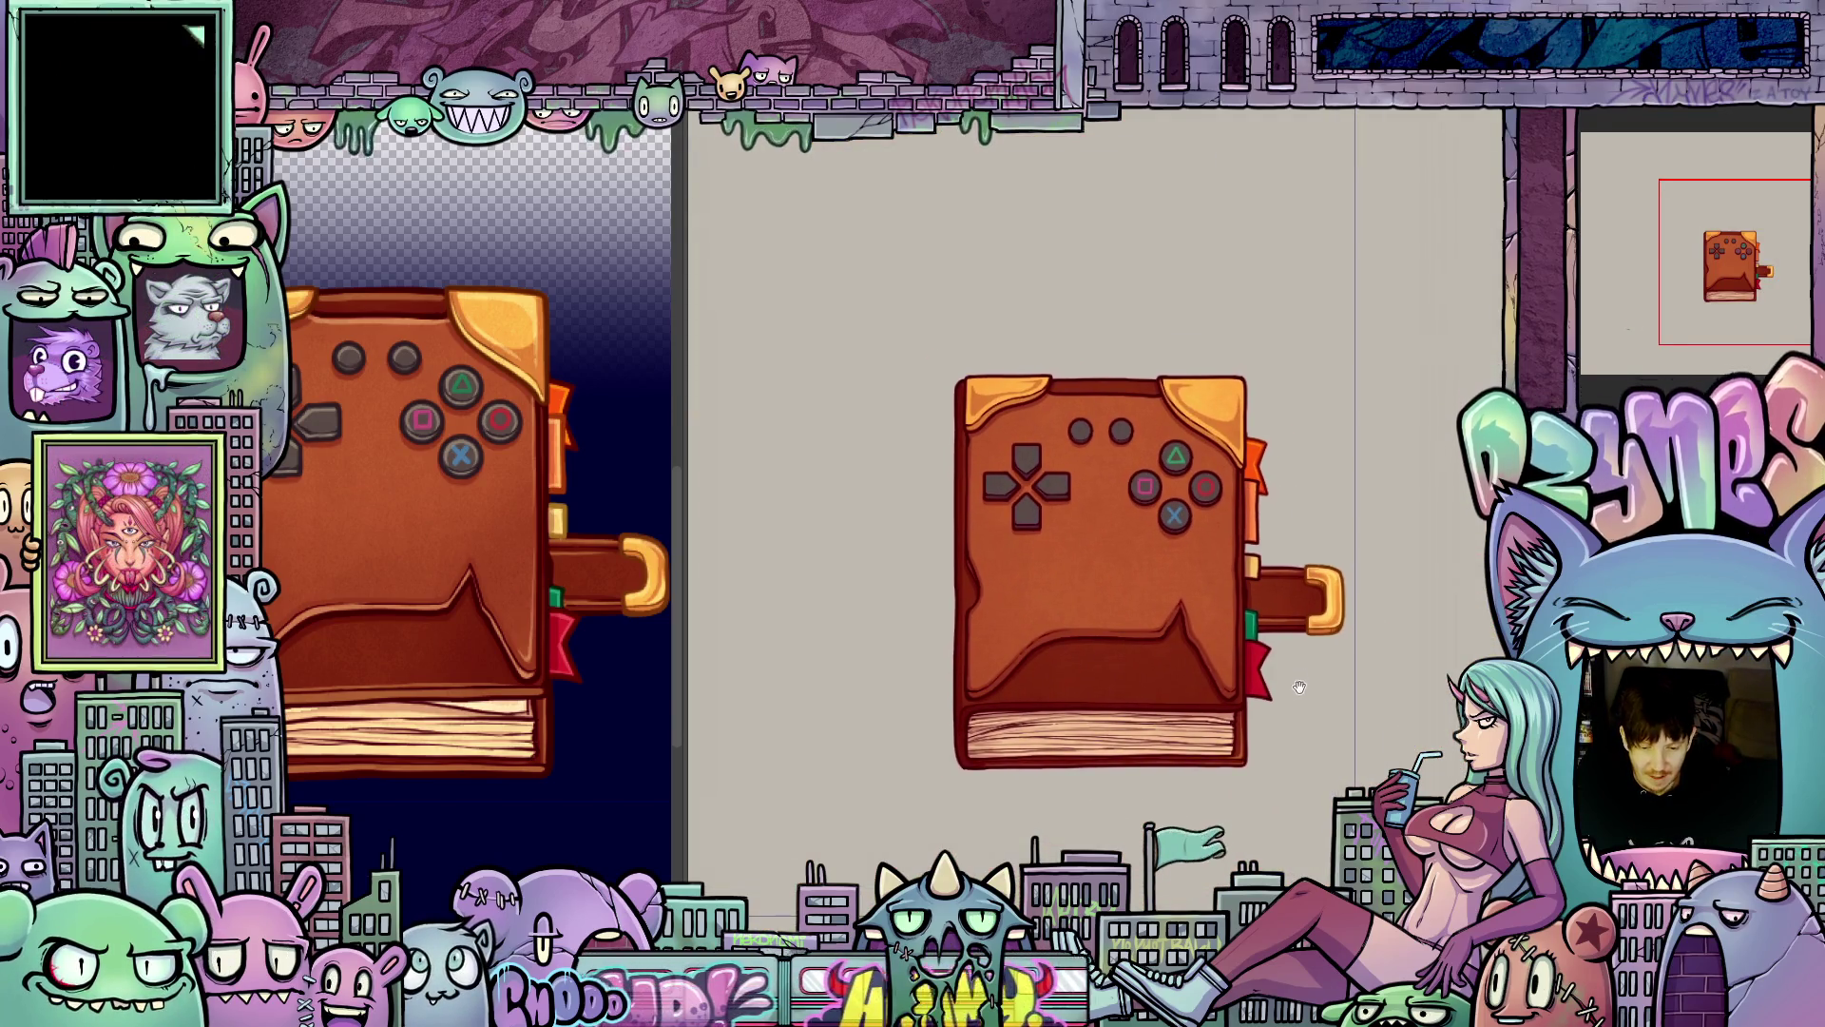
scroll(1253, 669, "up", 3)
scroll(1253, 669, "up", 4)
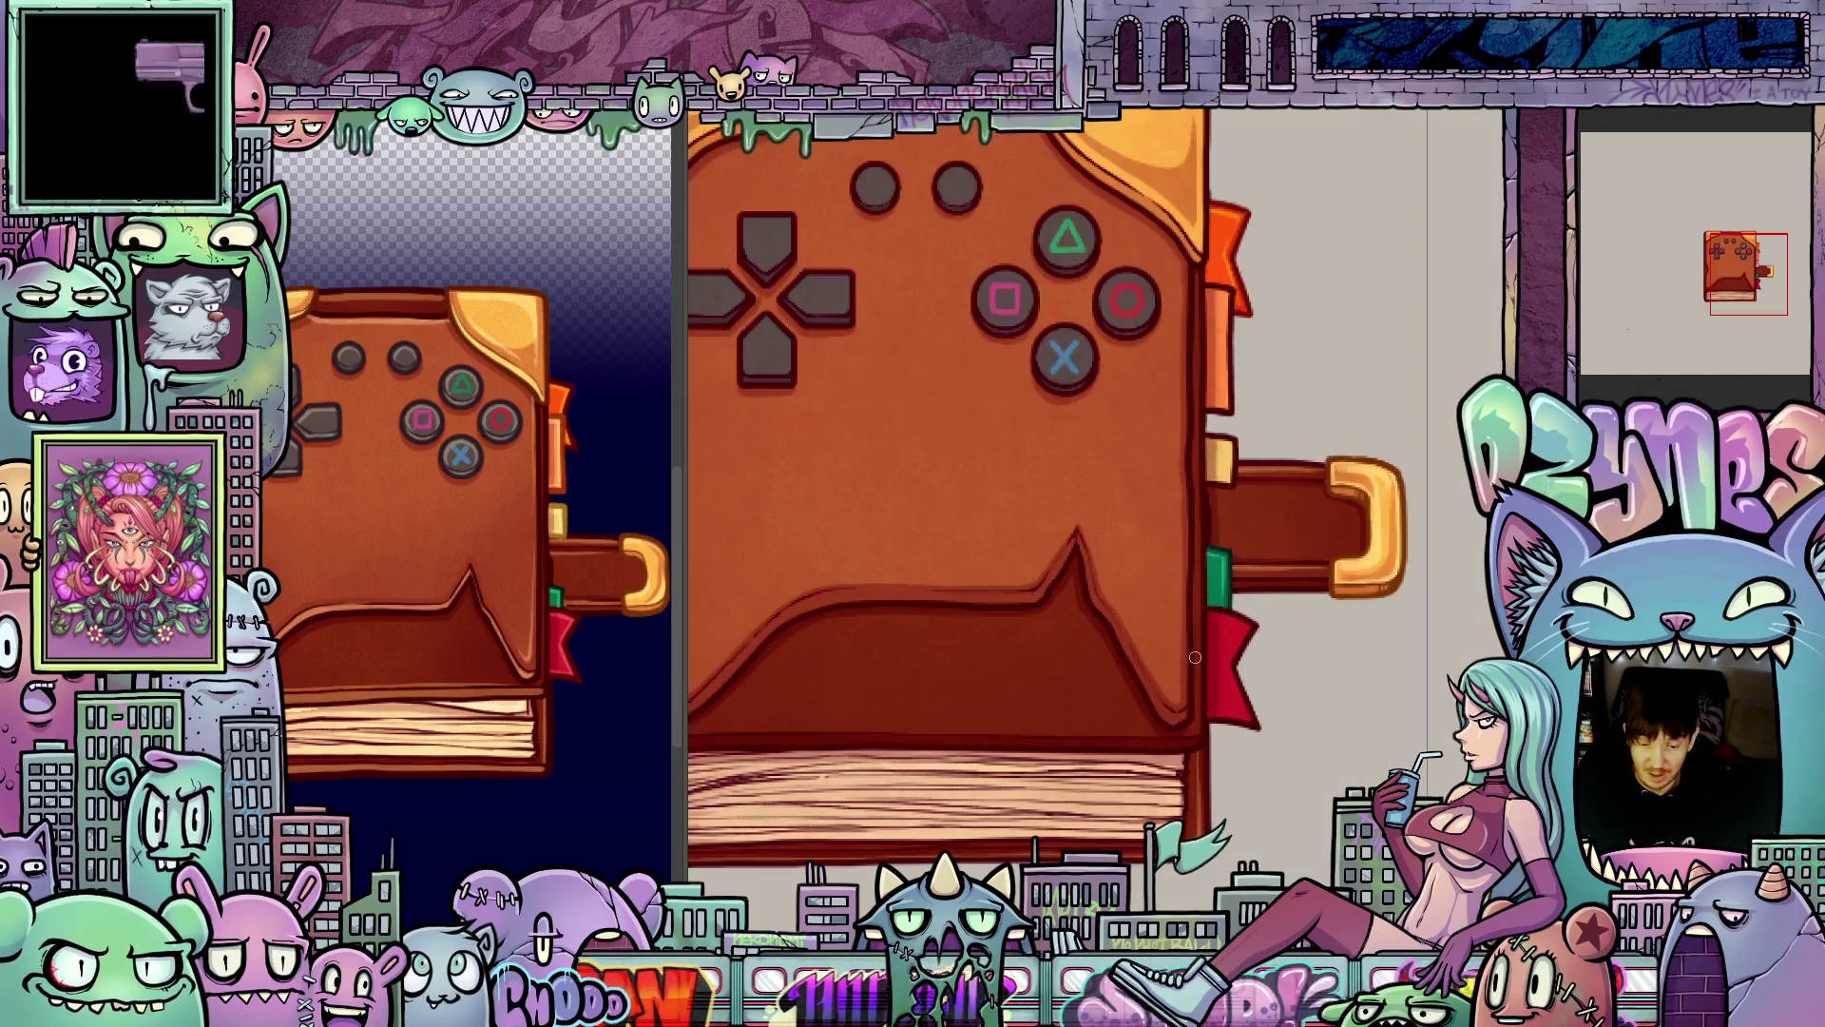
scroll(1193, 719, "down", 4)
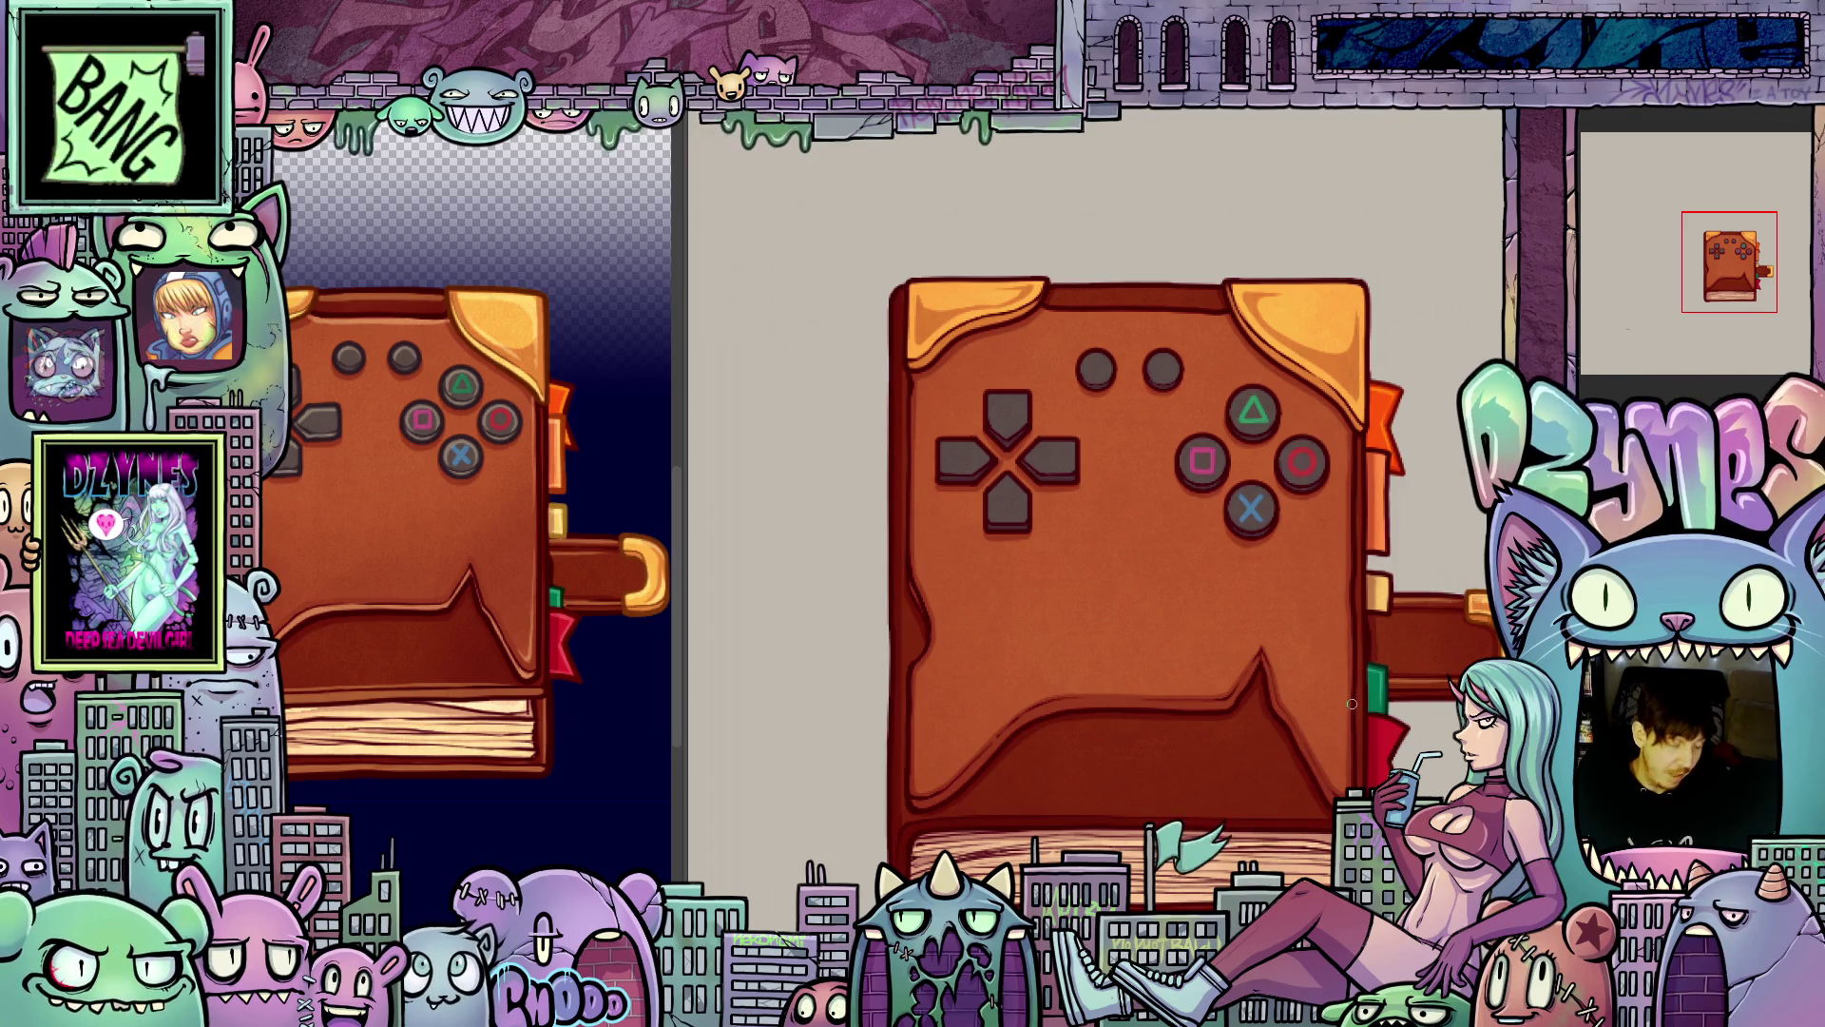
left_click_drag(1386, 722, 1380, 689)
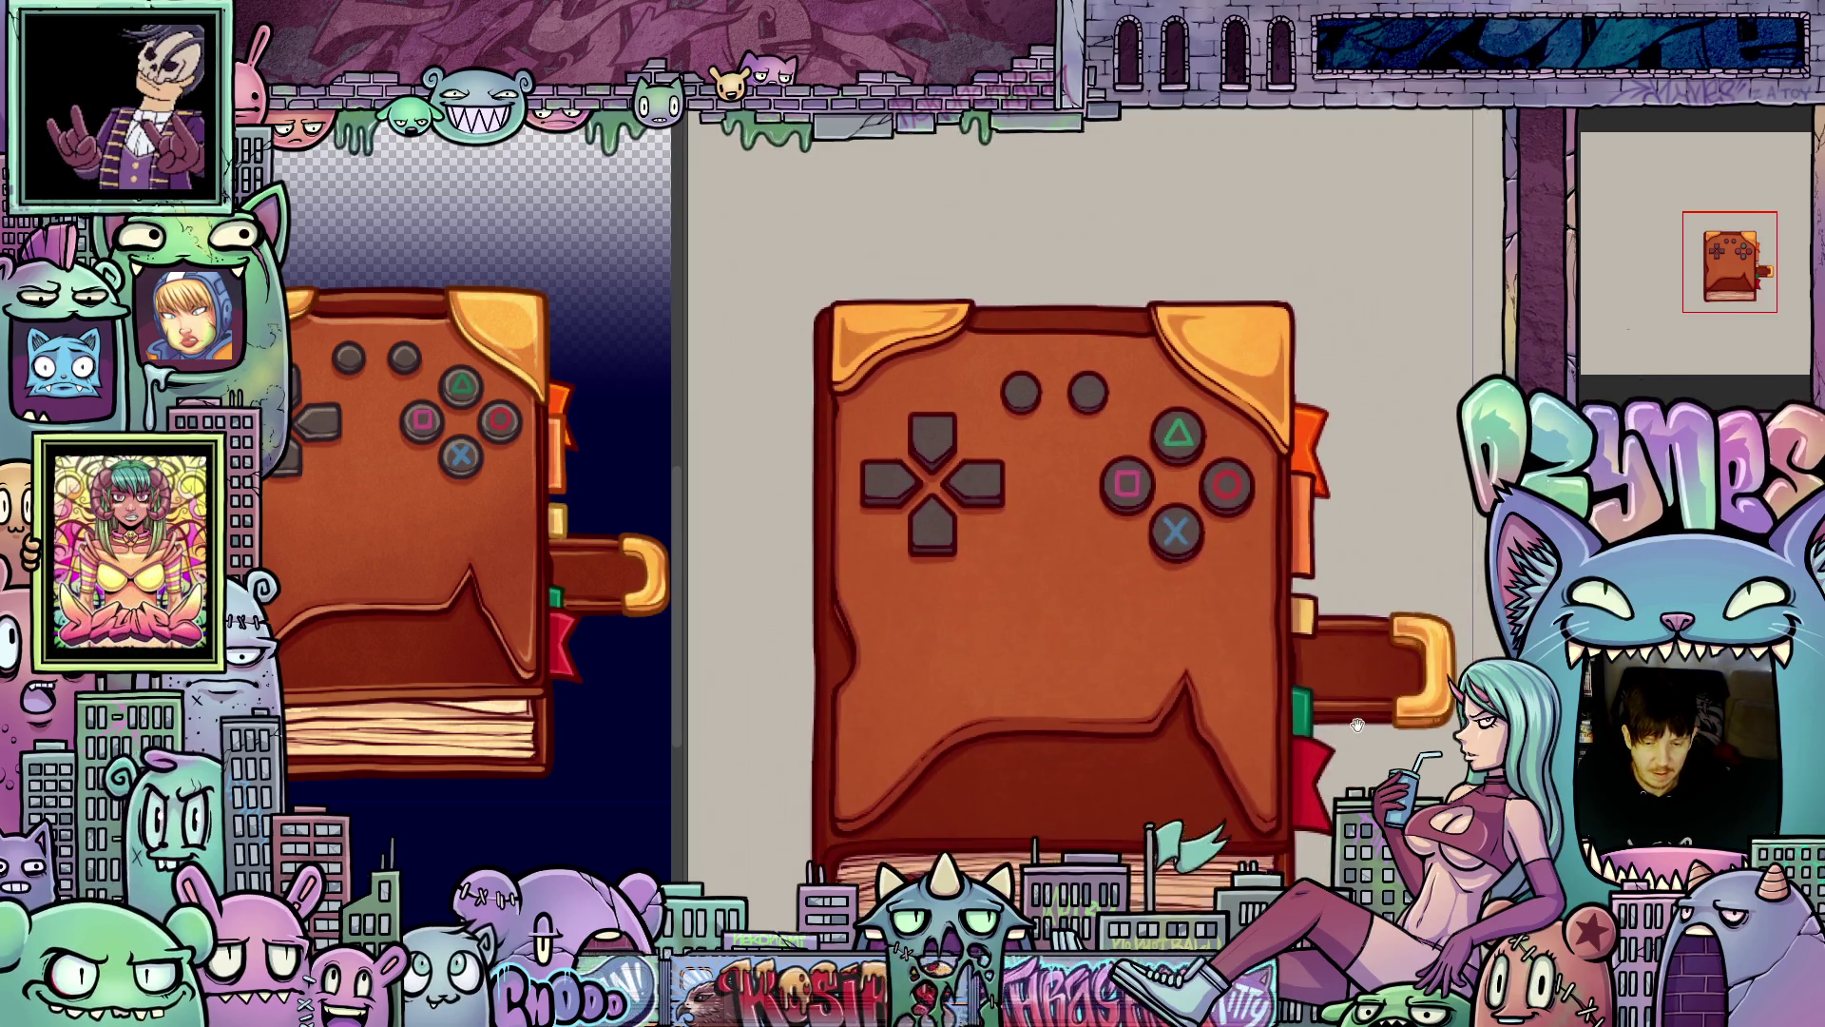
scroll(1338, 688, "up", 3)
scroll(1339, 688, "down", 3)
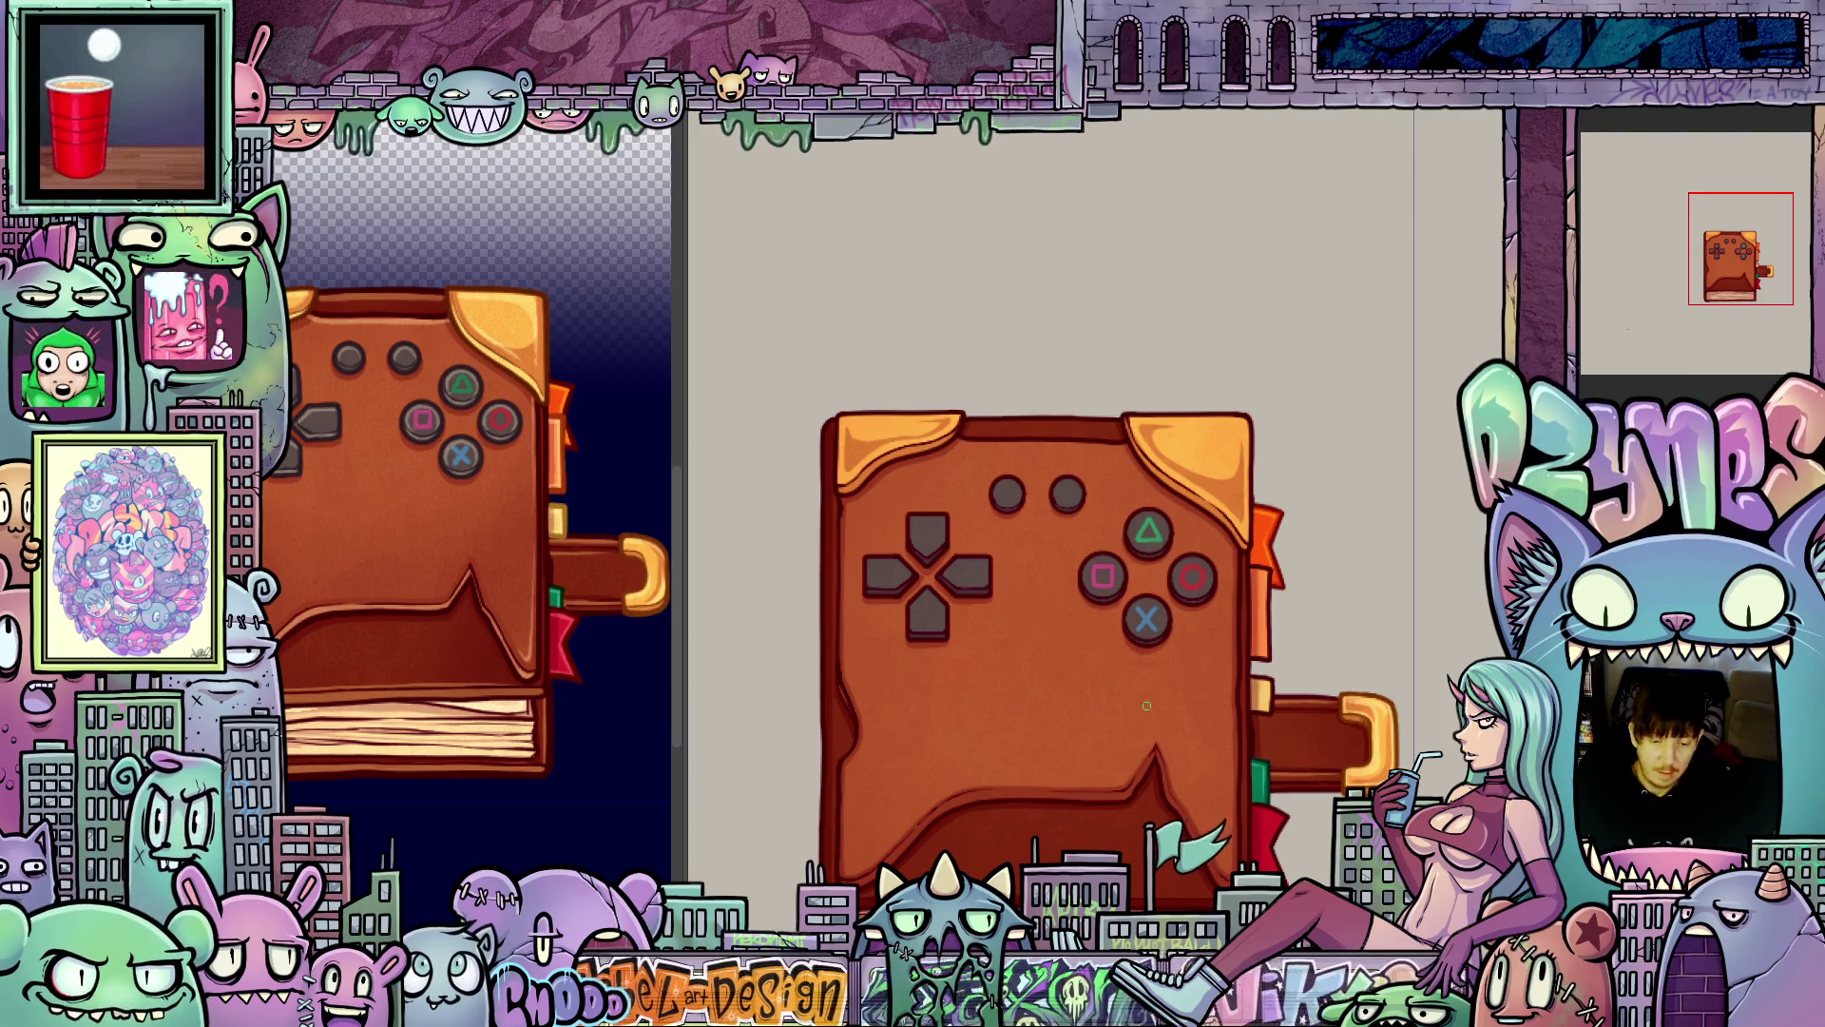
scroll(1205, 769, "up", 2)
scroll(1236, 751, "up", 1)
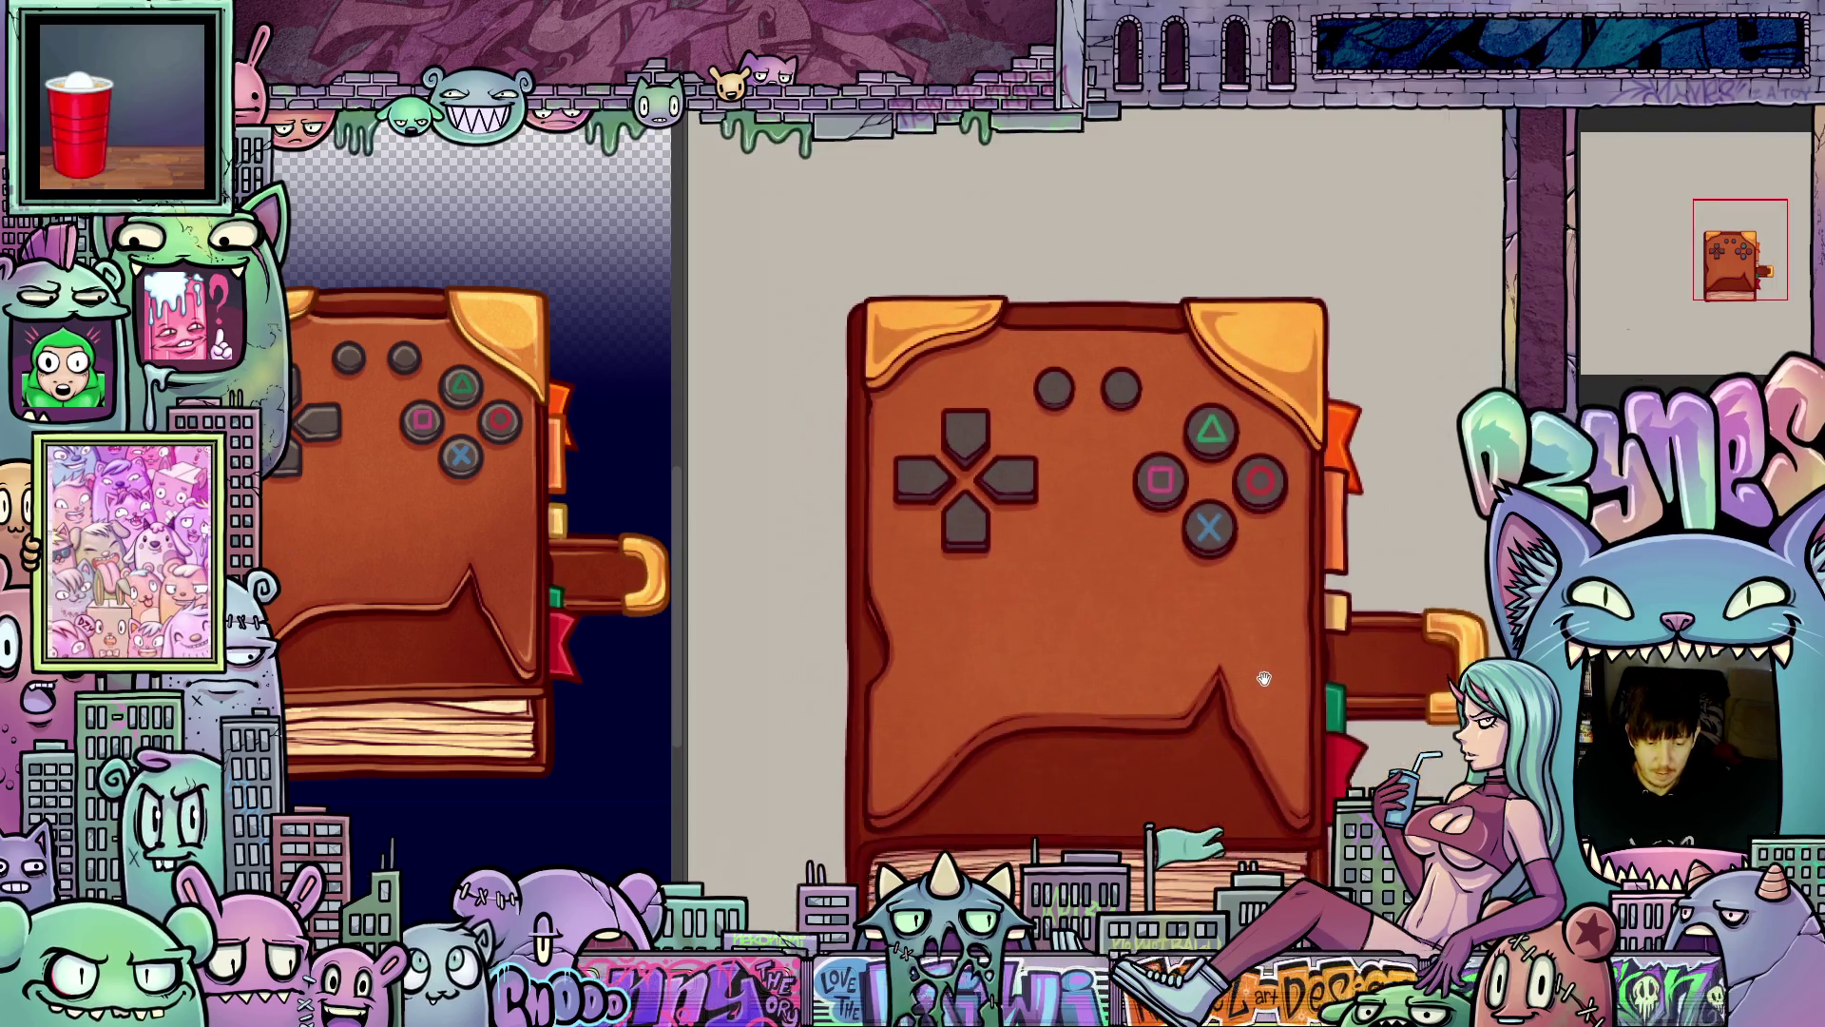
scroll(1279, 724, "up", 2)
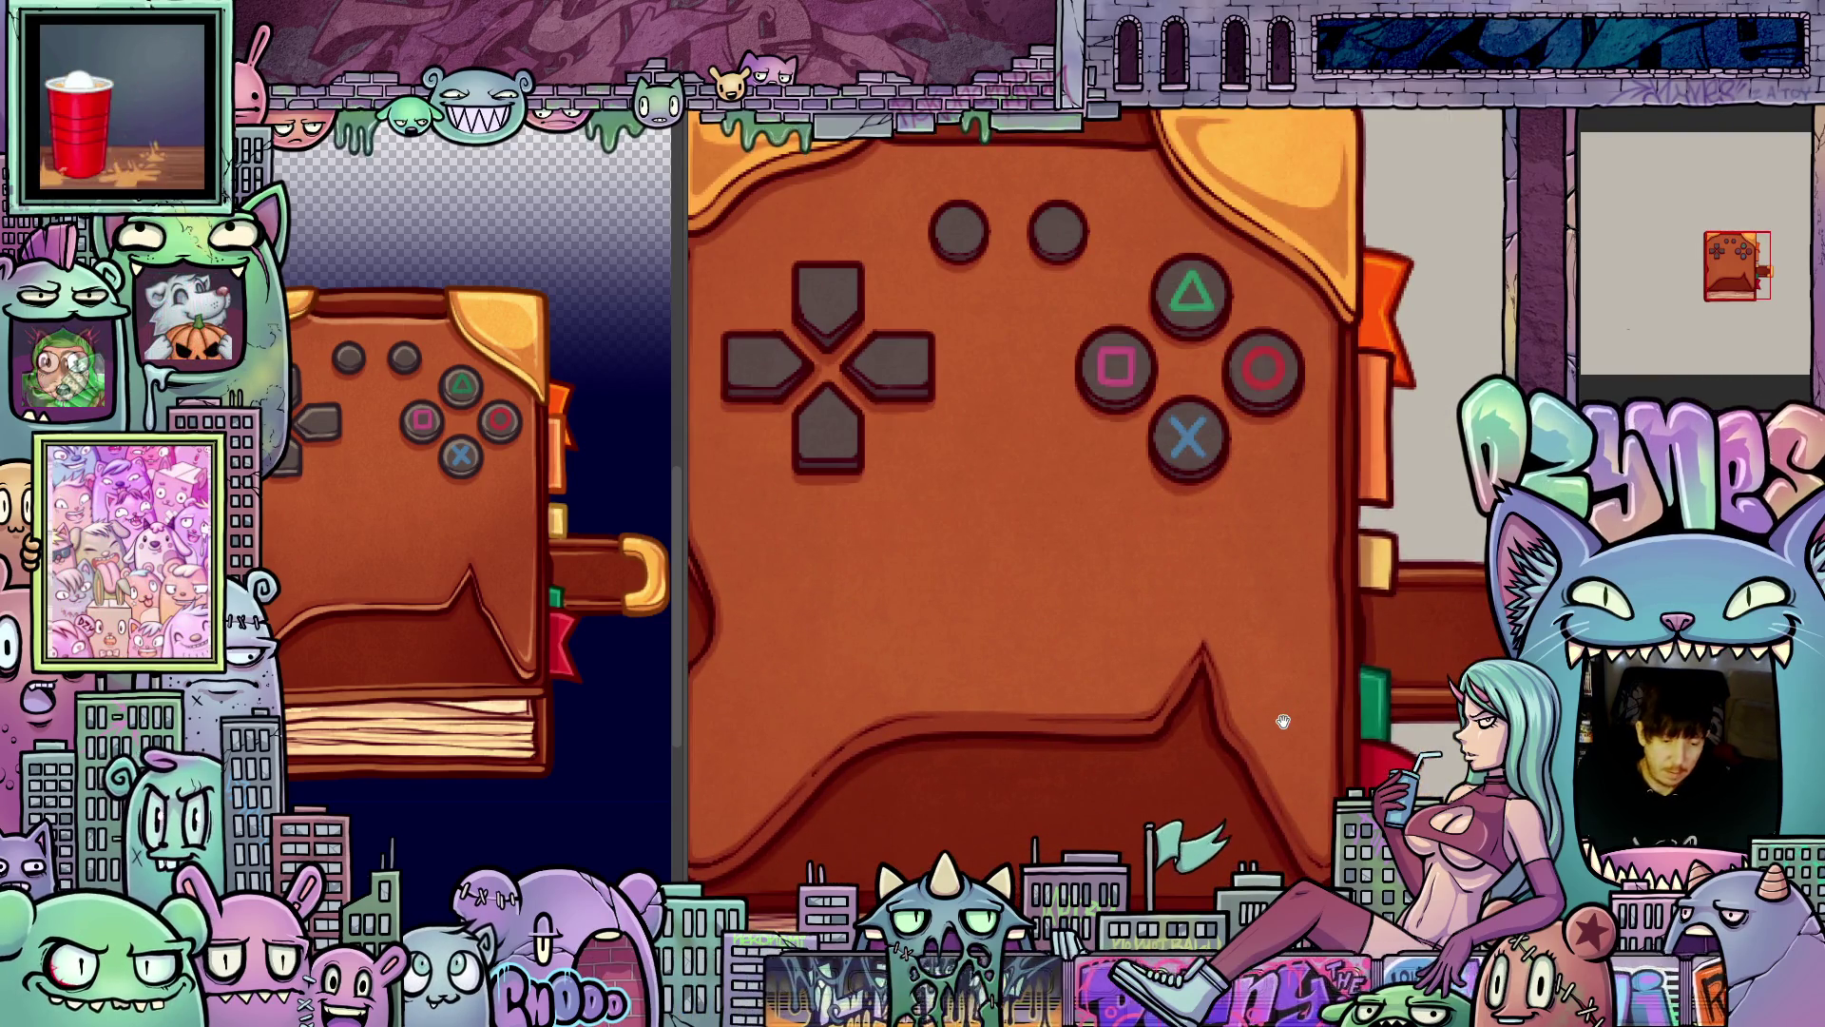
scroll(1283, 721, "down", 1)
scroll(921, 659, "up", 1)
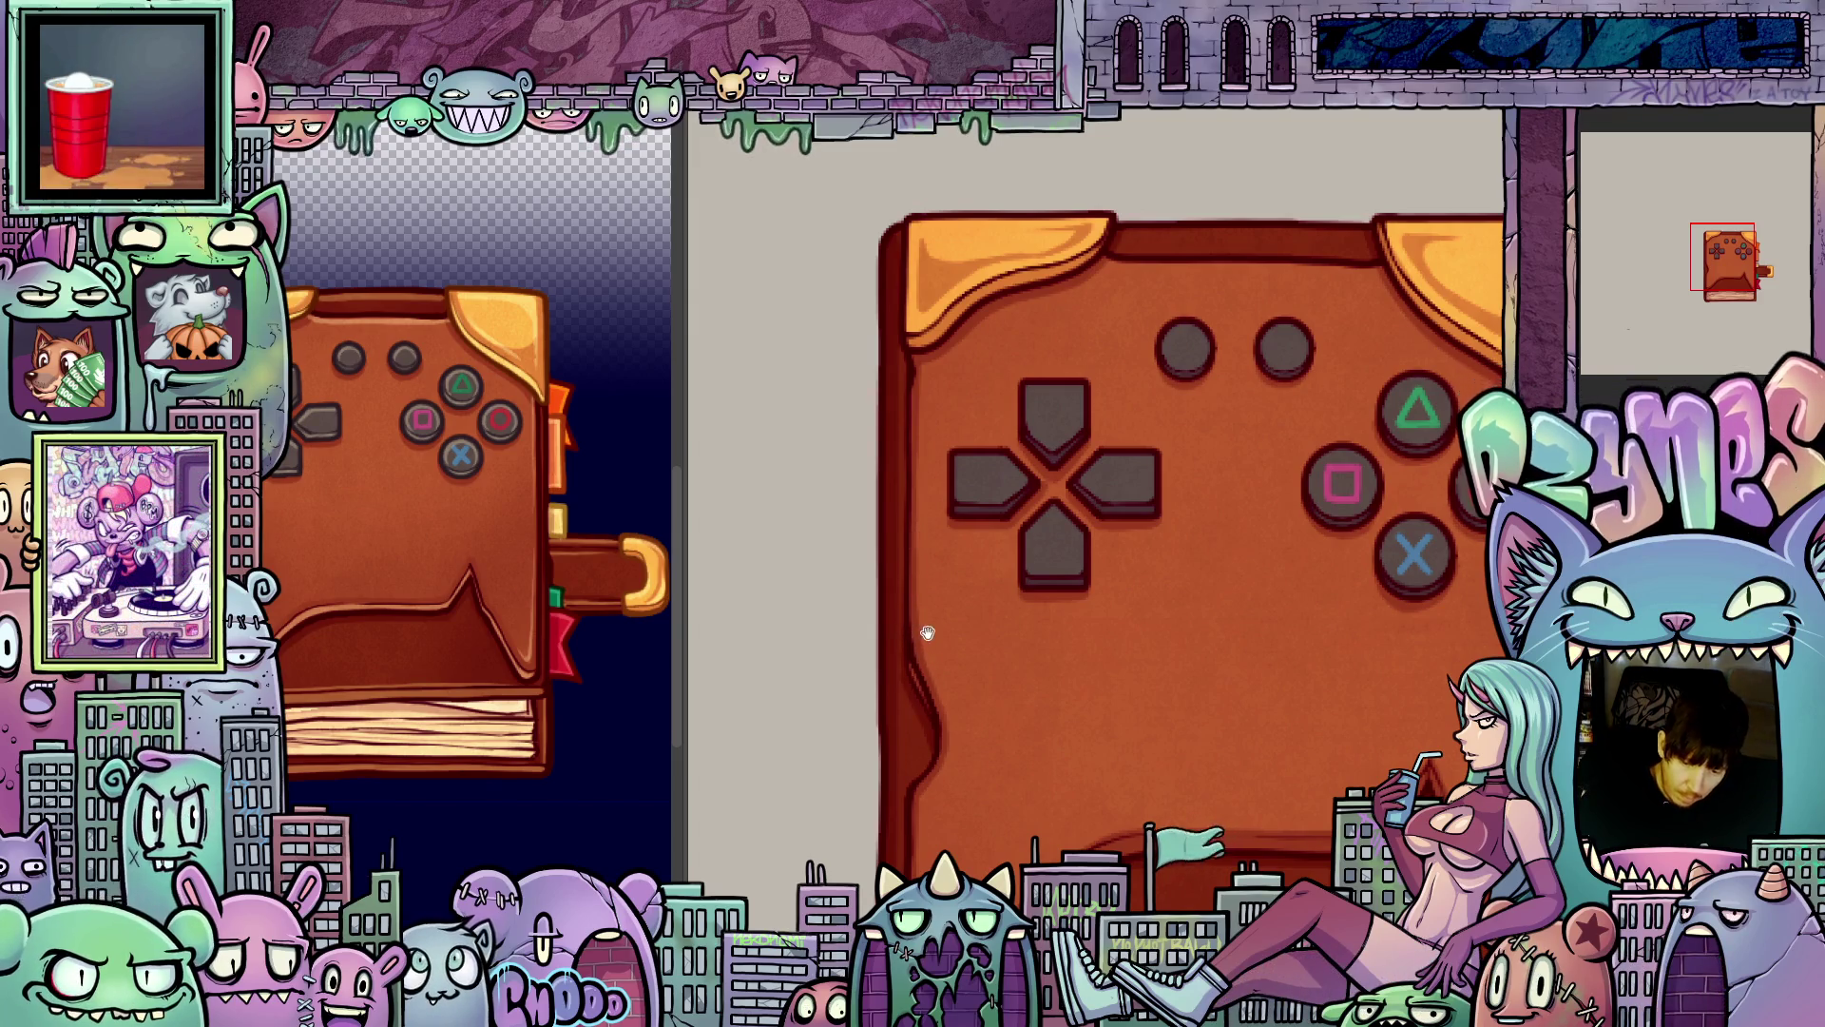
scroll(927, 634, "up", 1)
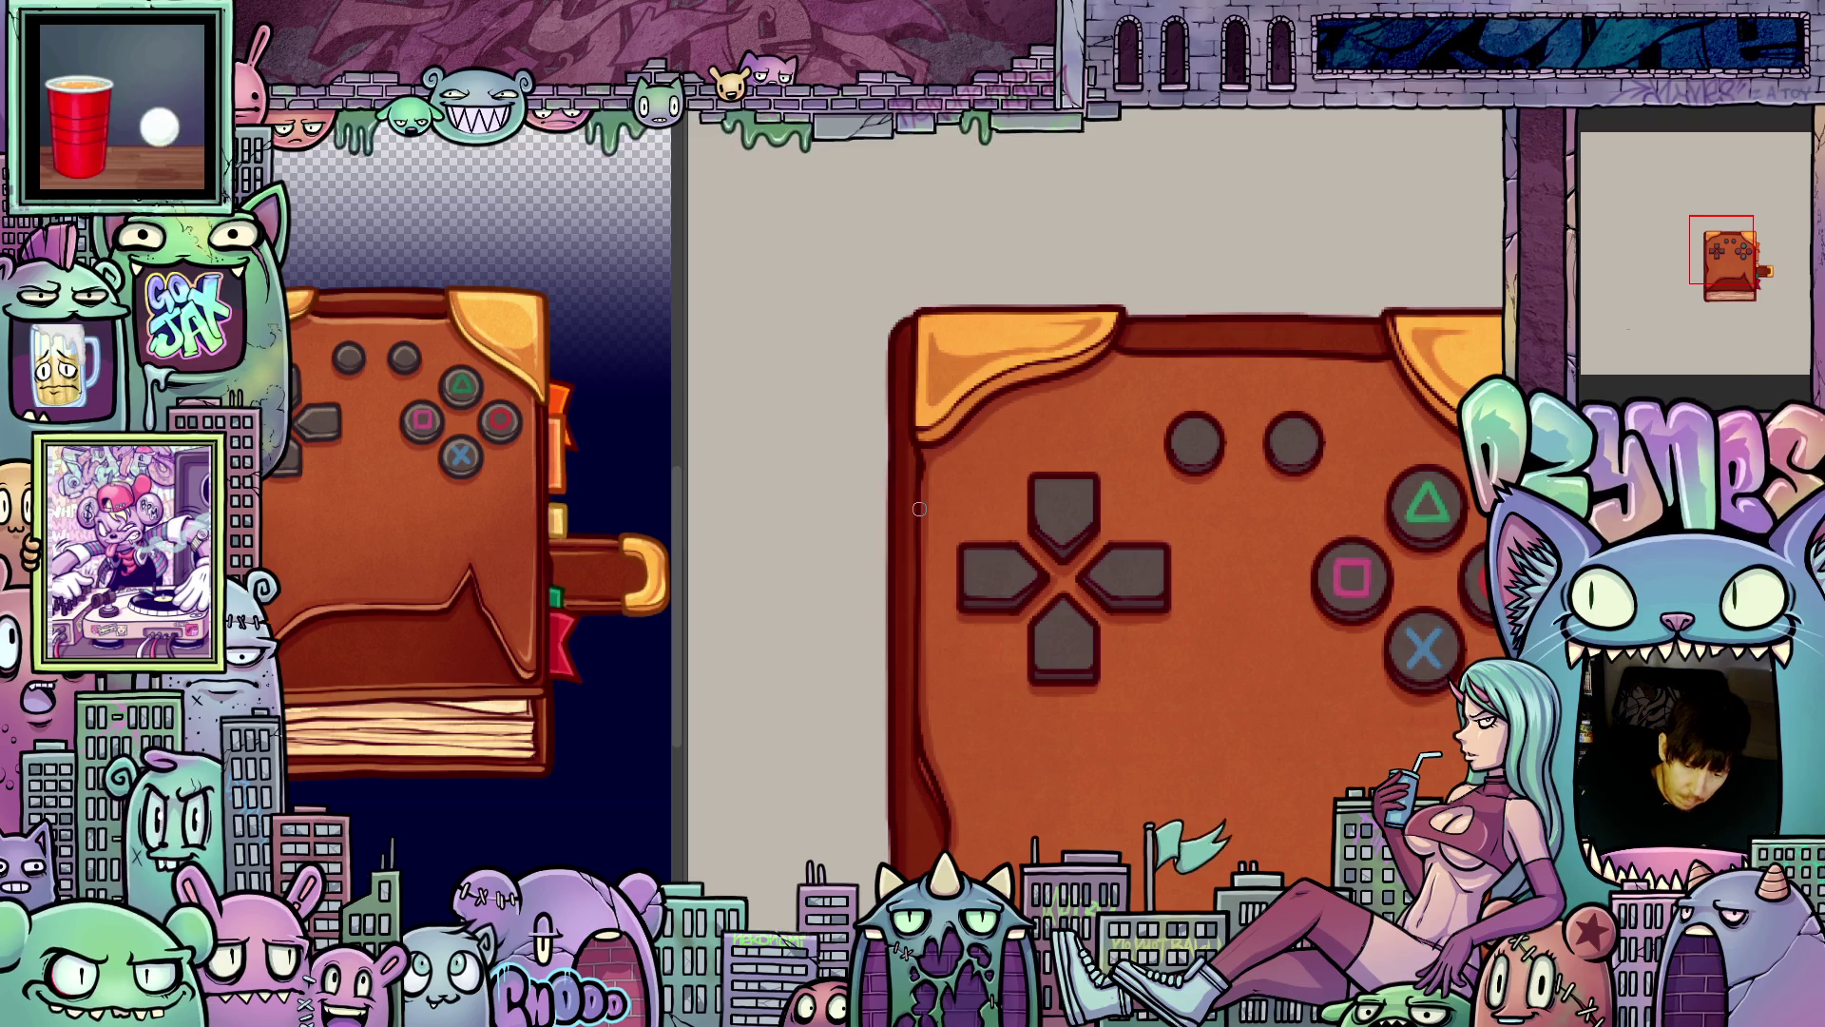
scroll(1081, 602, "down", 3)
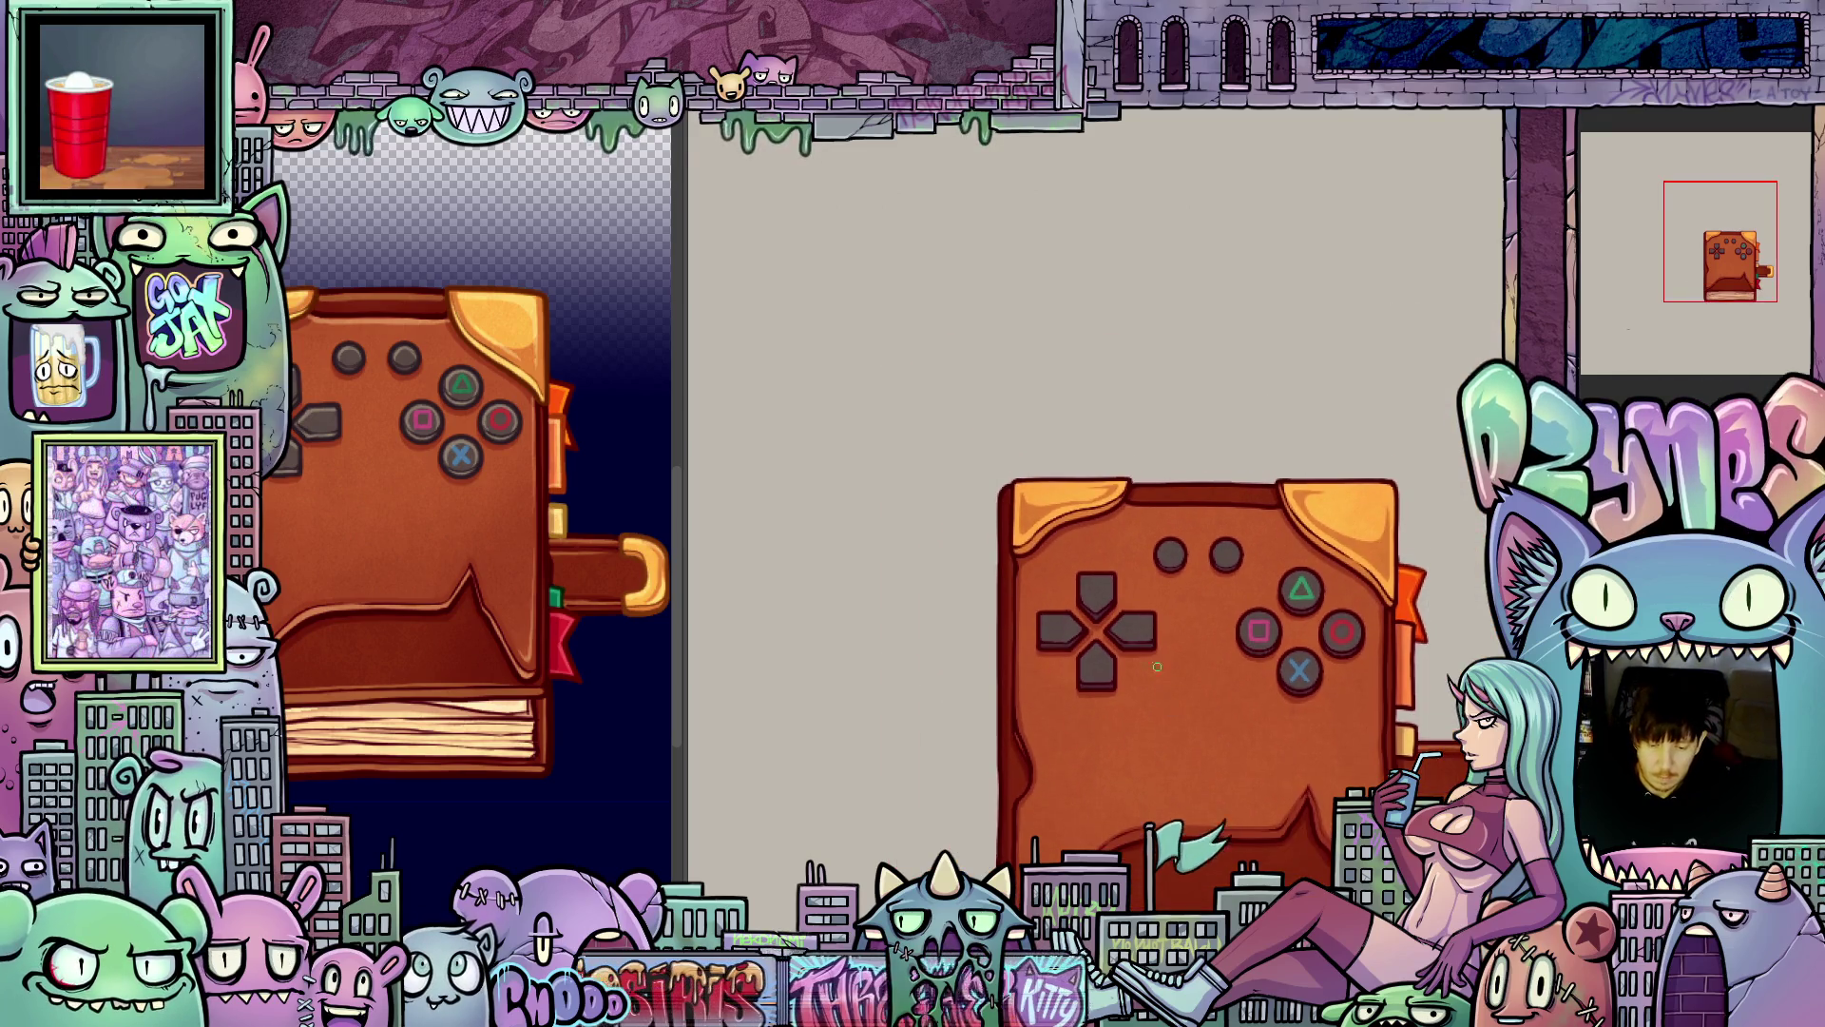
scroll(1158, 652, "up", 4)
scroll(1159, 652, "down", 4)
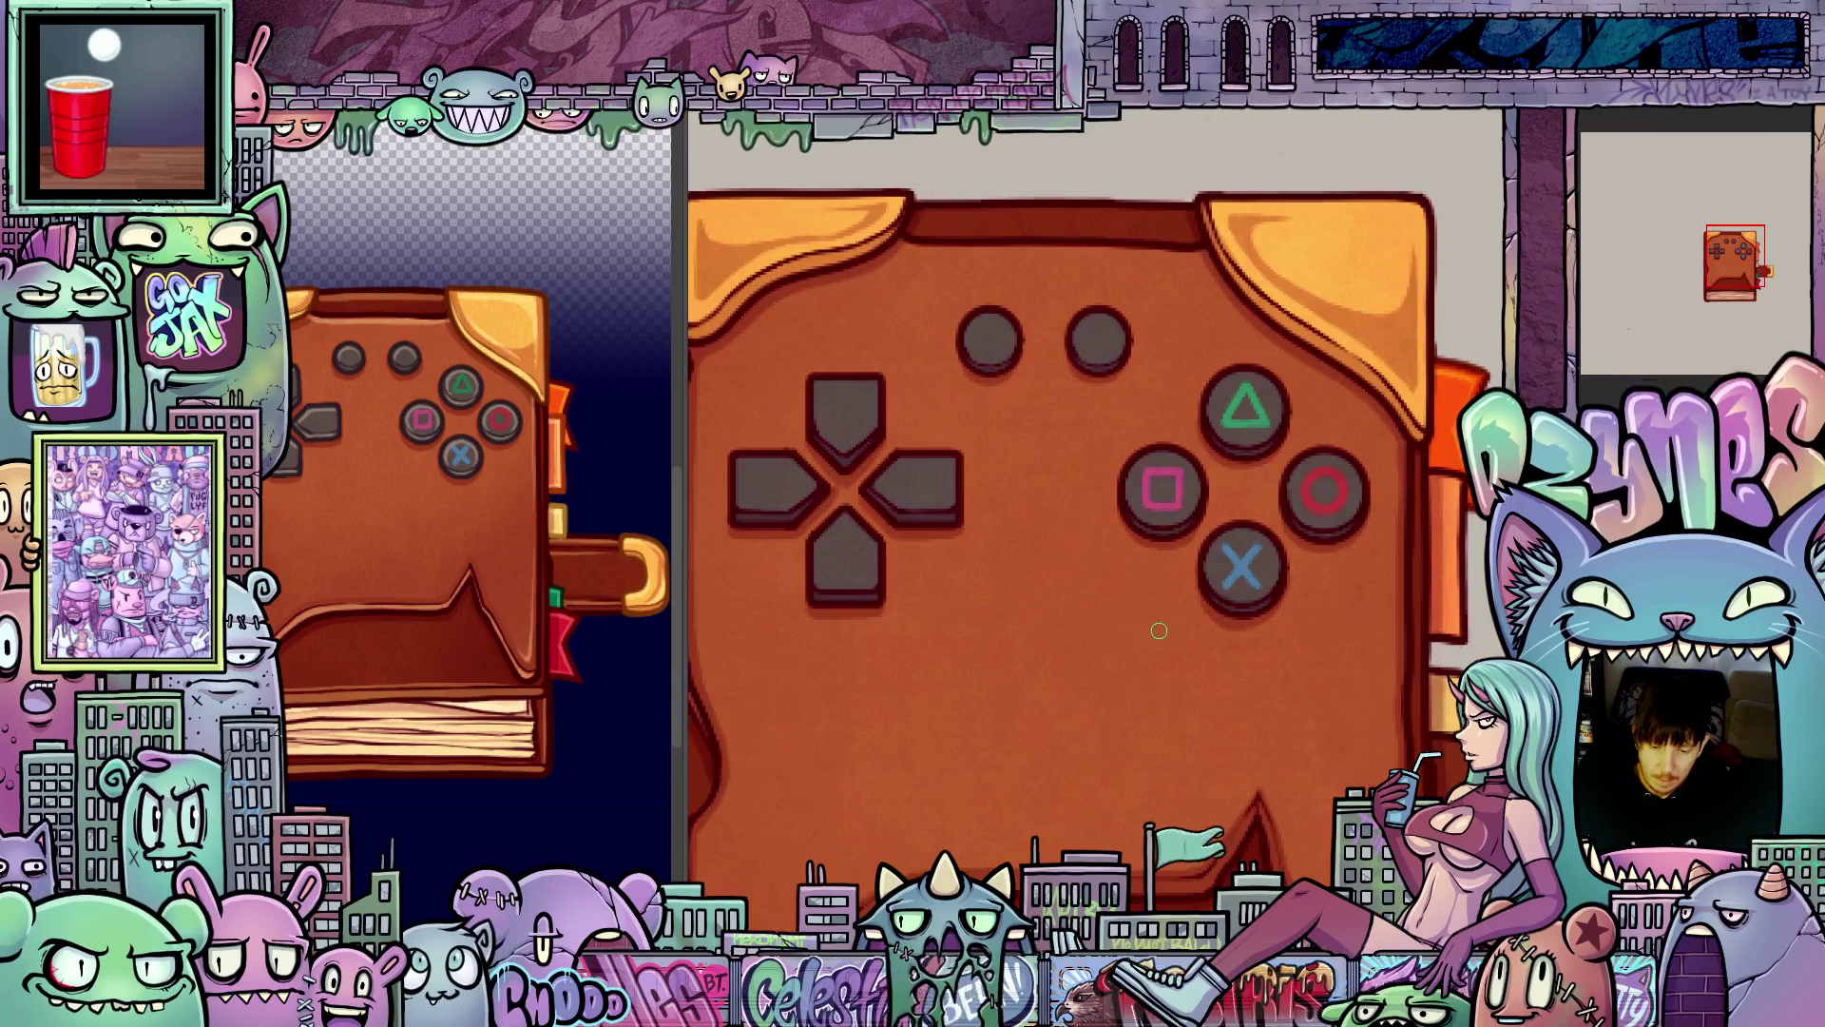
scroll(1149, 568, "up", 3)
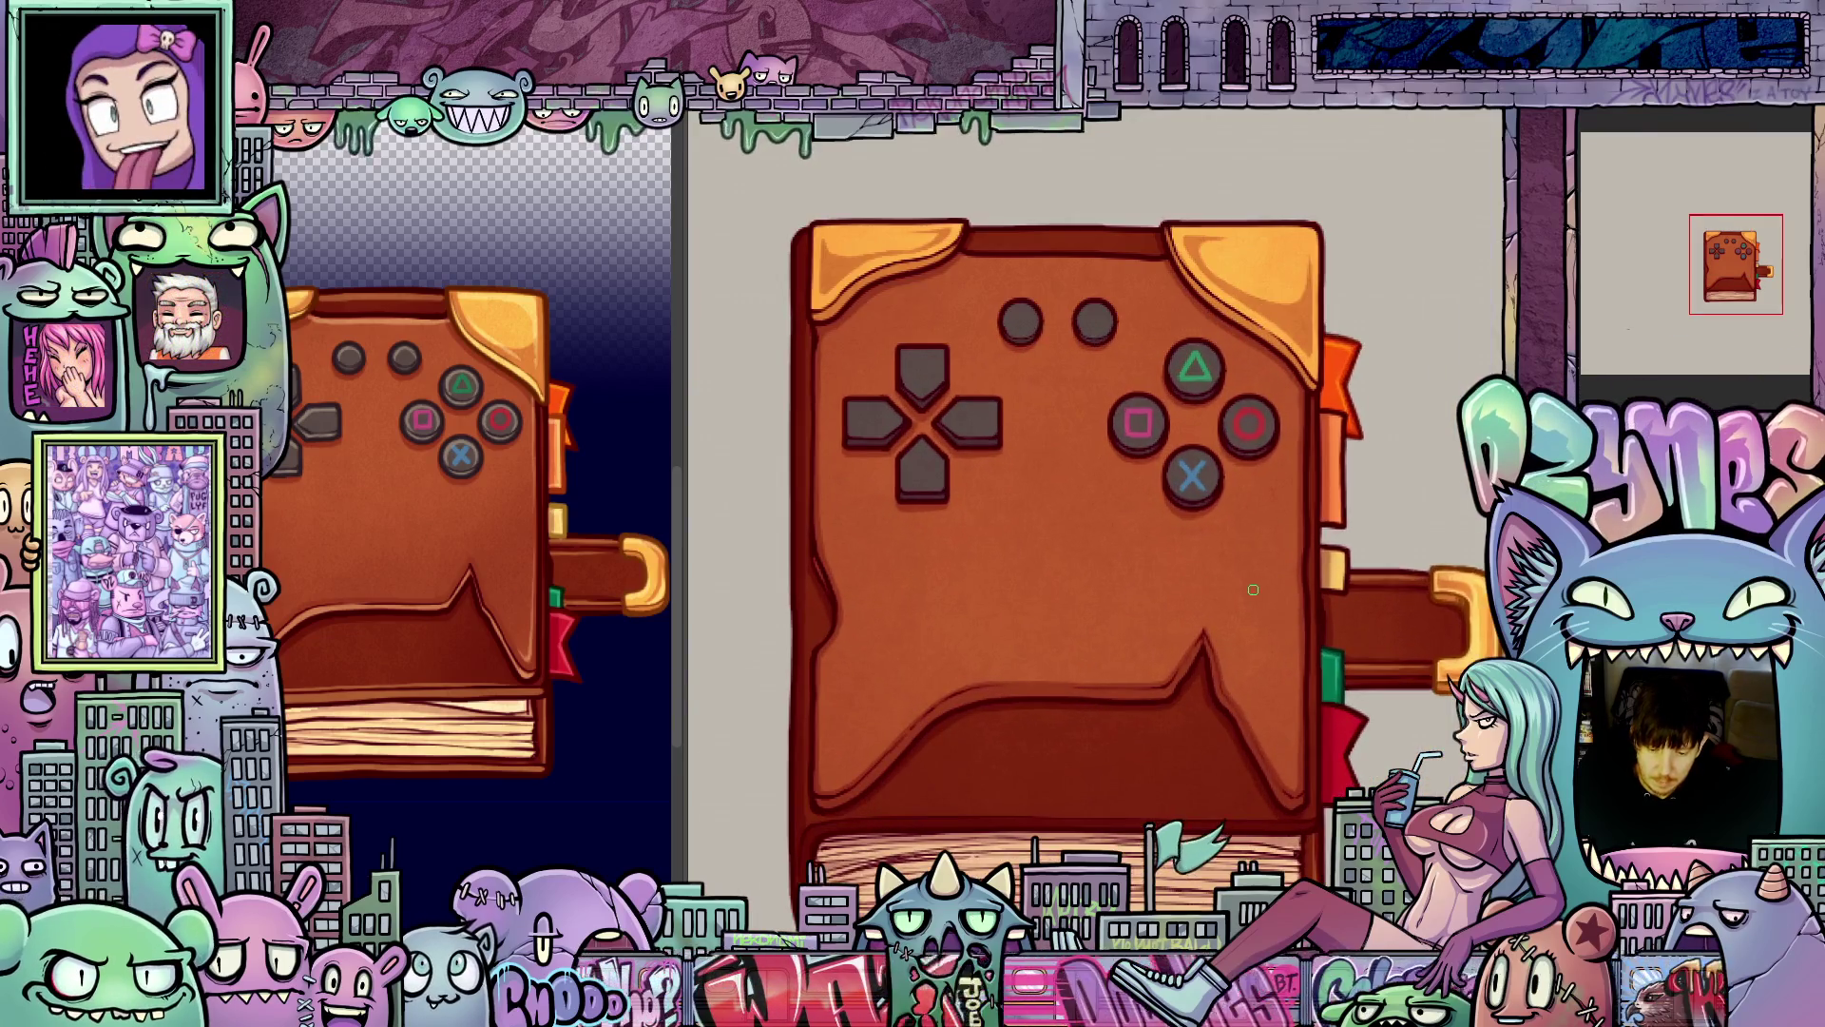
left_click_drag(1291, 598, 1292, 595)
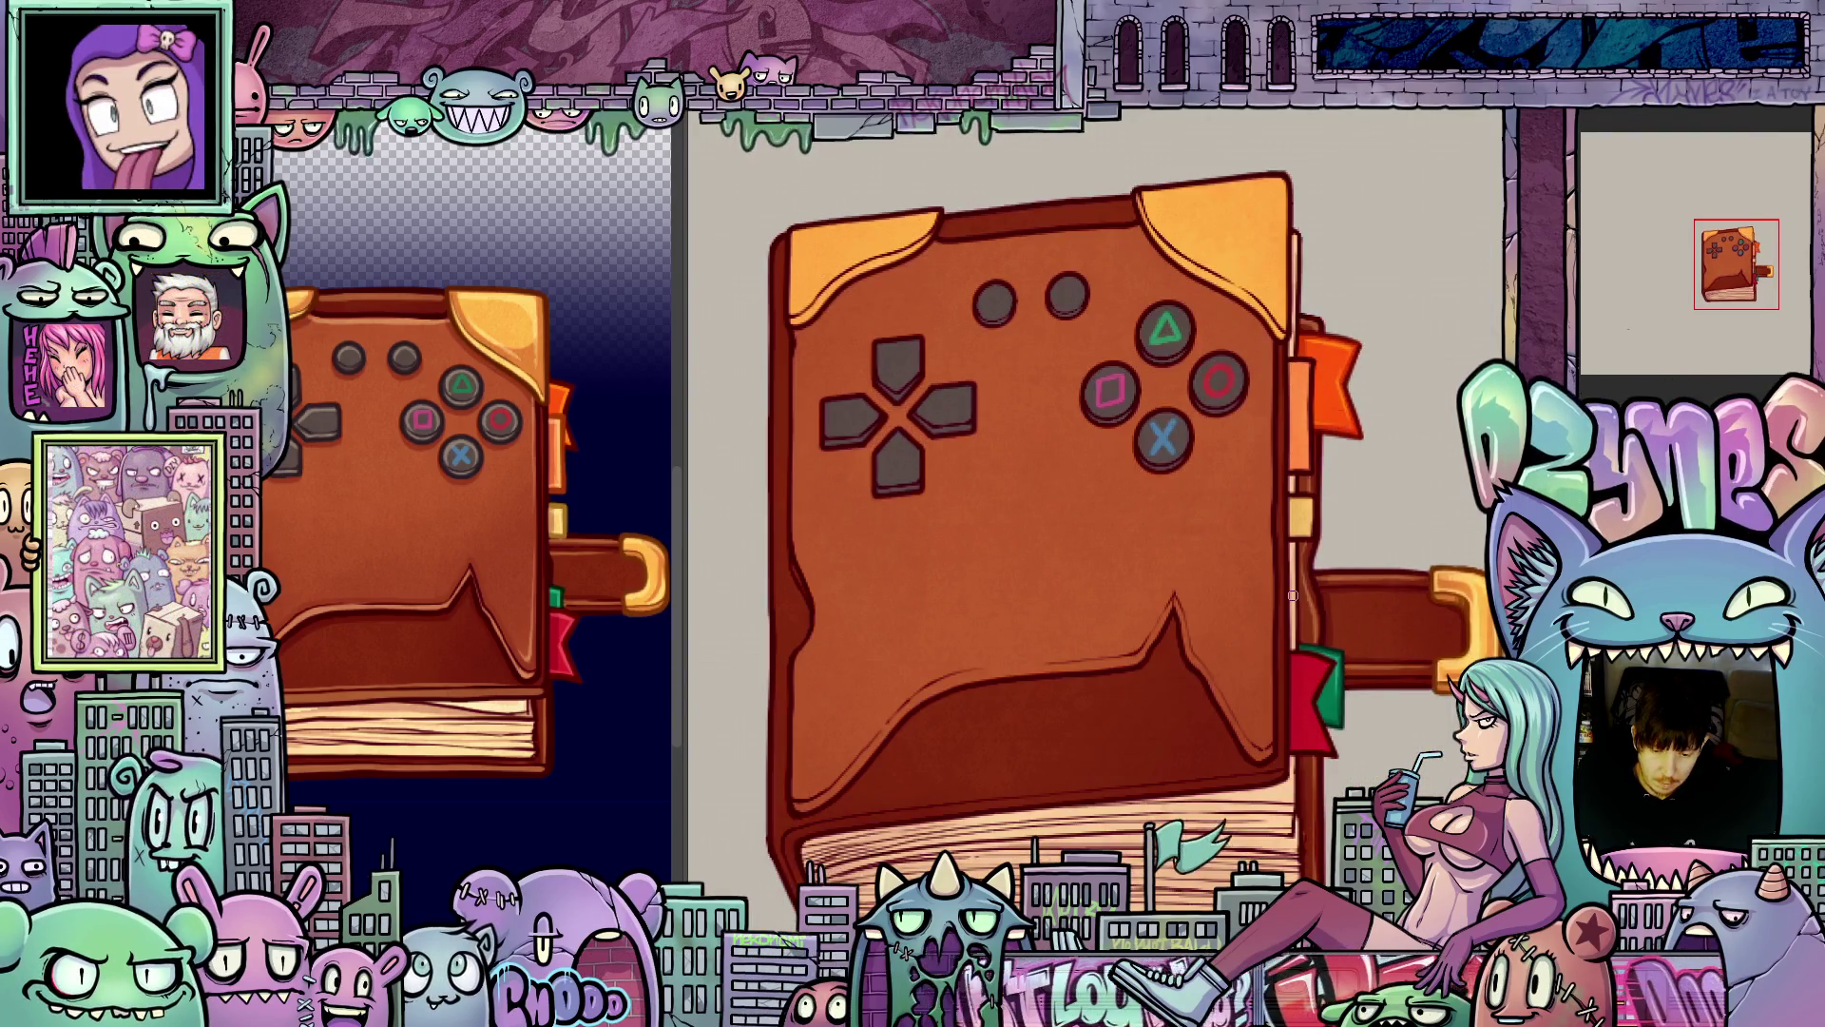
scroll(1039, 537, "up", 5)
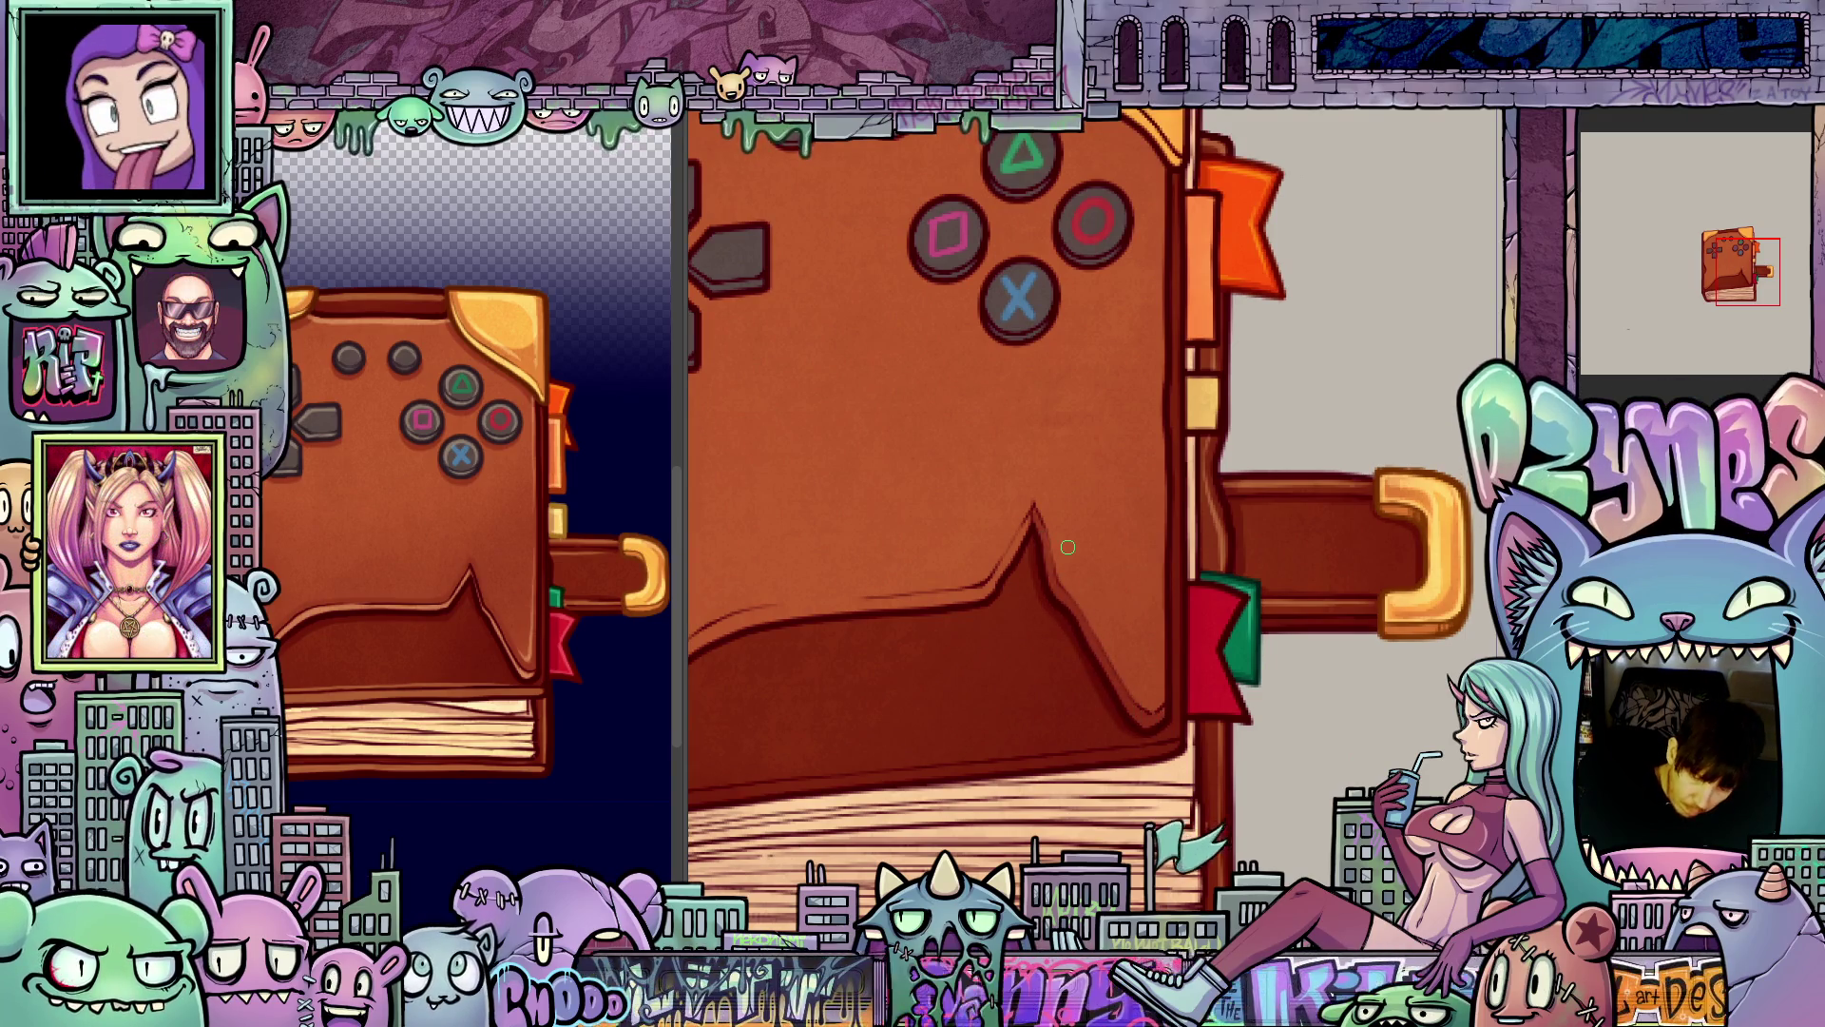
key("ctrl+0")
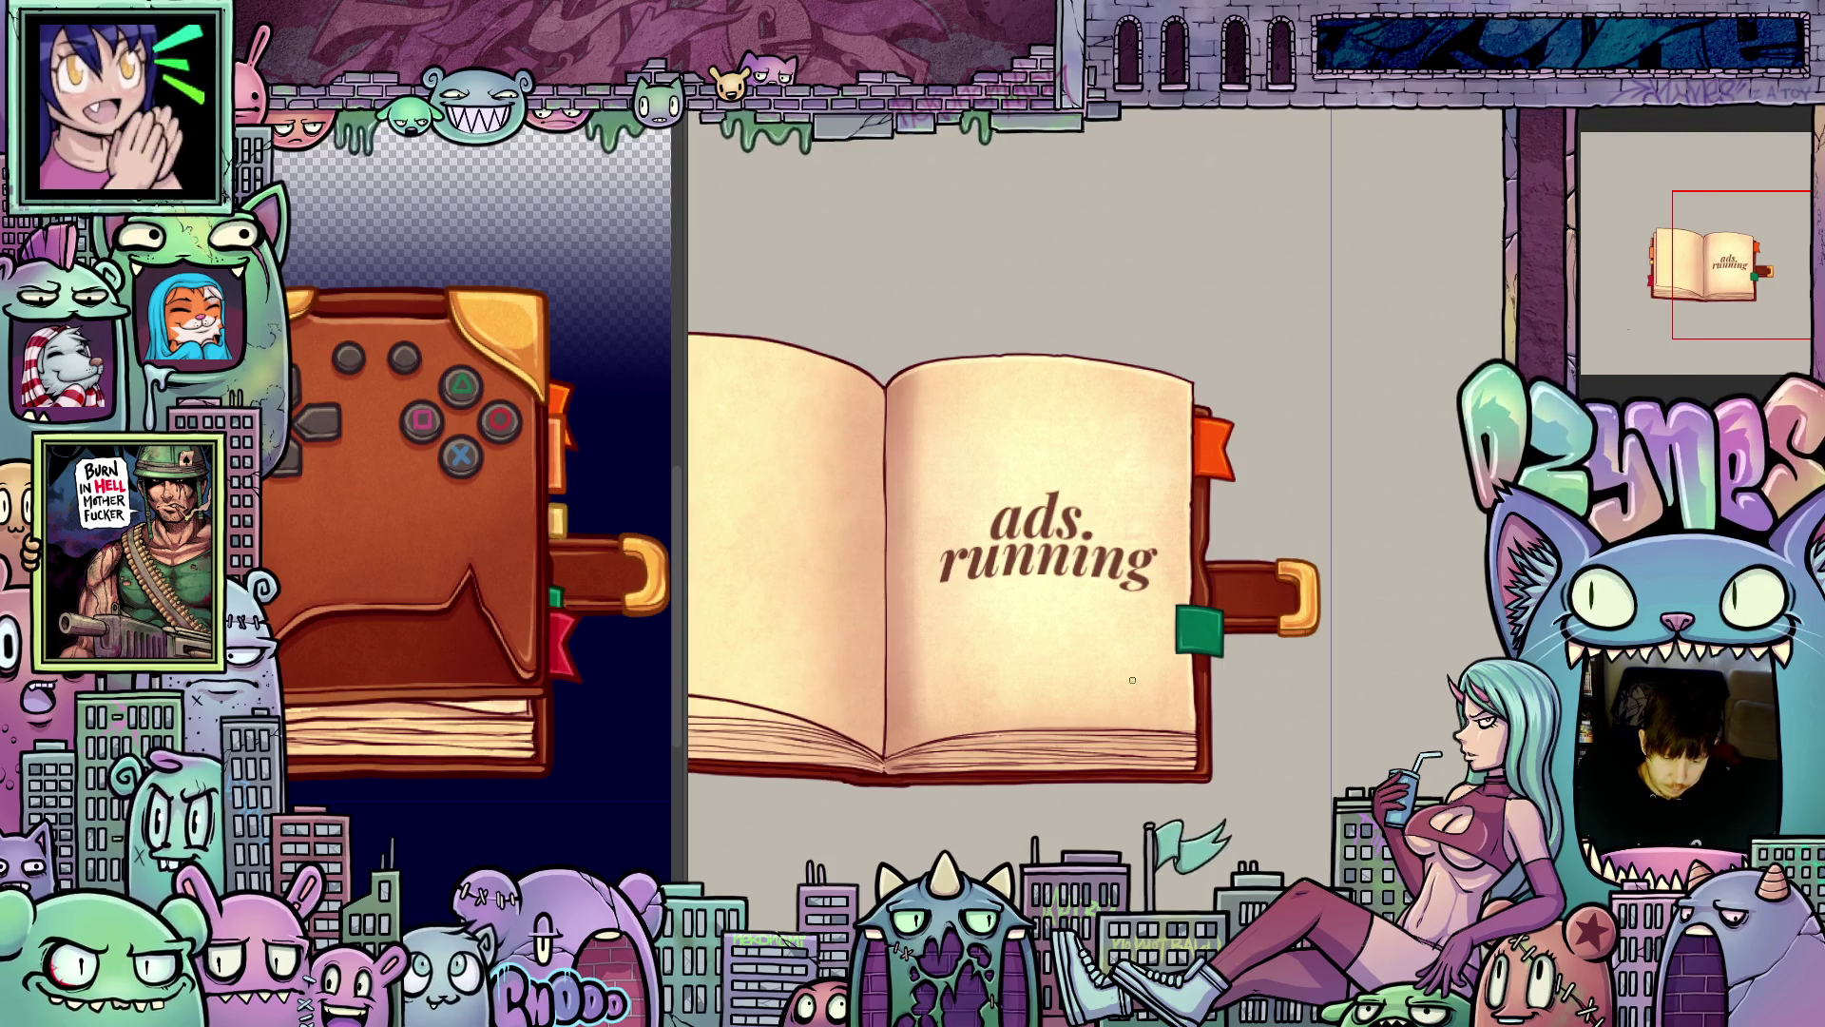
key("ctrl+0")
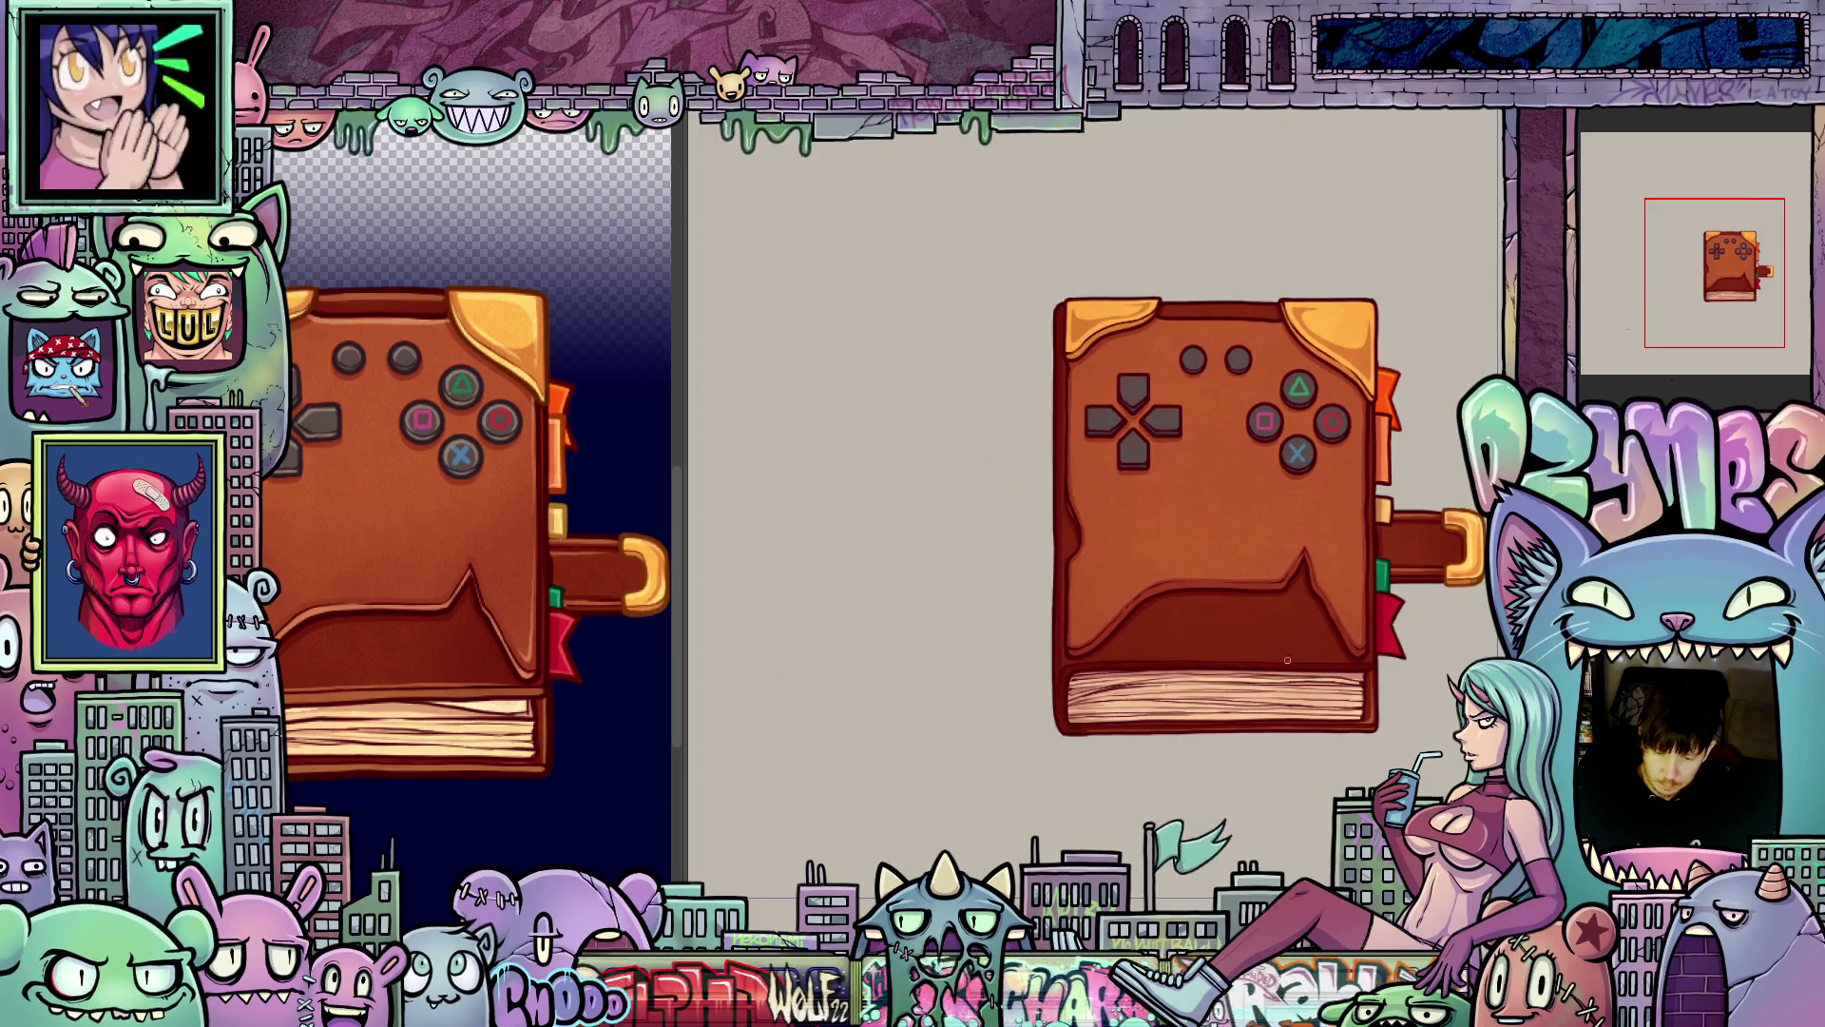
scroll(1283, 661, "up", 5)
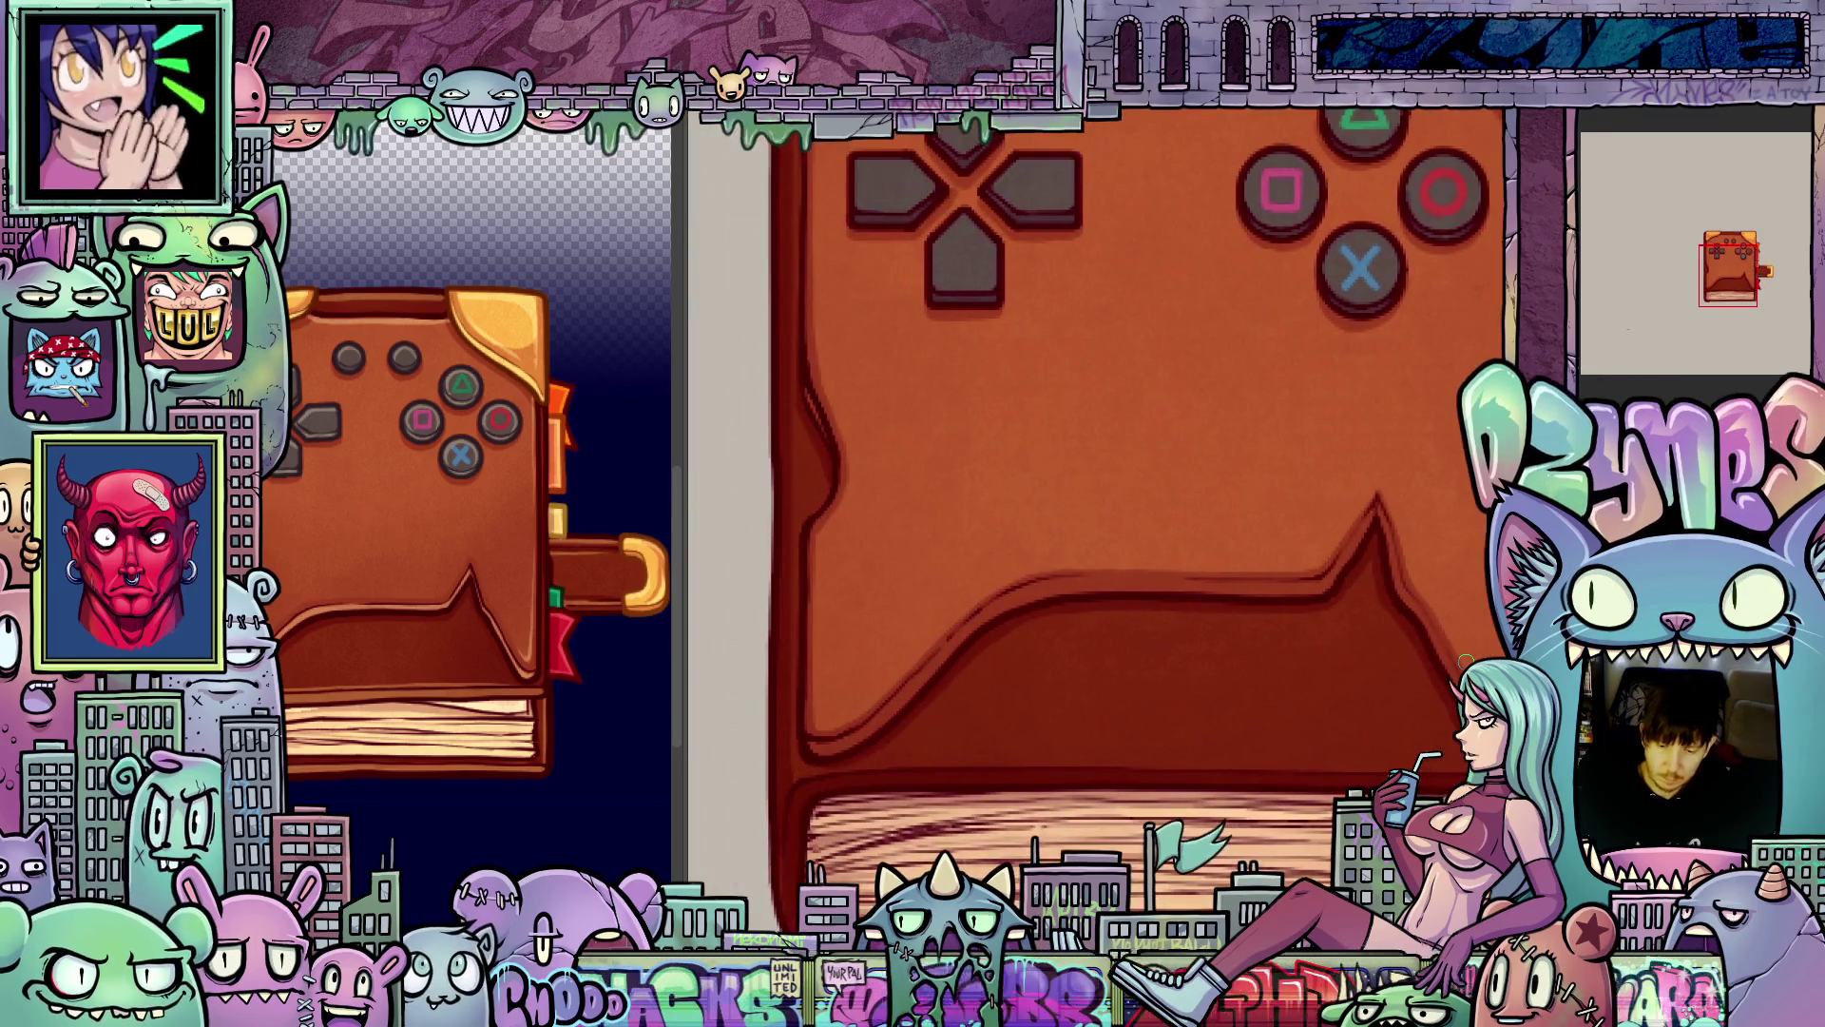
scroll(1465, 659, "right", 3)
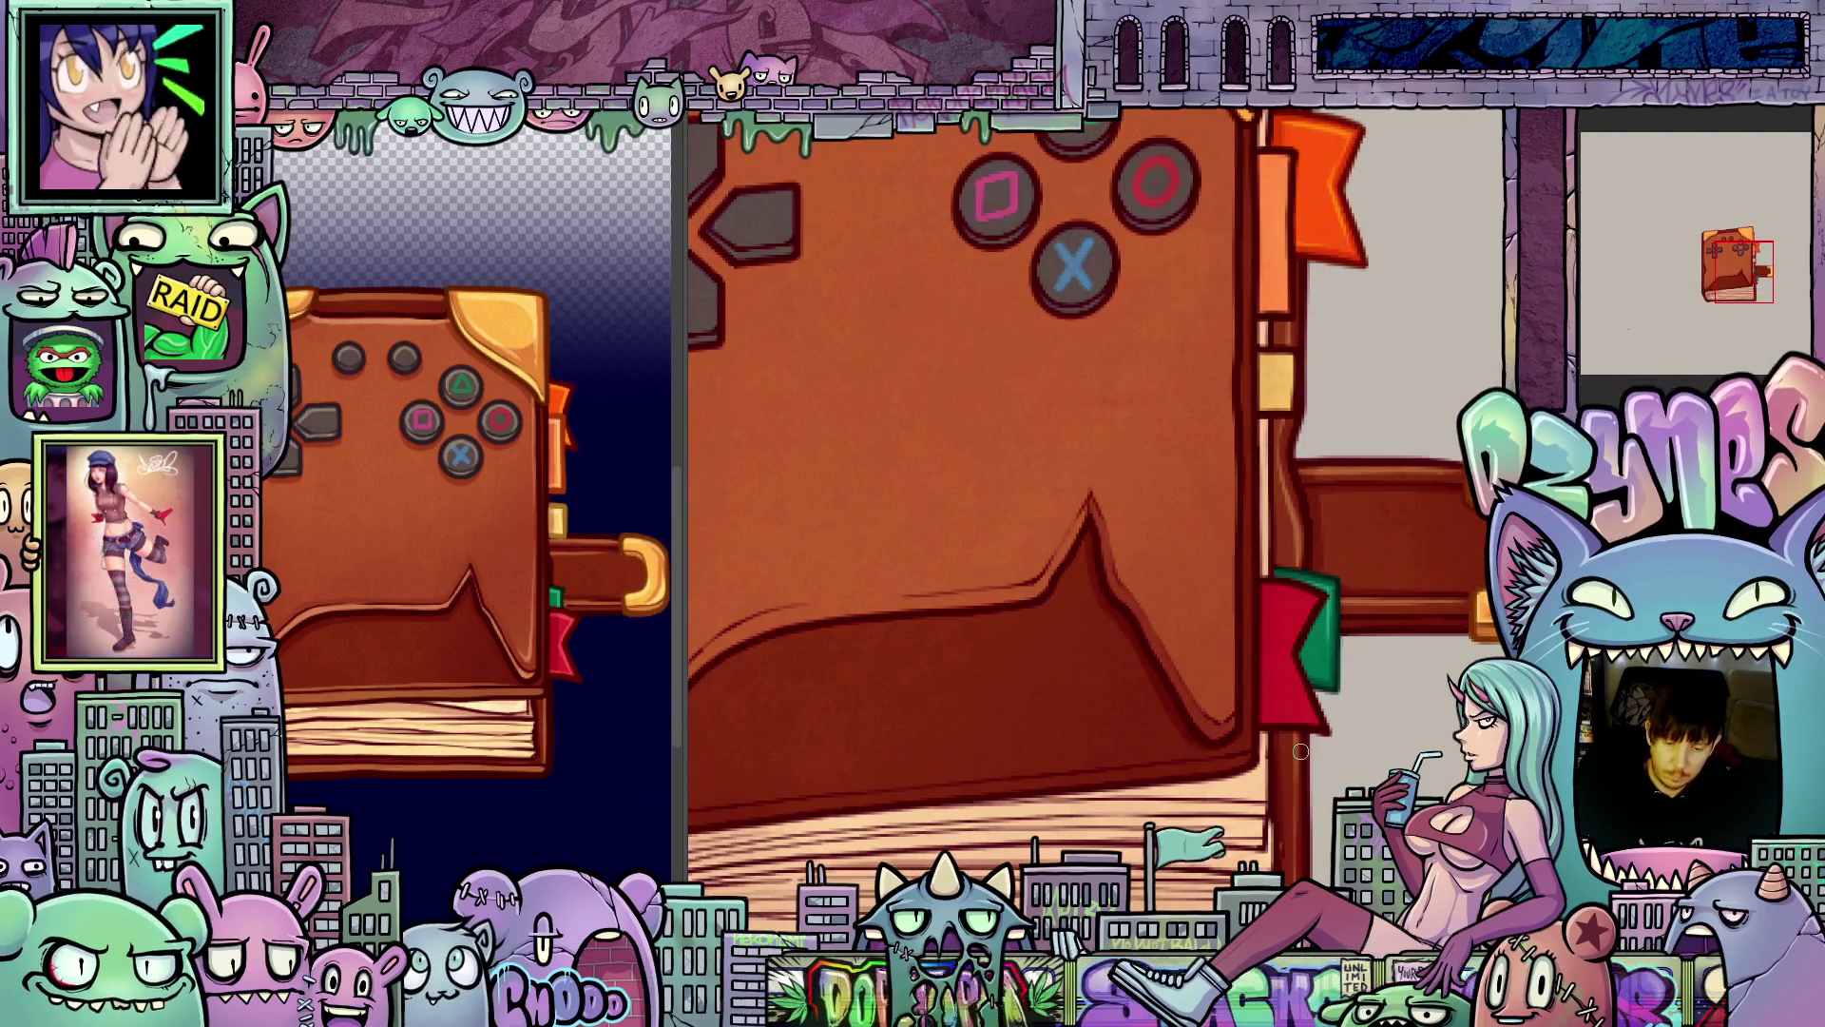
key("4")
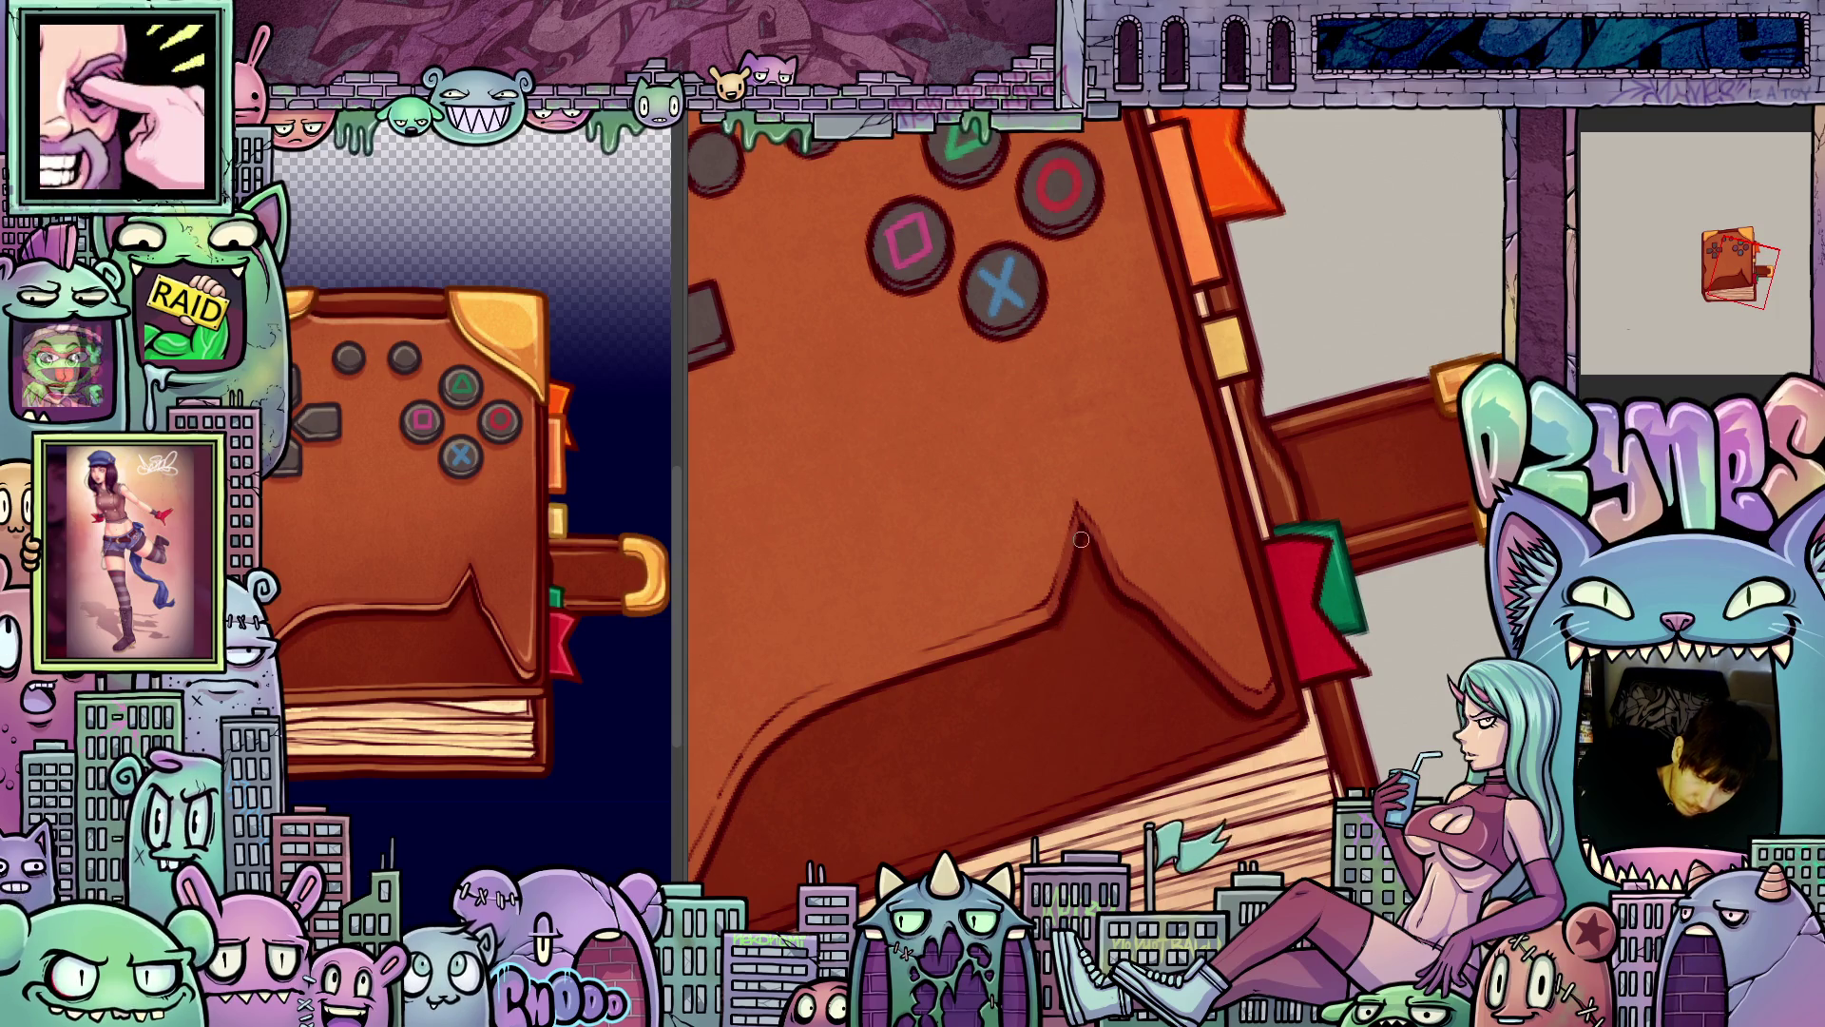
left_click_drag(1199, 692, 1088, 427)
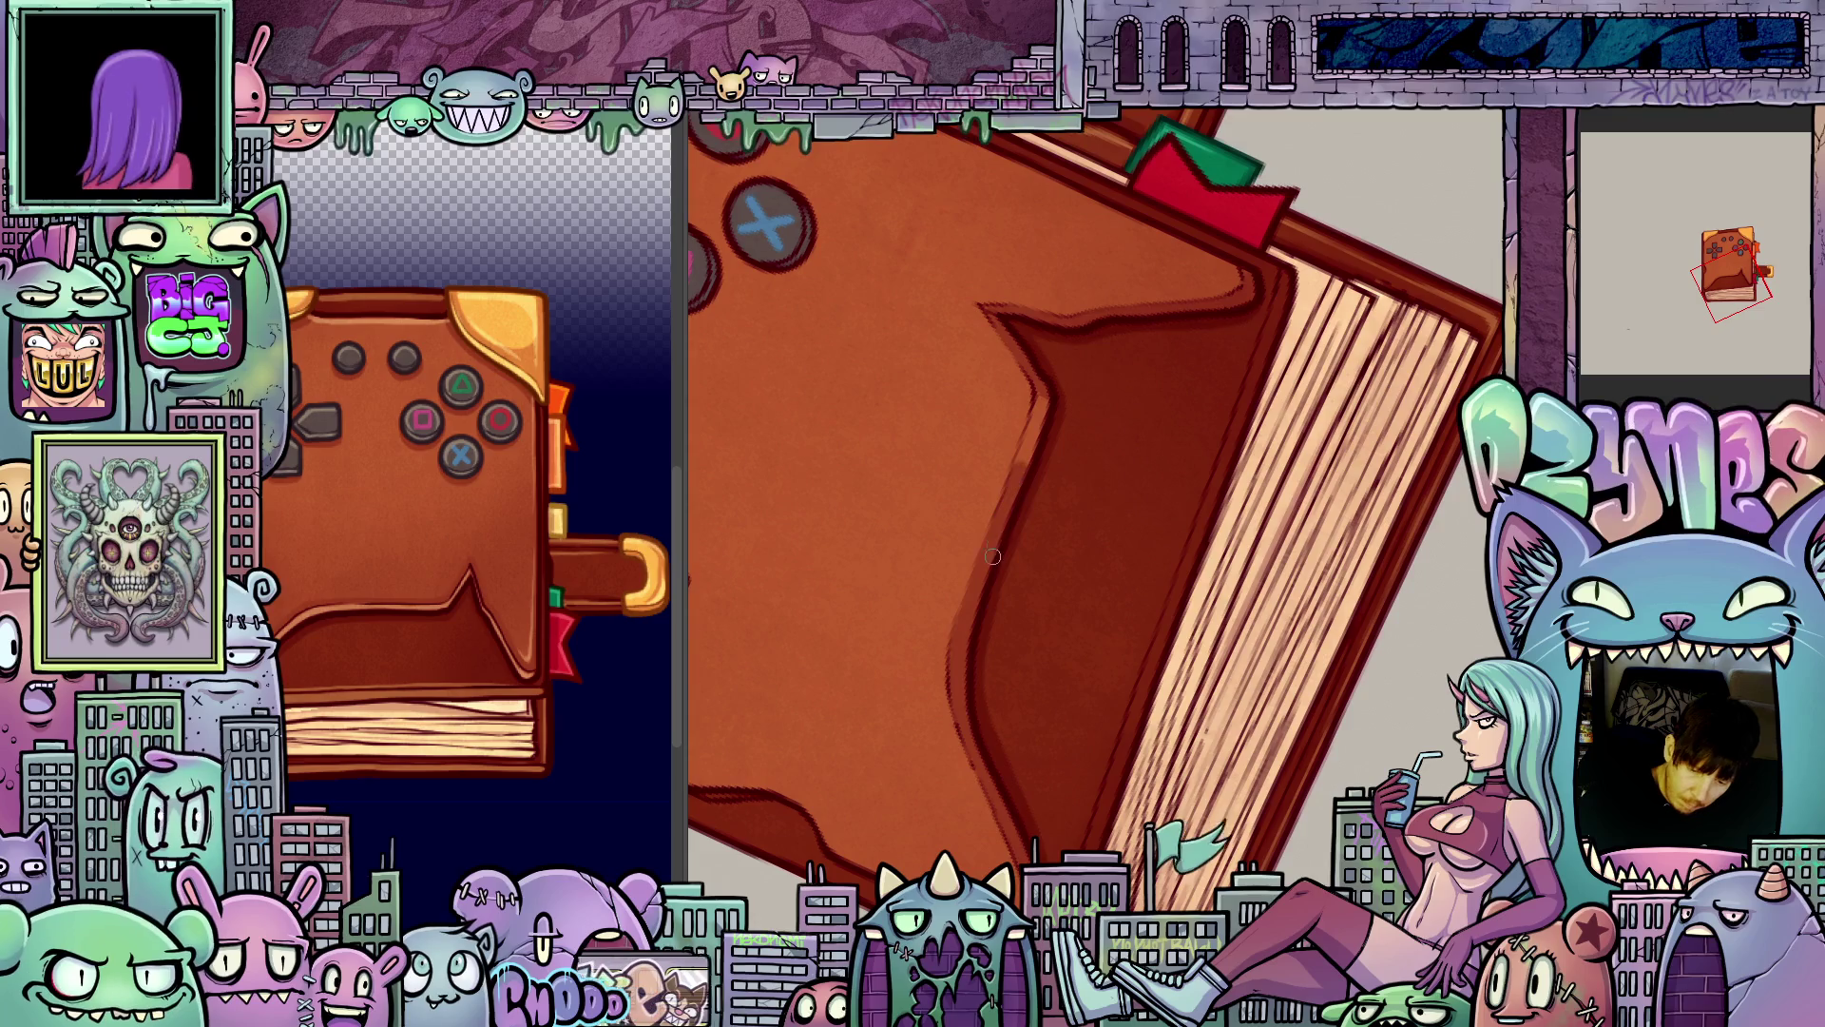
left_click_drag(1024, 468, 1001, 575)
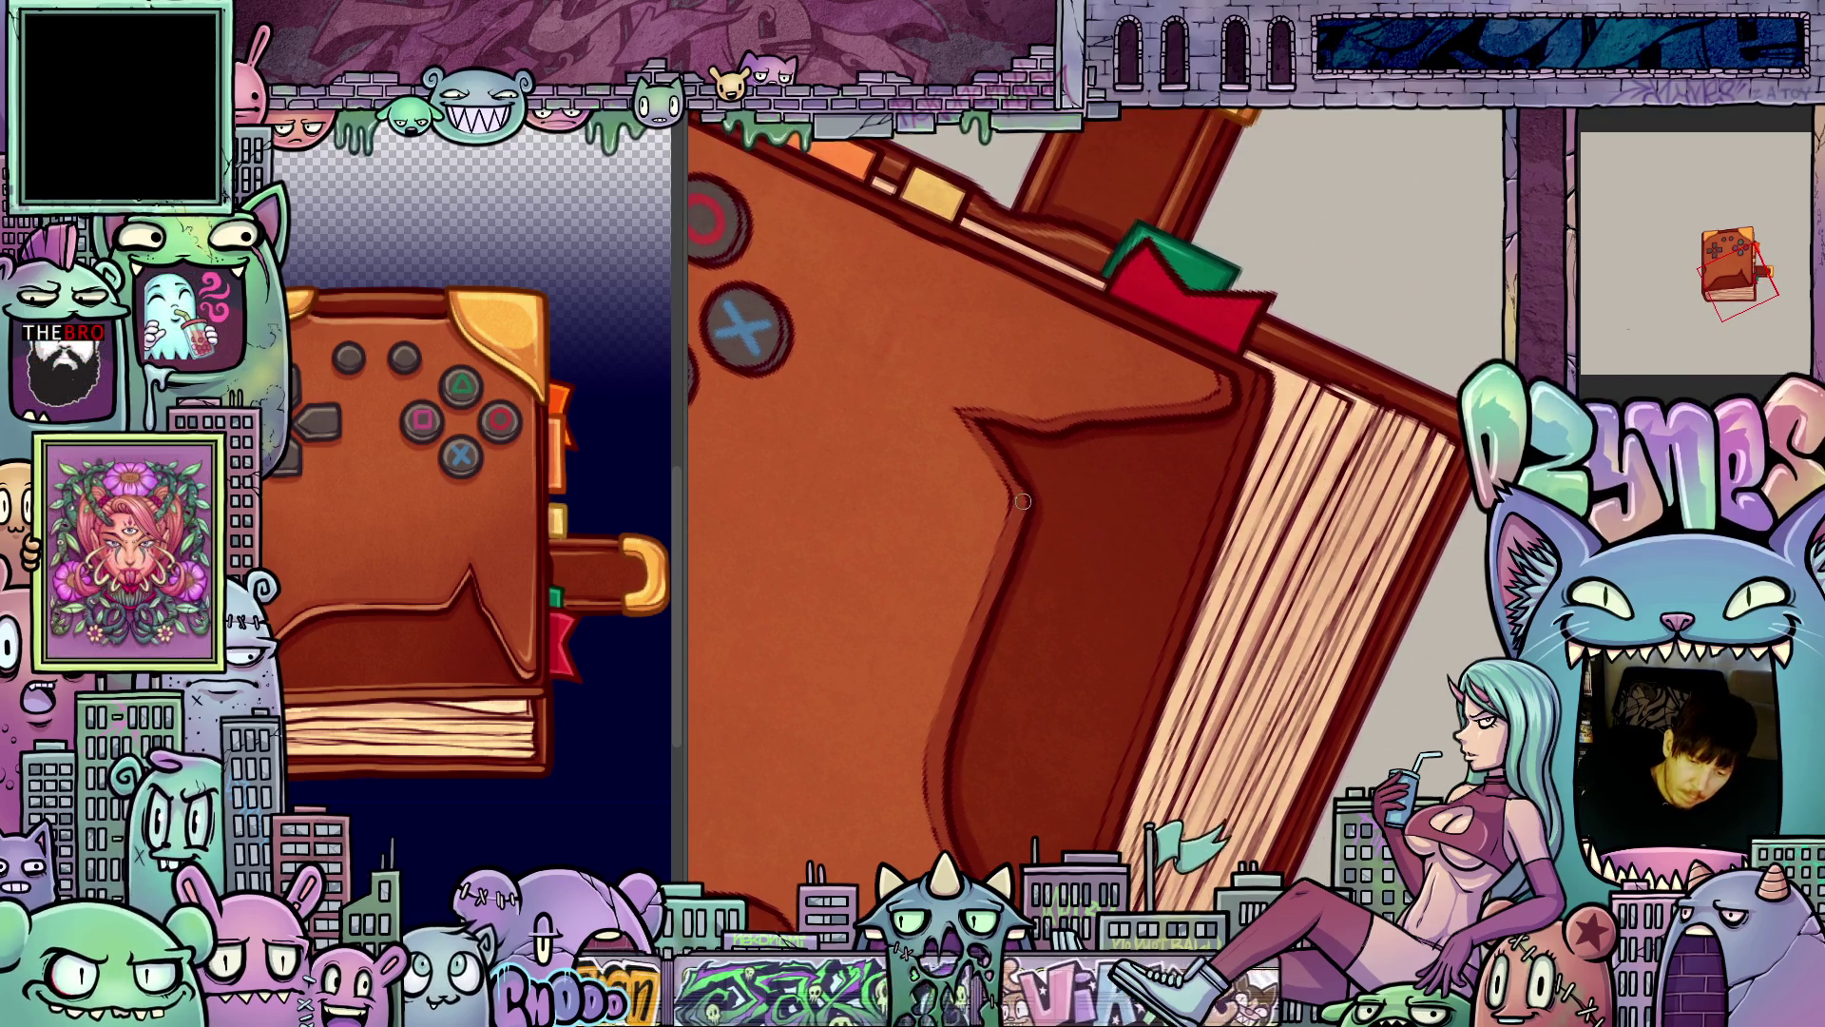
key("5")
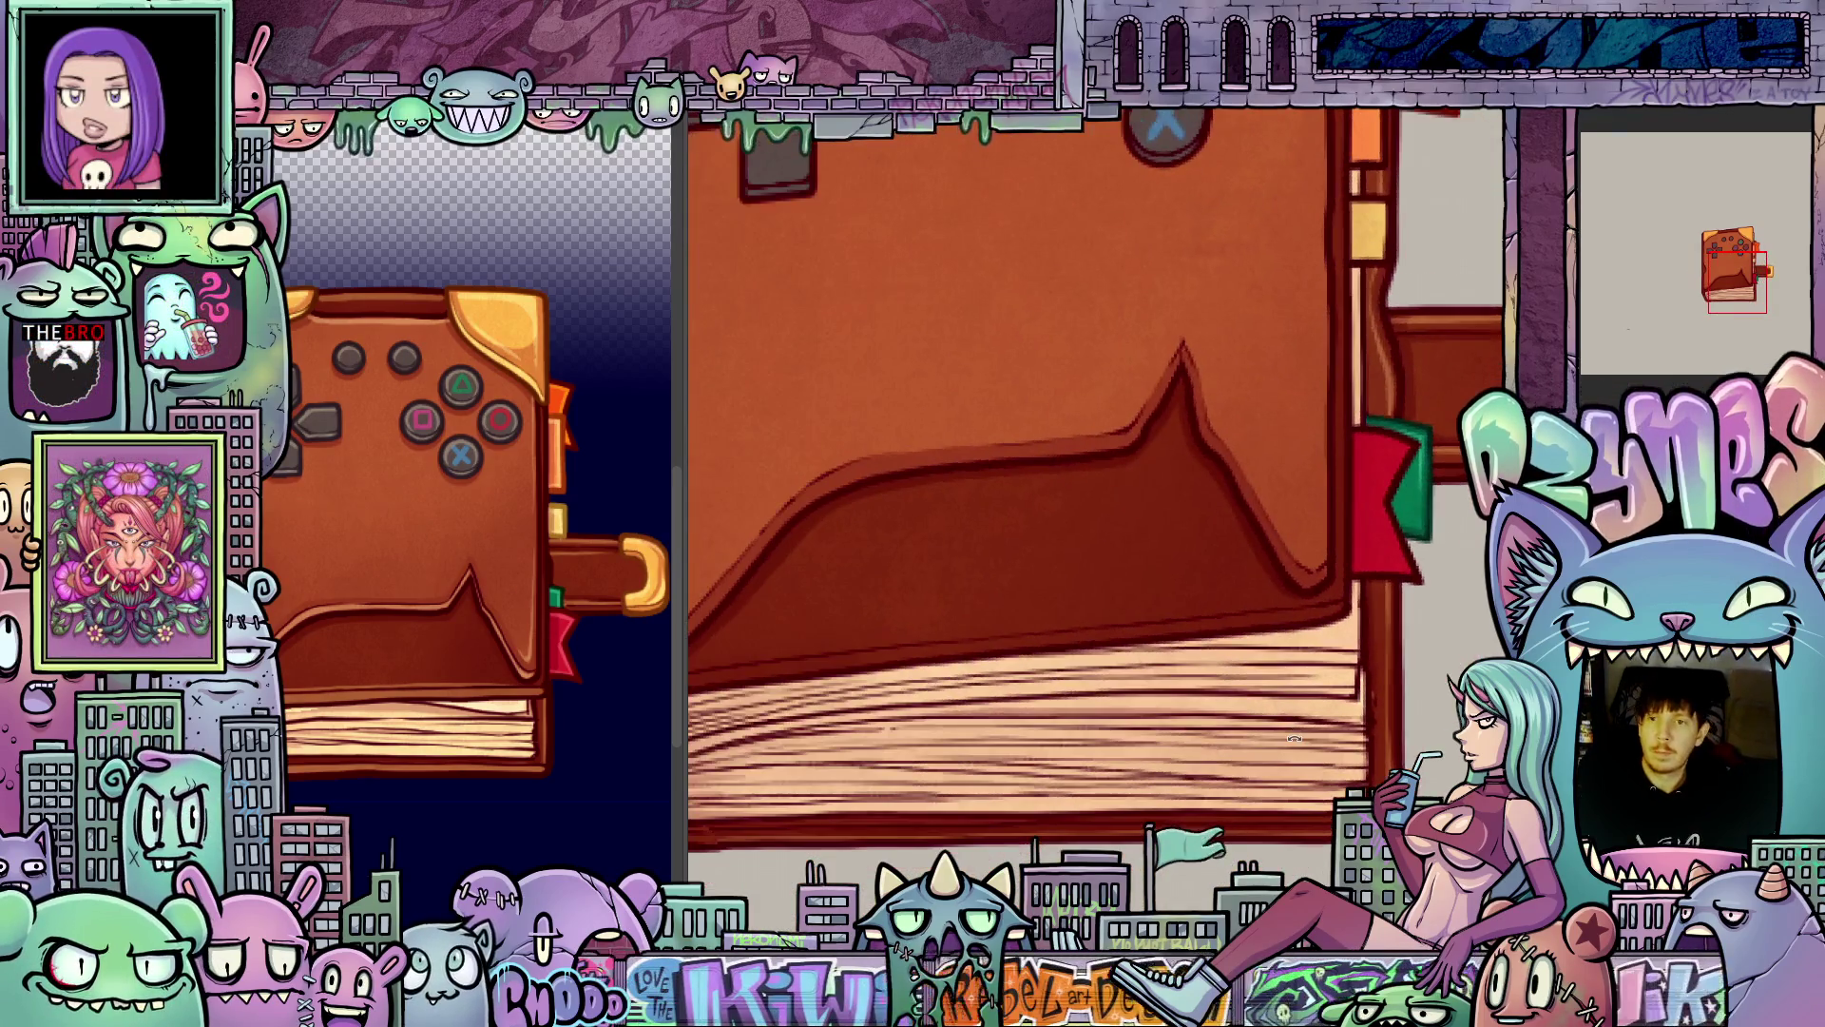
- Draw a dark stroke along the lower flap's edge on a rotated view, then restore upright view
scroll(1254, 668, "down", 3)
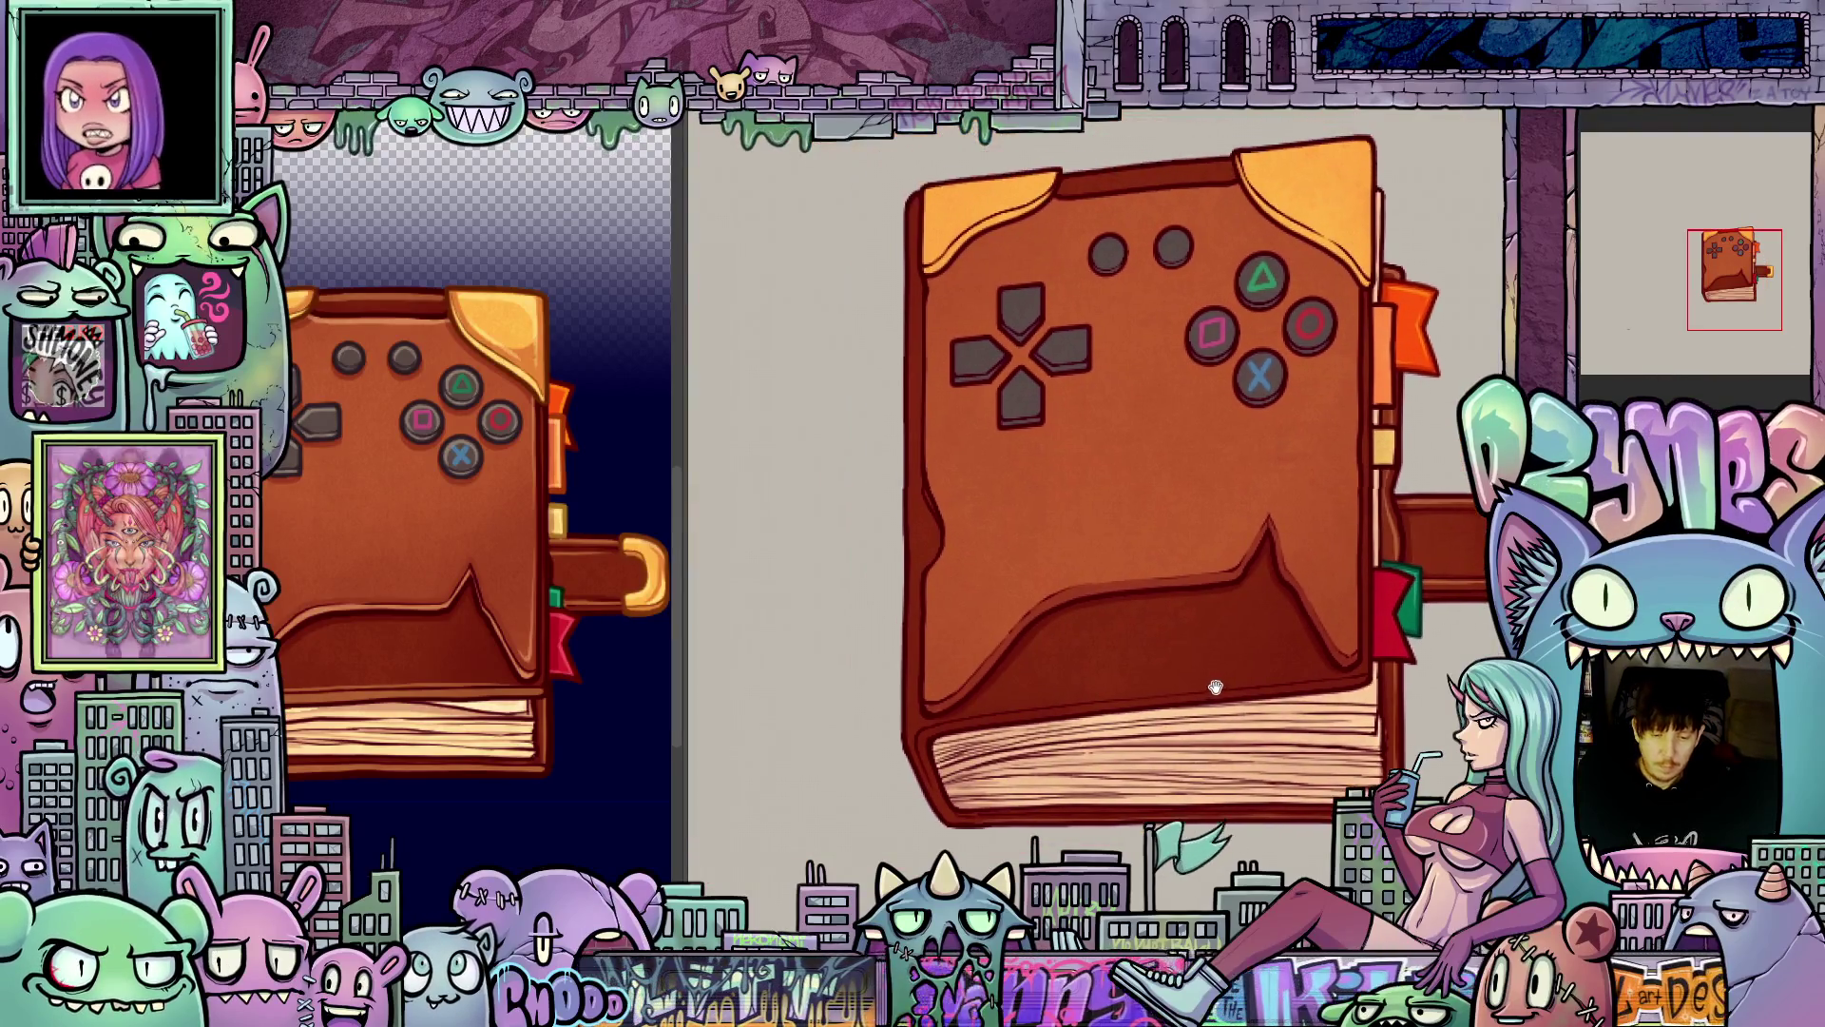
scroll(1035, 669, "up", 3)
left_click_drag(994, 792, 1051, 882)
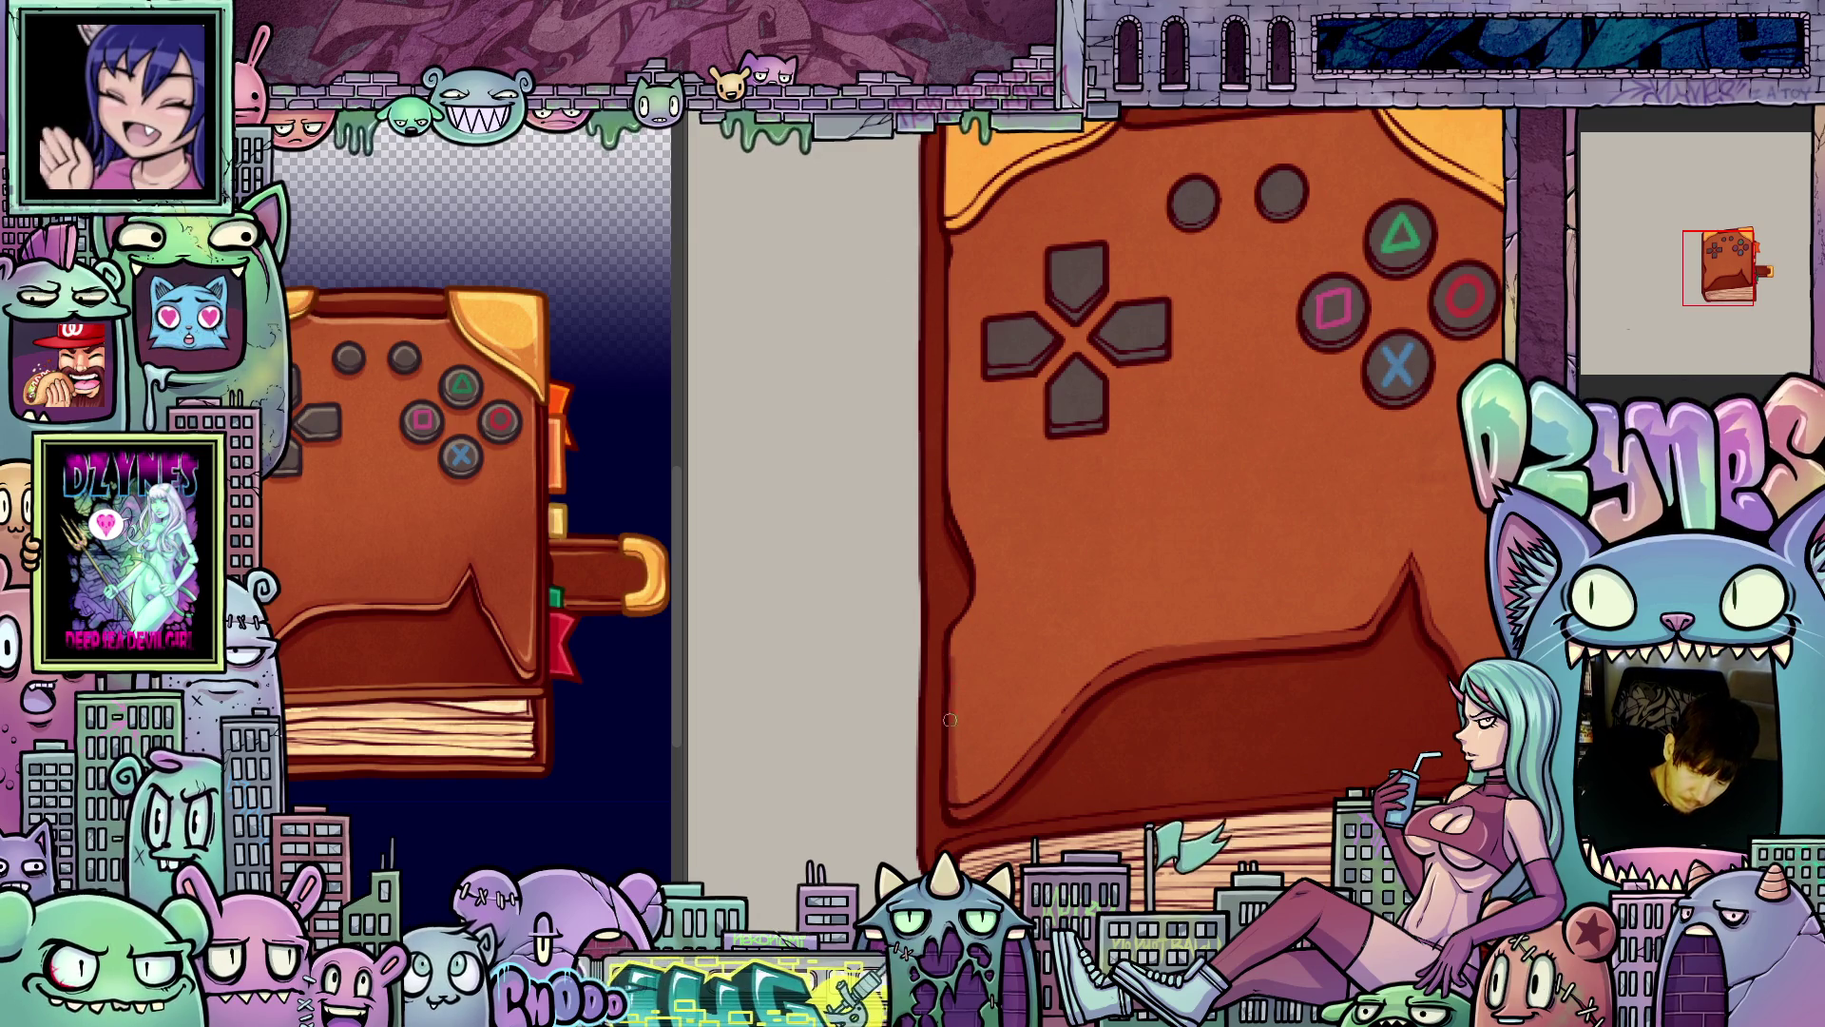
left_click_drag(1211, 785, 1137, 823)
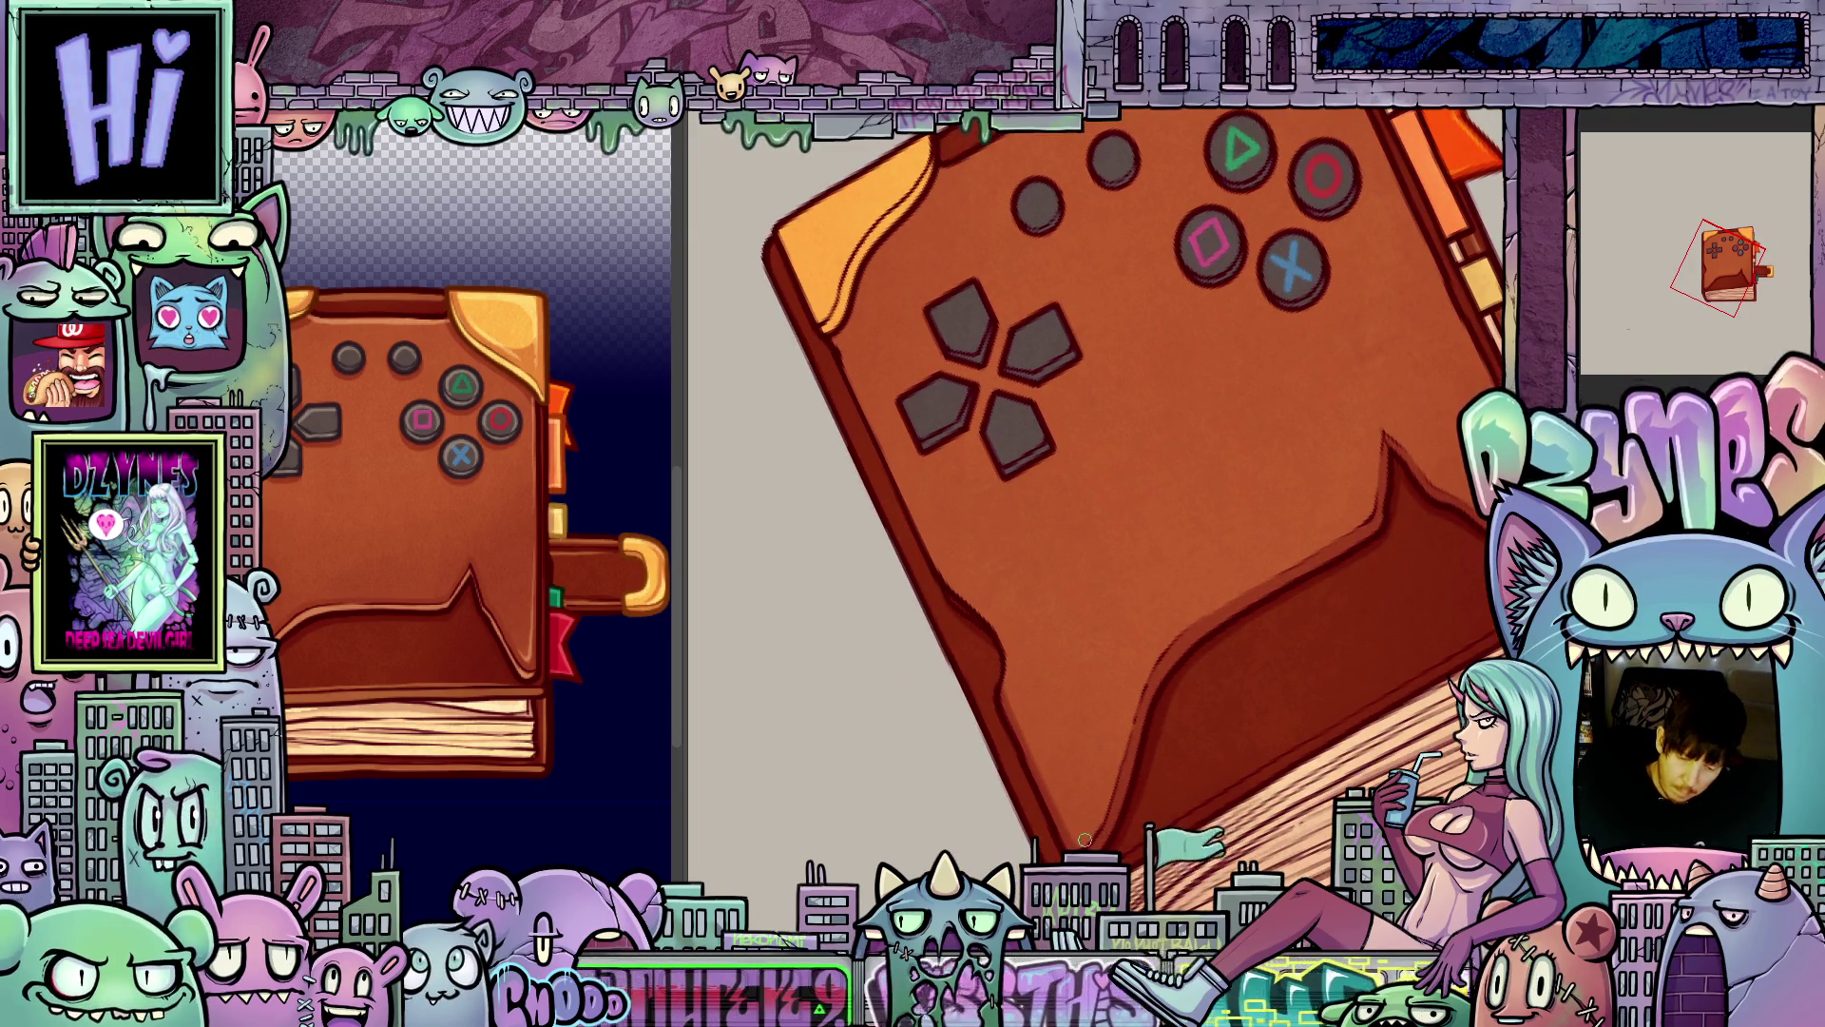
key("6")
key("4")
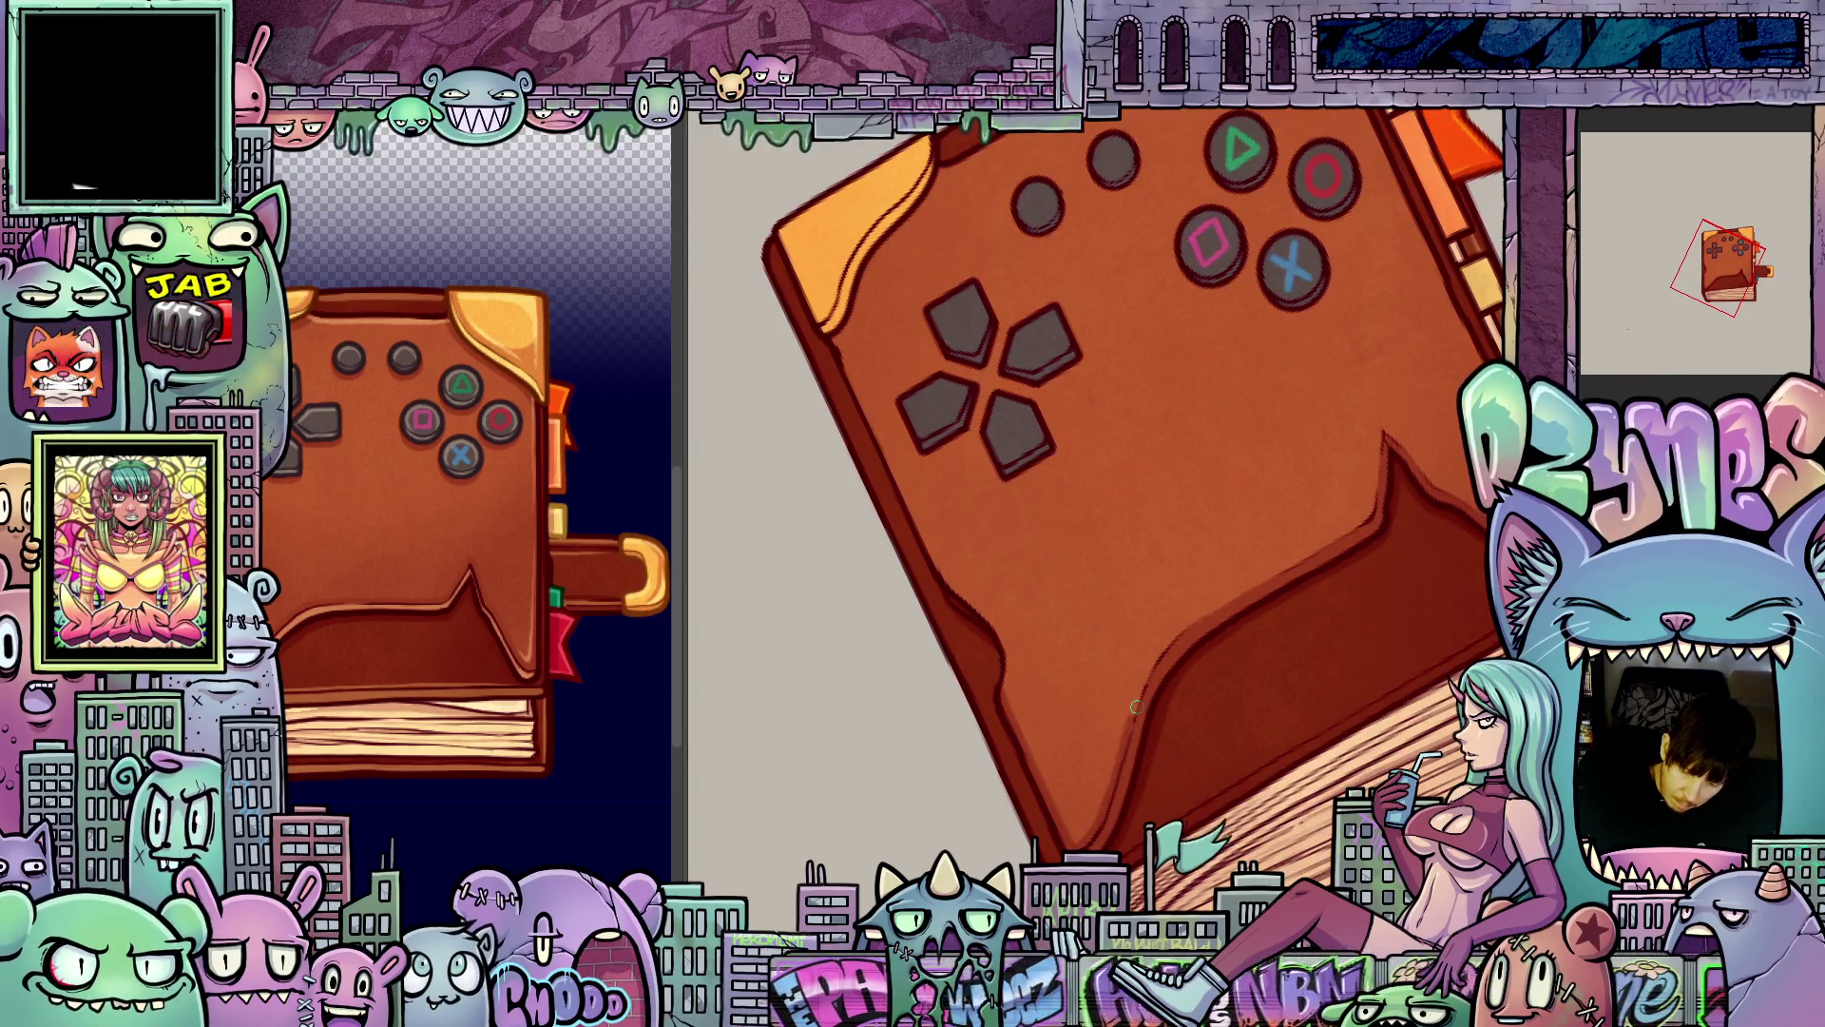
mouse_move(1197, 619)
left_mouse_down()
mouse_move(1173, 640)
mouse_move(1175, 699)
left_mouse_up()
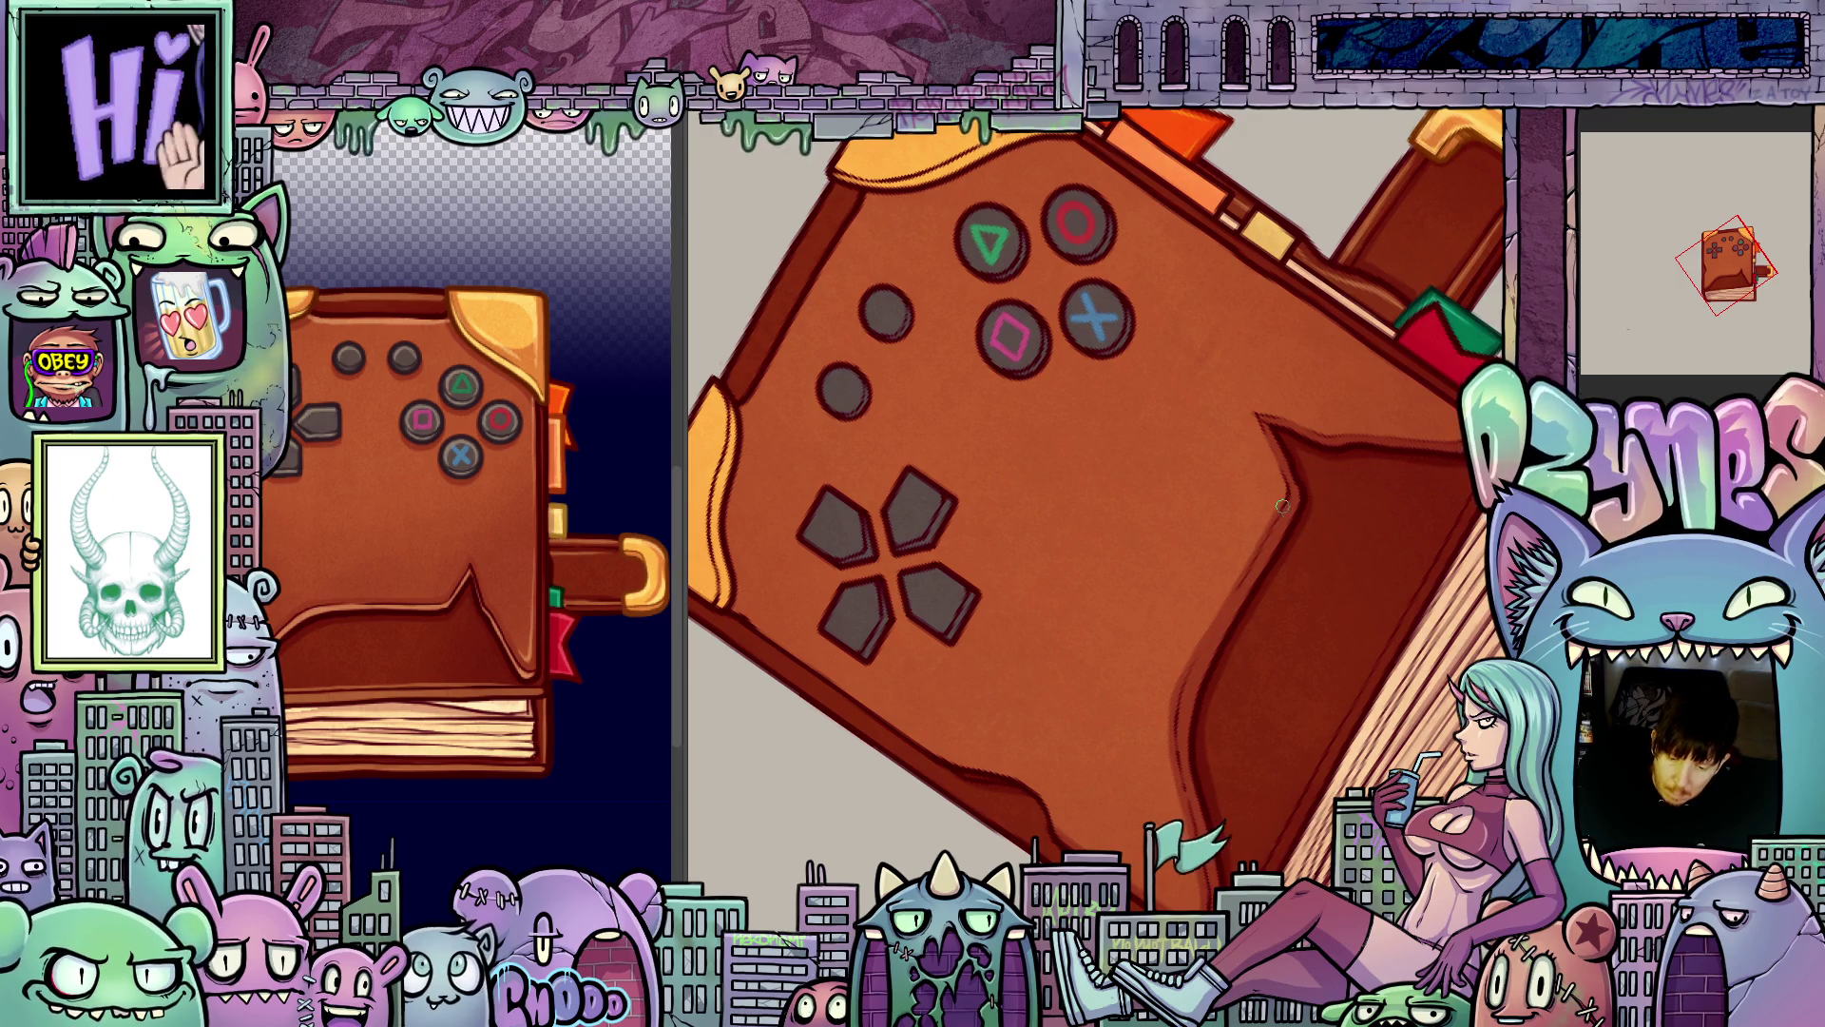
key("5")
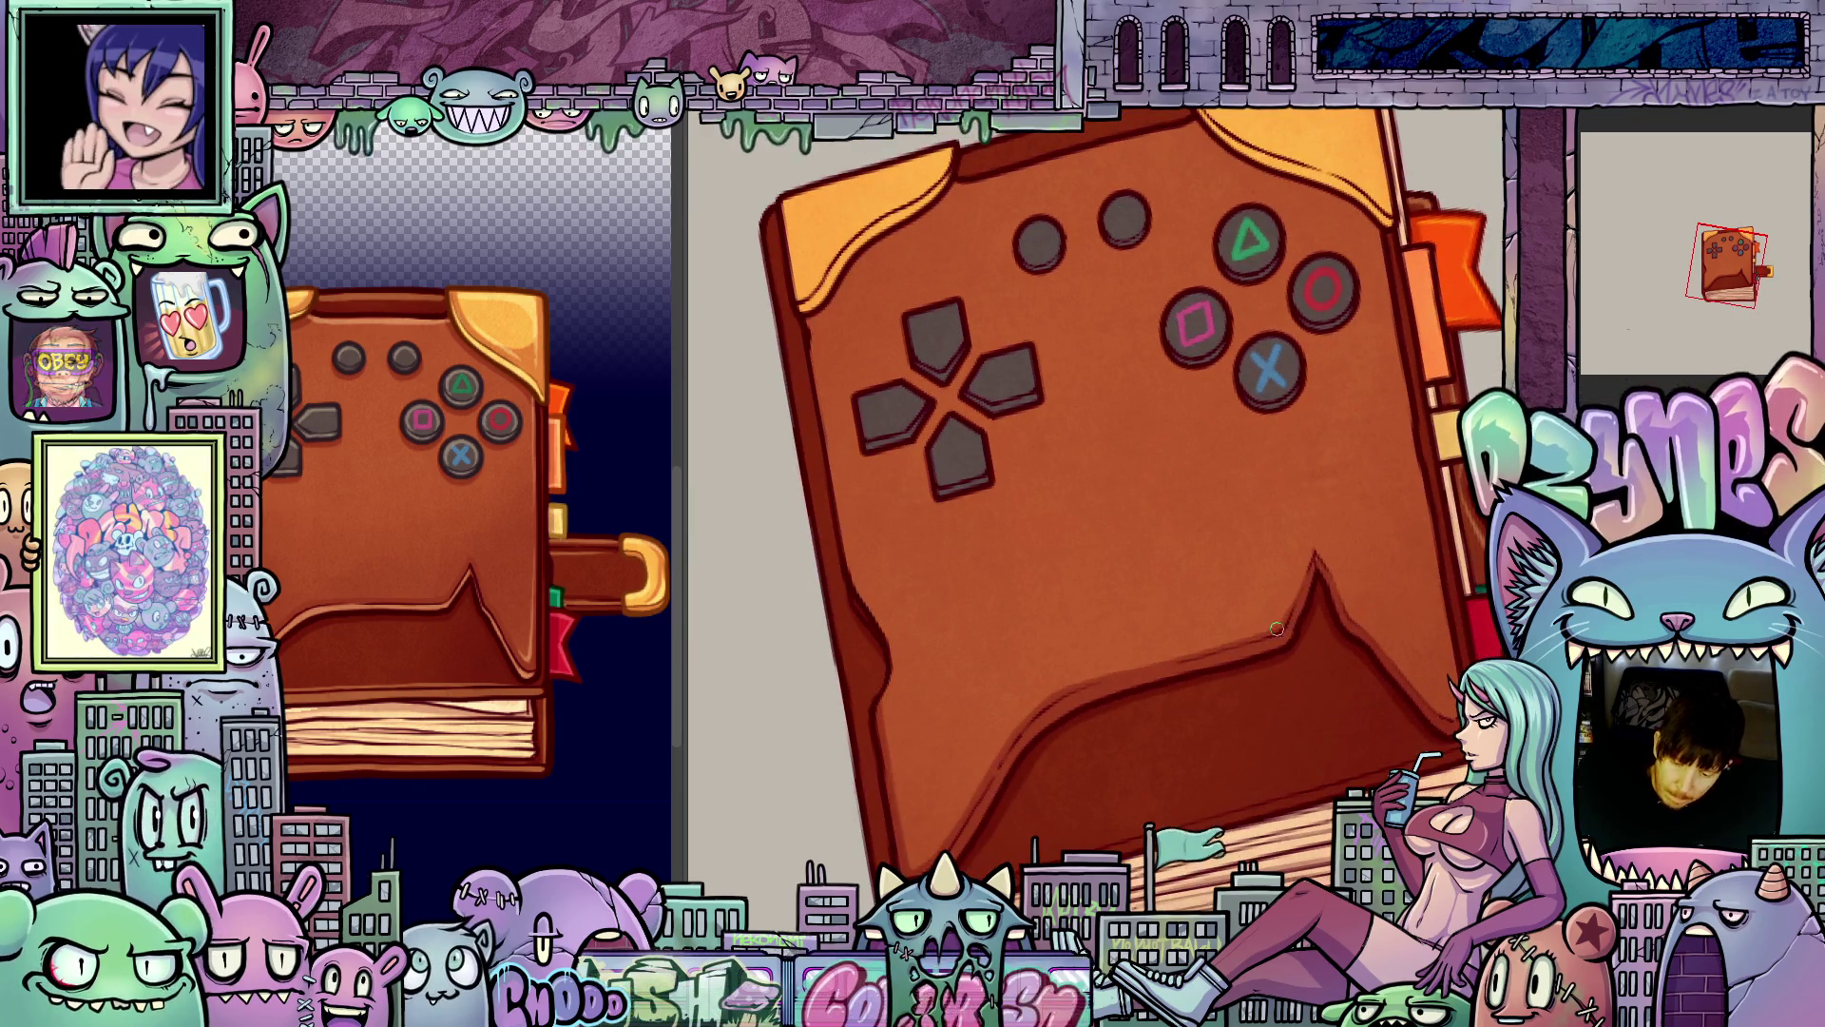
mouse_move(1305, 568)
left_mouse_down()
mouse_move(1206, 640)
mouse_move(1214, 531)
left_mouse_up()
left_click_drag(1206, 594, 1247, 747)
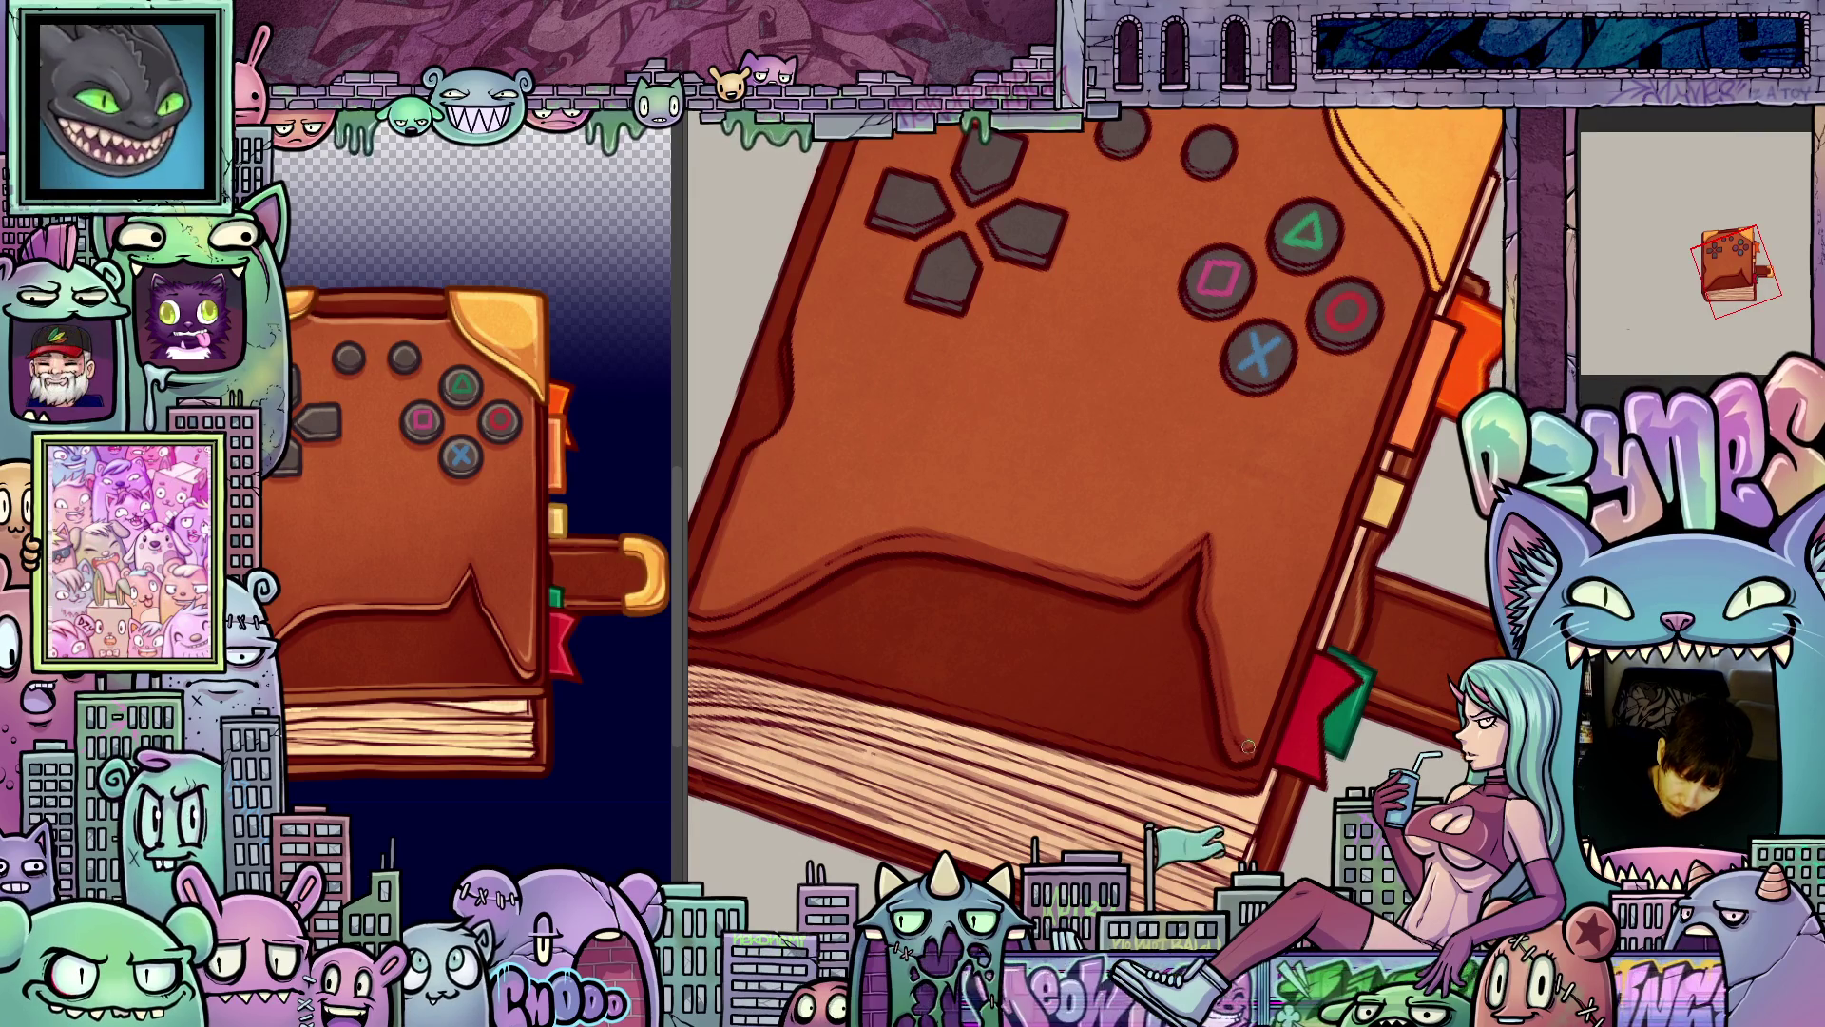
key("ctrl+0")
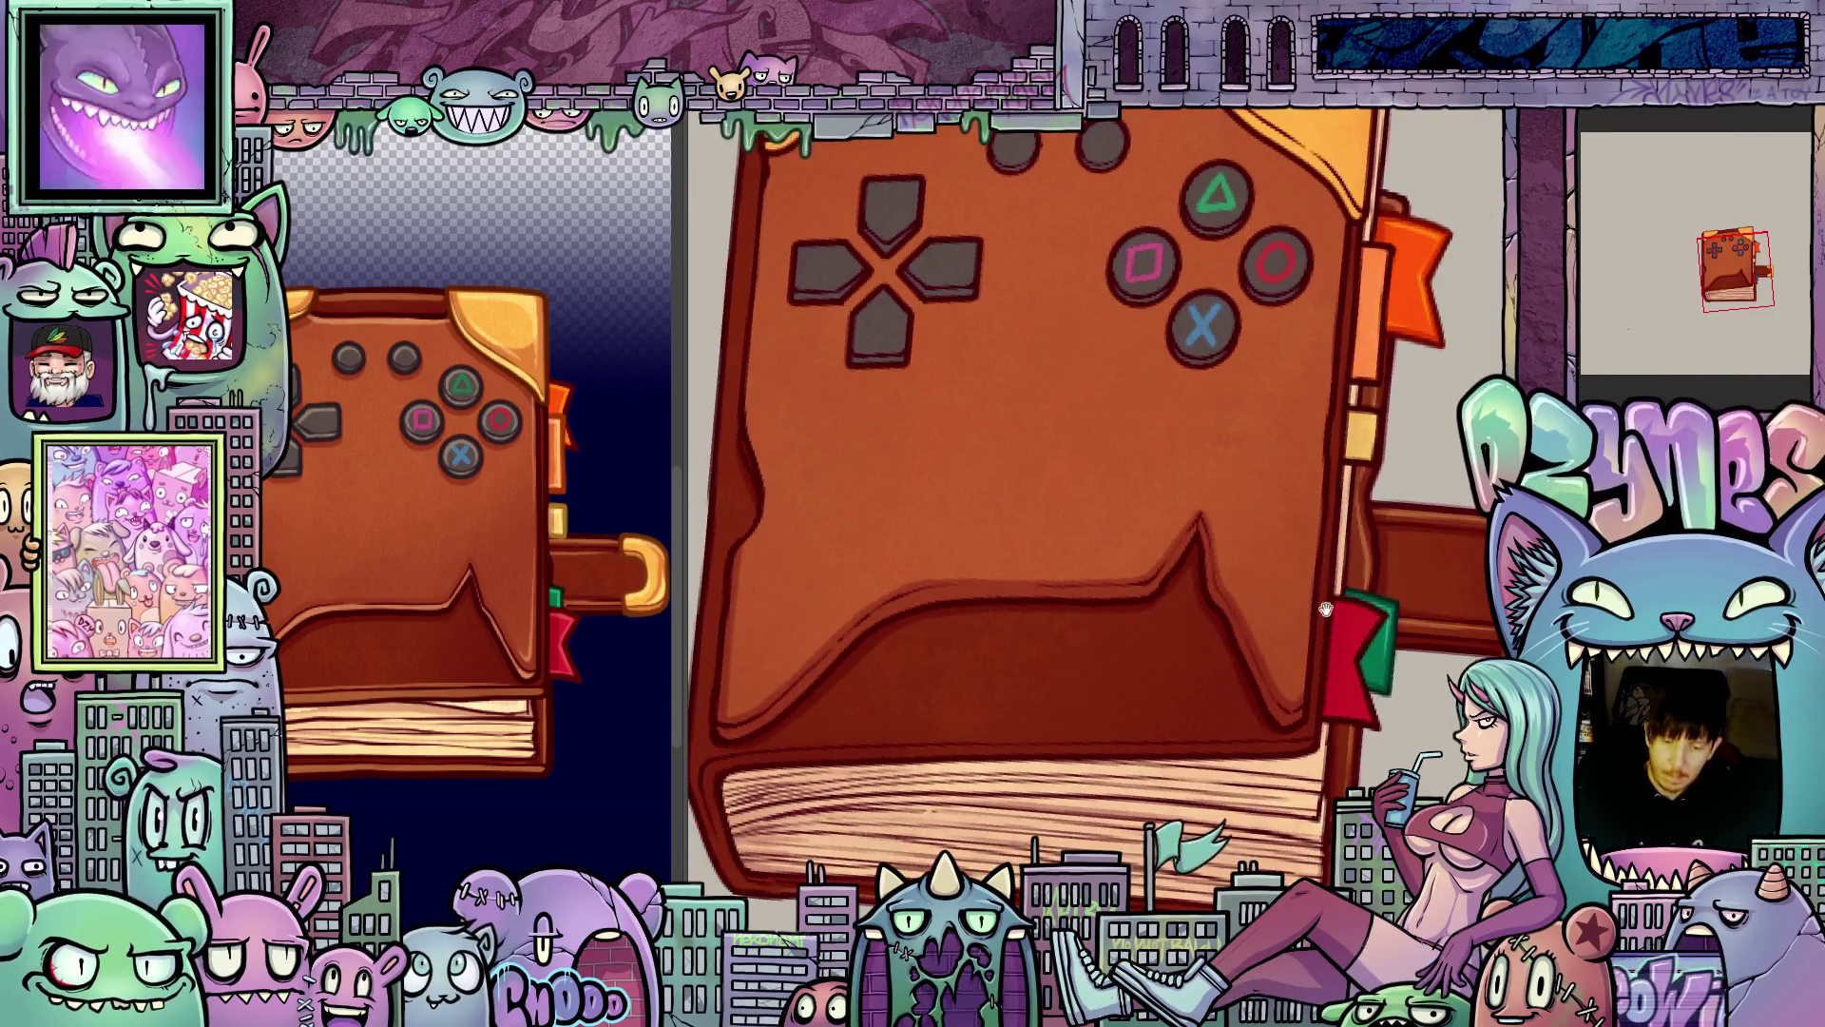
left_click_drag(1266, 666, 1266, 817)
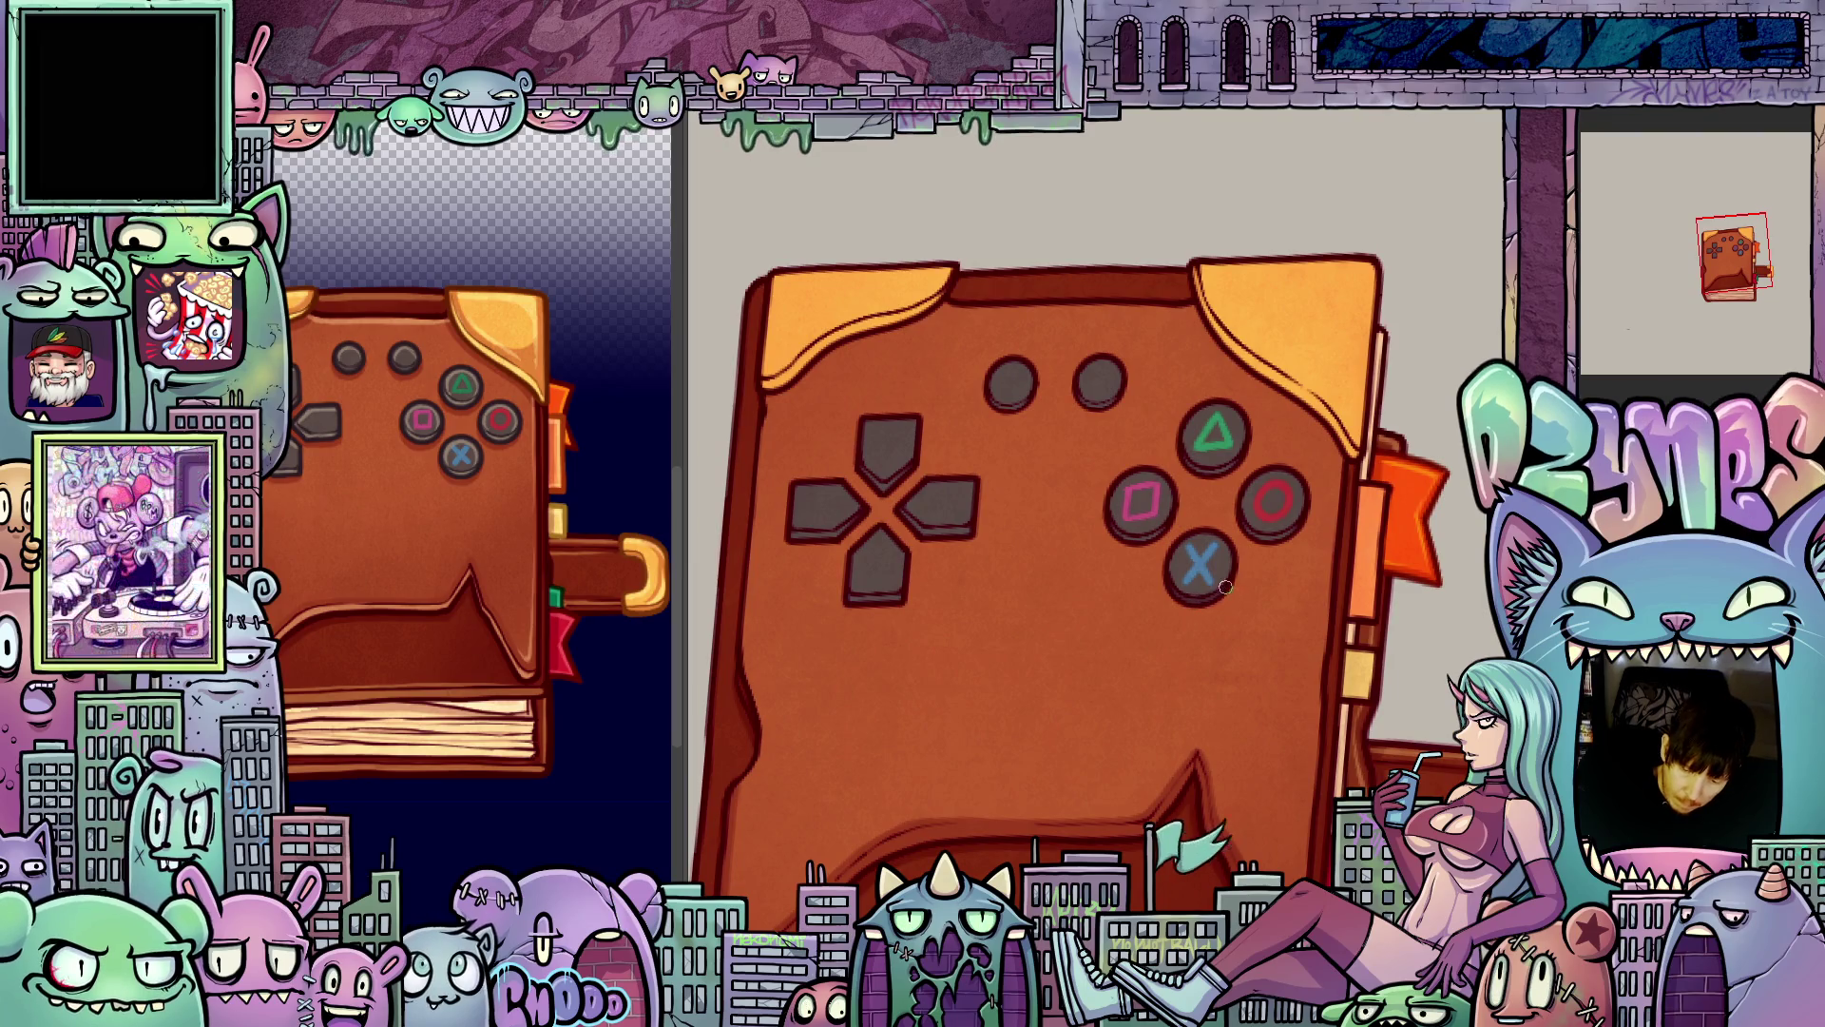
mouse_move(1314, 559)
left_mouse_down()
mouse_move(1264, 584)
mouse_move(1257, 616)
left_mouse_up()
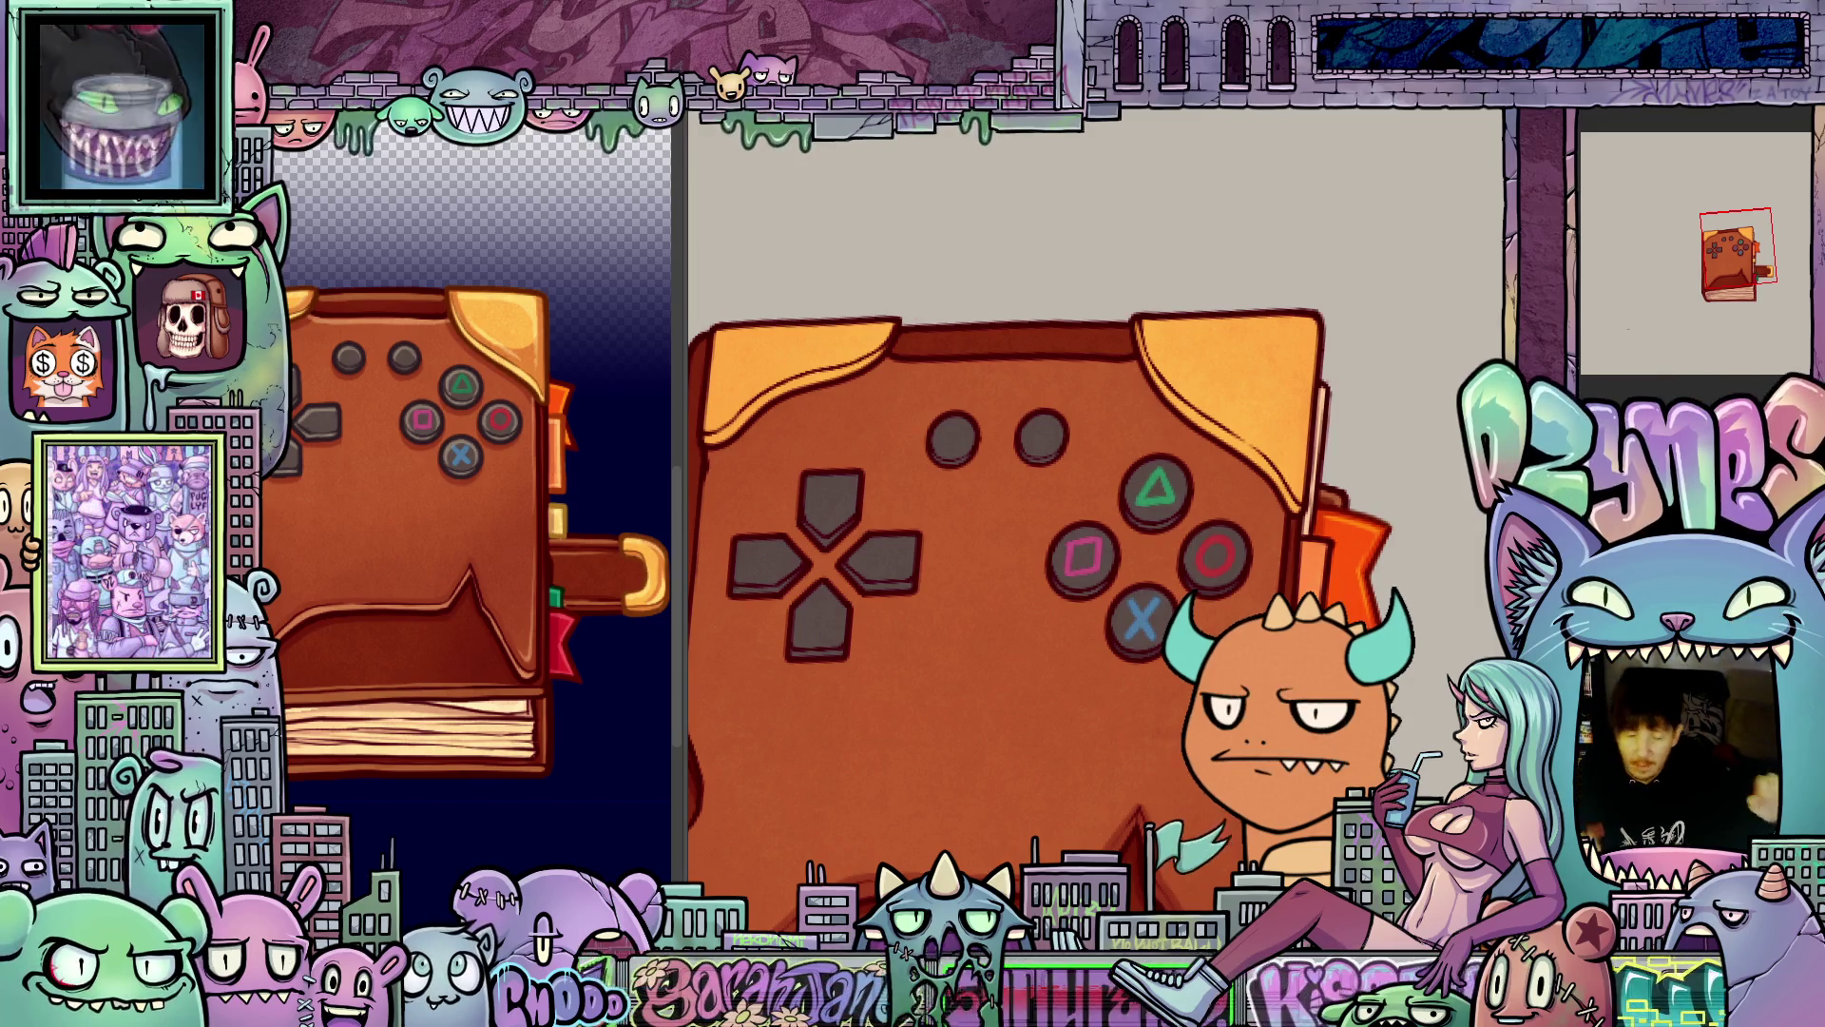
left_click_drag(1179, 581, 1165, 613)
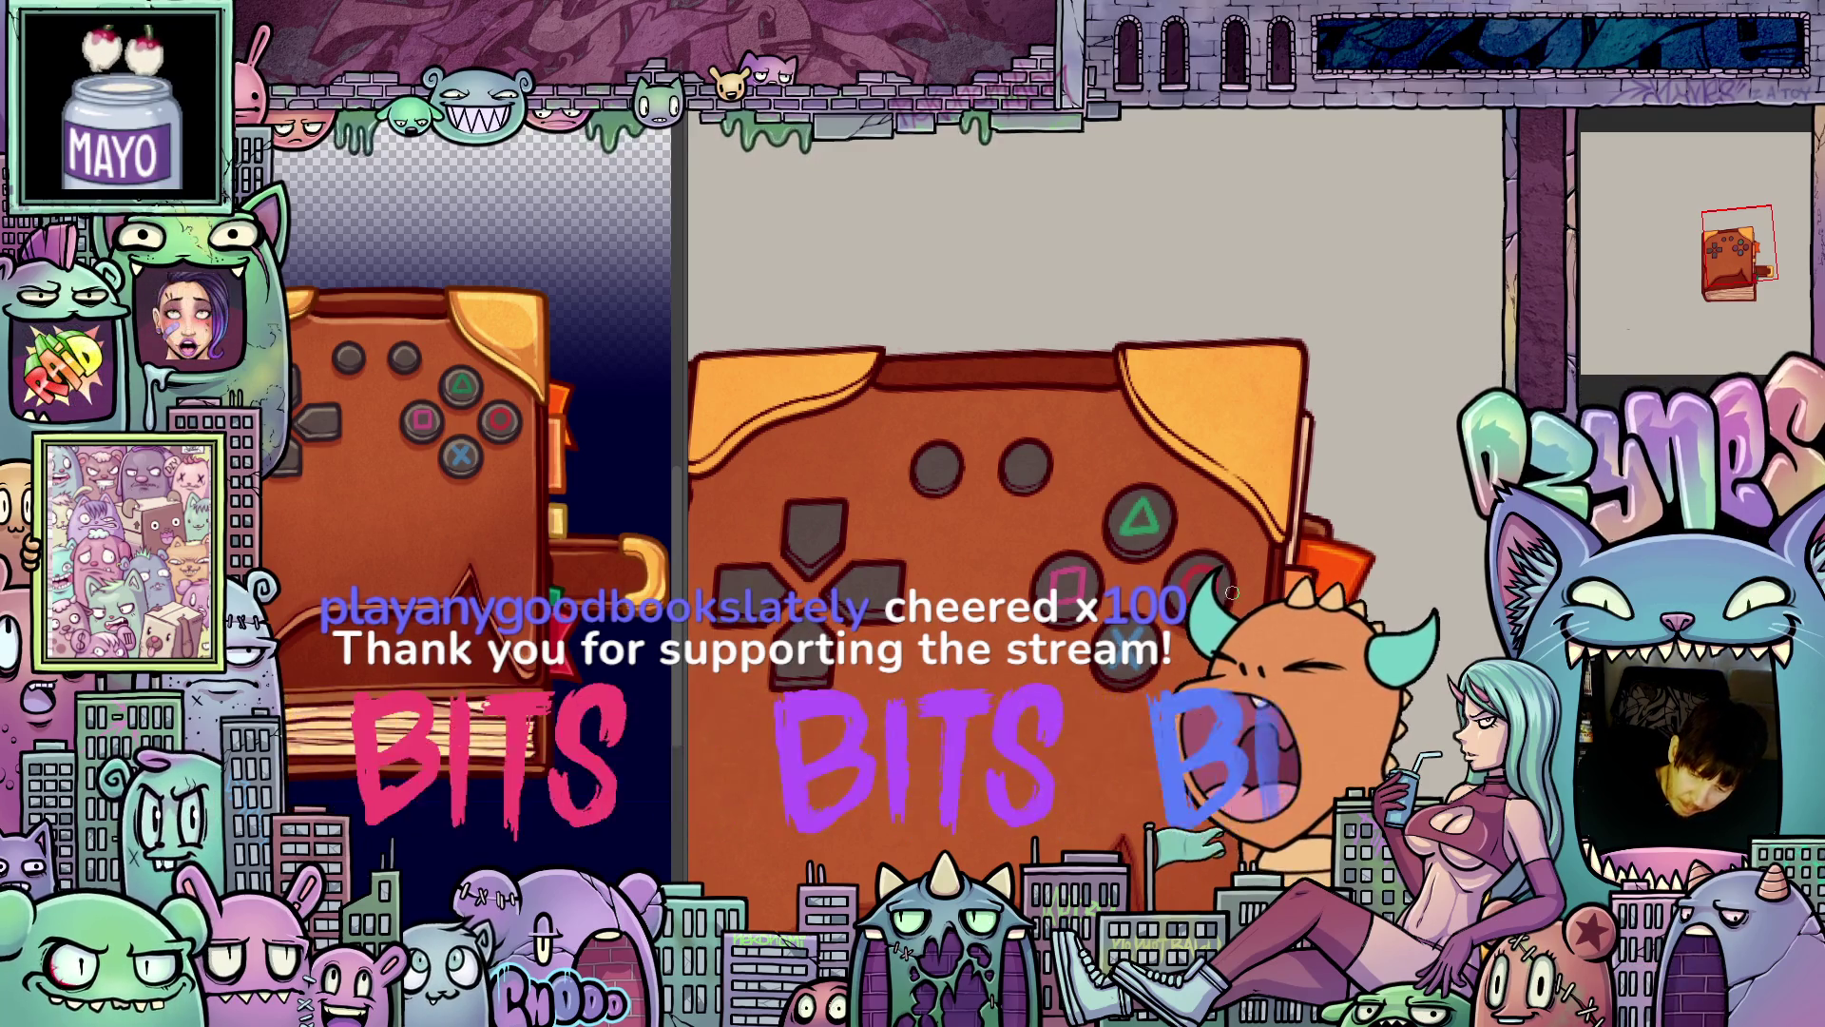
scroll(1118, 635, "down", 1)
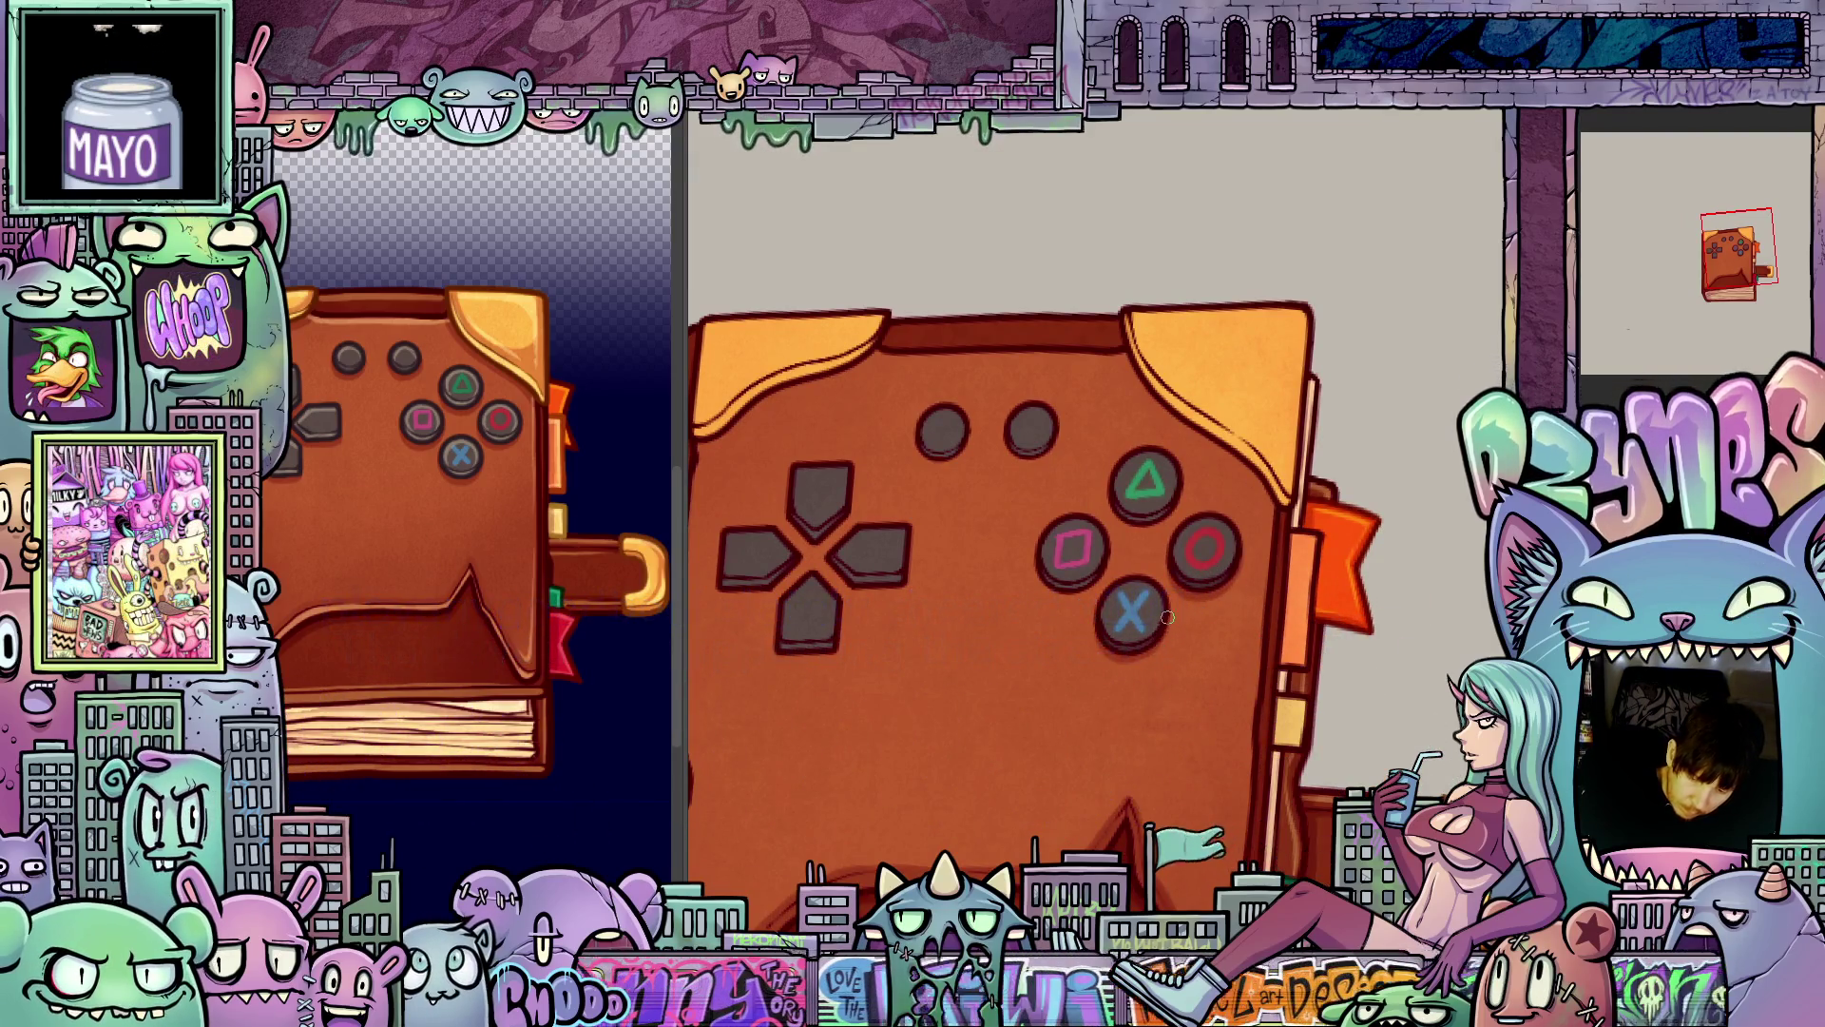
scroll(1121, 665, "up", 1)
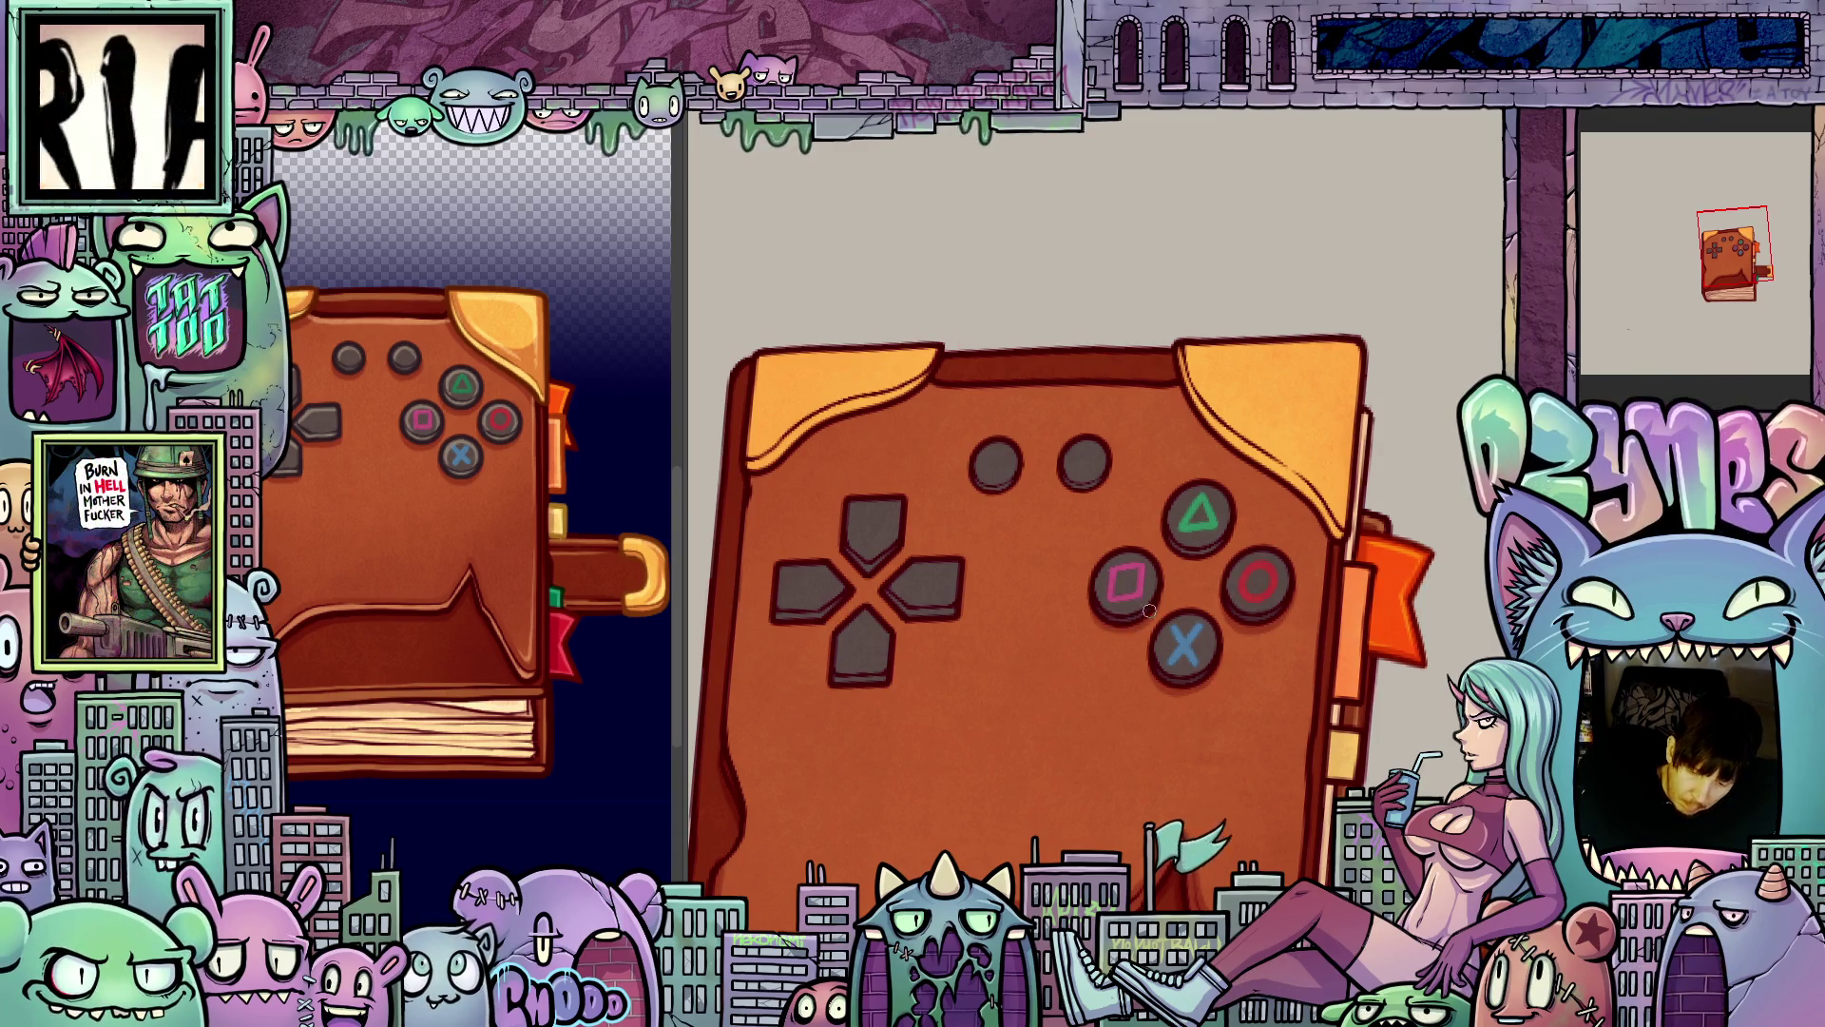
scroll(1147, 615, "up", 1)
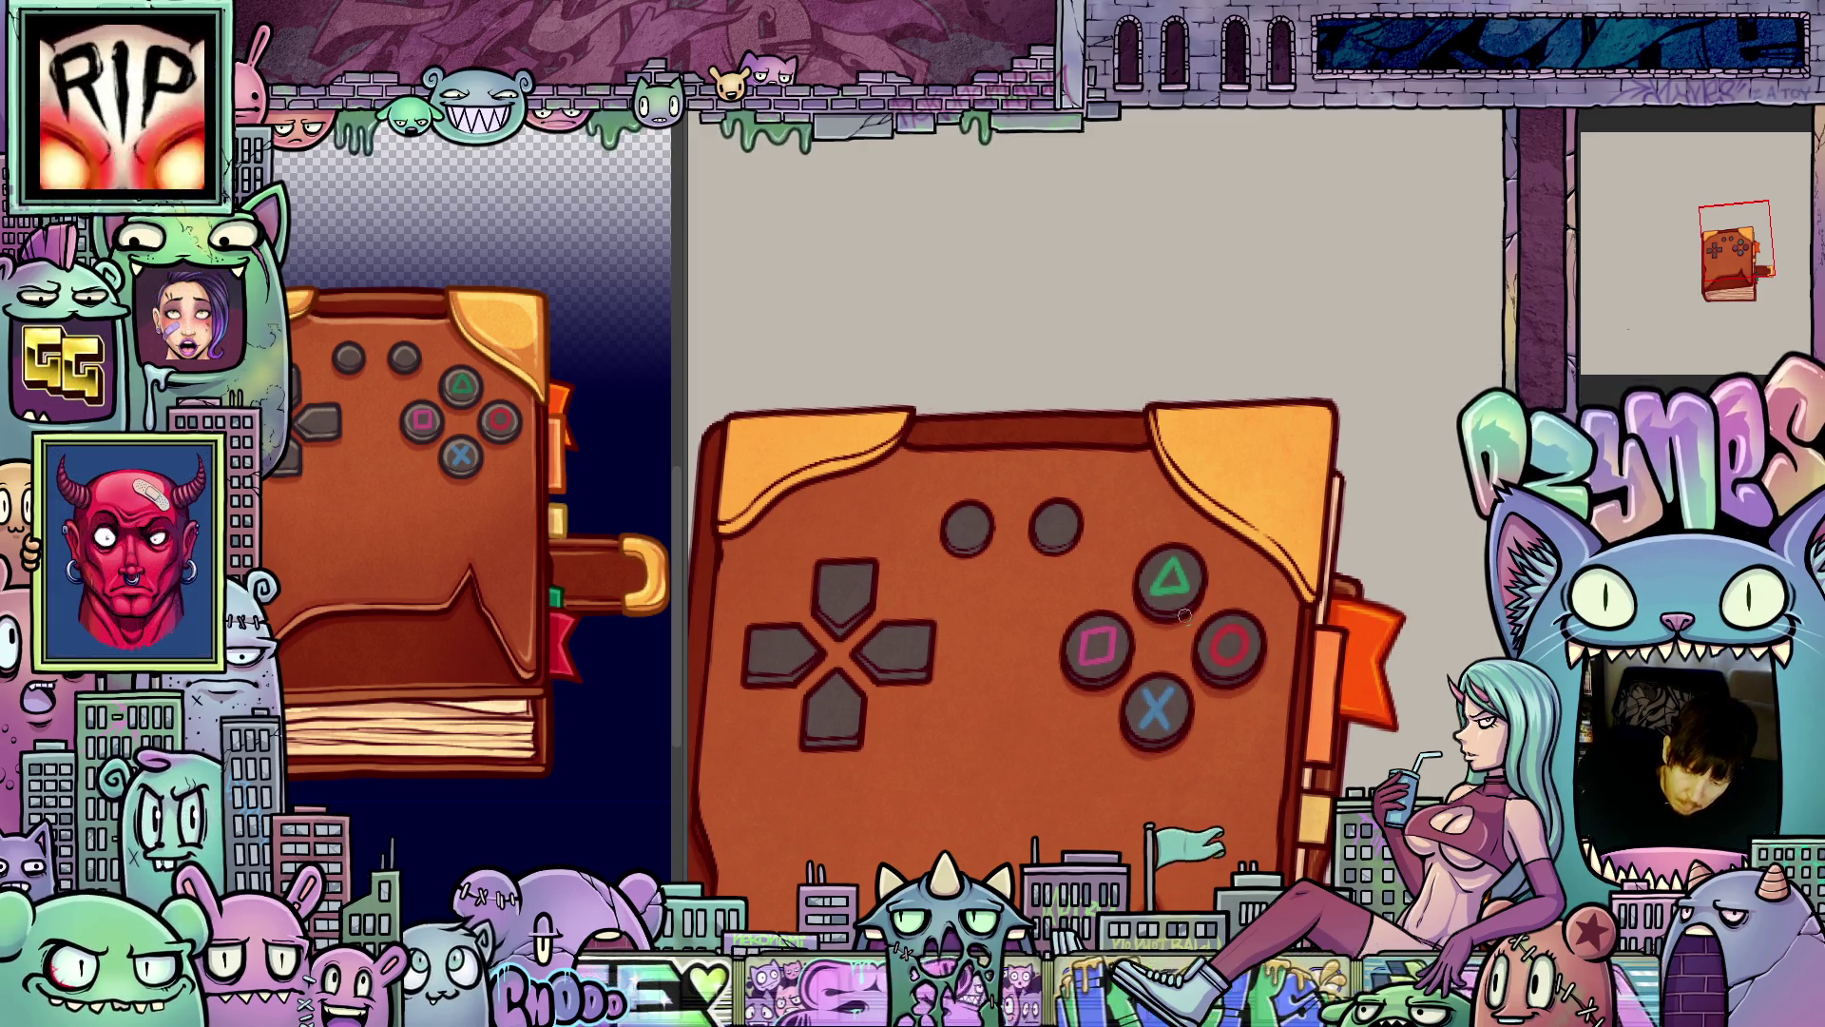
scroll(1132, 608, "up", 1)
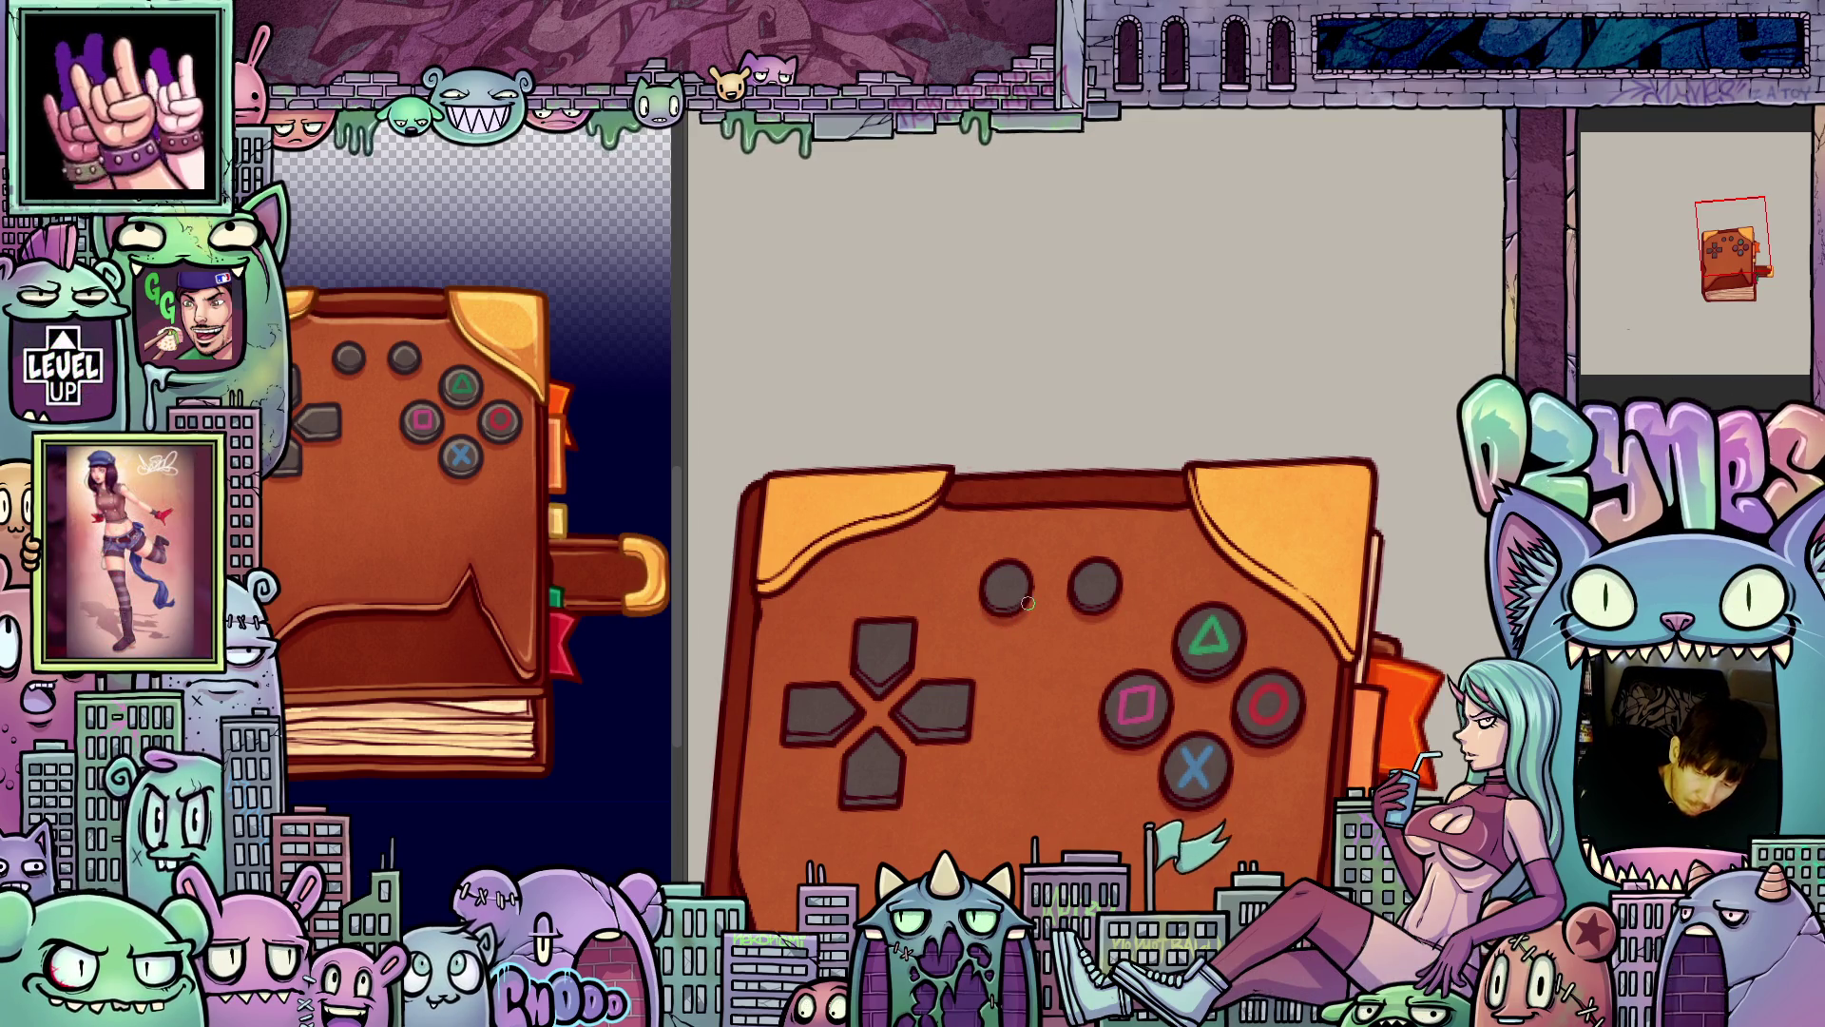
left_click_drag(1030, 588, 1181, 497)
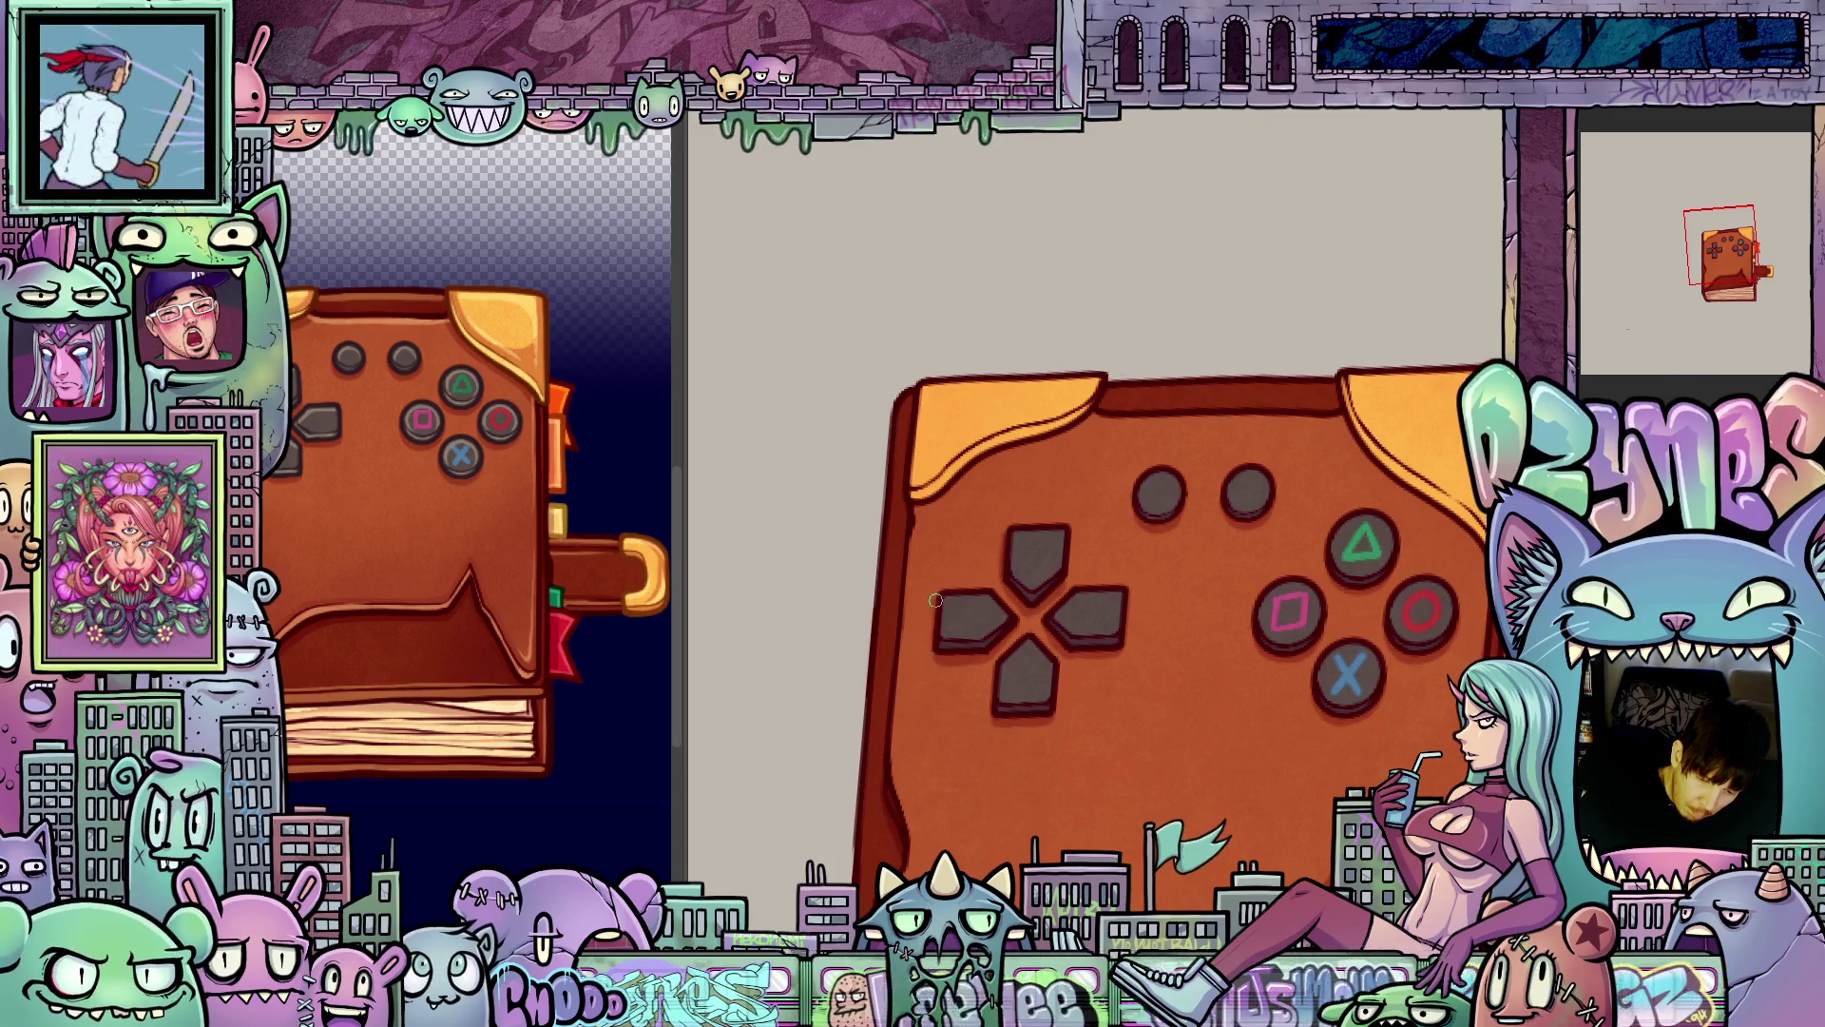
scroll(989, 639, "down", 1)
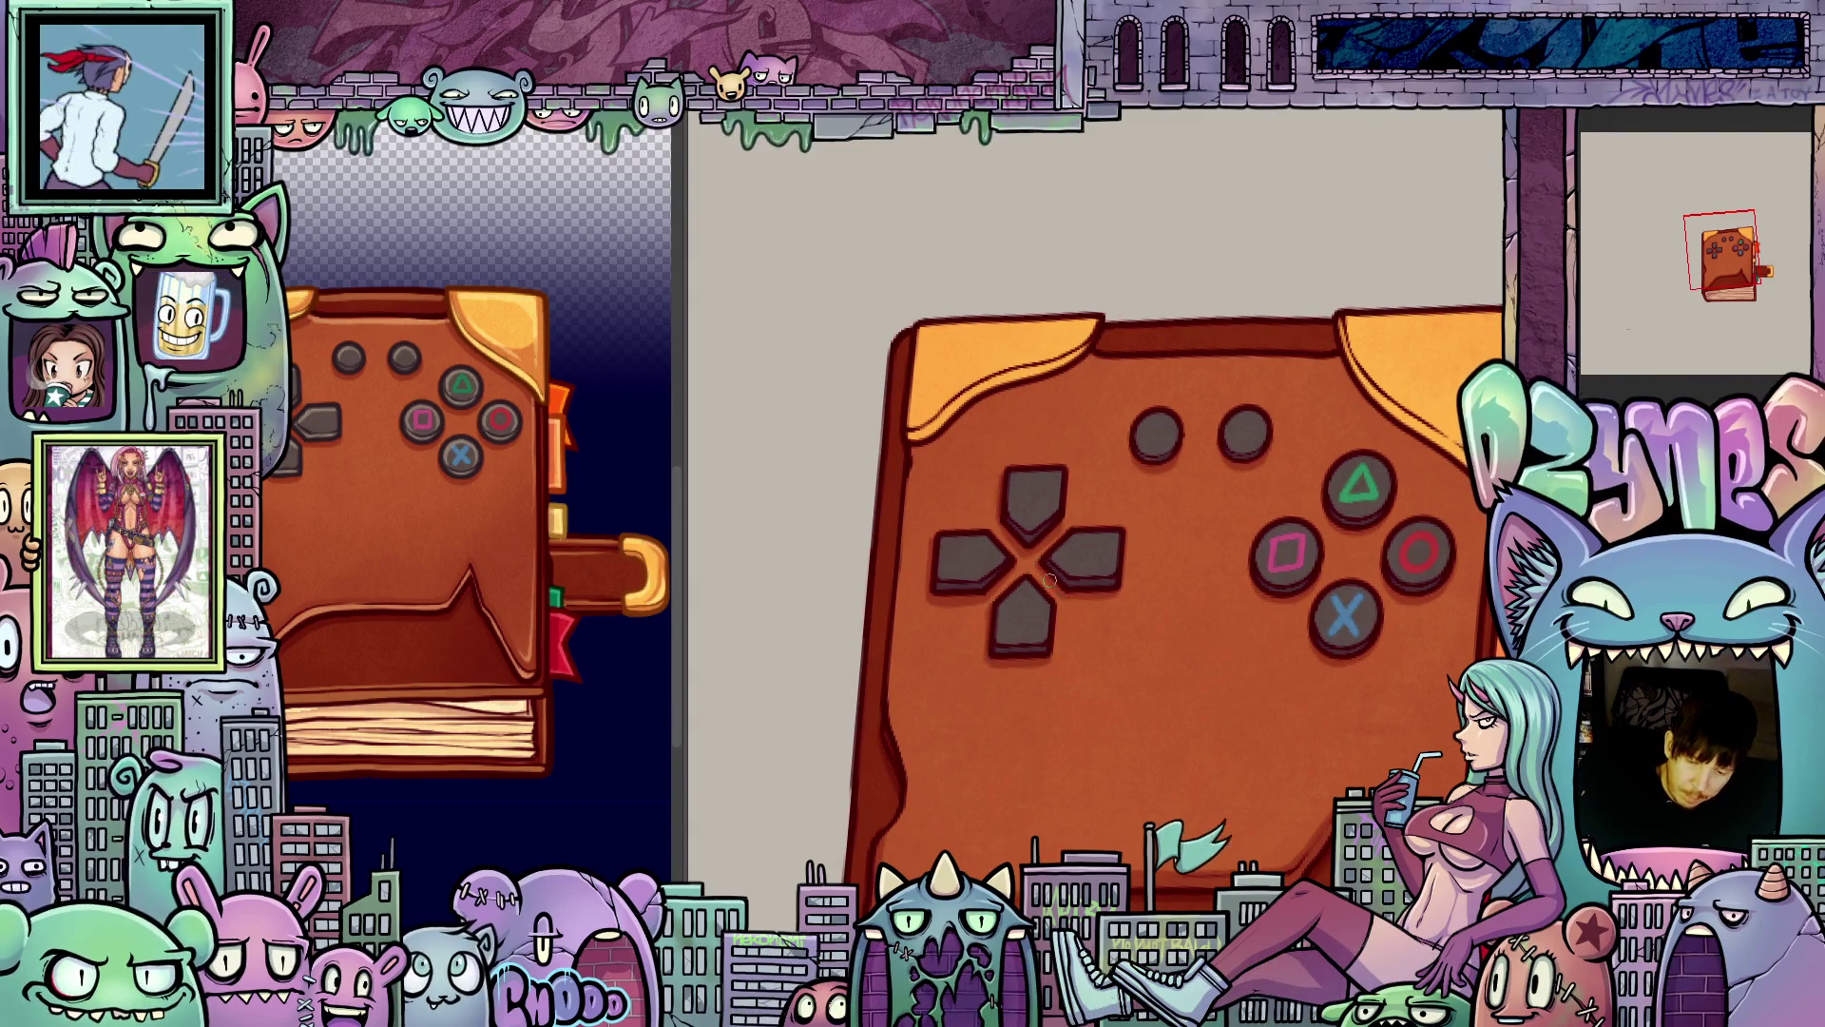
scroll(1198, 672, "down", 1)
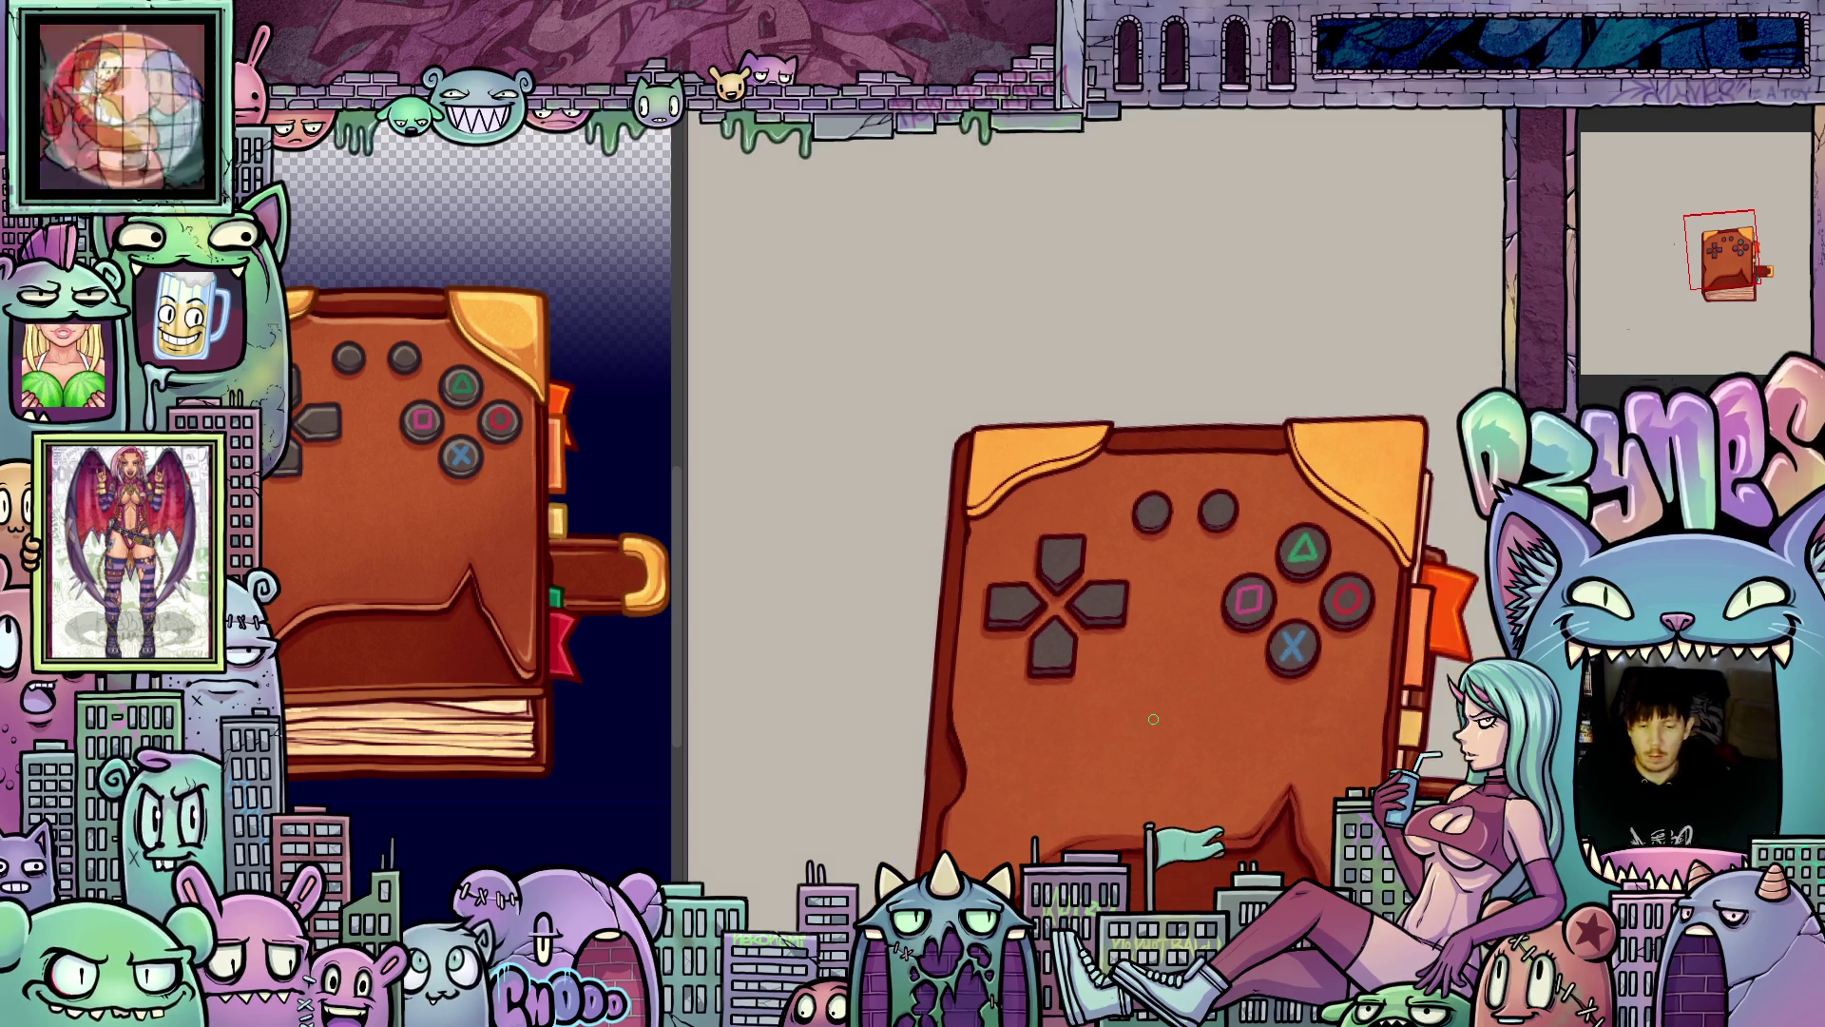
- Draw two dark pen strokes along the gold corner flap's edge on the book's right side
scroll(1198, 671, "up", 1)
scroll(1153, 616, "up", 1)
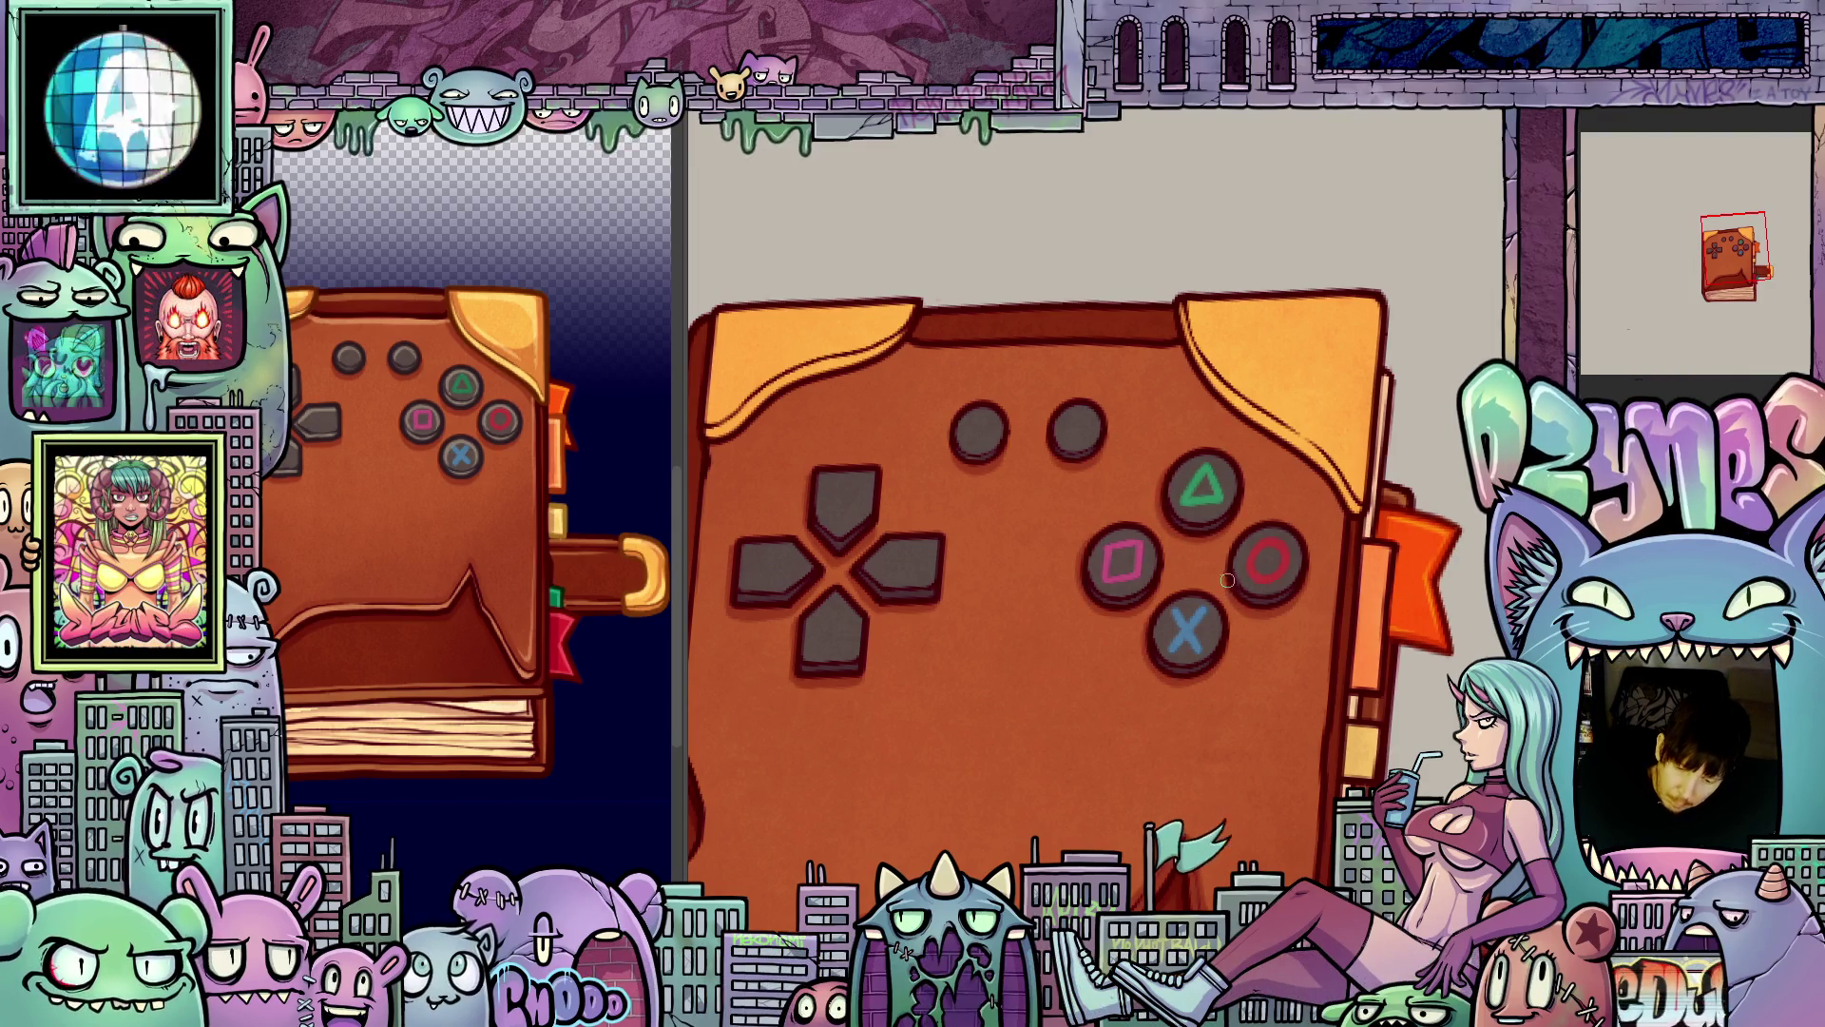
left_click_drag(1241, 607, 1294, 678)
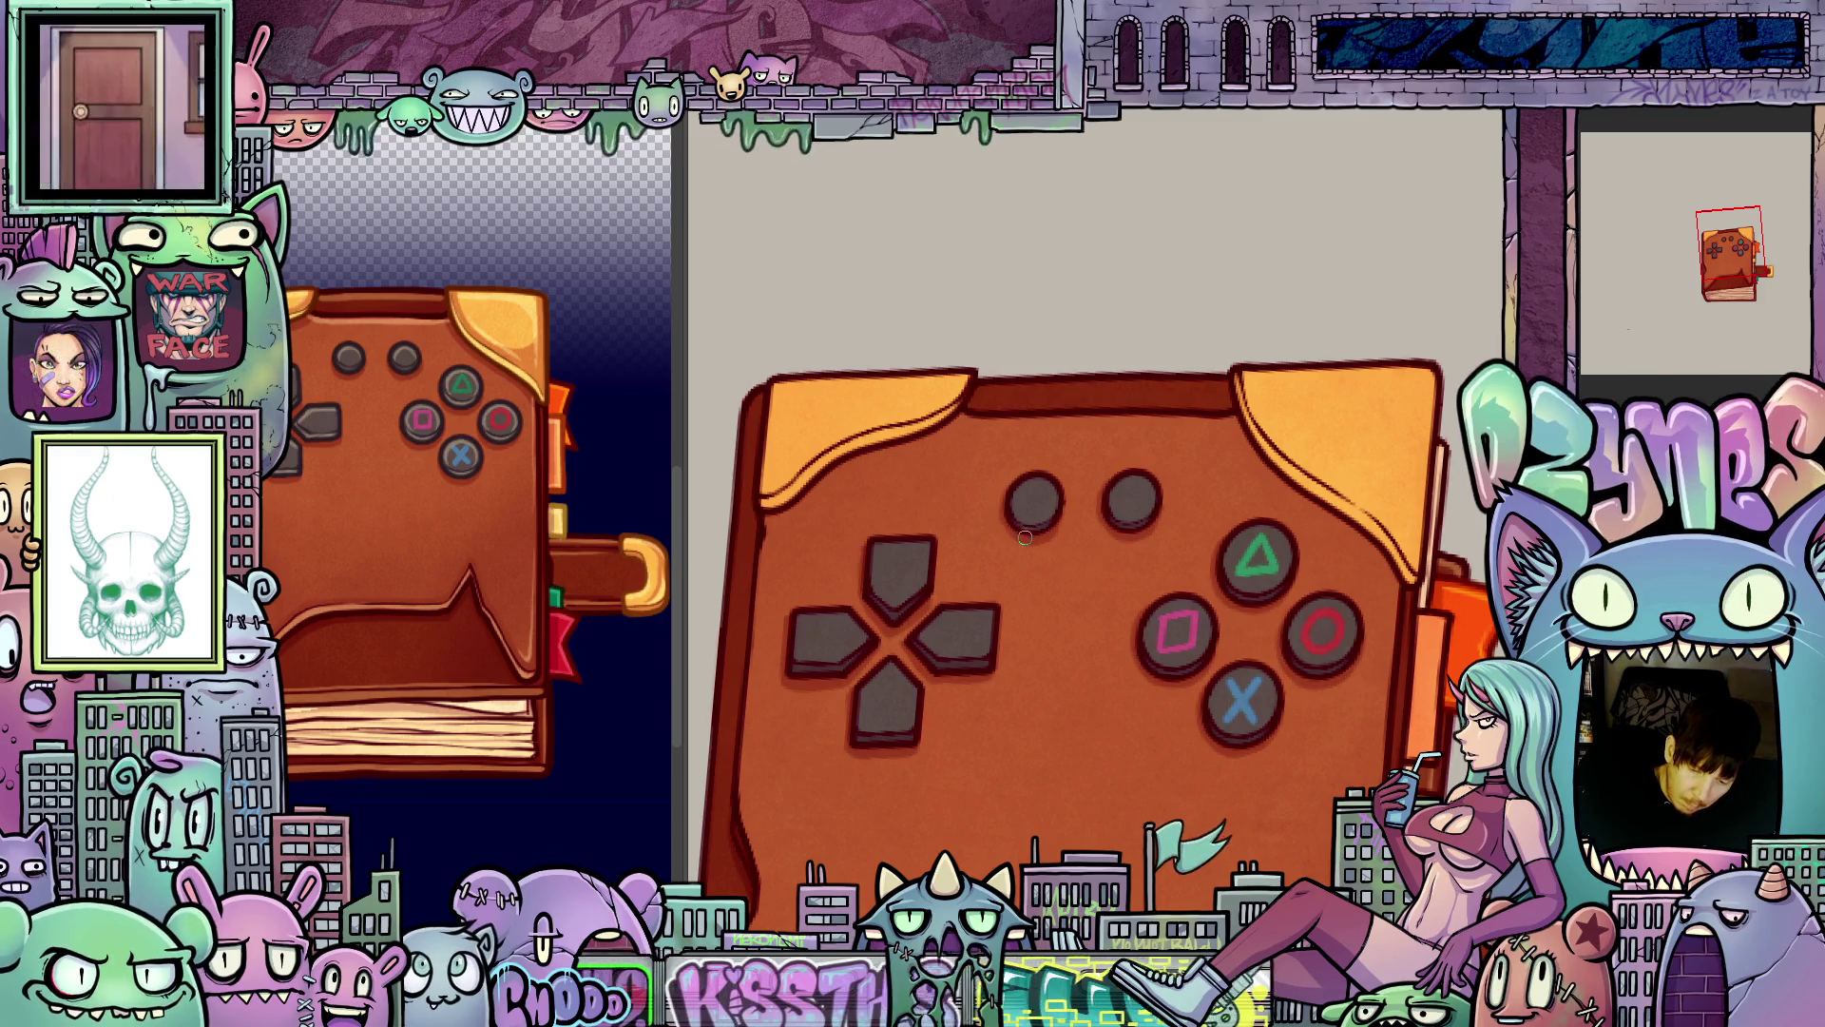
mouse_move(1189, 660)
left_mouse_down()
mouse_move(820, 564)
mouse_move(821, 651)
mouse_move(1059, 491)
mouse_move(1025, 313)
mouse_move(1053, 247)
left_mouse_up()
mouse_move(1114, 459)
left_mouse_down()
mouse_move(1037, 555)
mouse_move(1171, 403)
mouse_move(1220, 447)
mouse_move(1344, 662)
mouse_move(1229, 458)
mouse_move(1263, 520)
left_mouse_up()
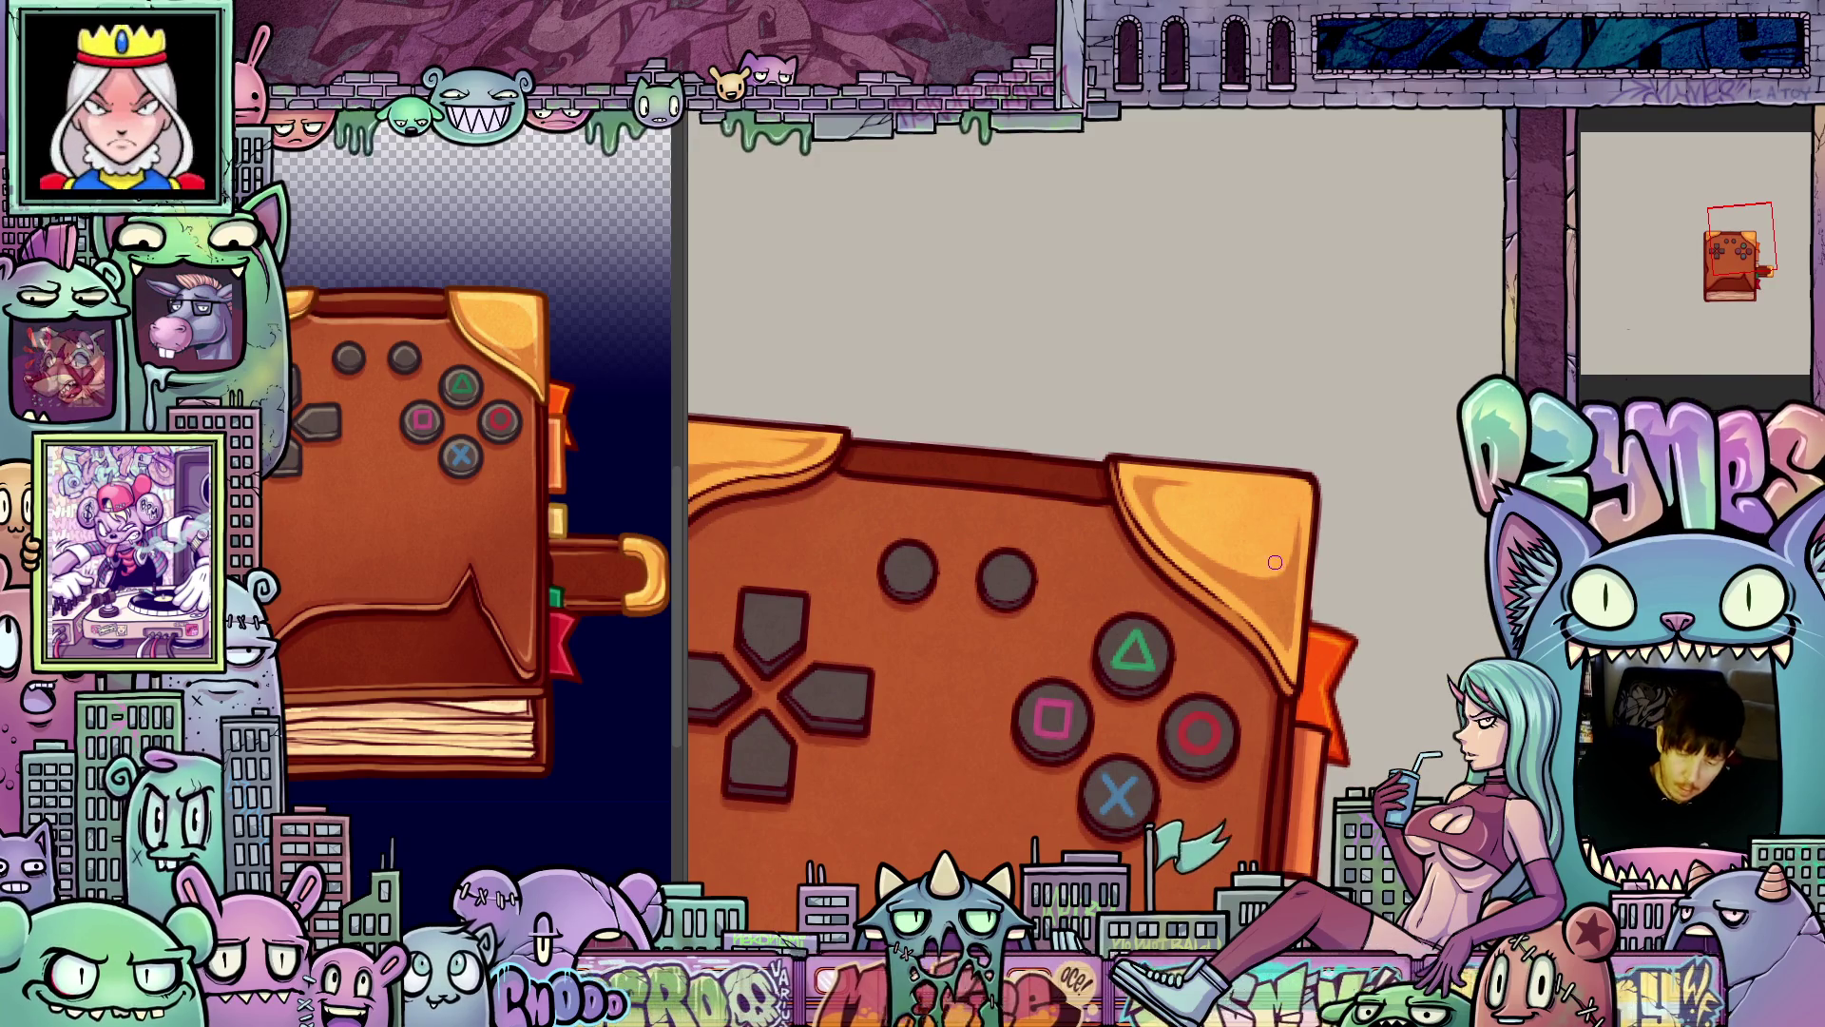
key("5")
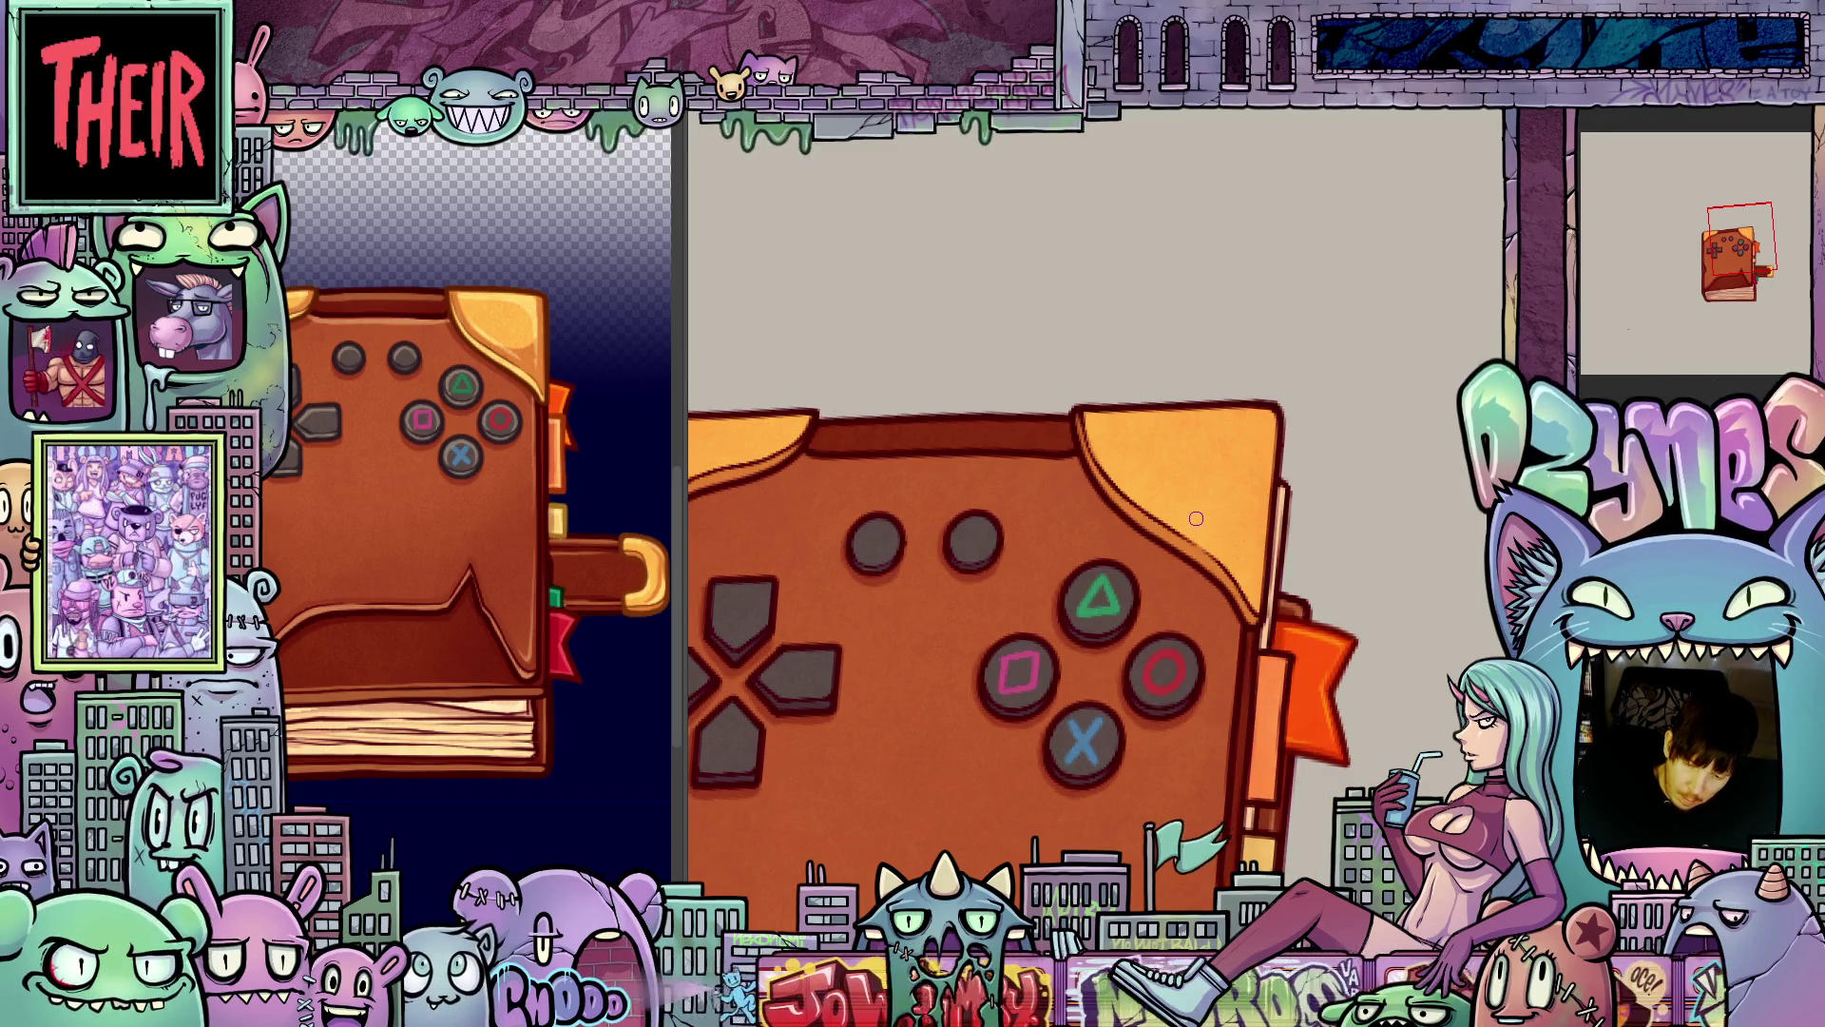
mouse_move(1194, 520)
left_mouse_down()
mouse_move(1224, 540)
mouse_move(1250, 525)
mouse_move(1264, 557)
mouse_move(1262, 426)
left_mouse_up()
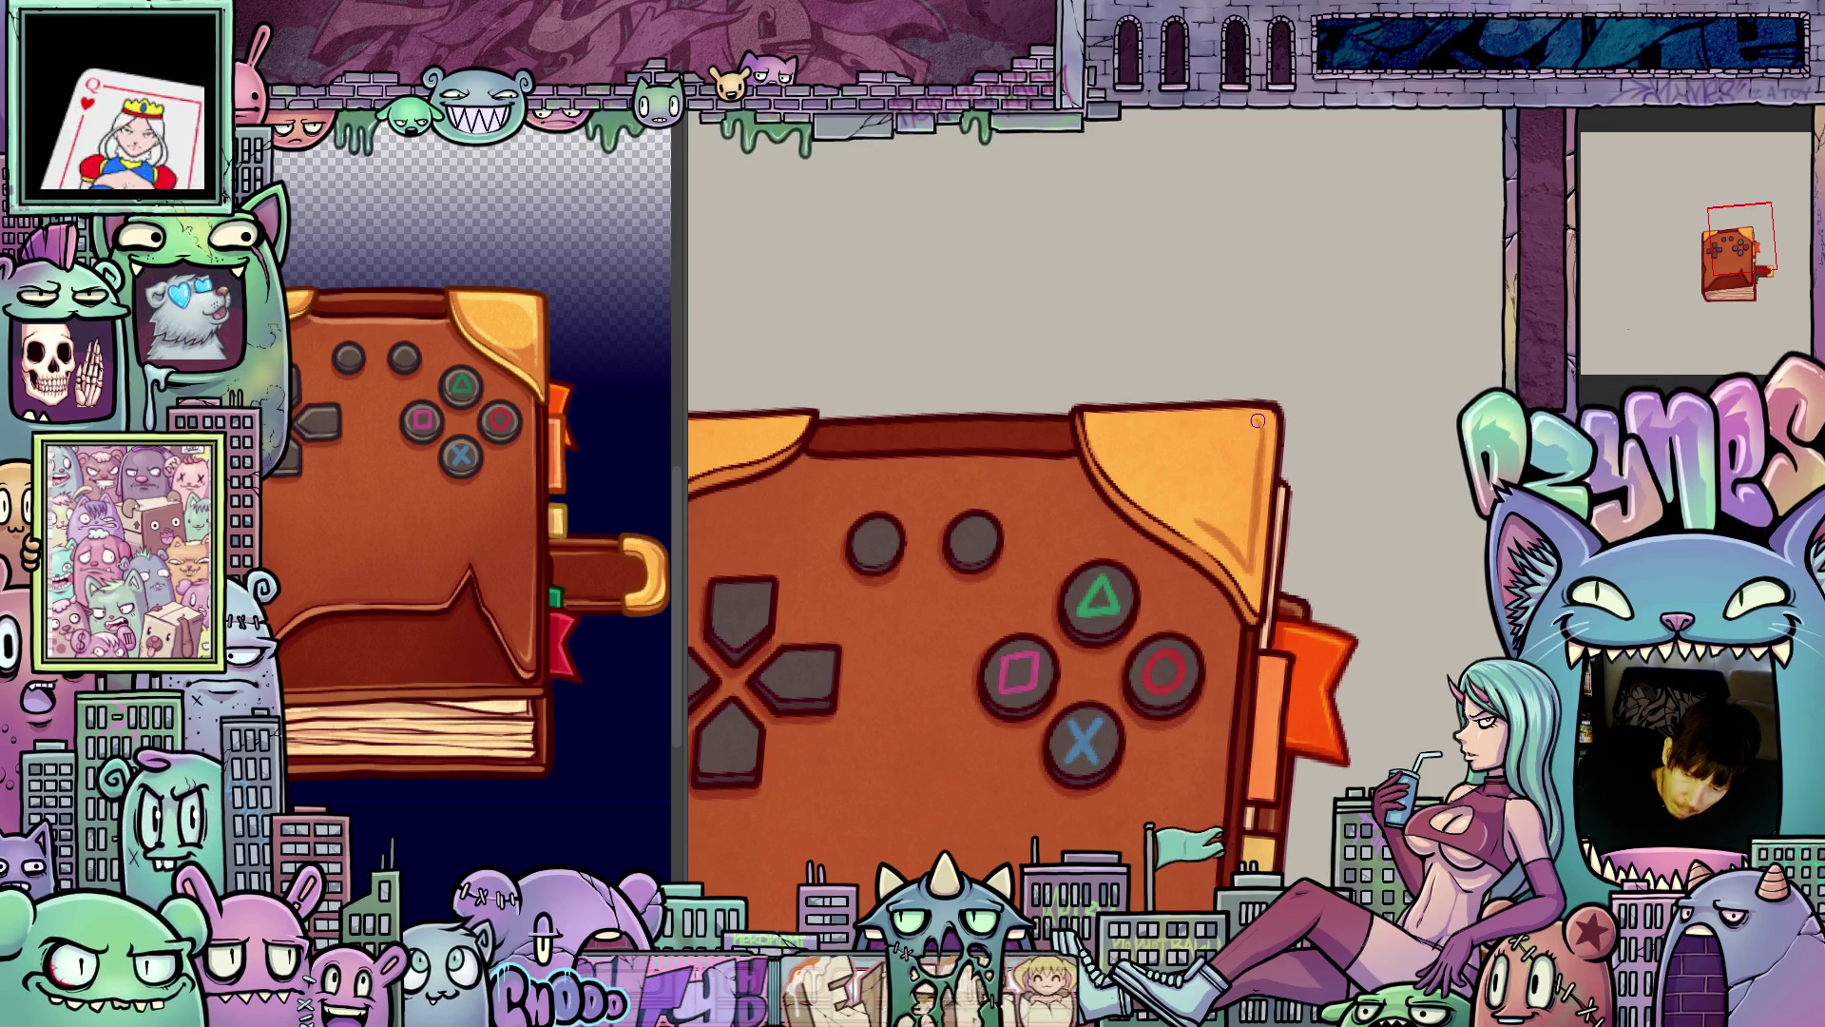
mouse_move(1240, 499)
left_mouse_down()
mouse_move(1242, 539)
mouse_move(1304, 517)
mouse_move(1349, 608)
mouse_move(1223, 655)
left_mouse_up()
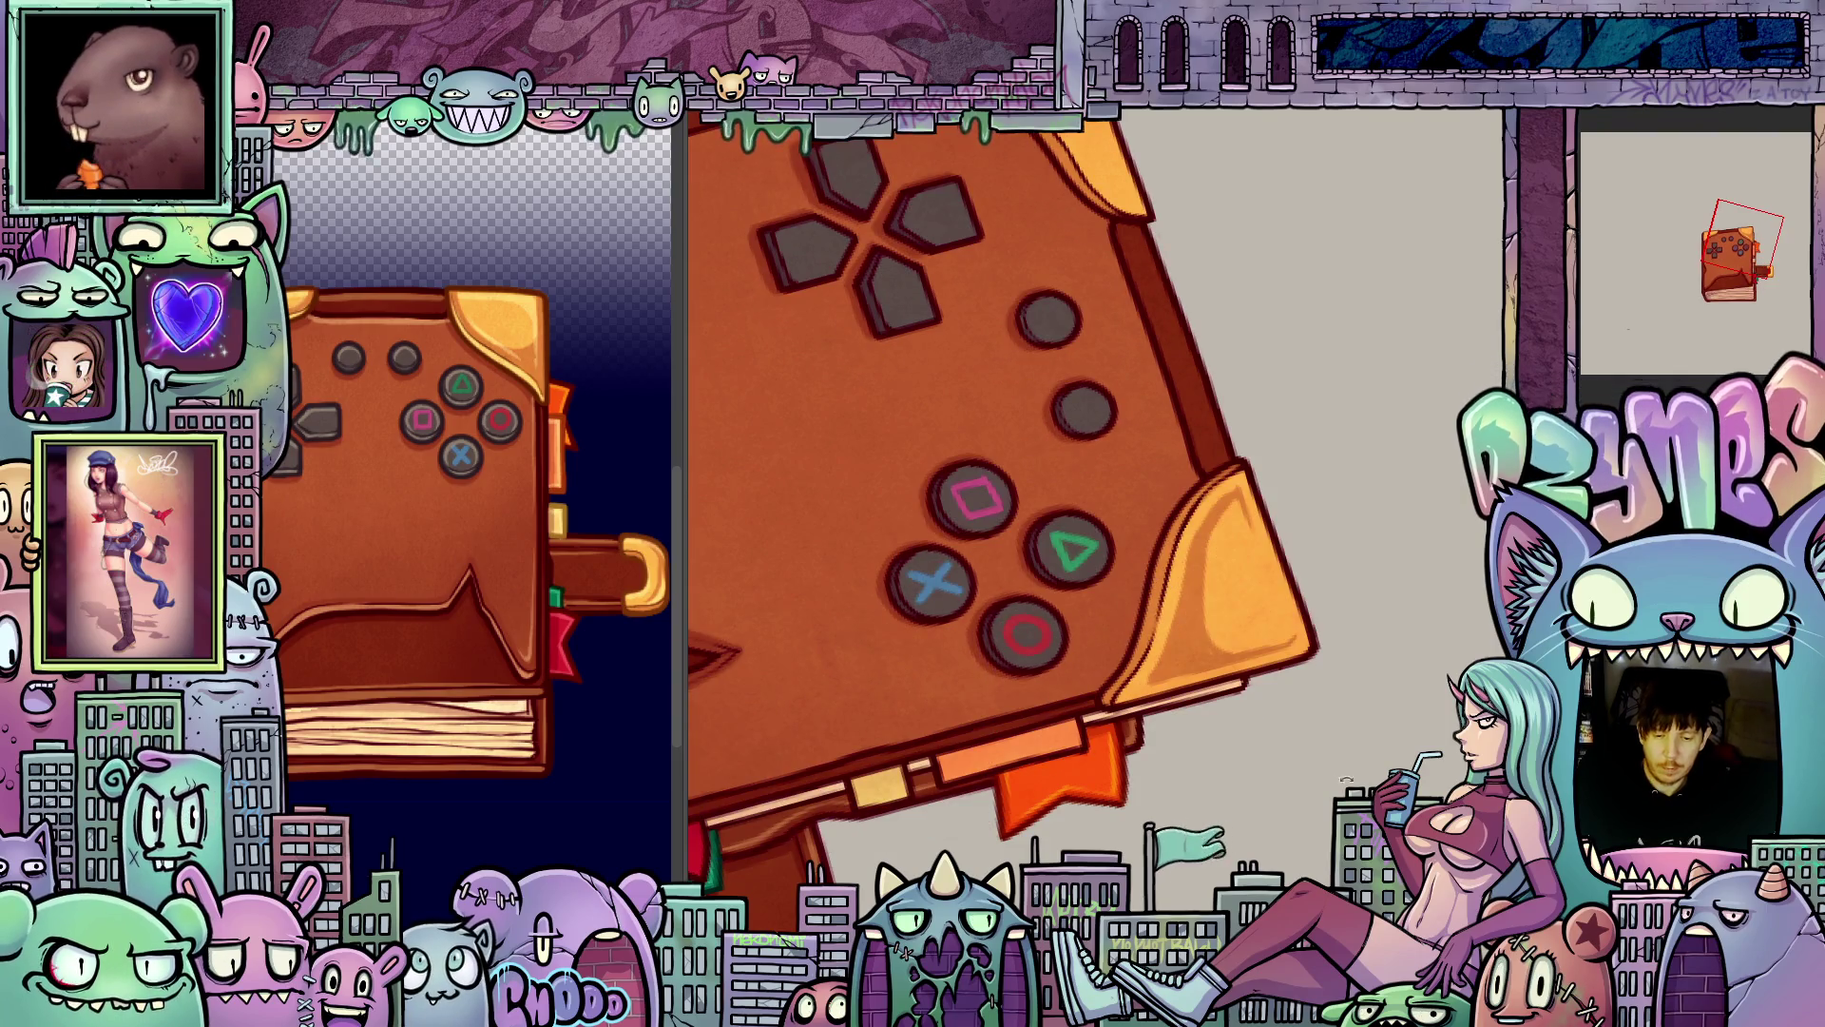
- Straighten the view and undo the stray thin line in the gold corner
key("ctrl+shift+r")
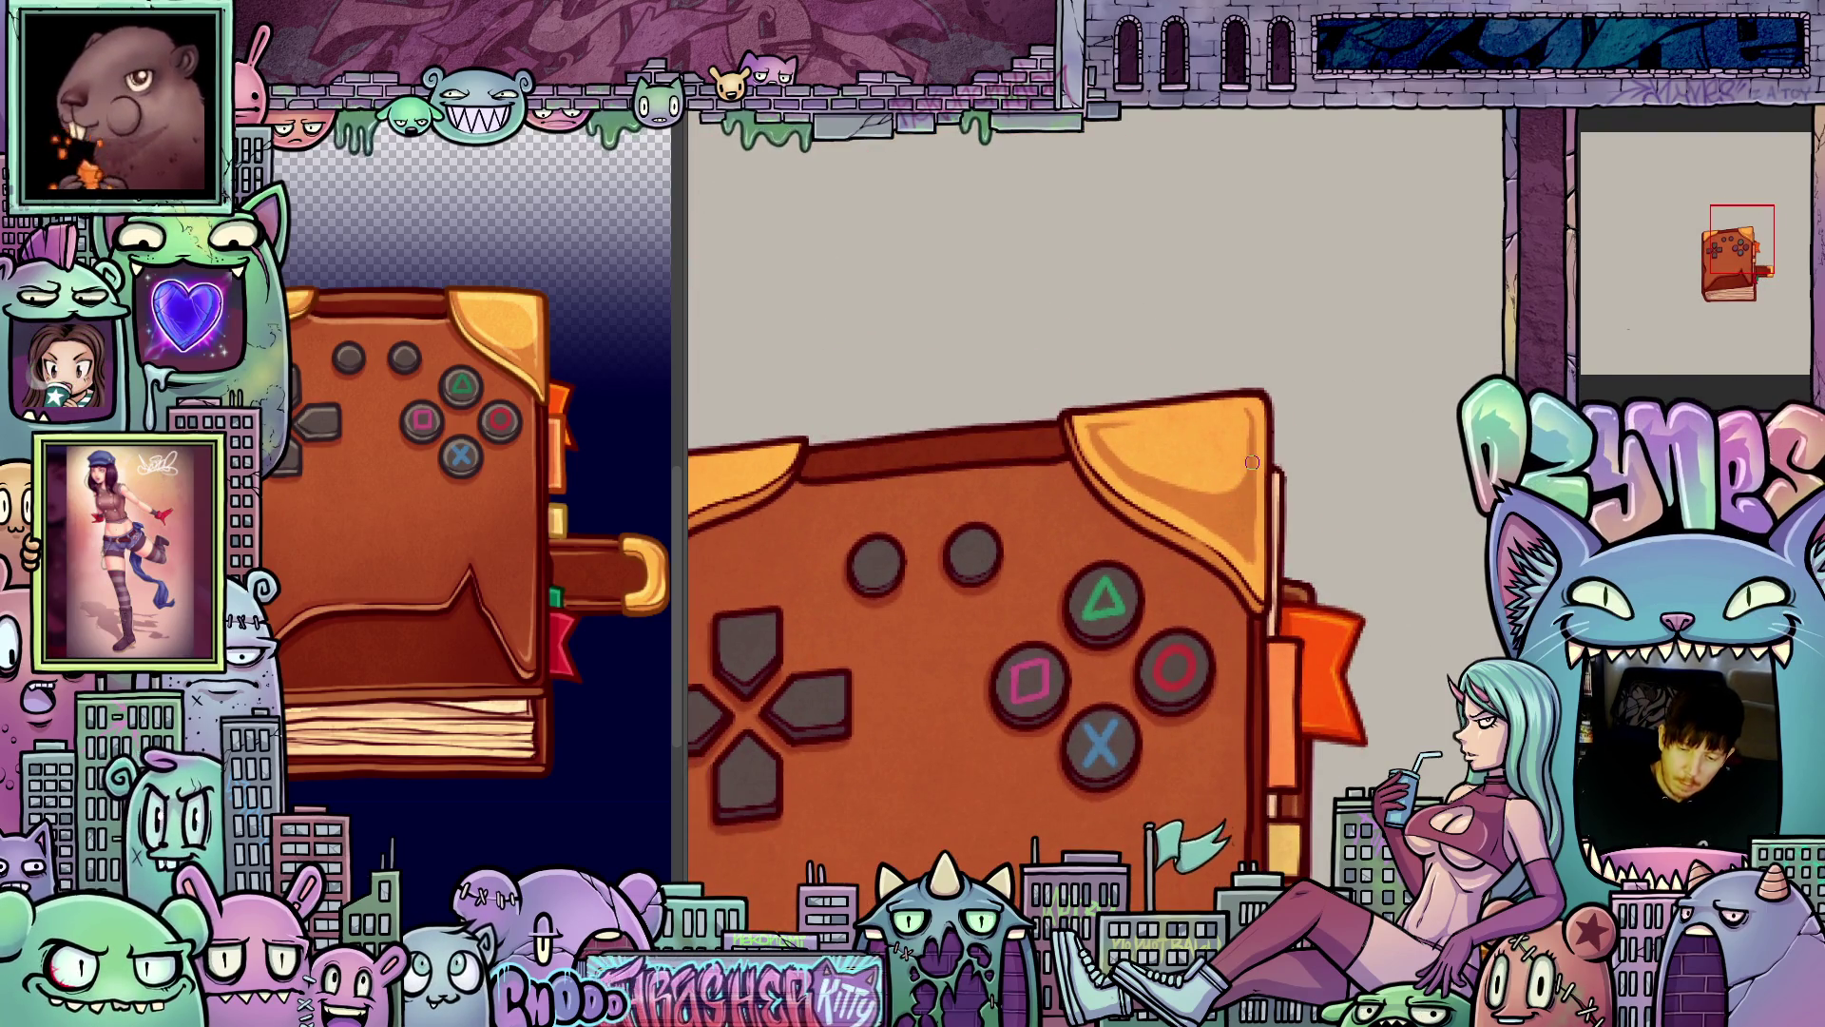
left_click_drag(1252, 462, 1623, 410)
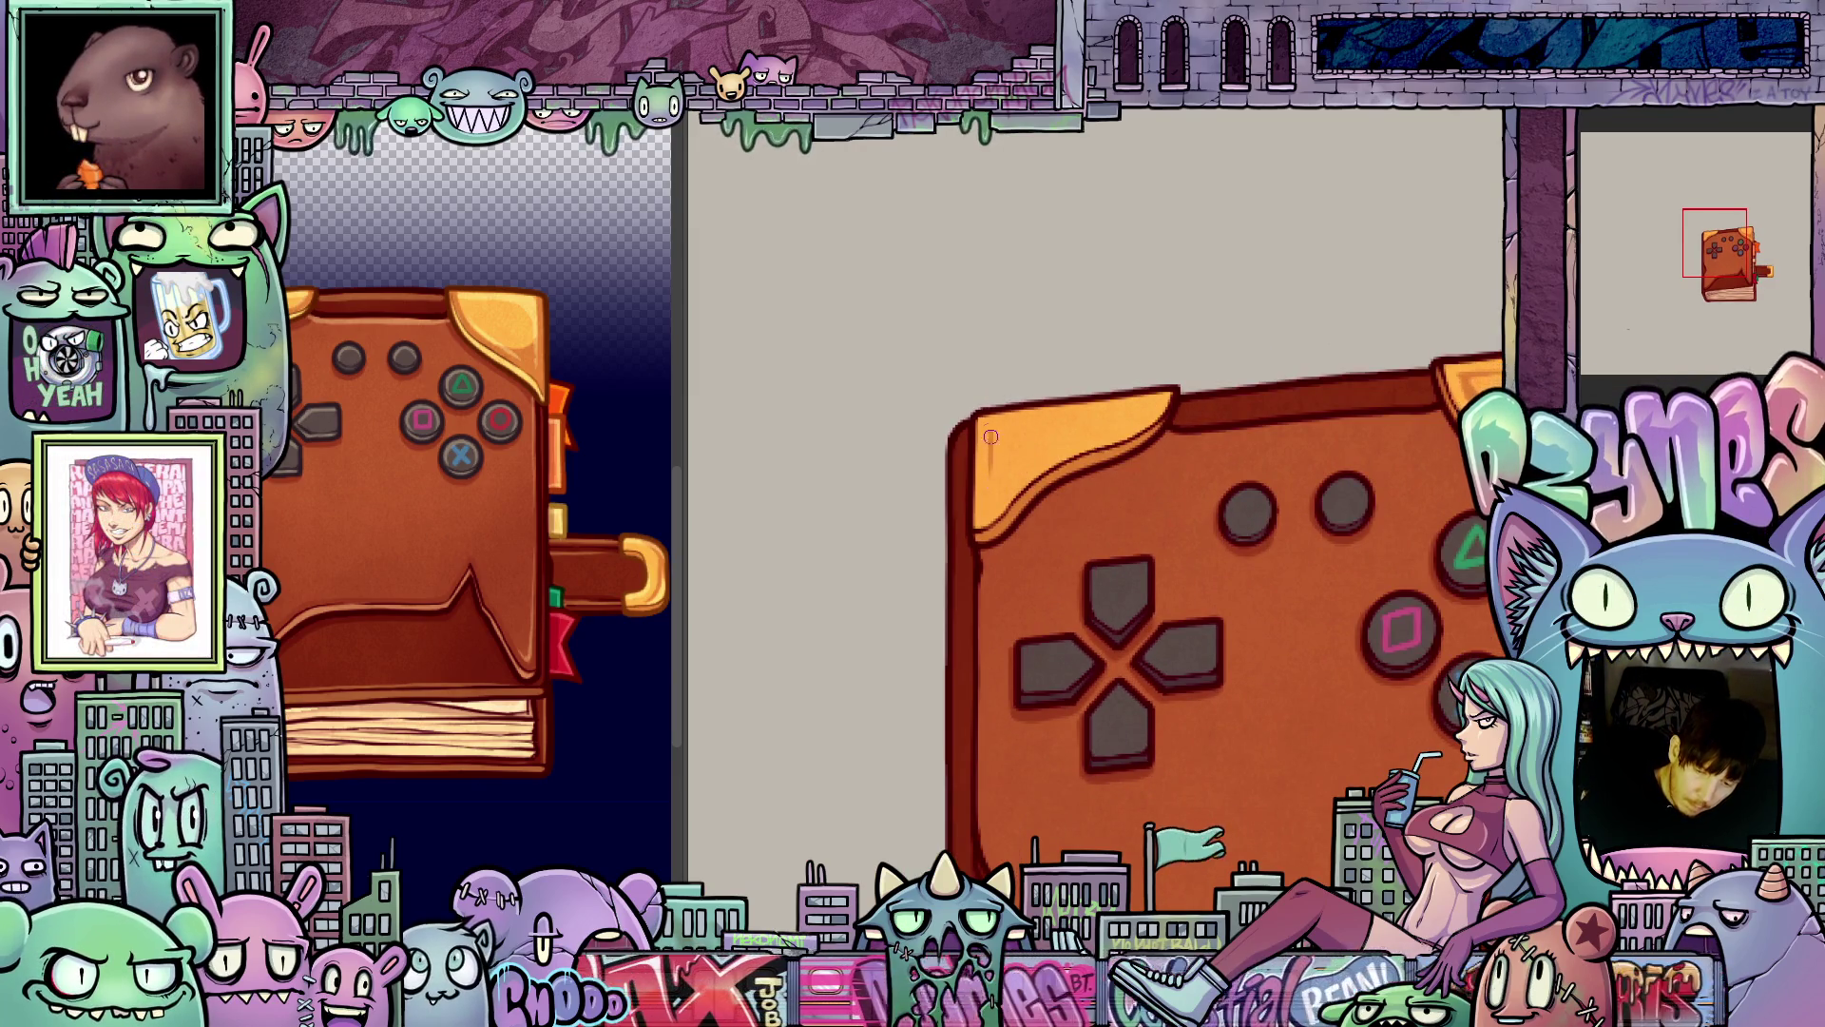
key("ctrl+z")
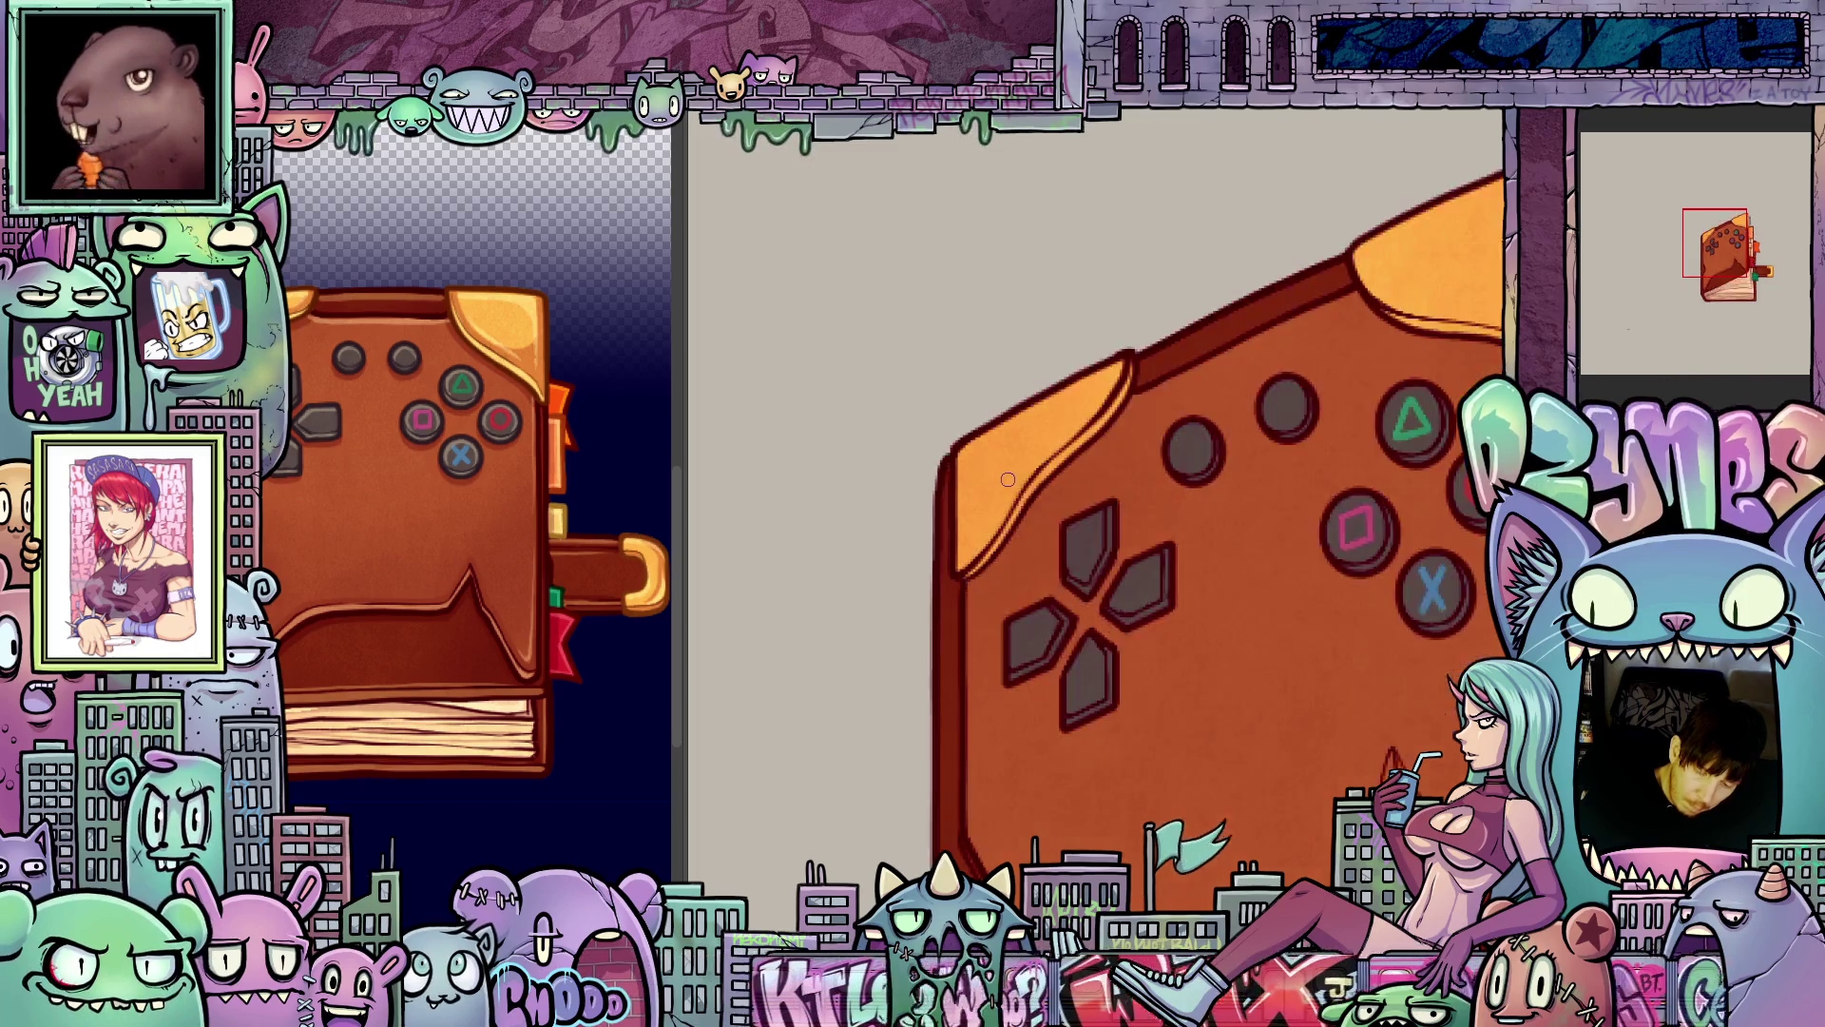
- Tilt the canvas counter-clockwise and clockwise to inspect the cover from different angles
key("4")
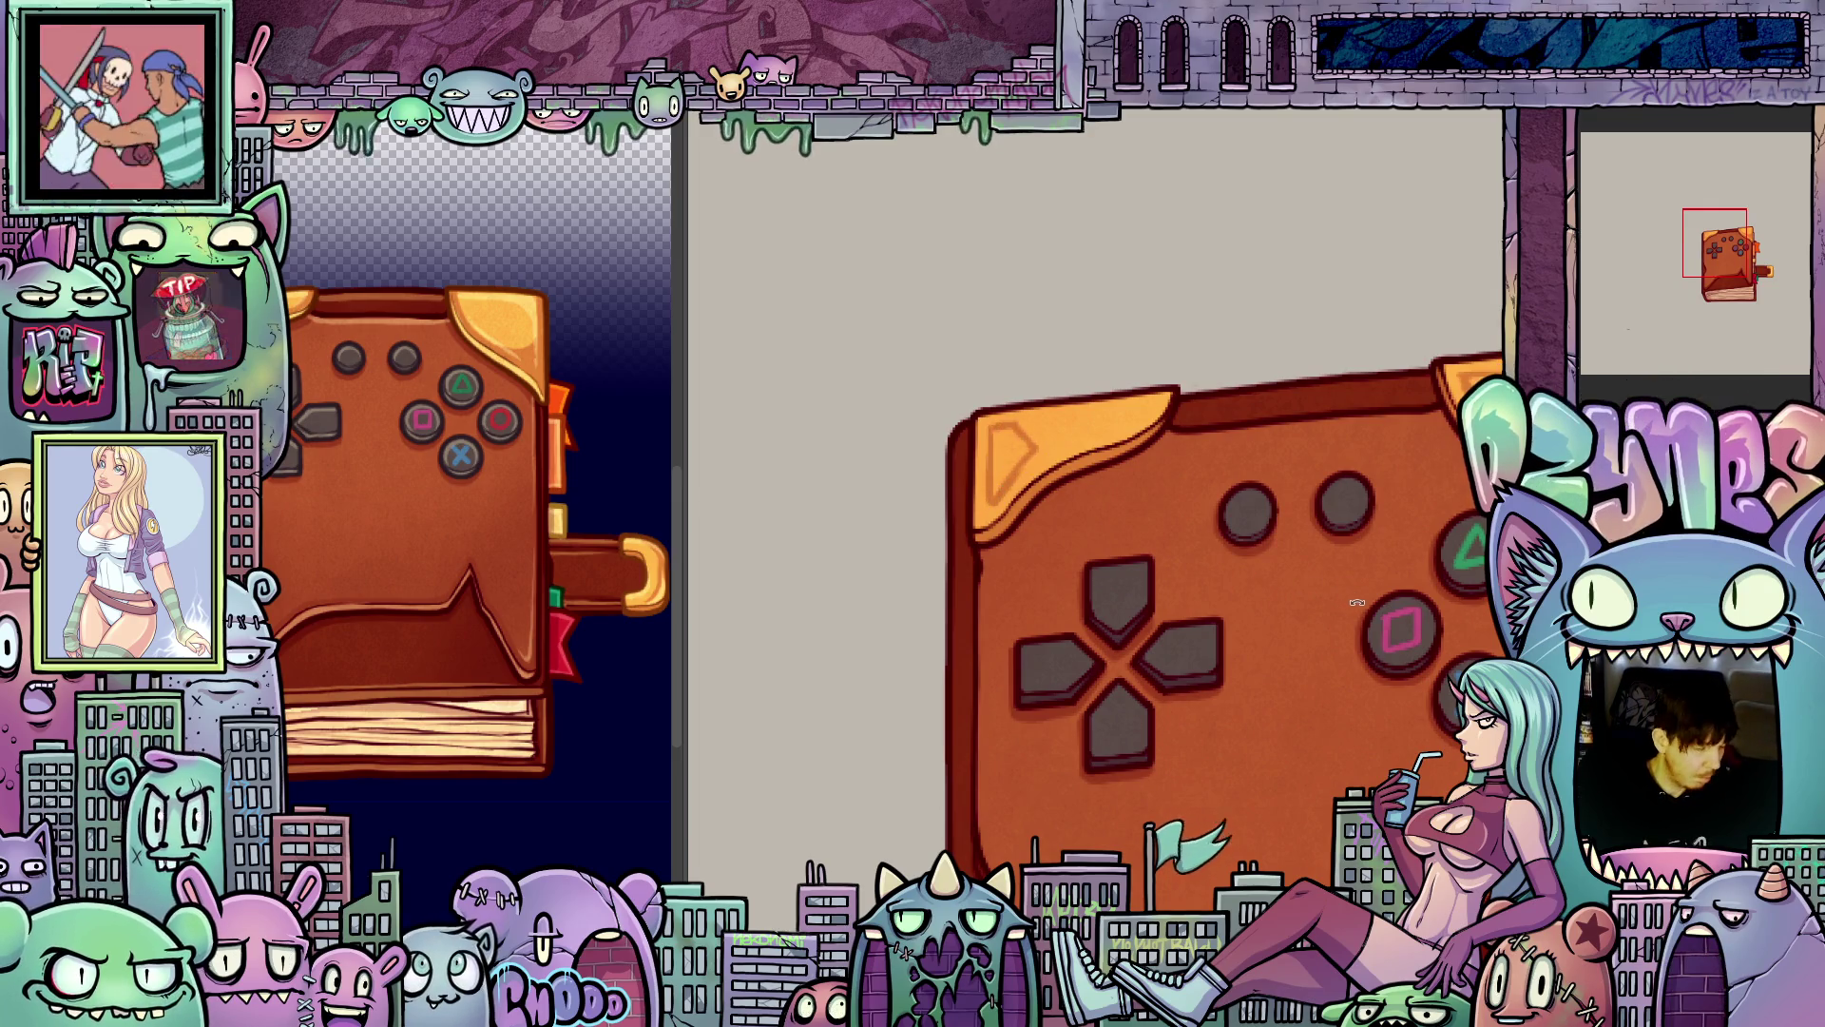
key("6")
key("6")
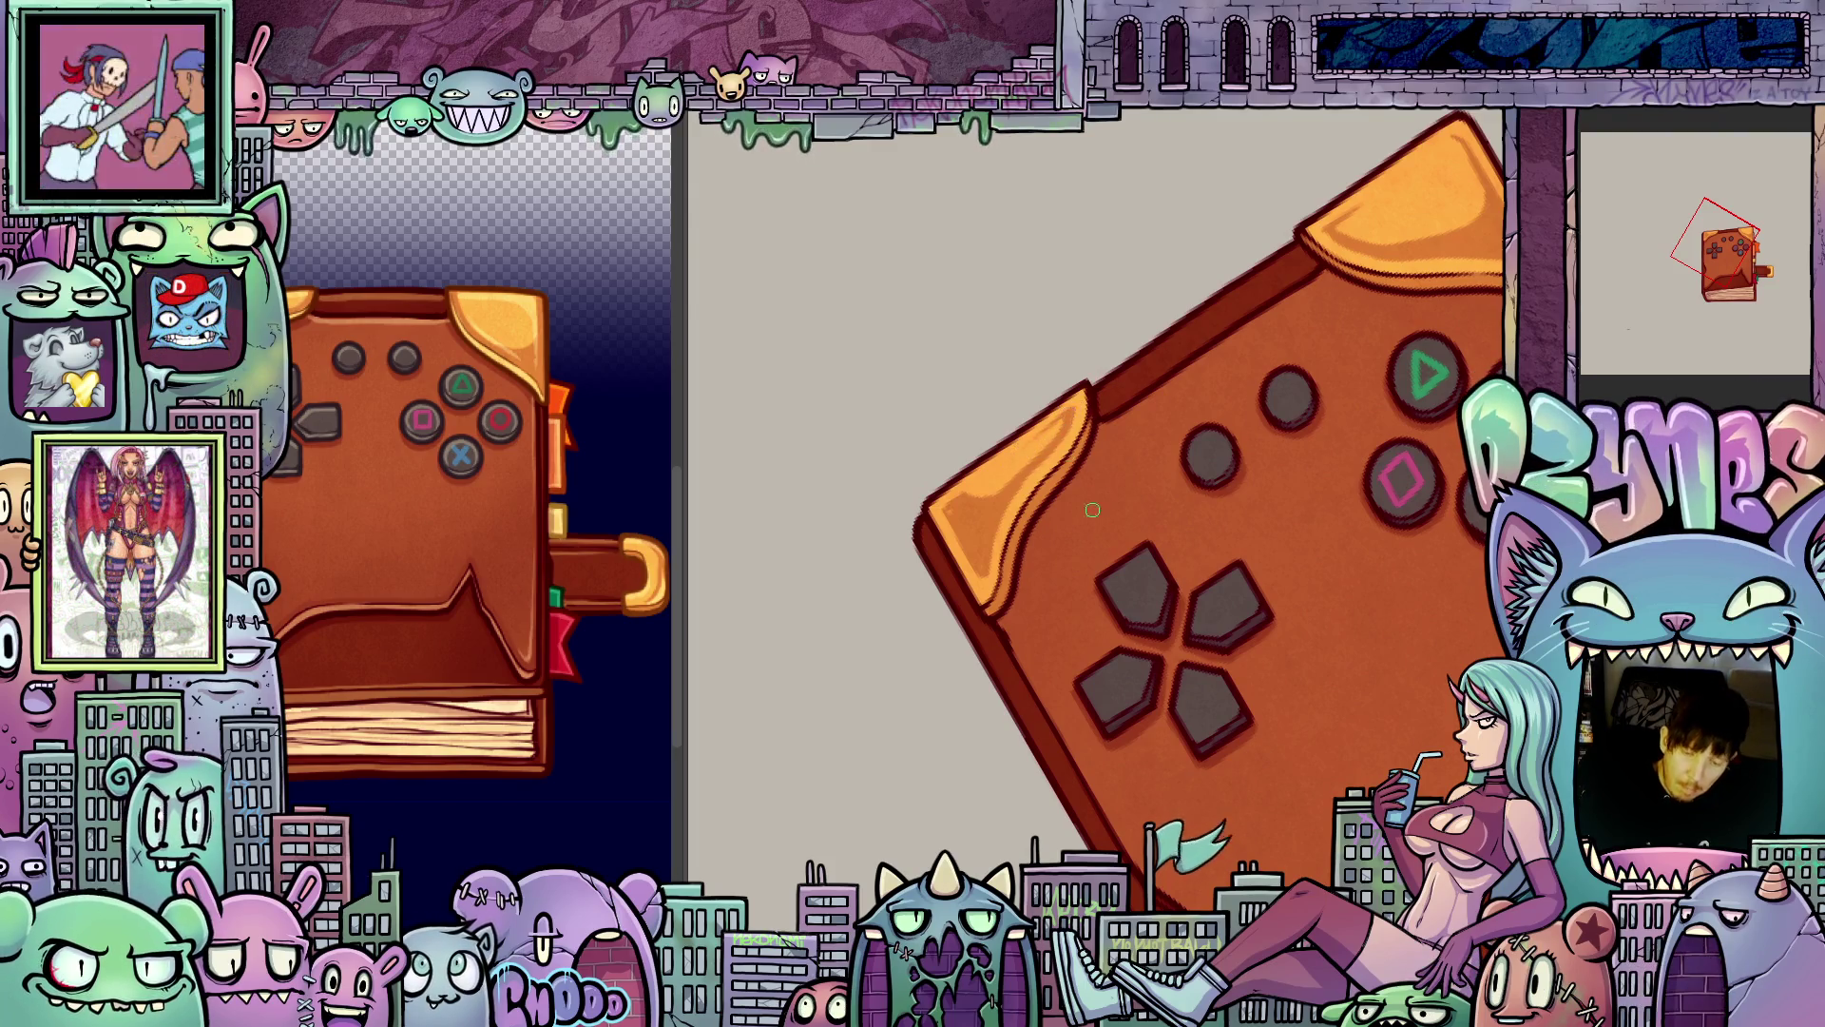
key("minus")
mouse_move(1085, 561)
left_mouse_down()
mouse_move(1252, 728)
mouse_move(1357, 522)
mouse_move(1225, 646)
mouse_move(1046, 757)
mouse_move(1053, 692)
left_mouse_up()
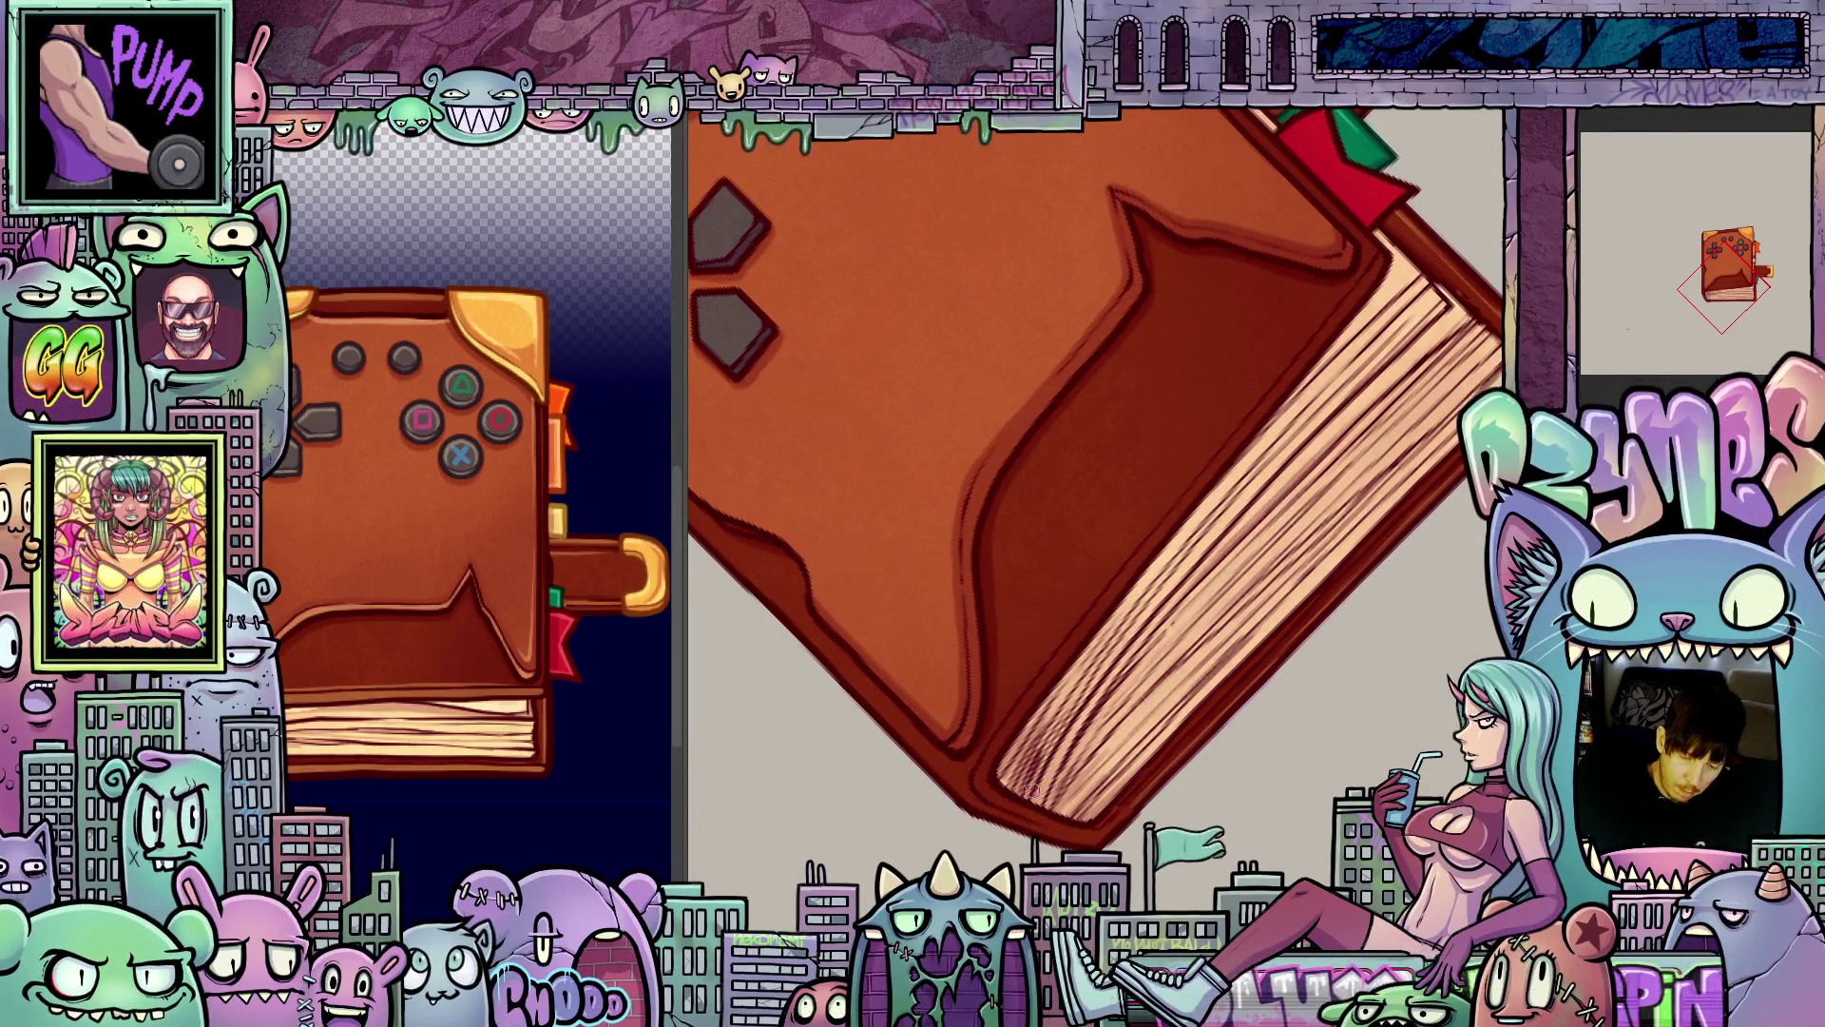
- Reset the canvas rotation to upright and zoom out until the full controller book fits
scroll(1238, 546, "up", 2)
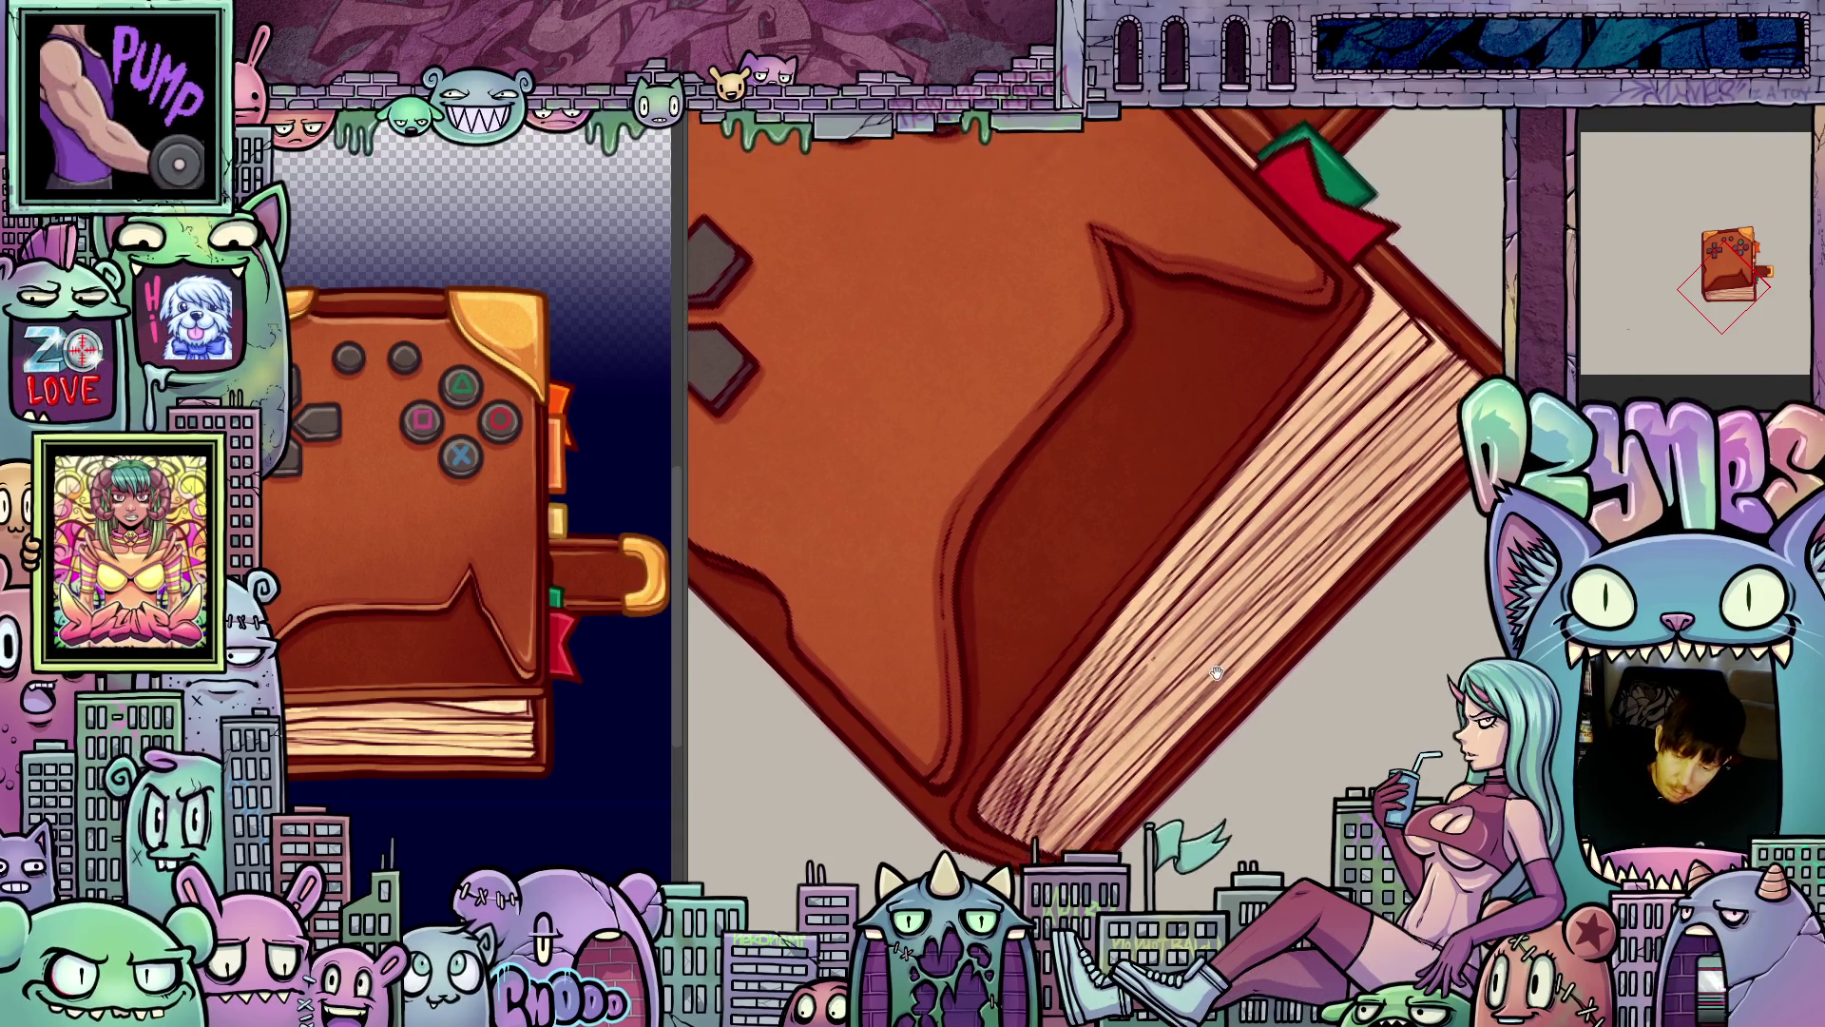
left_click_drag(1264, 588, 1249, 624)
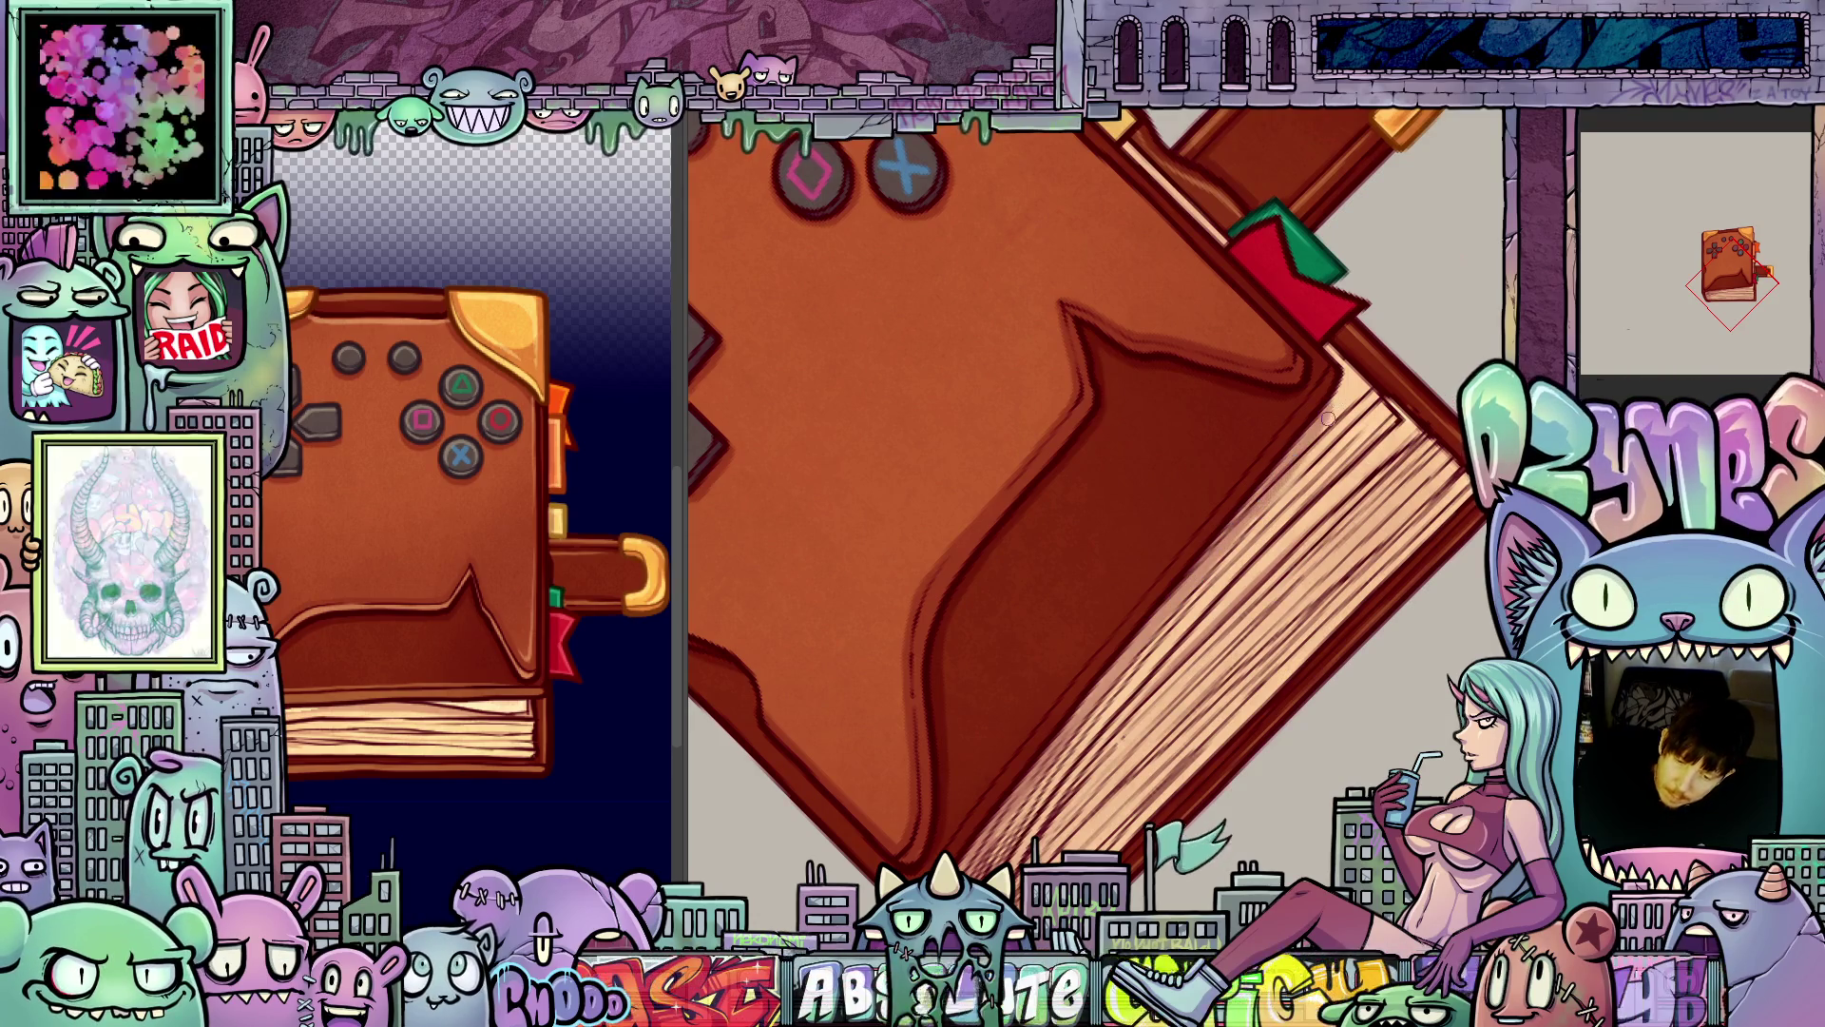
key("5")
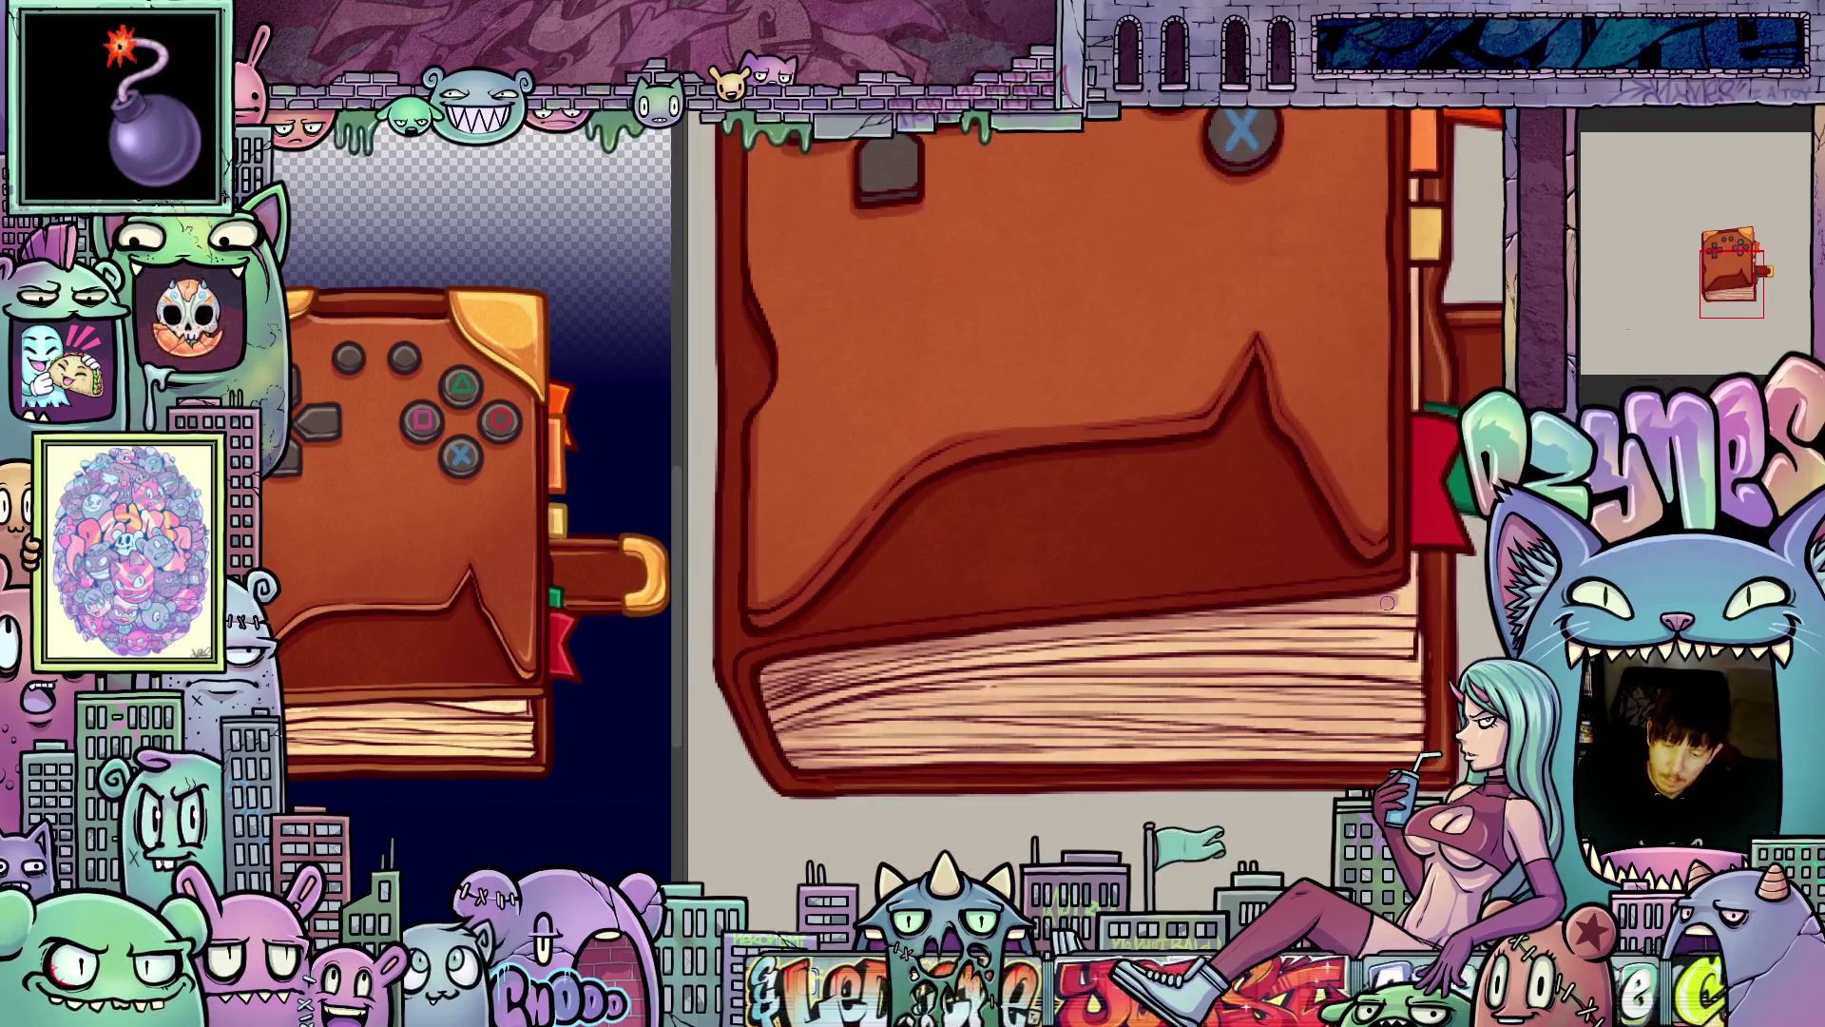
left_click_drag(1407, 602, 1272, 547)
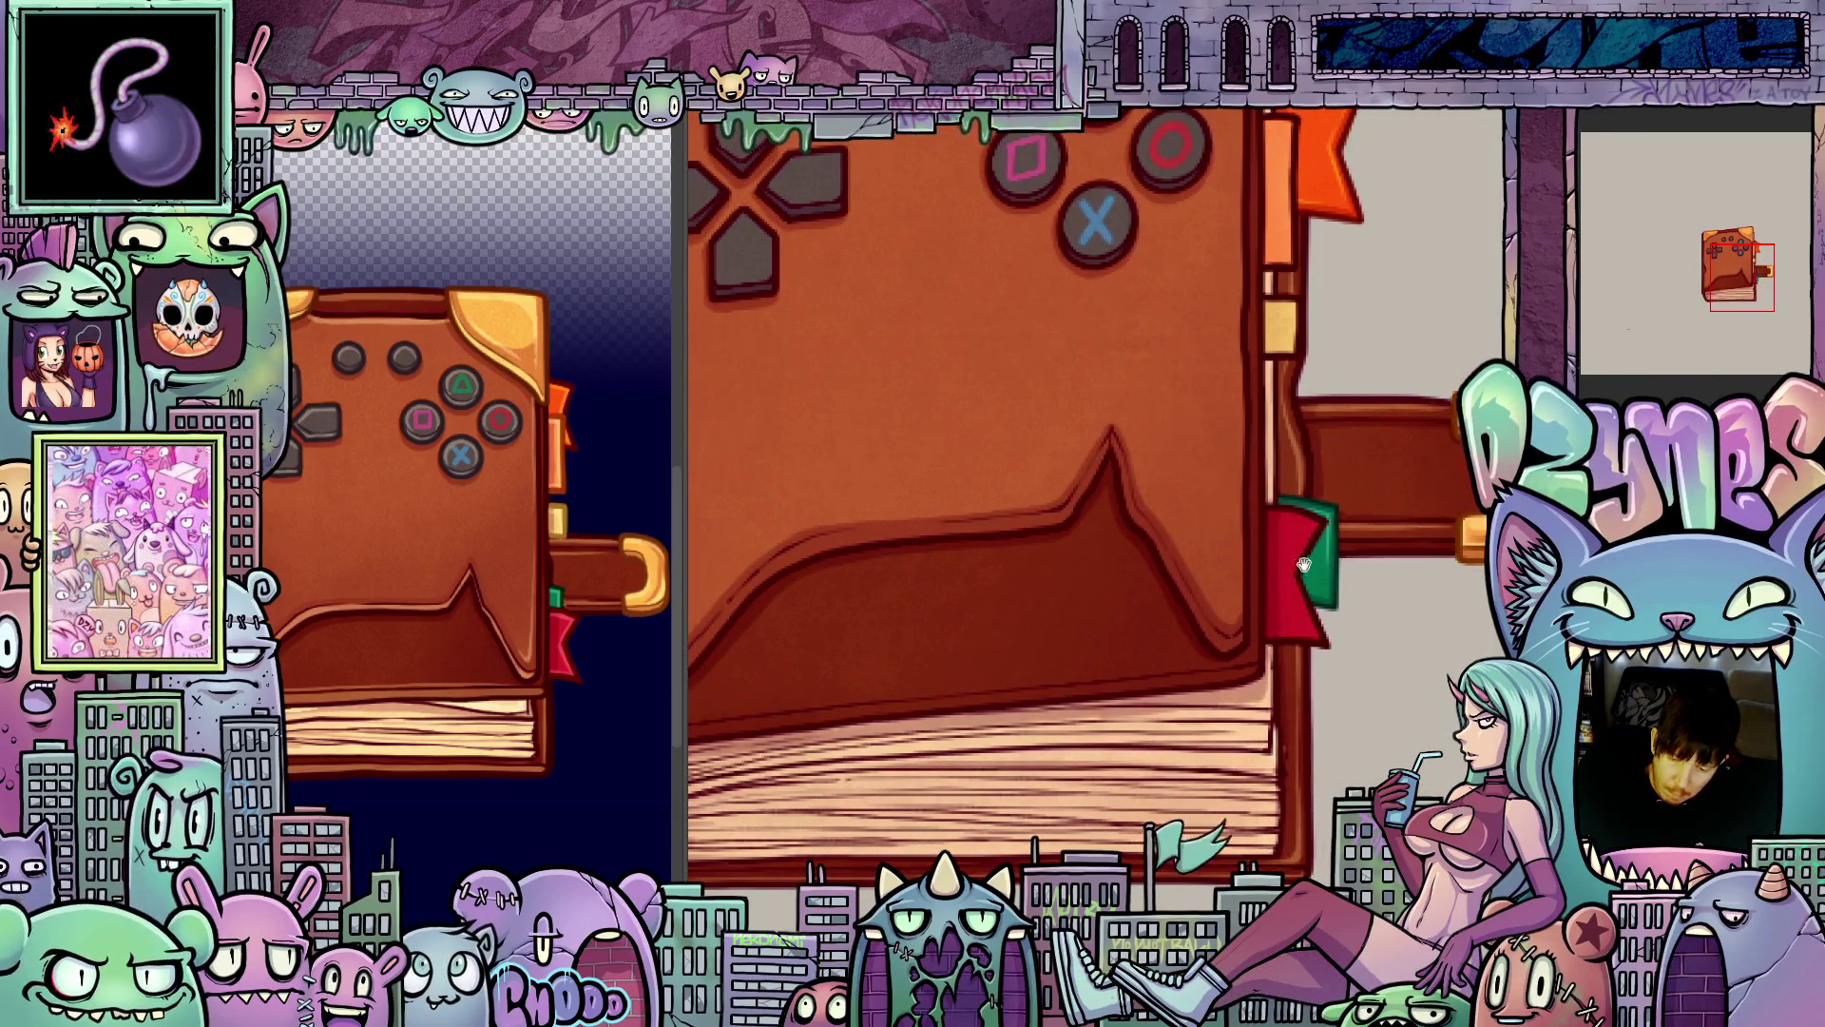
scroll(1272, 548, "up", 2)
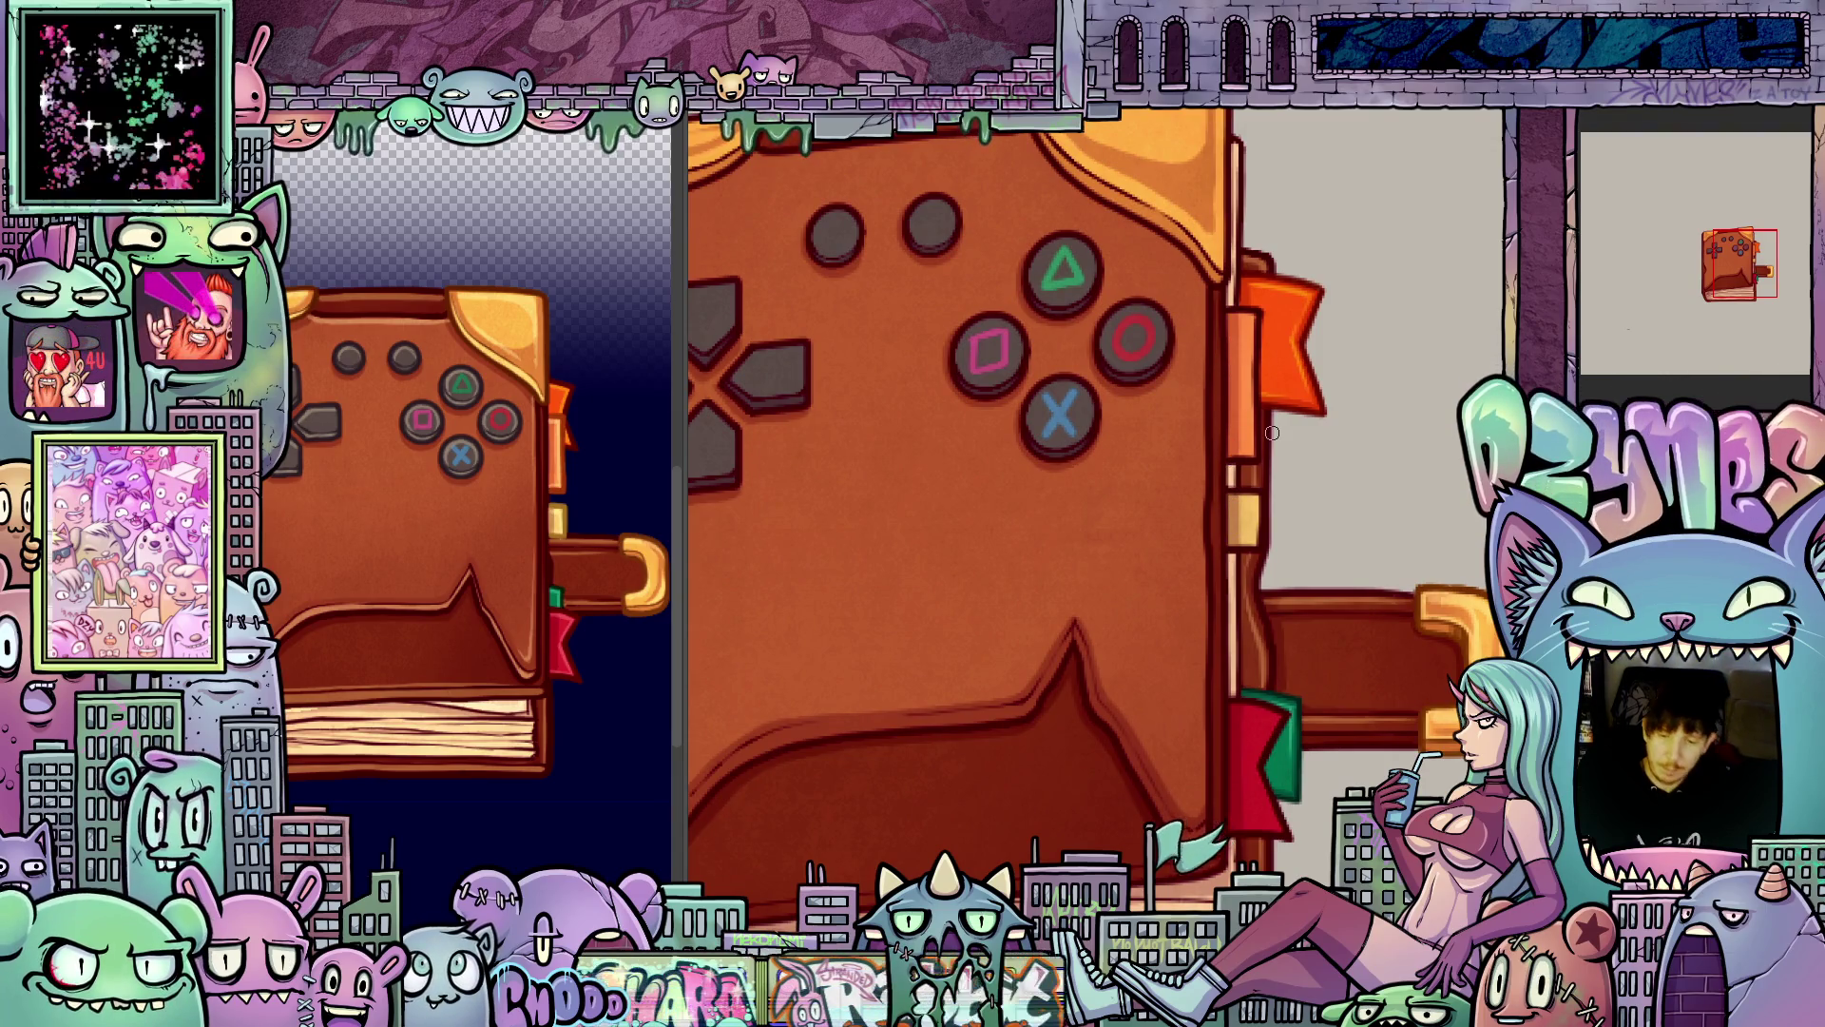
scroll(1272, 433, "down", 4)
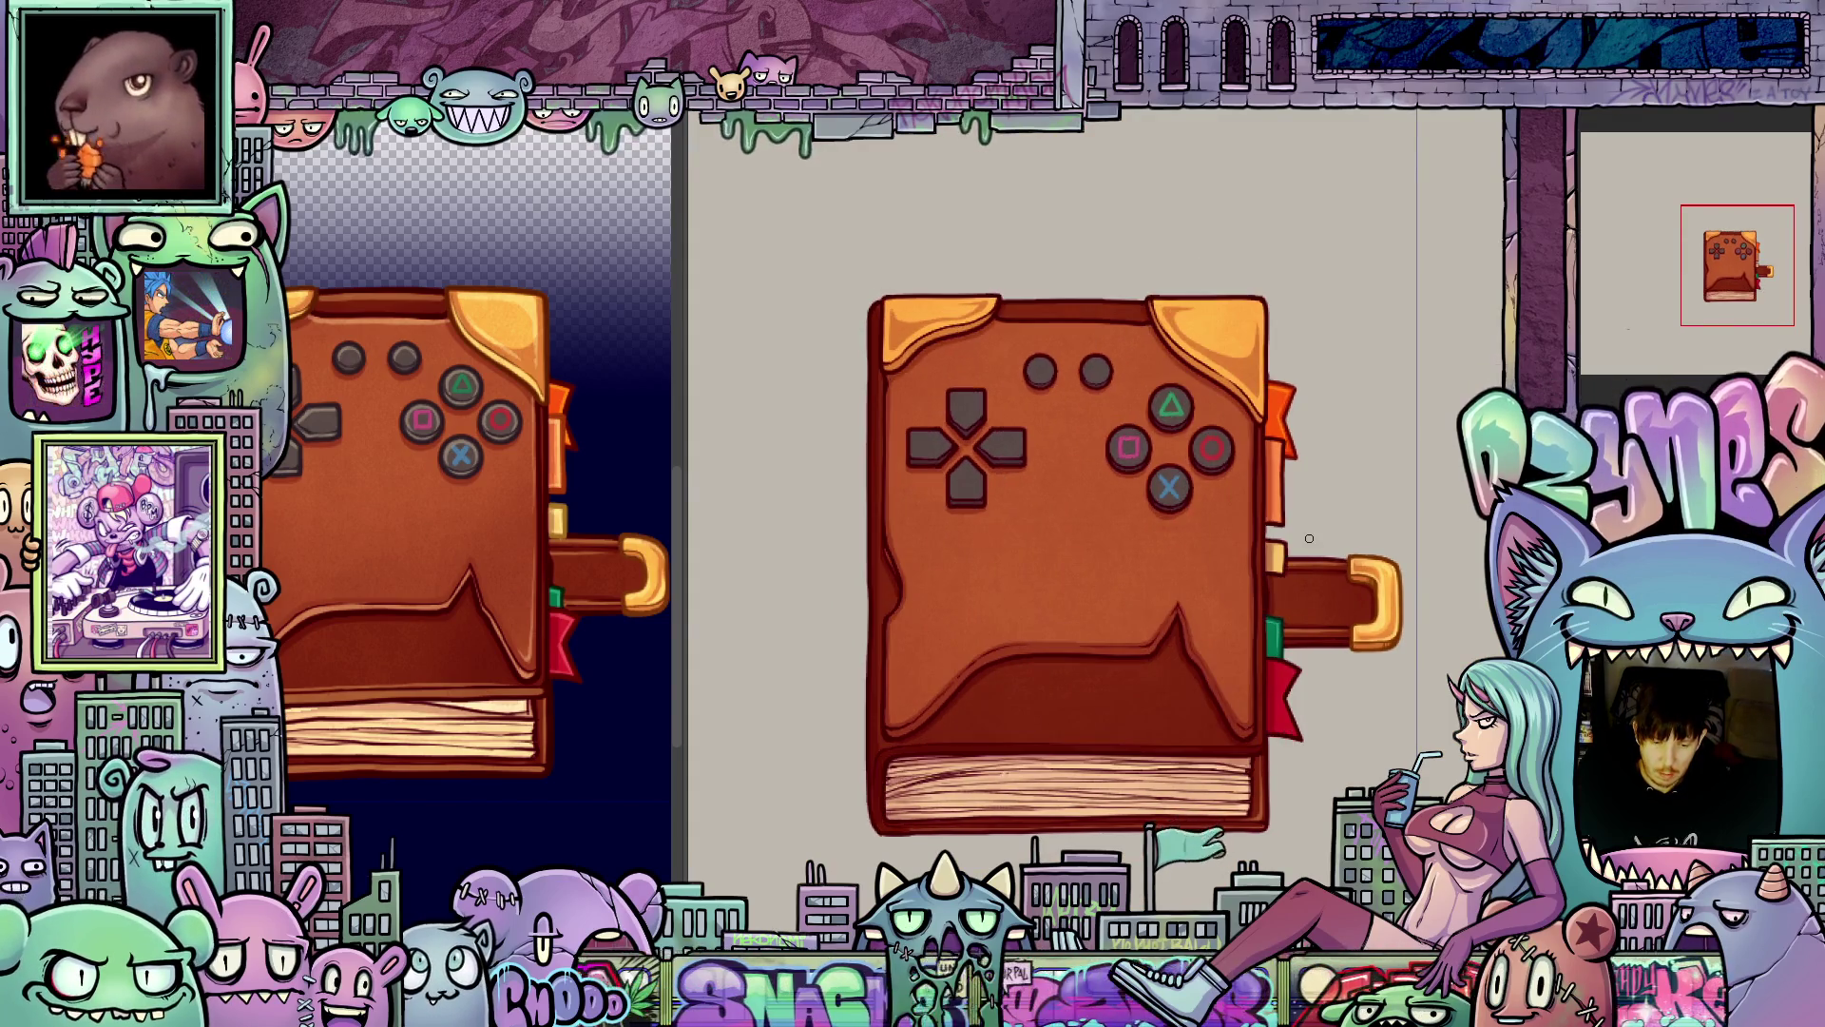
- Zoom in and frame the cover showing the grey D-pad and symbol buttons
scroll(946, 541, "up", 3)
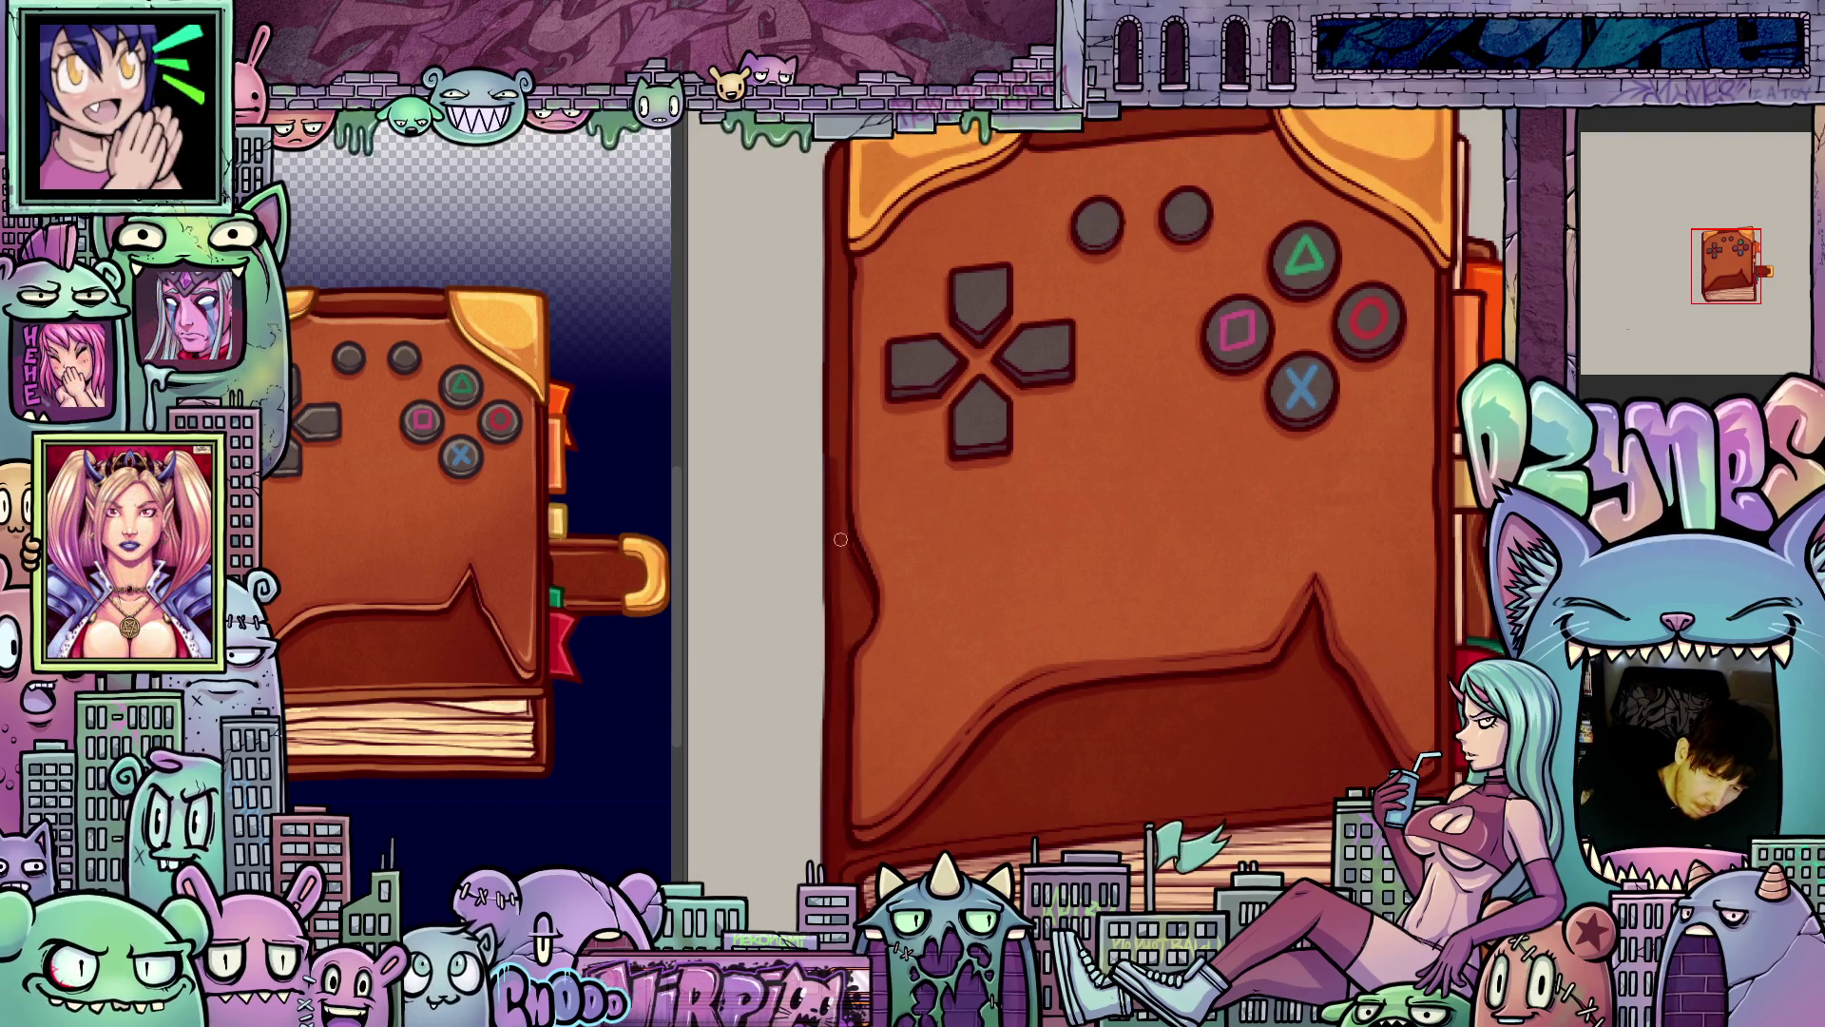
scroll(846, 475, "up", 2)
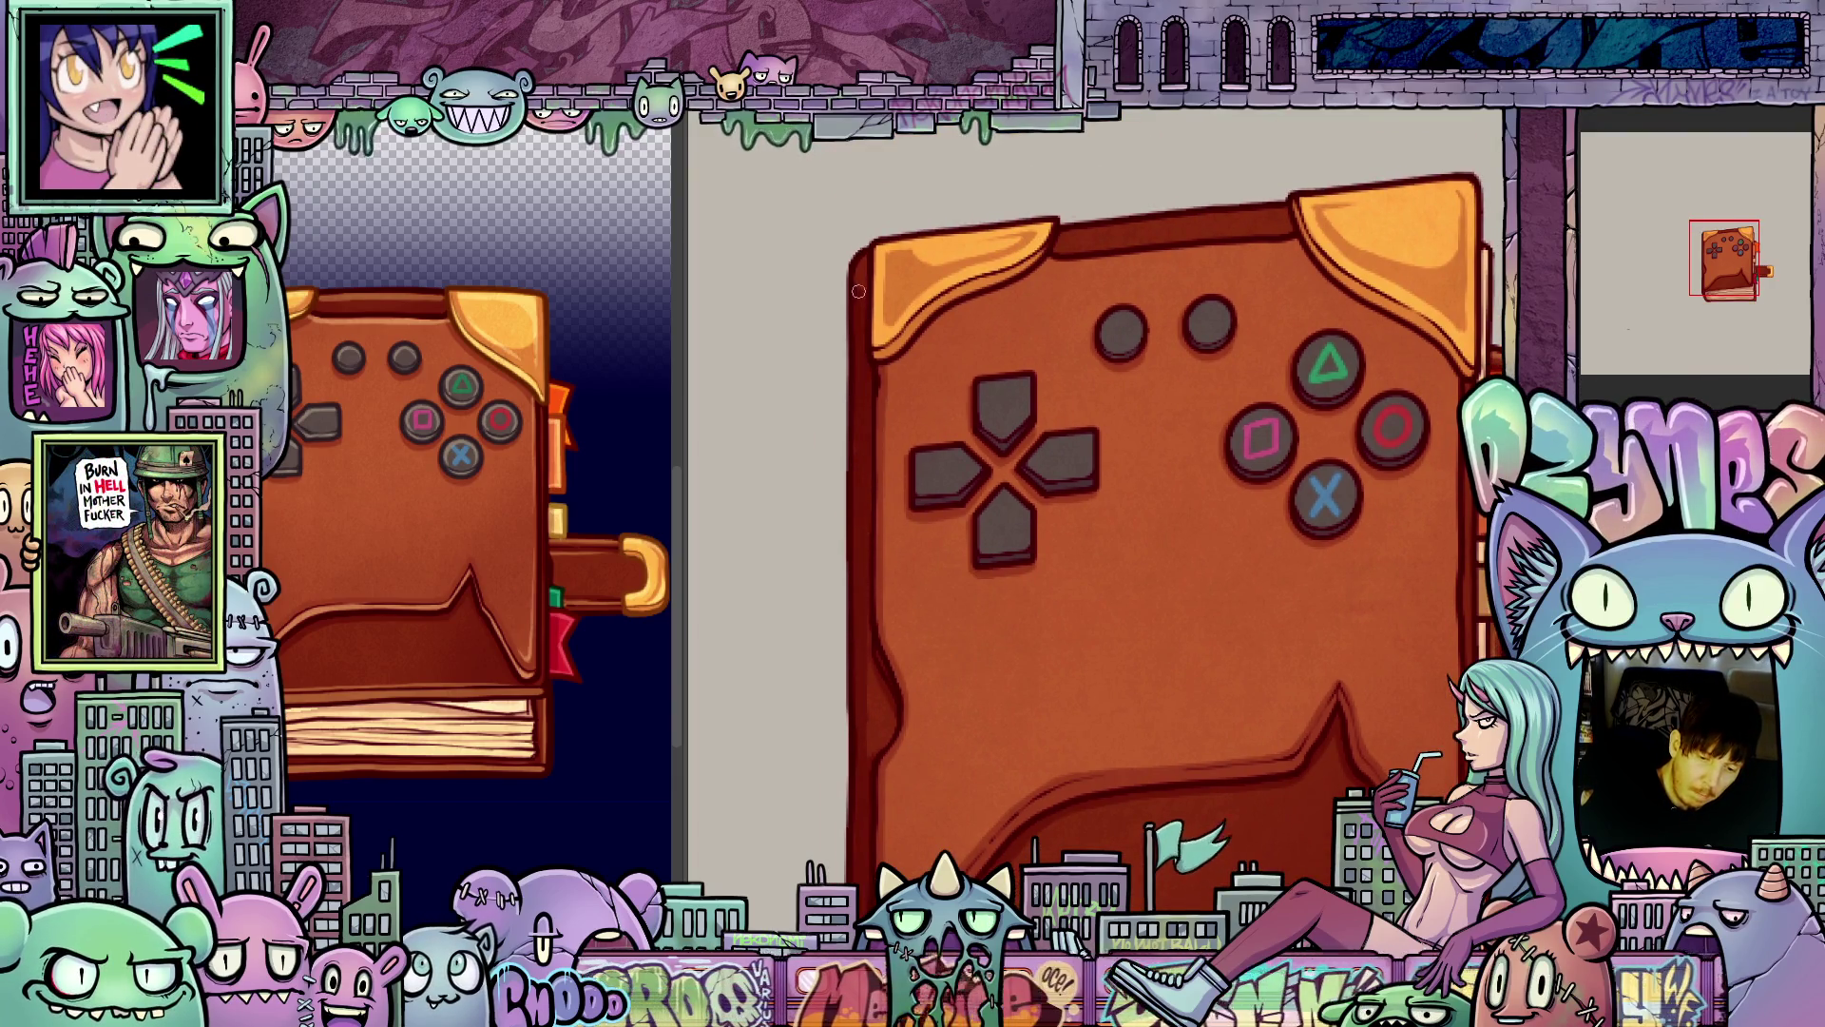
left_click_drag(1027, 668, 1033, 606)
scroll(1032, 606, "down", 3)
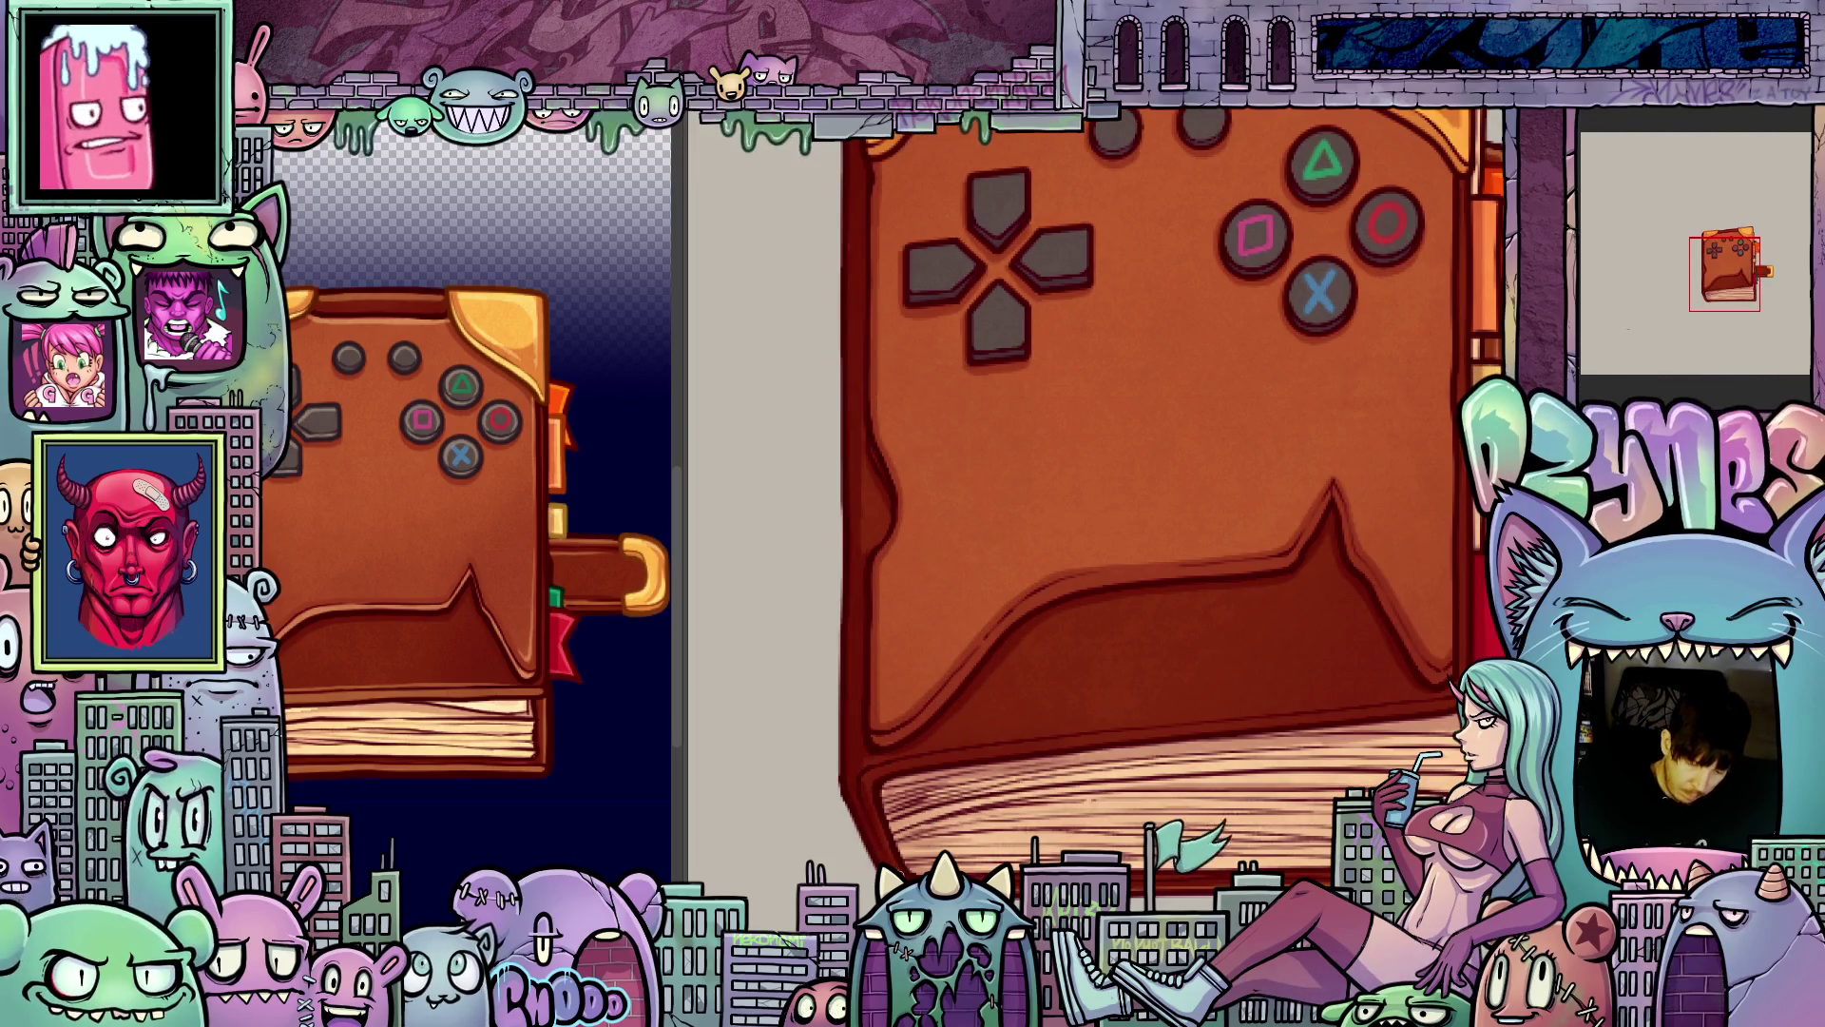
key("4")
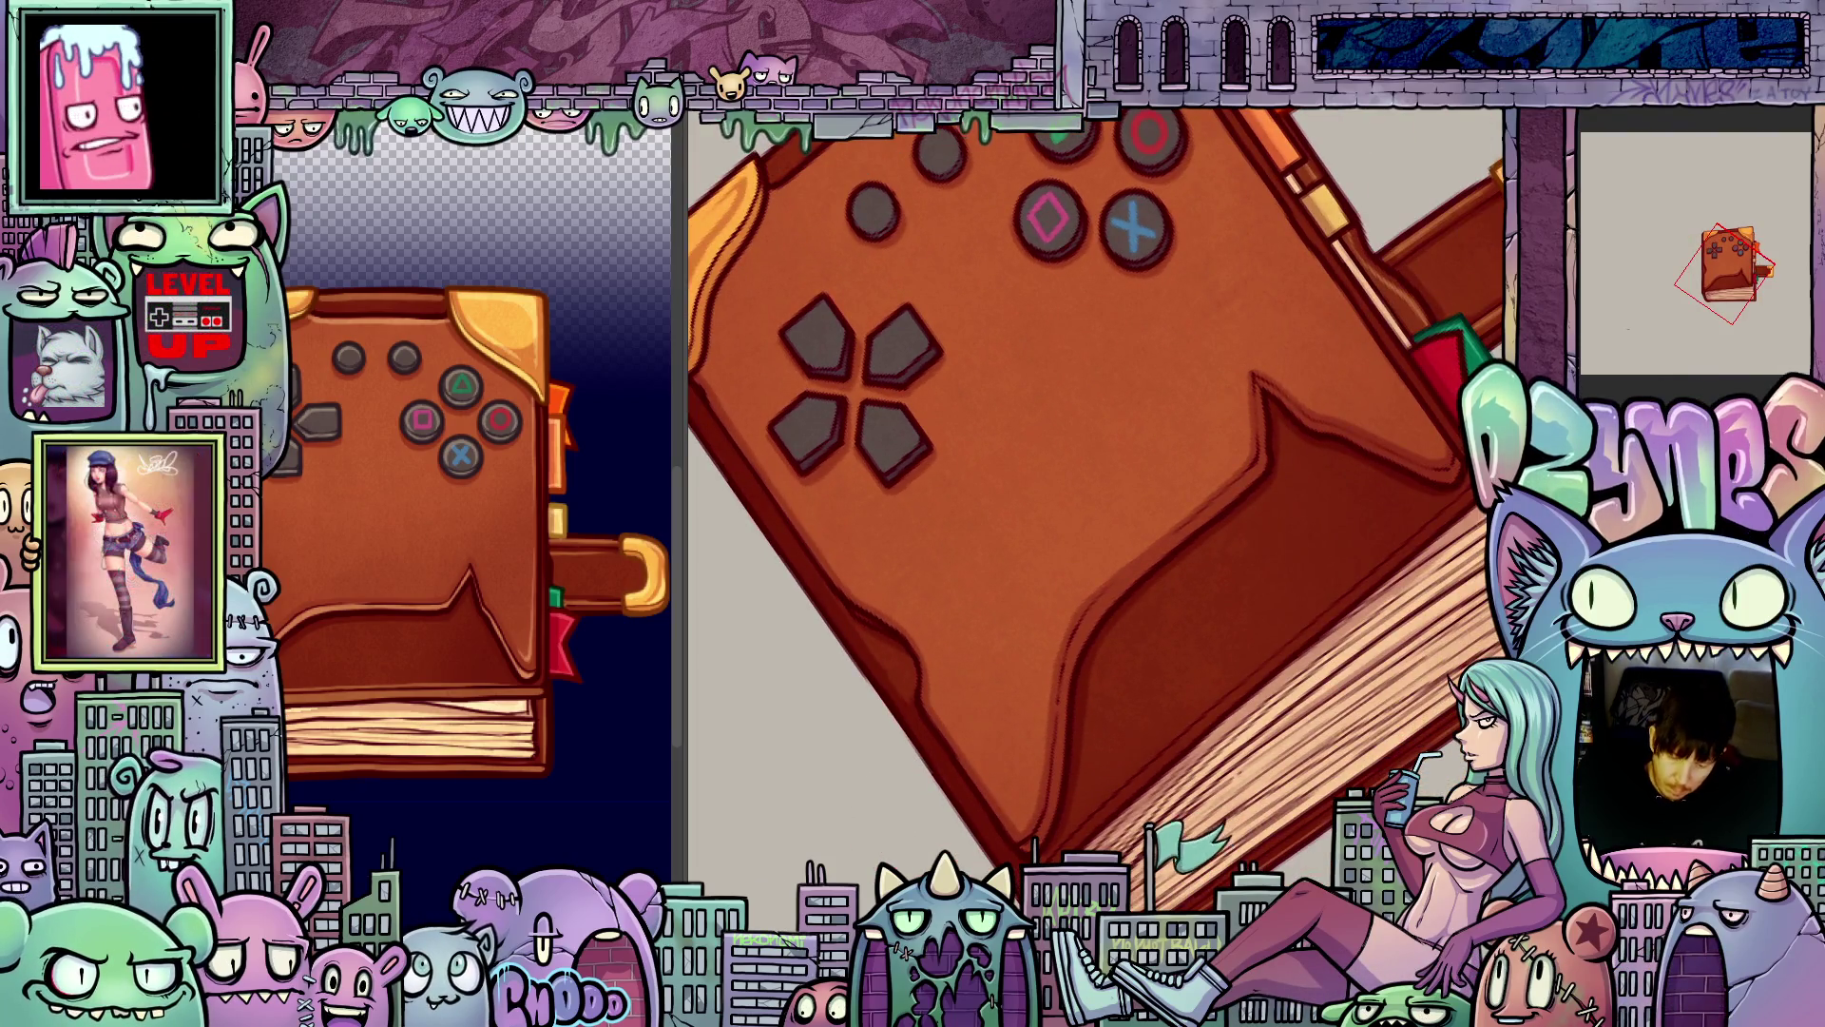
scroll(1094, 795, "down", 2)
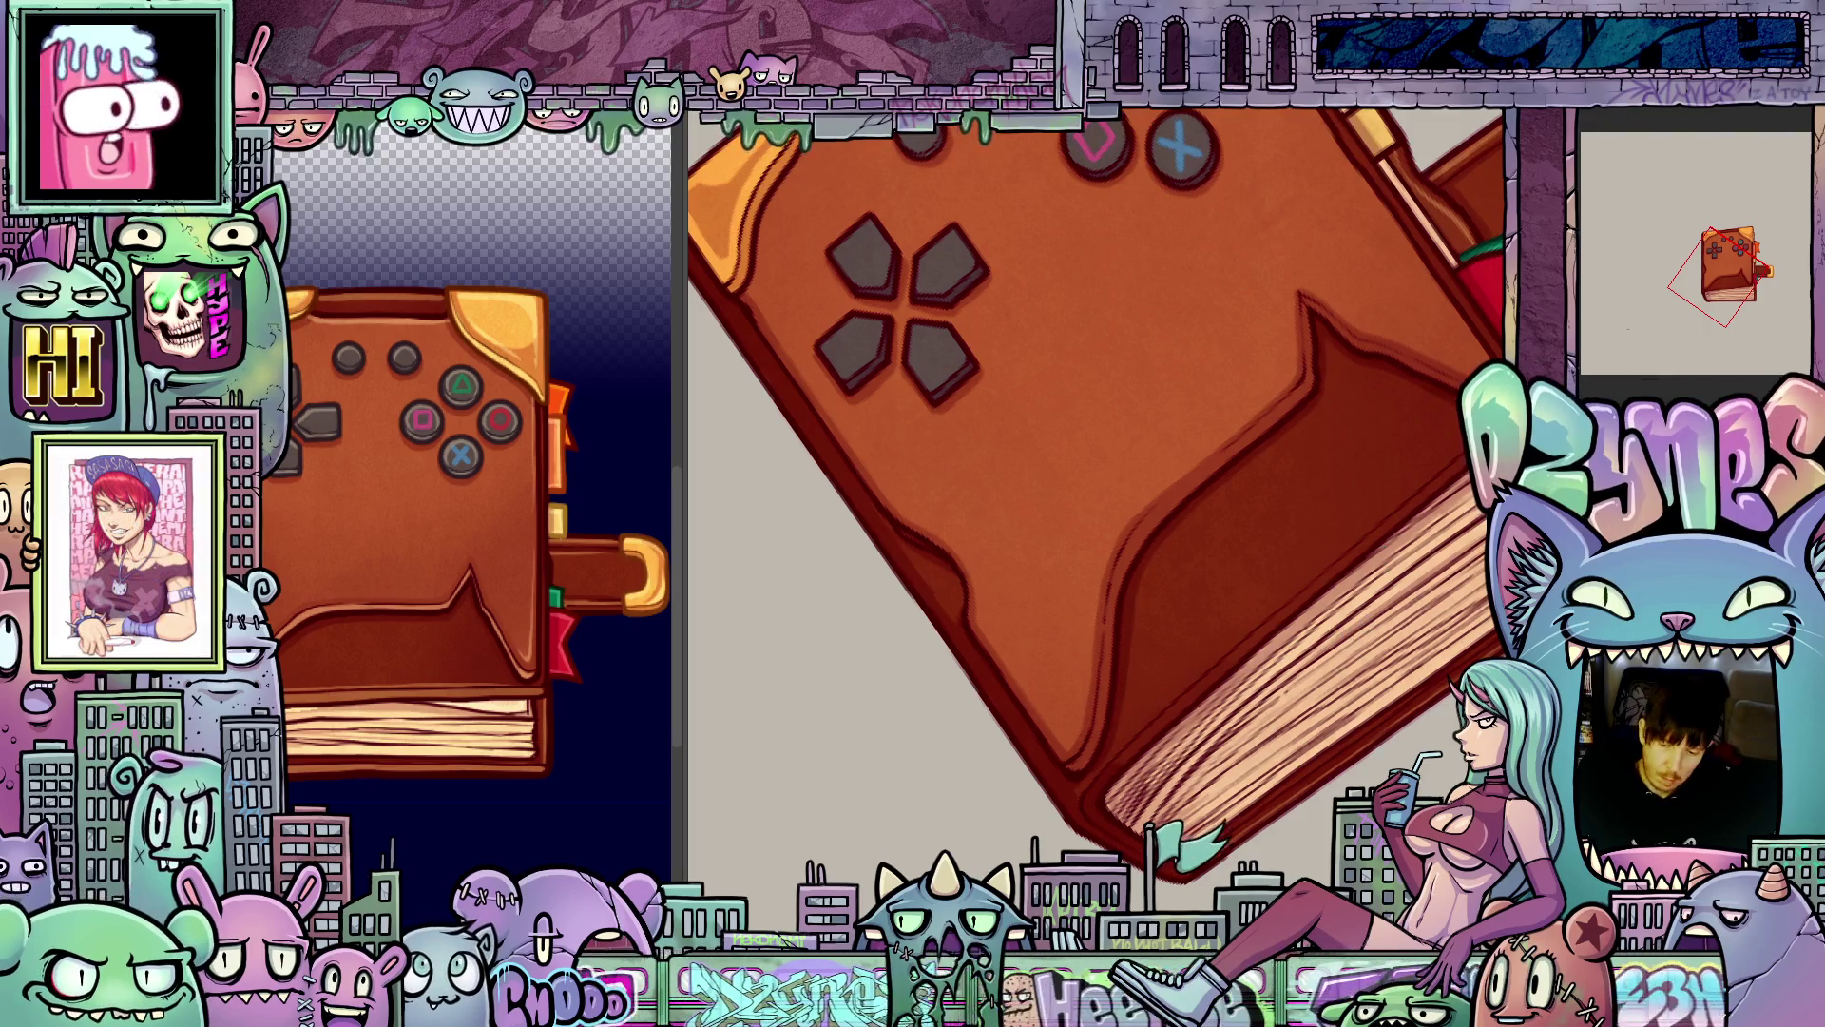
left_click_drag(1172, 712, 1077, 786)
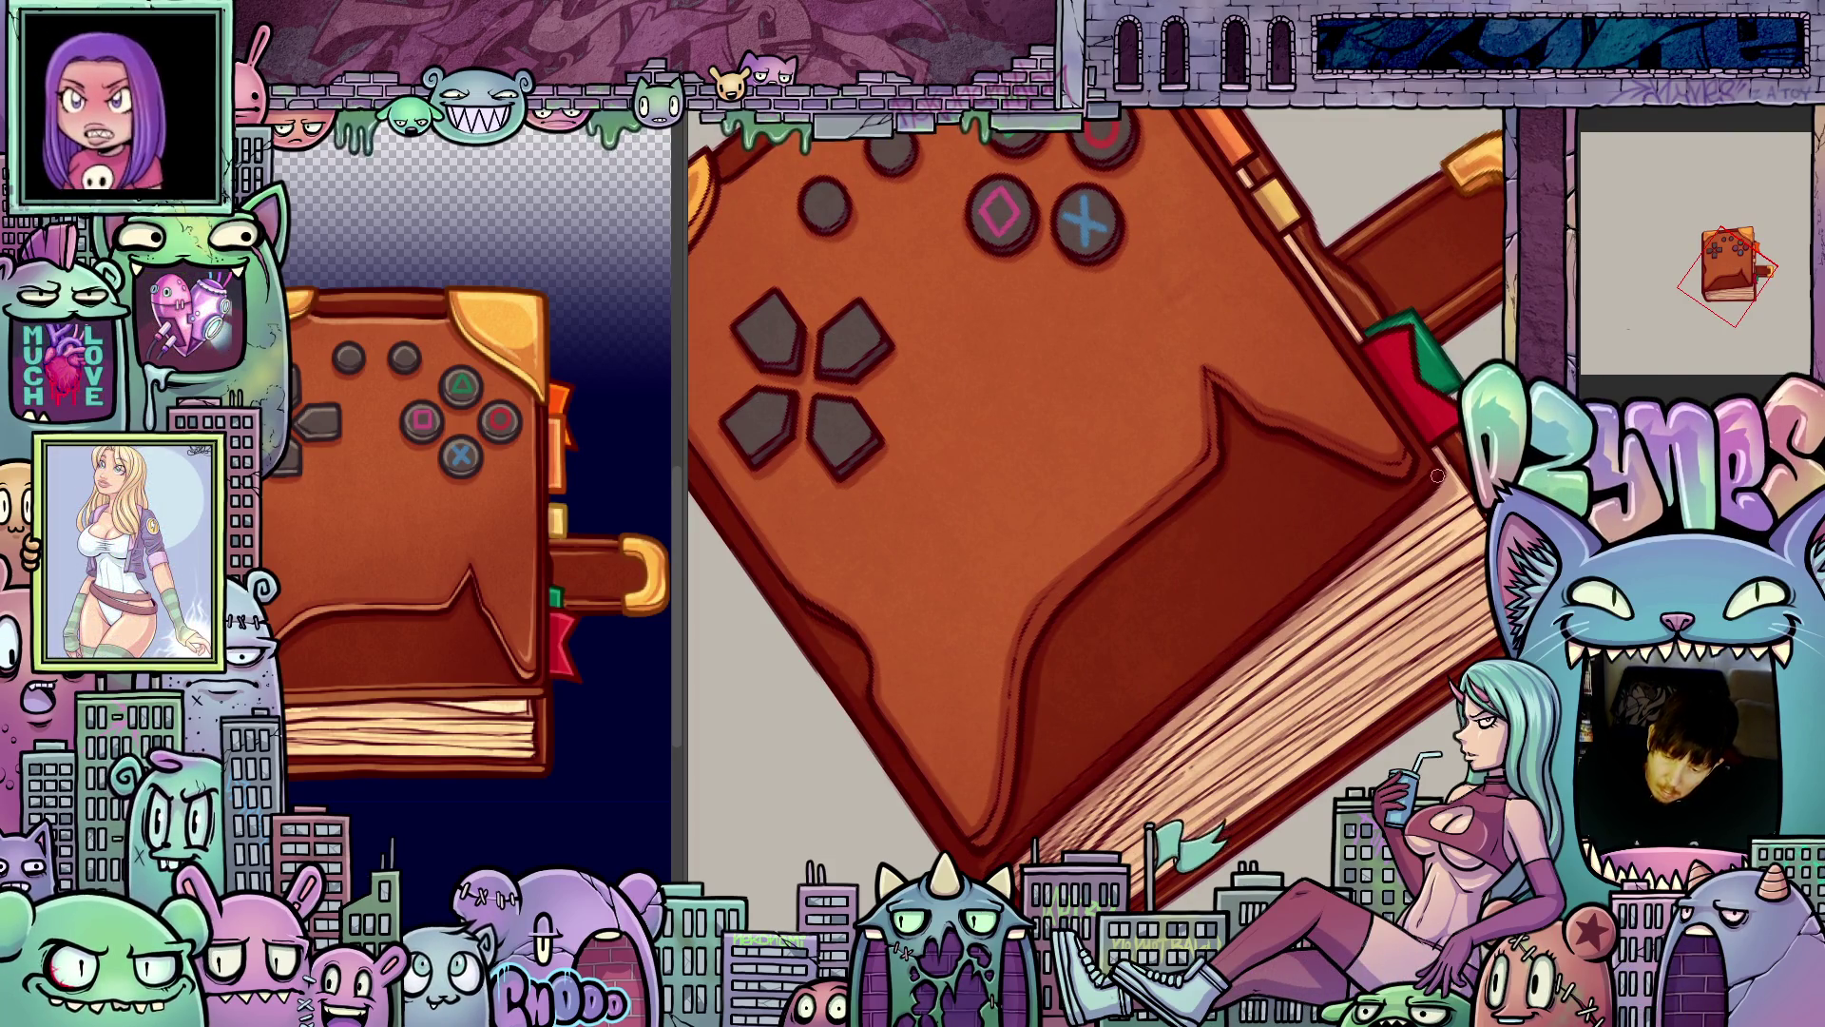
scroll(1437, 476, "down", 5)
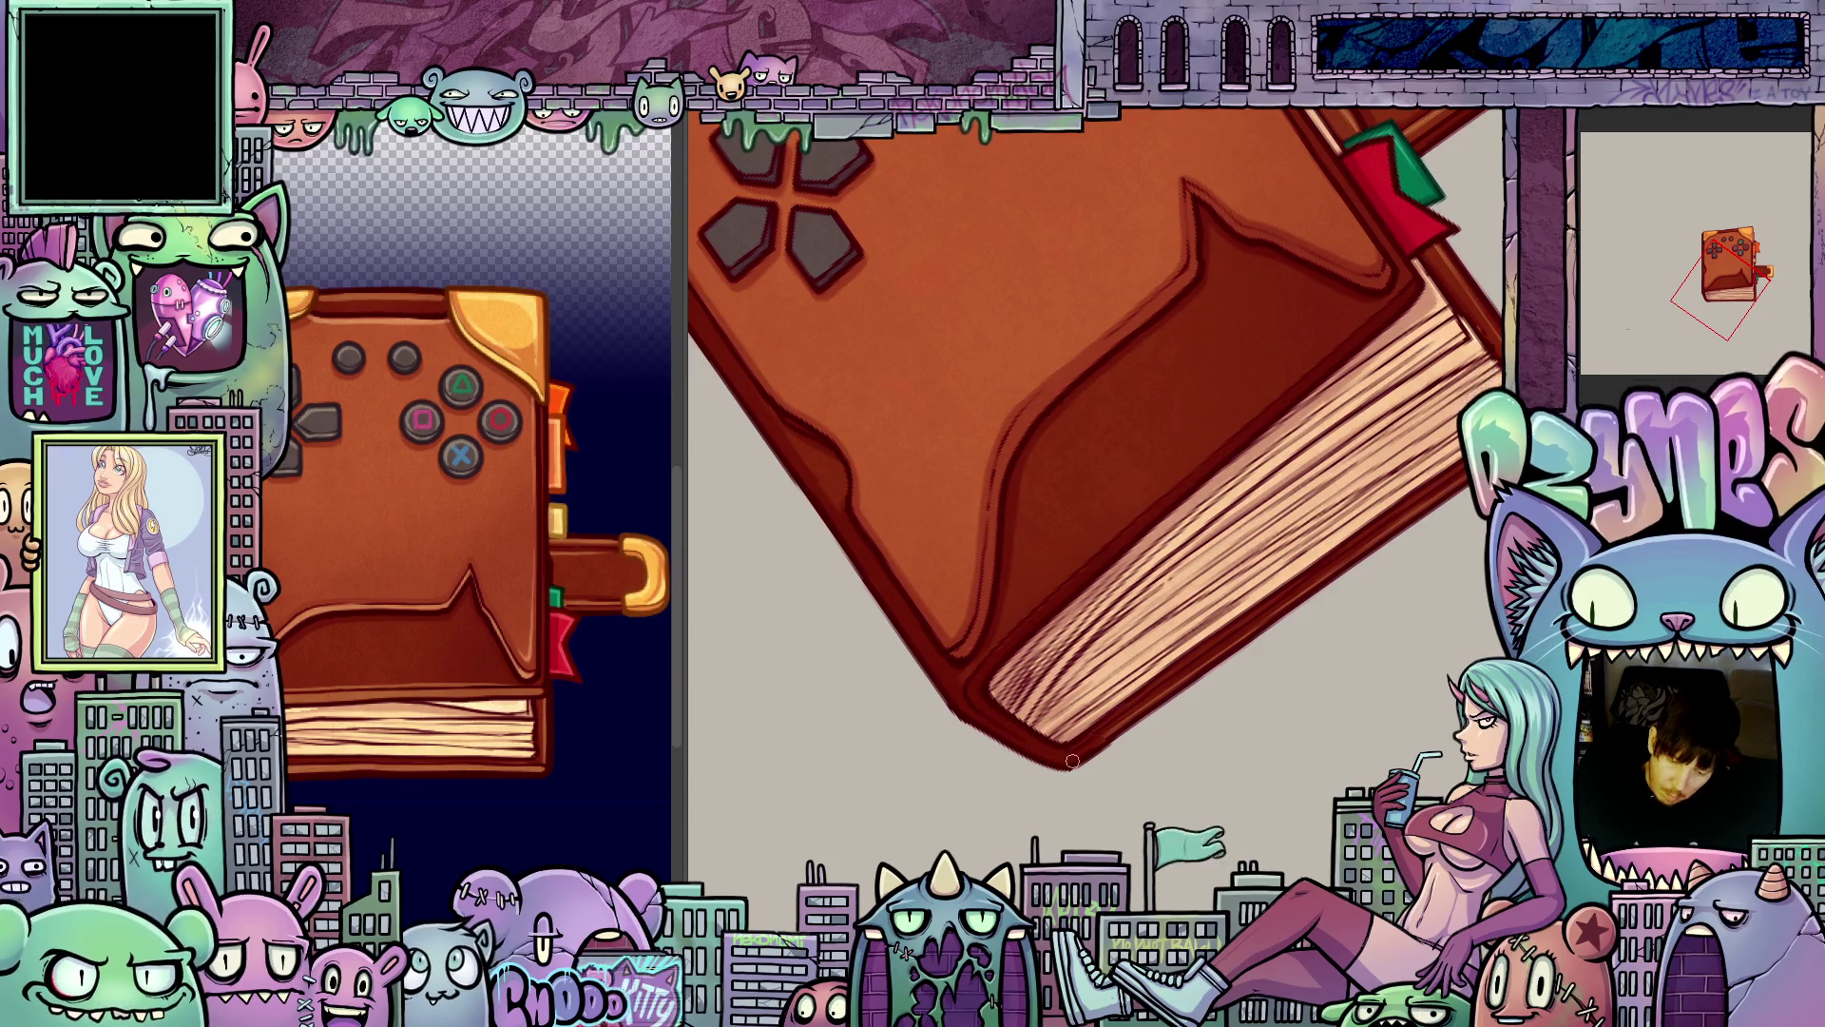
left_click_drag(1099, 737, 1377, 736)
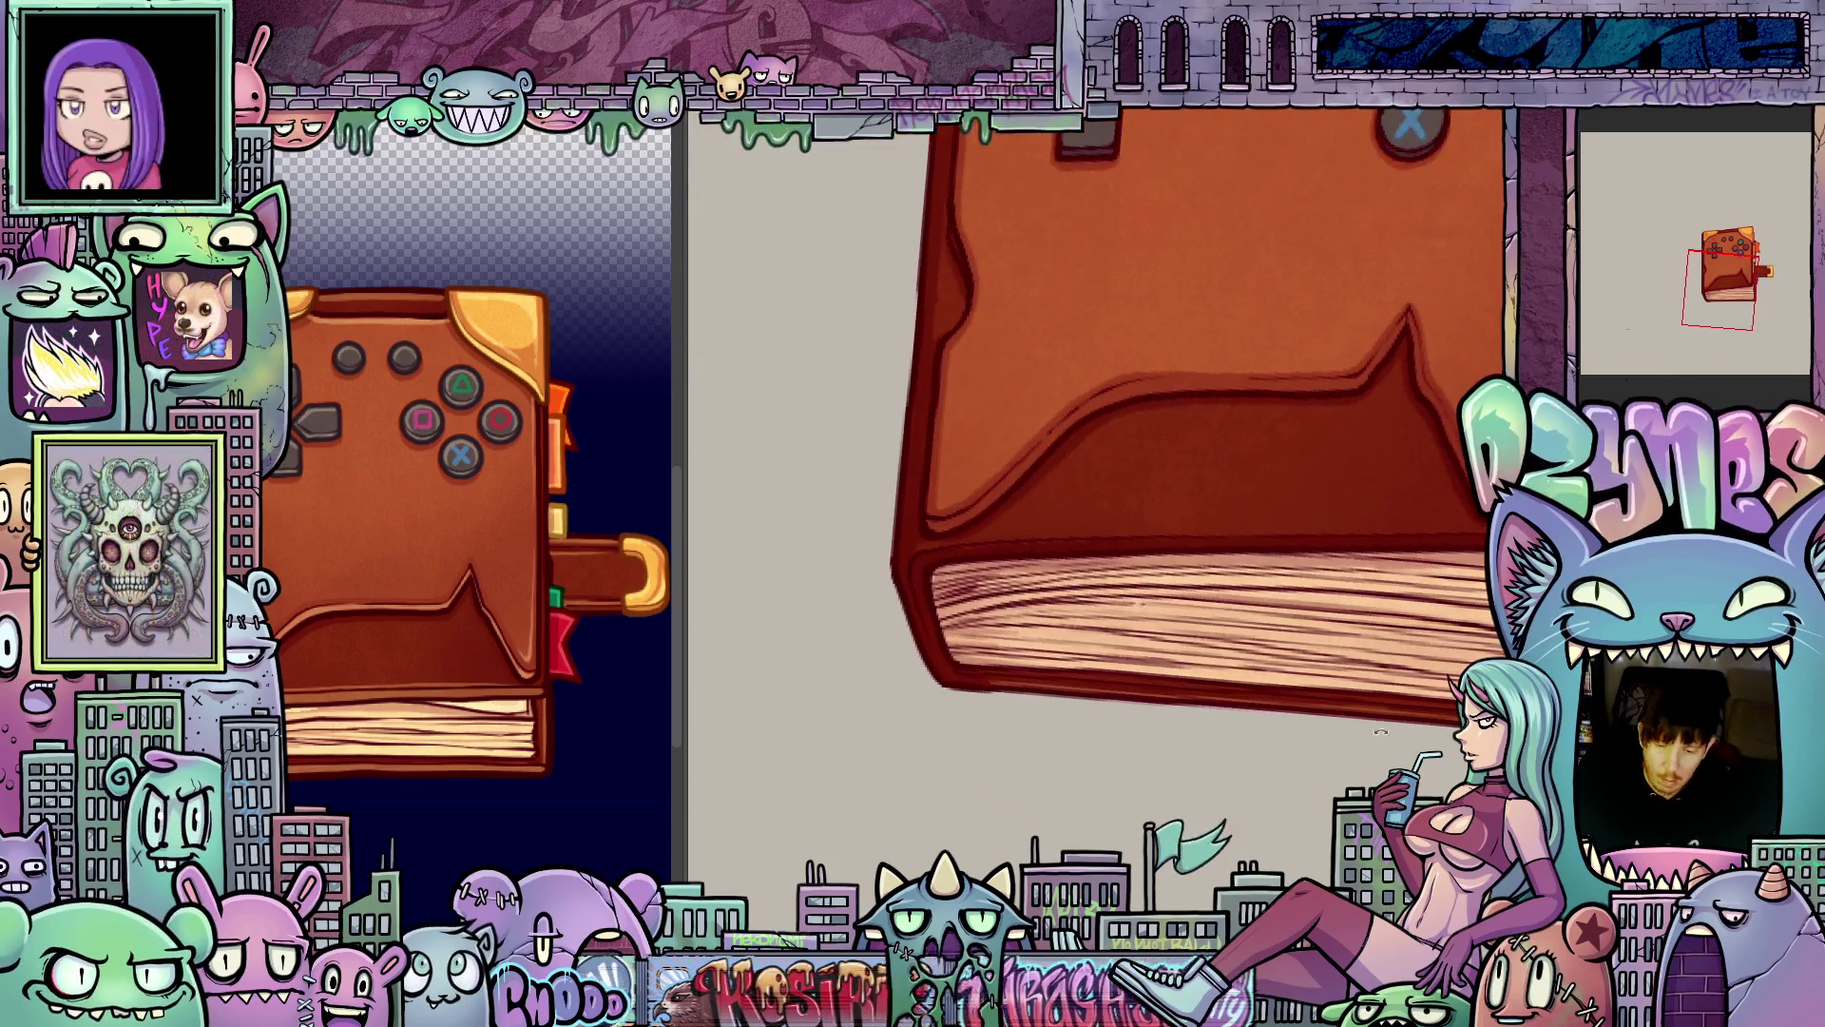
left_click_drag(1208, 745, 1017, 662)
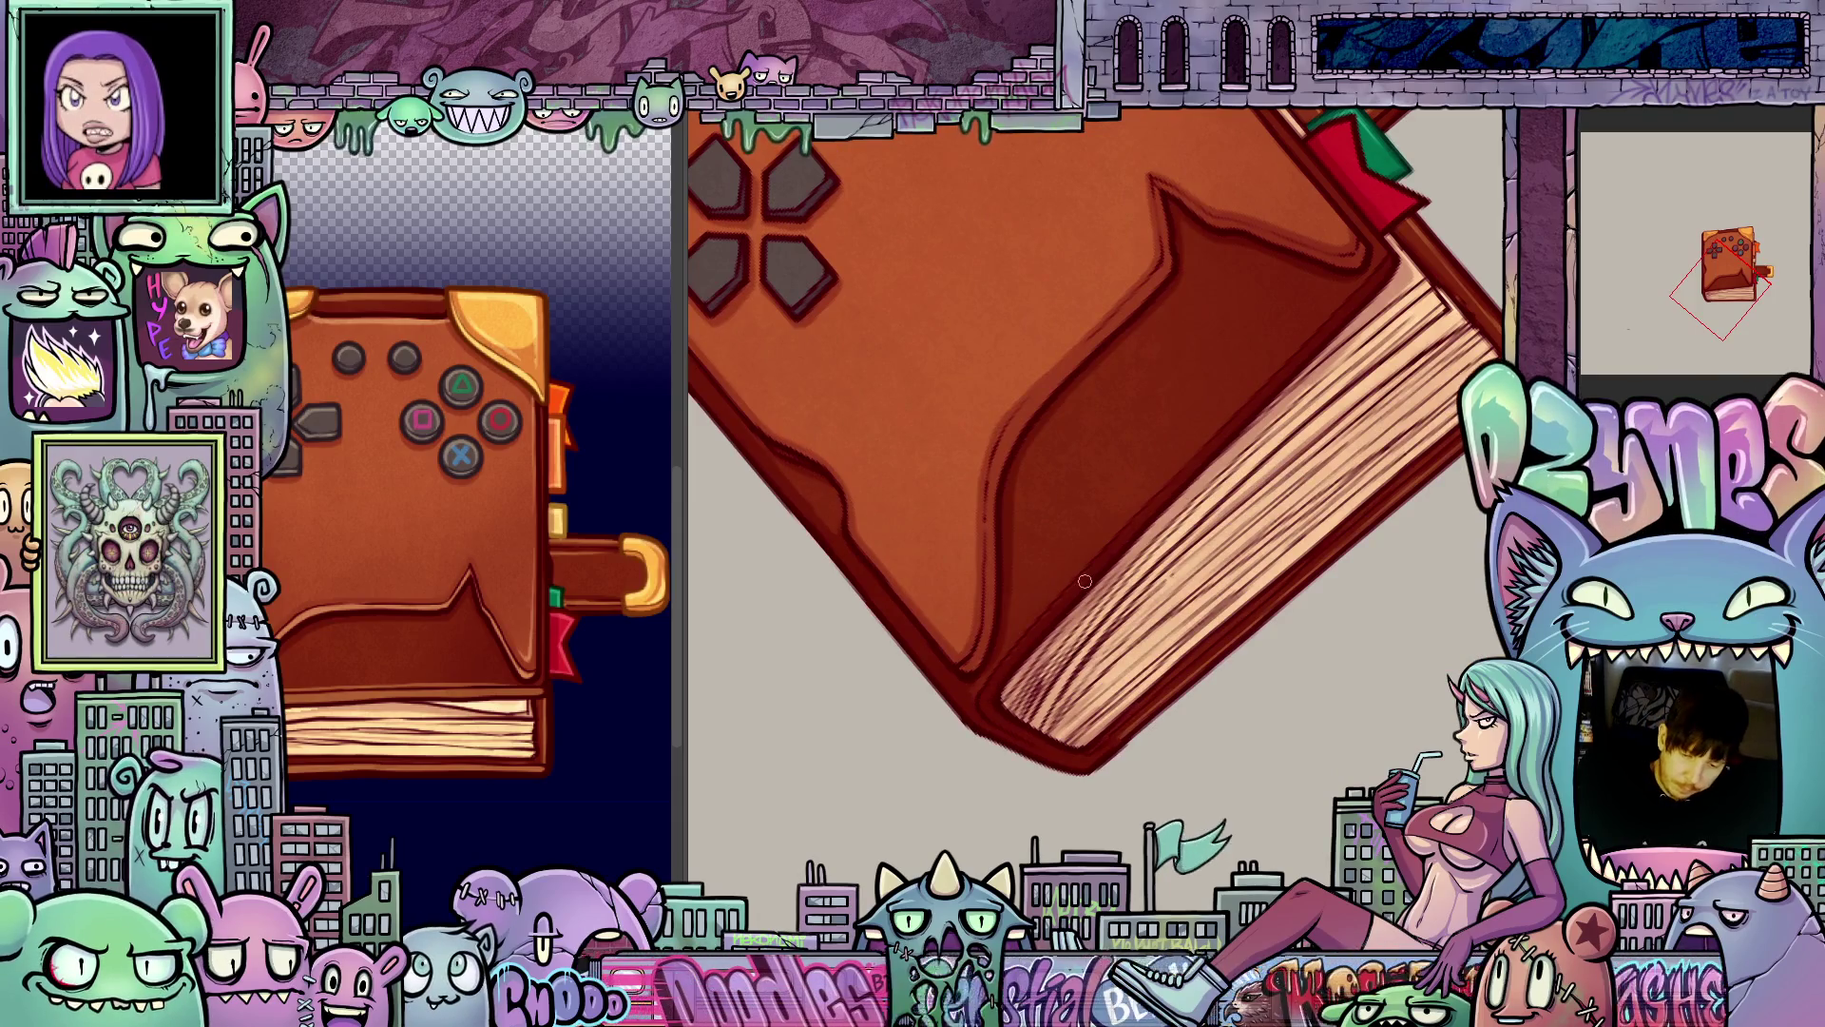
key("ctrl+shift+r")
scroll(1093, 437, "up", 3)
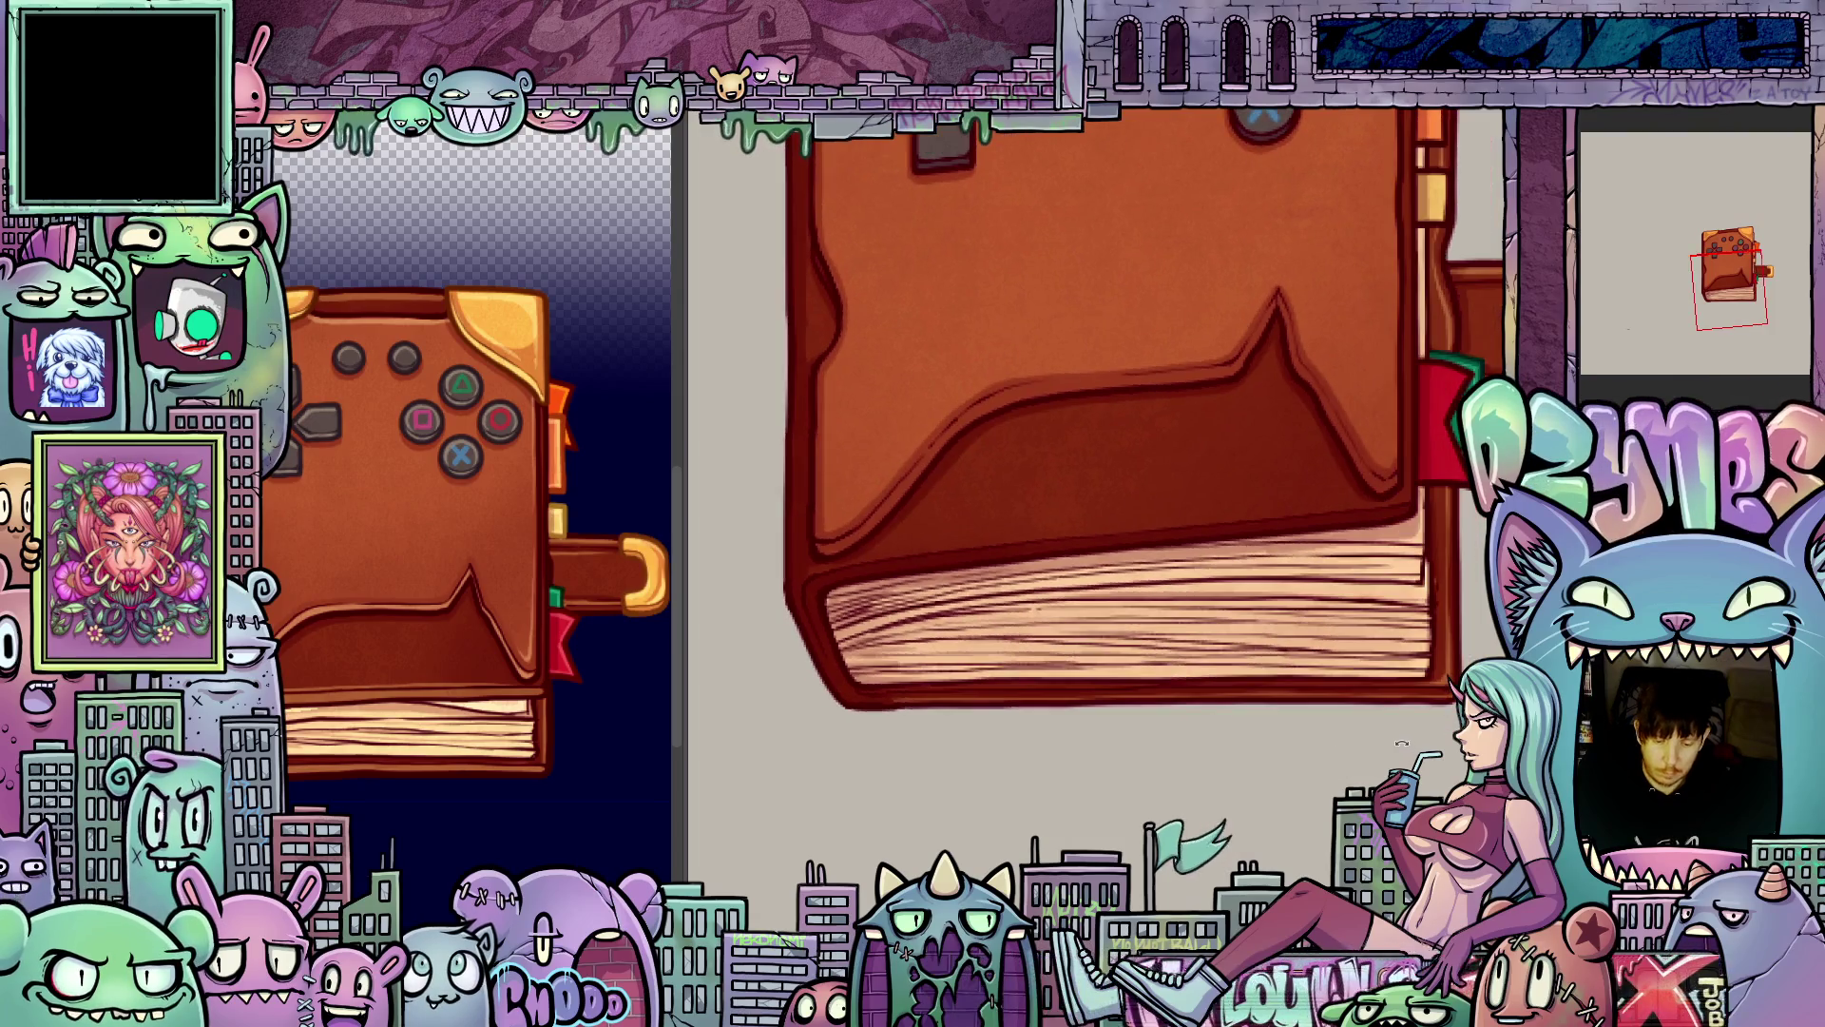
scroll(1331, 647, "down", 2)
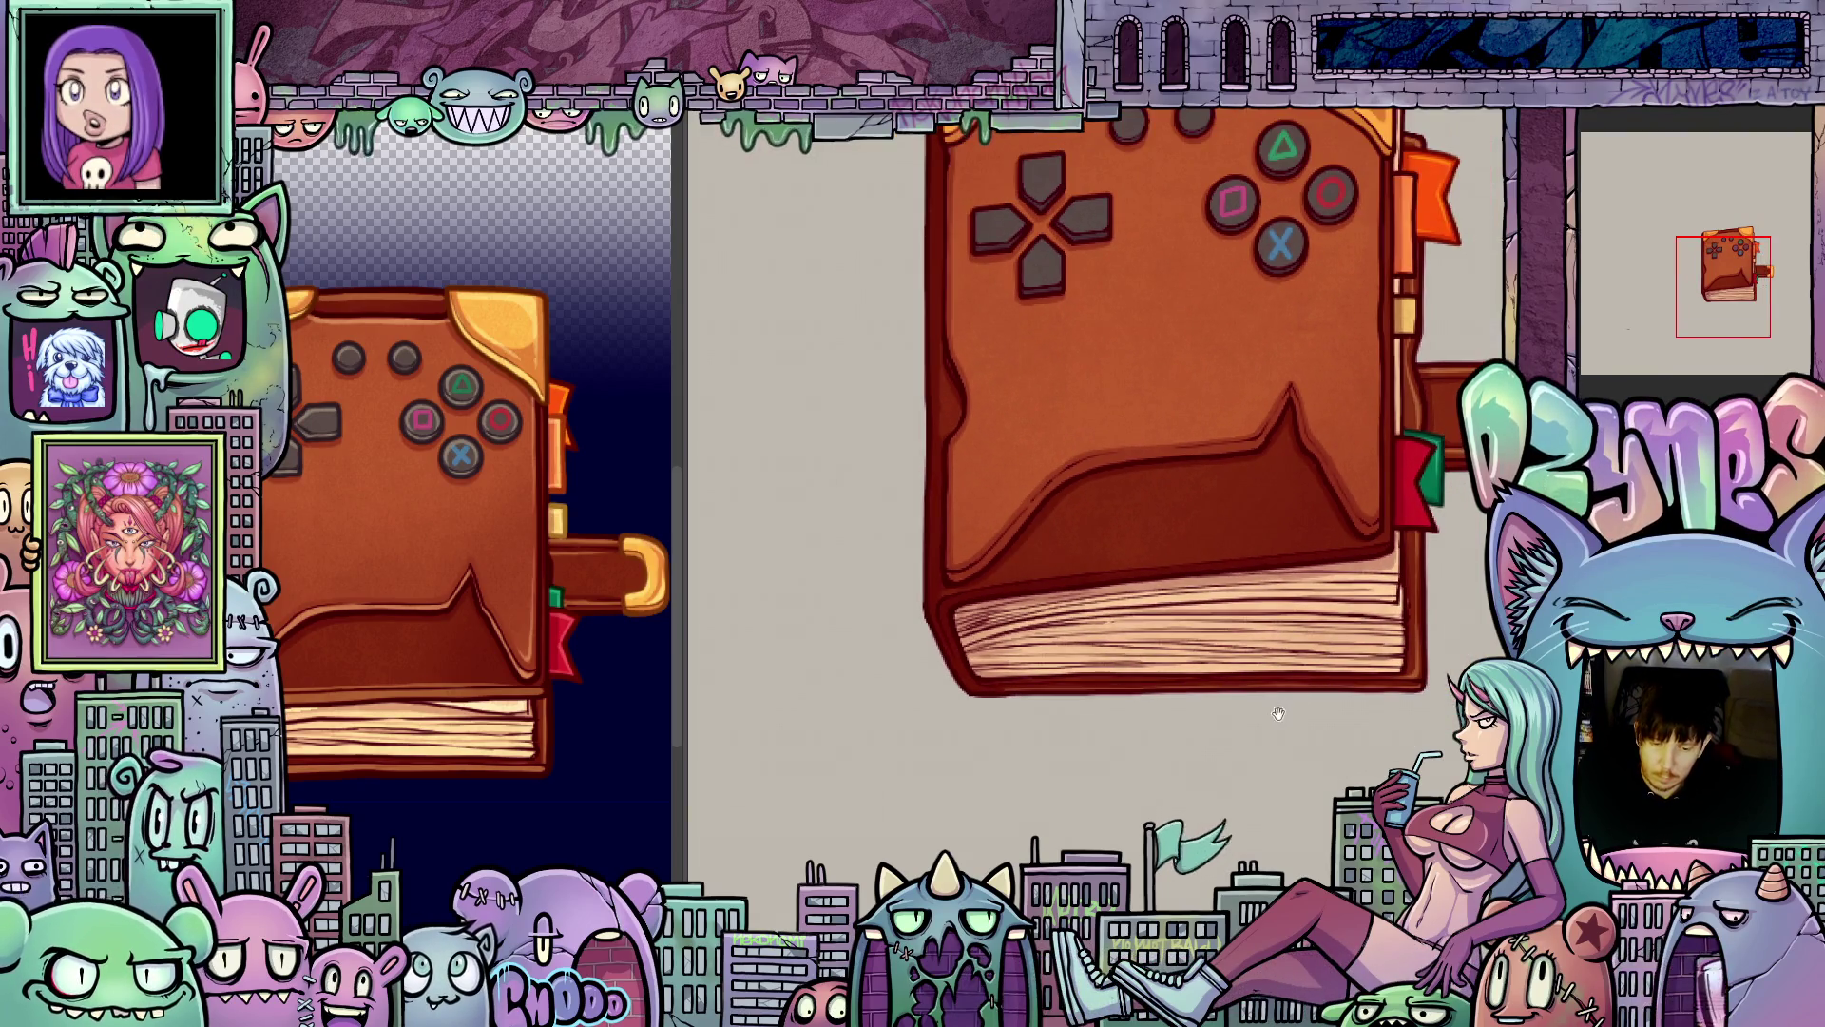